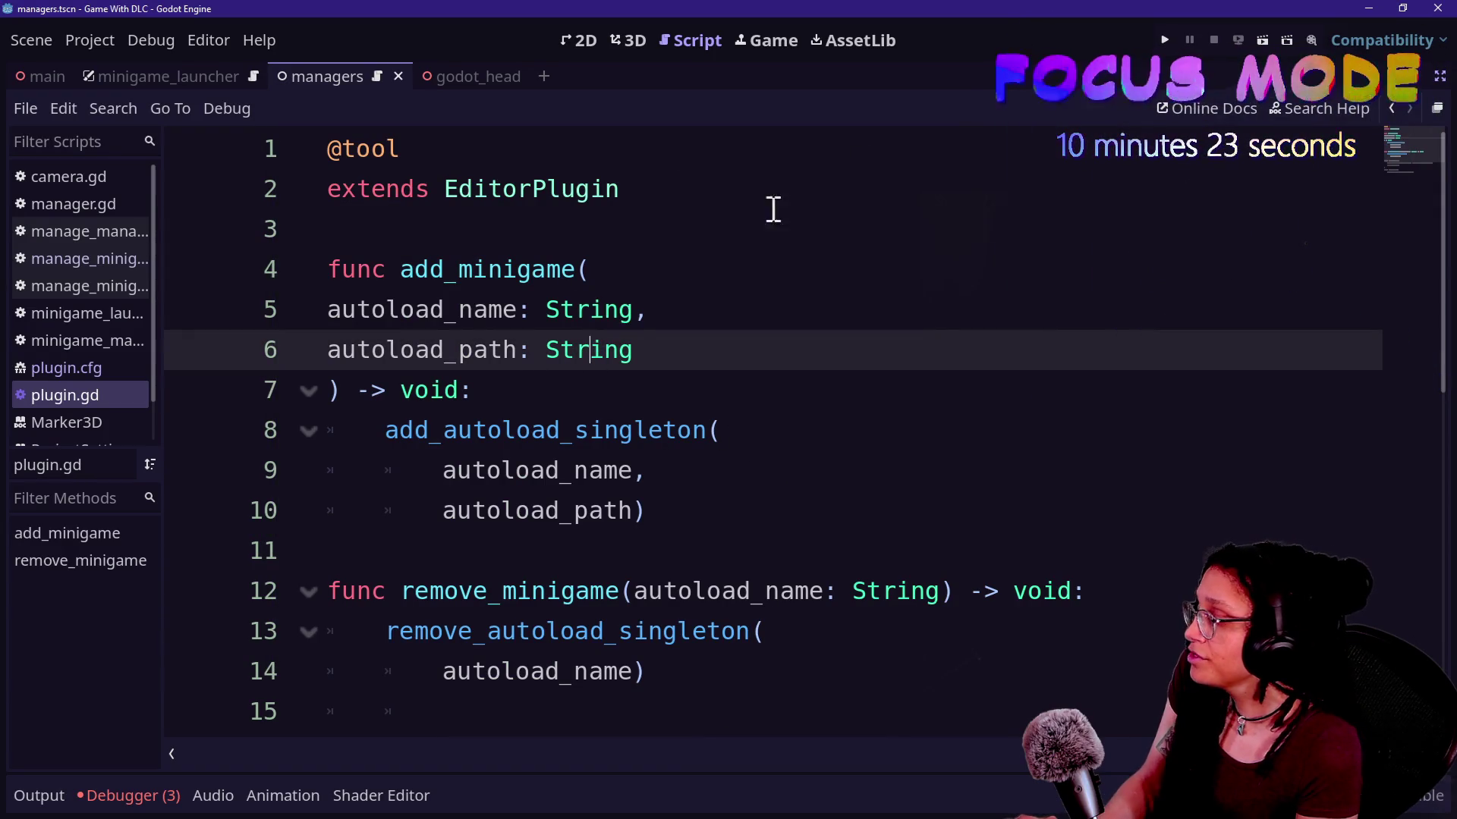
# - Quick-open manage_minigames.gd and inspect the autoload_singleton( call on line 46
pyautogui.hotkey('shift', 'alt', 'o')
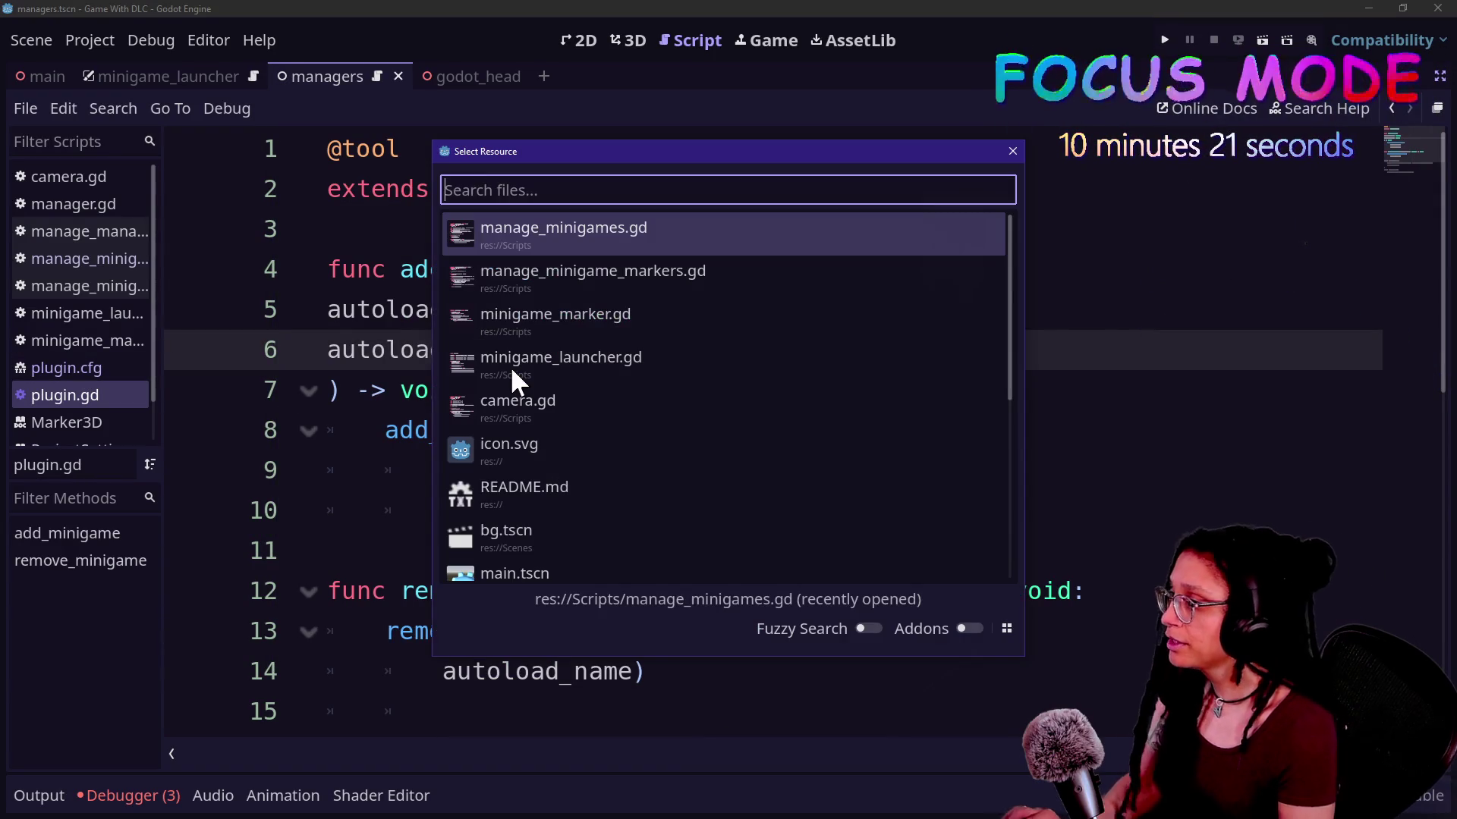
pyautogui.press('Down')
pyautogui.press('Up')
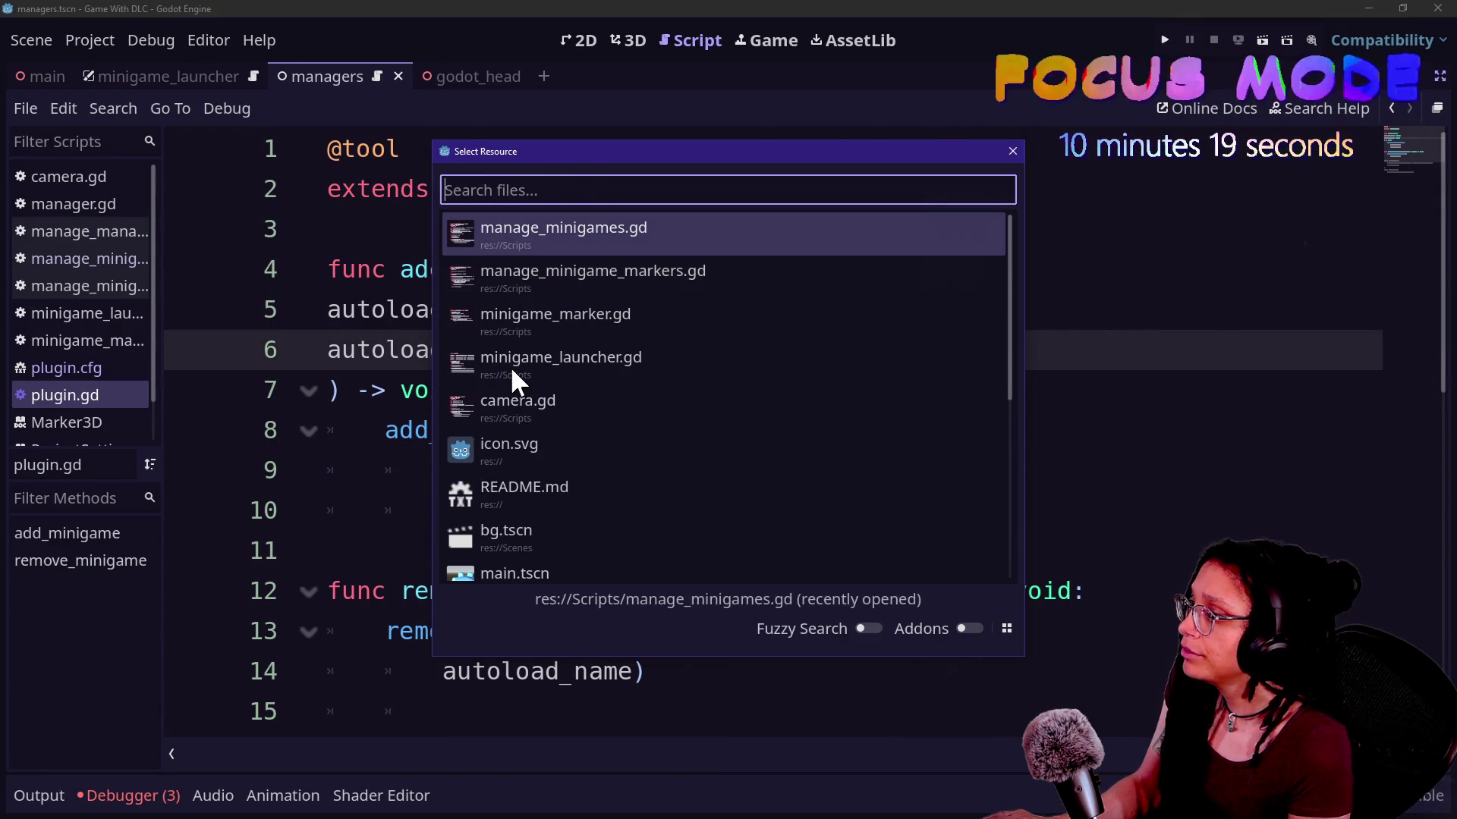
pyautogui.press('Return')
pyautogui.click(767, 390)
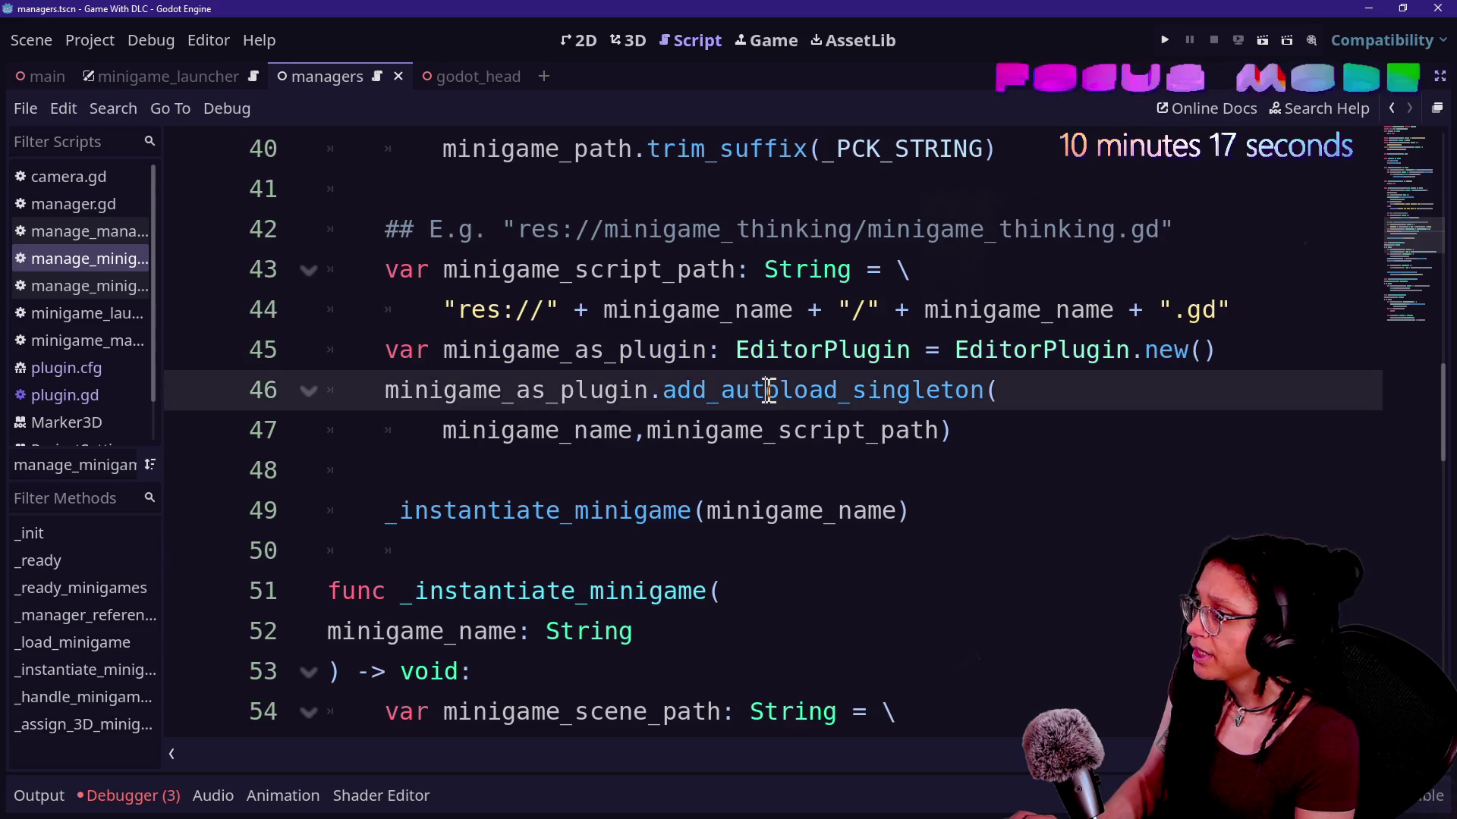
pyautogui.moveTo(384, 315); pyautogui.dragTo(1090, 368)
pyautogui.moveTo(998, 390); pyautogui.dragTo(714, 391)
pyautogui.click(706, 390)
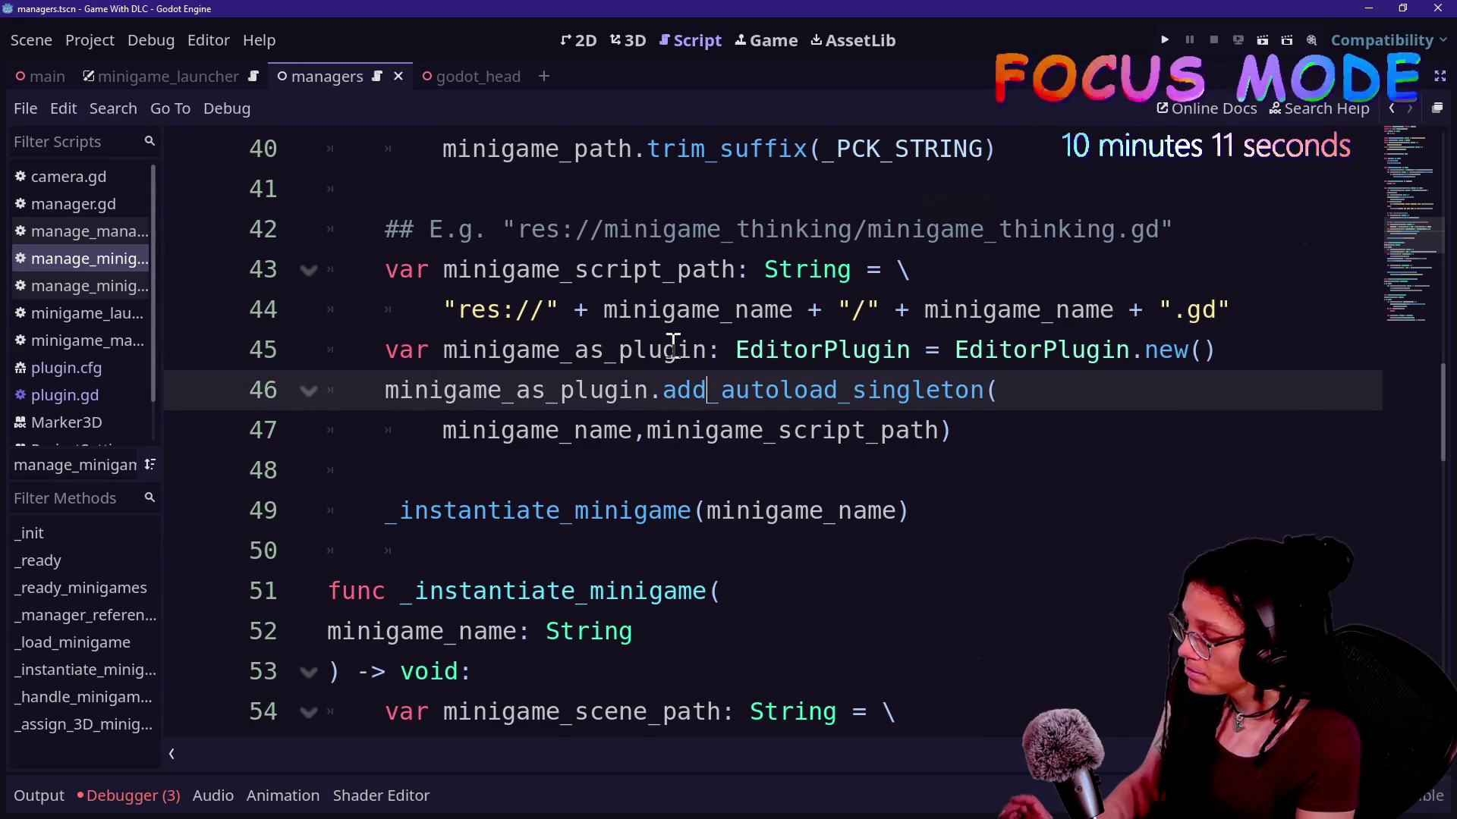
# - Review the minigame_as_plugin declaration on line 45, then restore the docks and open plugin.gd
pyautogui.hotkey('ctrl', '\\')
pyautogui.click(531, 341)
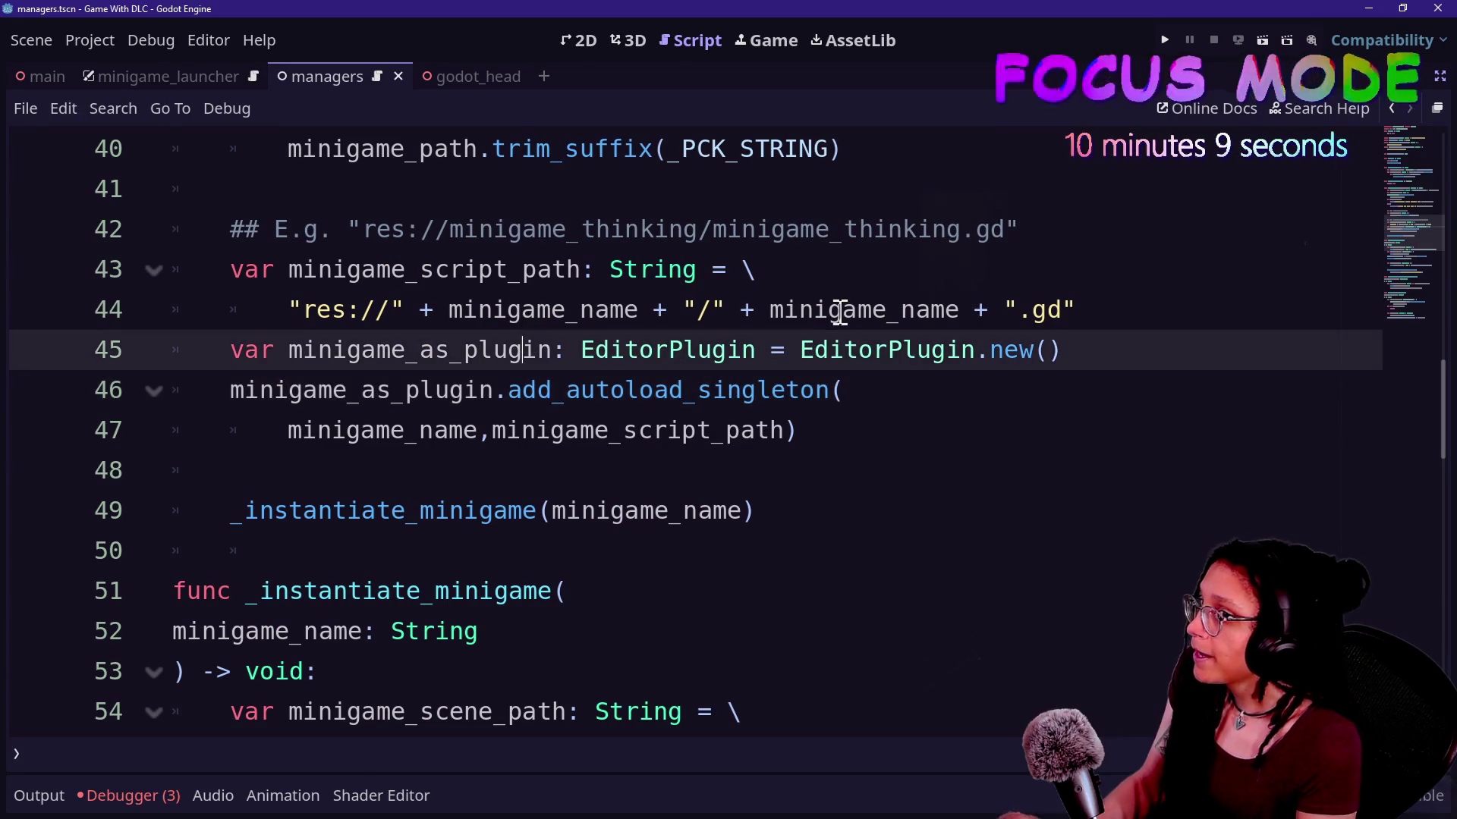
pyautogui.click(601, 232)
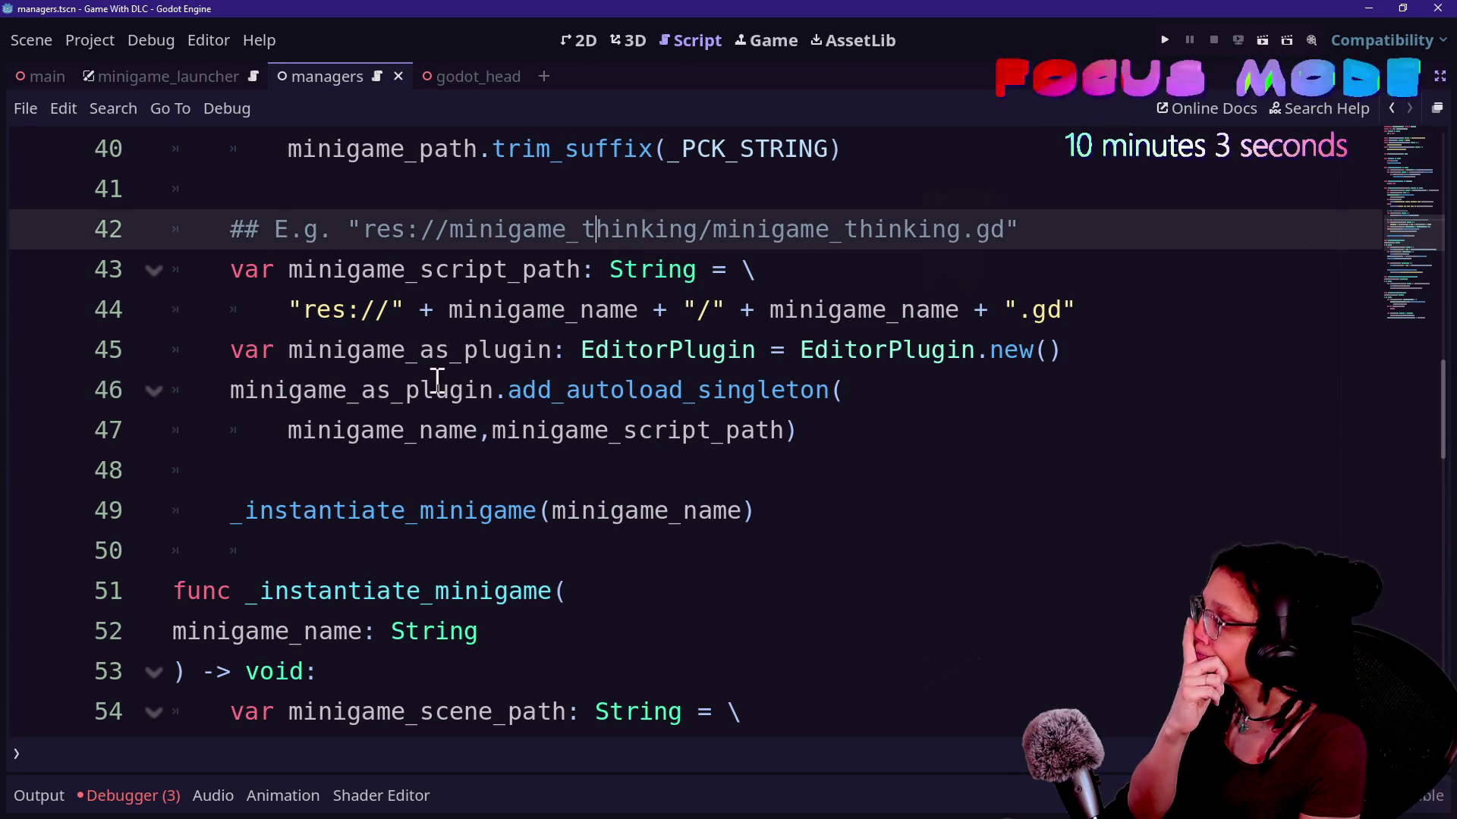
pyautogui.moveTo(438, 380)
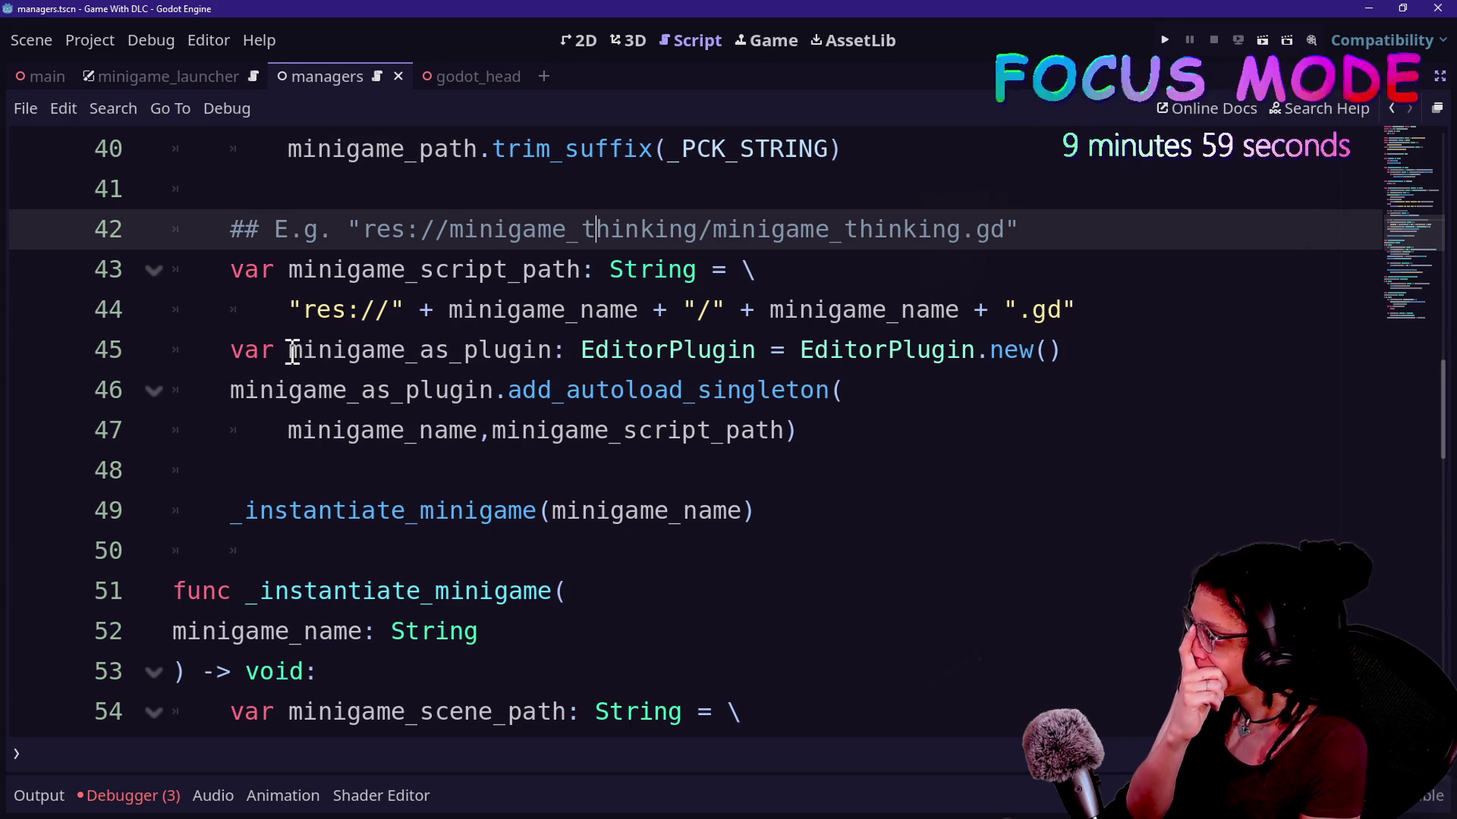
pyautogui.moveTo(289, 353); pyautogui.dragTo(1160, 353)
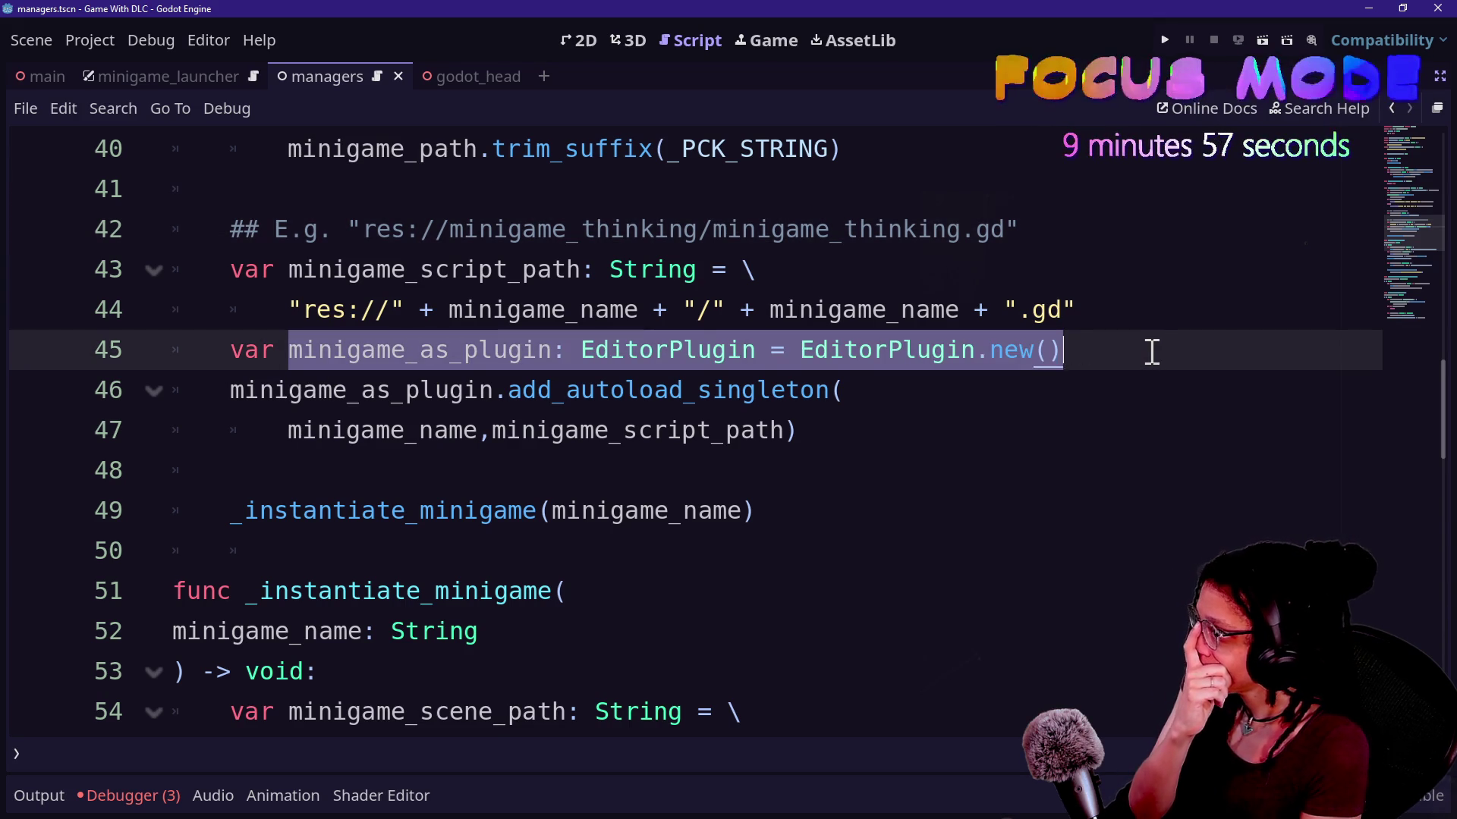
pyautogui.click(1152, 351)
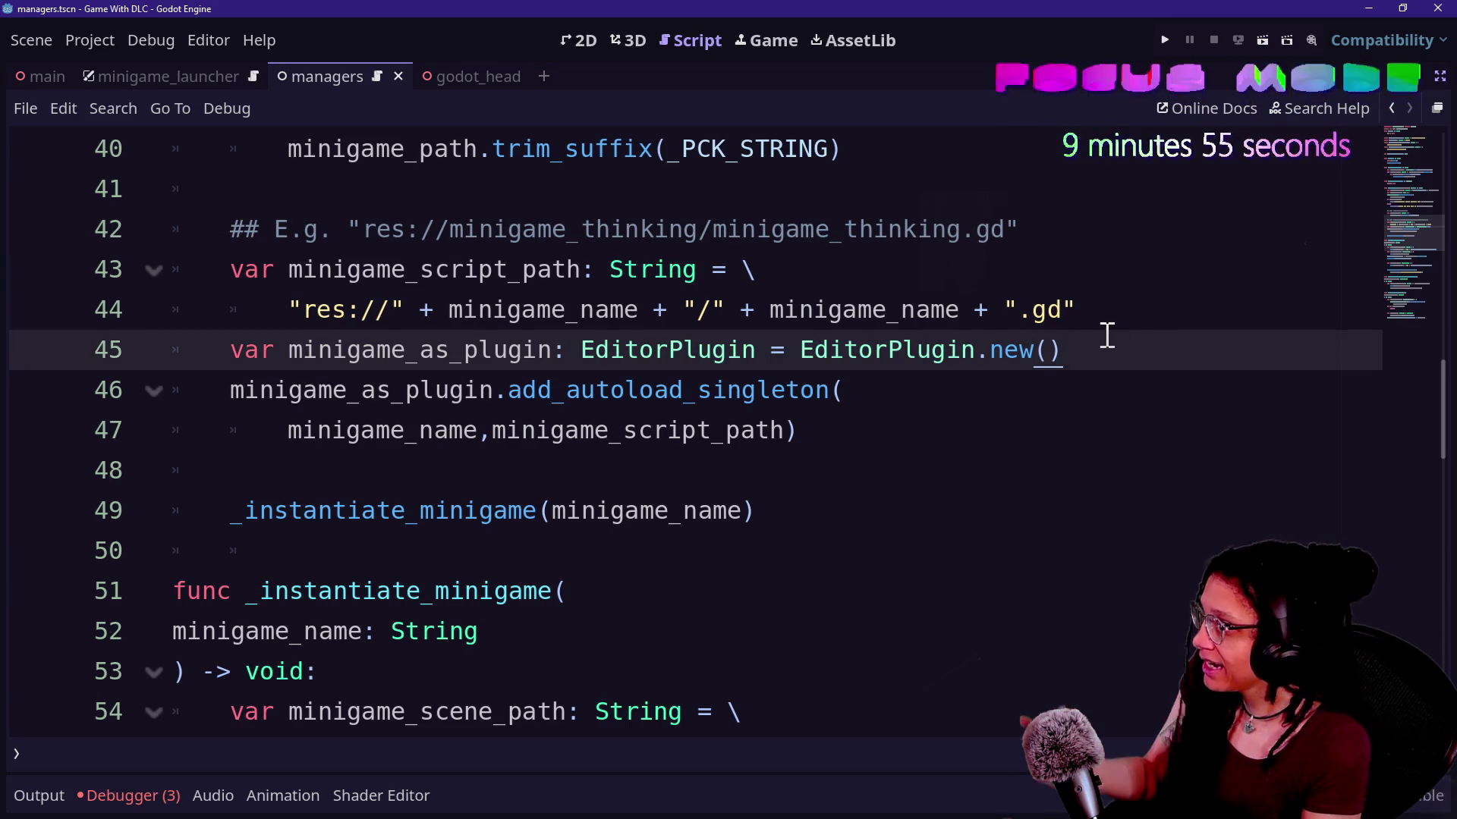
pyautogui.hotkey('ctrl', 'shift', 'F11')
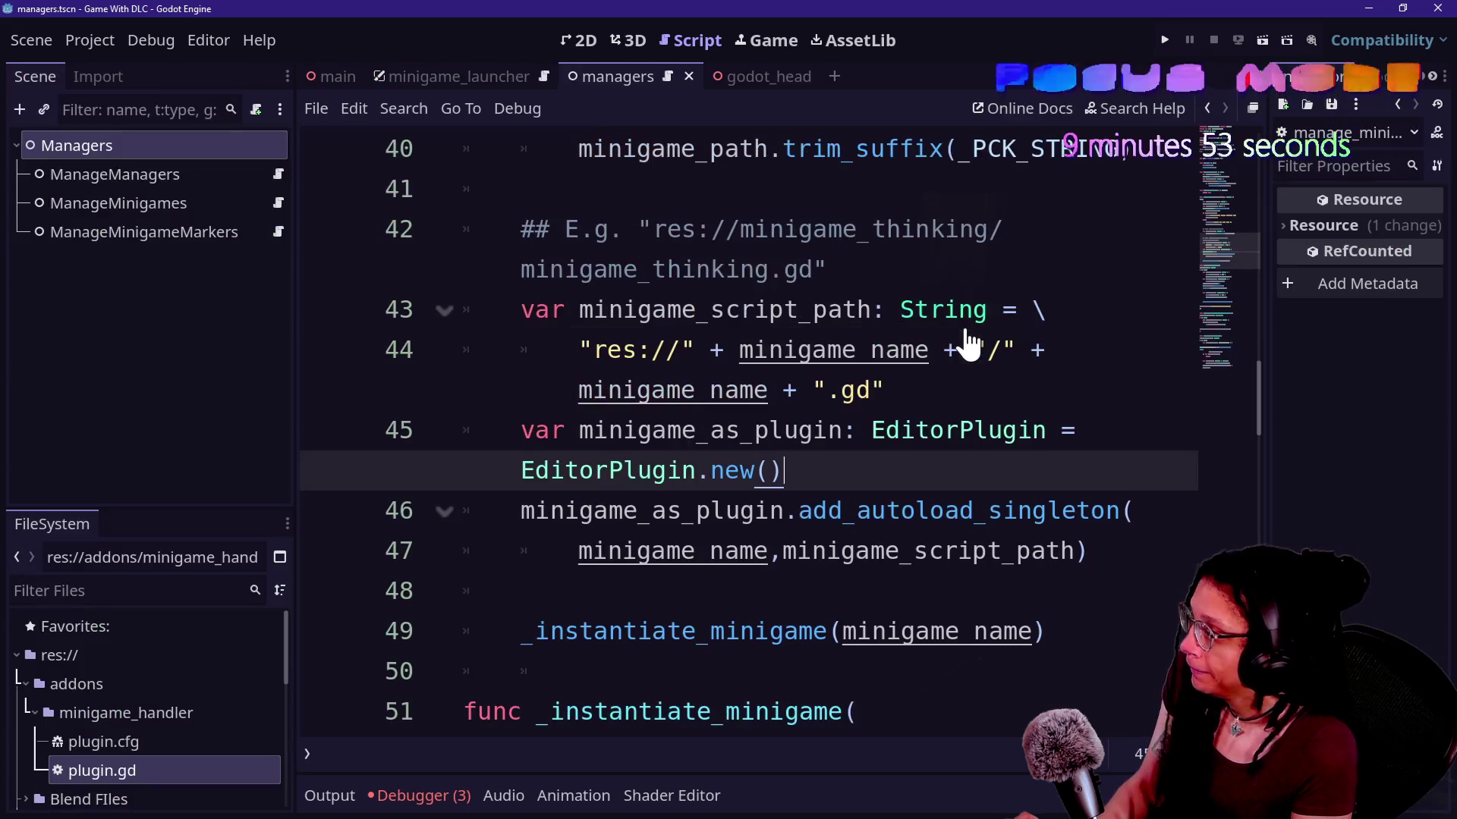
pyautogui.doubleClick(107, 768)
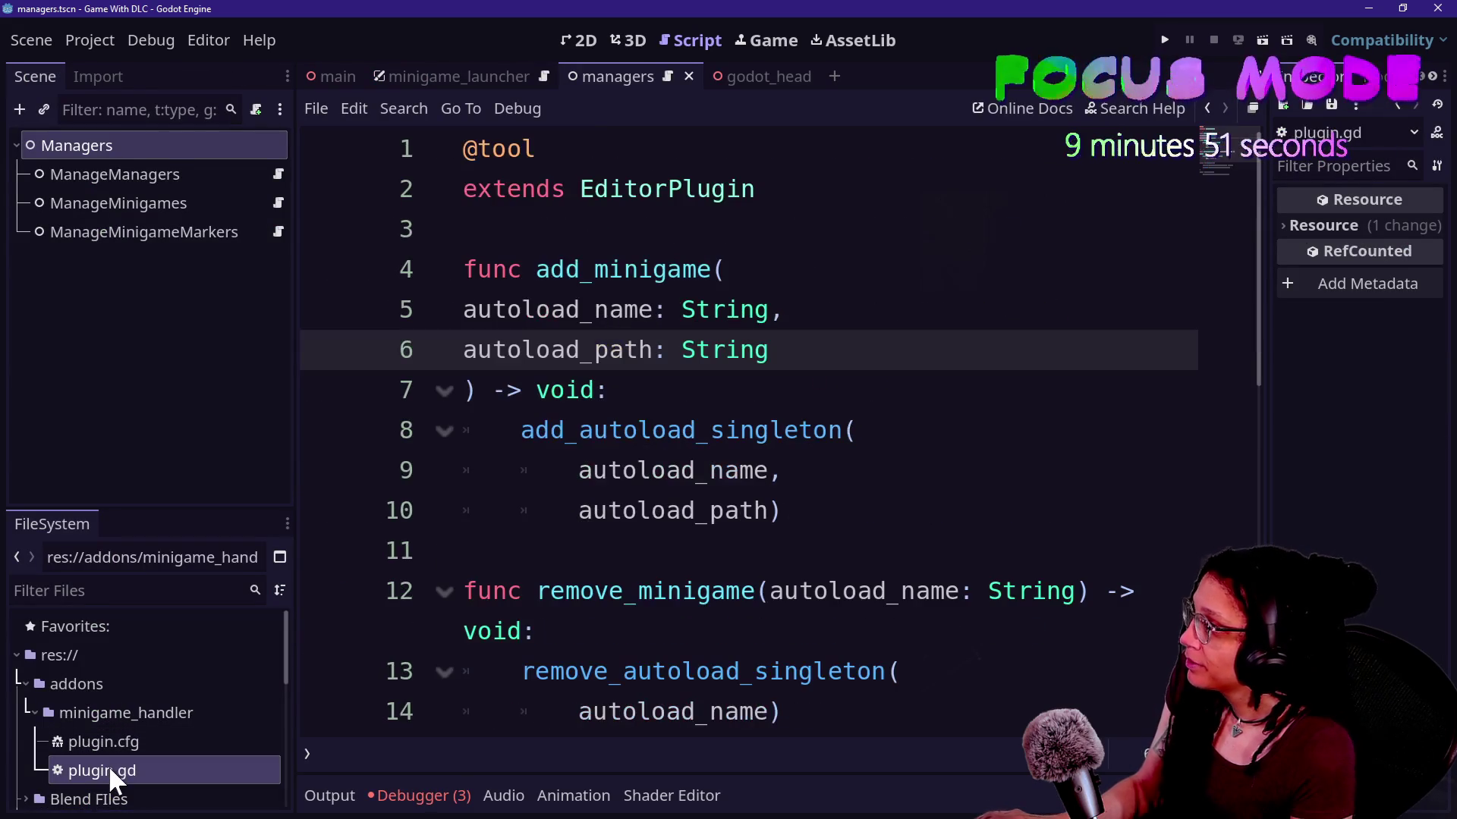
# - Add class_name MinigameHandler at the start of line 2, before extends EditorPlugin
pyautogui.click(683, 161)
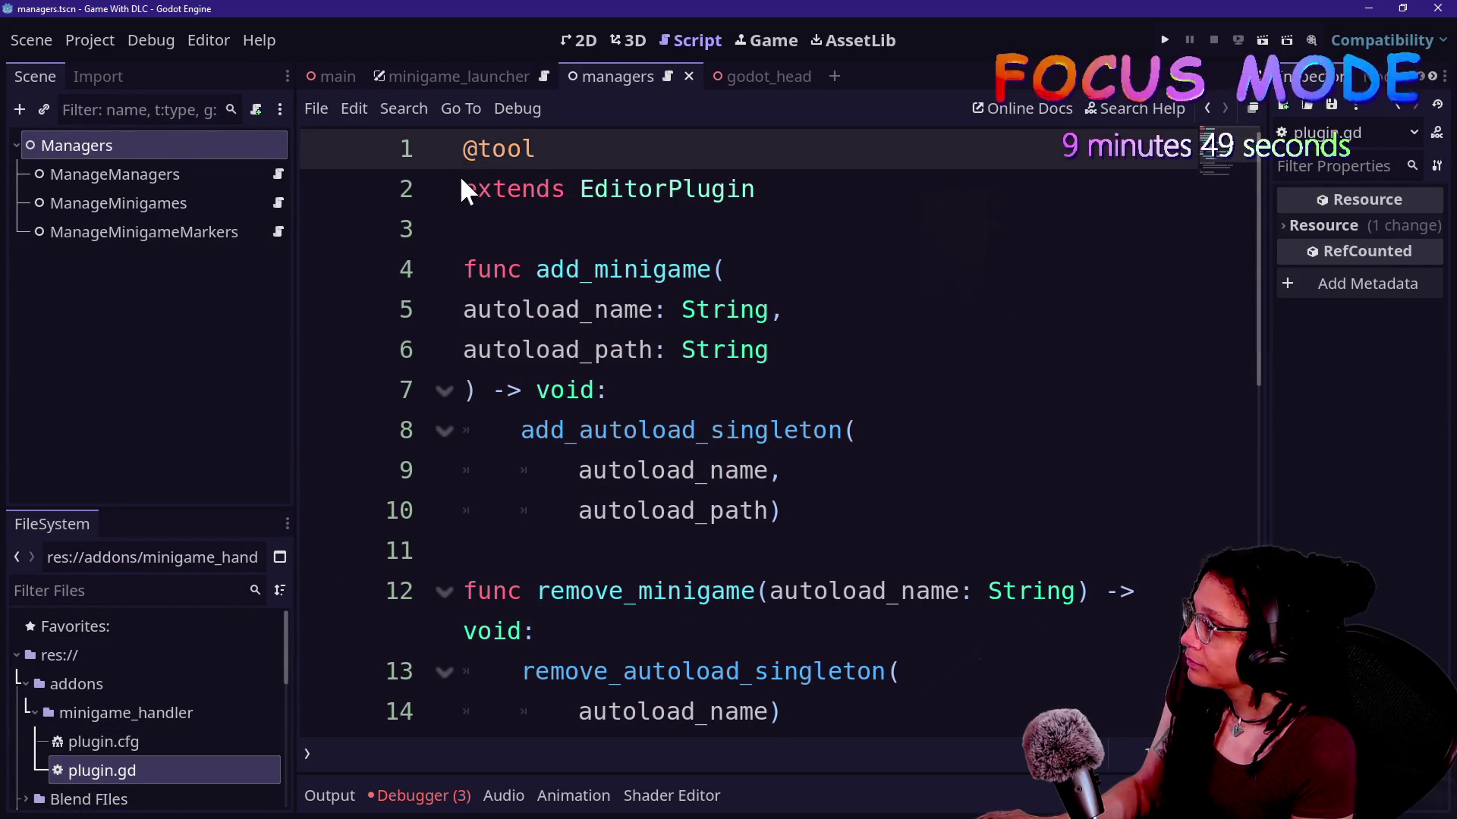
pyautogui.click(460, 182)
pyautogui.write('class_name ')
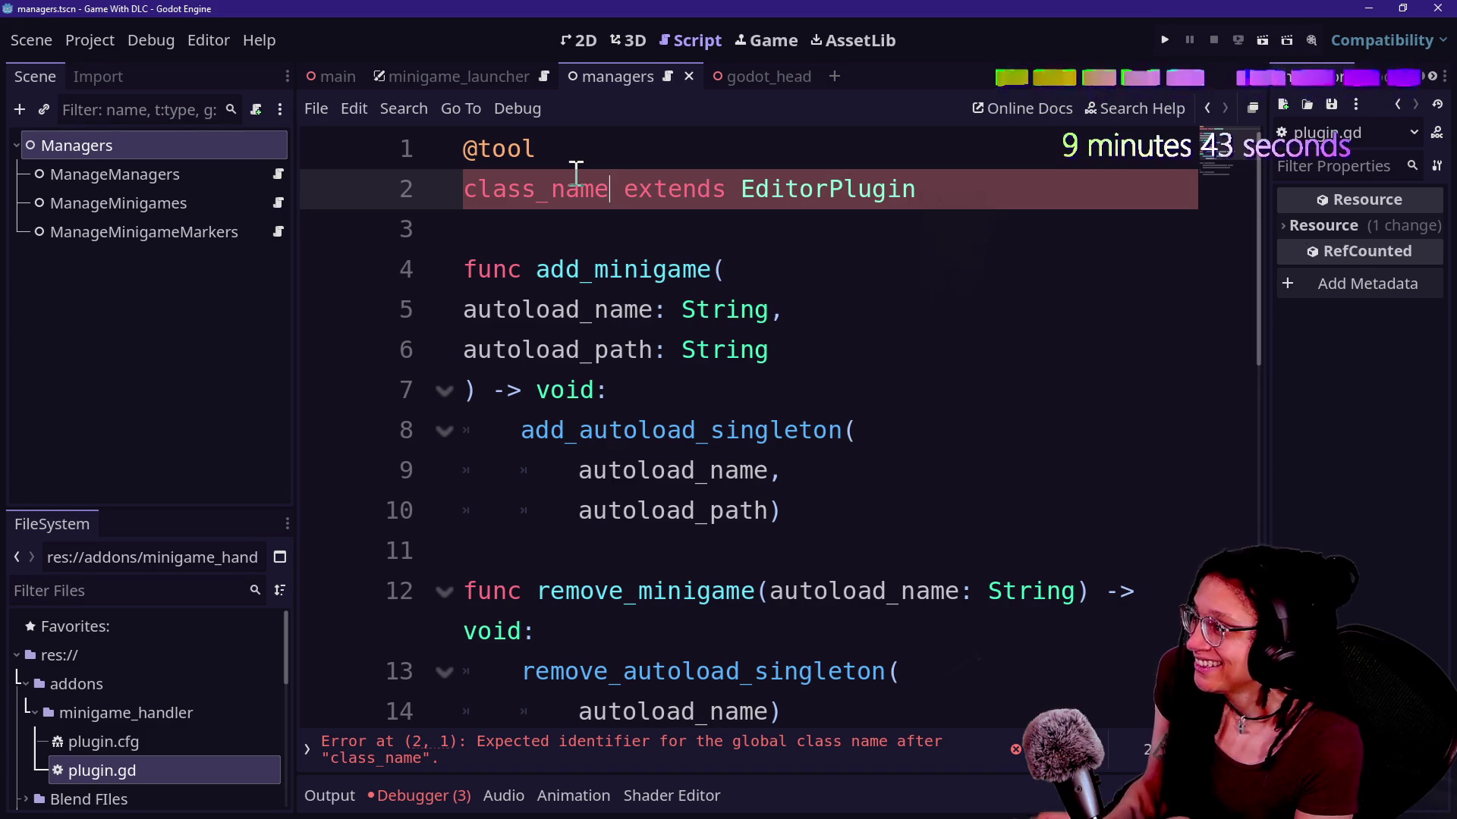
pyautogui.write(' Mana')
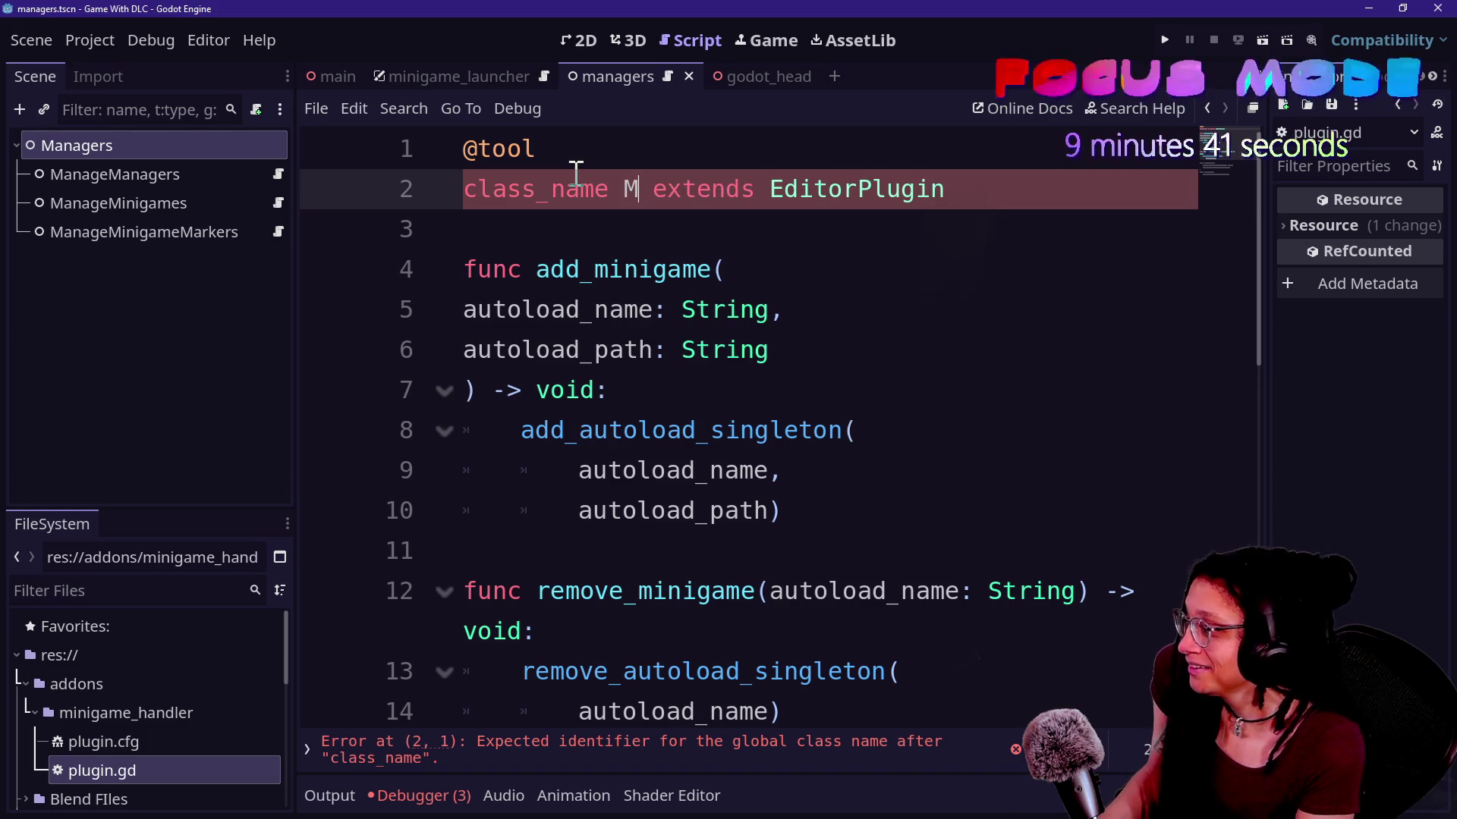
pyautogui.write('ge')
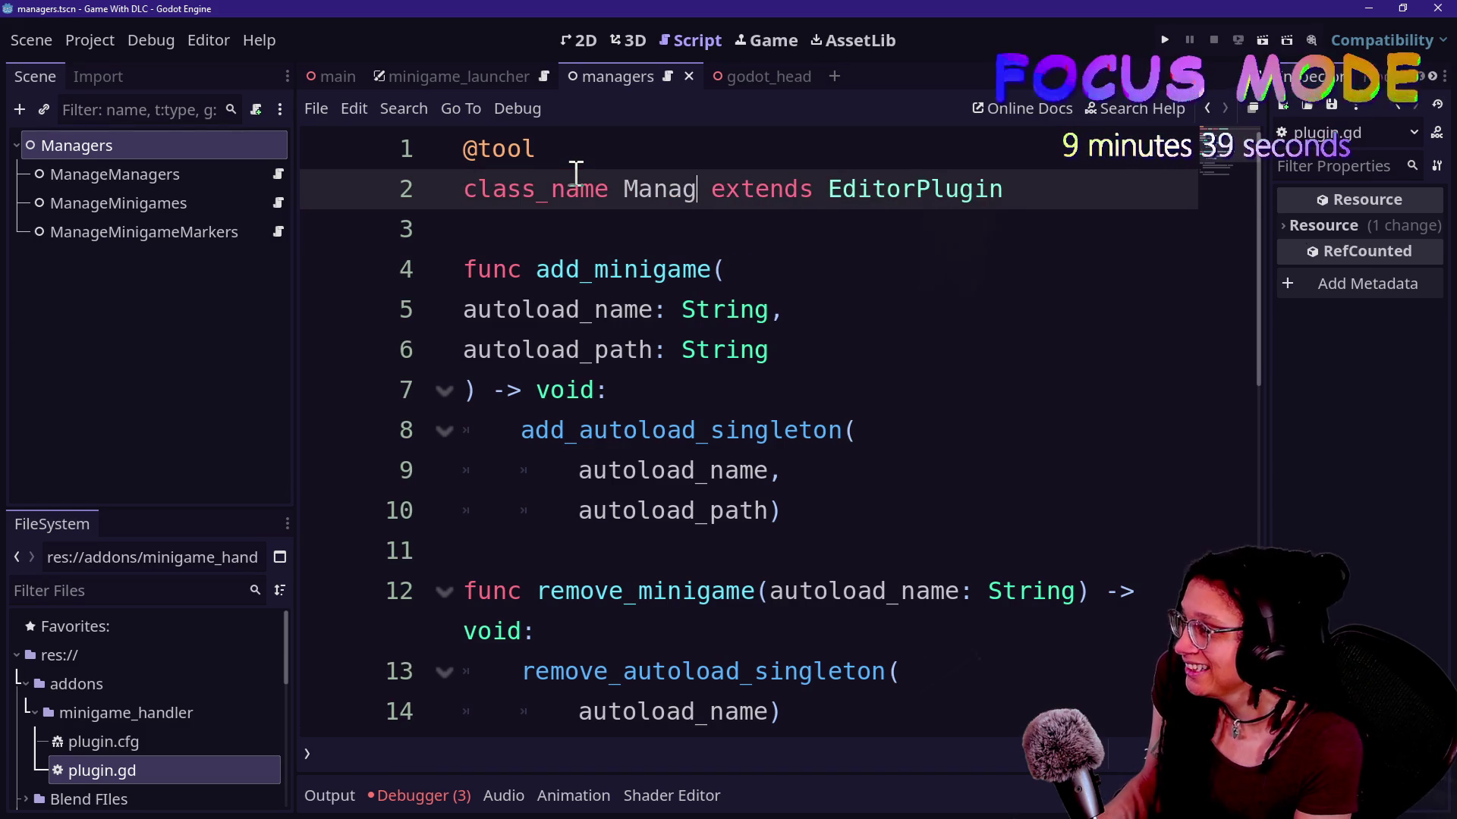
pyautogui.press('BackSpace')
pyautogui.press('BackSpace')
pyautogui.press('BackSpace')
pyautogui.press('BackSpace')
pyautogui.press('BackSpace')
pyautogui.press('BackSpace')
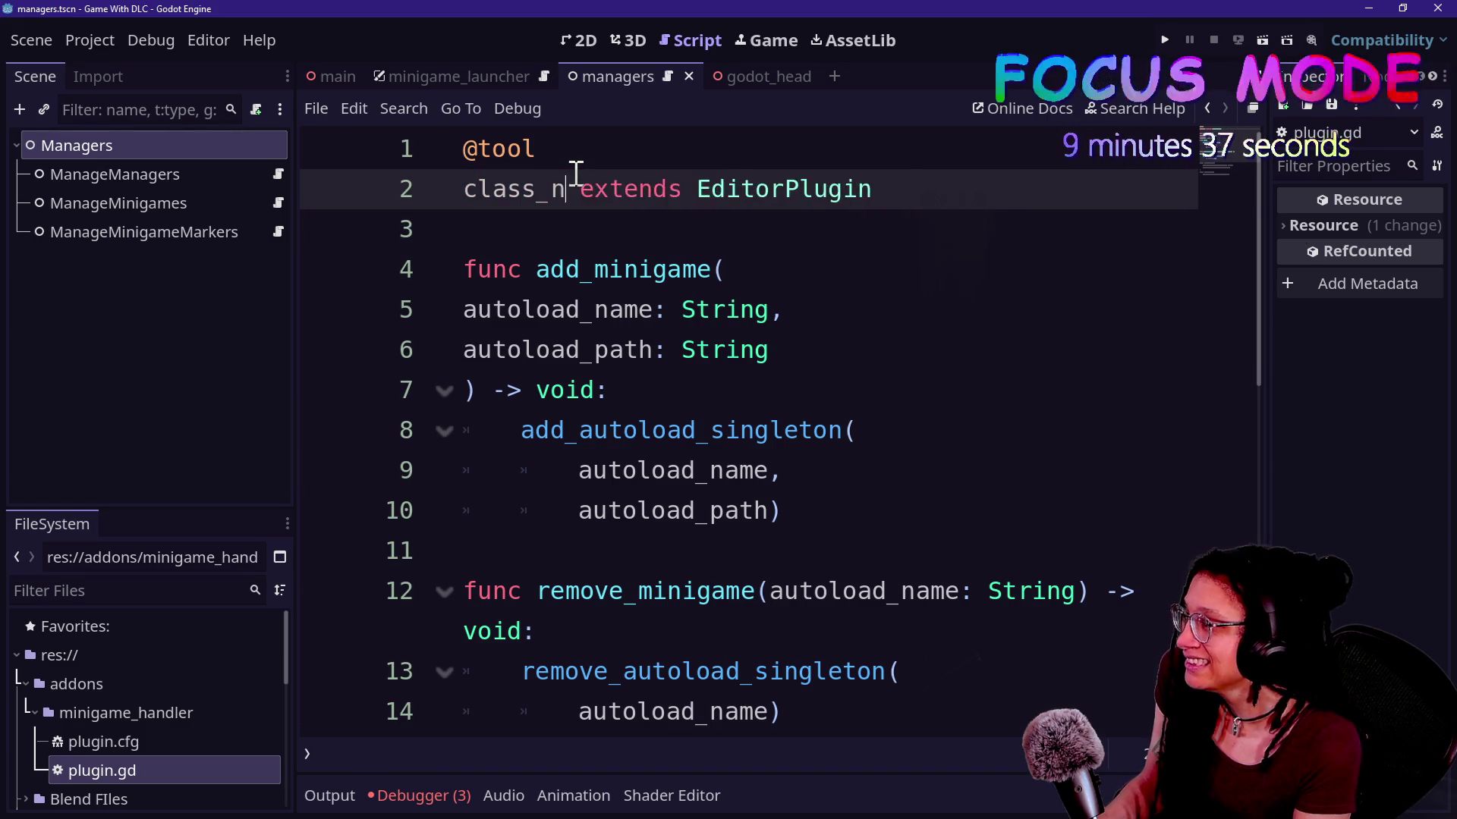
pyautogui.press('Delete')
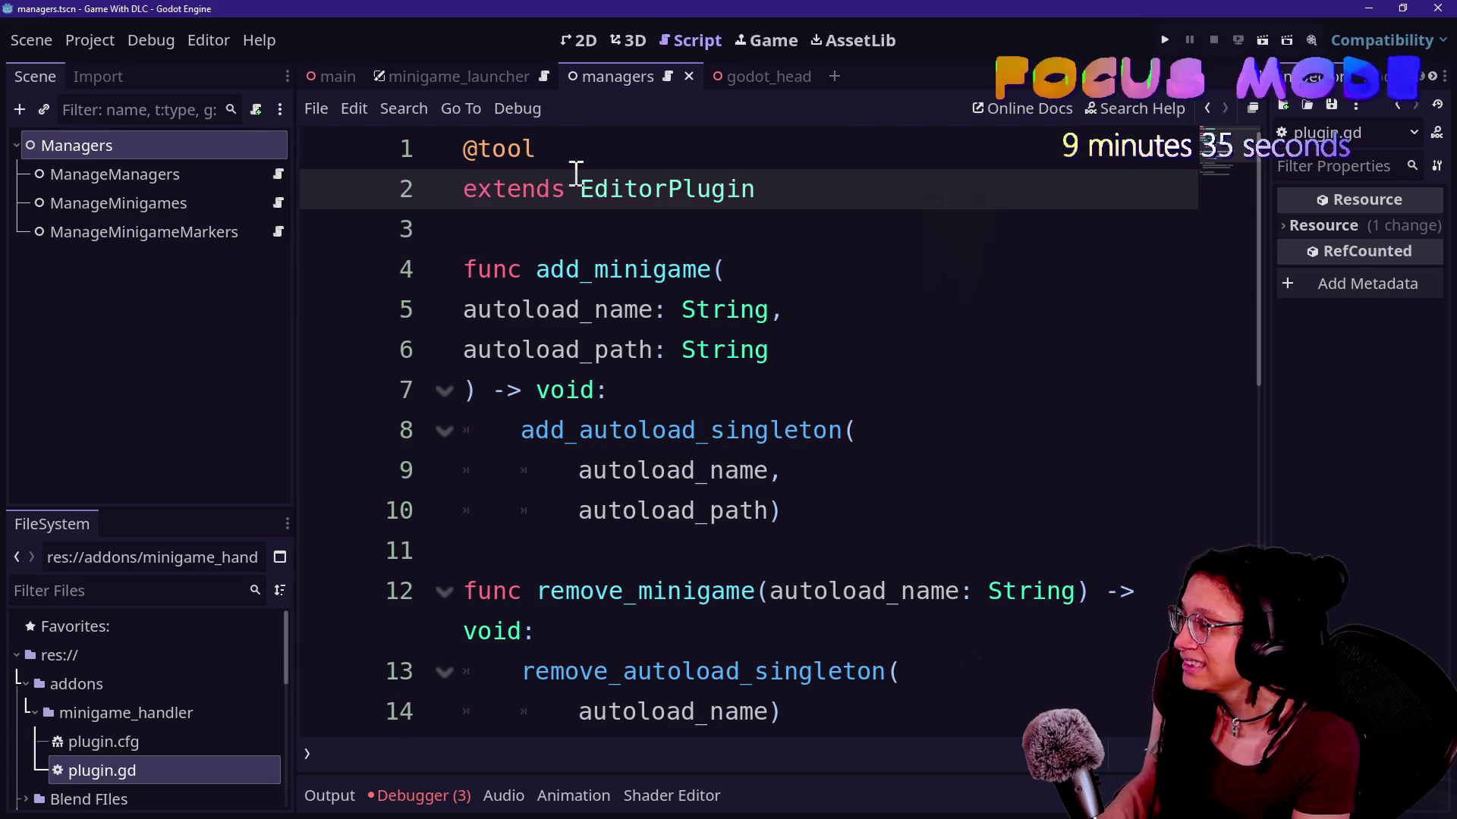
pyautogui.hotkey('ctrl', 'z')
pyautogui.hotkey('ctrl', 'z')
pyautogui.hotkey('ctrl', 'z')
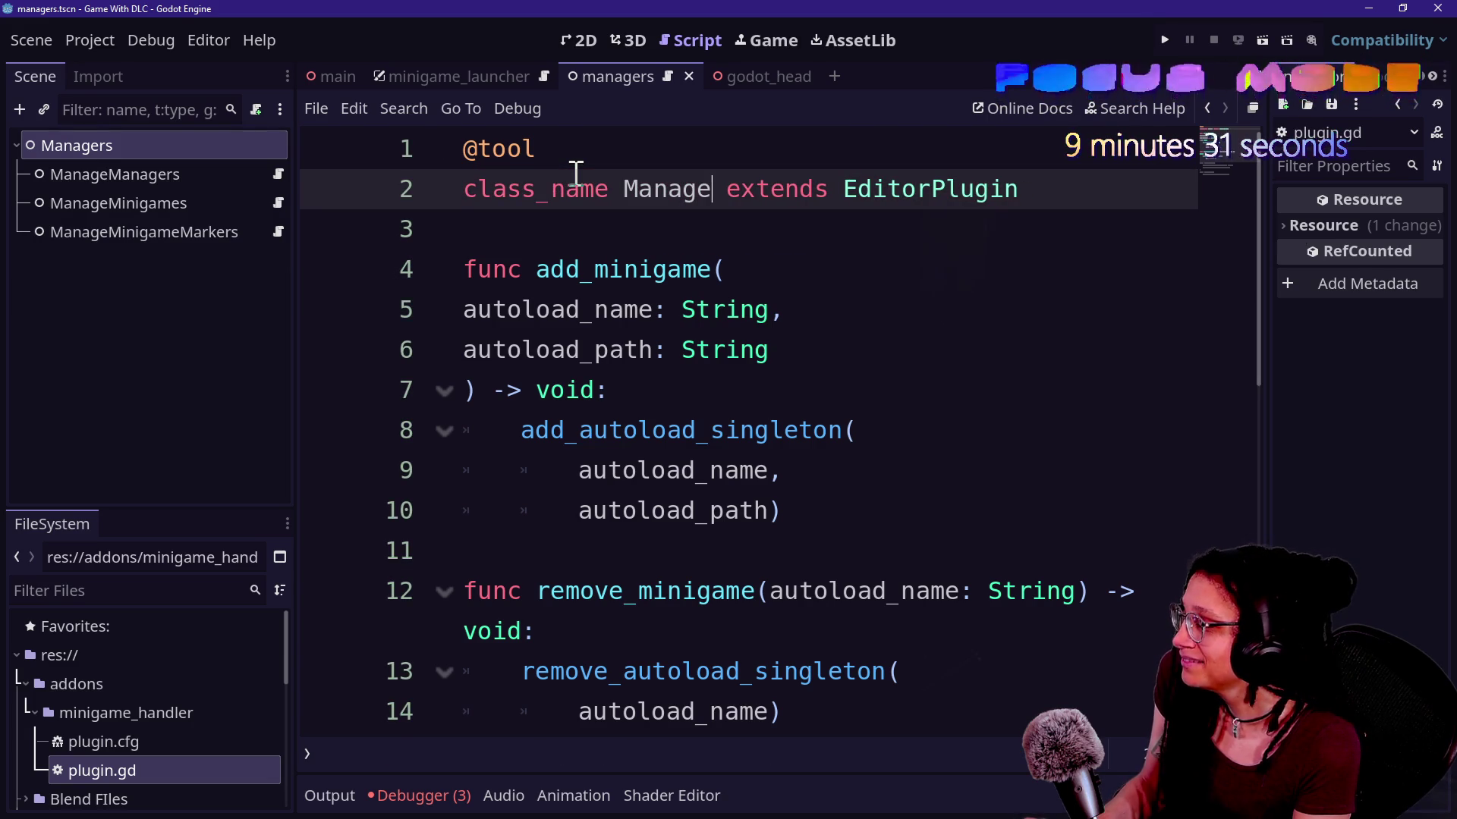
pyautogui.write('P')
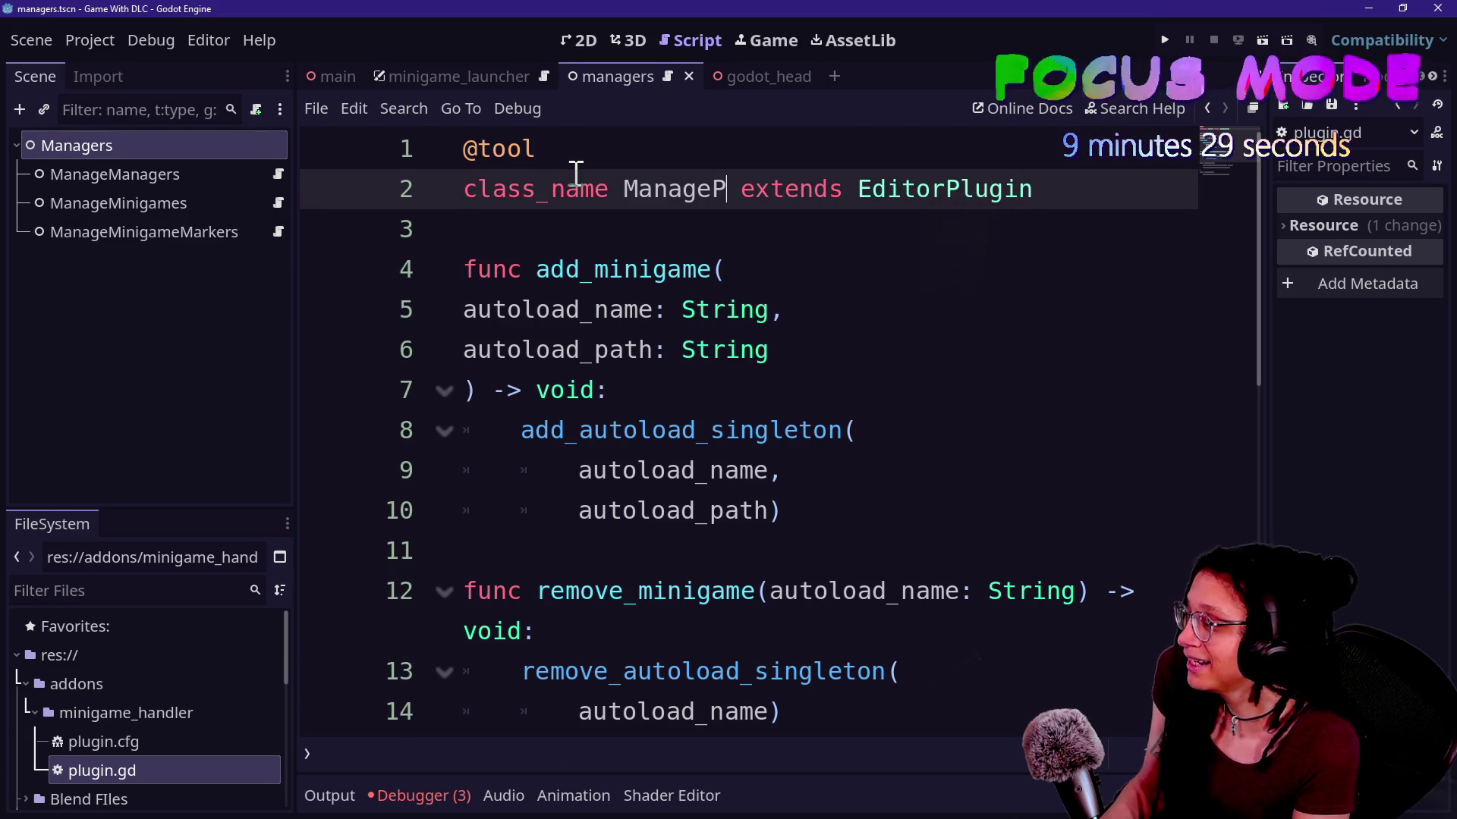
pyautogui.write('l')
pyautogui.press('BackSpace')
pyautogui.press('BackSpace')
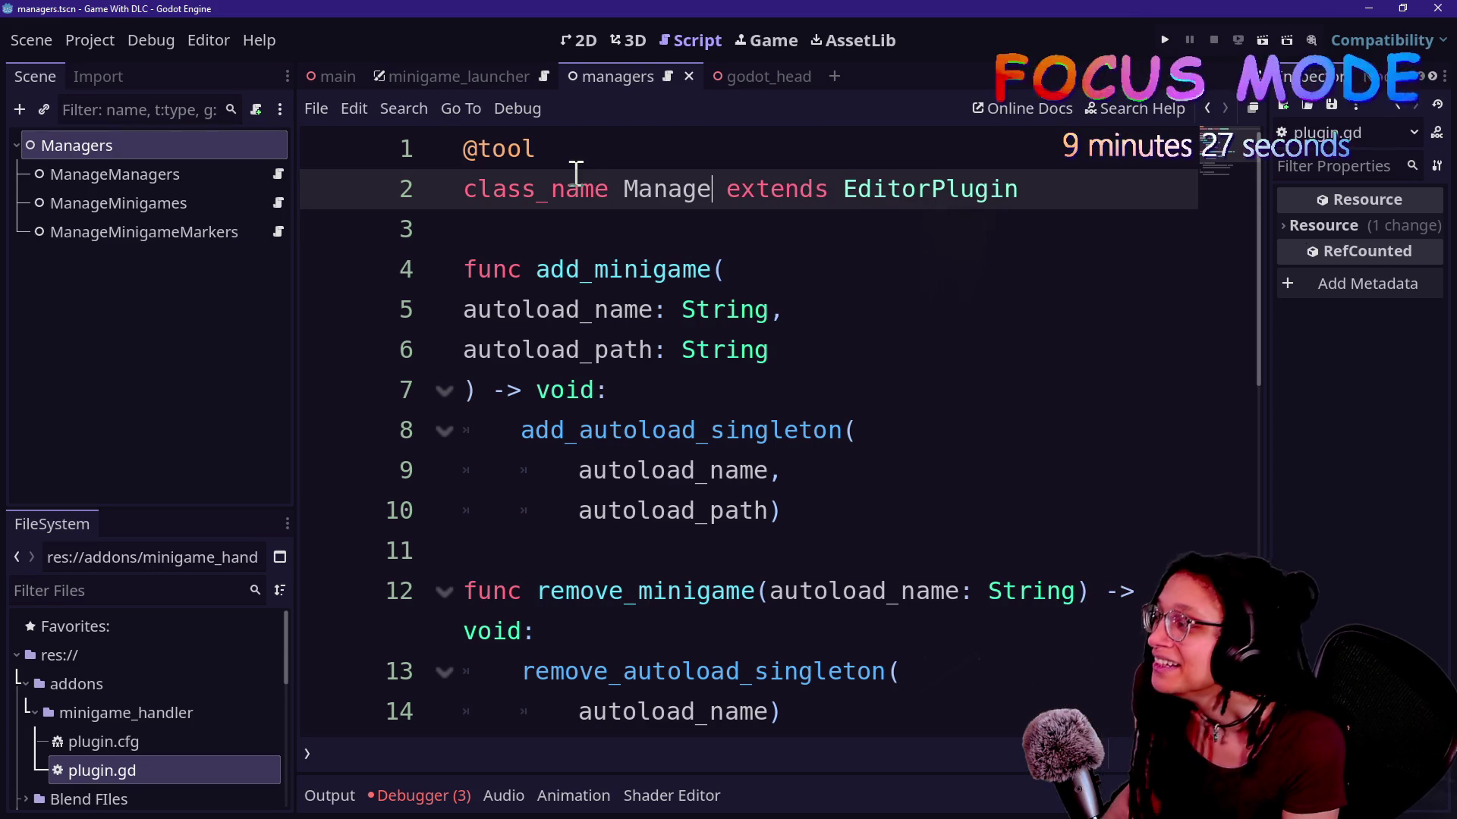
pyautogui.press('BackSpace')
pyautogui.press('BackSpace')
pyautogui.press('BackSpace')
pyautogui.press('BackSpace')
pyautogui.write('ingiam')
pyautogui.press('BackSpace')
pyautogui.press('BackSpace')
pyautogui.press('BackSpace')
pyautogui.press('BackSpace')
pyautogui.write('igameHandler')
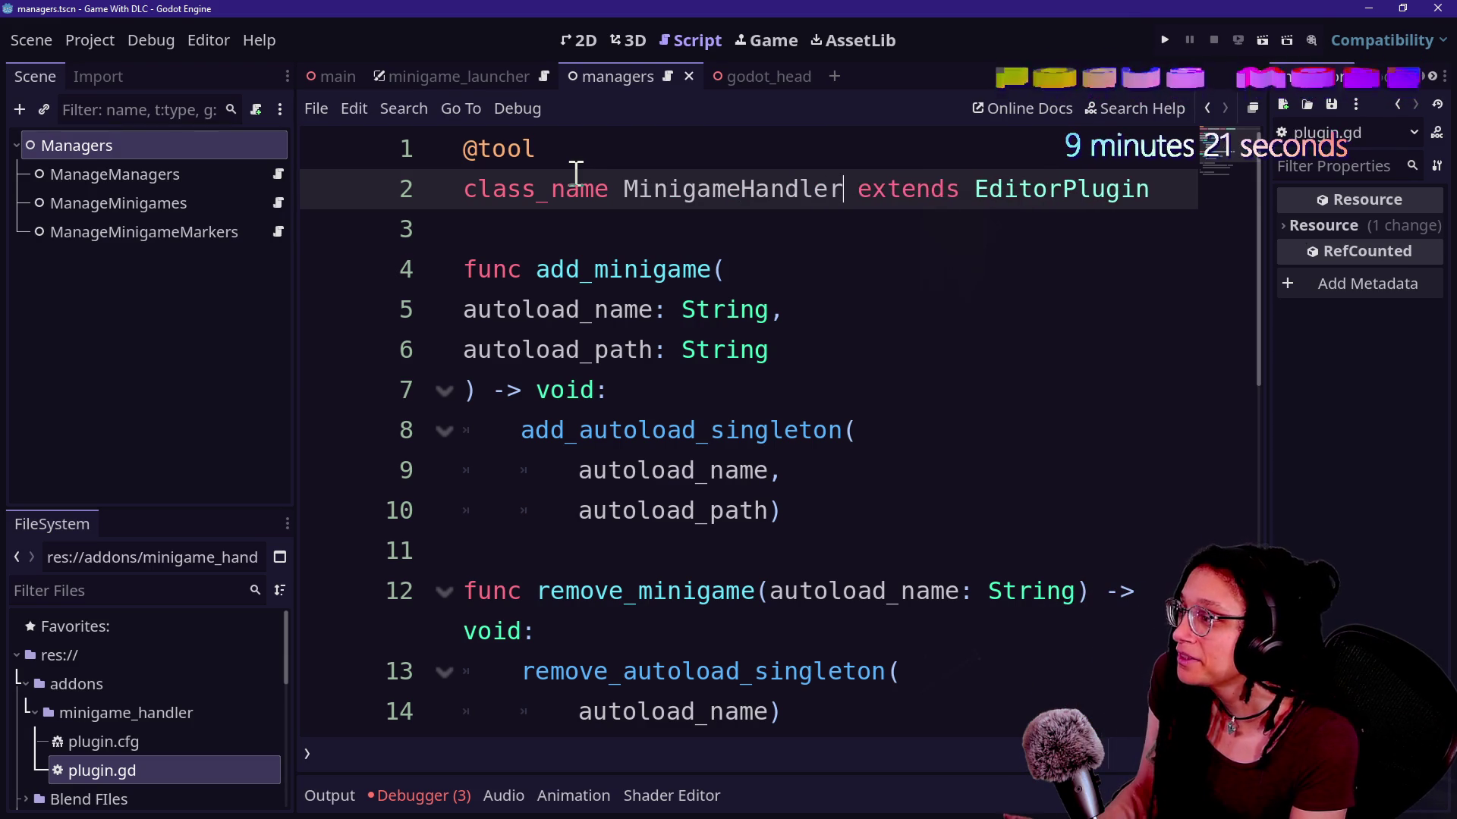
# - Declare static var ref: MinigameHandler on a new line 3
pyautogui.click(695, 231)
pyautogui.click(1172, 189)
pyautogui.press('Return')
pyautogui.write('static var ref: ')
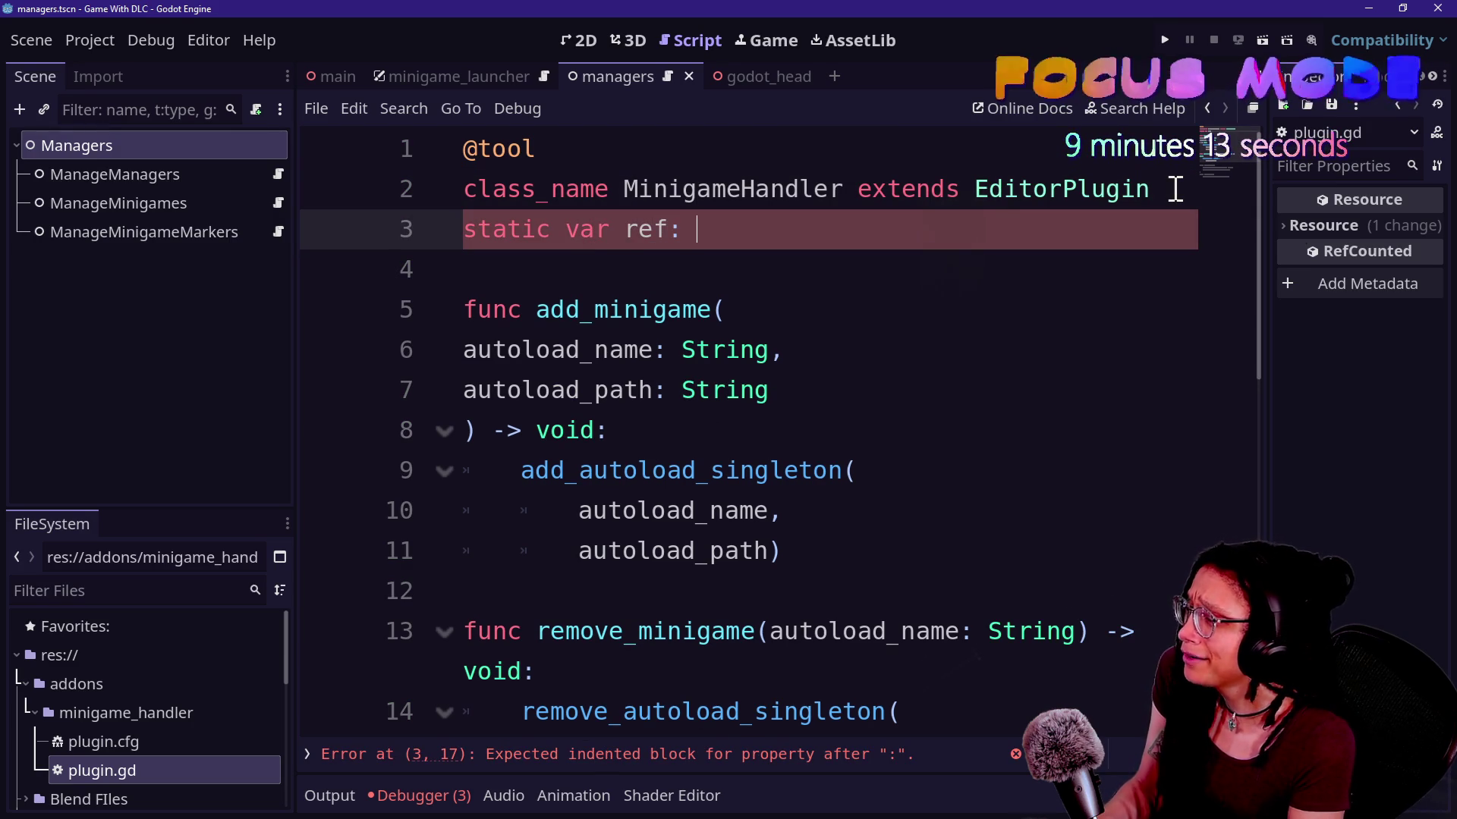
pyautogui.write('MinigameHandler')
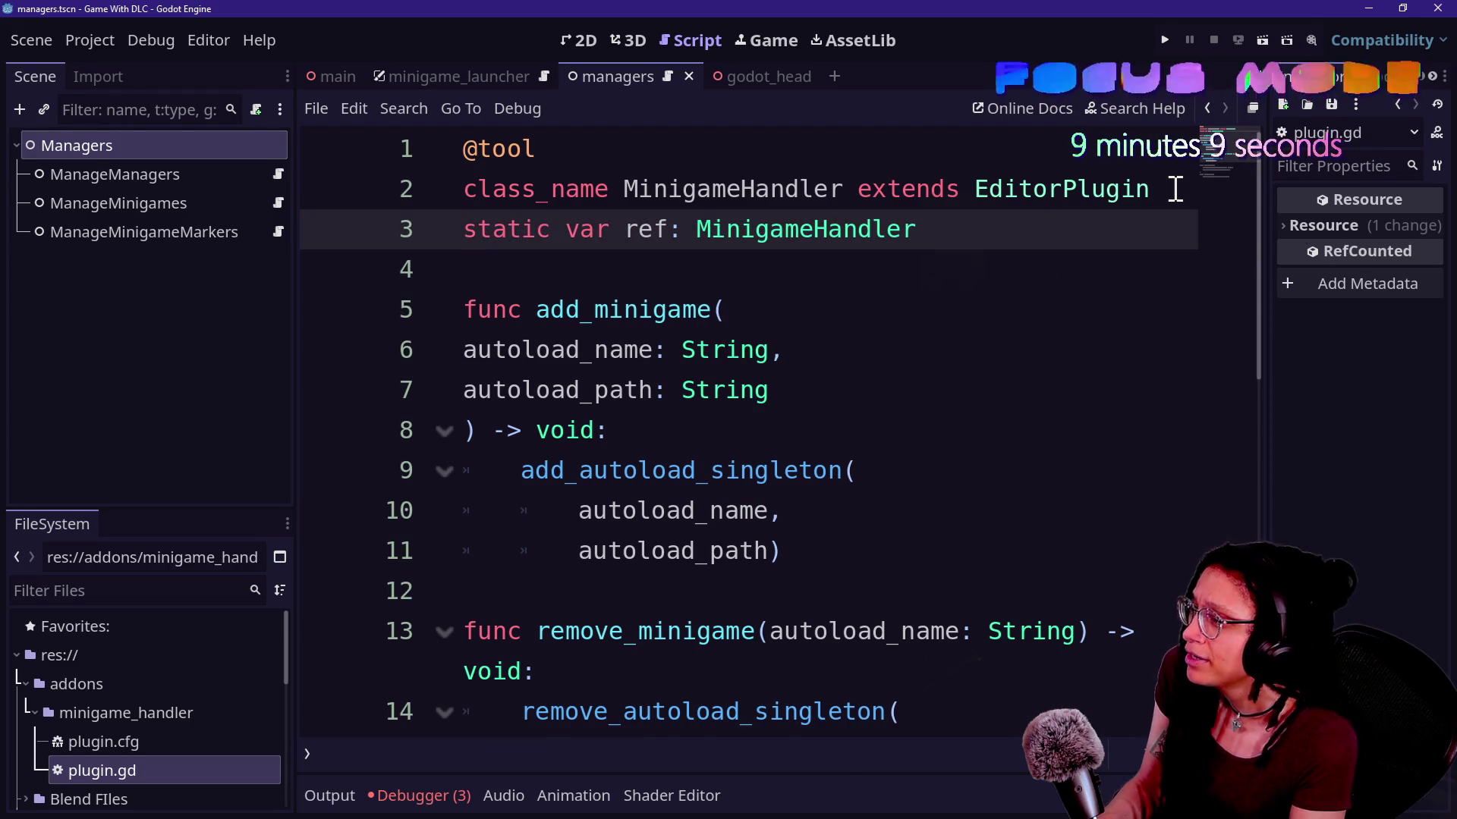
# - Add an _enter_tree() -> void function below the static ref declaration
pyautogui.press('Return')
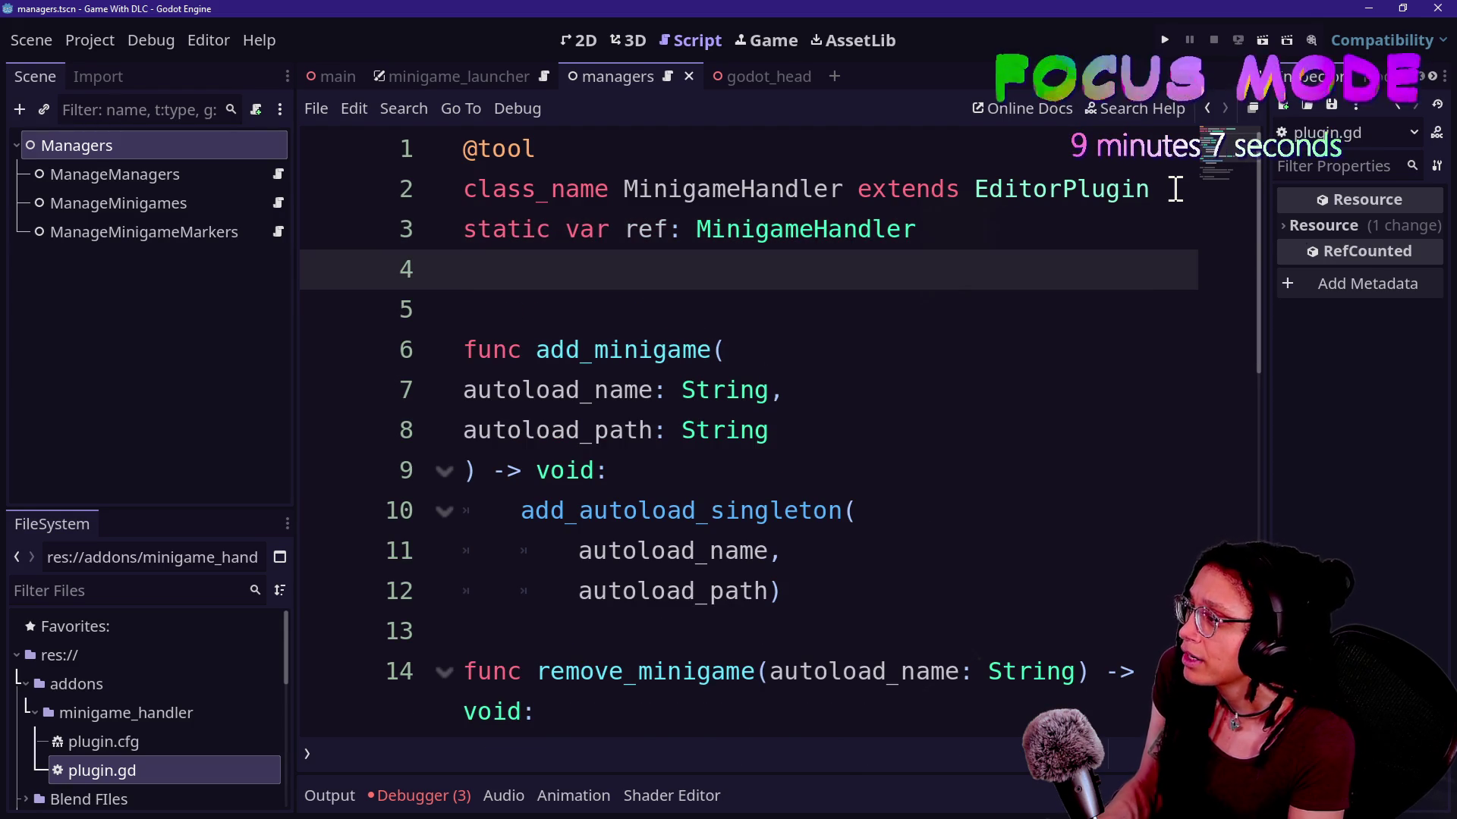
pyautogui.write('unc _')
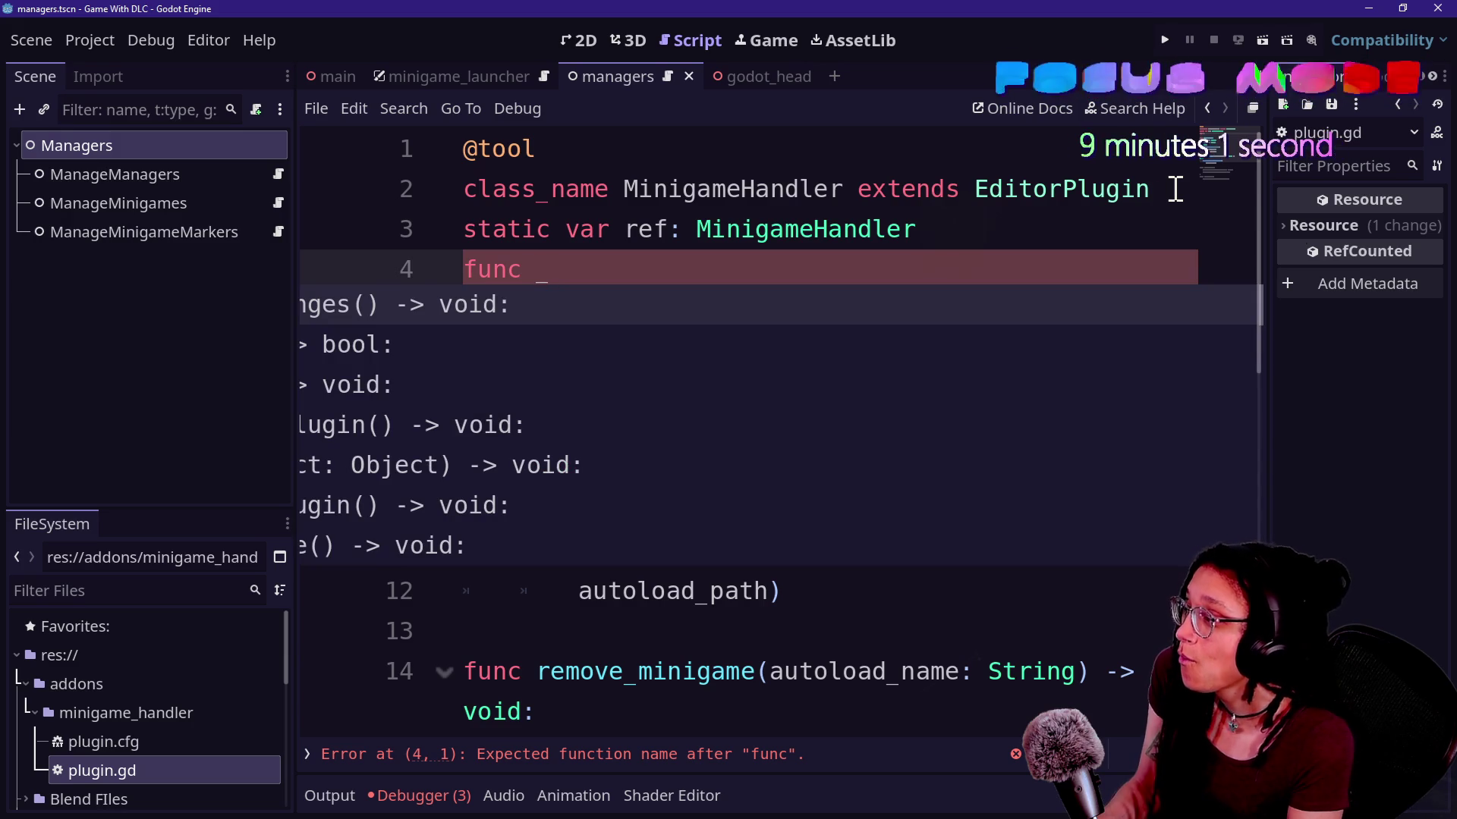
pyautogui.write('en')
pyautogui.press('BackSpace')
pyautogui.press('BackSpace')
pyautogui.press('BackSpace')
pyautogui.click(1121, 140)
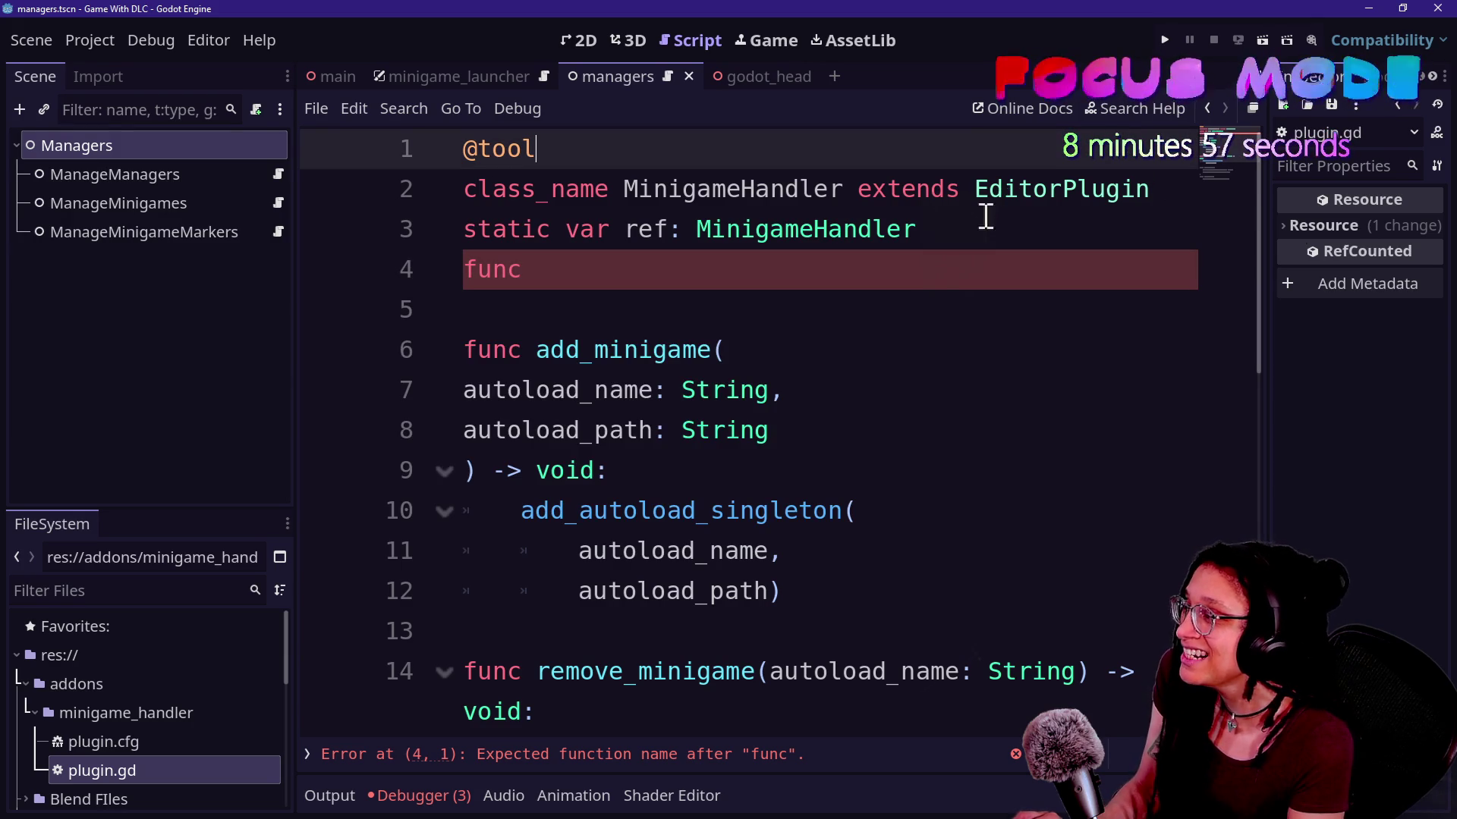
pyautogui.hotkey('ctrl', 'shift', 'F11')
pyautogui.click(904, 263)
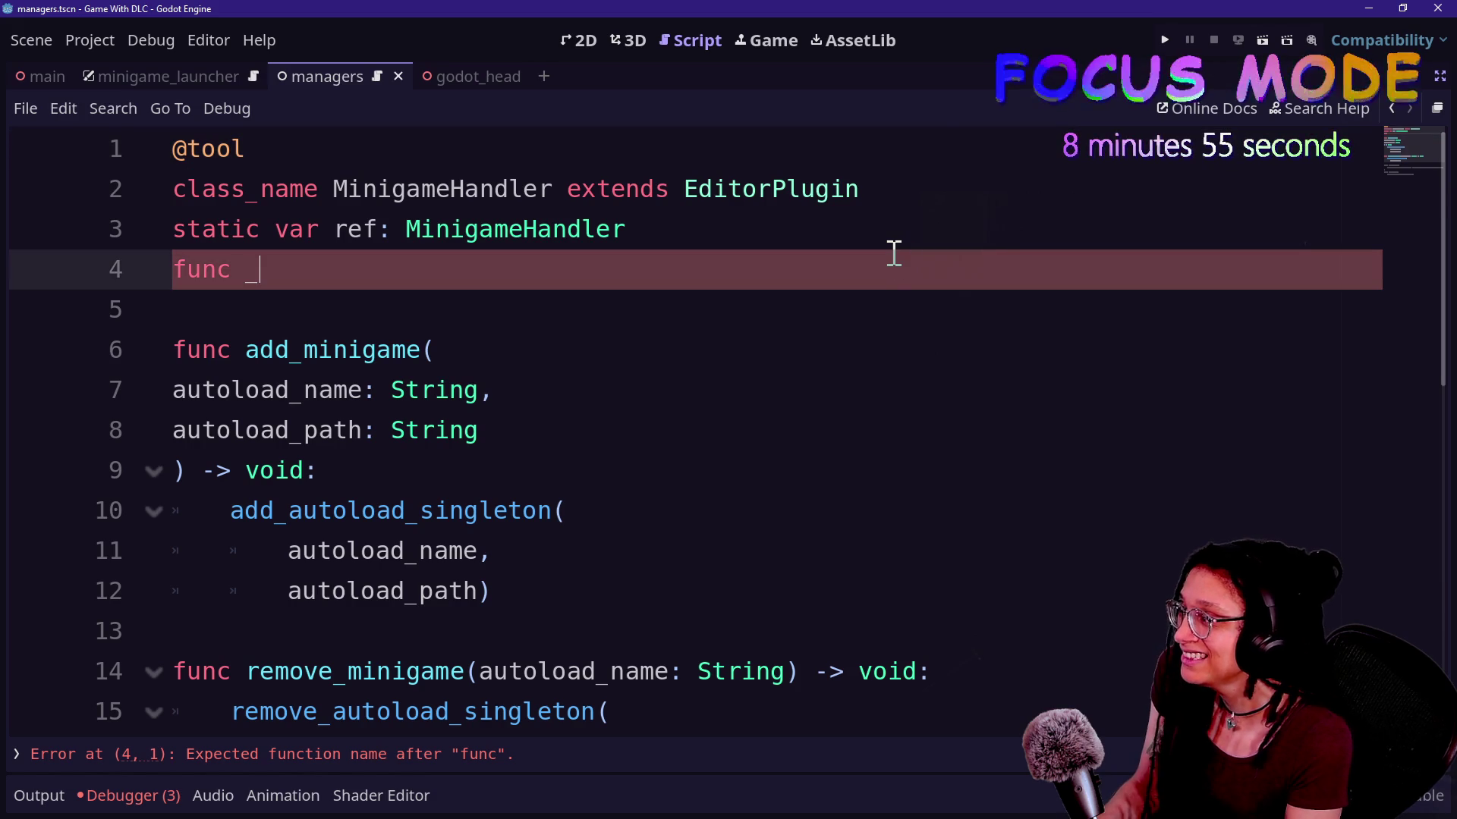
pyautogui.write('ini')
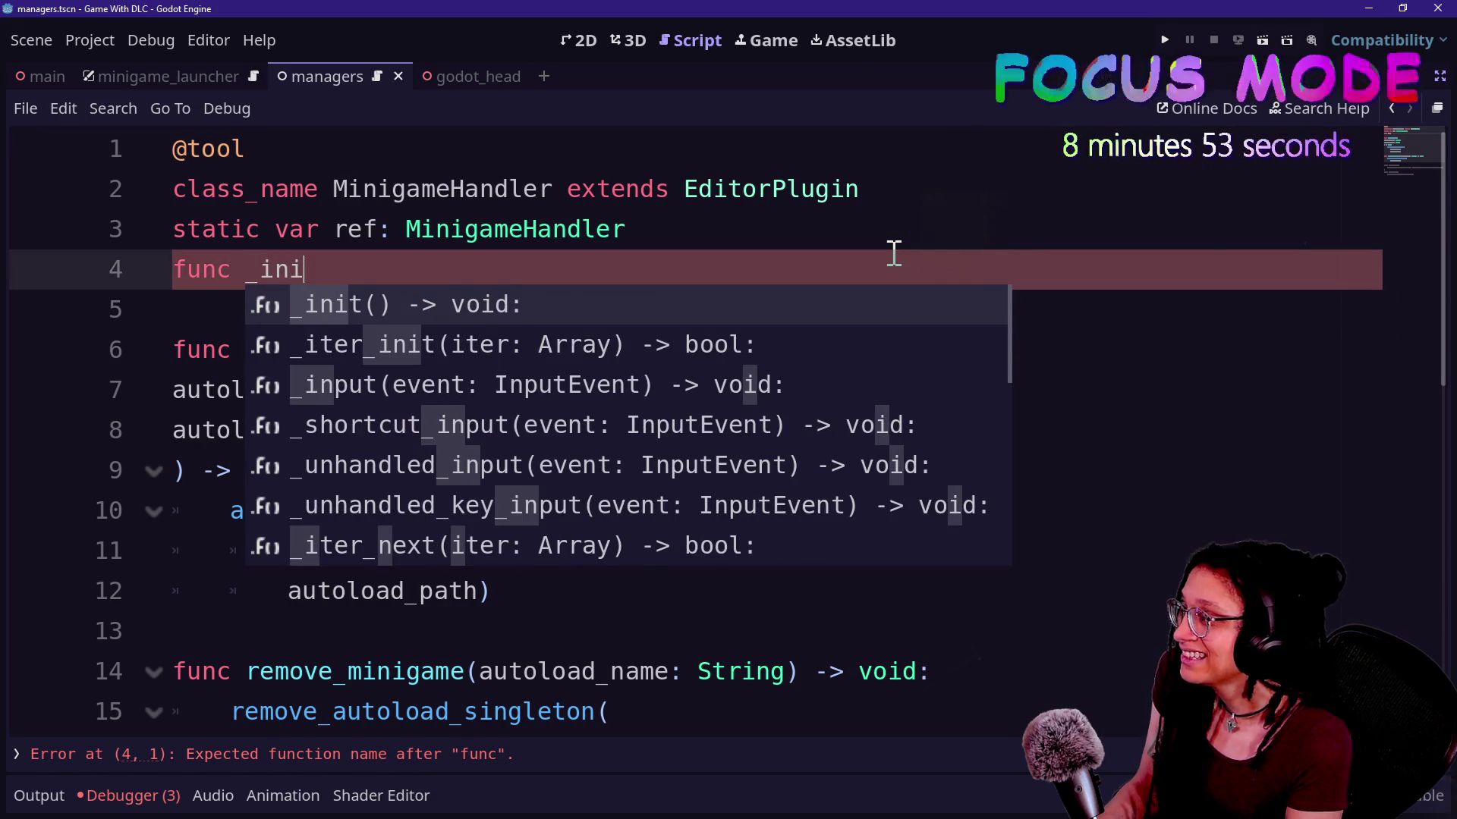
pyautogui.press('BackSpace')
pyautogui.press('BackSpace')
pyautogui.press('BackSpace')
pyautogui.write('ent')
pyautogui.press('BackSpace')
pyautogui.press('BackSpace')
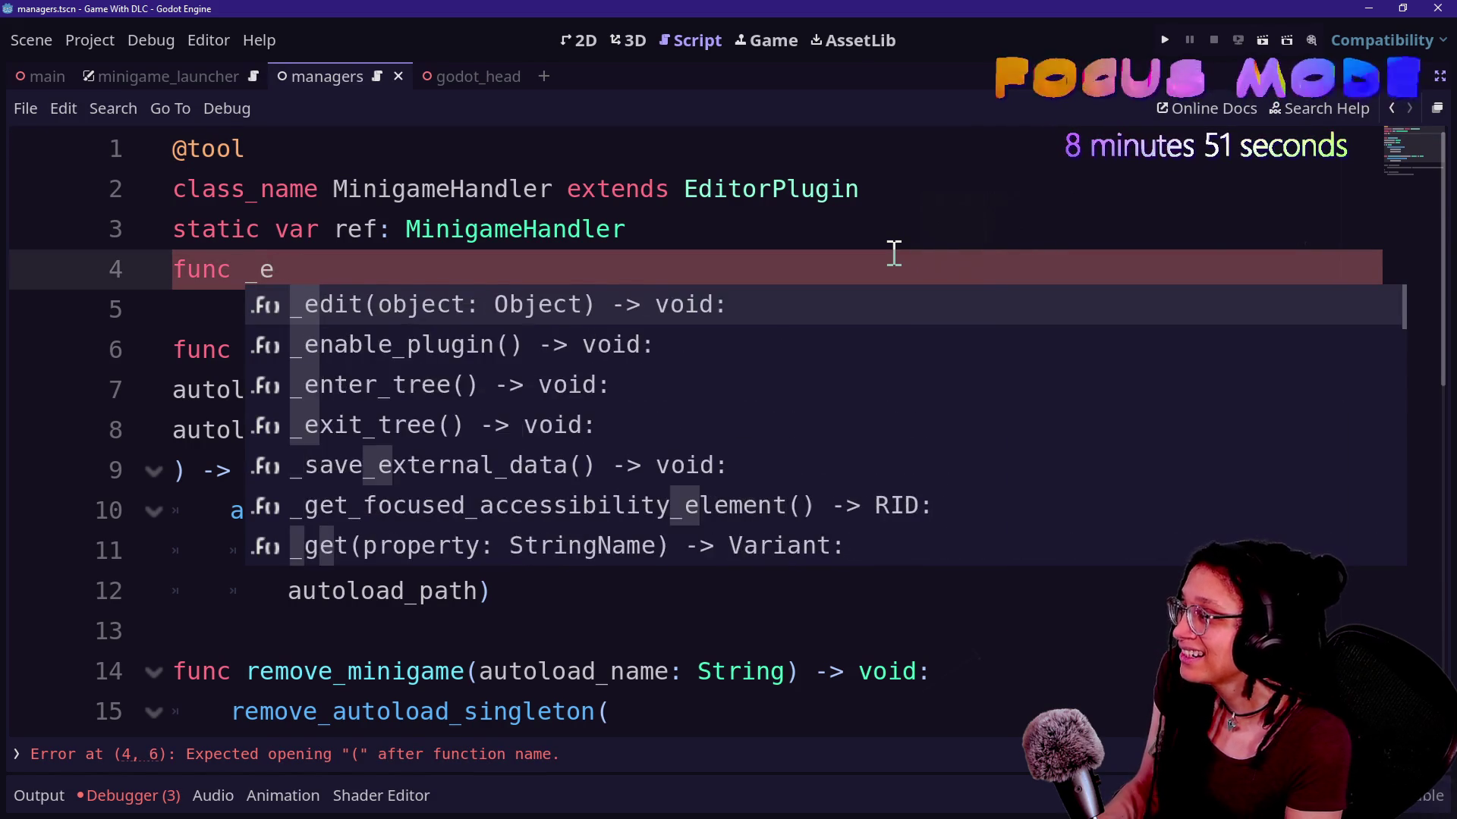
pyautogui.press('BackSpace')
pyautogui.write('ini')
pyautogui.press('BackSpace')
pyautogui.press('BackSpace')
pyautogui.press('BackSpace')
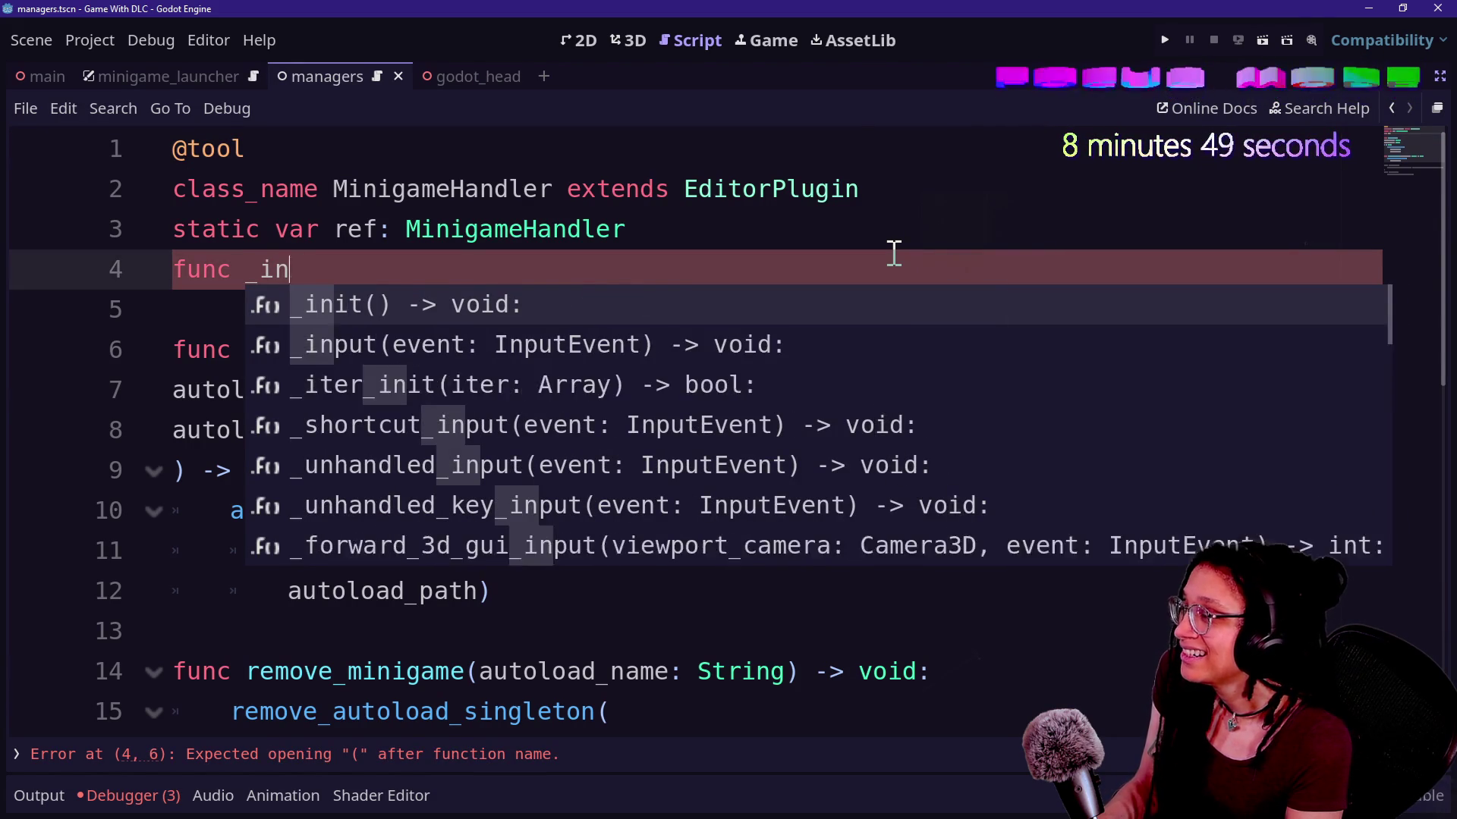
pyautogui.write('enter')
pyautogui.press('Return')
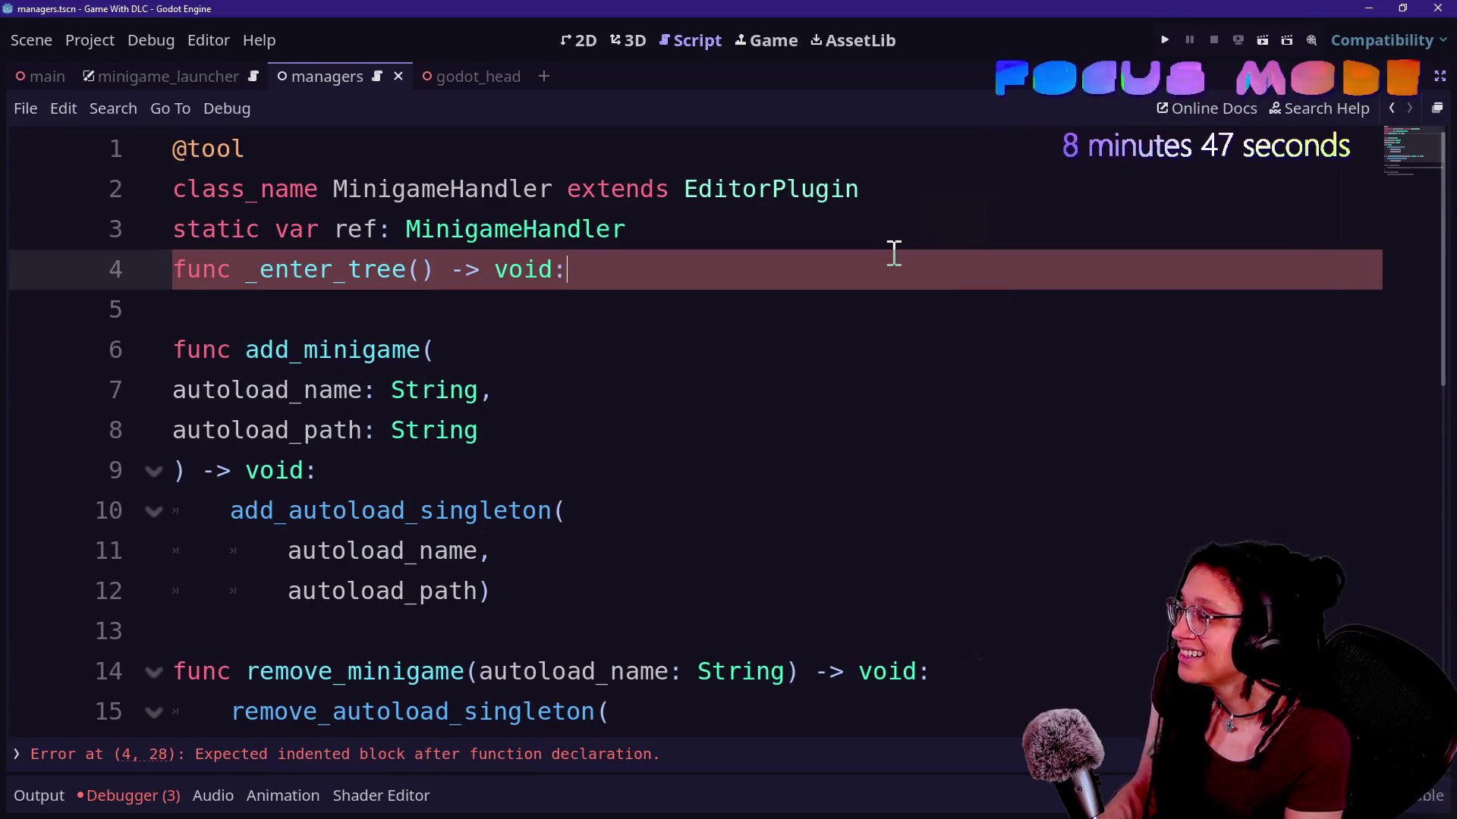
pyautogui.press('Return')
# - Make _enter_tree assign ref = self, then bring the side docks back
pyautogui.scroll(-3, 506, 557)
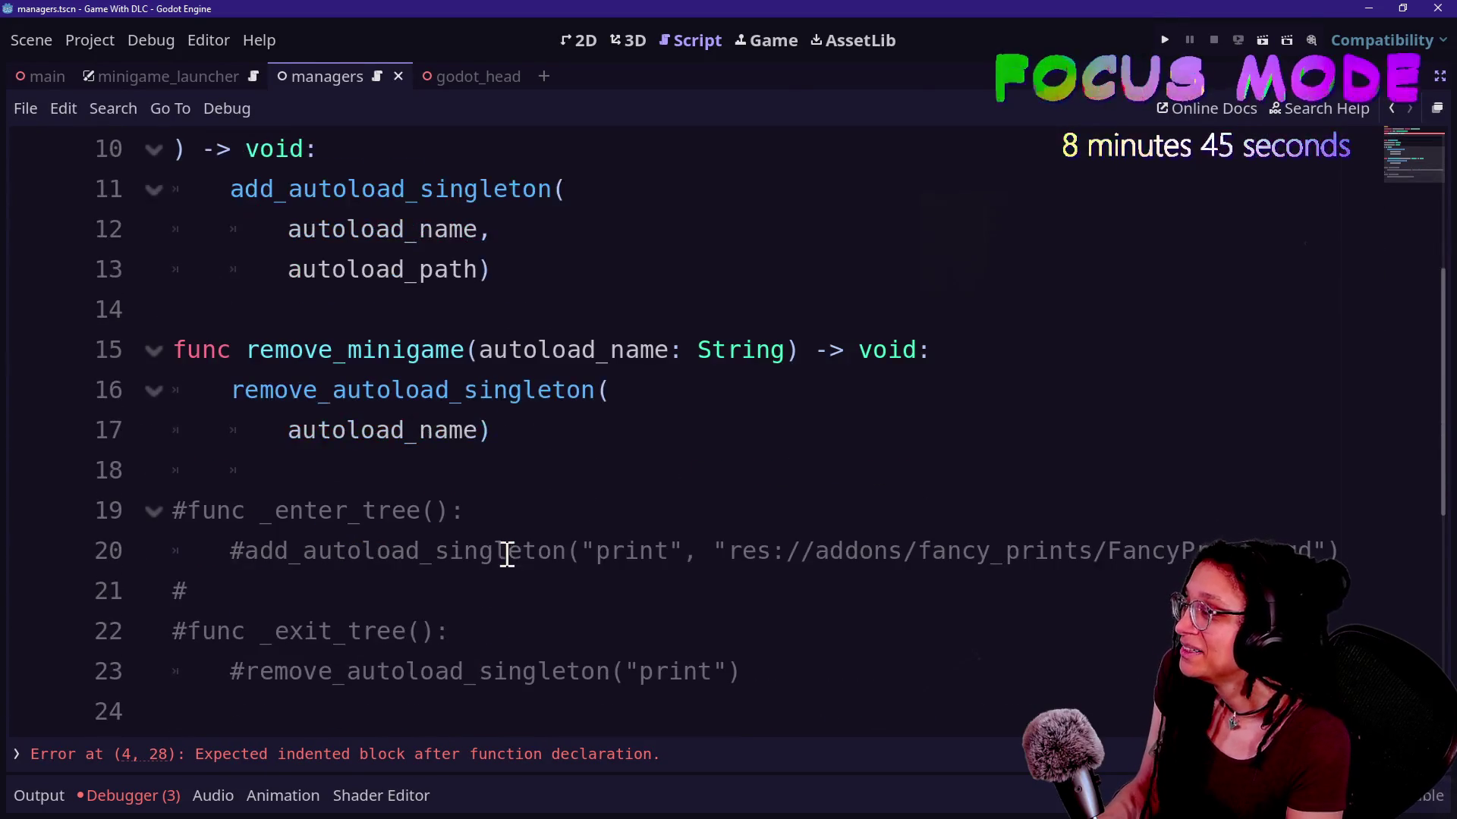
pyautogui.scroll(3, 506, 531)
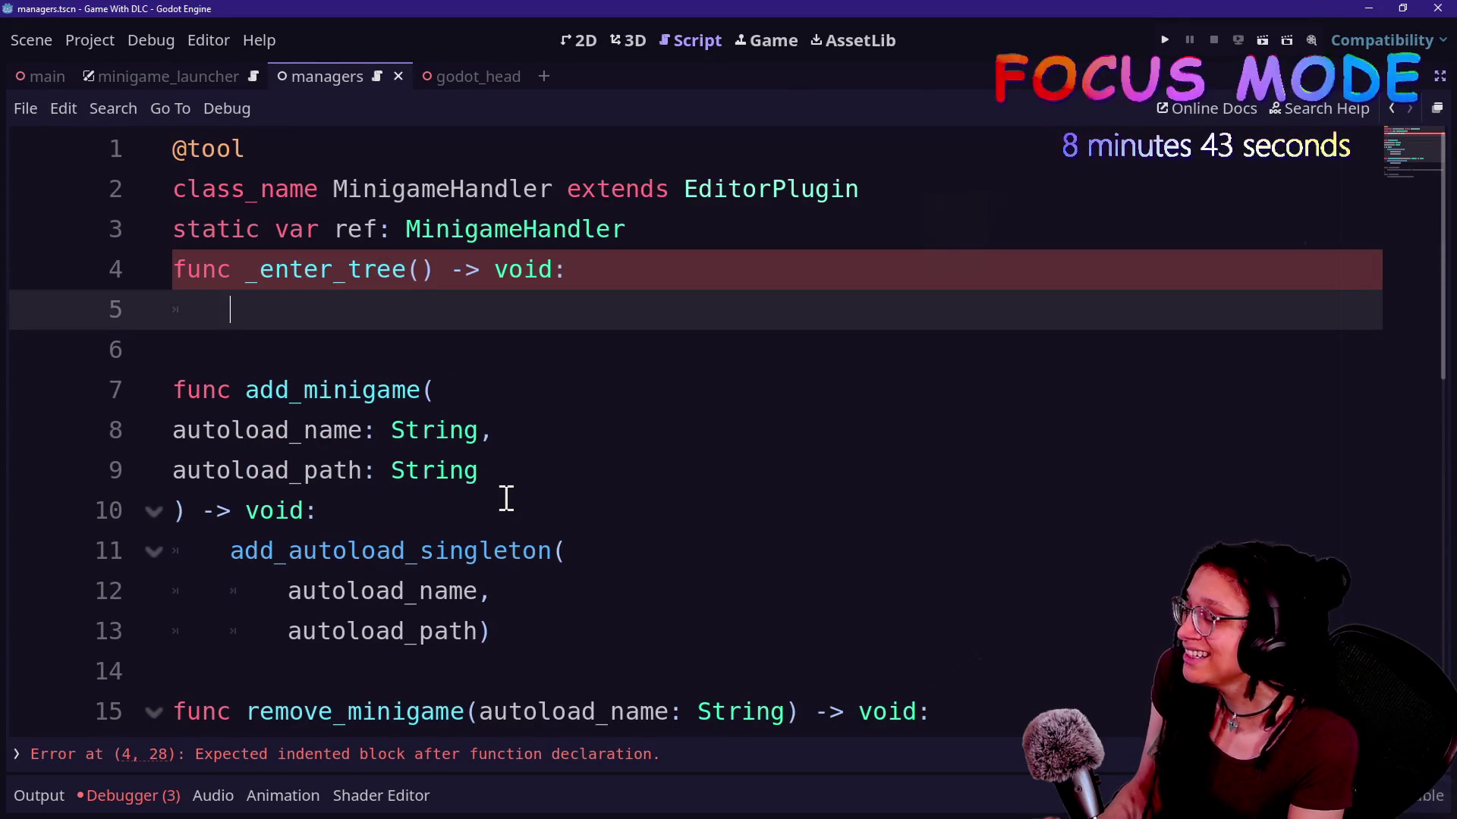
pyautogui.write('= self')
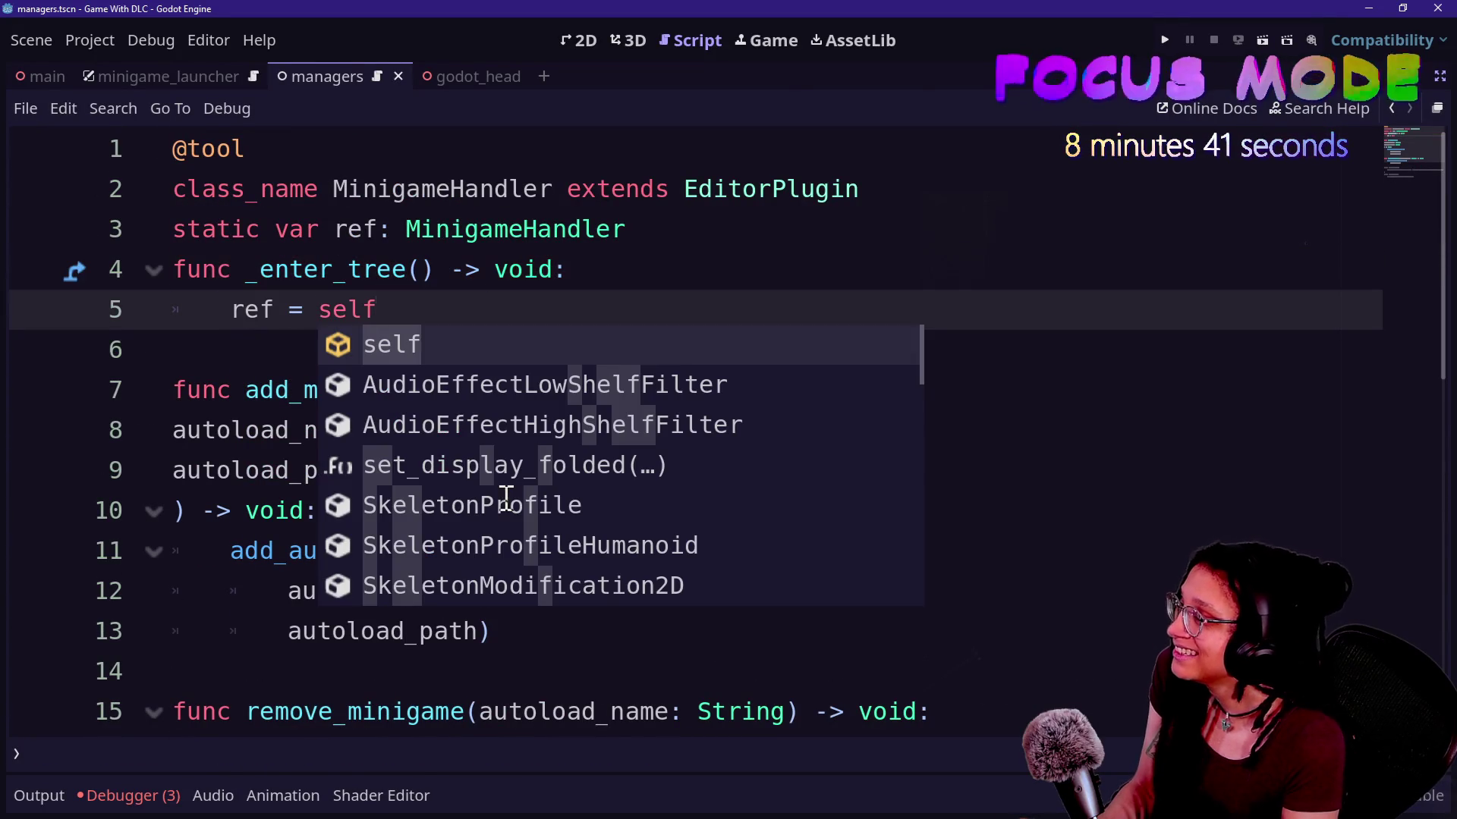
pyautogui.click(728, 199)
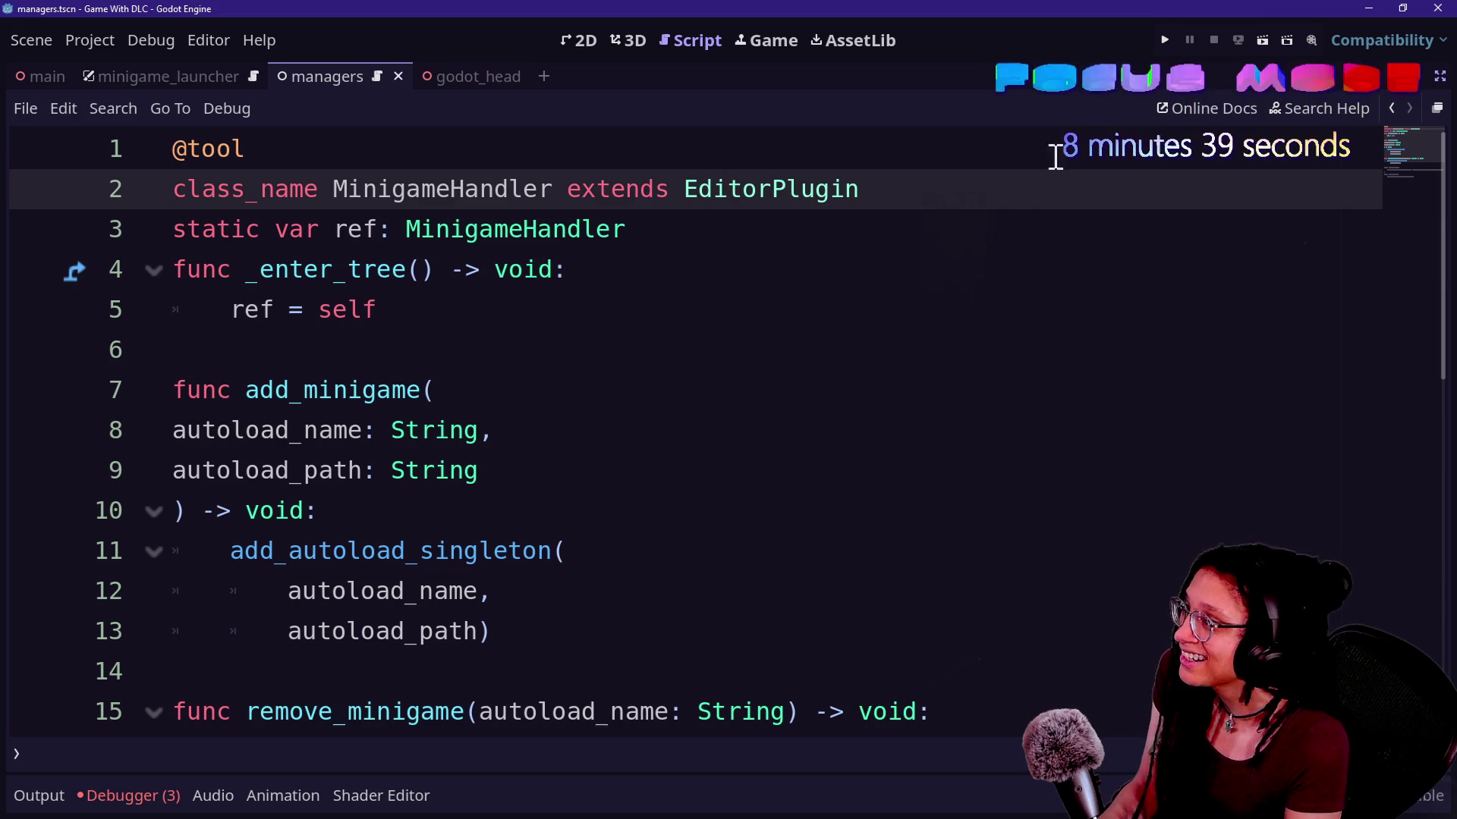
pyautogui.scroll(-2, 1021, 195)
pyautogui.scroll(2, 1024, 192)
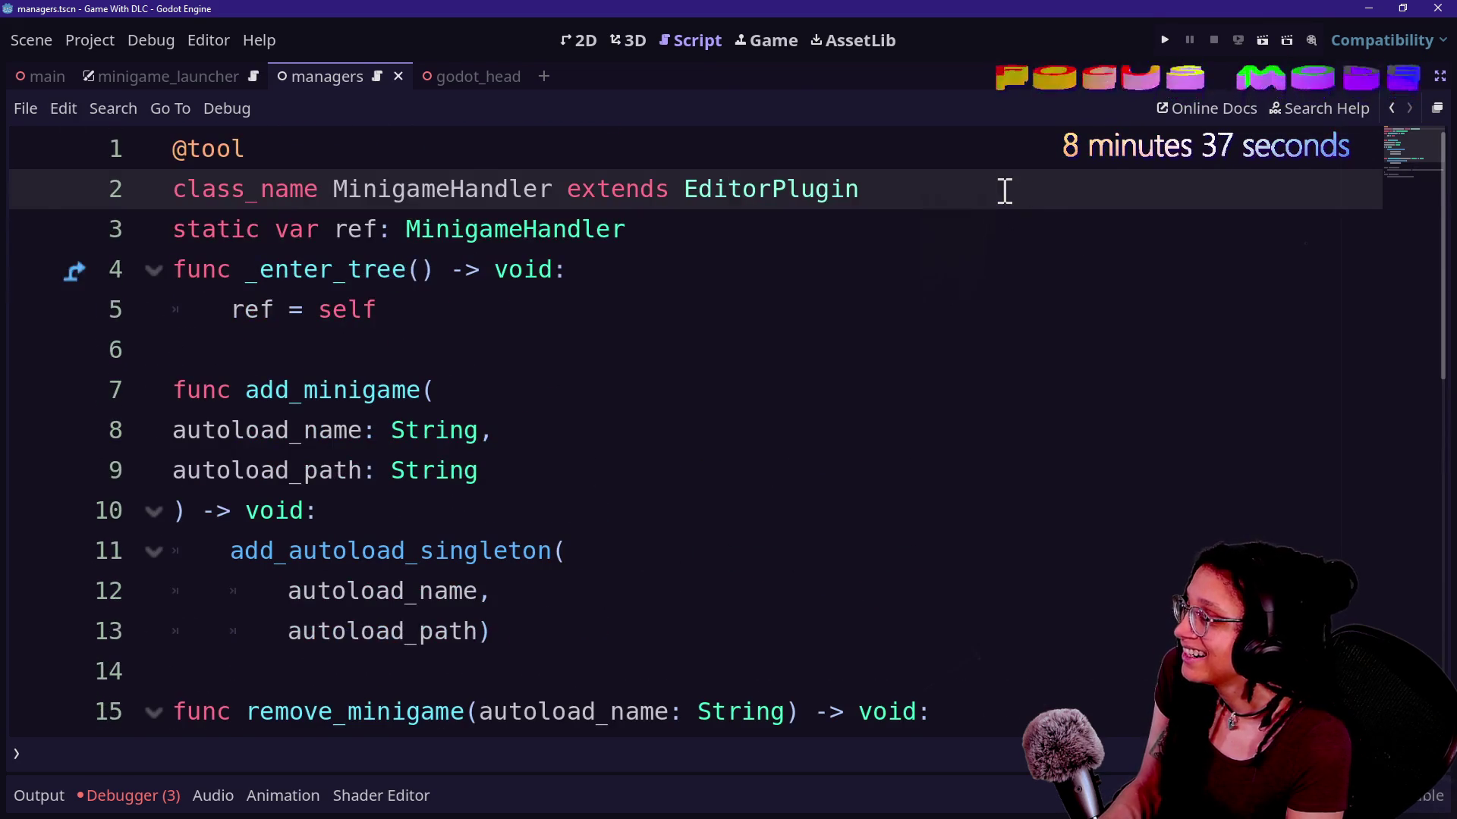
pyautogui.hotkey('ctrl', 'shift', 'F11')
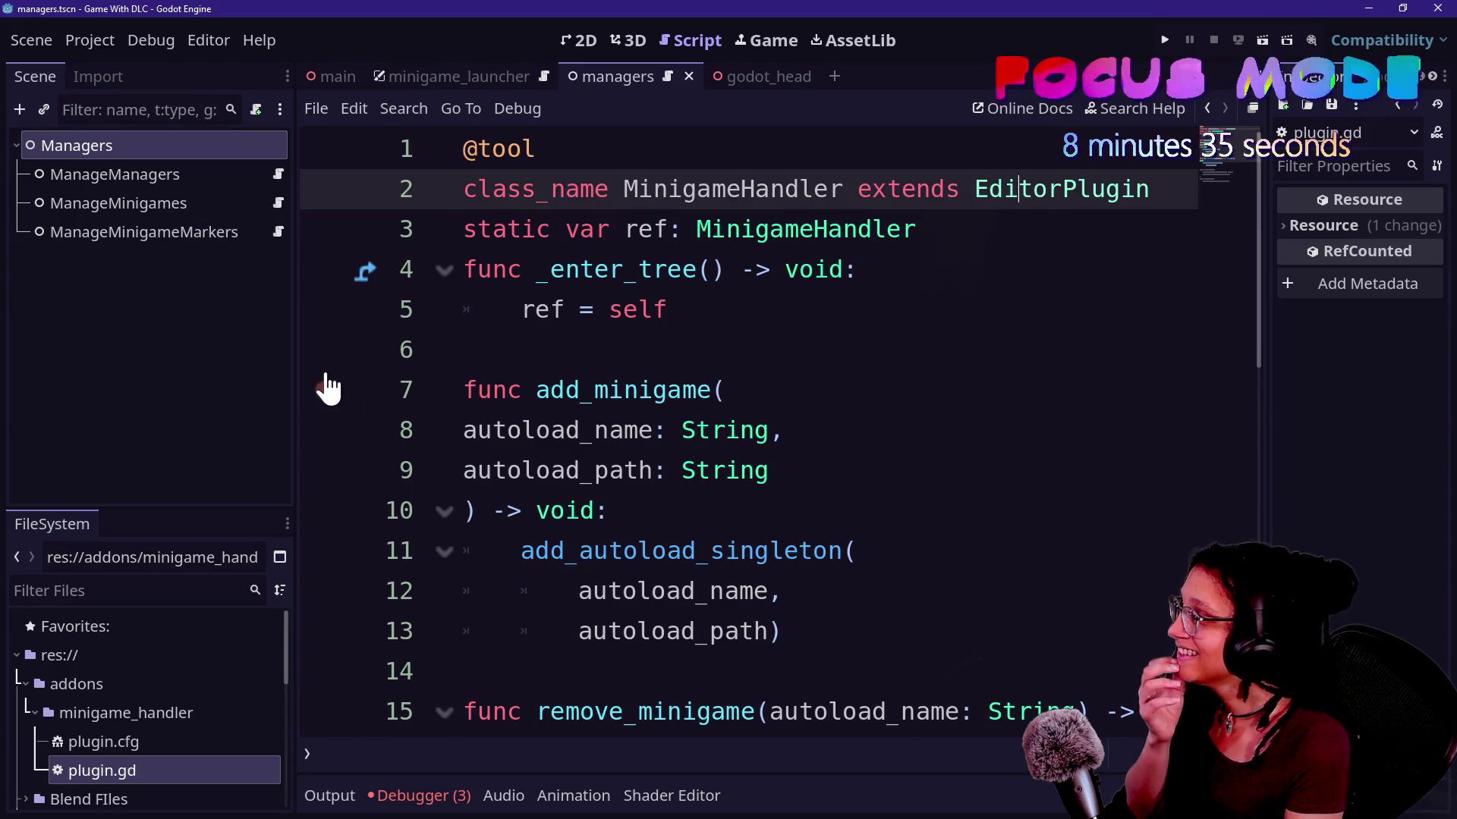
# - Quick-open manage_minigames.gd and scroll to the EditorPlugin creation code
pyautogui.hotkey('shift', 'alt', 'o')
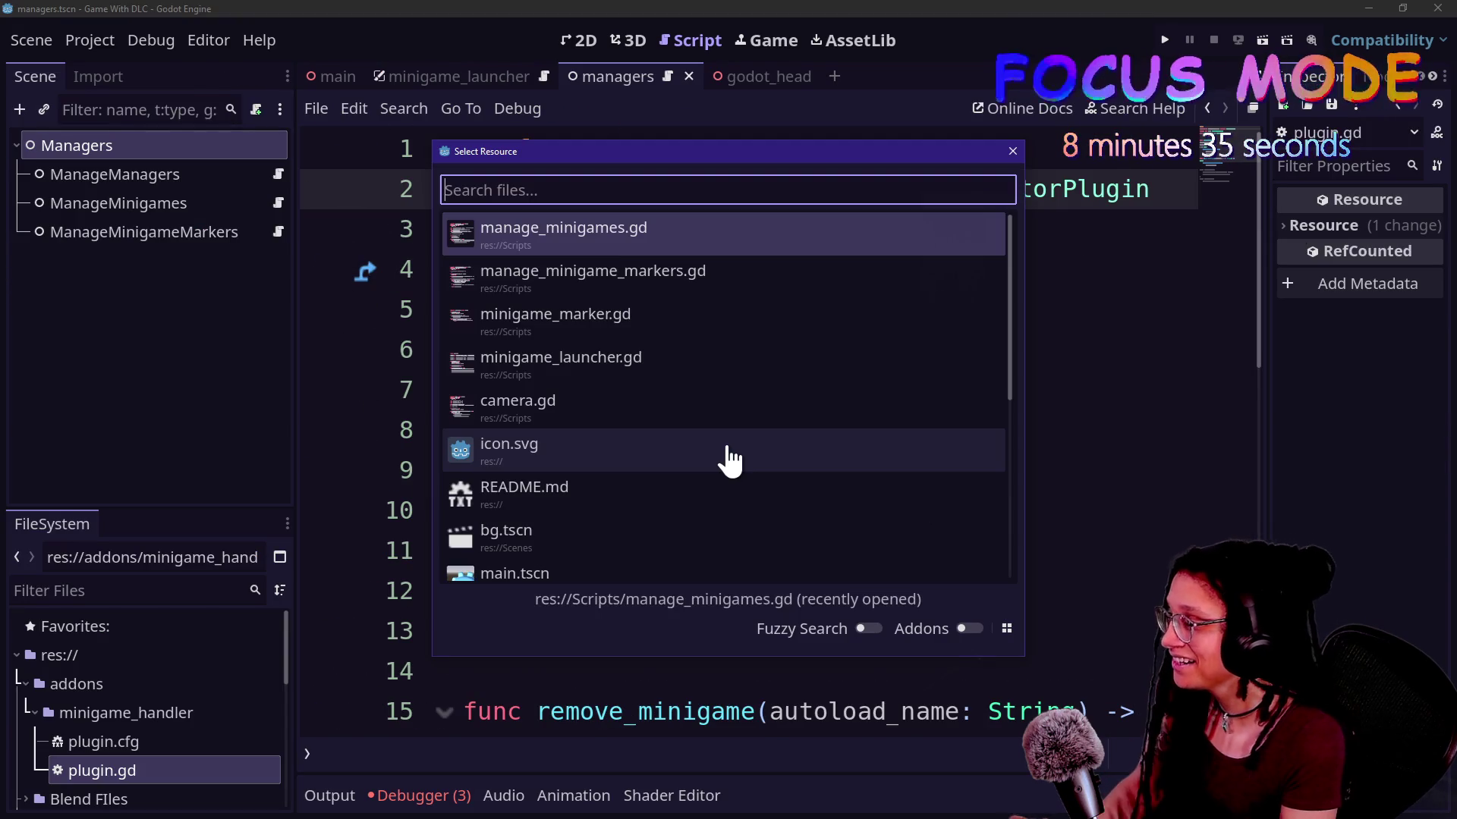
pyautogui.press('Escape')
pyautogui.hotkey('shift', 'alt', 'o')
pyautogui.press('Down')
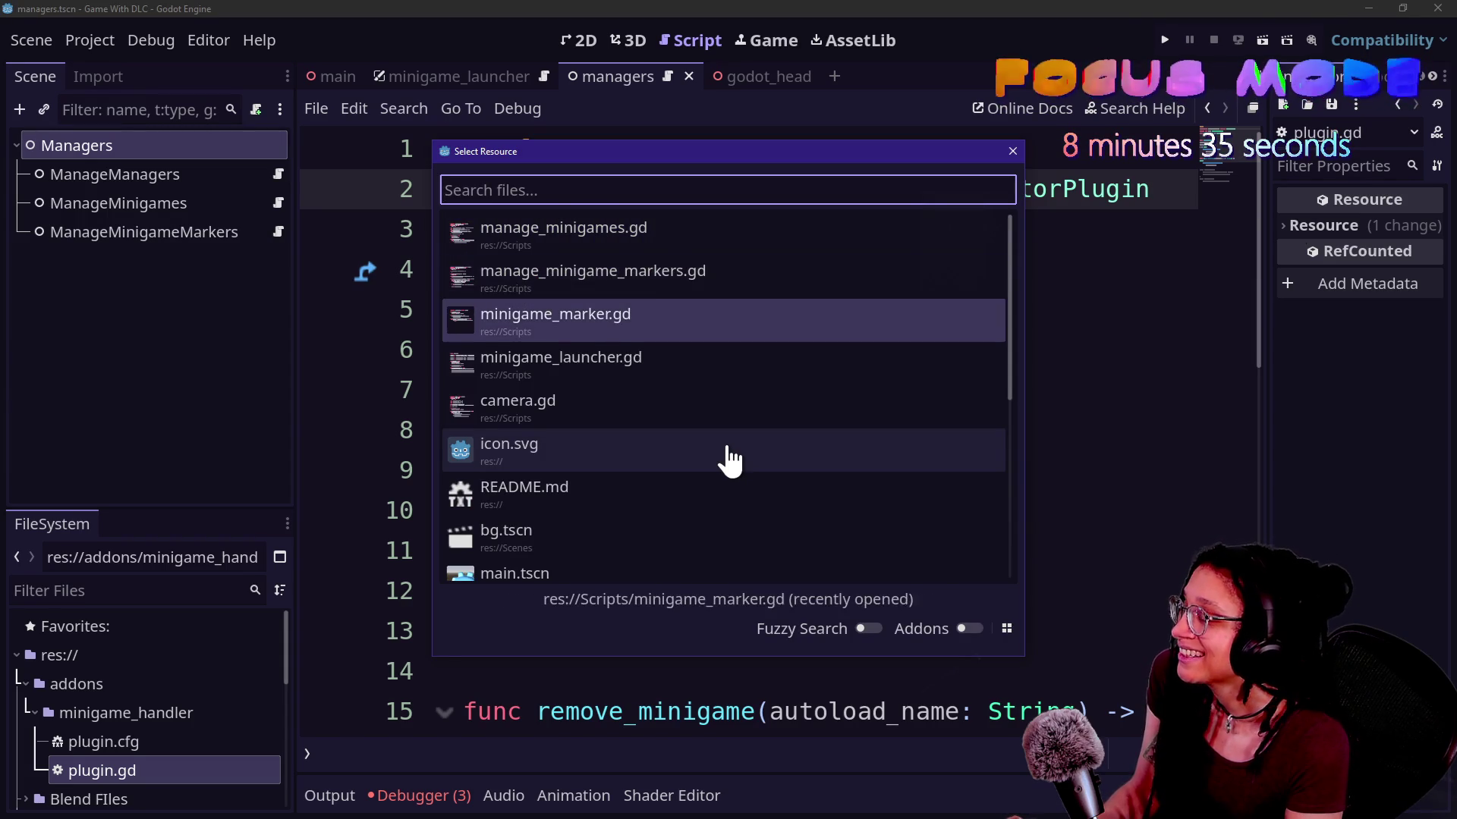
pyautogui.press('Up')
pyautogui.press('Escape')
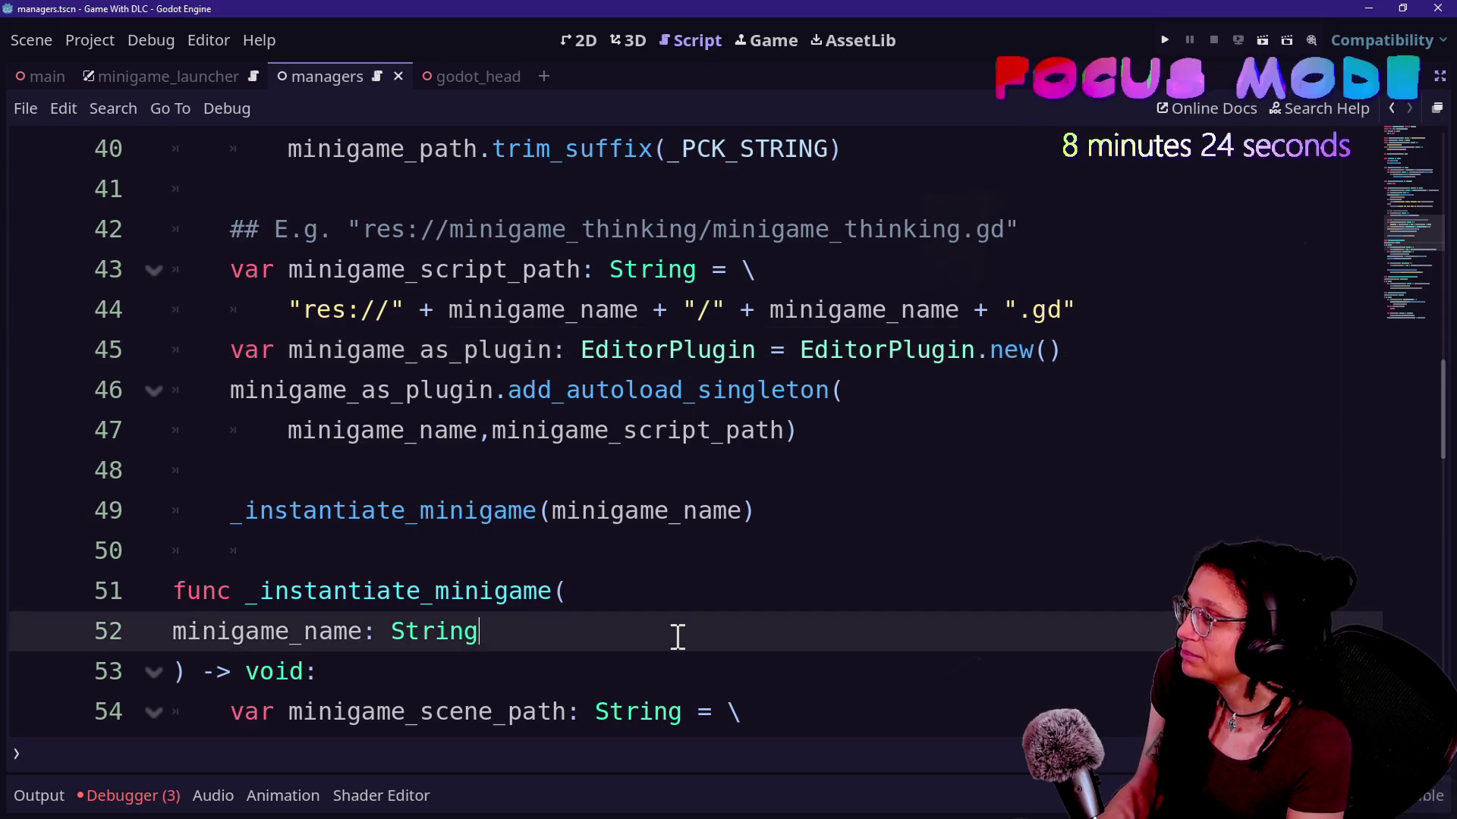
pyautogui.scroll(-2, 677, 636)
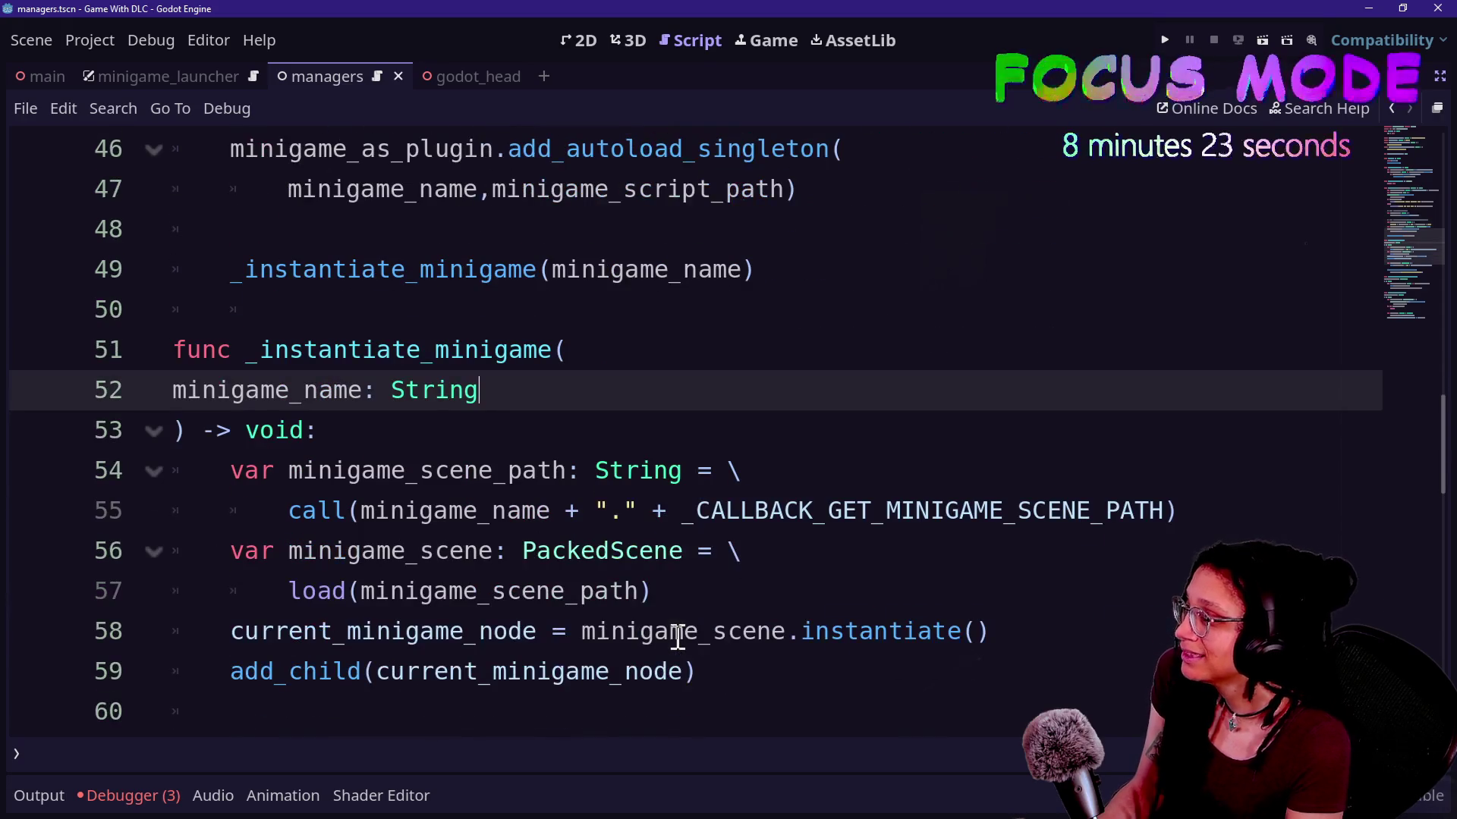
pyautogui.scroll(3, 697, 590)
pyautogui.scroll(-2, 697, 591)
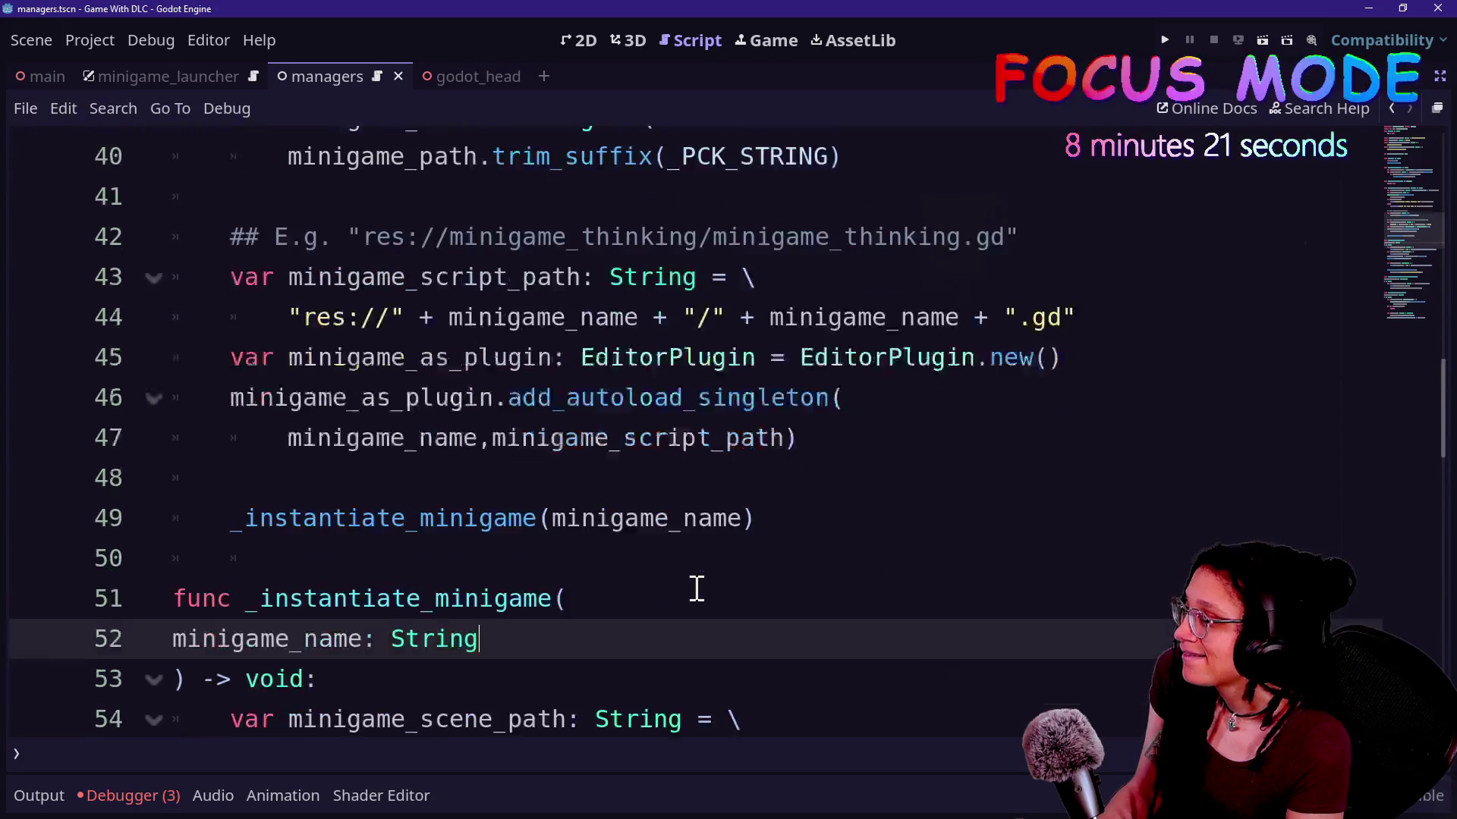
pyautogui.scroll(1, 697, 590)
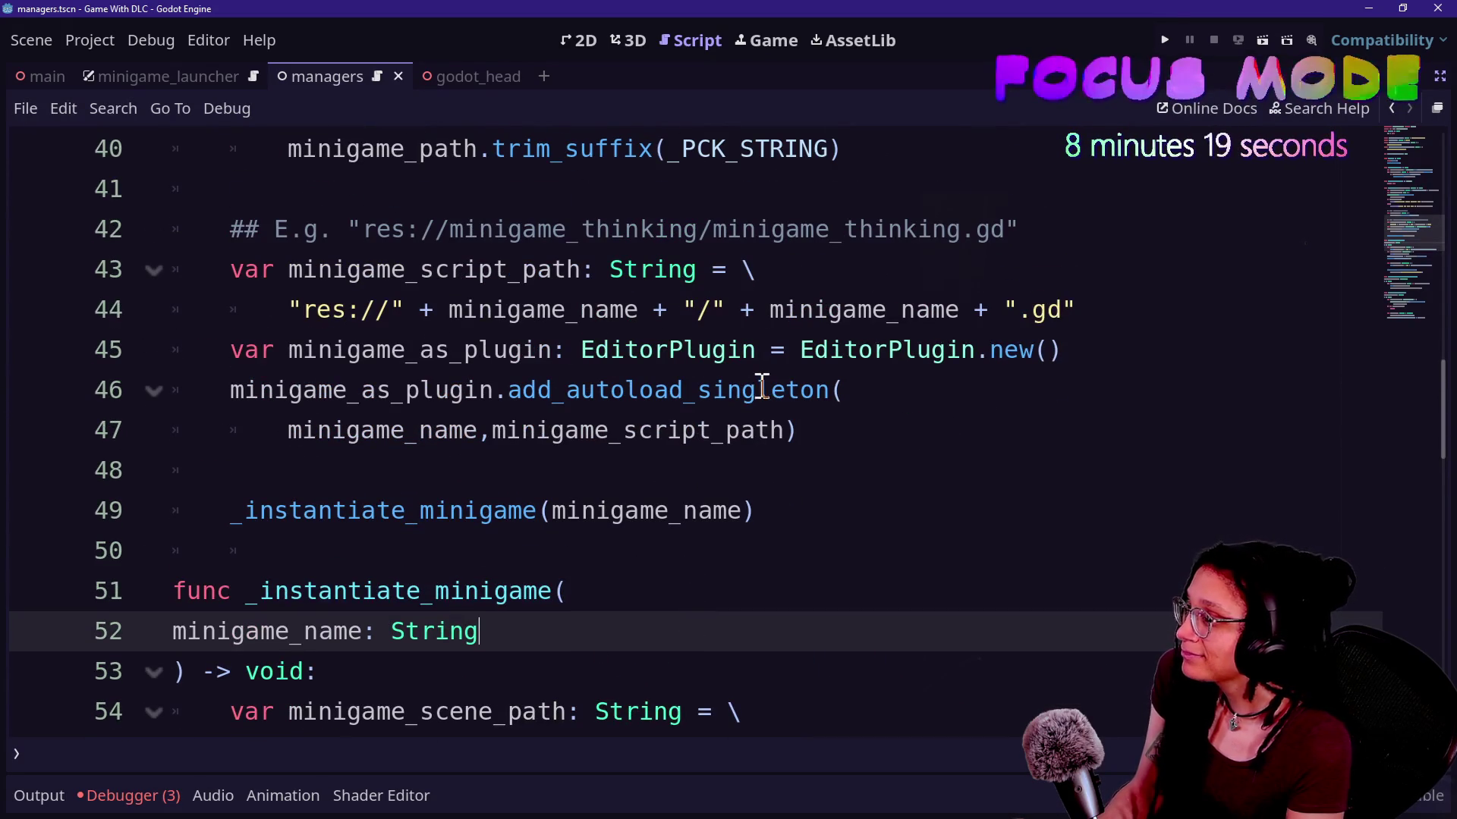
# - Replace the new EditorPlugin line with a MinigameHandler.ref.add_minigame call
pyautogui.click(882, 457)
pyautogui.moveTo(238, 354); pyautogui.dragTo(1035, 361)
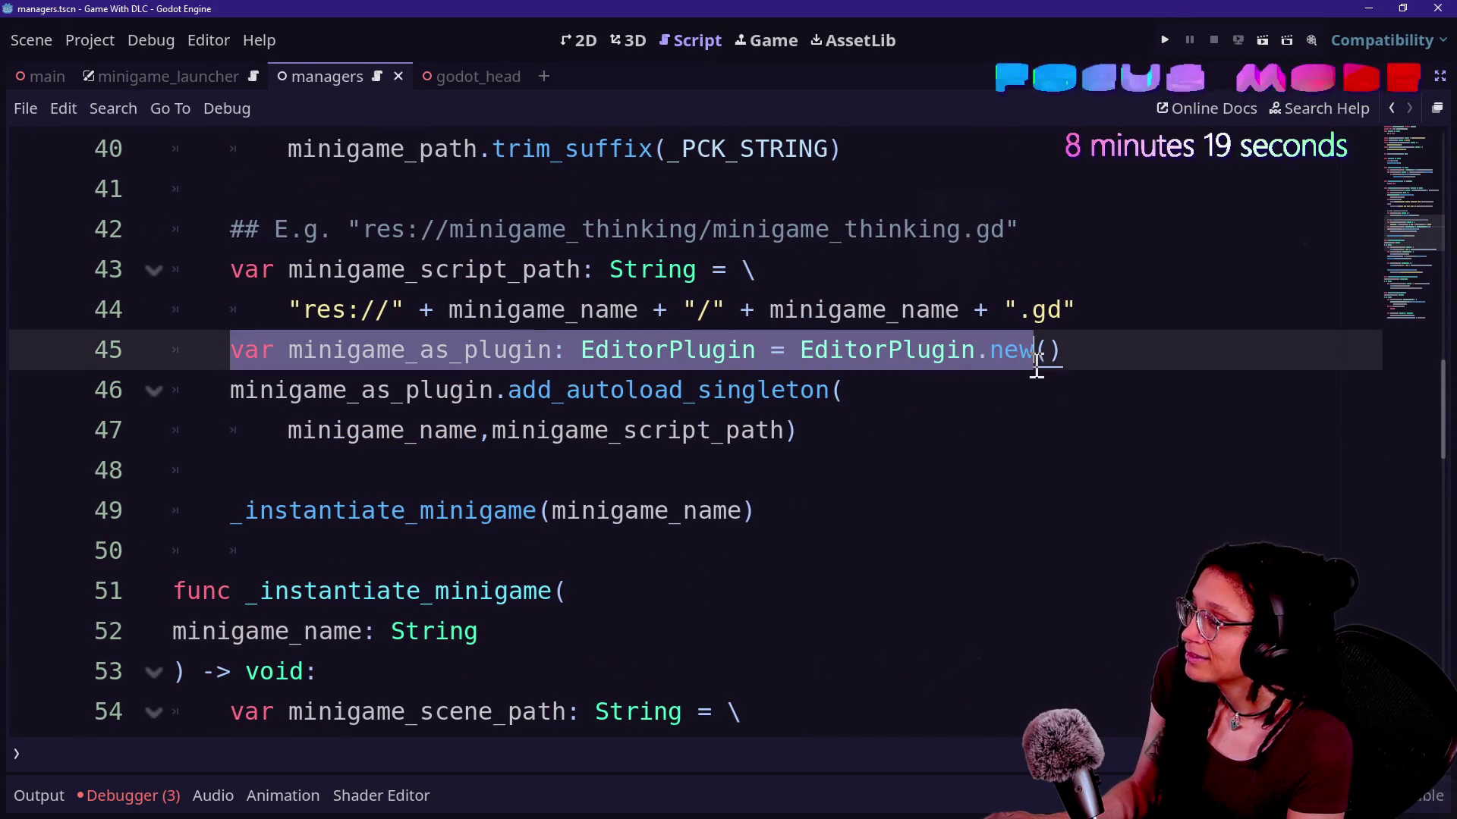
pyautogui.press('BackSpace')
pyautogui.write('Mini')
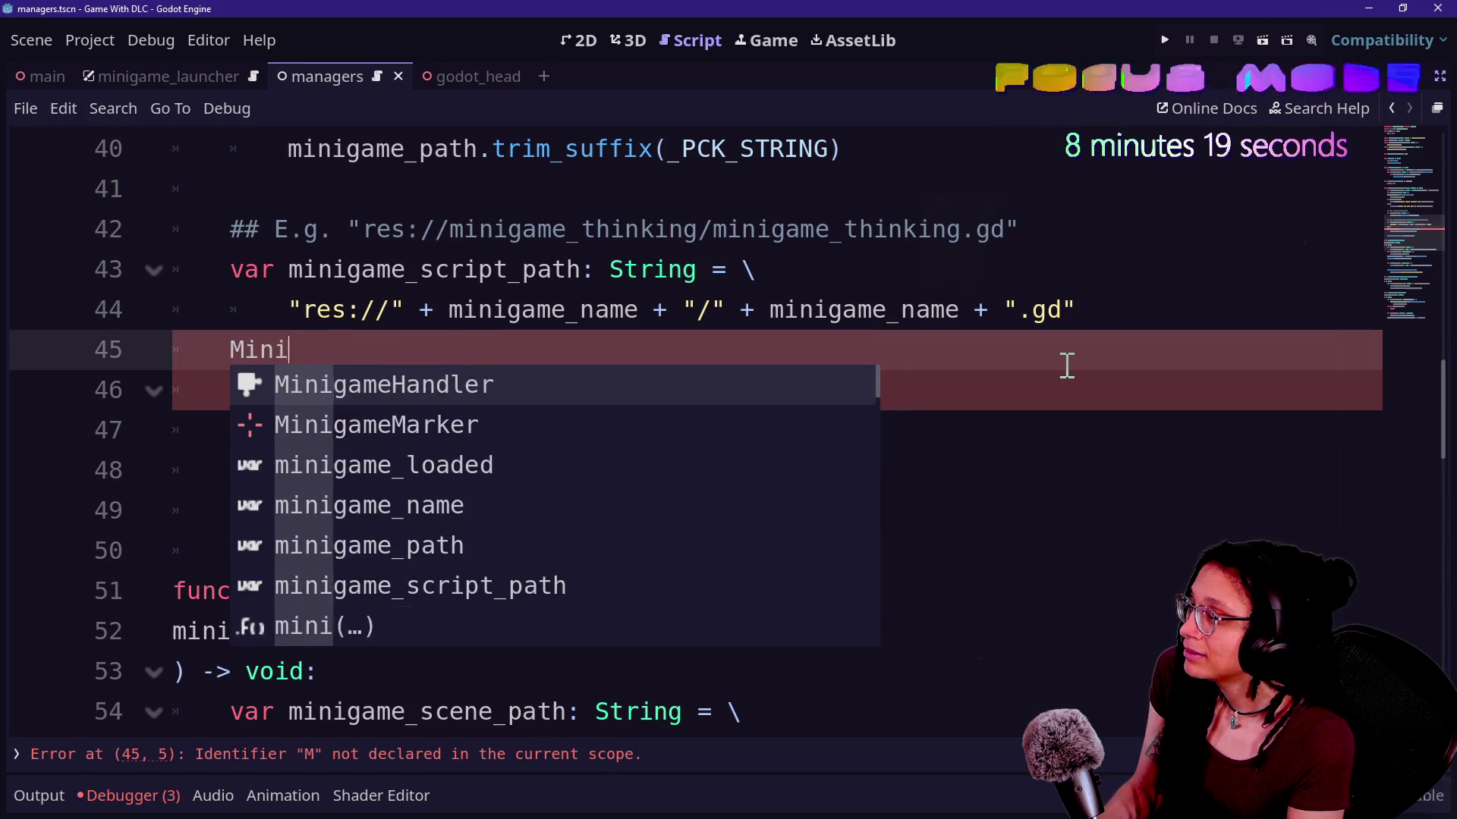
pyautogui.press('Return')
pyautogui.press('BackSpace')
pyautogui.press('BackSpace')
pyautogui.press('BackSpace')
pyautogui.press('BackSpace')
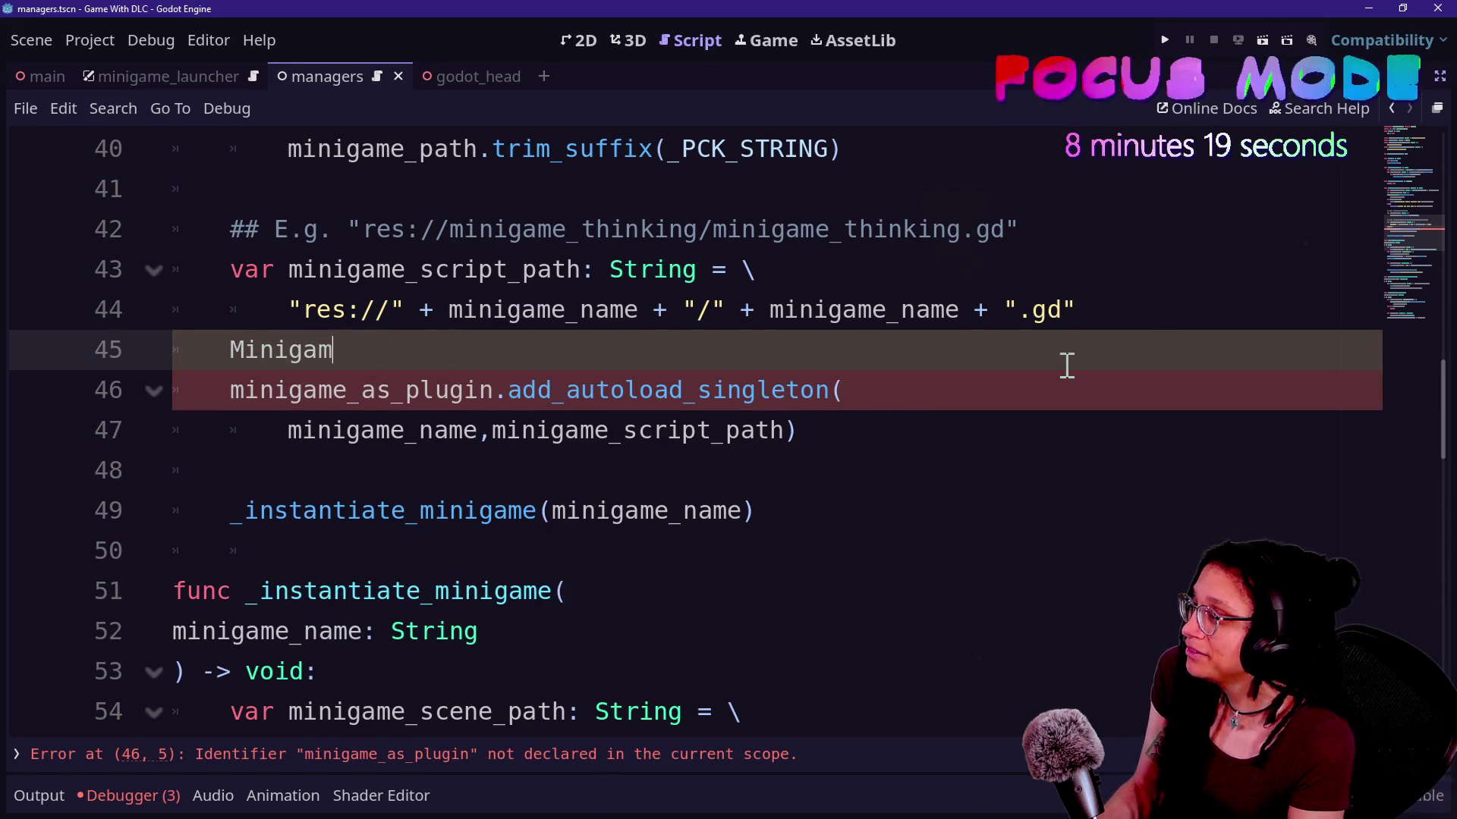
pyautogui.write('Minig')
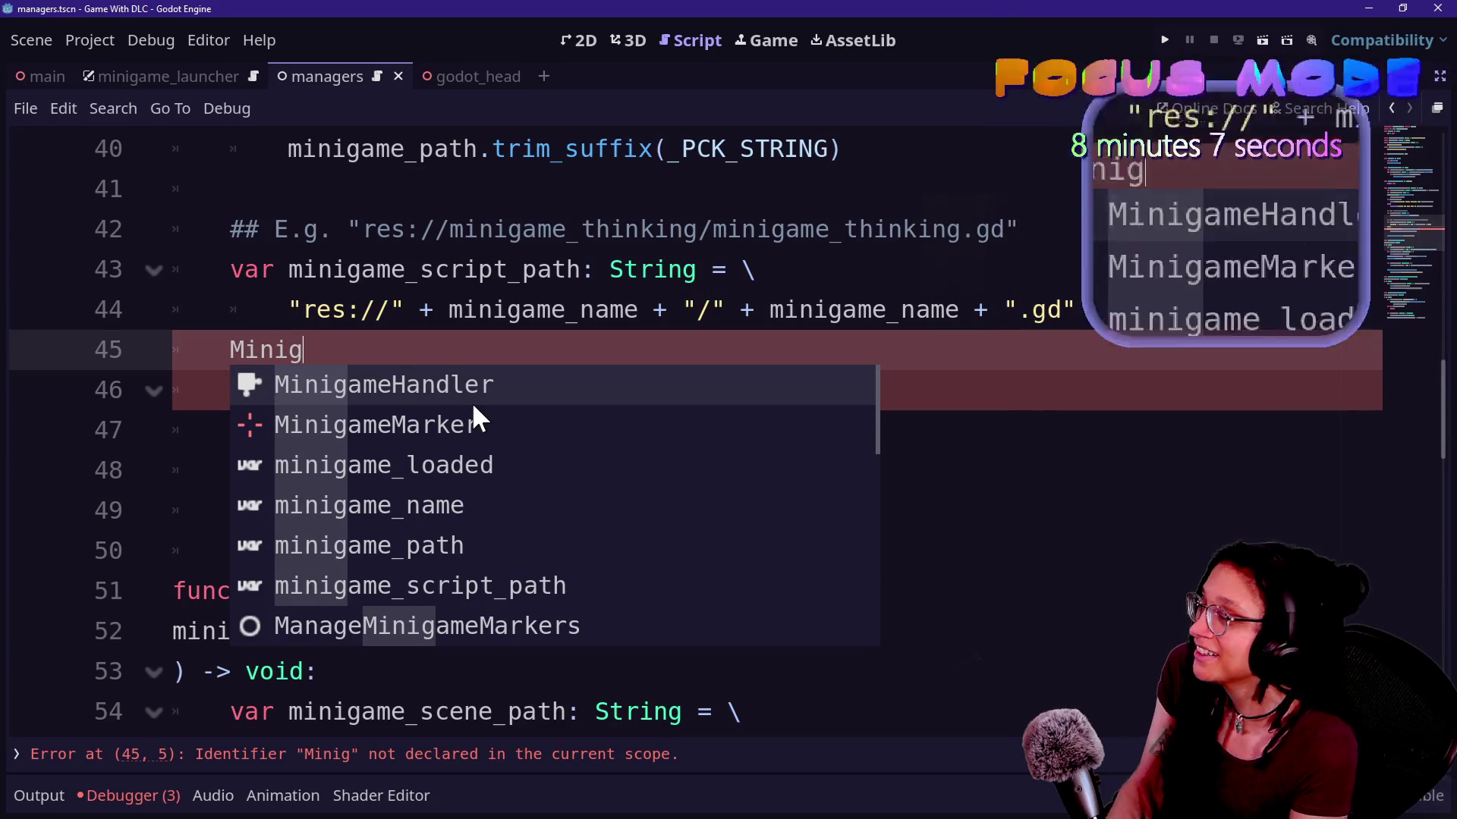
pyautogui.press('Return')
pyautogui.write('.ref.')
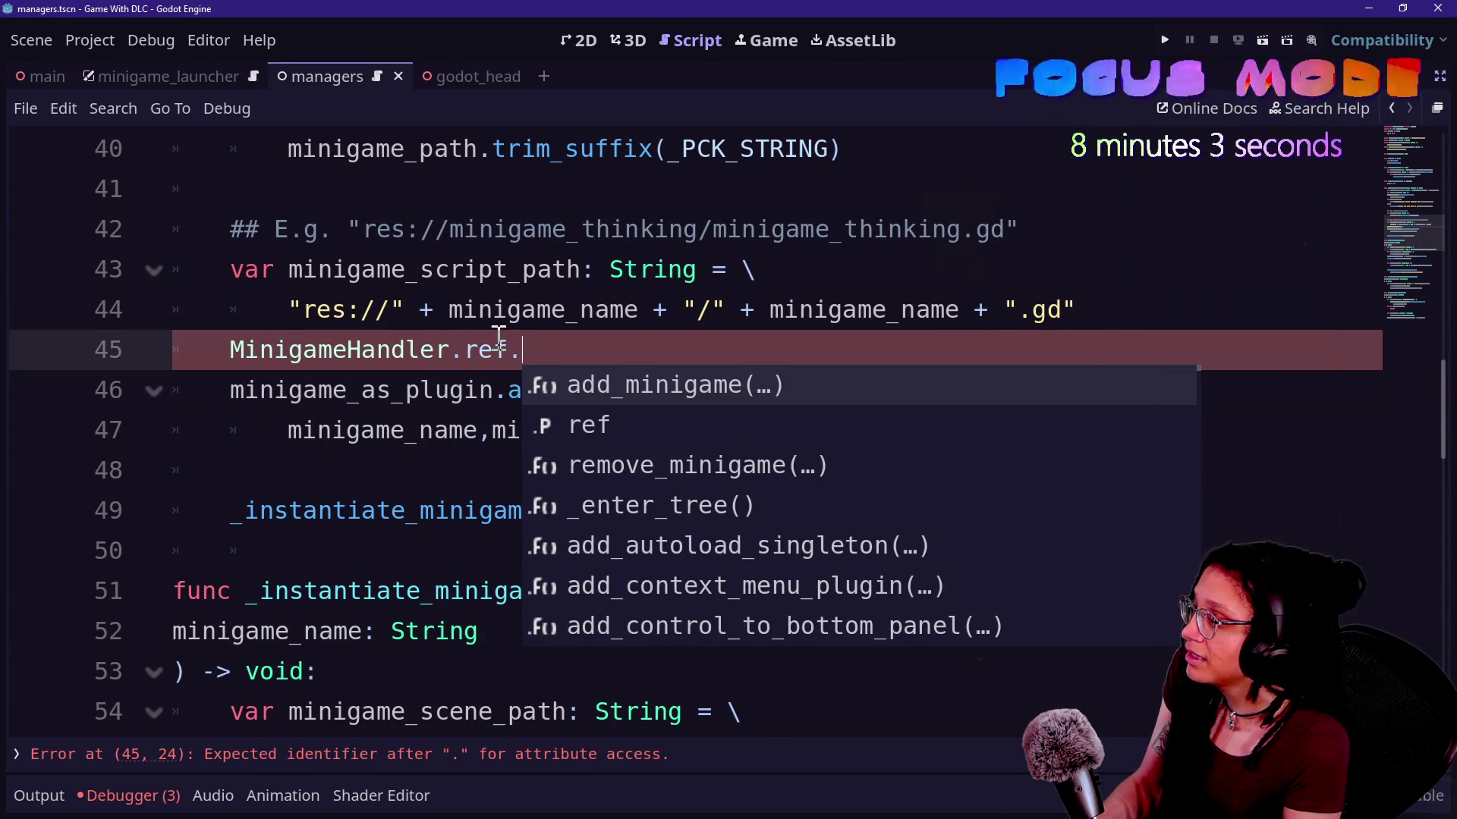
pyautogui.press('Return')
pyautogui.press('Return')
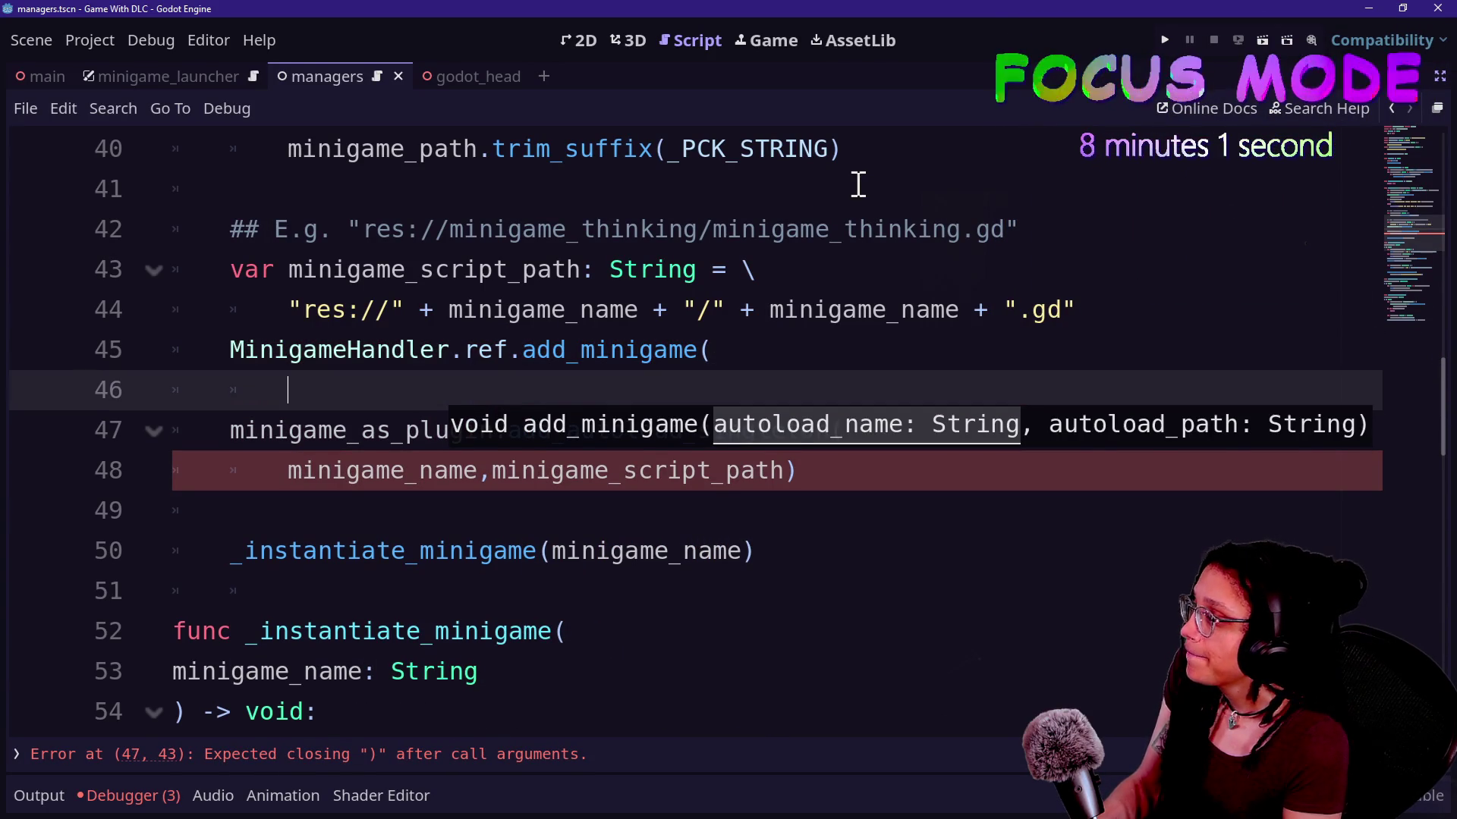
# - Pass minigame_name and minigame_script_path to add_minigame, then run the game
pyautogui.click(509, 269)
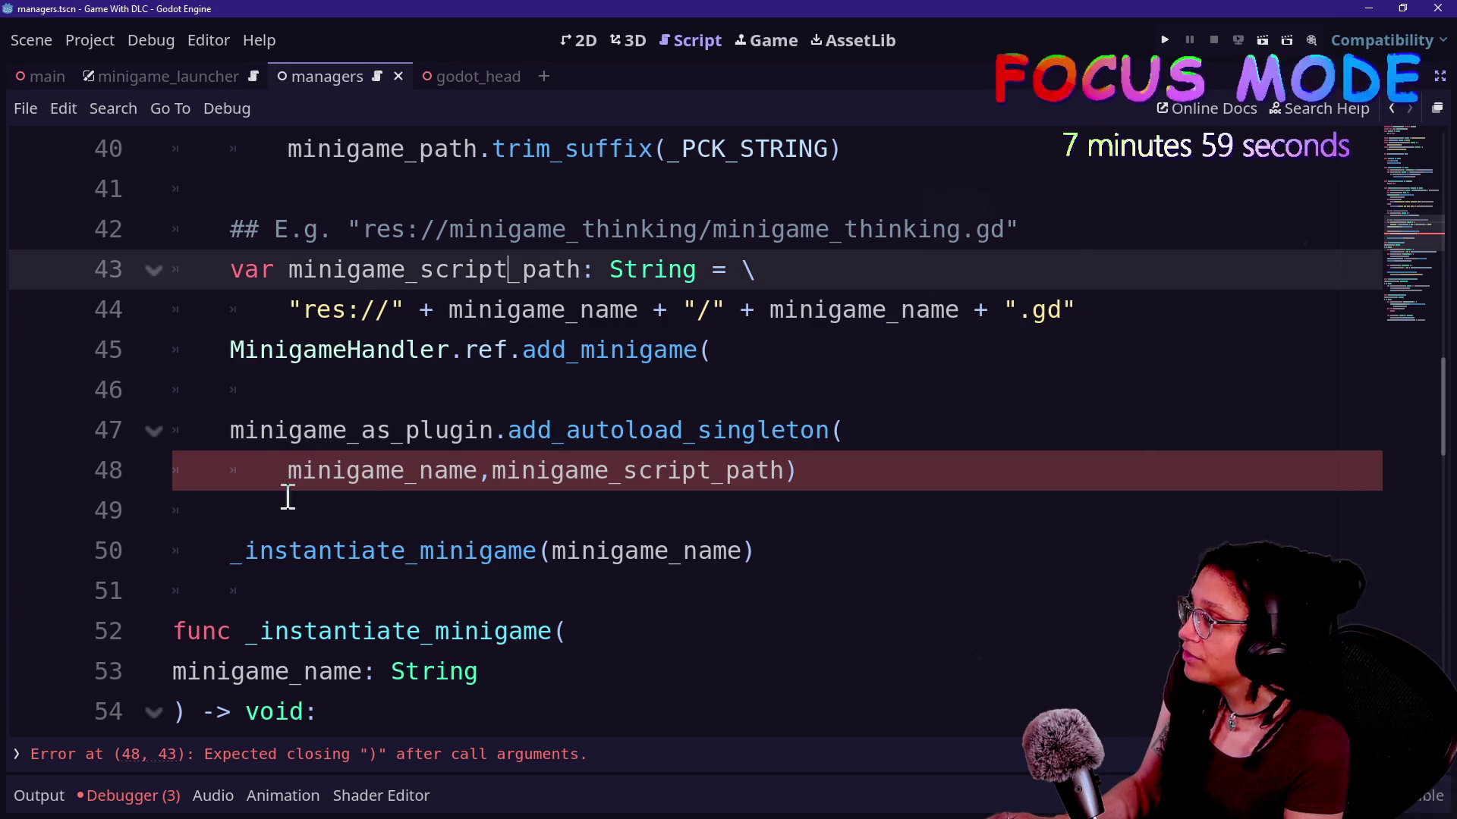
pyautogui.moveTo(287, 477); pyautogui.dragTo(698, 349)
pyautogui.press('BackSpace')
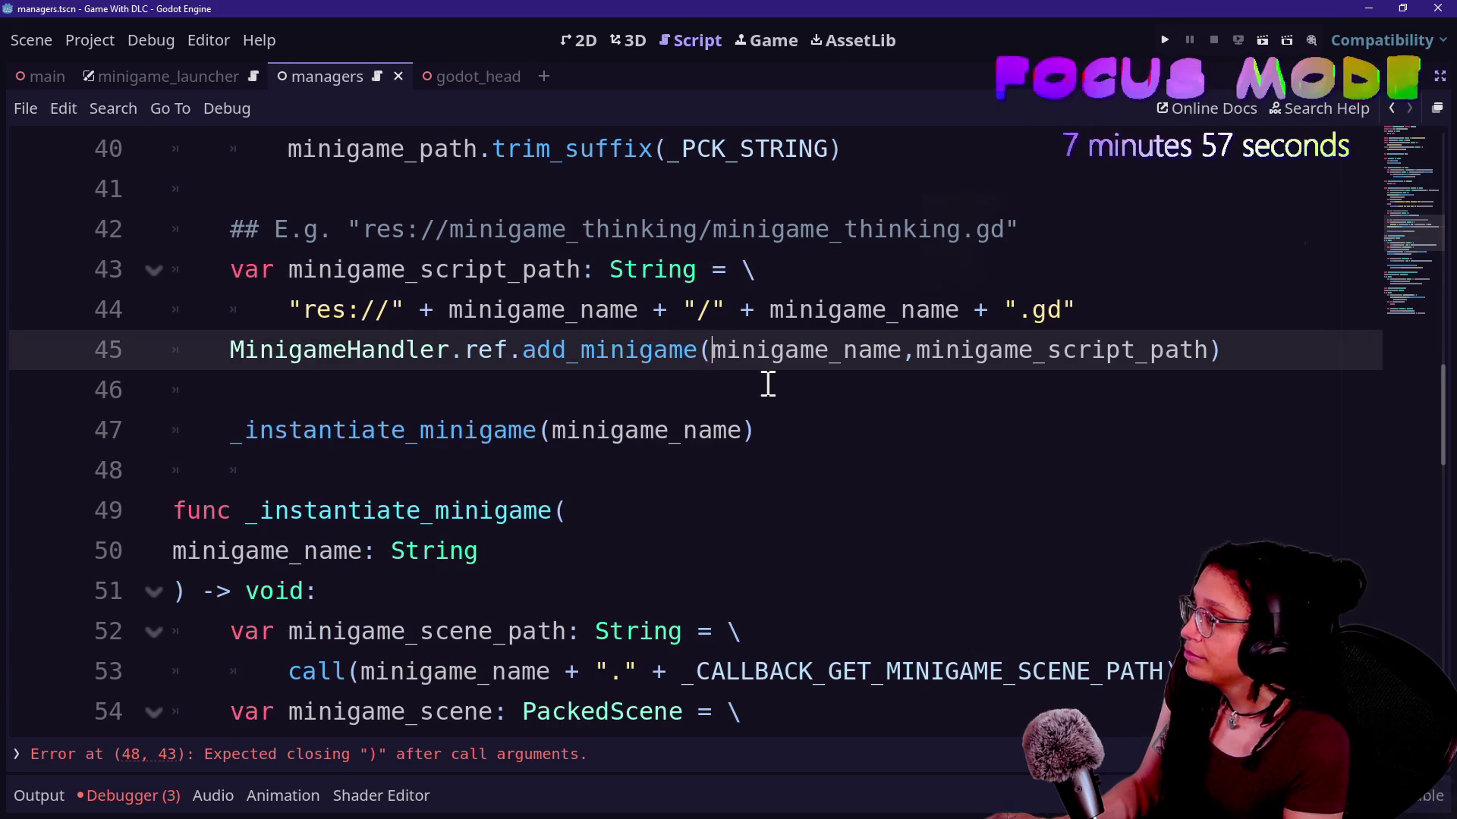
pyautogui.press('Return')
pyautogui.click(489, 390)
pyautogui.press('Return')
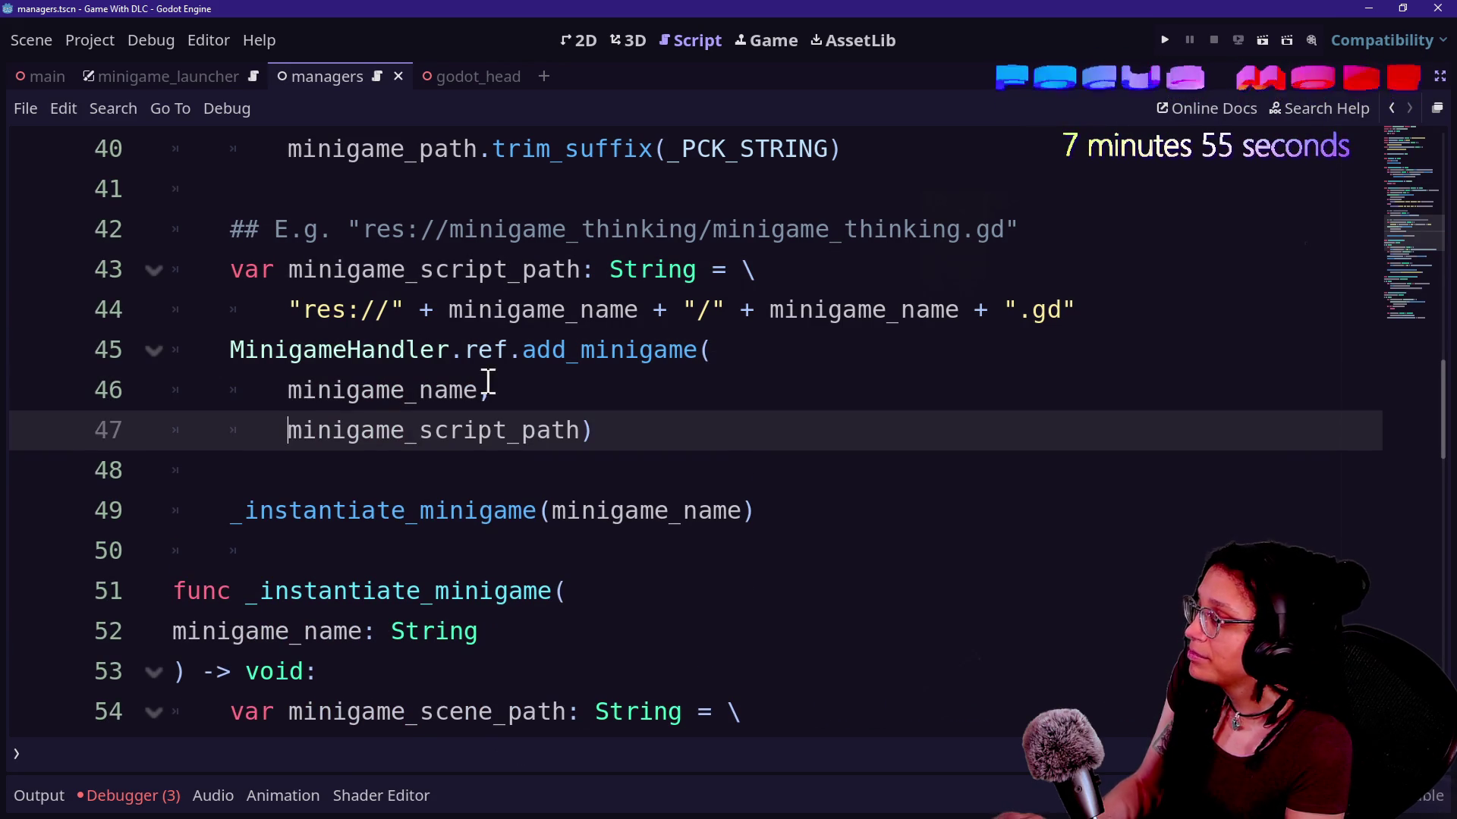
pyautogui.click(521, 303)
pyautogui.click(305, 431)
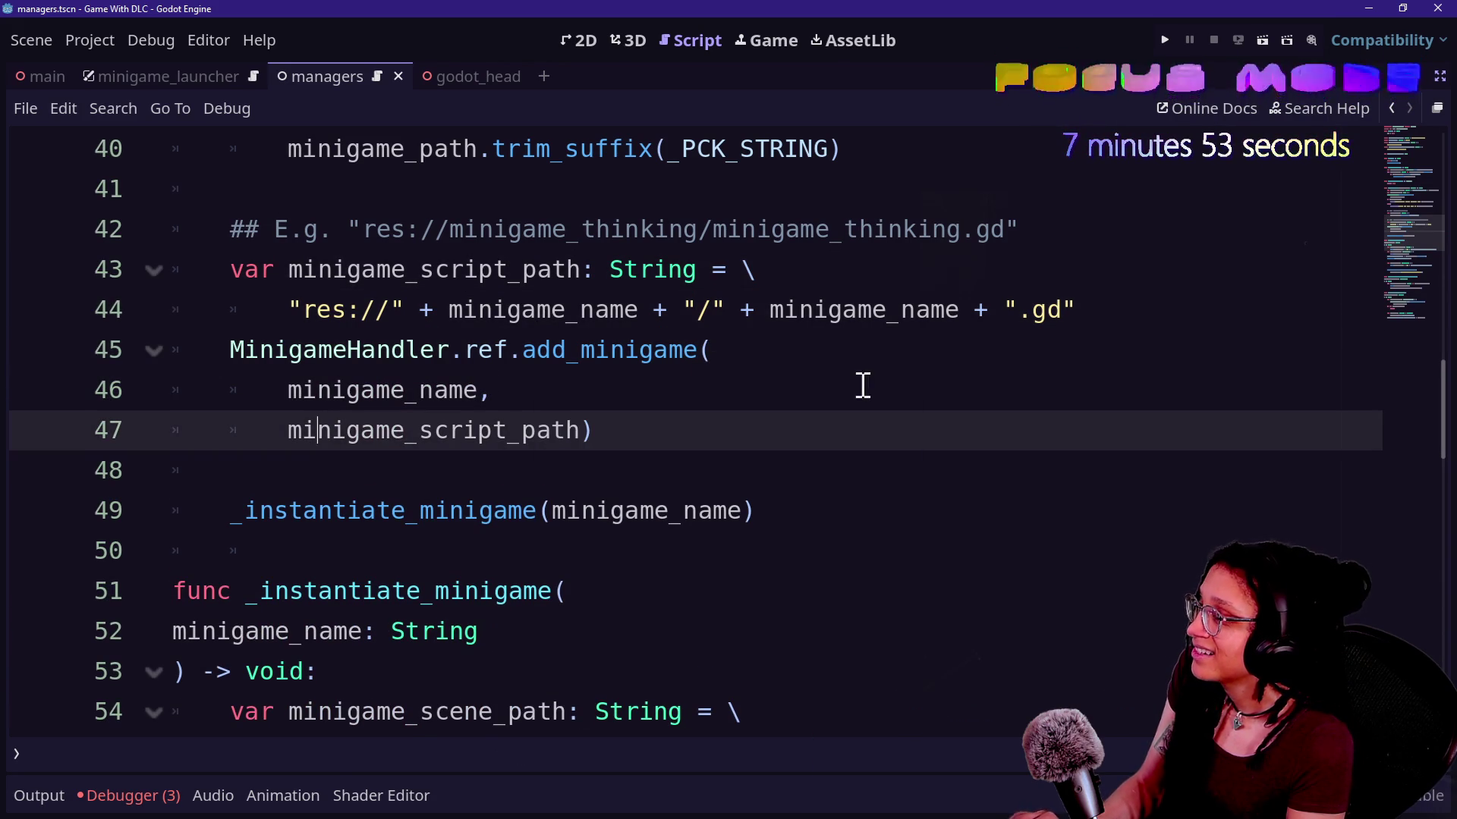
pyautogui.click(863, 392)
pyautogui.click(1165, 40)
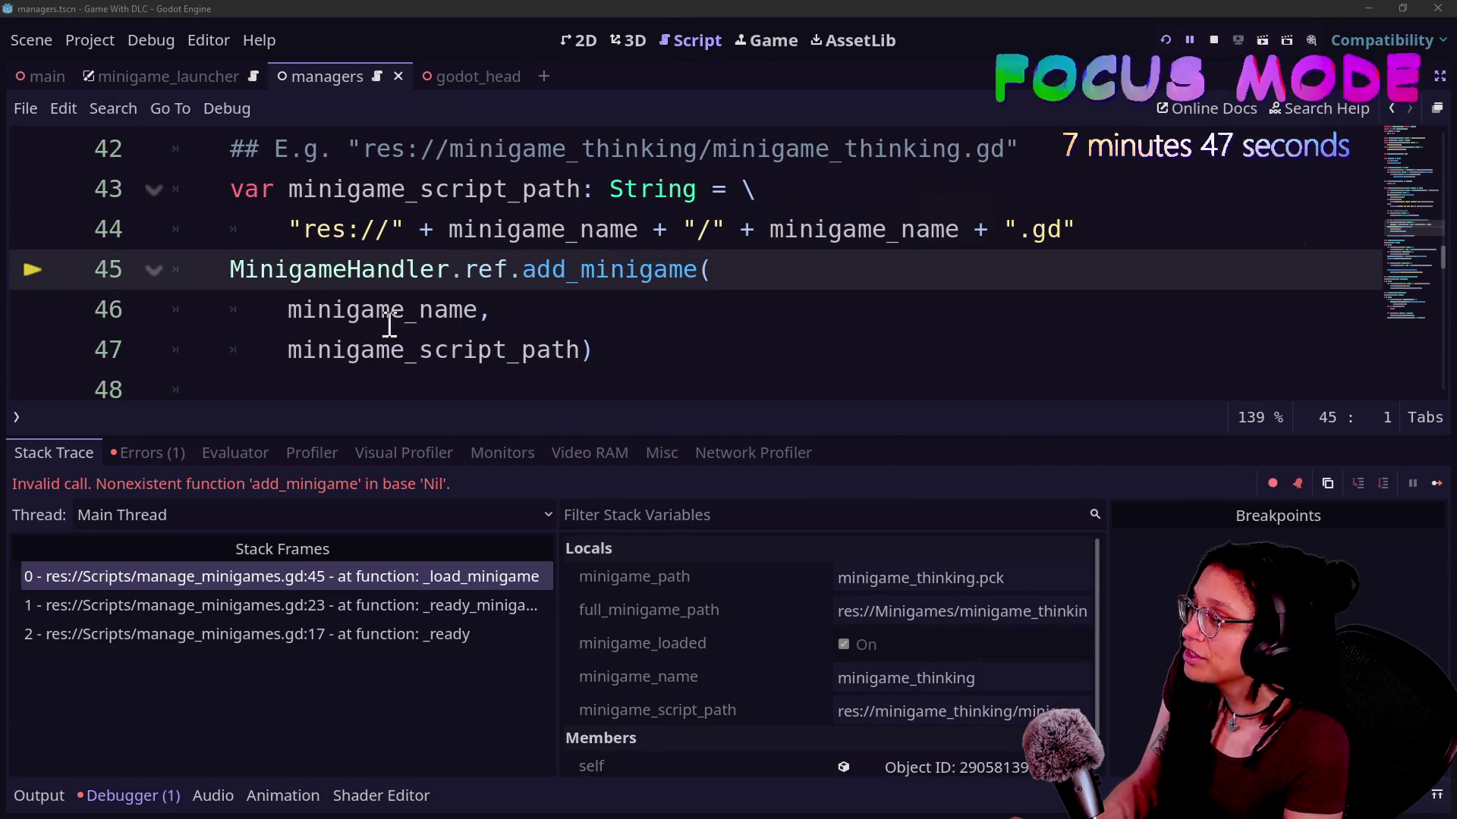
# - Review the Nil add_minigame error, restore the docks and open plugin.gd
pyautogui.scroll(-1, 770, 601)
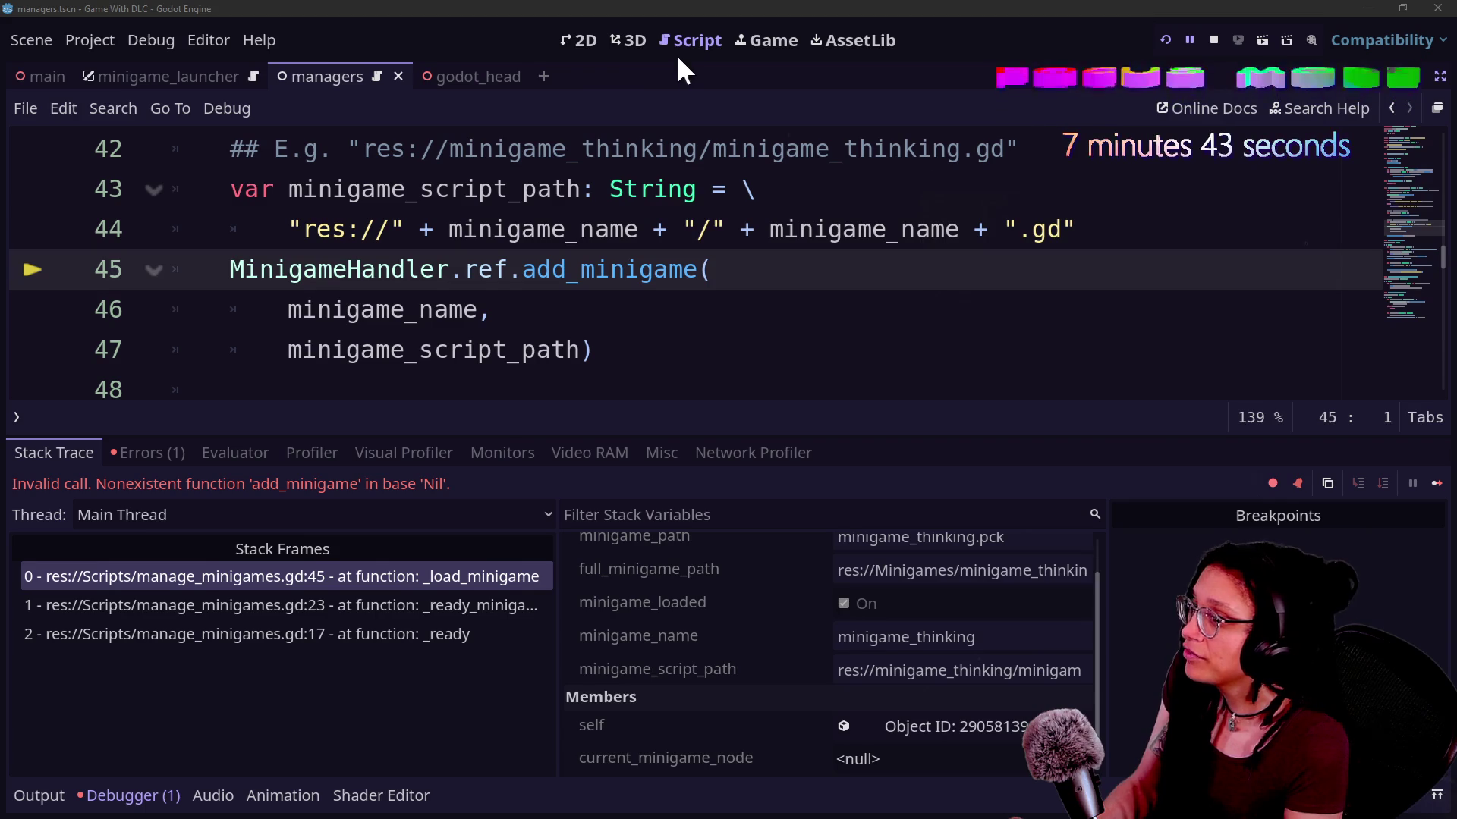
pyautogui.click(982, 189)
pyautogui.hotkey('ctrl', 'shift', 'F11')
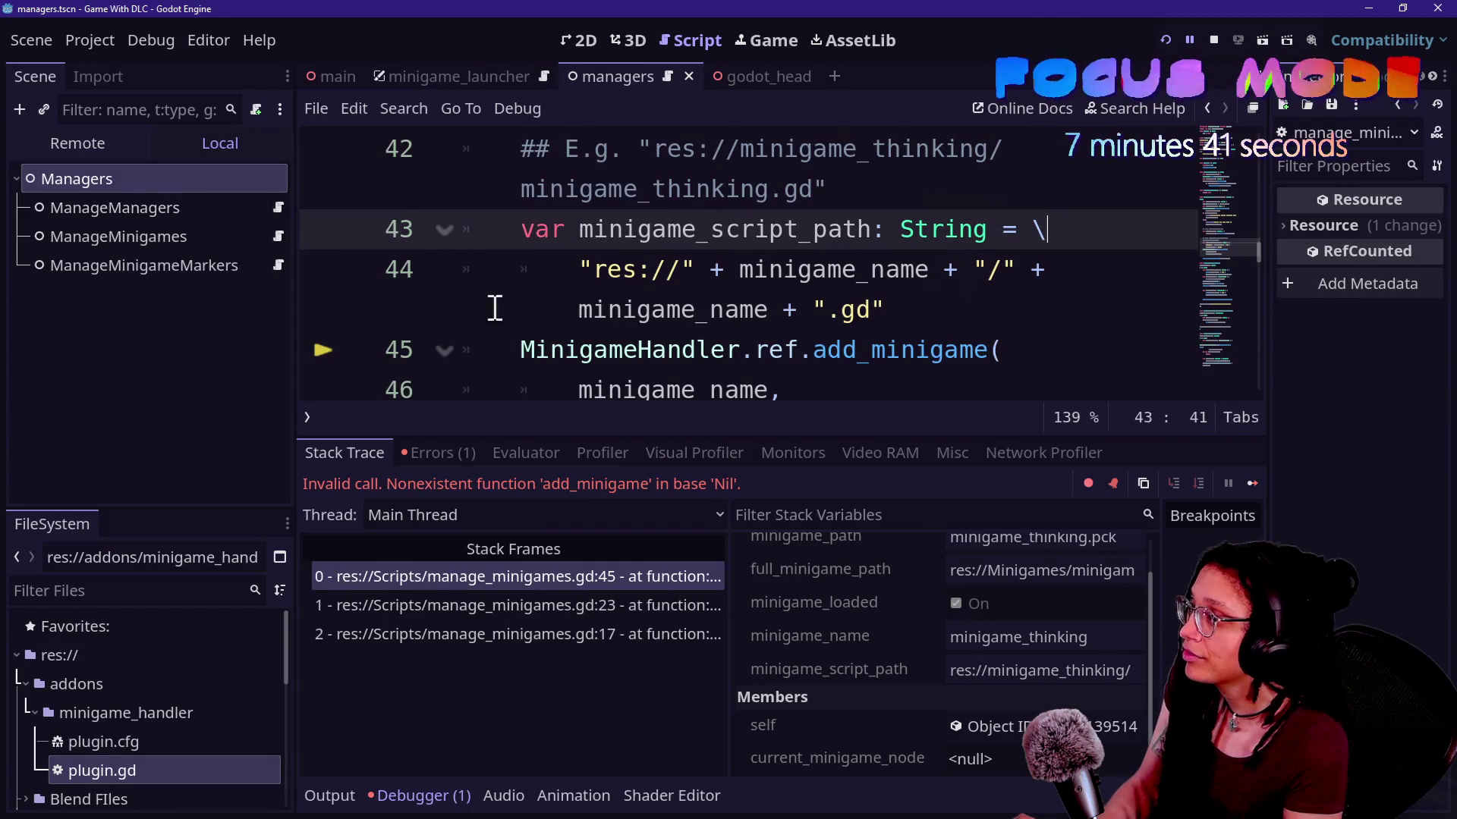
pyautogui.hotkey('shift', 'alt', 'o')
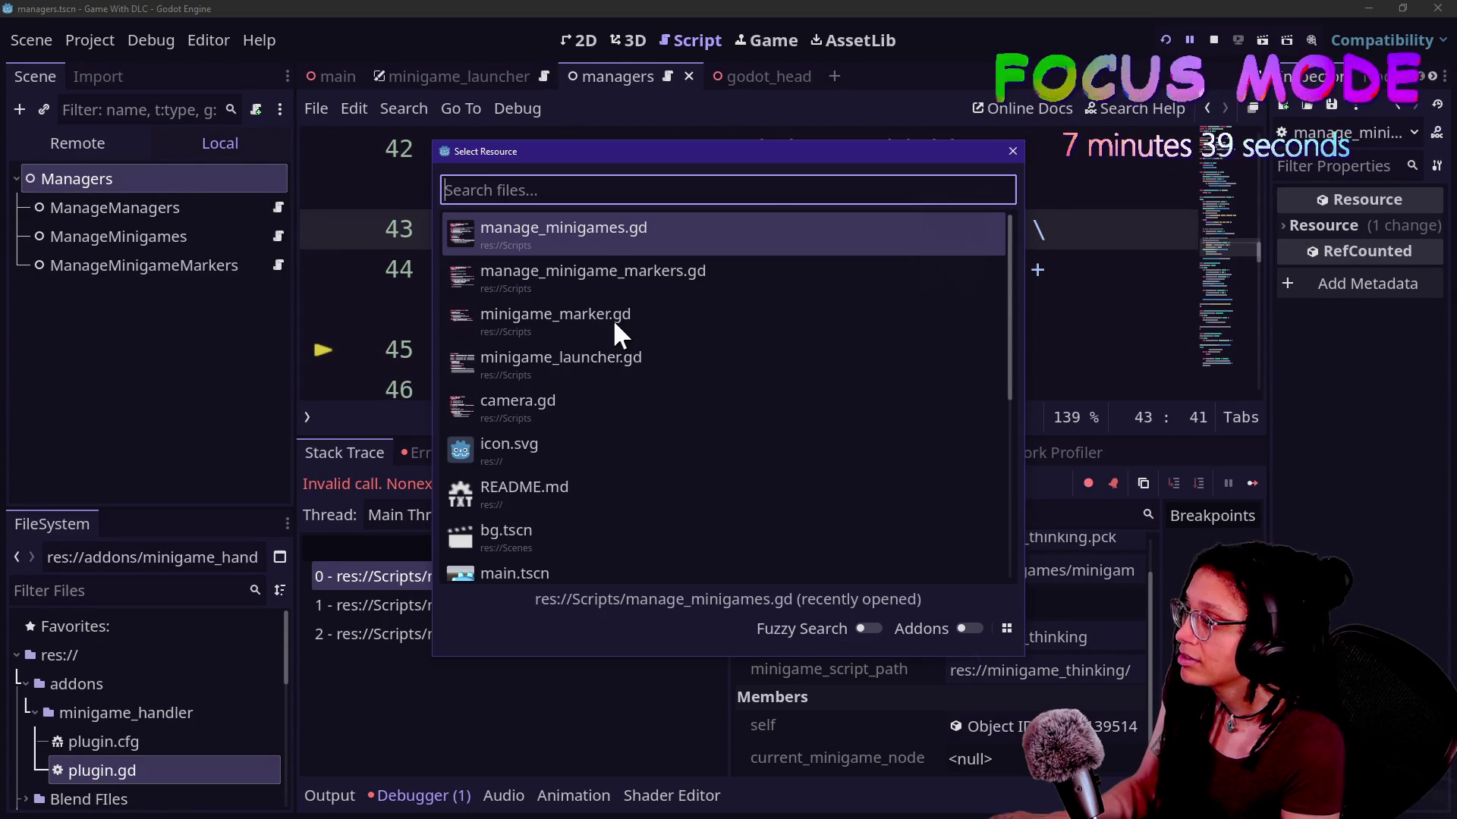
pyautogui.press('Escape')
pyautogui.doubleClick(180, 763)
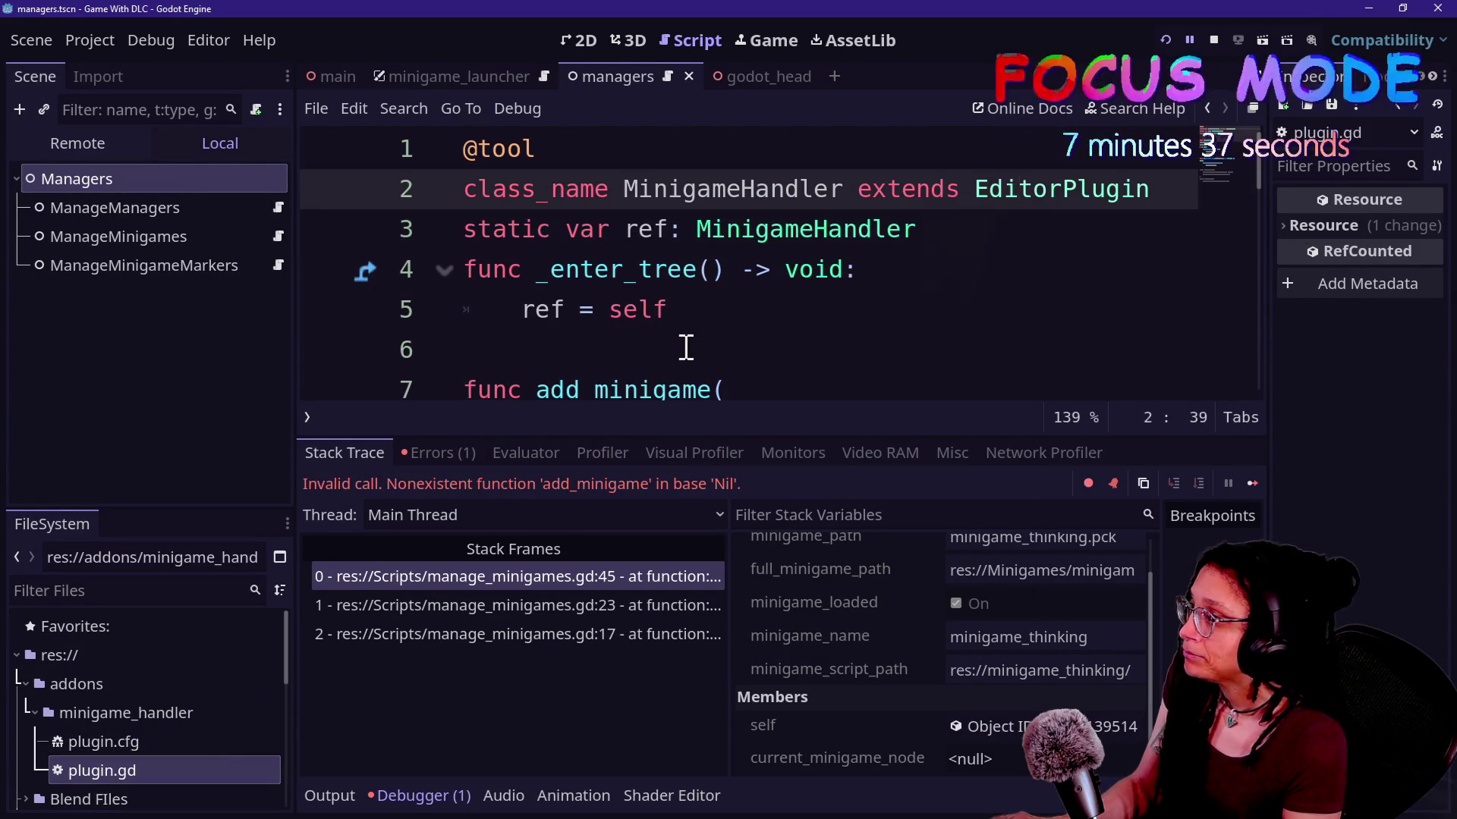
# - Rename _enter_tree to _init in plugin.gd, save, and narrow the left docks
pyautogui.moveTo(565, 271); pyautogui.dragTo(696, 271)
pyautogui.press('BackSpace')
pyautogui.press('BackSpace')
pyautogui.write('int')
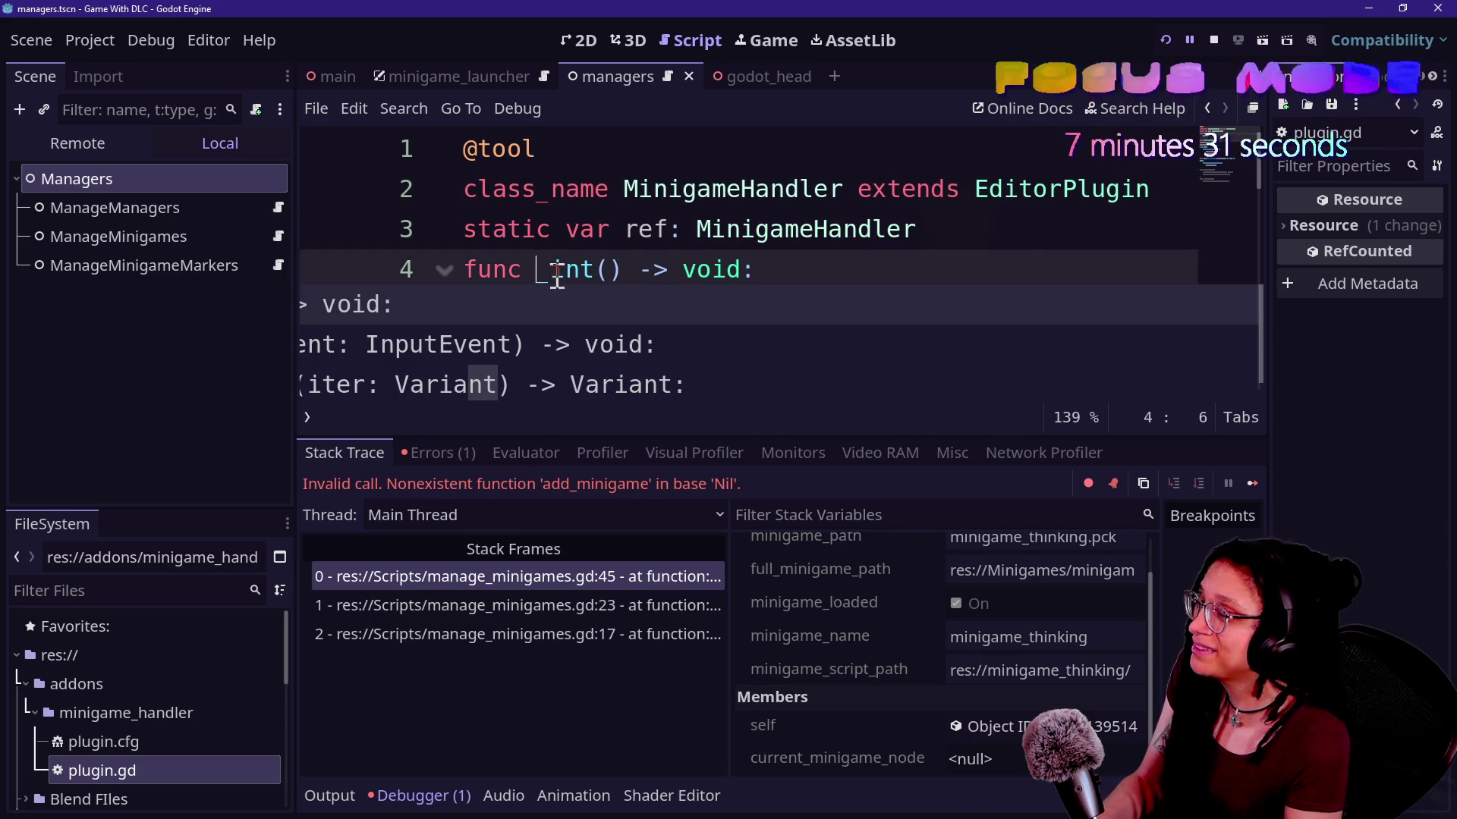
pyautogui.click(583, 271)
pyautogui.write('i')
pyautogui.hotkey('ctrl', 's')
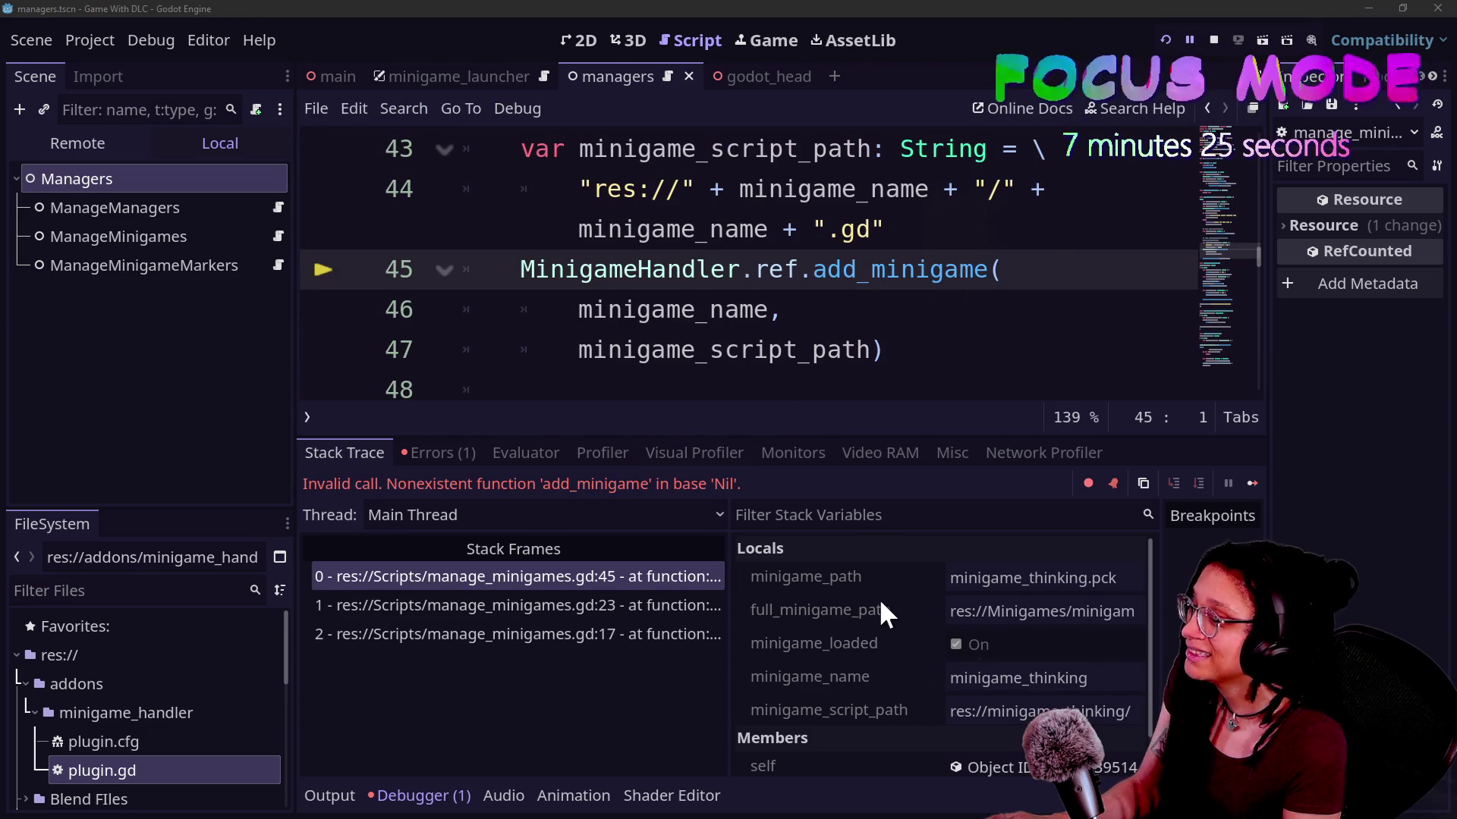
pyautogui.scroll(-1, 882, 603)
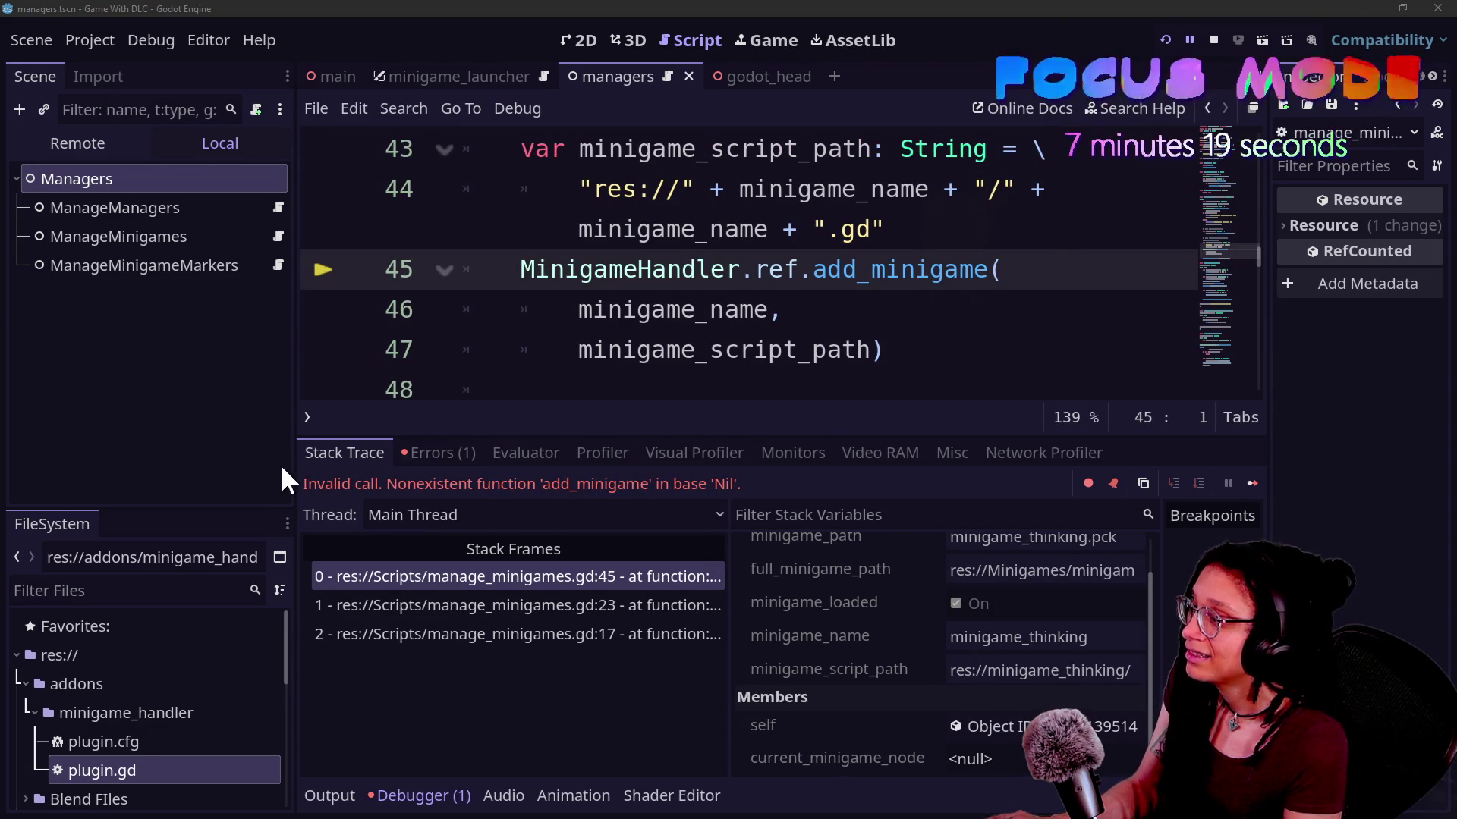
pyautogui.moveTo(292, 468); pyautogui.dragTo(152, 471)
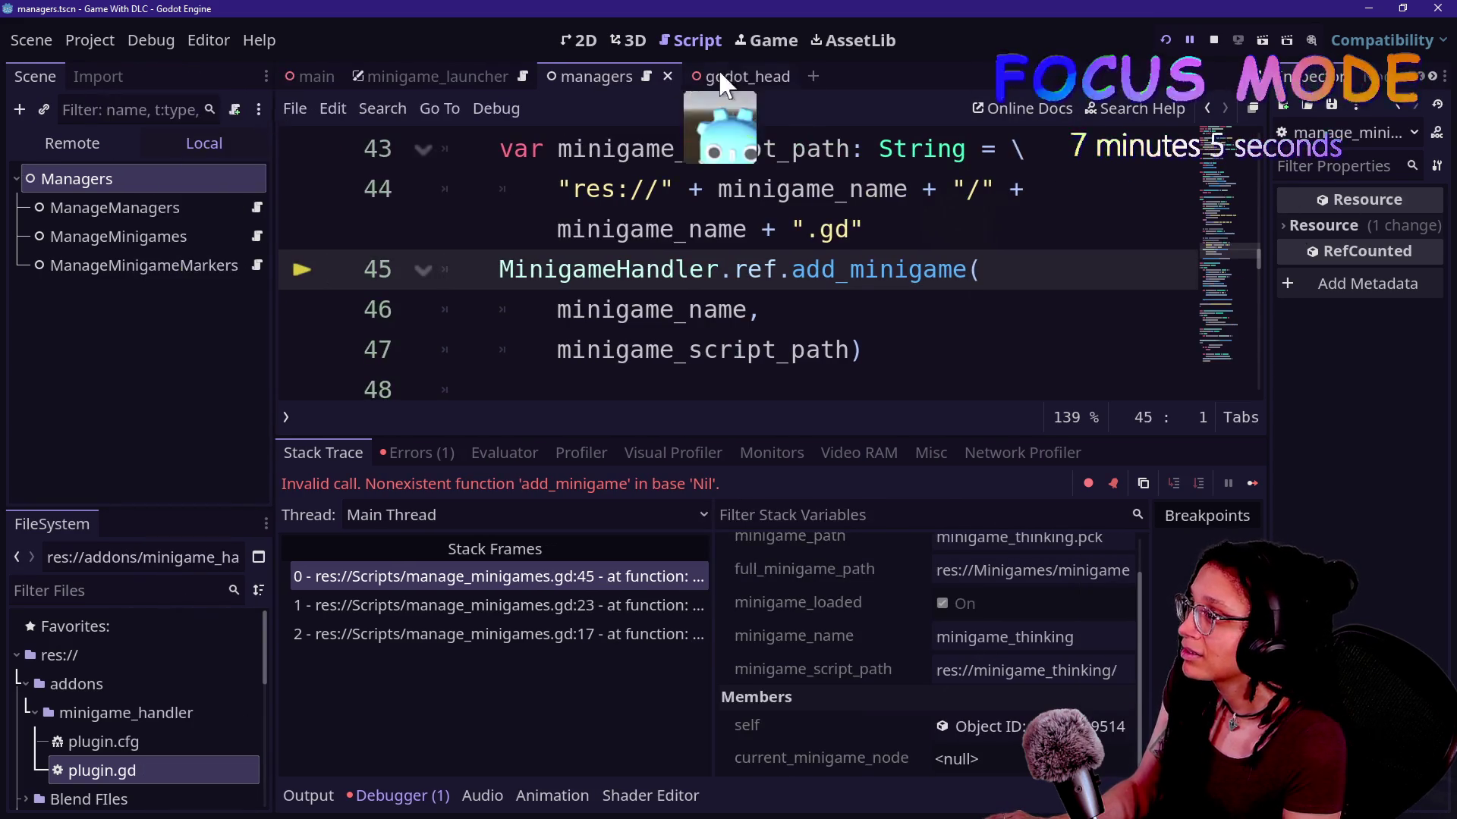
# - Inspect the running game's remote scene tree and open manage_minigames.gd at failing line 45
pyautogui.click(747, 38)
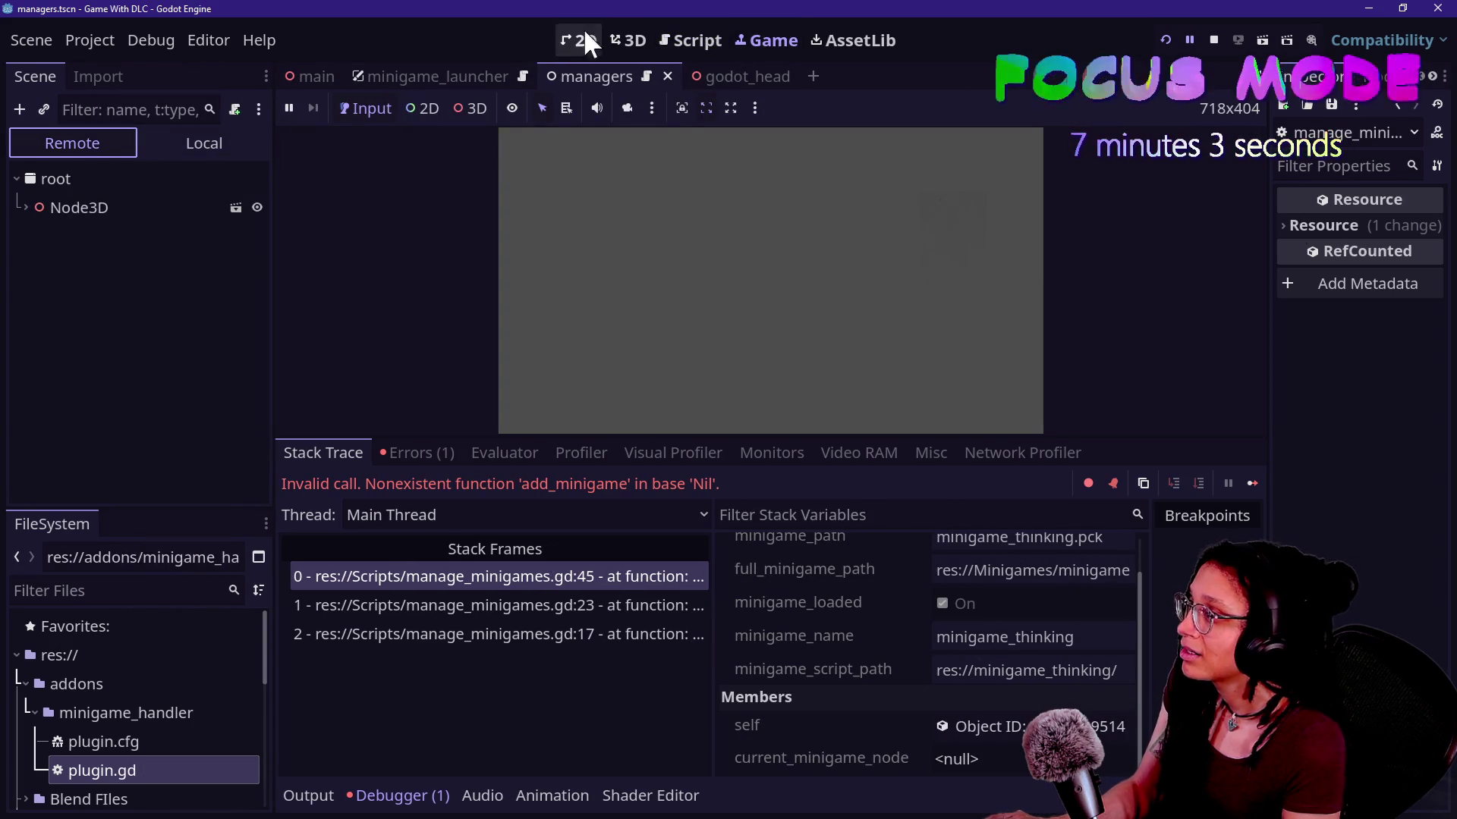
pyautogui.click(26, 207)
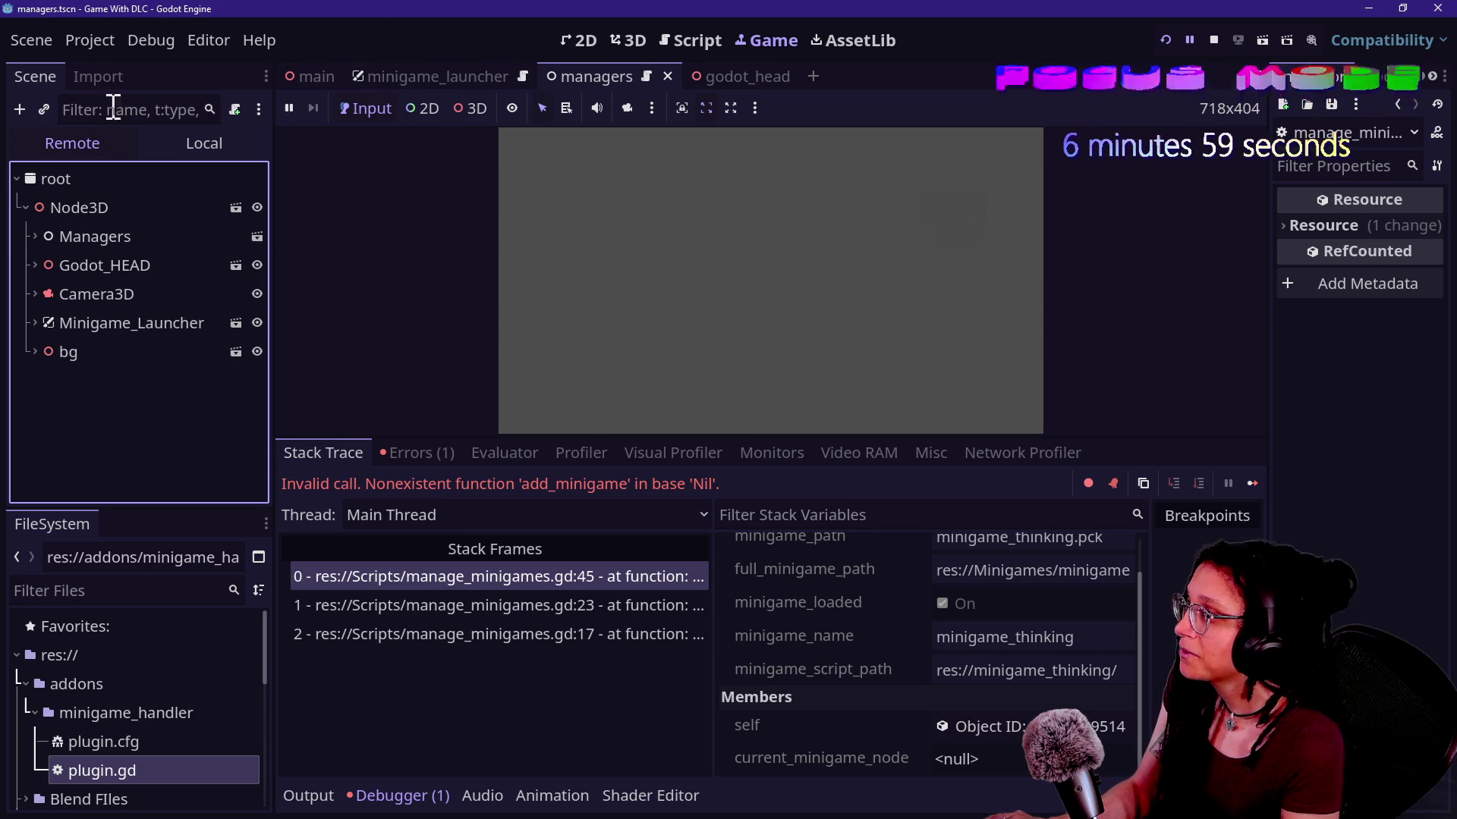
pyautogui.click(562, 37)
pyautogui.click(694, 41)
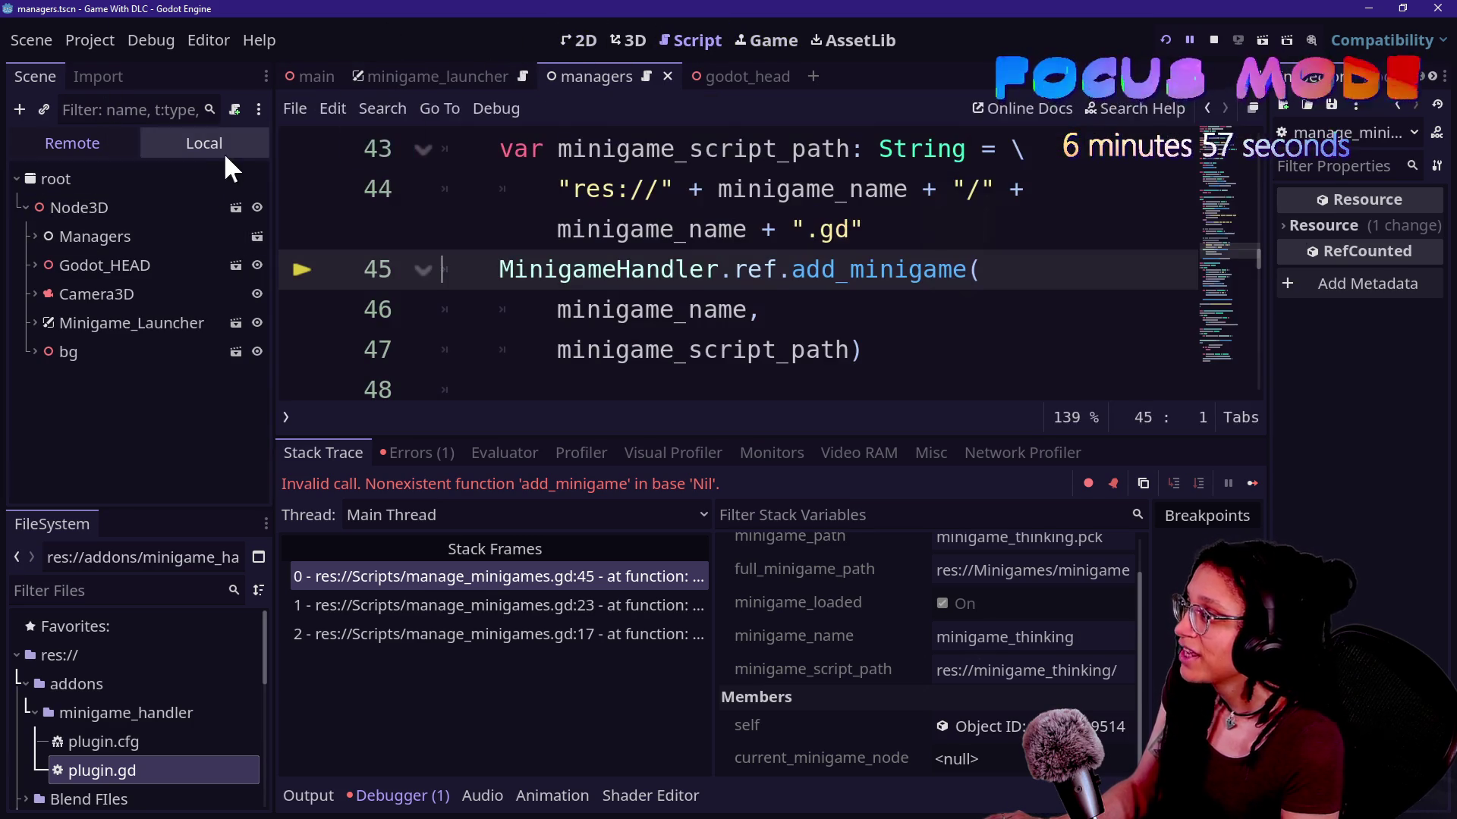
pyautogui.click(645, 193)
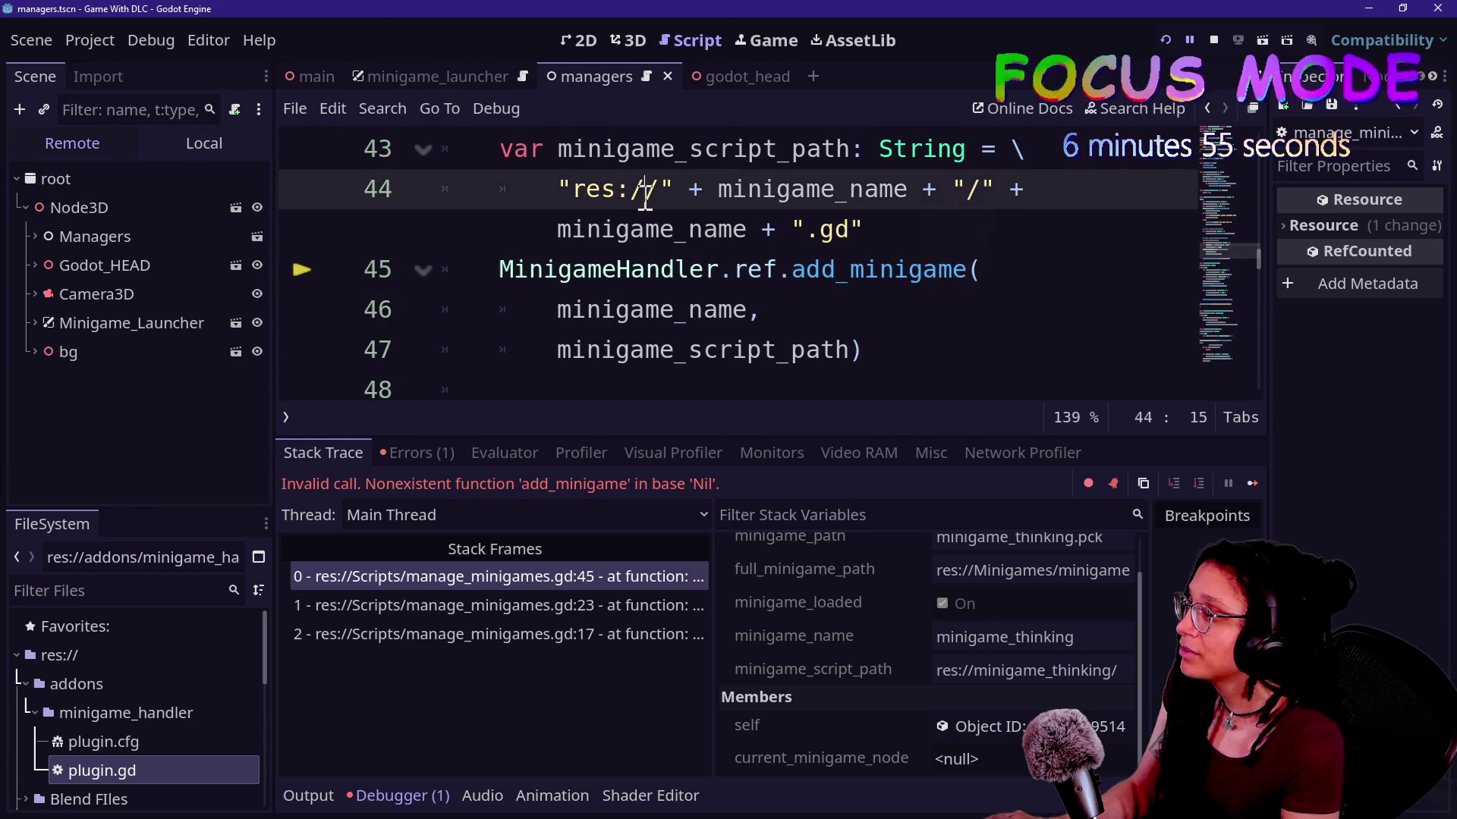
# - Enlarge the code text, collapse the debugger panel and scroll to the script's top
pyautogui.click(143, 764)
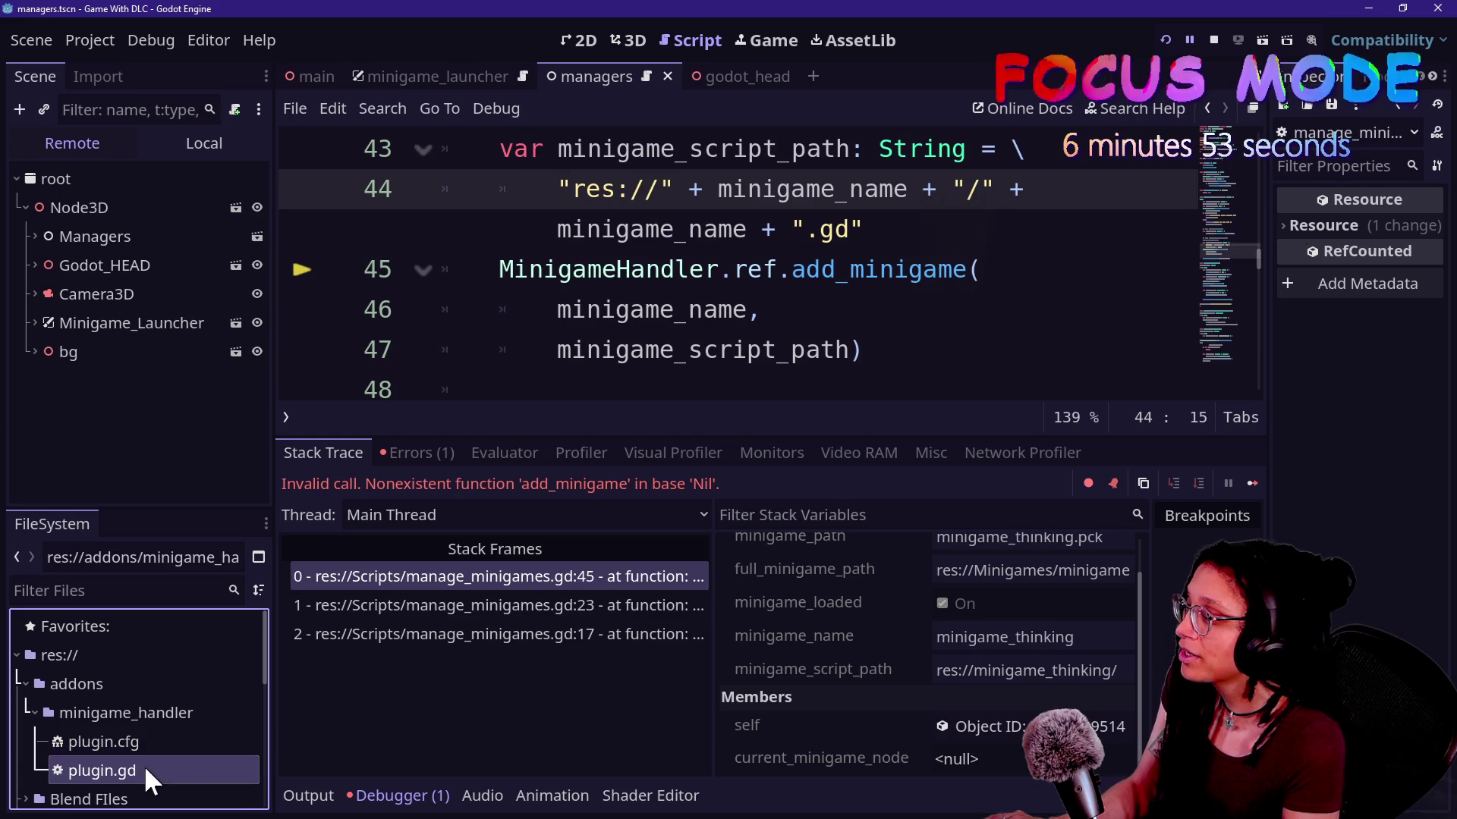
pyautogui.scroll(10, 730, 190)
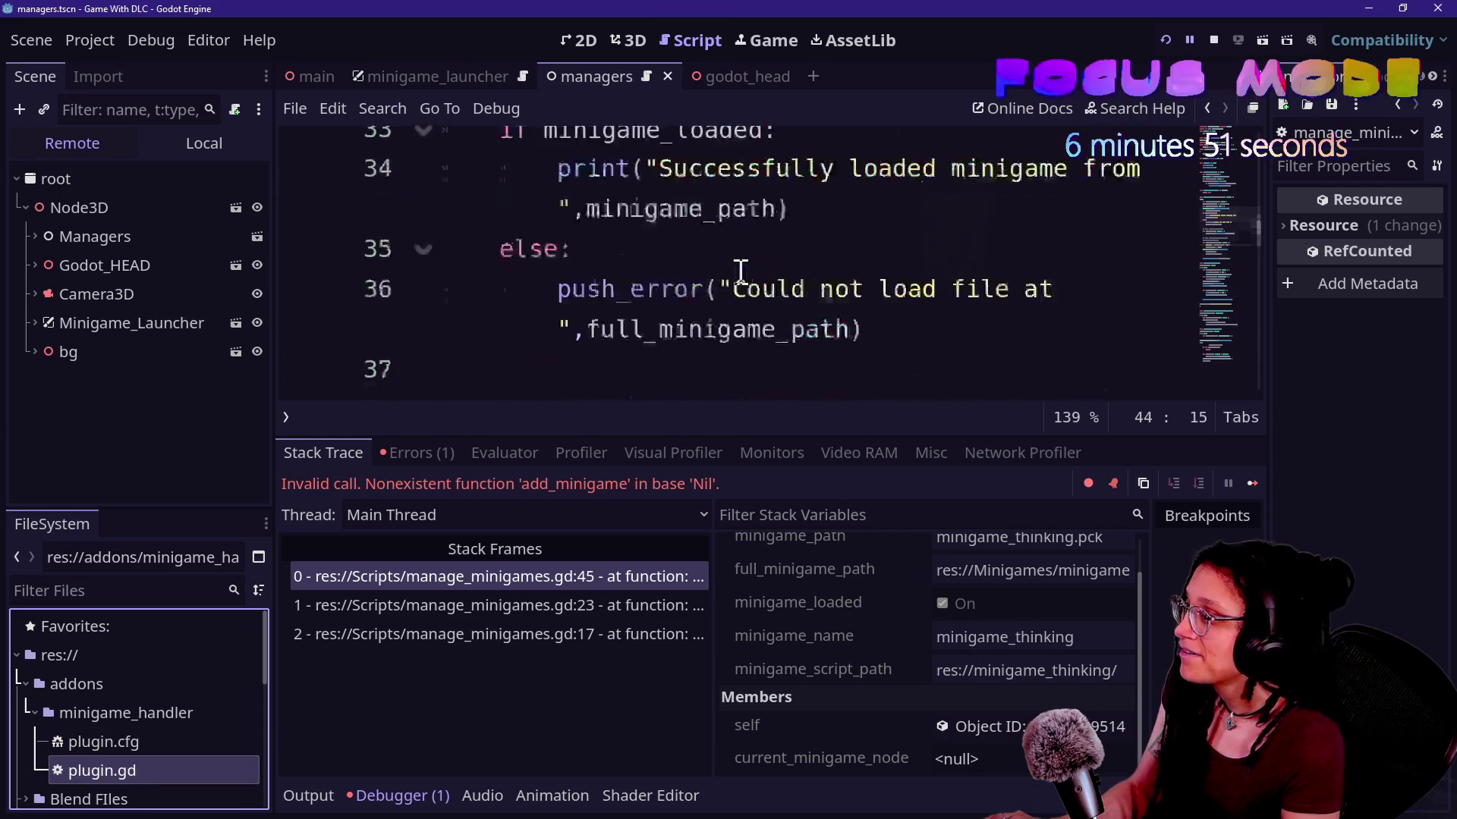
pyautogui.hotkey('ctrl', 'shift', 'F11')
pyautogui.hotkey('ctrl', '=')
pyautogui.hotkey('ctrl', 'shift', 'F11')
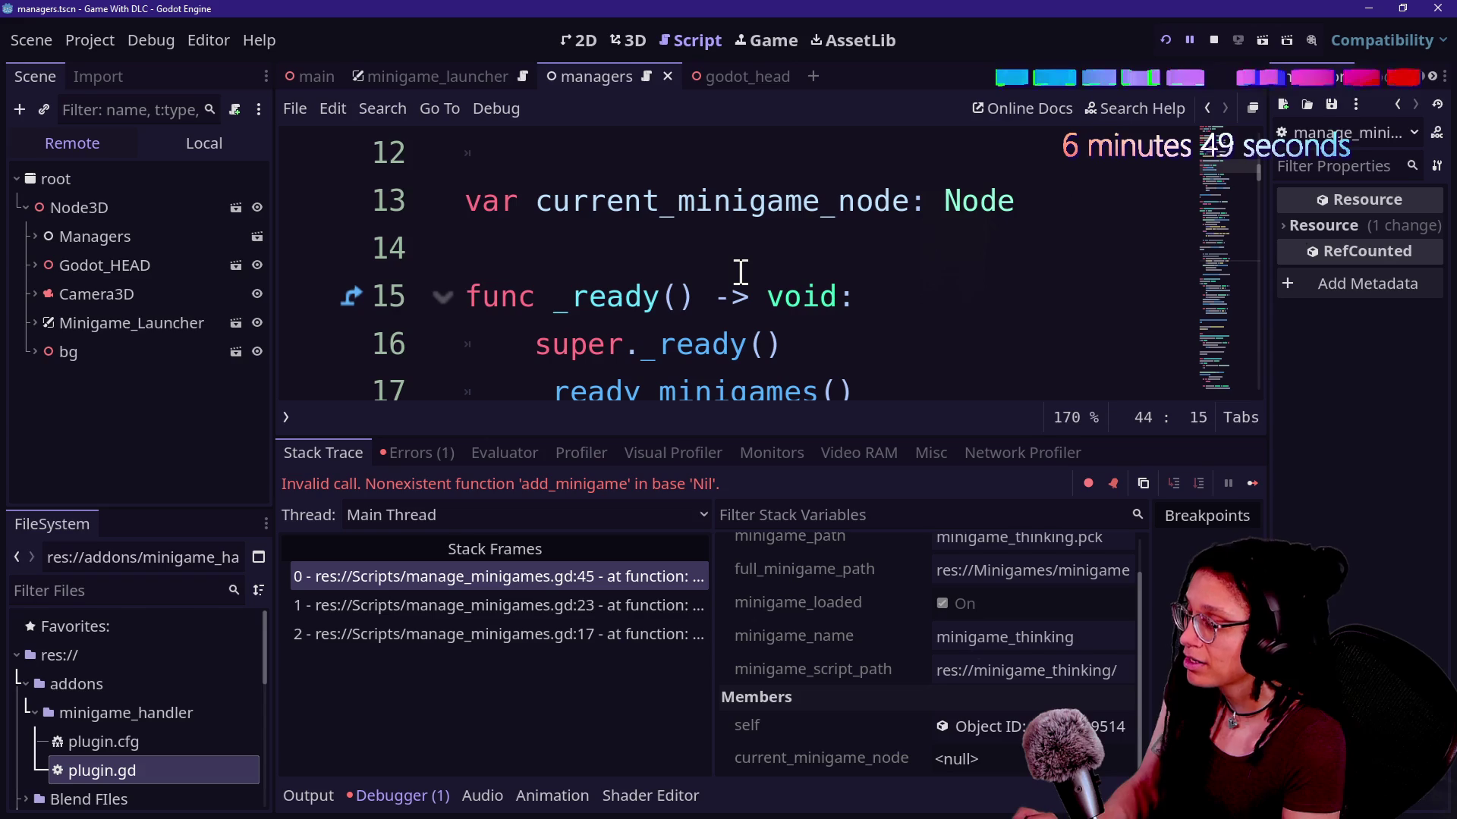
pyautogui.hotkey('alt', 'o')
pyautogui.hotkey('alt', 'o')
pyautogui.scroll(5, 740, 271)
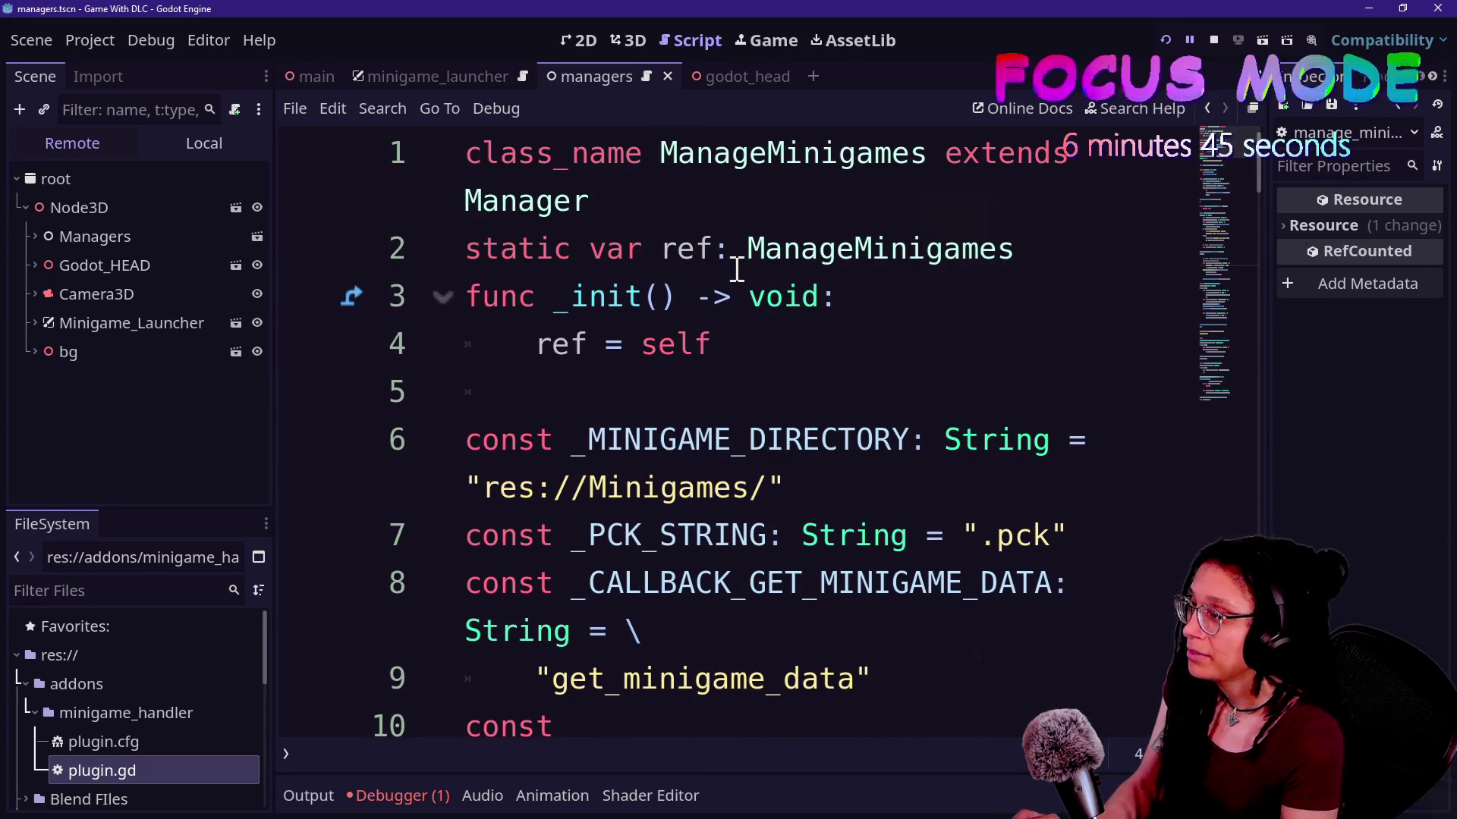
# - Delete the static ref and _init lines and put add_minigame's last argument on its own line
pyautogui.click(736, 269)
pyautogui.hotkey('ctrl', '-')
pyautogui.hotkey('ctrl', '-')
pyautogui.hotkey('ctrl', '-')
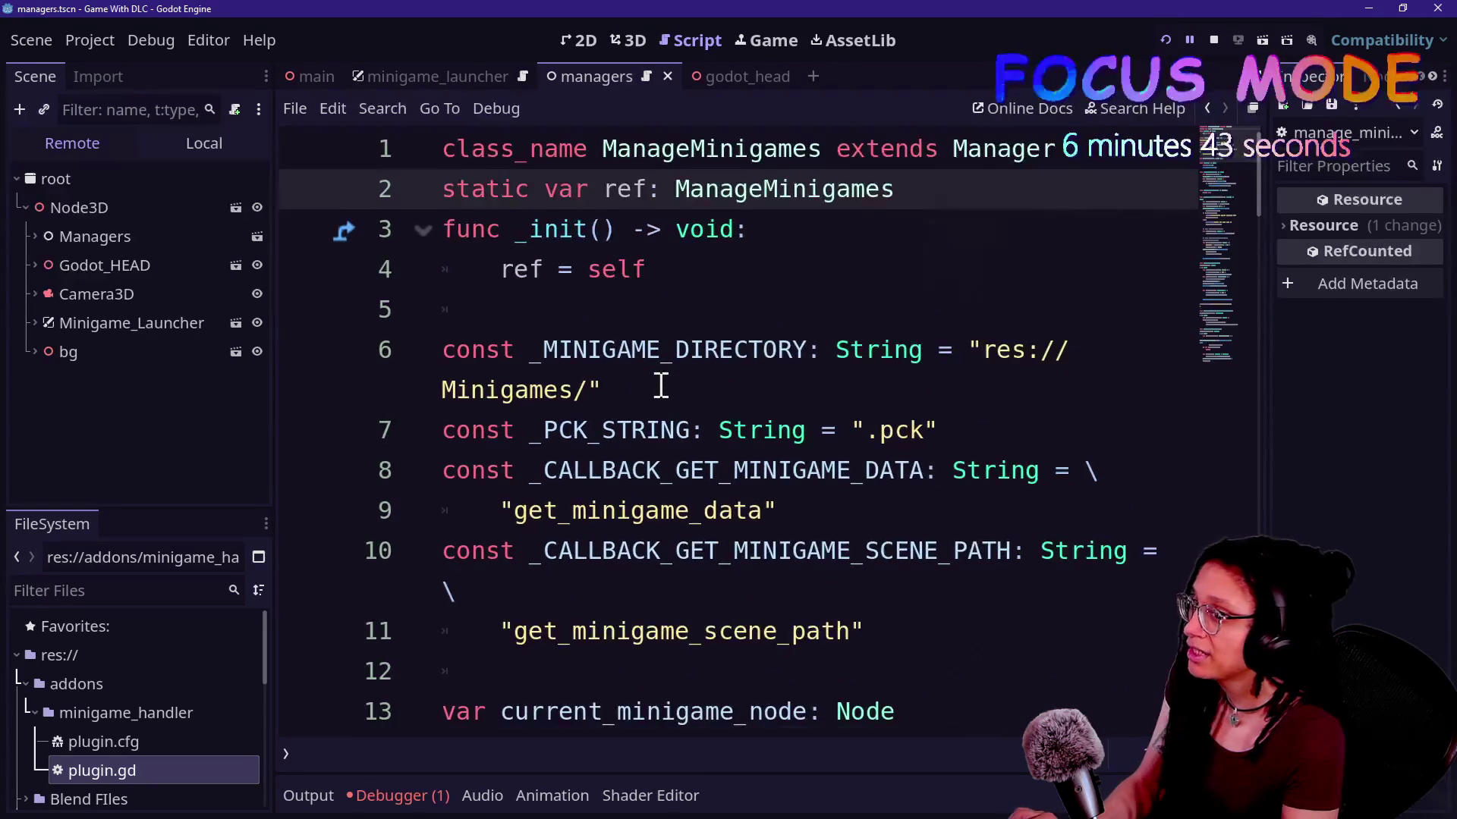
pyautogui.hotkey('ctrl', '-')
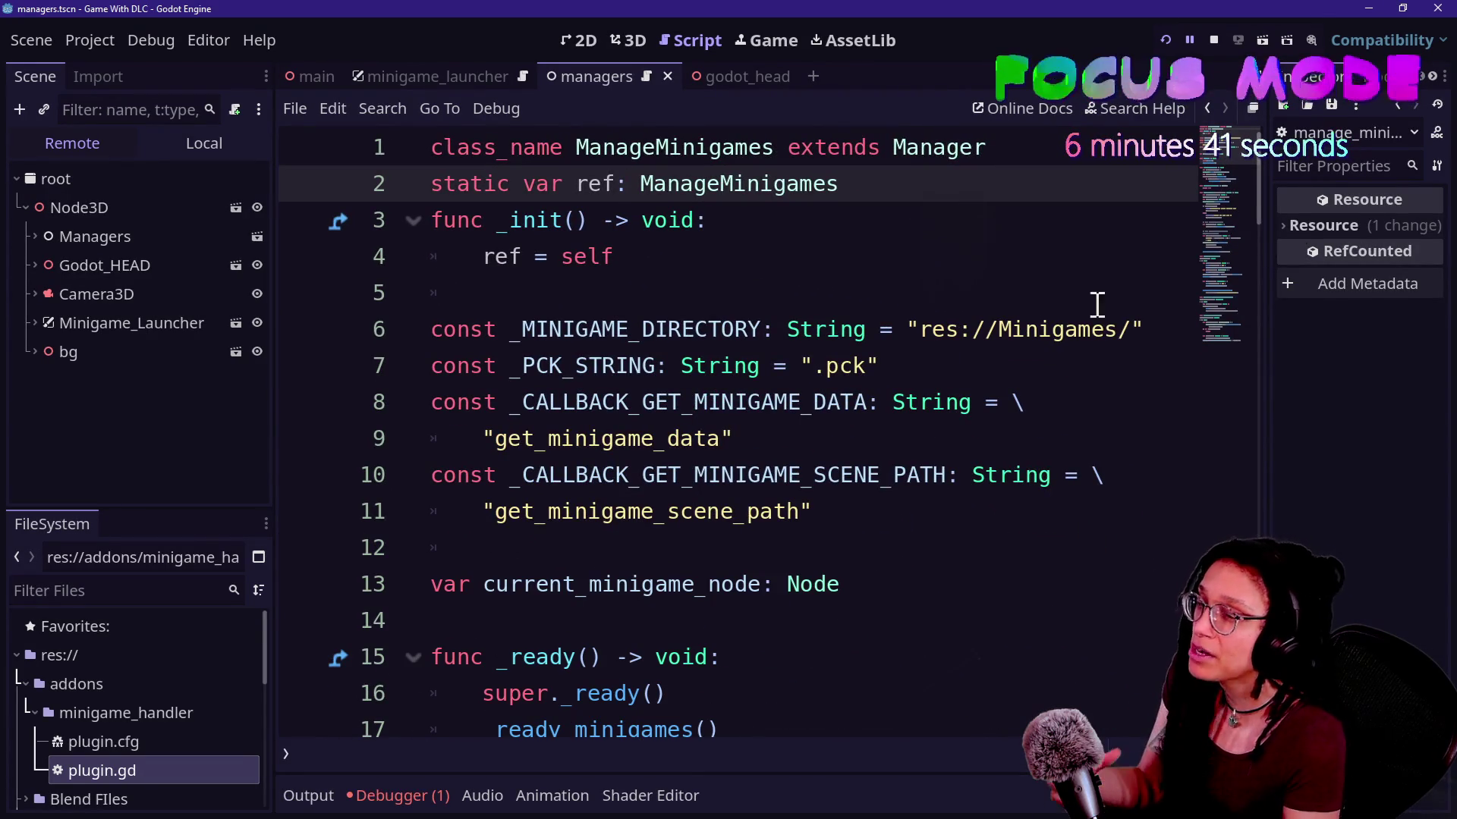
pyautogui.moveTo(780, 282)
pyautogui.mouseDown()
pyautogui.moveTo(787, 263)
pyautogui.moveTo(1103, 130)
pyautogui.moveTo(733, 187)
pyautogui.moveTo(757, 258)
pyautogui.moveTo(280, 198)
pyautogui.mouseUp()
pyautogui.press('BackSpace')
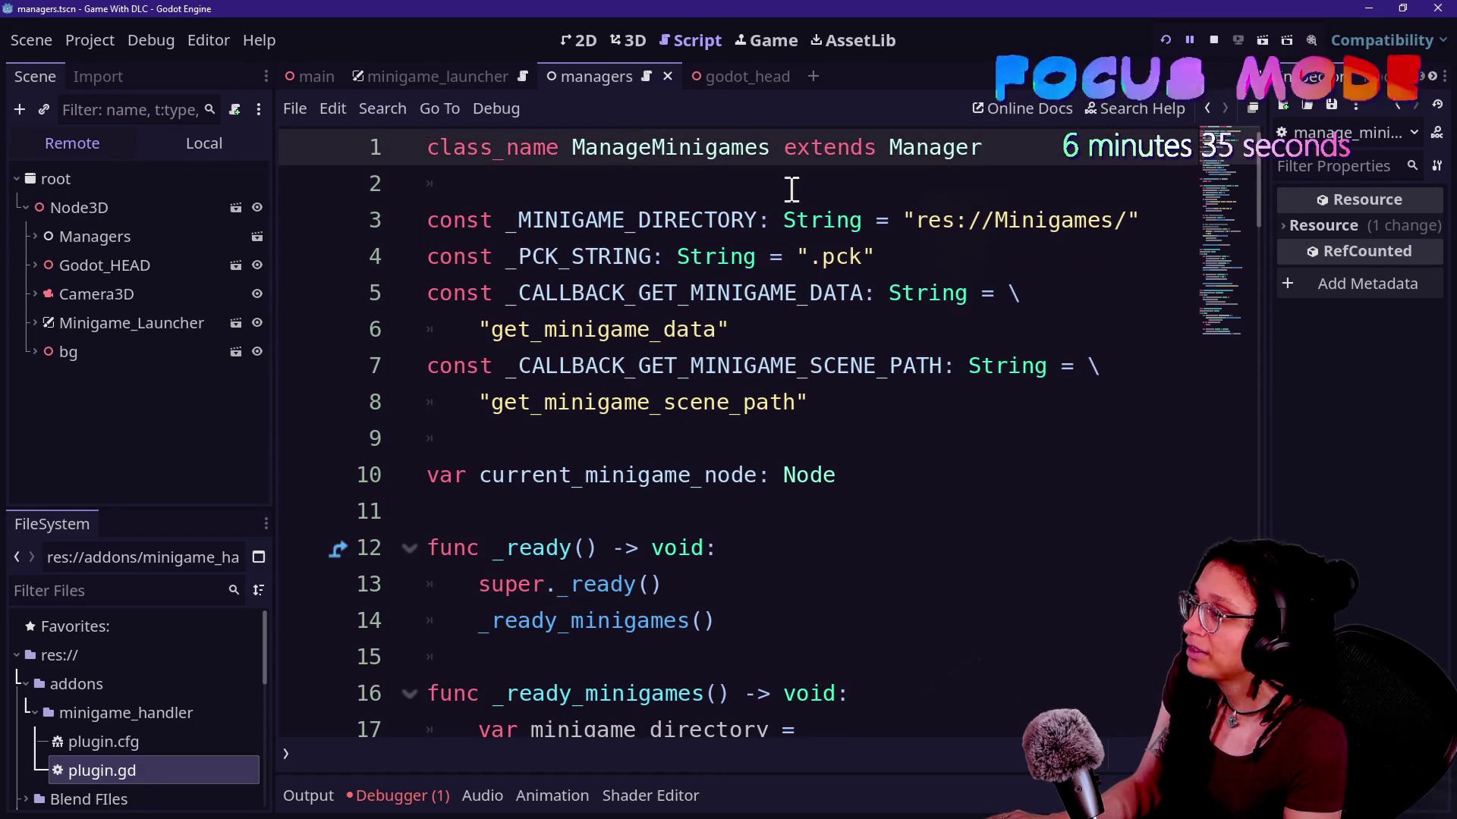
pyautogui.moveTo(783, 152); pyautogui.dragTo(135, 140)
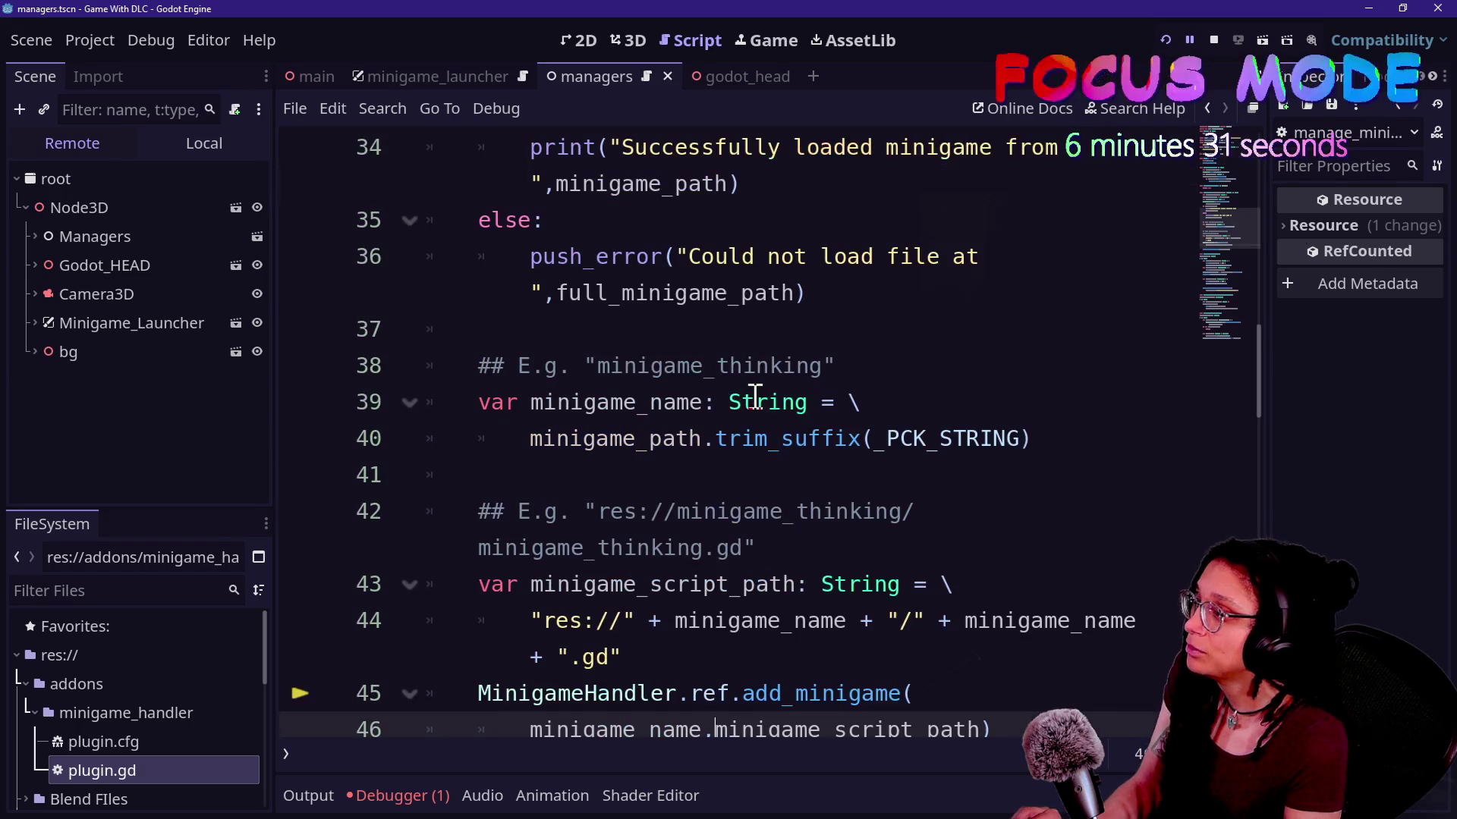
pyautogui.press('Return')
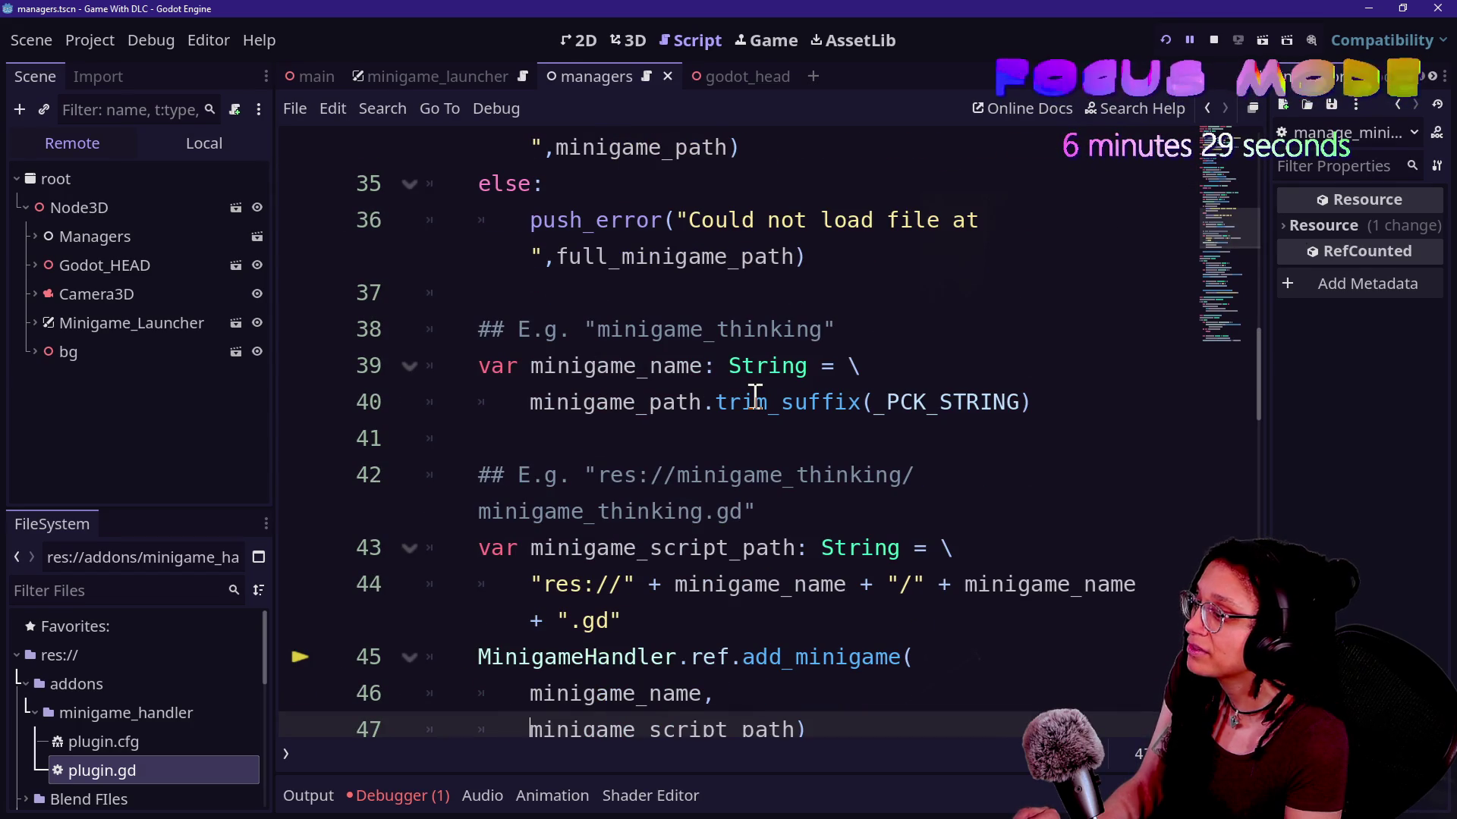
pyautogui.hotkey('shift', 'alt', 'o')
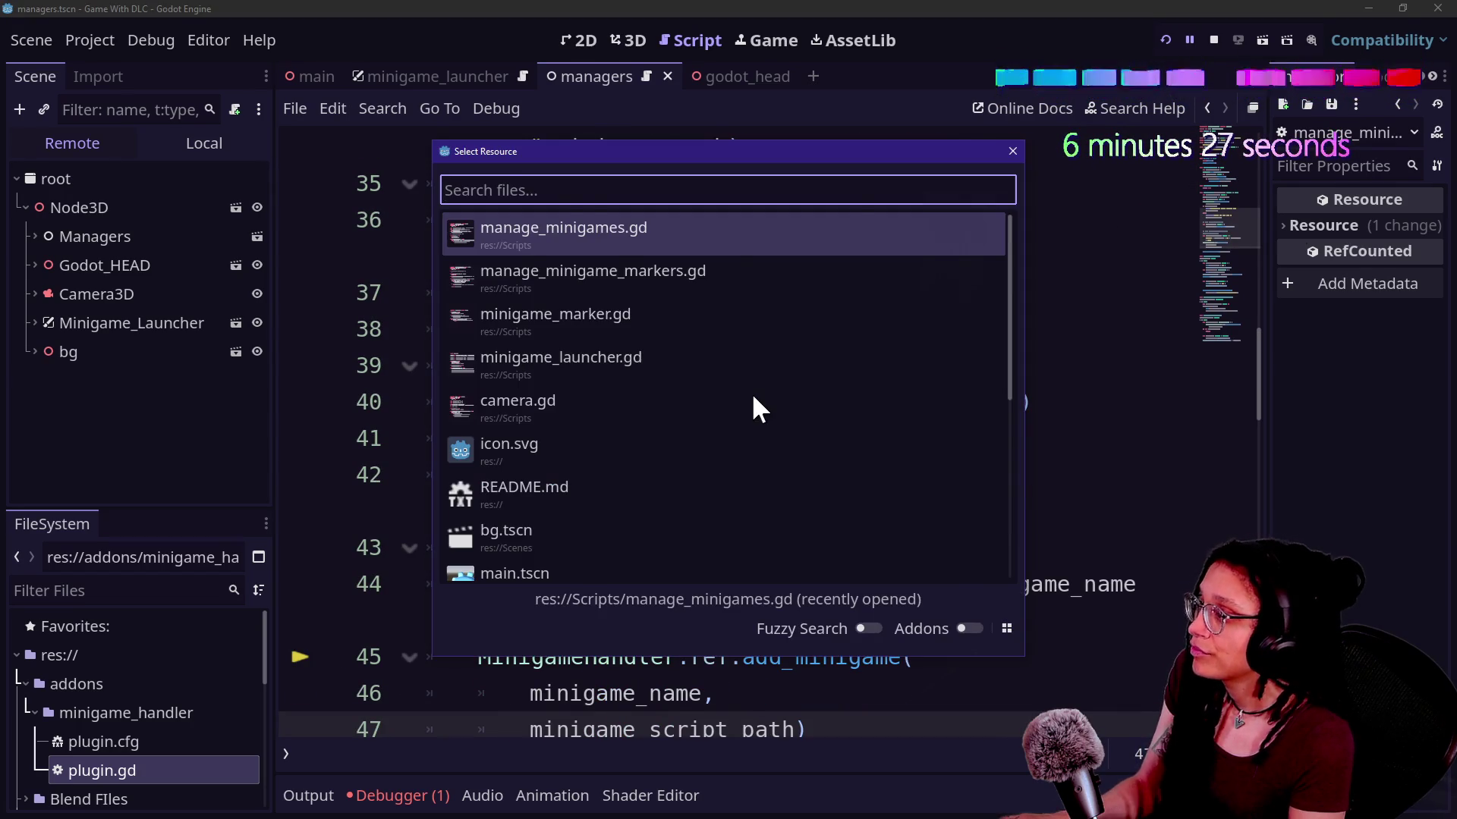
# - Remove the static ref, _init and class_name MinigameHandler lines from plugin.gd
pyautogui.press('Escape')
pyautogui.click(137, 767)
pyautogui.doubleClick(135, 763)
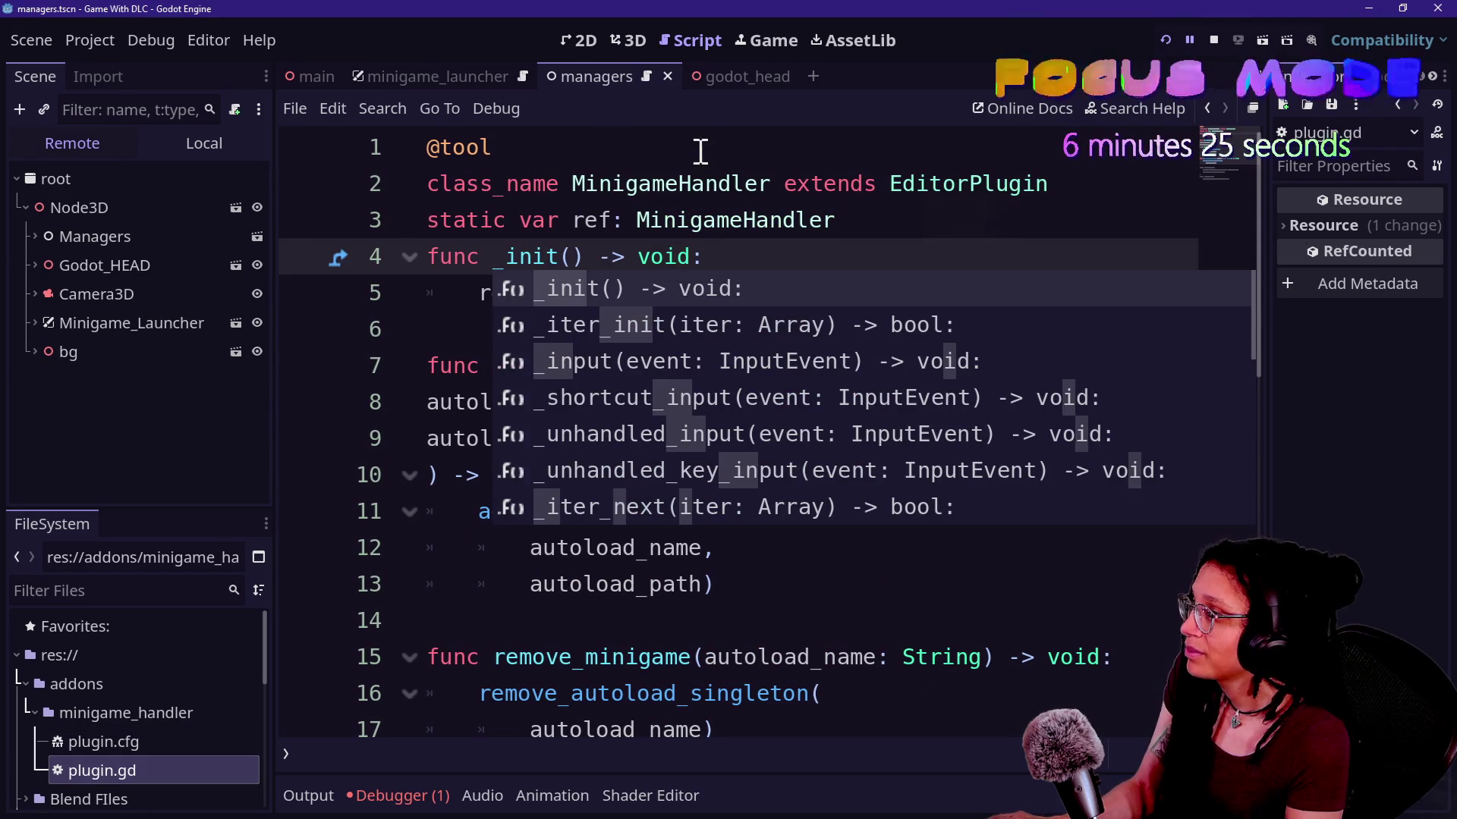
pyautogui.click(700, 151)
pyautogui.moveTo(714, 282)
pyautogui.mouseDown()
pyautogui.moveTo(493, 220)
pyautogui.moveTo(342, 232)
pyautogui.mouseUp()
pyautogui.press('Delete')
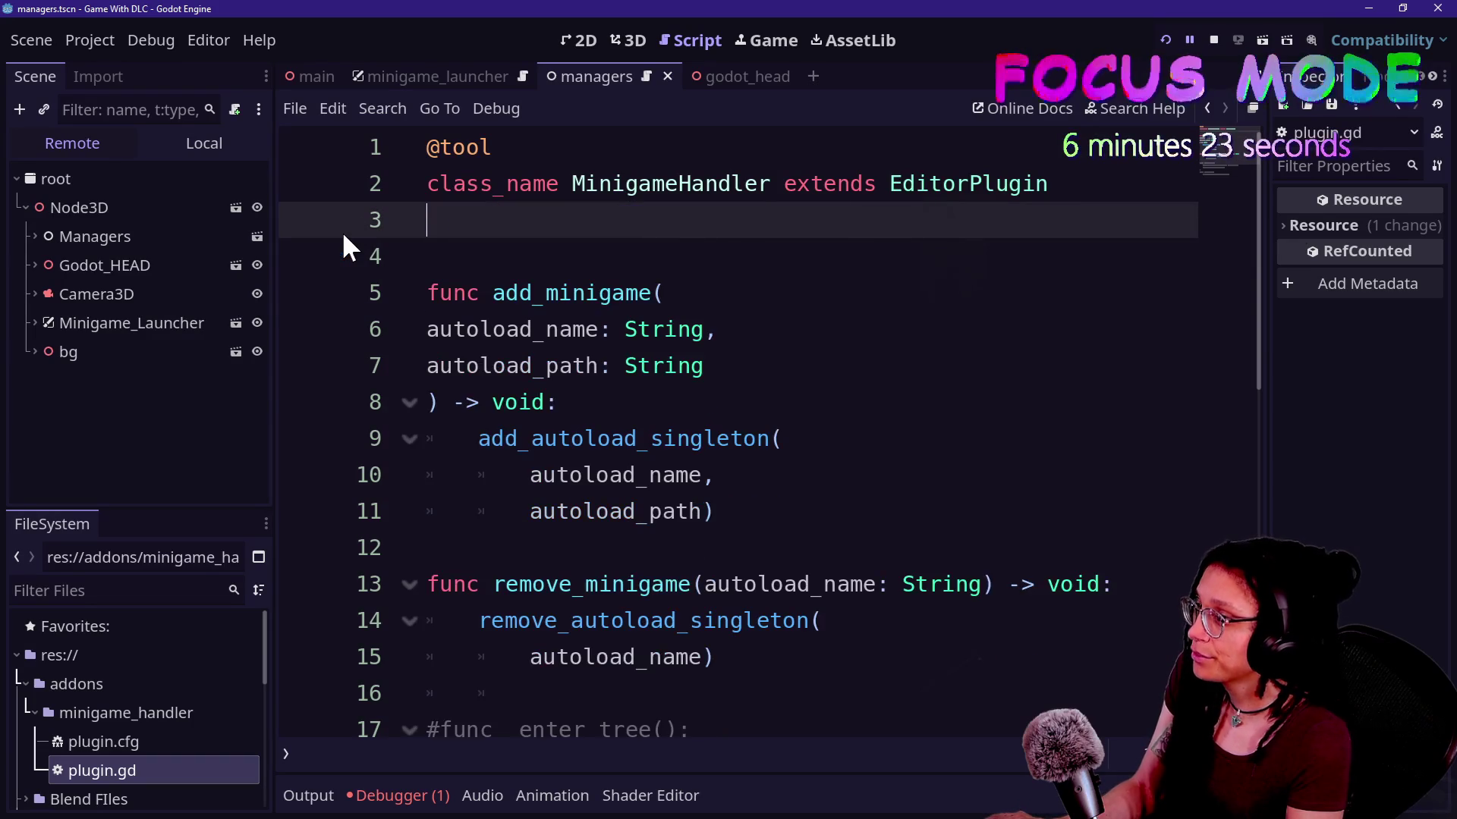
pyautogui.press('BackSpace')
pyautogui.moveTo(785, 186); pyautogui.dragTo(298, 198)
pyautogui.press('BackSpace')
# - Check the plugin in Project Settings and close the dialog
pyautogui.click(569, 236)
pyautogui.click(621, 436)
pyautogui.press('ctrl')
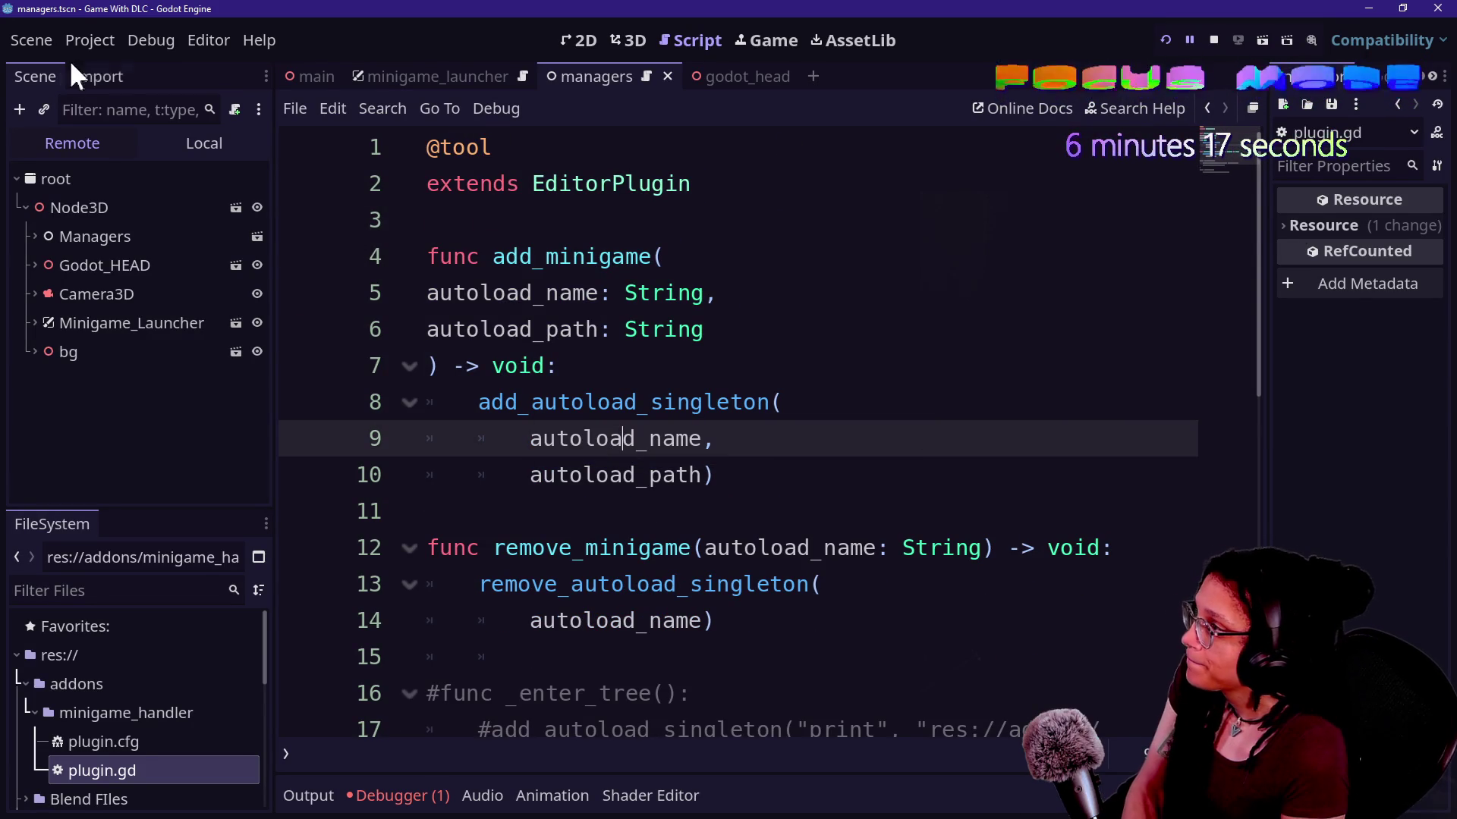
pyautogui.click(90, 42)
pyautogui.click(109, 66)
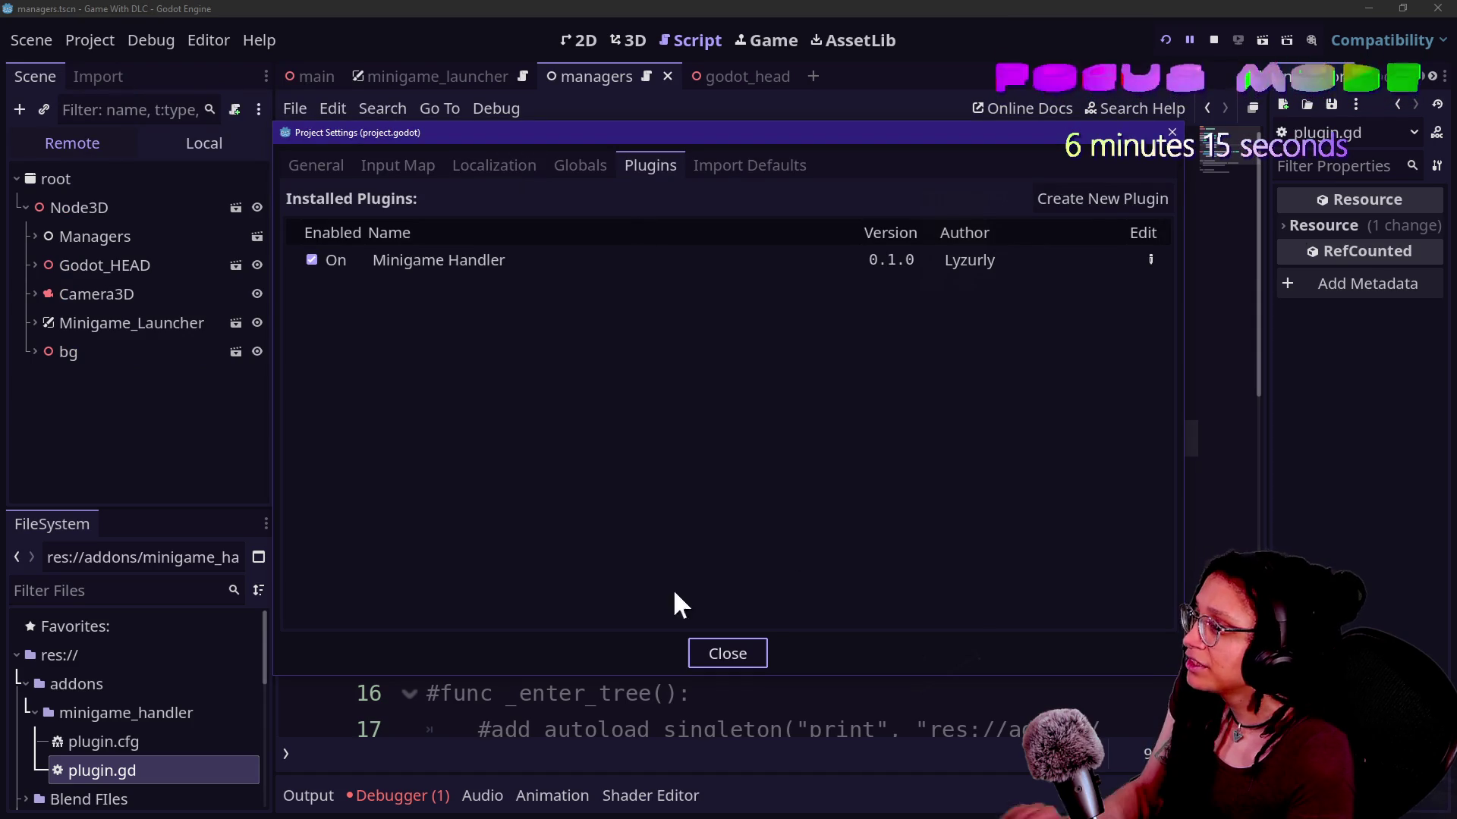
pyautogui.click(745, 652)
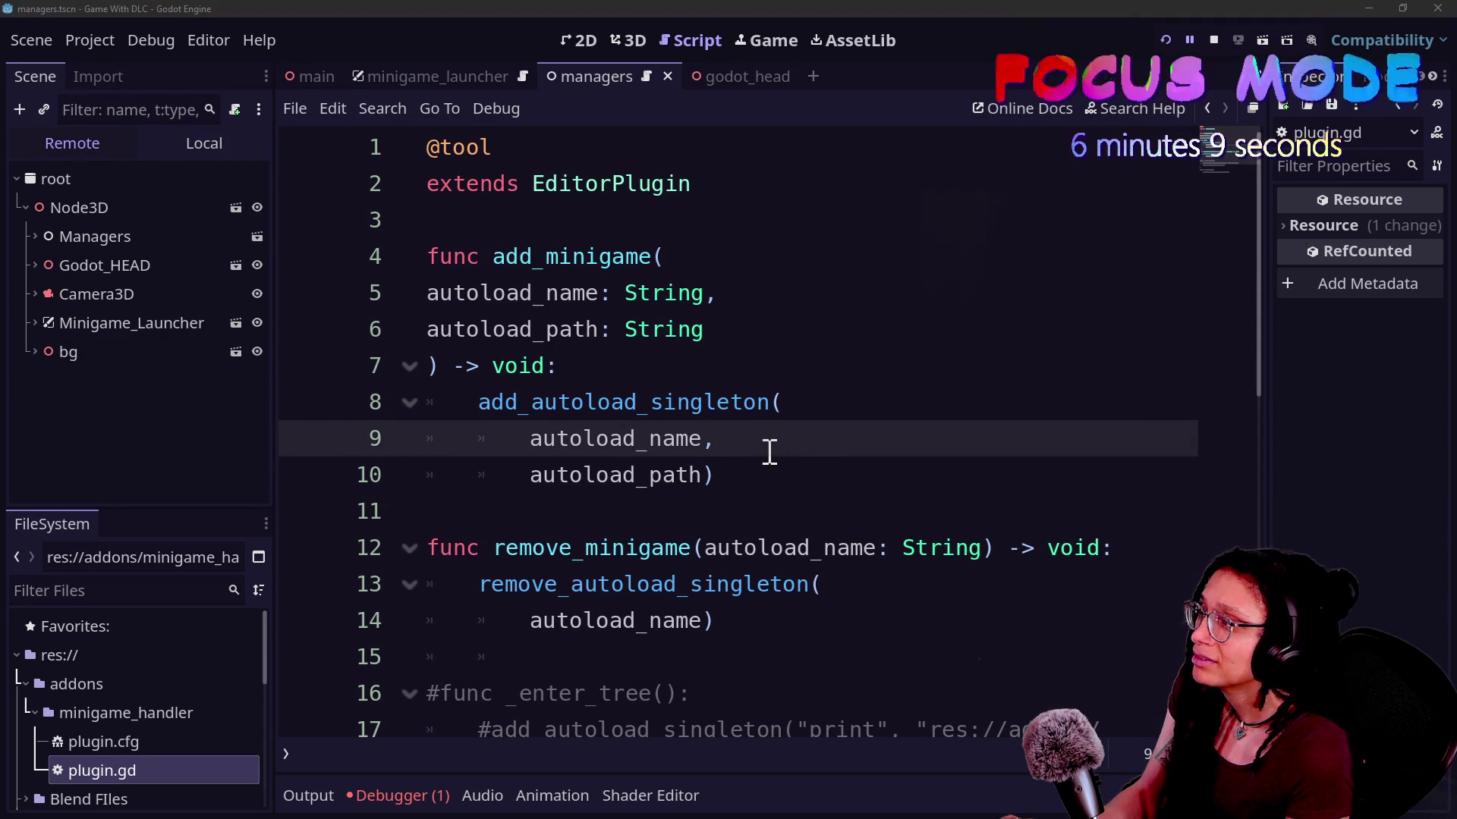
# - Select the commented enter/exit tree block at the bottom of plugin.gd
pyautogui.click(600, 271)
pyautogui.scroll(-3, 601, 274)
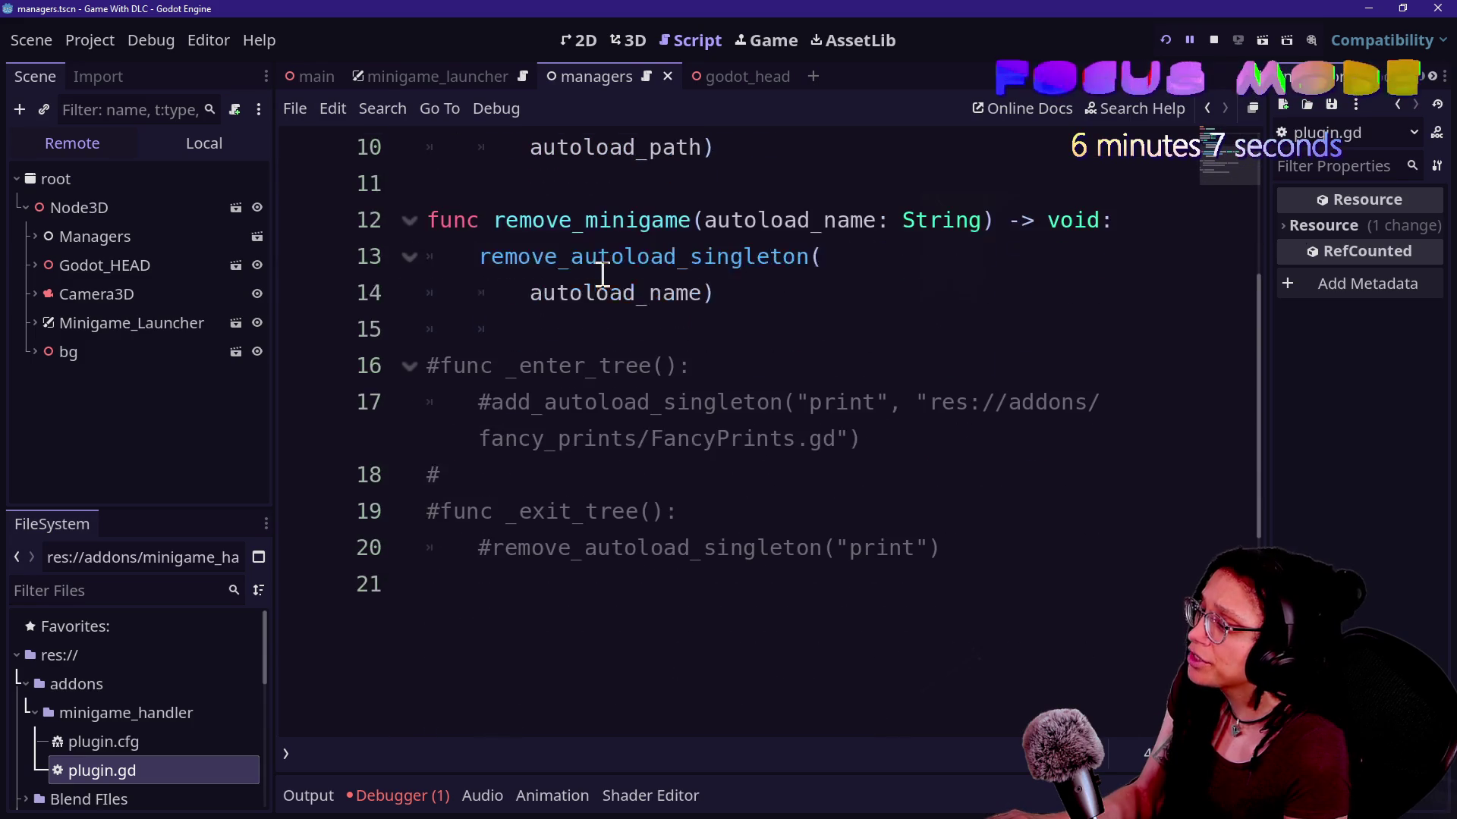
pyautogui.moveTo(1060, 589)
pyautogui.mouseDown()
pyautogui.moveTo(872, 396)
pyautogui.moveTo(848, 331)
pyautogui.mouseUp()
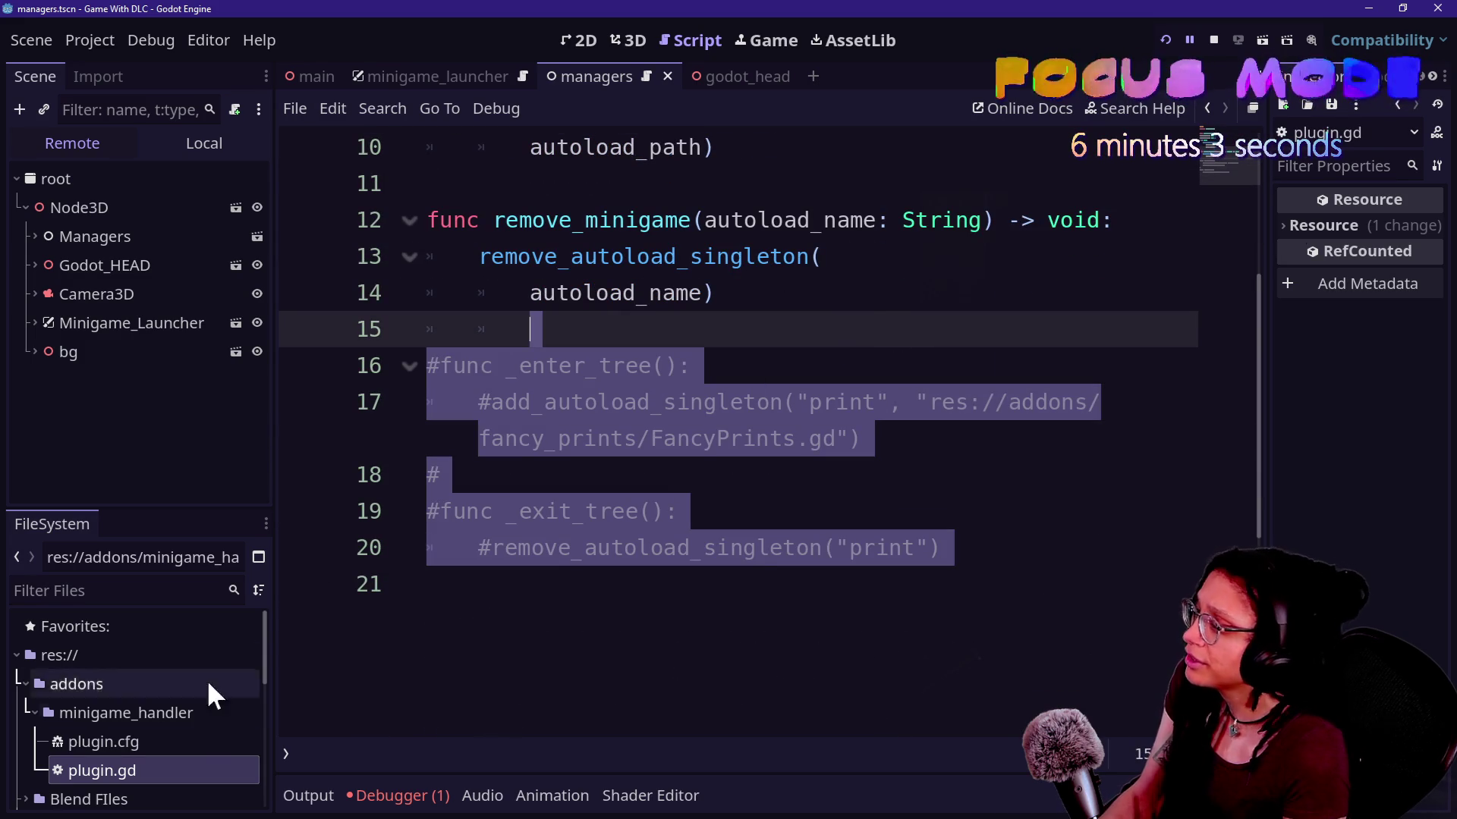
# - Create a new script named minigame_handler.gd in the minigame_handler addon folder
pyautogui.click(200, 717)
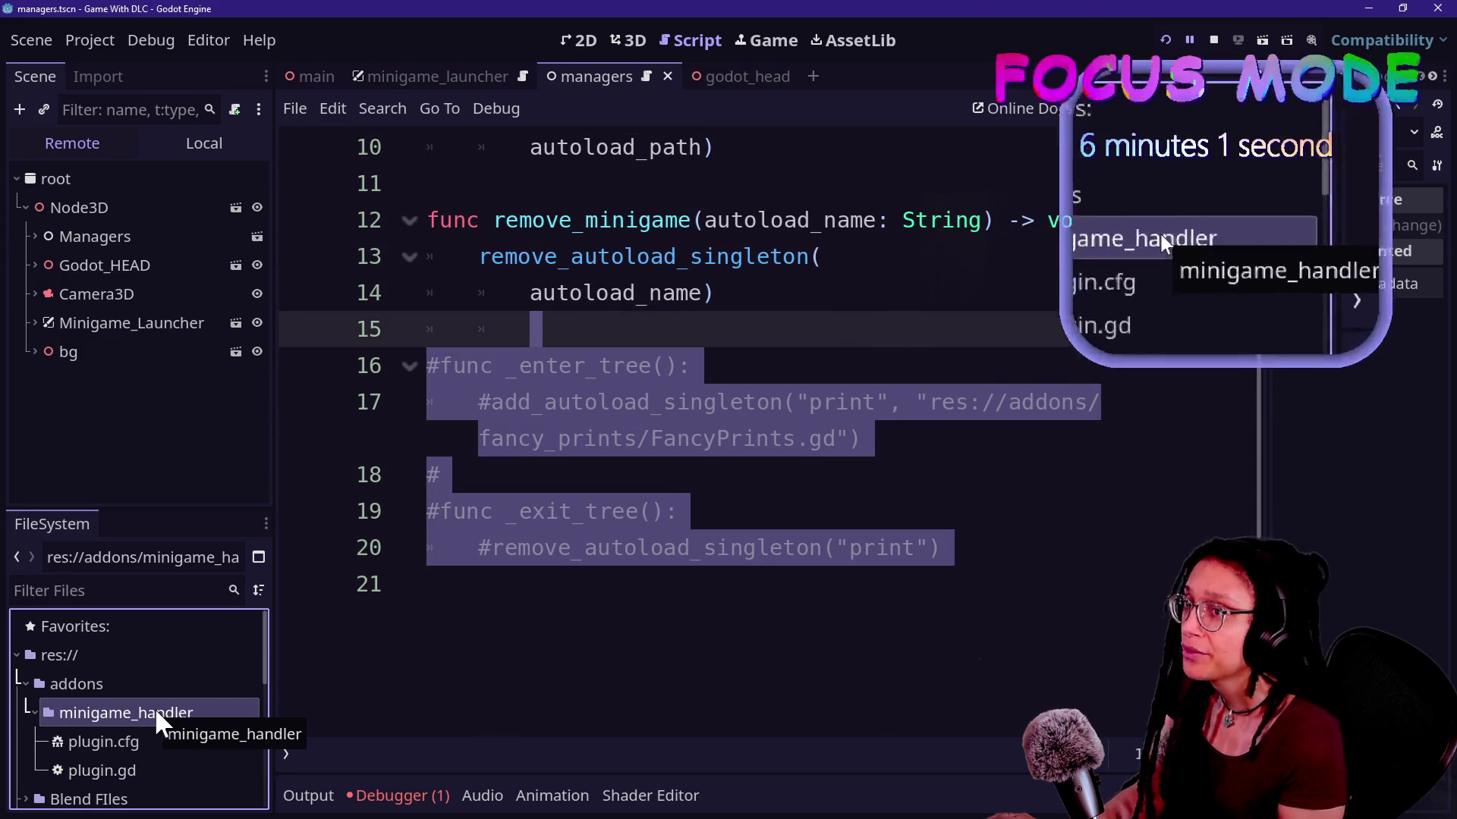
pyautogui.rightClick(109, 713)
pyautogui.moveTo(303, 416)
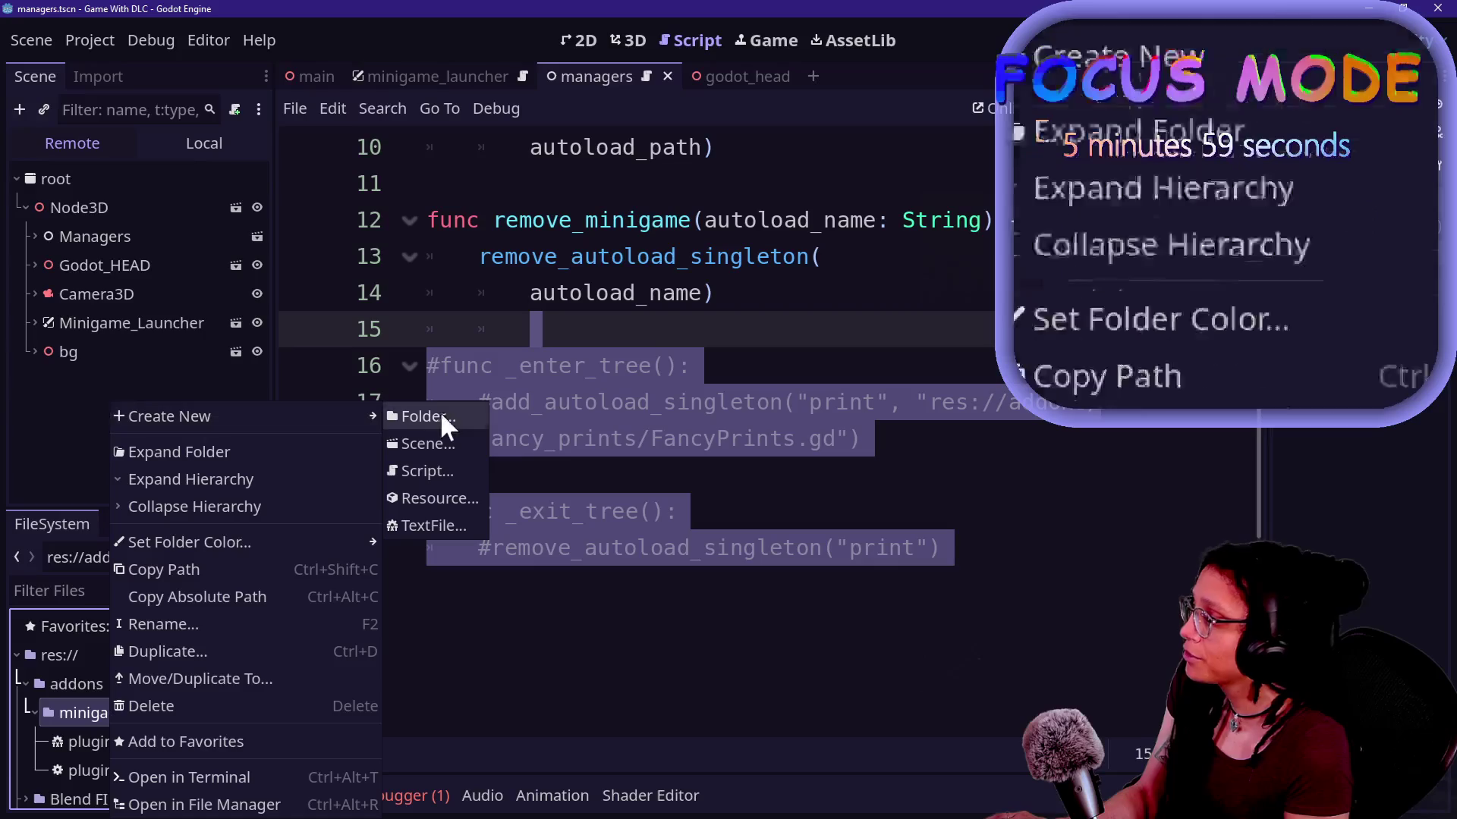
pyautogui.click(418, 466)
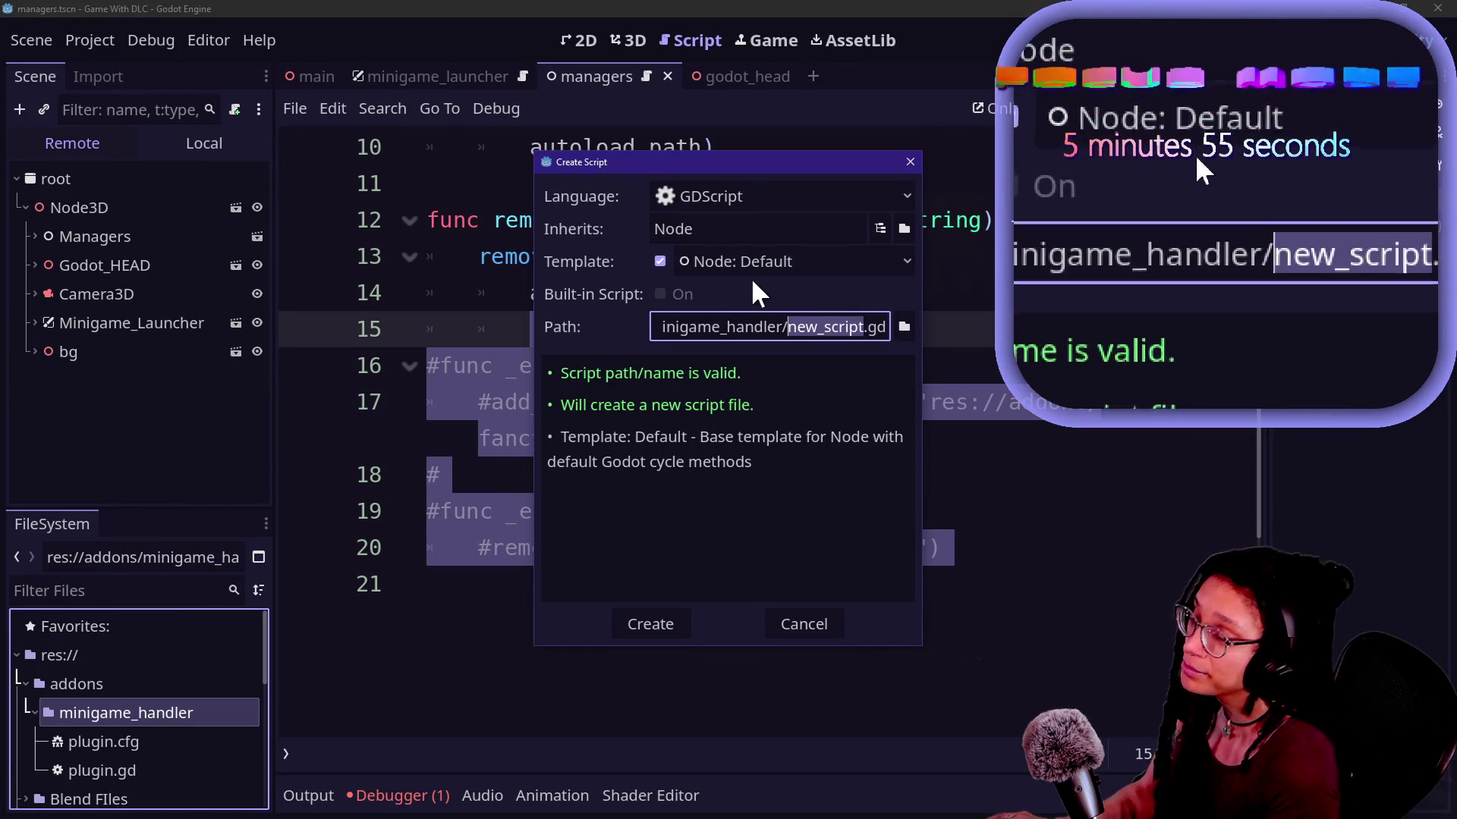
pyautogui.press('BackSpace')
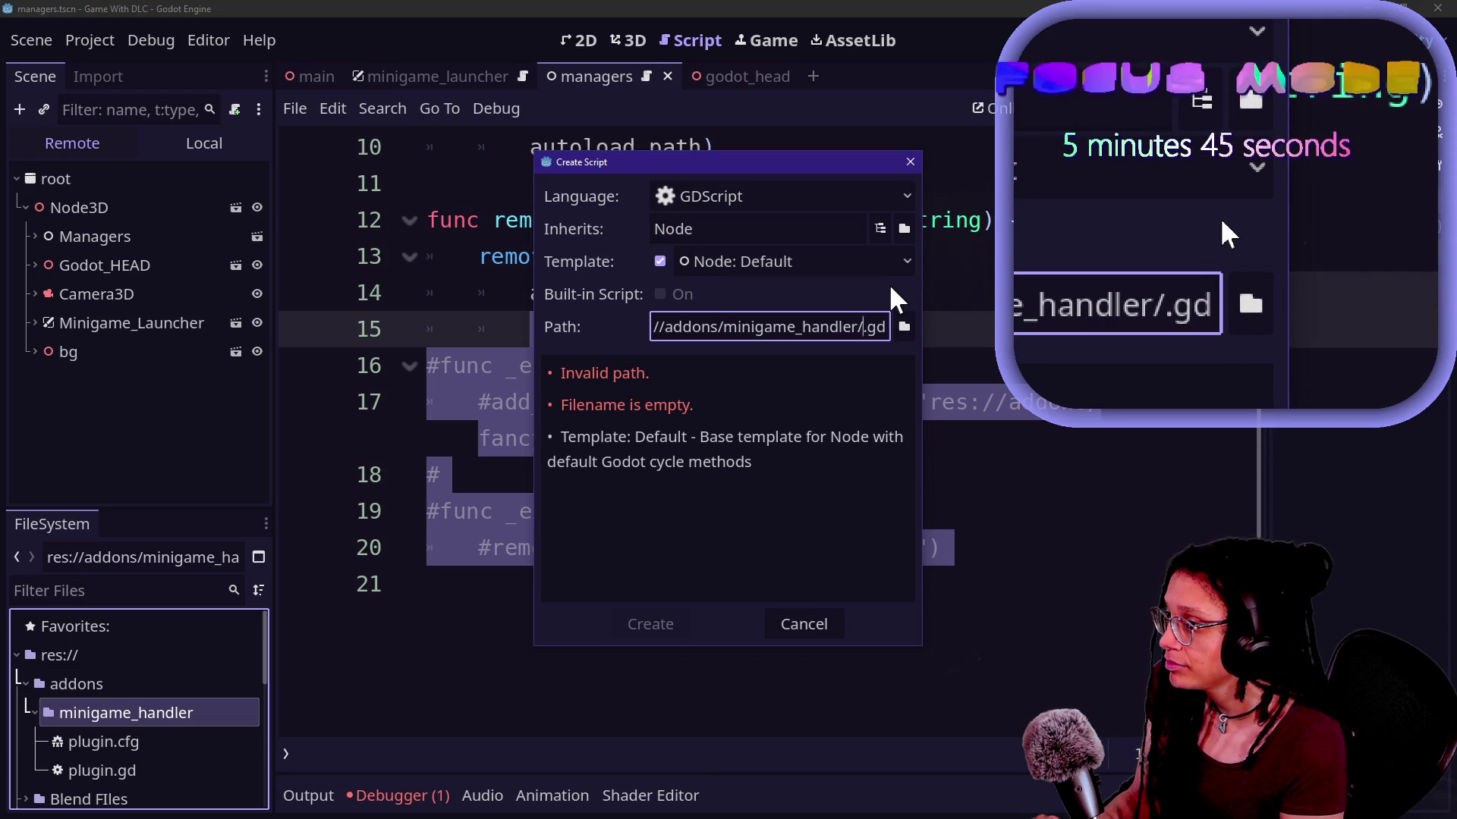
pyautogui.write('minigame_handler')
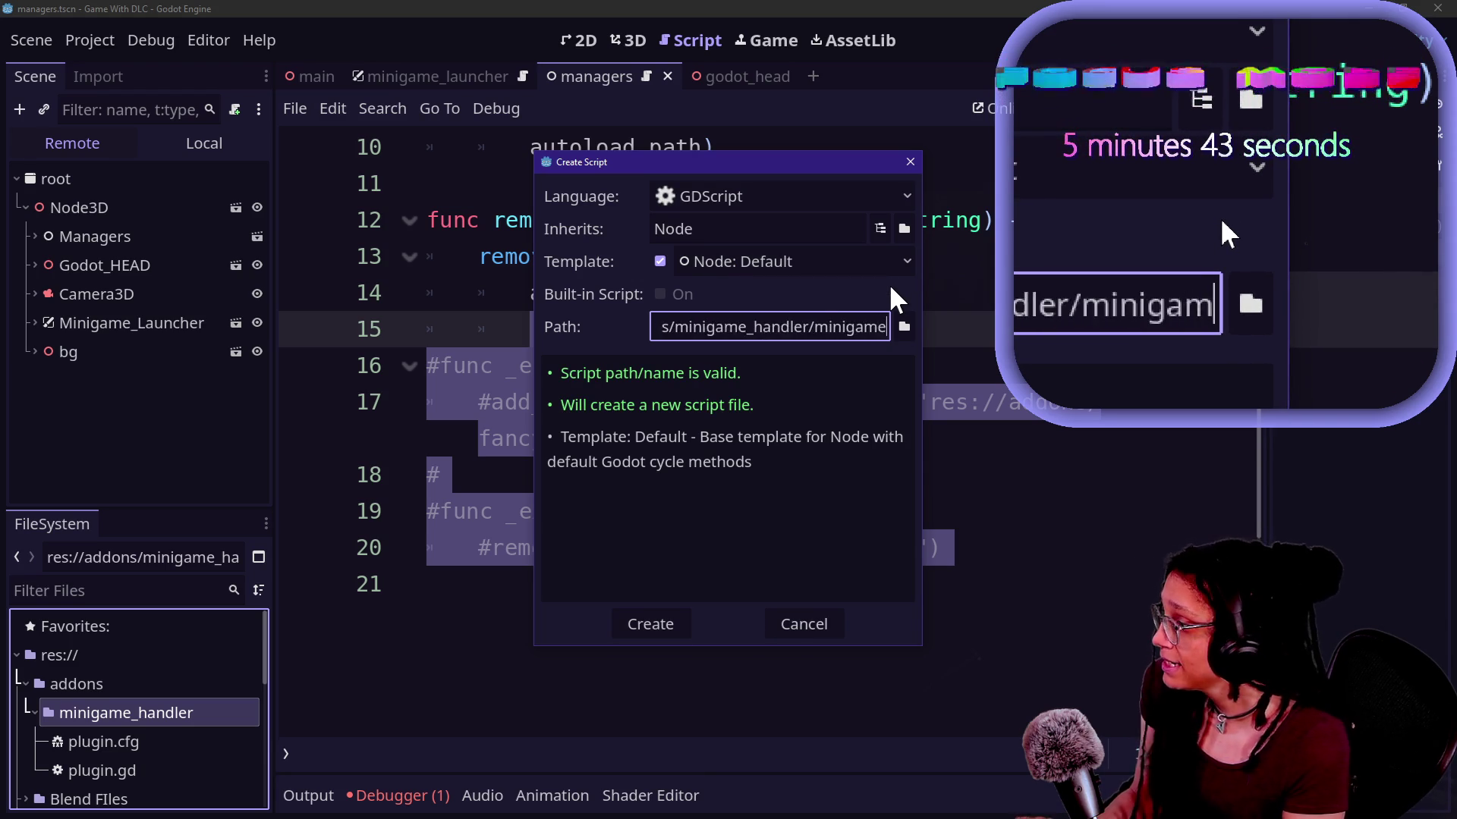
pyautogui.press('Return')
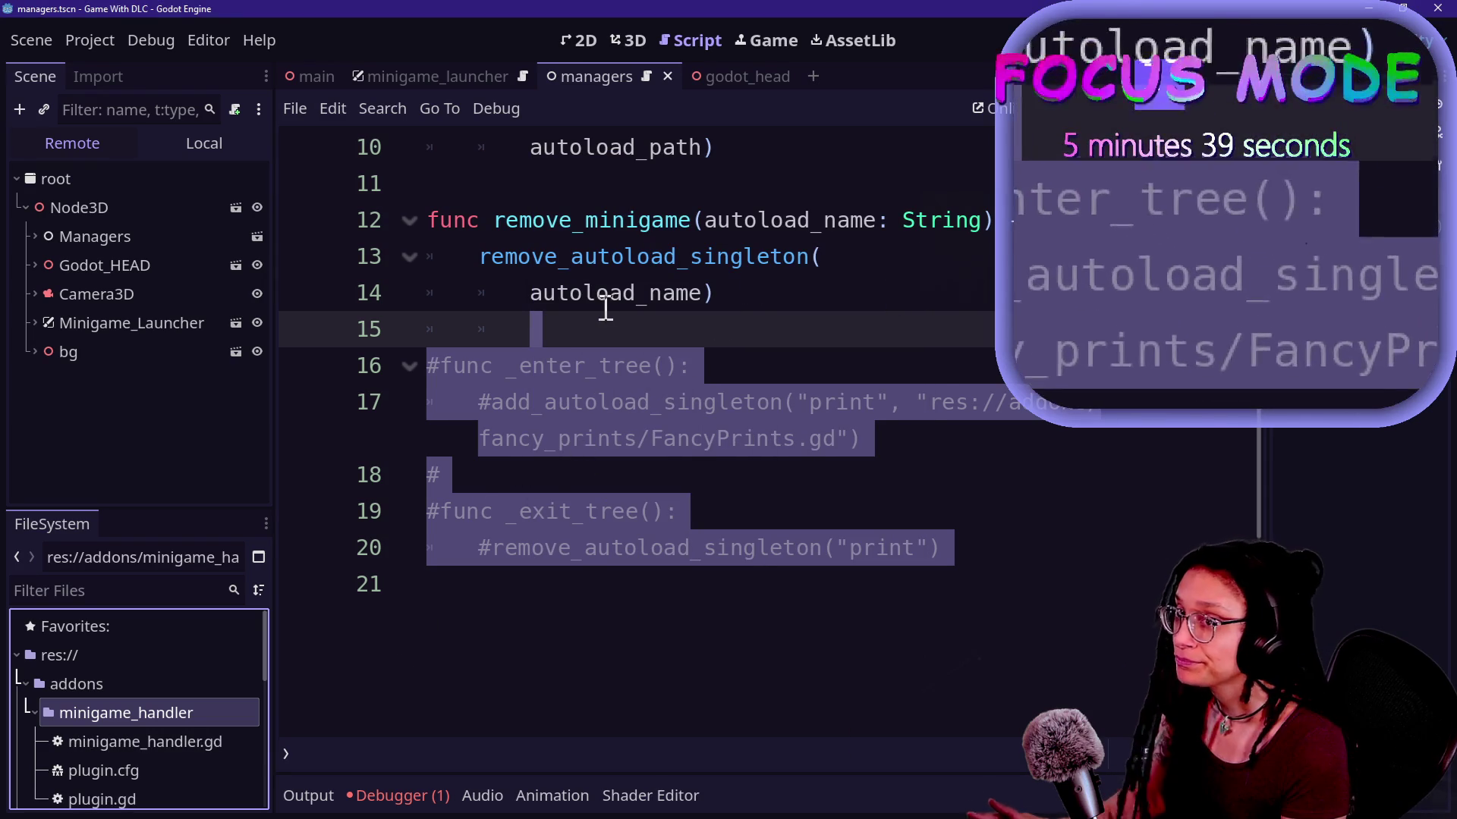
pyautogui.click(627, 446)
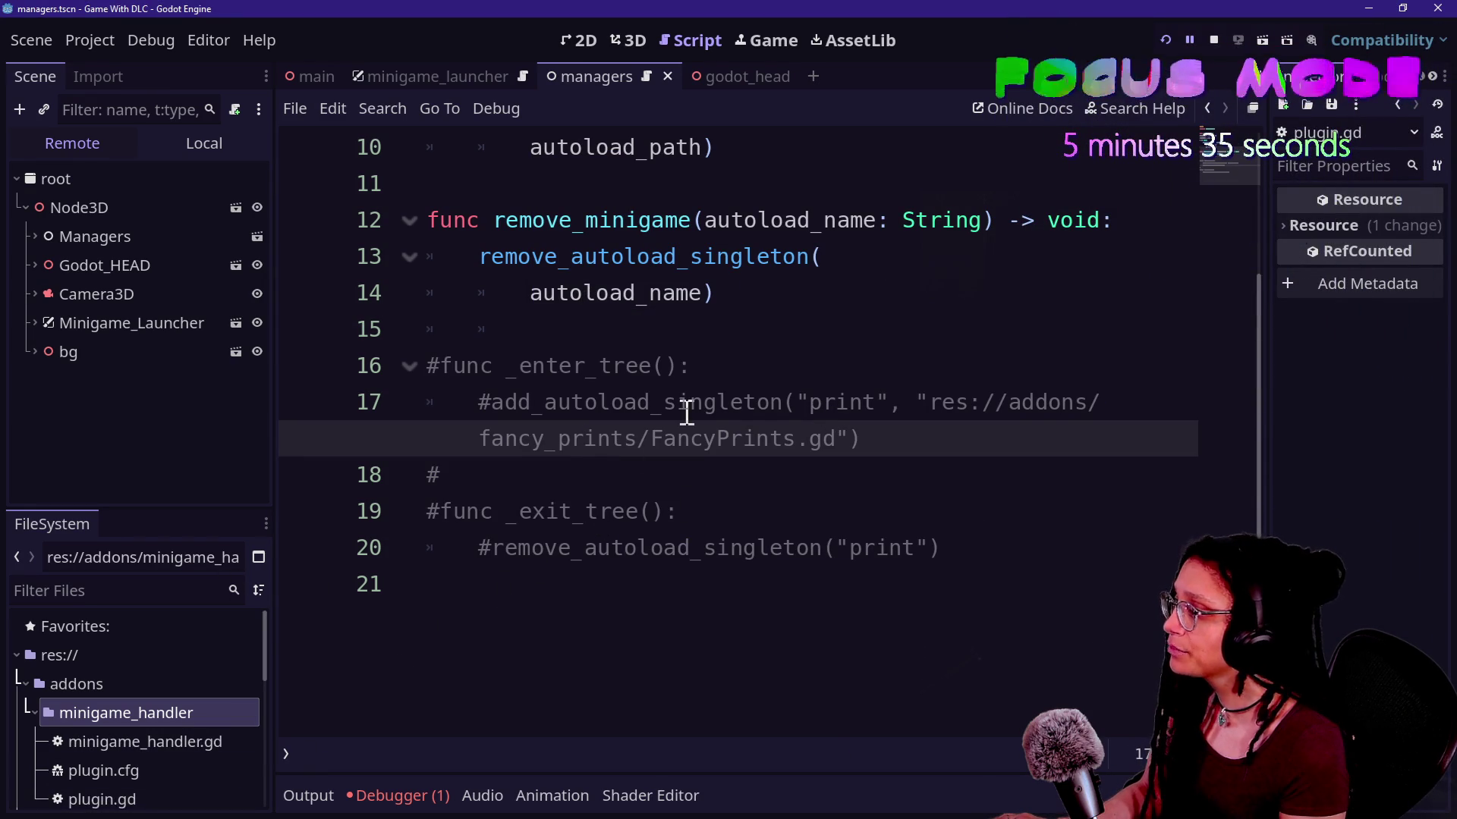
# - Move the commented _enter_tree/_exit_tree block to just below extends EditorPlugin
pyautogui.moveTo(956, 572)
pyautogui.mouseDown()
pyautogui.moveTo(830, 309)
pyautogui.moveTo(1017, 595)
pyautogui.mouseUp()
pyautogui.press('BackSpace')
pyautogui.press('BackSpace')
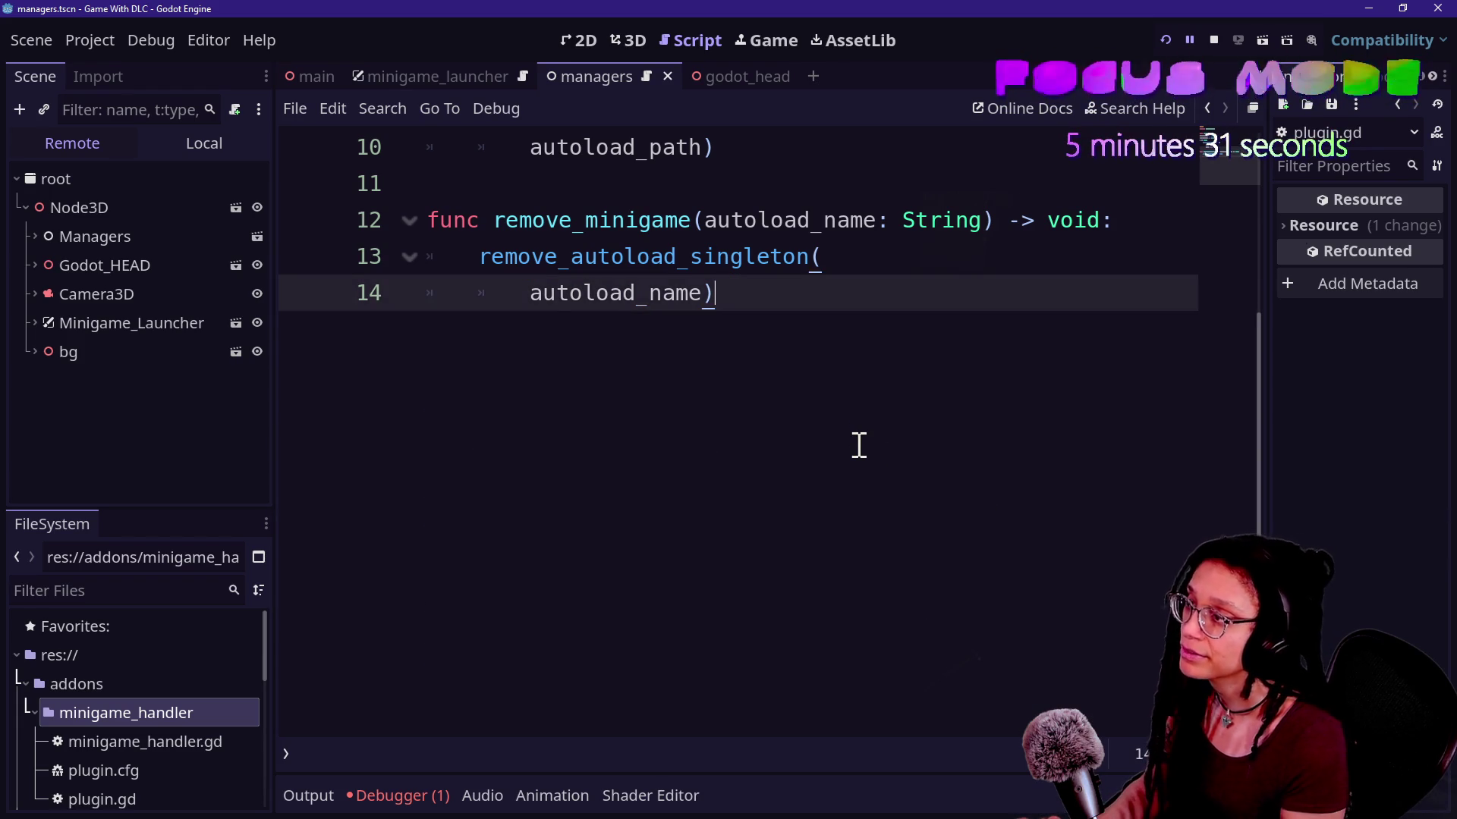
pyautogui.scroll(3, 859, 446)
pyautogui.click(998, 174)
pyautogui.press('Return')
pyautogui.write('#func _enter_tree(): \t#add_autoload_singleton("print", "res://addons/fancy_prints/FancyPrints.gd") # #func _exit_tree(): \t#remove_autoload_singleton("print")')
pyautogui.click(808, 235)
# - Tidy the spacing before add_minigame and uncomment the _enter_tree and _exit_tree functions with Ctrl+K
pyautogui.press('BackSpace')
pyautogui.click(561, 505)
pyautogui.press('BackSpace')
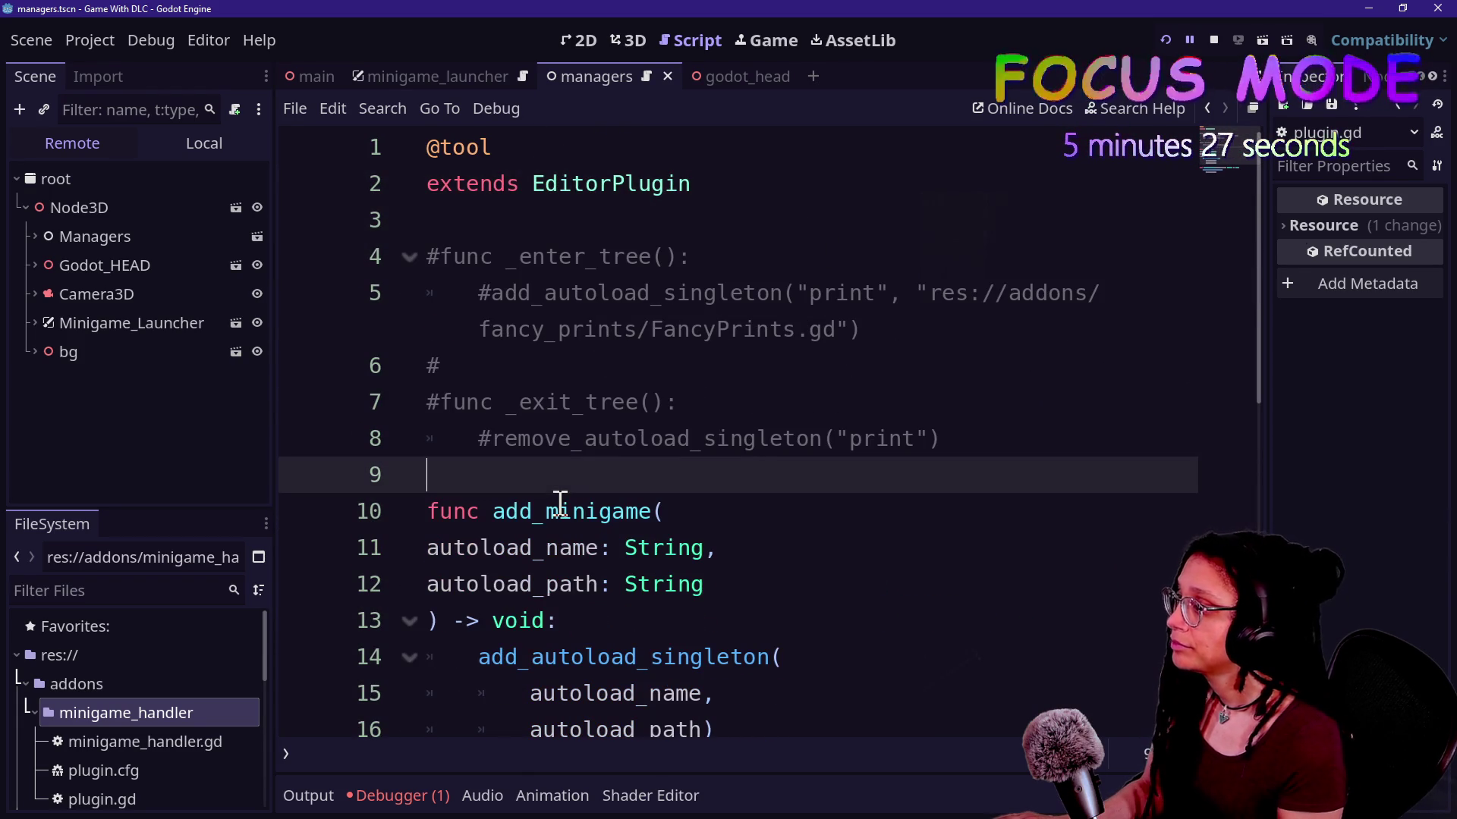
pyautogui.moveTo(585, 258)
pyautogui.mouseDown()
pyautogui.moveTo(731, 458)
pyautogui.moveTo(745, 455)
pyautogui.mouseUp()
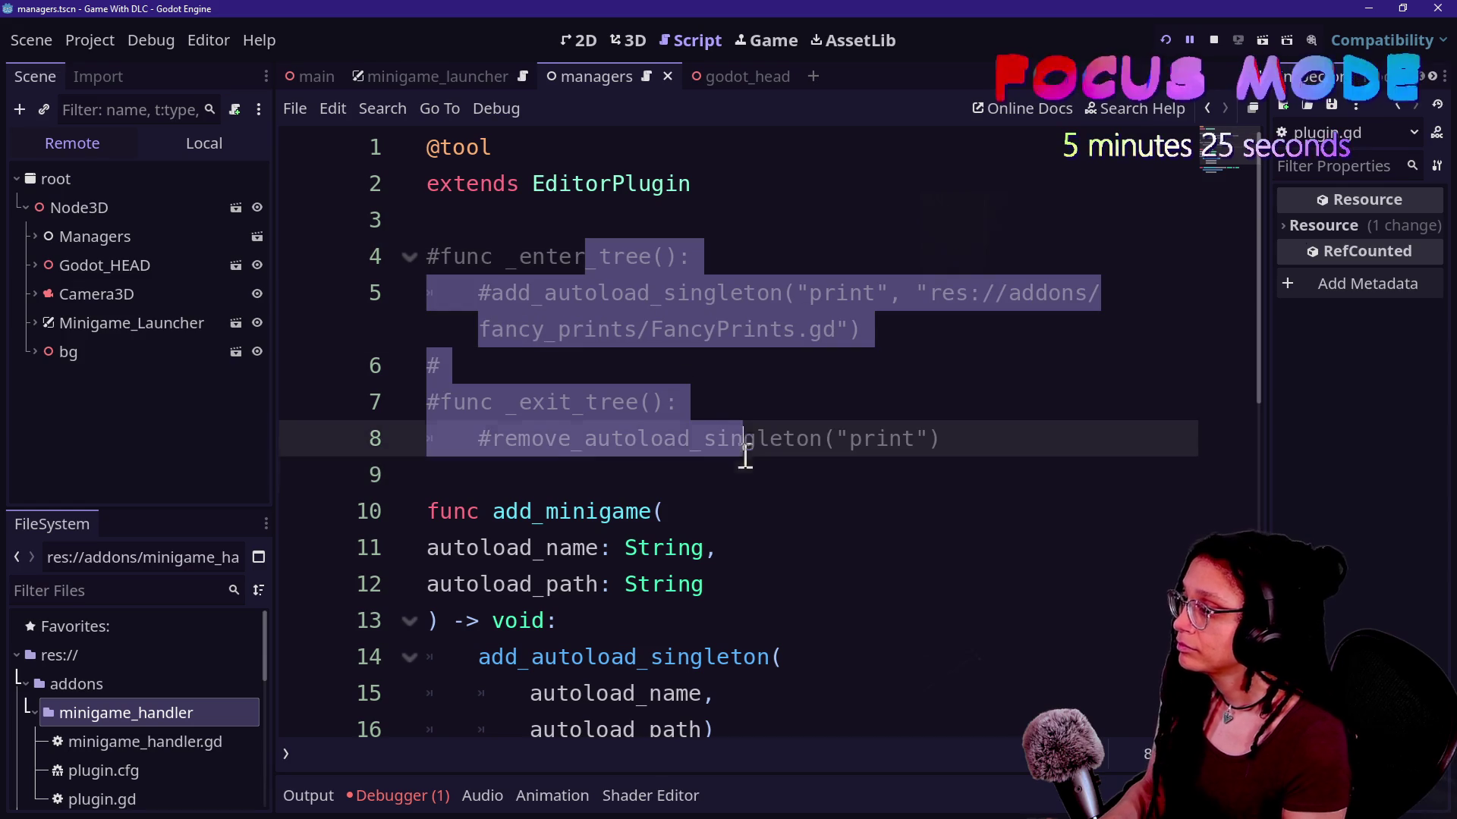
pyautogui.hotkey('ctrl', 'k')
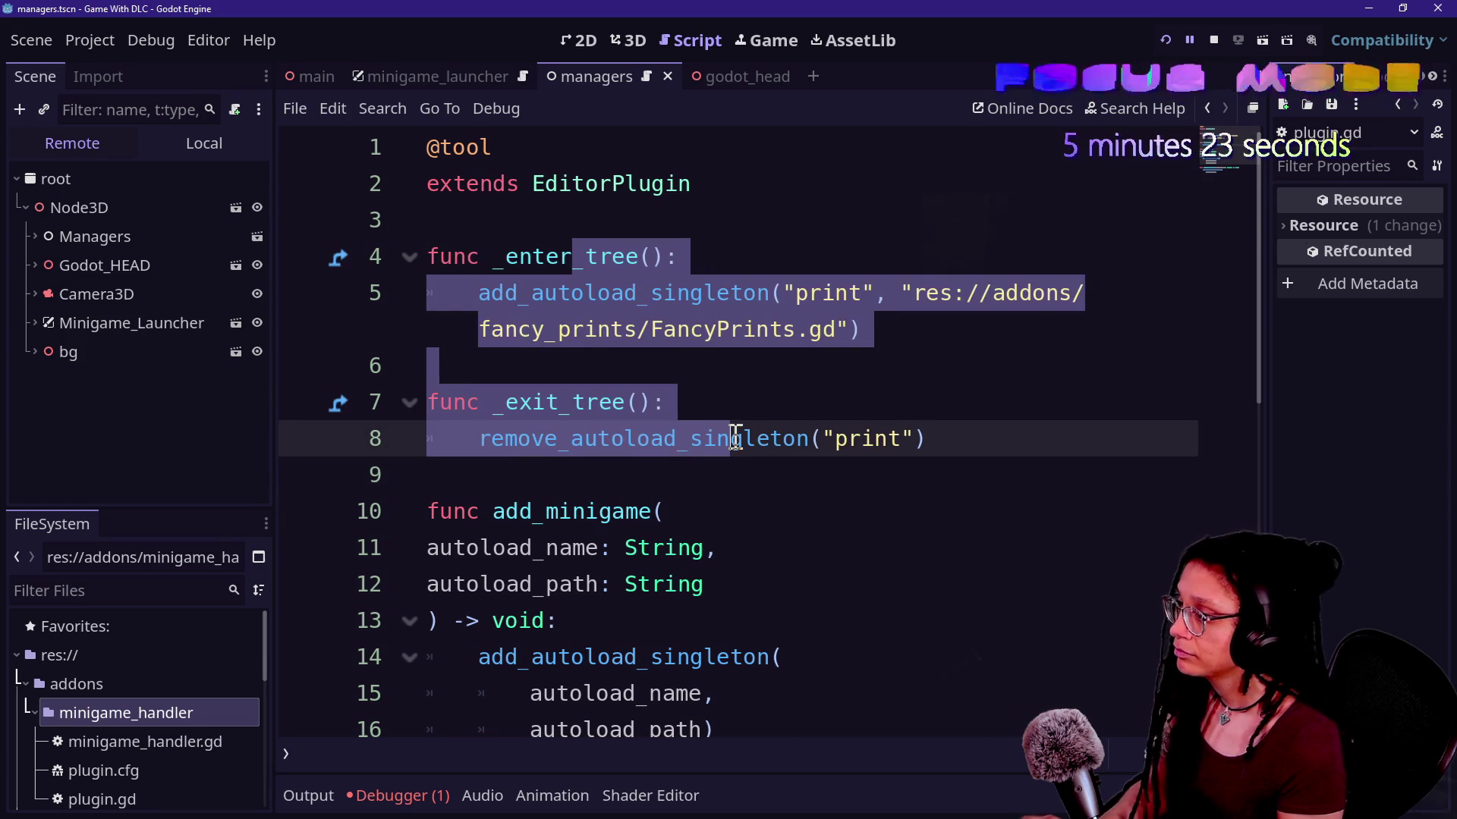
# - Rename the autoload from print to minigame_handler in the add_autoload_singleton call
pyautogui.click(585, 361)
pyautogui.doubleClick(835, 293)
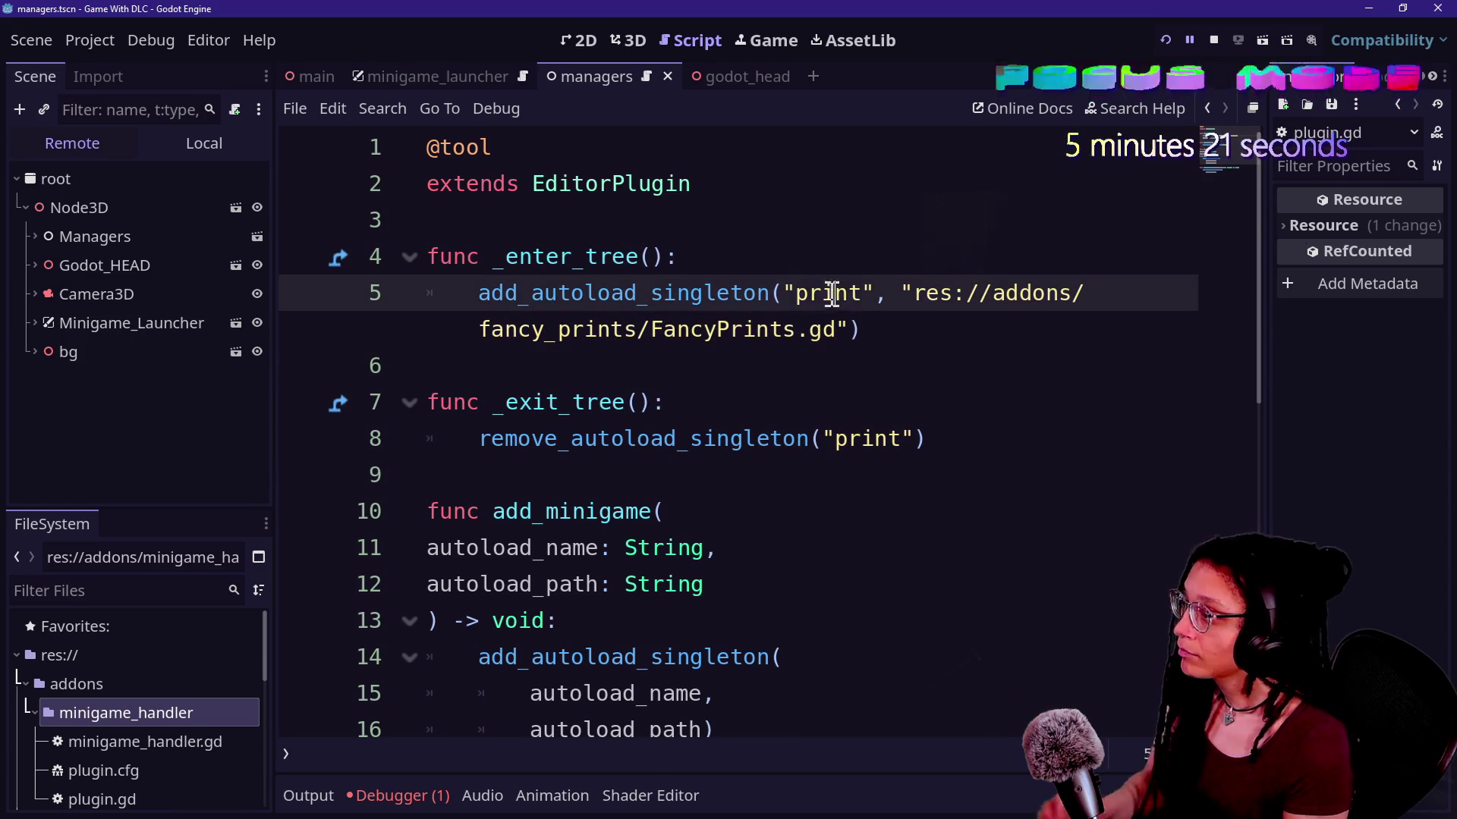
pyautogui.moveTo(930, 295)
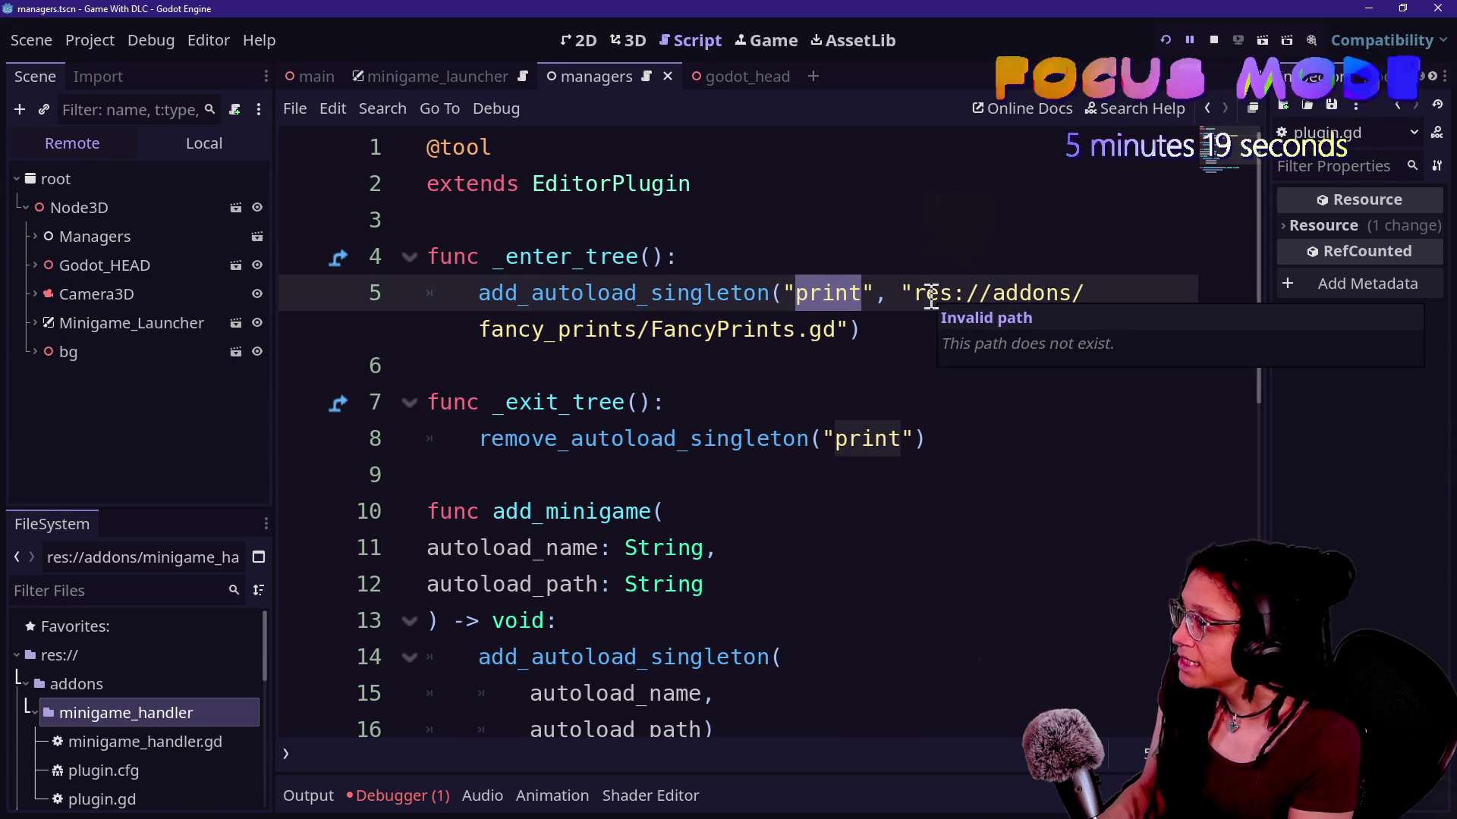
pyautogui.write('minigame_handler')
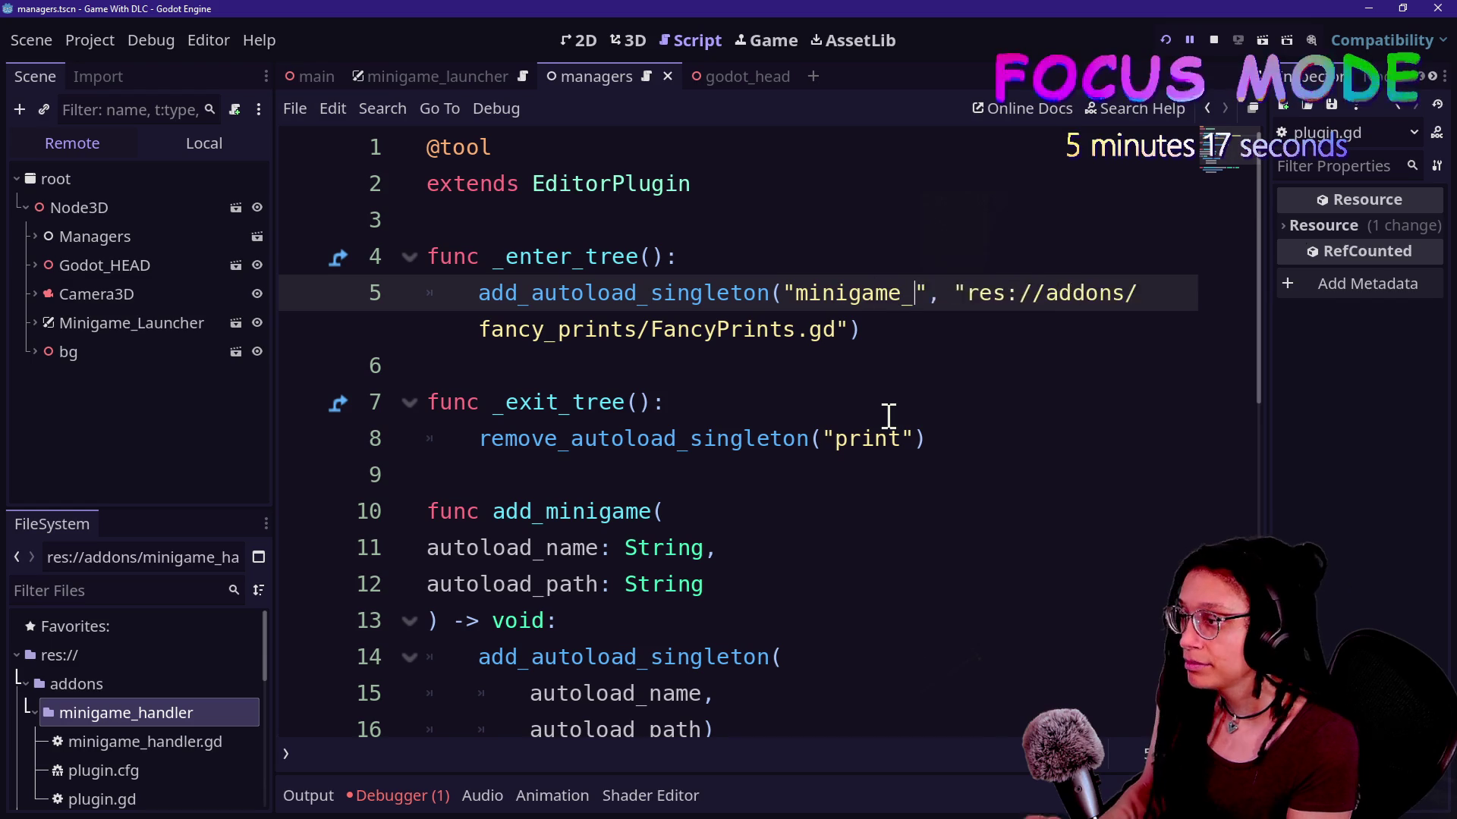
pyautogui.click(762, 365)
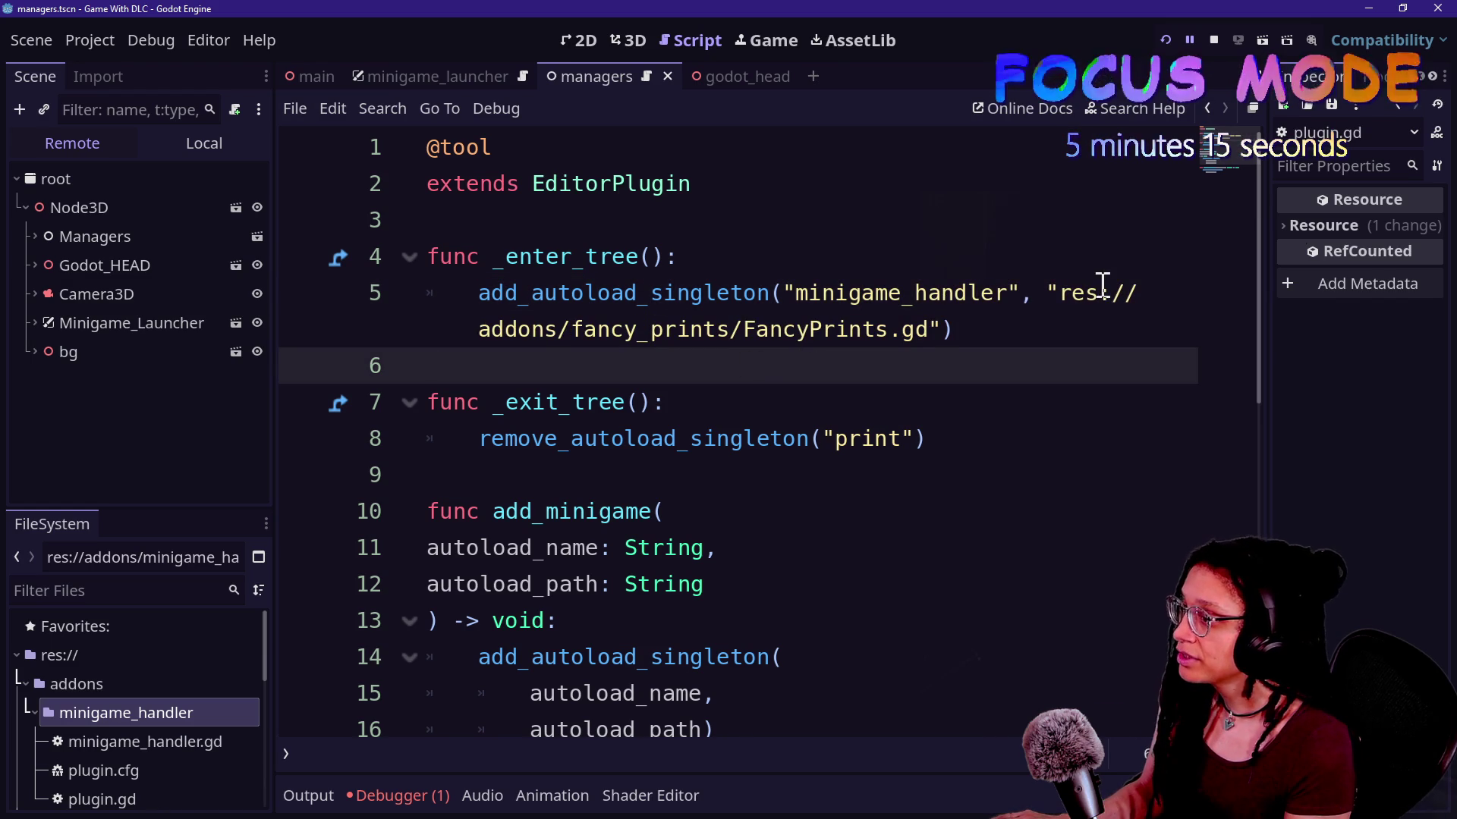
# - Point the autoload path to the minigame_handler folder and minigame_handler.gd script
pyautogui.moveTo(575, 334); pyautogui.dragTo(733, 333)
pyautogui.write('minigame_handler')
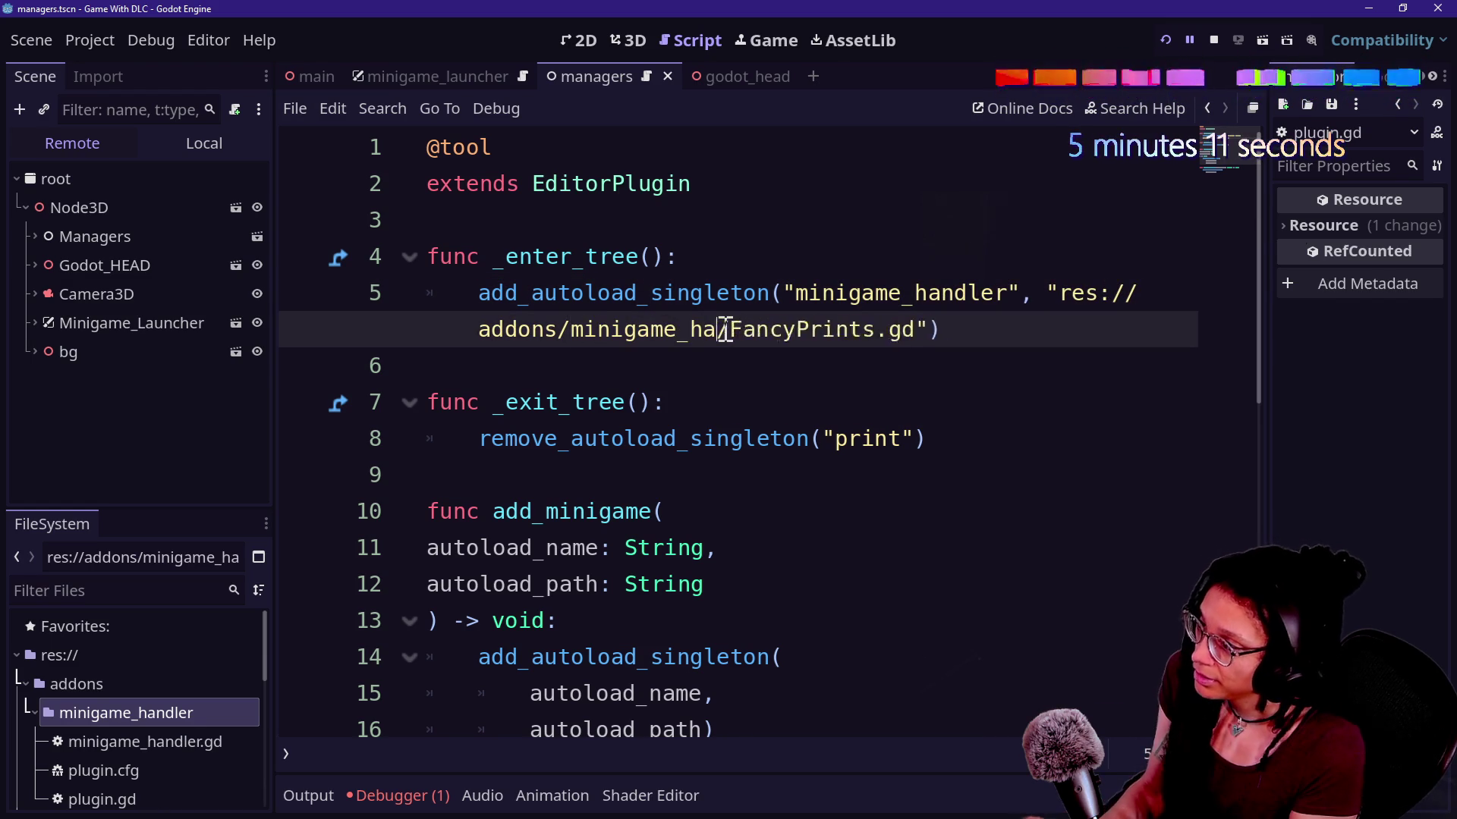
pyautogui.moveTo(789, 329)
pyautogui.mouseDown()
pyautogui.moveTo(1015, 317)
pyautogui.moveTo(948, 319)
pyautogui.mouseUp()
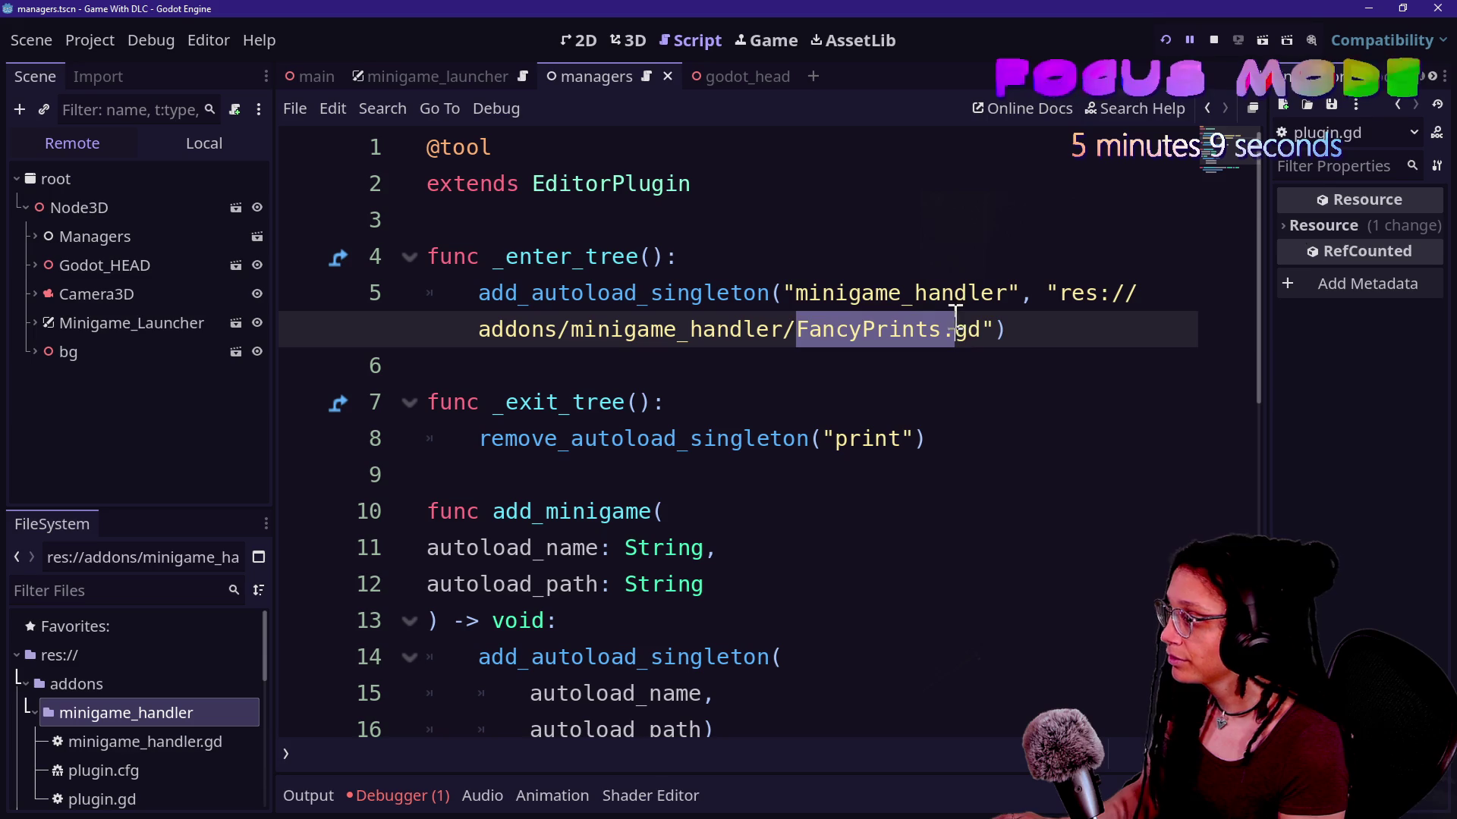
pyautogui.write('minigame_')
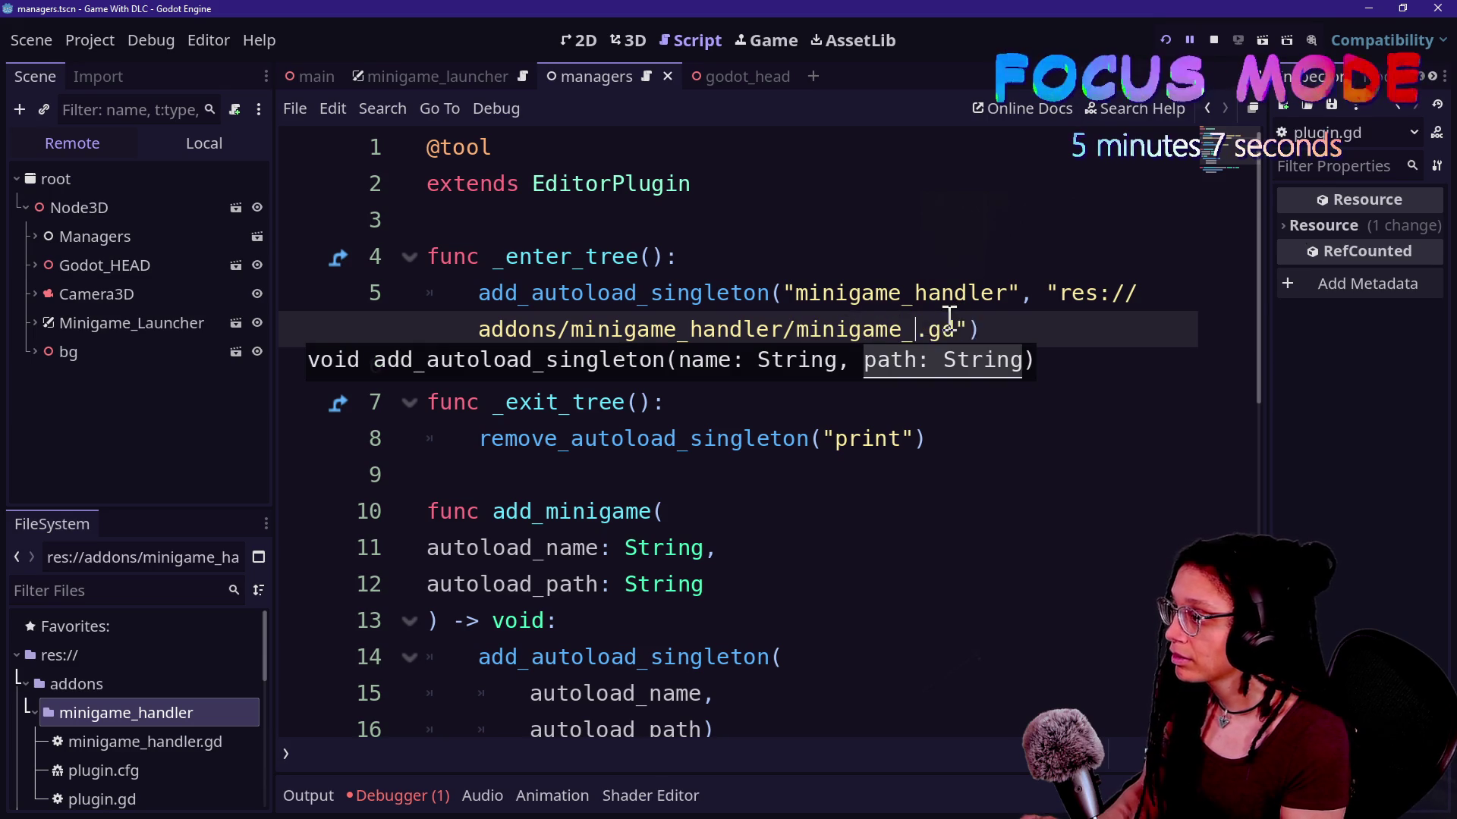
pyautogui.write('er')
pyautogui.click(805, 219)
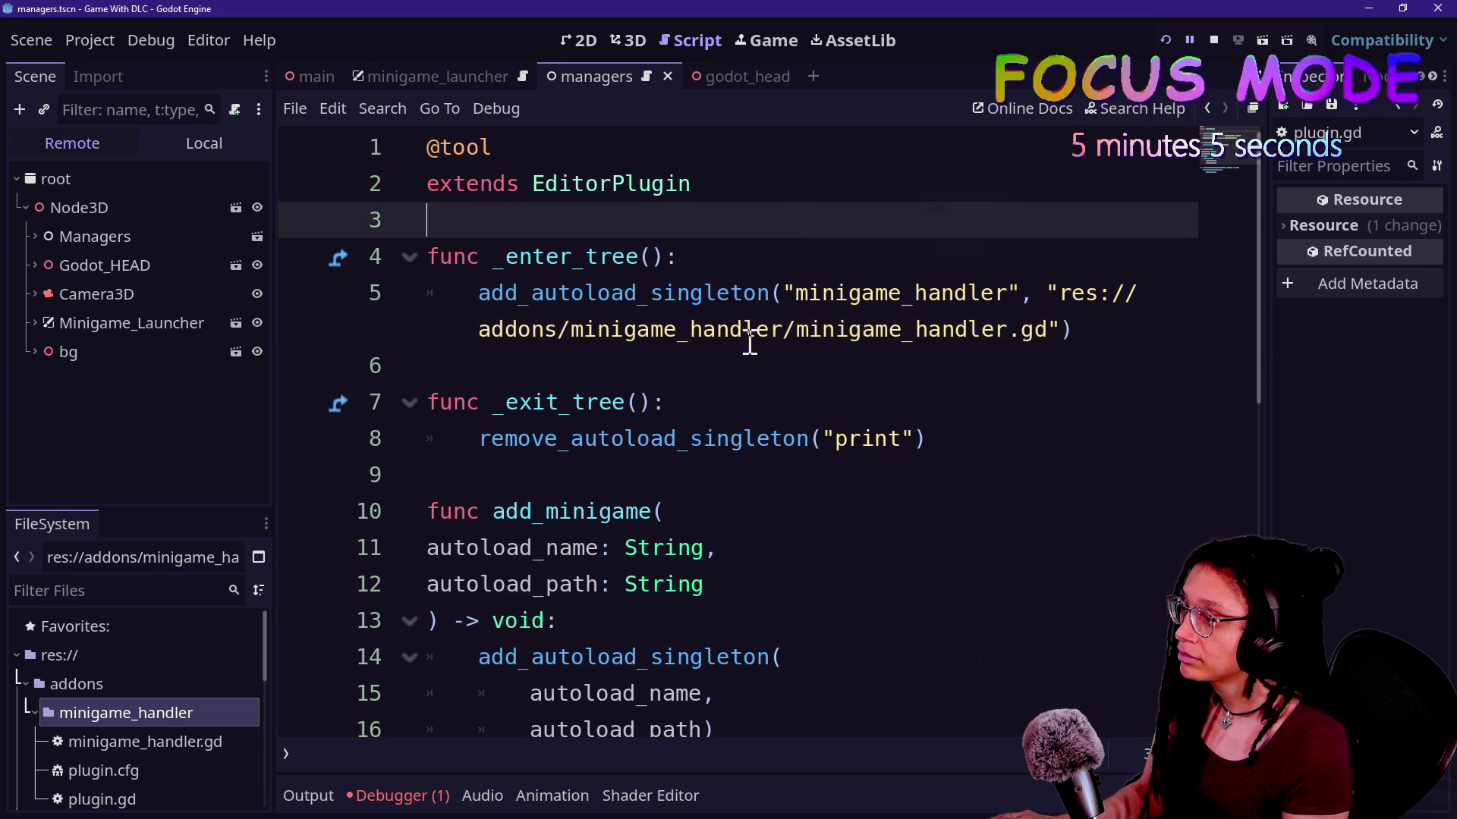
# - Replace print with minigame_handler in the remove_autoload_singleton call and save plugin.gd
pyautogui.doubleClick(878, 448)
pyautogui.write('minigame_handler')
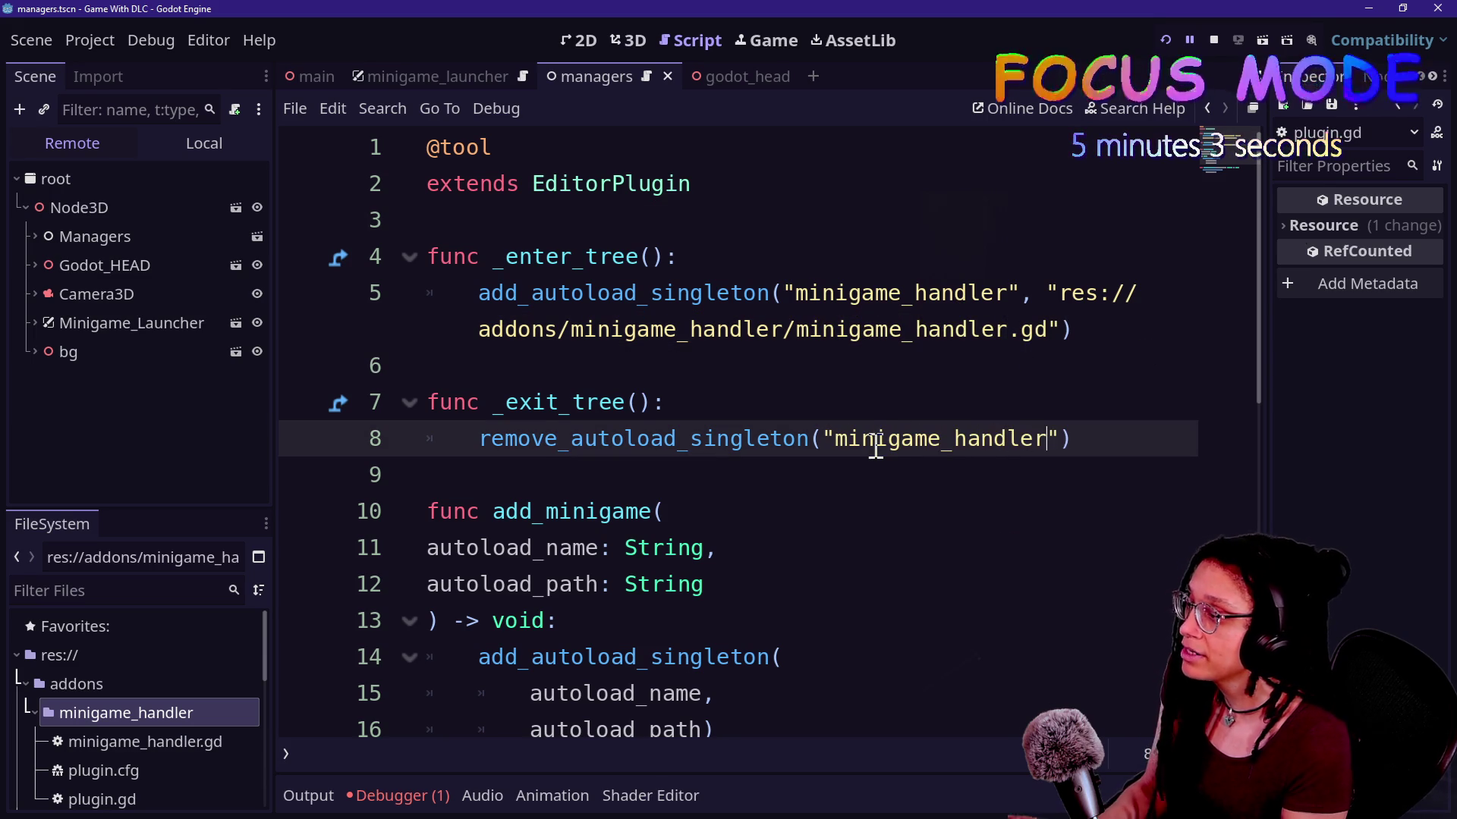
pyautogui.click(531, 292)
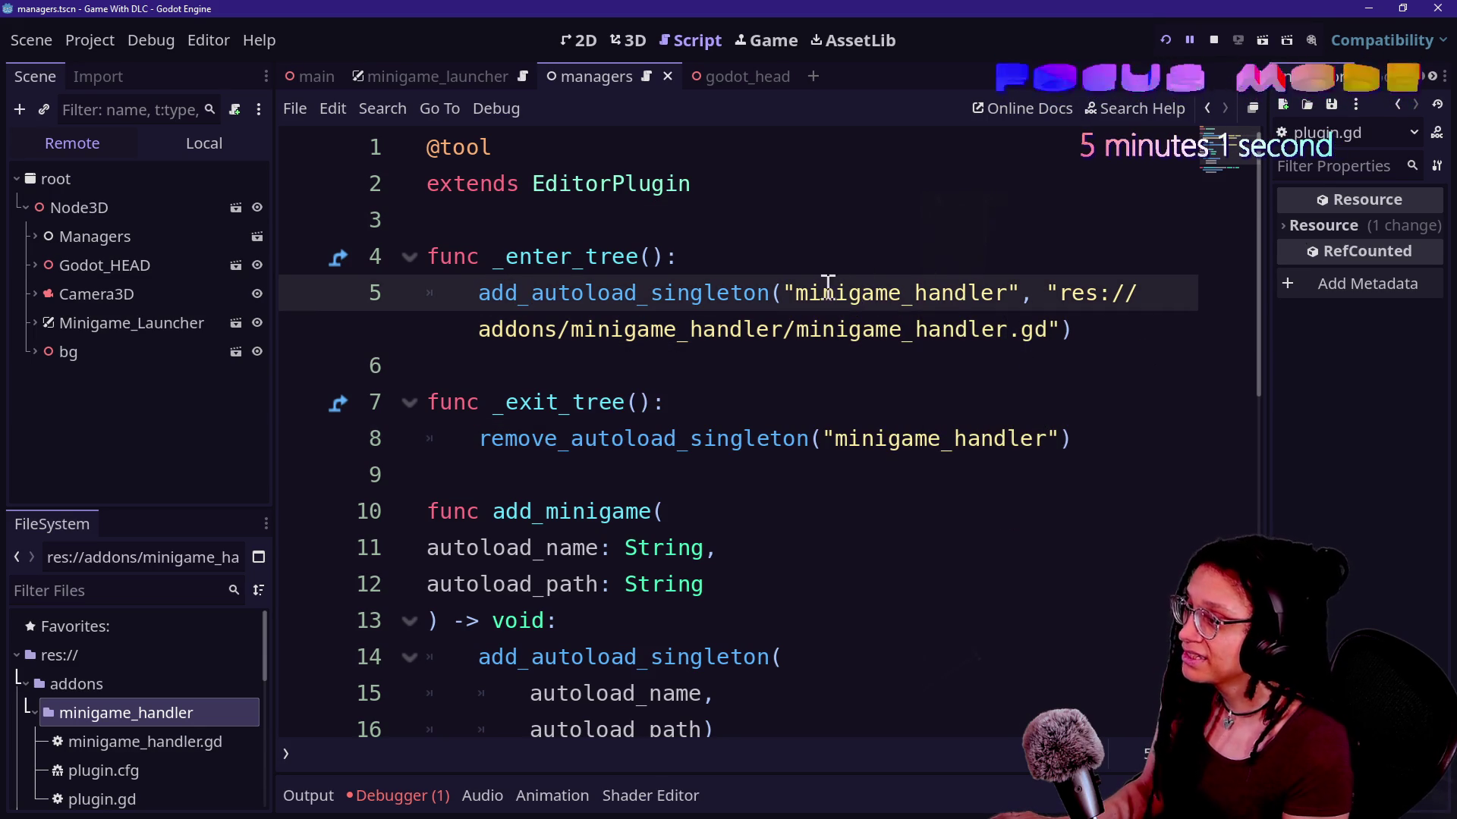
pyautogui.hotkey('ctrl', 's')
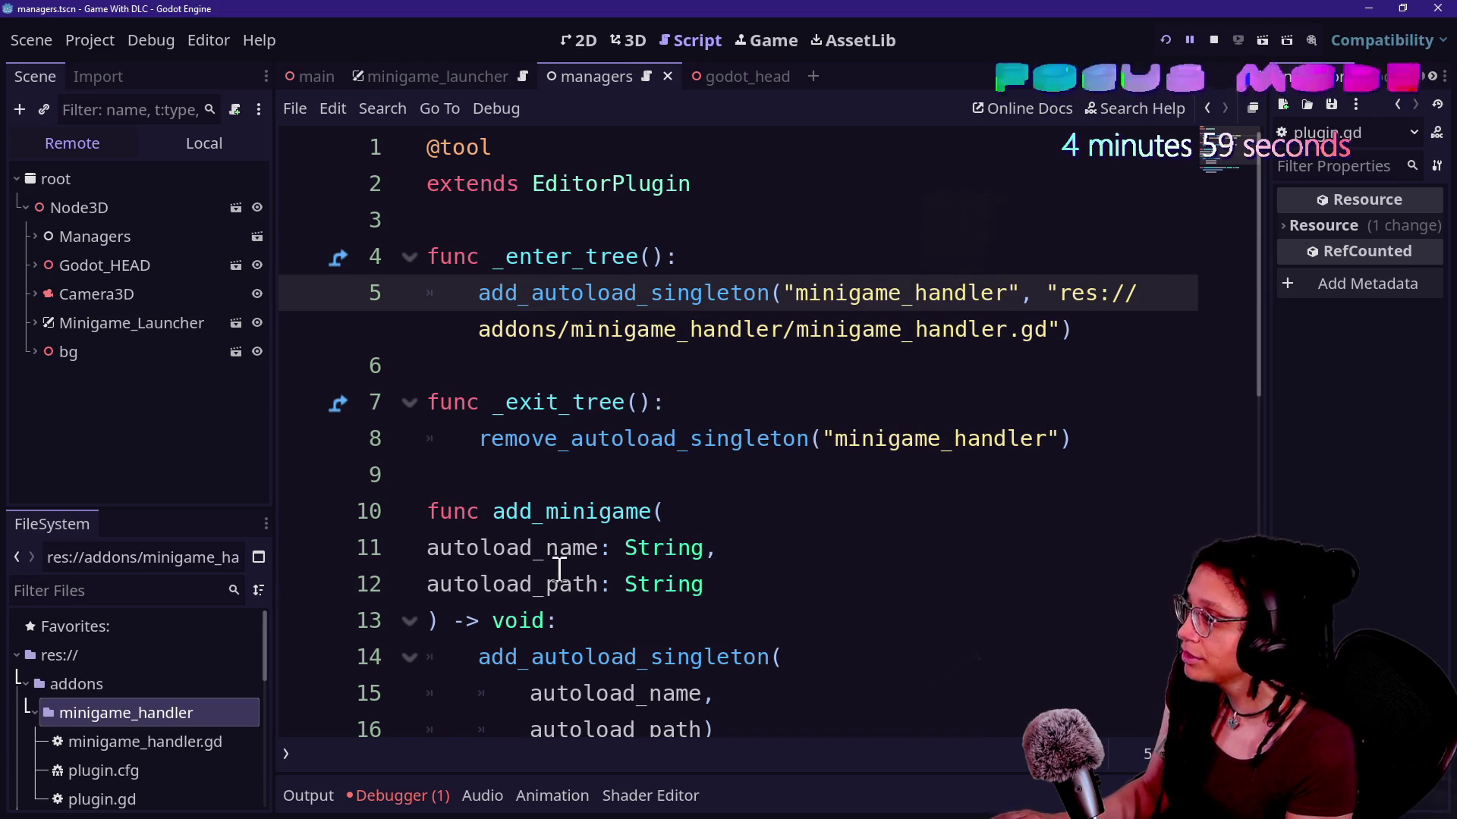
pyautogui.click(562, 584)
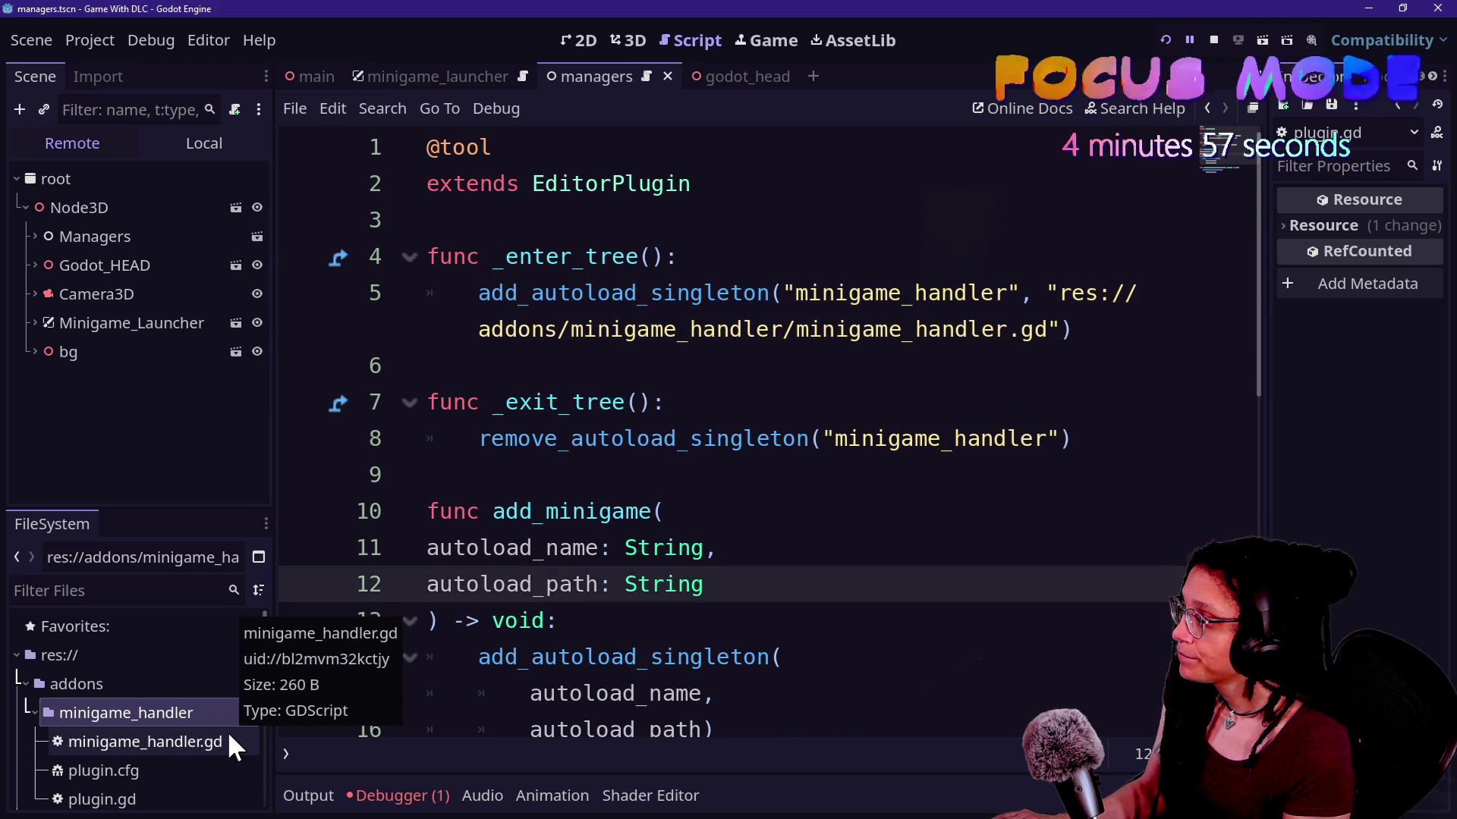
pyautogui.click(110, 44)
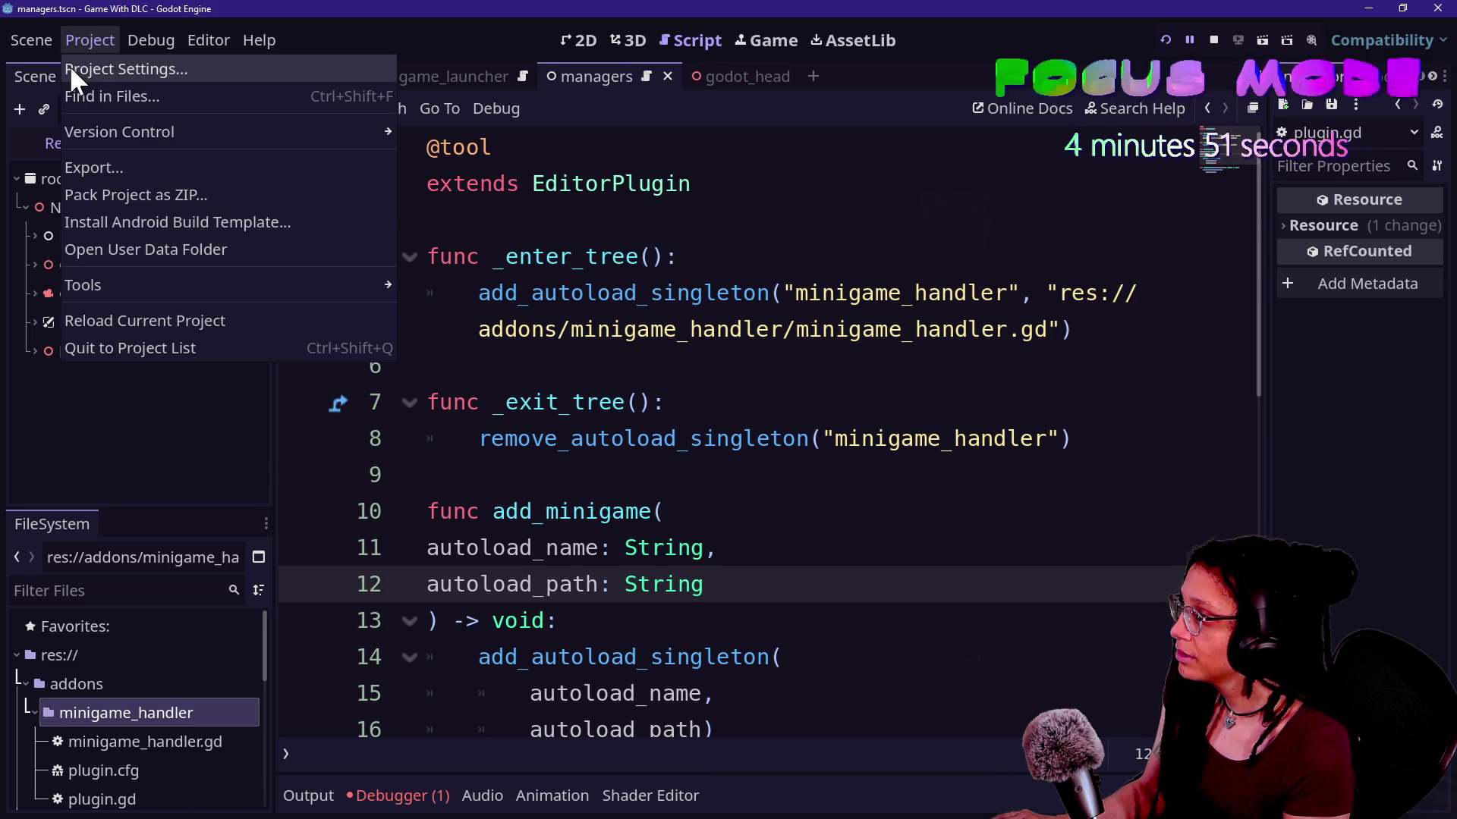
# - Dismiss the Project menu and review the top of plugin.gd
pyautogui.click(610, 218)
pyautogui.hotkey('ctrl', 'shift', 'Home')
pyautogui.hotkey('ctrl', 'Home')
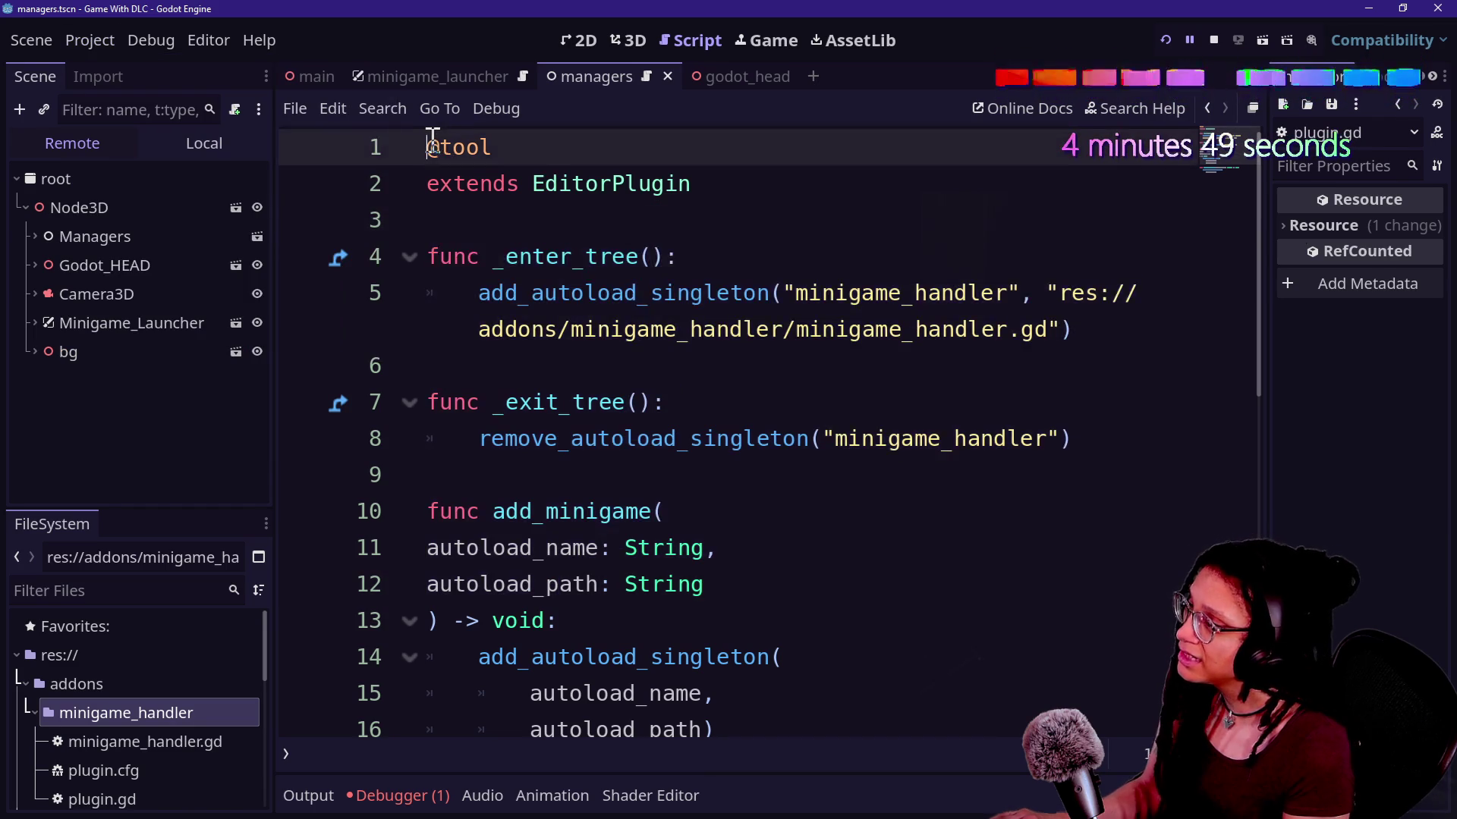
pyautogui.keyDown('shift'); pyautogui.click(812, 366); pyautogui.keyUp('shift')
pyautogui.click(812, 365)
pyautogui.moveTo(637, 184)
pyautogui.mouseDown()
pyautogui.moveTo(771, 334)
pyautogui.moveTo(495, 184)
pyautogui.mouseUp()
pyautogui.click(777, 357)
pyautogui.click(495, 184)
# - Toggle the Minigame Handler plugin off and back on in Project Settings, then save
pyautogui.click(109, 39)
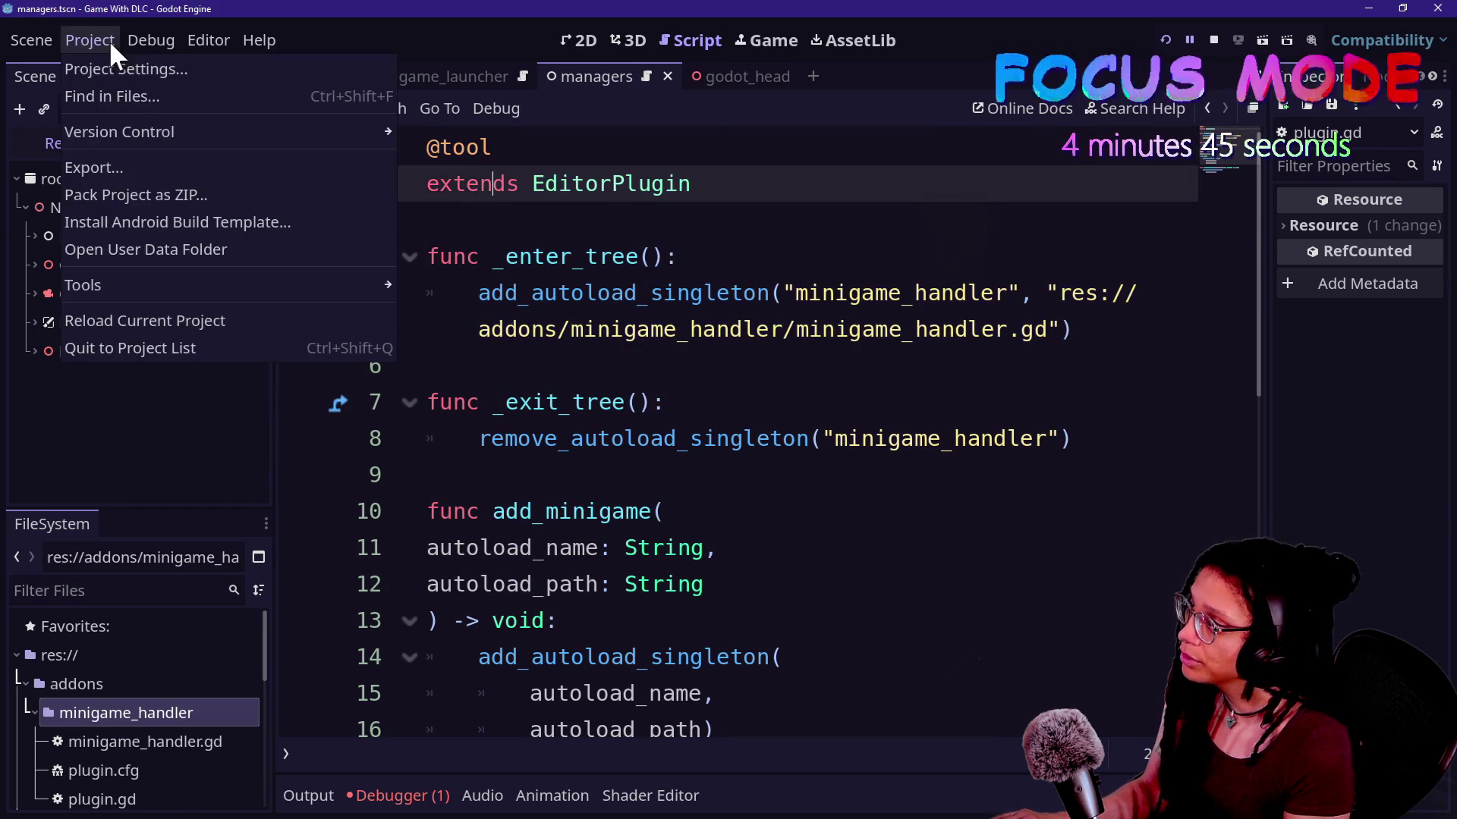
pyautogui.click(171, 66)
pyautogui.click(311, 260)
pyautogui.click(311, 259)
pyautogui.click(728, 654)
pyautogui.hotkey('ctrl', 's')
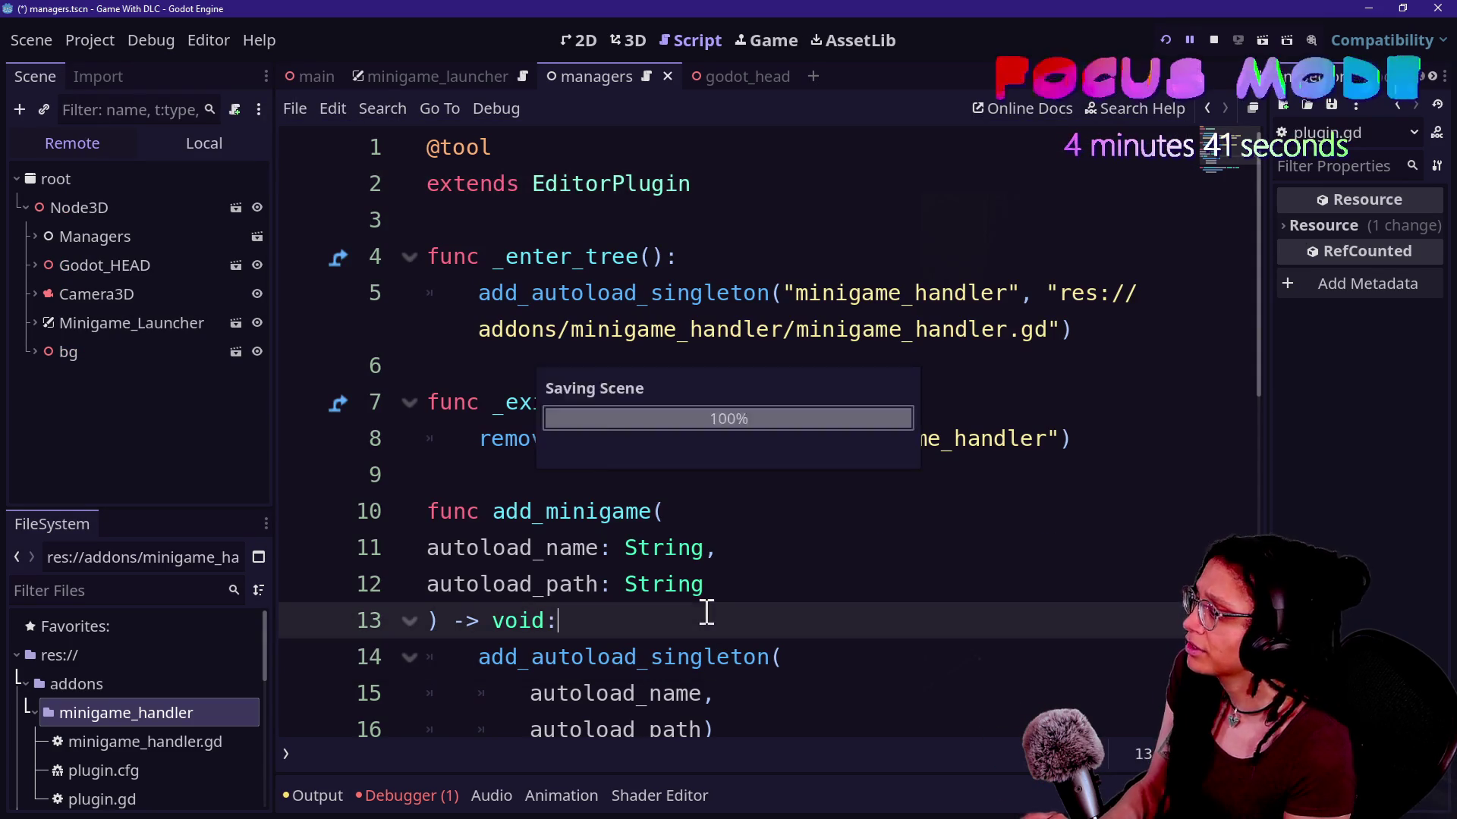
# - Stop the running game
pyautogui.click(157, 739)
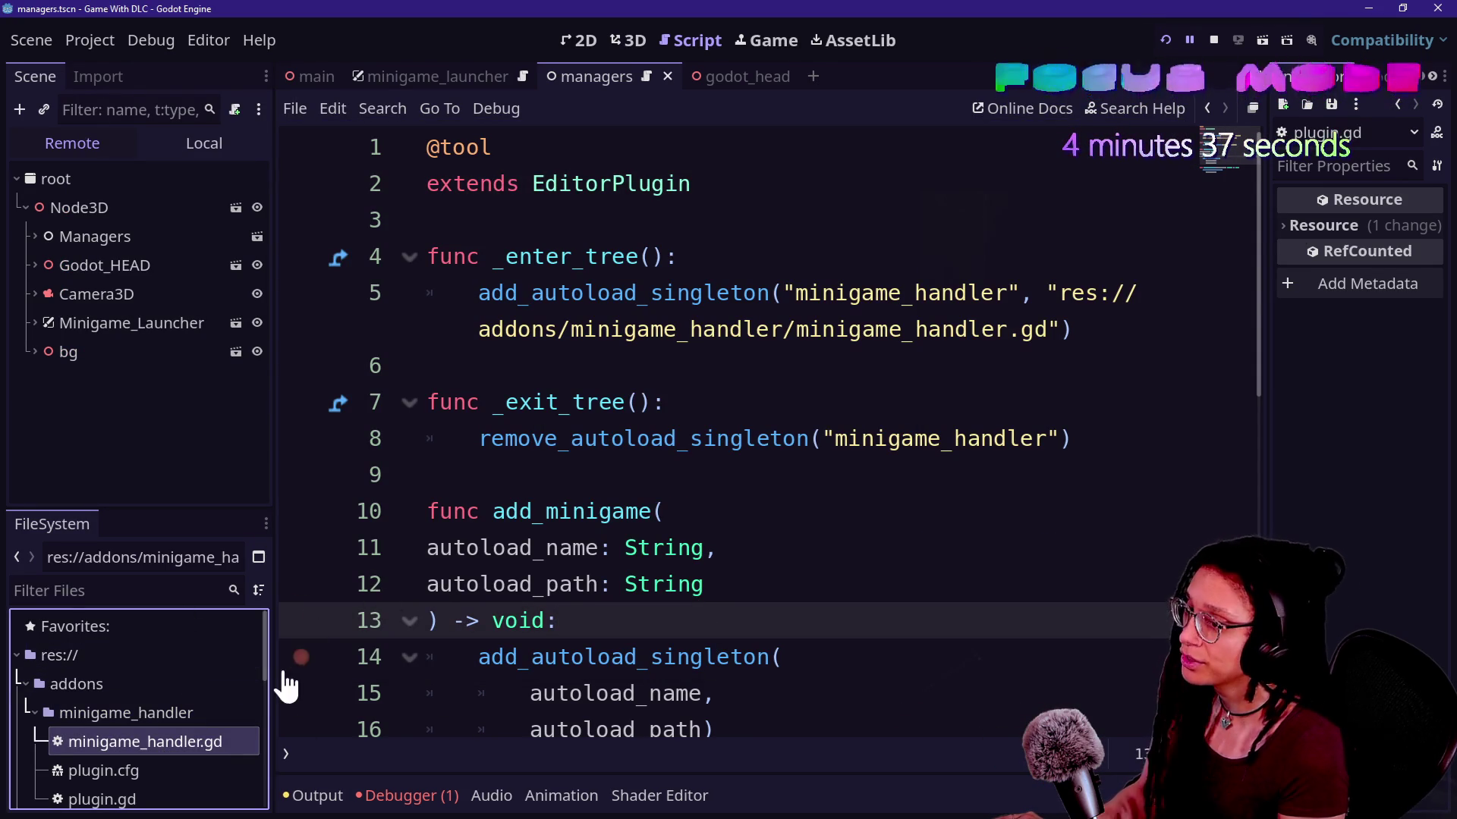
pyautogui.scroll(-1, 226, 704)
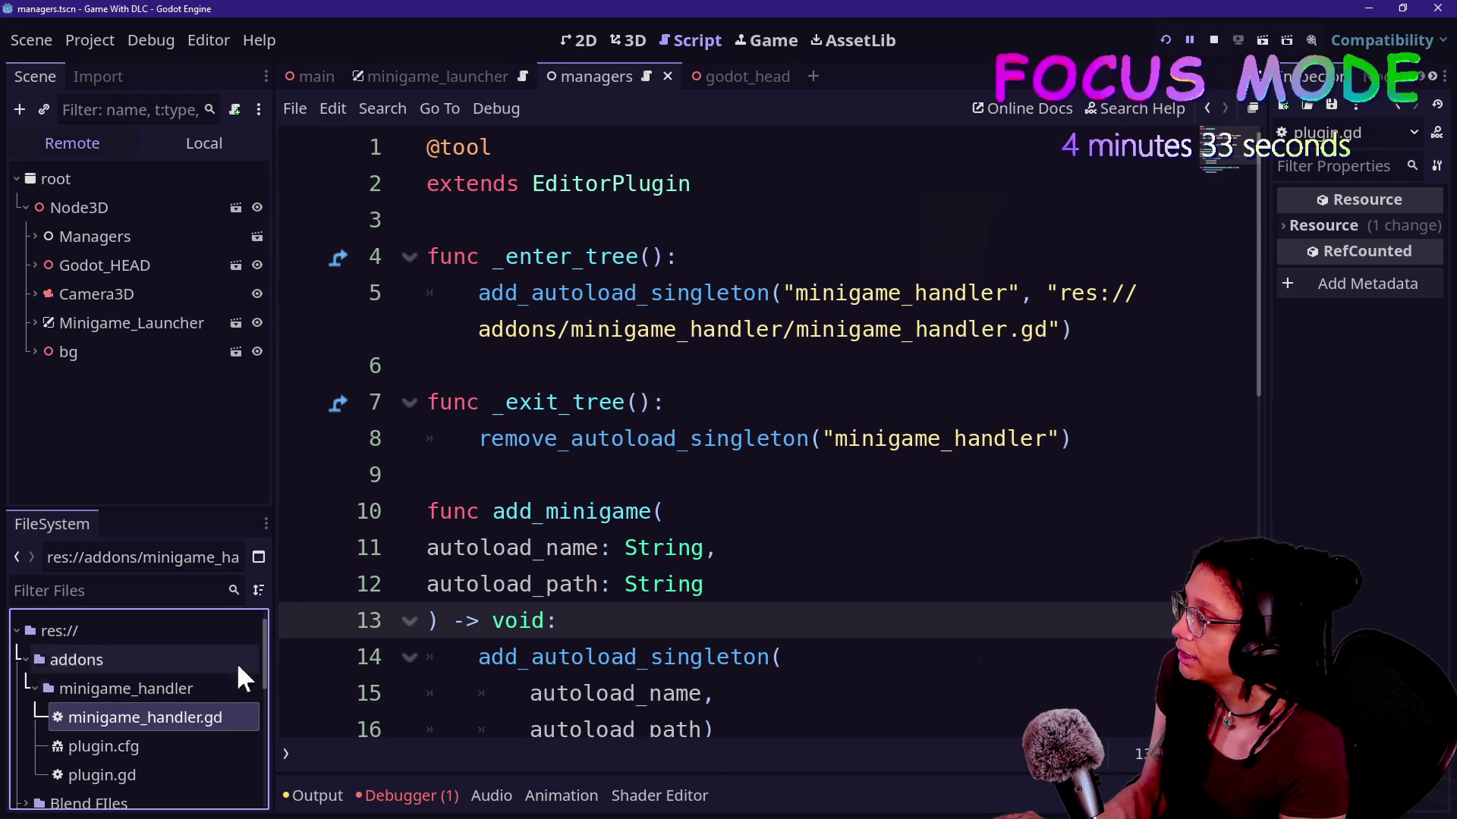
pyautogui.click(452, 540)
pyautogui.hotkey('shift', 'alt', 'o')
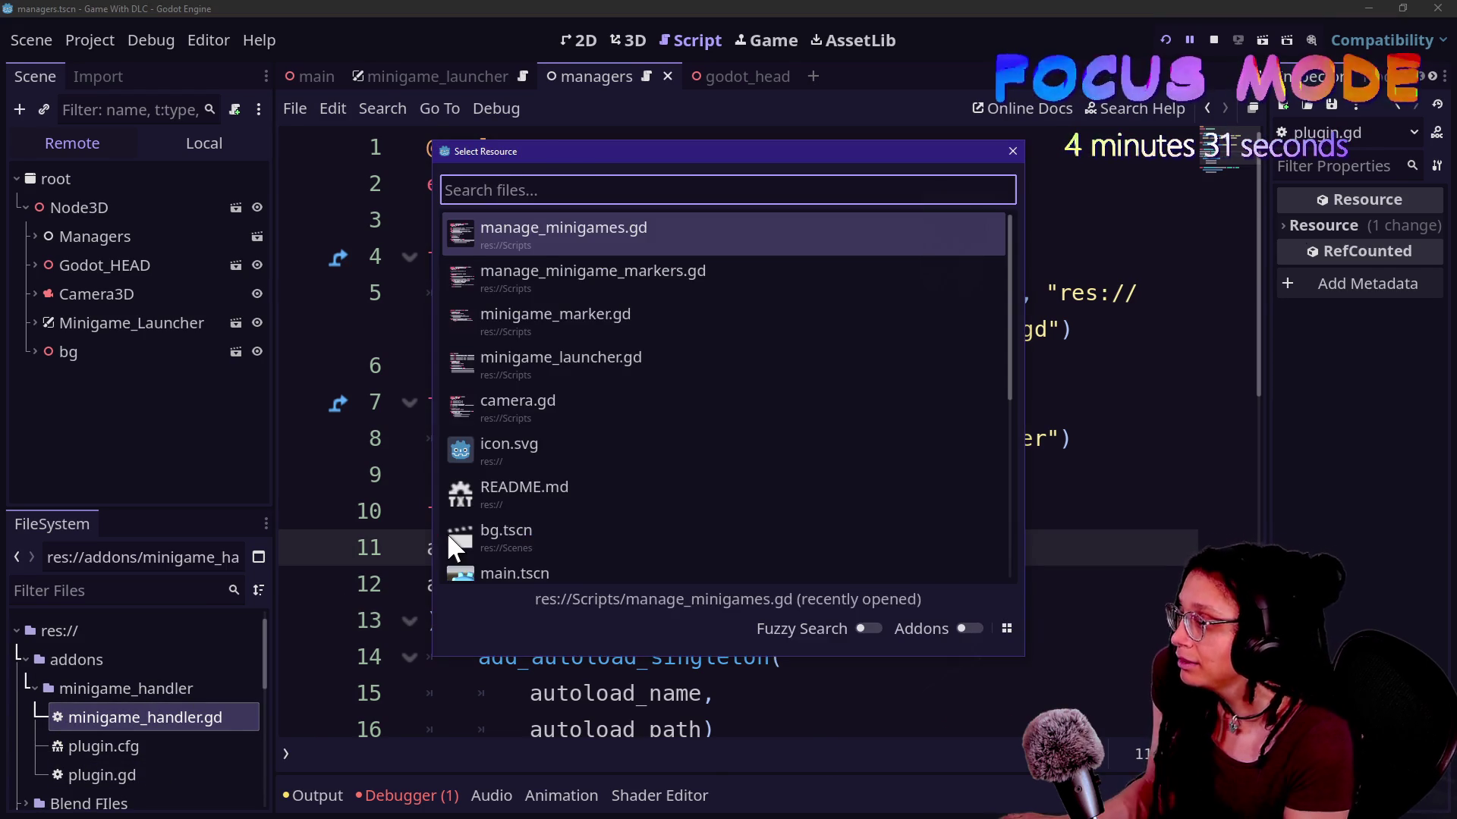
pyautogui.press('Escape')
pyautogui.click(1215, 40)
pyautogui.click(885, 366)
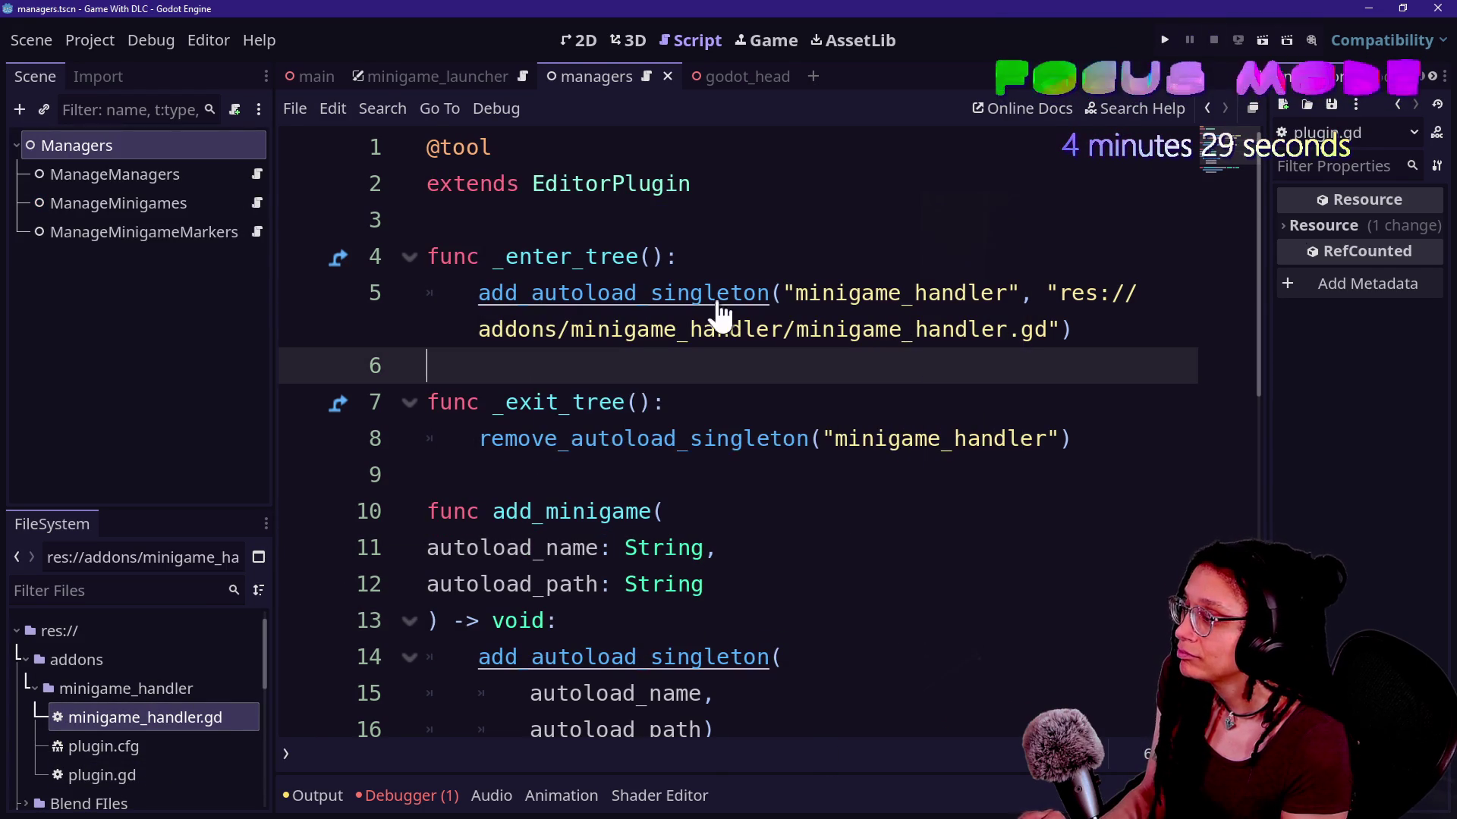
# - Quick Open manage_minigames.gd from the recent scripts list
pyautogui.hotkey('shift', 'alt', 'o')
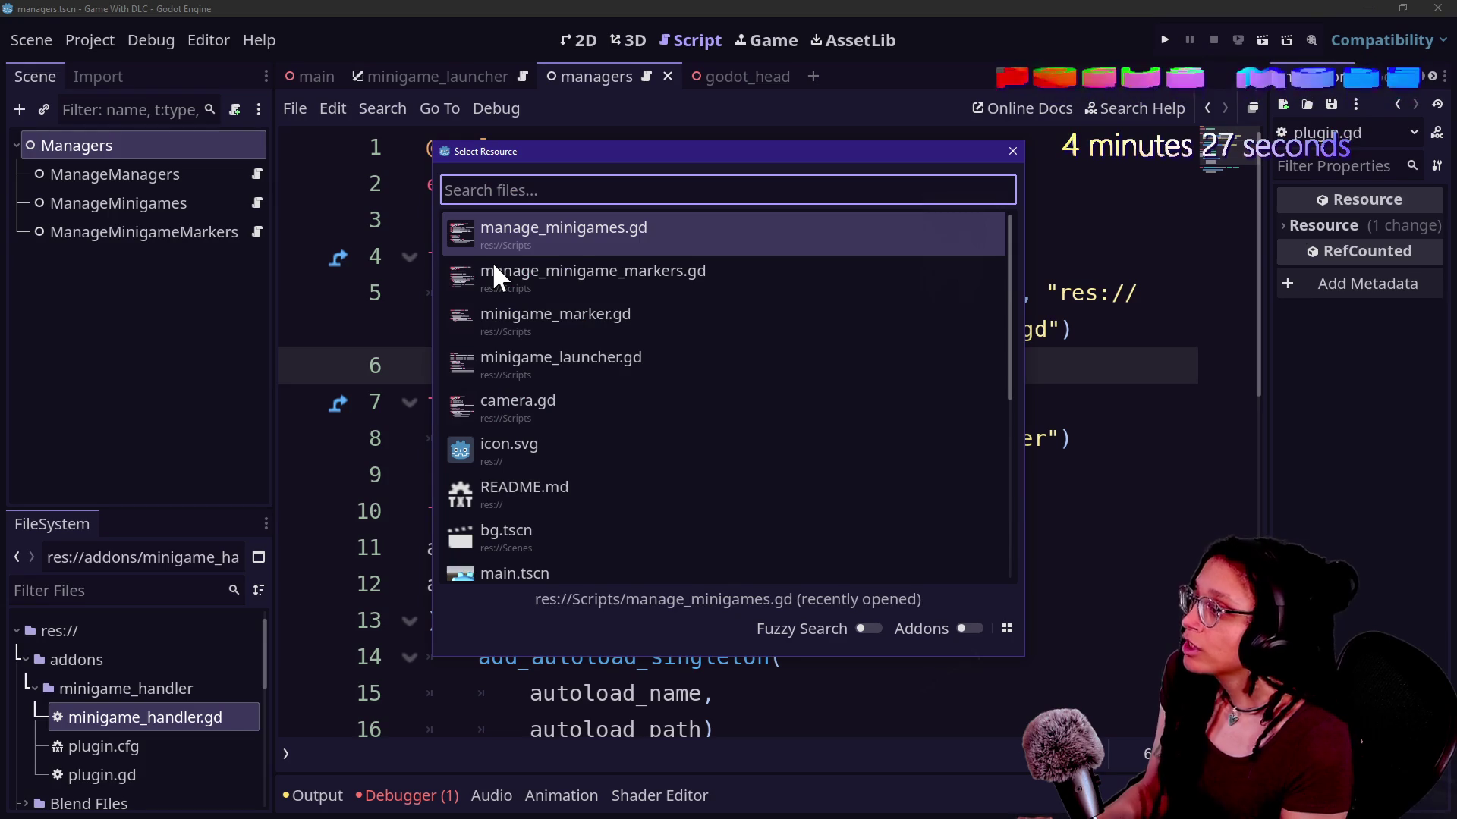
pyautogui.press('Down')
pyautogui.press('Up')
pyautogui.press('Down')
pyautogui.press('Up')
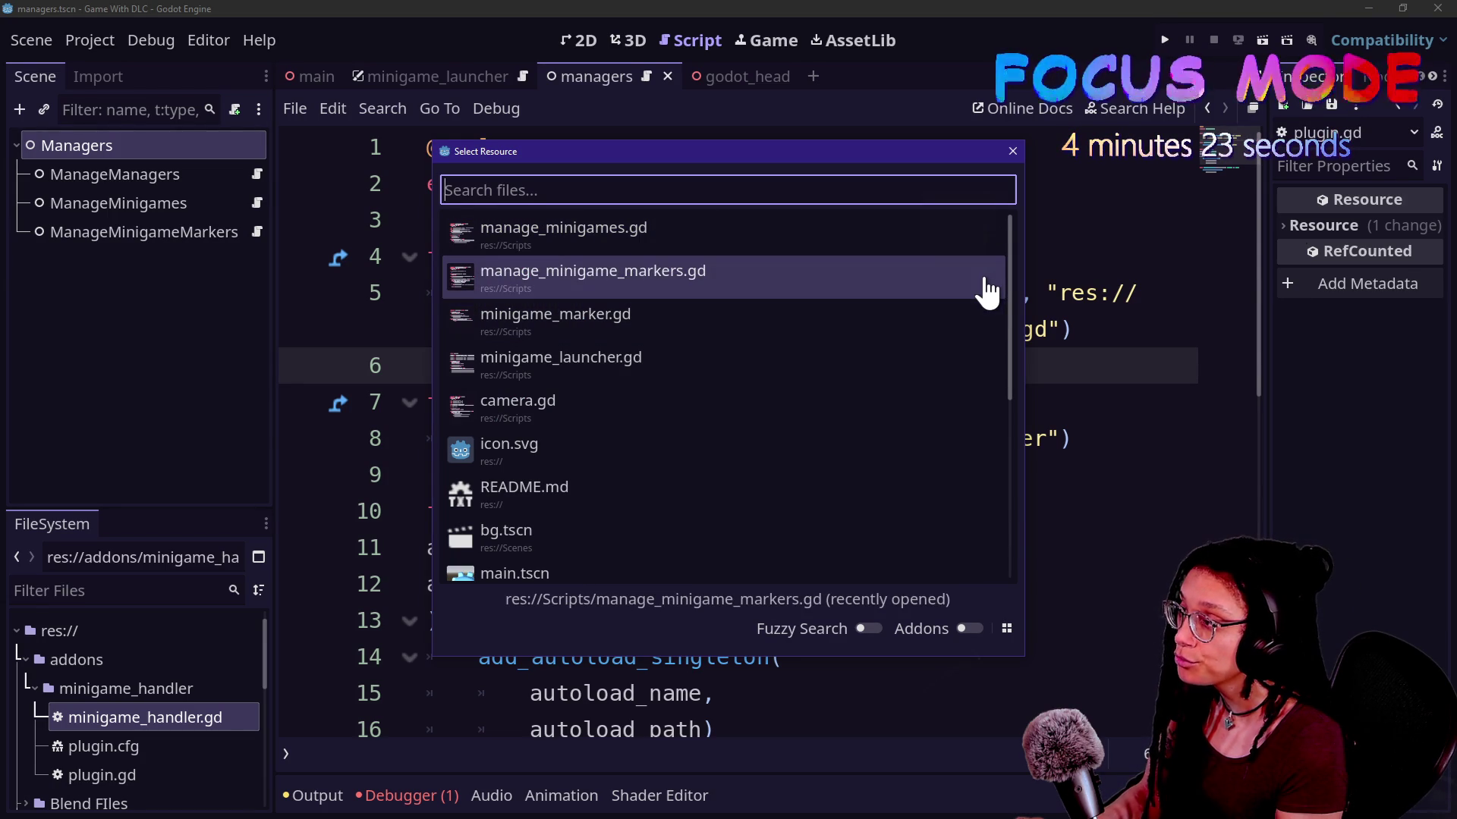
pyautogui.press('Down')
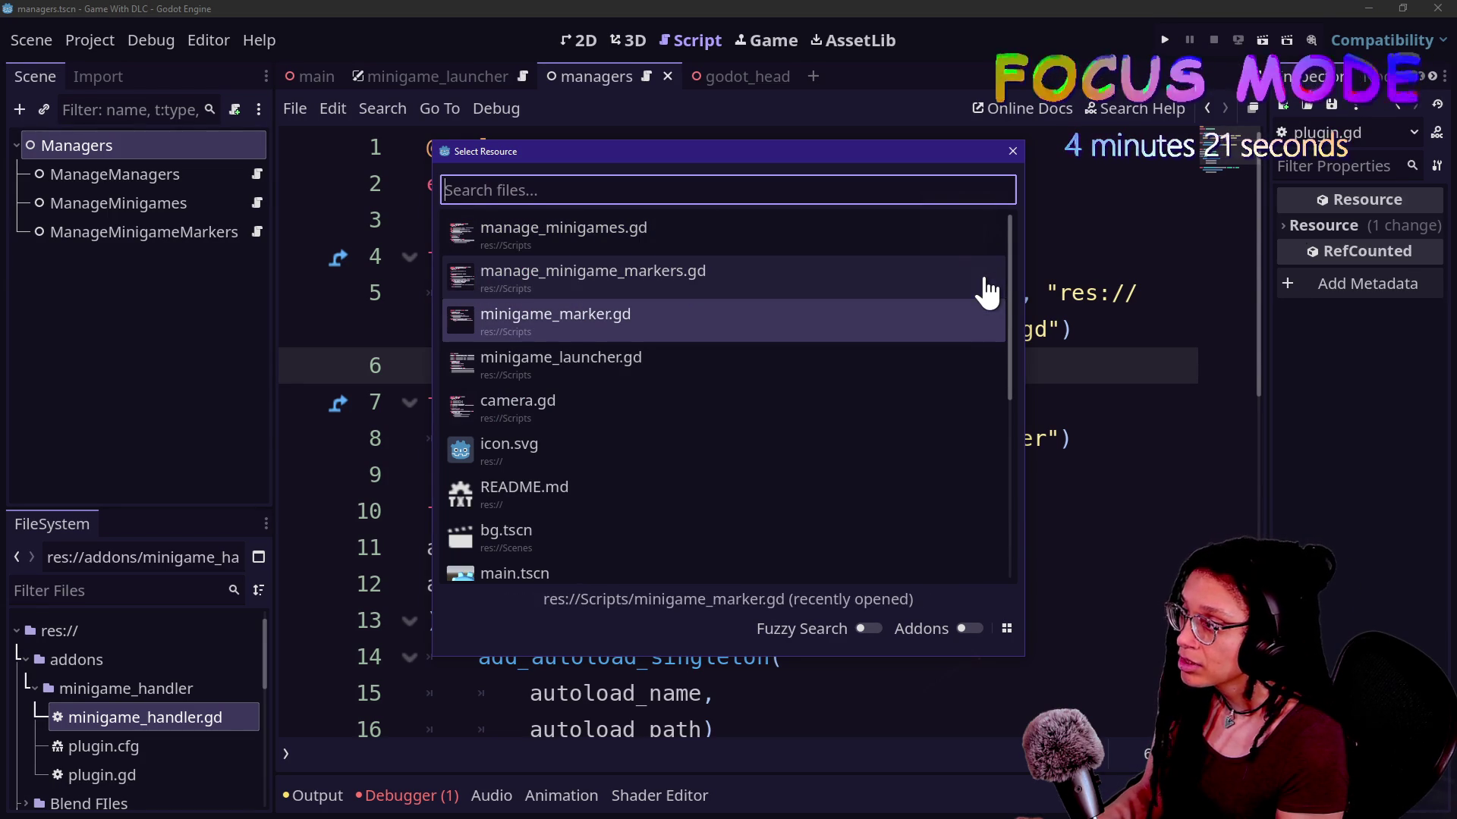
pyautogui.press('Up')
pyautogui.press('Up')
pyautogui.press('Return')
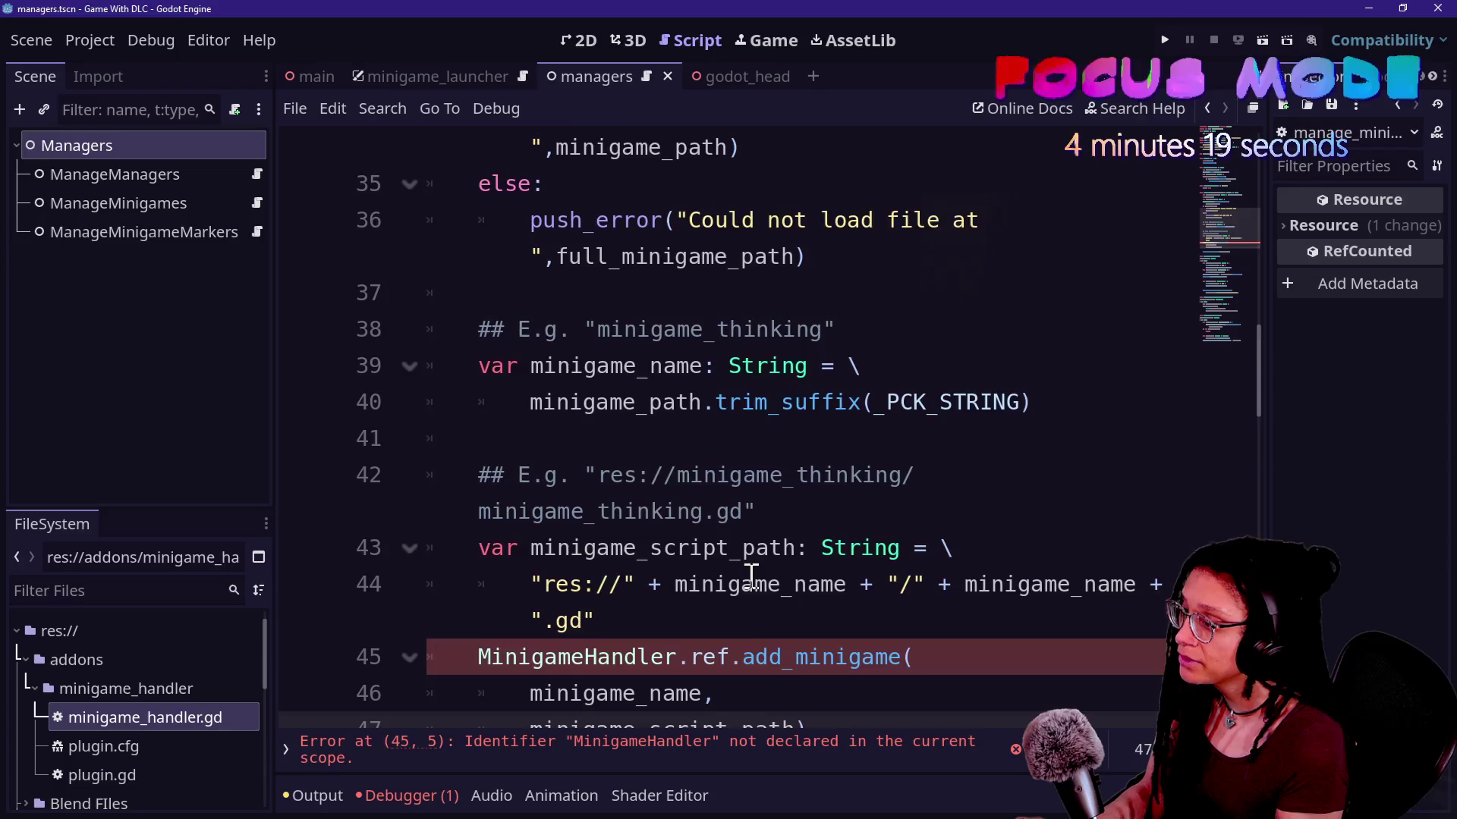
# - Change line 45 to minigame_handler.add_minigame, then open minigame_handler.gd
pyautogui.moveTo(478, 548); pyautogui.dragTo(742, 548)
pyautogui.press('BackSpace')
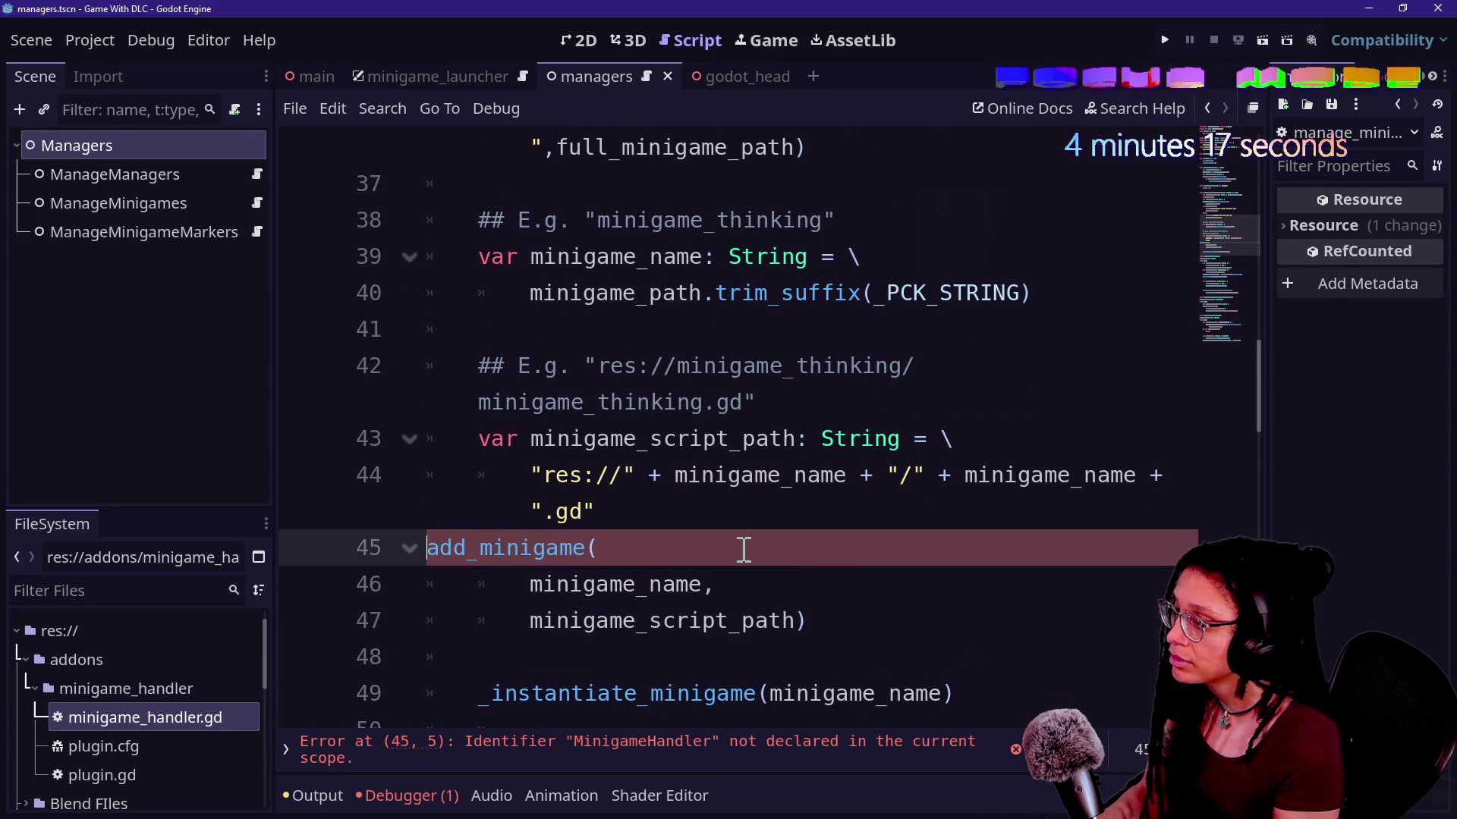
pyautogui.write('.')
pyautogui.press('BackSpace')
pyautogui.write('minigame')
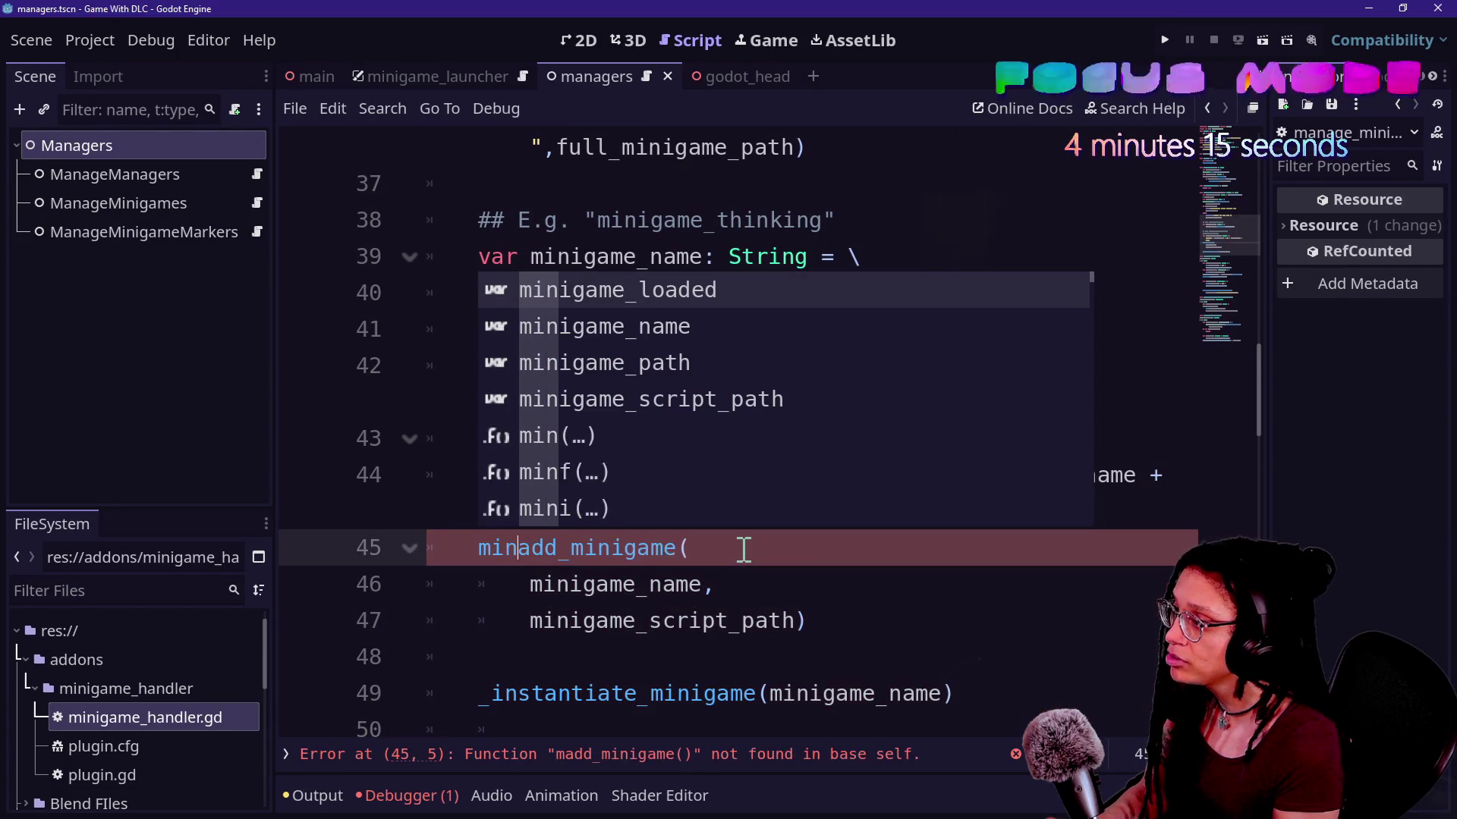
pyautogui.press('Left')
pyautogui.write('game')
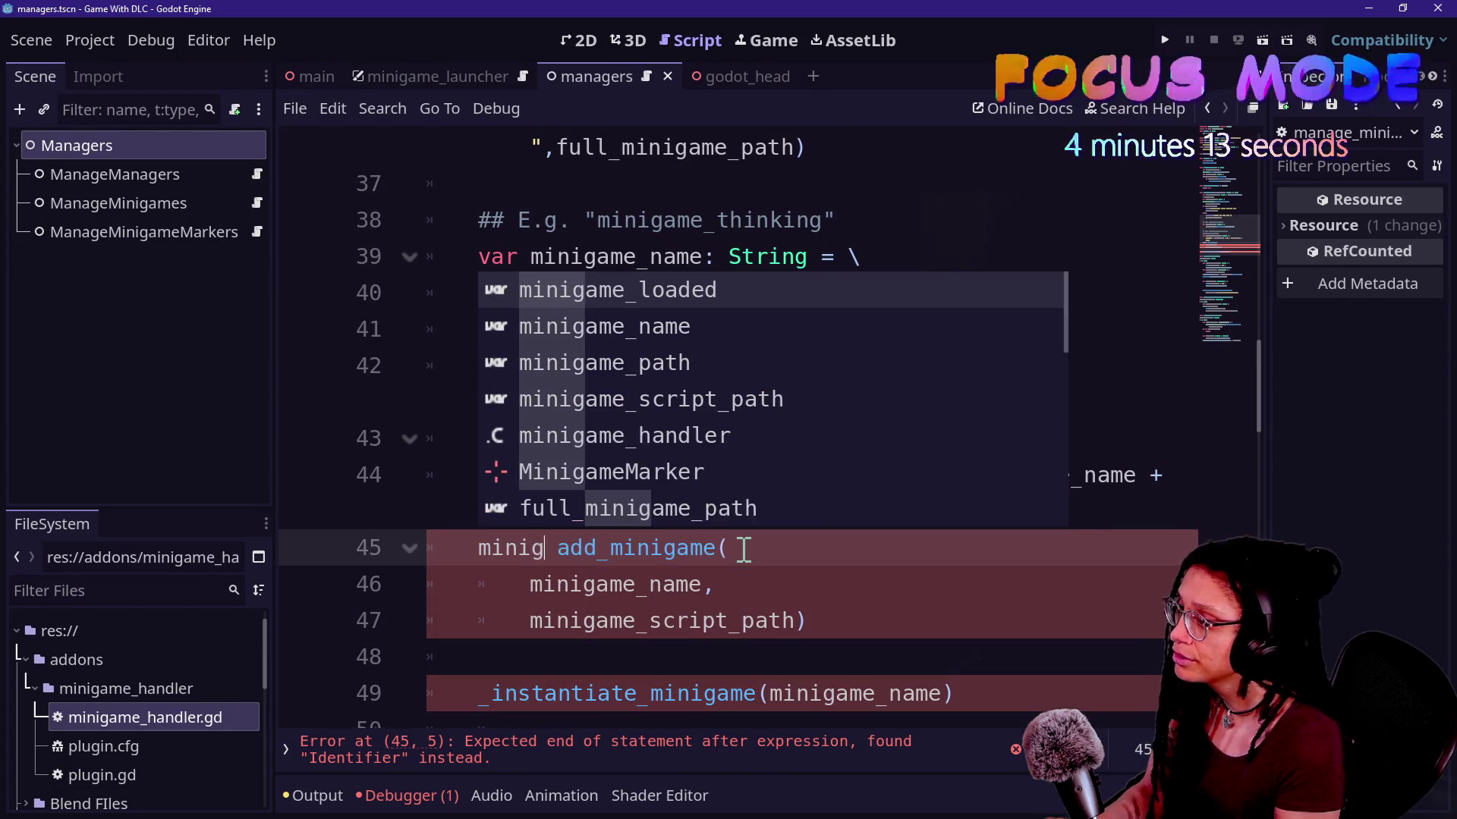
pyautogui.write('_handler.')
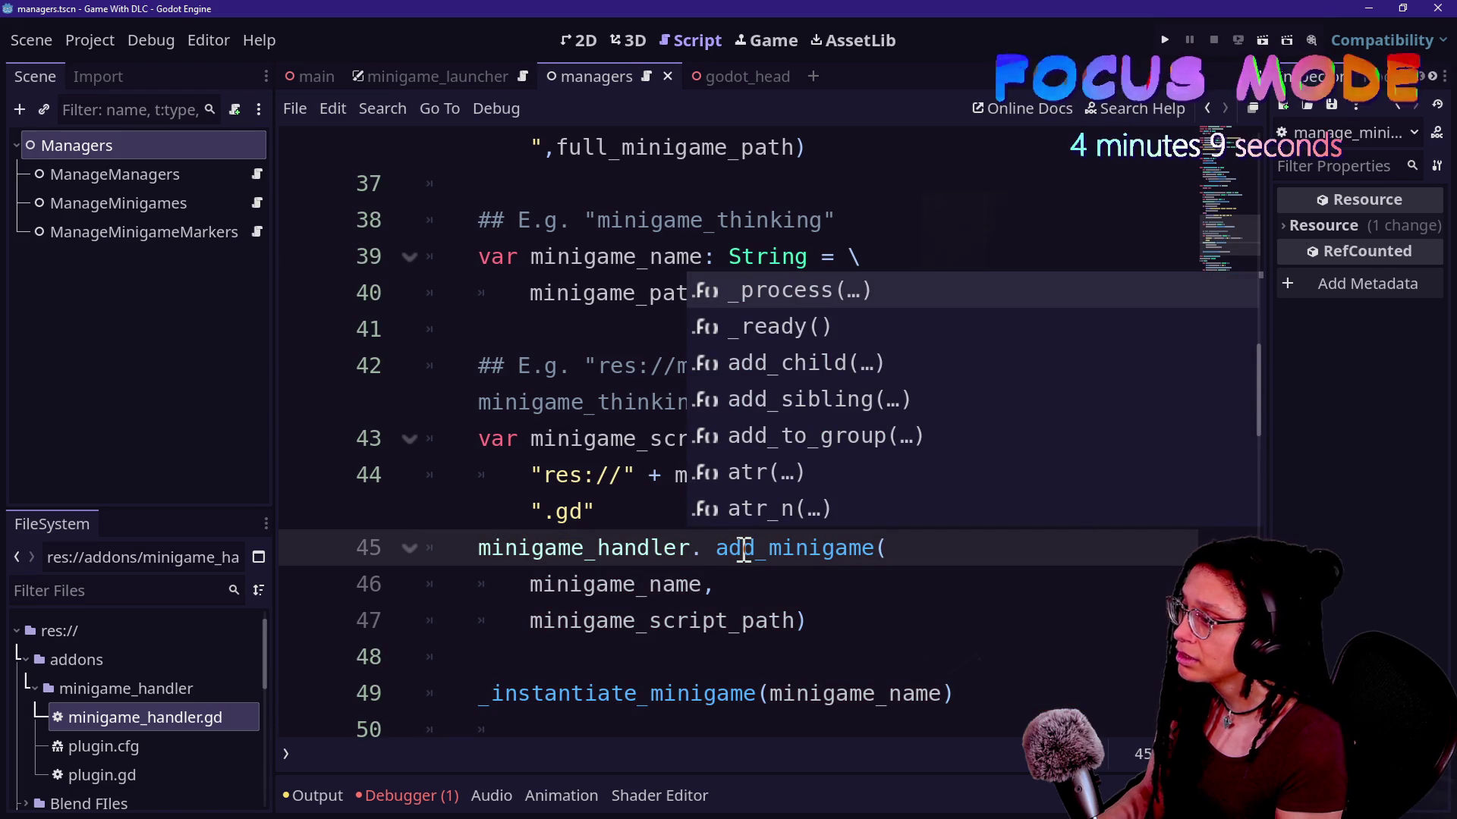
pyautogui.doubleClick(208, 720)
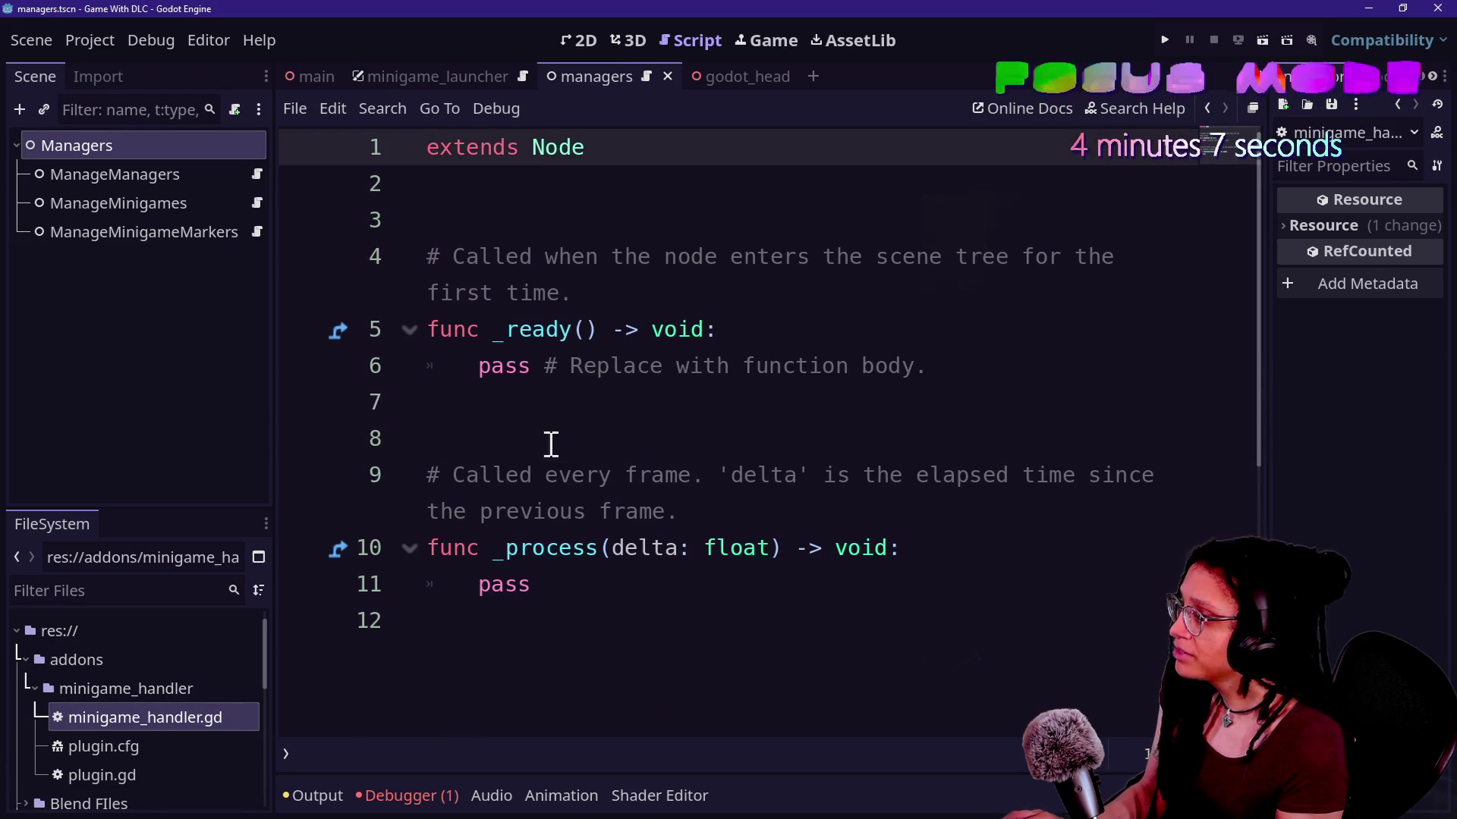
# - Open plugin.gd and look over its add_minigame function
pyautogui.doubleClick(160, 772)
pyautogui.moveTo(704, 479); pyautogui.dragTo(769, 562)
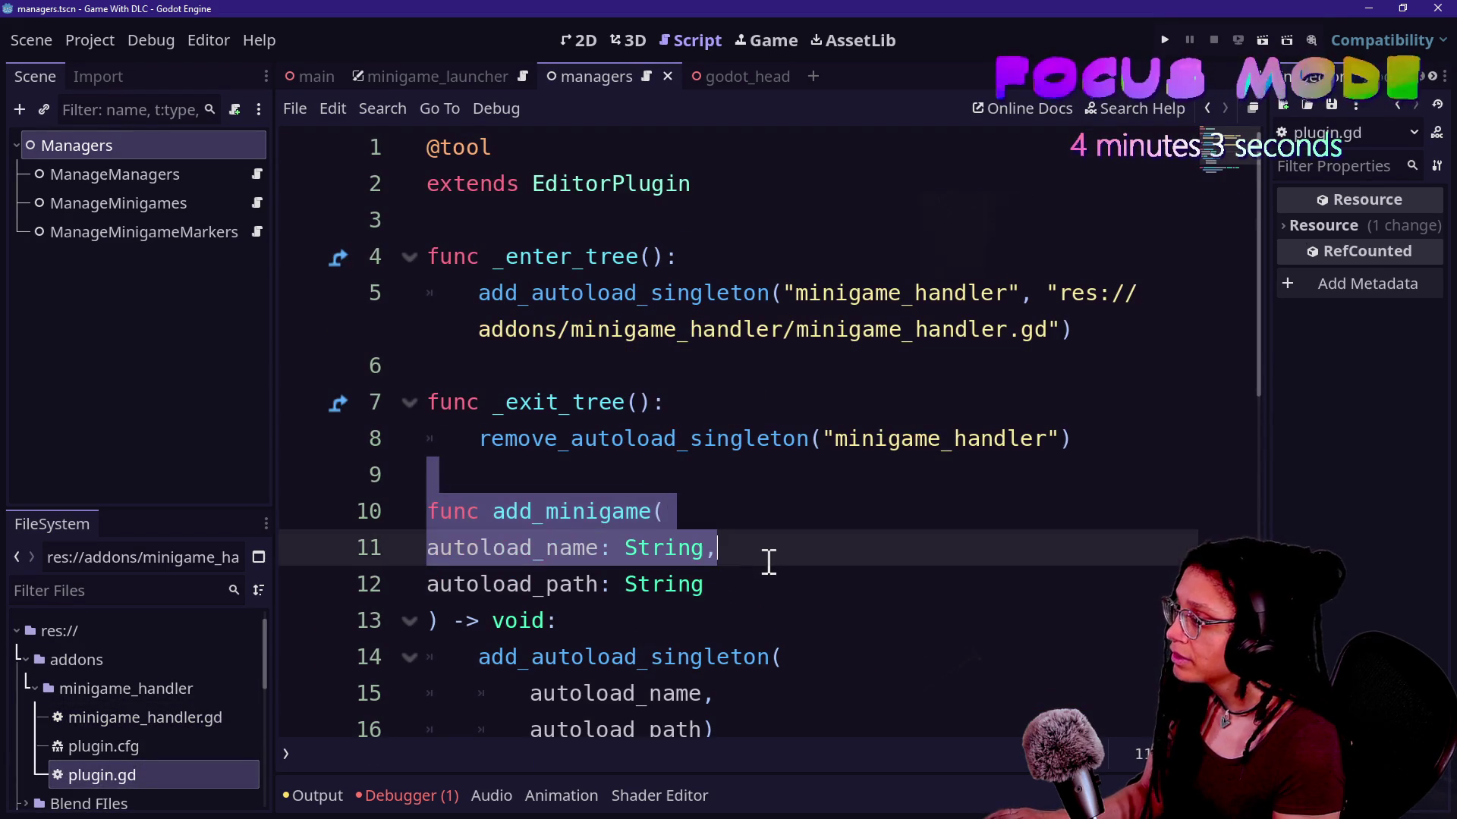
pyautogui.scroll(-1, 771, 567)
pyautogui.click(771, 567)
pyautogui.moveTo(546, 402)
pyautogui.mouseDown()
pyautogui.moveTo(881, 667)
pyautogui.moveTo(602, 399)
pyautogui.moveTo(911, 656)
pyautogui.mouseUp()
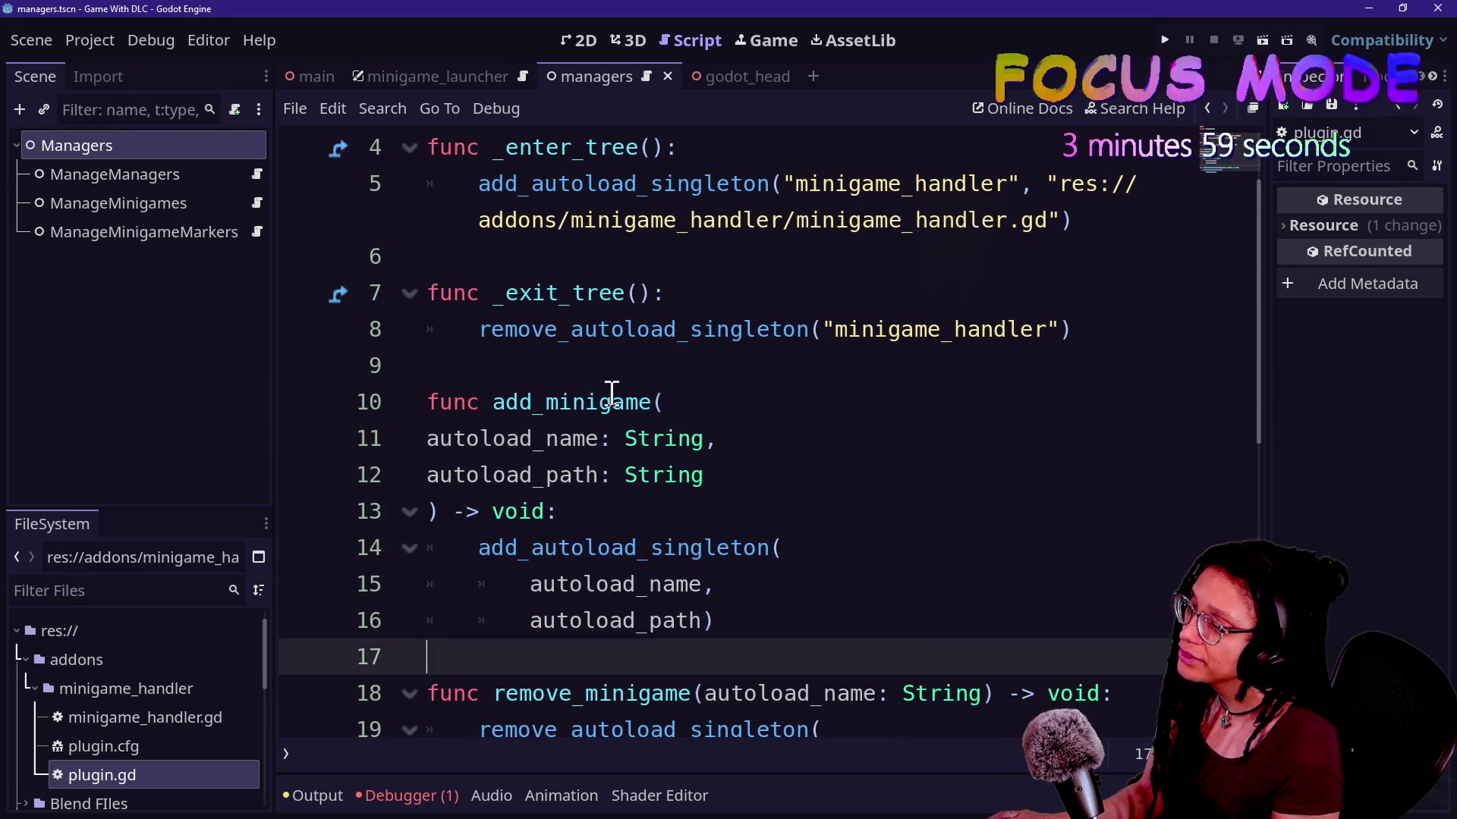
pyautogui.moveTo(608, 379); pyautogui.dragTo(868, 562)
pyautogui.click(867, 562)
pyautogui.scroll(1, 868, 564)
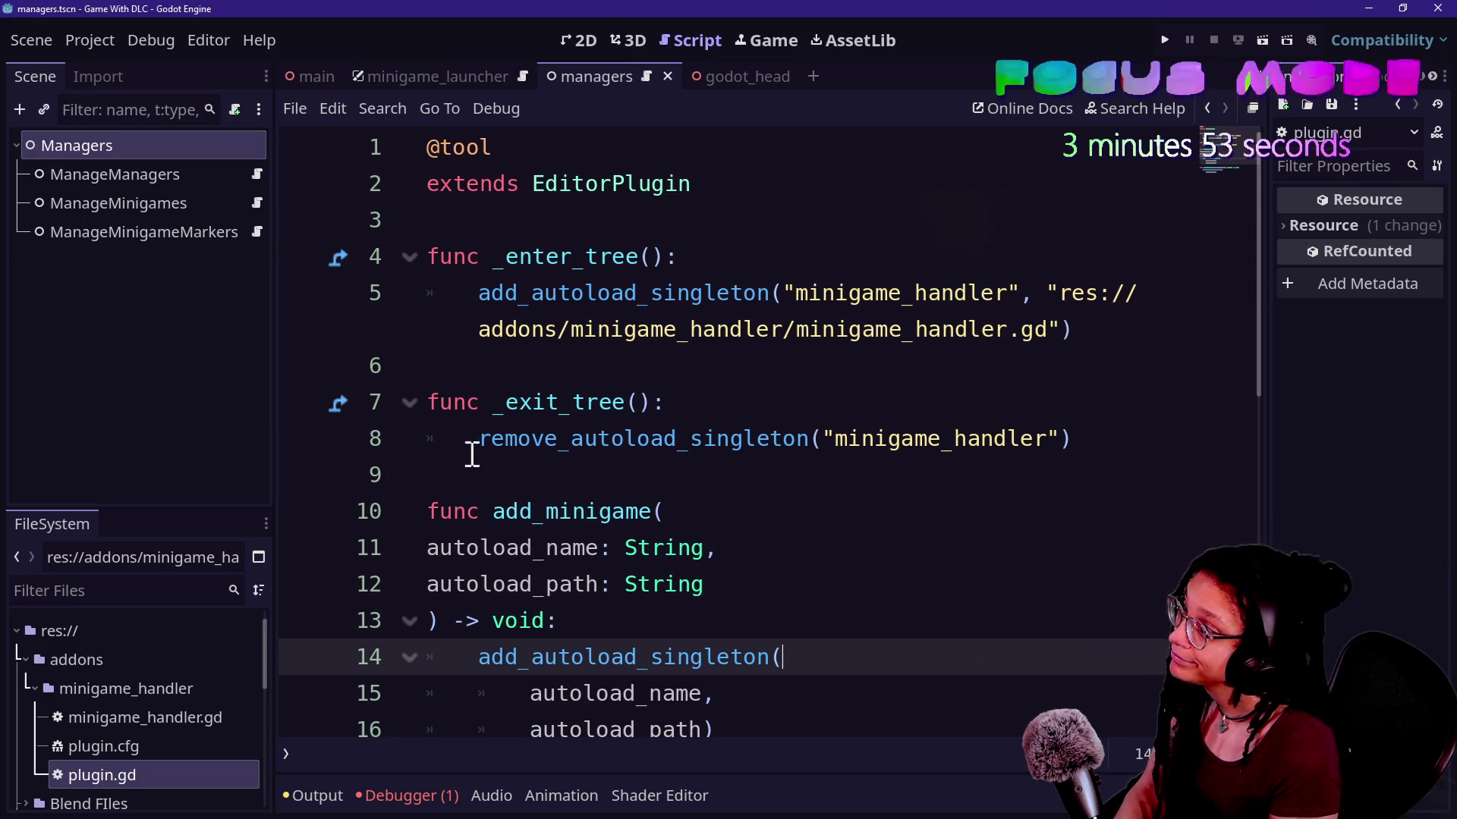
pyautogui.click(524, 470)
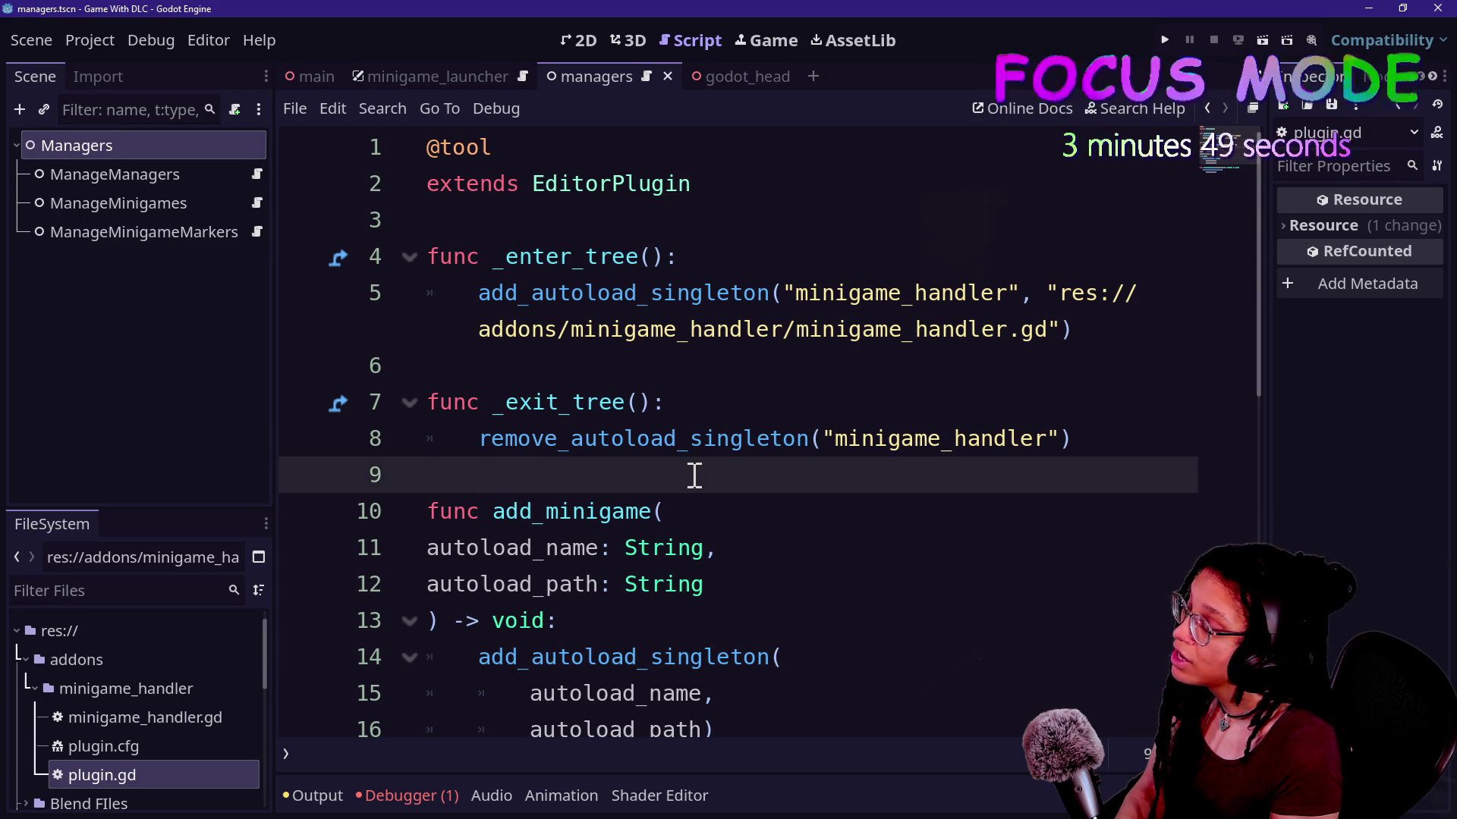
# - Add a new 'minigame_handler.' line inside _enter_tree
pyautogui.click(1090, 339)
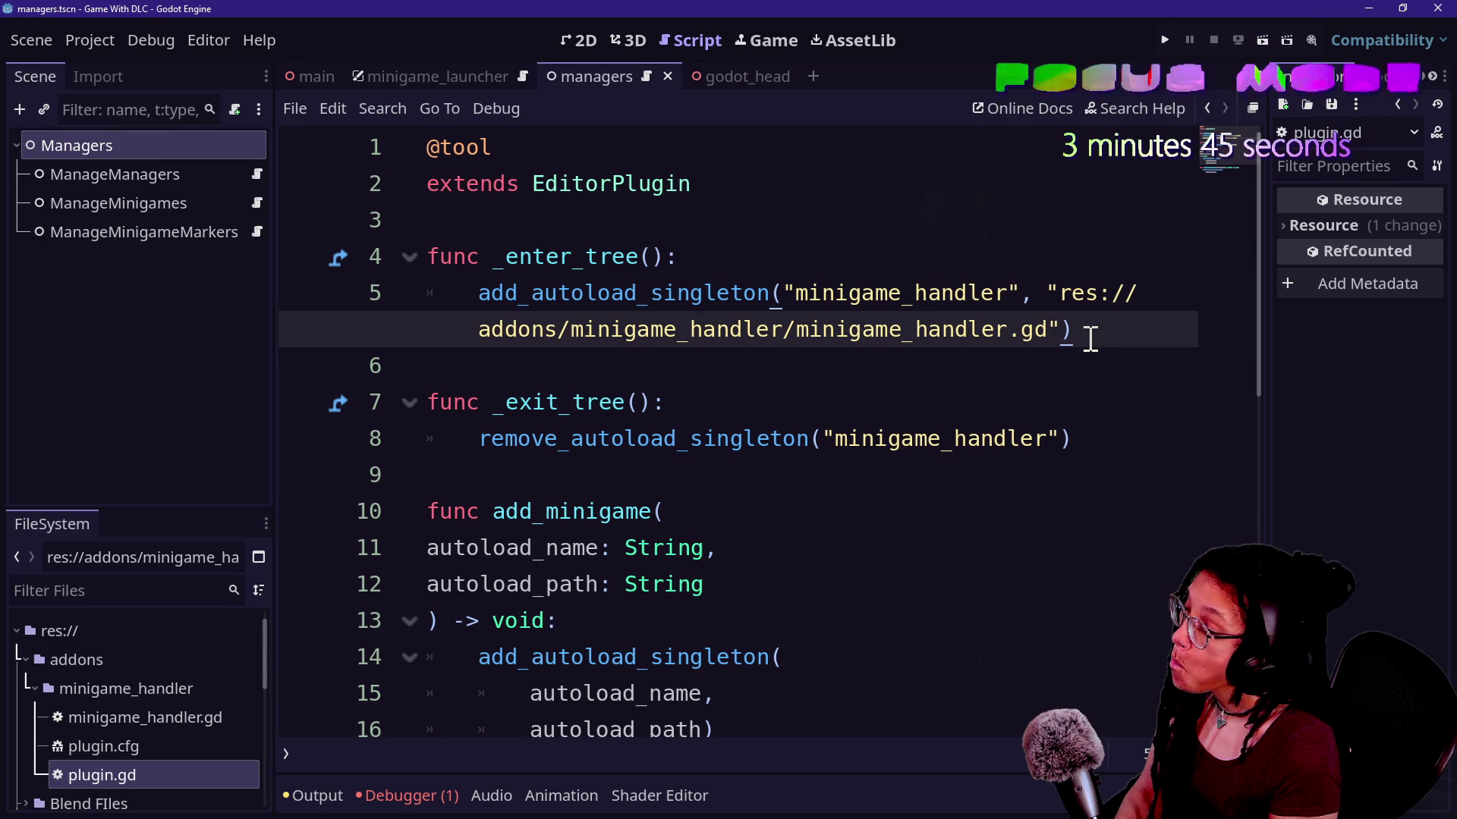
pyautogui.press('Return')
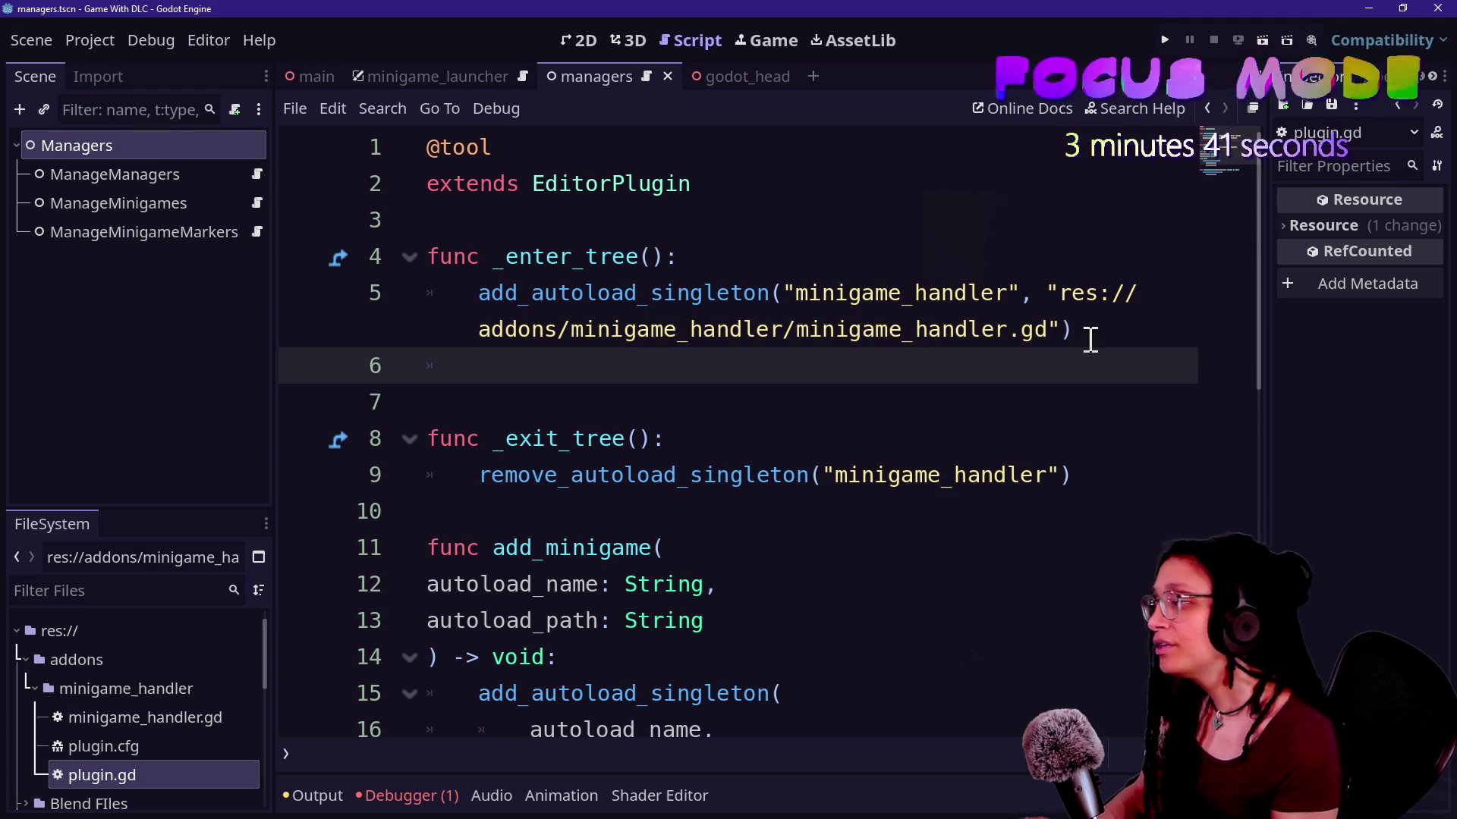
pyautogui.write('minigame_ha')
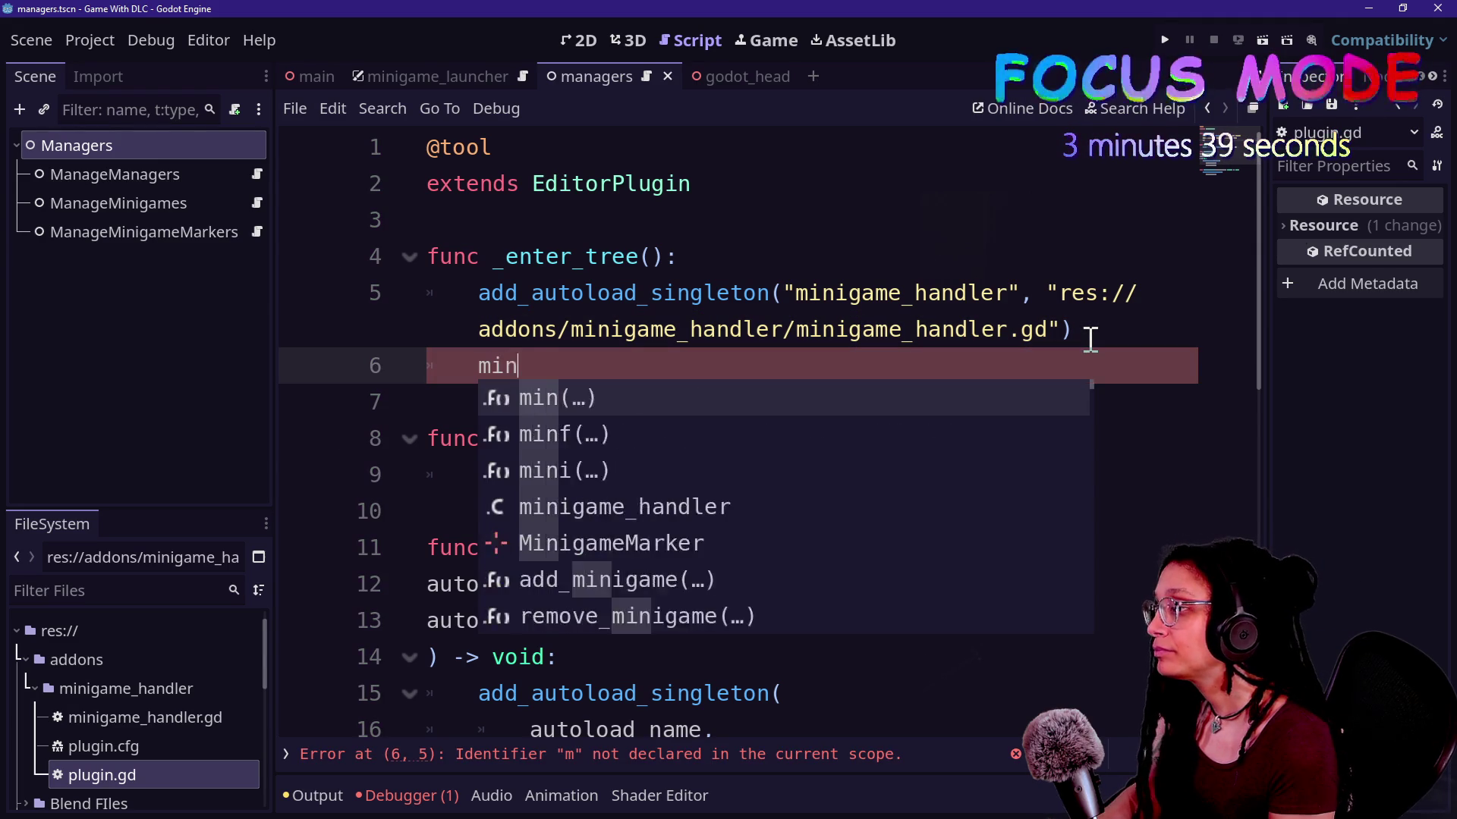
pyautogui.press('Return')
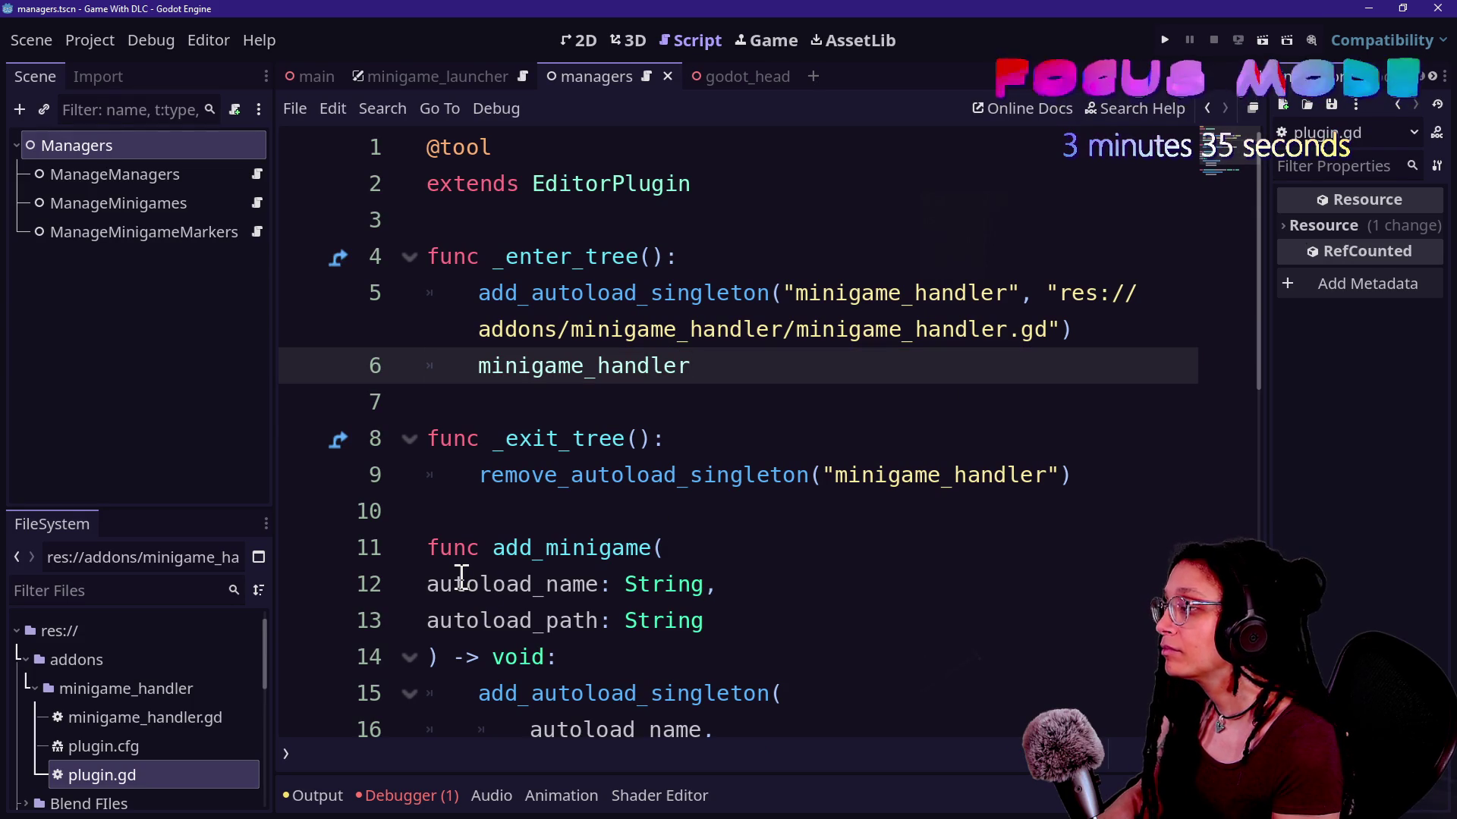
pyautogui.write('.')
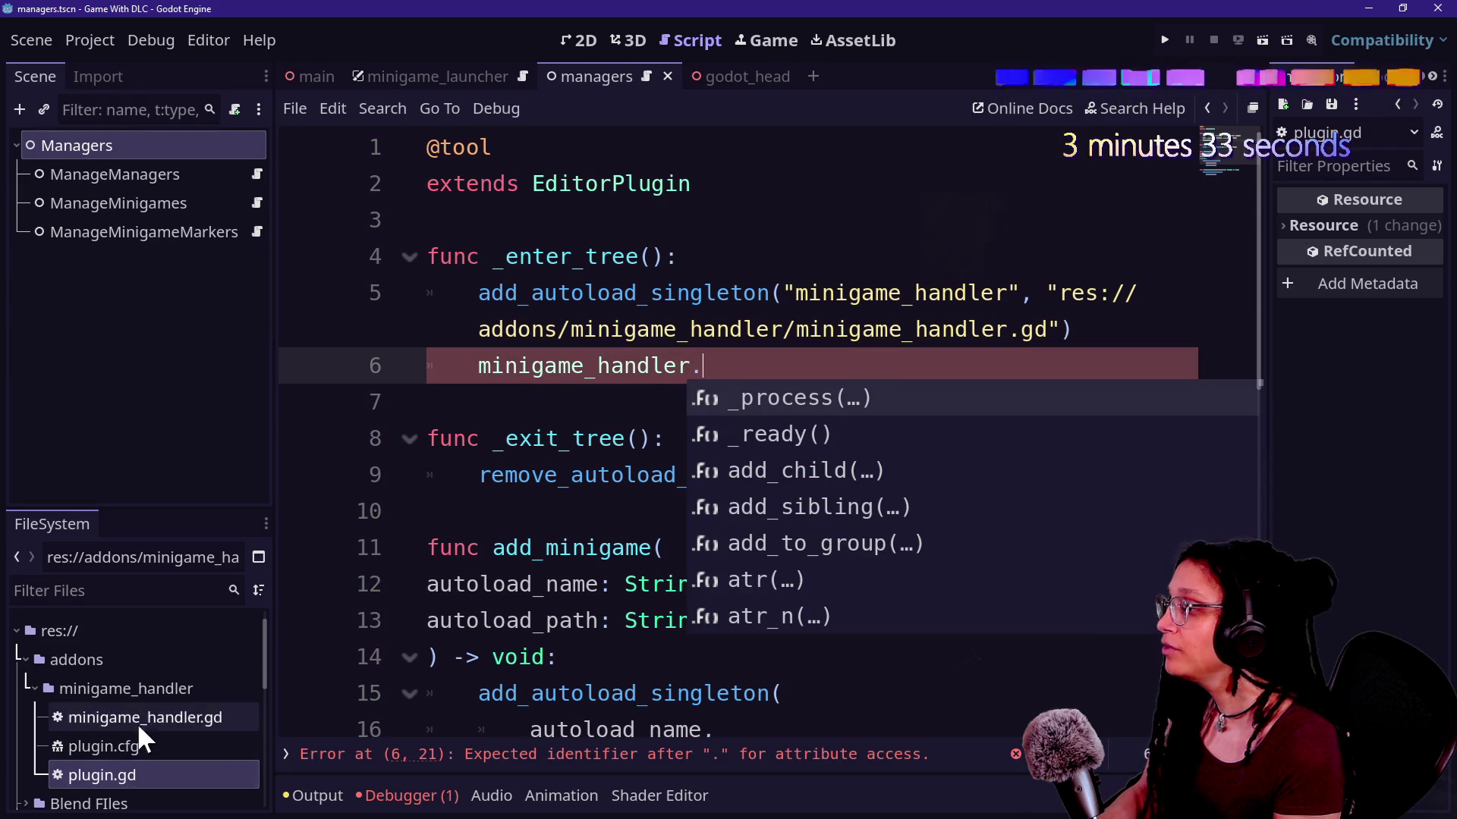
# - Open minigame_handler.gd and delete all of its template code
pyautogui.doubleClick(138, 717)
pyautogui.hotkey('ctrl', 'a')
pyautogui.press('Delete')
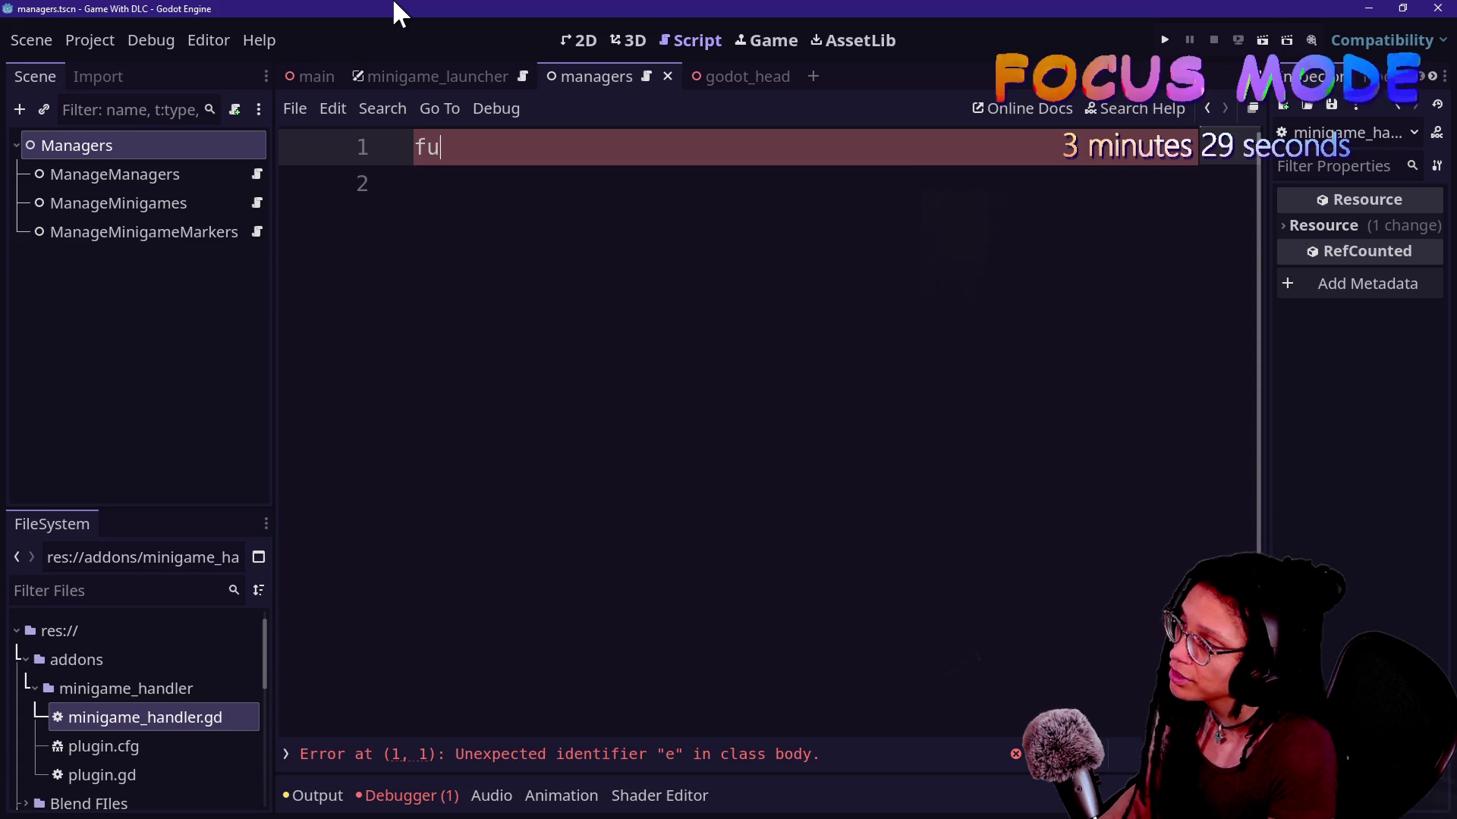
# - Write 'extends Node' and 'var plugin: EditorPlugin' in minigame_handler.gd
pyautogui.hotkey('ctrl', 'a')
pyautogui.write('ext')
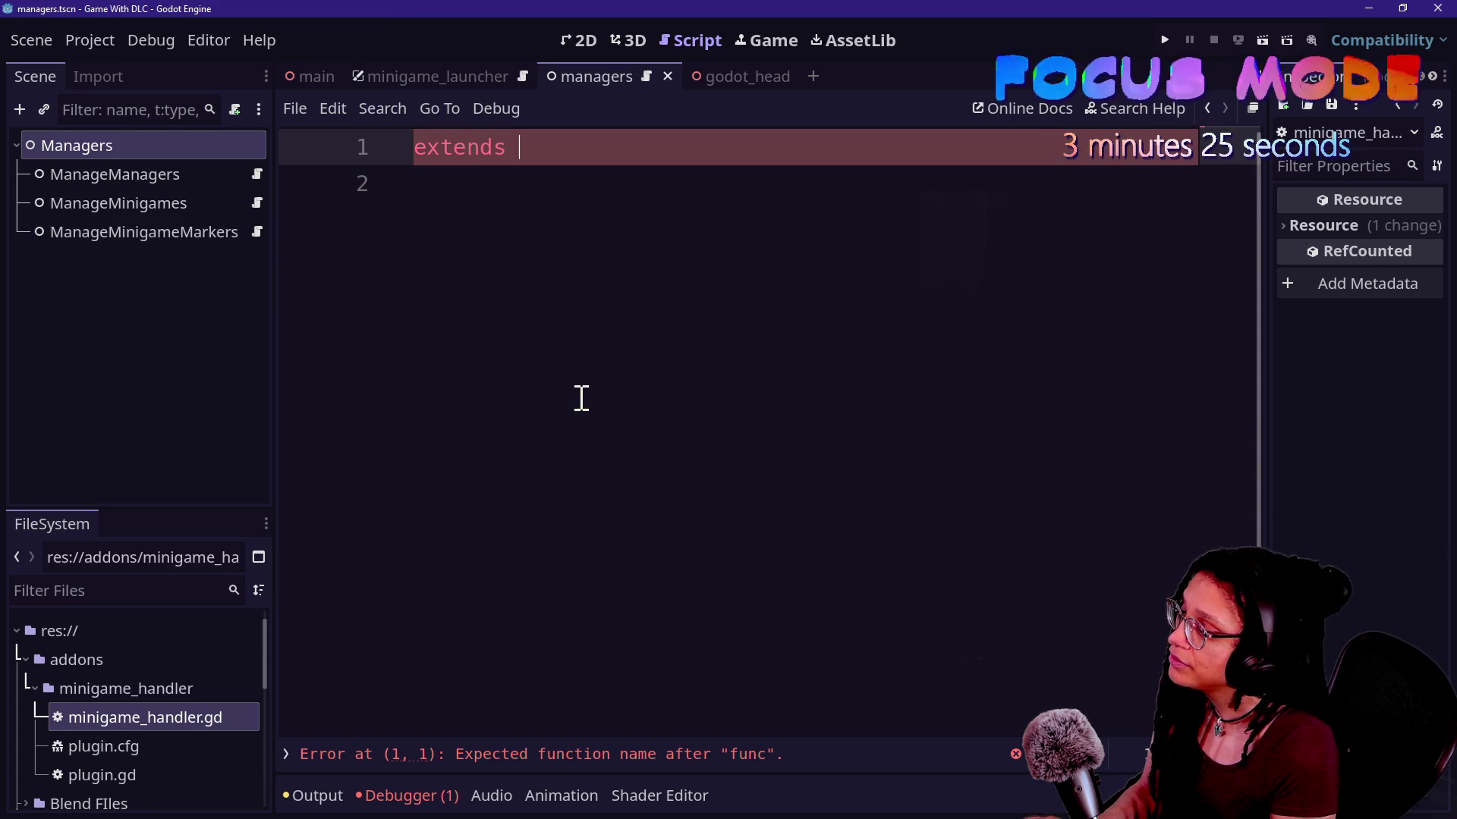
pyautogui.write('e')
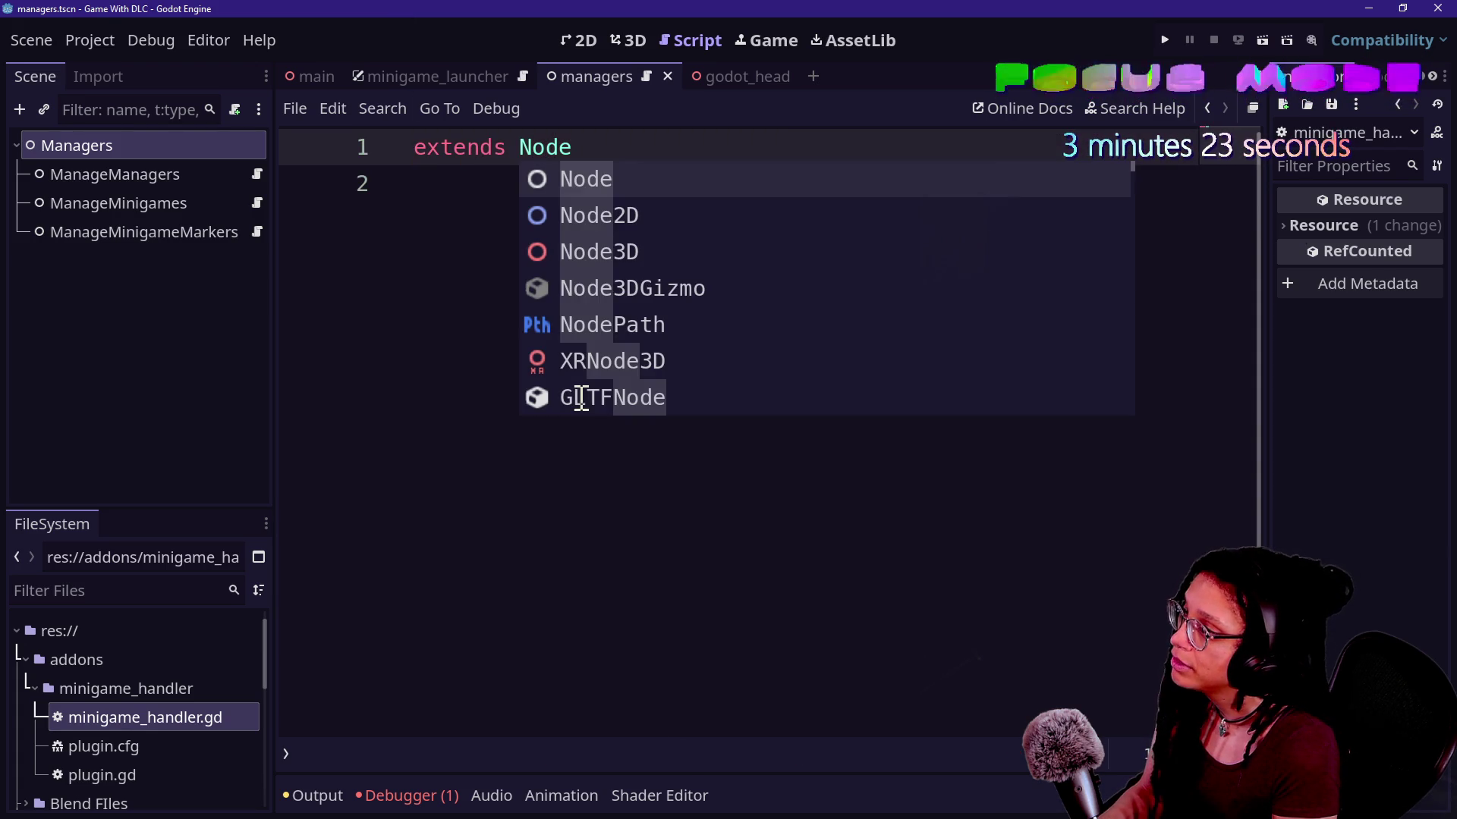
pyautogui.press('Return')
pyautogui.press('Return')
pyautogui.press('Return')
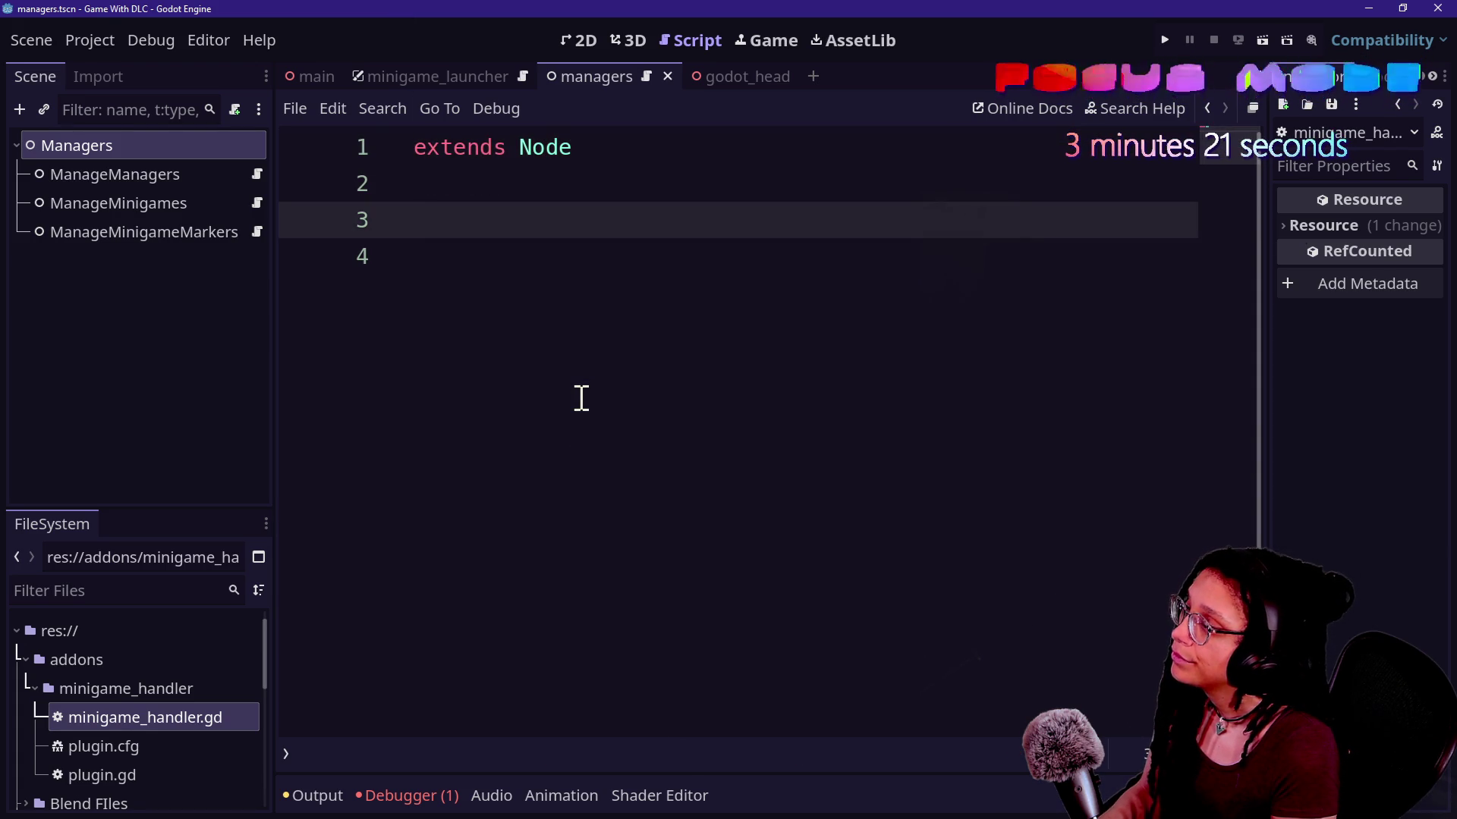
pyautogui.write('m')
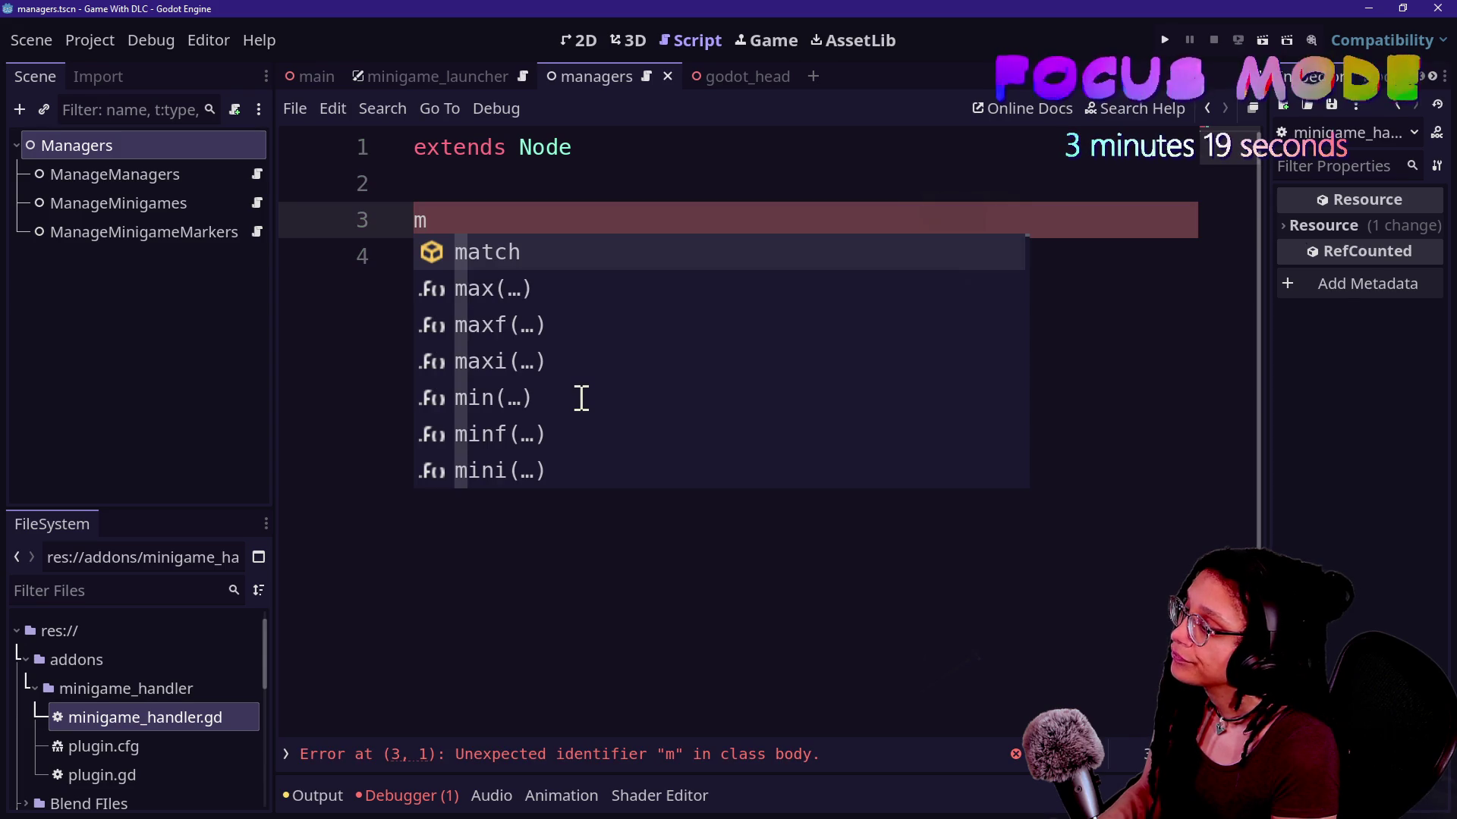
pyautogui.press('BackSpace')
pyautogui.write('var plugin:')
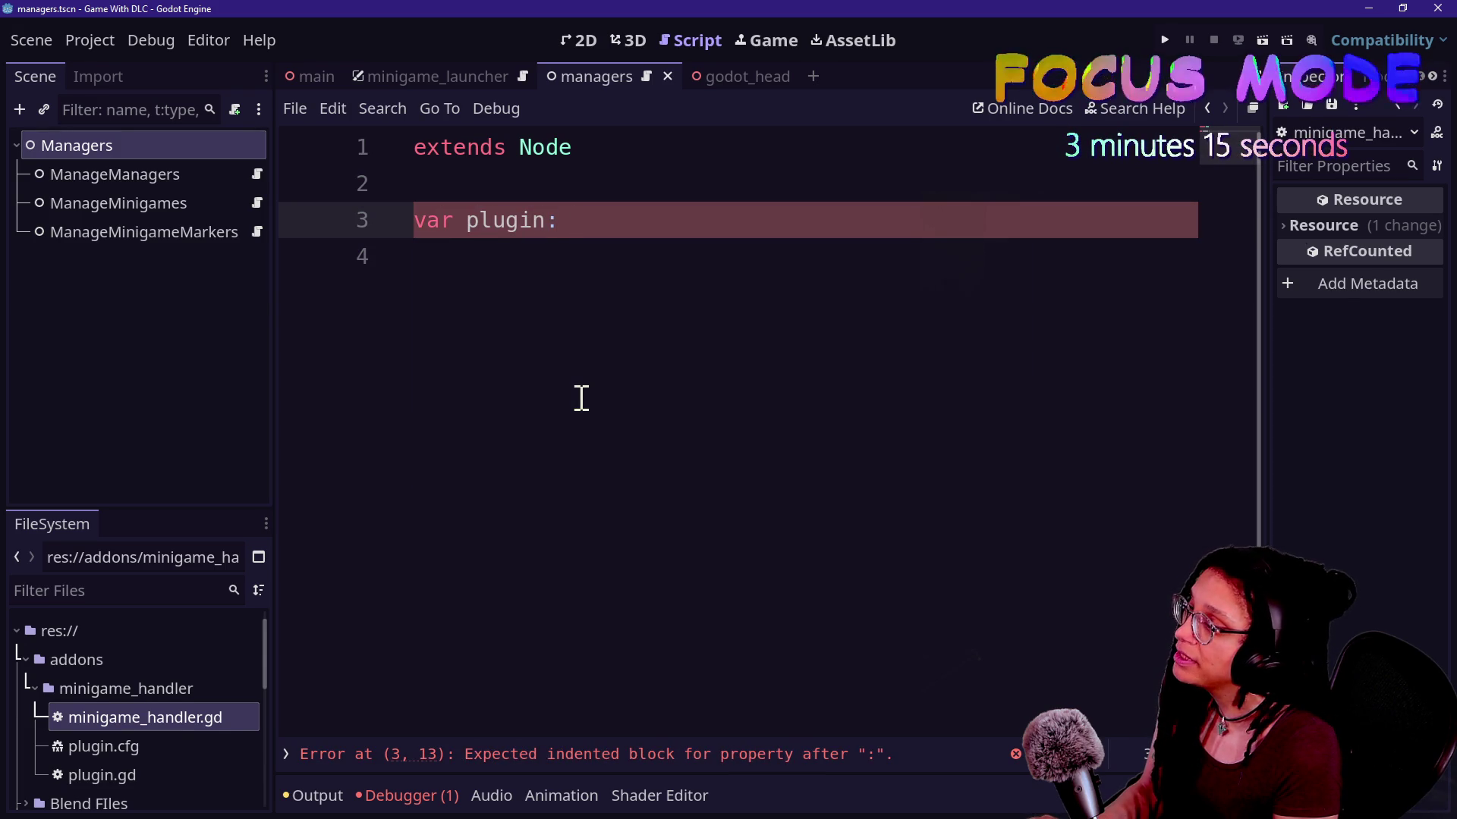
pyautogui.write('Plug')
pyautogui.press('Return')
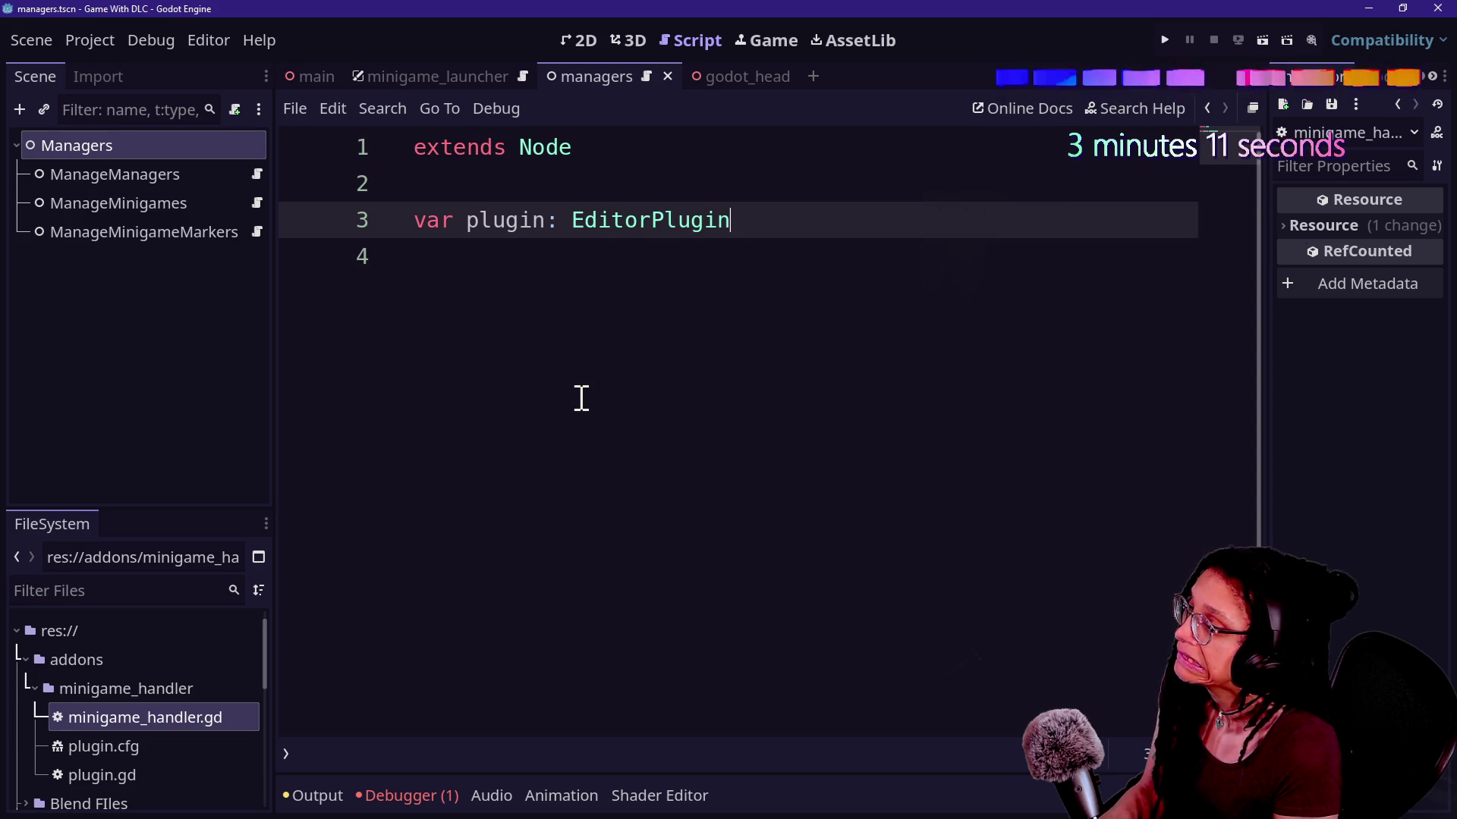
# - Leave two blank lines below the plugin variable
pyautogui.press('Return')
pyautogui.press('BackSpace')
pyautogui.press('Return')
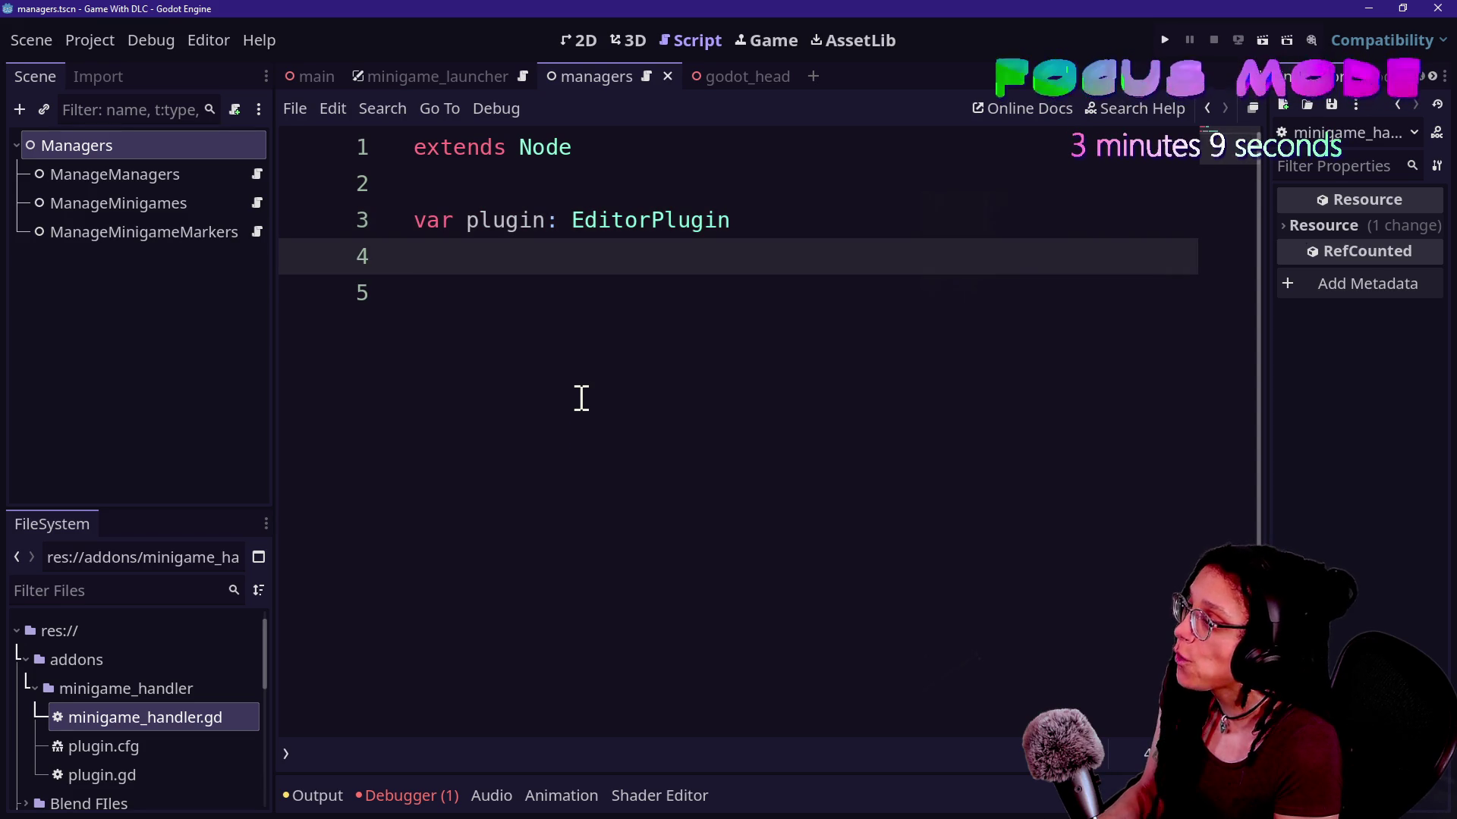
pyautogui.press('BackSpace')
pyautogui.press('Return')
pyautogui.press('Return')
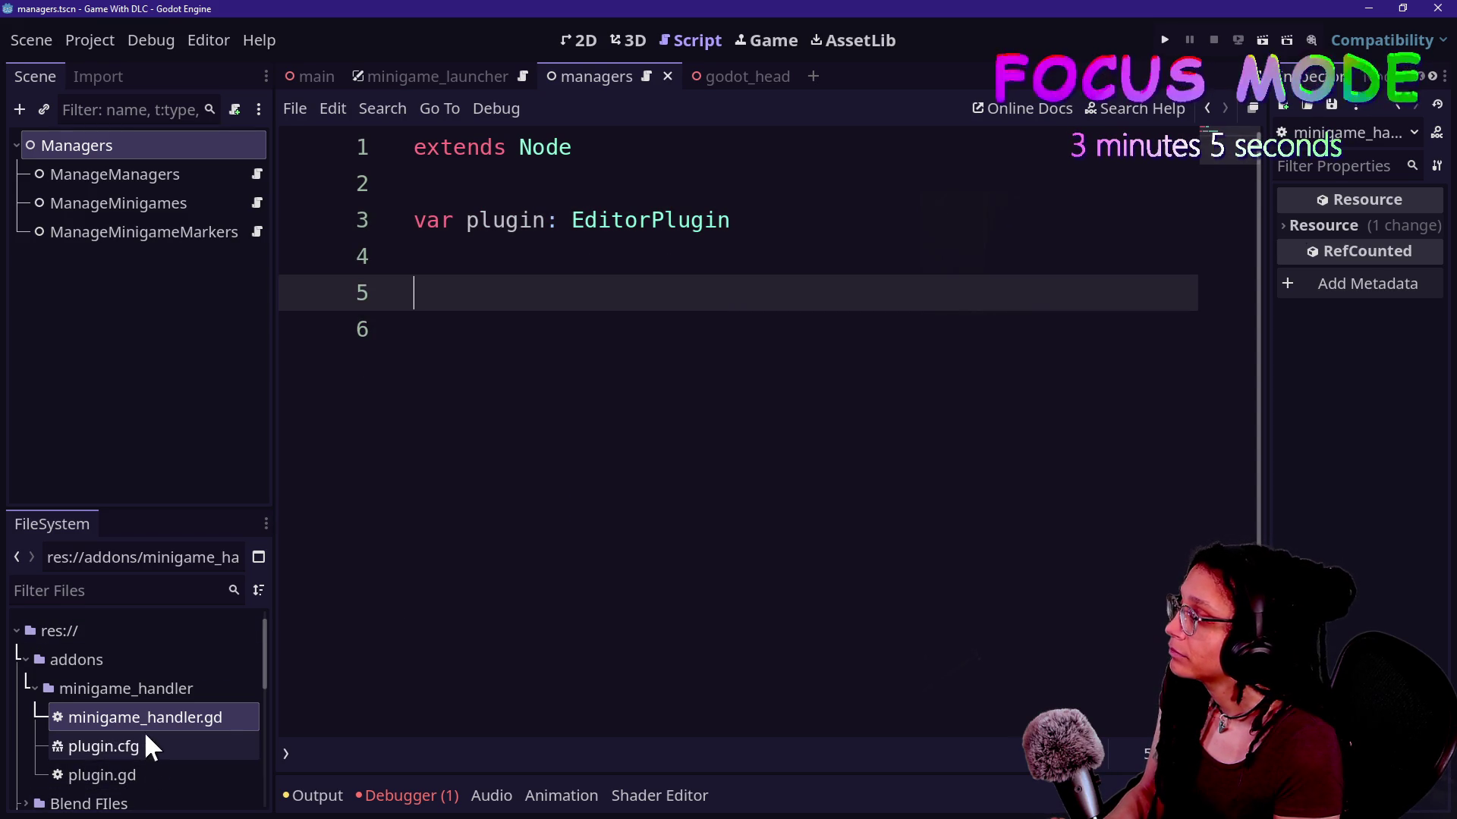
pyautogui.press('BackSpace')
pyautogui.press('BackSpace')
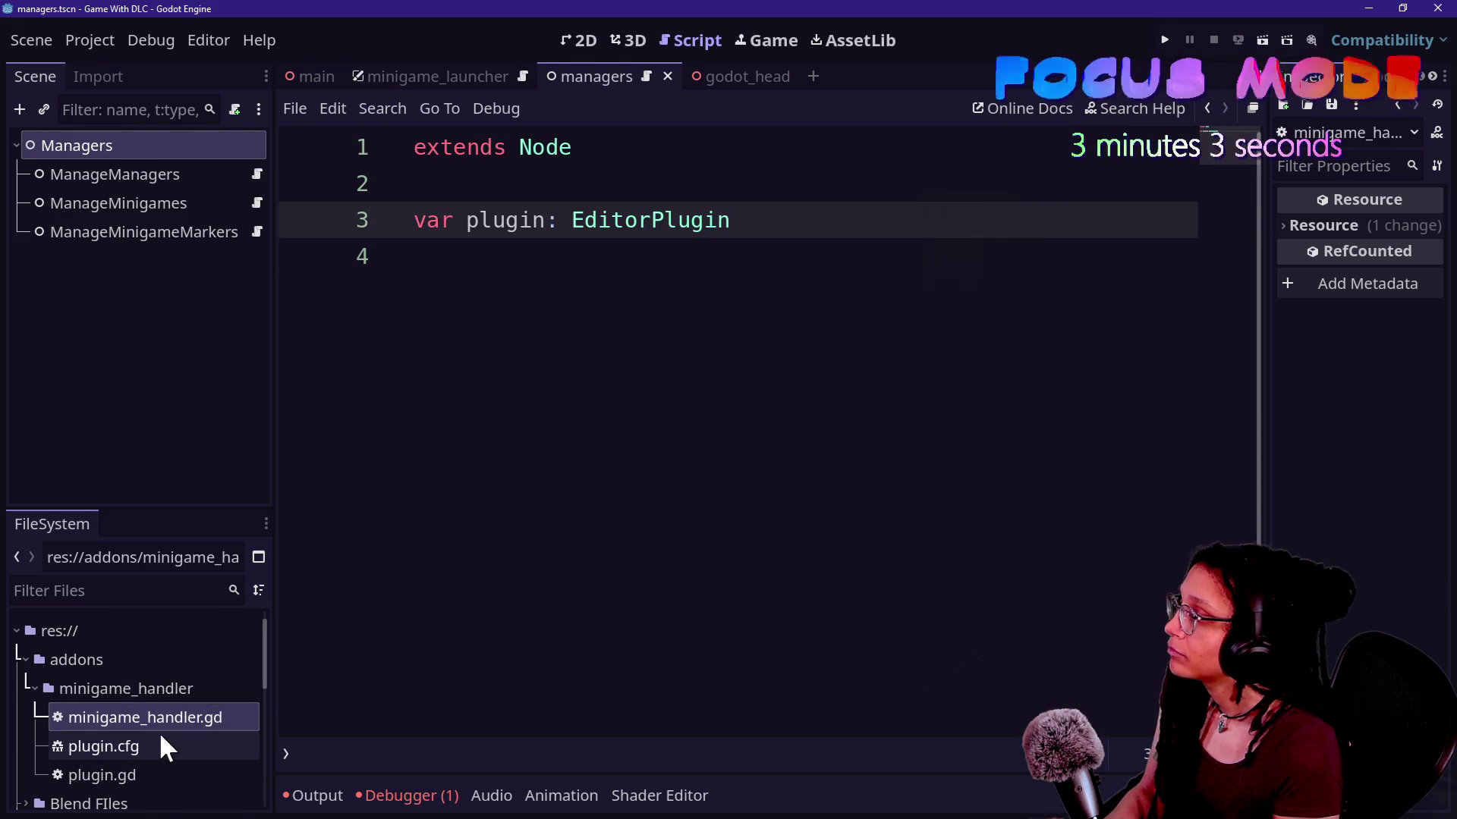
pyautogui.press('Return')
pyautogui.press('Return')
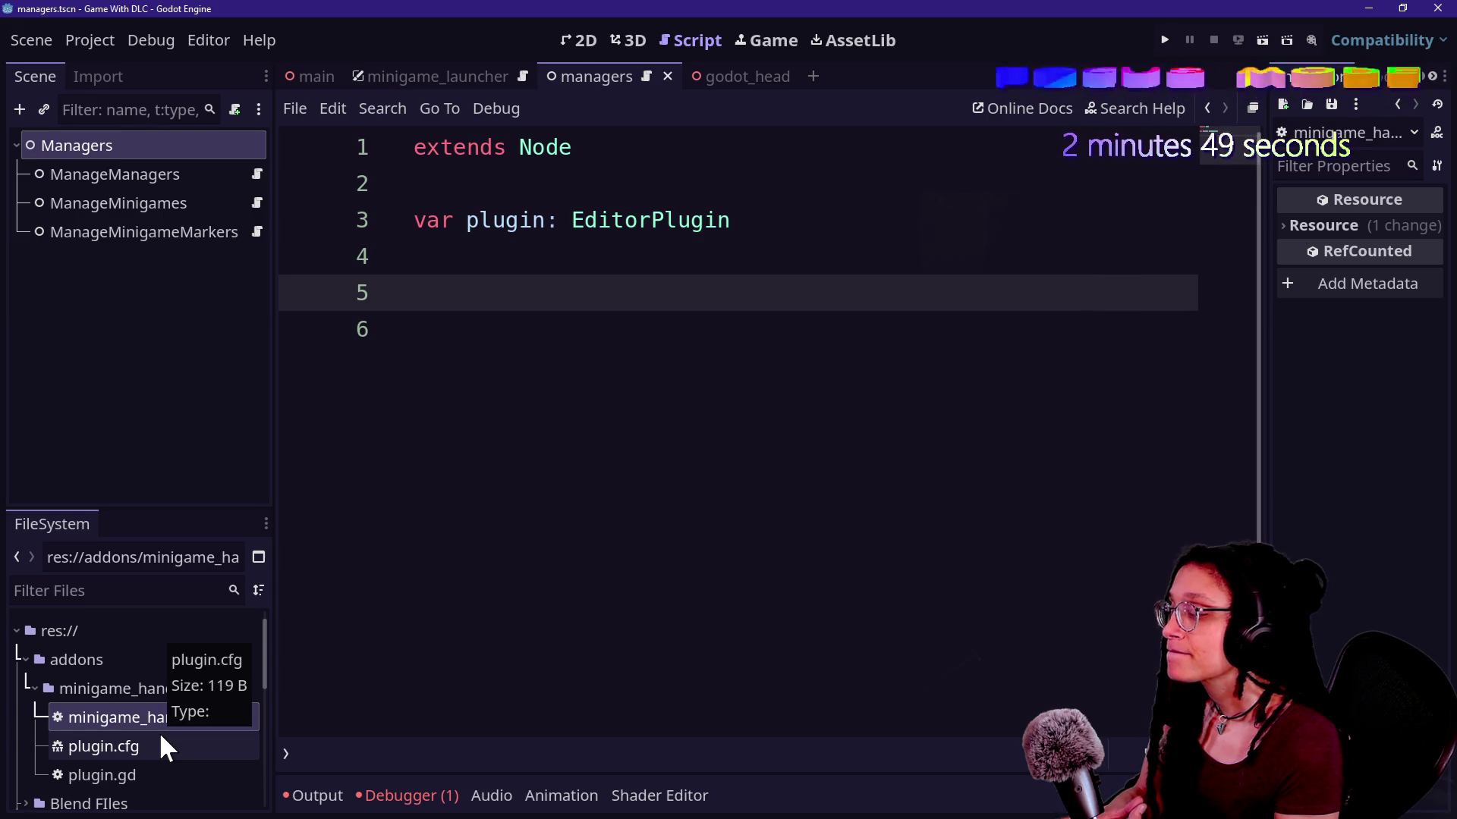
# - Review the code in plugin.gd and the settings in plugin.cfg
pyautogui.doubleClick(152, 776)
pyautogui.click(677, 478)
pyautogui.scroll(-1, 546, 423)
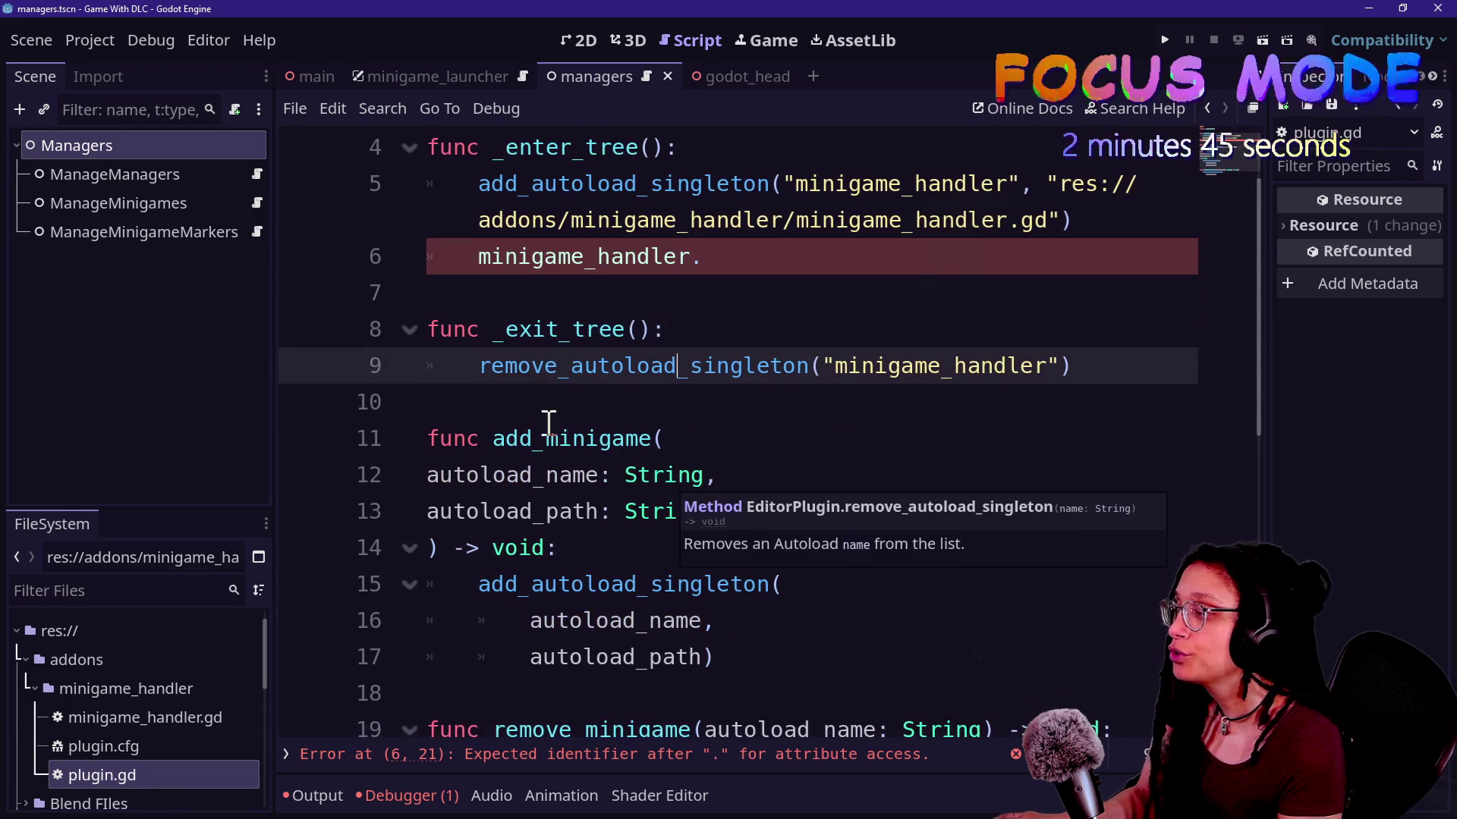
pyautogui.scroll(-1, 566, 394)
pyautogui.click(730, 540)
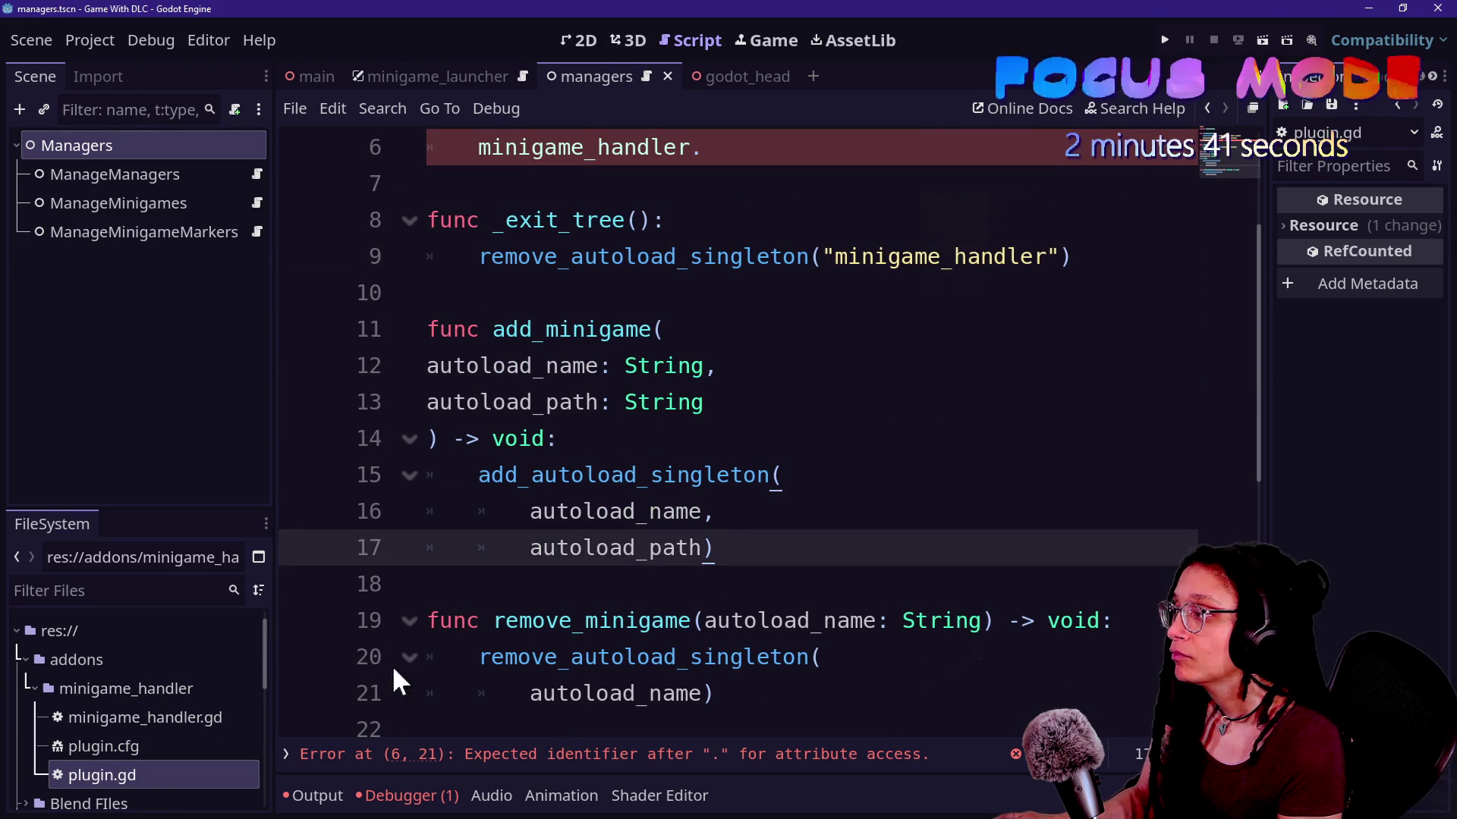
pyautogui.click(490, 328)
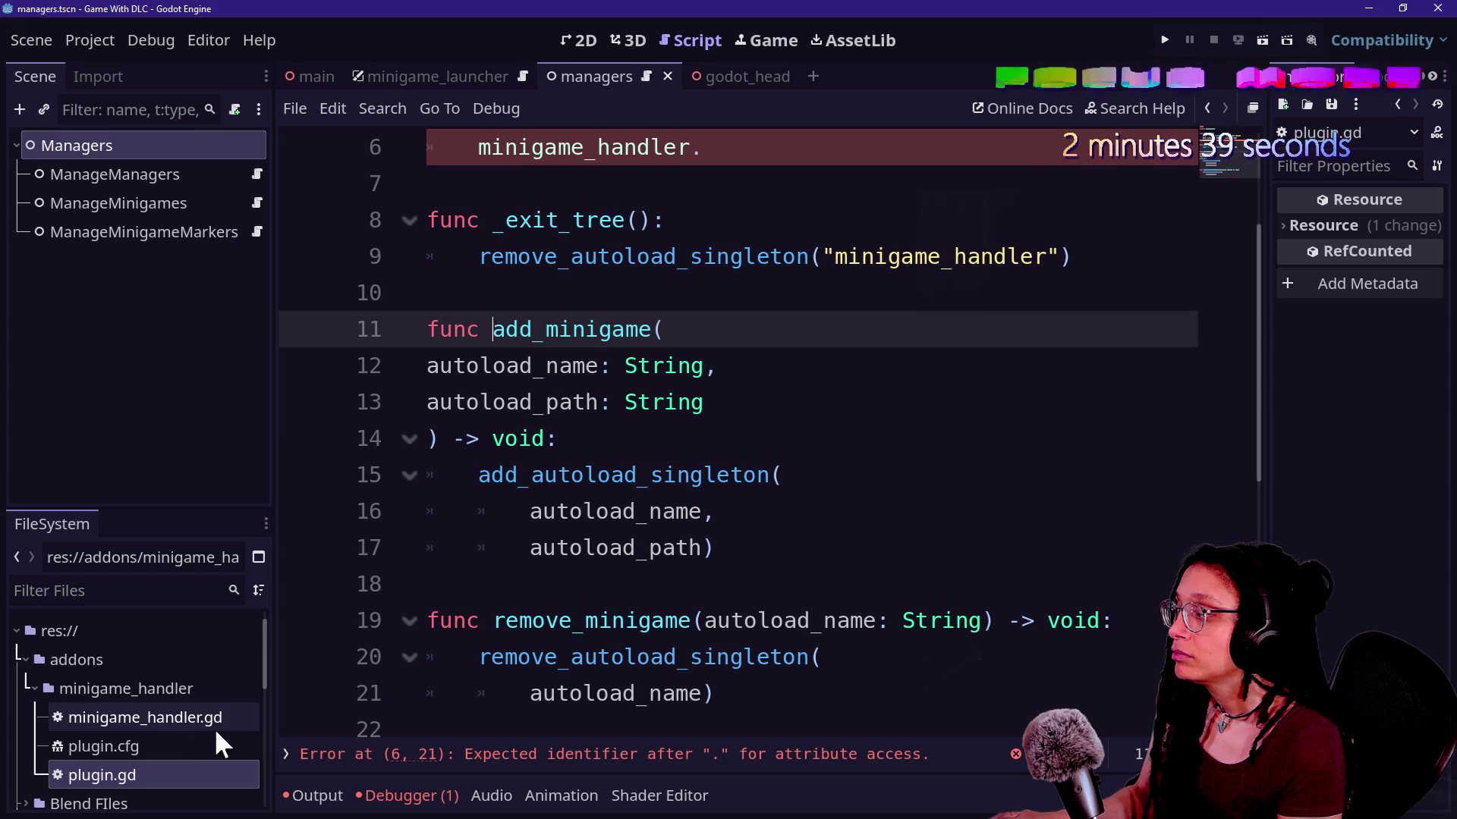
pyautogui.doubleClick(137, 746)
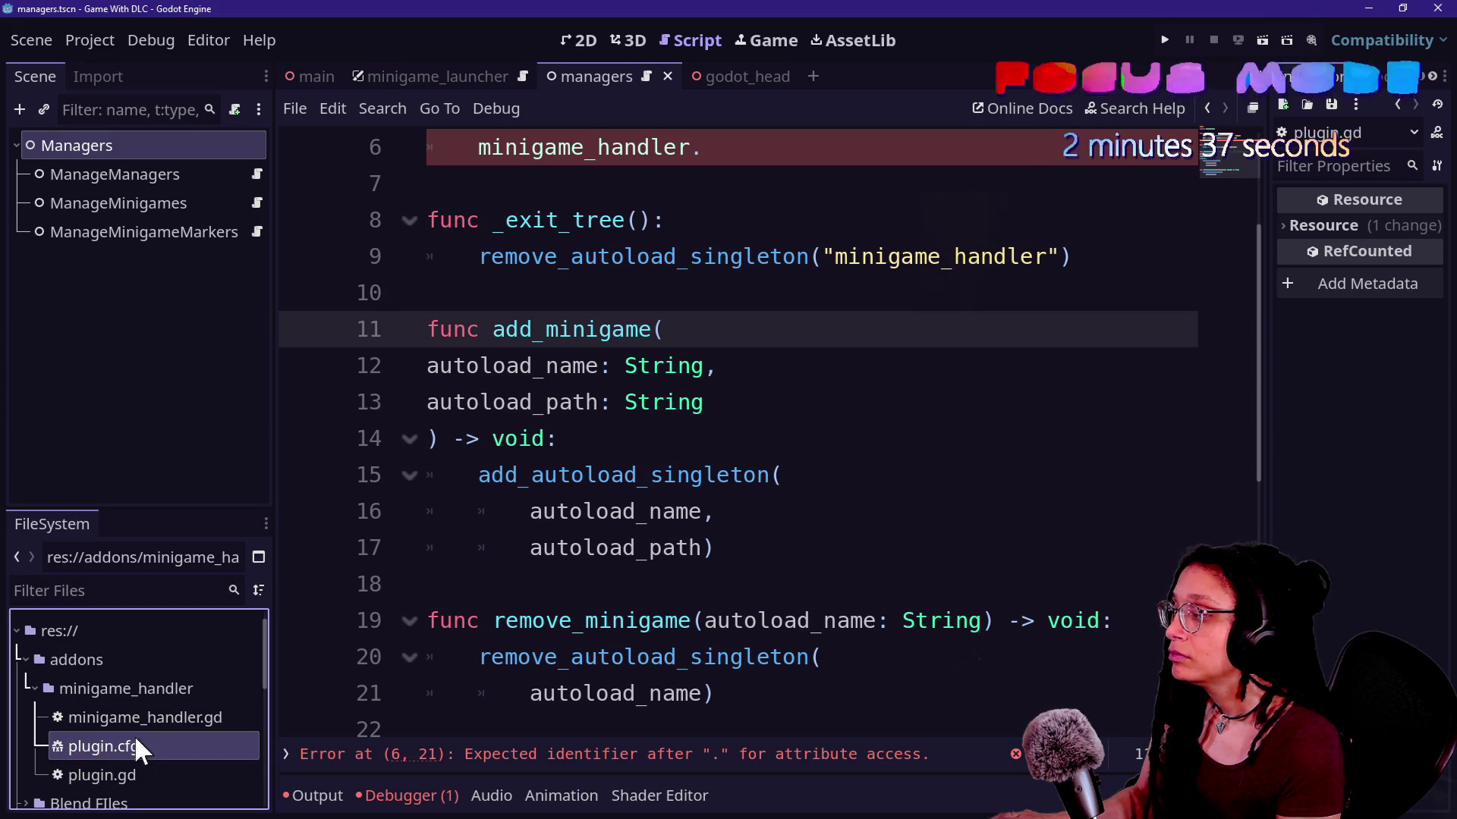
pyautogui.click(156, 717)
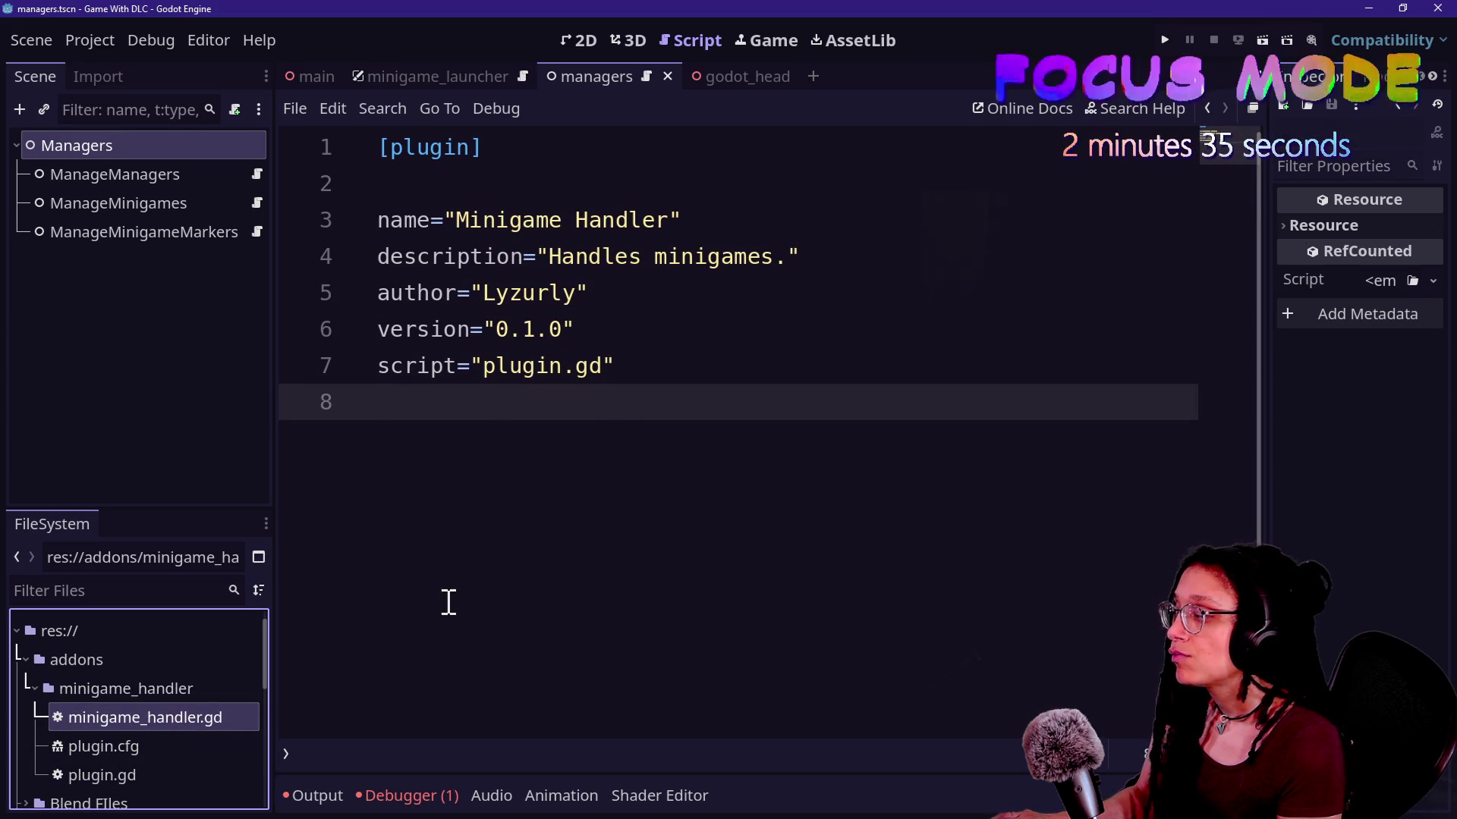
# - In minigame_handler.gd, remove the extra blank line and begin a func add_minigame declaration on line 5
pyautogui.doubleClick(130, 722)
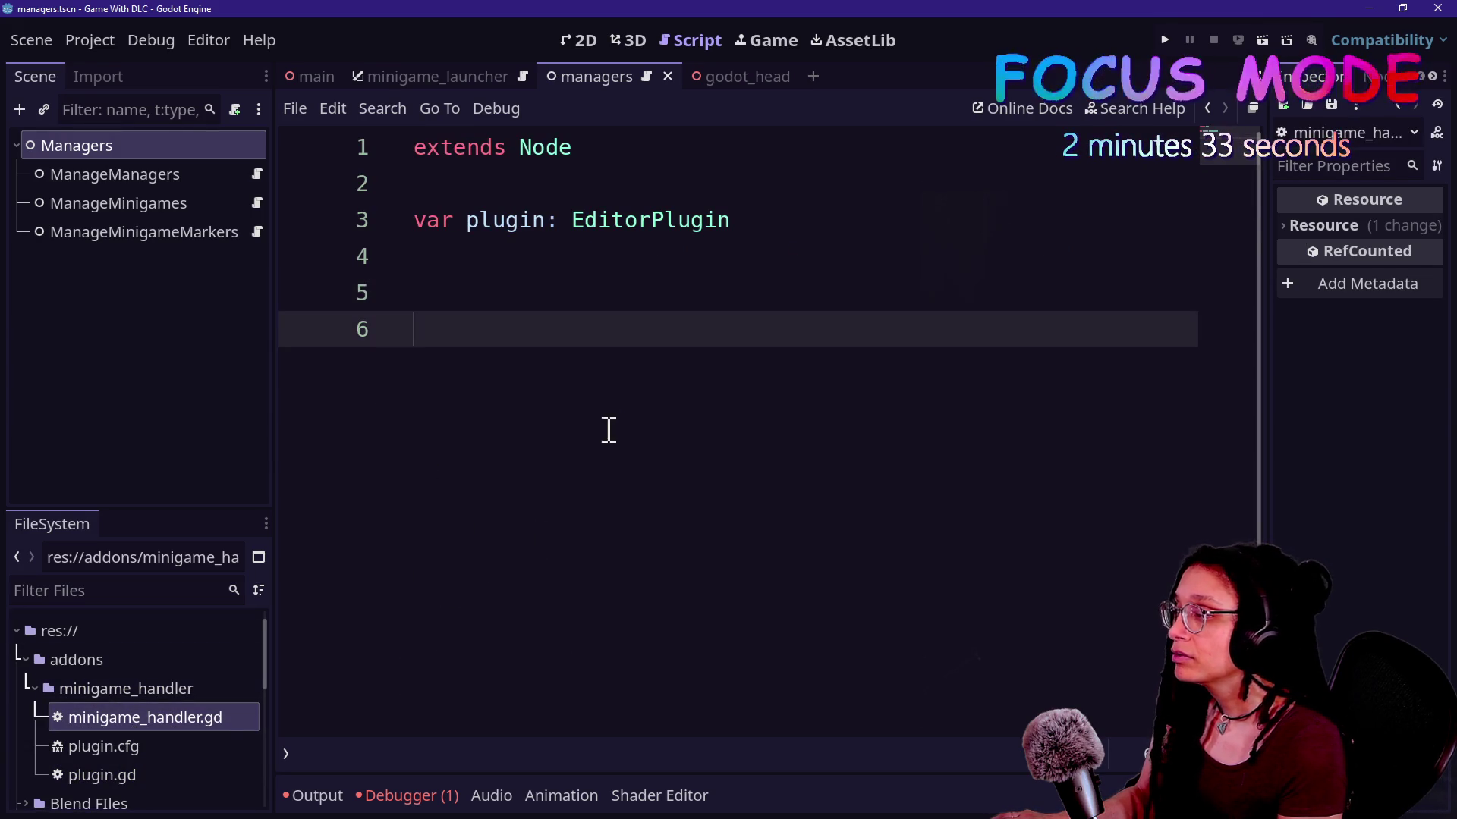
pyautogui.press('BackSpace')
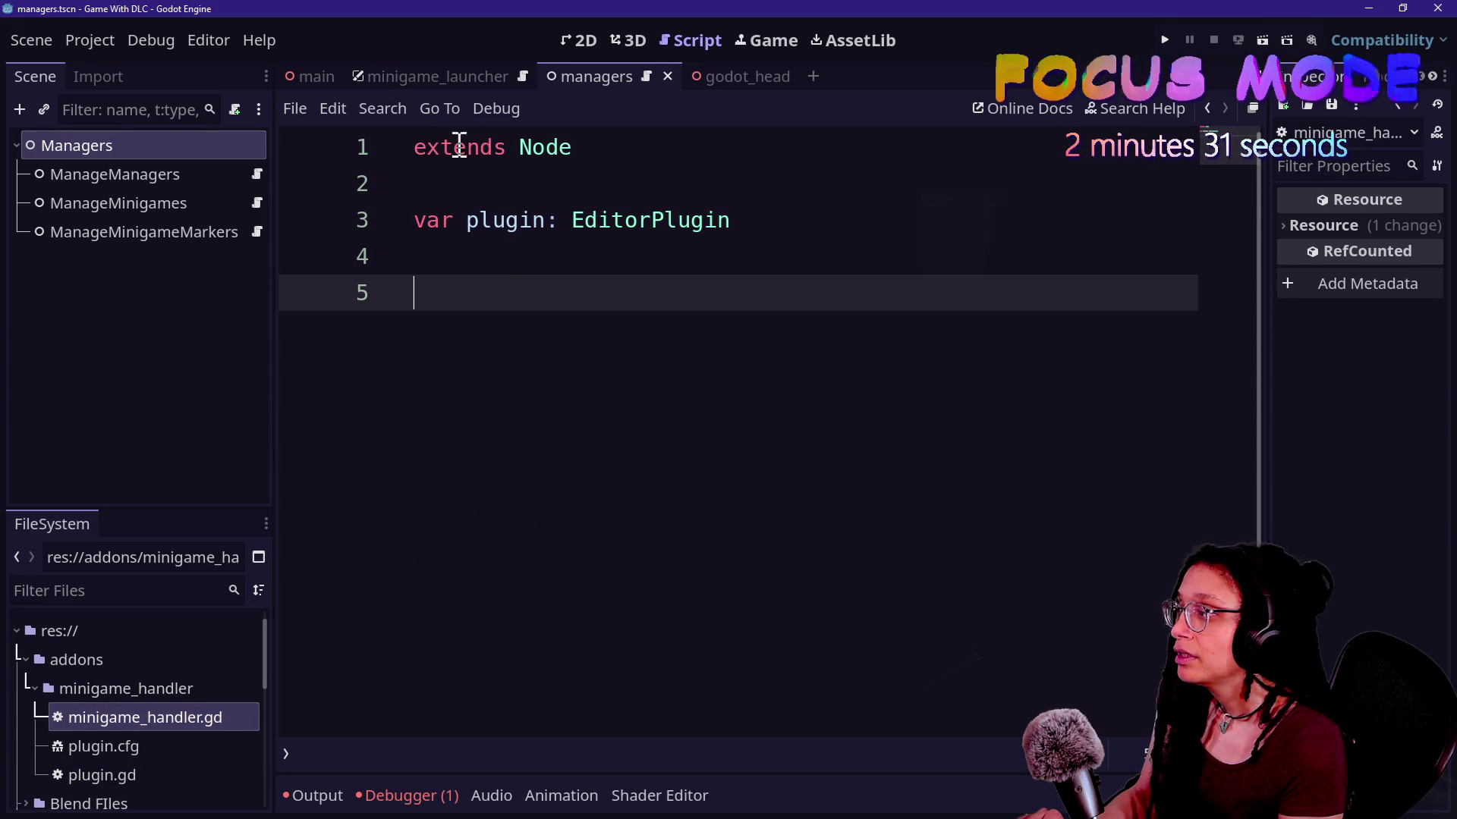
pyautogui.click(419, 147)
pyautogui.write('class_')
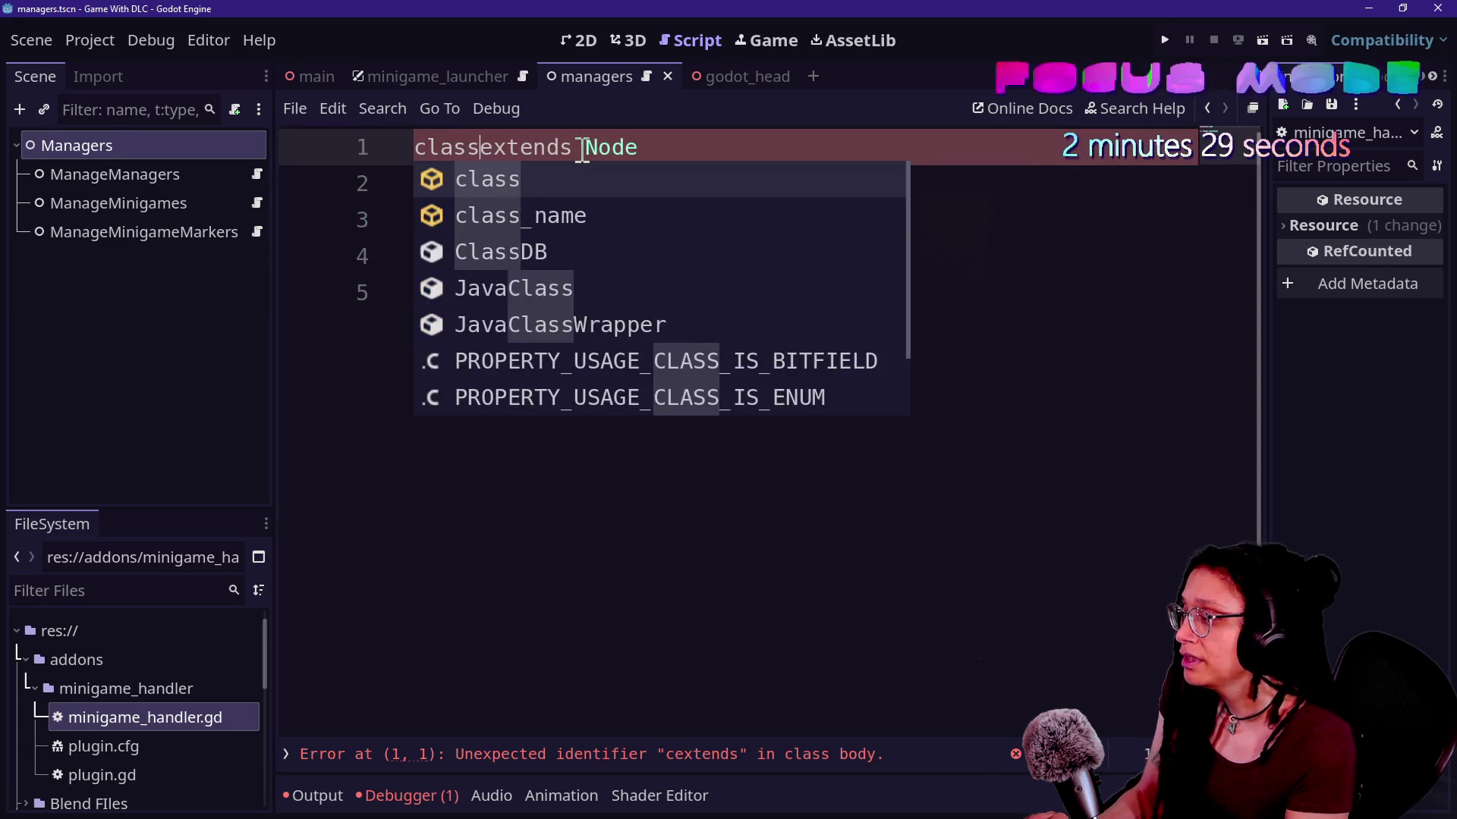
pyautogui.write('na')
pyautogui.press('BackSpace')
pyautogui.press('BackSpace')
pyautogui.press('BackSpace')
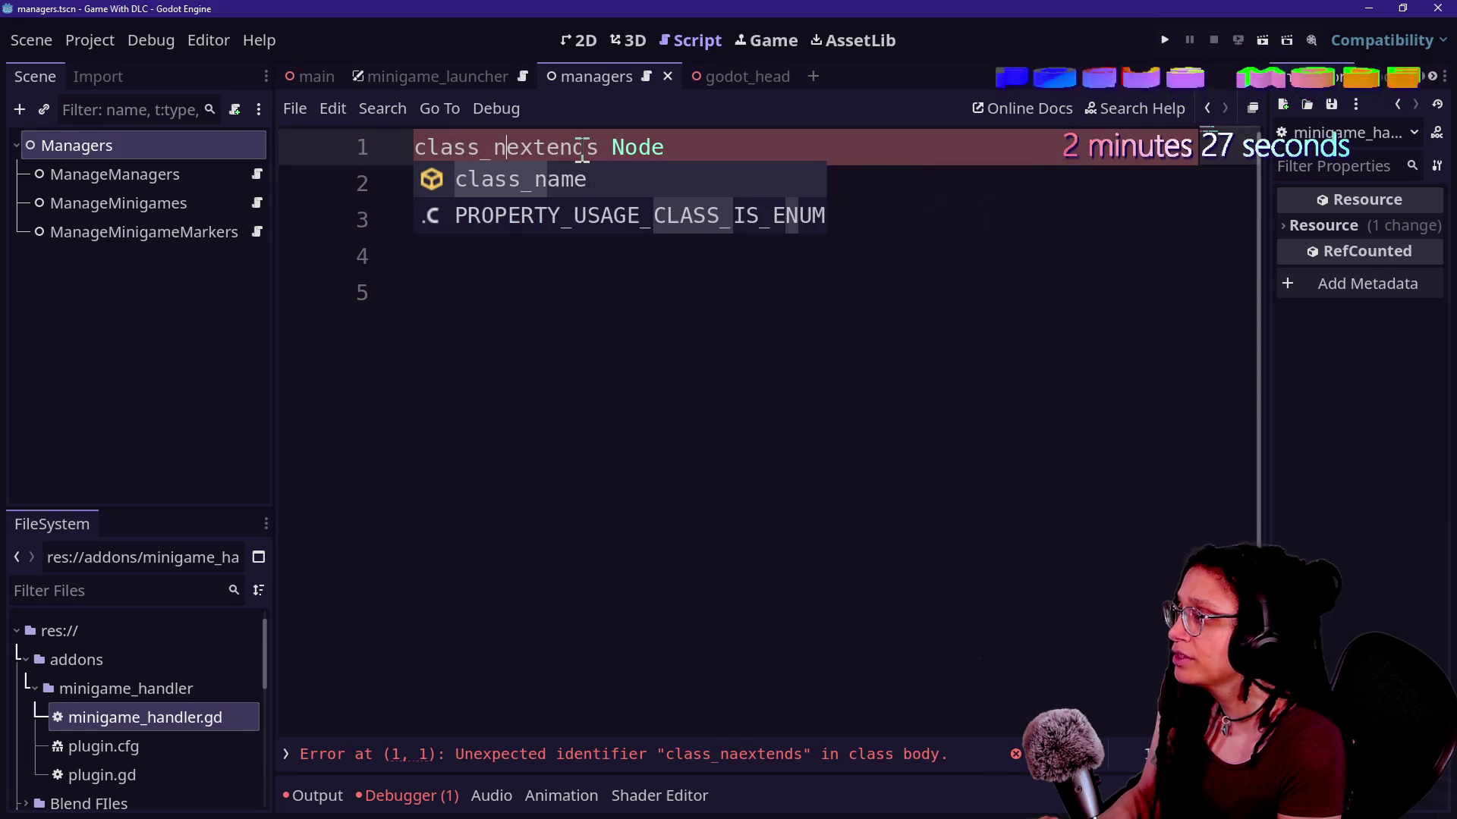
pyautogui.press('Escape')
pyautogui.click(493, 241)
pyautogui.click(553, 326)
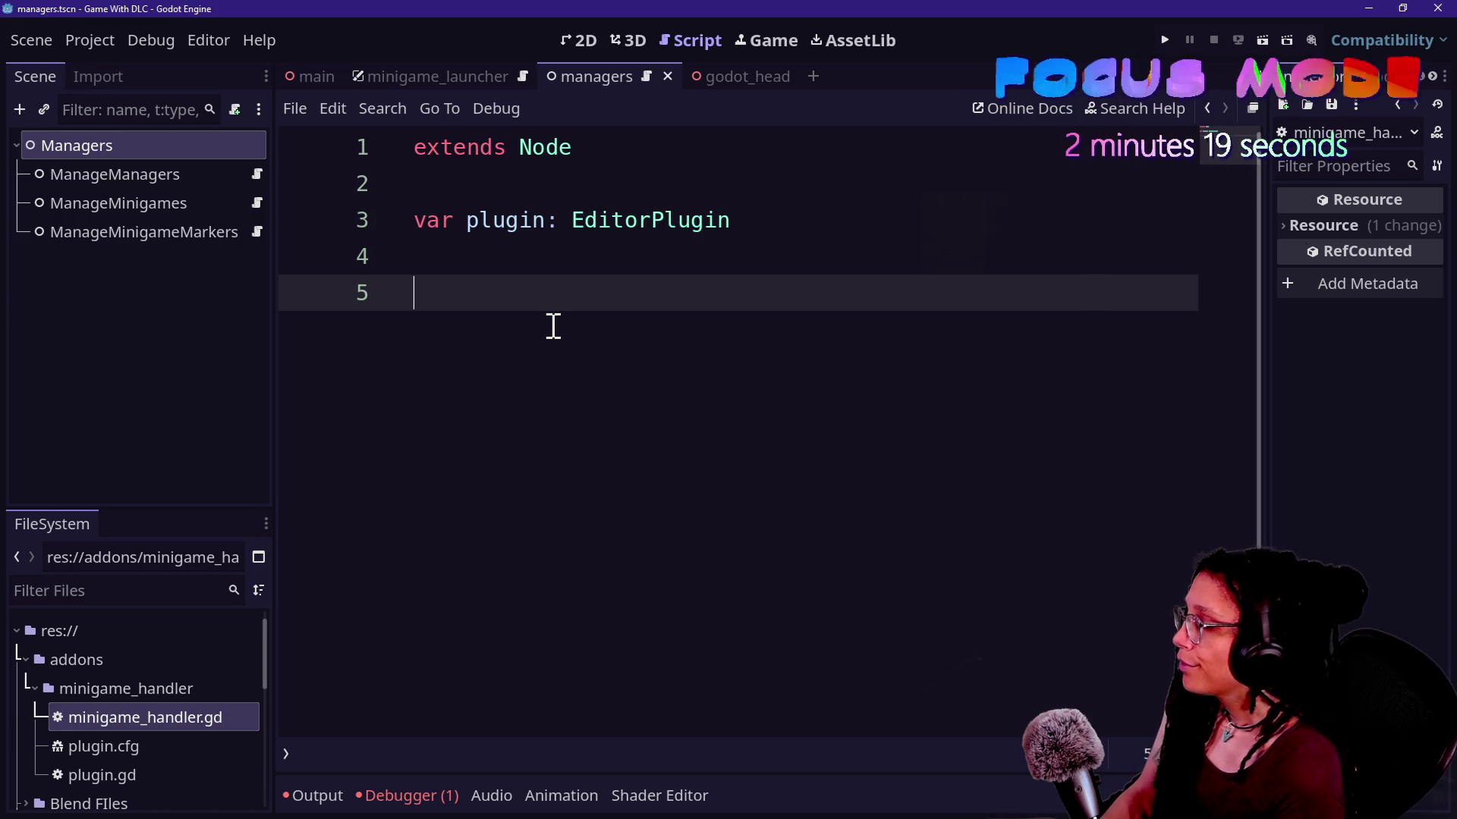
pyautogui.write('nc add_')
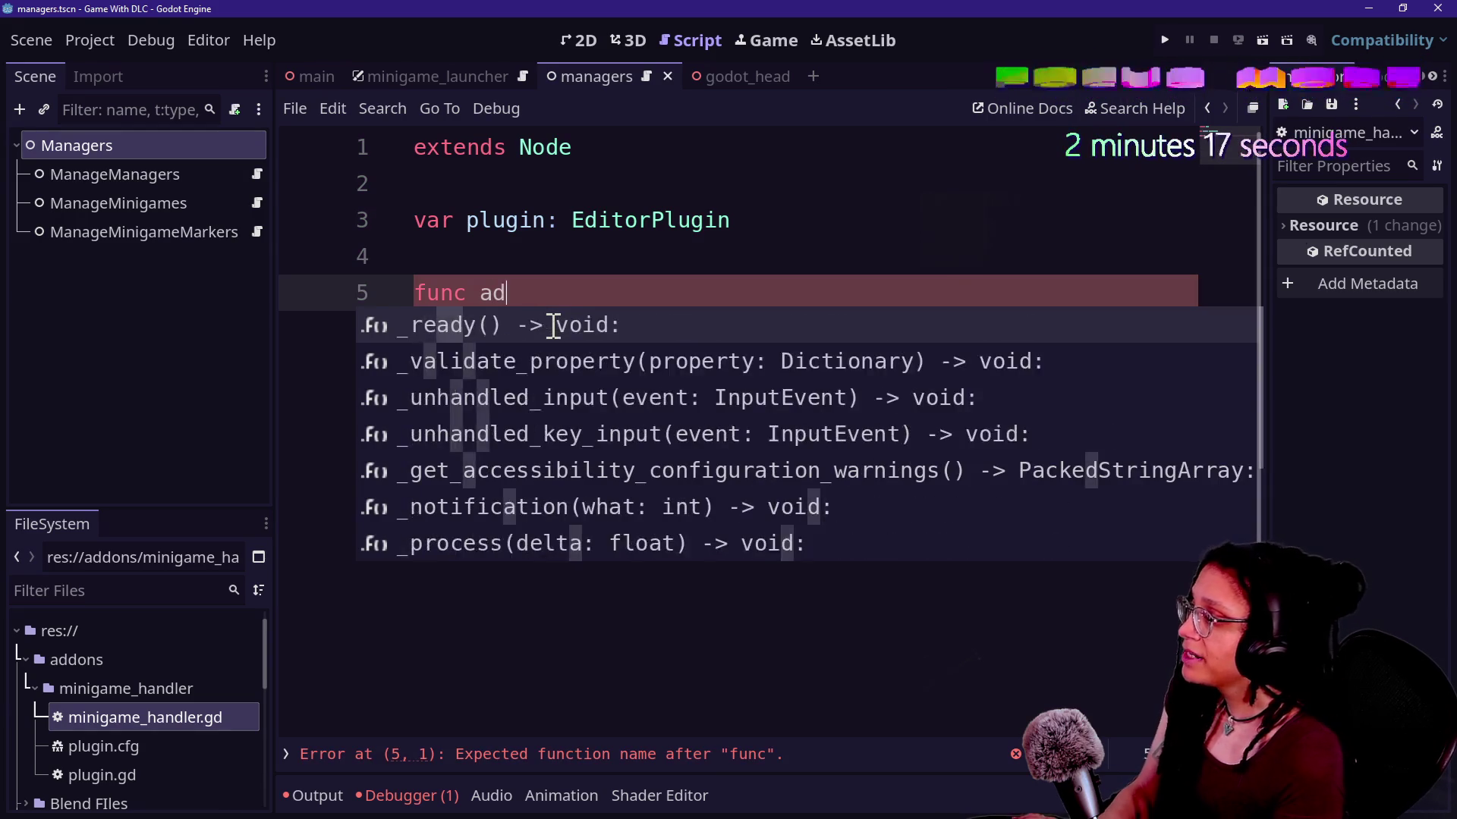
pyautogui.write('minigame(')
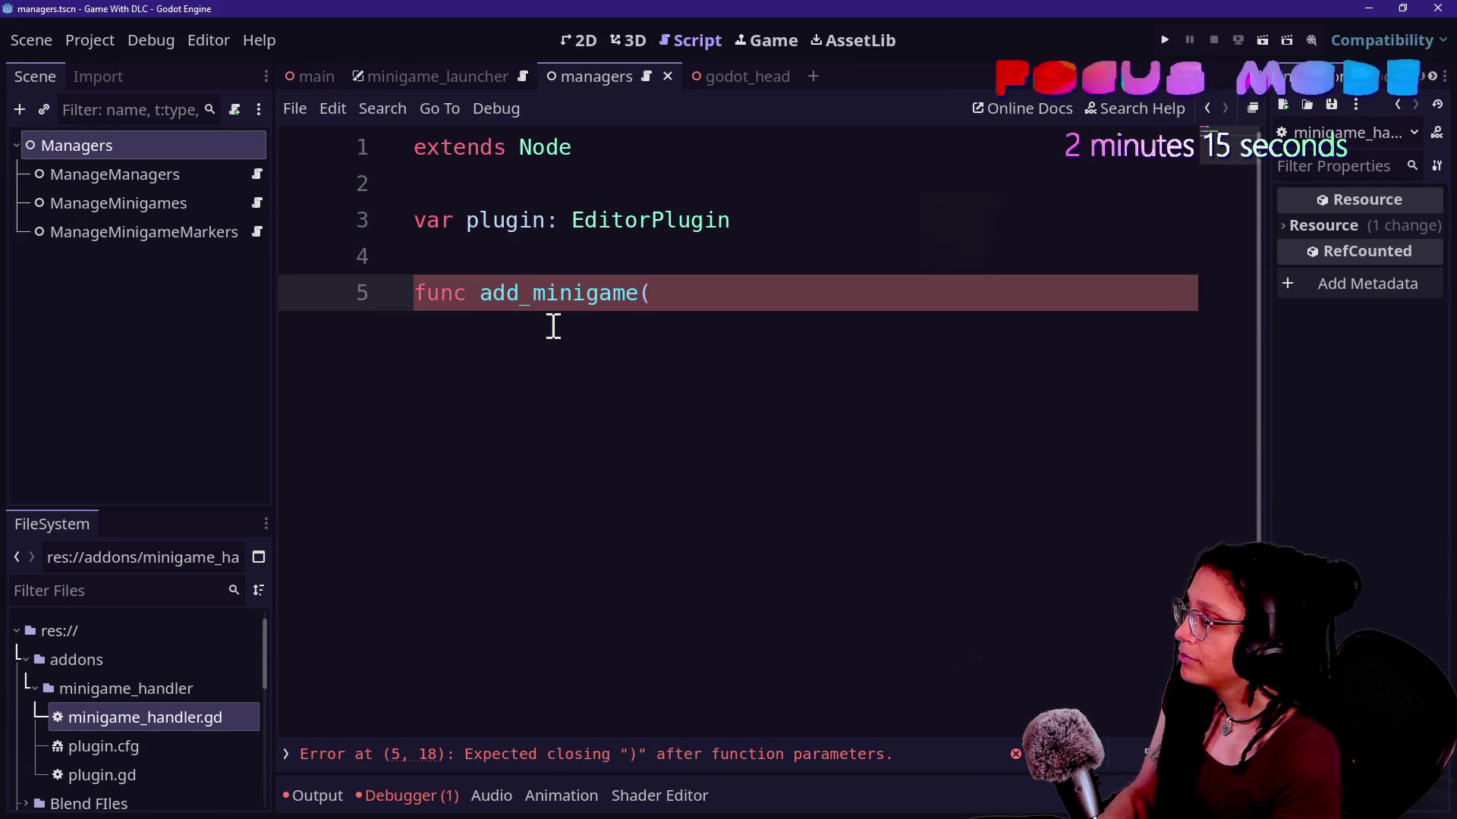
# - Copy plugin.gd's add_minigame function into minigame_handler.gd, replacing the unfinished line 5 header
pyautogui.click(165, 774)
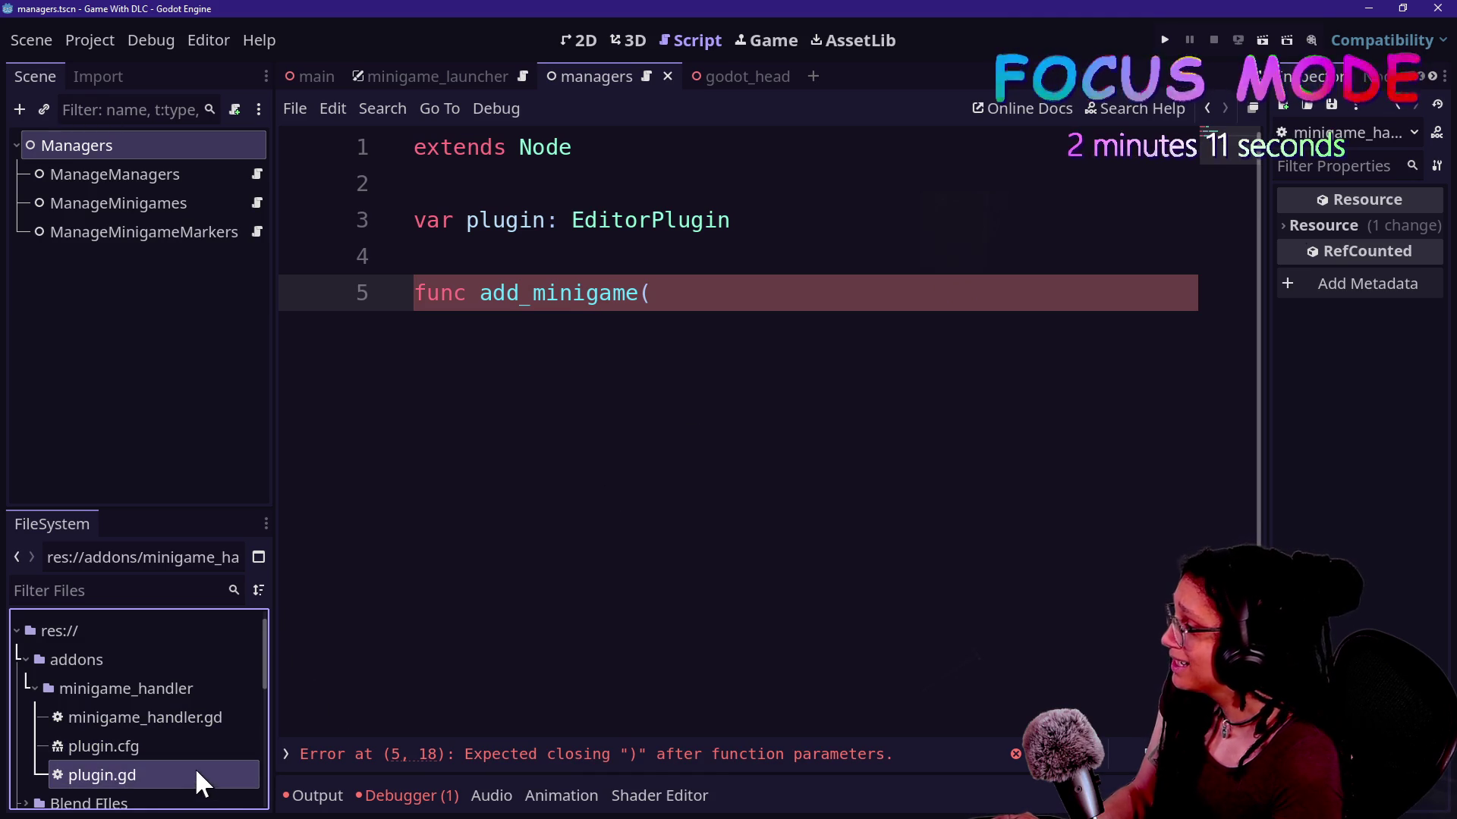
pyautogui.doubleClick(194, 767)
pyautogui.moveTo(718, 535)
pyautogui.mouseDown()
pyautogui.moveTo(431, 453)
pyautogui.moveTo(407, 394)
pyautogui.moveTo(413, 334)
pyautogui.mouseUp()
pyautogui.hotkey('ctrl', 'c')
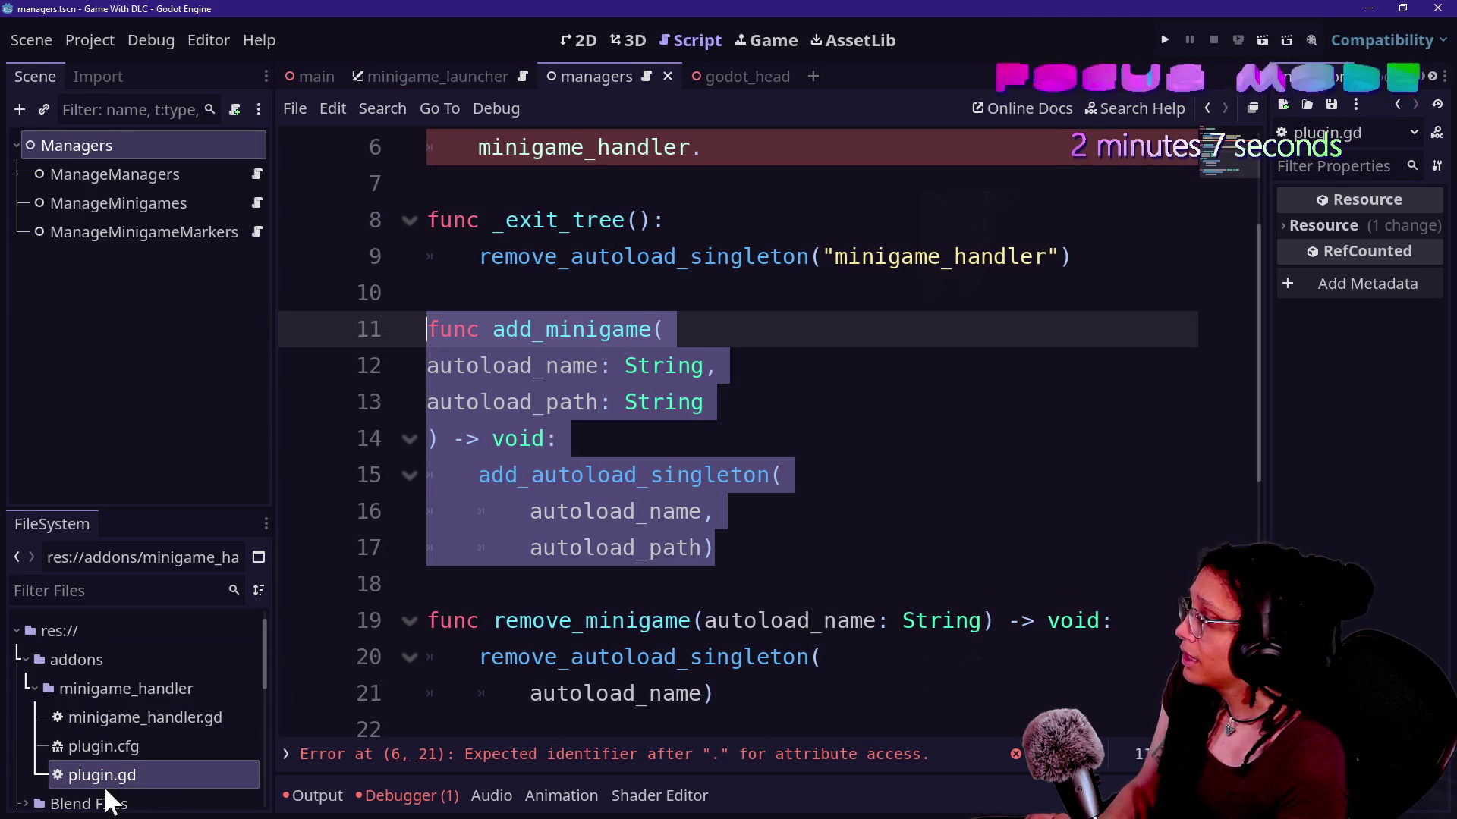
pyautogui.doubleClick(123, 715)
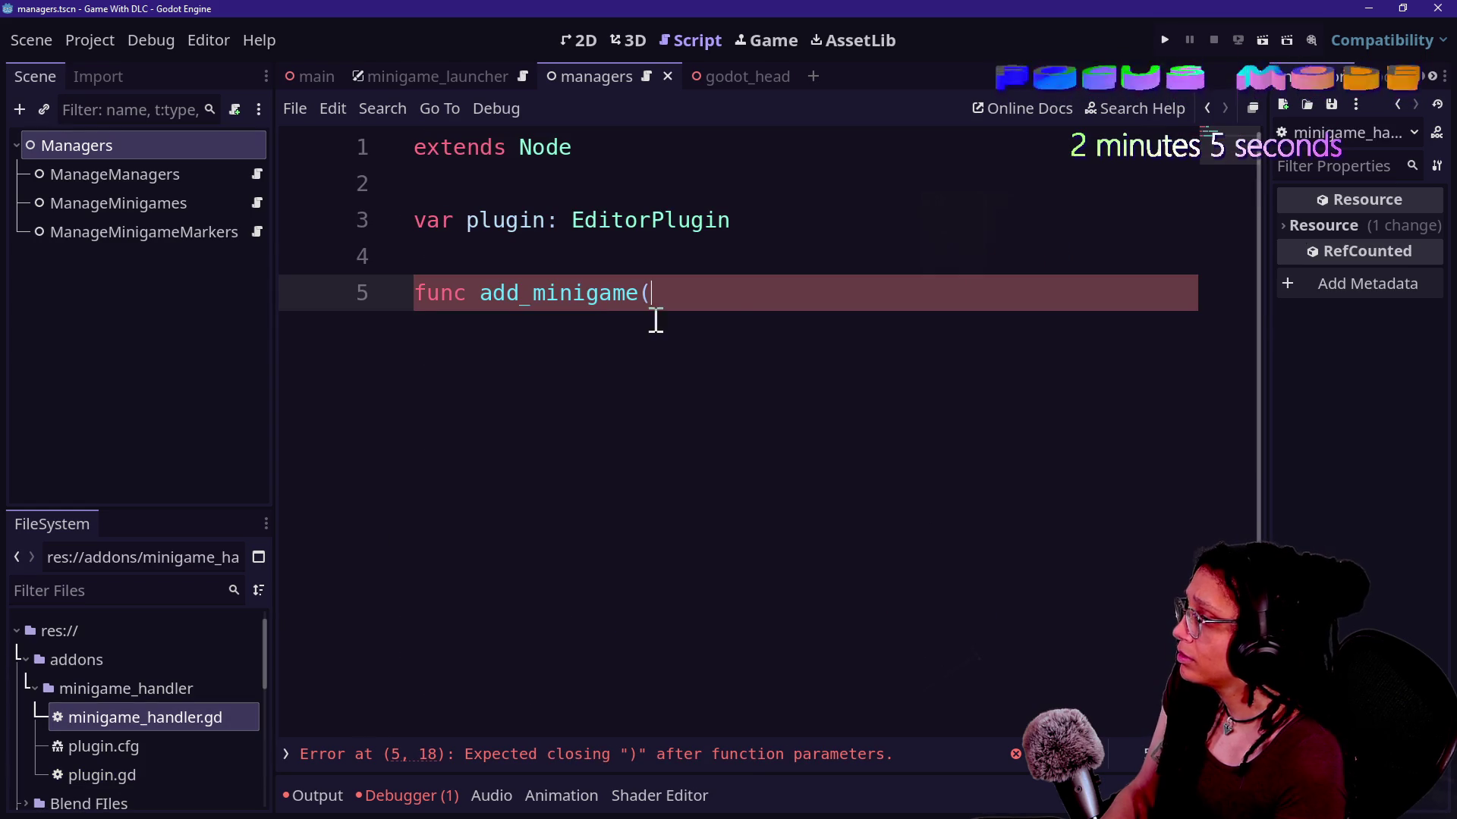
pyautogui.moveTo(380, 260); pyautogui.dragTo(380, 286)
pyautogui.hotkey('ctrl', 'v')
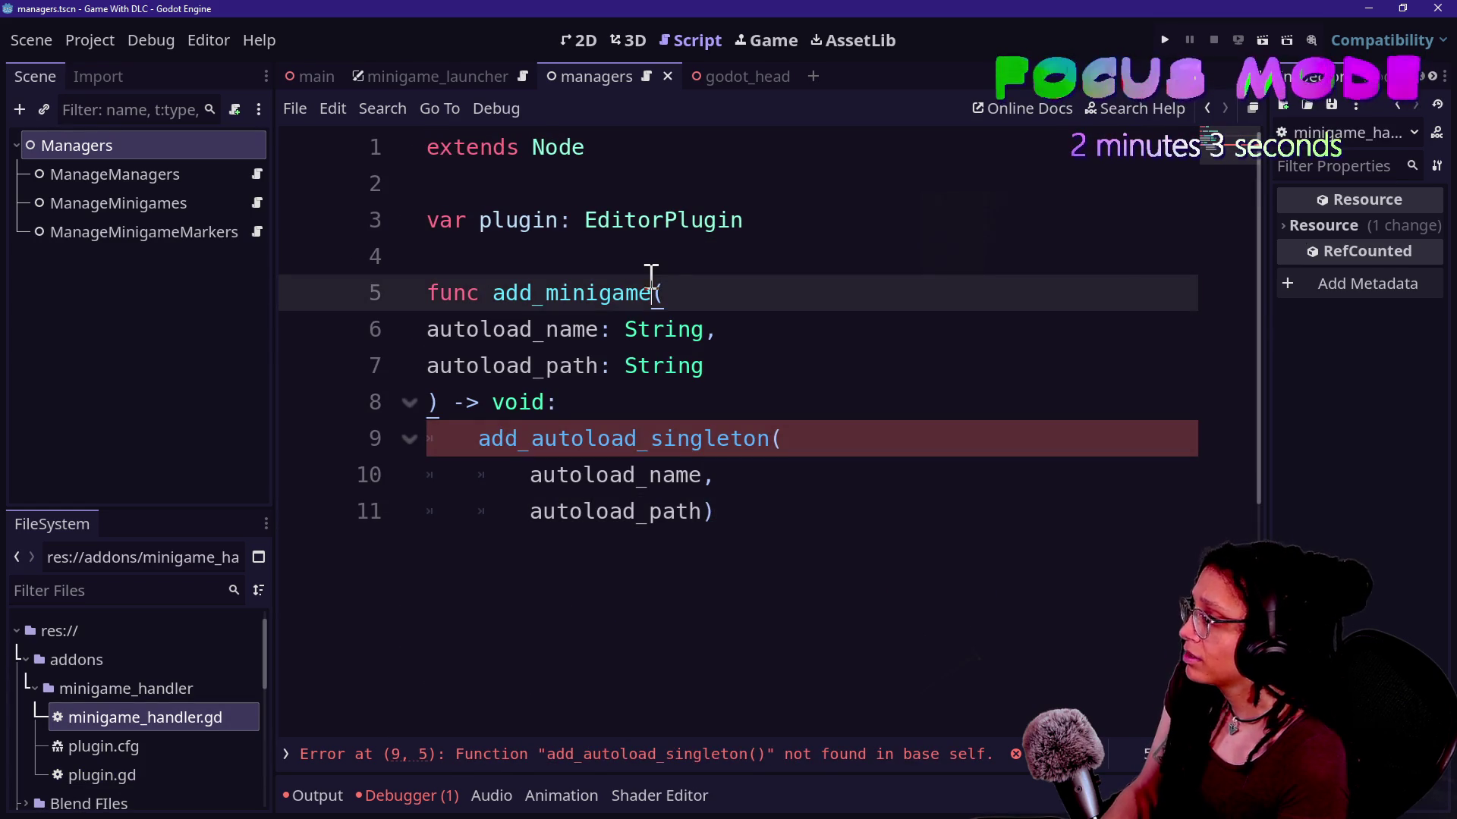
# - Prefix the autoload call on line 9 with 'plugin.' and save the script
pyautogui.moveTo(478, 444); pyautogui.dragTo(810, 531)
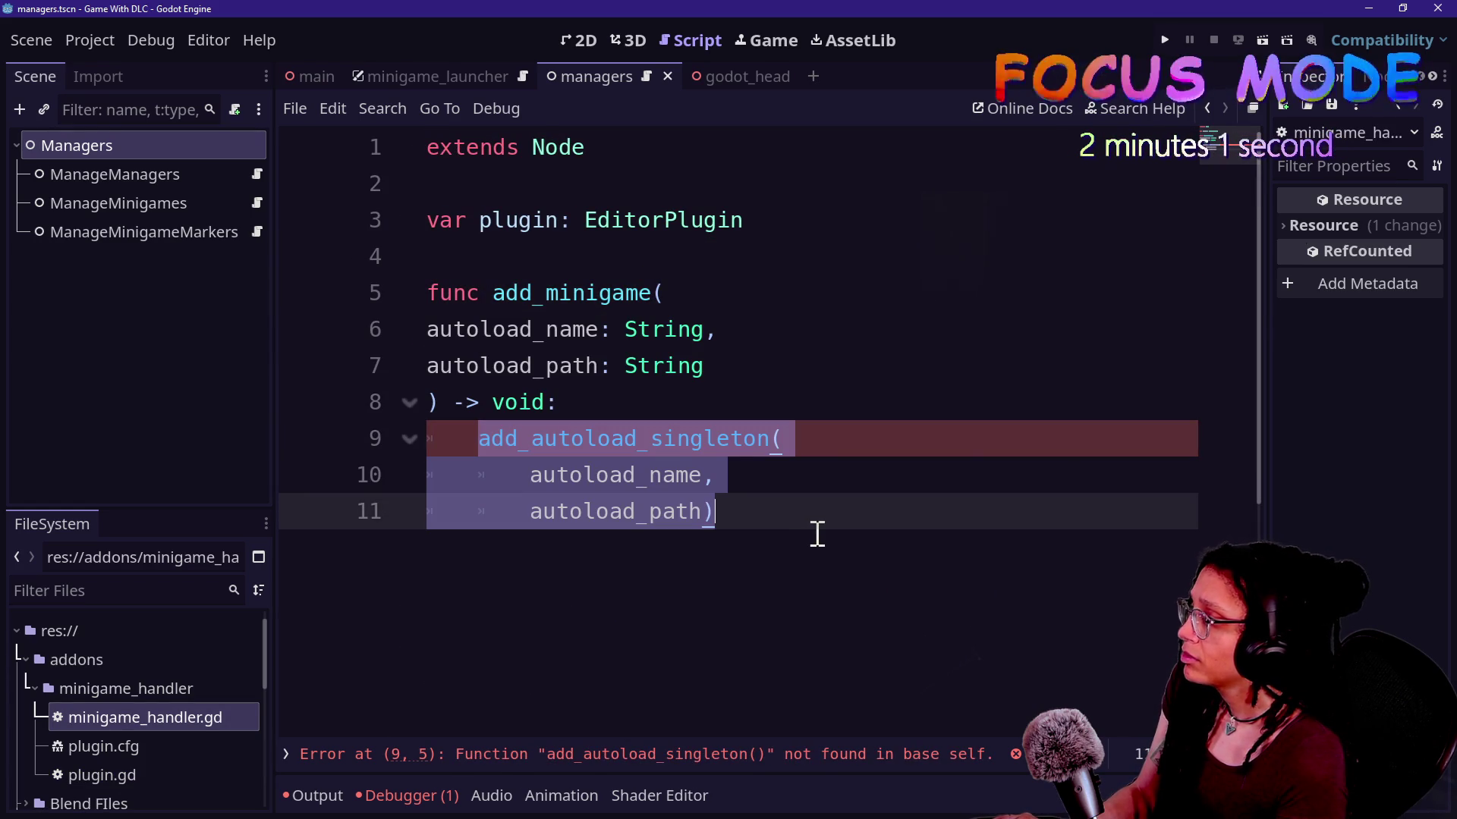
pyautogui.press('Up')
pyautogui.click(482, 440)
pyautogui.write('plugin.')
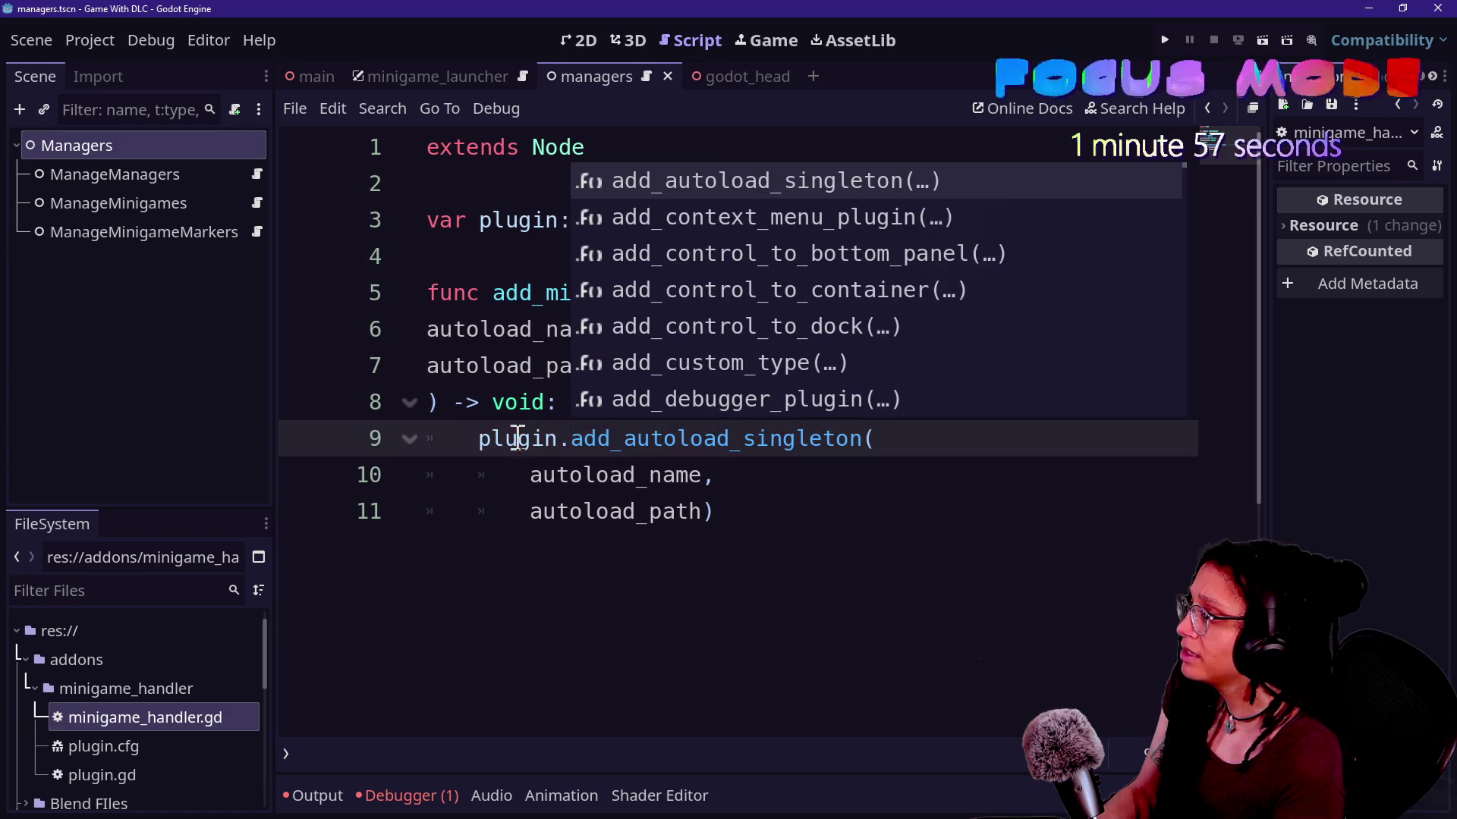
pyautogui.click(585, 475)
pyautogui.click(797, 440)
pyautogui.press('Down')
pyautogui.press('Down')
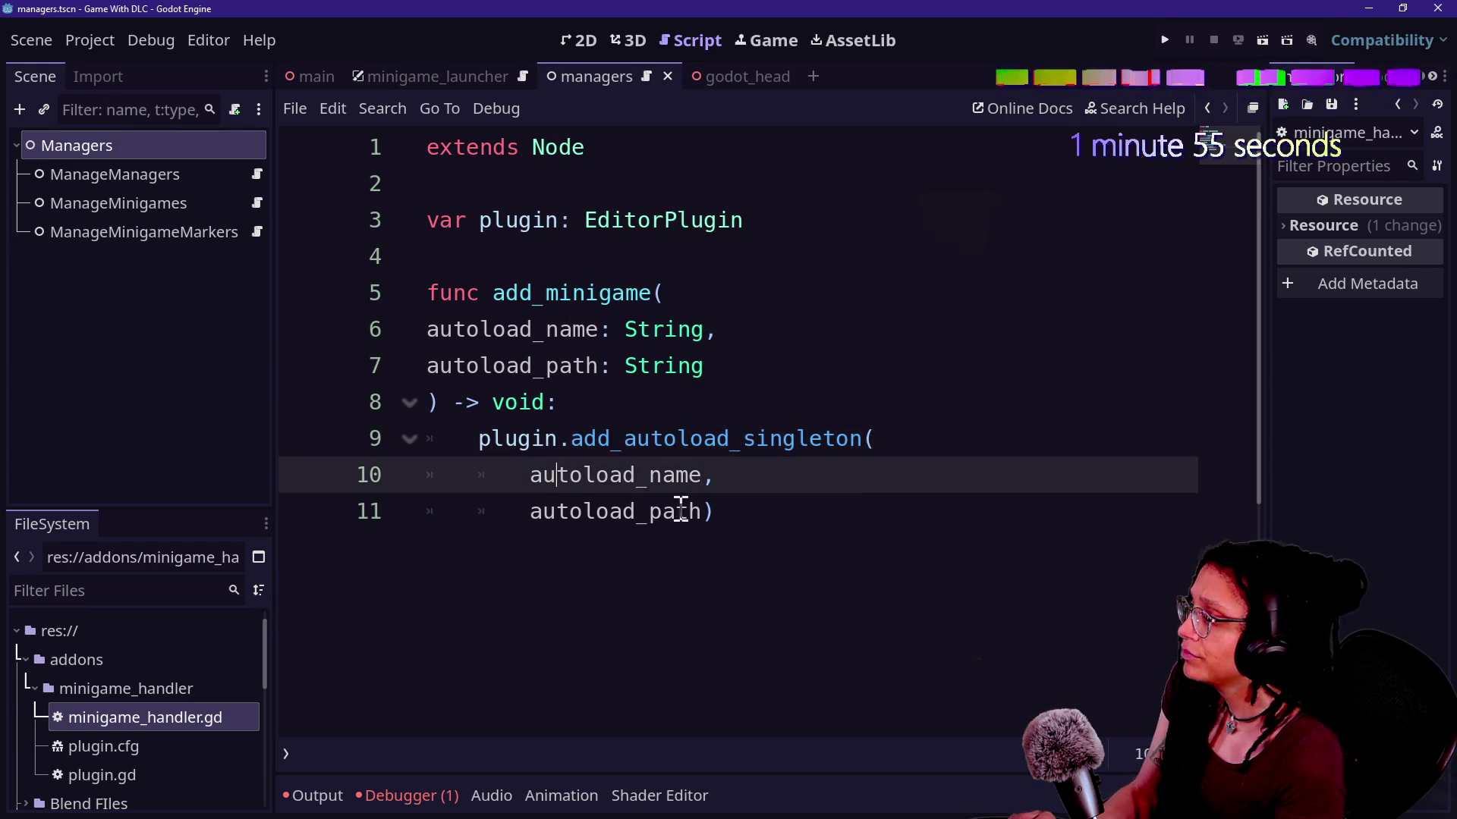
pyautogui.hotkey('ctrl', 's')
# - Replace the old method name on line 9 with '.add_mii' toward plugin.add_minigame
pyautogui.press('Down')
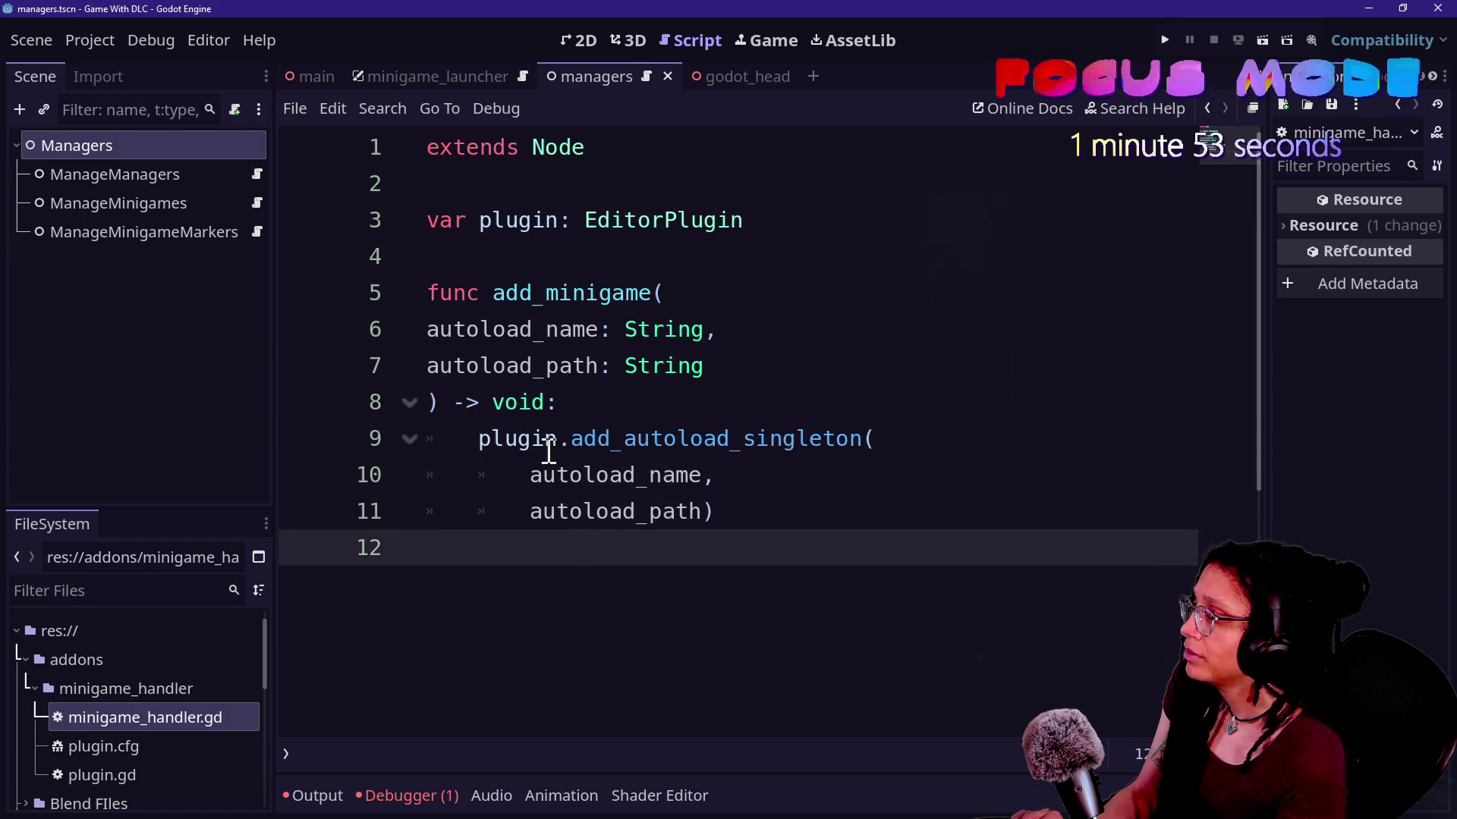
pyautogui.moveTo(562, 448); pyautogui.dragTo(790, 438)
pyautogui.press('BackSpace')
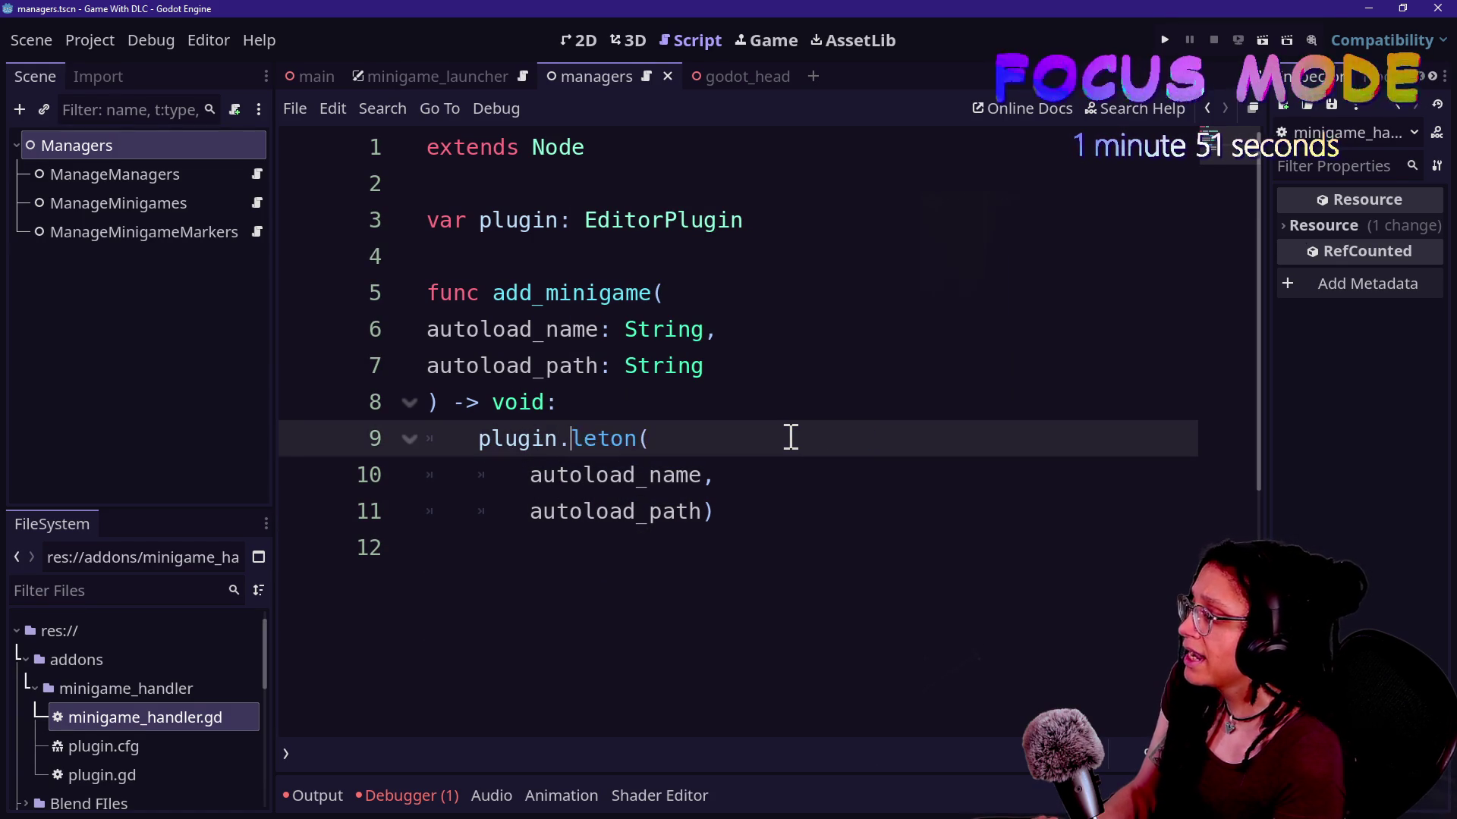
pyautogui.press('Delete')
pyautogui.press('Delete')
pyautogui.write('.add_m')
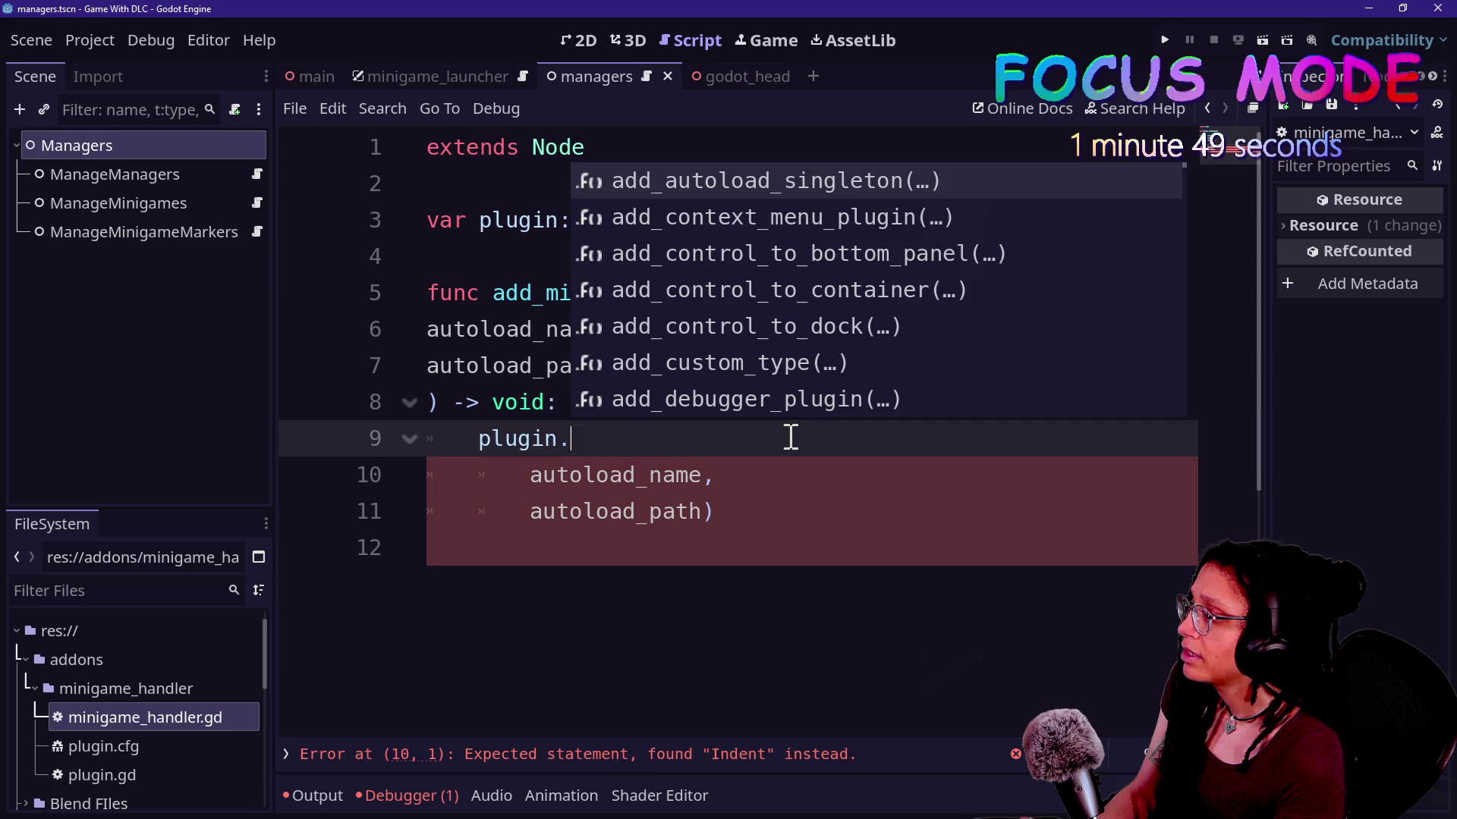
pyautogui.write('ii')
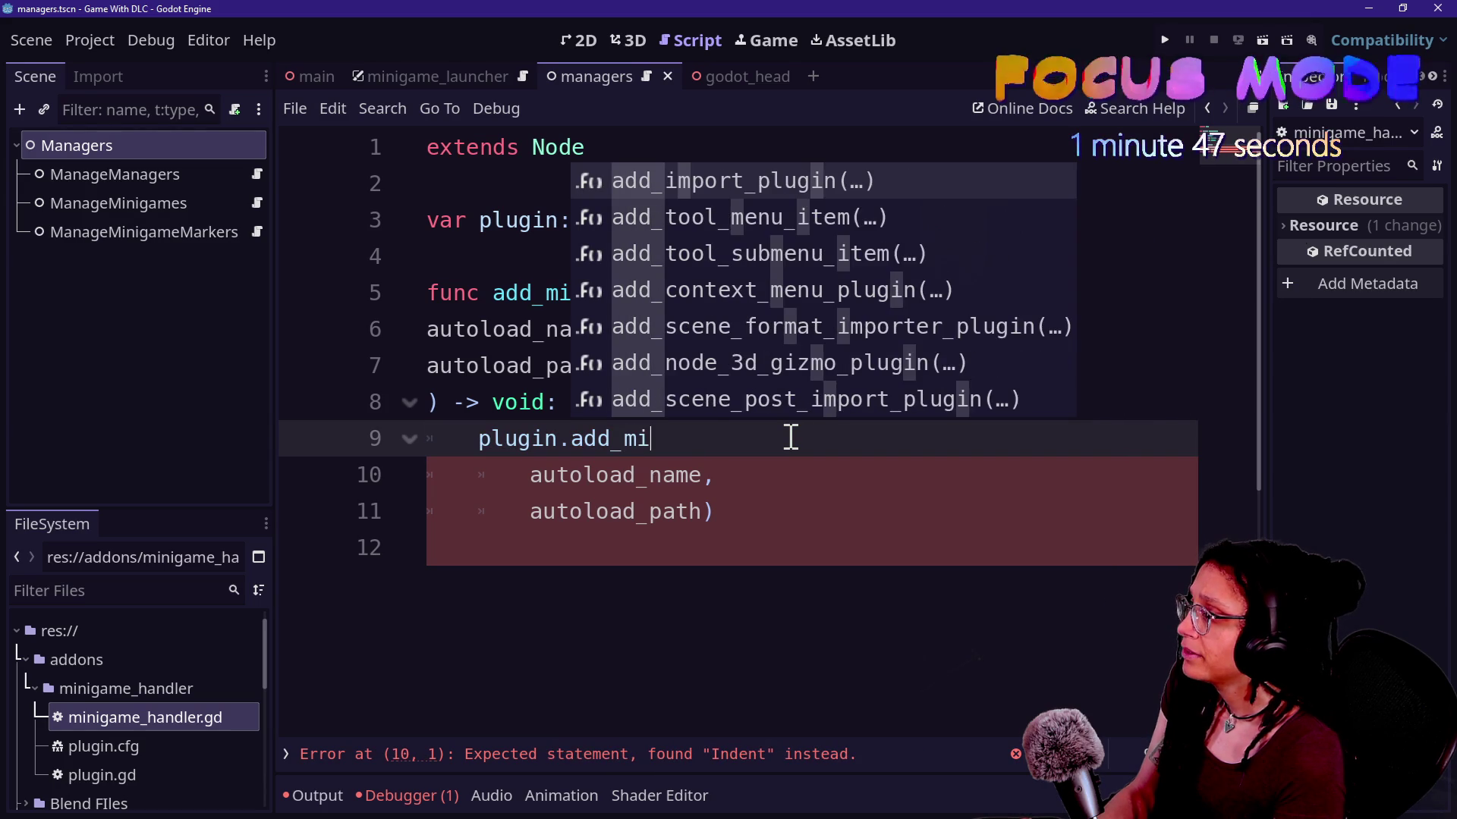
pyautogui.click(578, 330)
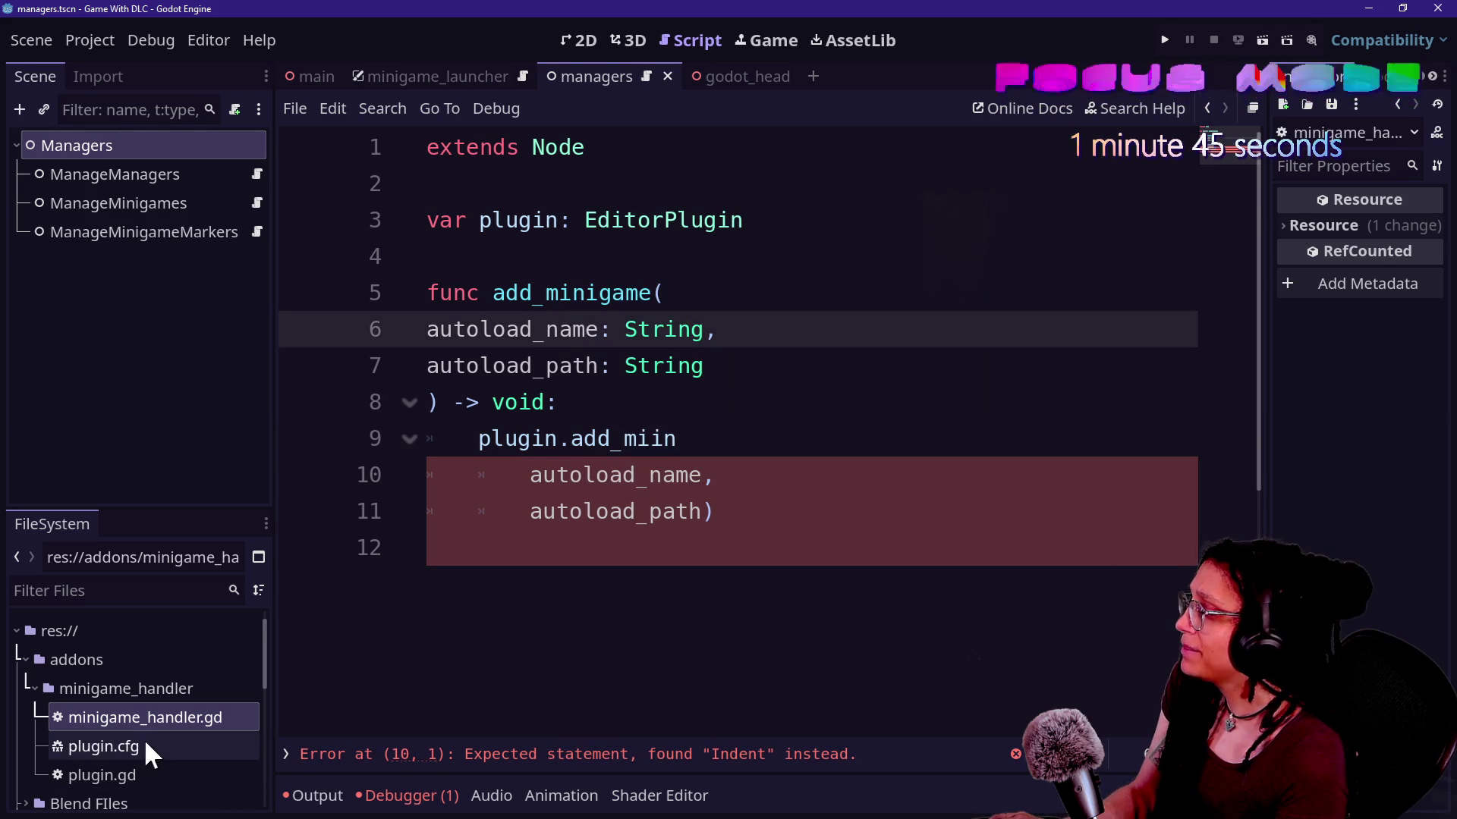
# - Compare against plugin.gd's code, then return to minigame_handler.gd
pyautogui.doubleClick(144, 770)
pyautogui.scroll(2, 576, 328)
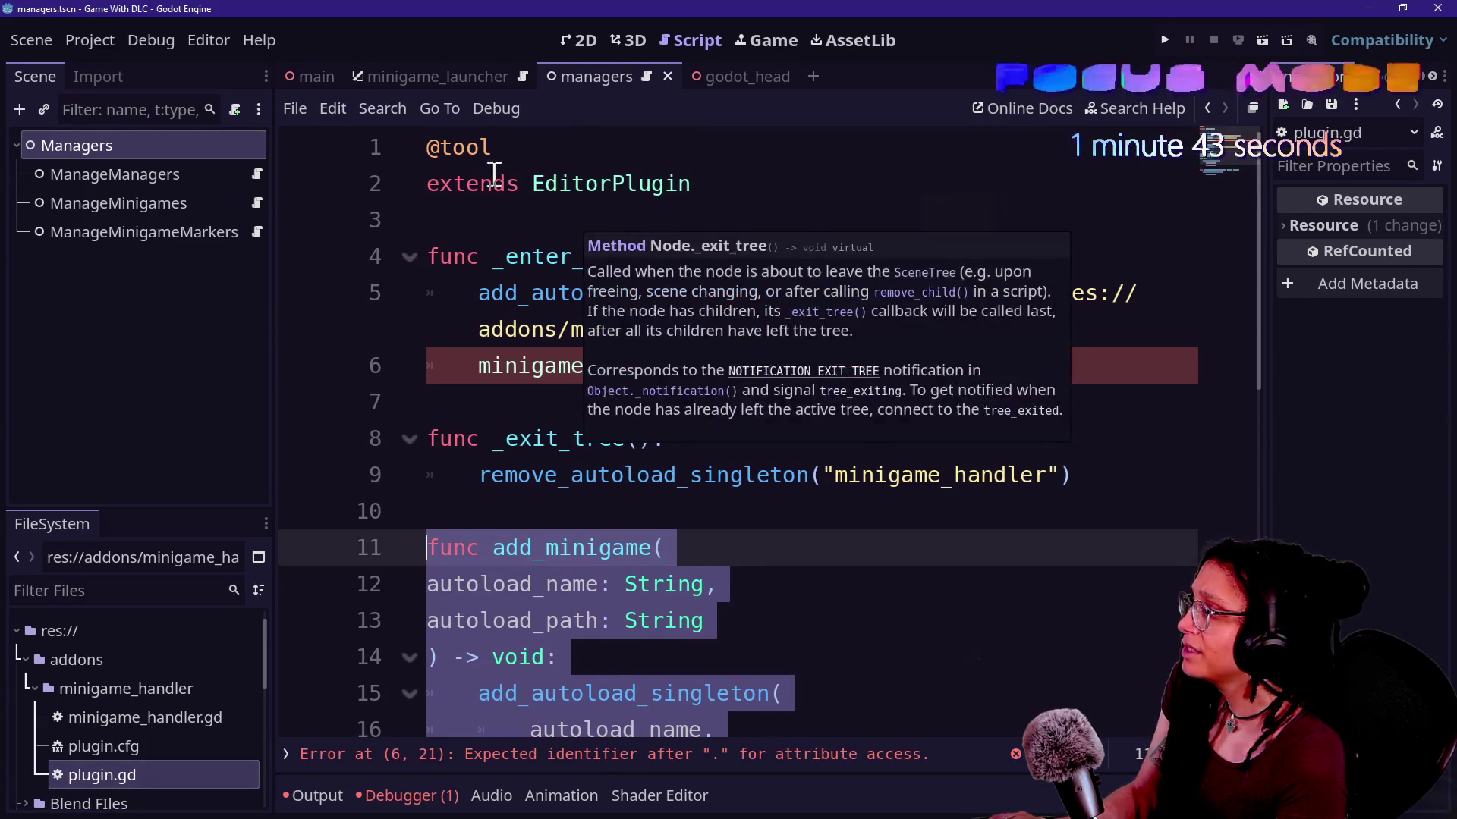
pyautogui.click(492, 184)
pyautogui.doubleClick(127, 715)
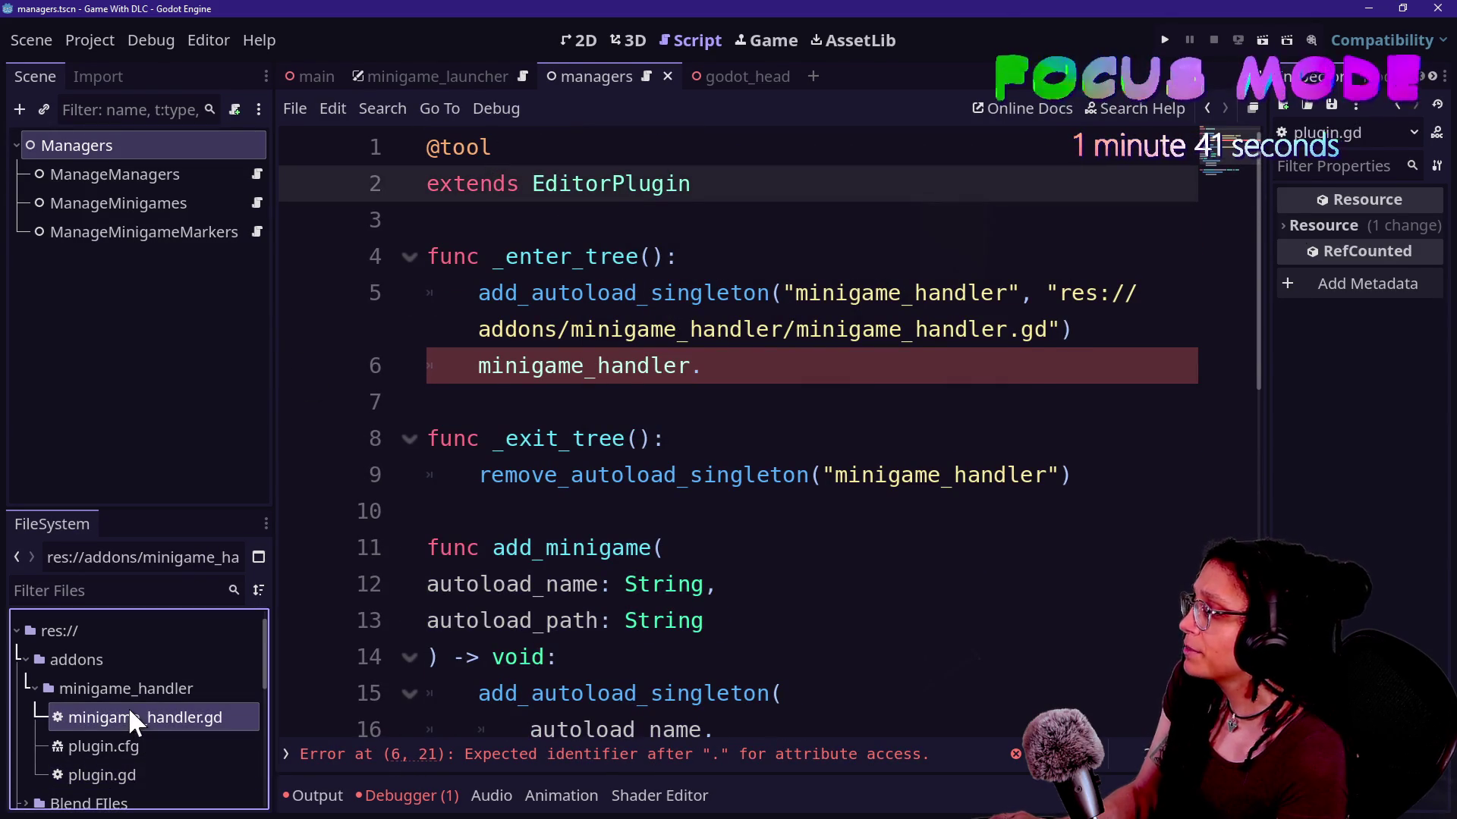
# - Review the plugin variable, the function signature and the line 9 call, then reopen plugin.gd
pyautogui.click(679, 226)
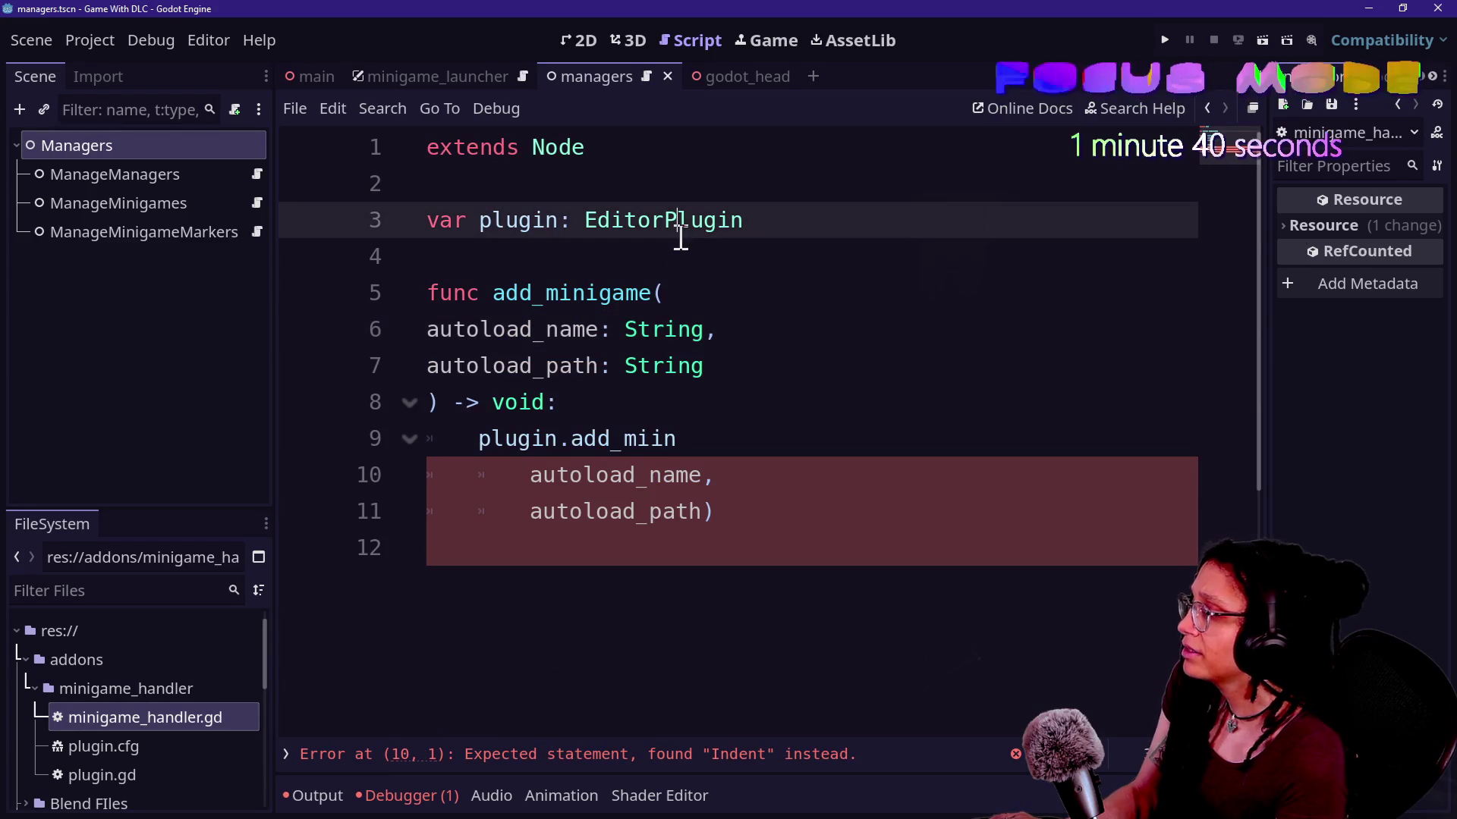
pyautogui.click(676, 447)
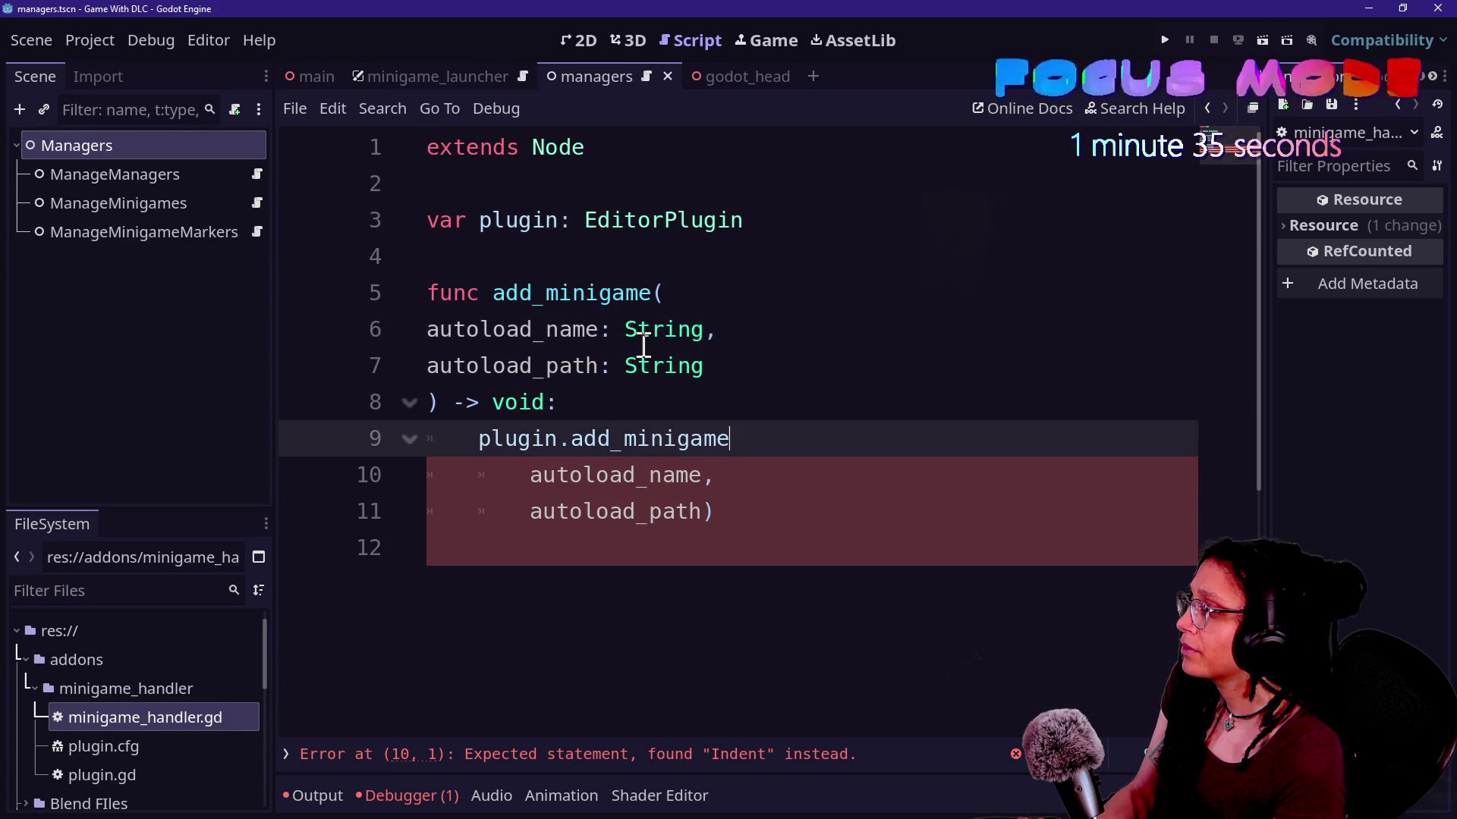
pyautogui.click(608, 415)
pyautogui.click(871, 529)
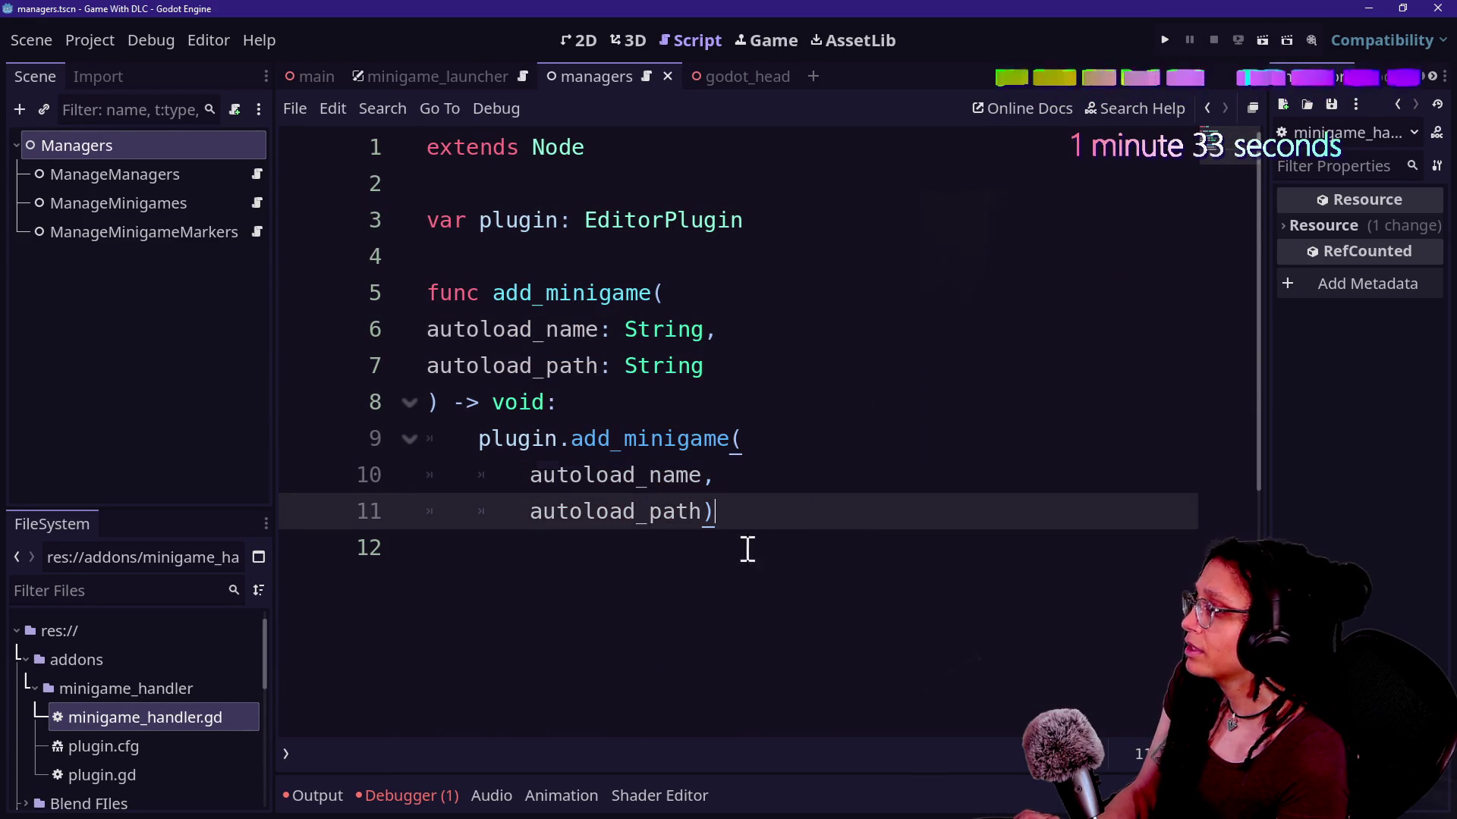
pyautogui.press('Up')
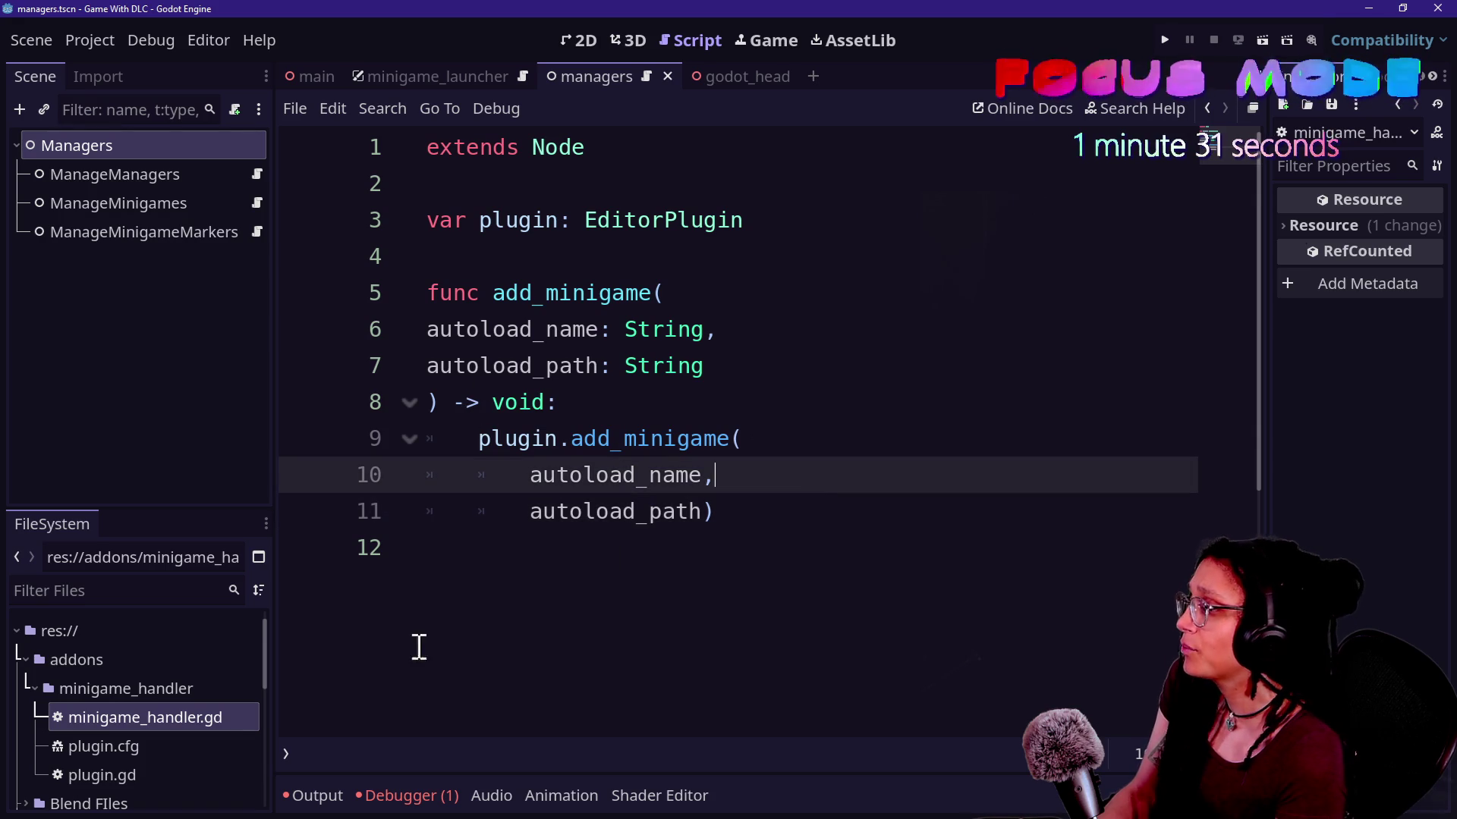
pyautogui.doubleClick(155, 748)
pyautogui.doubleClick(161, 773)
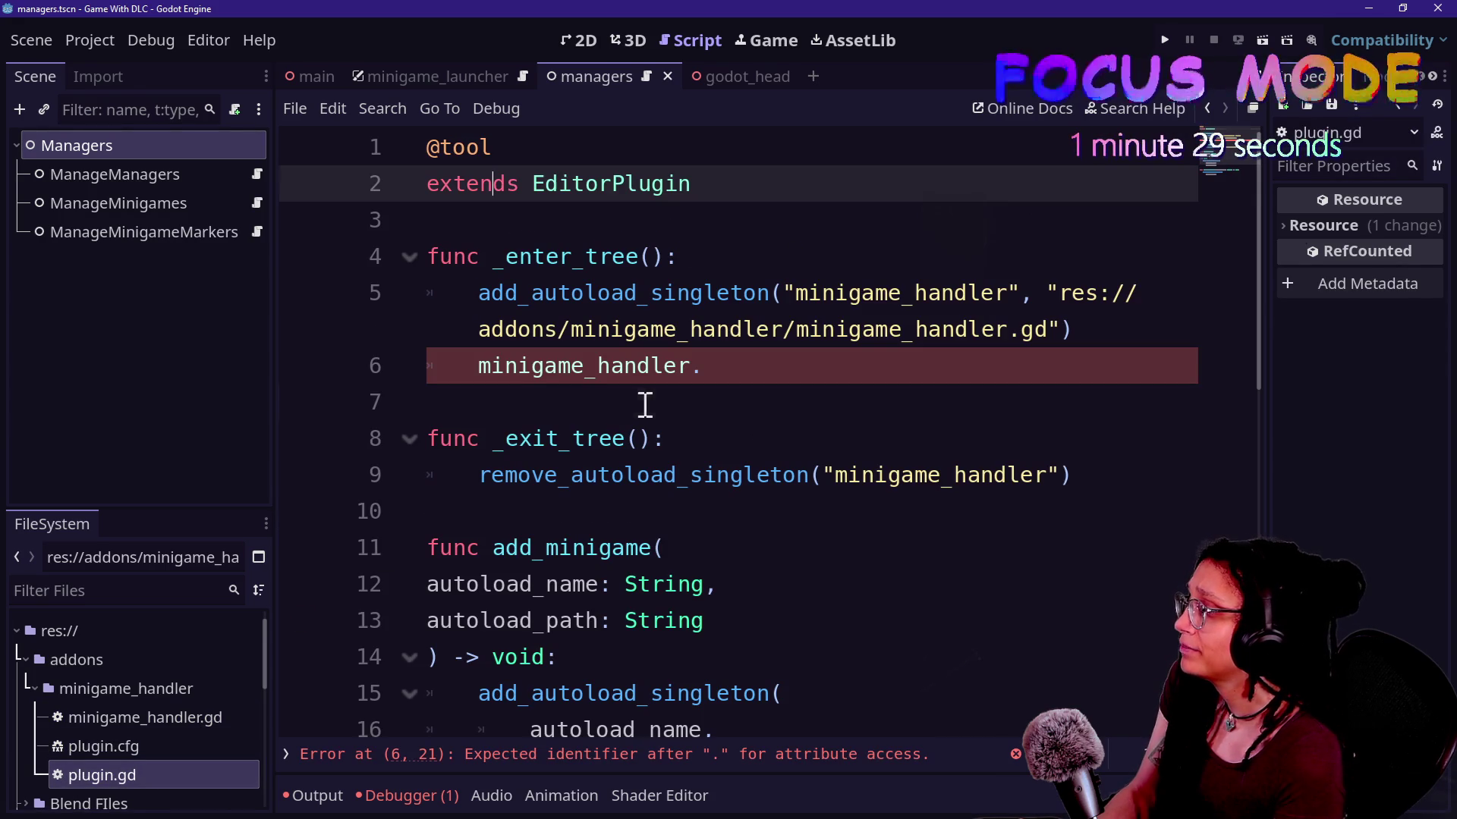
# - Add 'minigame_handler.plugin = self' to plugin.gd's _enter_tree and run the project
pyautogui.click(693, 367)
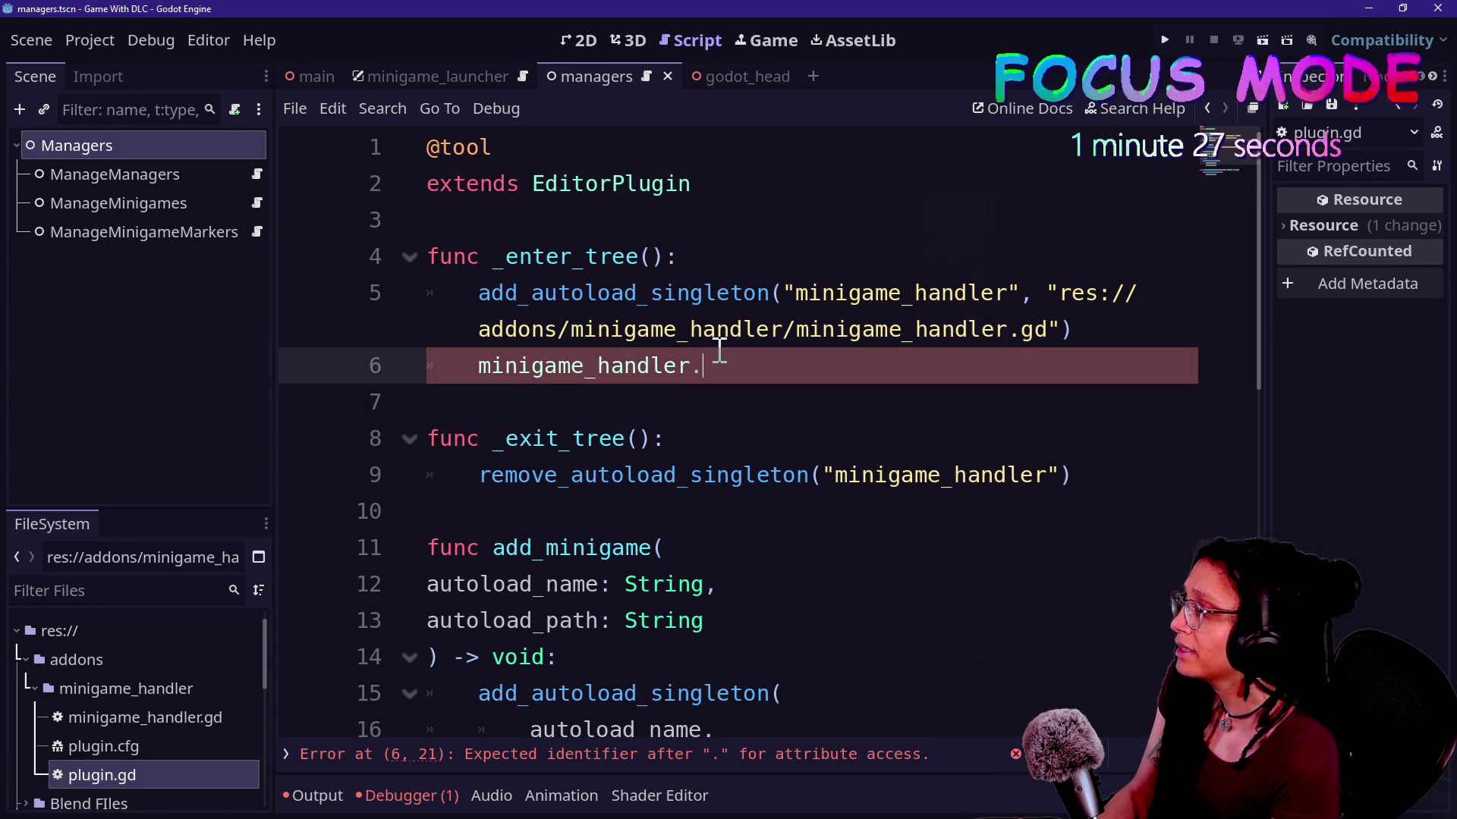
pyautogui.write('p')
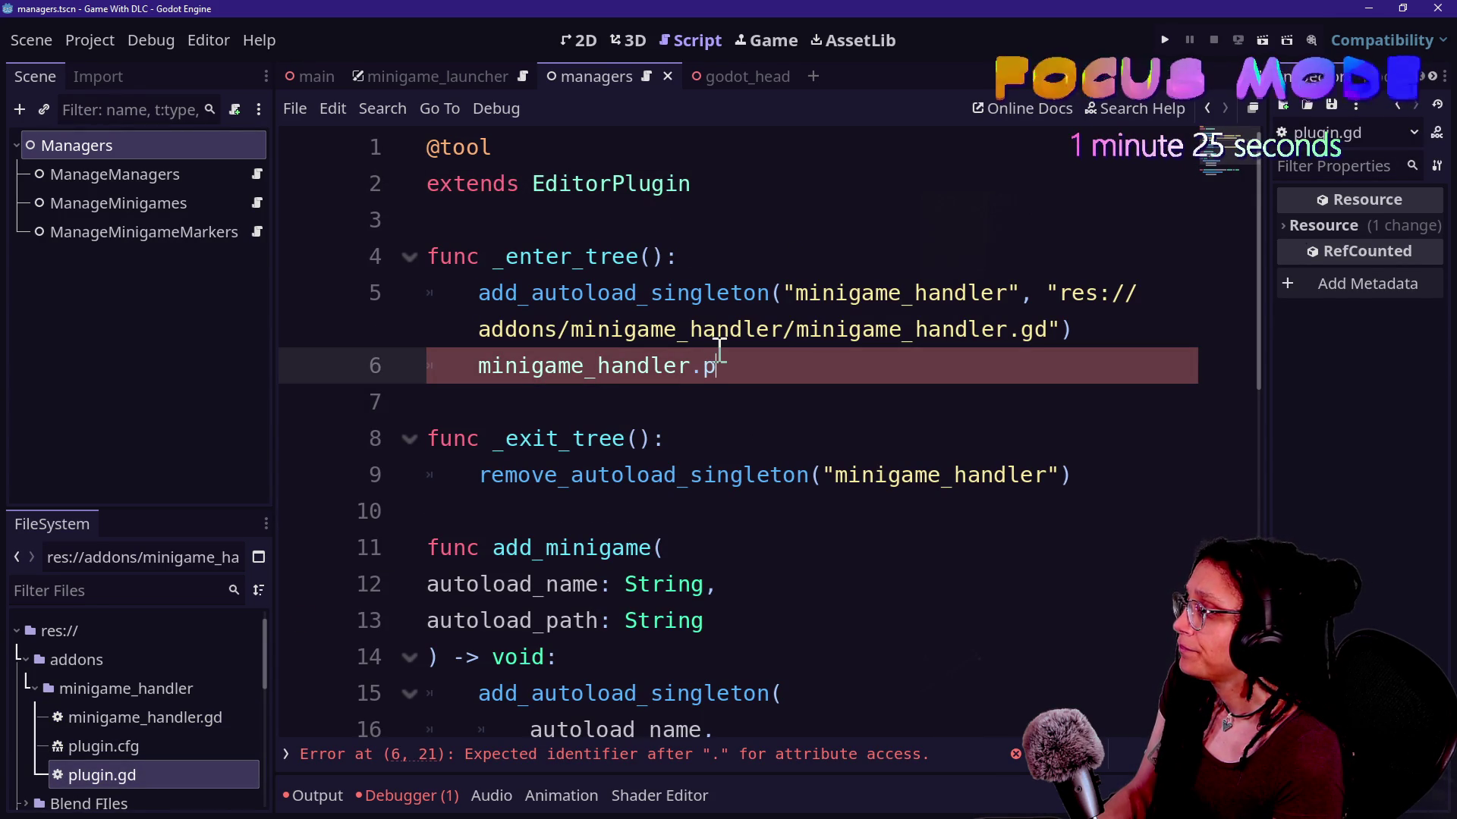
pyautogui.write('lug')
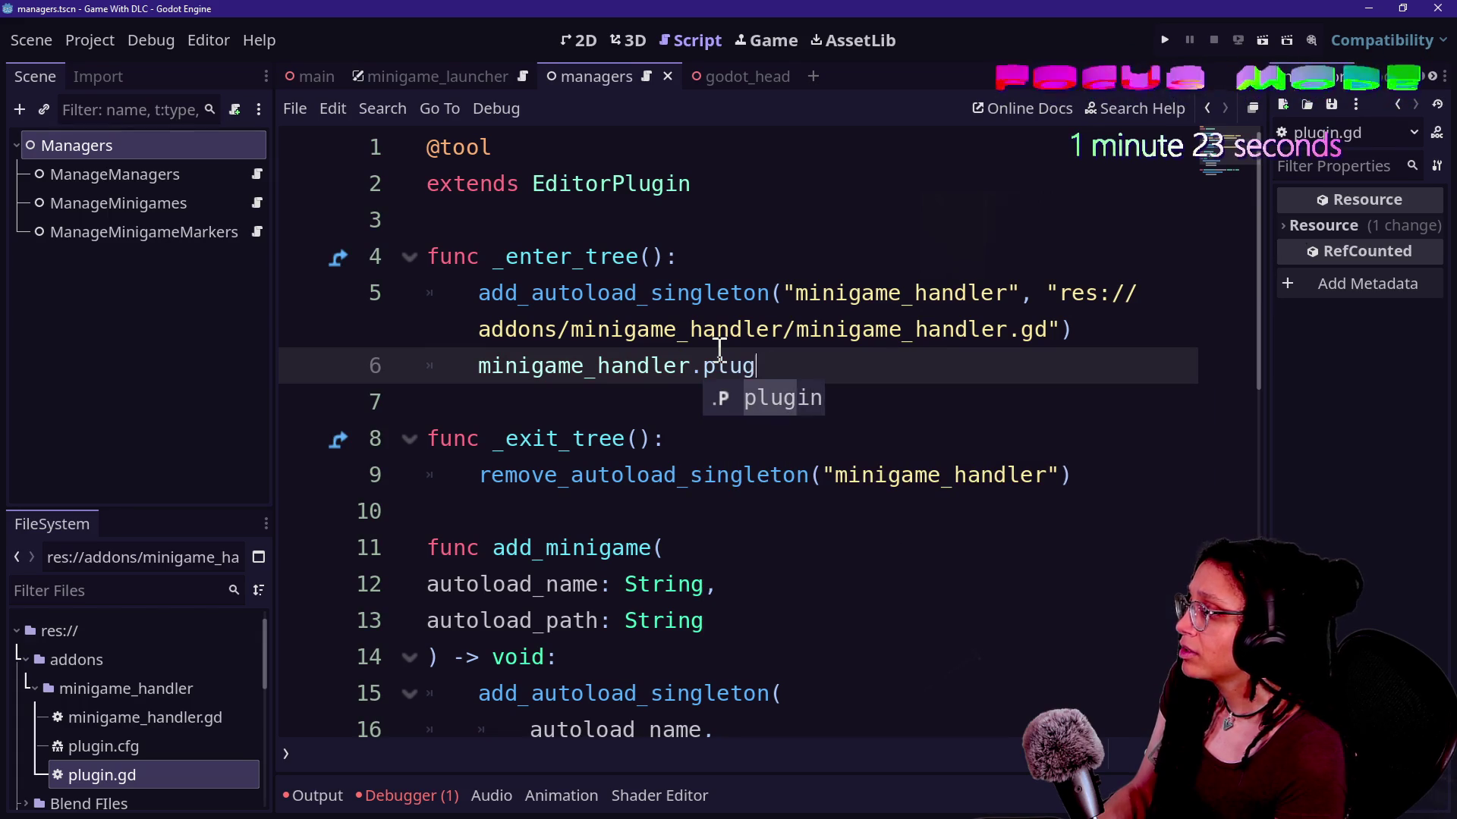
pyautogui.write('in')
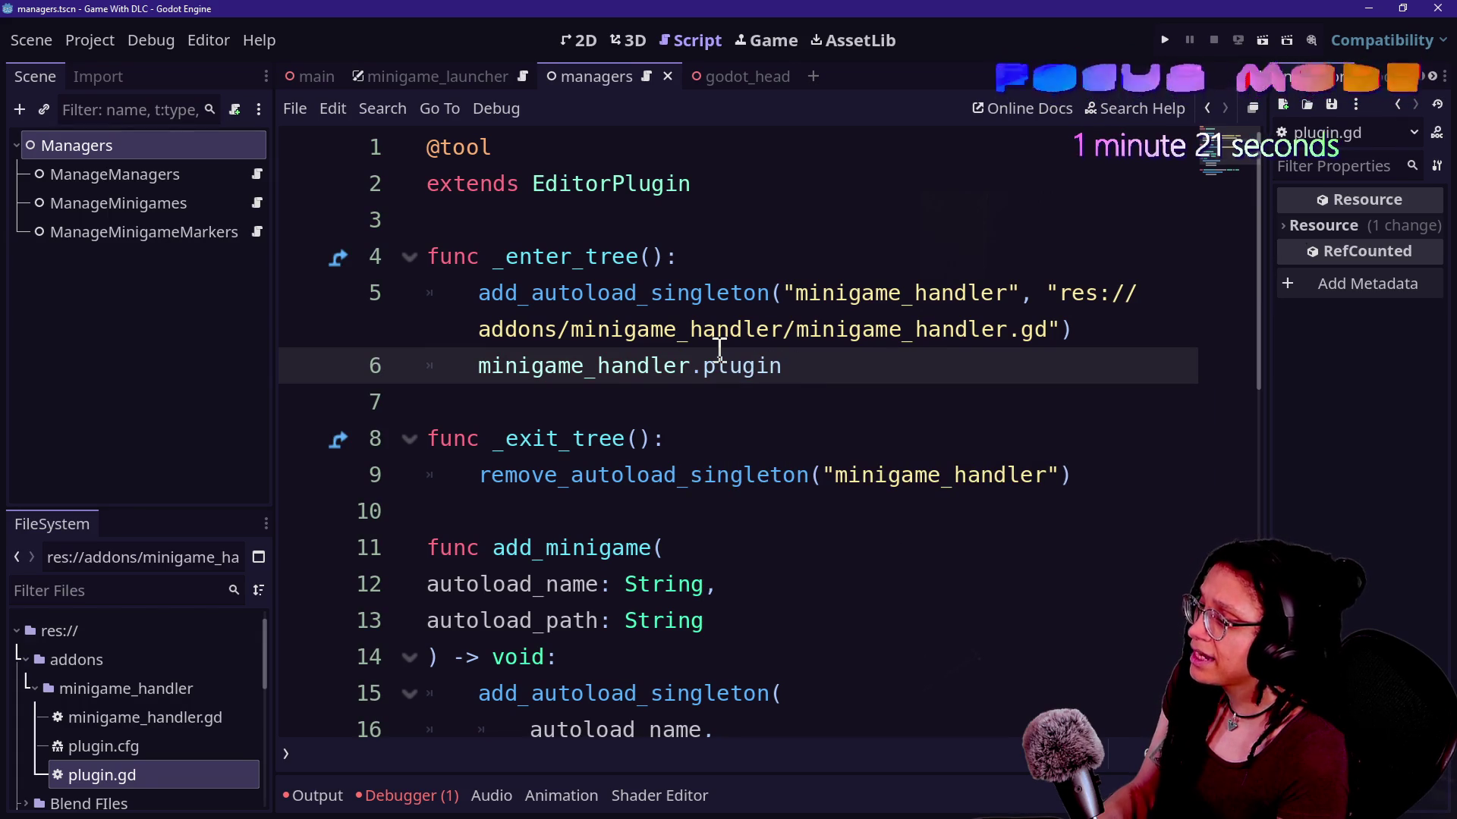
pyautogui.write(' =')
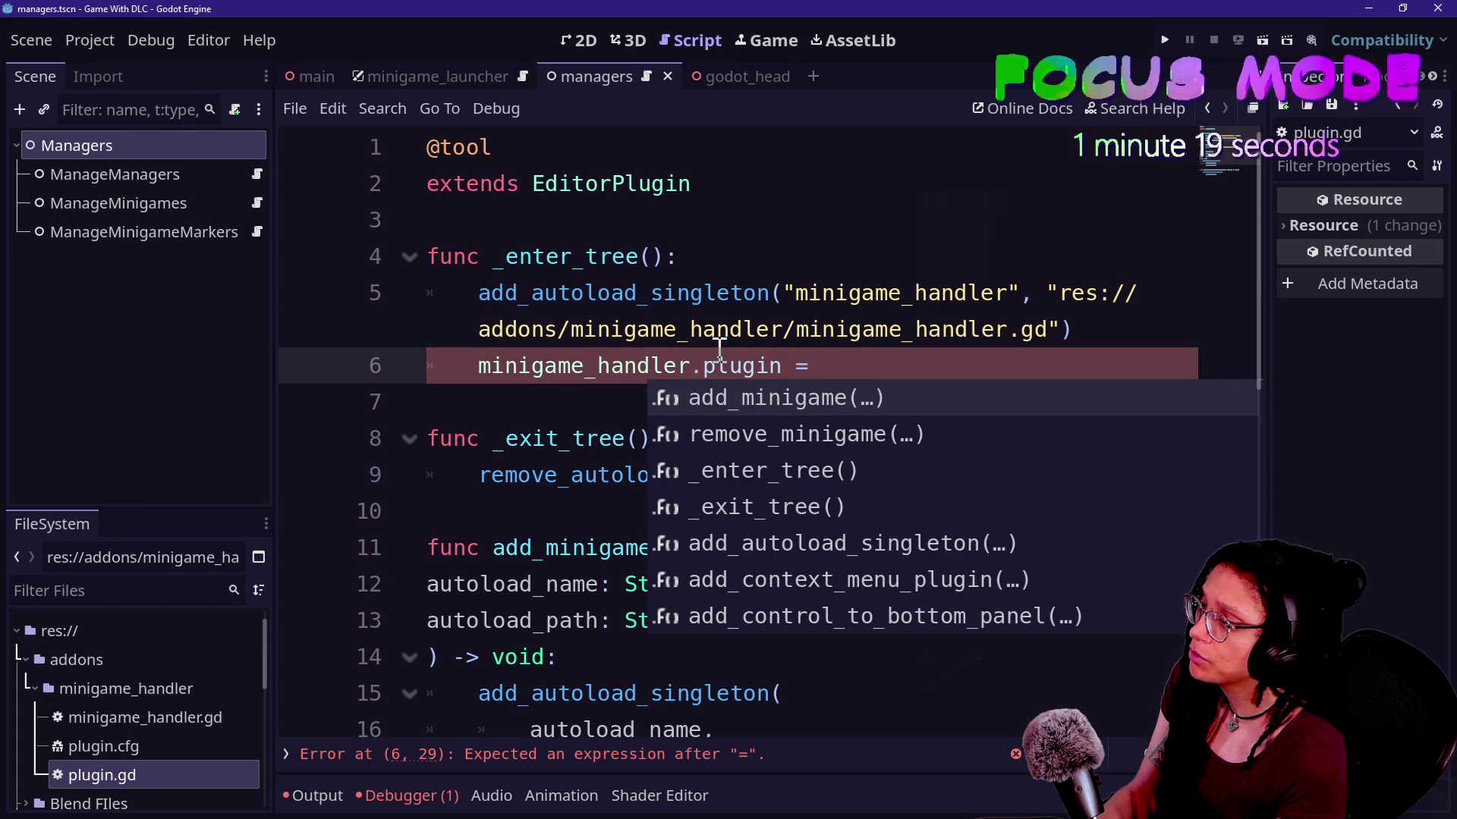
pyautogui.write(' self')
pyautogui.press('Escape')
pyautogui.click(940, 396)
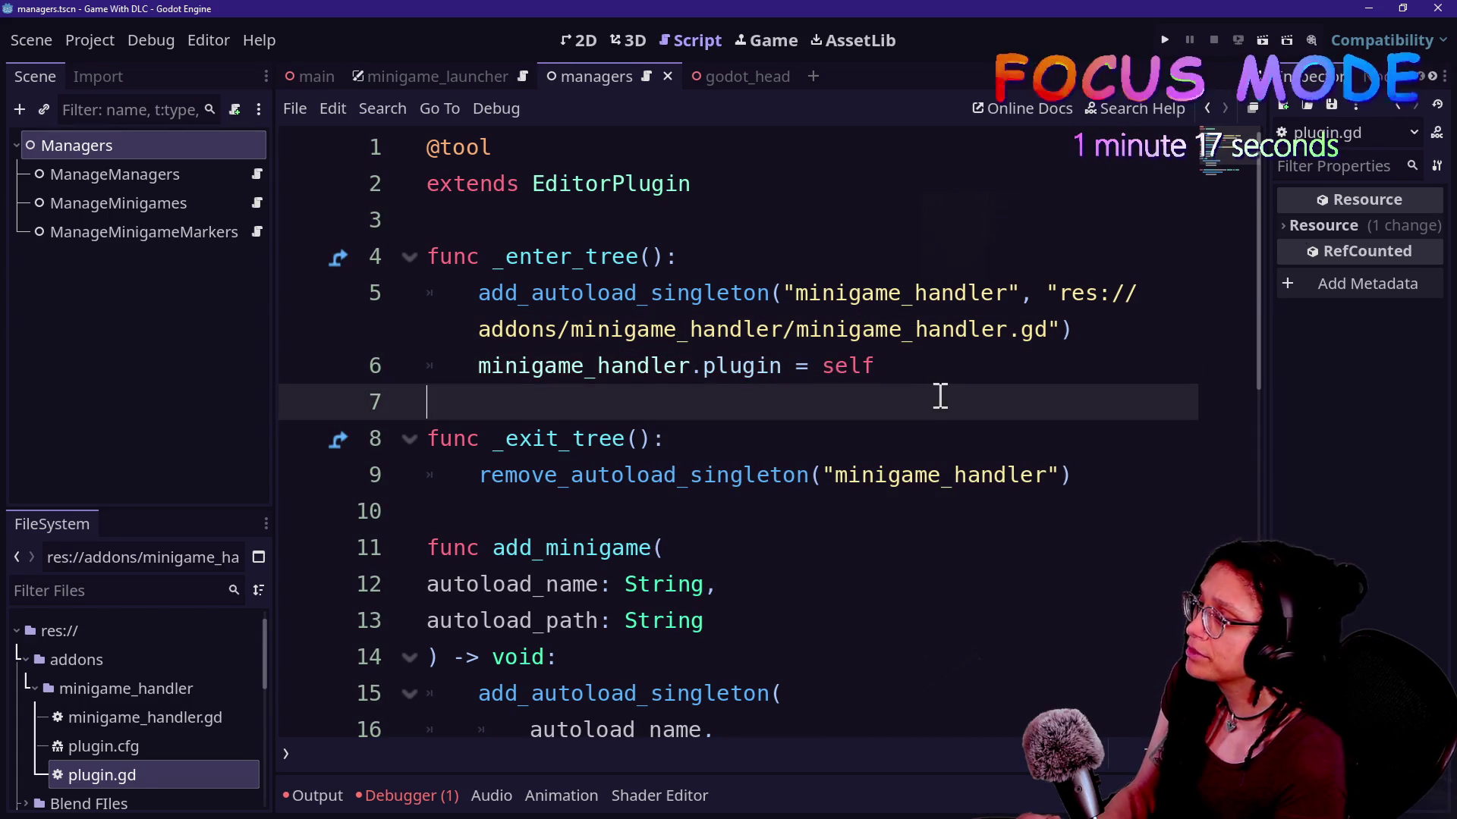
pyautogui.click(1165, 40)
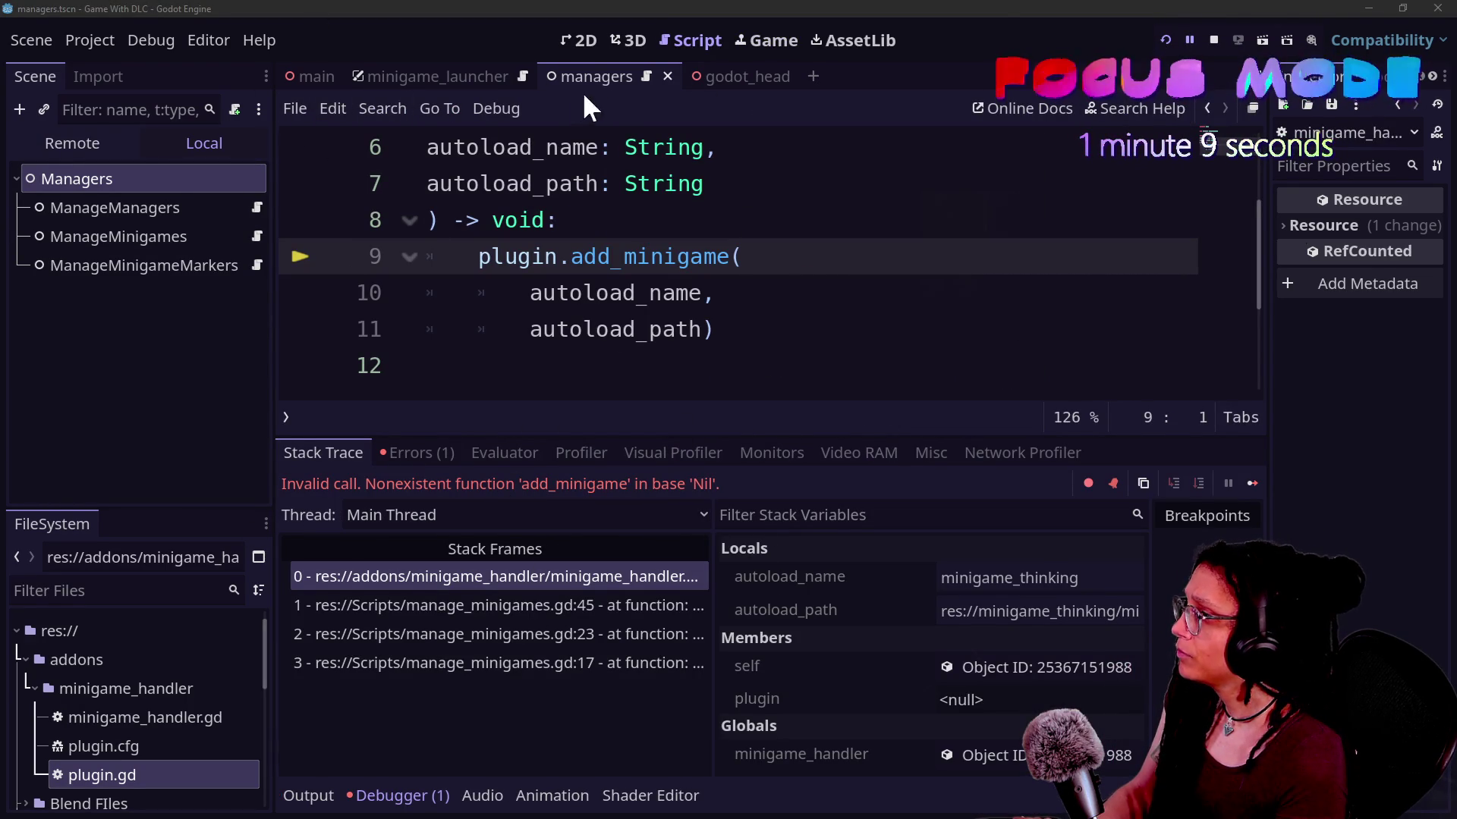
# - Jump to the failing call in manage_minigames.gd, enter distraction-free mode and hide the debugger
pyautogui.click(254, 234)
pyautogui.hotkey('ctrl', 'shift', 'F11')
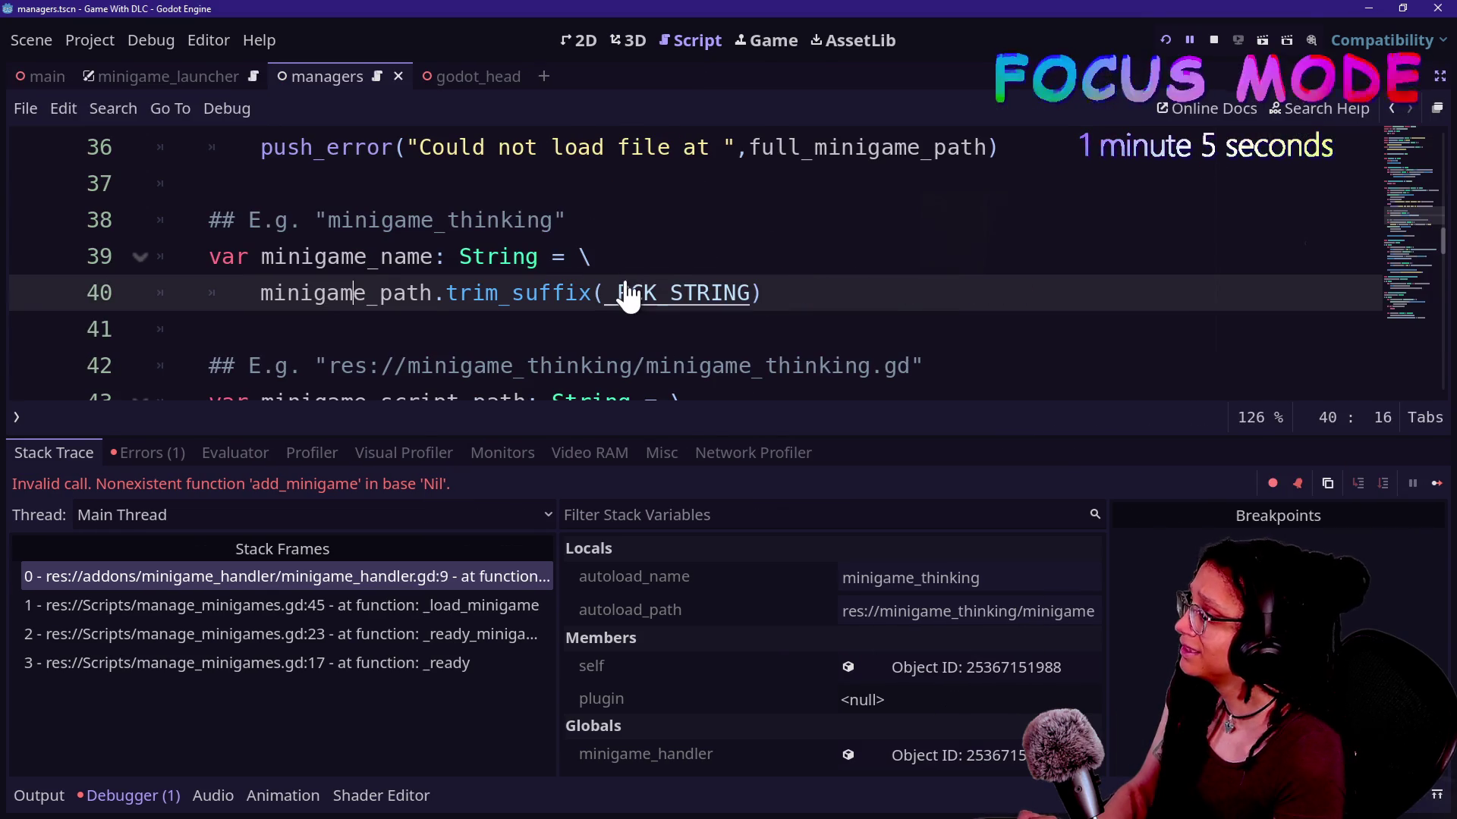
pyautogui.hotkey('ctrl', 'j')
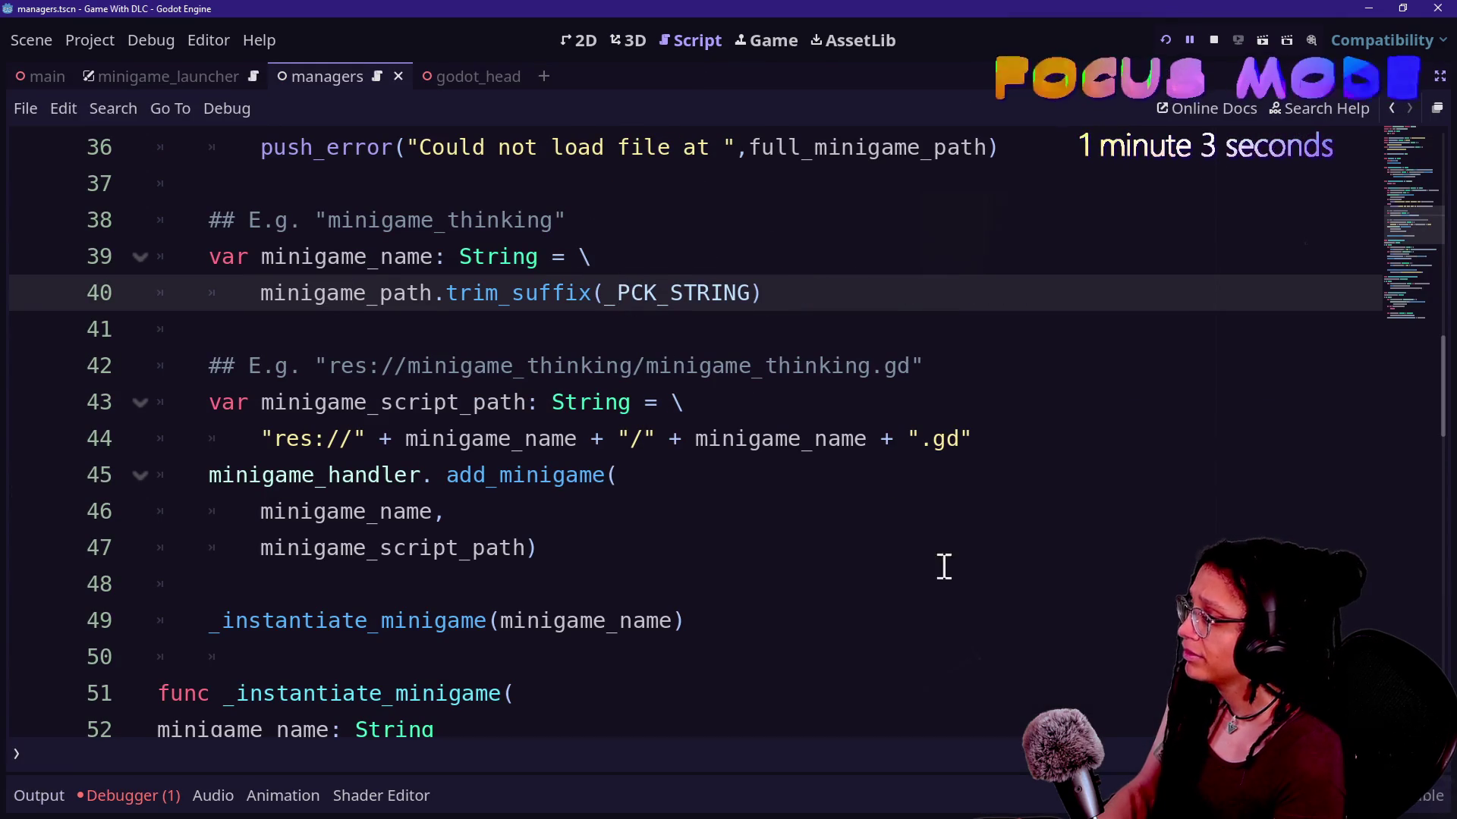
# - Remove the stray space before add_minigame on line 45
pyautogui.click(890, 484)
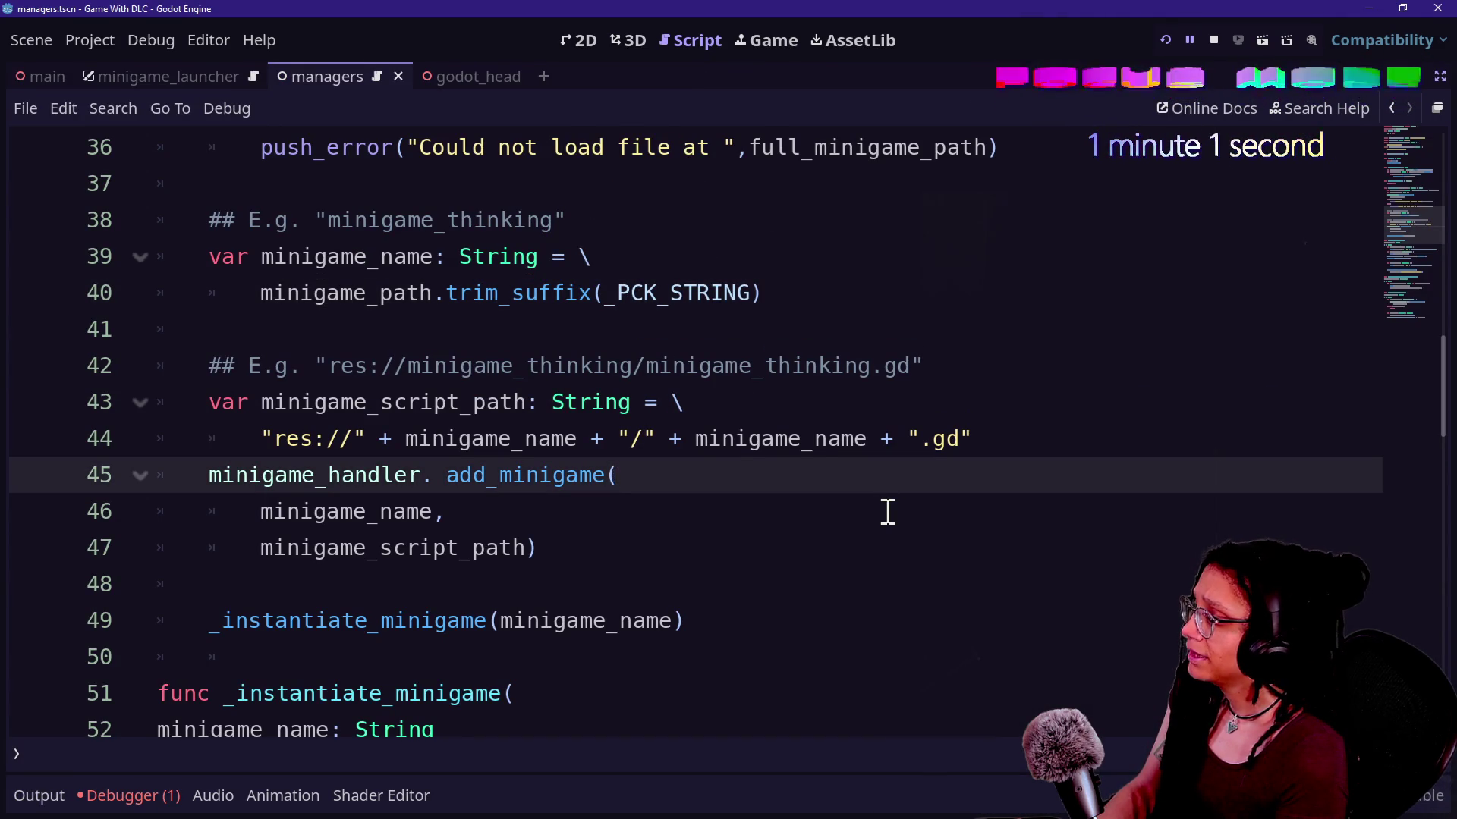
pyautogui.scroll(-1, 548, 574)
pyautogui.press('Down')
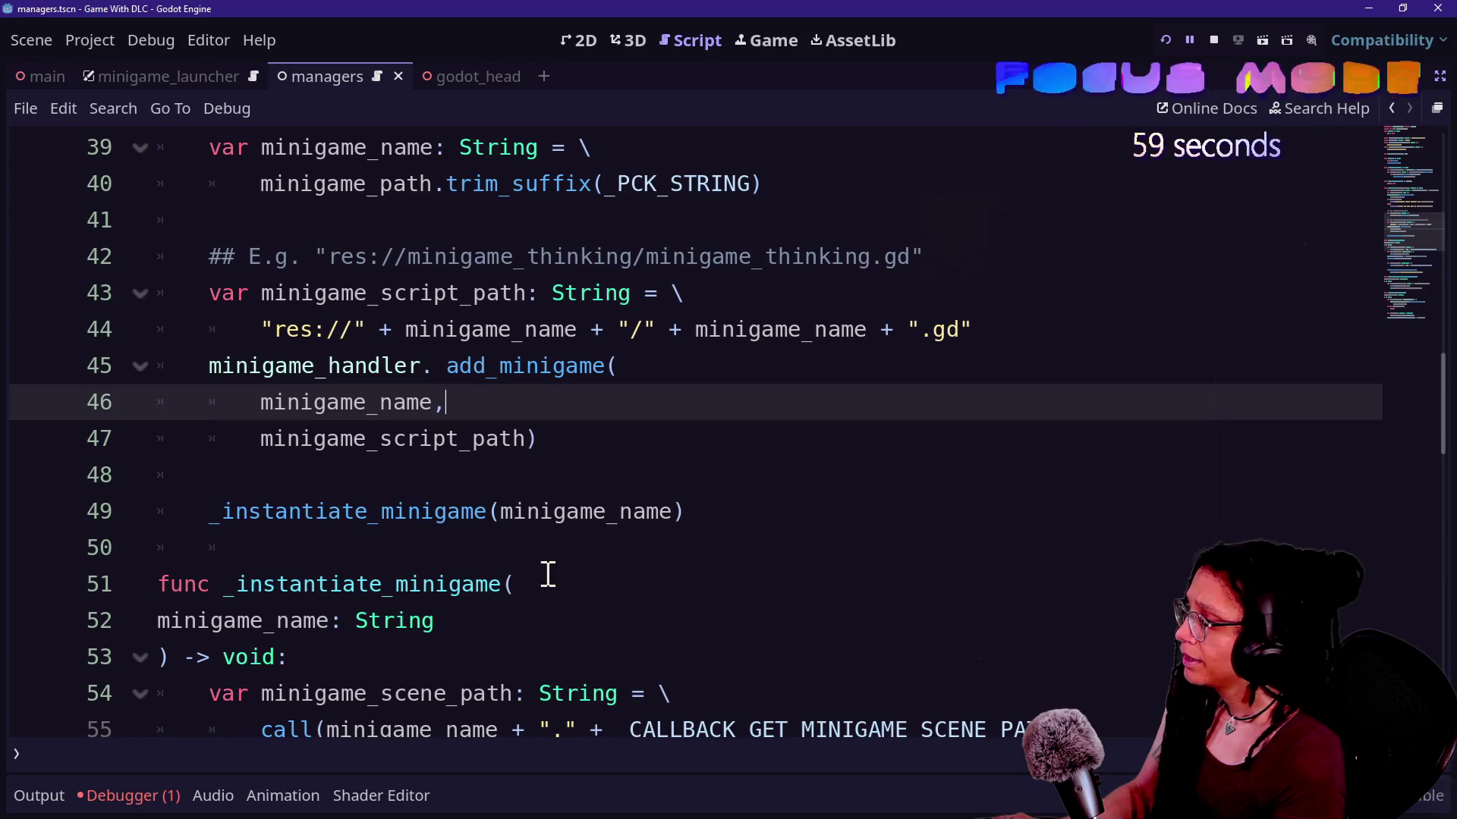
pyautogui.press('Down')
pyautogui.press('Down')
pyautogui.press('Down')
pyautogui.click(446, 330)
pyautogui.press('BackSpace')
pyautogui.click(380, 402)
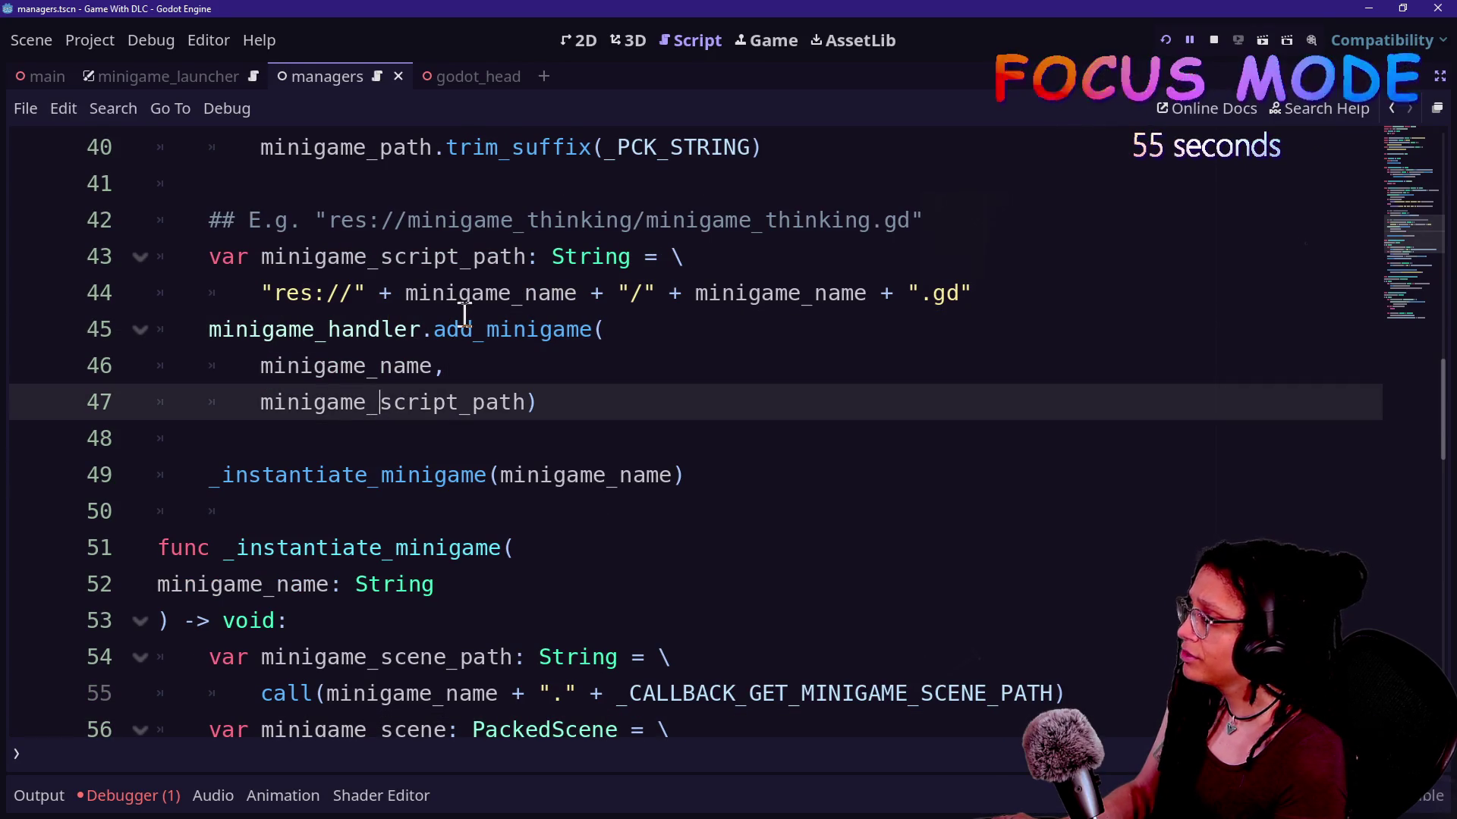
pyautogui.moveTo(512, 320)
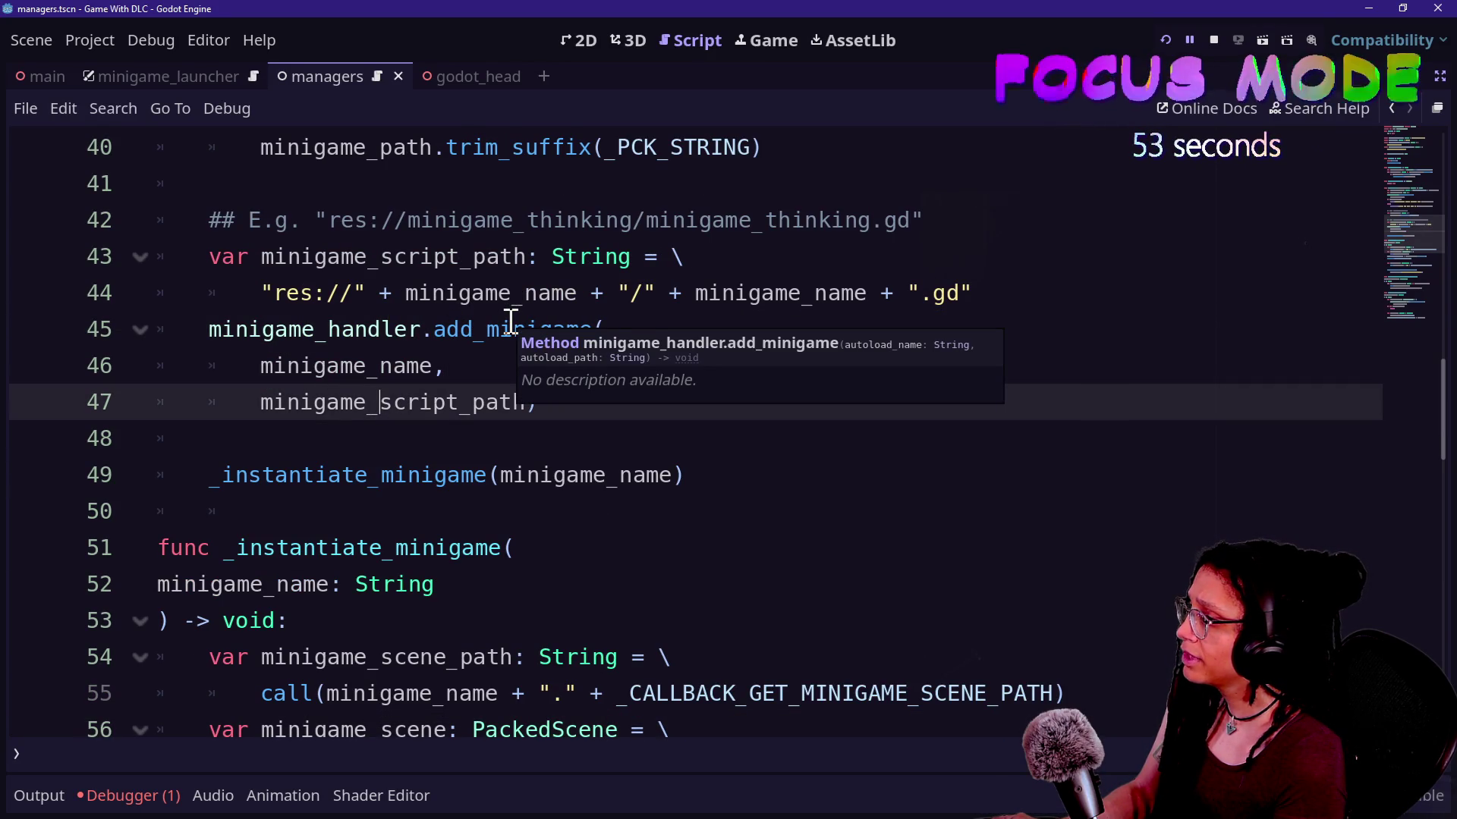
pyautogui.click(434, 366)
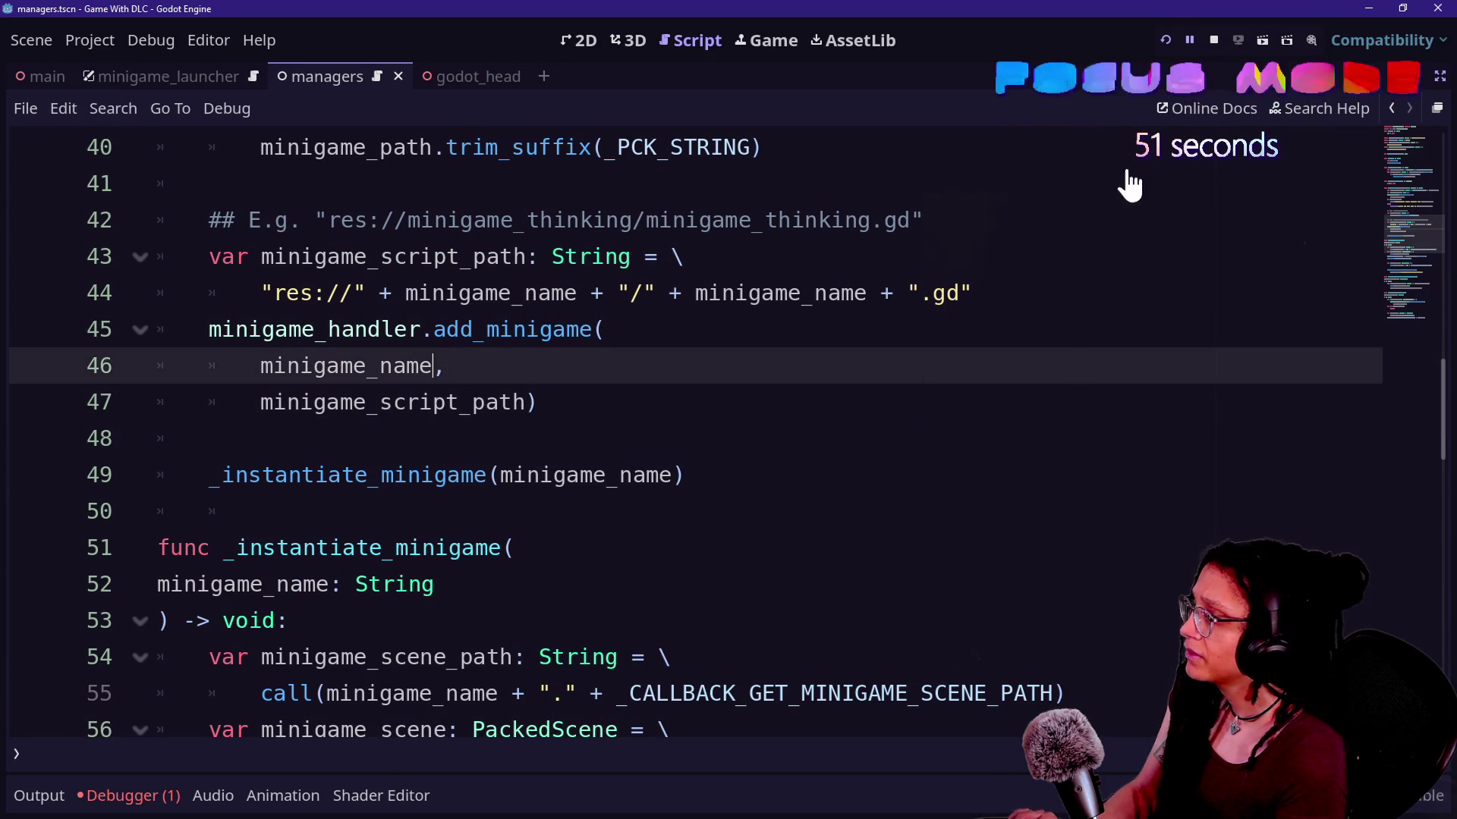
# - Restart and stop the running game, then cancel an accidental project-wide search
pyautogui.click(1165, 39)
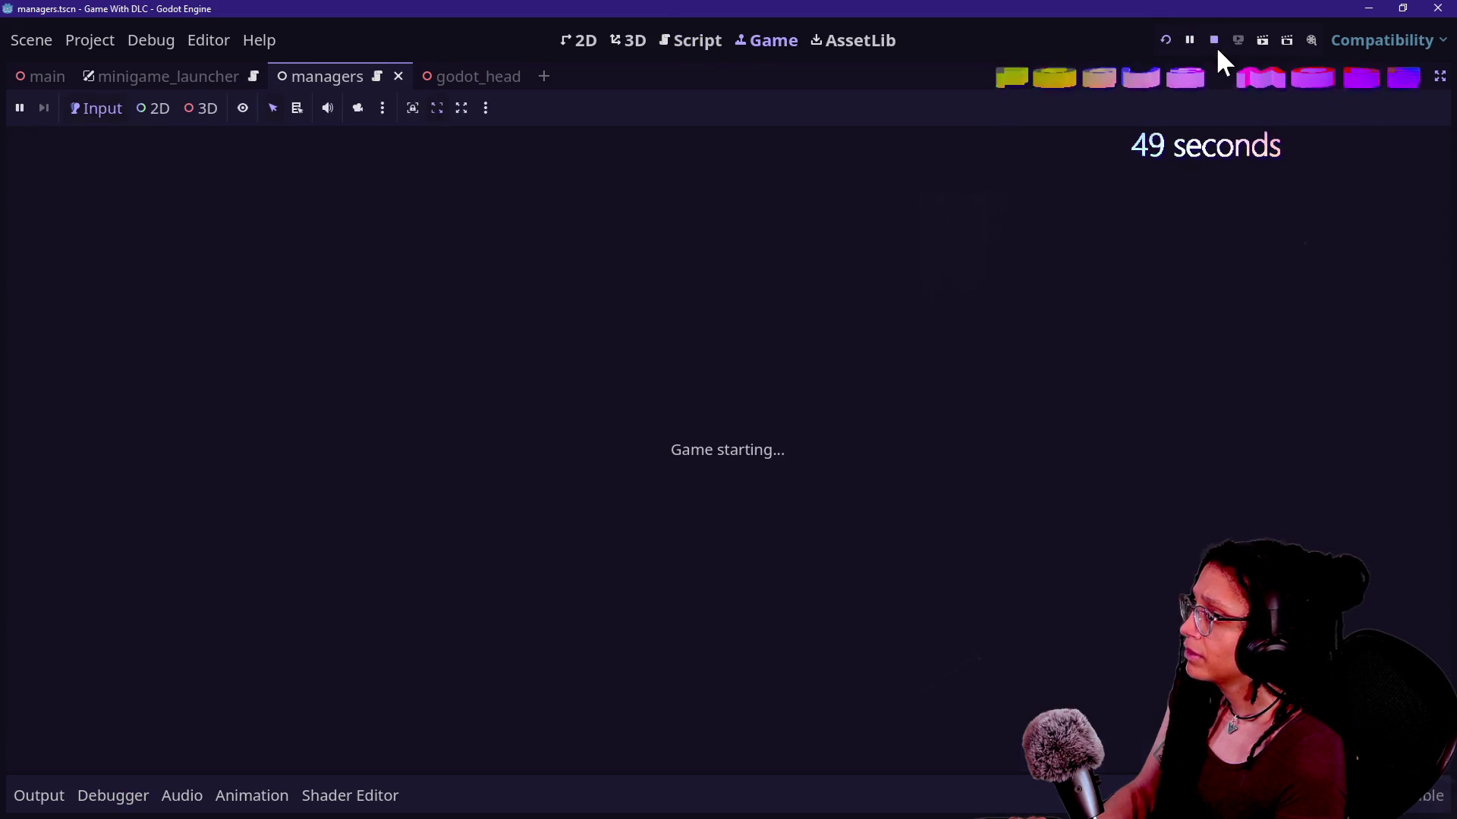
pyautogui.click(1214, 41)
pyautogui.click(102, 39)
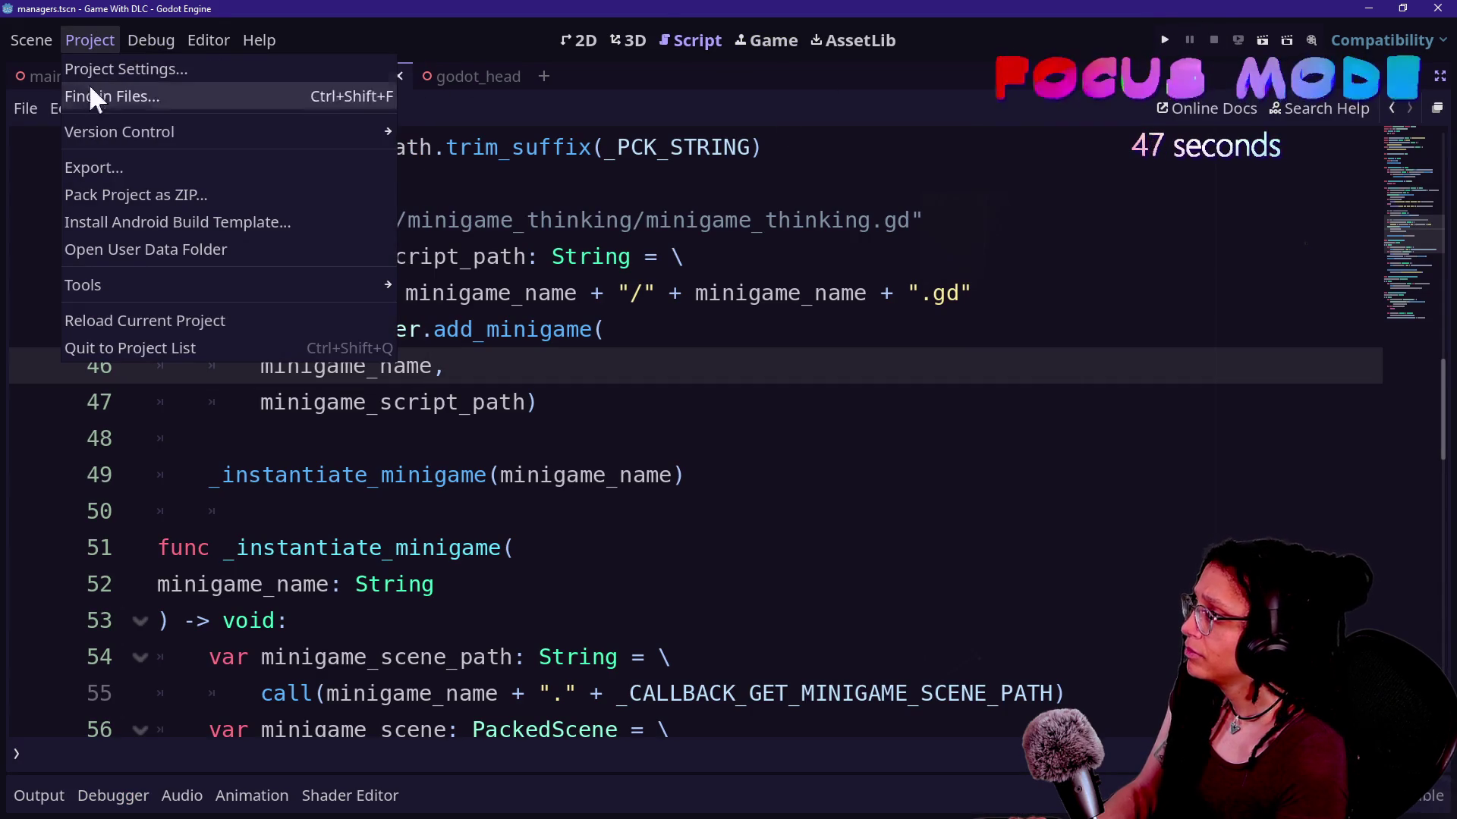
pyautogui.click(107, 95)
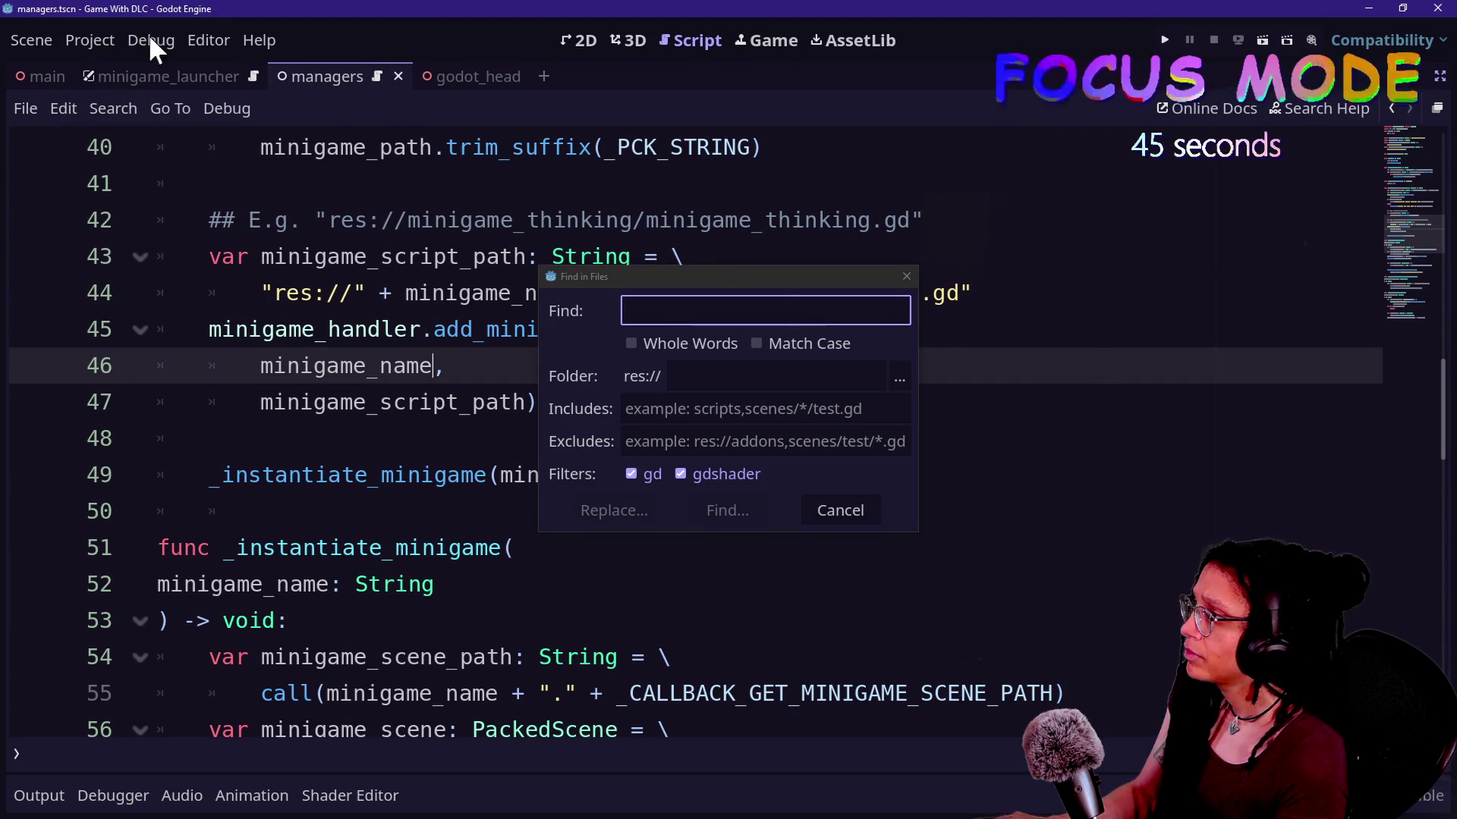
pyautogui.click(840, 510)
# - Switch the Minigame Handler plugin off and on in Project Settings, then leave distraction-free mode
pyautogui.click(89, 41)
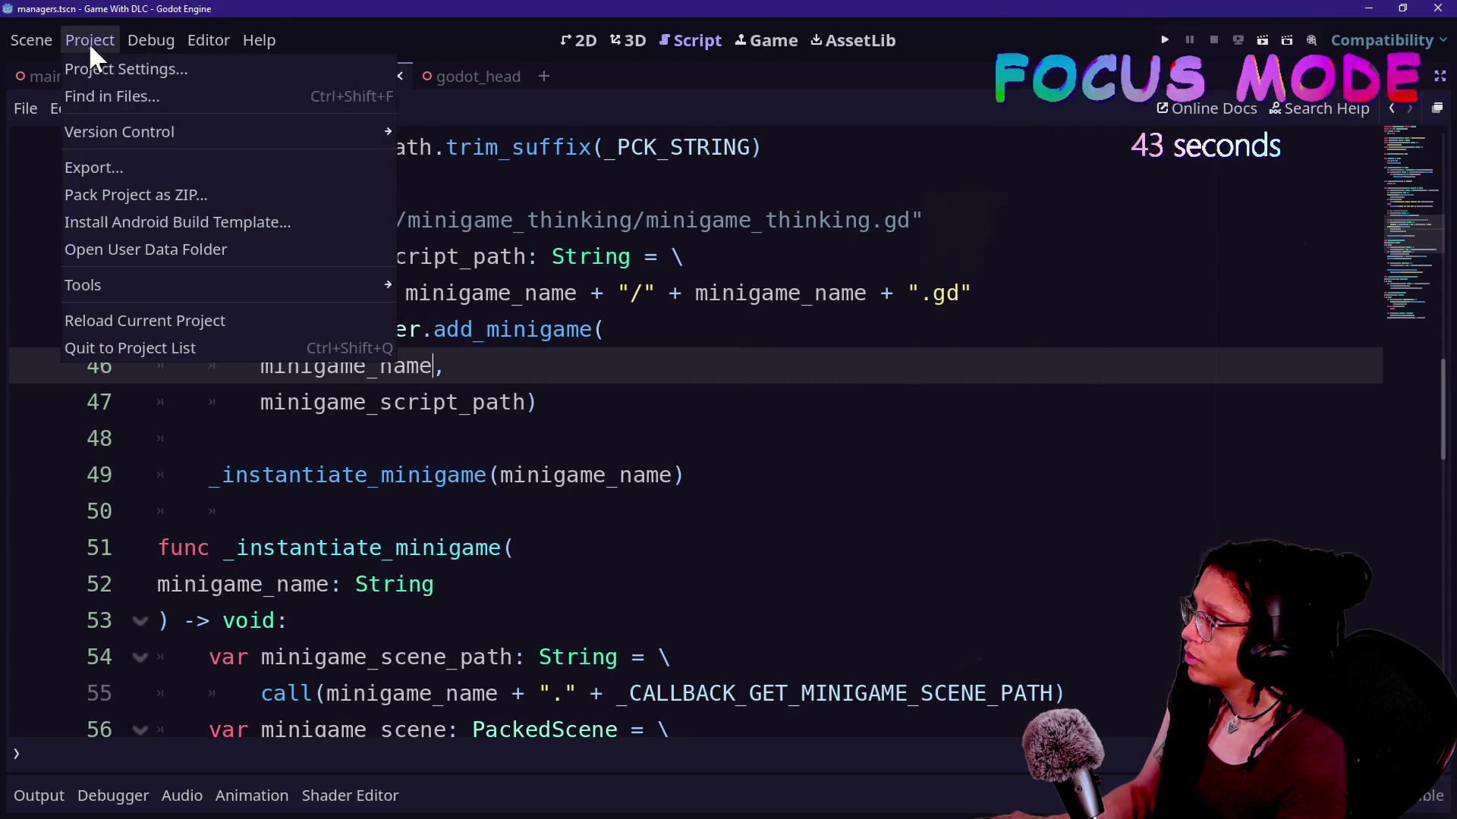
pyautogui.click(108, 71)
pyautogui.click(321, 262)
pyautogui.click(321, 262)
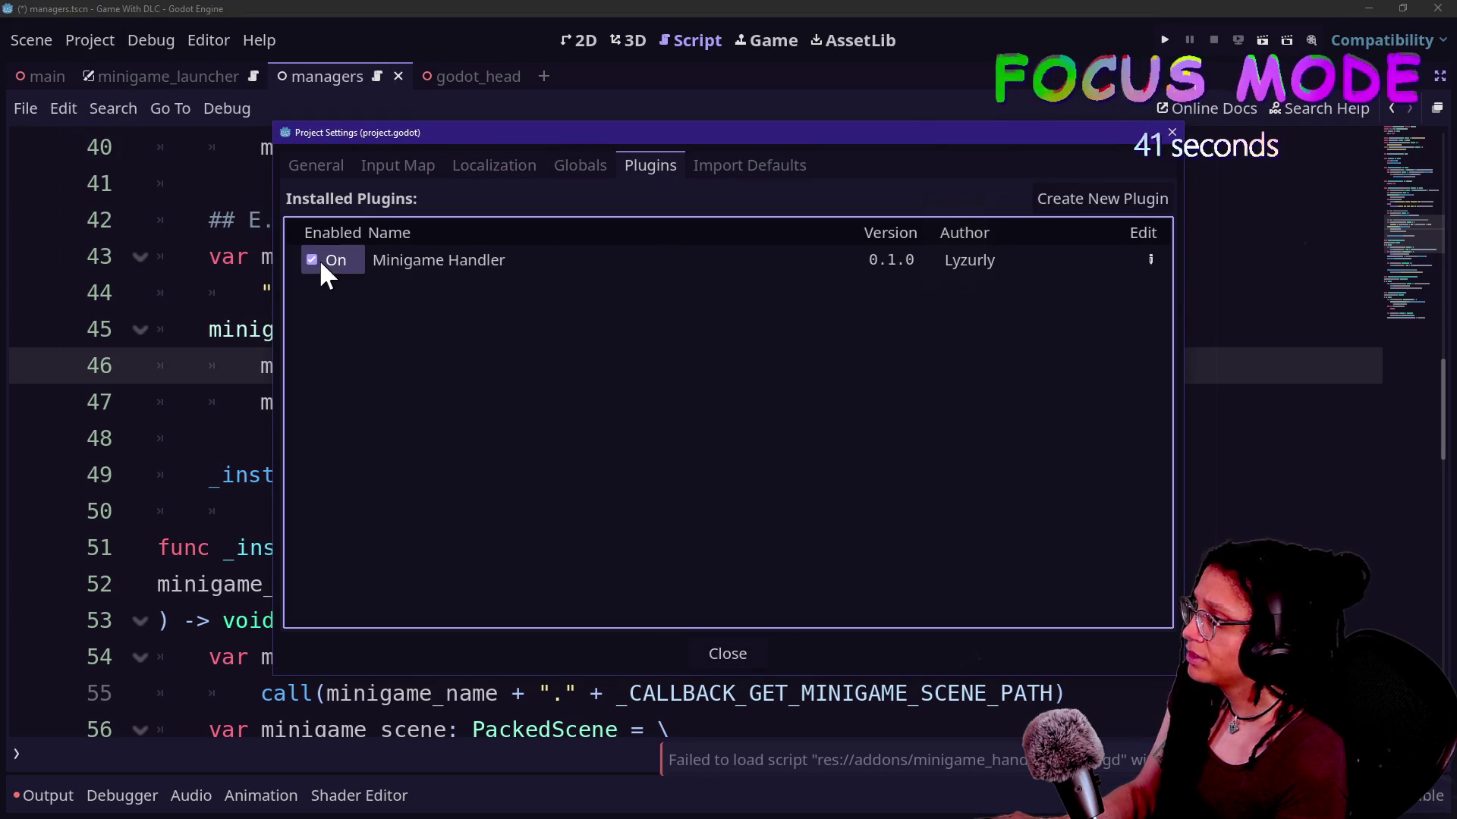
pyautogui.click(722, 645)
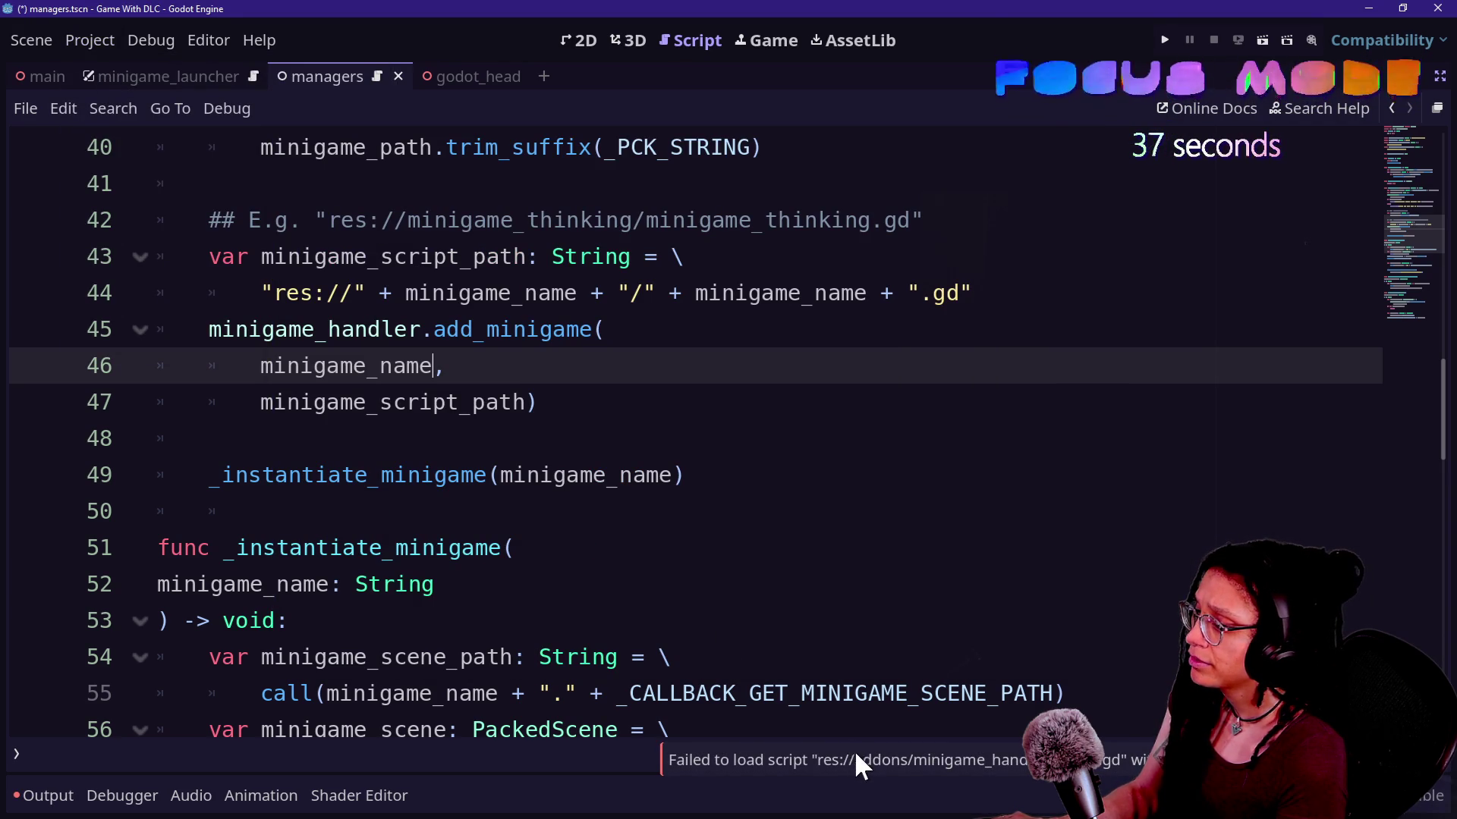
pyautogui.hotkey('ctrl', 'shift', 'F11')
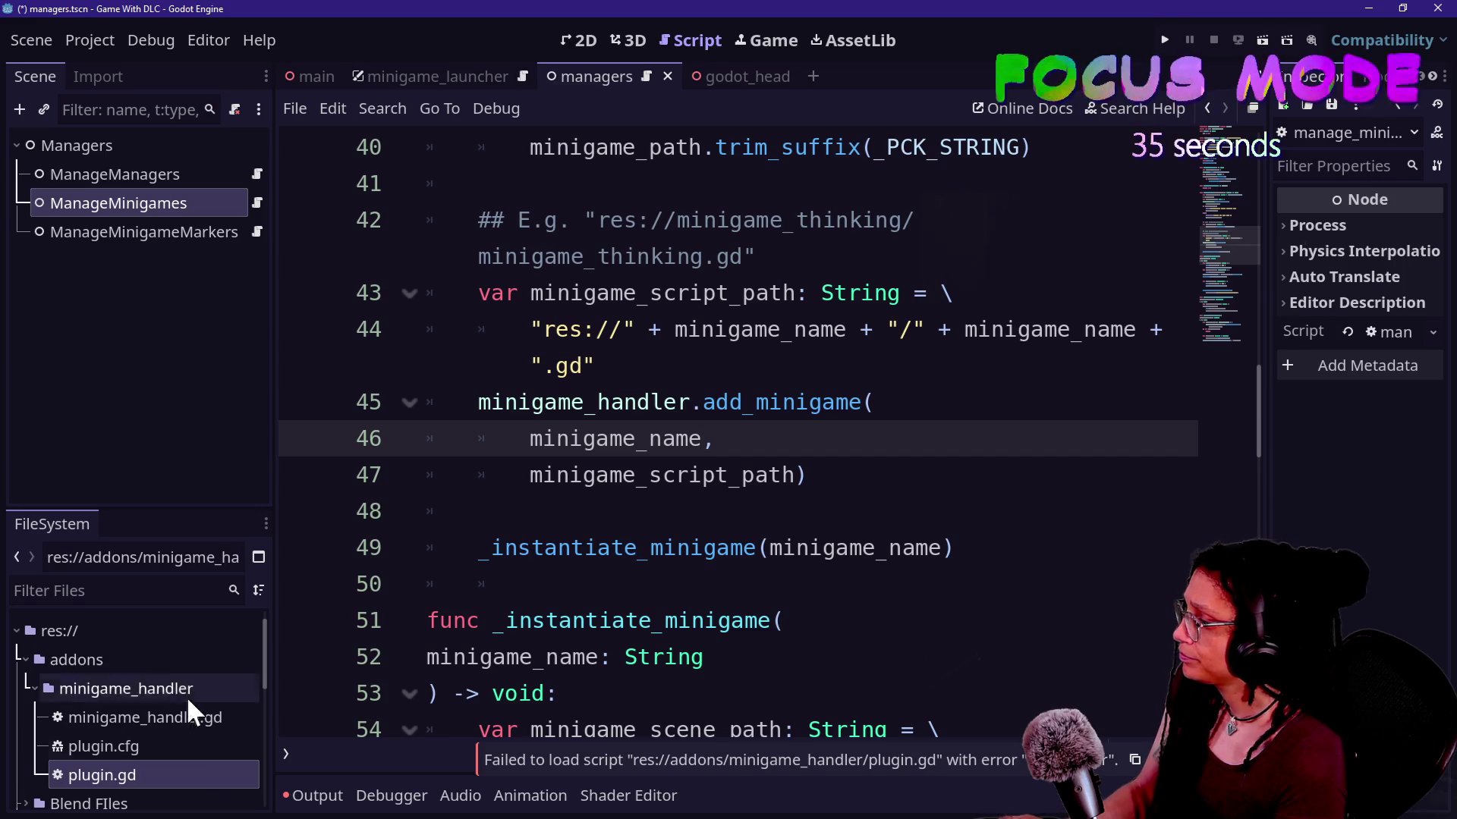
# - Delete the 'minigame_handler.plugin = self' line from plugin.gd's _enter_tree
pyautogui.doubleClick(190, 772)
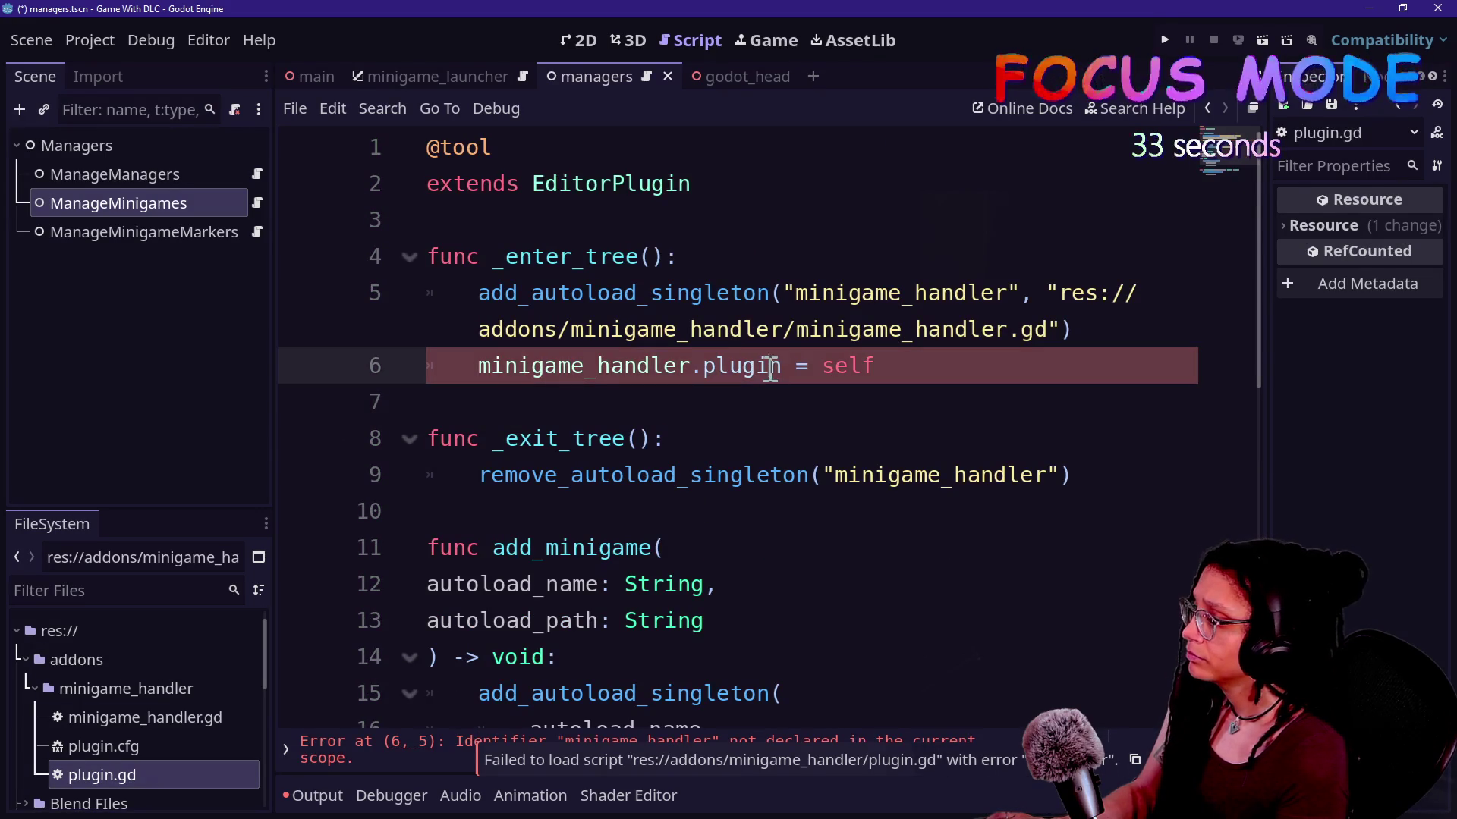
pyautogui.click(729, 446)
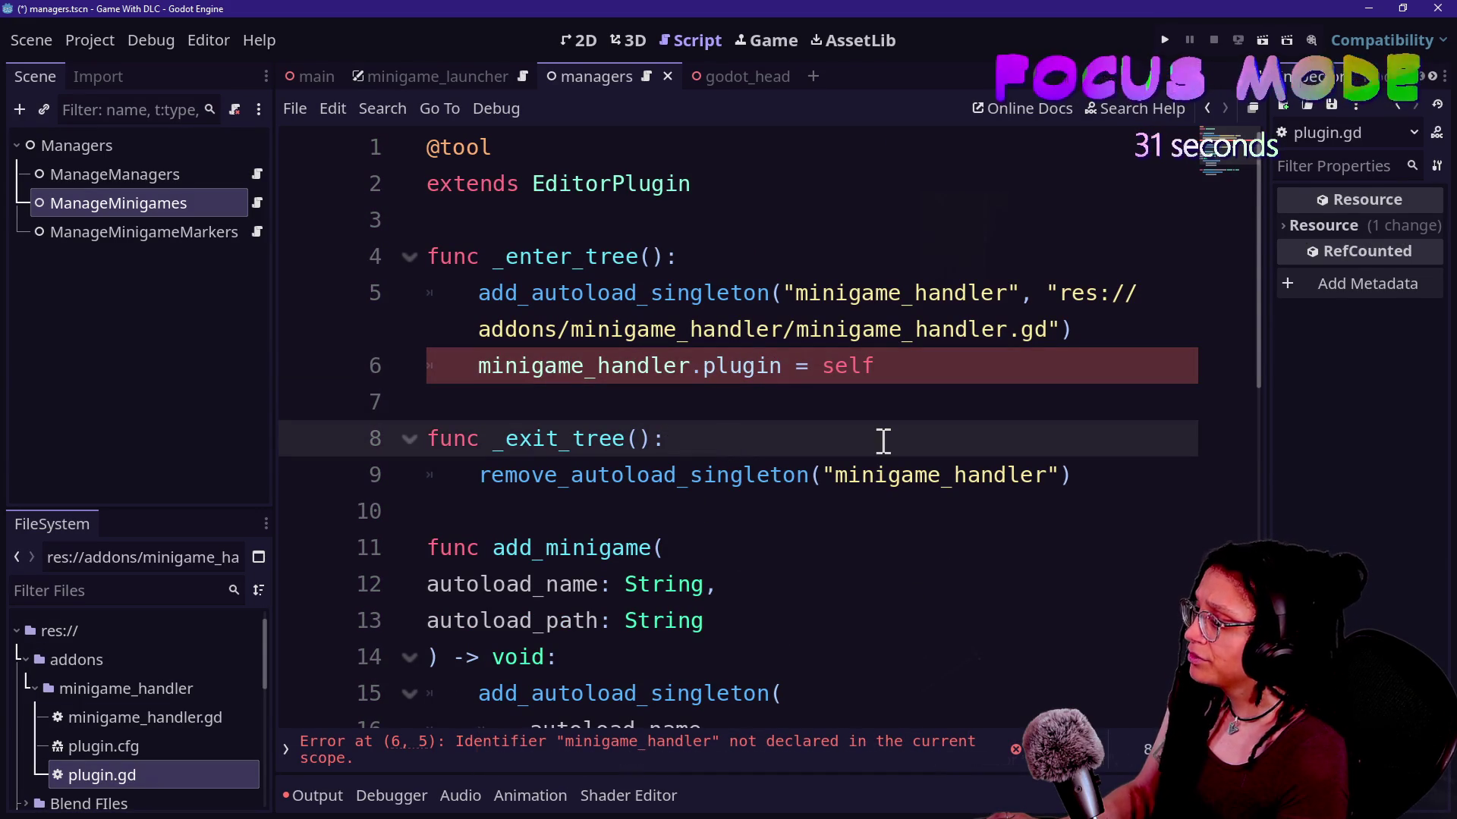
pyautogui.click(731, 331)
pyautogui.click(704, 367)
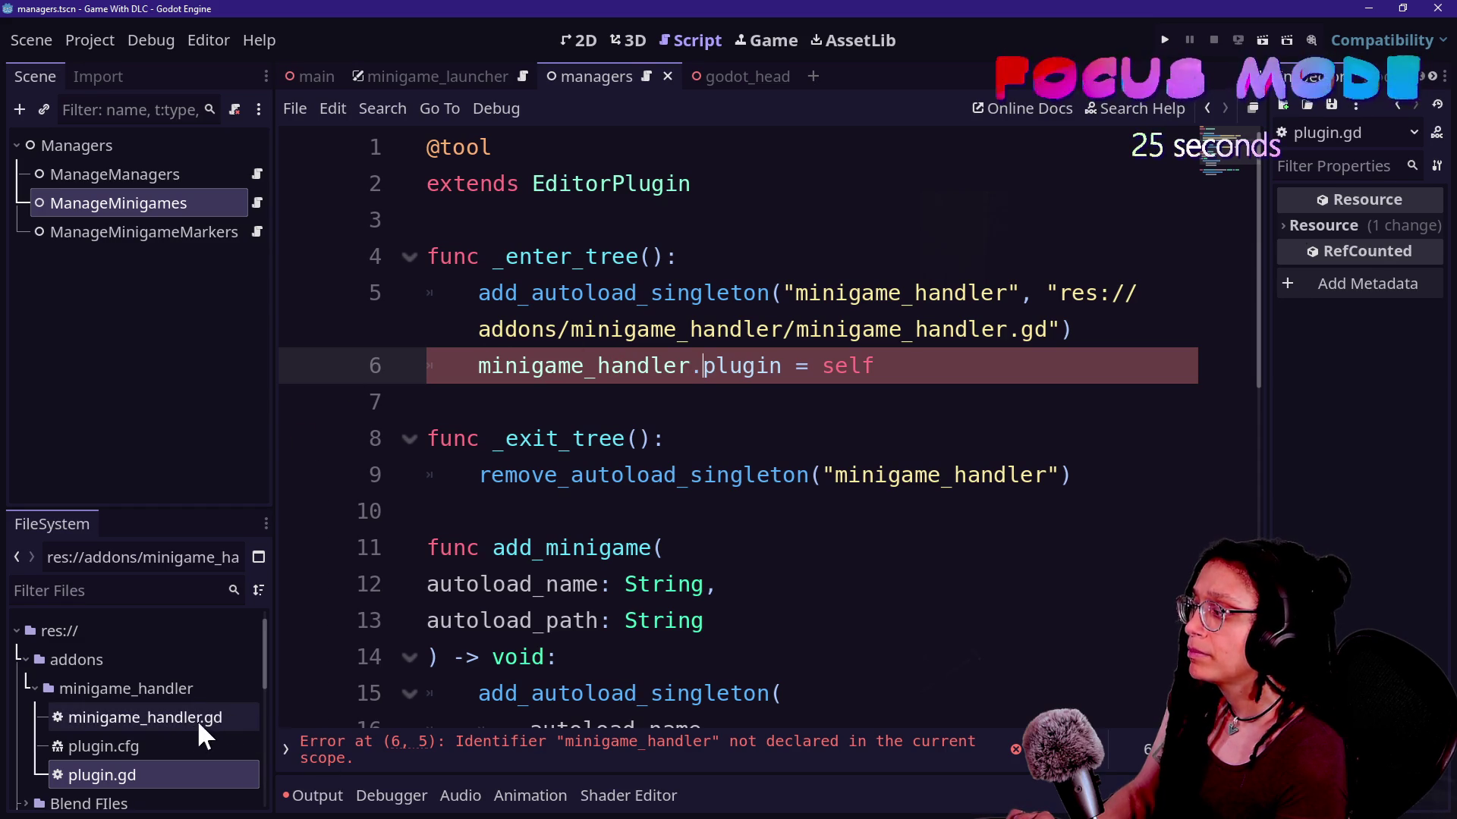
pyautogui.tripleClick(909, 372)
pyautogui.press('BackSpace')
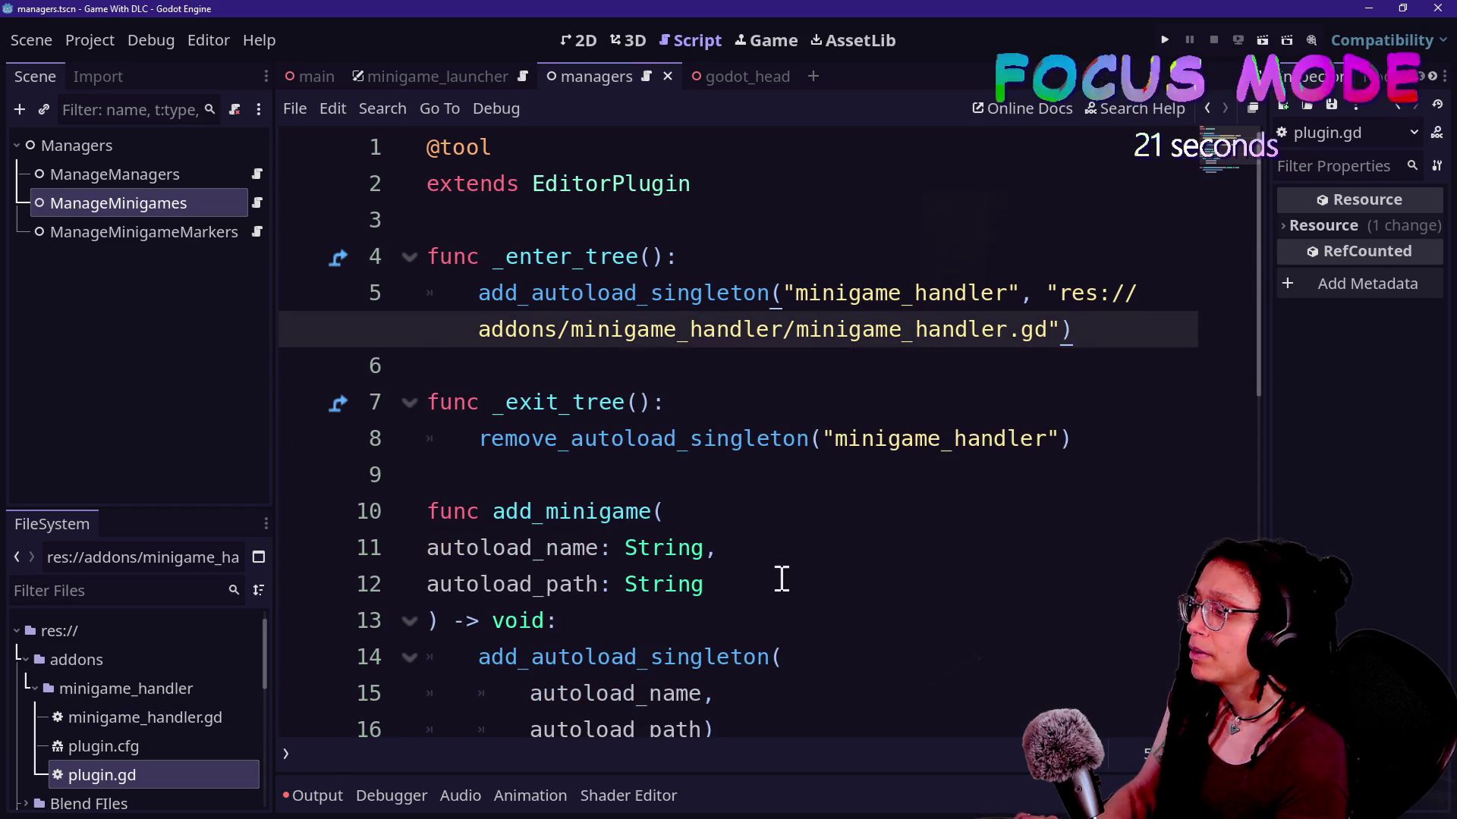
pyautogui.click(779, 571)
pyautogui.scroll(-1, 780, 570)
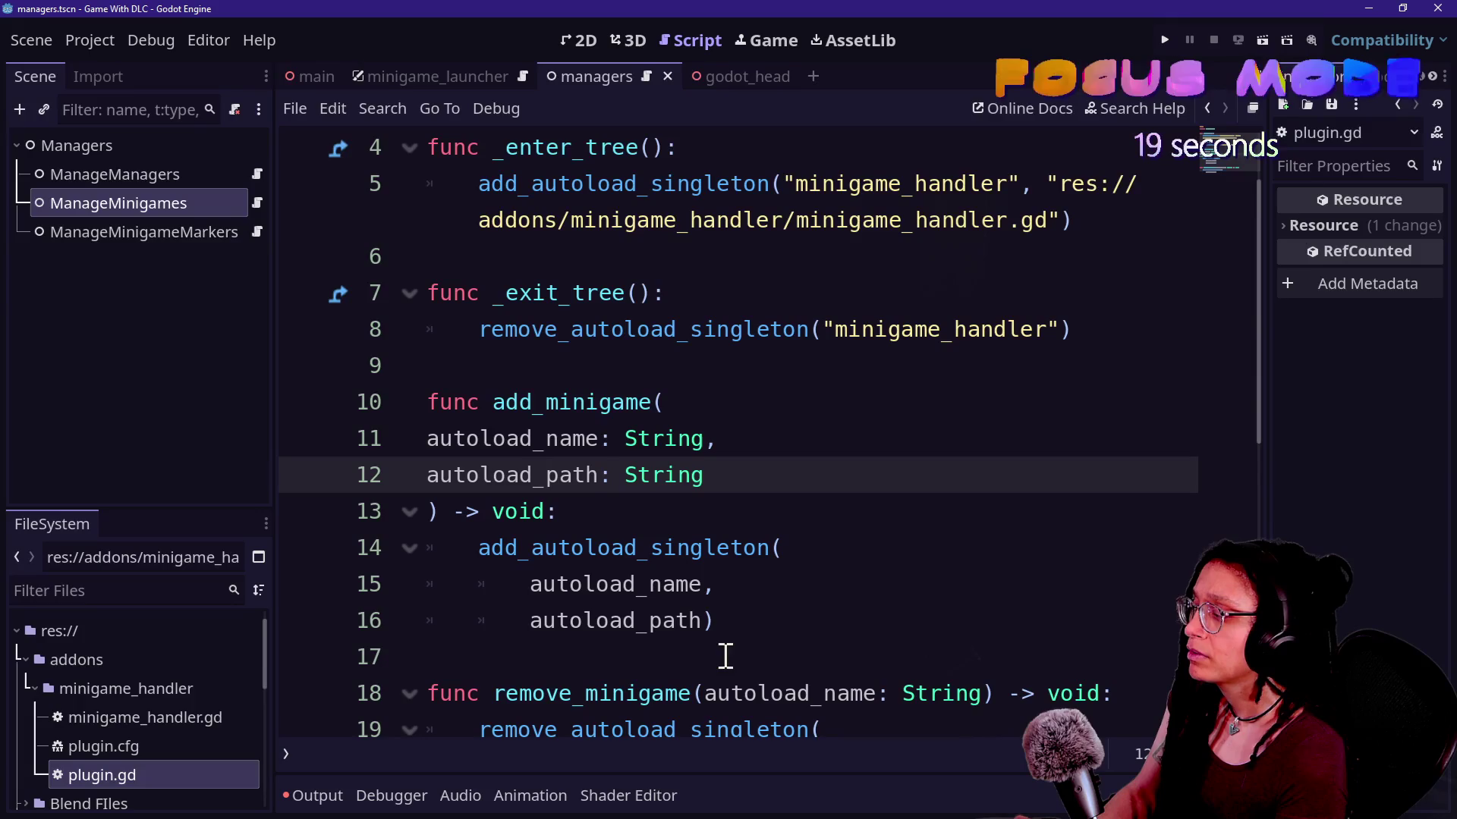
# - Open manage_minigames.gd through quick file search and briefly view Project Settings
pyautogui.hotkey('shift', 'alt', 'o')
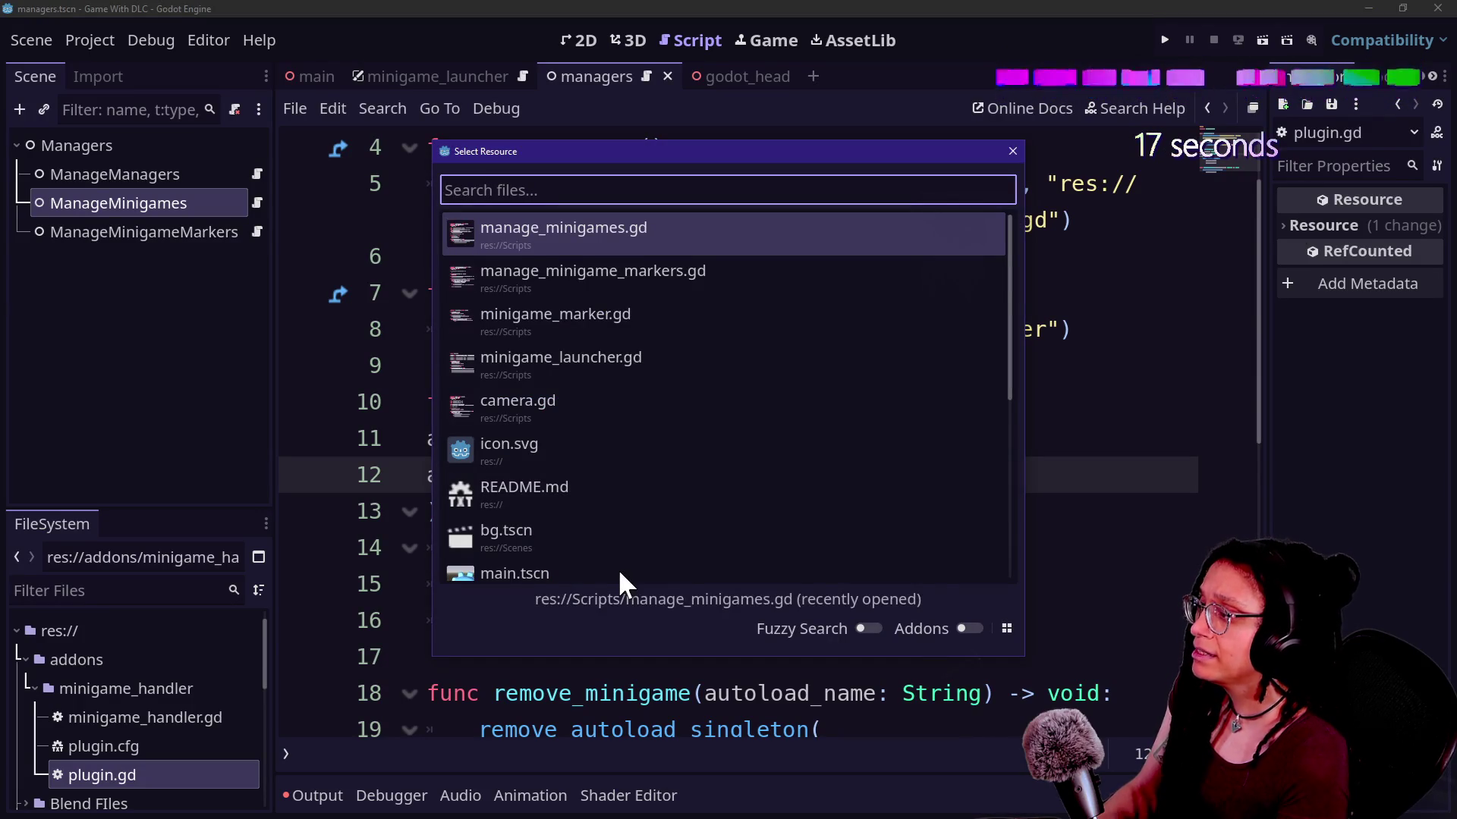
pyautogui.press('Down')
pyautogui.press('Down')
pyautogui.press('Up')
pyautogui.press('Up')
pyautogui.press('Return')
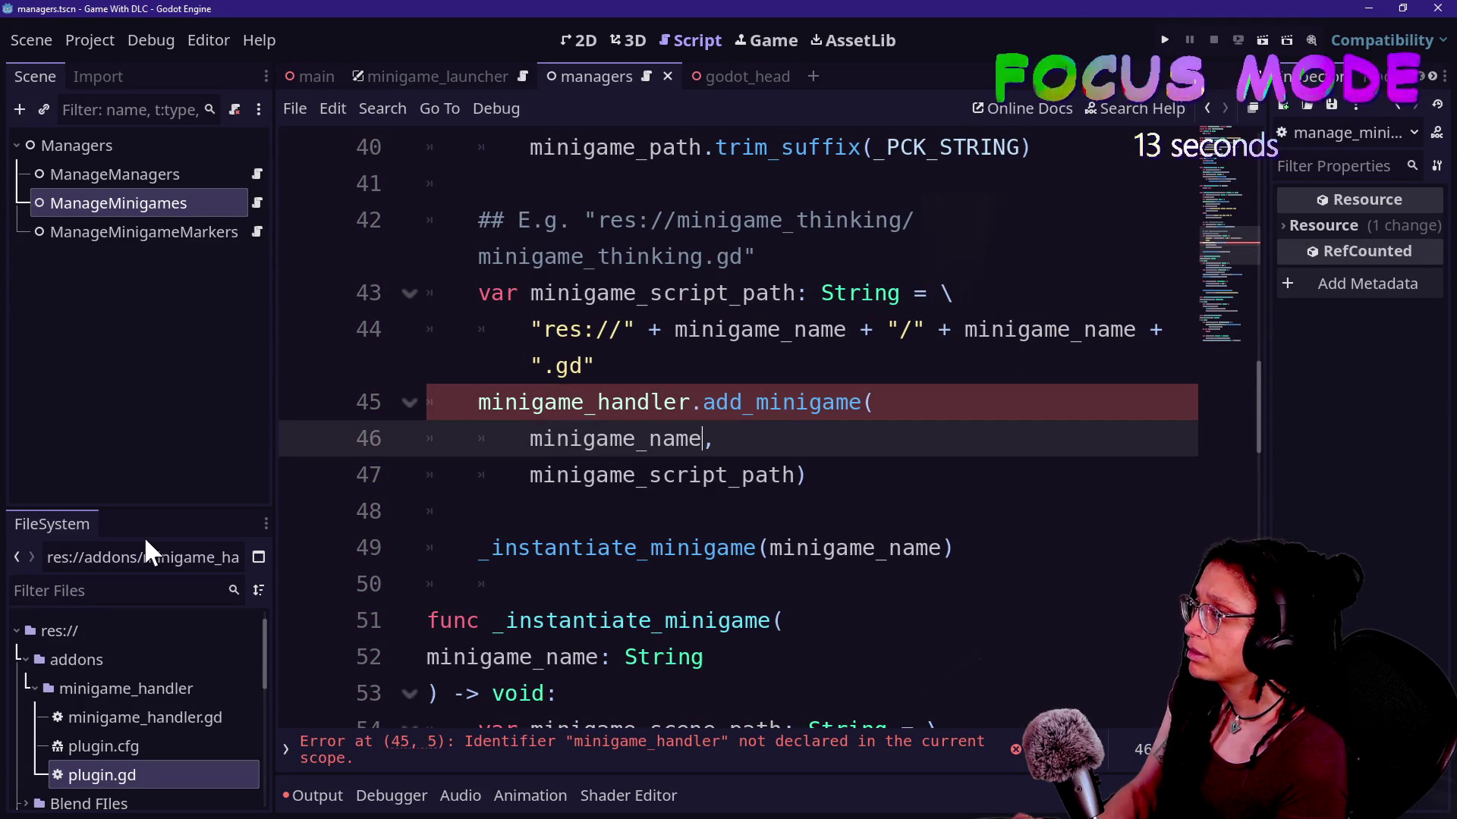
pyautogui.click(89, 40)
pyautogui.click(106, 69)
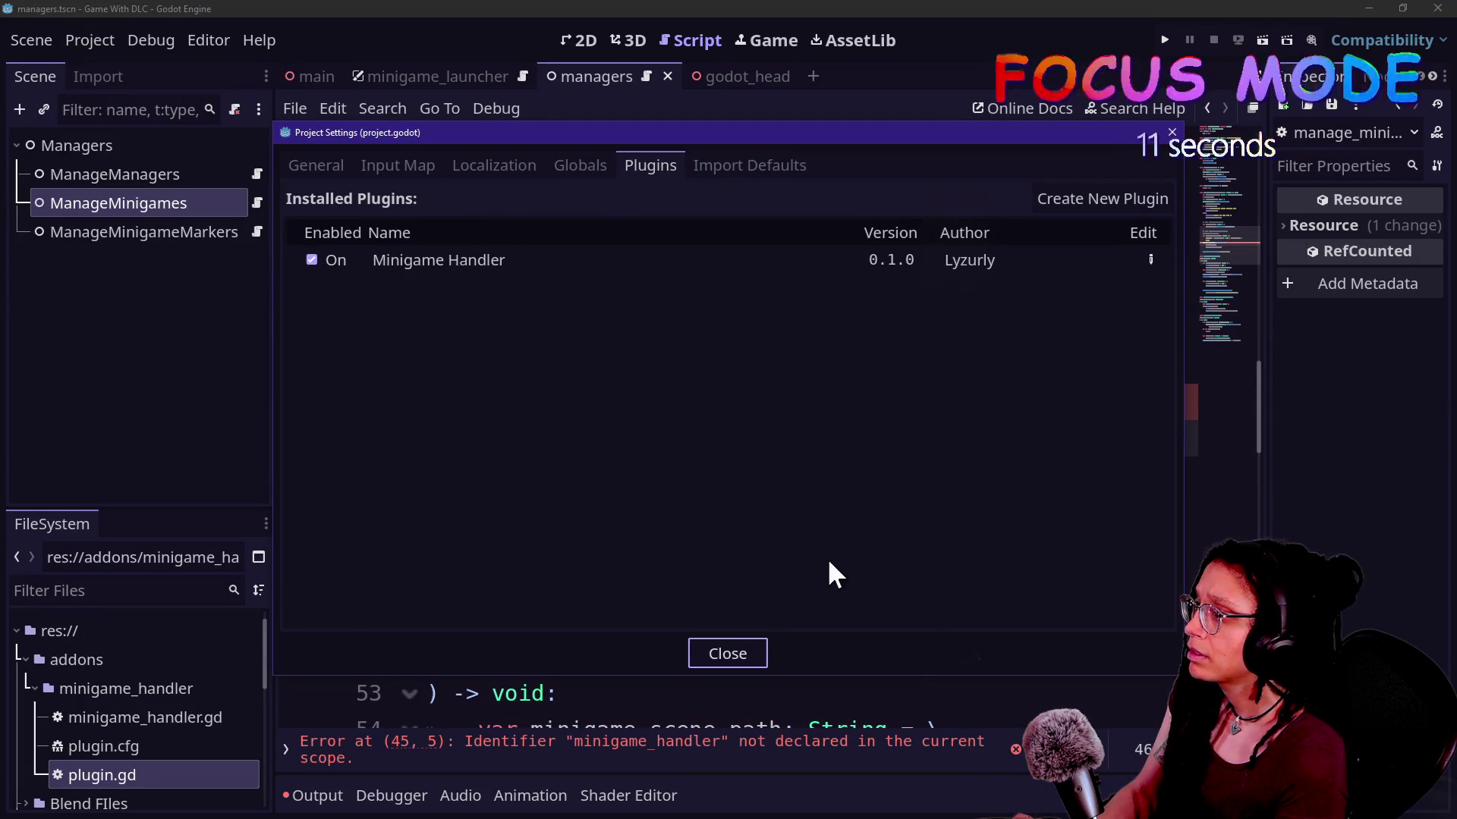
pyautogui.click(721, 647)
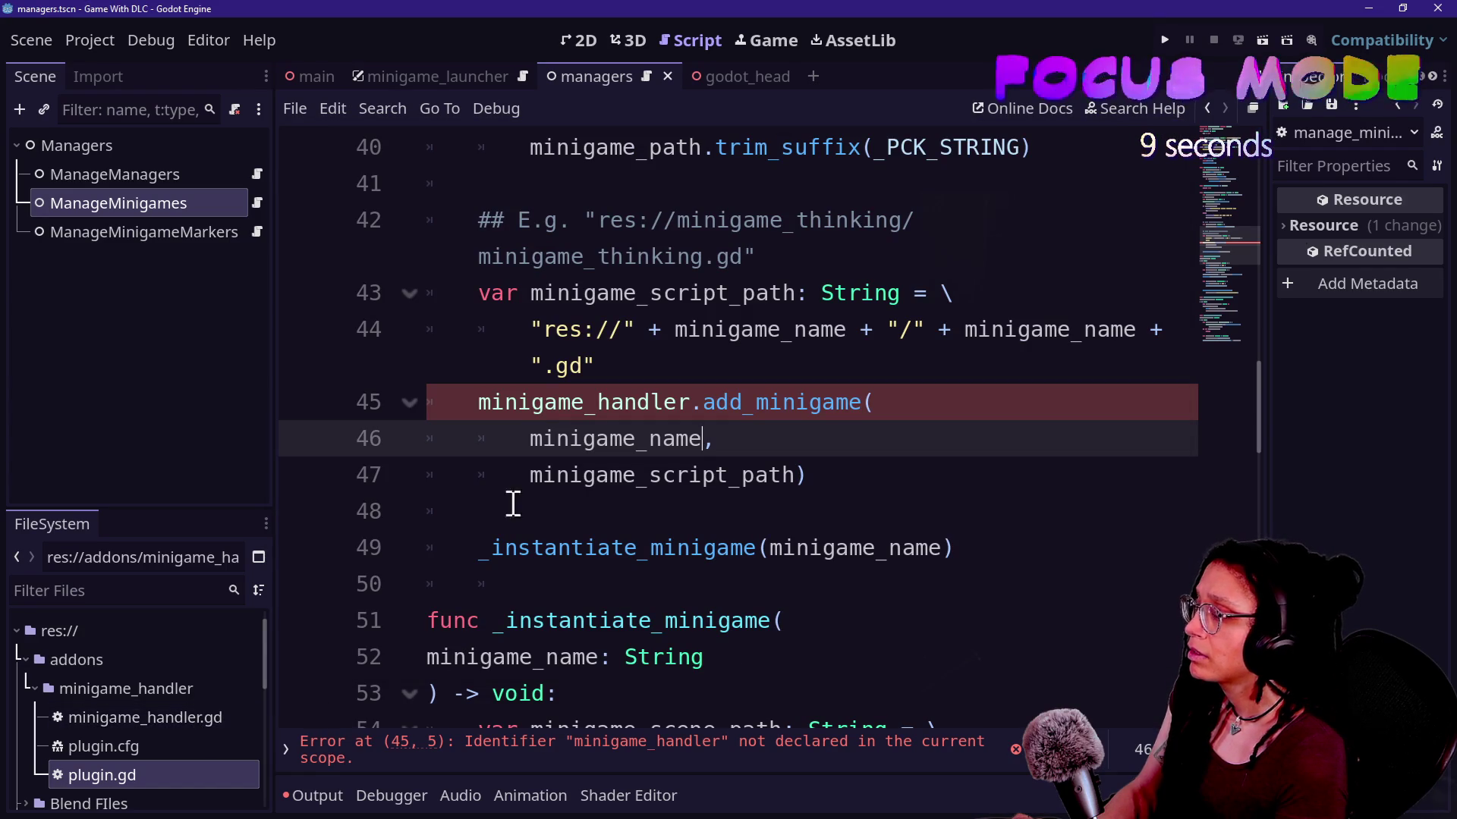
# - Disable and re-enable the Minigame Handler plugin, then reopen plugin.gd
pyautogui.click(89, 40)
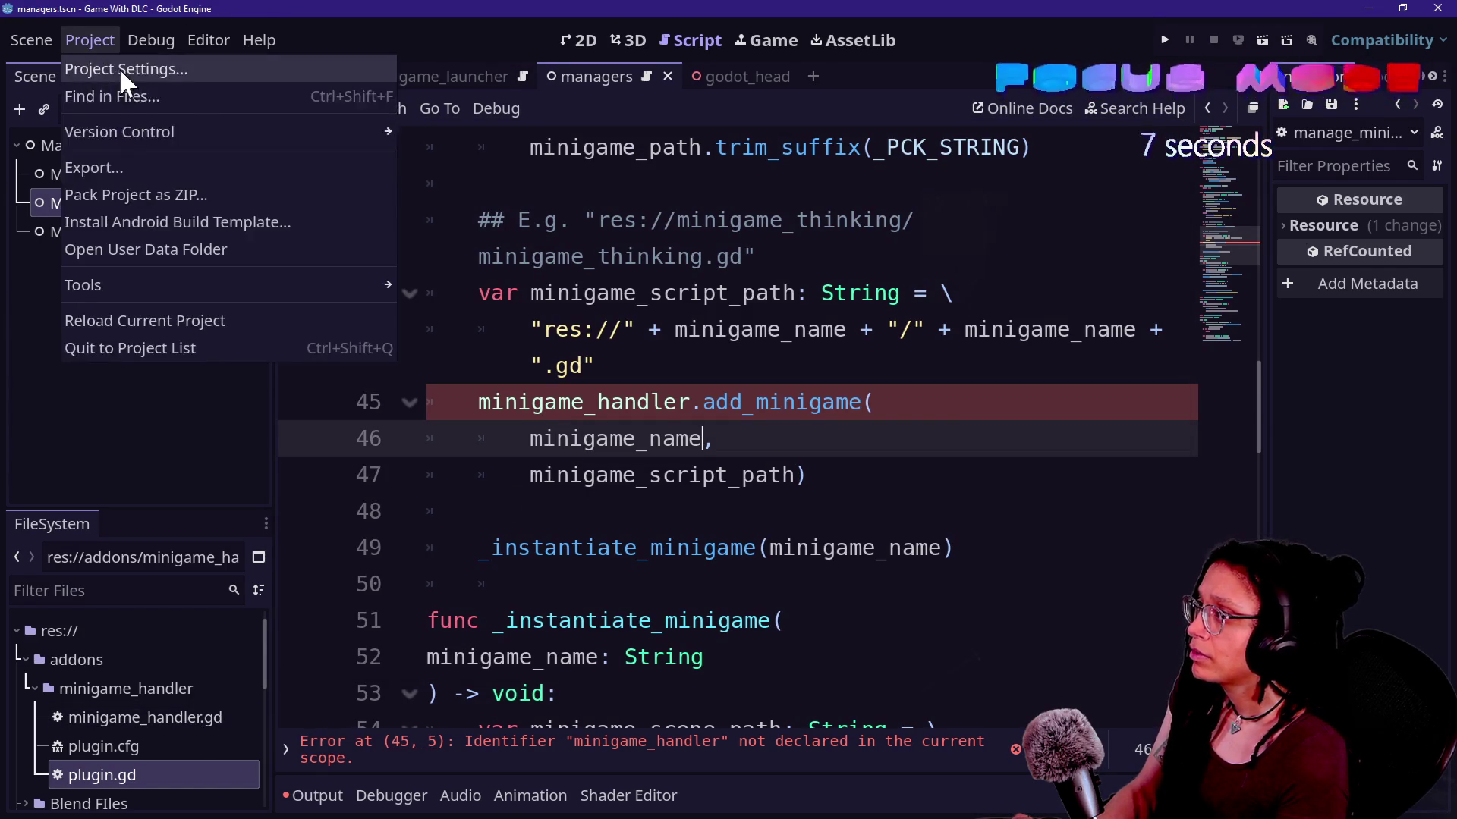
pyautogui.click(118, 67)
pyautogui.click(308, 260)
pyautogui.click(307, 260)
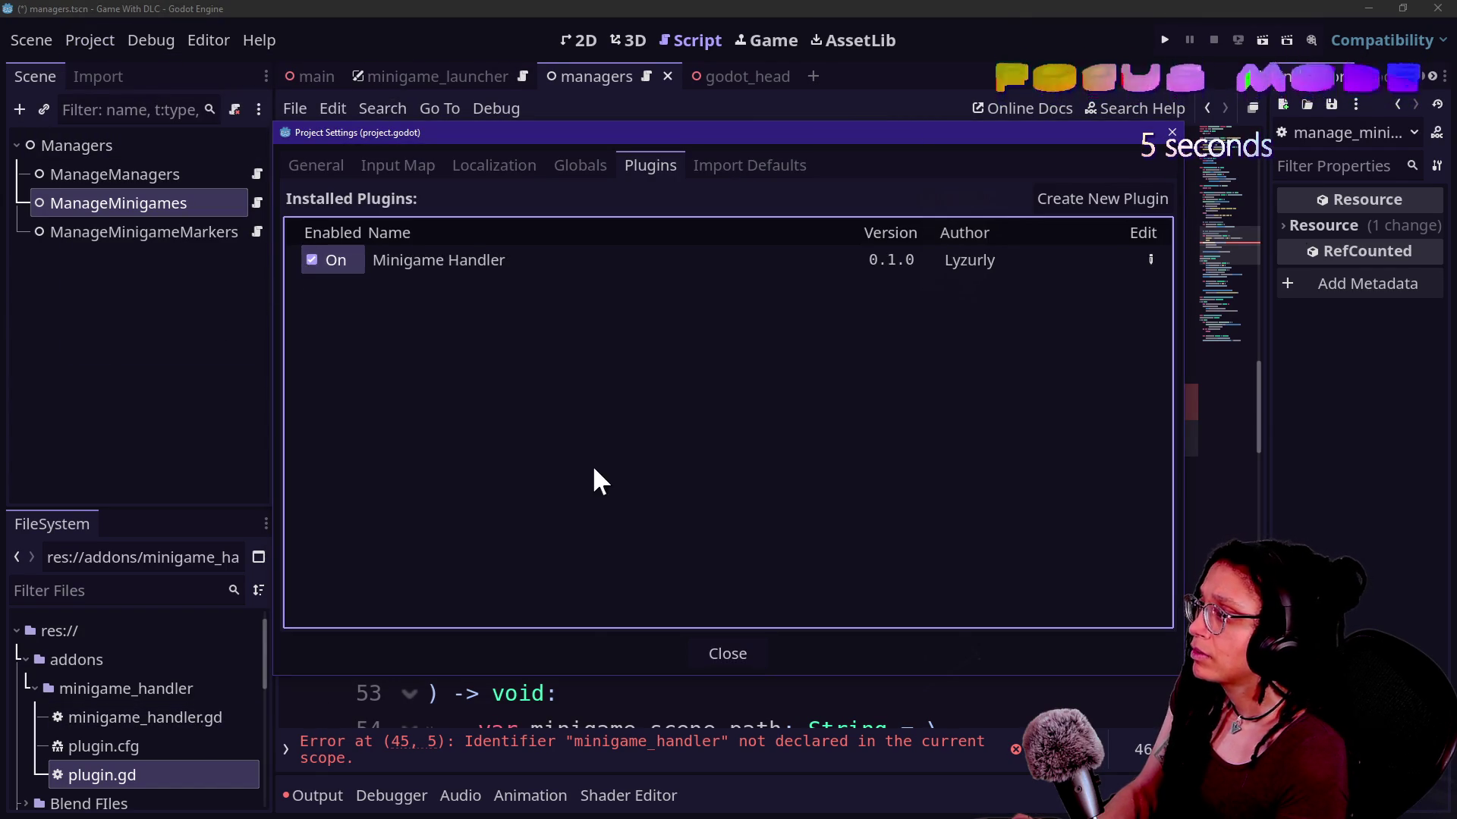
pyautogui.click(726, 653)
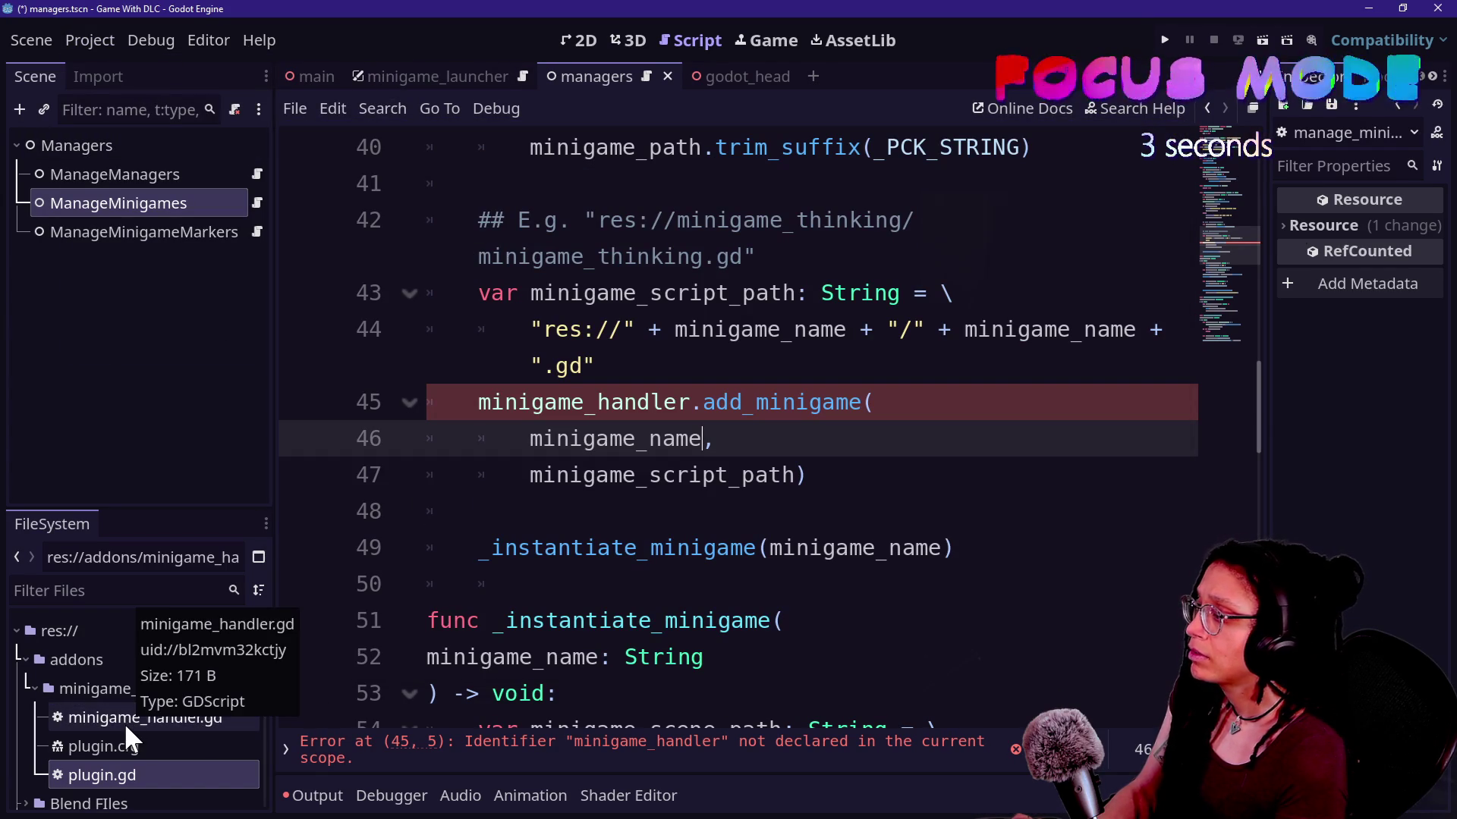
pyautogui.doubleClick(117, 768)
pyautogui.scroll(1, 1030, 276)
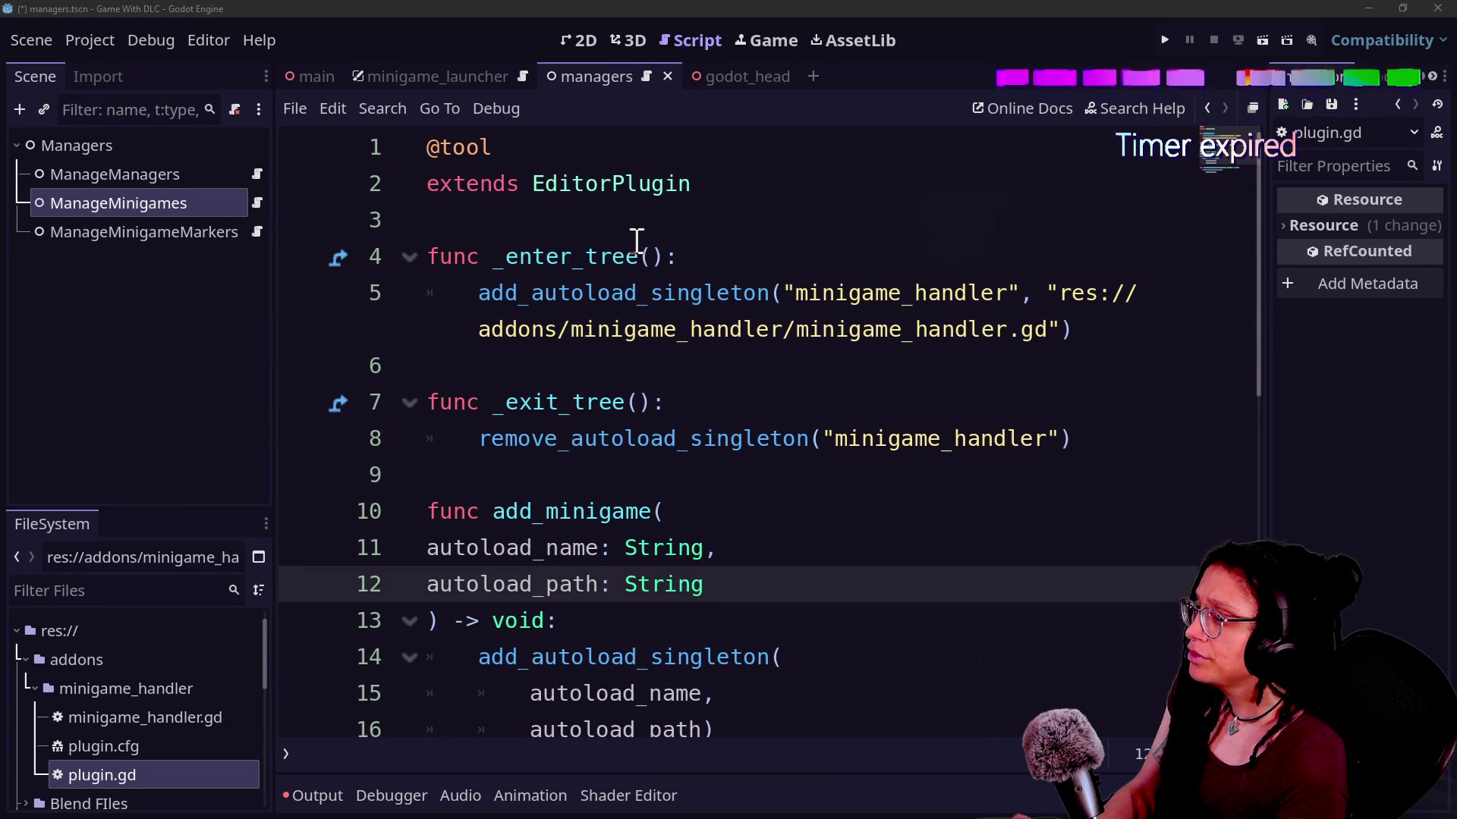
# - Save plugin.gd, view minigame_handler.gd, and select plugin.gd in the addon files
pyautogui.click(709, 293)
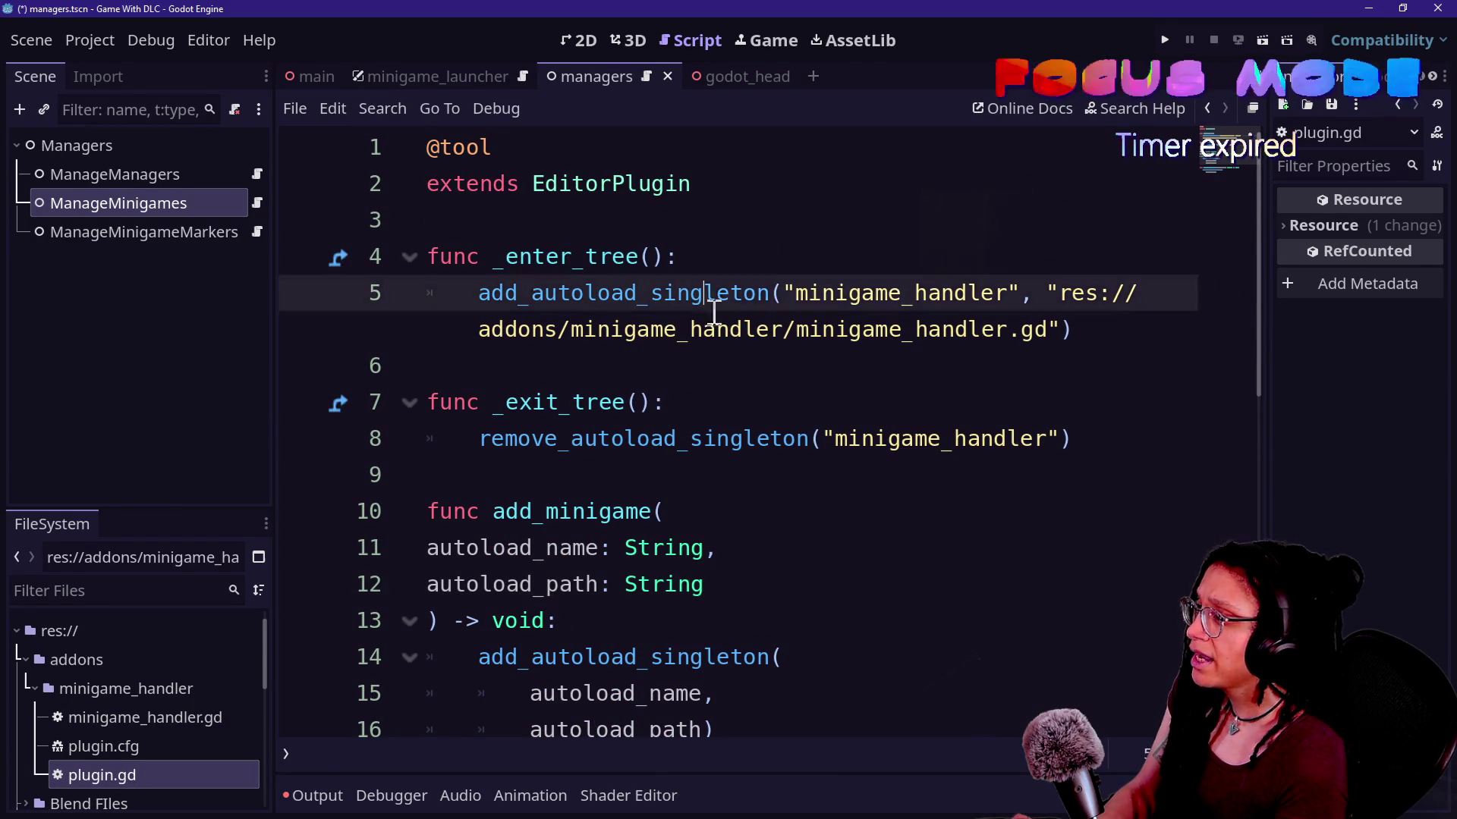
pyautogui.click(978, 296)
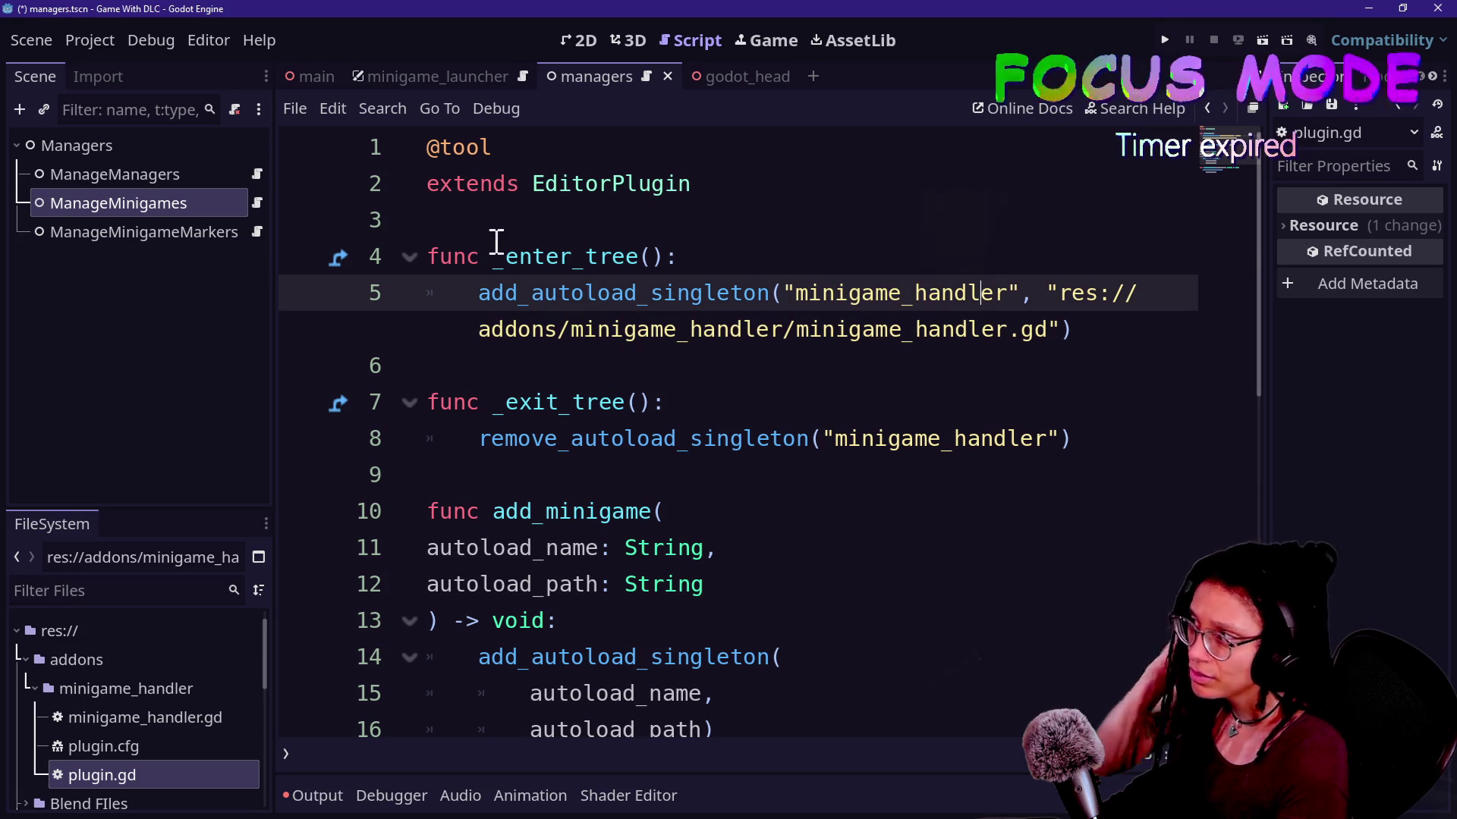
pyautogui.click(532, 511)
pyautogui.hotkey('ctrl', 's')
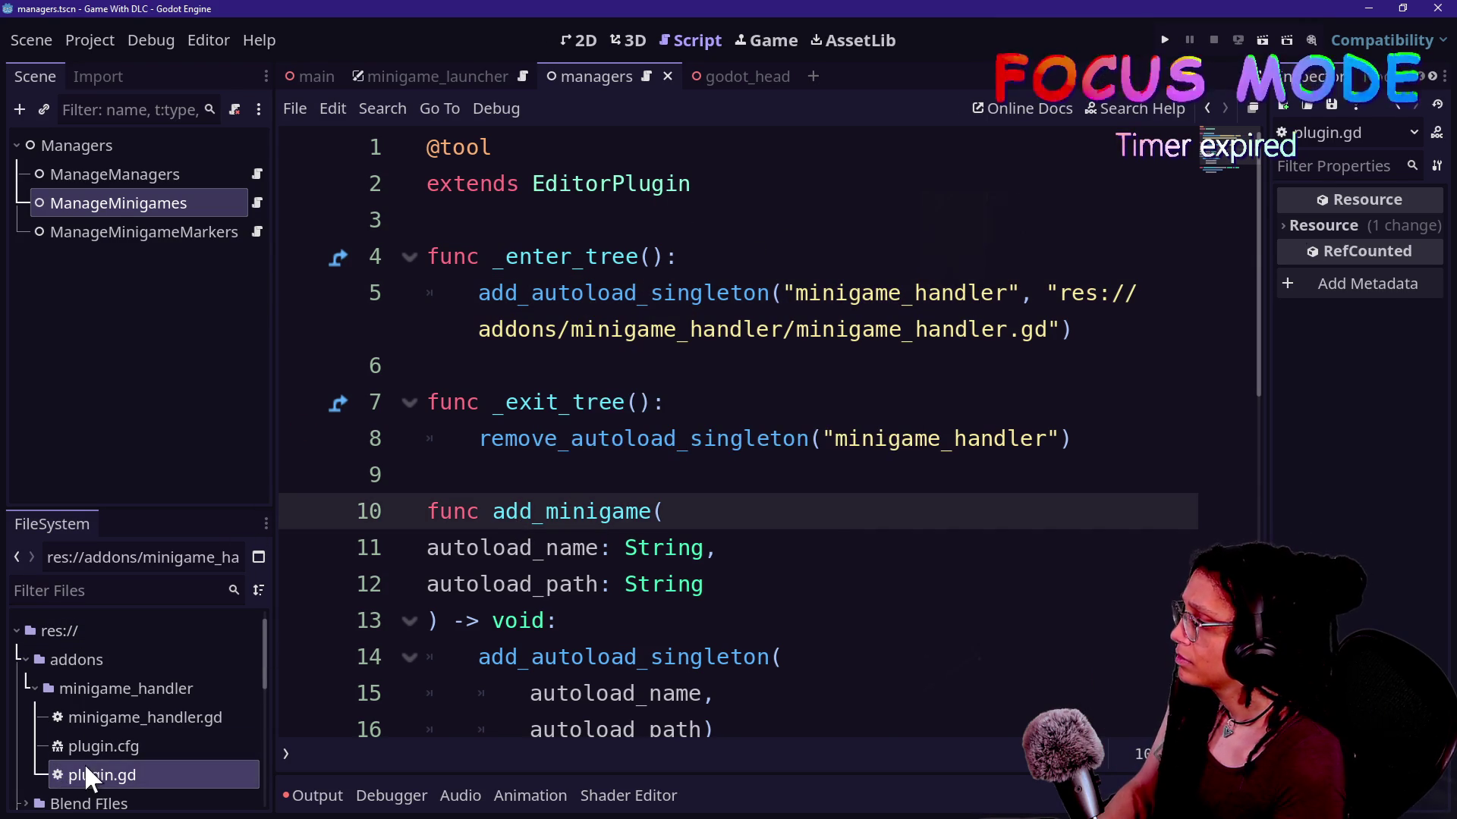
pyautogui.doubleClick(79, 717)
pyautogui.scroll(2, 565, 373)
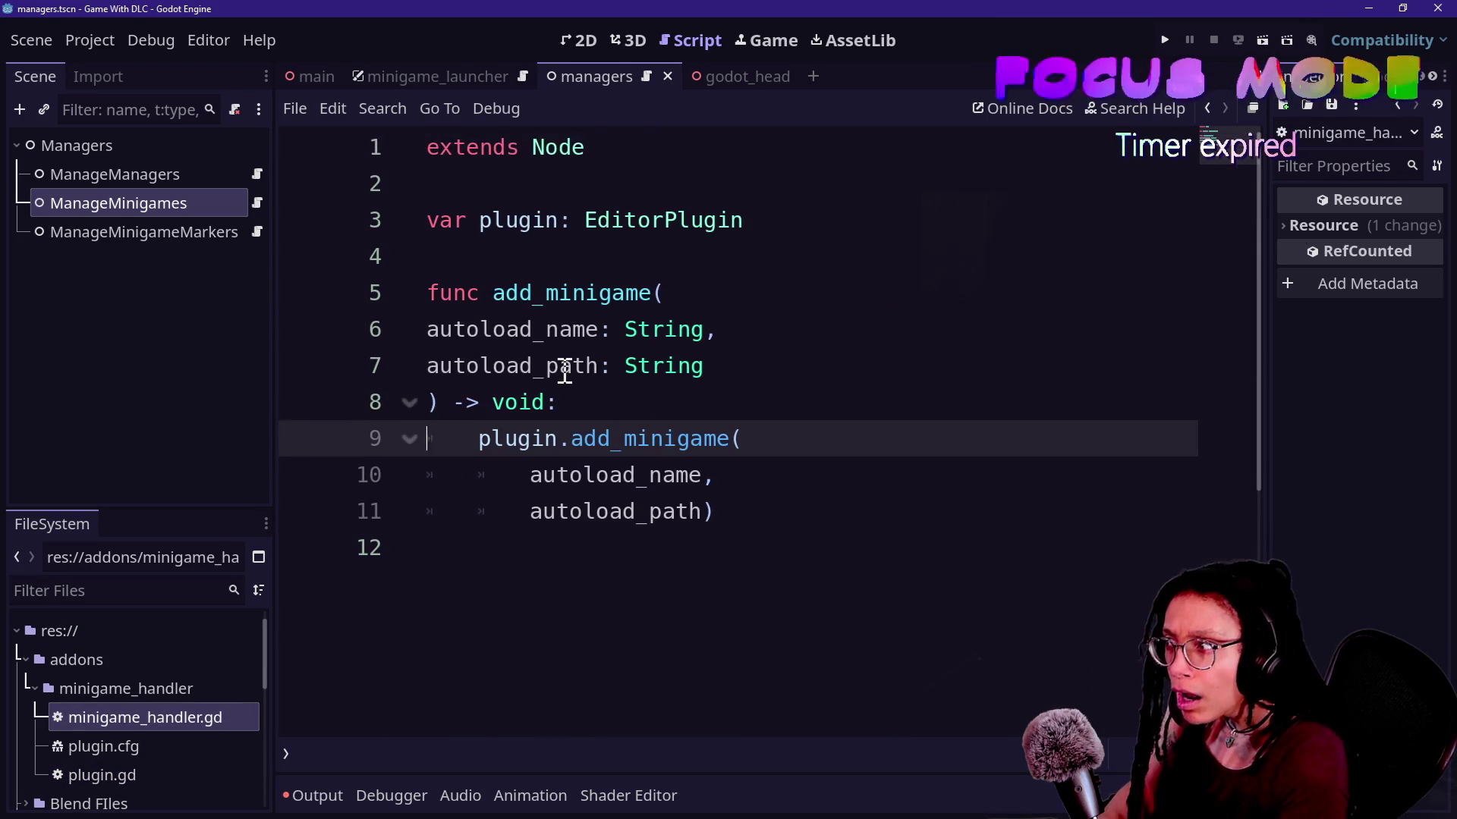
pyautogui.click(118, 777)
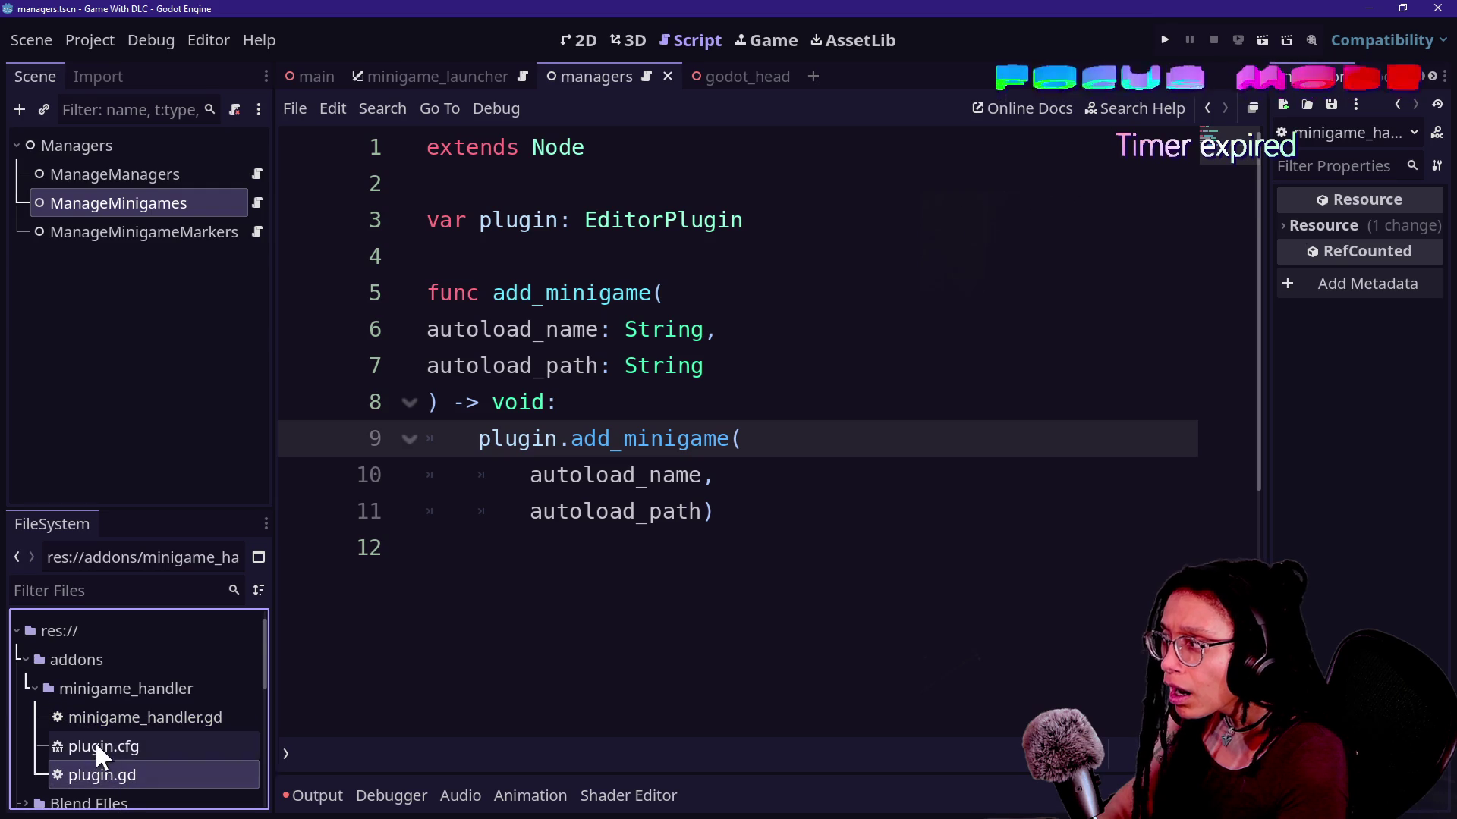
# - Apply the Minigame Handler plugin's details unchanged, then reload the current project
pyautogui.click(93, 44)
pyautogui.click(102, 55)
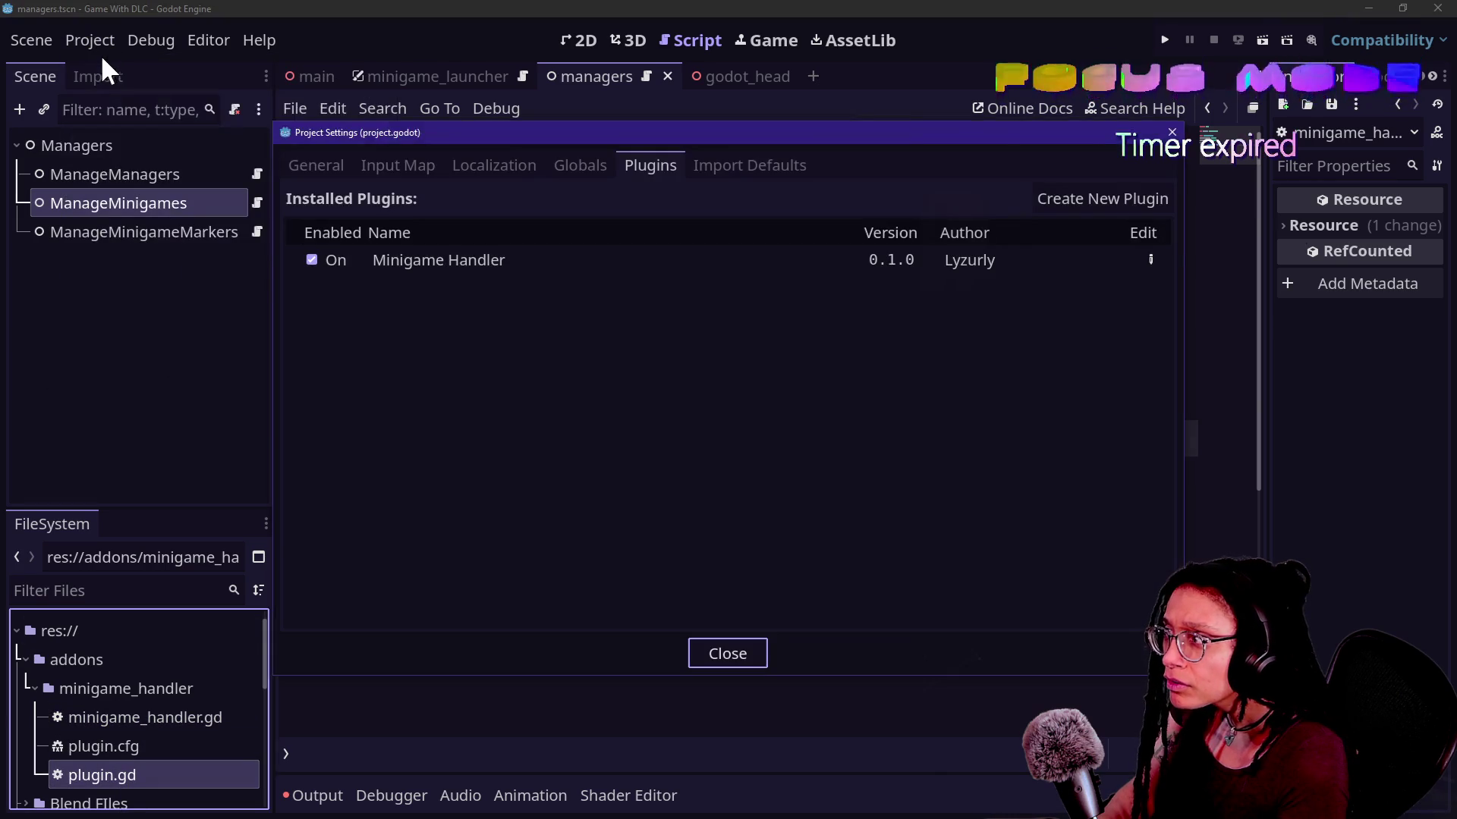
pyautogui.click(379, 311)
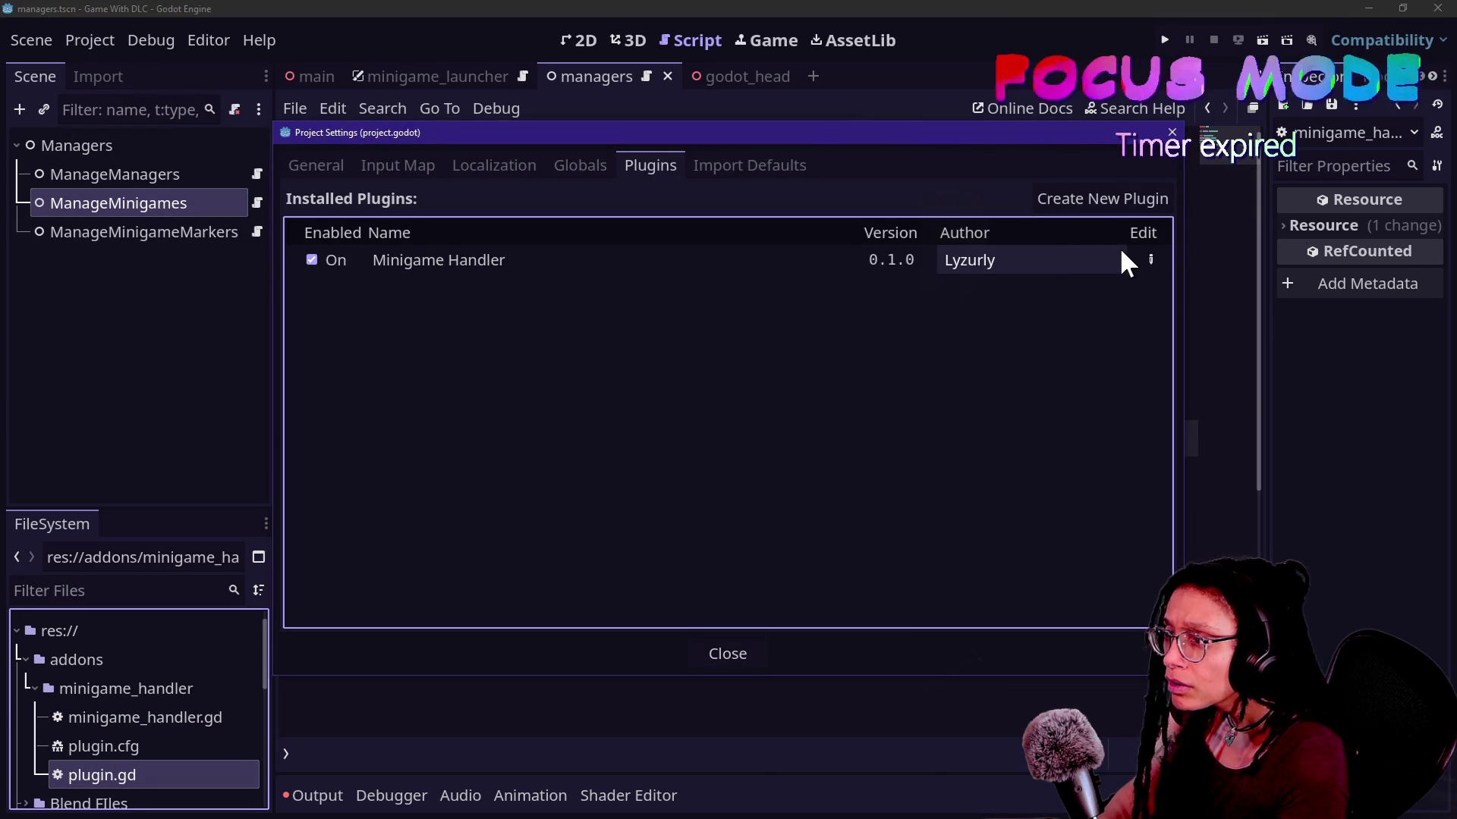
pyautogui.click(1150, 259)
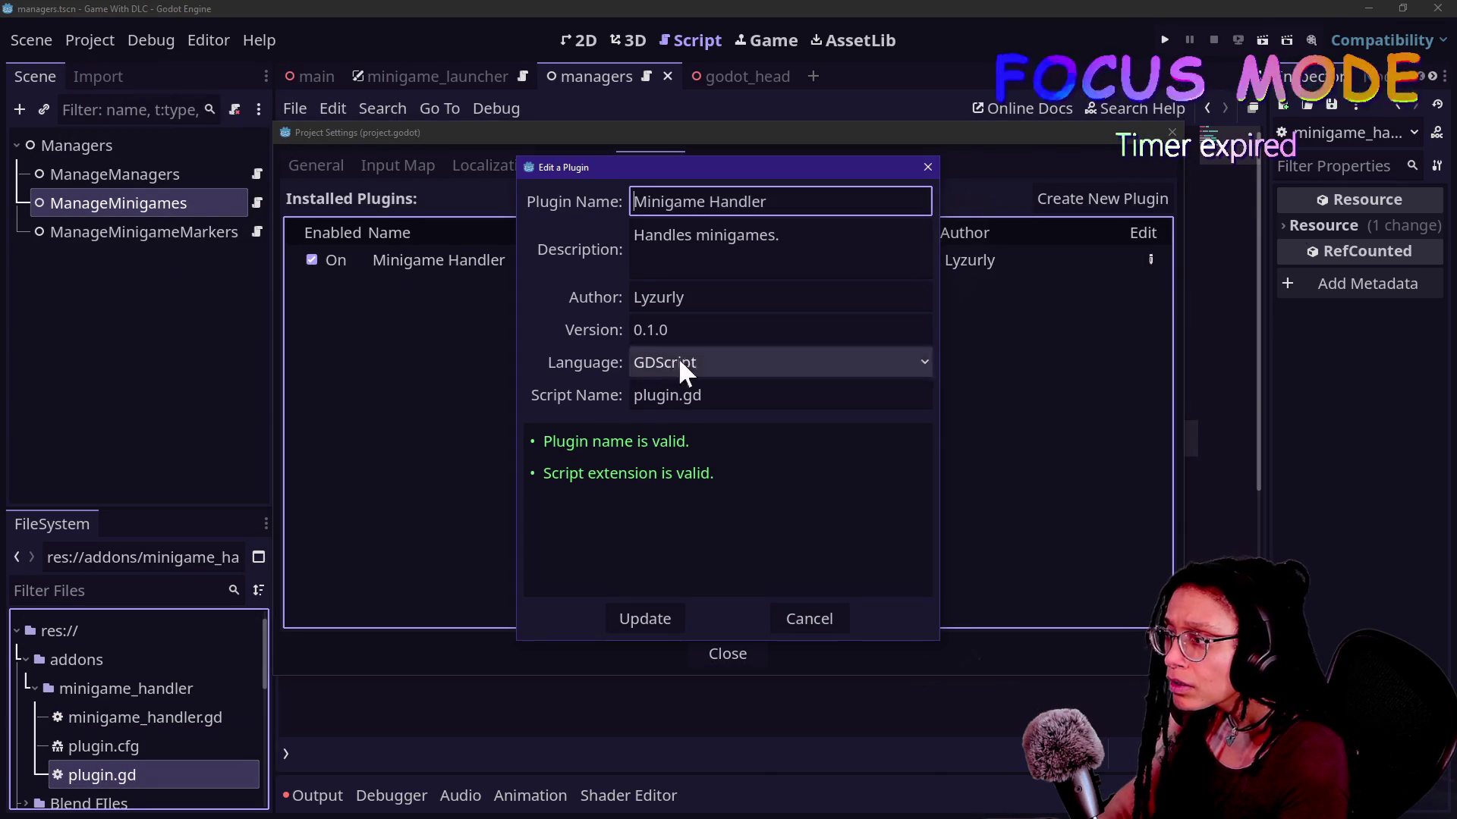
pyautogui.click(649, 622)
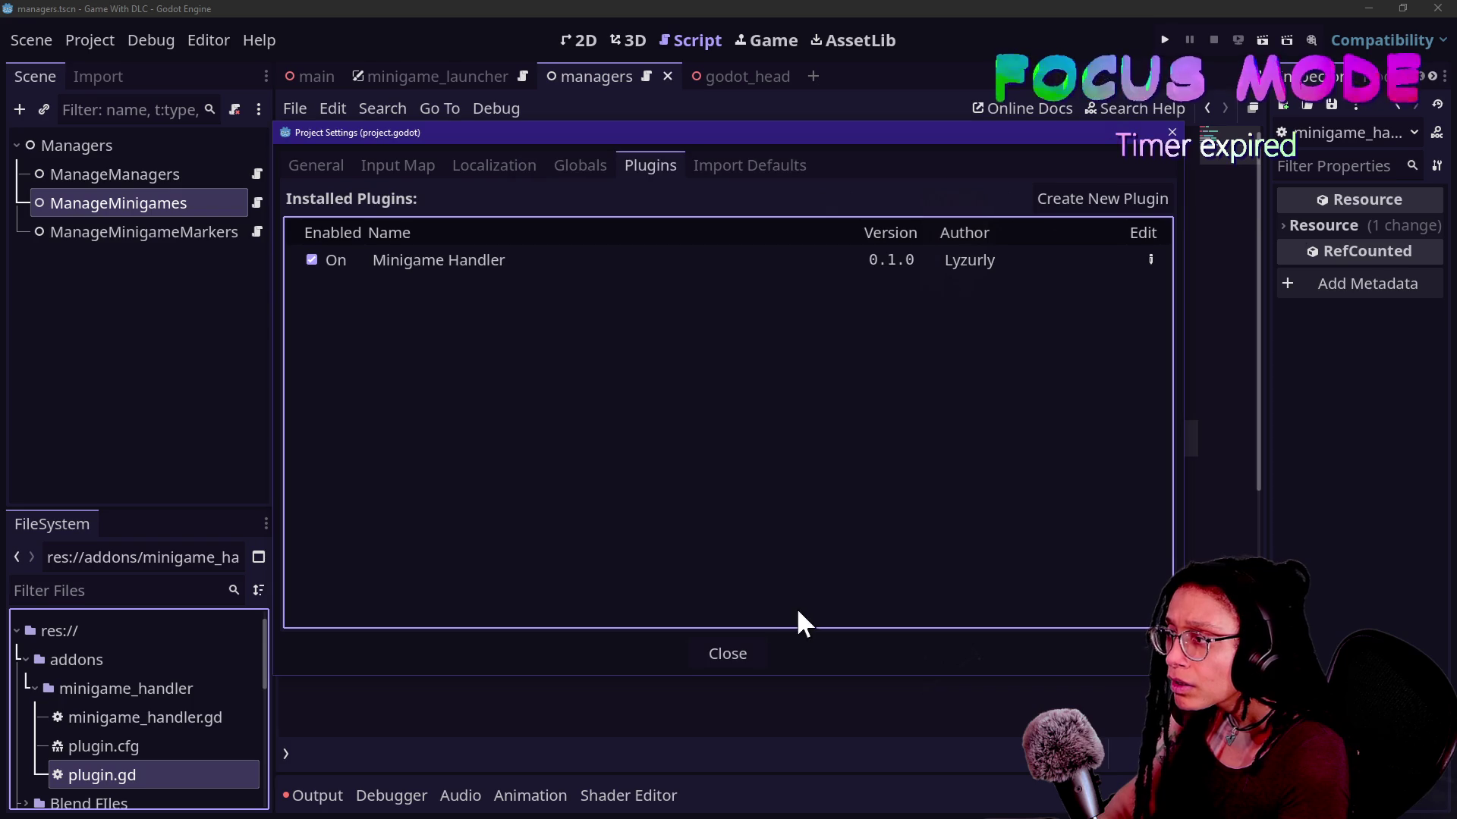
pyautogui.click(755, 649)
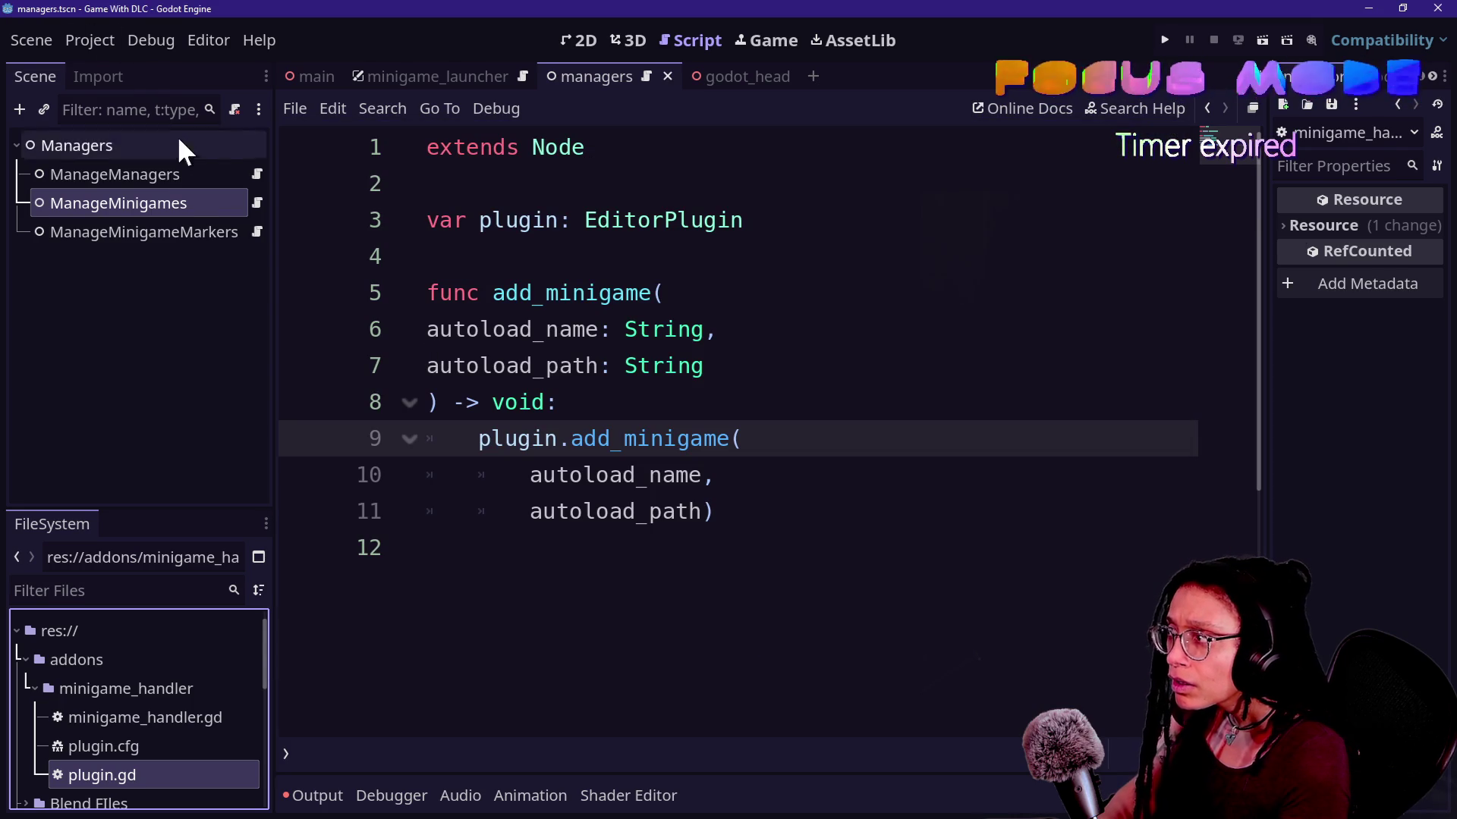
pyautogui.click(72, 34)
pyautogui.click(199, 322)
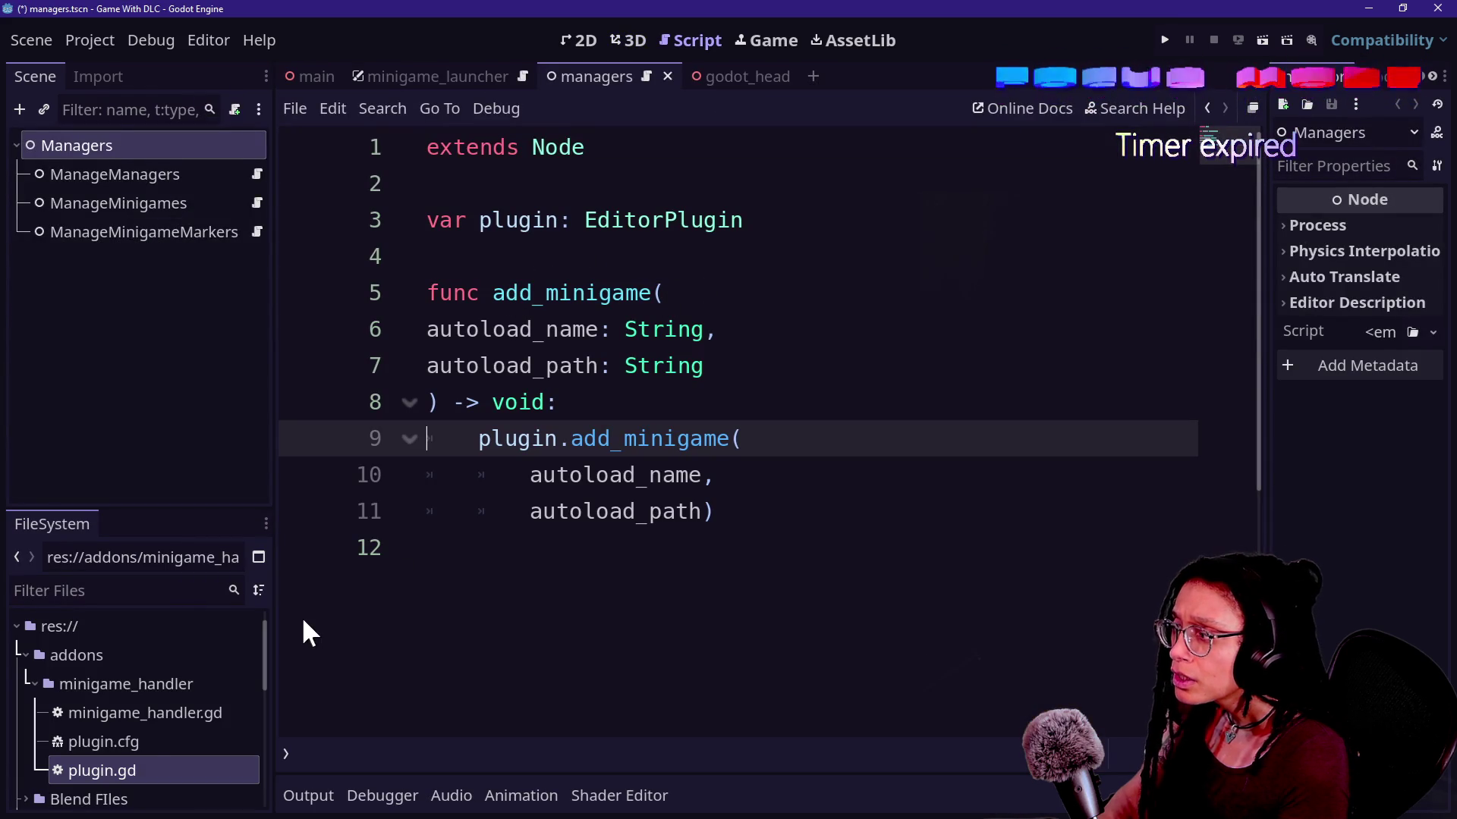
# - Look through manage_minigames.gd and minigame_handler.gd, then reopen addons/minigame_handler/plugin.gd
pyautogui.click(464, 641)
pyautogui.hotkey('shift', 'alt', 'o')
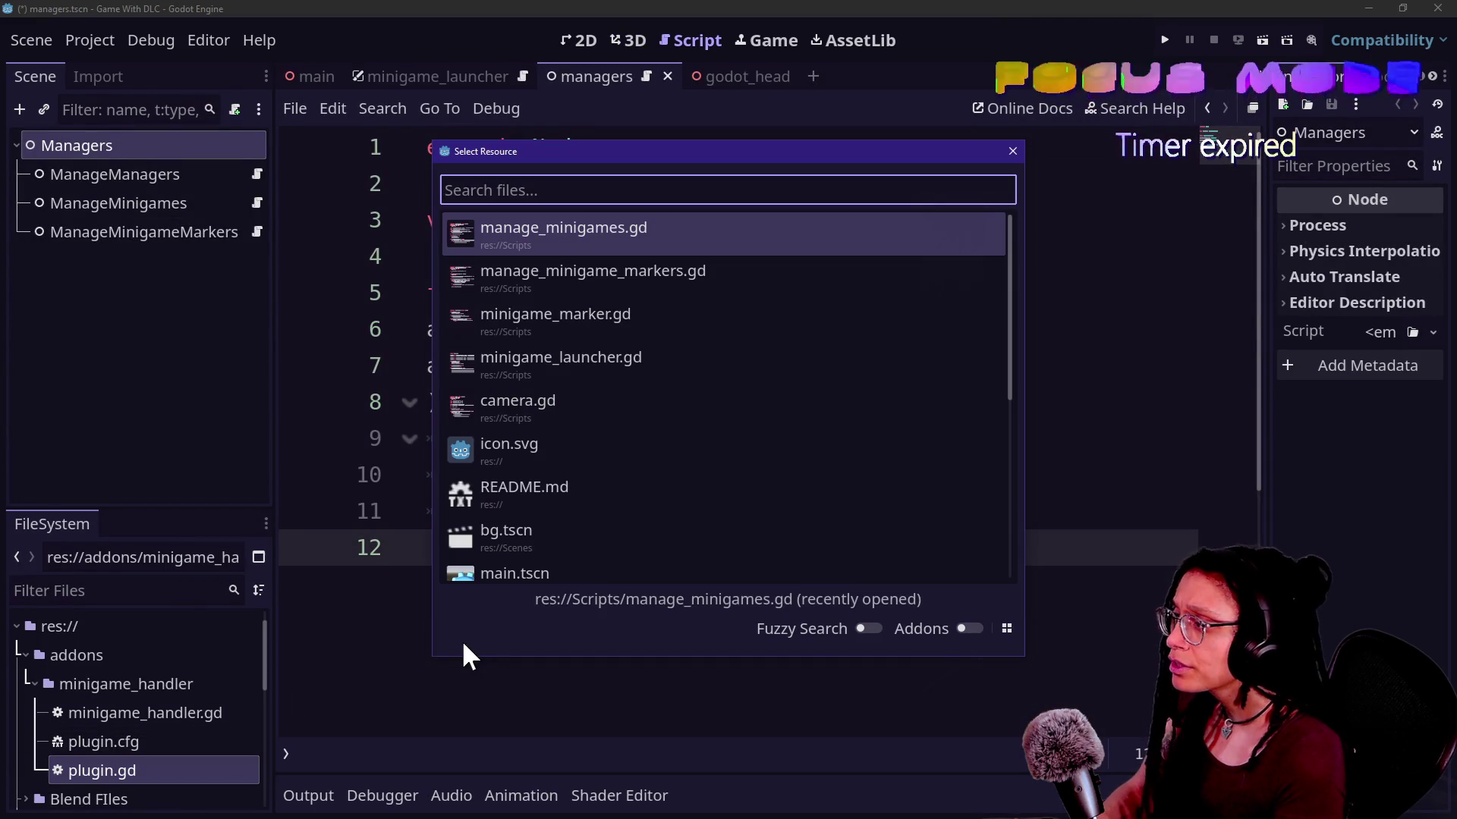
pyautogui.press('Return')
pyautogui.press('Up')
pyautogui.press('Up')
pyautogui.press('Up')
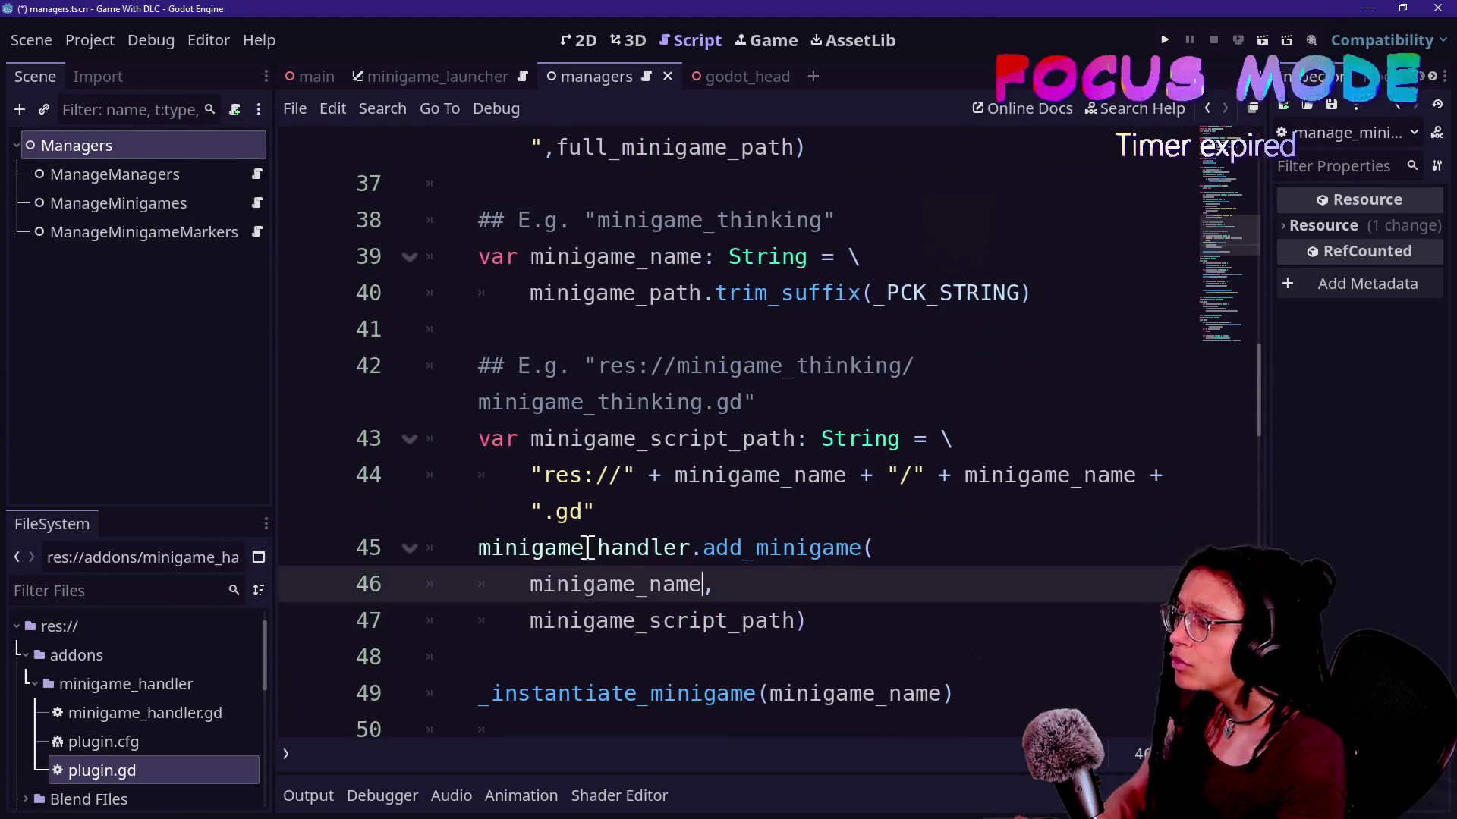
pyautogui.doubleClick(138, 709)
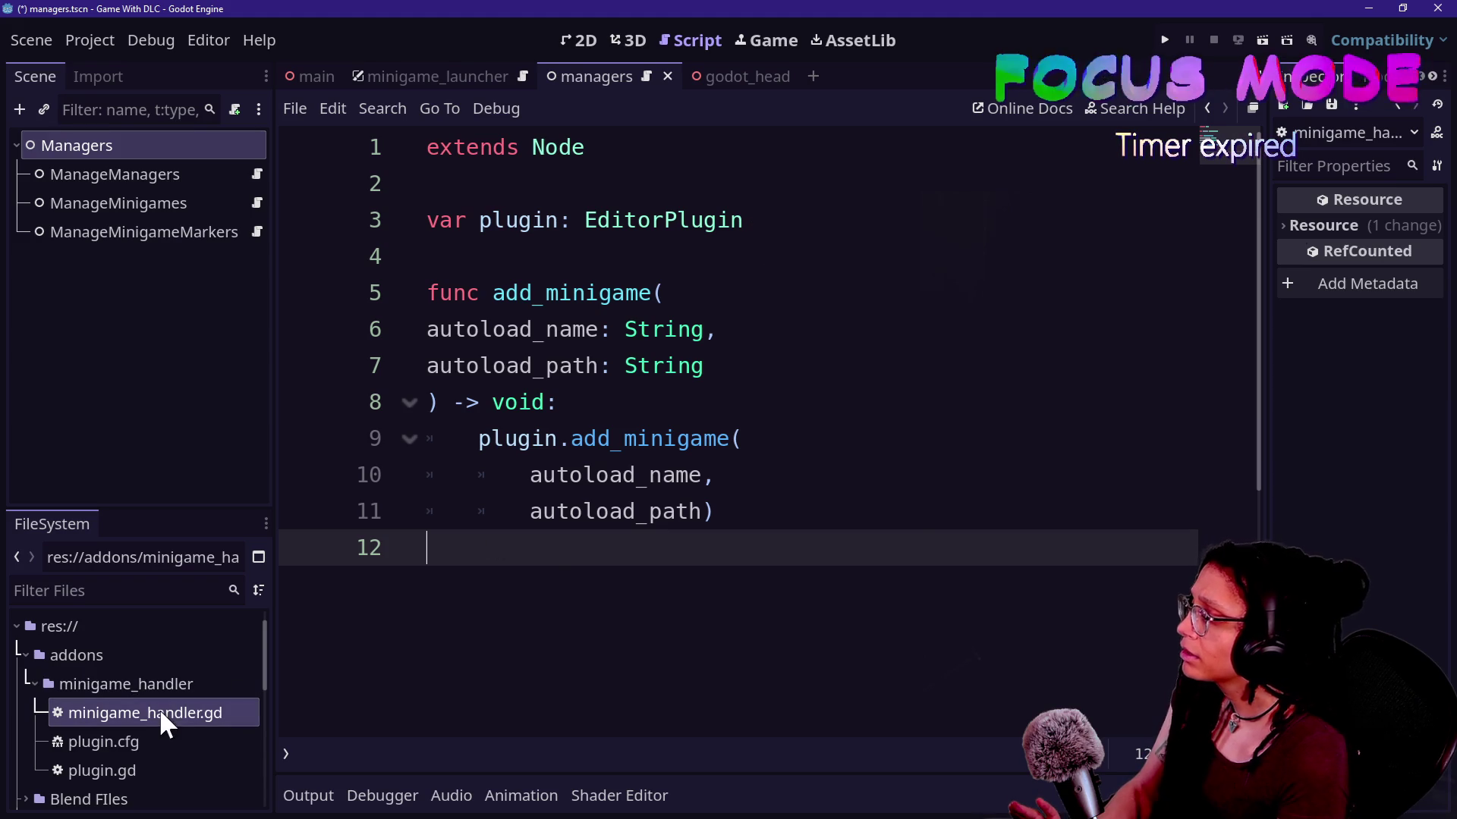
pyautogui.click(156, 763)
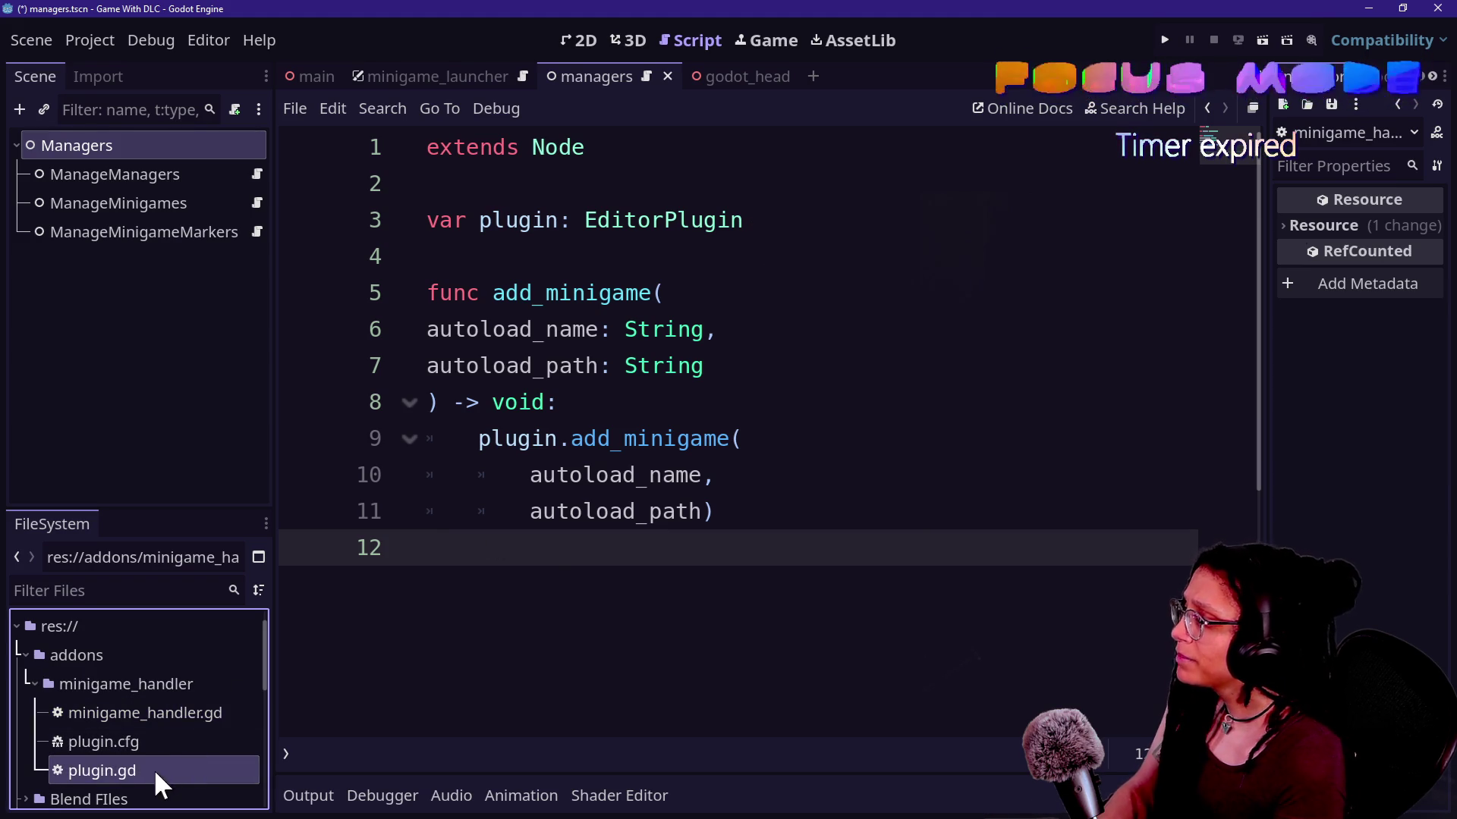
pyautogui.click(181, 712)
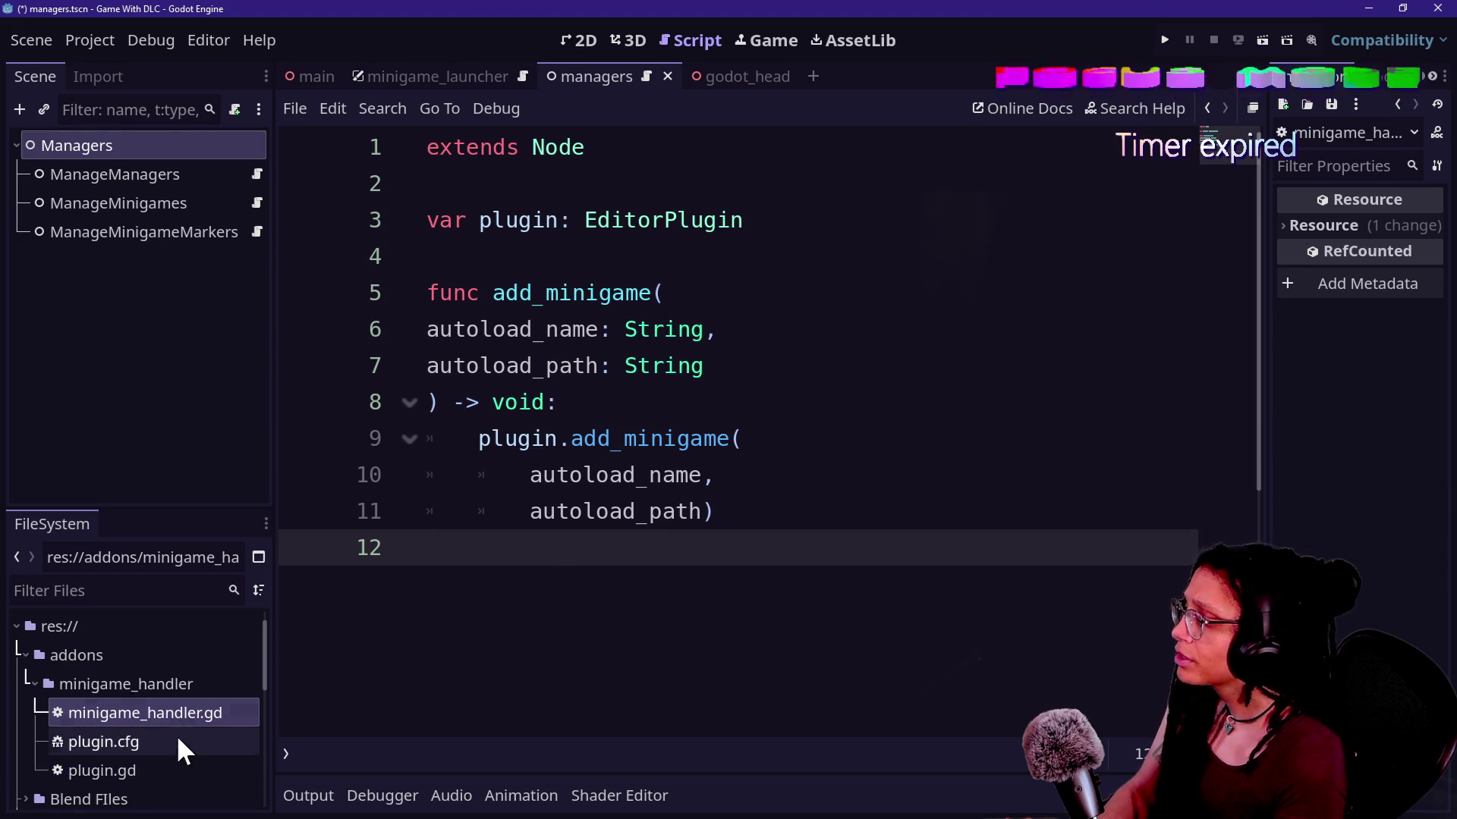
pyautogui.doubleClick(176, 763)
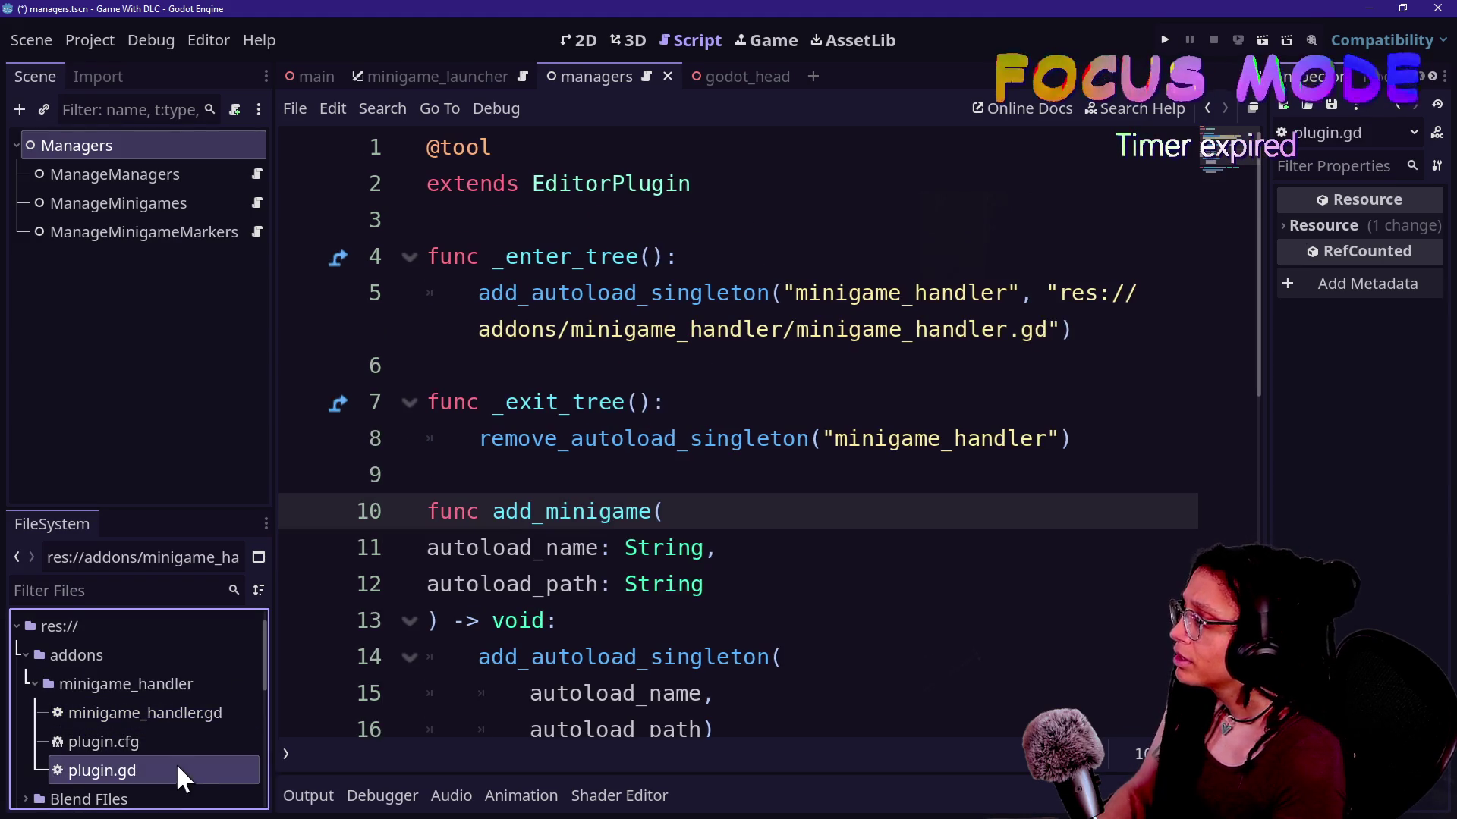
# - Add 'minigame_handler.plugin = self' after the autoload call in _enter_tree and save
pyautogui.click(1128, 341)
pyautogui.press('Return')
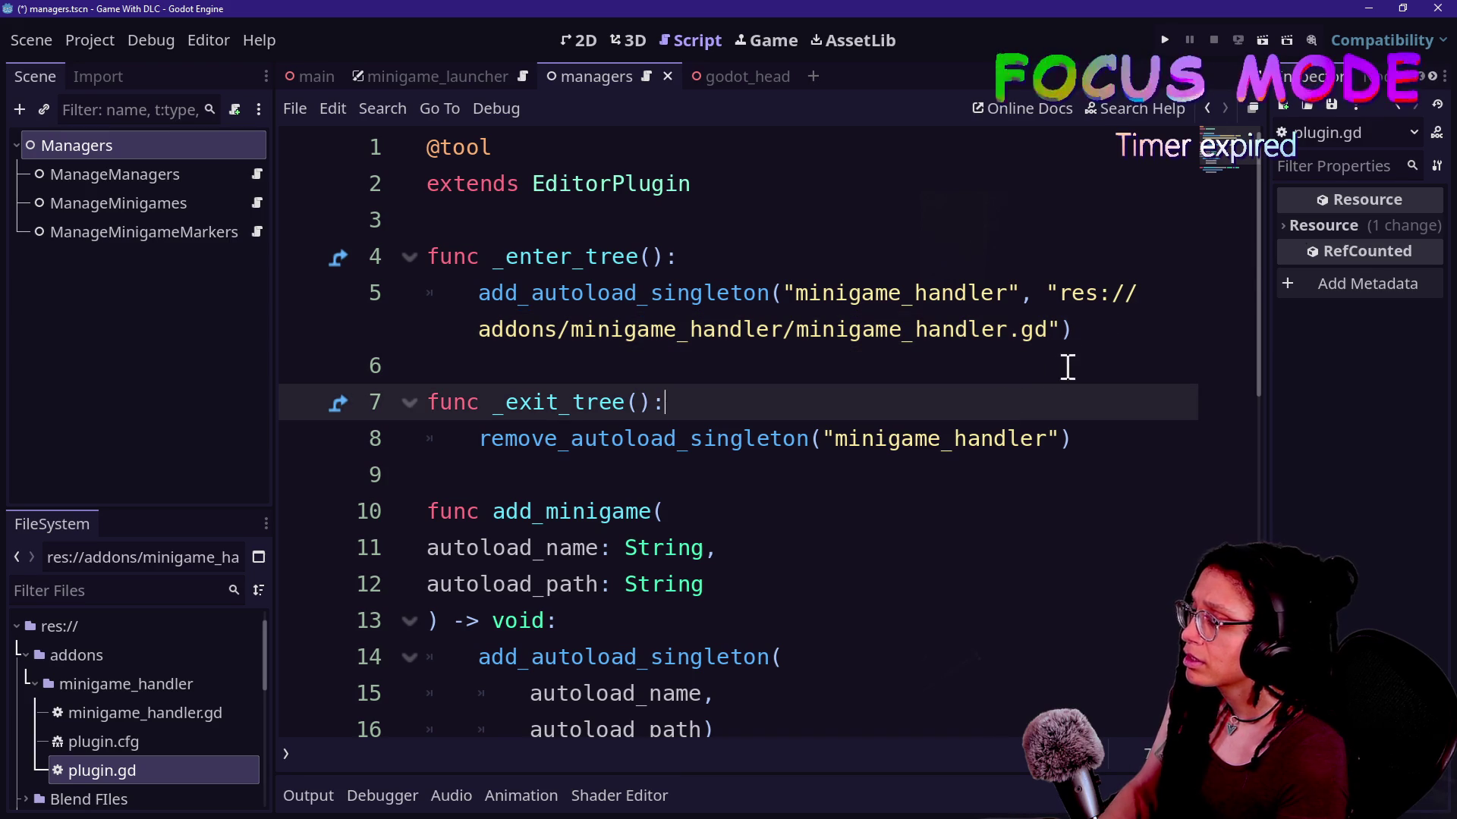
pyautogui.write('minigame_handler.plugin = self')
pyautogui.hotkey('ctrl', 's')
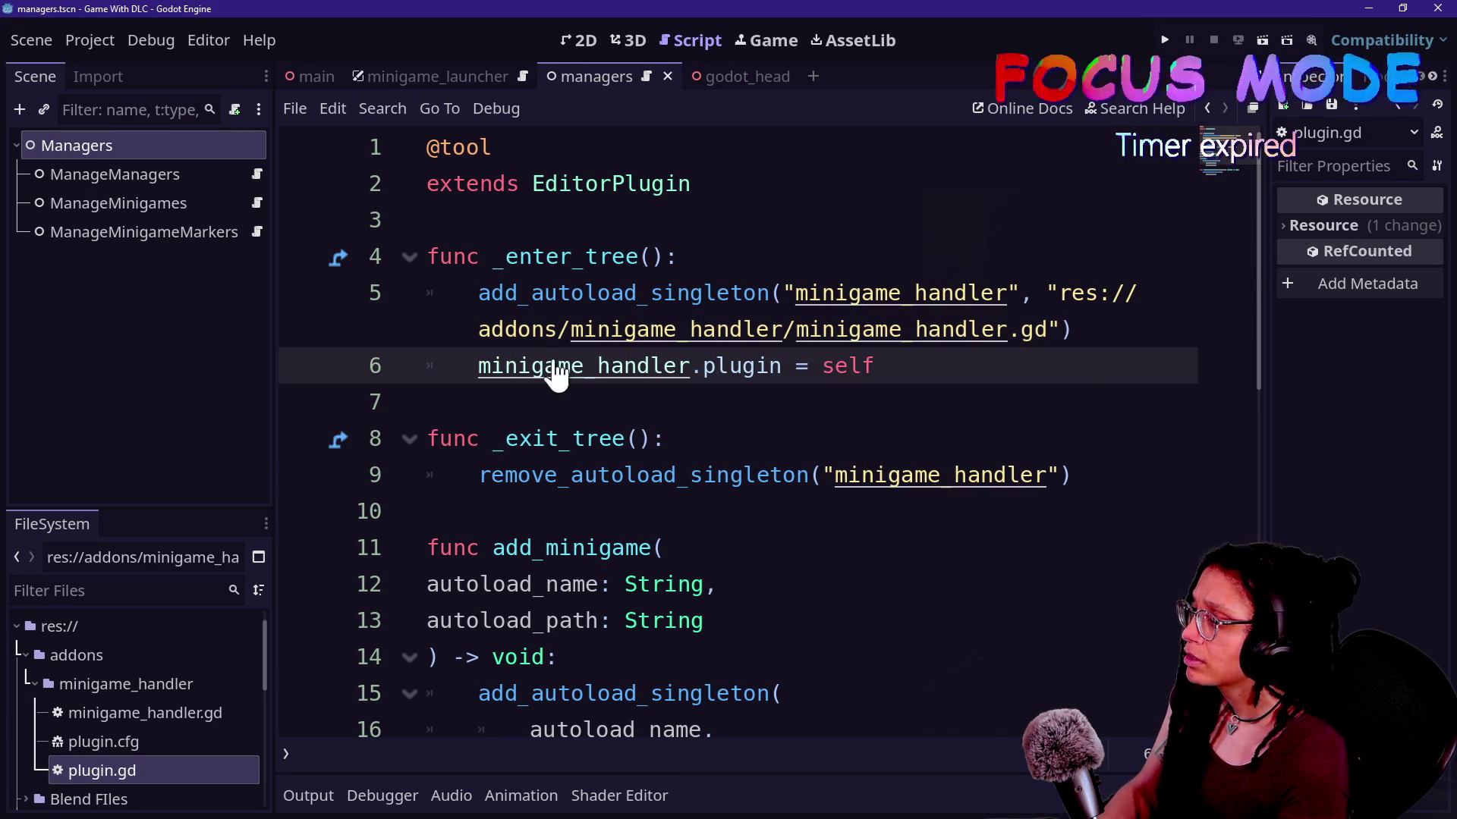
# - Toggle the Minigame Handler plugin in Project Settings, then Save & Reload the project
pyautogui.click(116, 48)
pyautogui.click(117, 67)
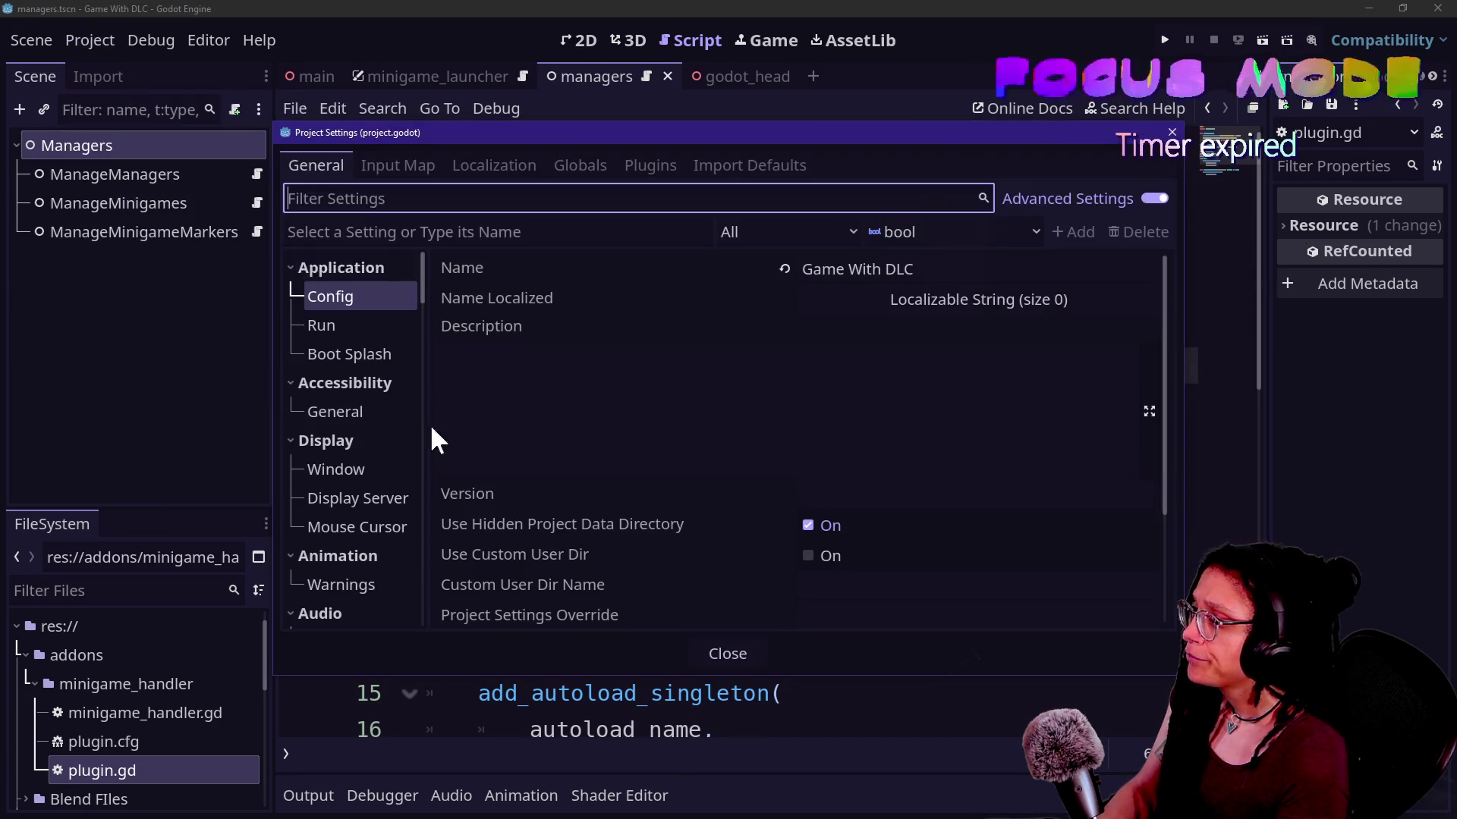
pyautogui.click(418, 171)
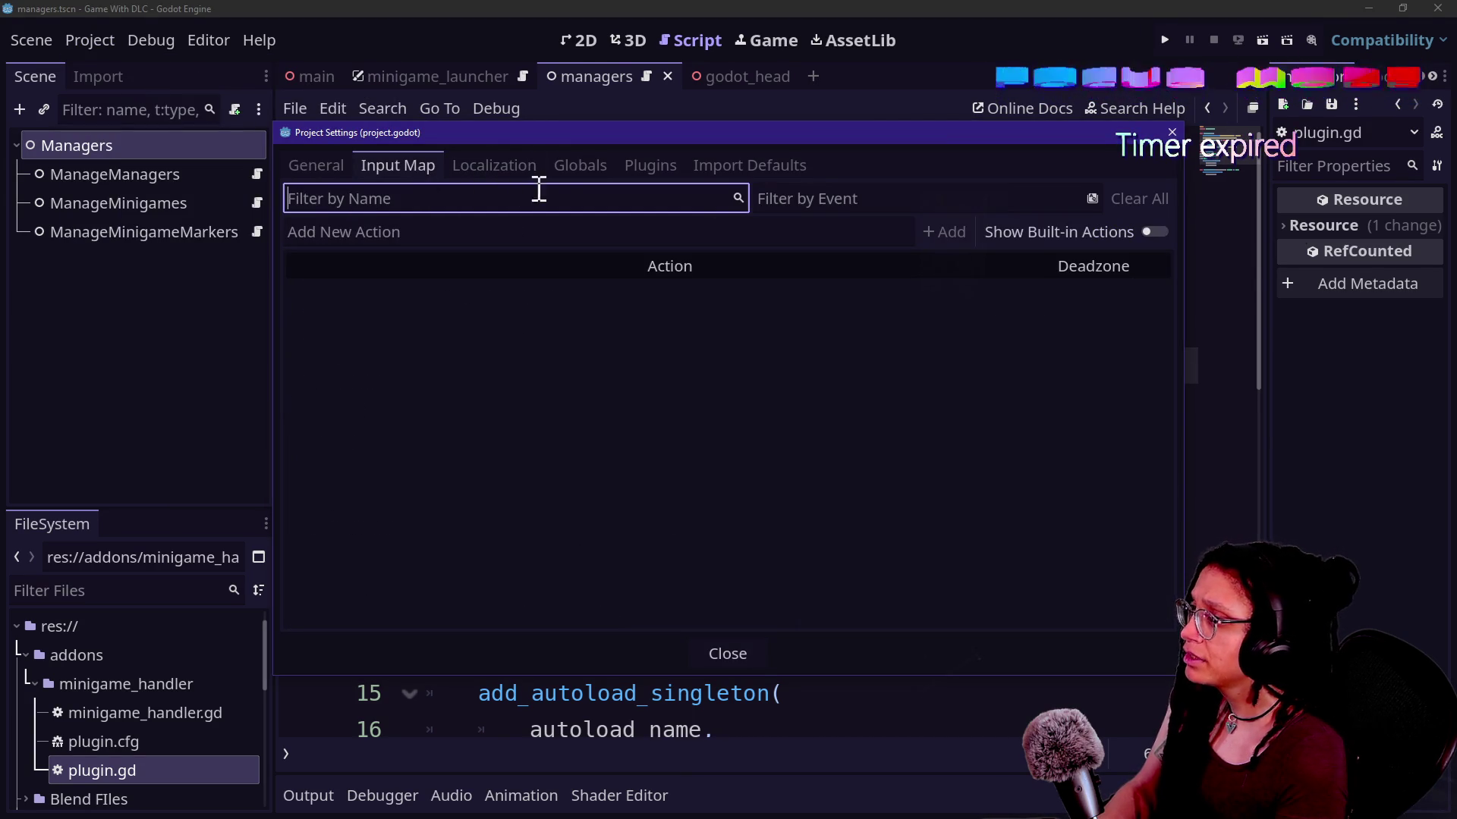
pyautogui.click(603, 168)
pyautogui.click(636, 178)
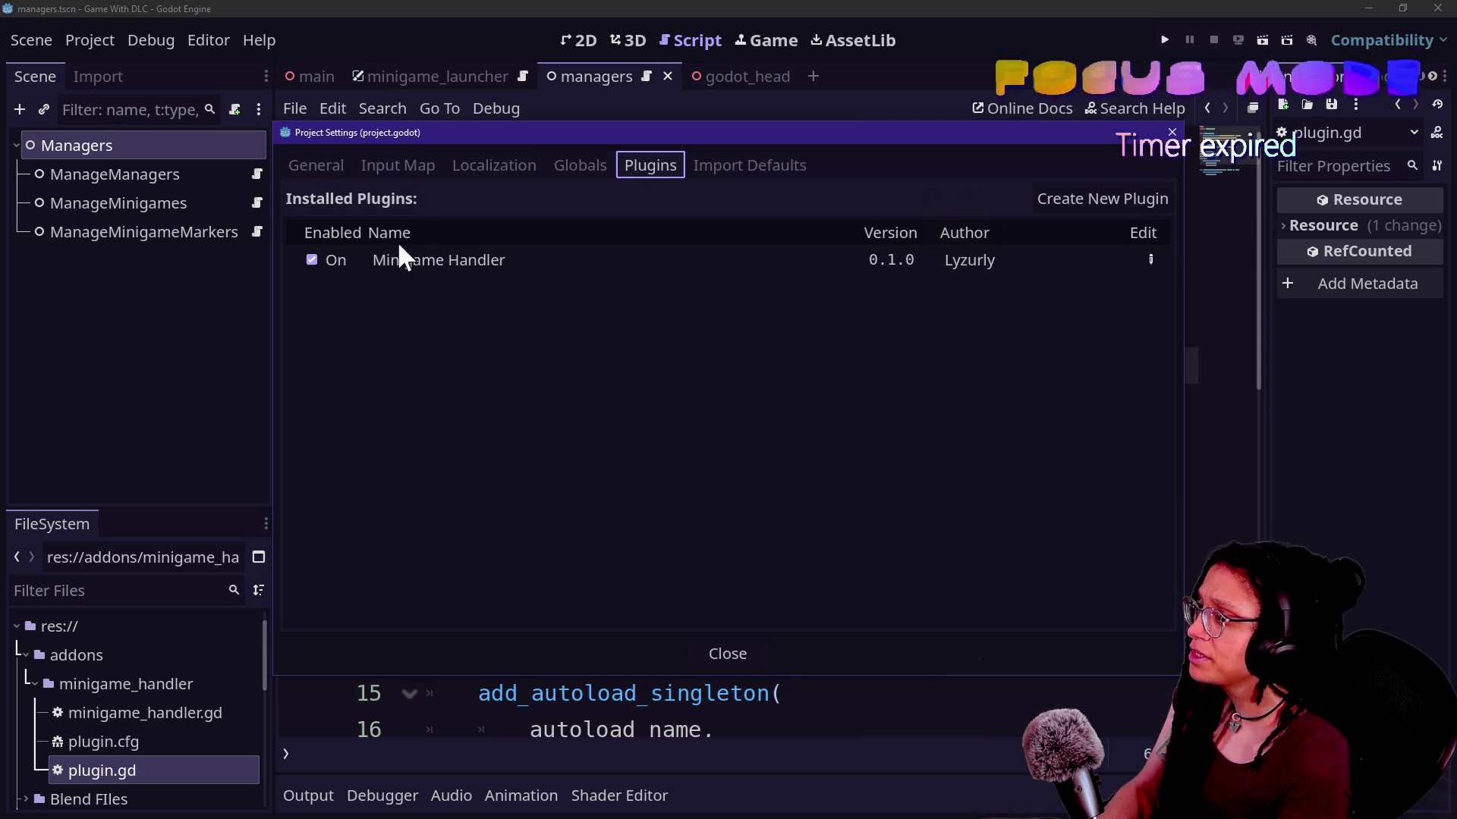
pyautogui.click(340, 258)
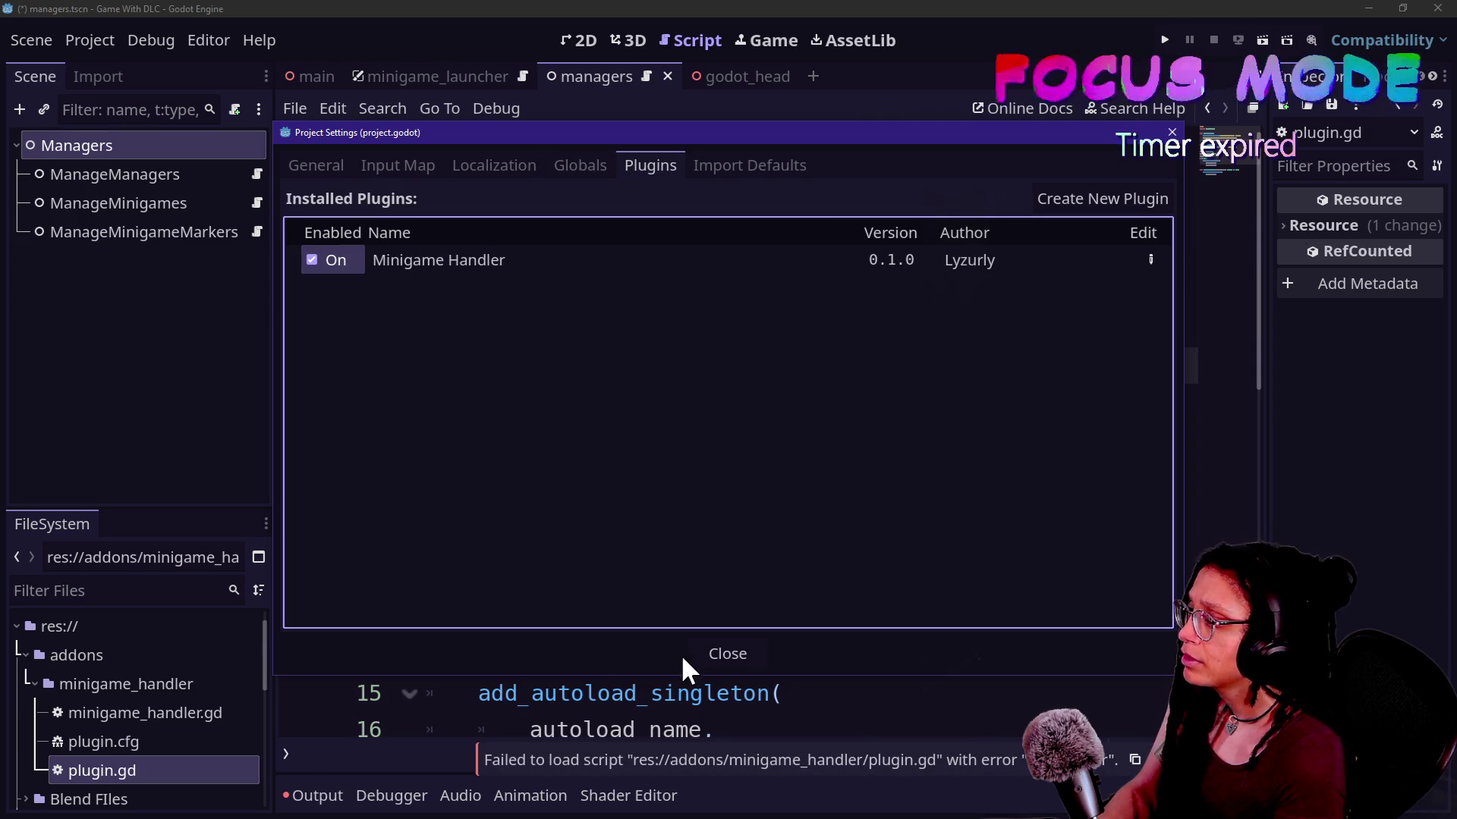
pyautogui.click(746, 654)
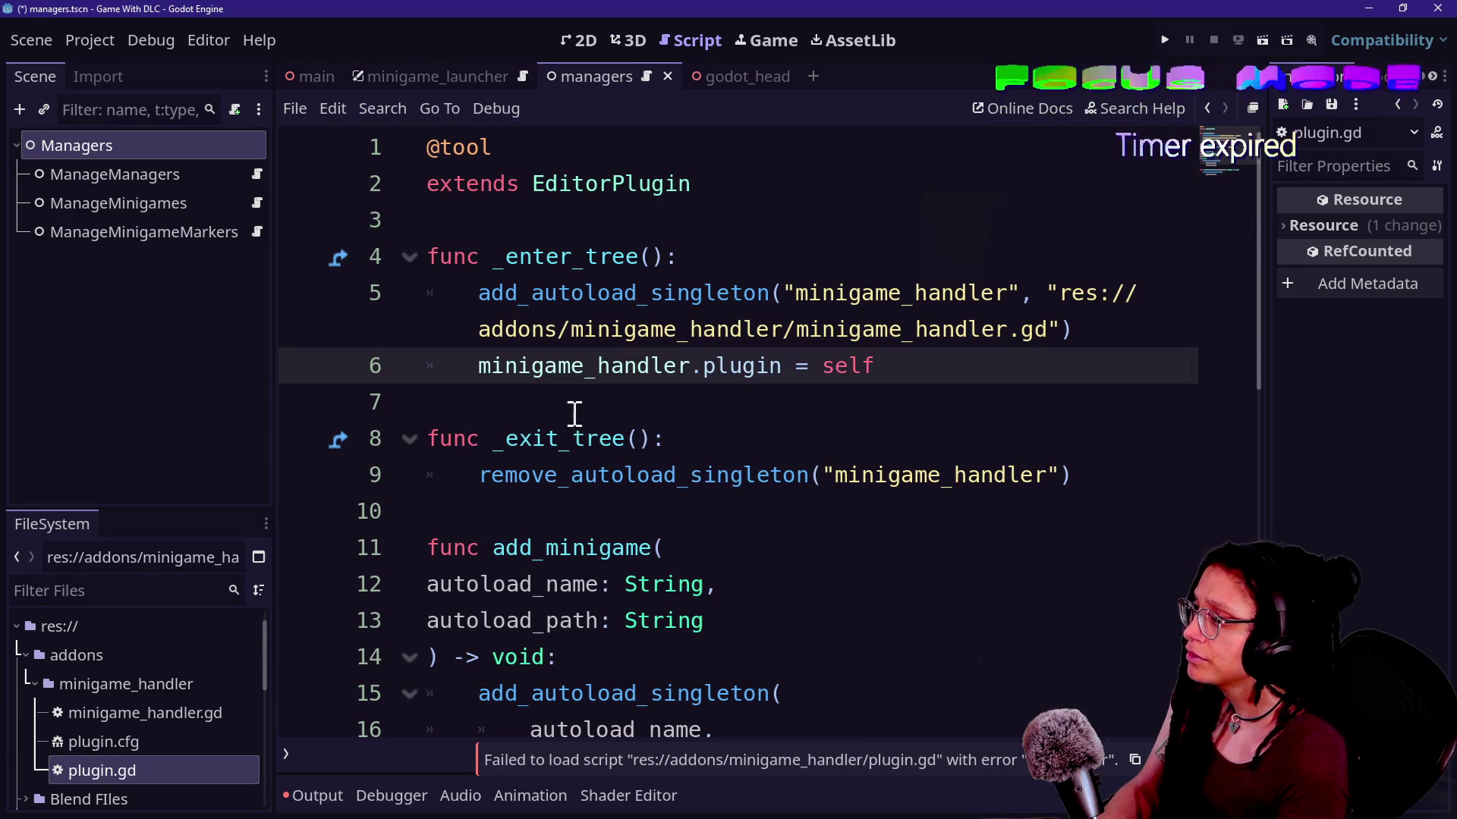
pyautogui.click(82, 41)
pyautogui.click(196, 316)
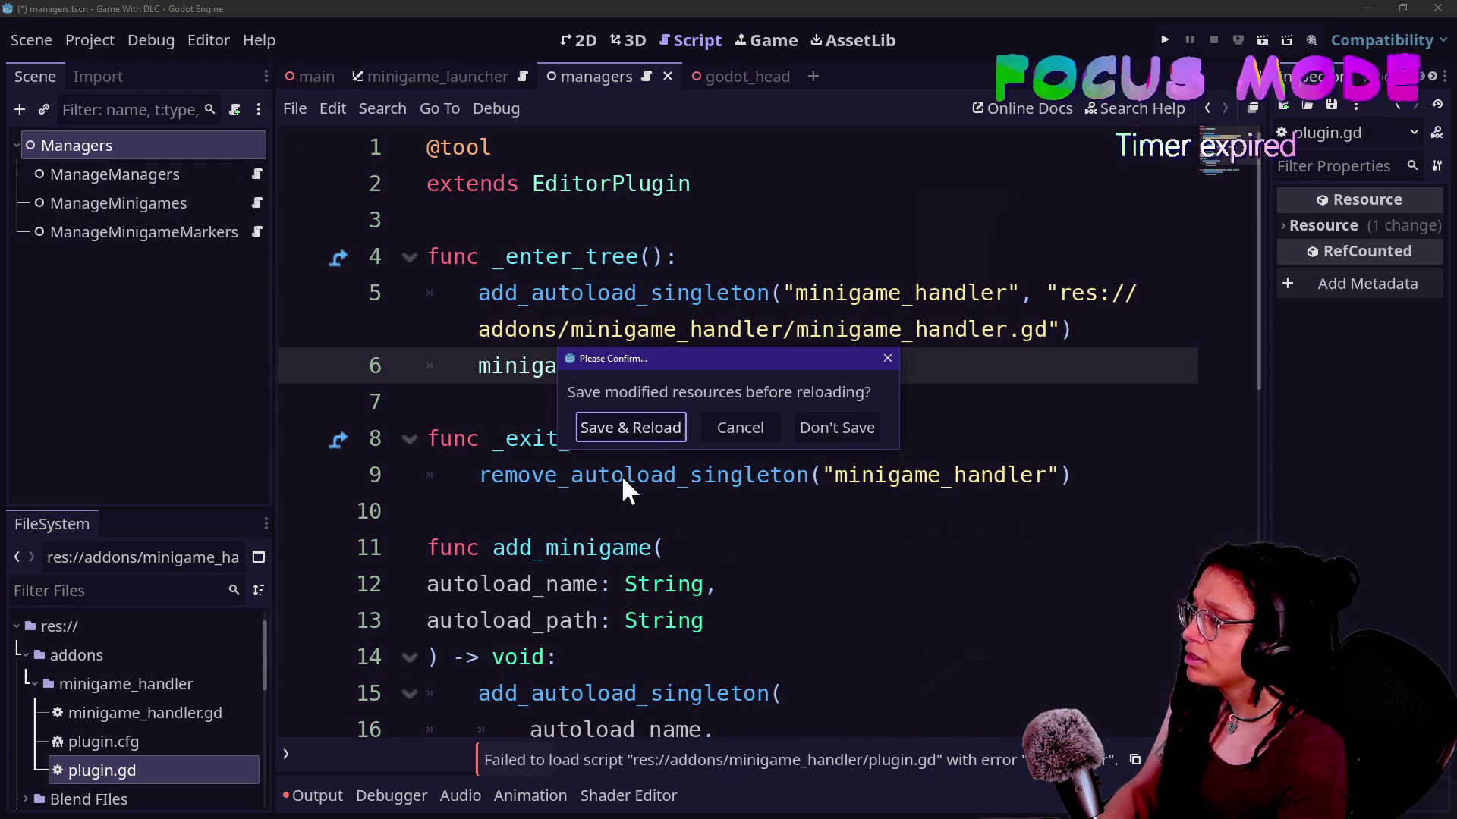
pyautogui.click(639, 416)
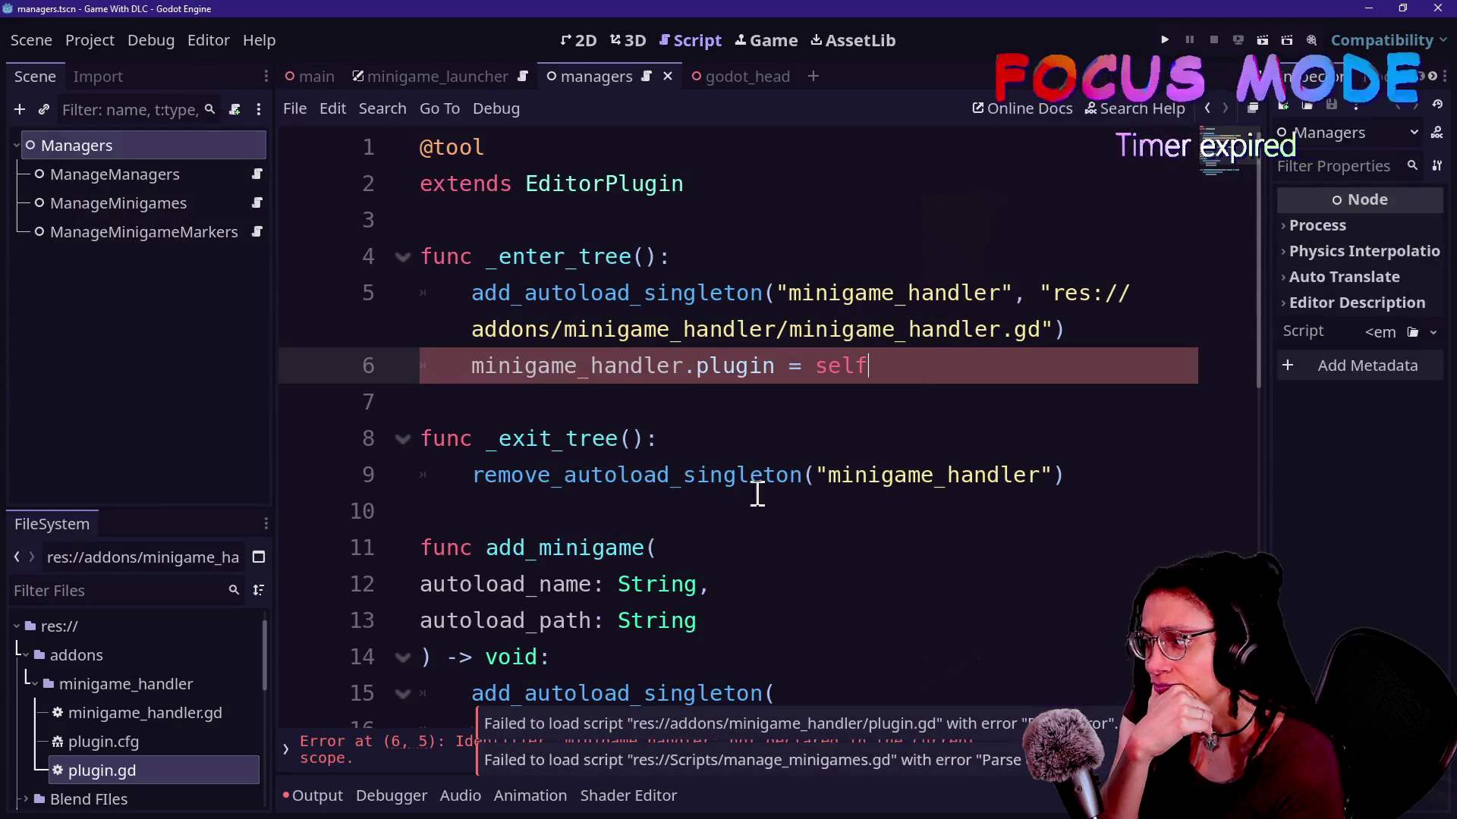
pyautogui.click(176, 714)
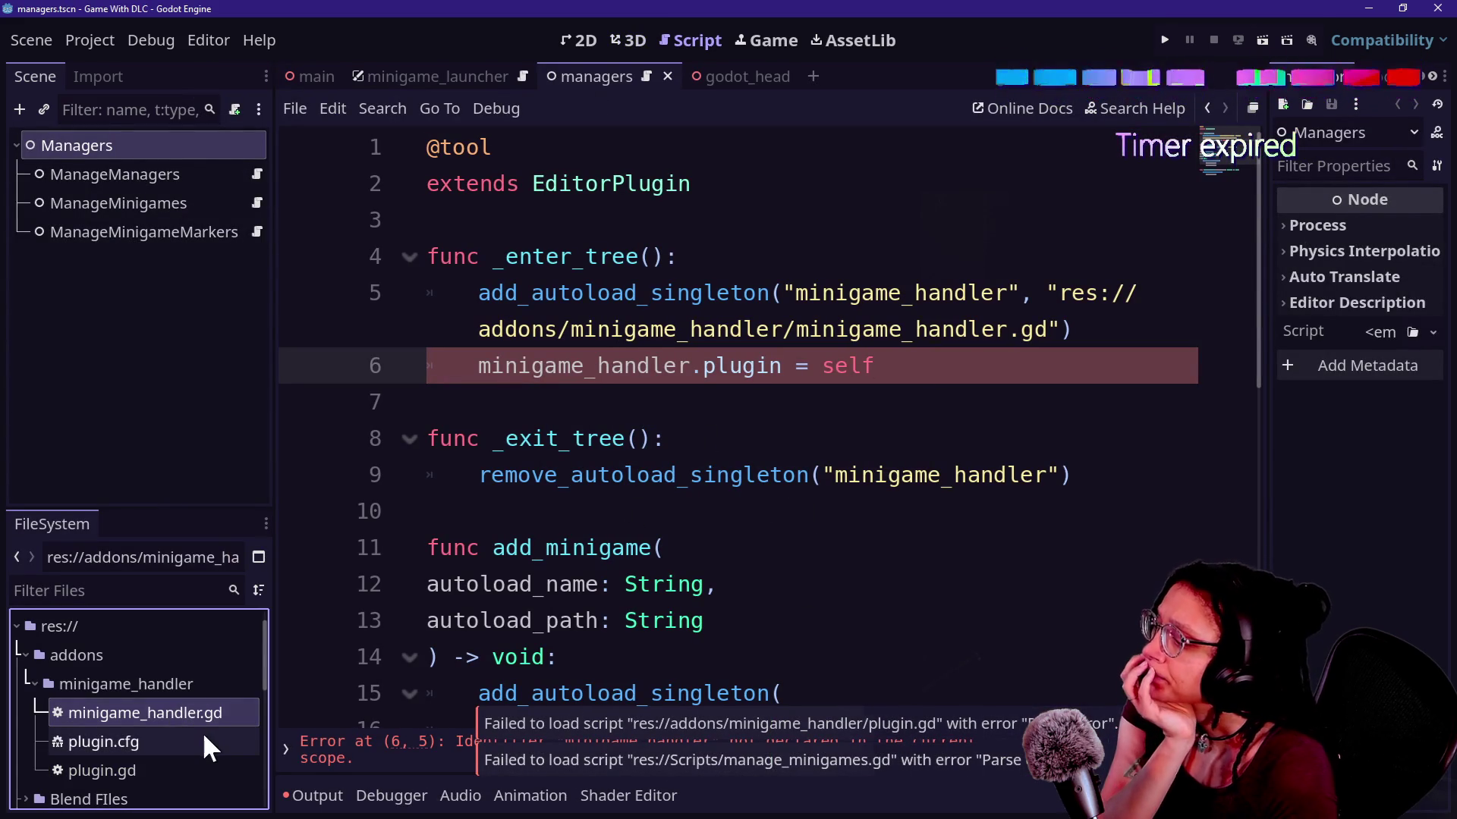
pyautogui.click(316, 796)
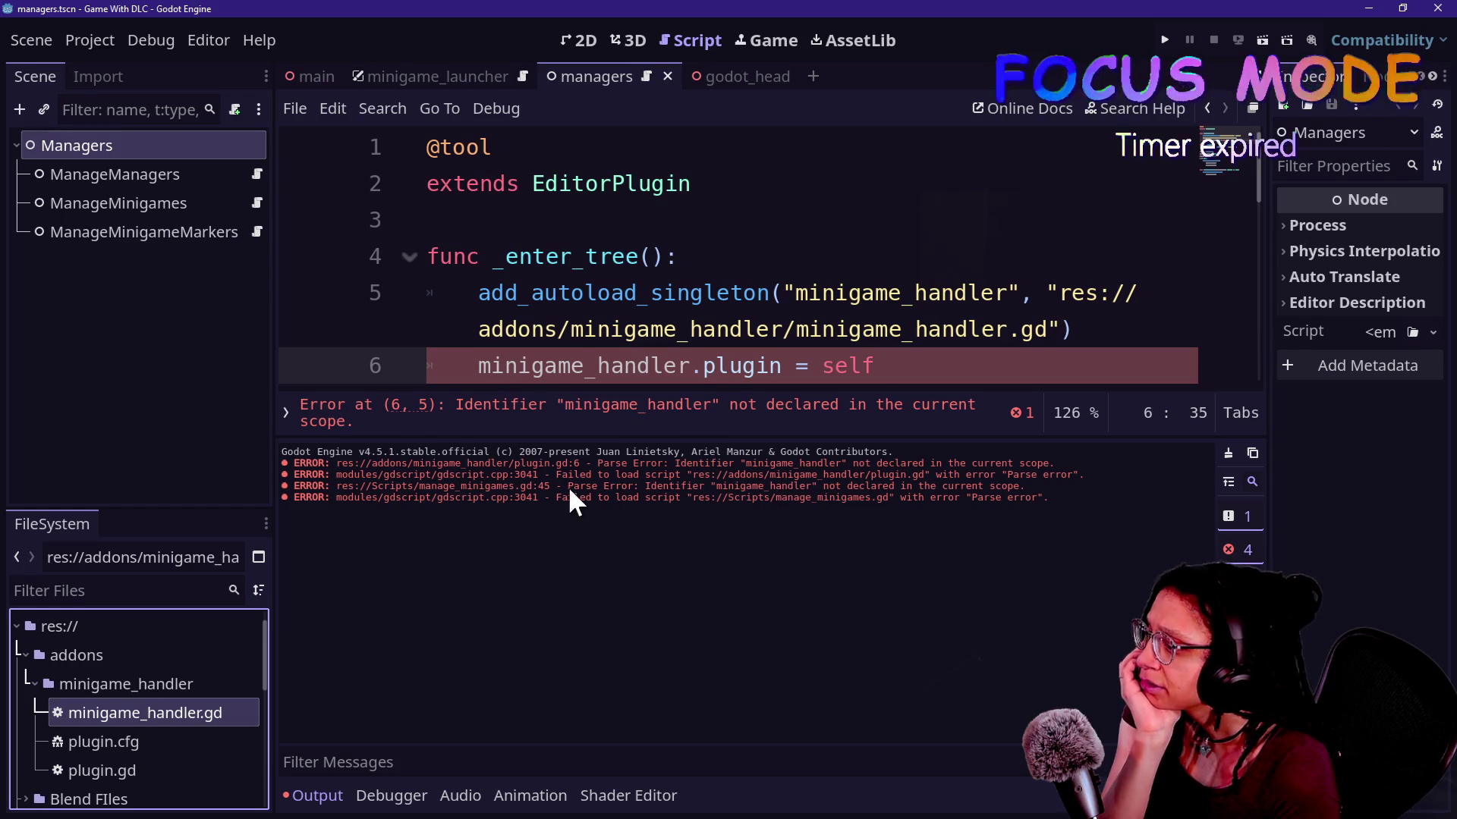
pyautogui.click(115, 777)
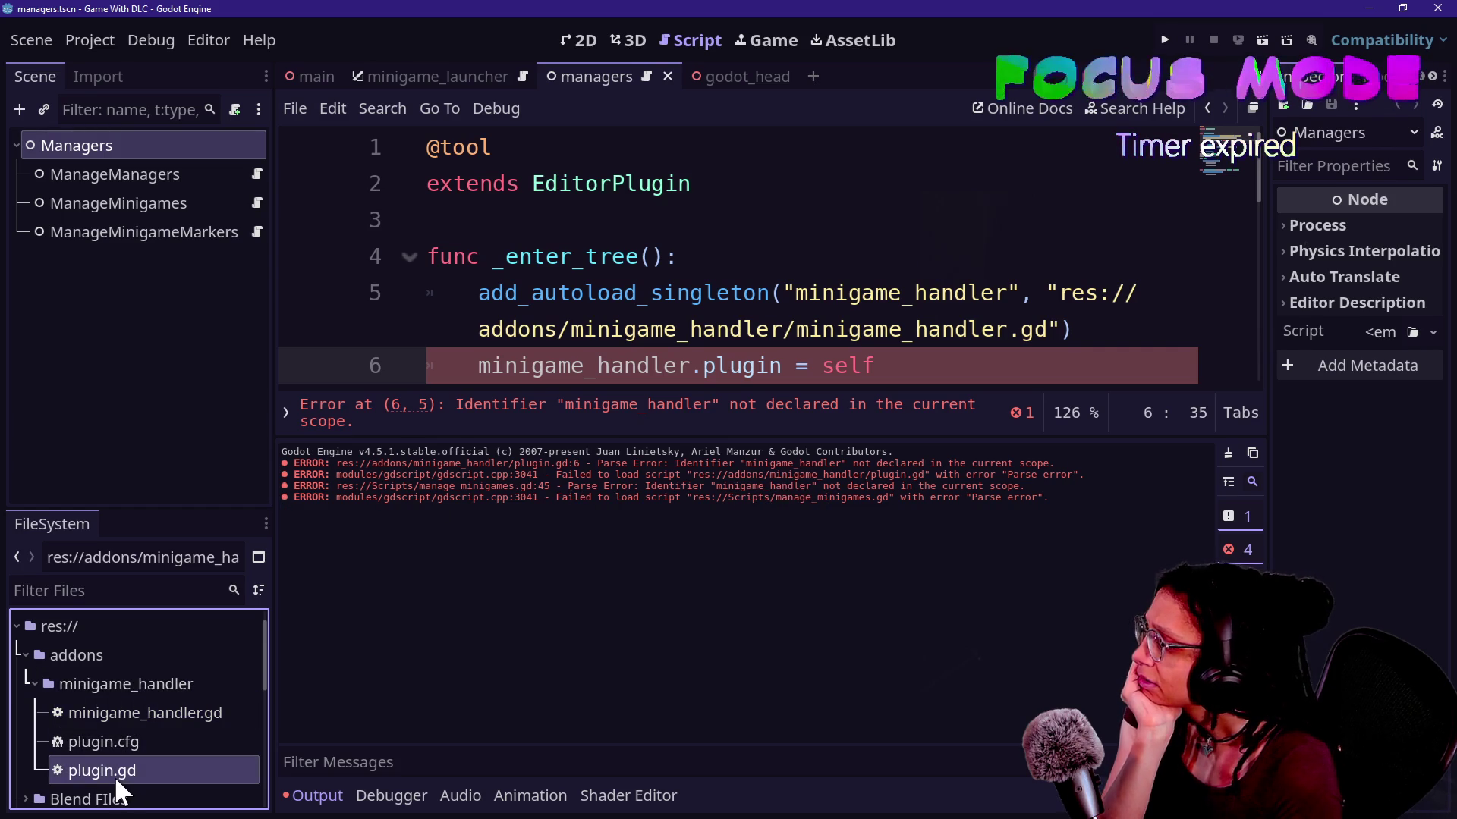
pyautogui.click(550, 319)
pyautogui.click(317, 796)
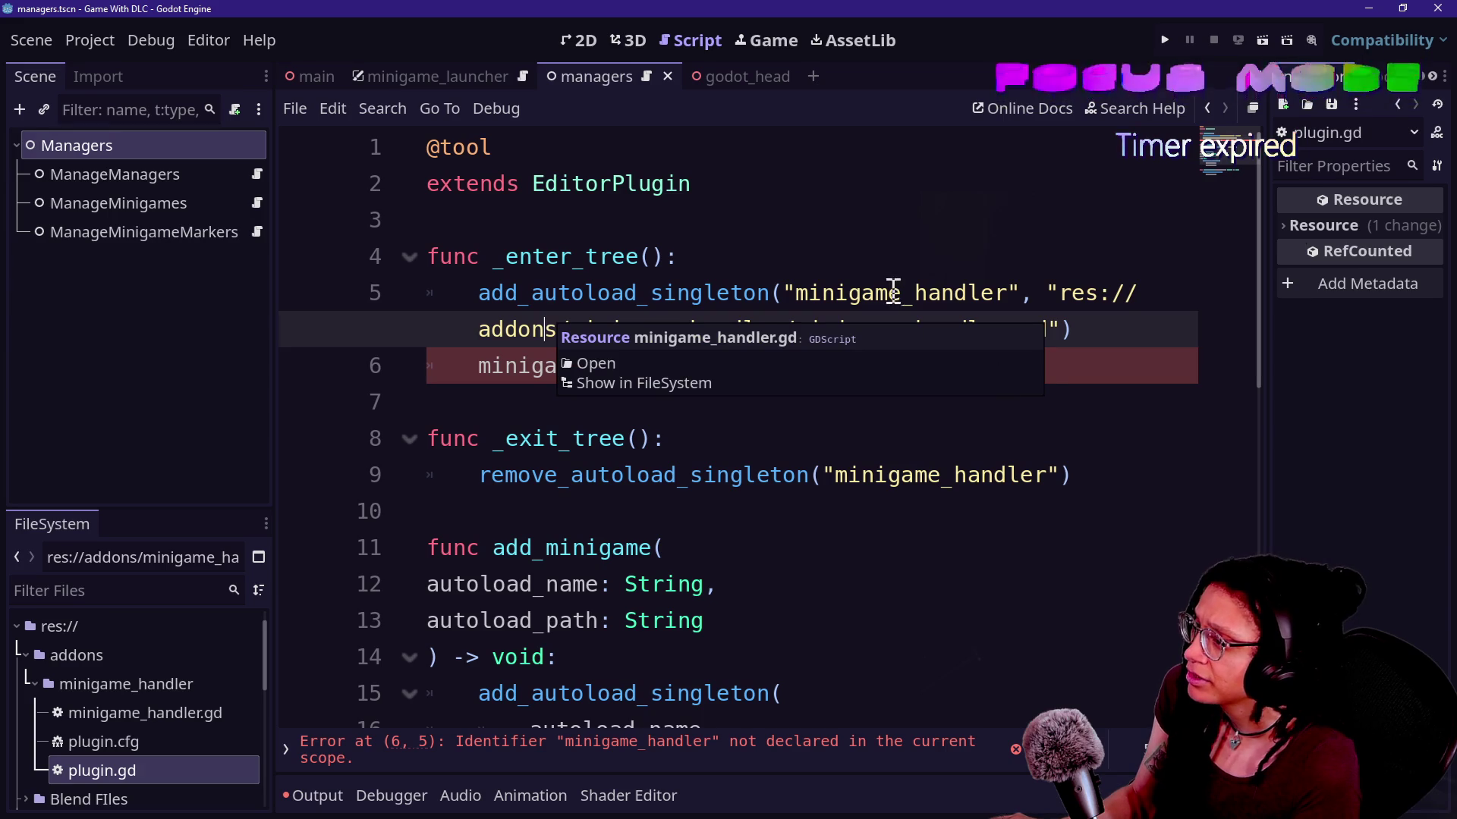
pyautogui.click(957, 368)
pyautogui.keyDown('shift'); pyautogui.click(465, 368); pyautogui.keyUp('shift')
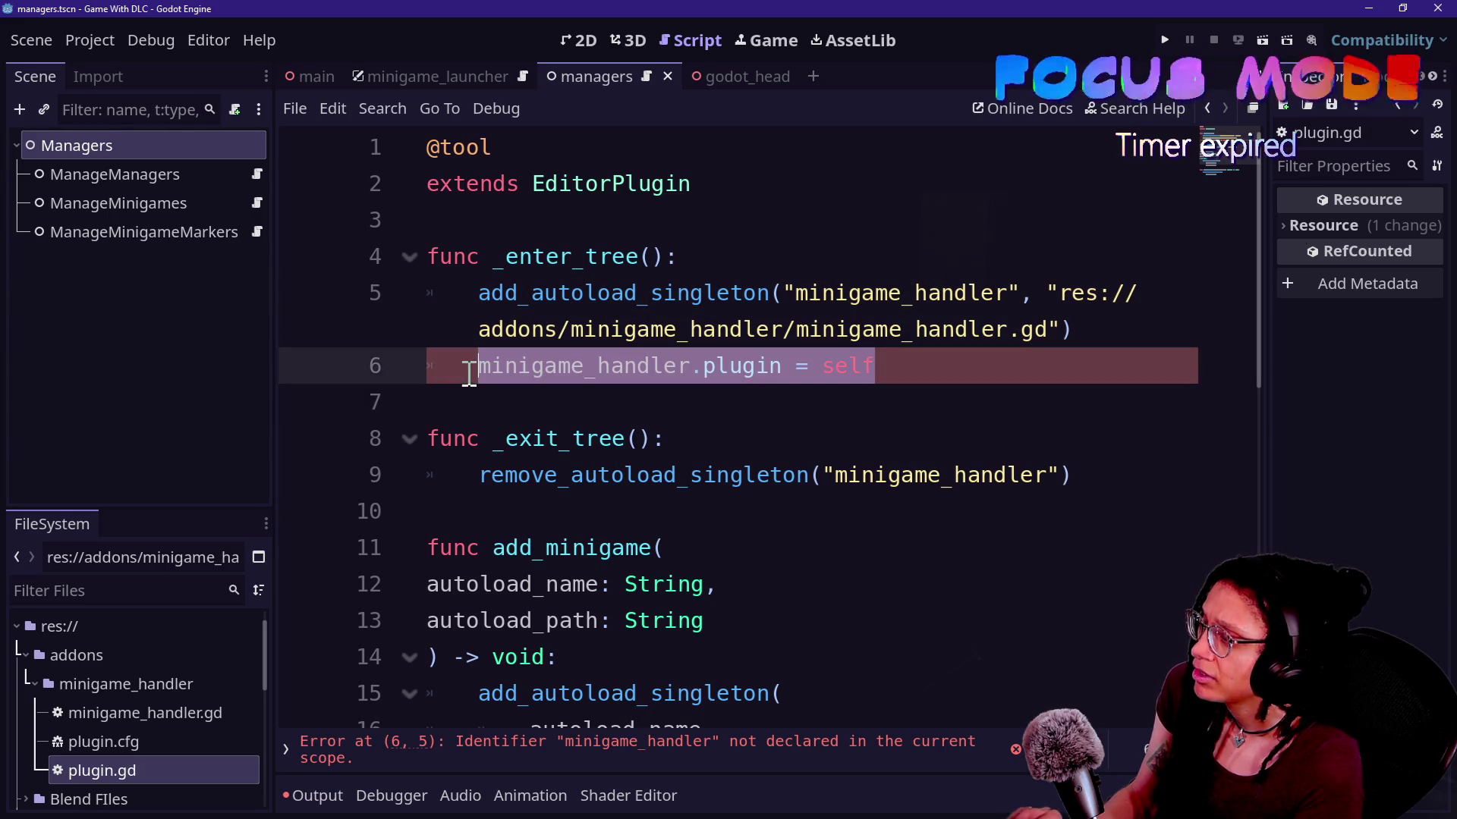
# - Remove the assignment from _enter_tree and make room below _exit_tree
pyautogui.press('BackSpace')
pyautogui.press('BackSpace')
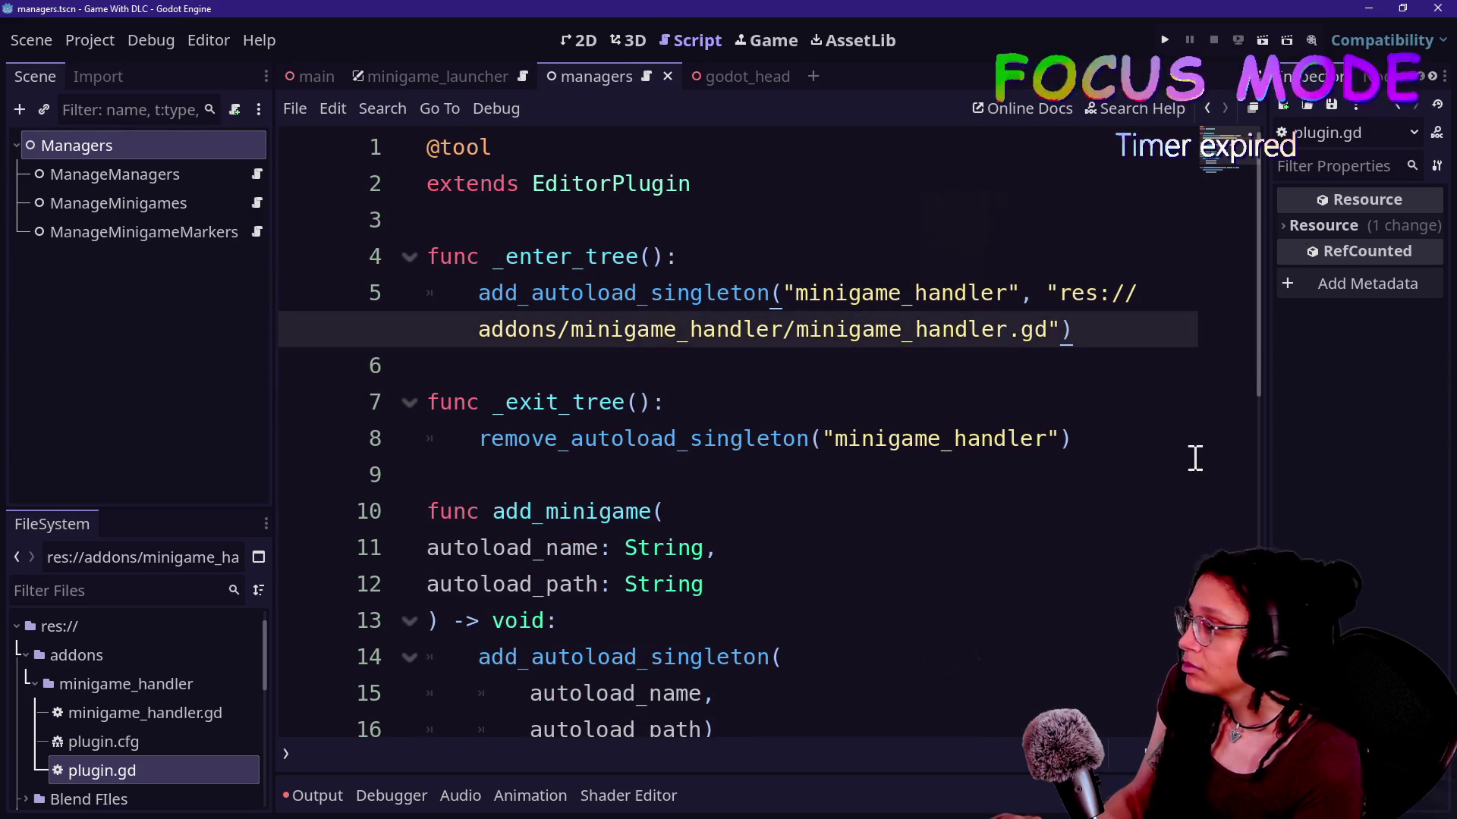
pyautogui.click(1183, 439)
pyautogui.press('Return')
pyautogui.press('BackSpace')
pyautogui.press('Return')
# - Create a _ready() function containing 'minigame_handler.plugin = self', save, and dismiss the load warning
pyautogui.write('func _read')
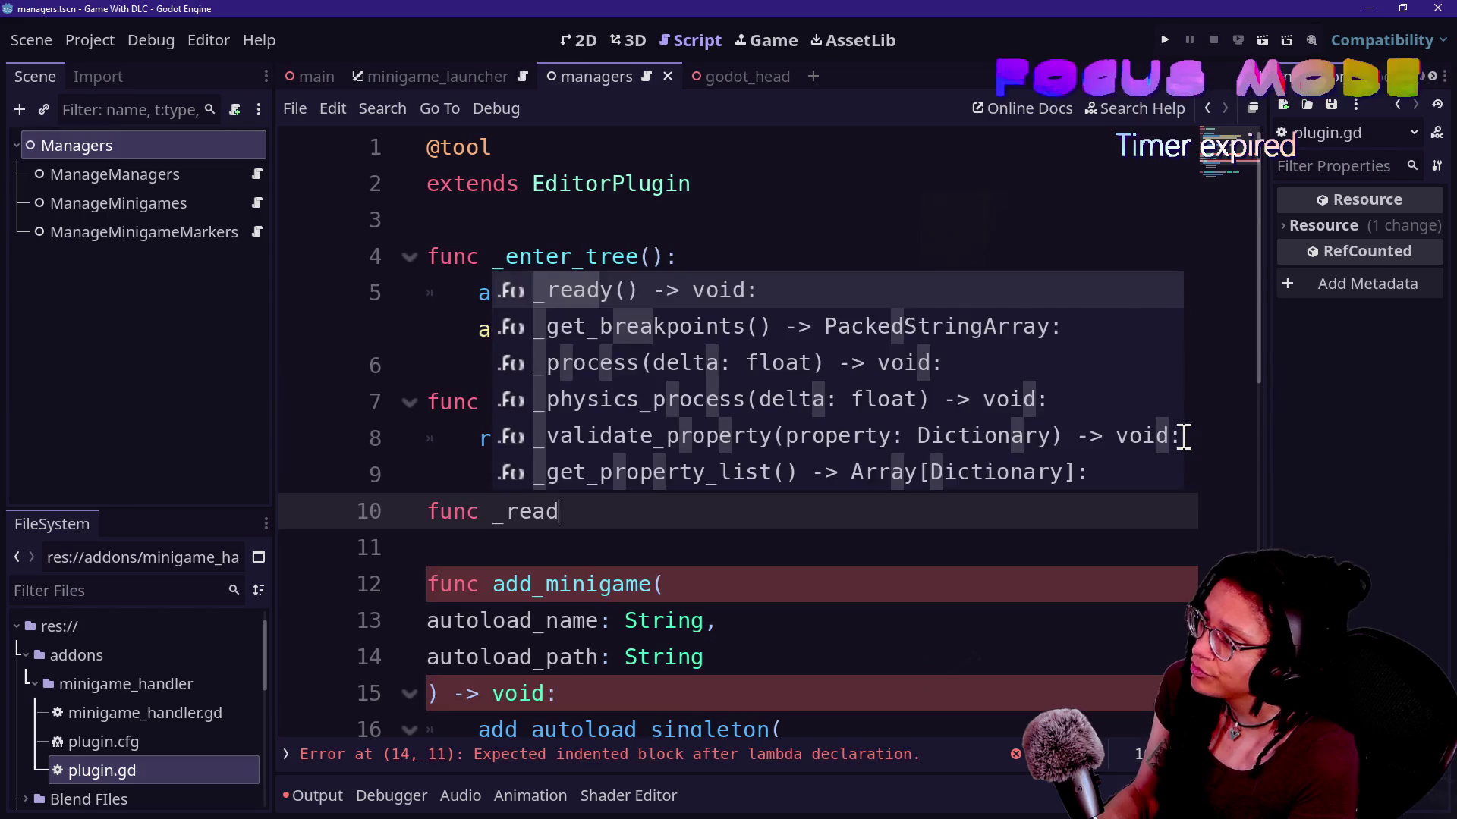
pyautogui.press('Return')
pyautogui.press('Return')
pyautogui.write('minigame_handler.plugin = self')
pyautogui.hotkey('ctrl', 's')
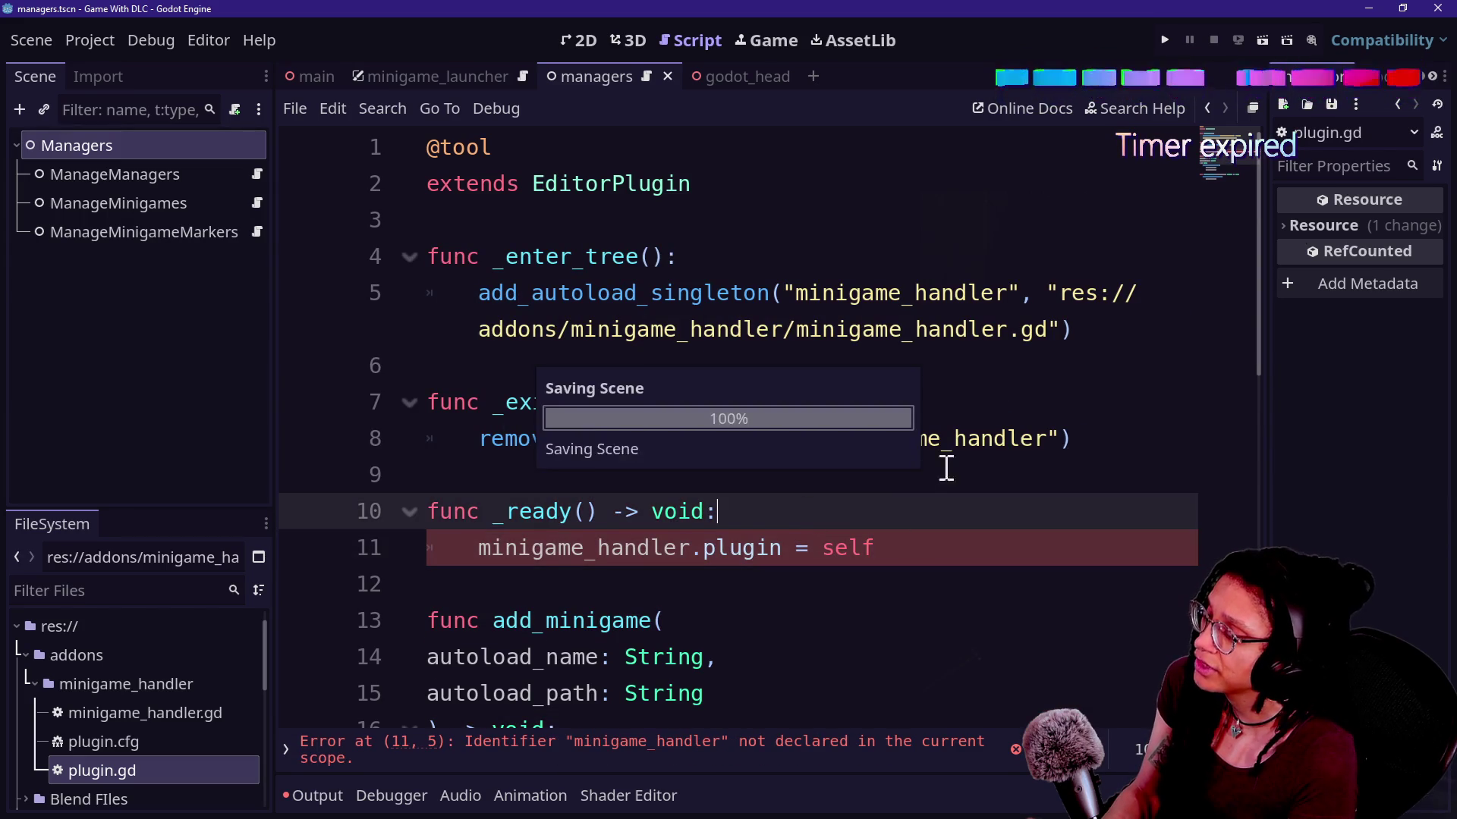
pyautogui.click(591, 440)
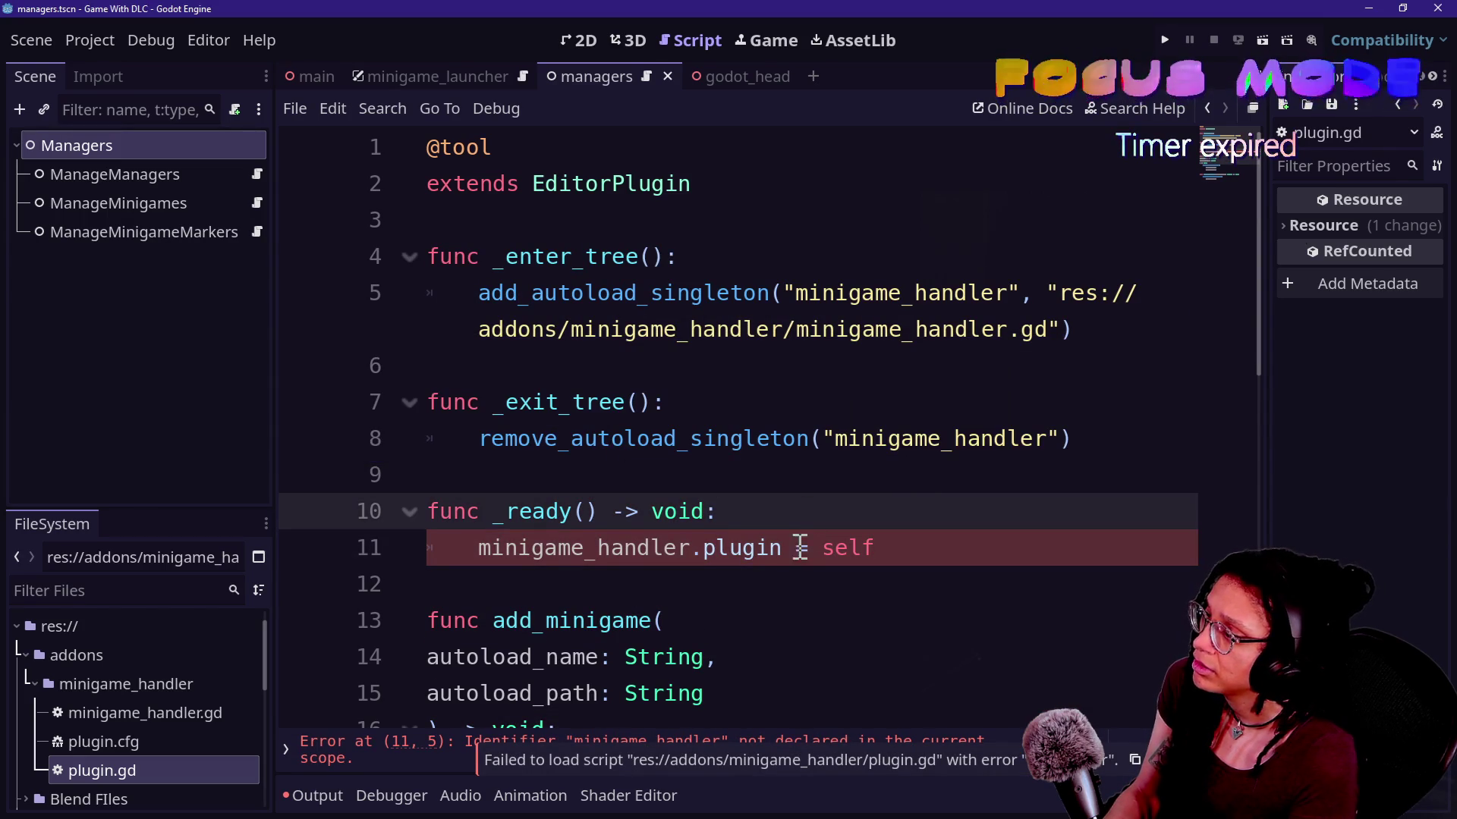
pyautogui.click(947, 551)
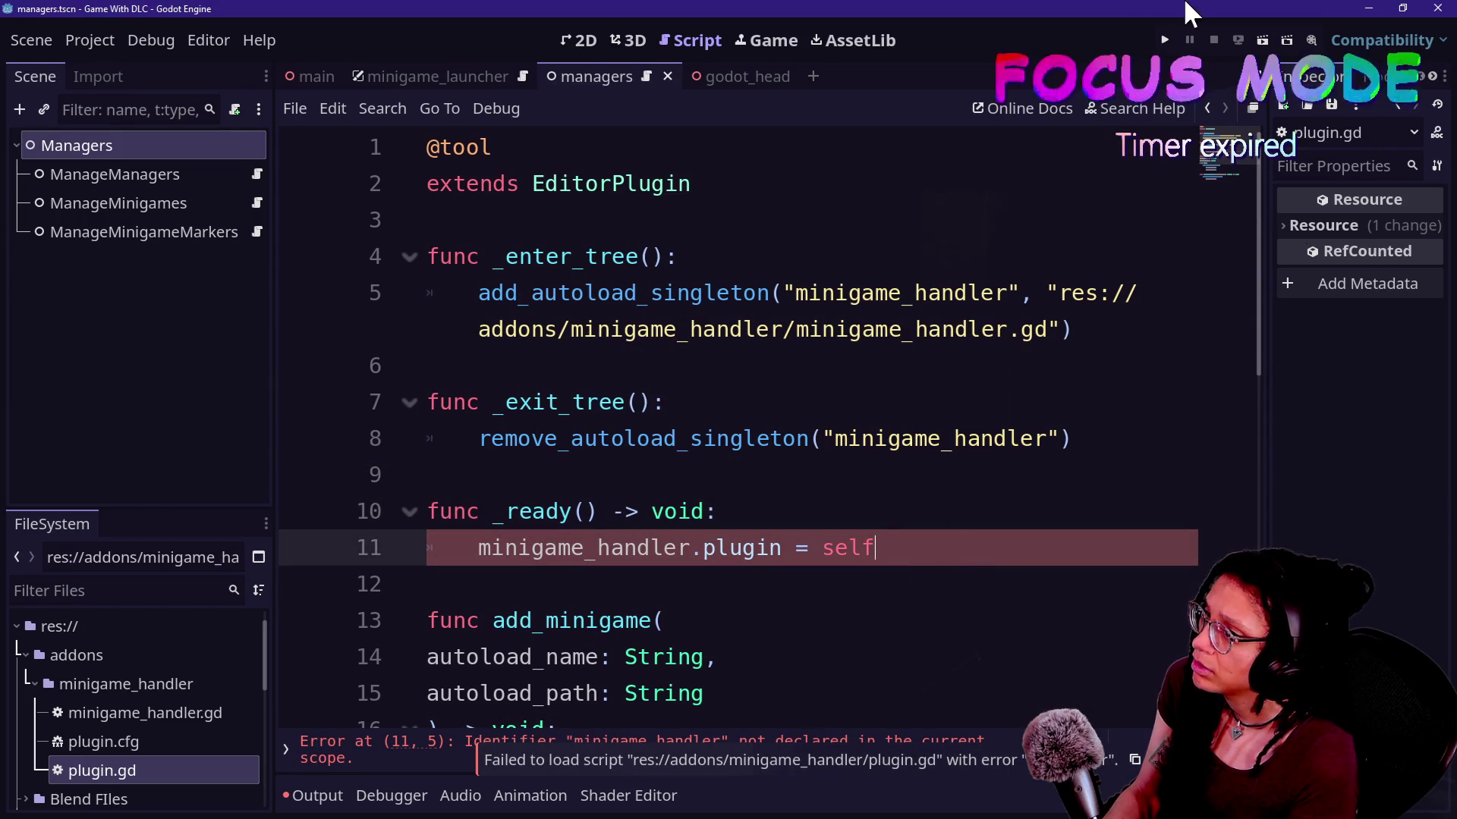
pyautogui.click(89, 39)
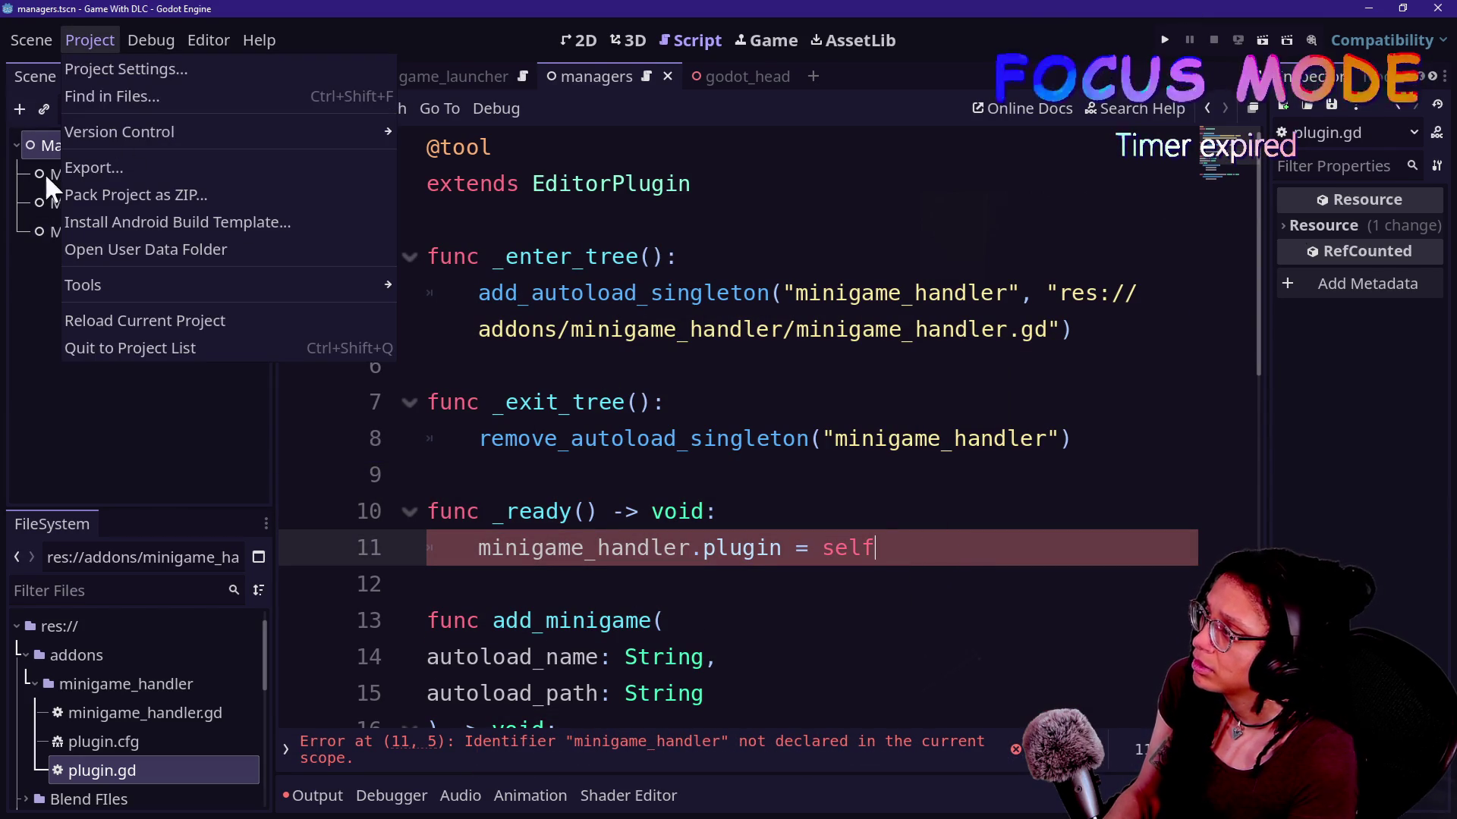
# - Try enabling Minigame Handler in the Plugins list, dismiss the load-failure warning, and close settings
pyautogui.click(88, 69)
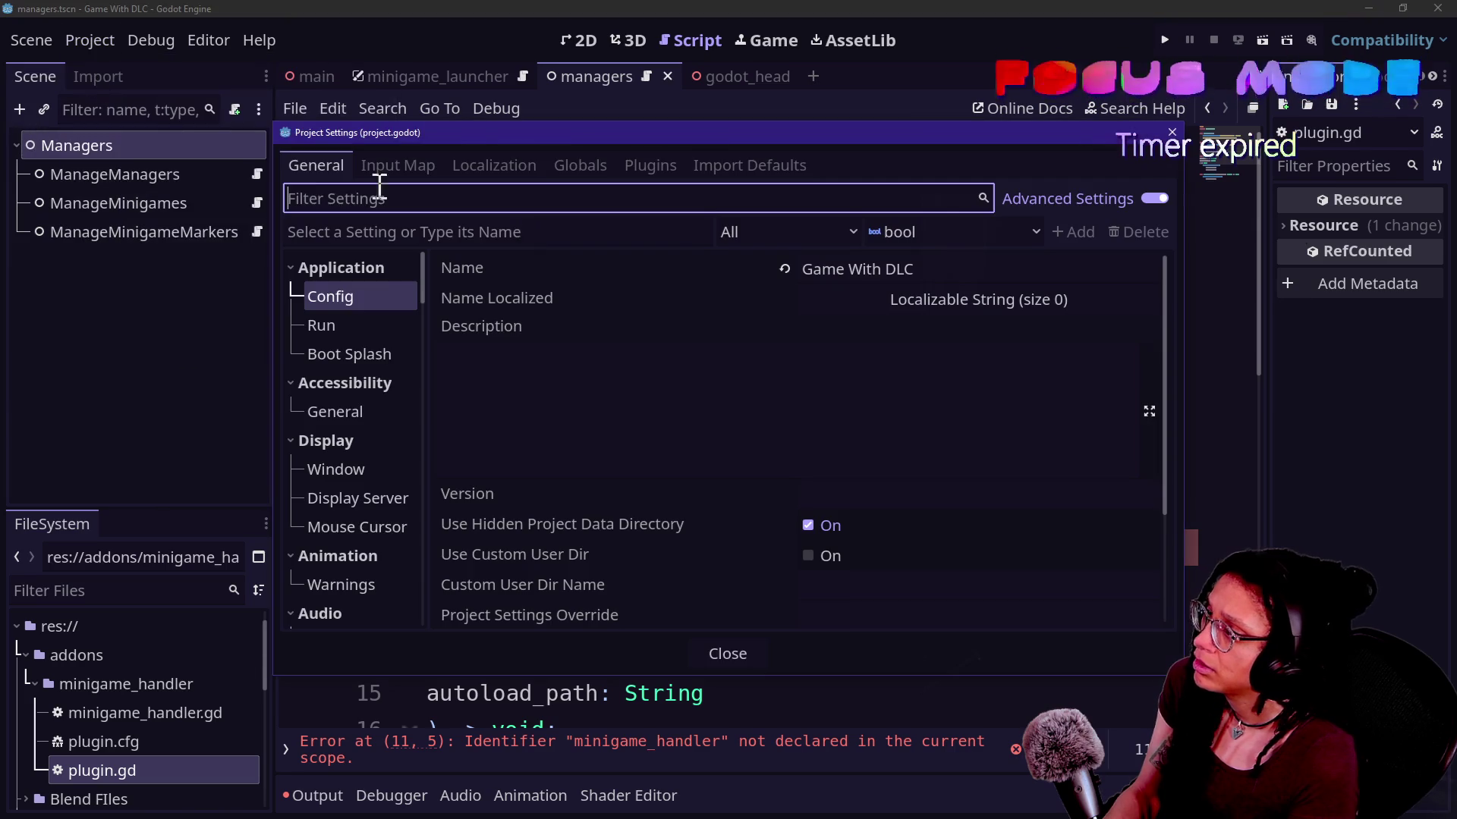
pyautogui.click(580, 165)
pyautogui.click(650, 166)
pyautogui.click(319, 260)
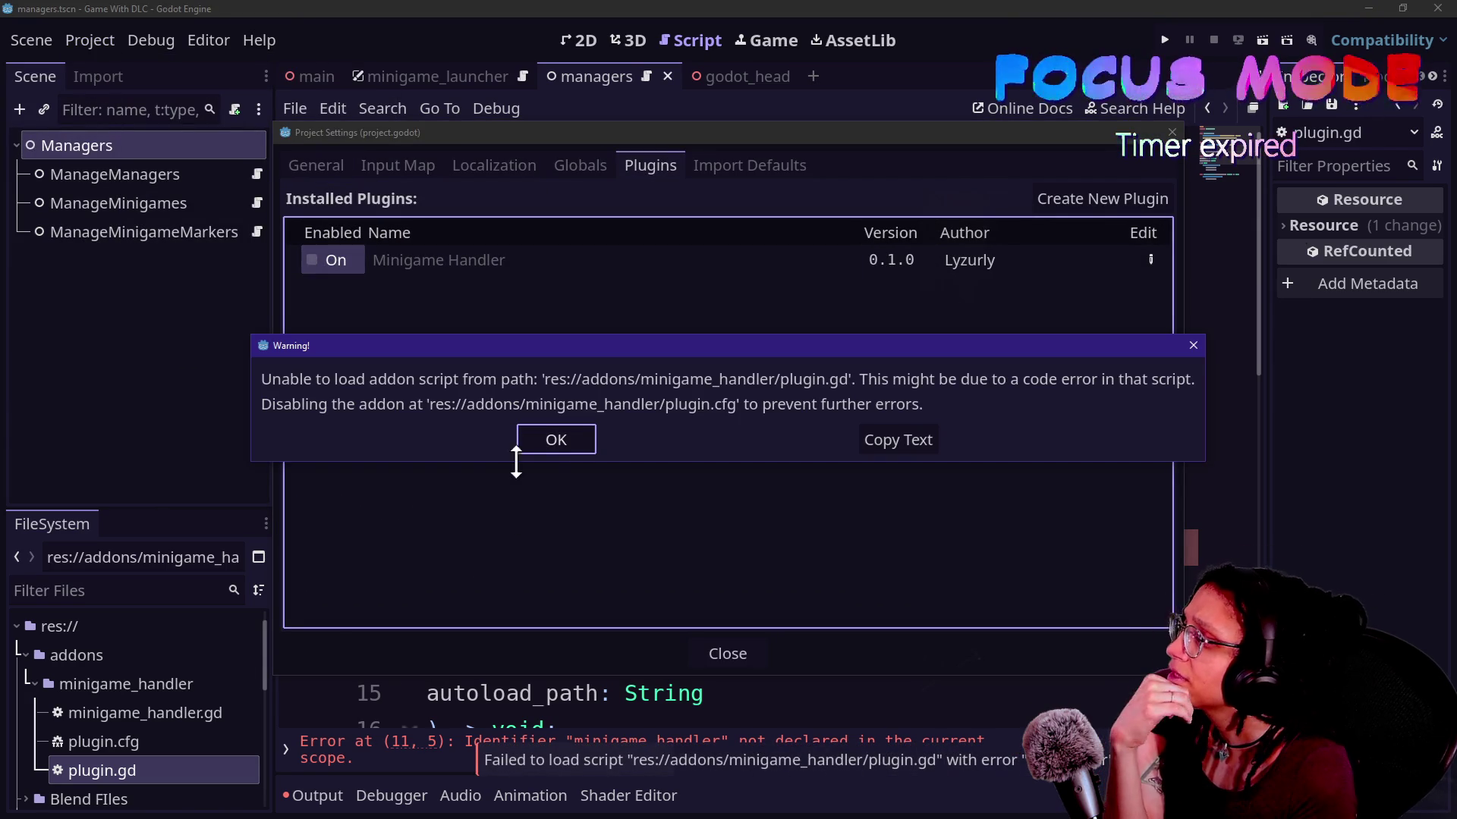
pyautogui.click(588, 432)
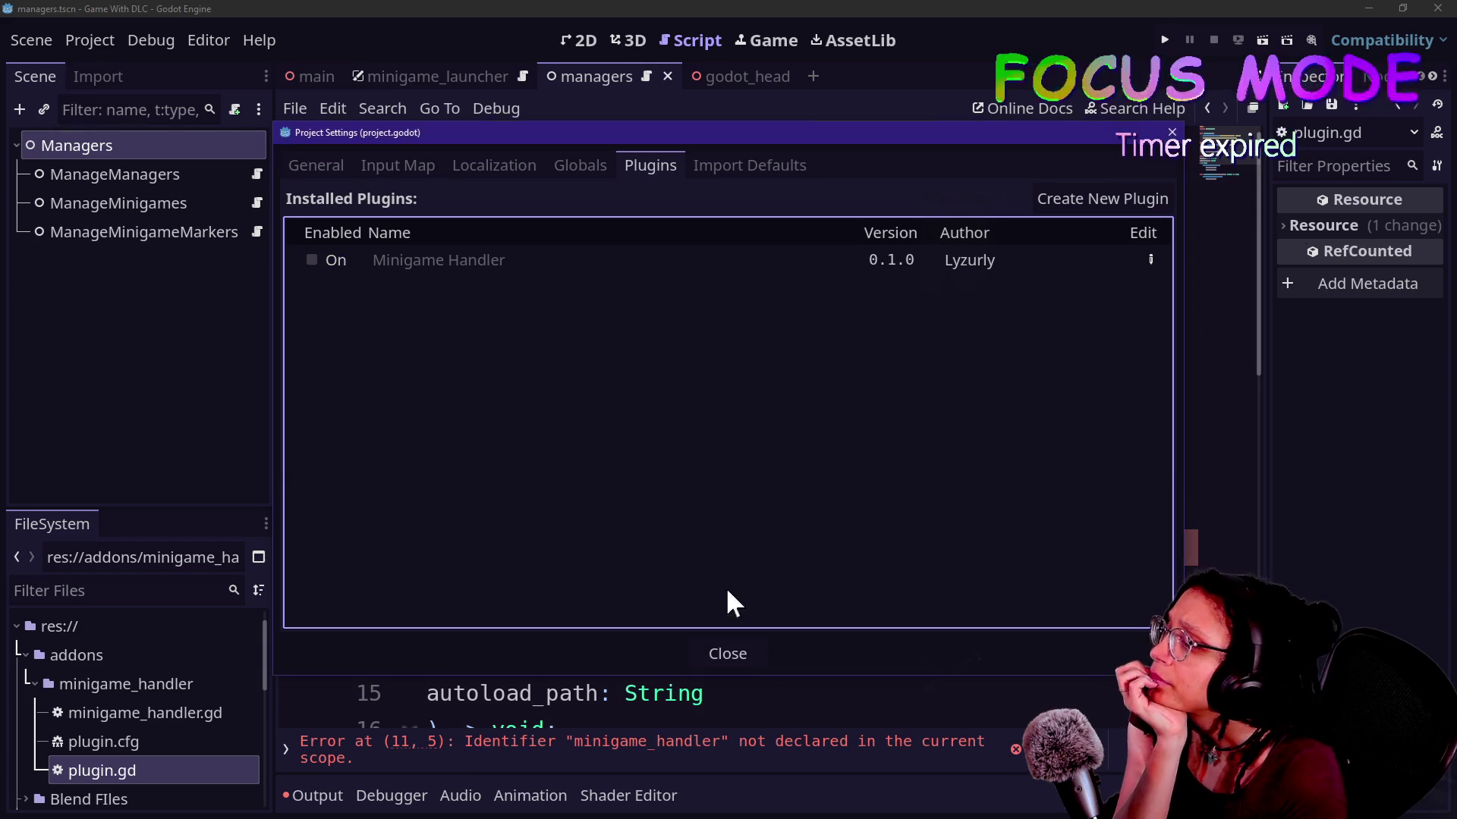
pyautogui.click(731, 654)
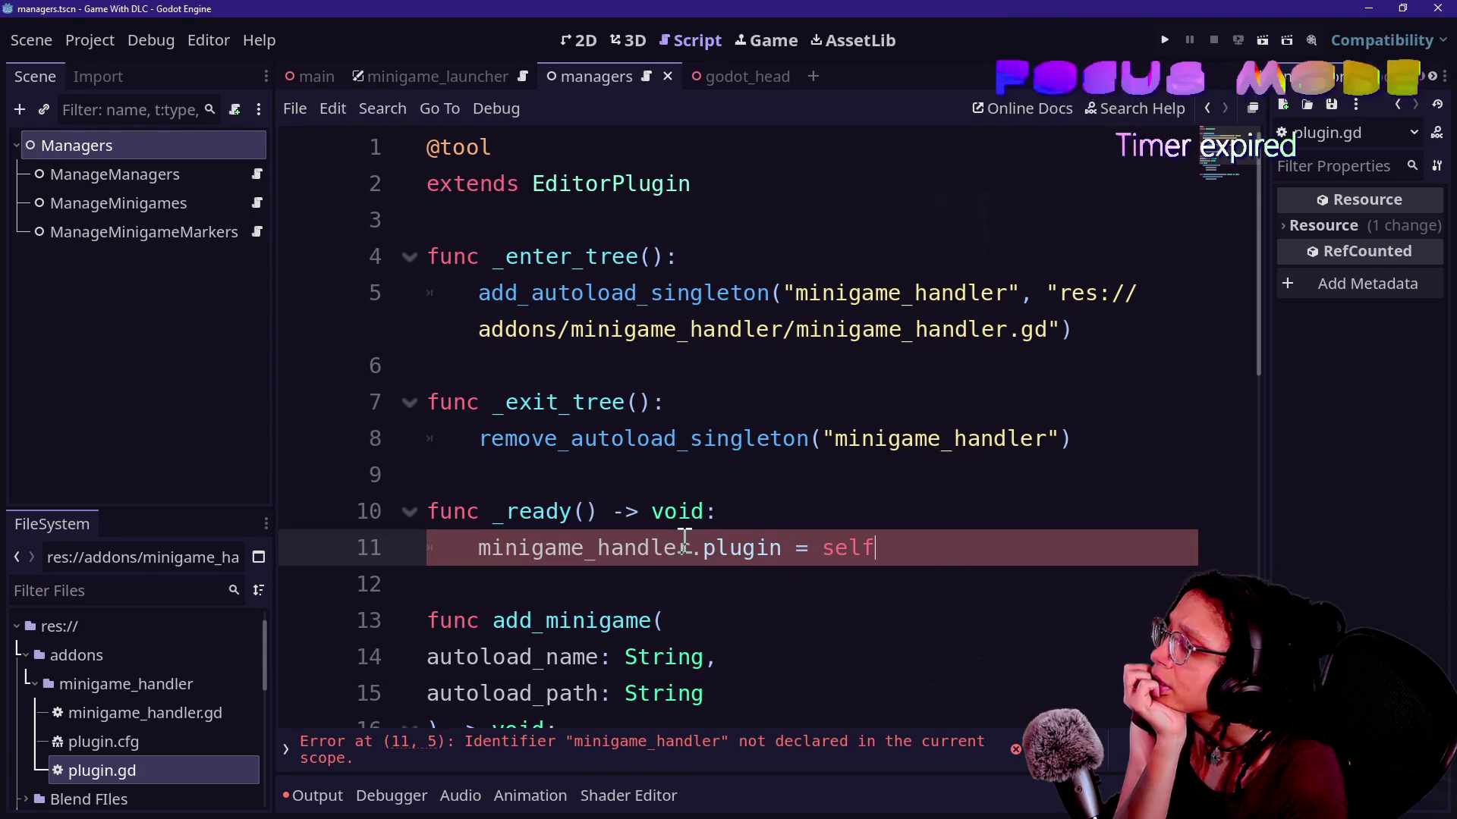
pyautogui.moveTo(459, 555)
pyautogui.mouseDown()
pyautogui.moveTo(781, 592)
pyautogui.moveTo(471, 510)
pyautogui.moveTo(947, 546)
pyautogui.moveTo(921, 479)
pyautogui.moveTo(927, 520)
pyautogui.mouseUp()
pyautogui.click(947, 546)
pyautogui.press('BackSpace')
pyautogui.press('BackSpace')
pyautogui.press('BackSpace')
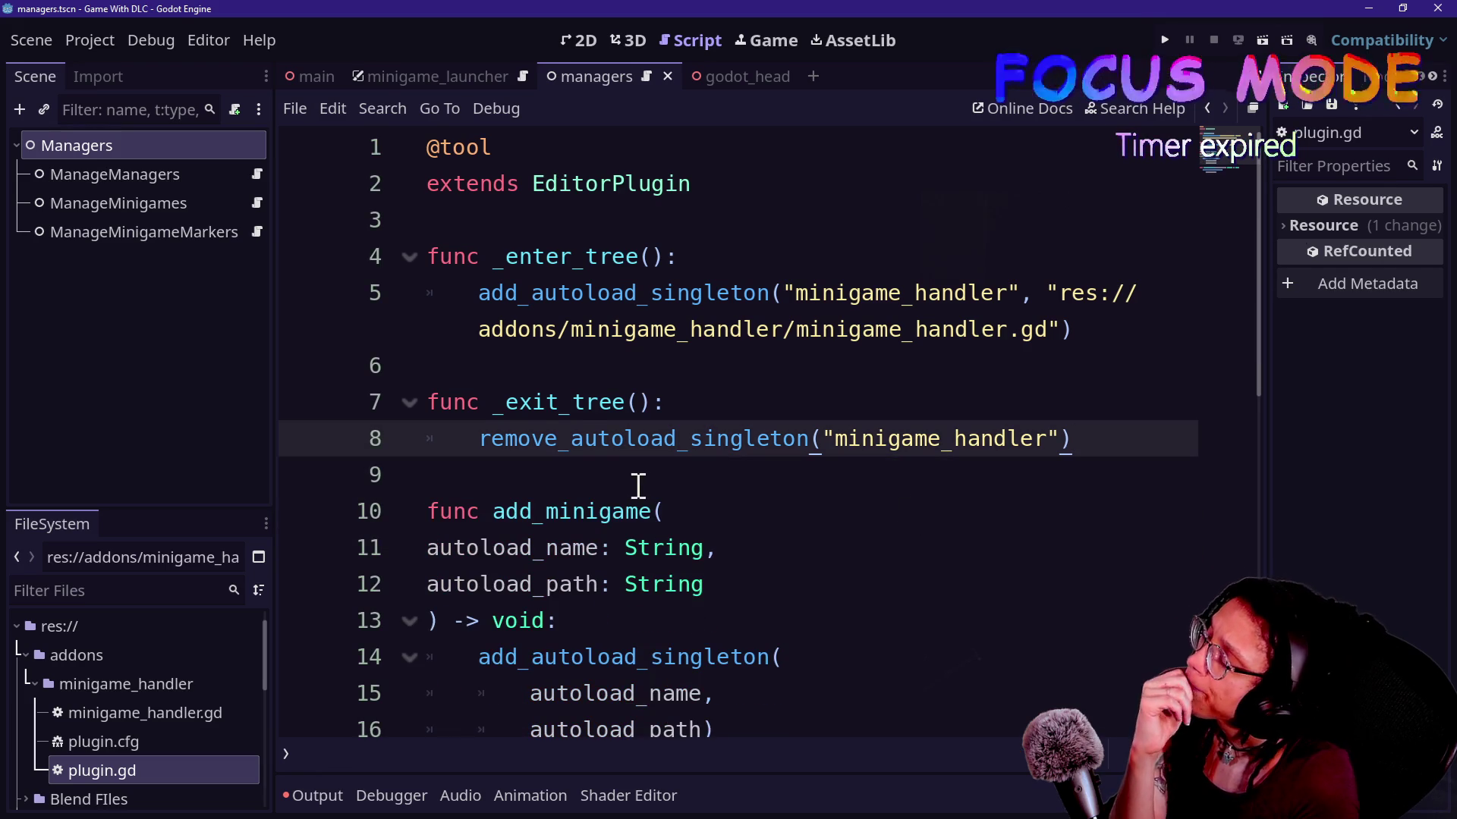
pyautogui.scroll(-1, 638, 485)
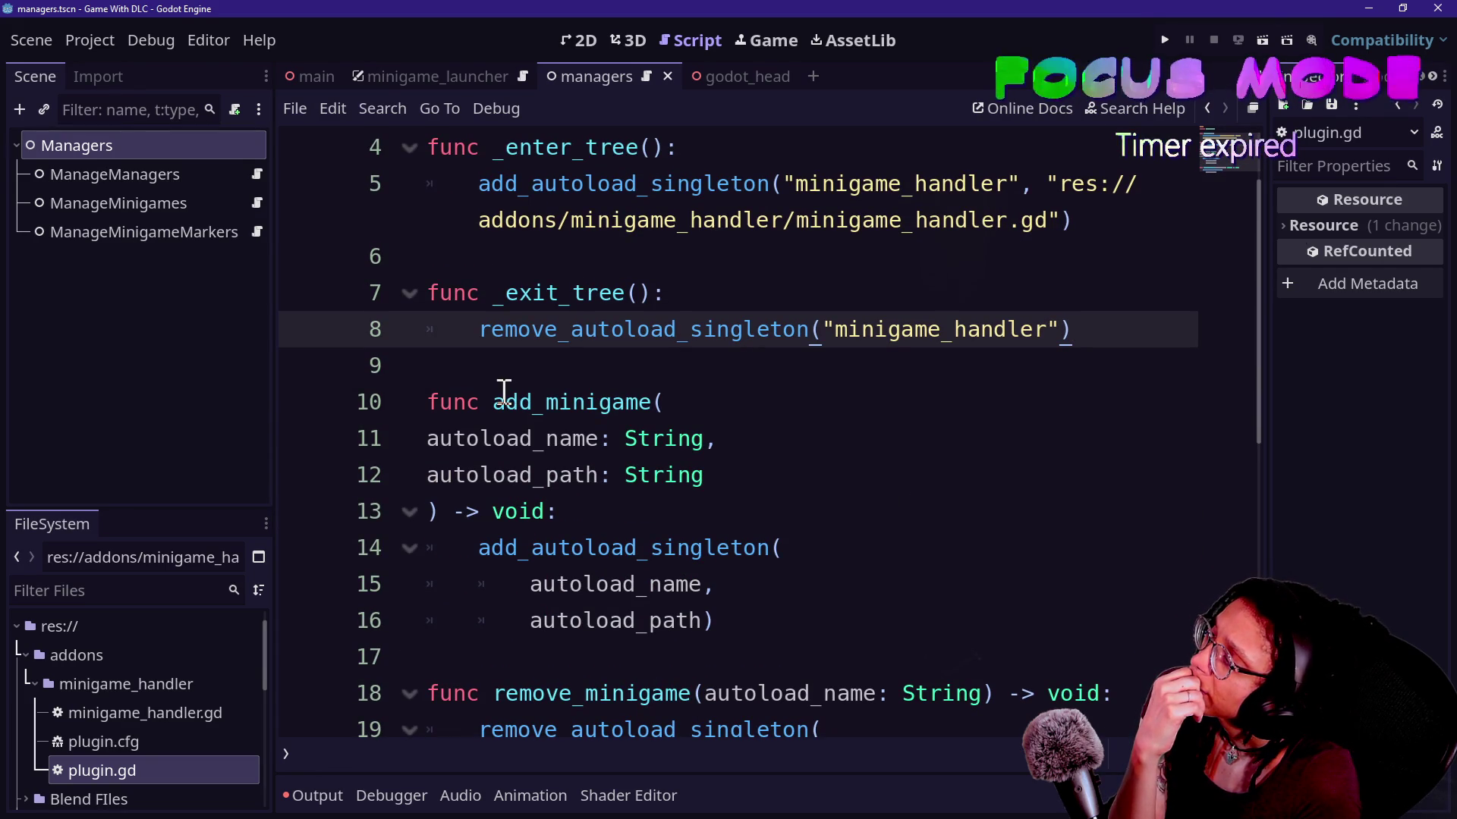
pyautogui.scroll(1, 816, 353)
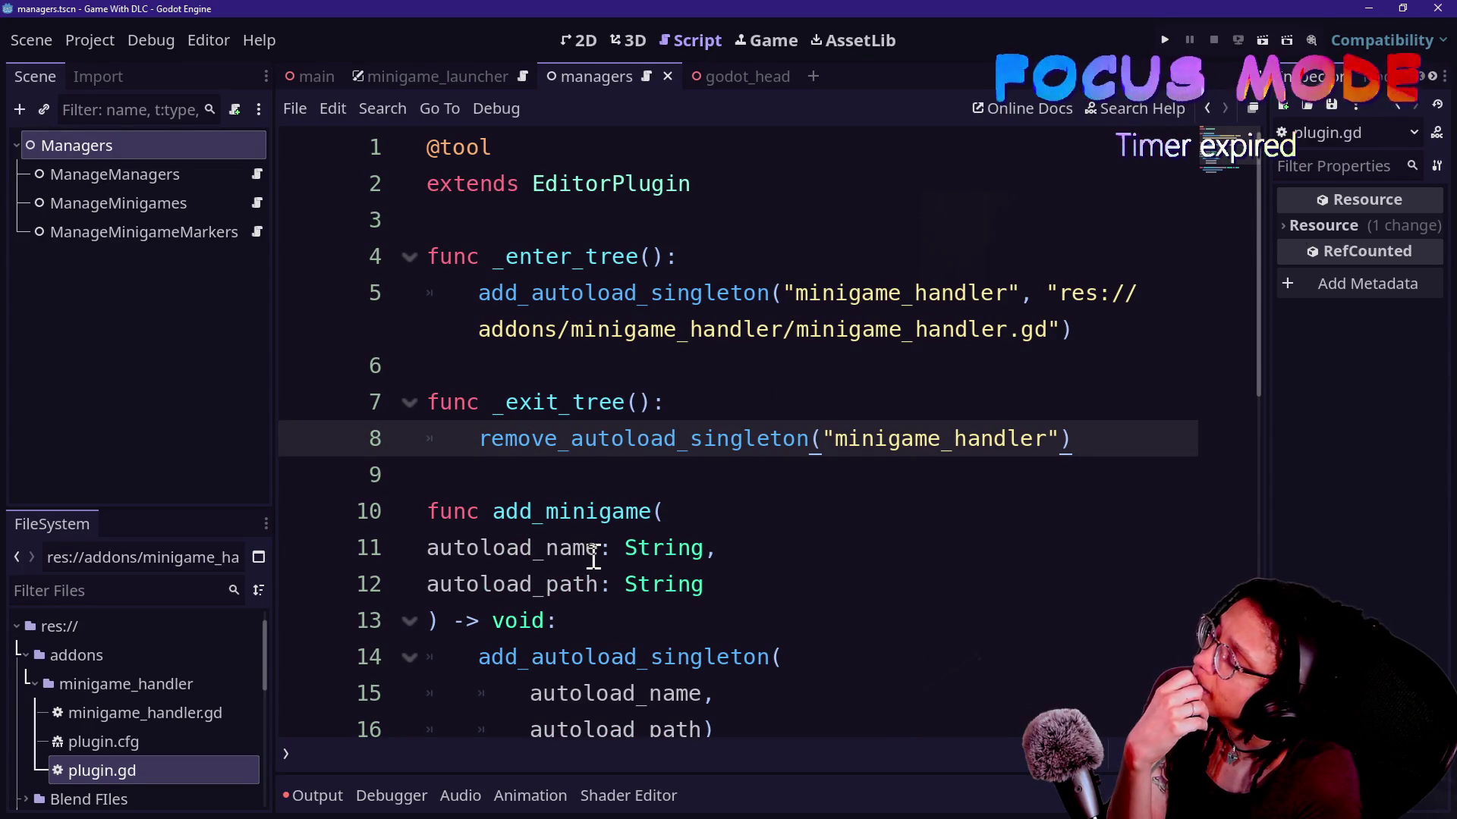
pyautogui.scroll(-2, 593, 558)
pyautogui.click(476, 440)
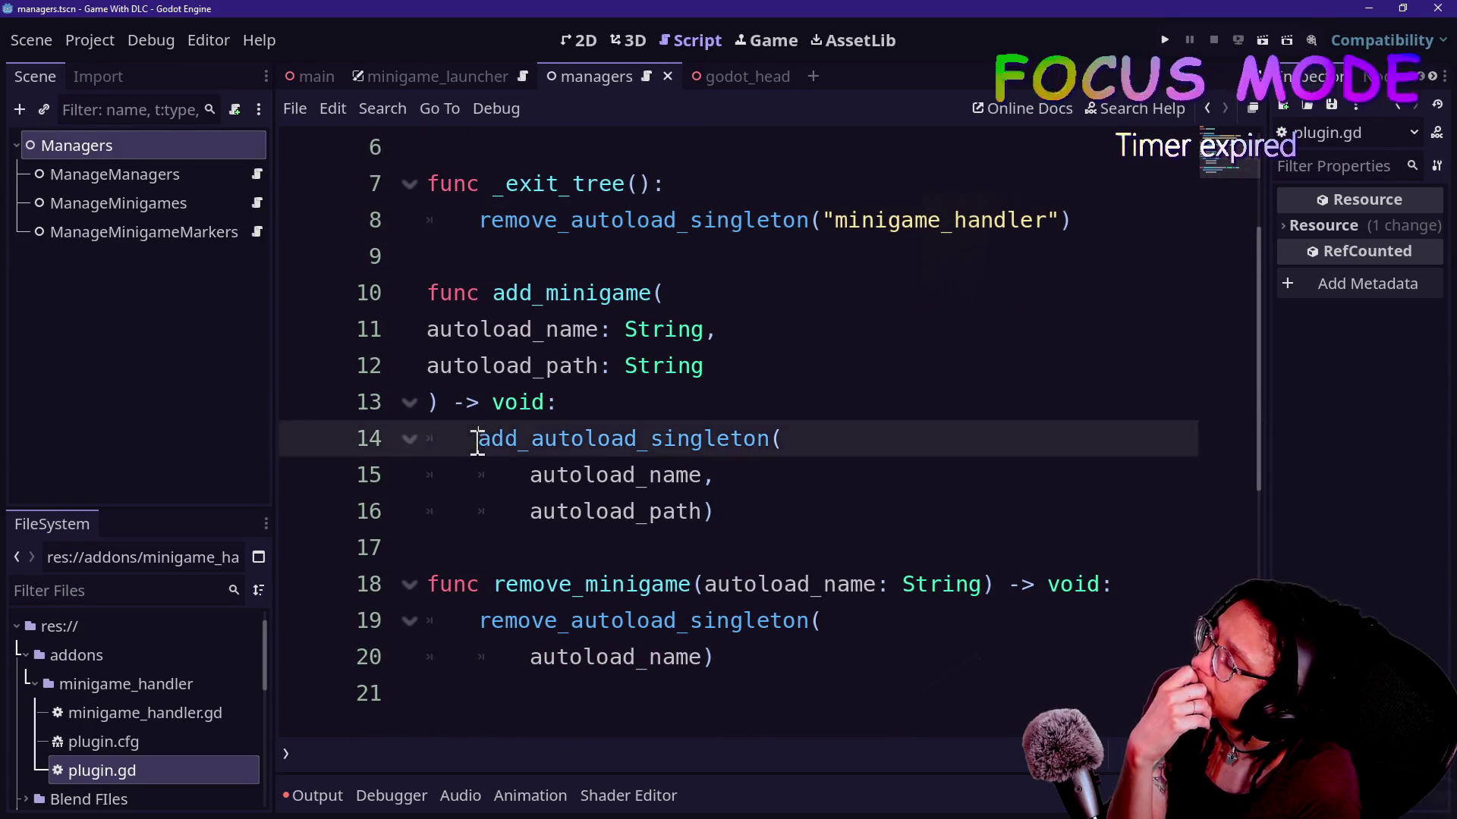
pyautogui.click(817, 509)
pyautogui.moveTo(818, 510); pyautogui.dragTo(693, 478)
pyautogui.click(640, 425)
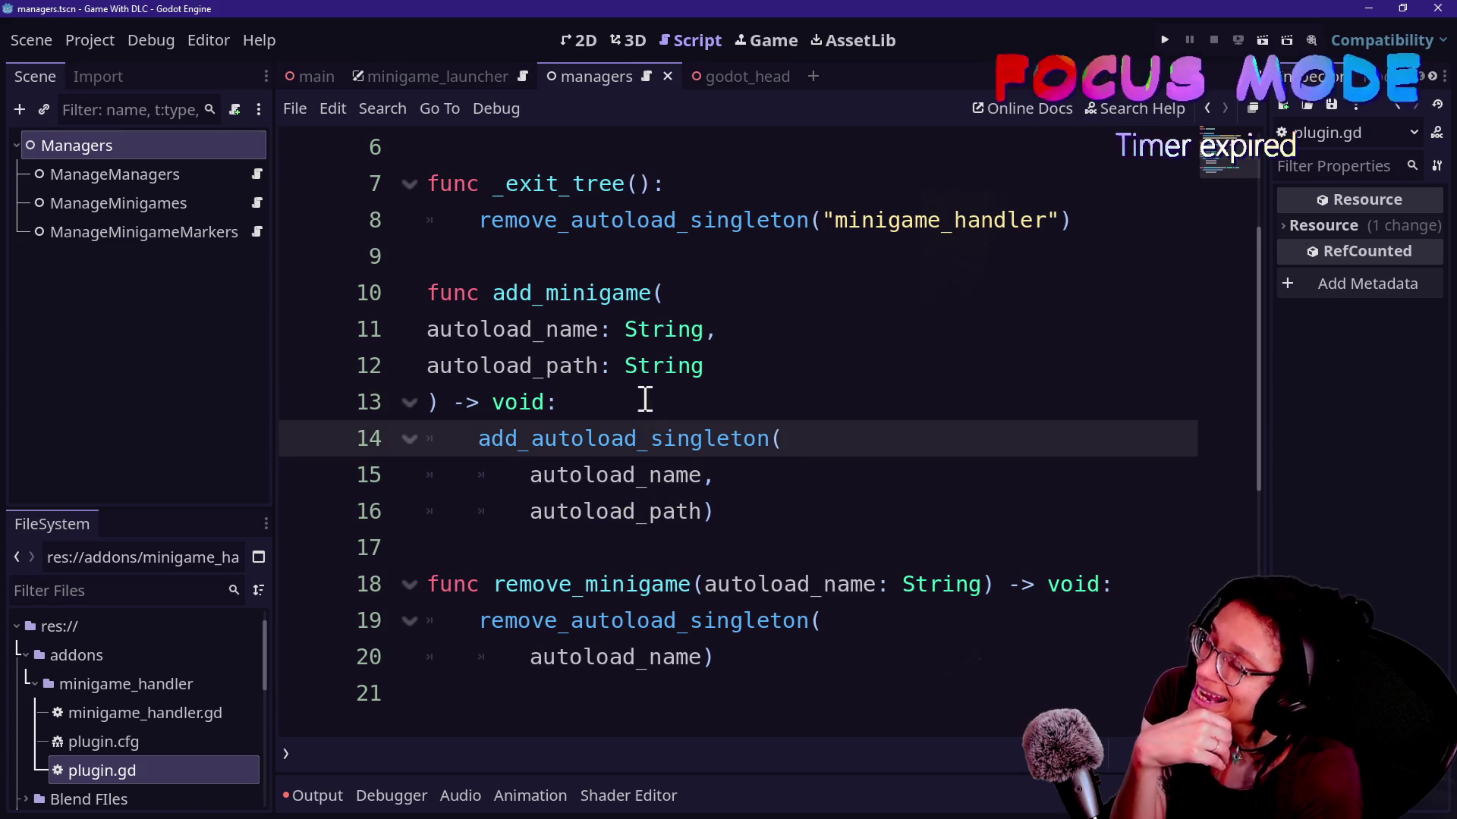
pyautogui.moveTo(640, 397); pyautogui.dragTo(748, 505)
pyautogui.click(751, 504)
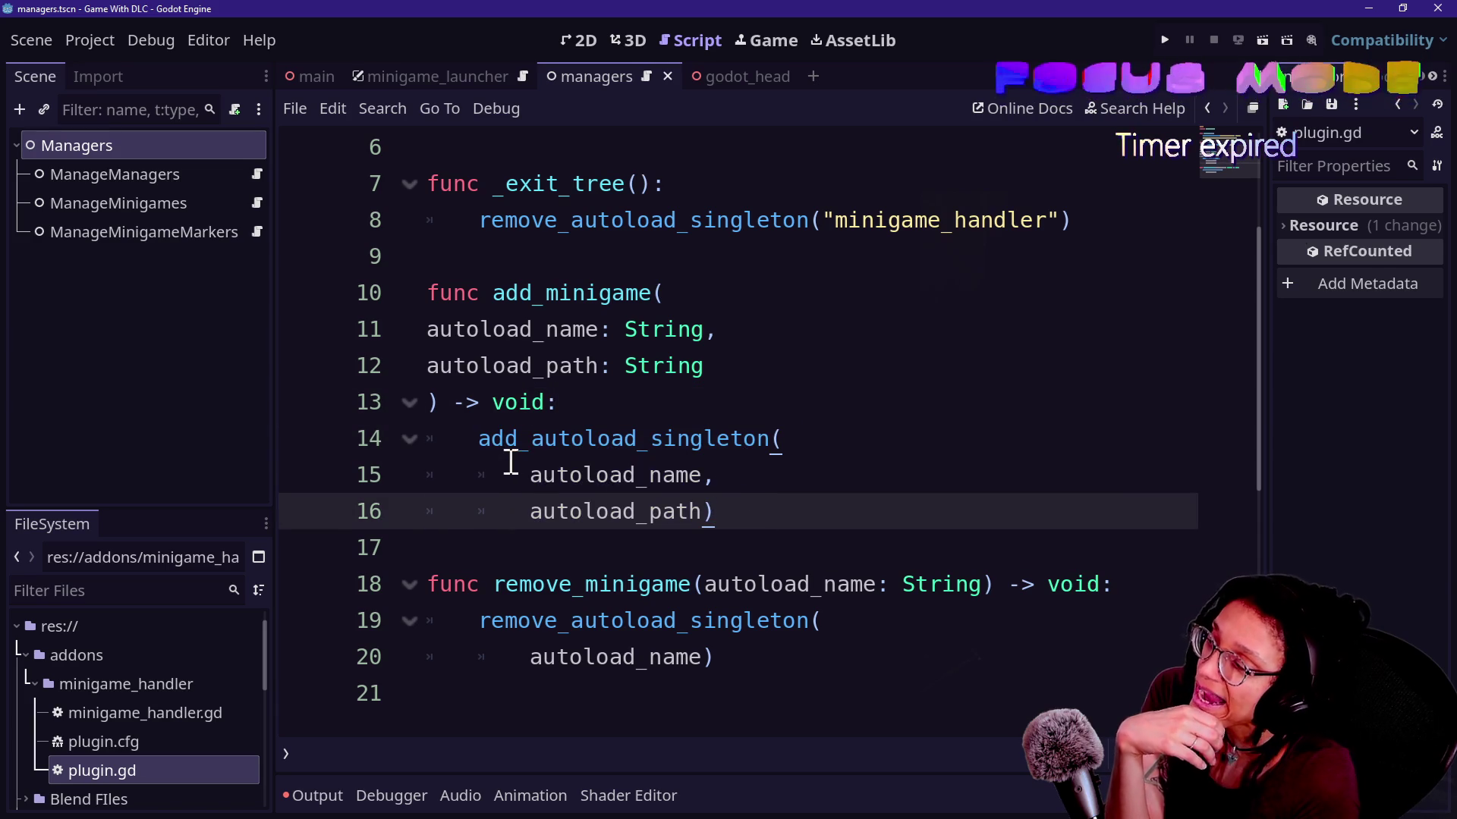
pyautogui.moveTo(854, 520)
pyautogui.mouseDown()
pyautogui.moveTo(767, 412)
pyautogui.moveTo(771, 504)
pyautogui.mouseUp()
pyautogui.click(751, 394)
pyautogui.click(765, 520)
pyautogui.click(722, 436)
pyautogui.tripleClick(722, 434)
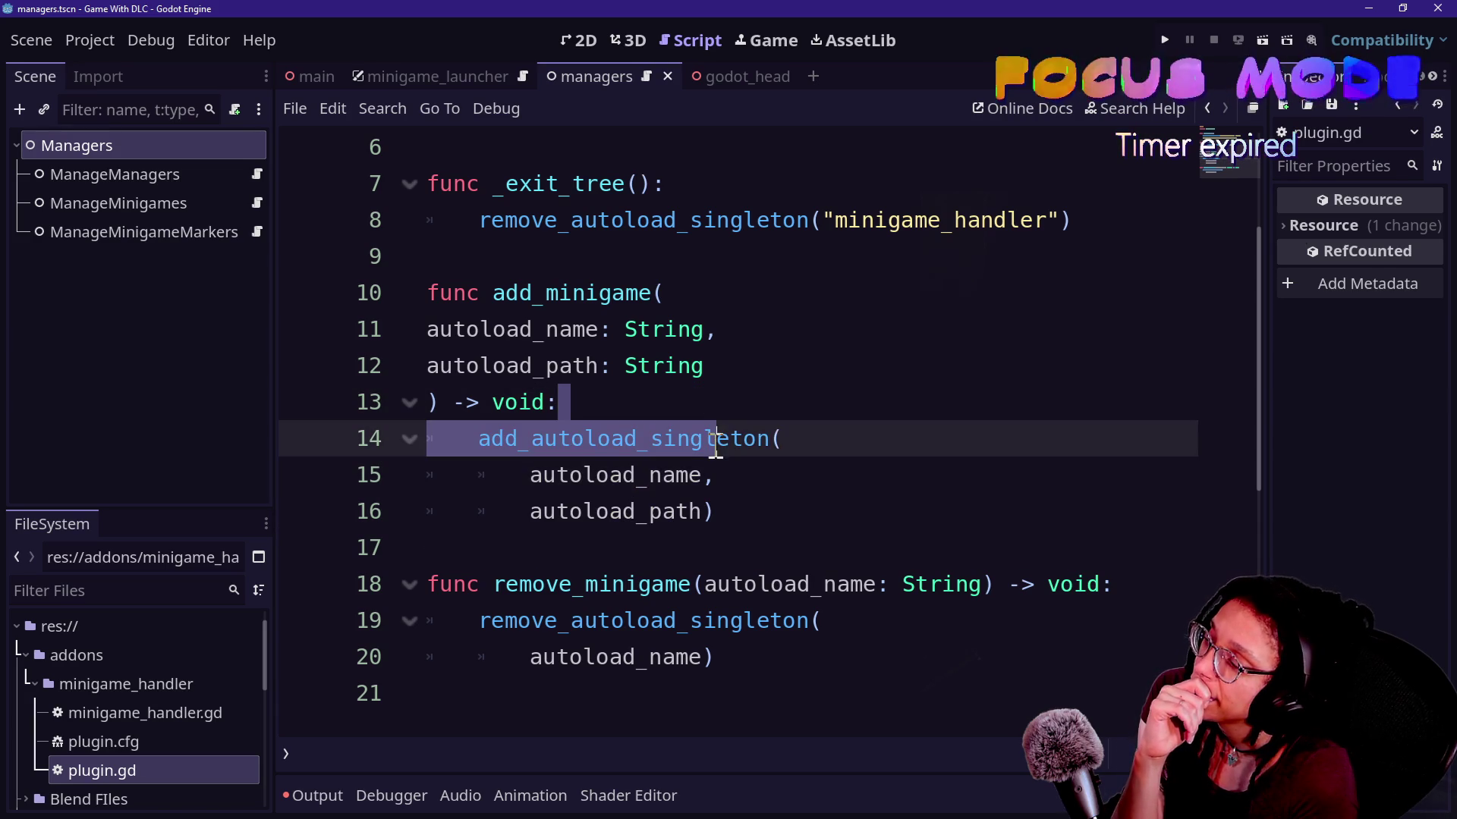
pyautogui.click(727, 477)
pyautogui.moveTo(732, 517); pyautogui.dragTo(680, 384)
pyautogui.click(680, 388)
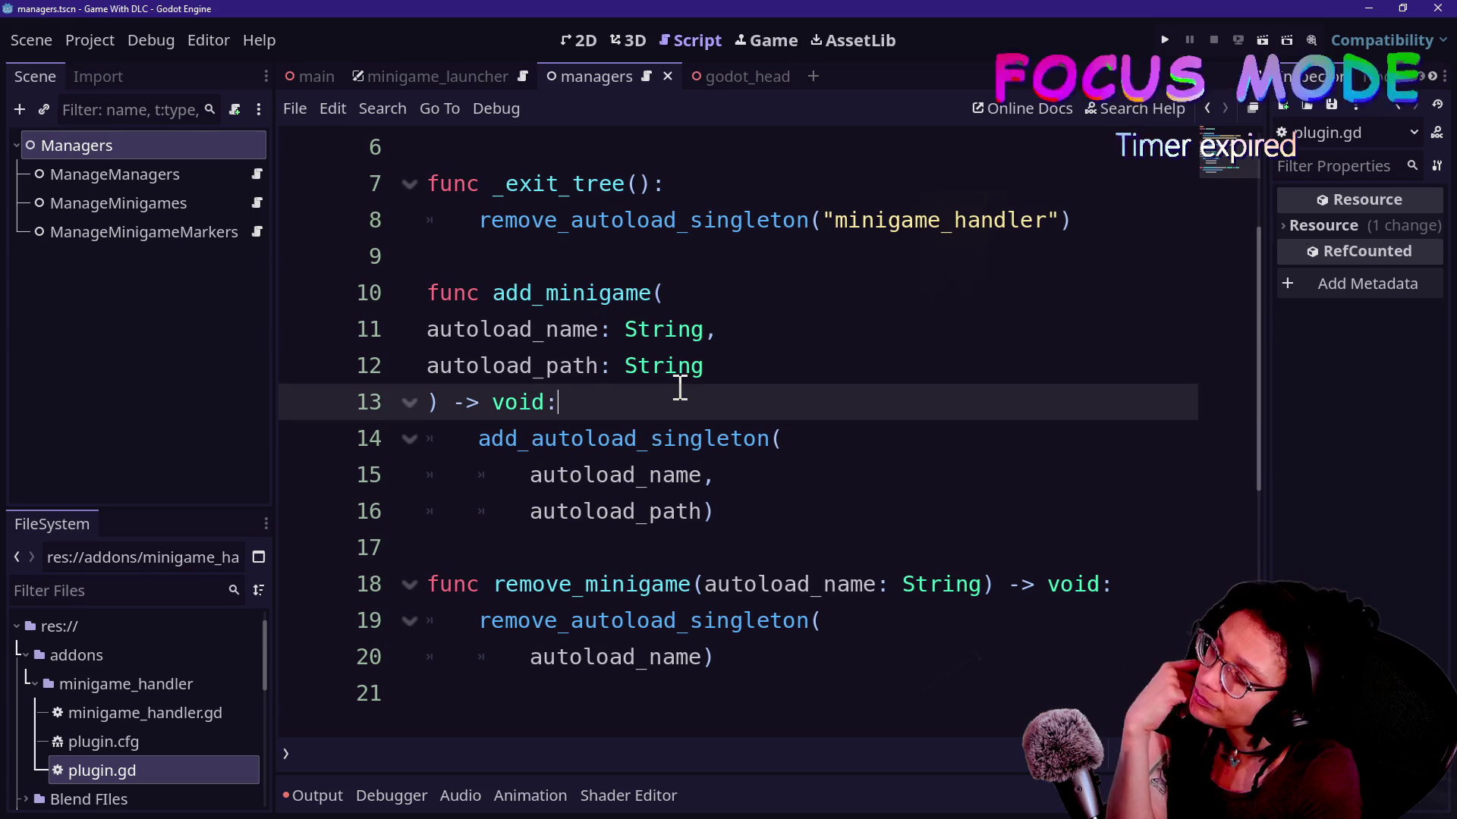
pyautogui.click(529, 481)
pyautogui.moveTo(569, 442); pyautogui.dragTo(741, 572)
pyautogui.click(734, 503)
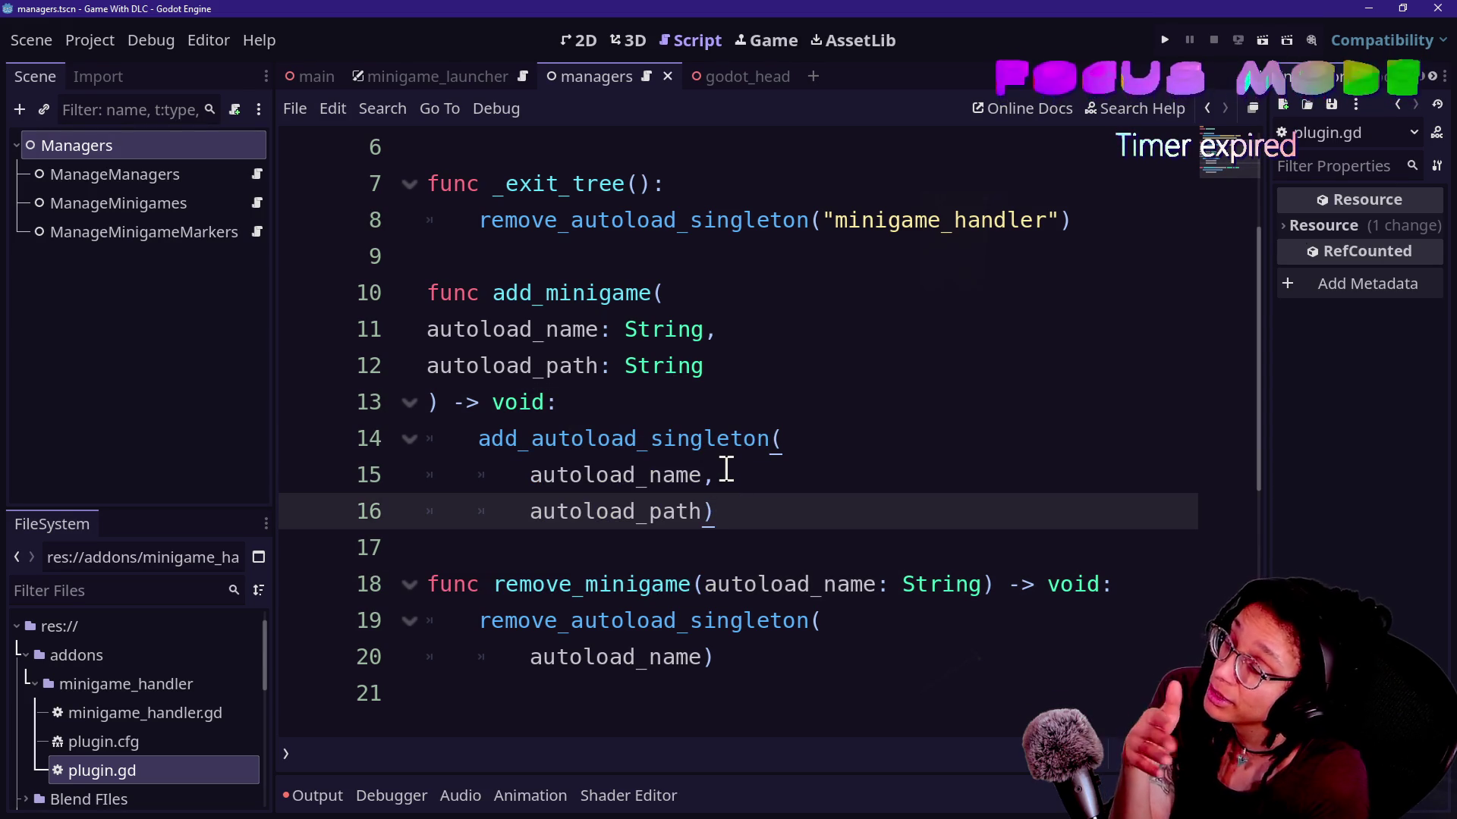
pyautogui.keyDown('shift'); pyautogui.click(726, 472); pyautogui.keyUp('shift')
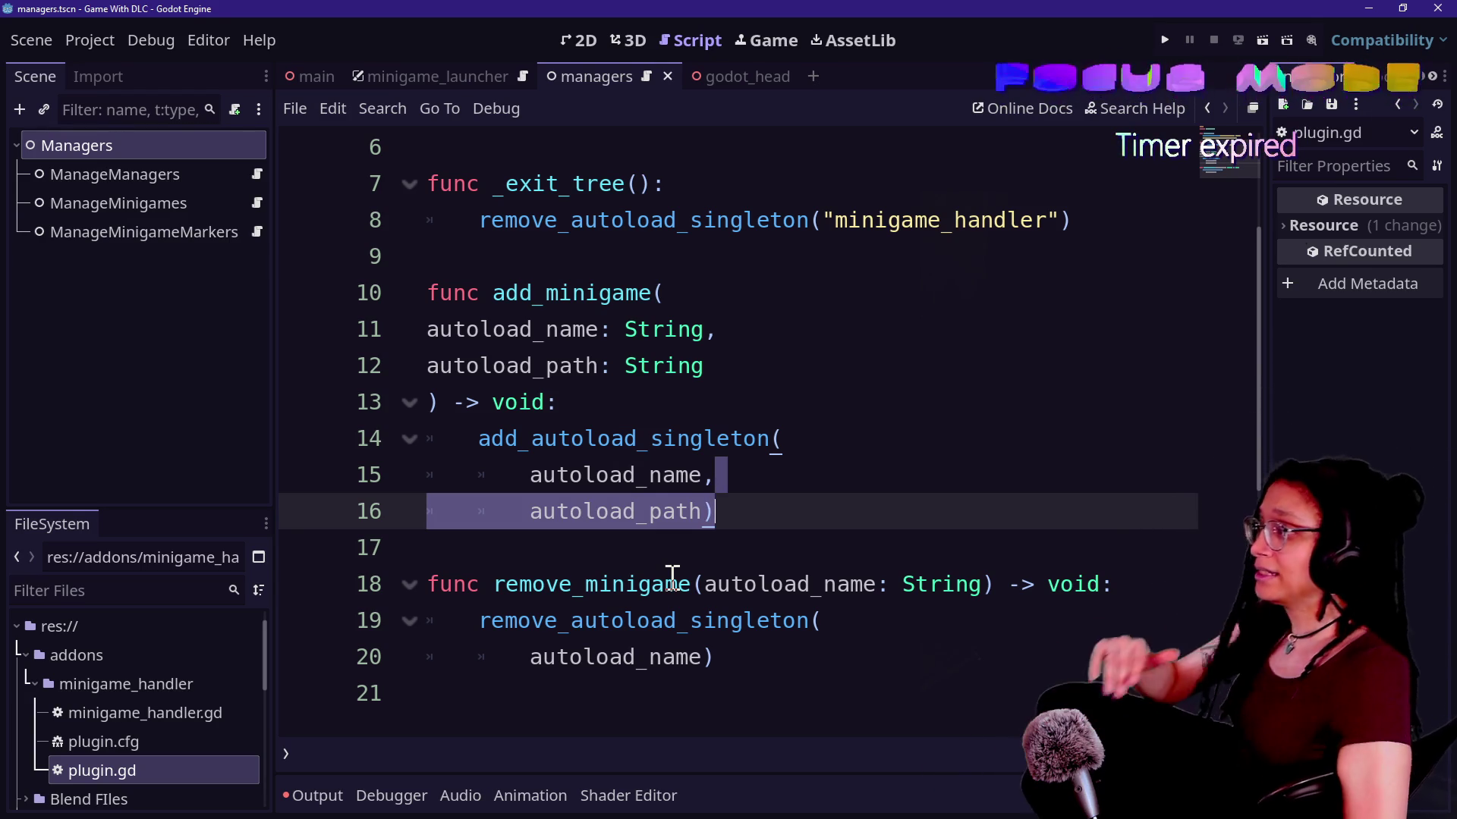
pyautogui.click(110, 41)
pyautogui.click(131, 69)
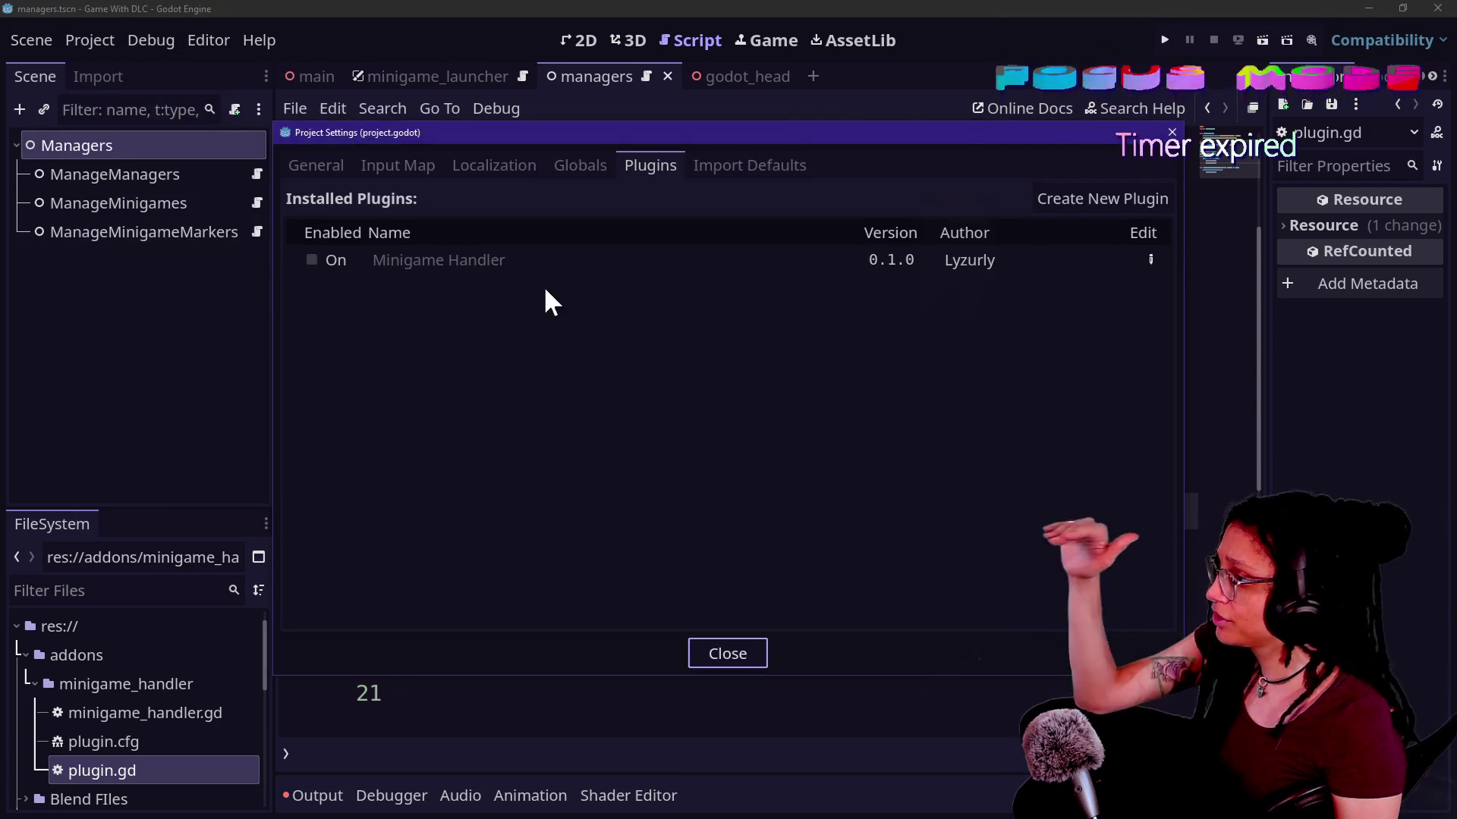
pyautogui.click(728, 654)
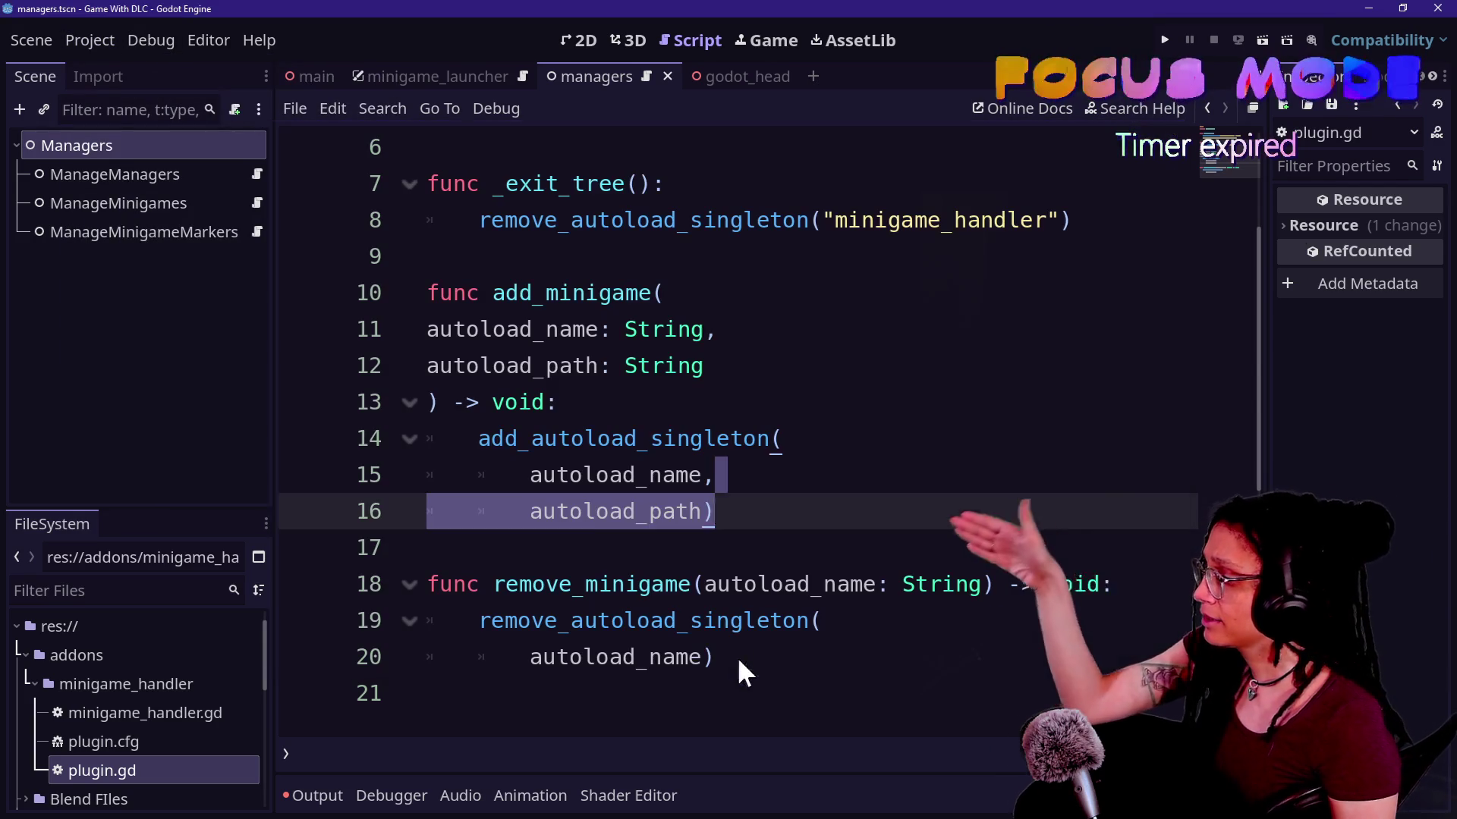
pyautogui.click(611, 547)
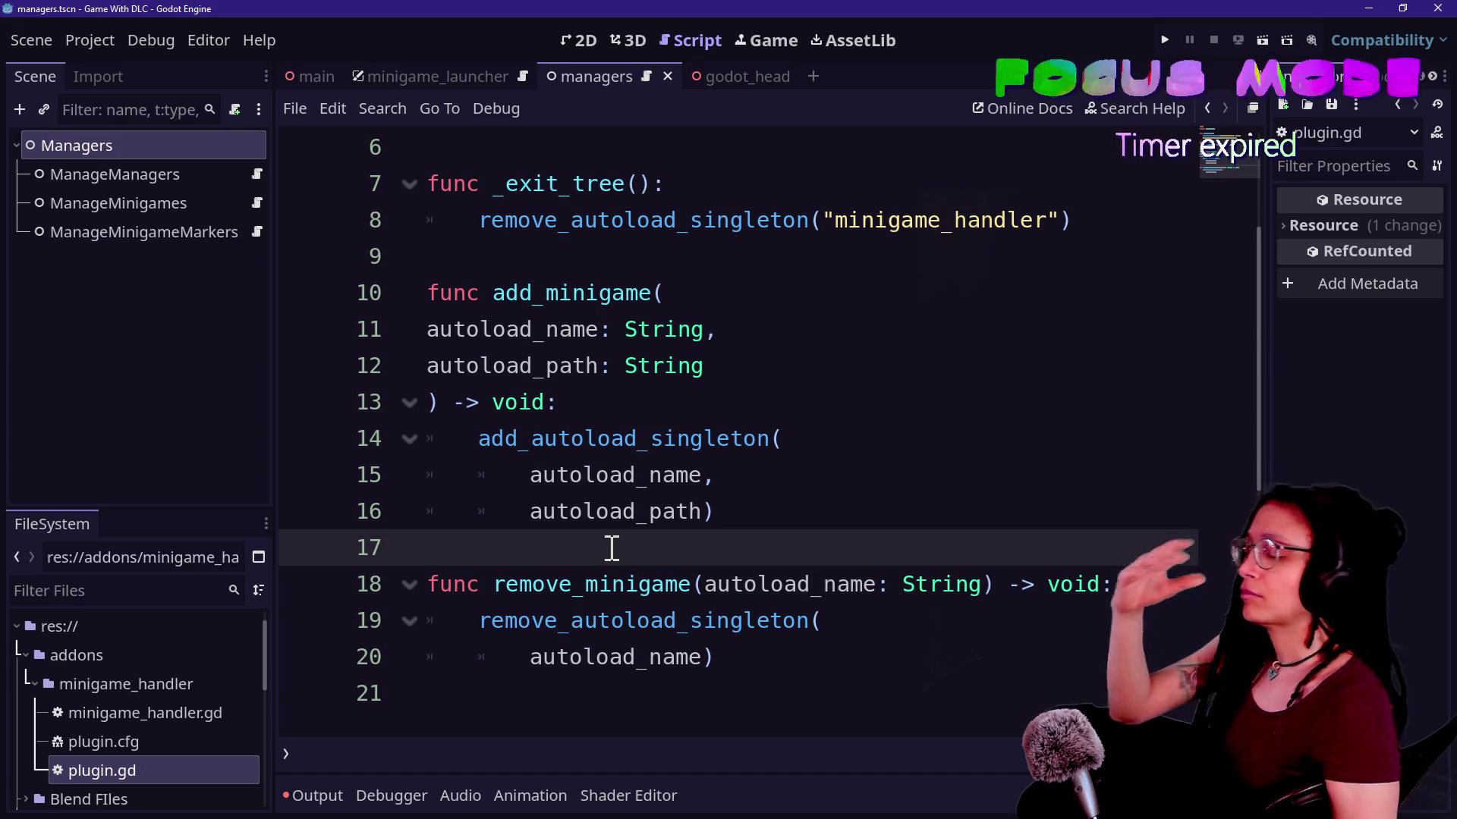
pyautogui.click(729, 649)
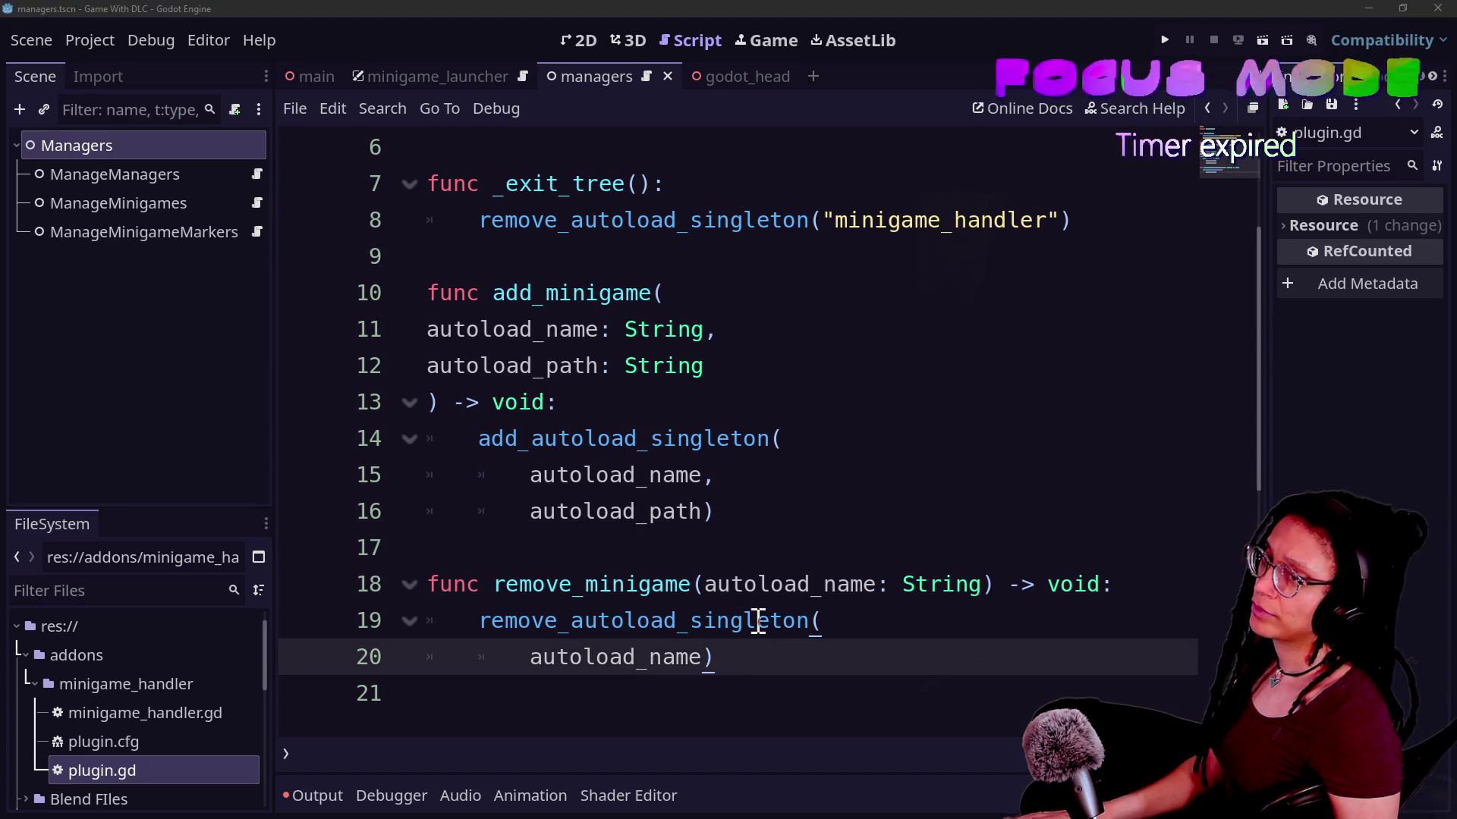
pyautogui.hotkey('alt', 'Tab')
# - In a new Firefox tab, search 'godot gdscript callfunction on a plugin' and skim the Startpage results
pyautogui.click(735, 85)
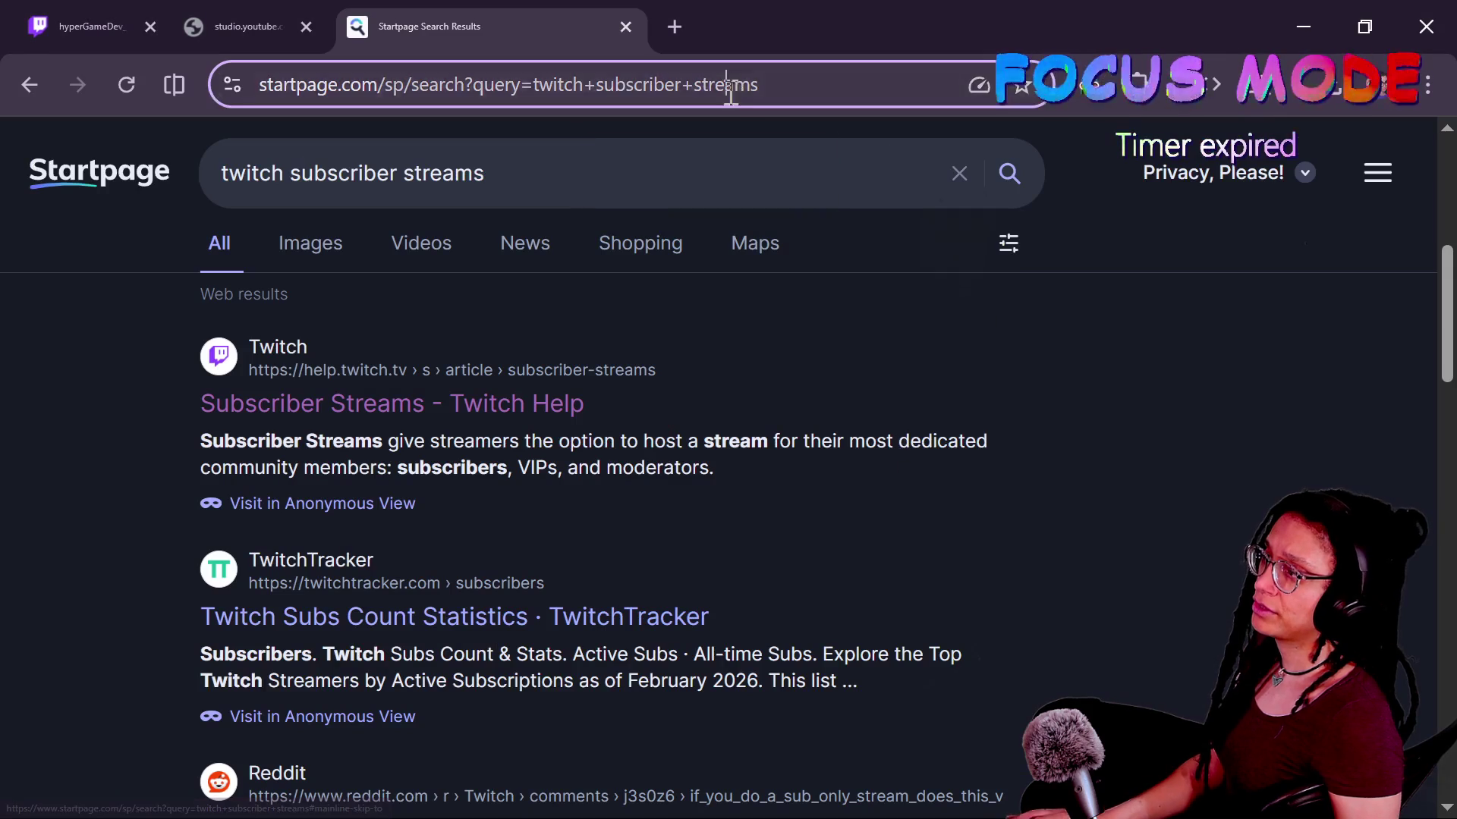
pyautogui.hotkey('alt', 'Tab')
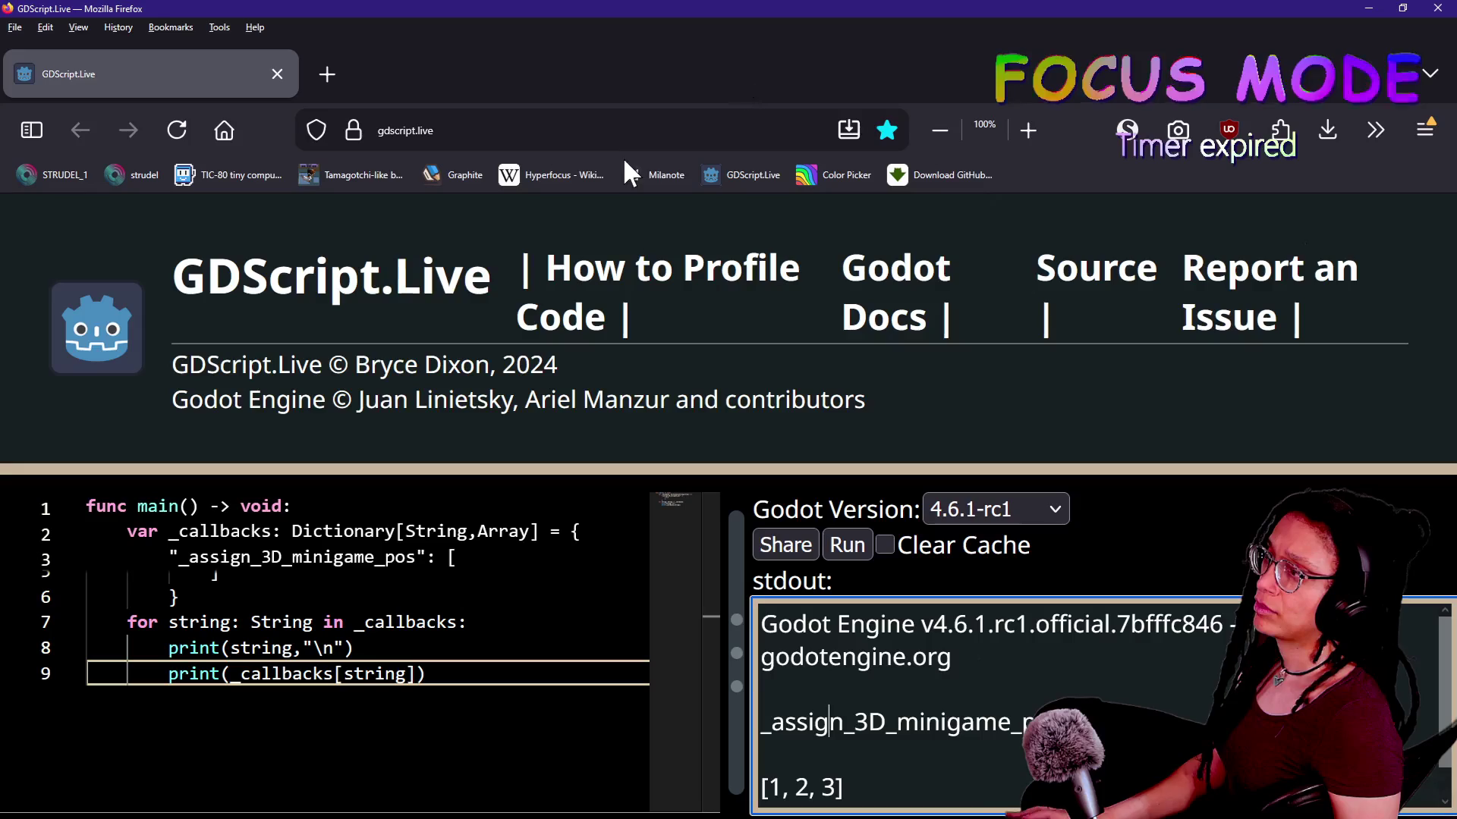
pyautogui.click(348, 74)
pyautogui.write('goldot')
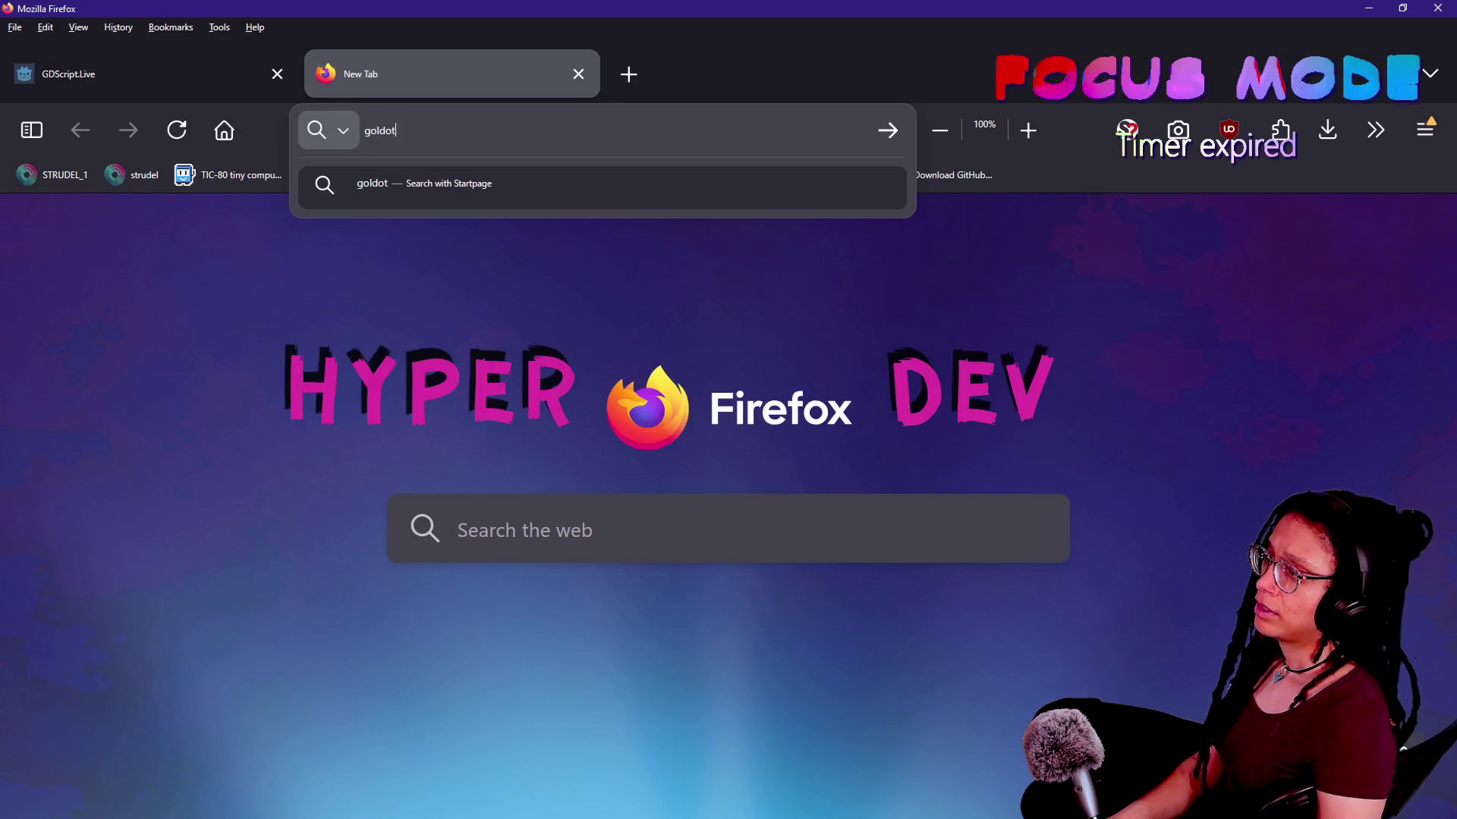
pyautogui.write('godot how a')
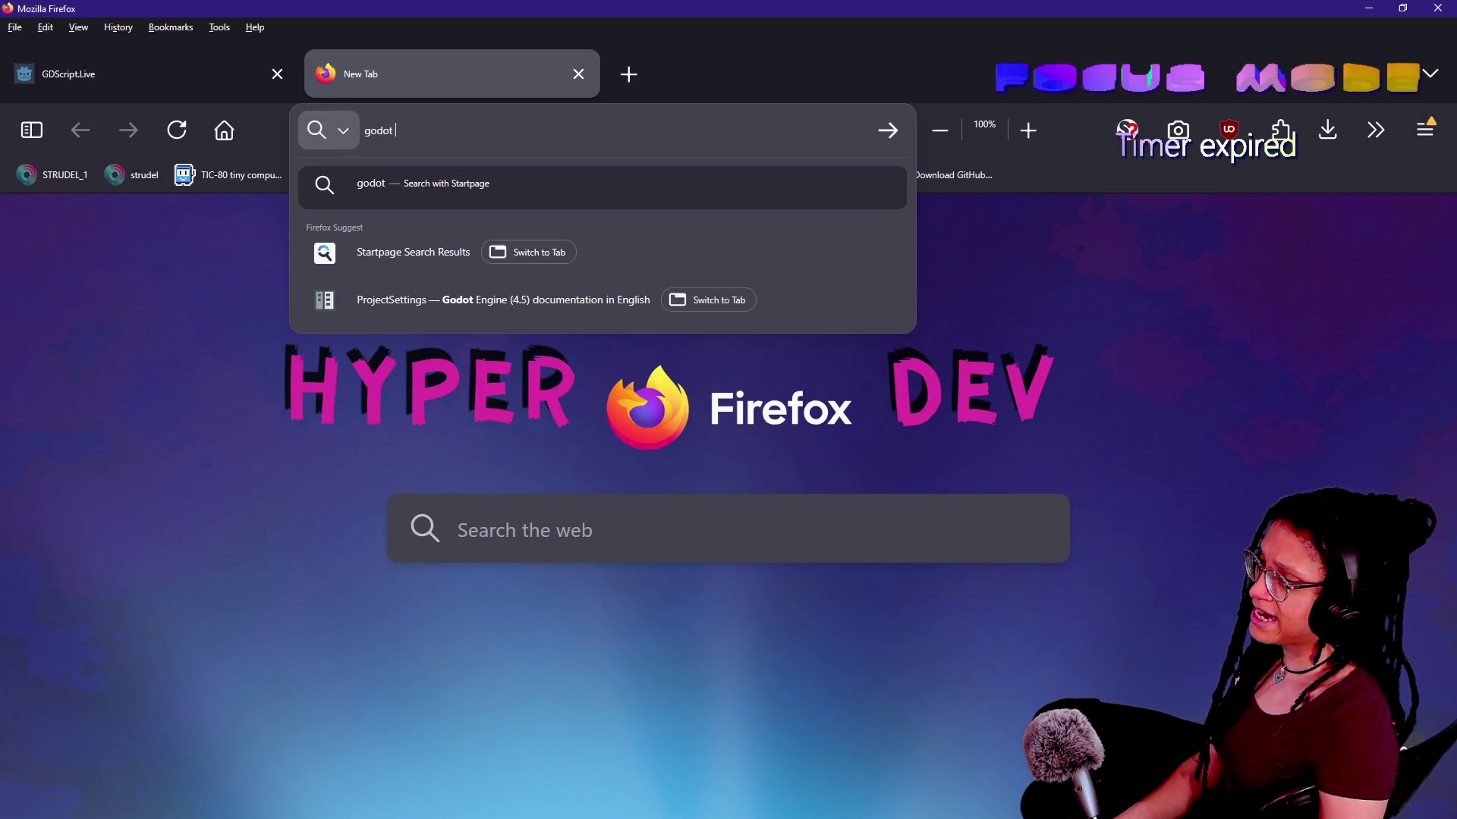
pyautogui.write('dd plugins to')
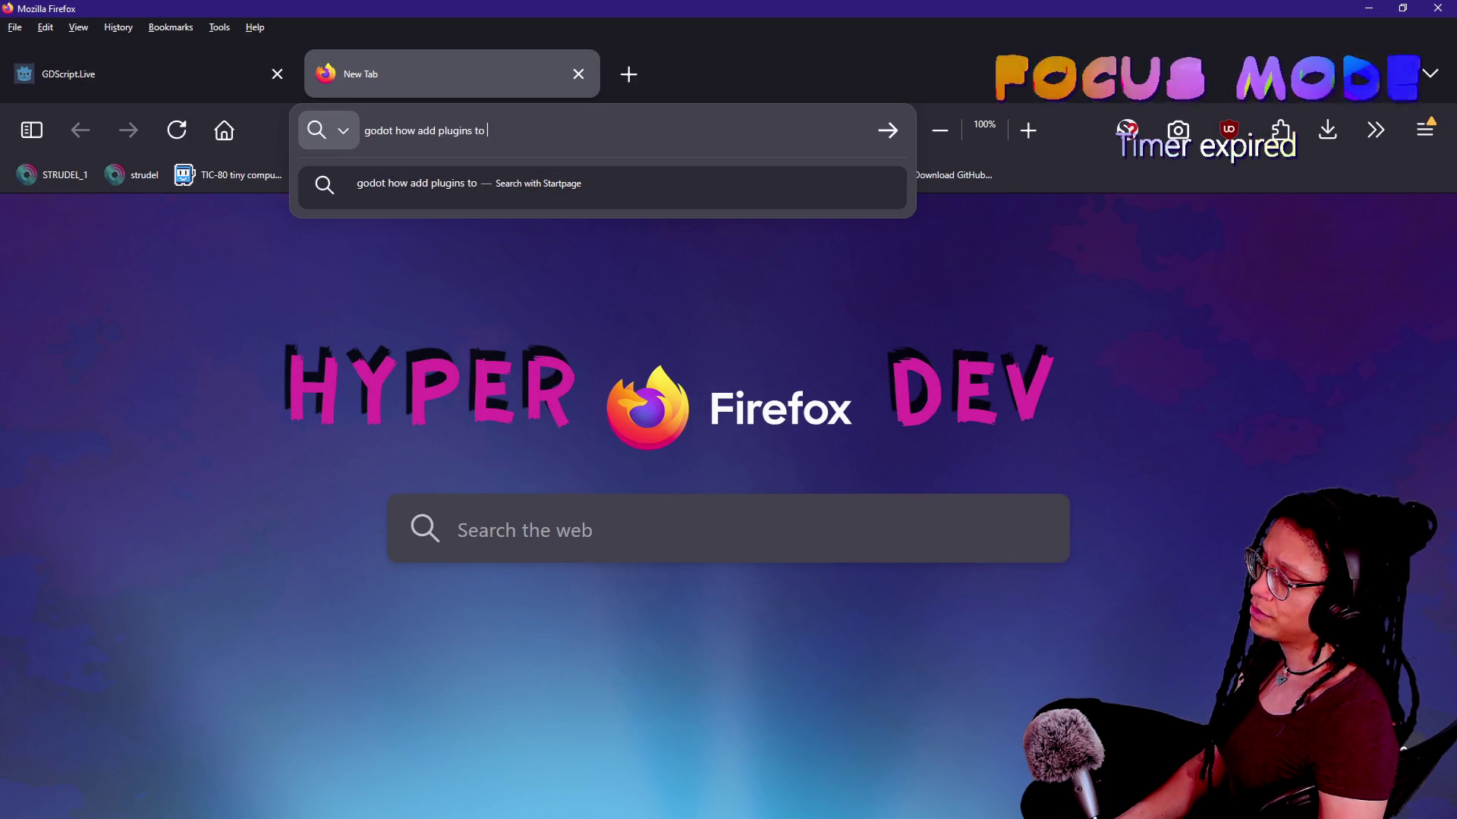
pyautogui.hotkey('ctrl', 'a')
pyautogui.write('godot ')
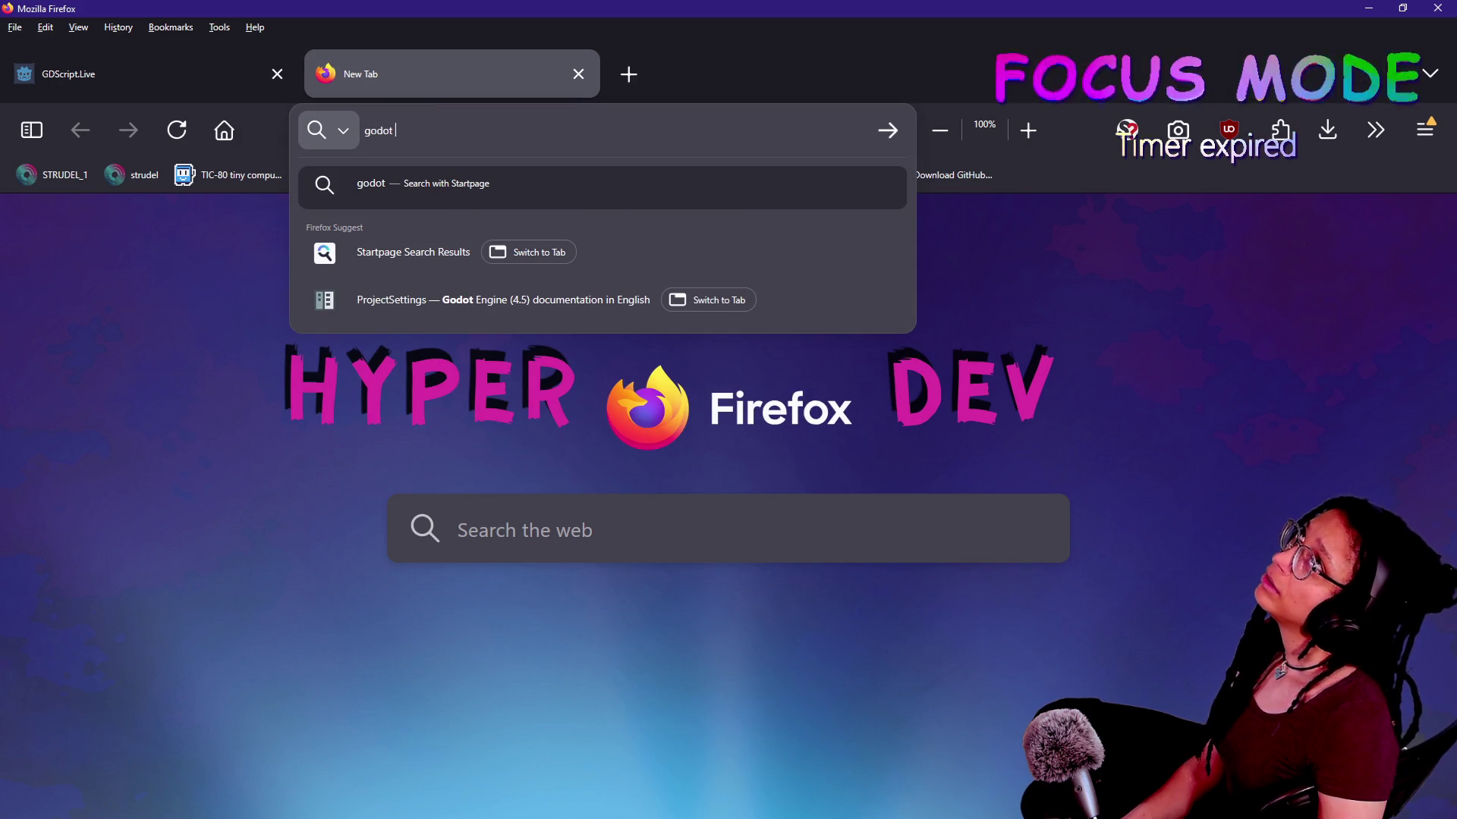
pyautogui.write('gdscript')
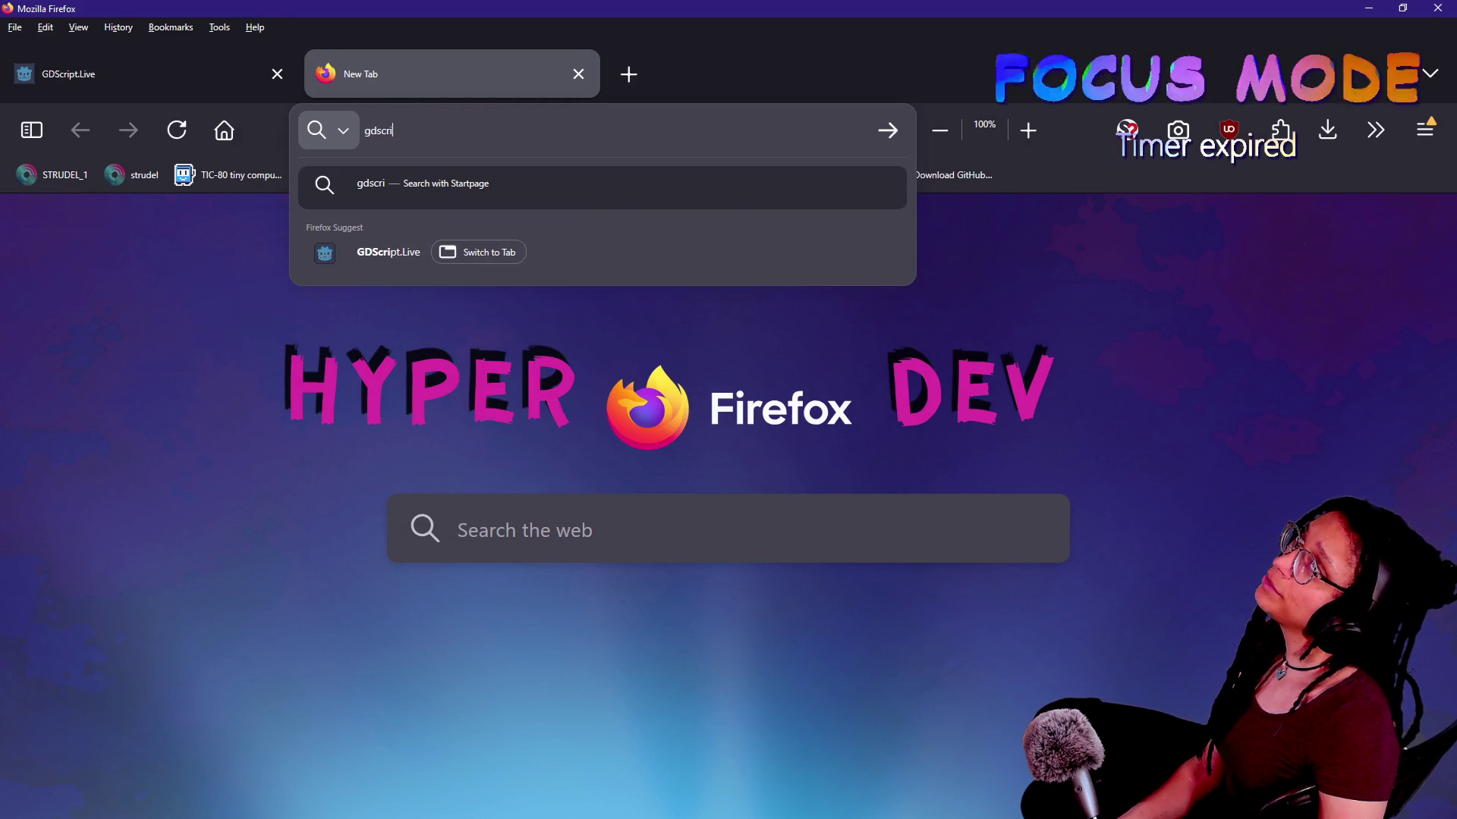
pyautogui.write(' call')
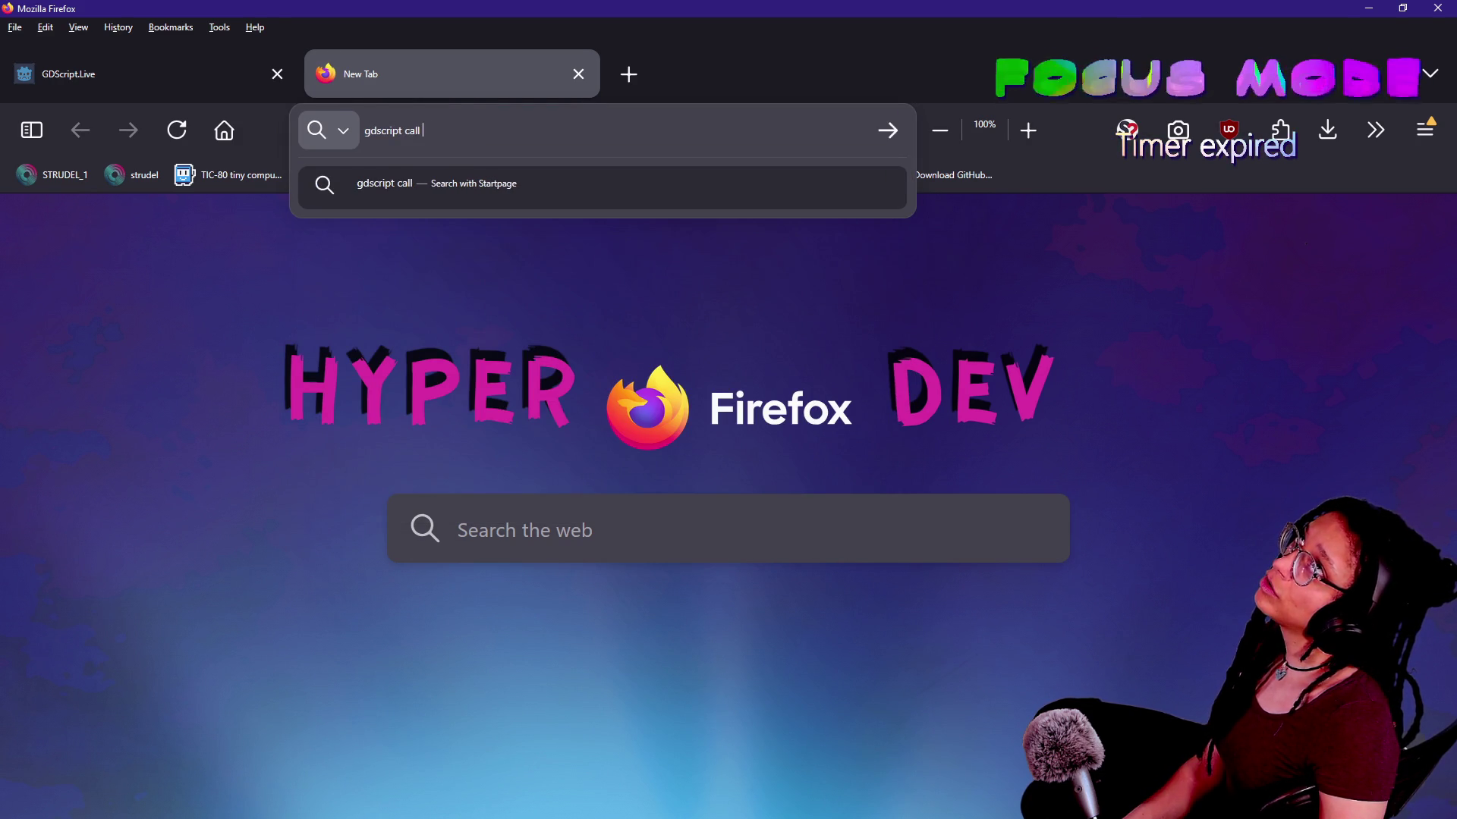
pyautogui.write('function on a plugin')
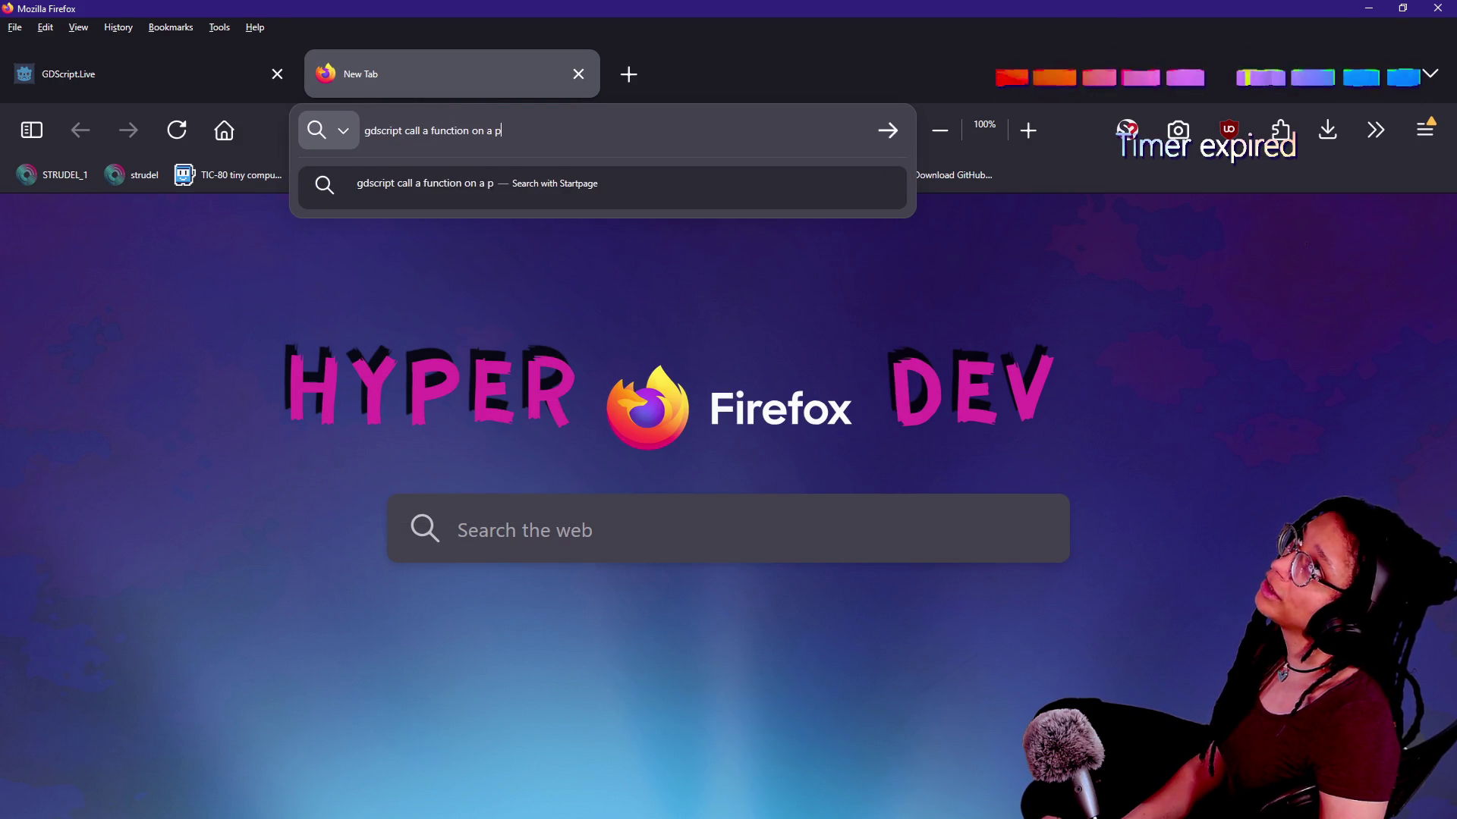
pyautogui.press('Return')
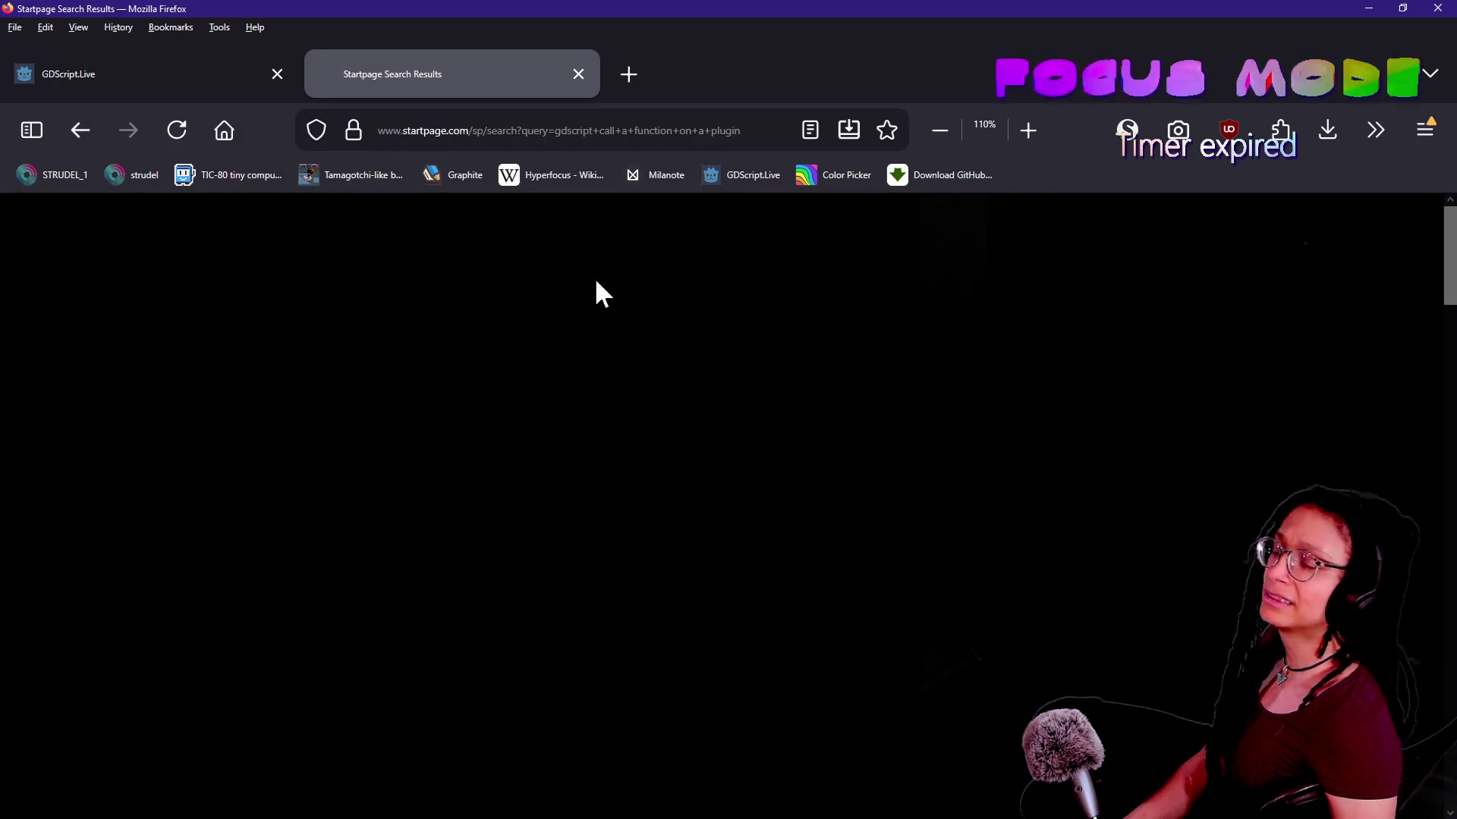
pyautogui.scroll(-8, 185, 516)
pyautogui.scroll(5, 212, 517)
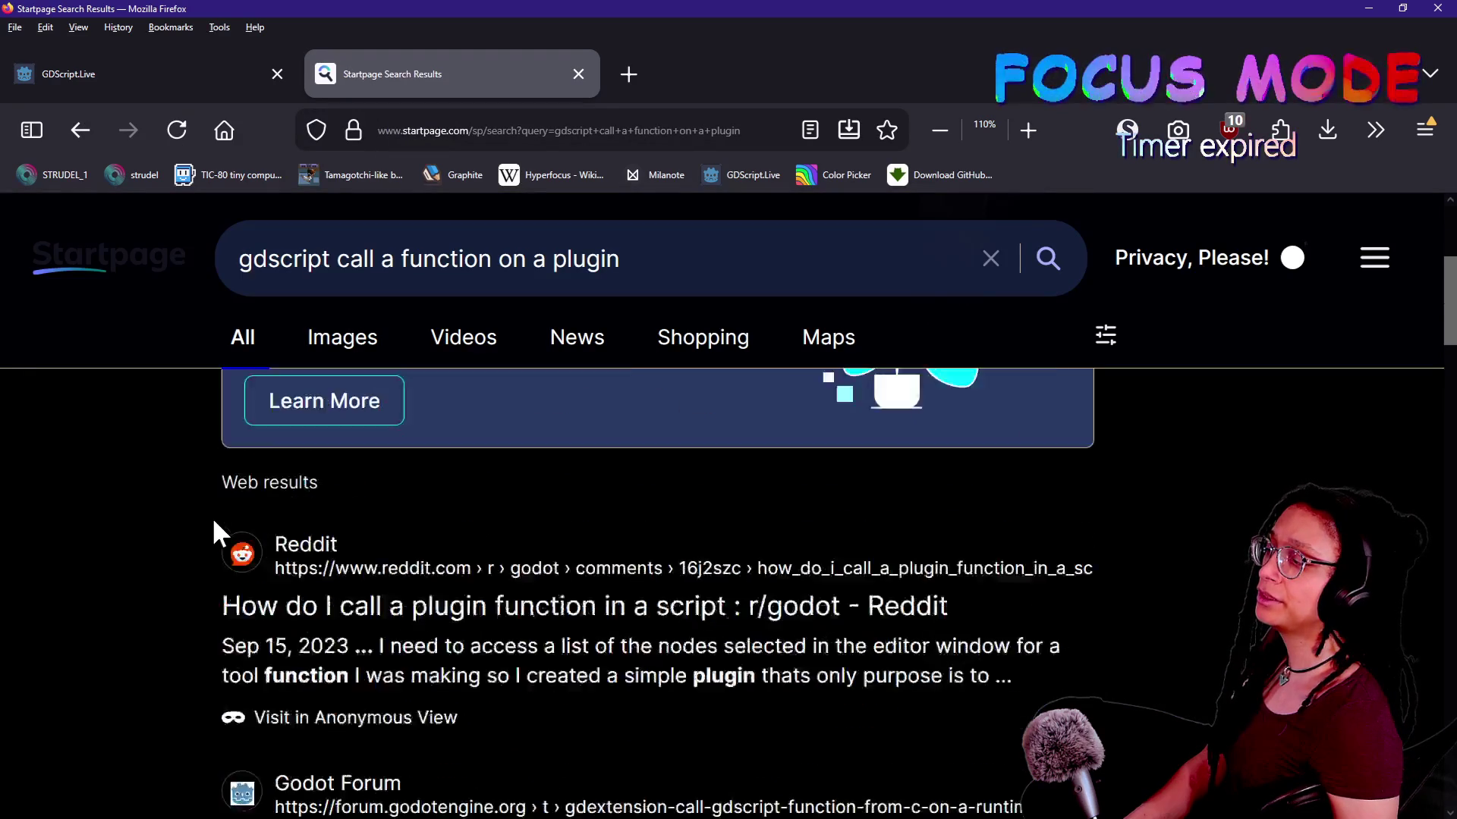
pyautogui.scroll(-3, 215, 534)
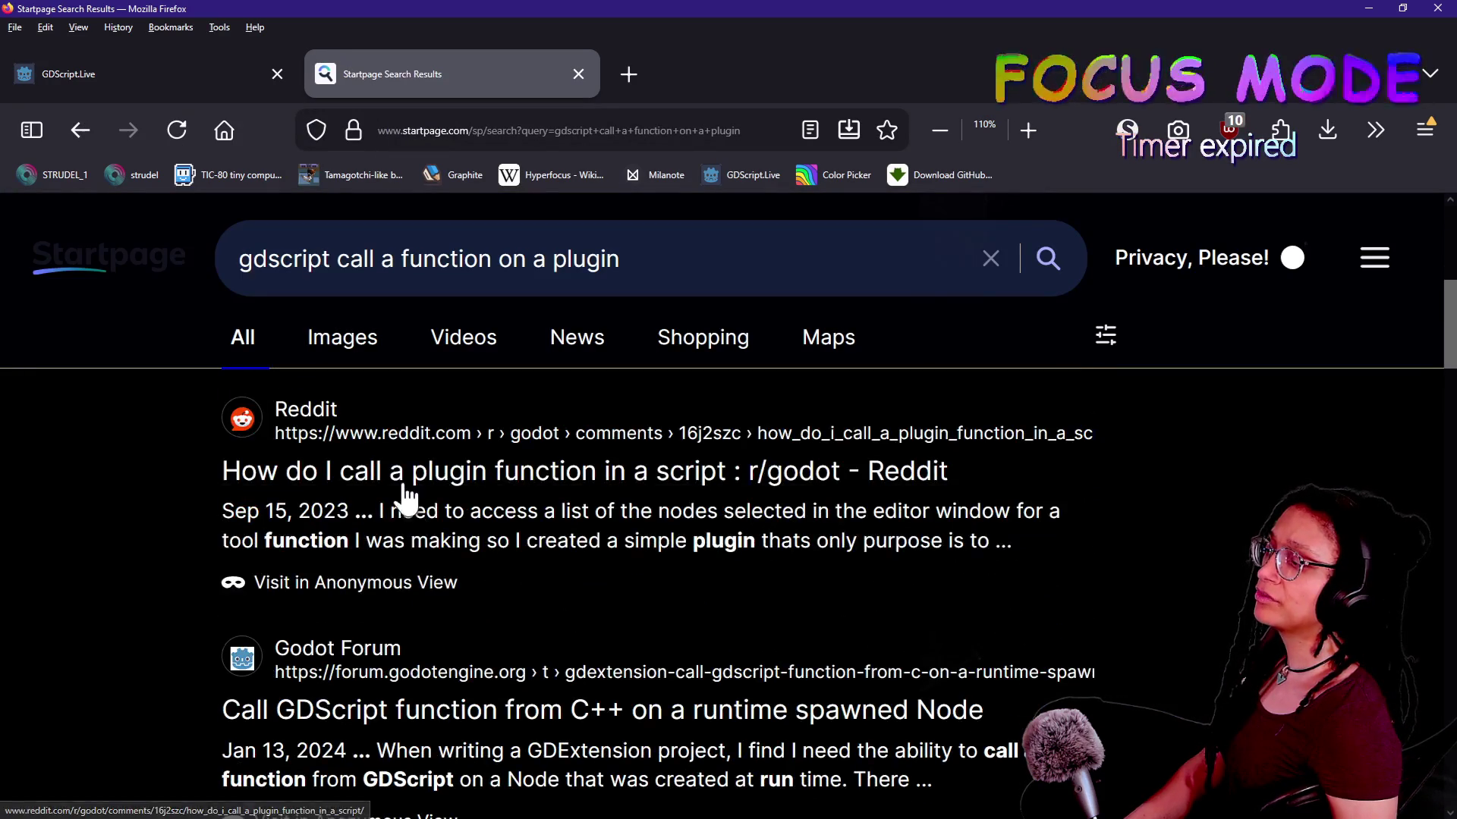
# - Open the Reddit r/godot question about calling a plugin function in a script
pyautogui.click(485, 480)
pyautogui.scroll(-5, 680, 512)
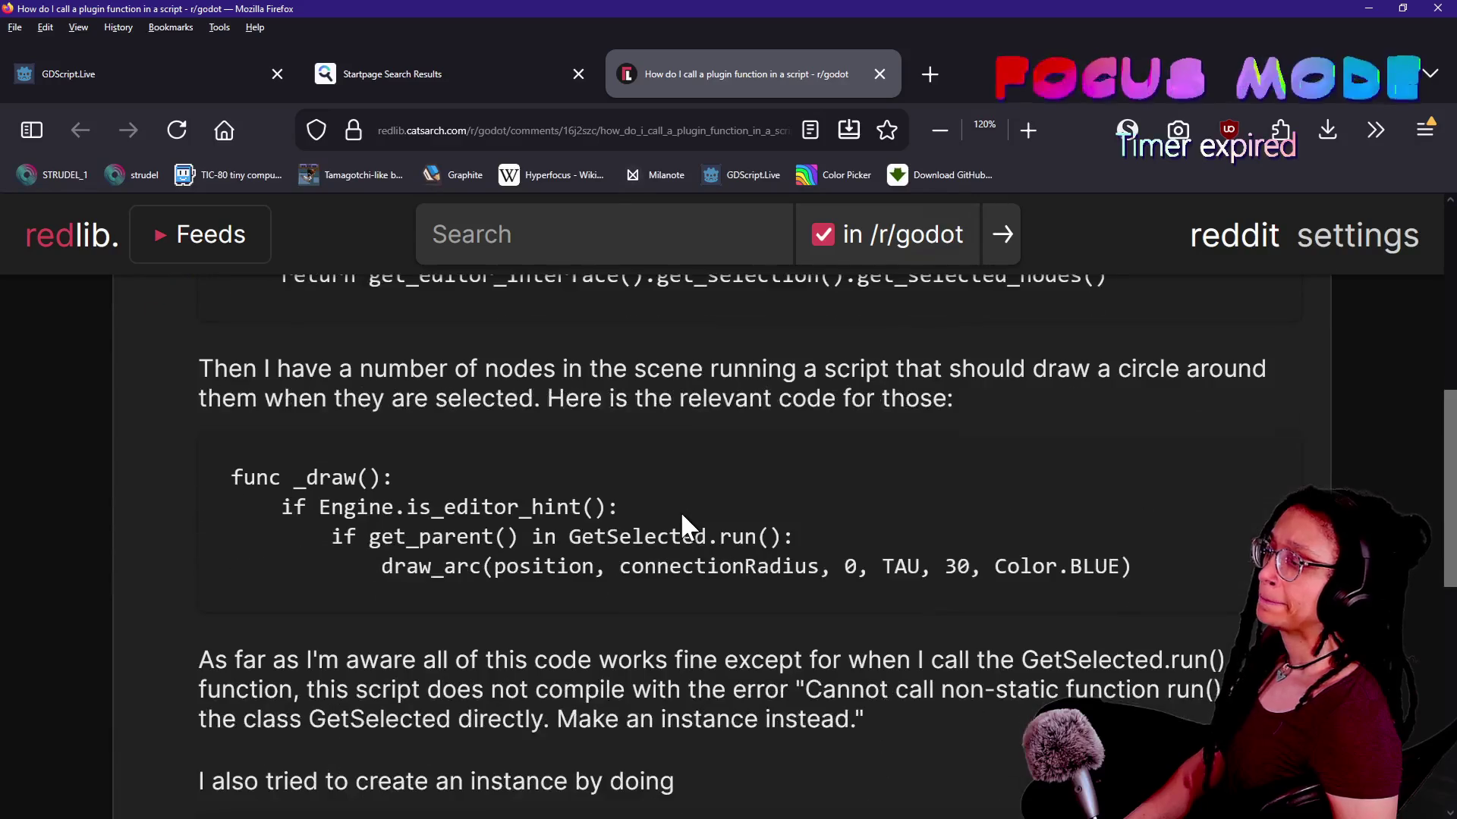
pyautogui.scroll(5, 680, 511)
pyautogui.moveTo(342, 492); pyautogui.dragTo(390, 462)
pyautogui.click(506, 576)
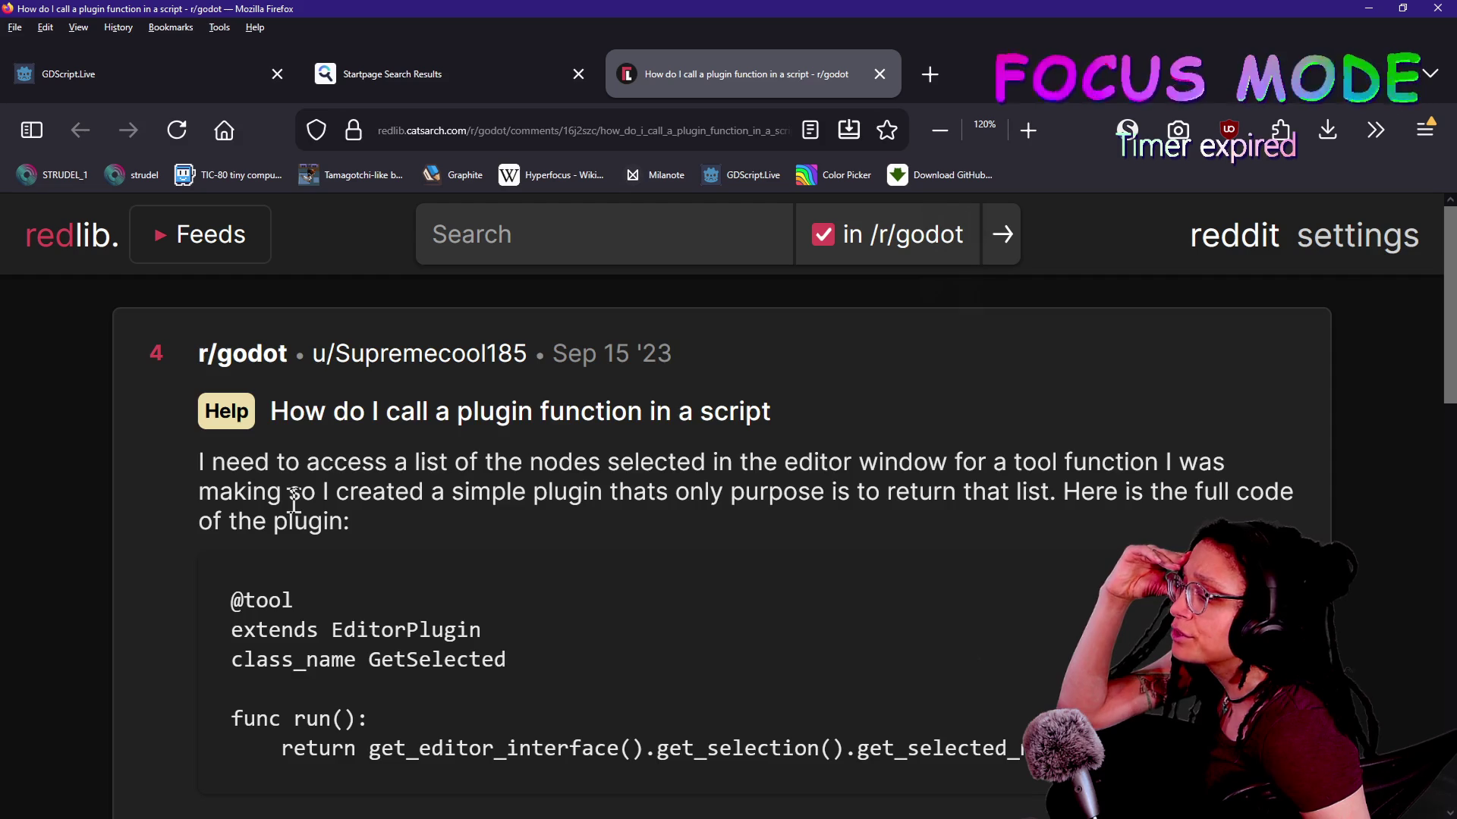
# - Read through the asker's code and error description, briefly highlighting the code lines
pyautogui.scroll(-3, 295, 501)
pyautogui.scroll(-3, 273, 570)
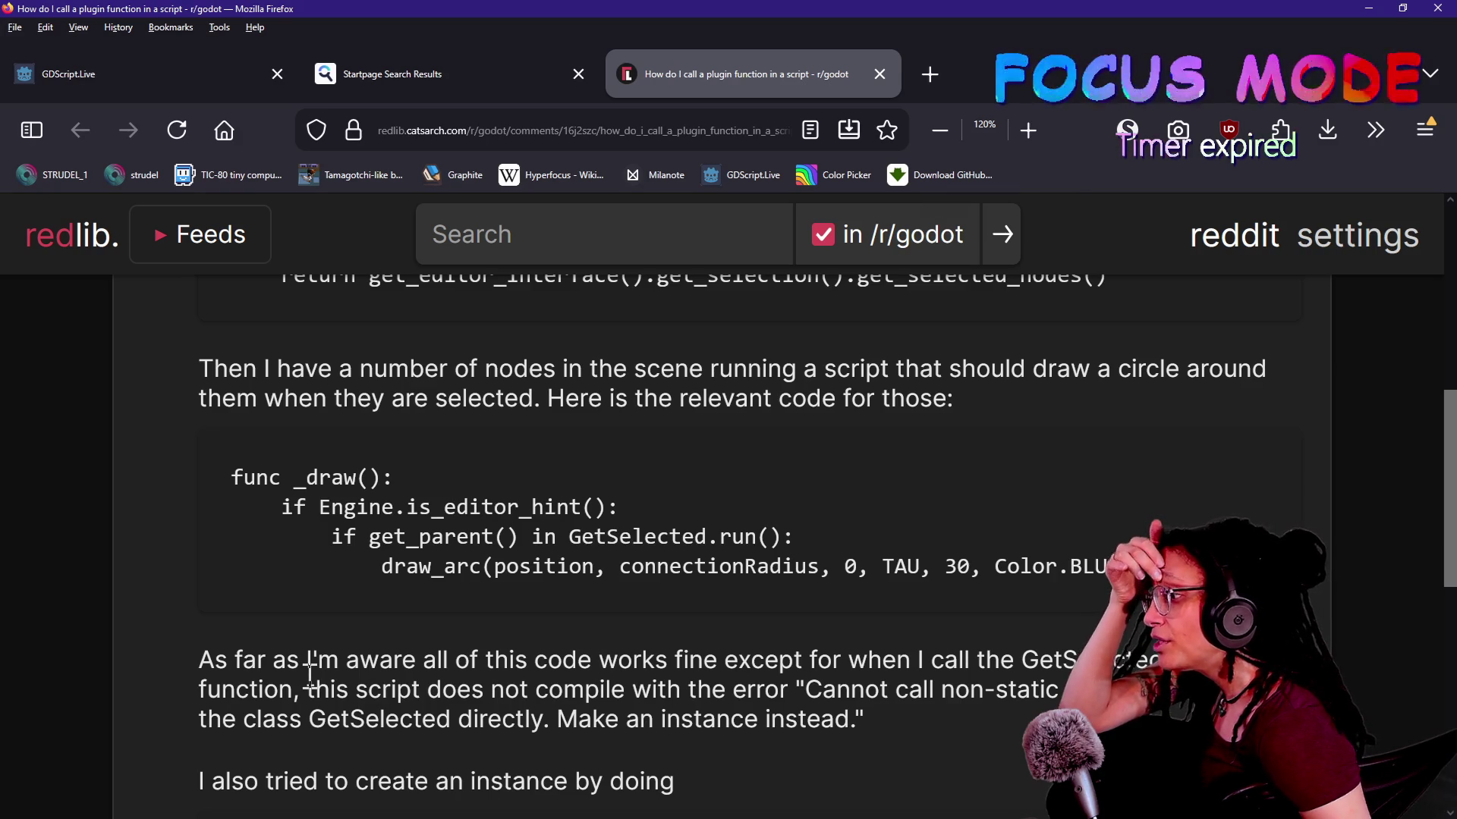
pyautogui.scroll(2, 309, 674)
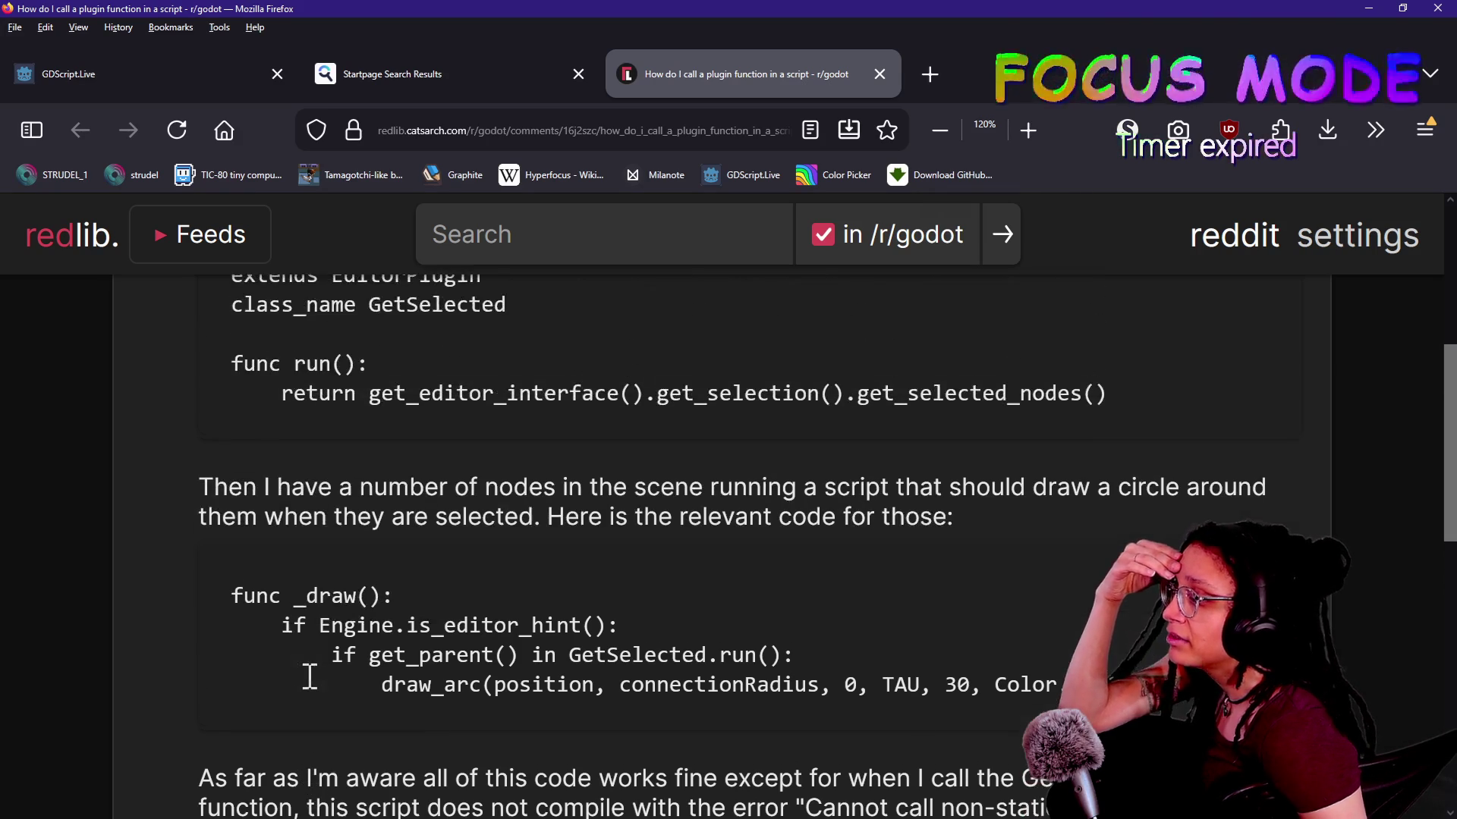
pyautogui.scroll(2, 309, 675)
pyautogui.moveTo(231, 386); pyautogui.dragTo(611, 511)
pyautogui.click(612, 510)
pyautogui.scroll(-8, 602, 506)
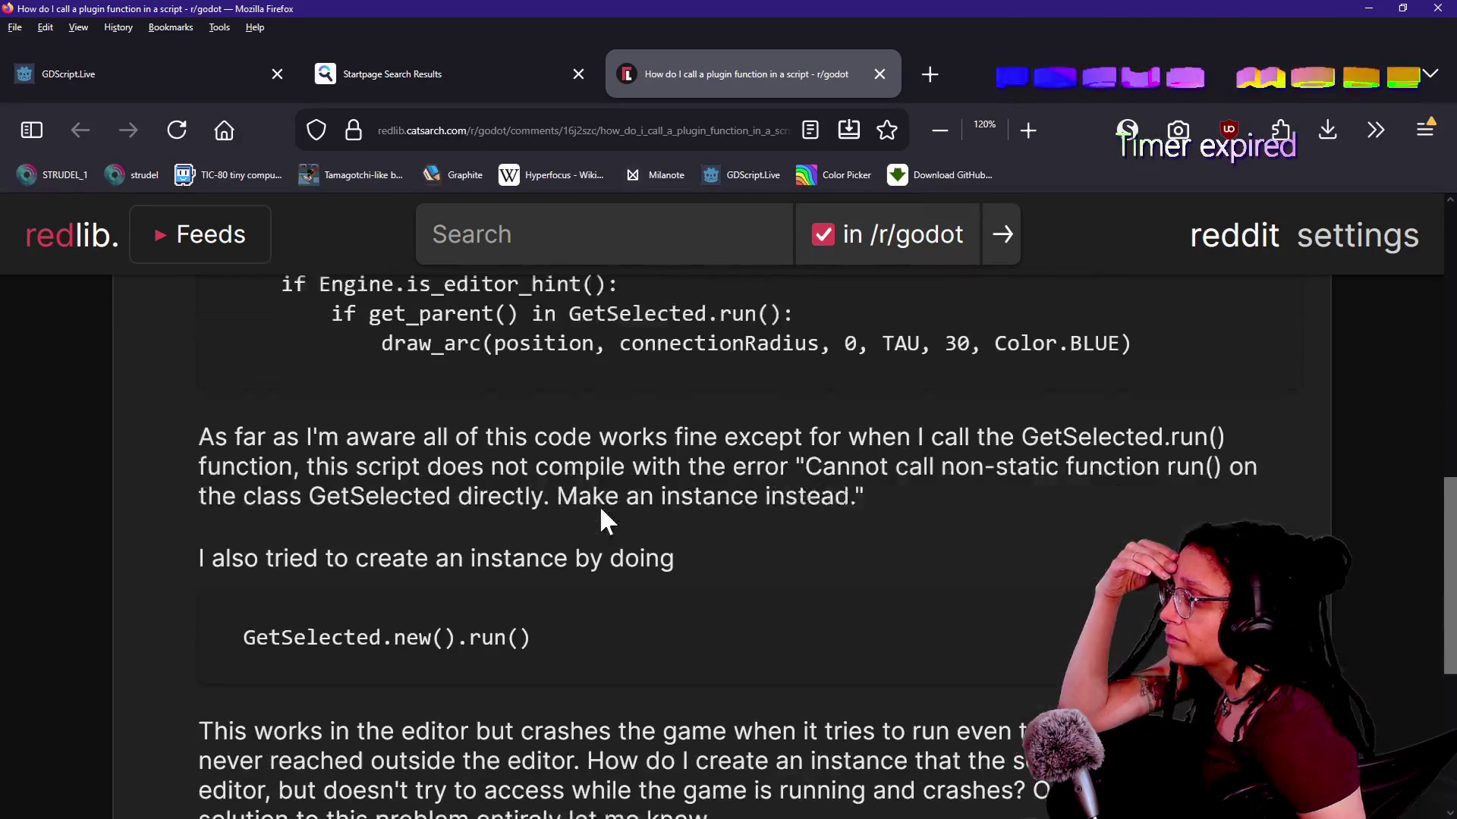
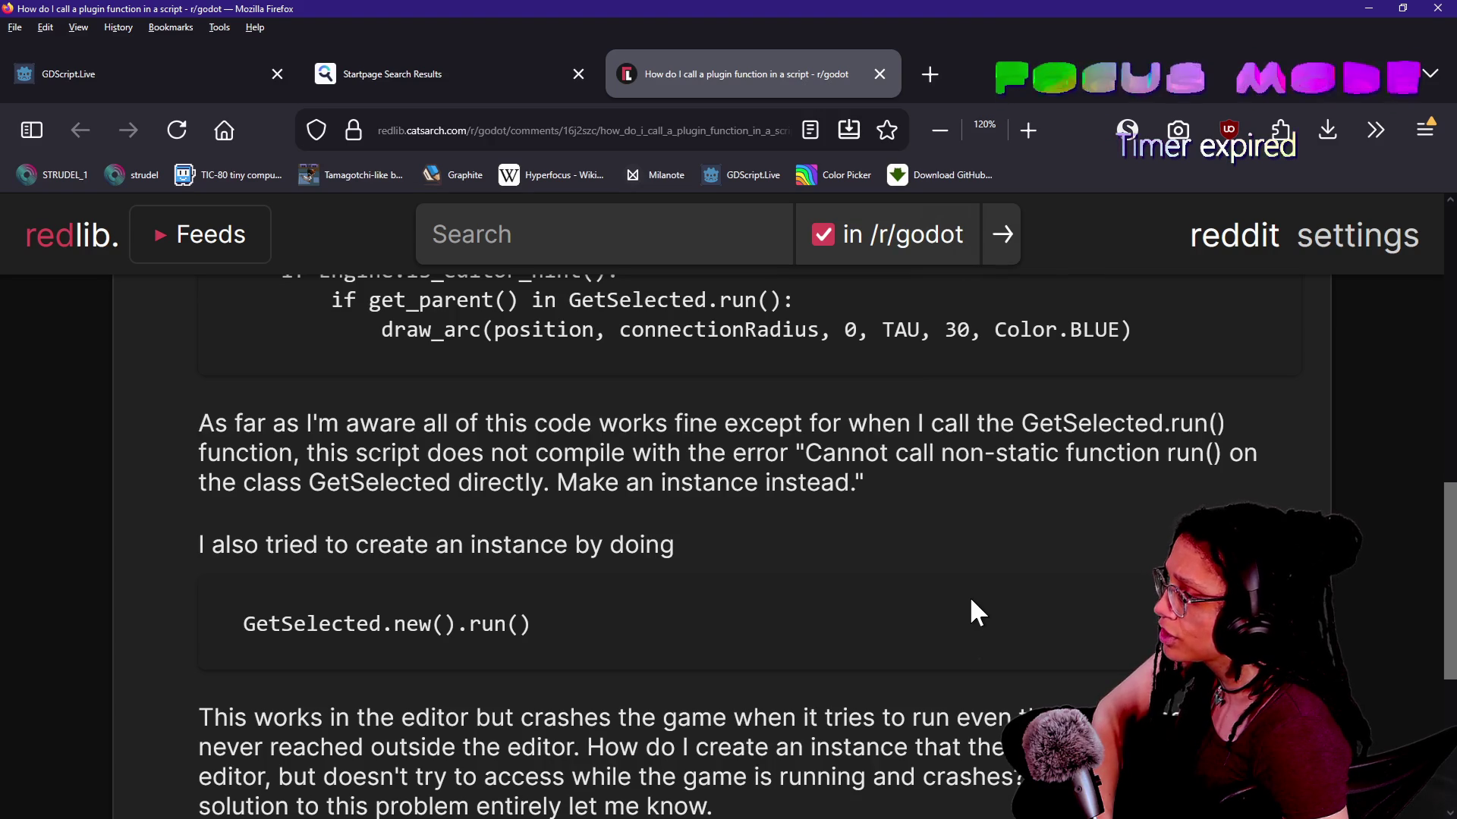
# - Close the reddit post about plugin functions and return to the Startpage results
pyautogui.scroll(-3, 970, 600)
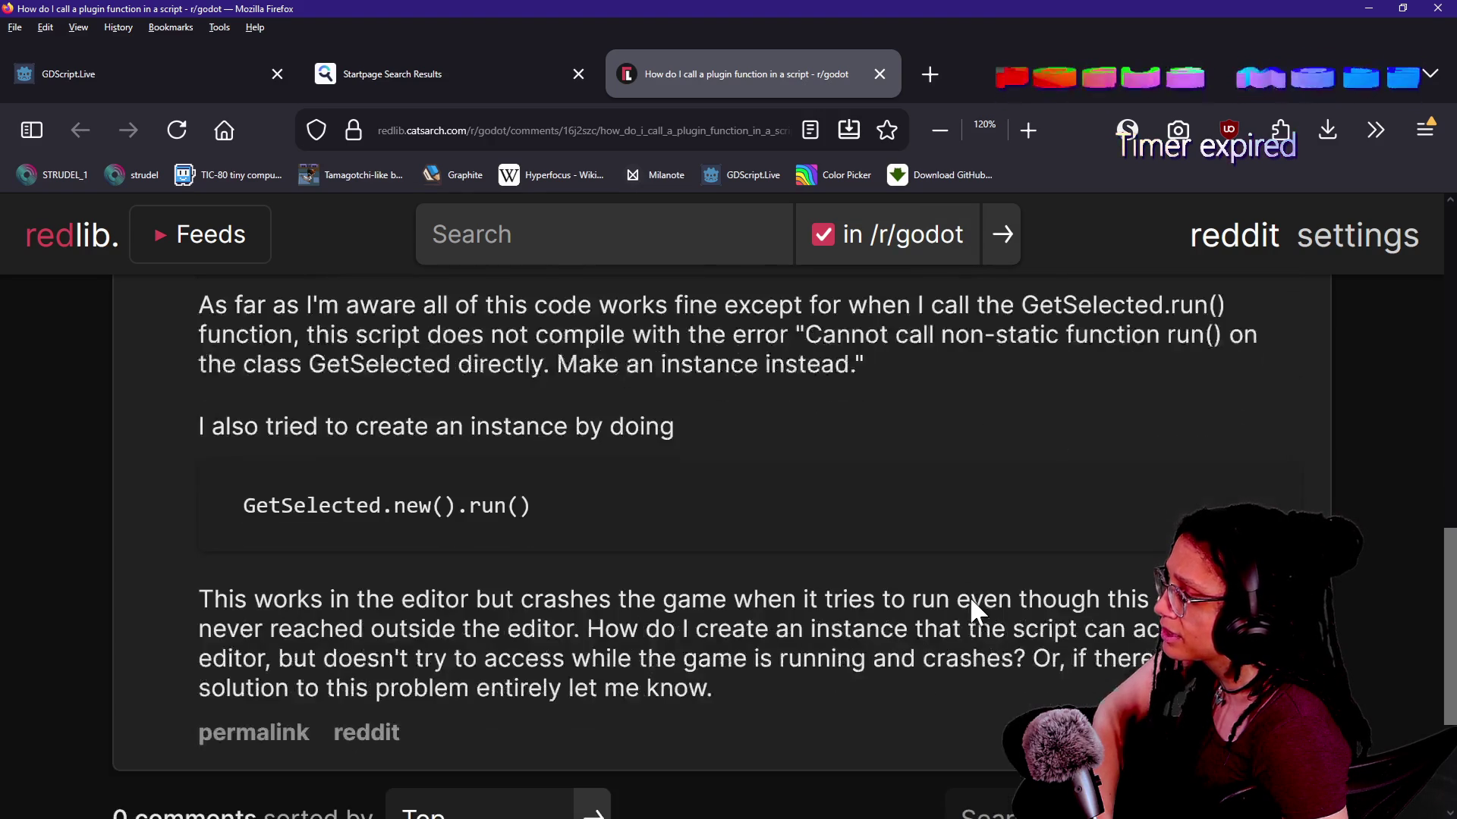
pyautogui.scroll(-5, 972, 599)
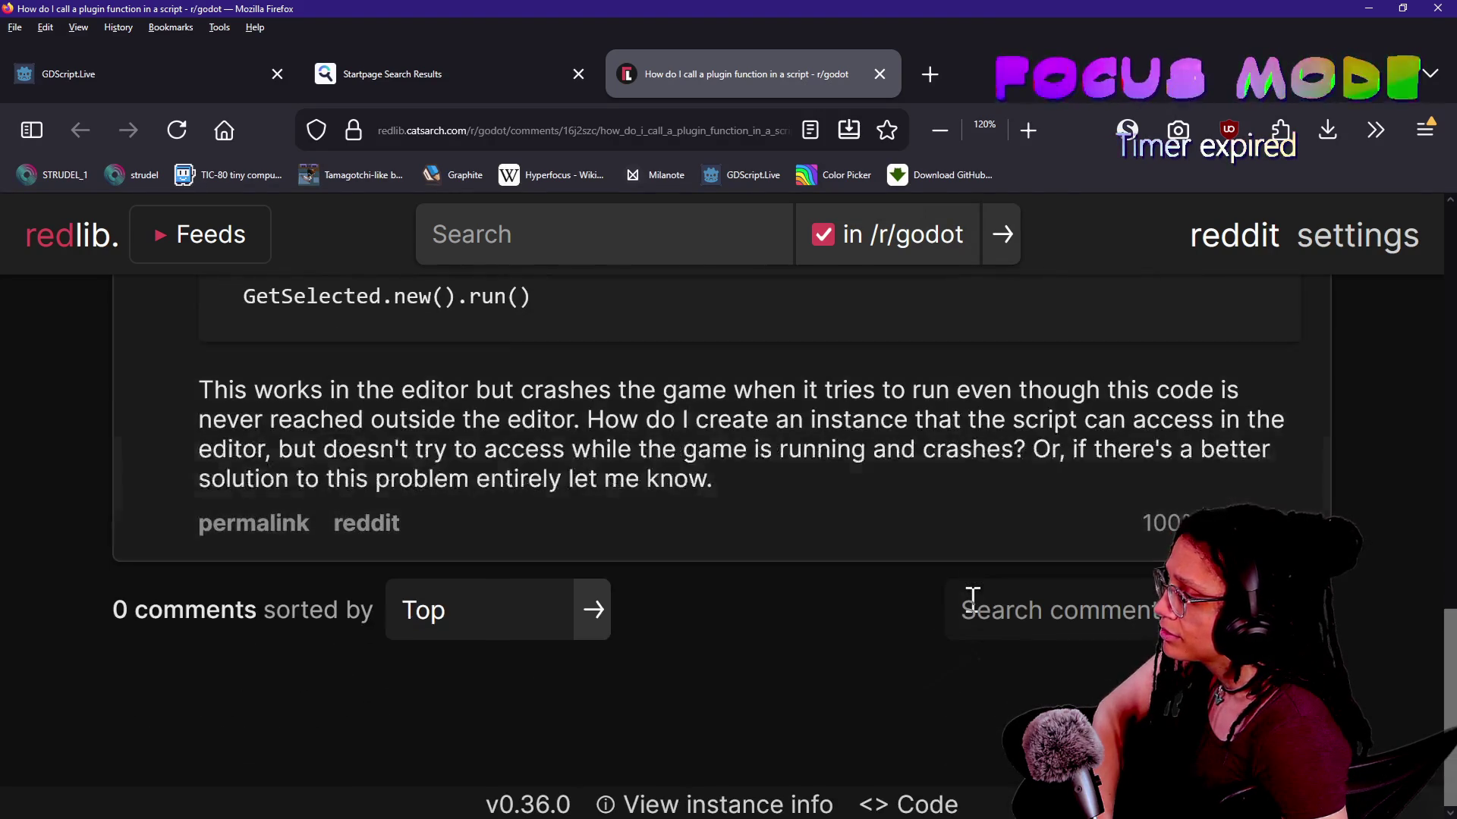
pyautogui.scroll(5, 971, 600)
pyautogui.scroll(-3, 969, 596)
pyautogui.scroll(20, 969, 596)
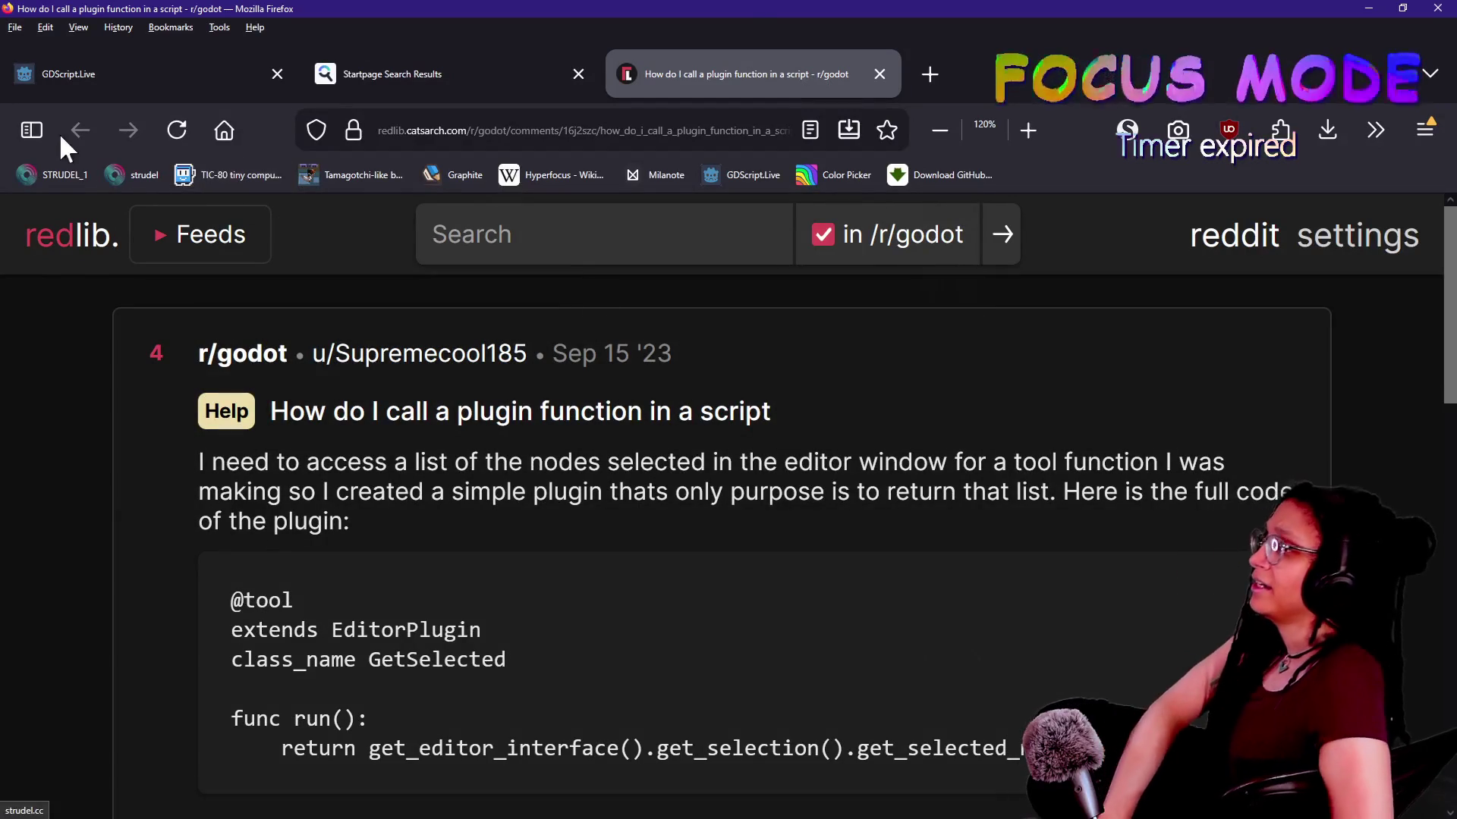
pyautogui.click(877, 74)
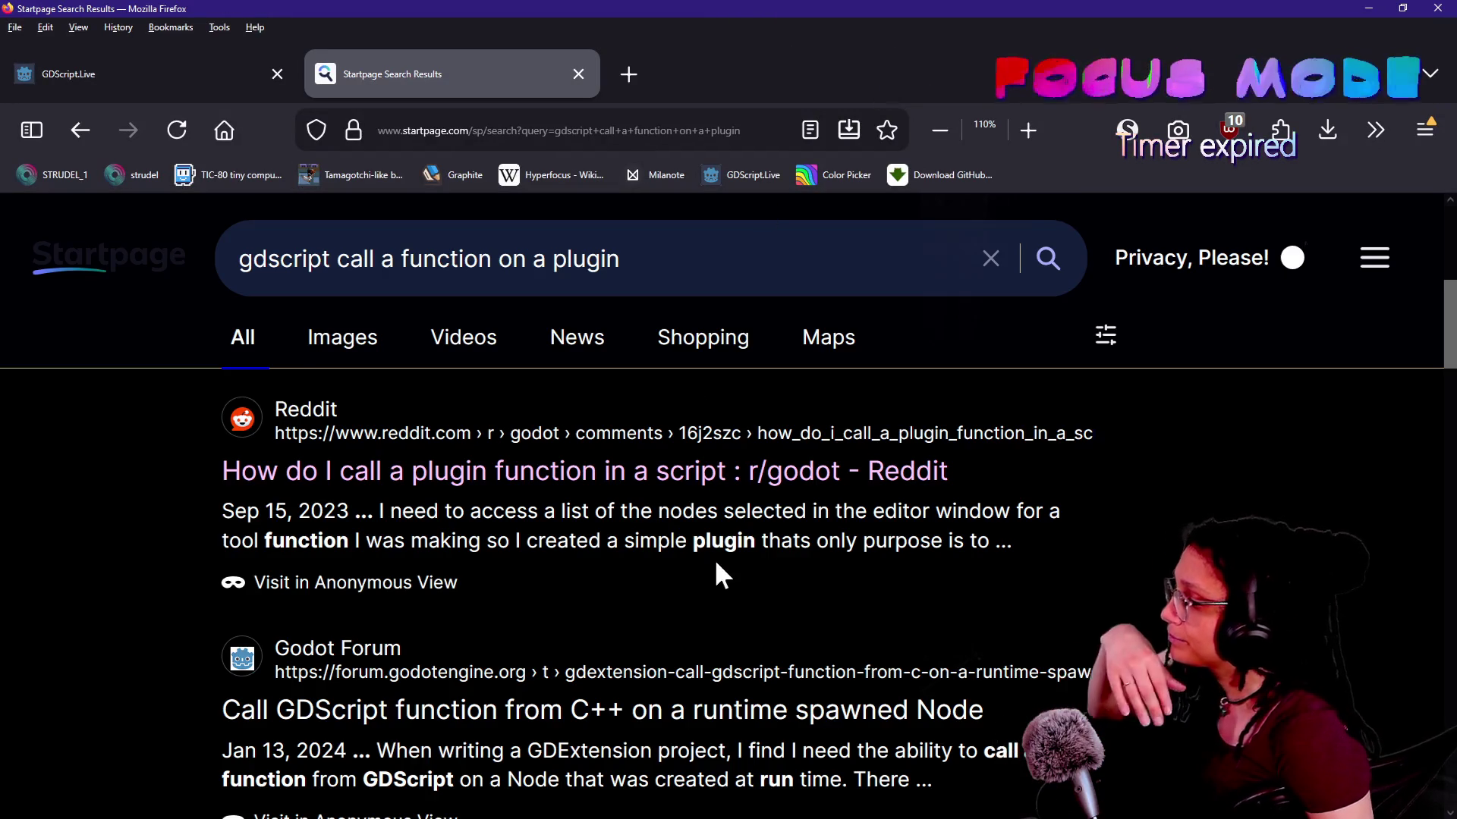
# - Open the GitHub issue #43853 result about an invalid plugin method call
pyautogui.scroll(-4, 63, 665)
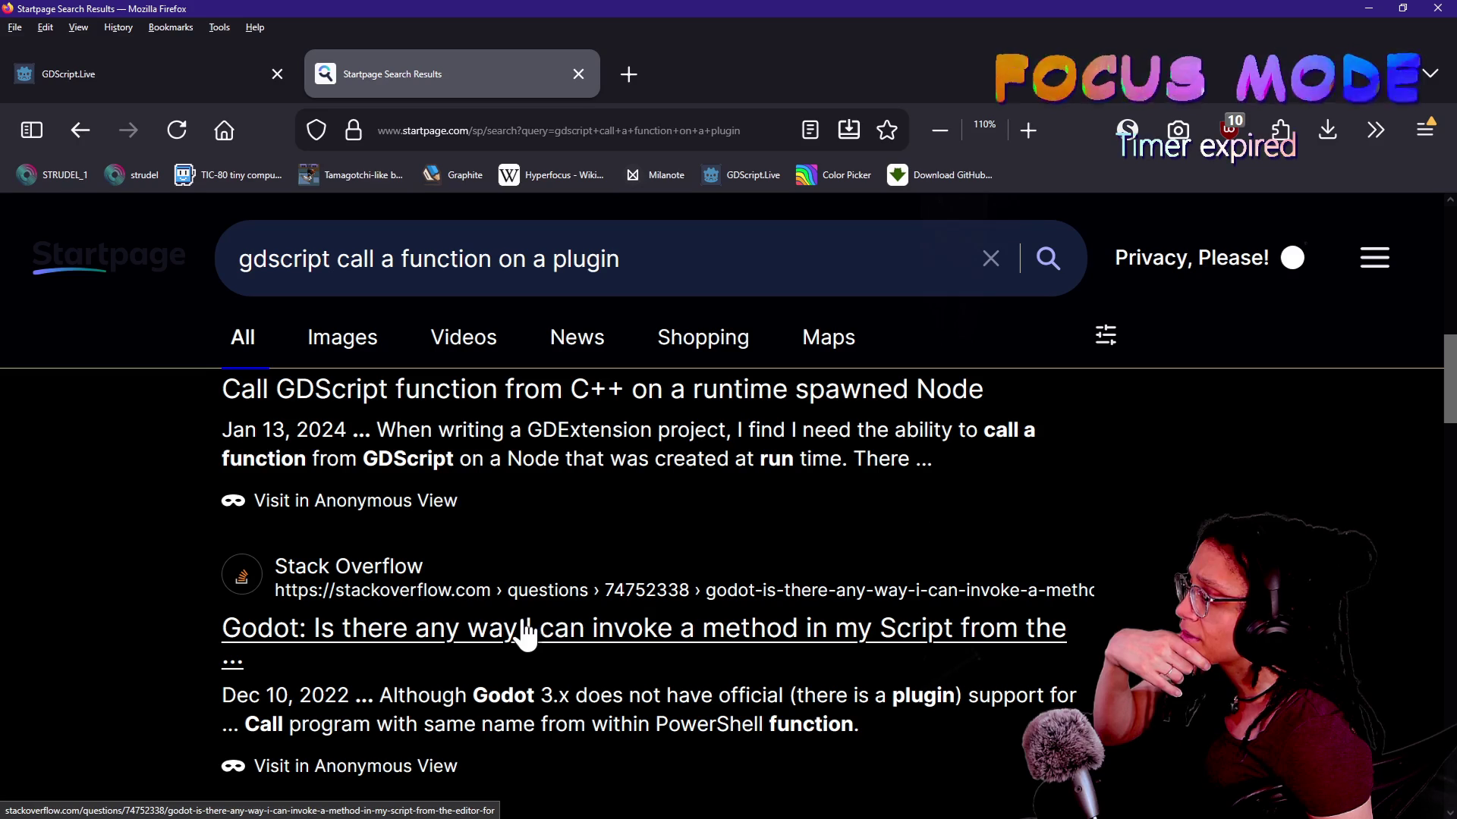
pyautogui.scroll(-5, 179, 634)
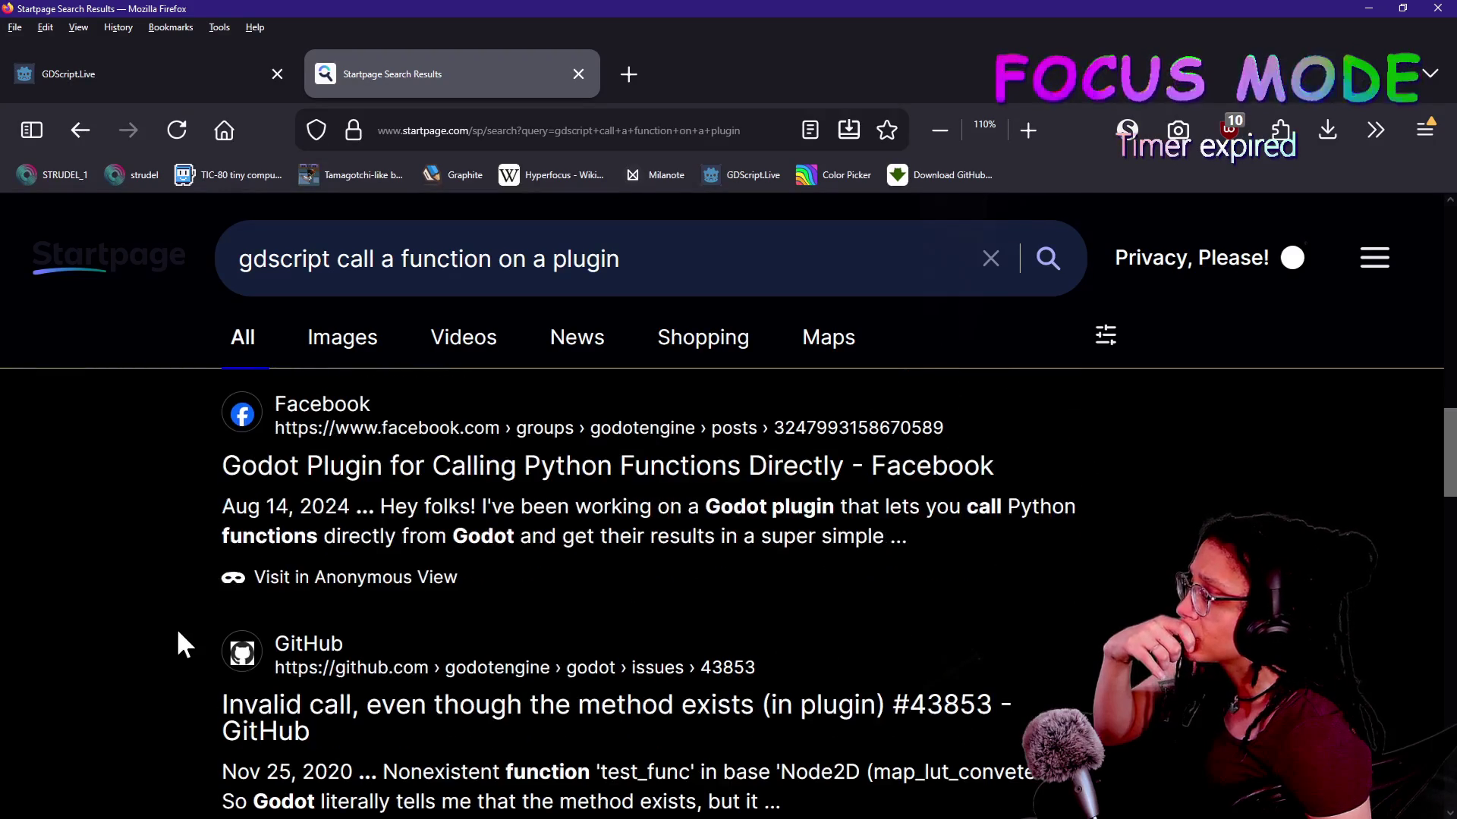
pyautogui.scroll(-3, 178, 633)
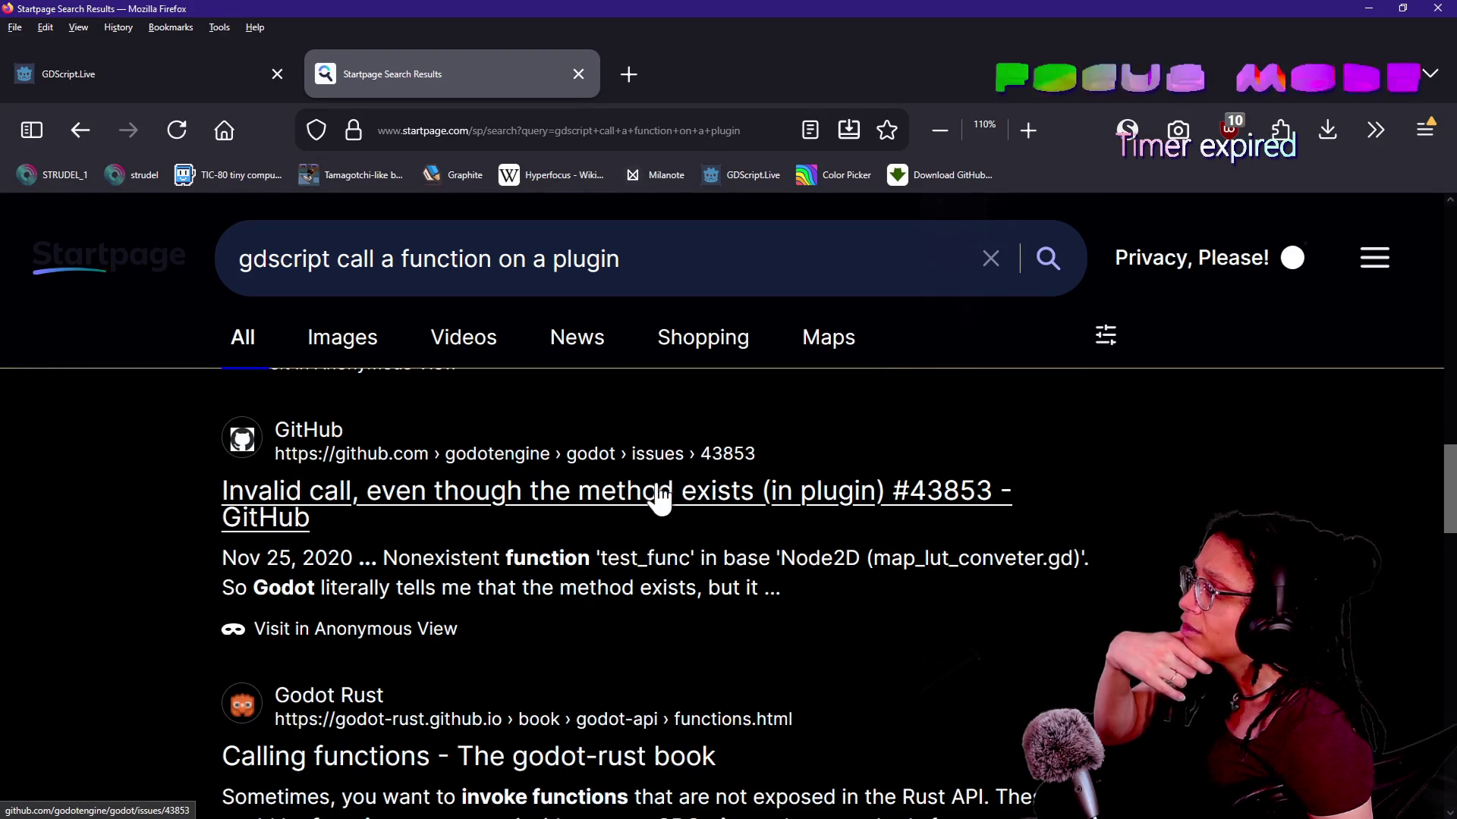
pyautogui.click(686, 519)
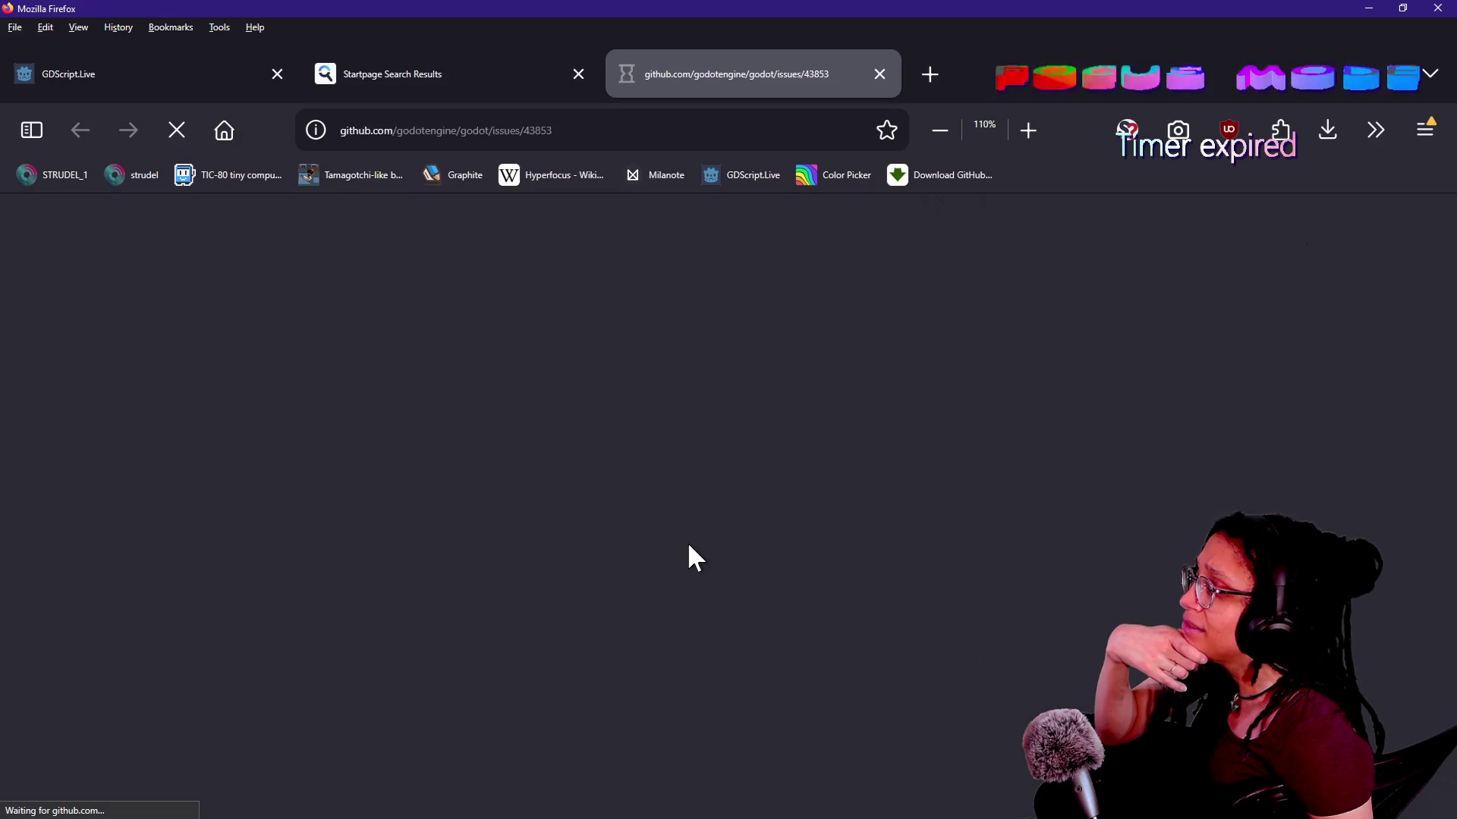
# - Read issue #43853, highlighting the reply about improving the error message
pyautogui.scroll(-15, 597, 565)
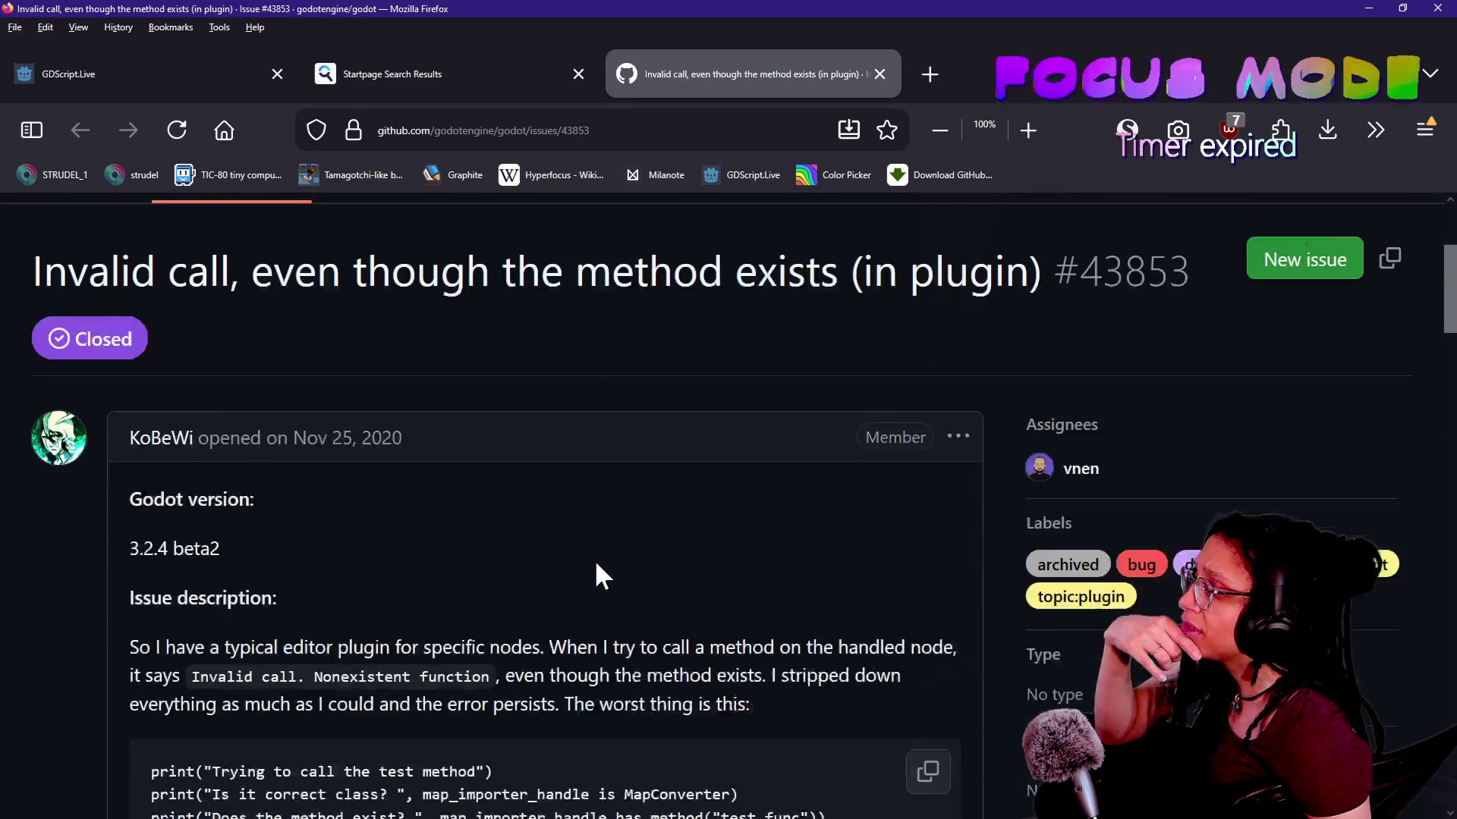
pyautogui.scroll(10, 596, 568)
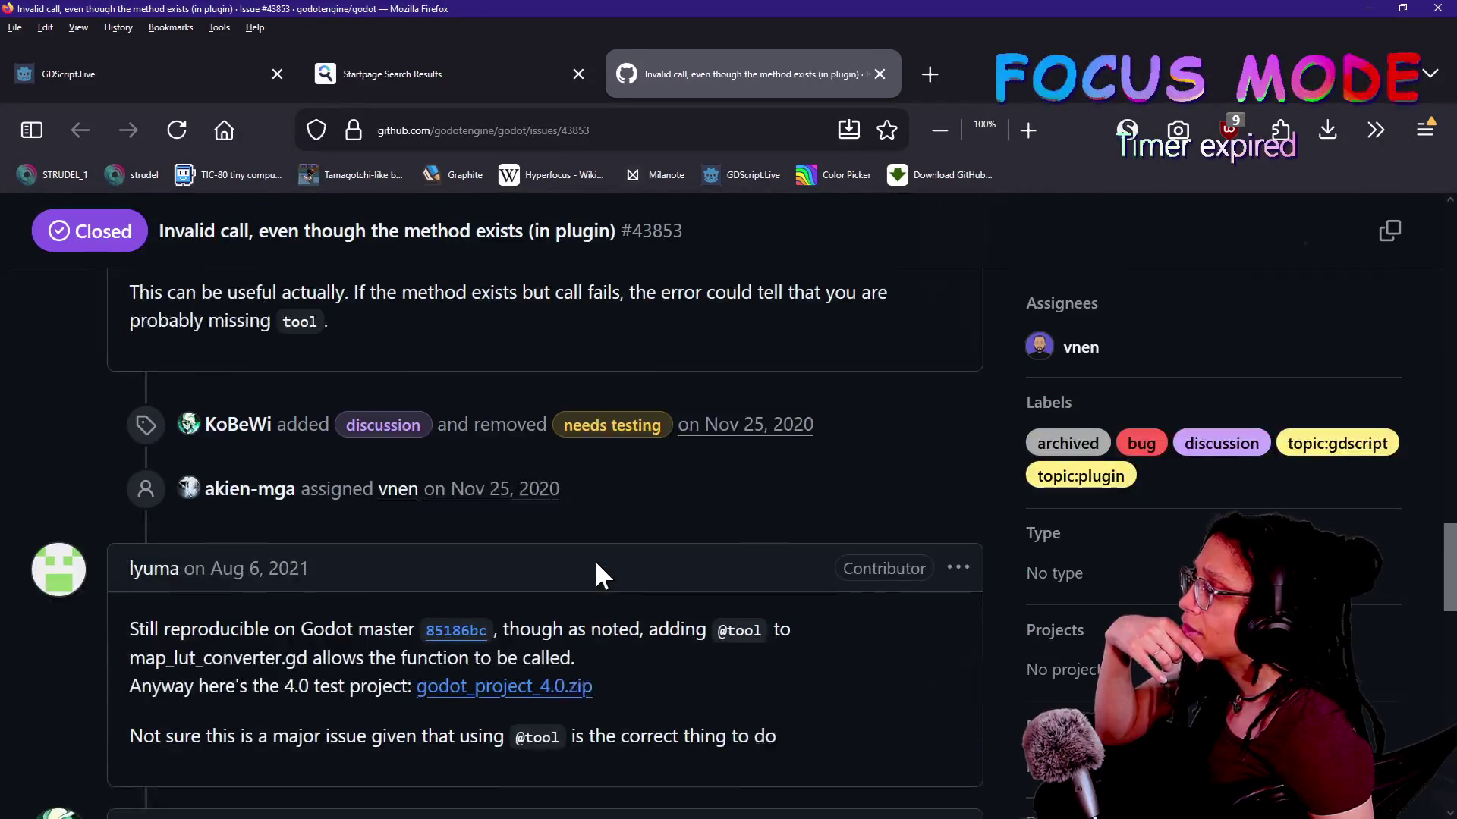
pyautogui.scroll(-2, 599, 569)
pyautogui.scroll(-3, 622, 578)
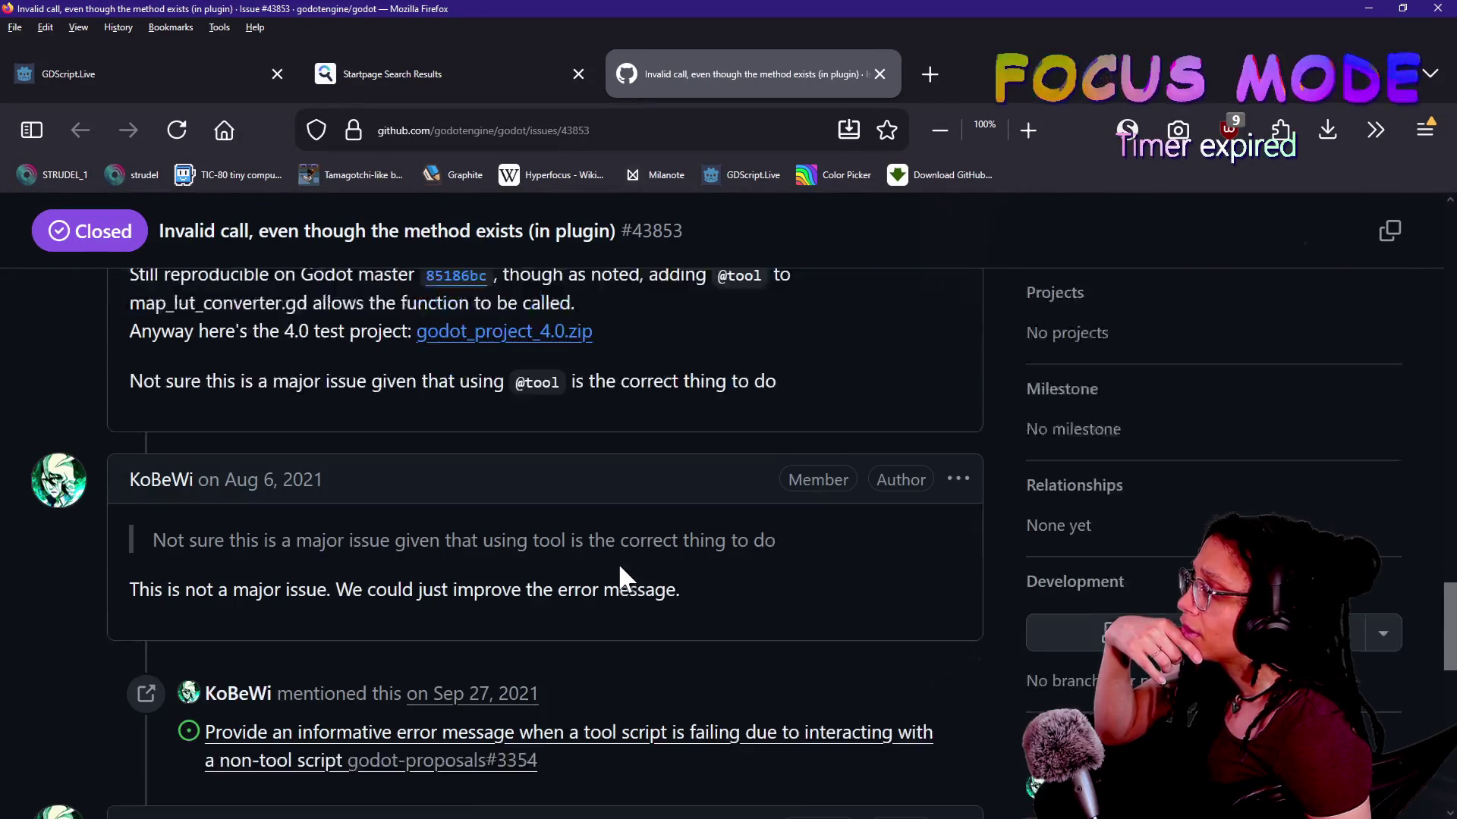
pyautogui.moveTo(109, 564); pyautogui.dragTo(730, 551)
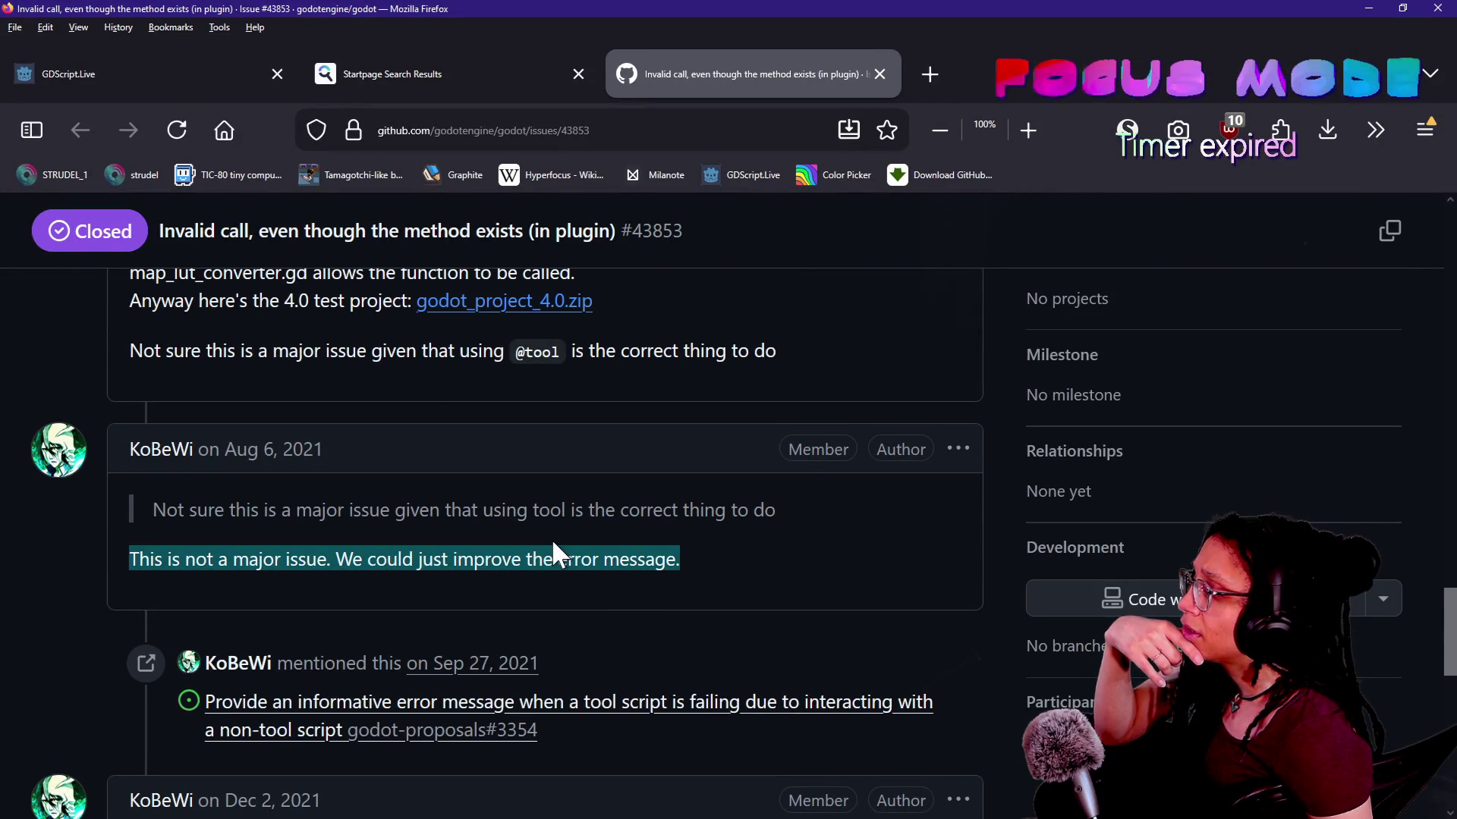
pyautogui.scroll(-2, 553, 544)
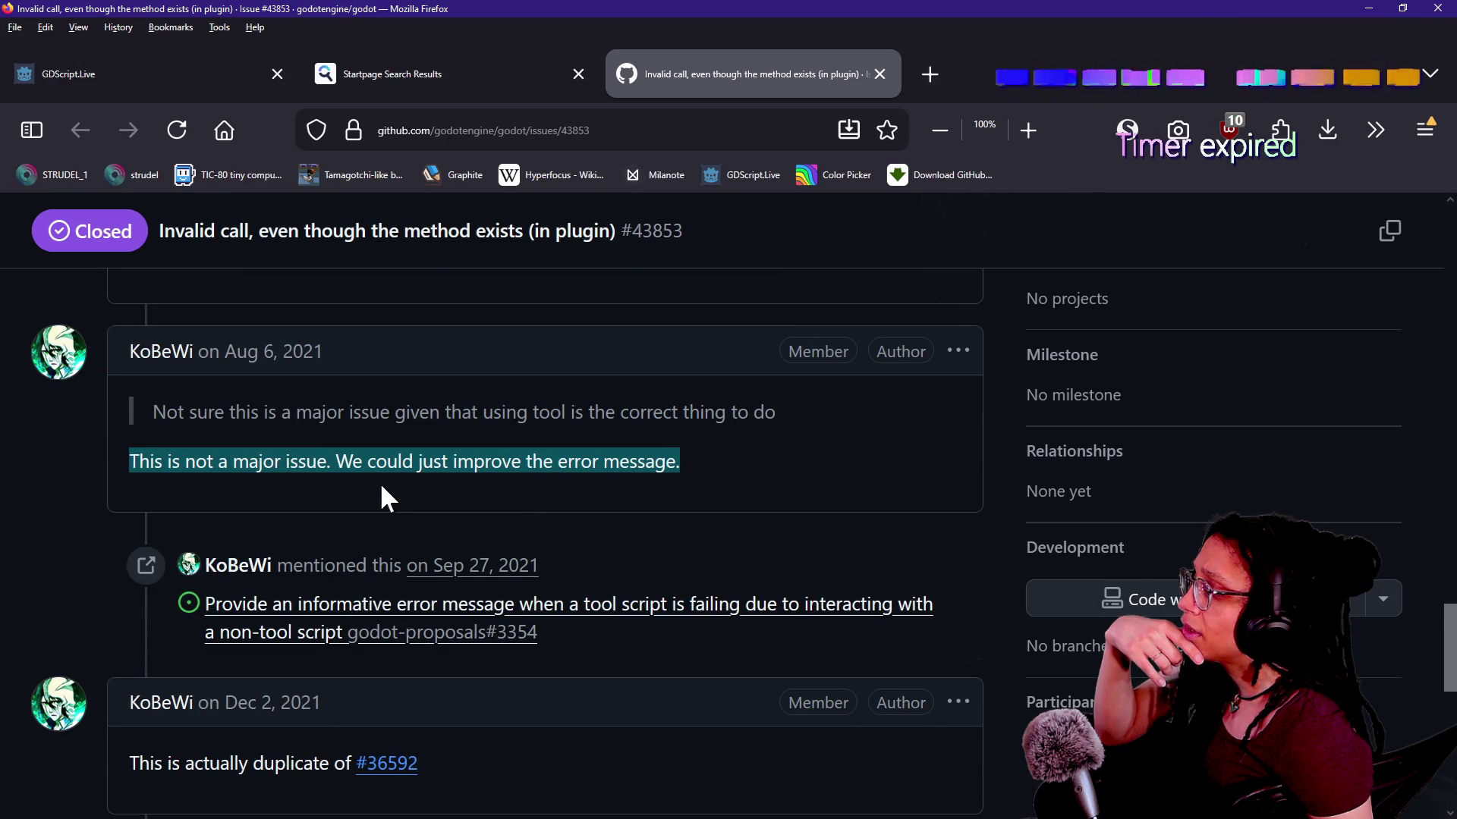
pyautogui.scroll(-10, 380, 486)
pyautogui.scroll(6, 400, 444)
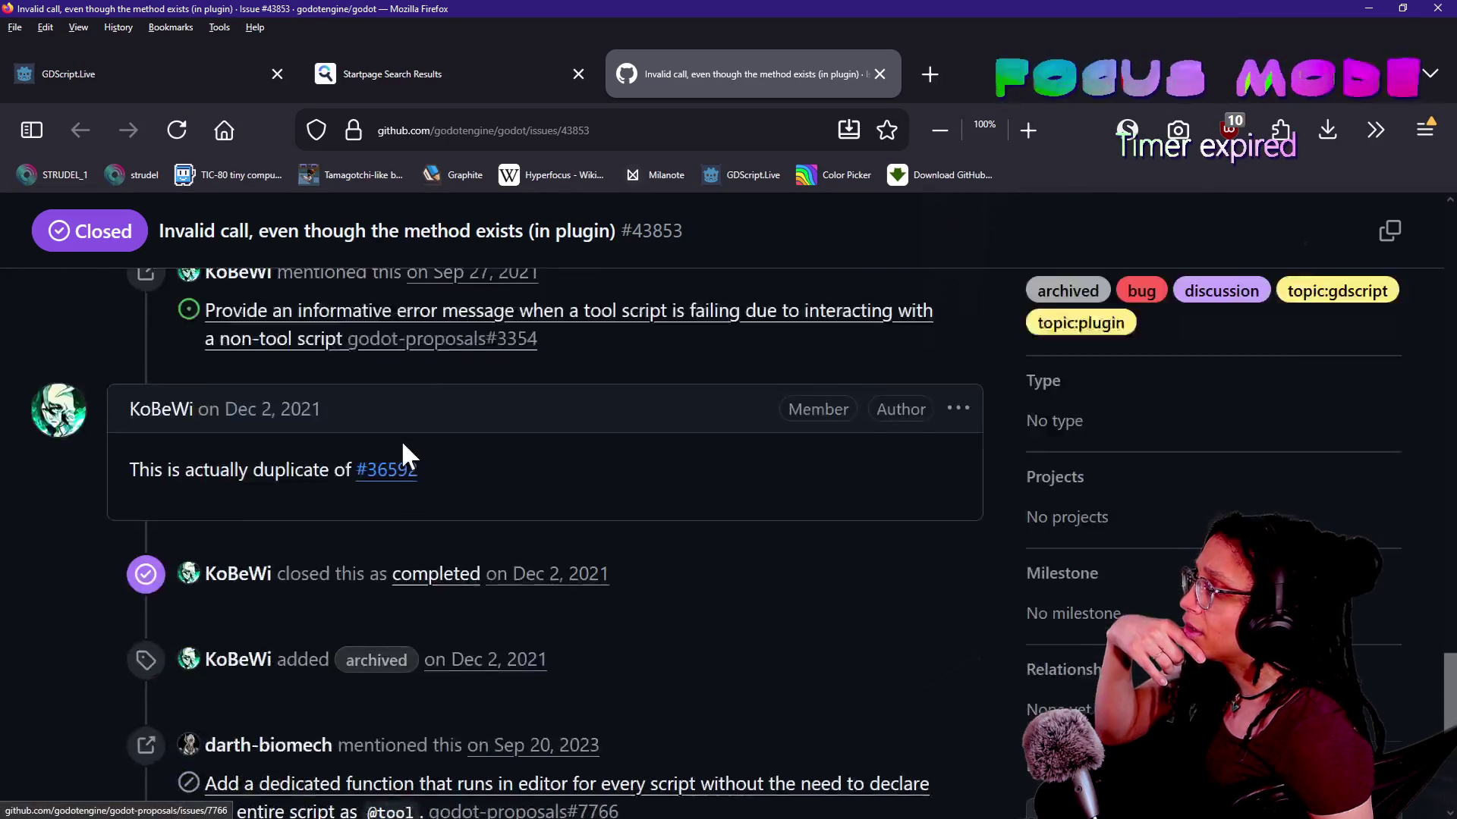
pyautogui.scroll(3, 403, 453)
# - Follow the duplicate link to issue #36592 and read its comments about tool scripts
pyautogui.click(371, 668)
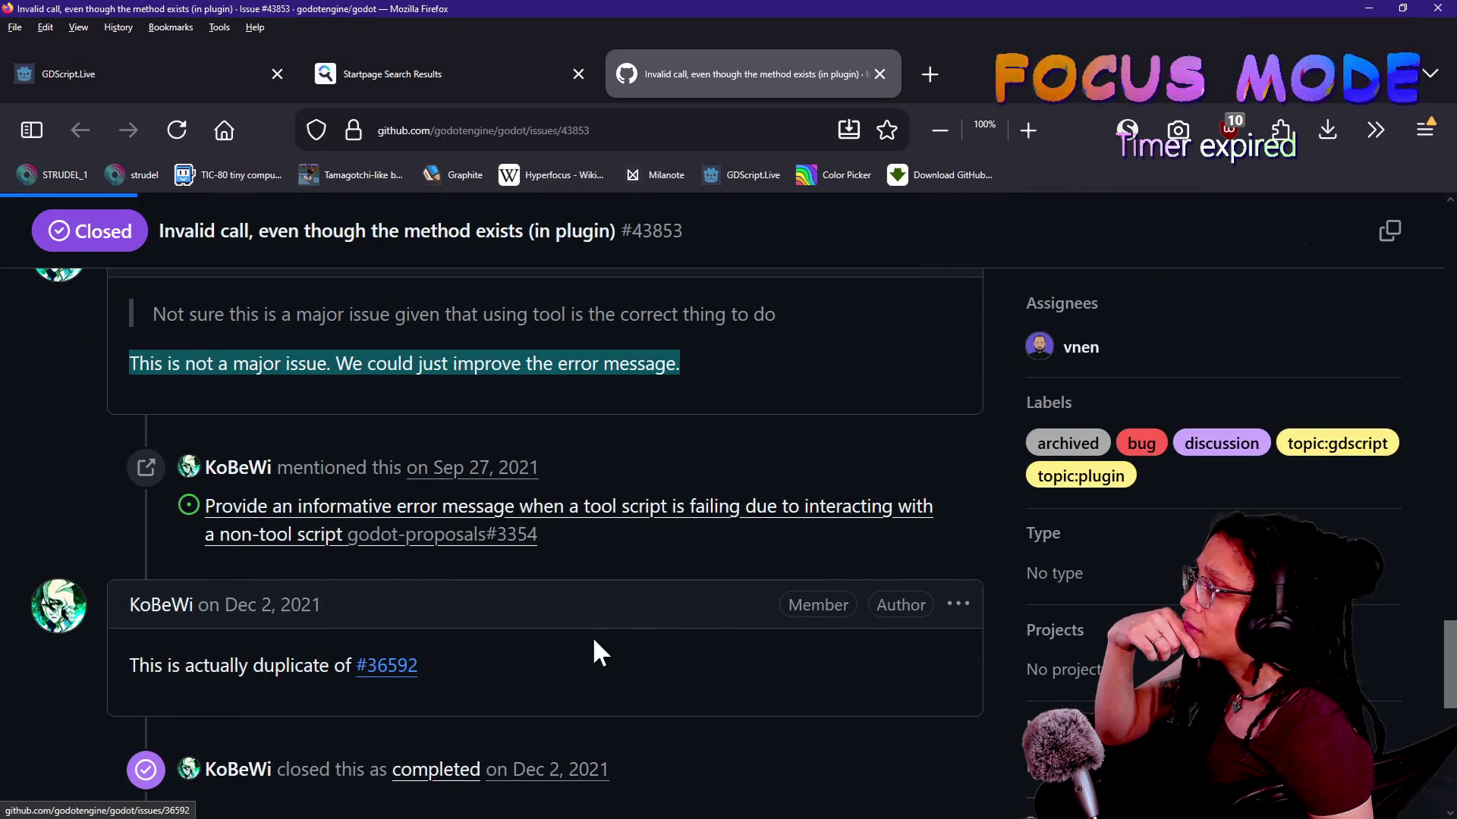
pyautogui.scroll(-3, 465, 687)
pyautogui.scroll(-1, 468, 698)
pyautogui.scroll(1, 468, 698)
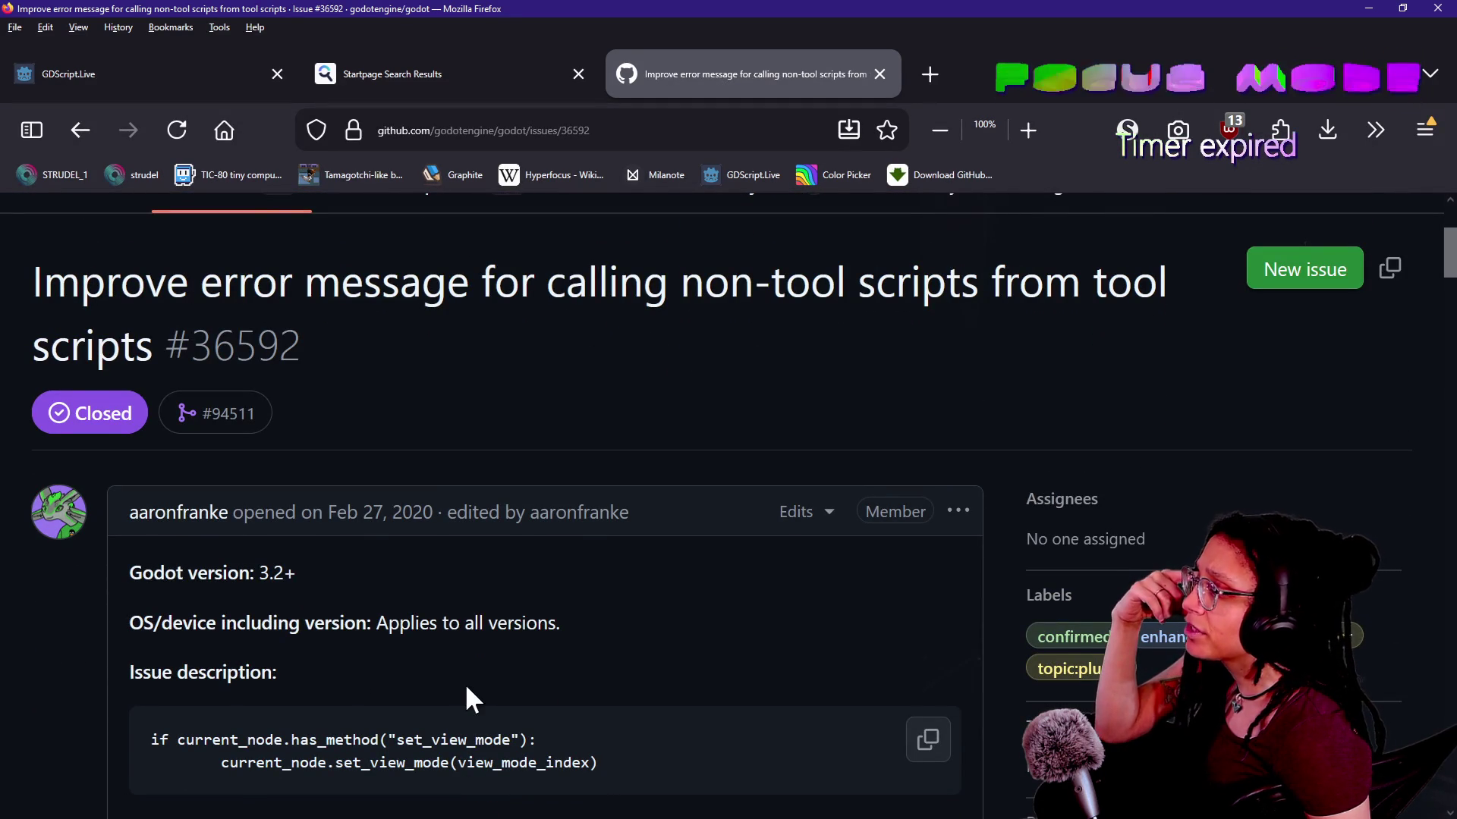
pyautogui.scroll(-5, 466, 689)
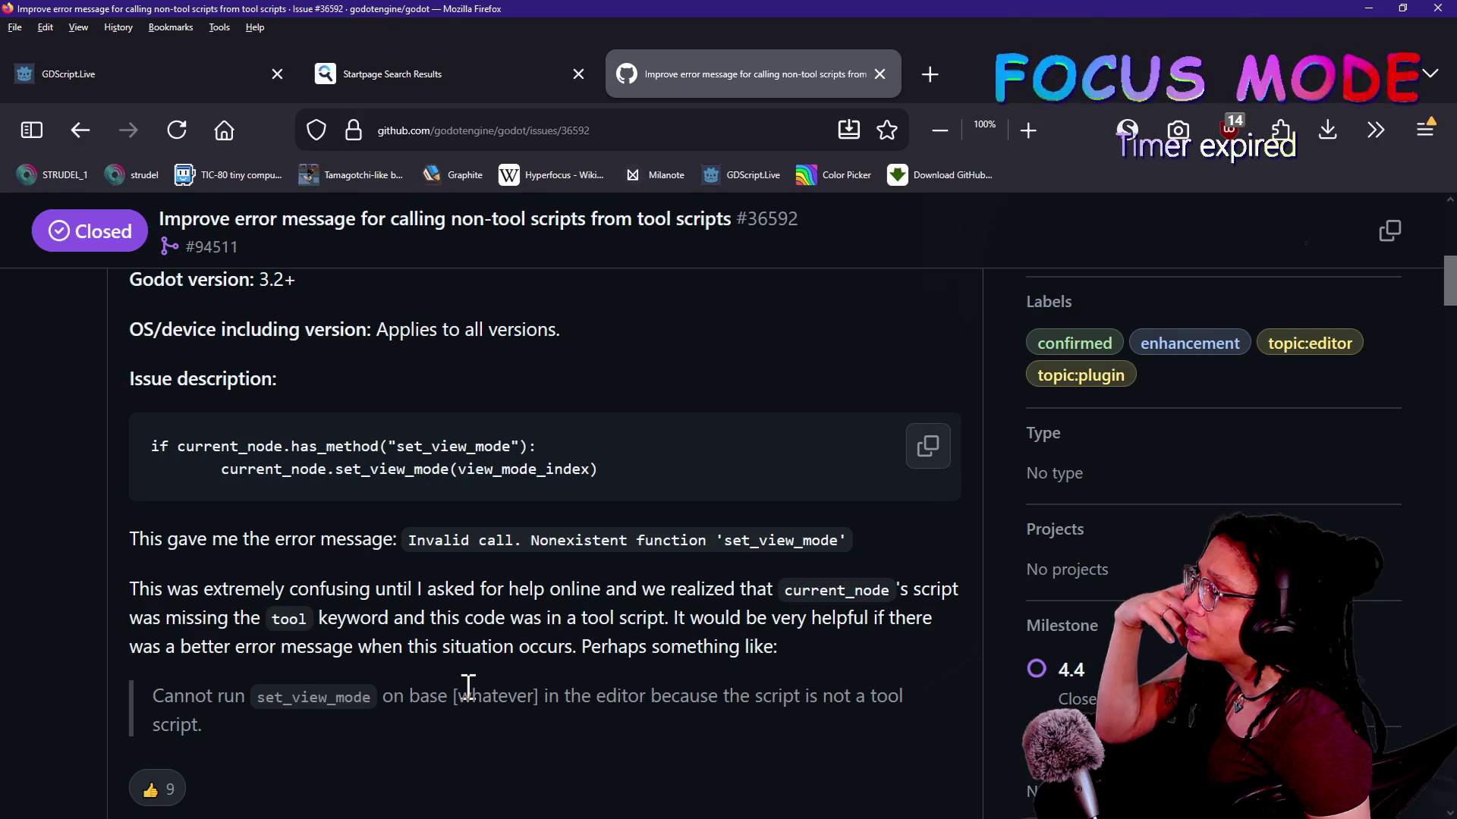
pyautogui.scroll(-8, 468, 687)
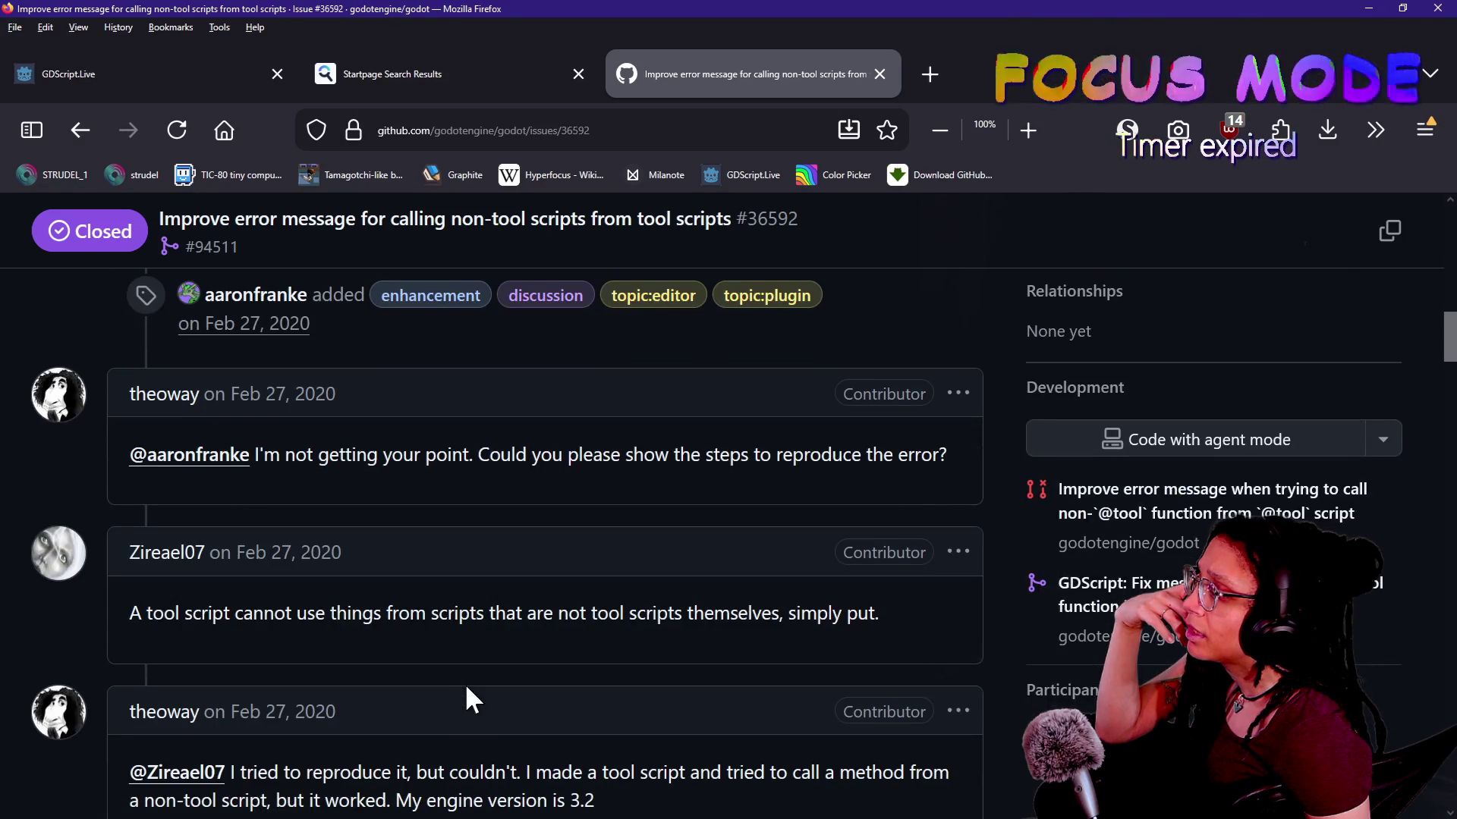
pyautogui.scroll(-1, 464, 683)
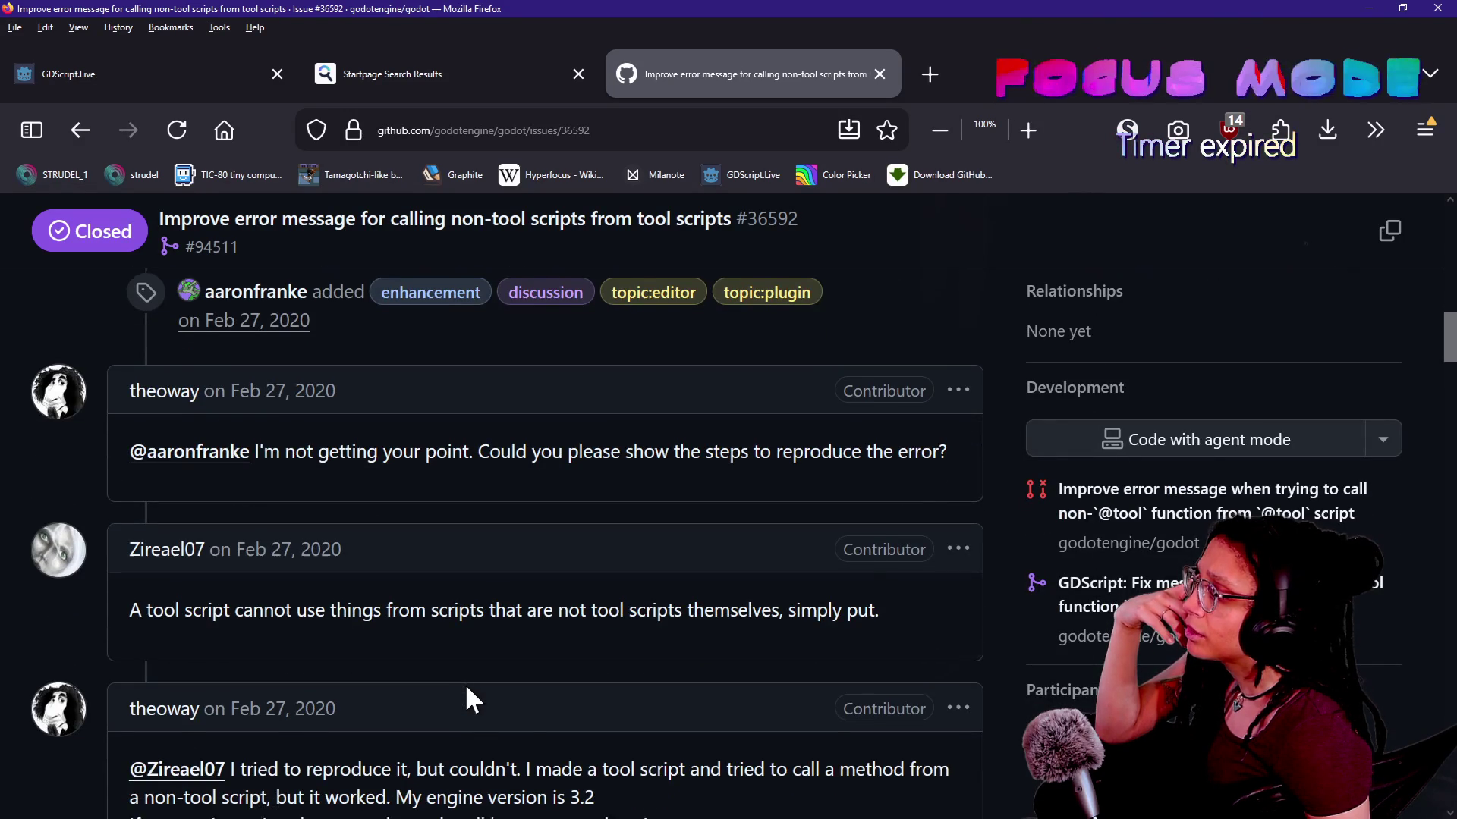
pyautogui.moveTo(591, 523); pyautogui.dragTo(751, 515)
pyautogui.click(751, 514)
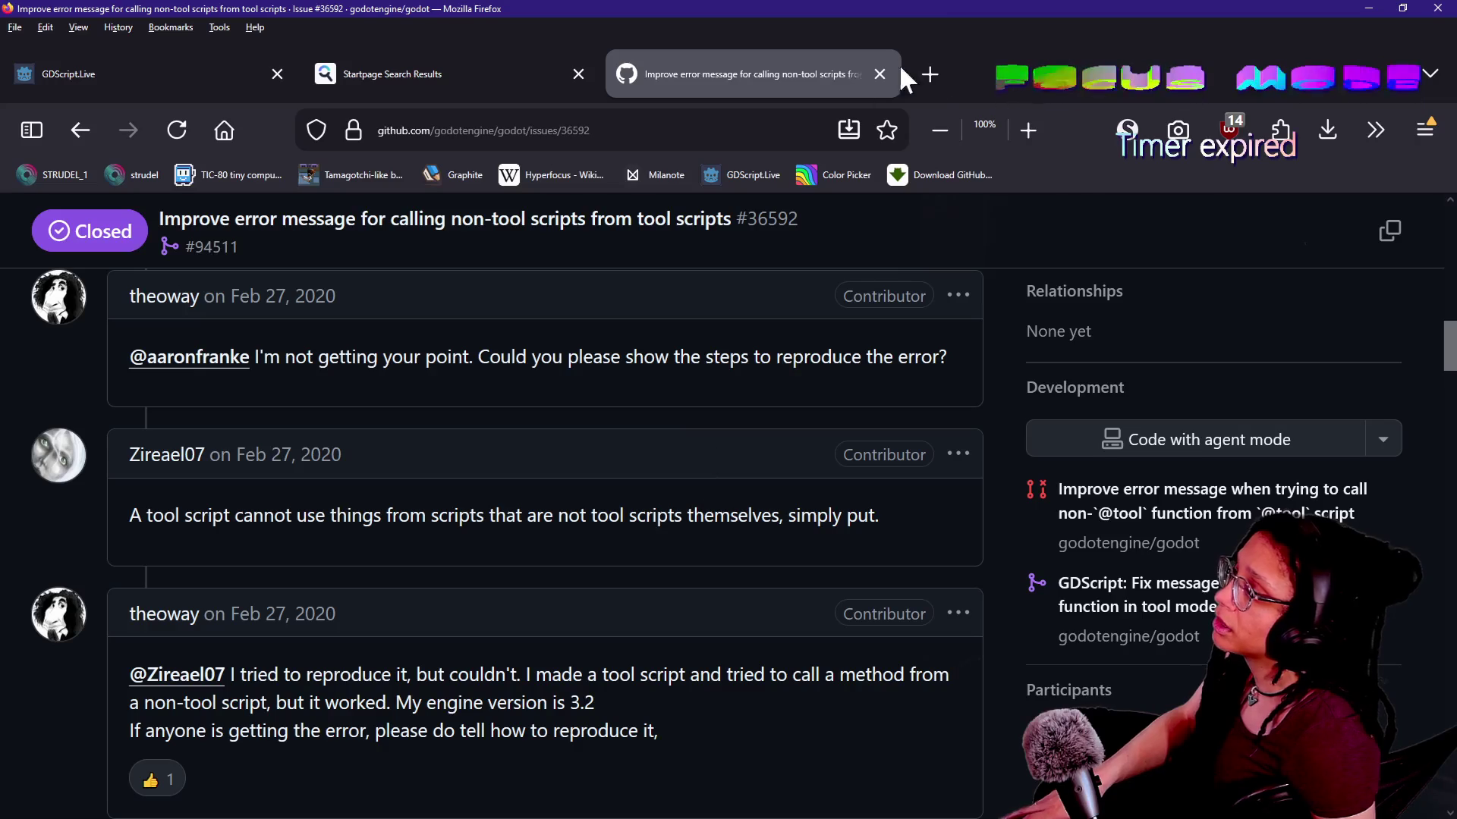
pyautogui.click(919, 72)
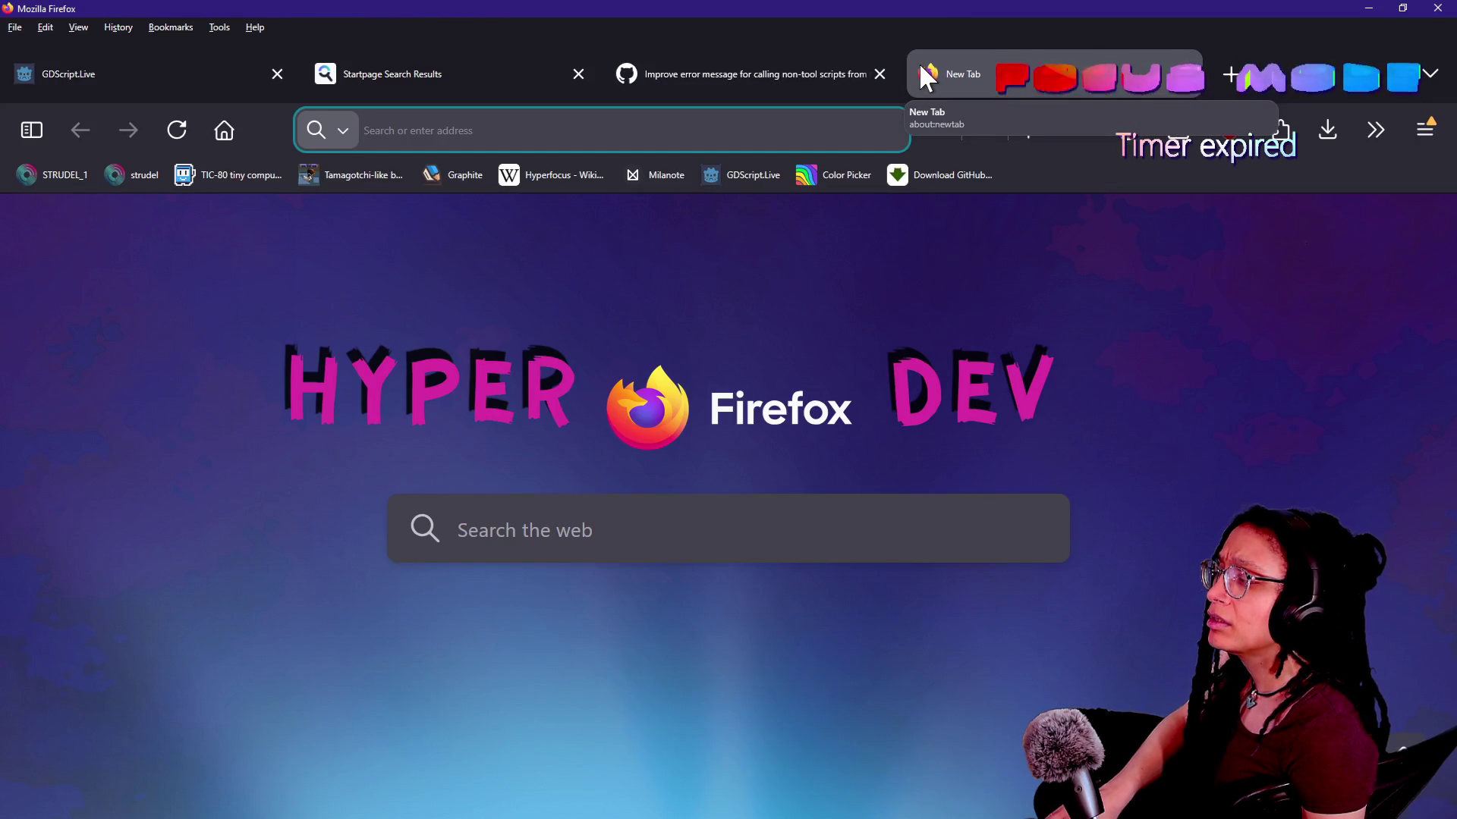
pyautogui.write('gdscro[t')
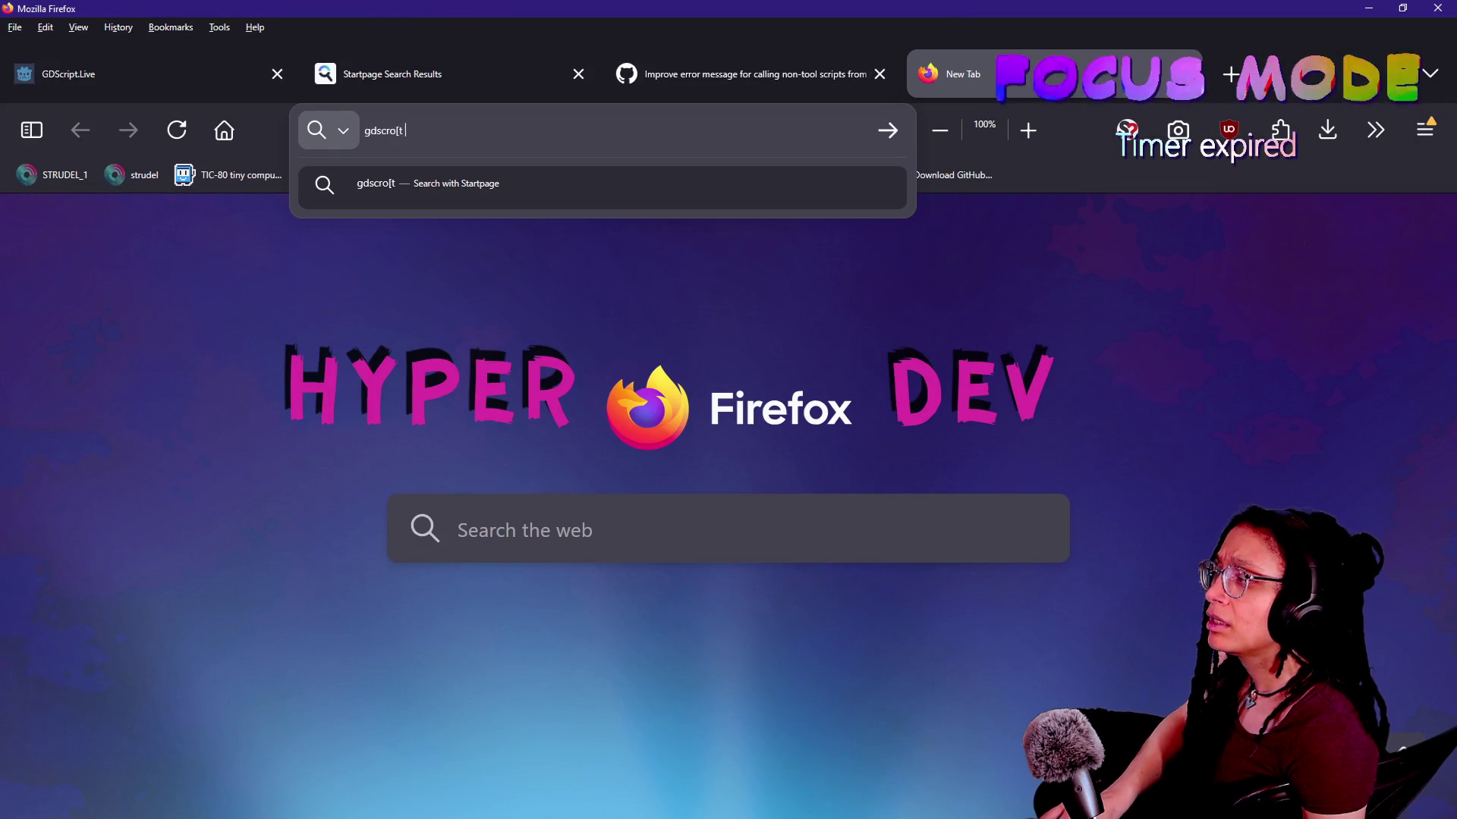
pyautogui.press('BackSpace')
pyautogui.press('BackSpace')
pyautogui.press('BackSpace')
pyautogui.write('od')
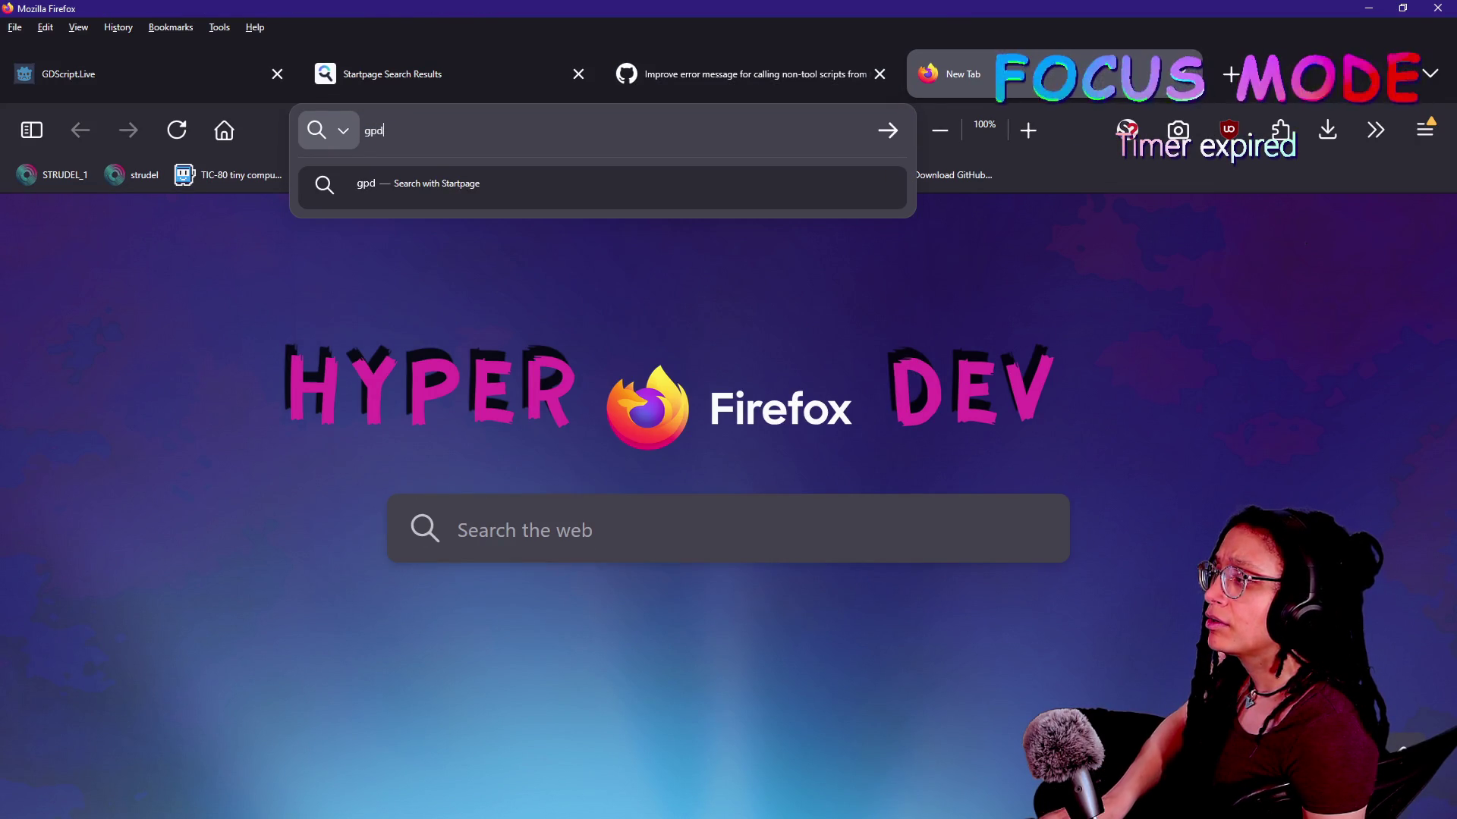
pyautogui.write('ot can autol')
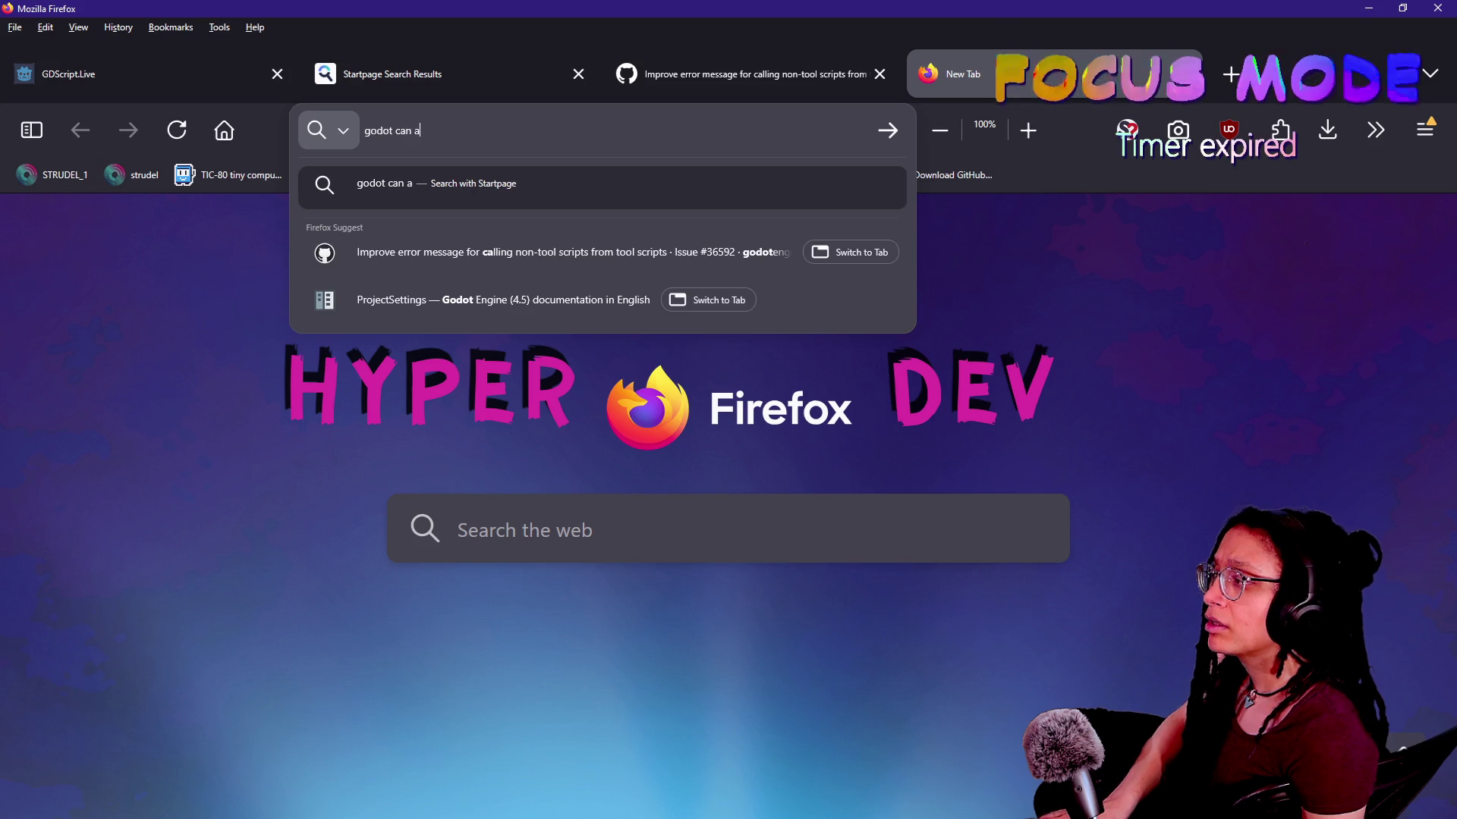
pyautogui.write('oad be a ')
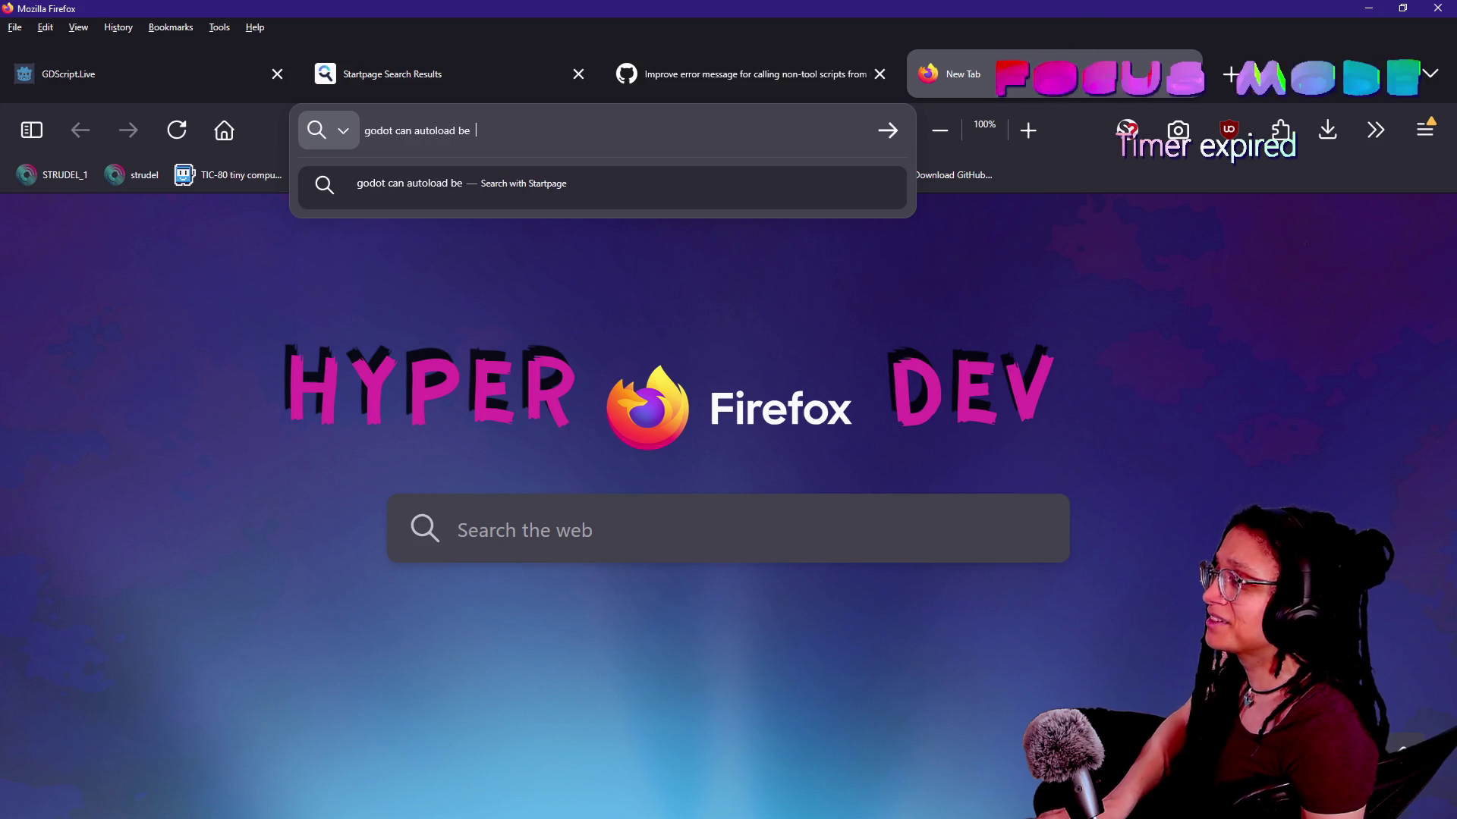
pyautogui.write('@tool sri')
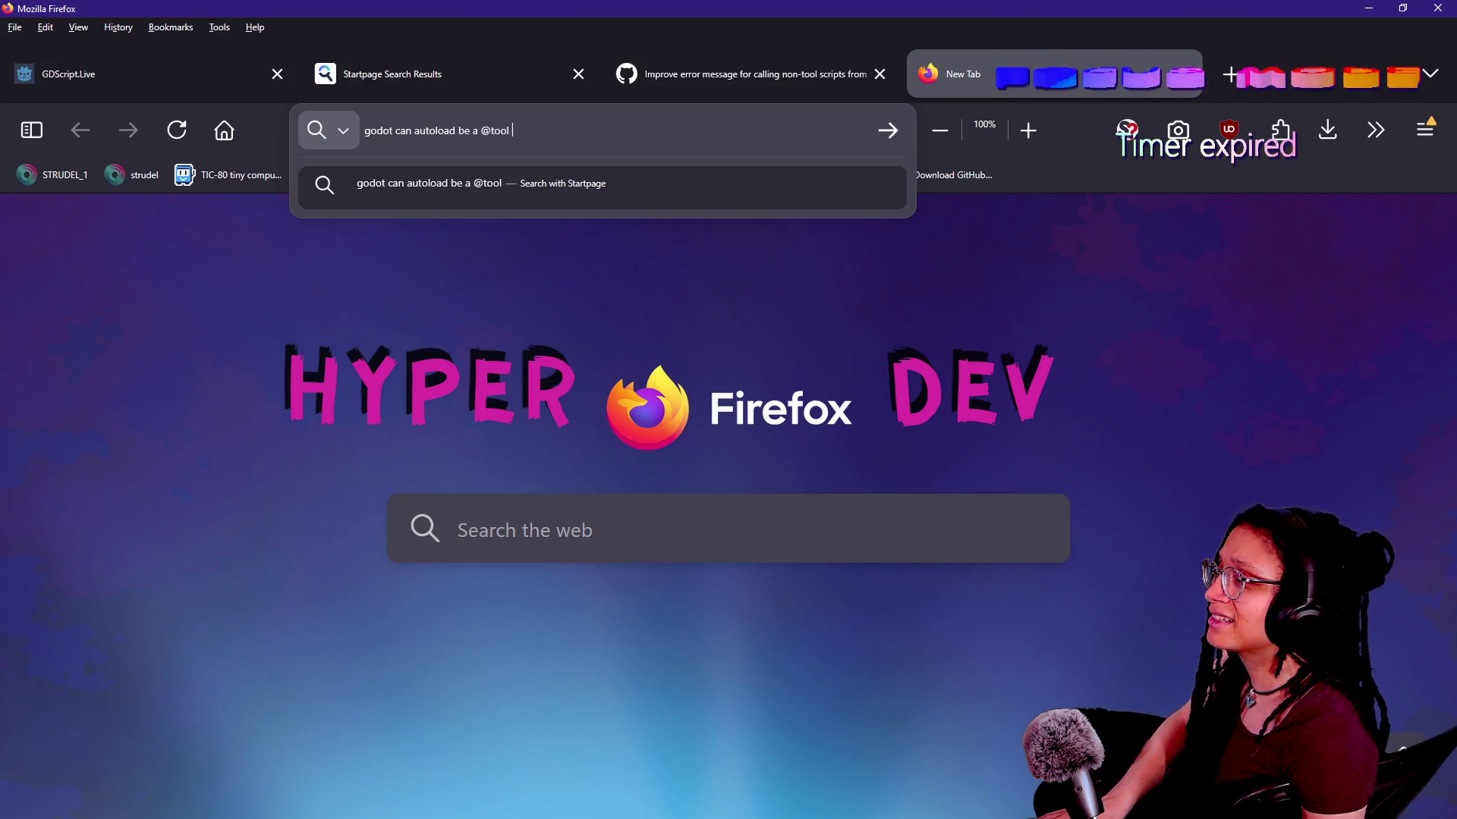
pyautogui.press('BackSpace')
pyautogui.press('BackSpace')
pyautogui.write('cript')
pyautogui.press('Return')
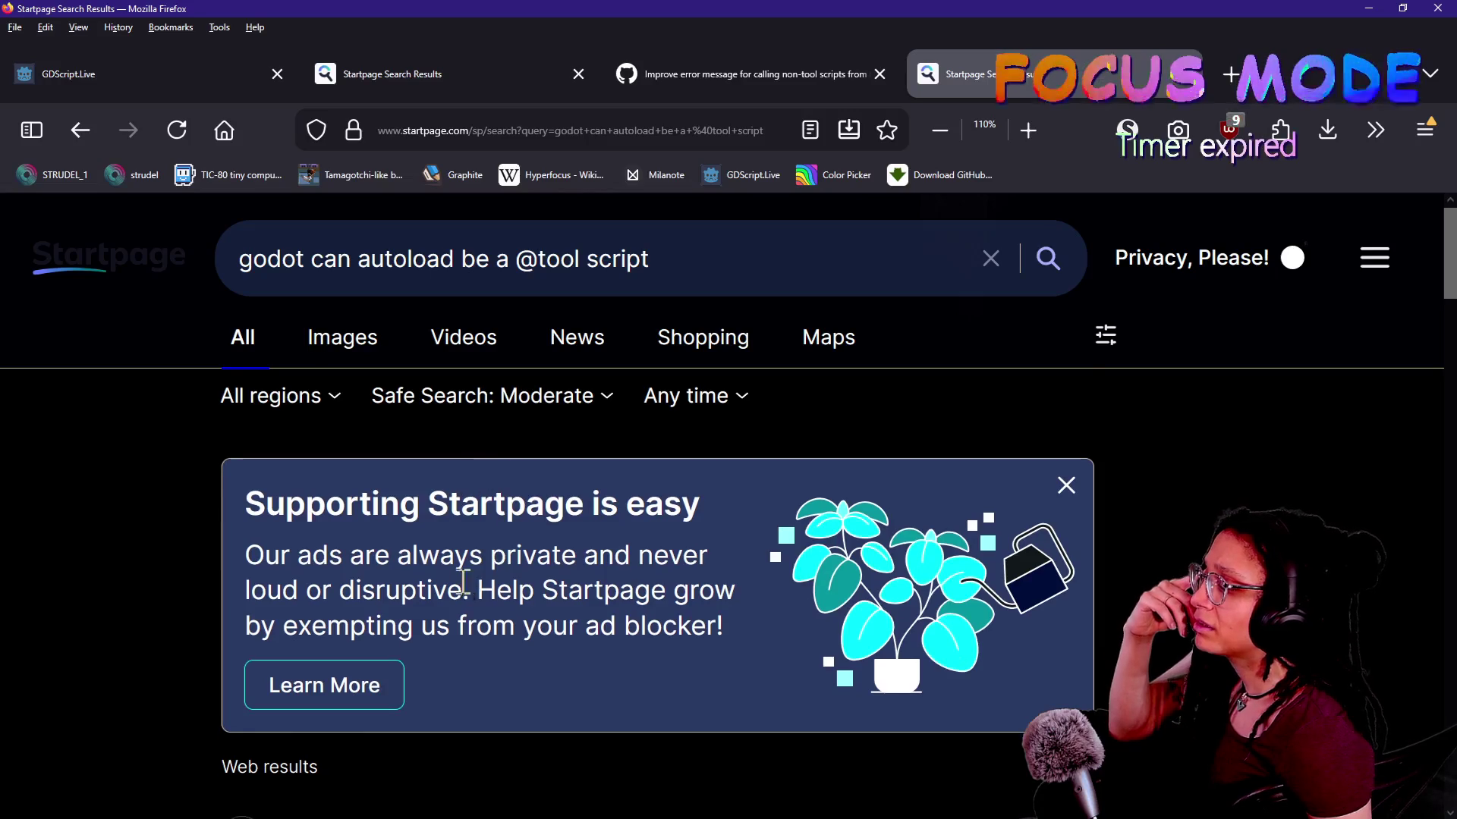
# - Open the Reddit thread 'Autoload Singletons As Tools' from the results
pyautogui.scroll(-3, 788, 584)
pyautogui.scroll(-3, 787, 584)
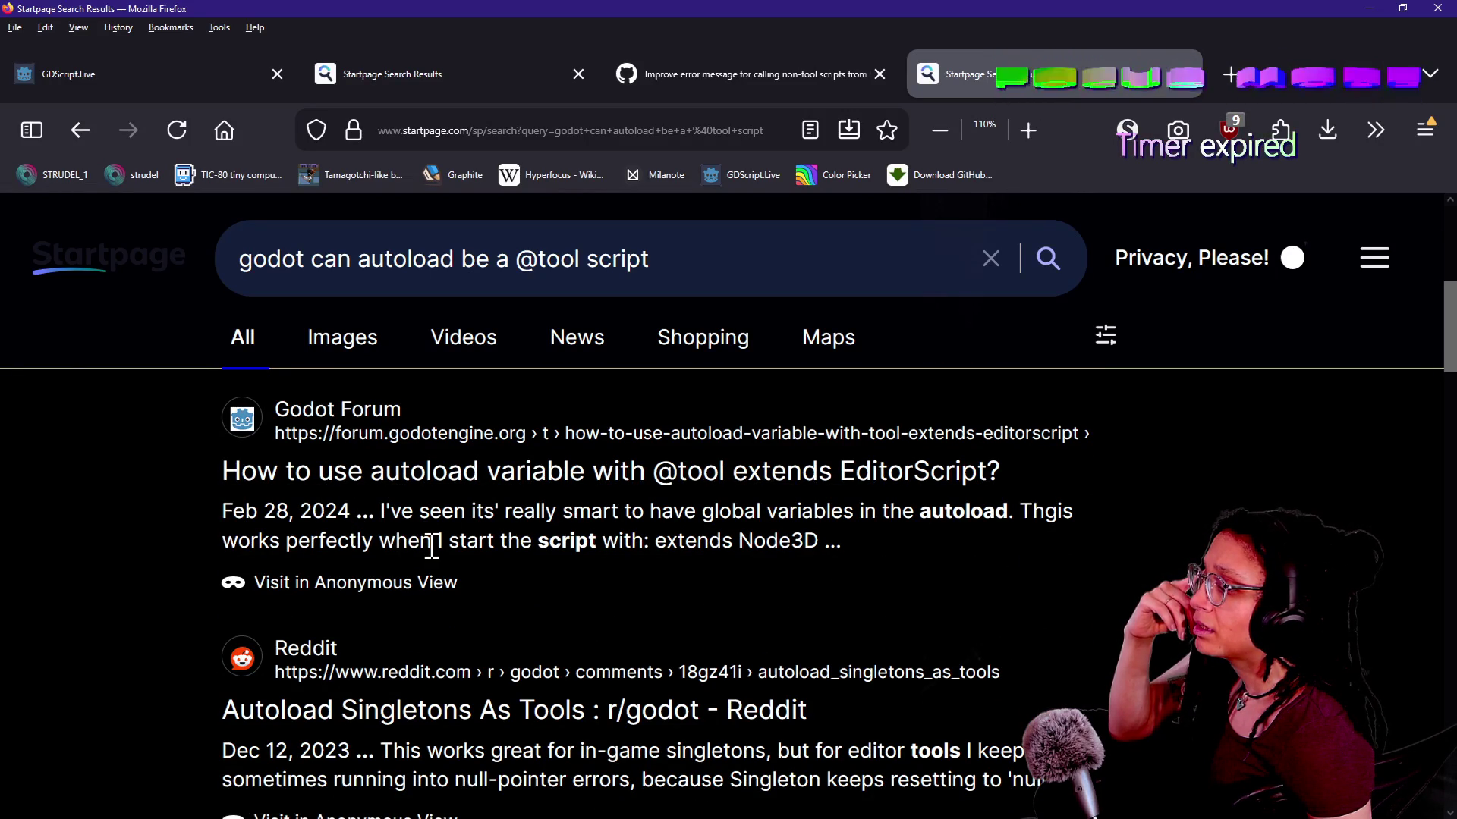
pyautogui.scroll(-3, 375, 584)
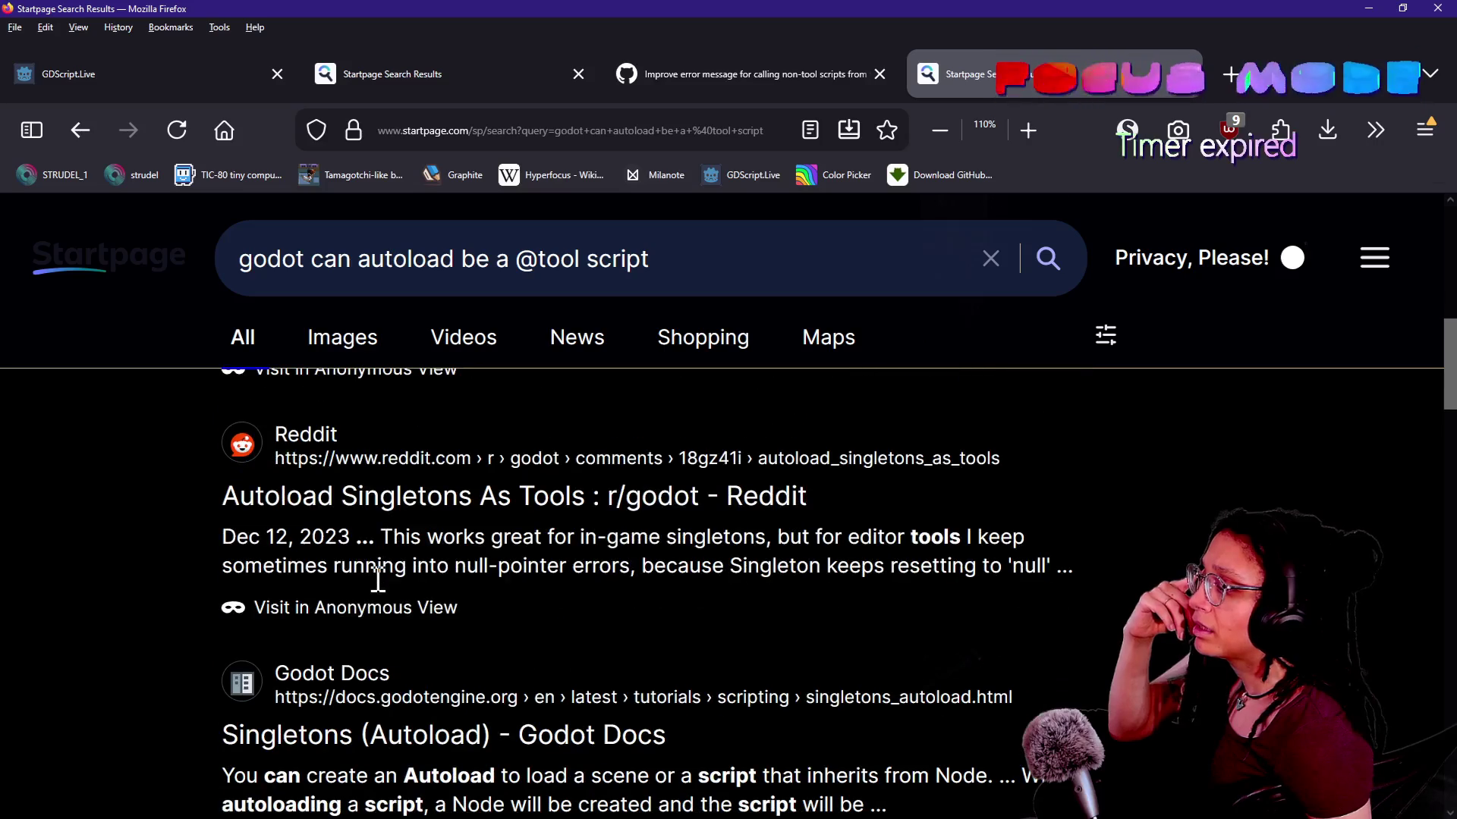
pyautogui.click(346, 513)
# - Read the Autoload Singletons As Tools comments to the end, then bring the Startpage window forward
pyautogui.scroll(-3, 558, 573)
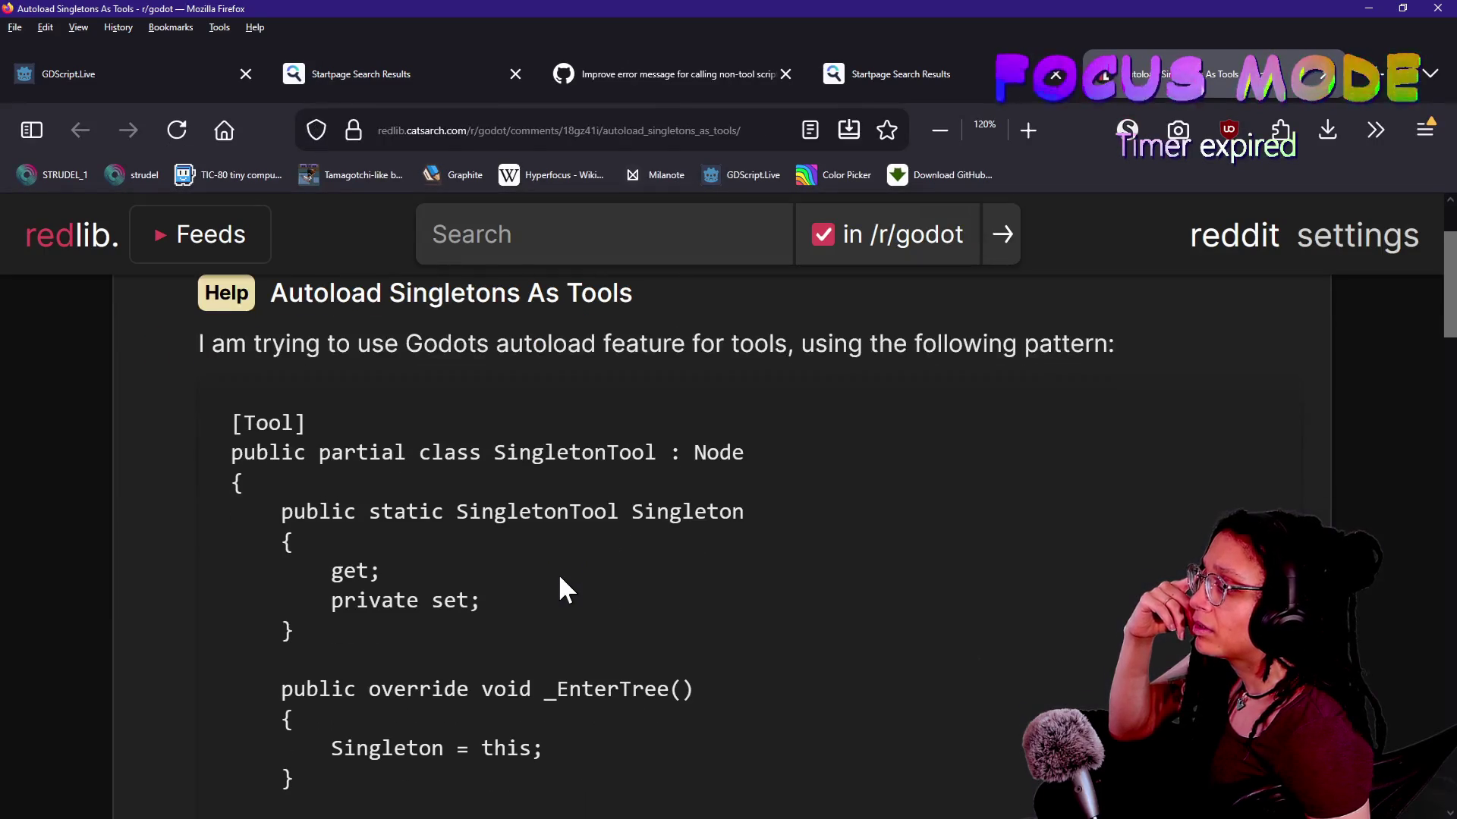
pyautogui.scroll(-10, 561, 588)
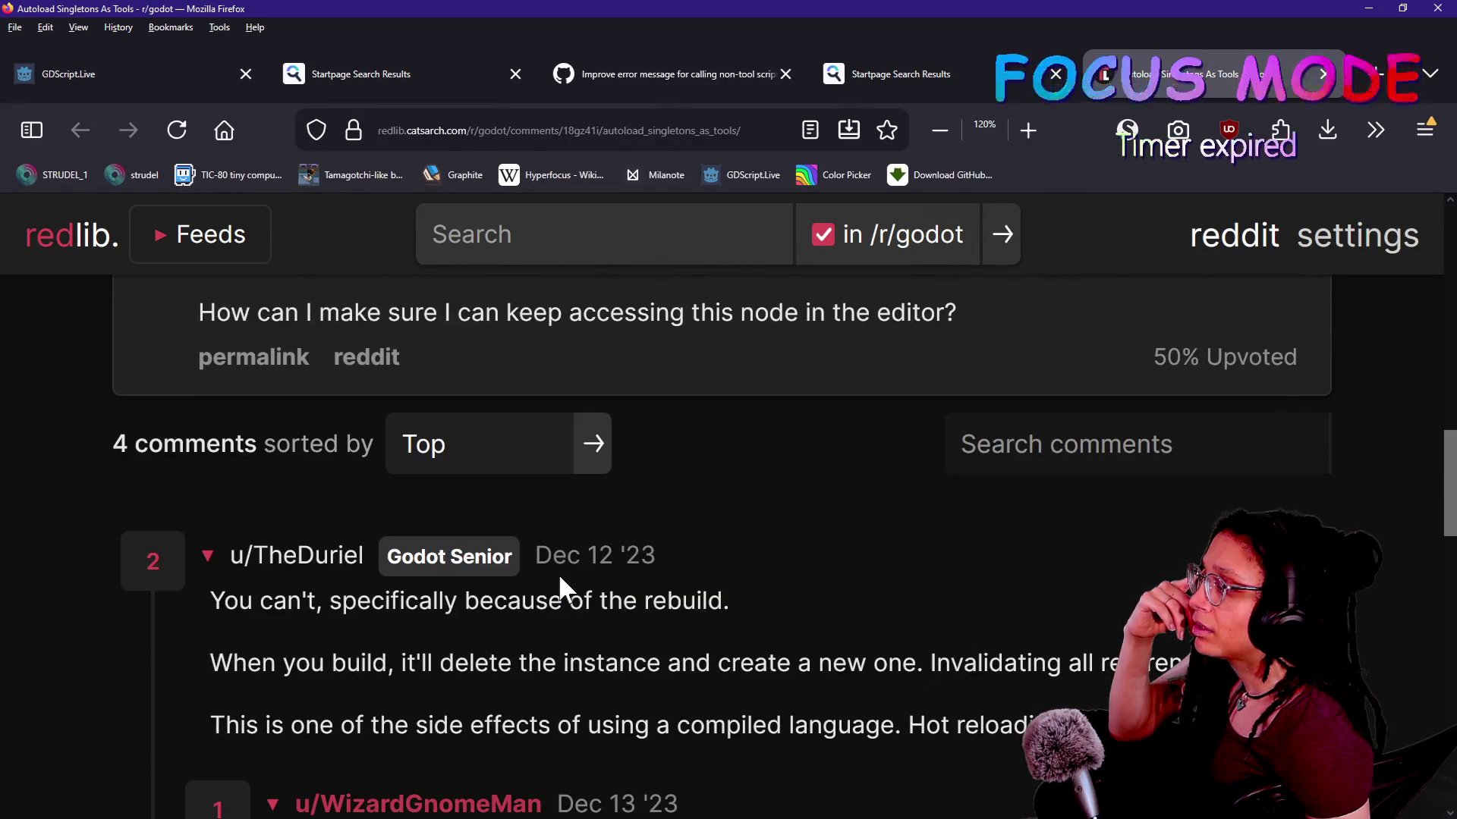
pyautogui.scroll(-2, 560, 589)
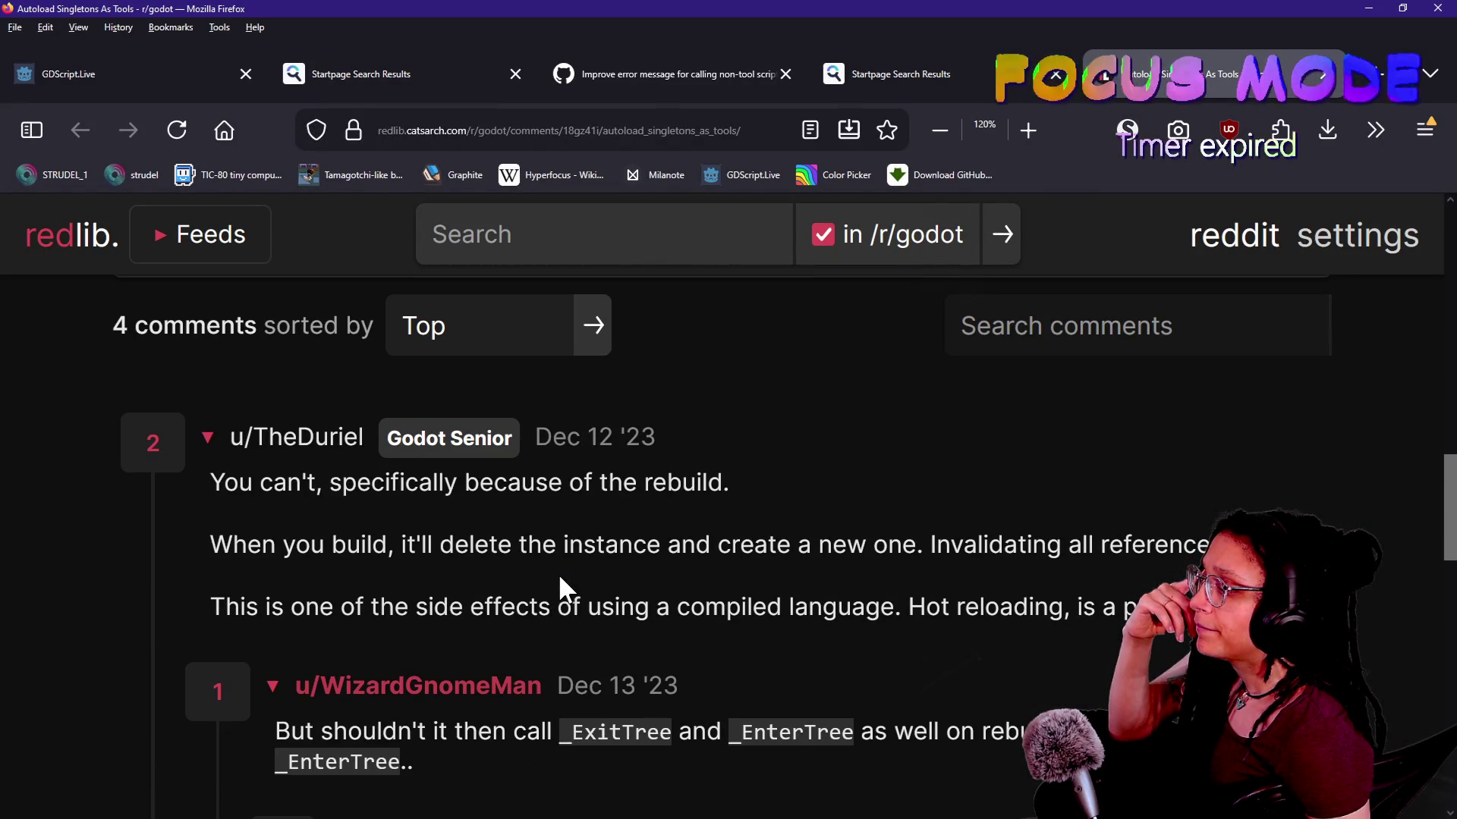
pyautogui.scroll(-2, 561, 579)
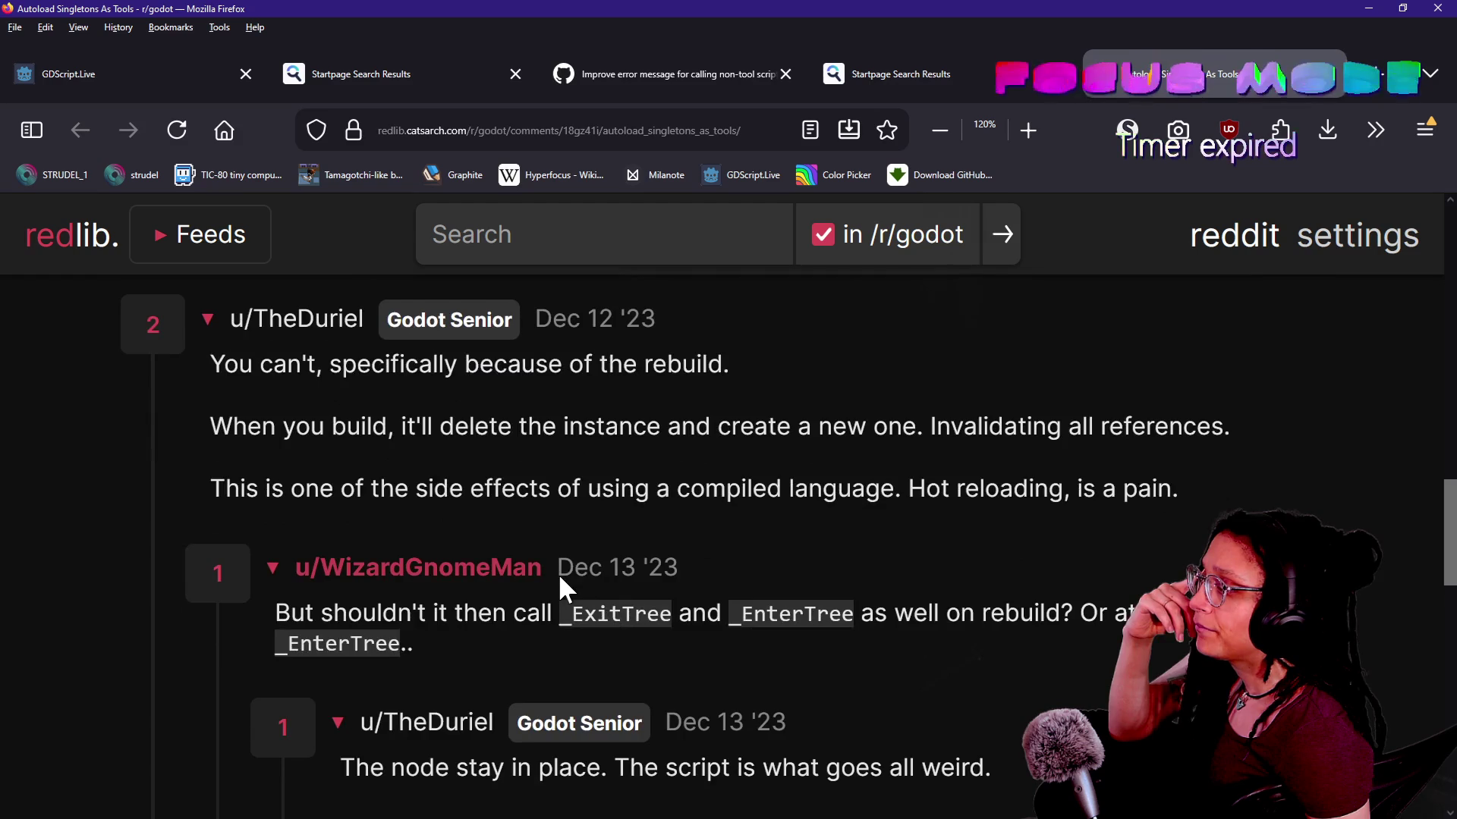
pyautogui.scroll(-2, 562, 588)
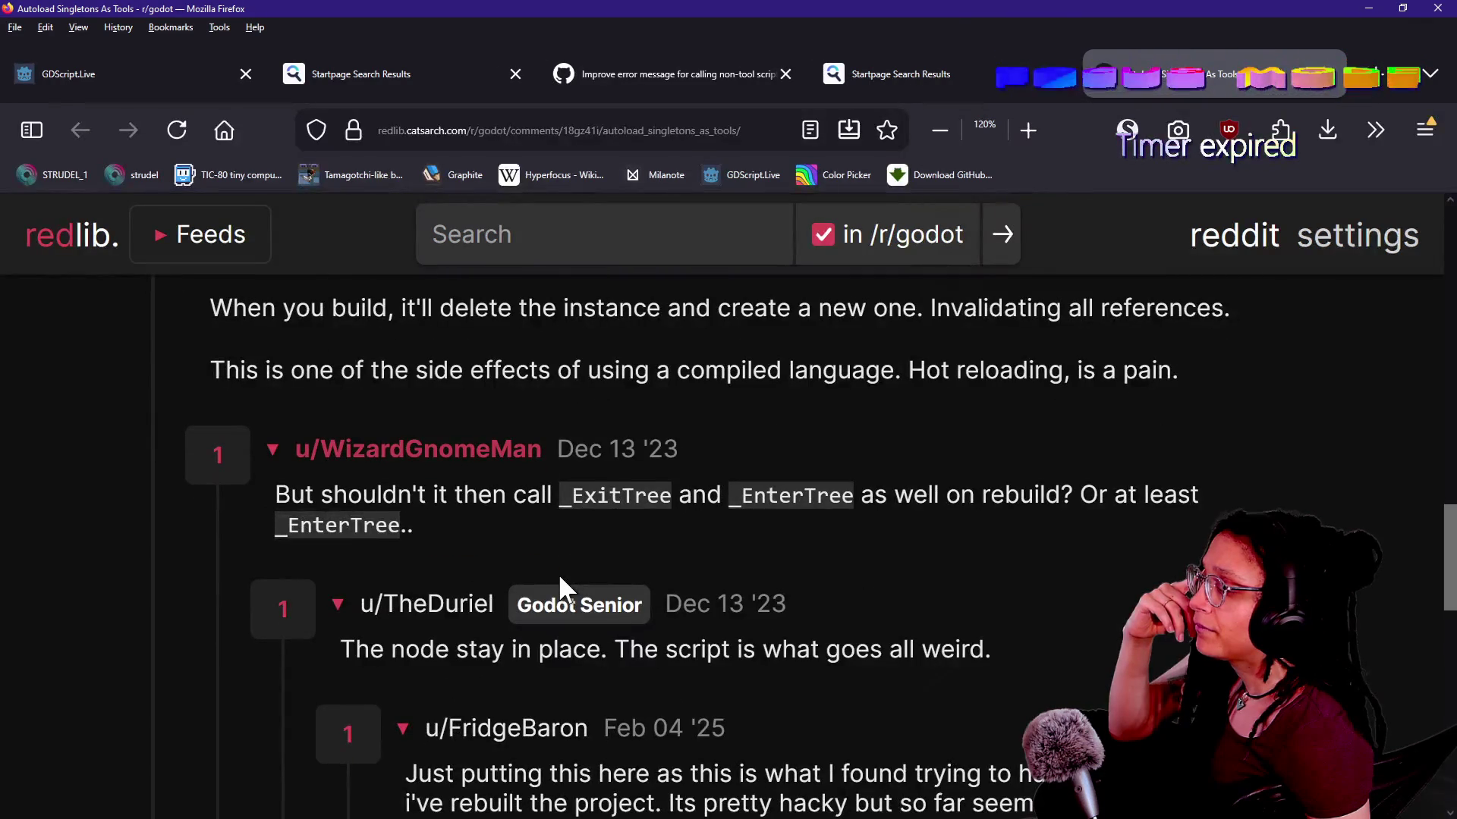
pyautogui.scroll(-2, 560, 578)
pyautogui.scroll(-2, 559, 578)
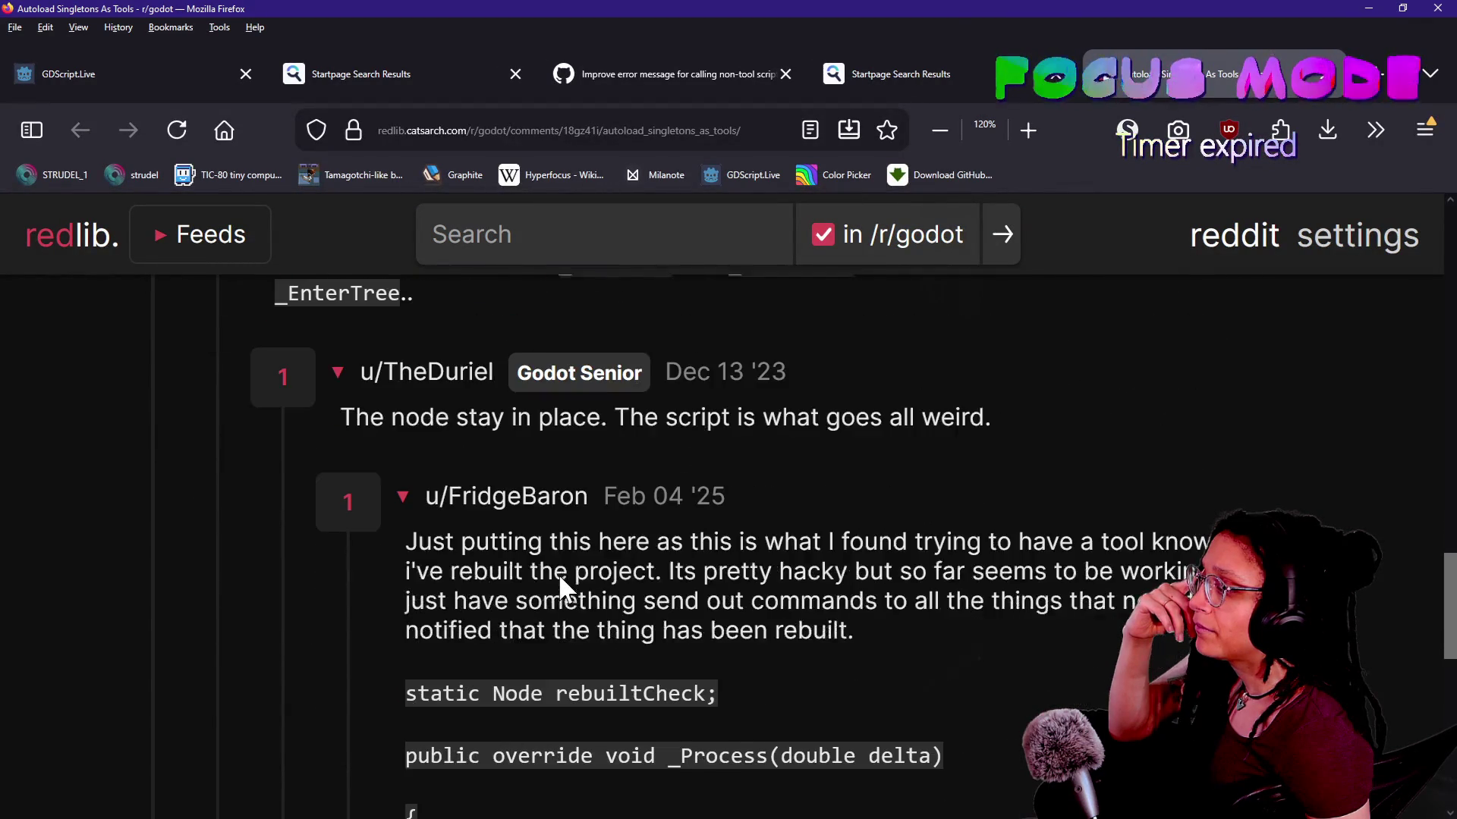
pyautogui.scroll(-12, 559, 574)
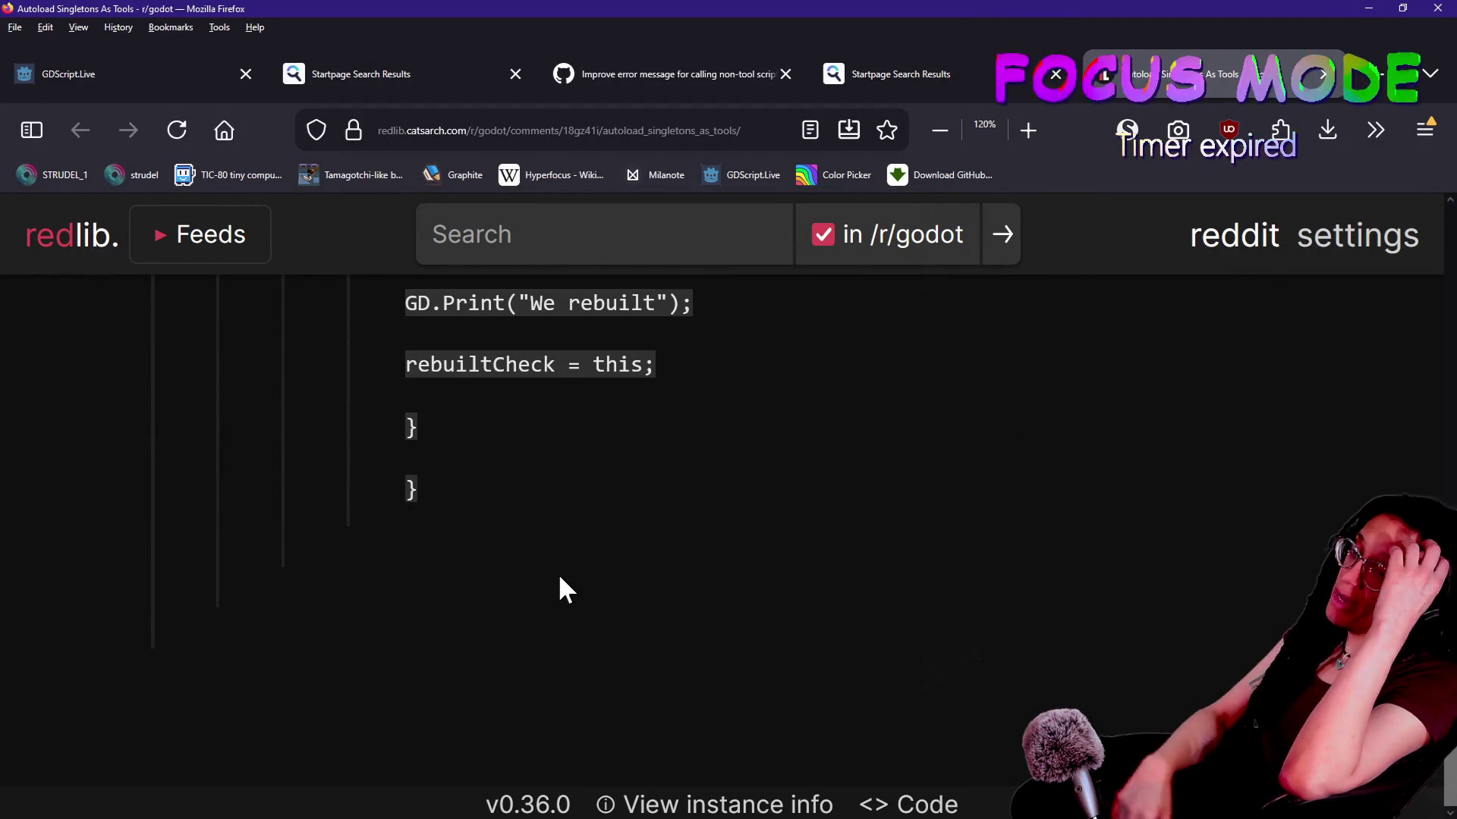
pyautogui.hotkey('alt', 'Tab')
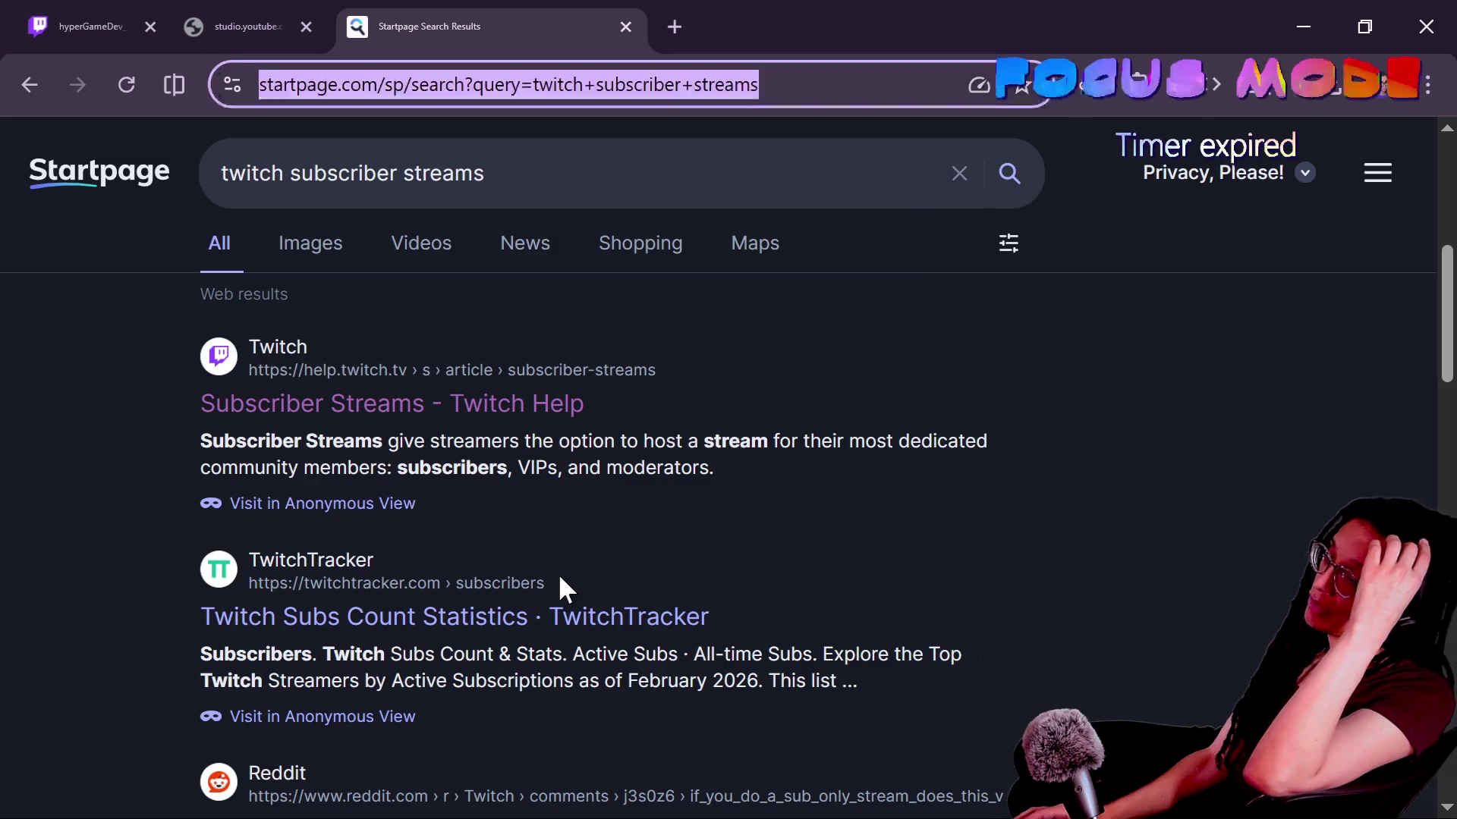
# - Return to plugin.gd in Godot and review the add_minigame and remove_minigame autoload code
pyautogui.hotkey('alt', 'Tab')
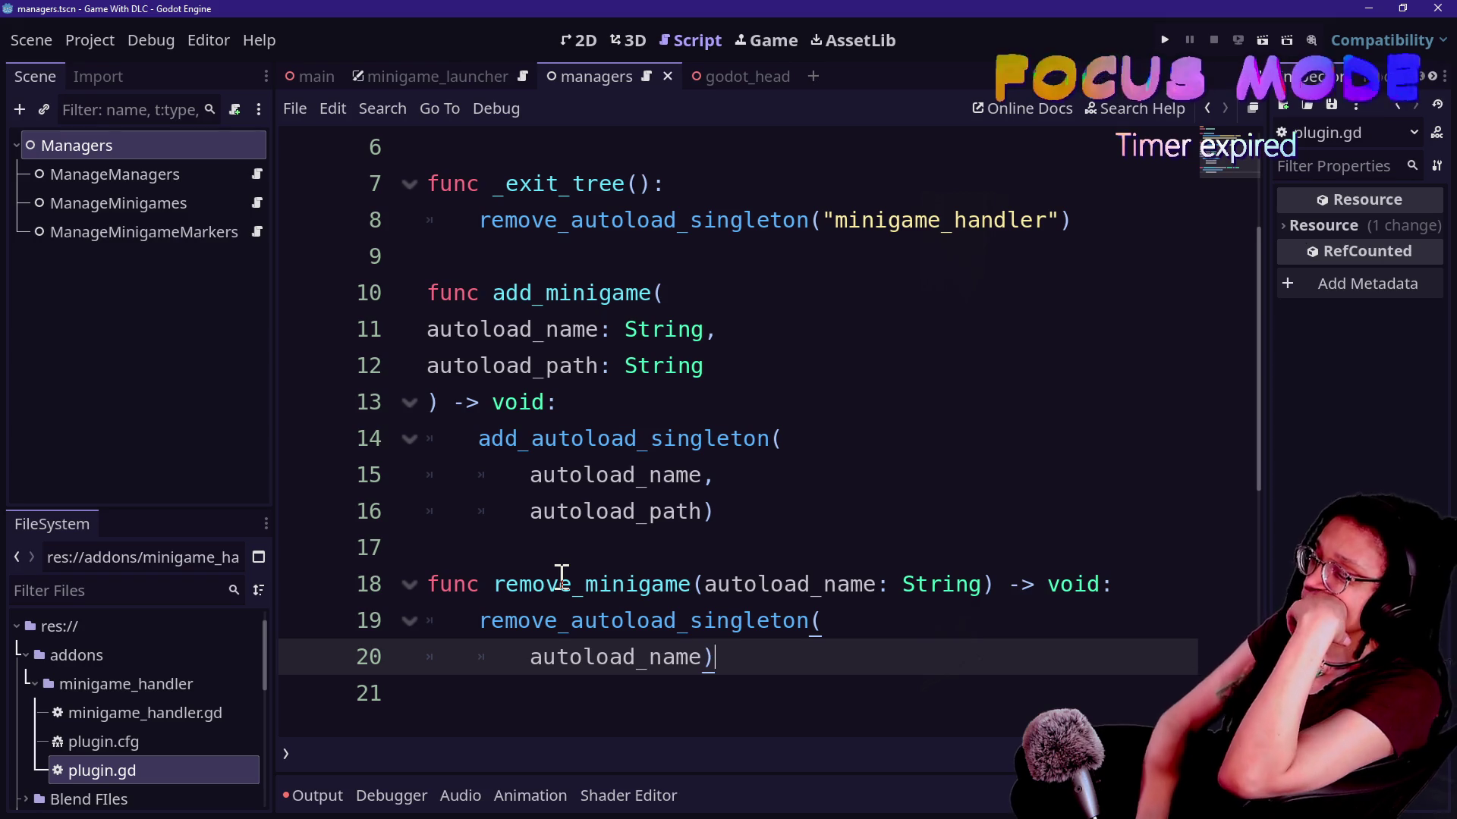
pyautogui.press('Up')
pyautogui.press('Up')
pyautogui.press('Up')
pyautogui.press('Up')
pyautogui.press('Up')
pyautogui.hotkey('alt', 'Tab')
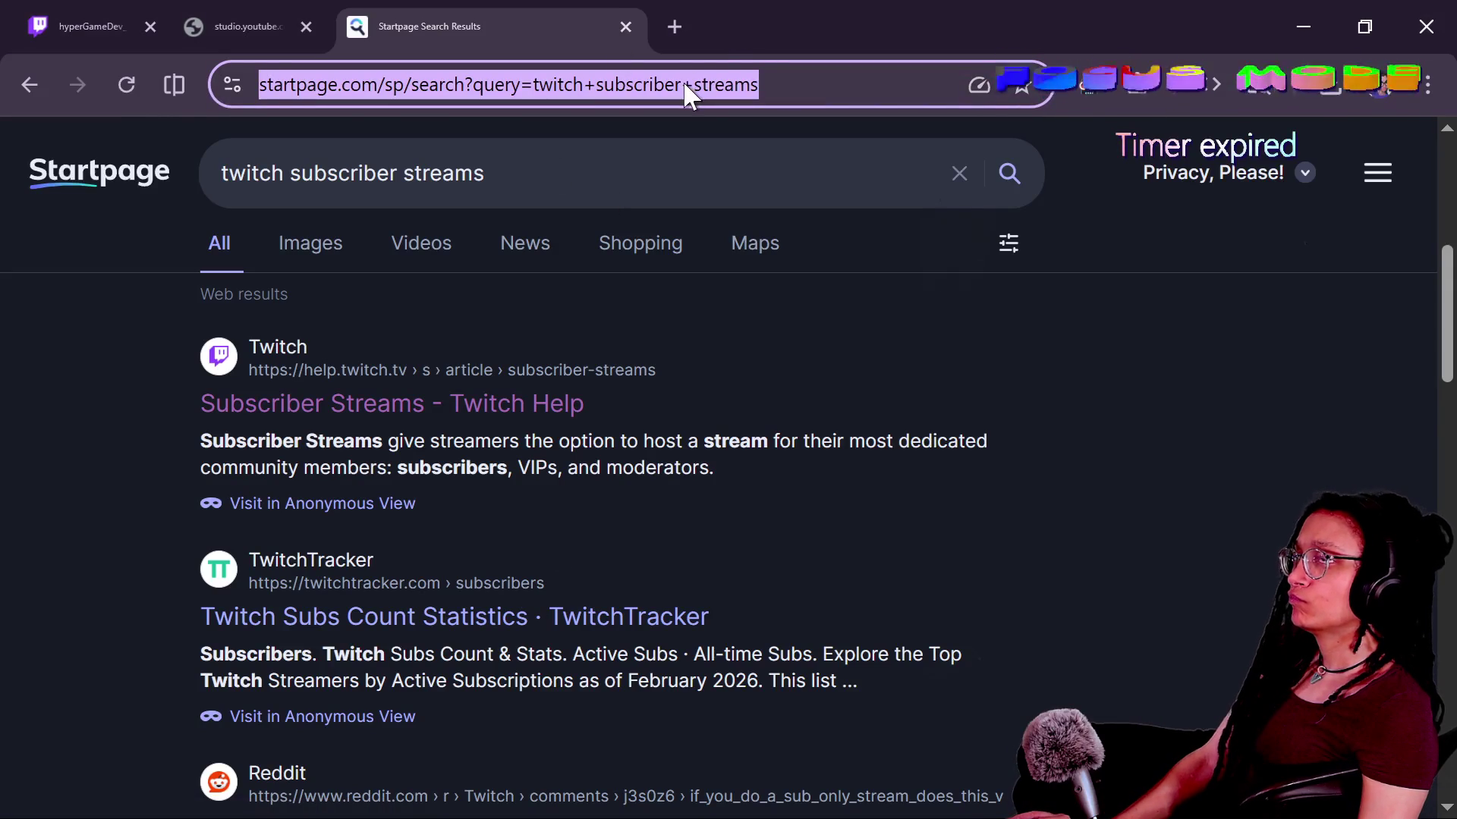
pyautogui.hotkey('alt', 'Tab')
pyautogui.click(794, 336)
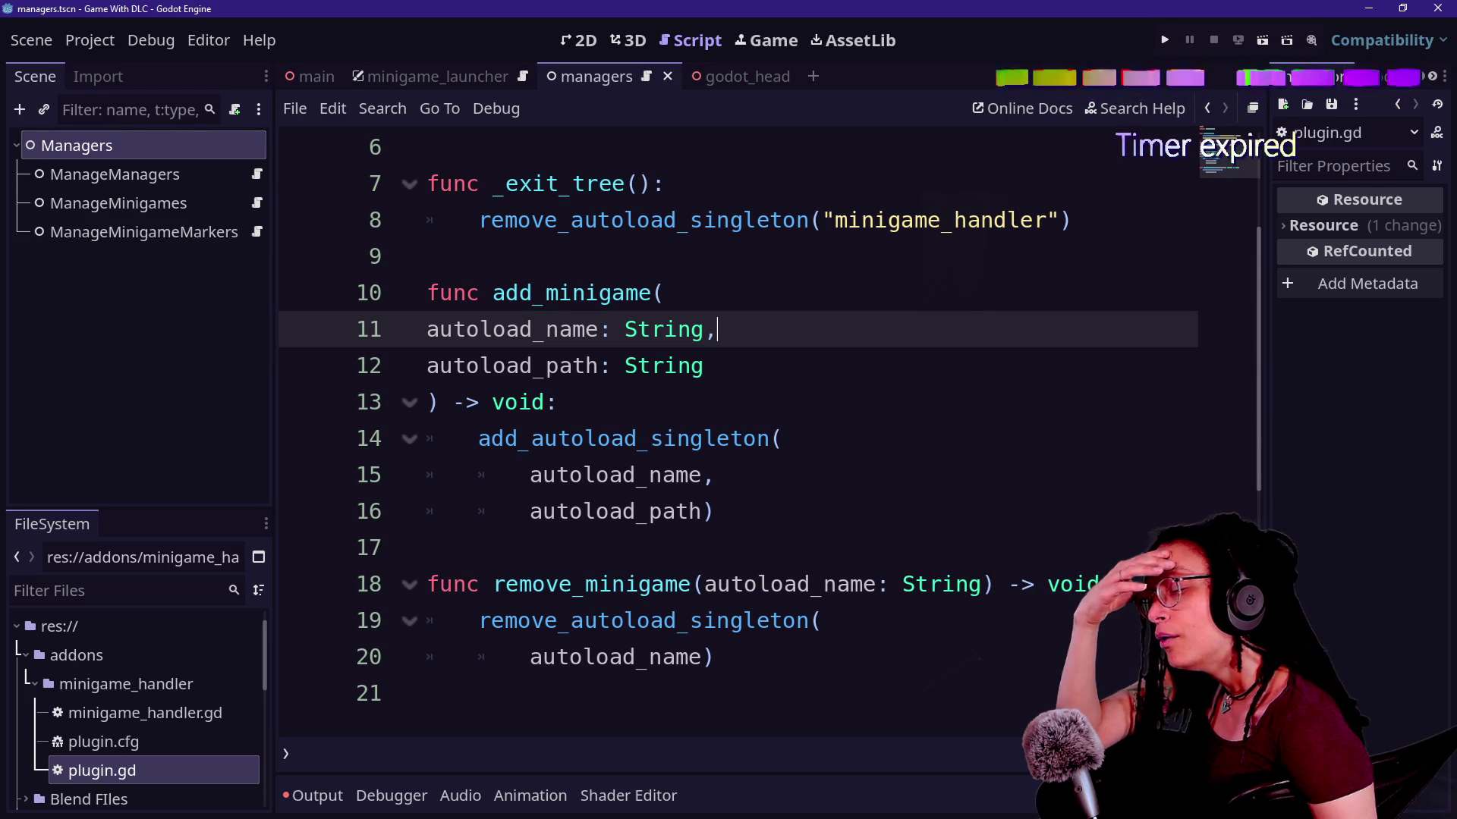
pyautogui.click(1131, 508)
# - Inspect the add_autoload_singleton call on line 5 of plugin.gd
pyautogui.click(630, 402)
pyautogui.click(800, 464)
pyautogui.press('Up')
pyautogui.press('Up')
pyautogui.press('Up')
pyautogui.press('Up')
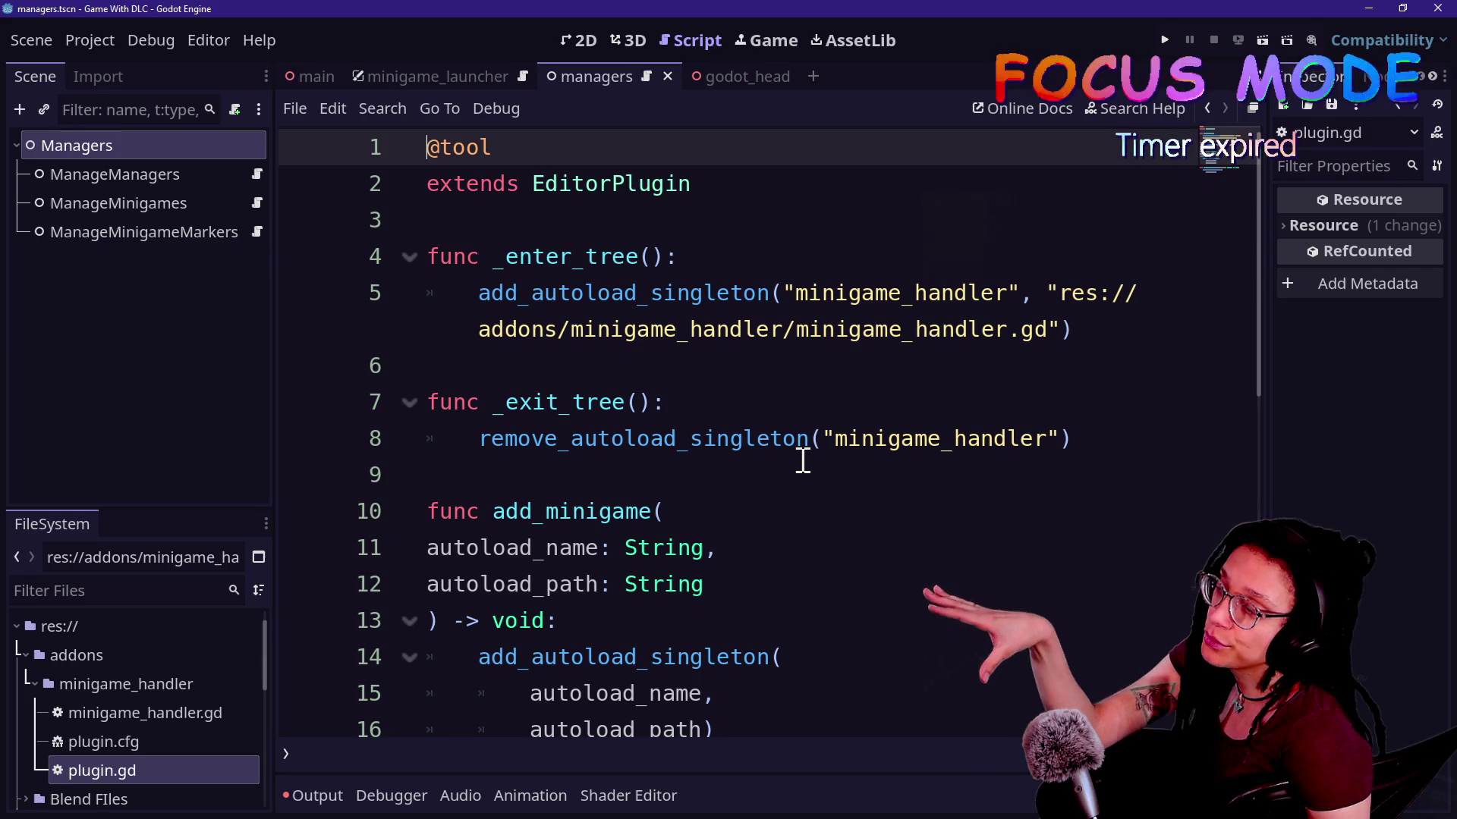
pyautogui.moveTo(518, 295); pyautogui.dragTo(802, 307)
pyautogui.click(802, 307)
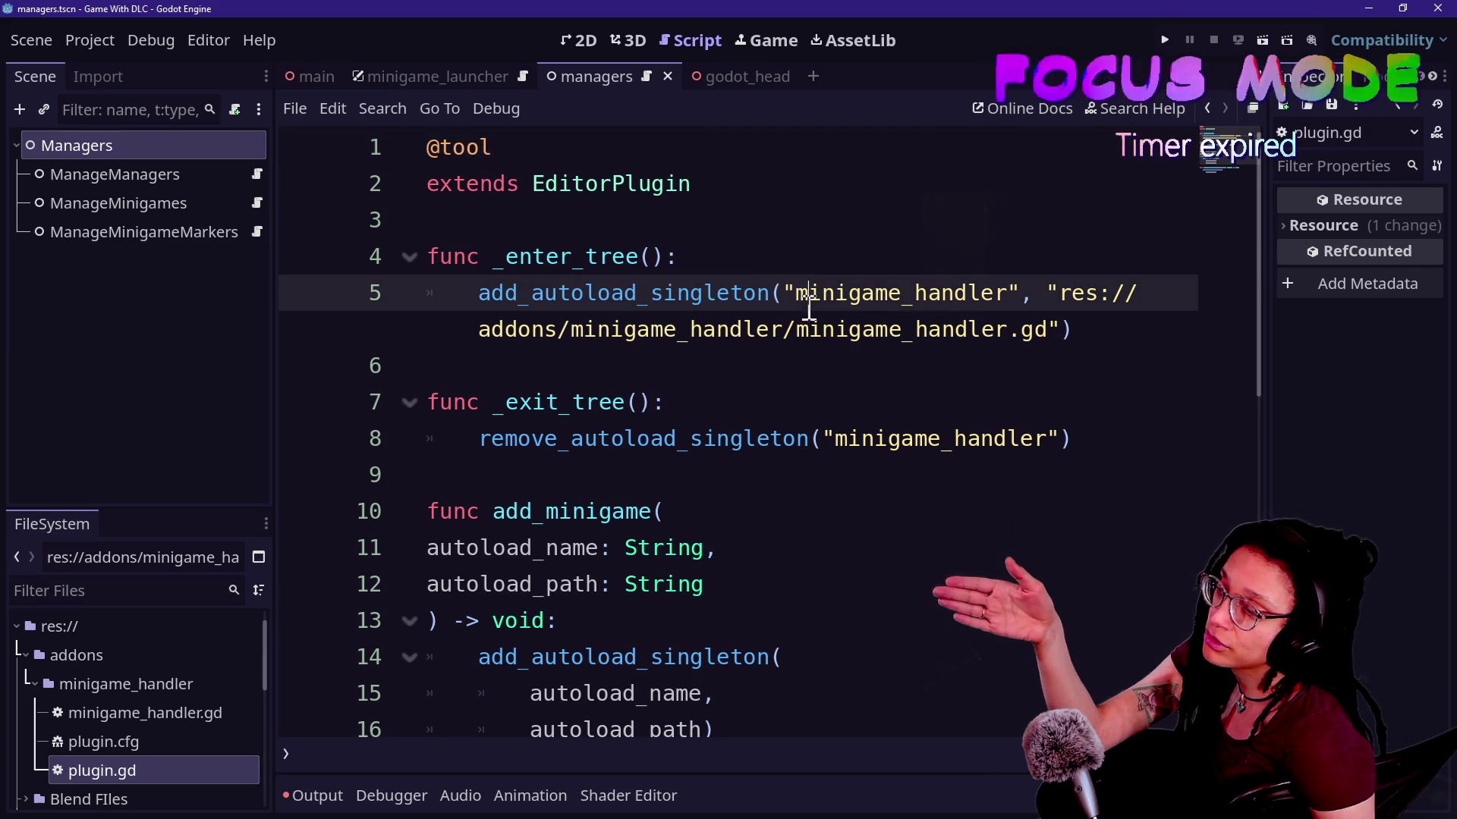
pyautogui.click(845, 303)
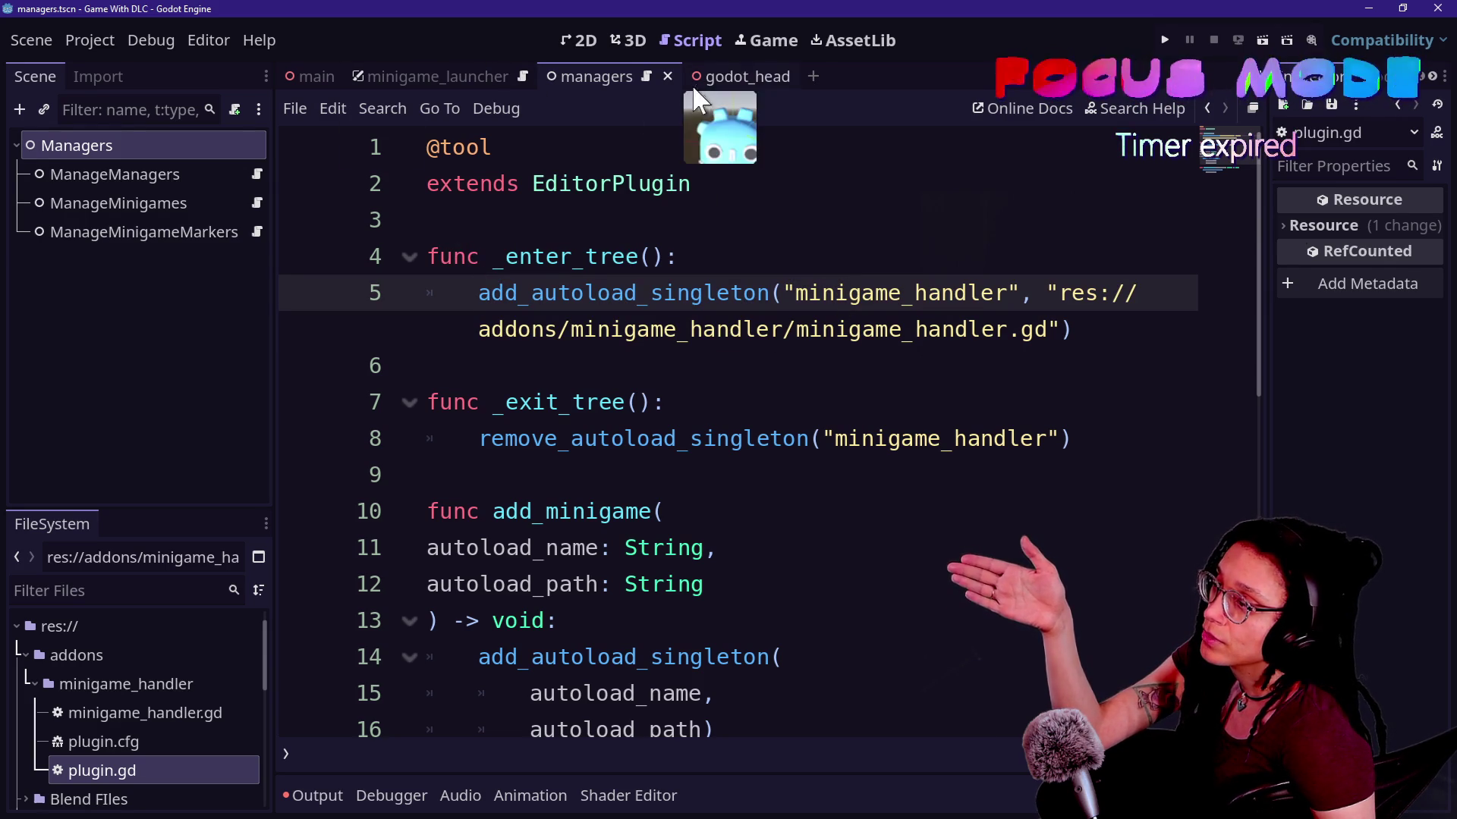
# - Switch to the minigame_launcher scene and quick-search files for 'minigame'
pyautogui.click(725, 76)
pyautogui.click(416, 71)
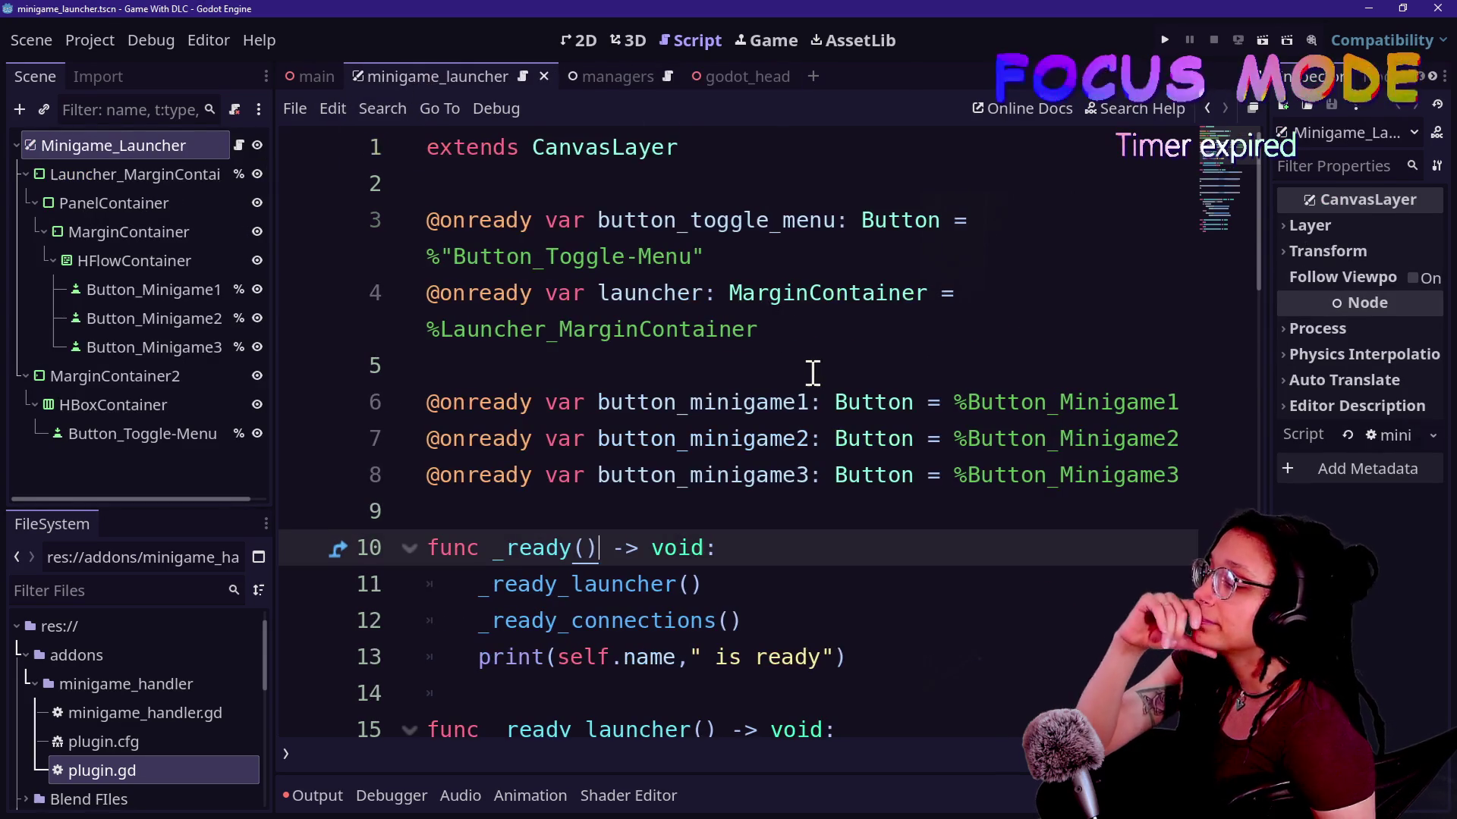
pyautogui.scroll(-4, 810, 369)
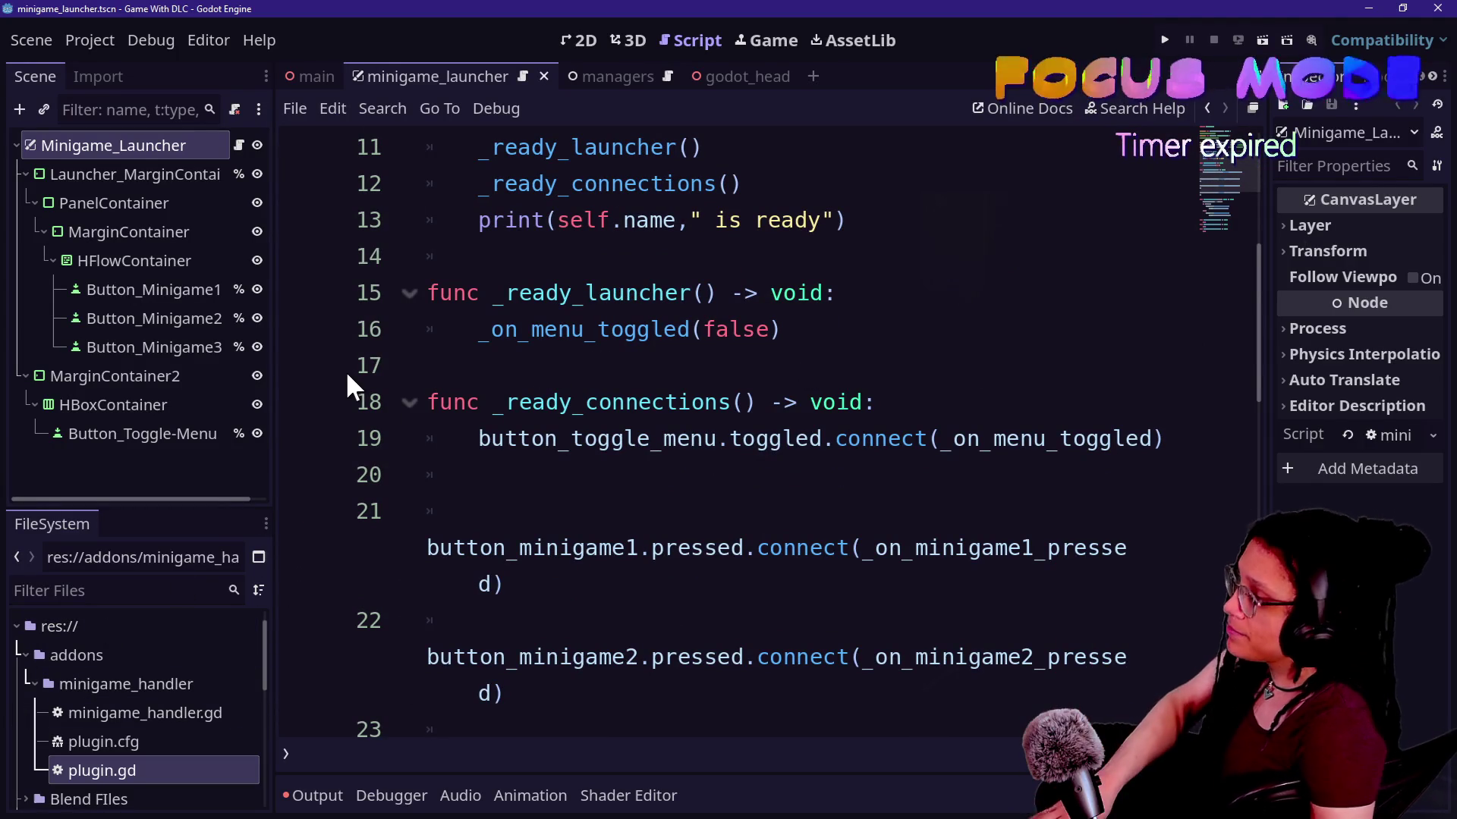
pyautogui.hotkey('alt', 'shift', 'o')
pyautogui.write('minigame')
pyautogui.press('Down')
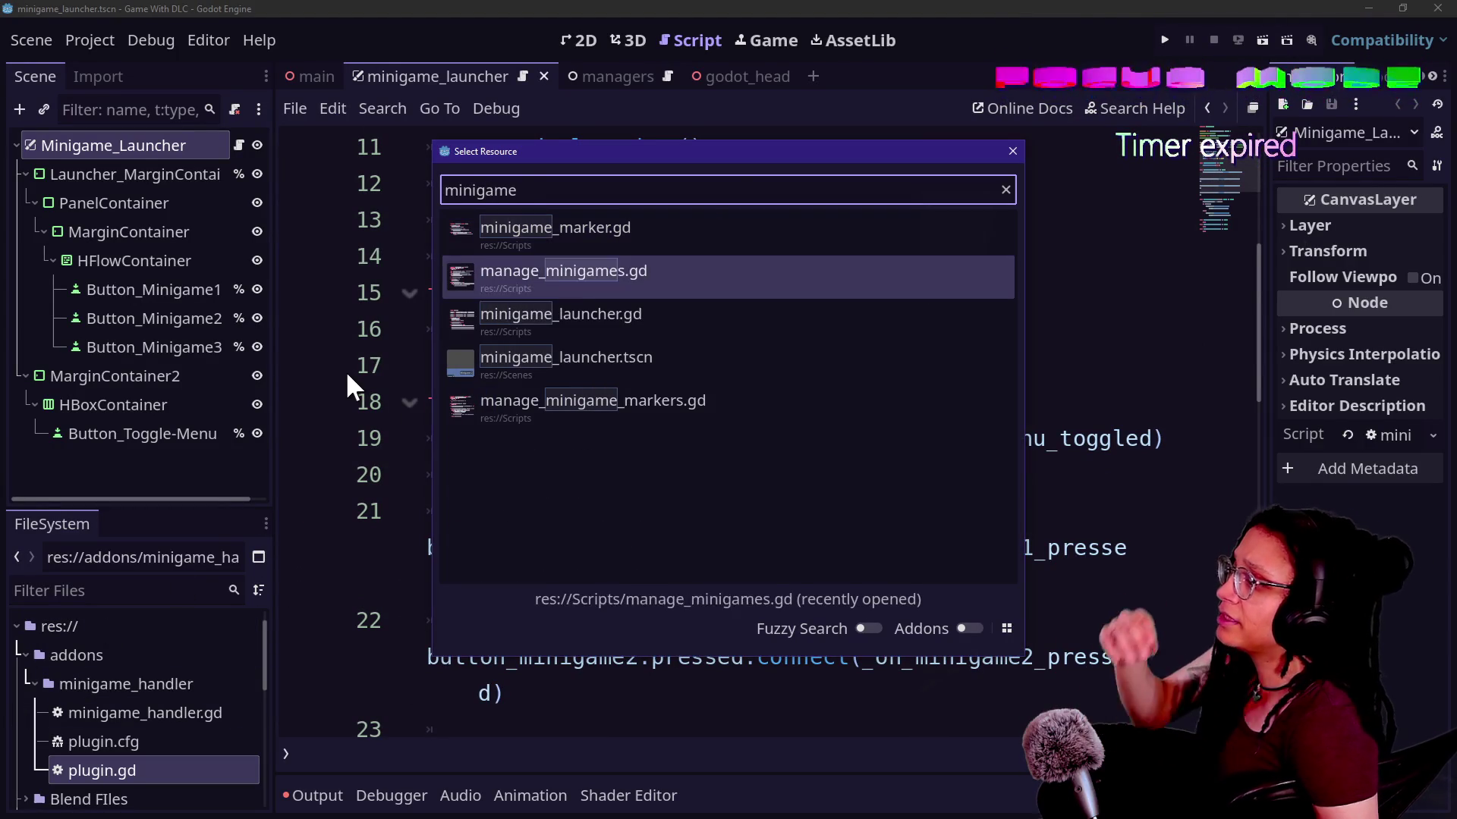
# - Open manage_minigames.gd from the search and switch to distraction-free mode
pyautogui.press('Down')
pyautogui.press('Up')
pyautogui.press('Up')
pyautogui.press('Down')
pyautogui.press('Return')
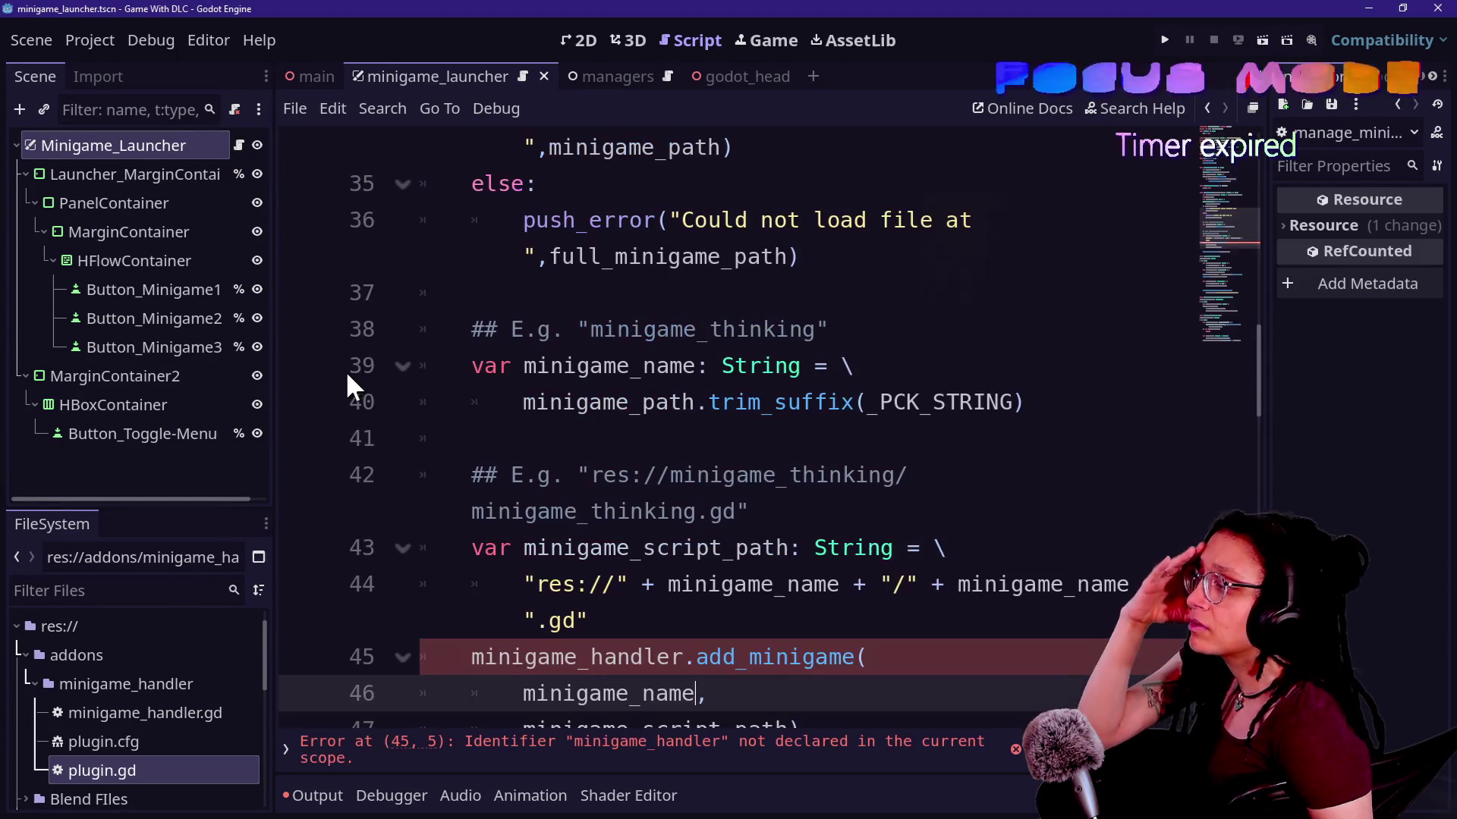
pyautogui.scroll(-3, 670, 548)
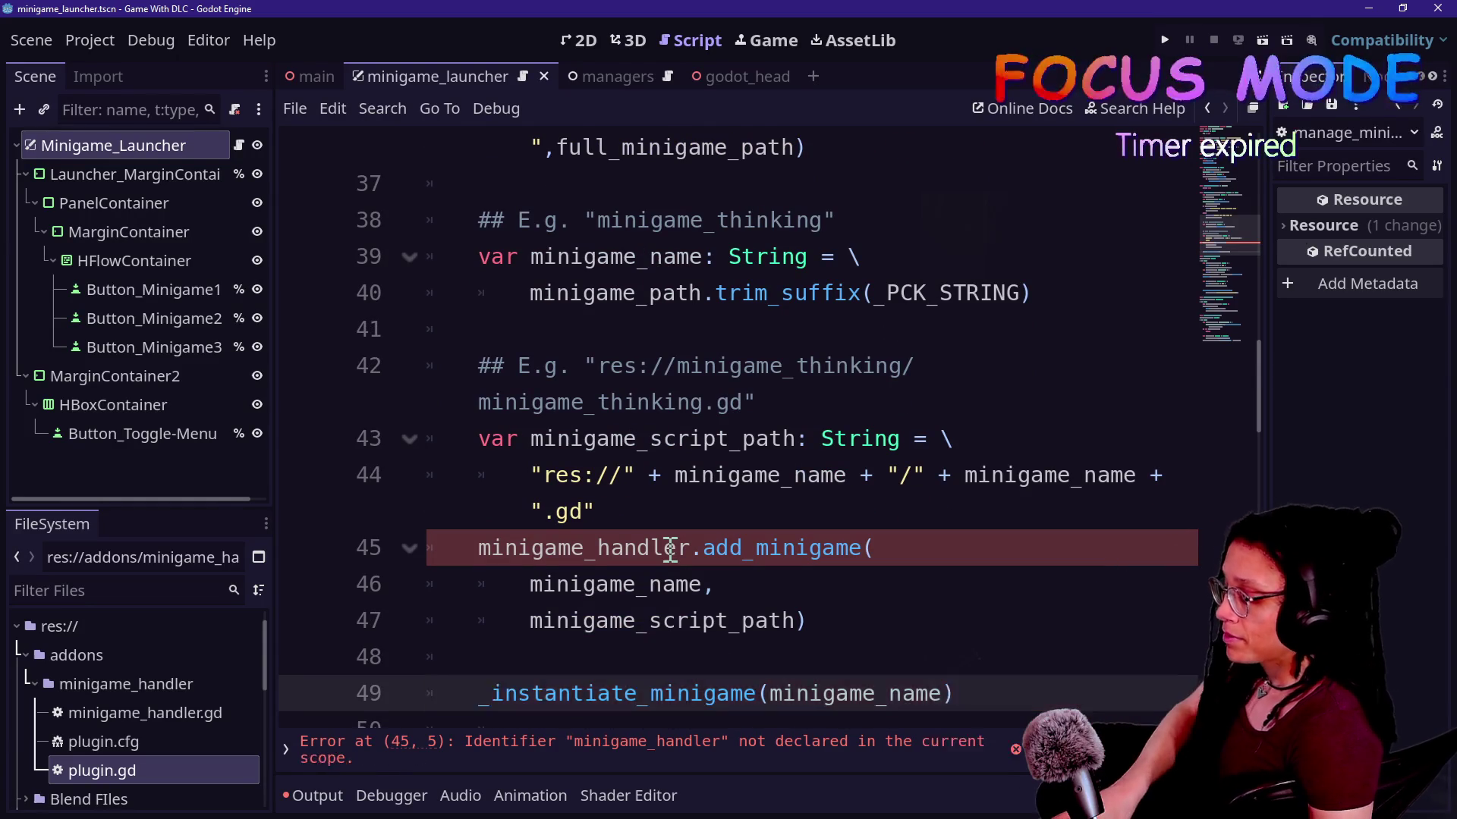
pyautogui.hotkey('ctrl', 'shift', 'F11')
# - Step through the _instantiate_minigame call and its minigame_script_path and minigame_name lines
pyautogui.click(732, 570)
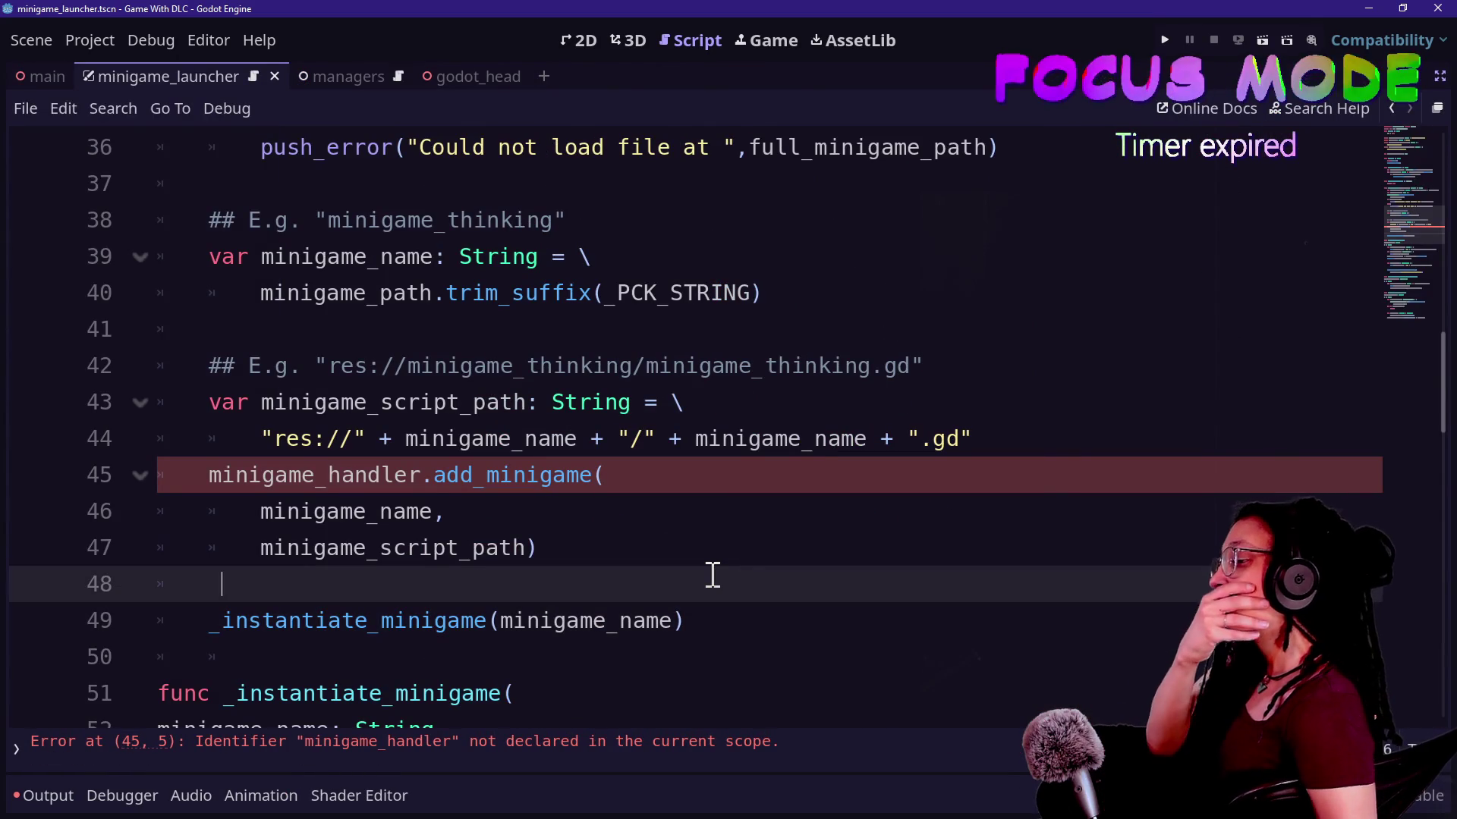
pyautogui.press('Down')
pyautogui.press('Down')
pyautogui.press('Down')
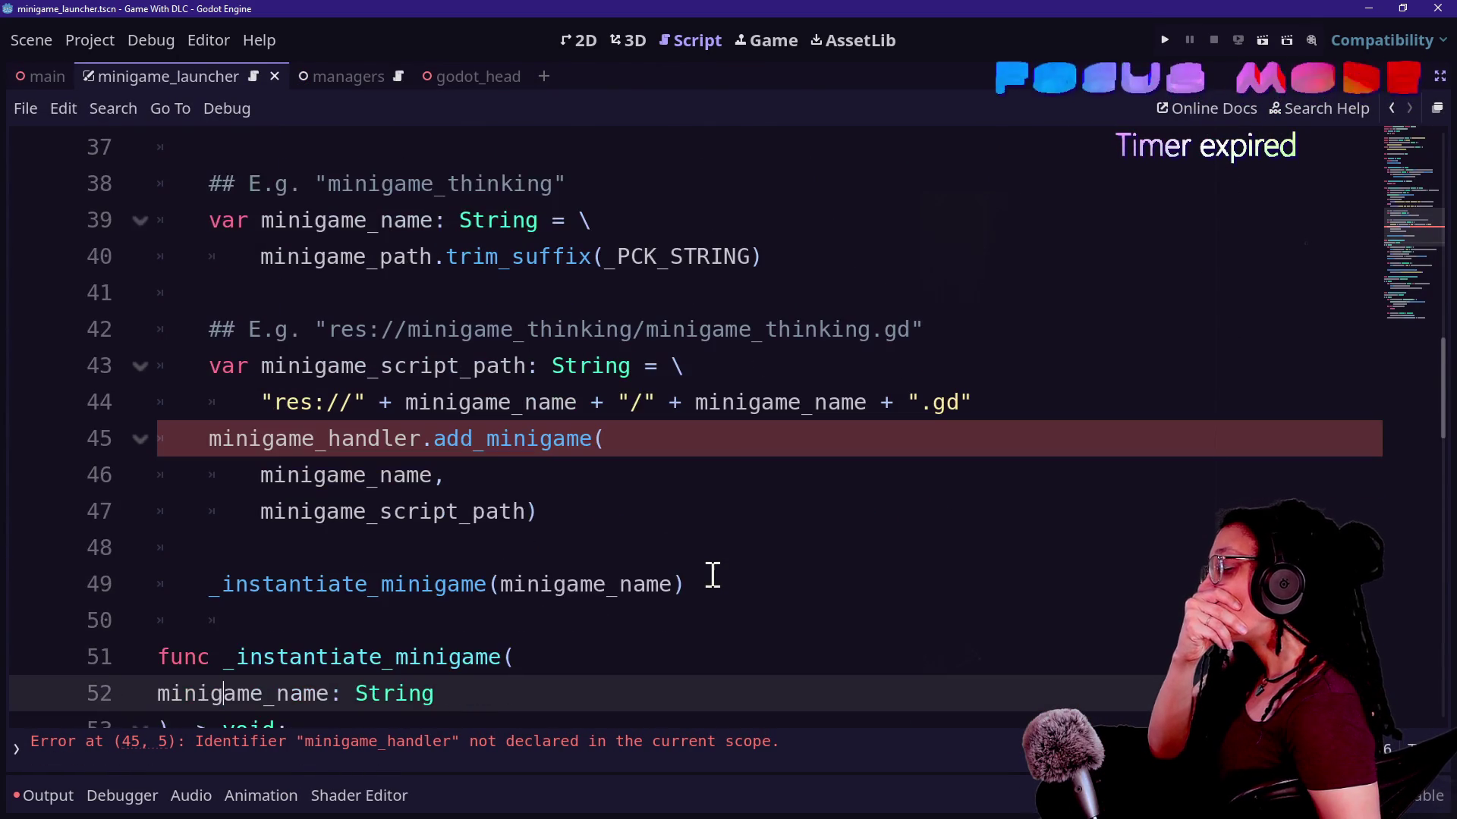
pyautogui.press('Down')
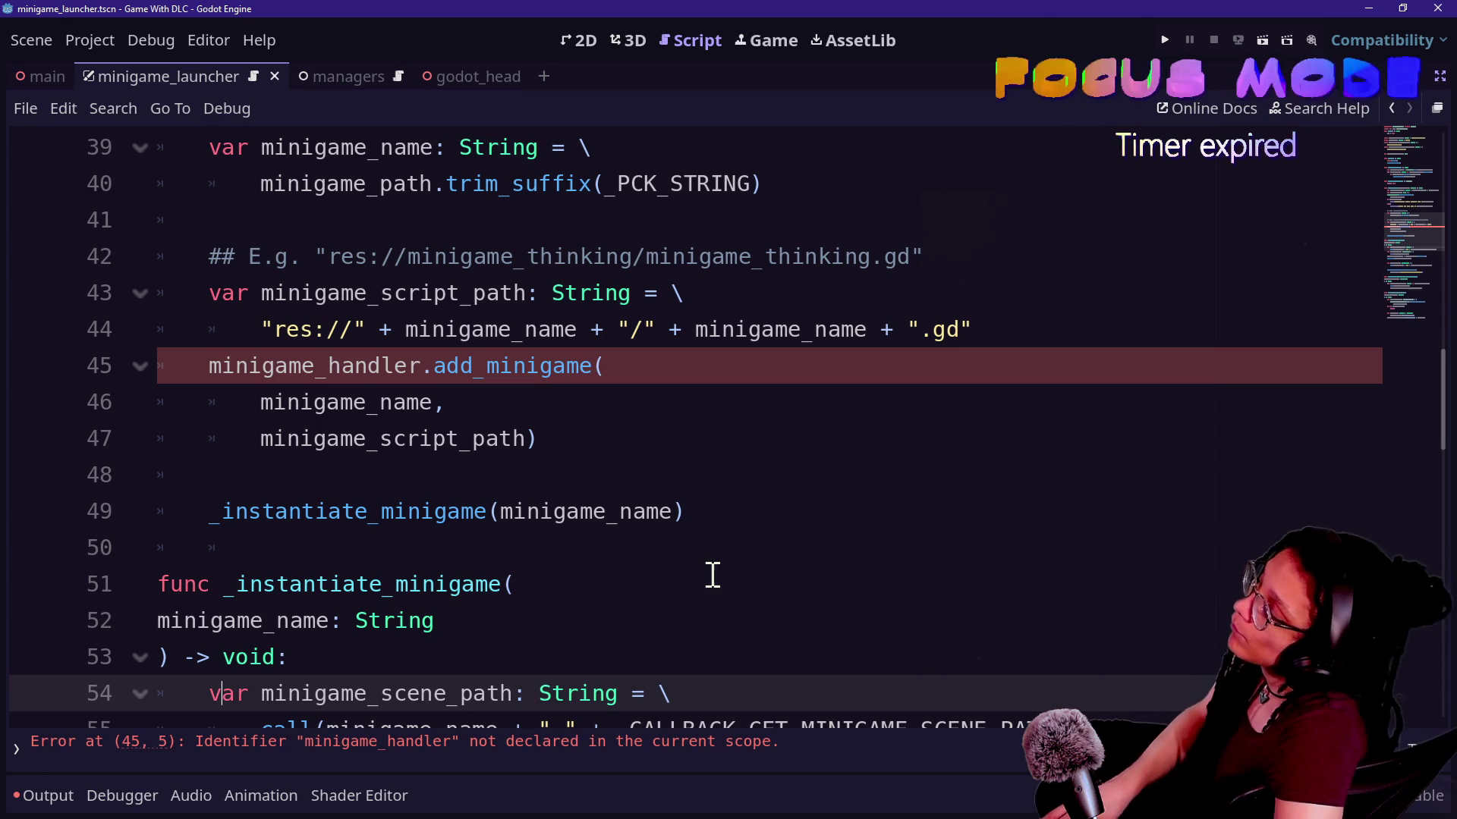
pyautogui.press('Up')
pyautogui.press('Up')
pyautogui.press('Up')
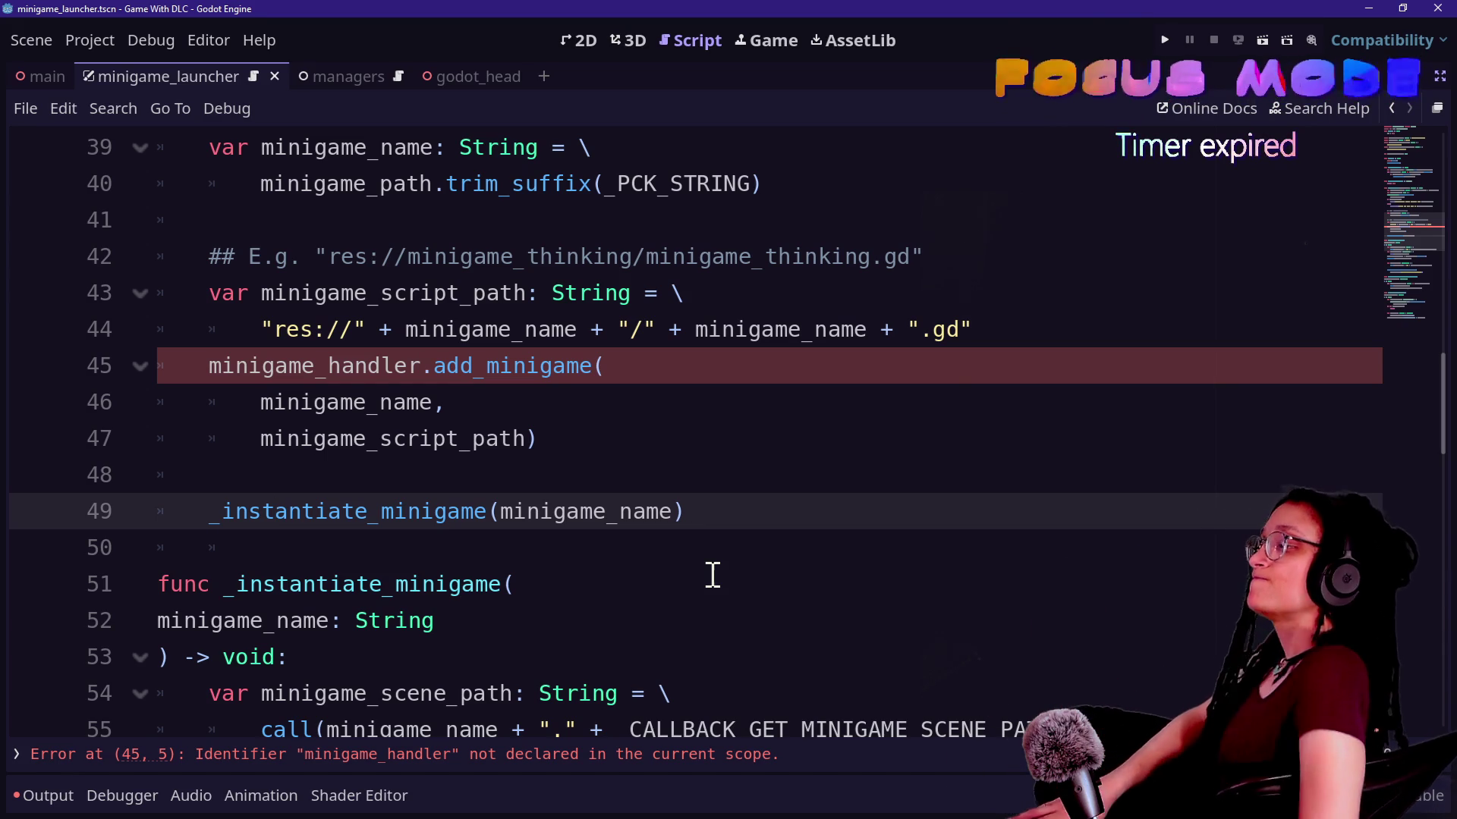
pyautogui.scroll(1, 712, 575)
pyautogui.press('Up')
pyautogui.press('Up')
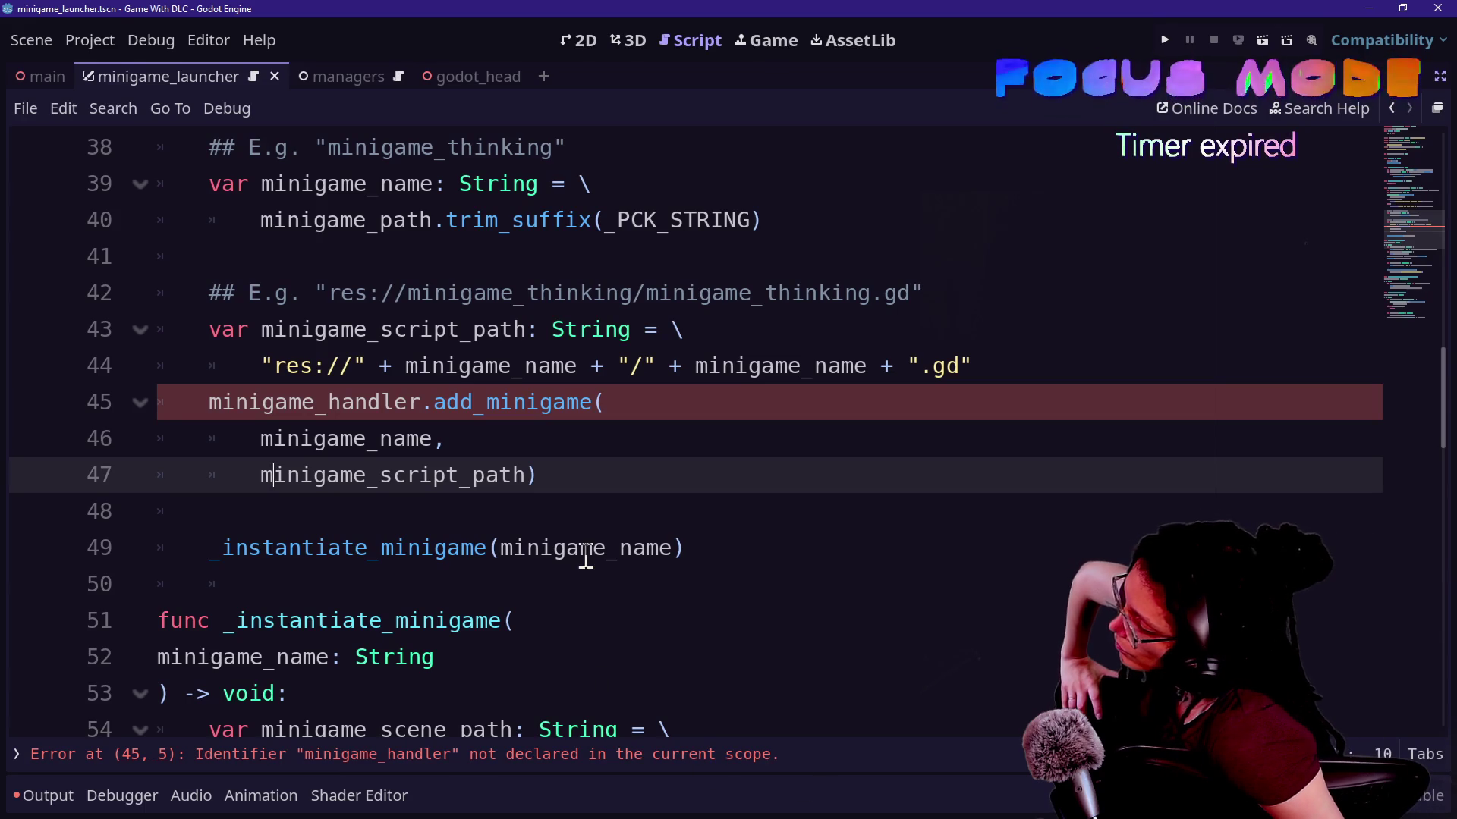
pyautogui.scroll(-3, 588, 553)
pyautogui.click(282, 478)
pyautogui.press('Up')
pyautogui.press('Up')
pyautogui.press('Up')
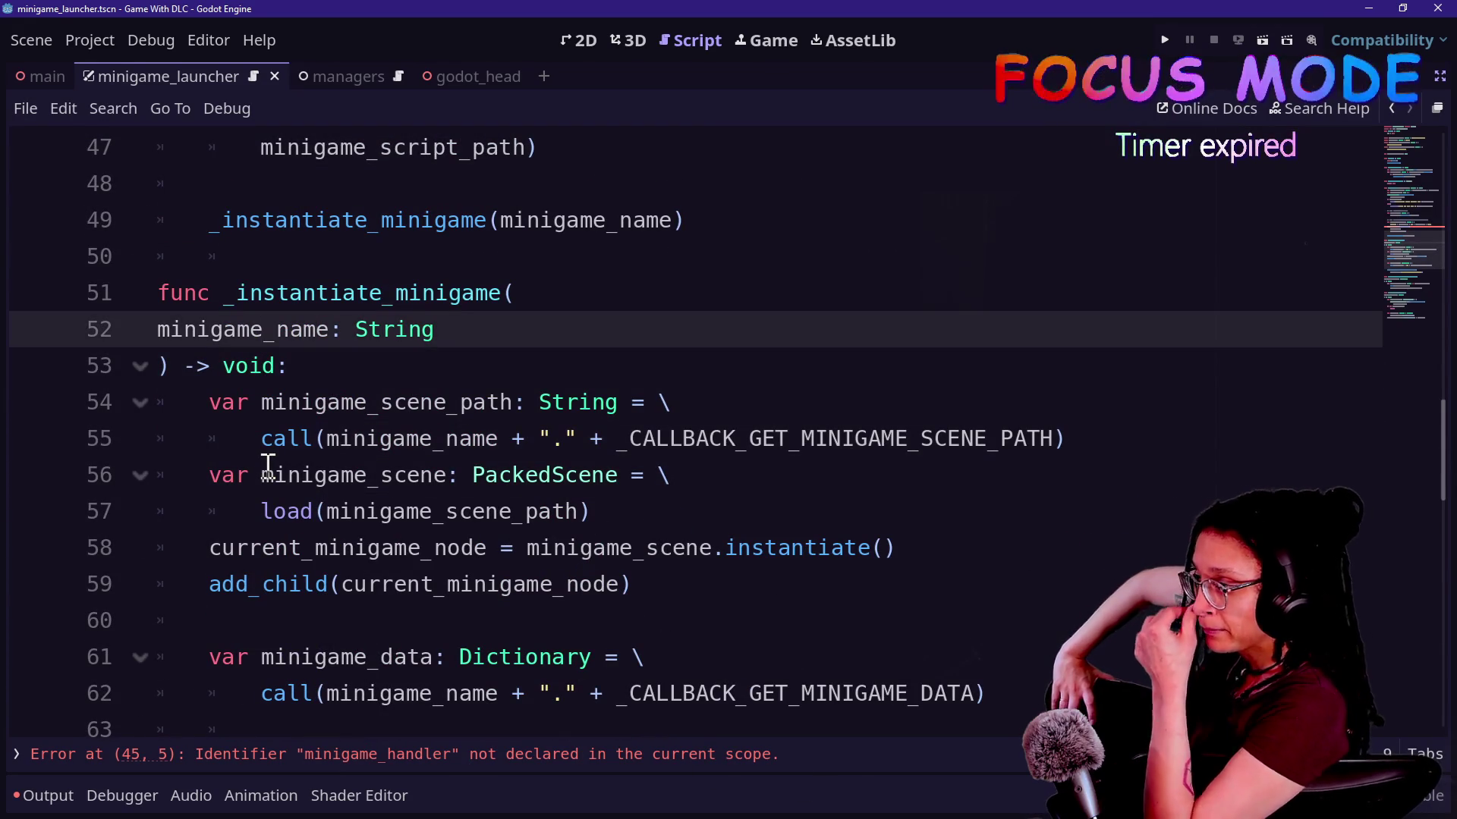
pyautogui.press('Up')
pyautogui.press('Down')
pyautogui.press('Down')
pyautogui.press('Down')
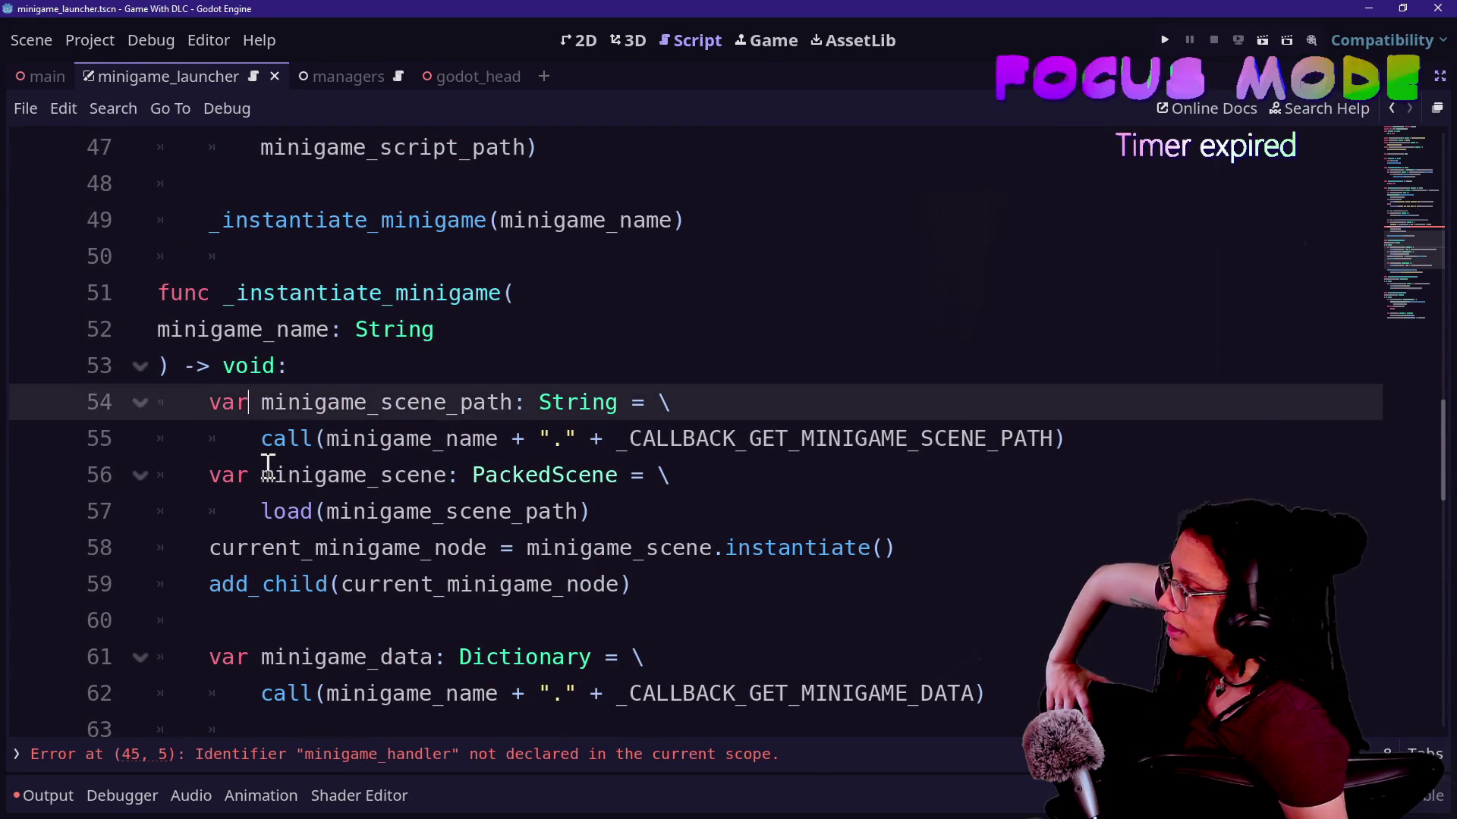
pyautogui.press('Down')
pyautogui.press('Down')
pyautogui.press('Down')
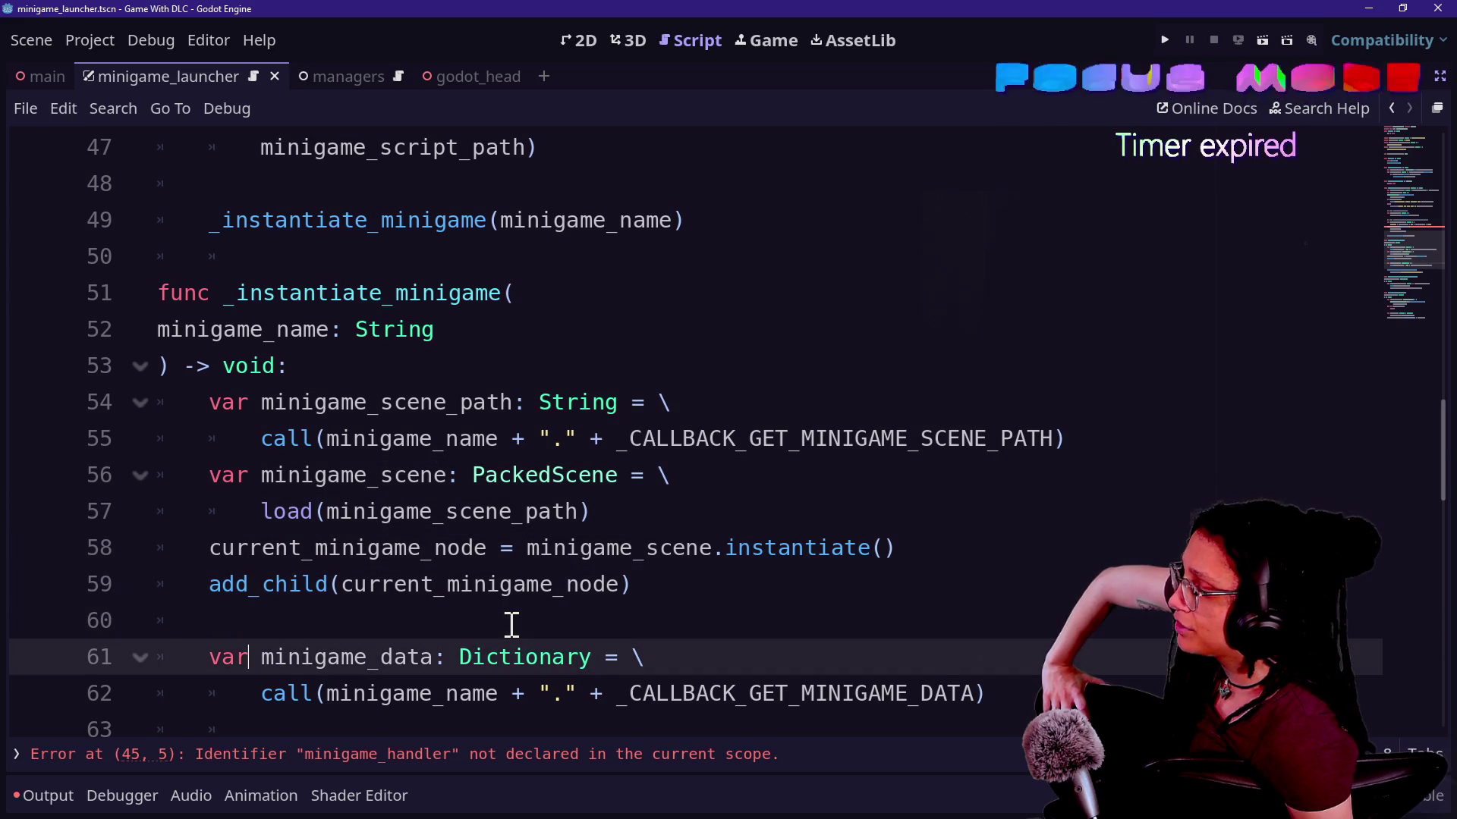
# - Examine the minigame_scene_path lines in _instantiate_minigame, then bring YouTube Studio into view
pyautogui.moveTo(303, 366); pyautogui.dragTo(330, 390)
pyautogui.click(559, 510)
pyautogui.click(637, 438)
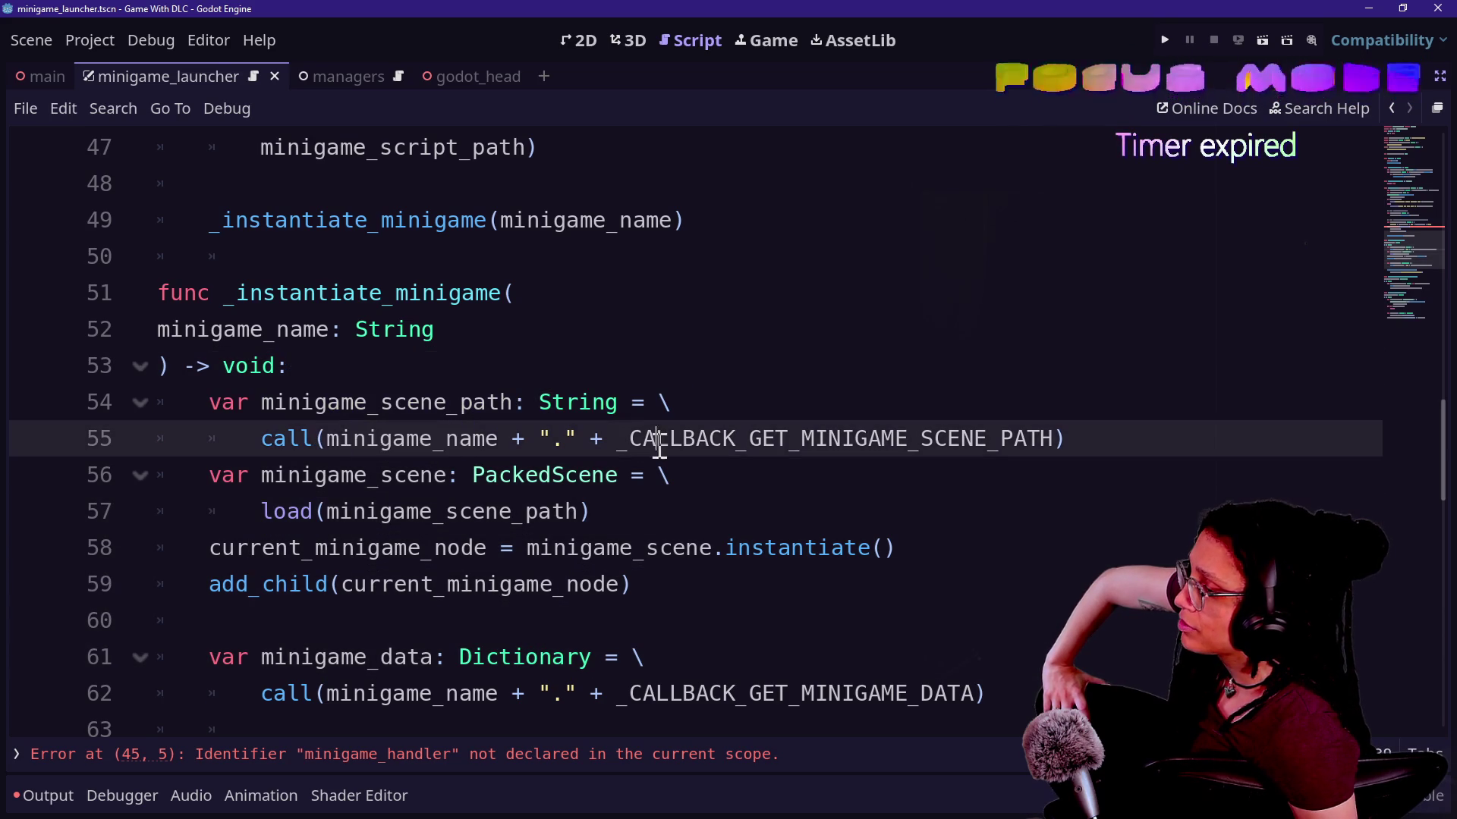
pyautogui.scroll(3, 634, 443)
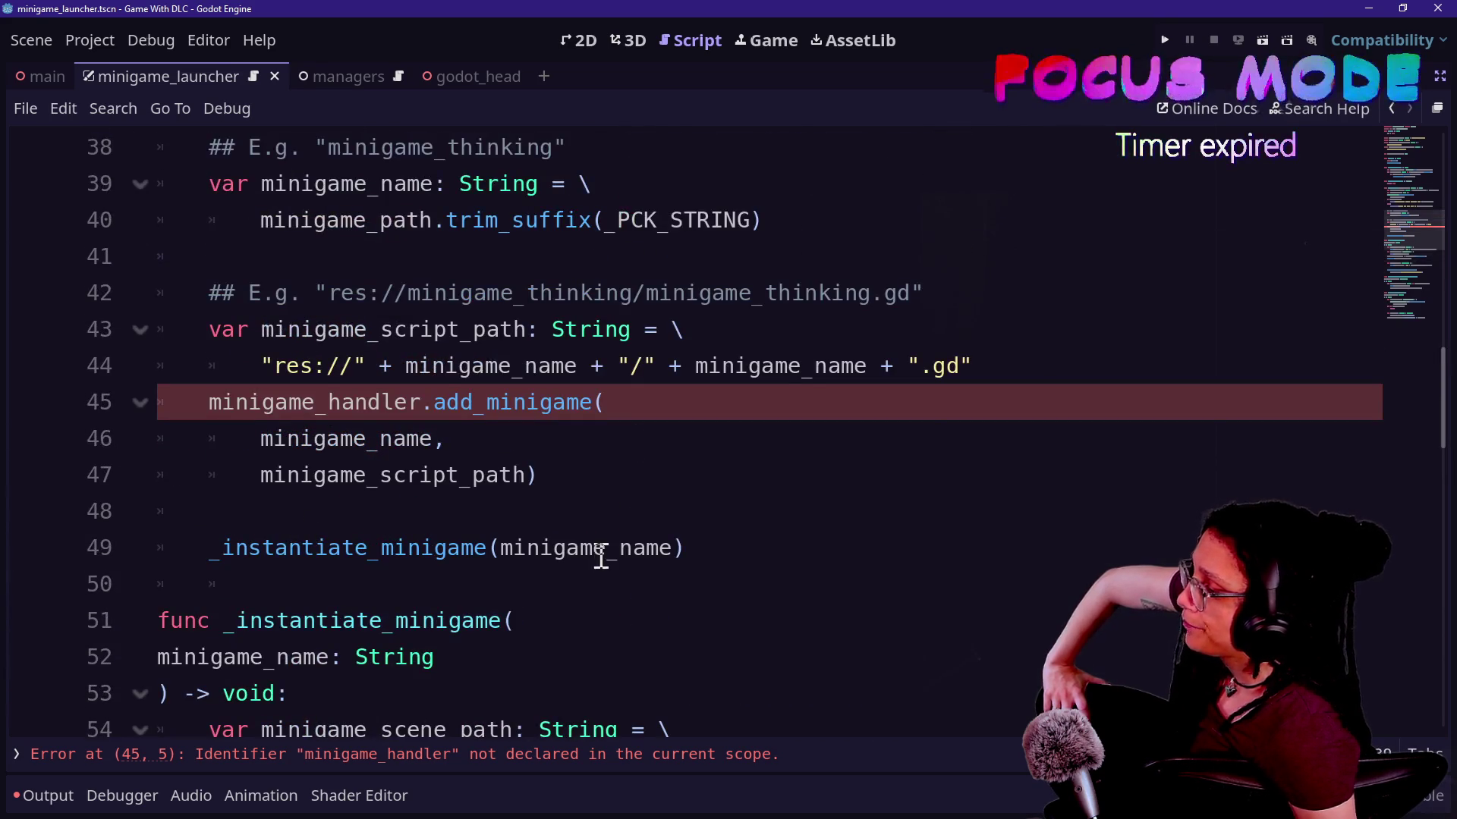
pyautogui.scroll(3, 601, 553)
pyautogui.moveTo(601, 553); pyautogui.dragTo(592, 489)
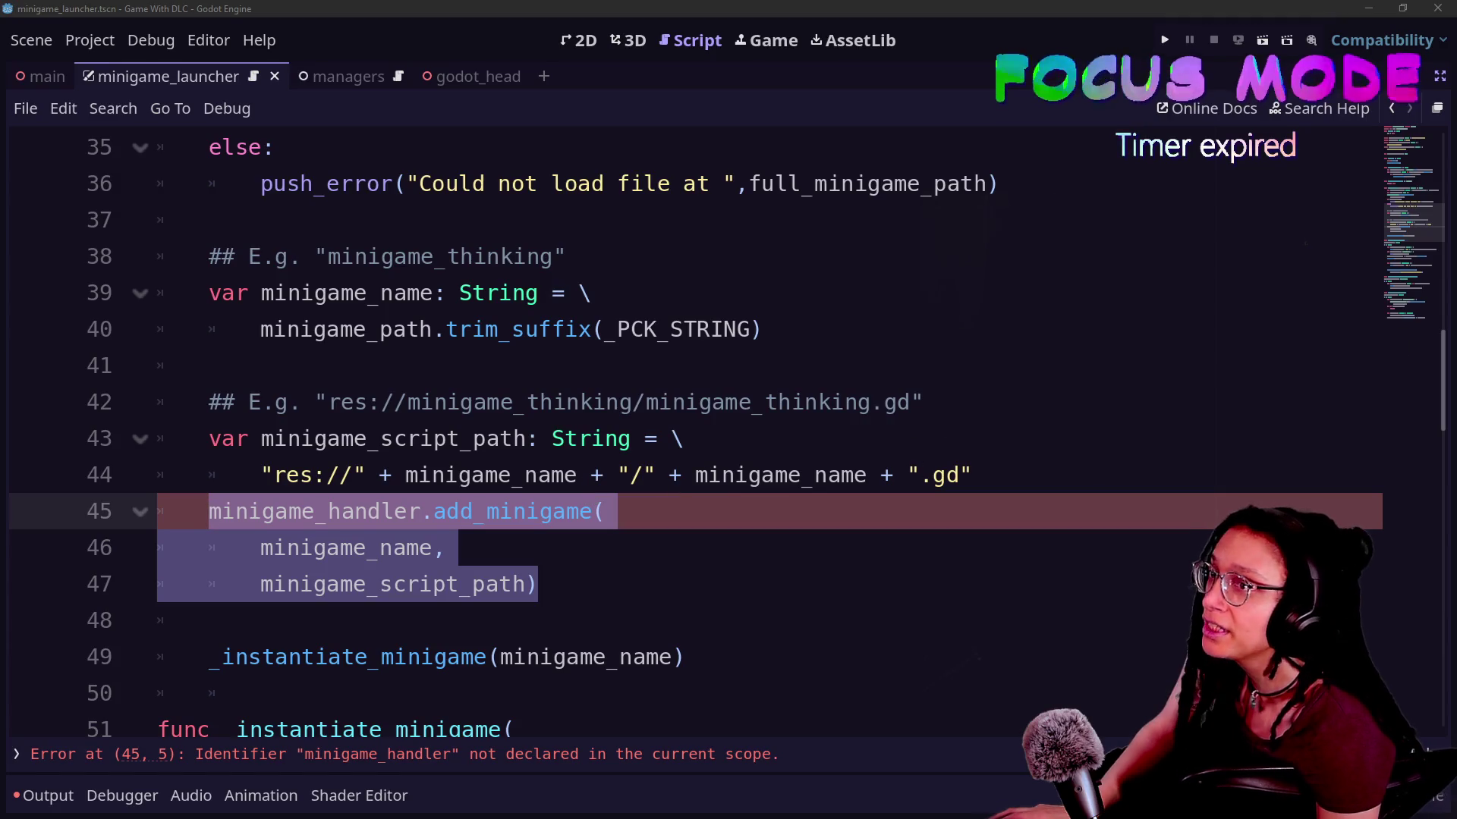
pyautogui.moveTo(1456, 2); pyautogui.dragTo(930, 1)
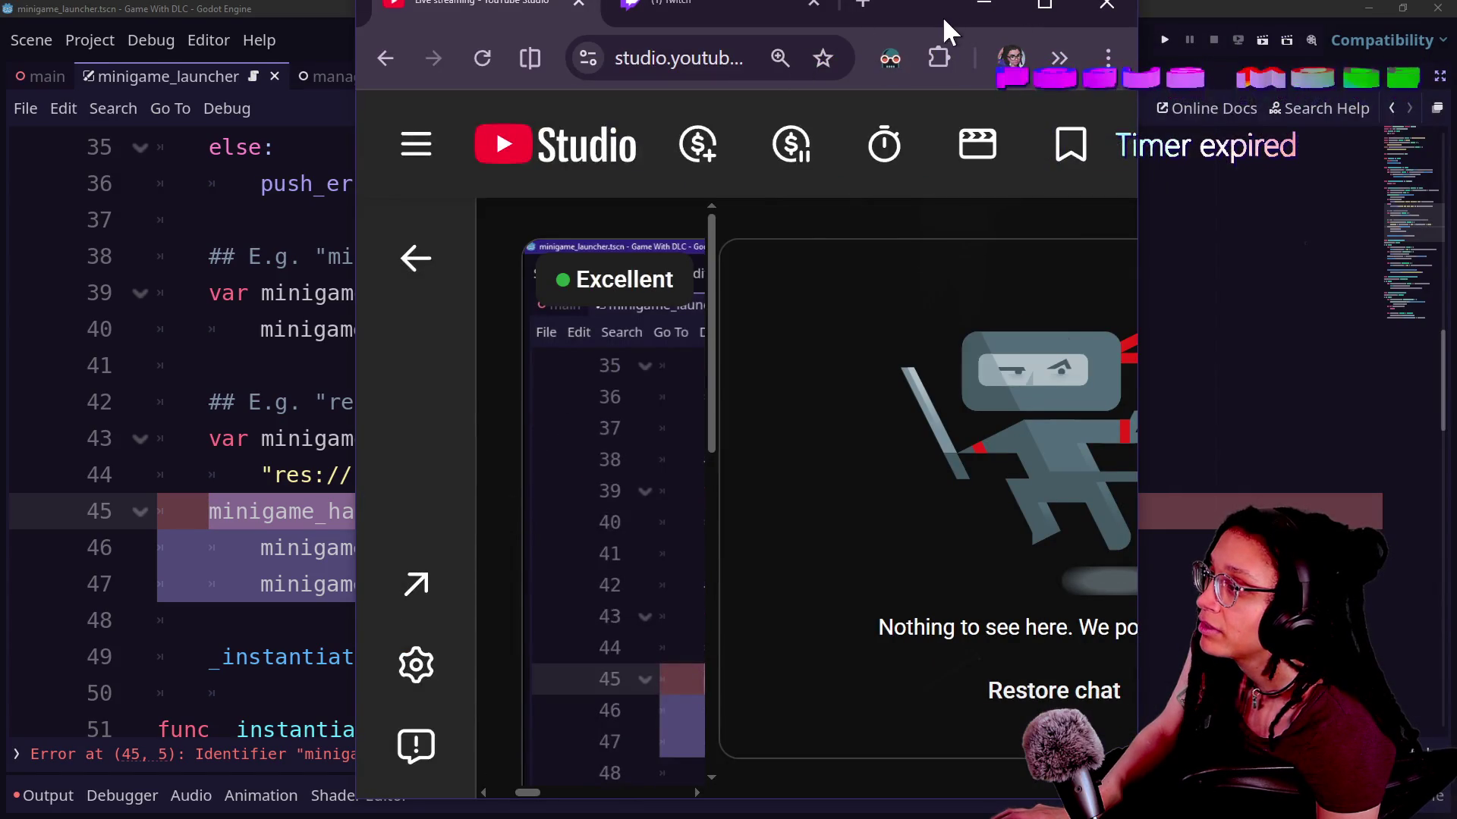
# - Maximize the YouTube Studio window and zoom the page out to 80%
pyautogui.doubleClick(941, 15)
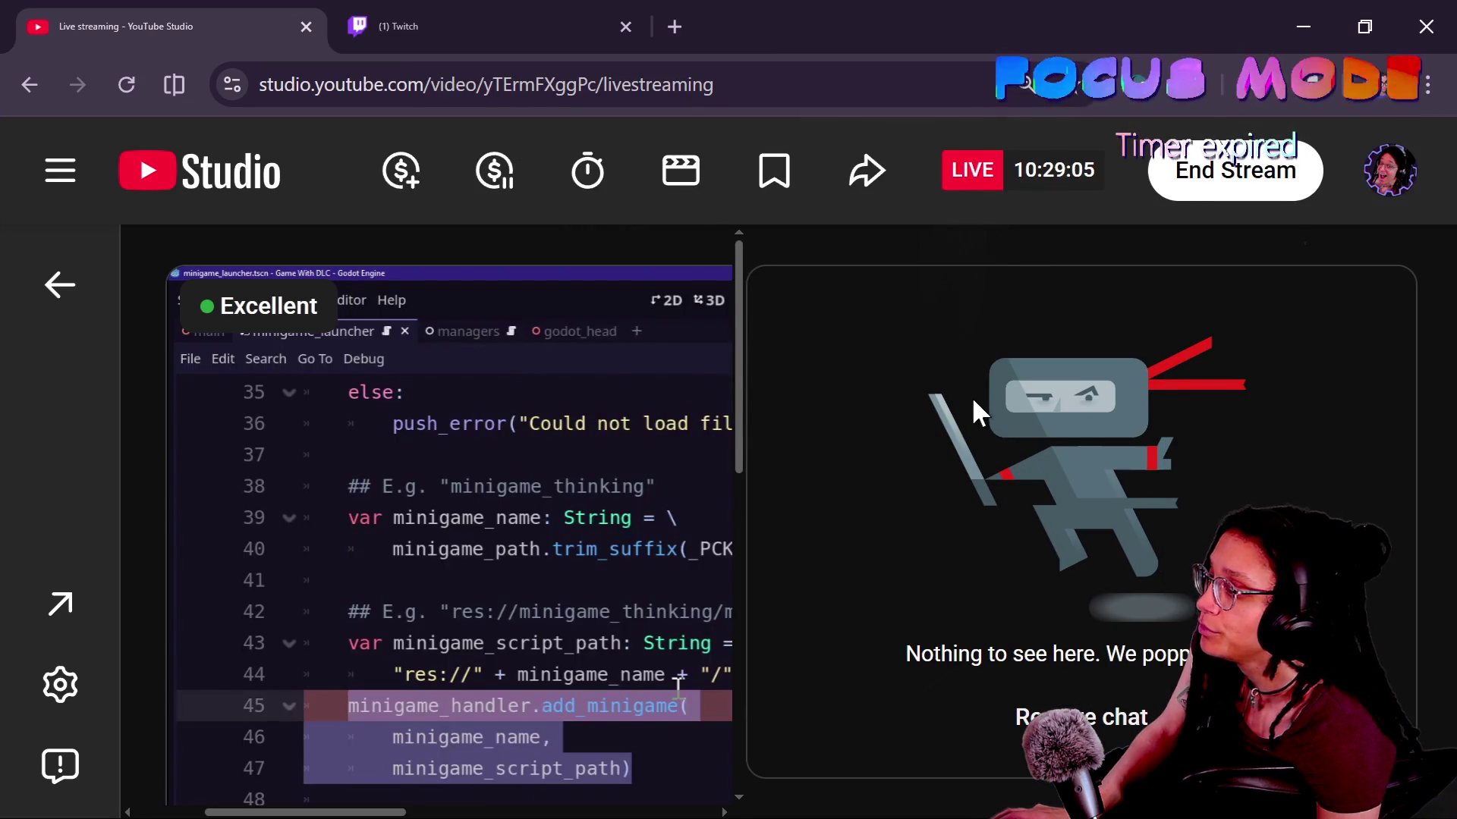
pyautogui.moveTo(740, 334)
pyautogui.mouseDown()
pyautogui.moveTo(720, 486)
pyautogui.moveTo(703, 396)
pyautogui.mouseUp()
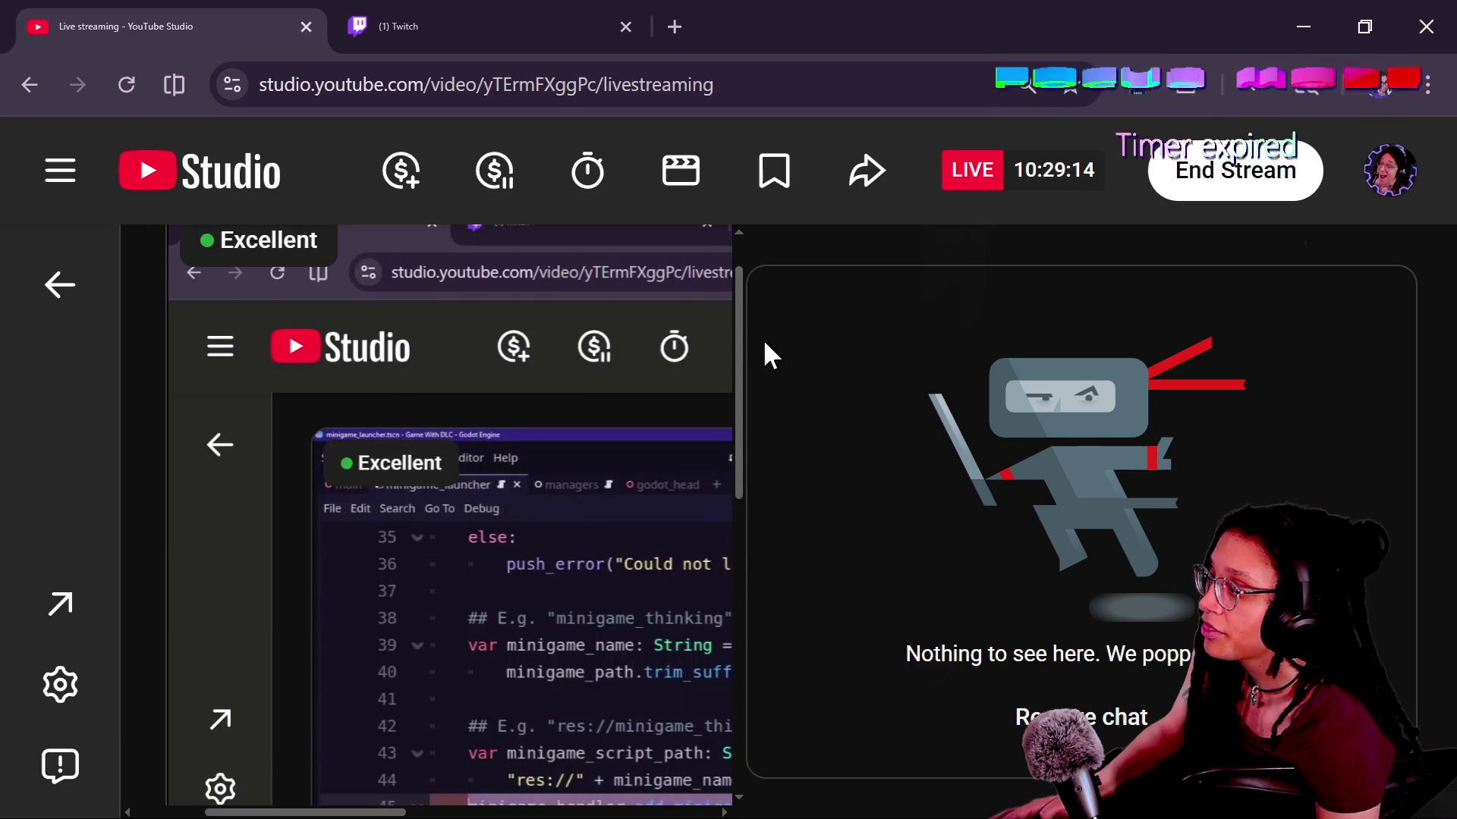
pyautogui.hotkey('ctrl', '-')
pyautogui.hotkey('ctrl', '-')
pyautogui.hotkey('ctrl', '-')
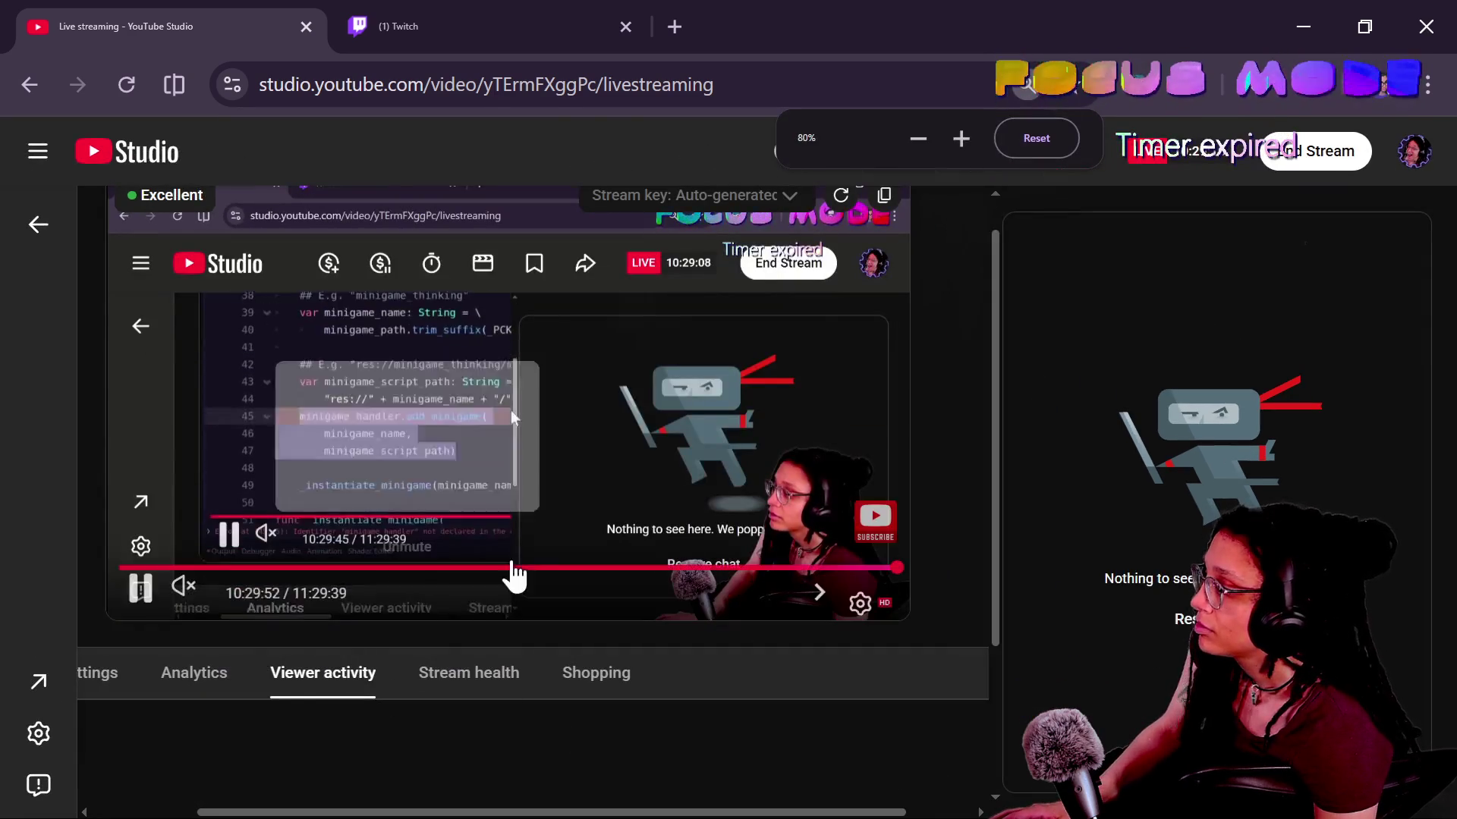
# - Rewind the stream replay to the earlier launcher code near 10:00:48 and pause it
pyautogui.click(857, 569)
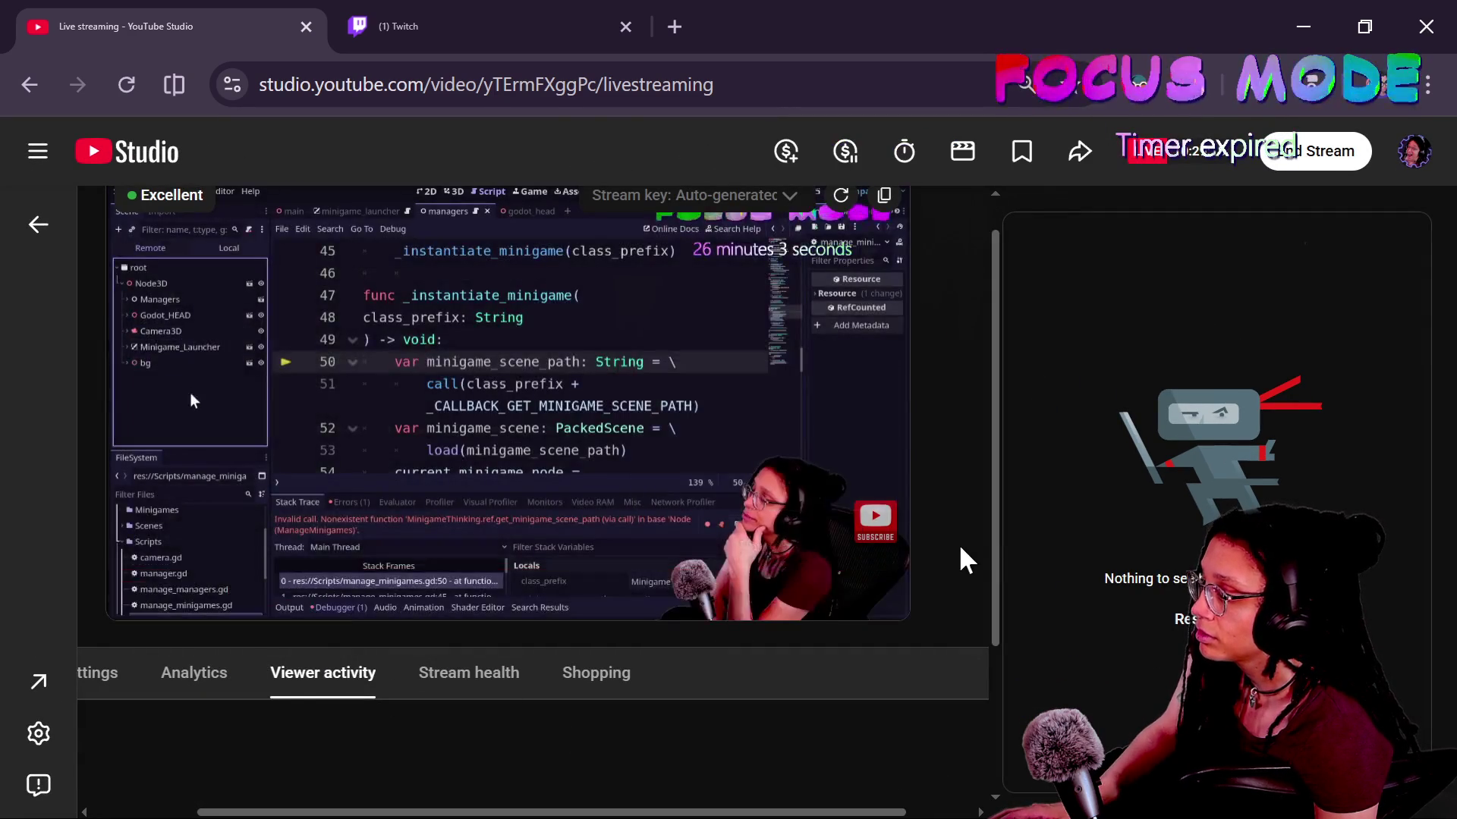
pyautogui.scroll(1, 940, 562)
pyautogui.click(872, 600)
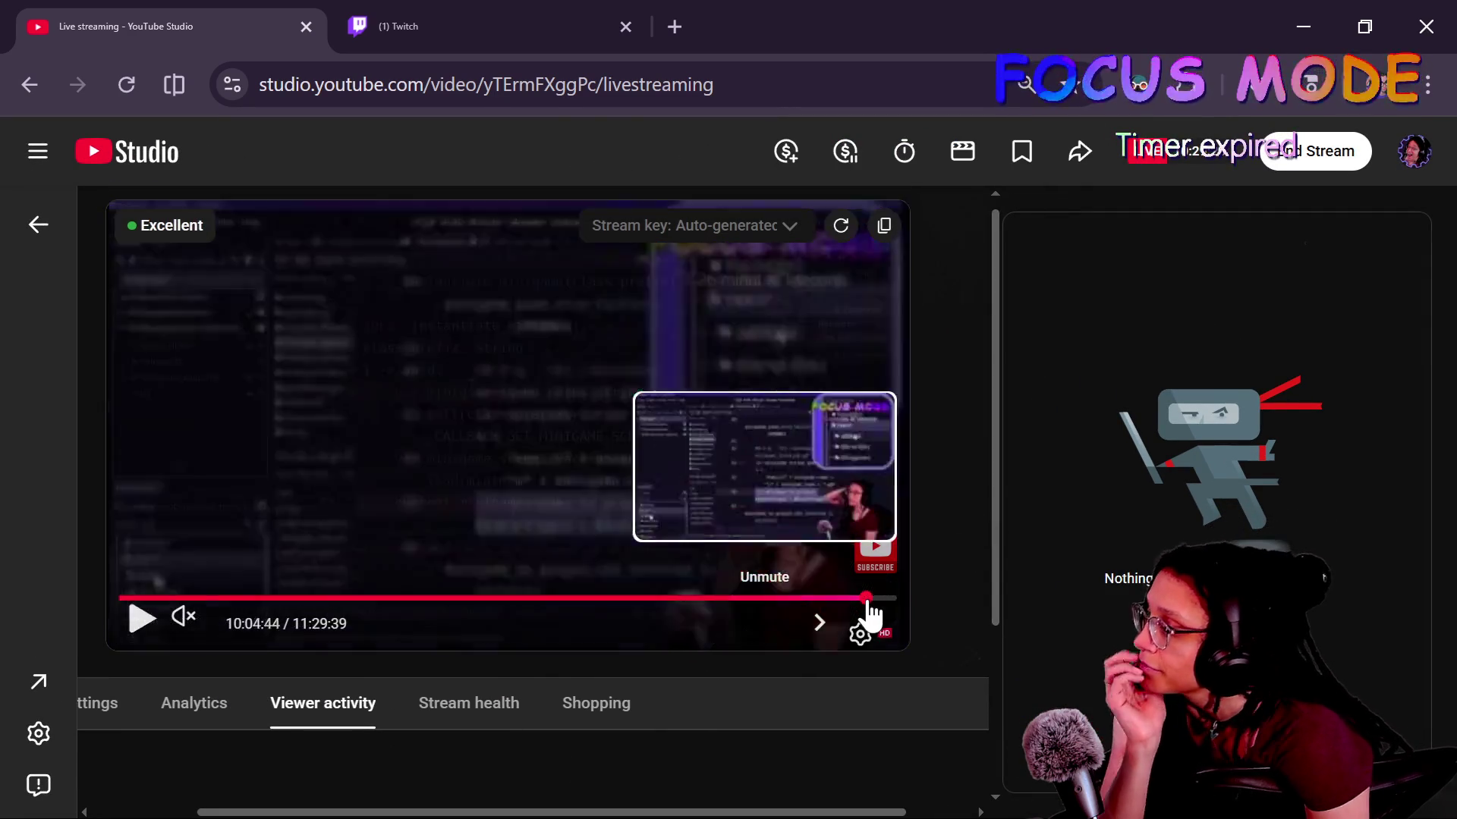
pyautogui.click(863, 599)
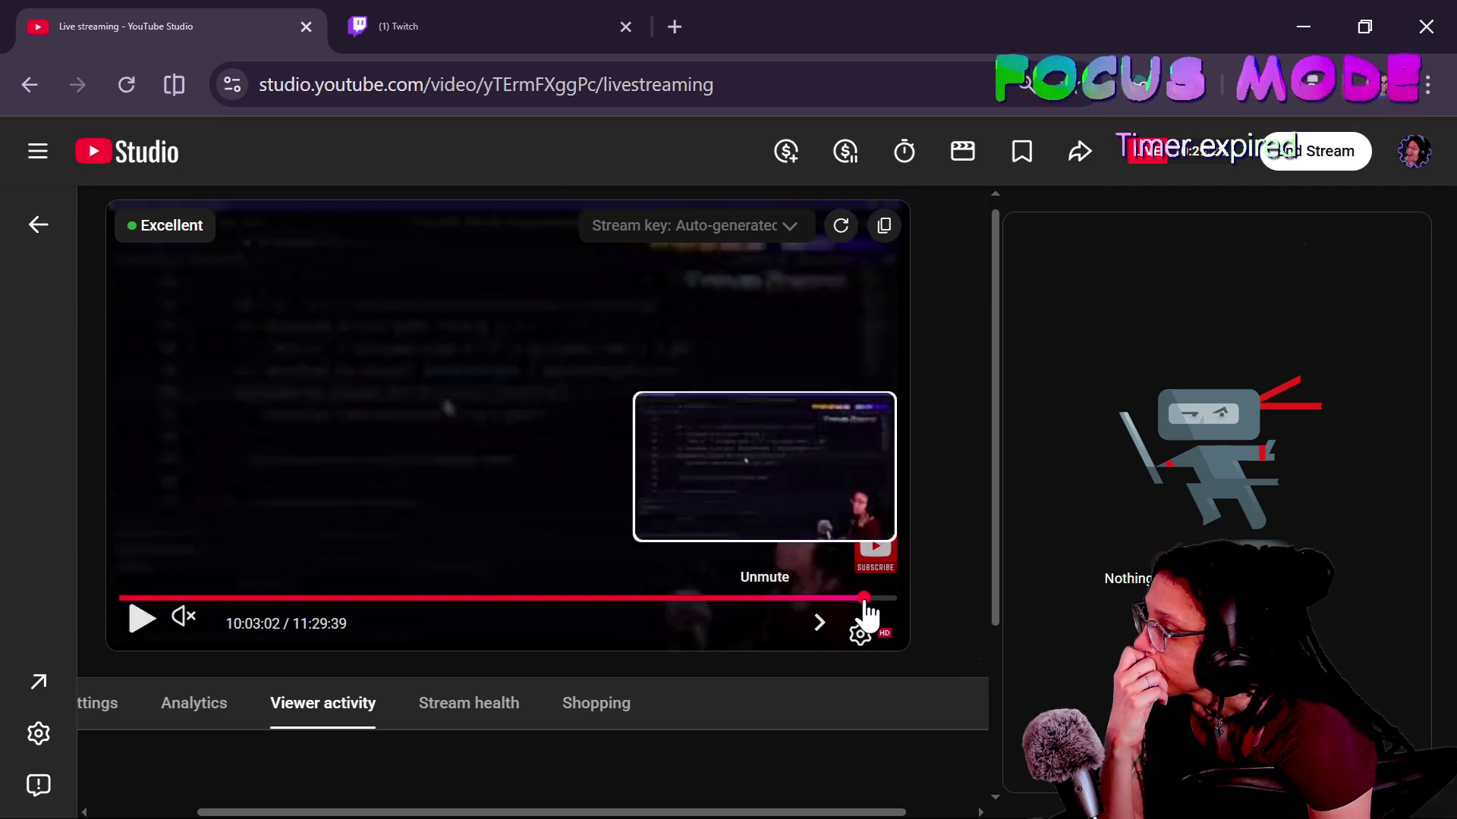
pyautogui.press('Left')
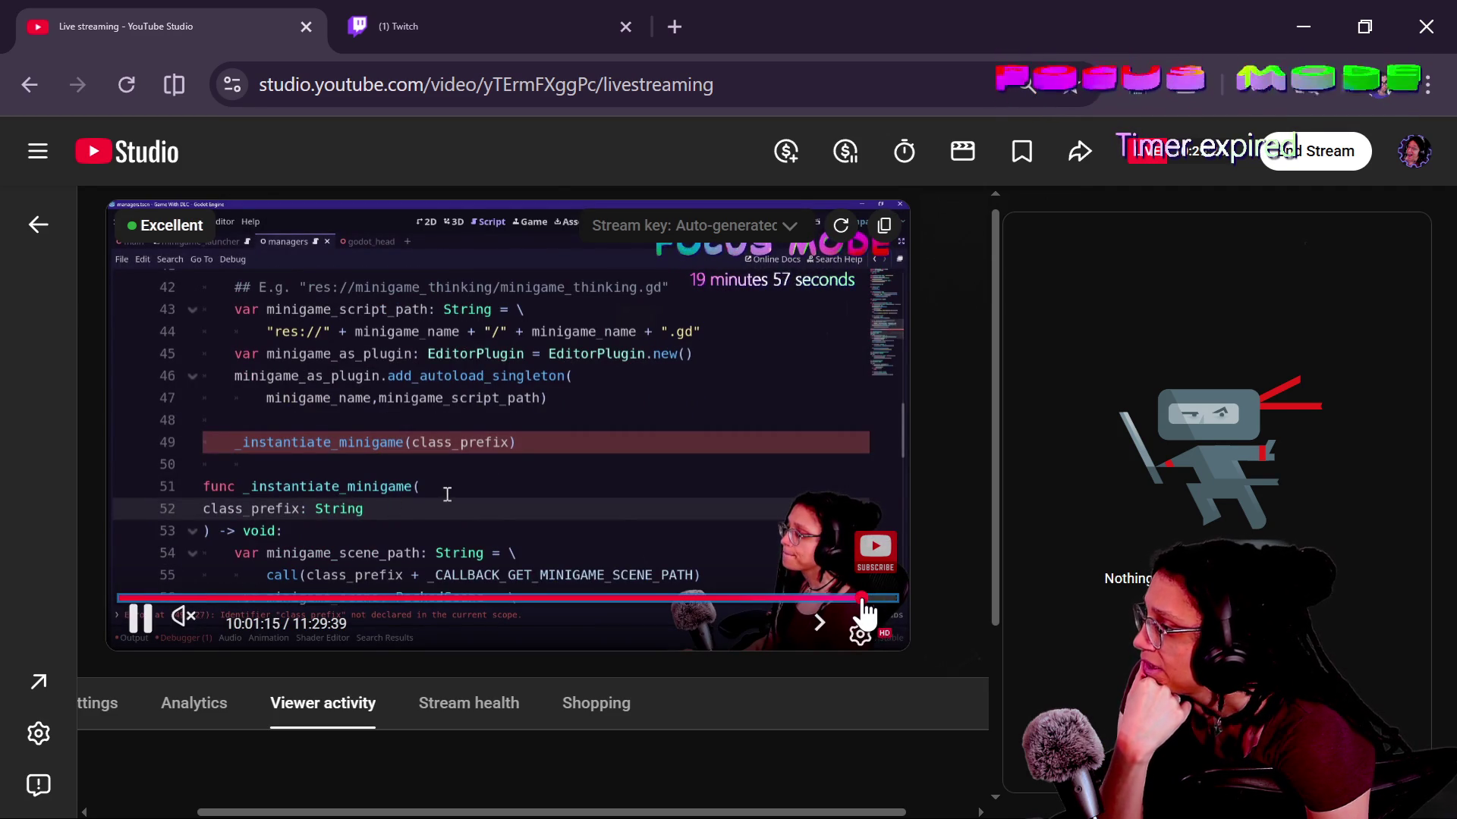
pyautogui.press('Left')
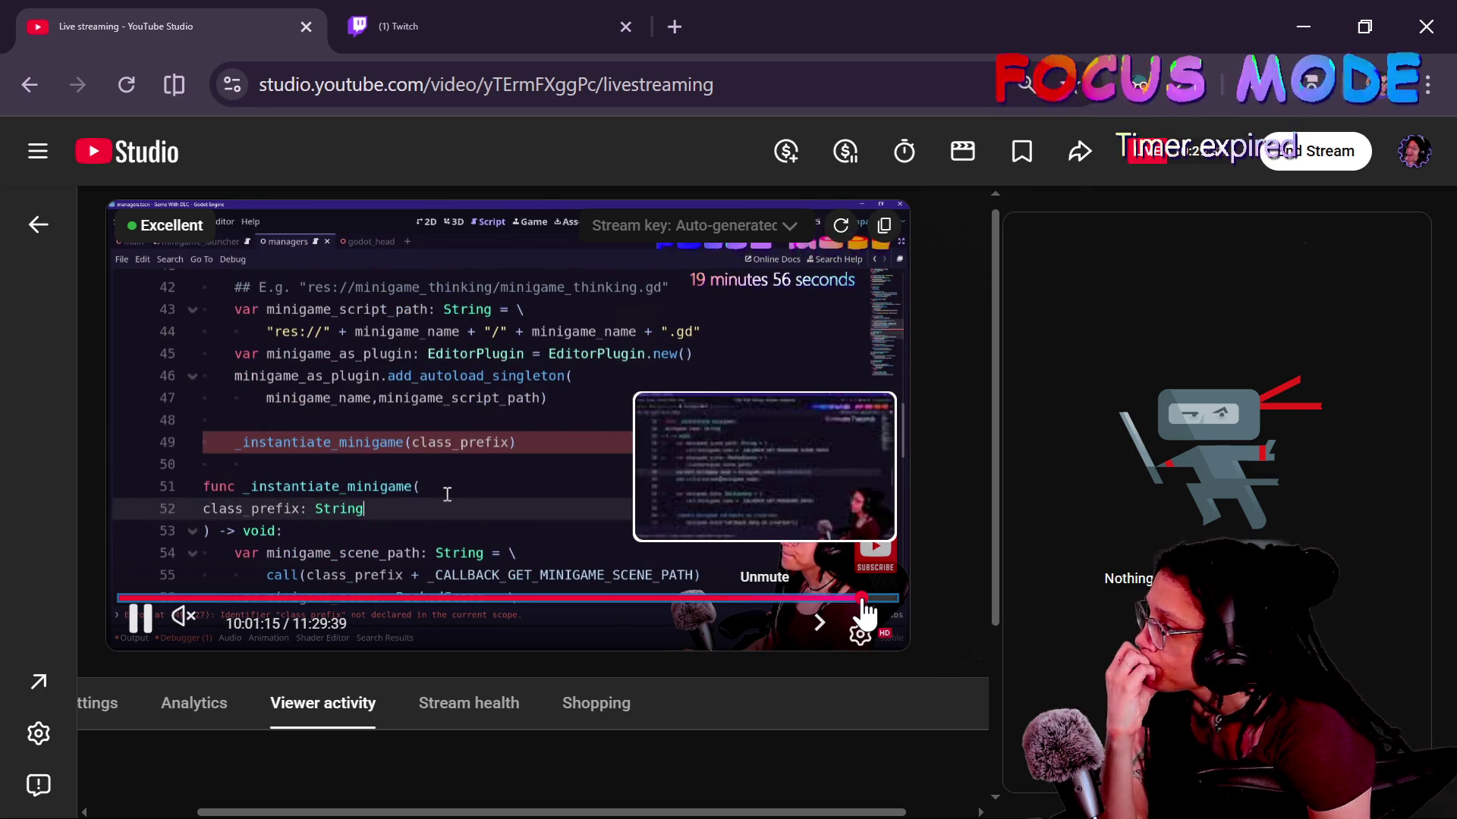
pyautogui.press('Left')
pyautogui.press('Left')
pyautogui.press('Left')
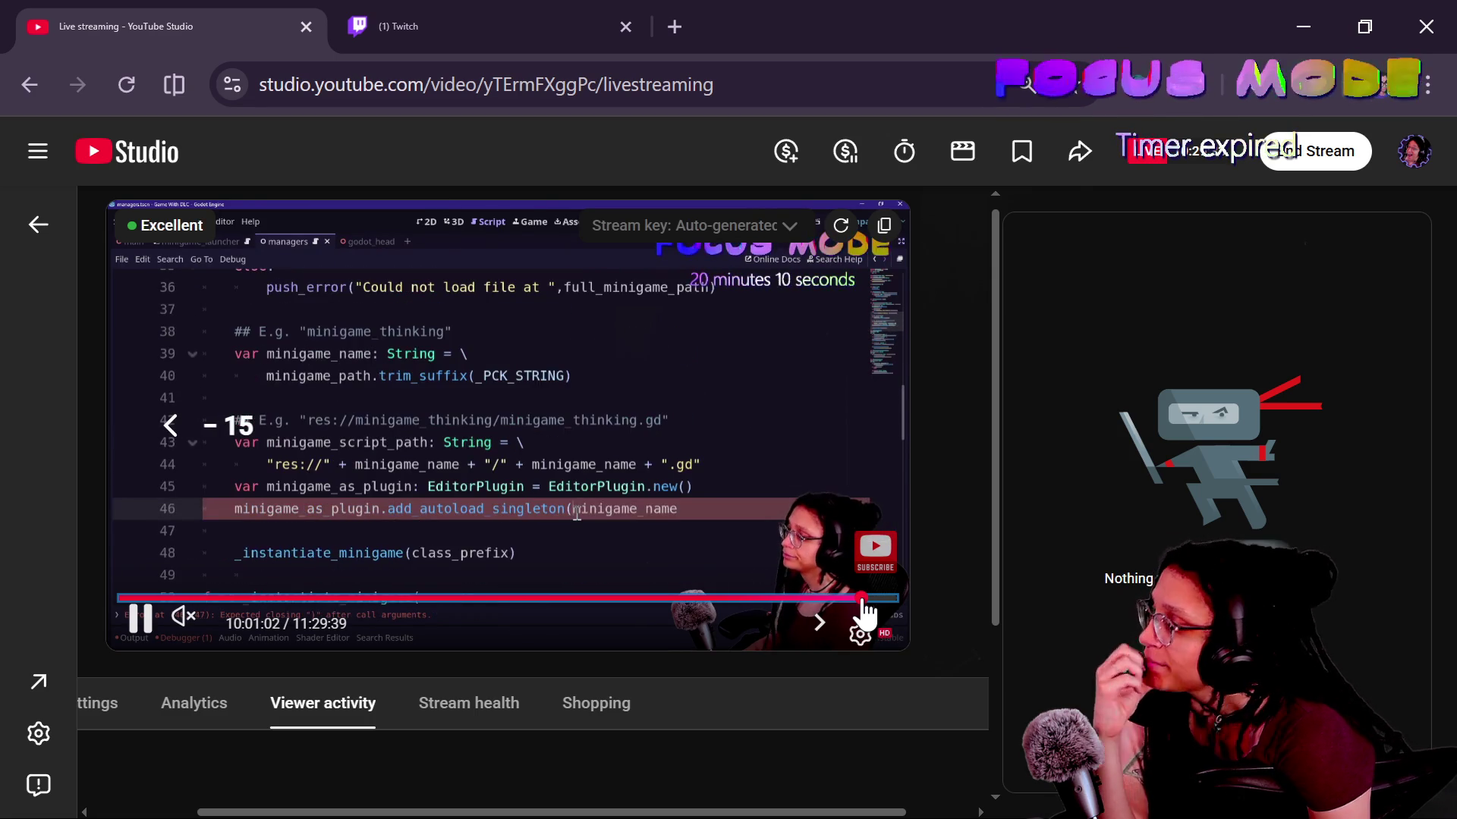
pyautogui.press('Left')
pyautogui.press('Left')
pyautogui.press('Left')
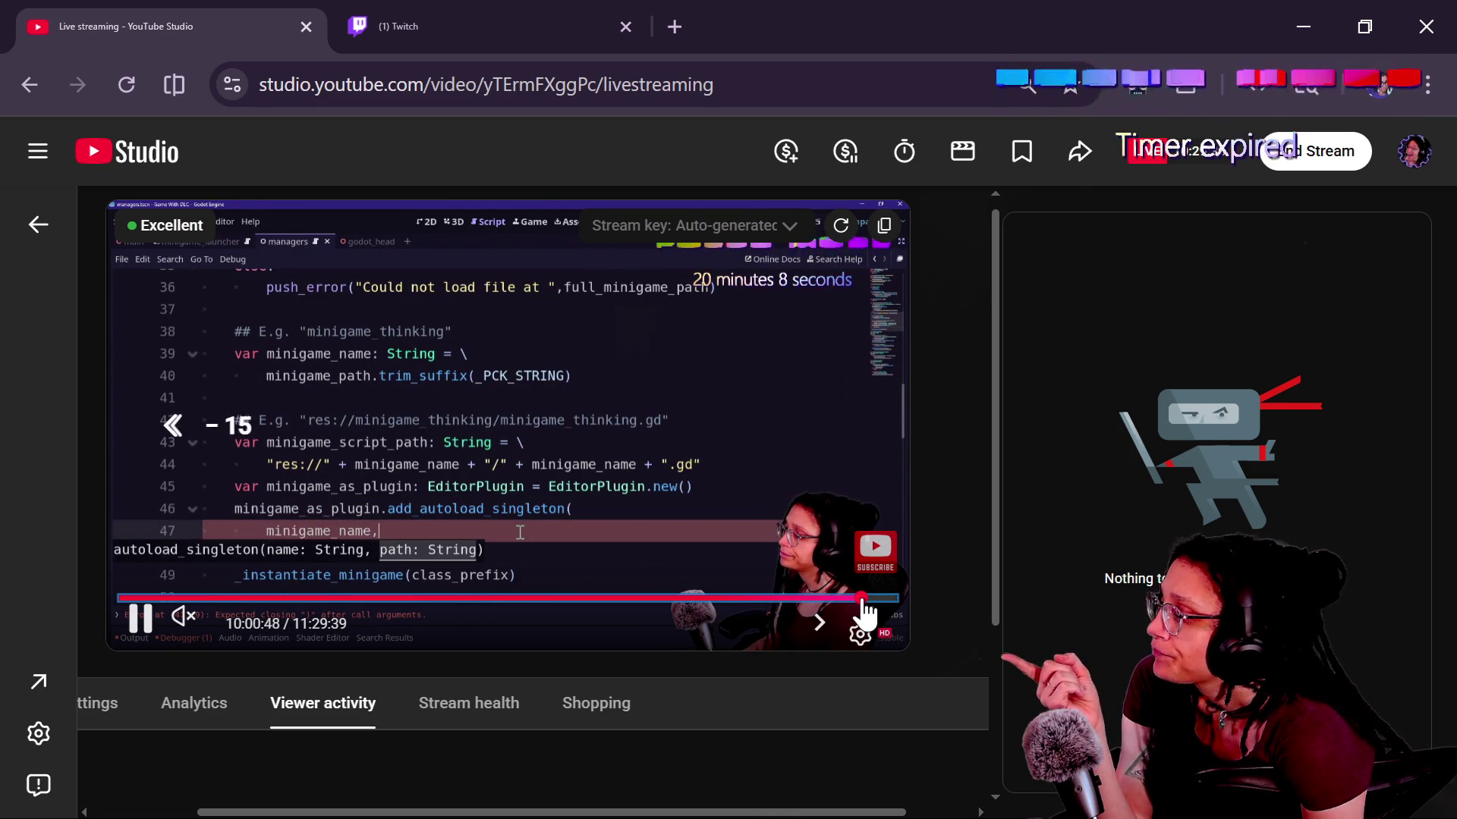
pyautogui.click(630, 449)
pyautogui.hotkey('alt', 'Tab')
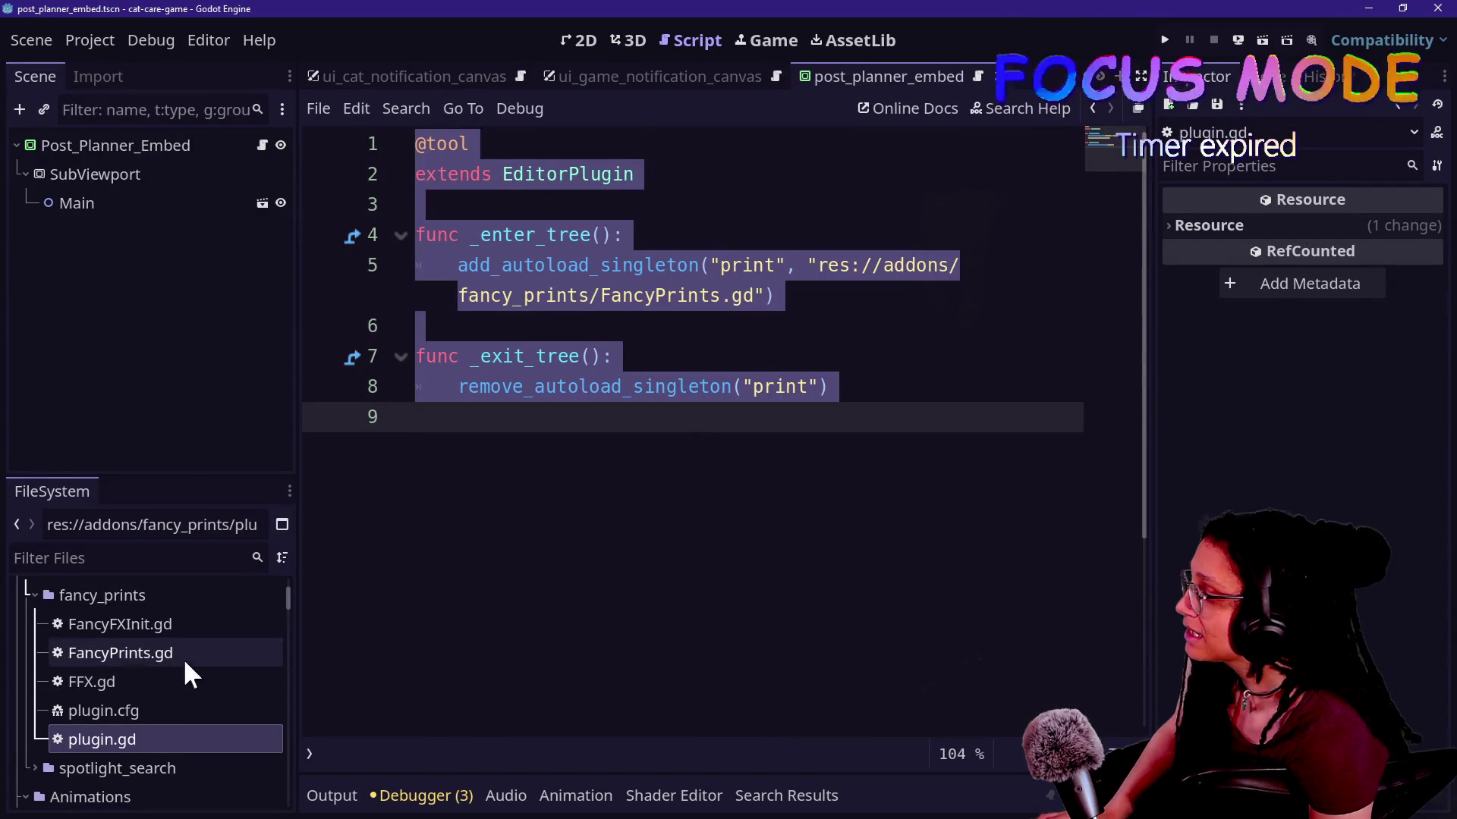
# - View the thought_bubble script's MinigameThinking class, selecting its static ref and _init declaration
pyautogui.hotkey('shift', 'alt', 'o')
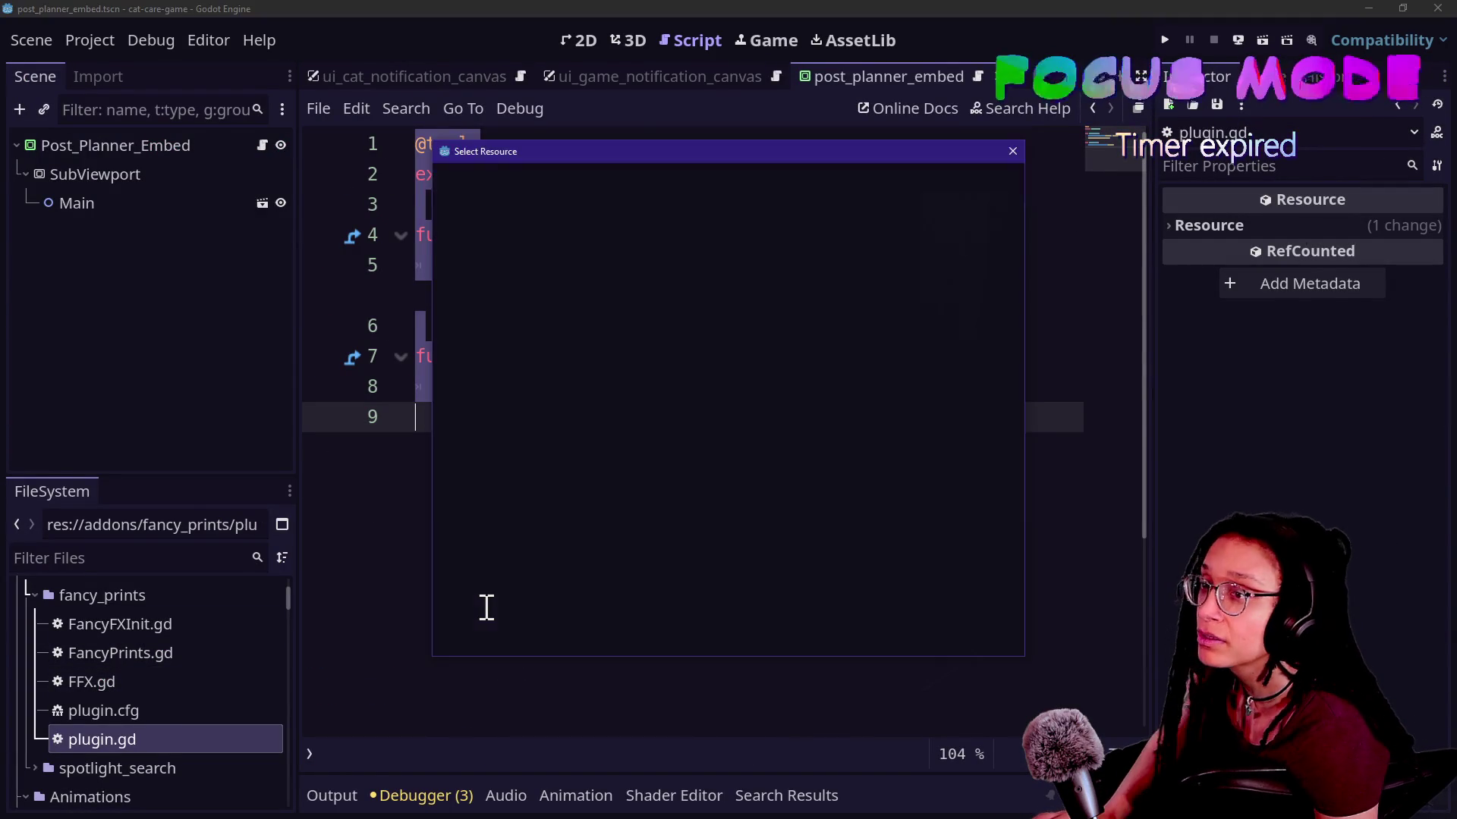
pyautogui.press('Escape')
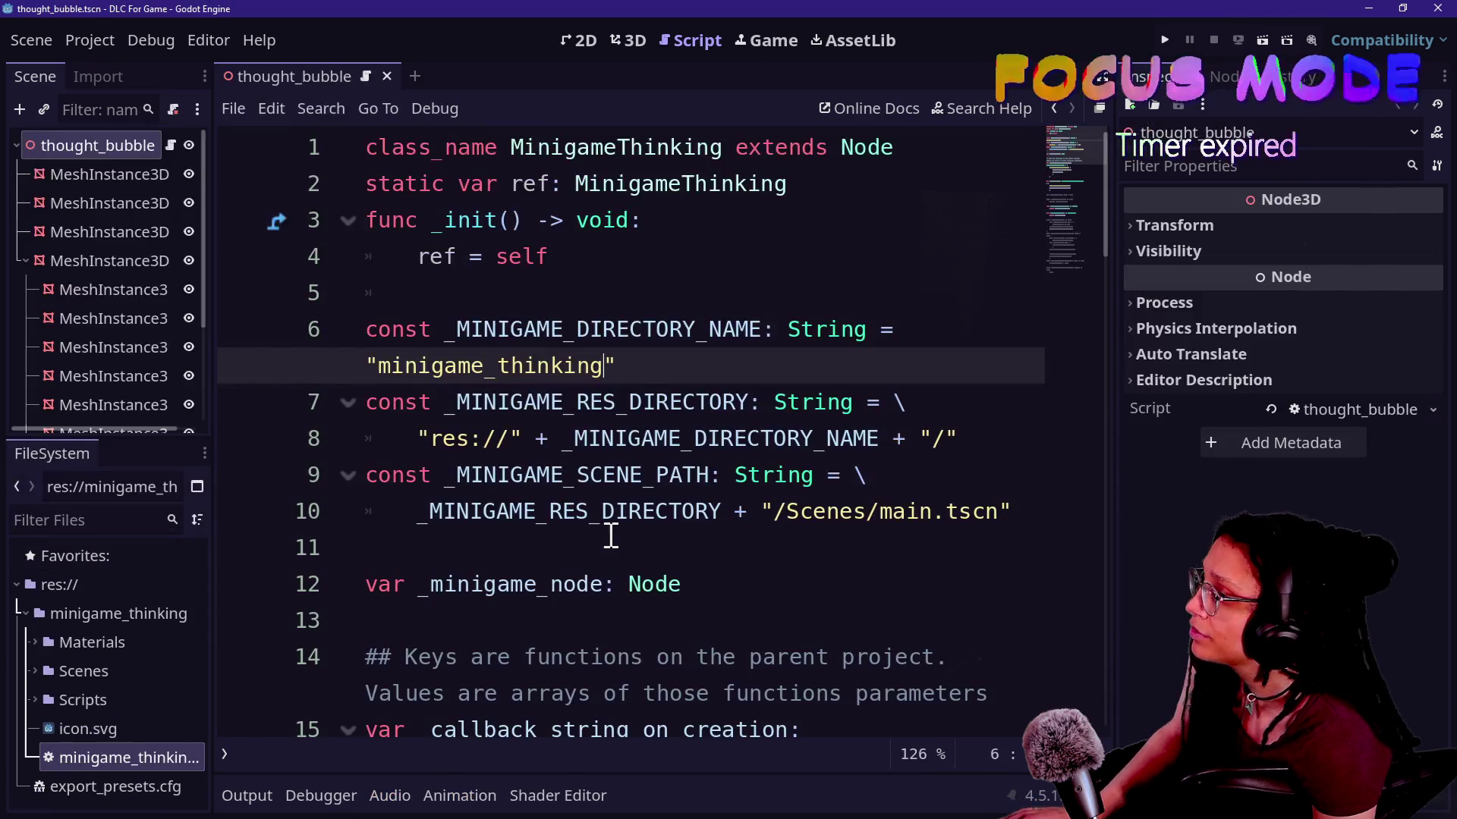
pyautogui.moveTo(601, 220); pyautogui.dragTo(601, 198)
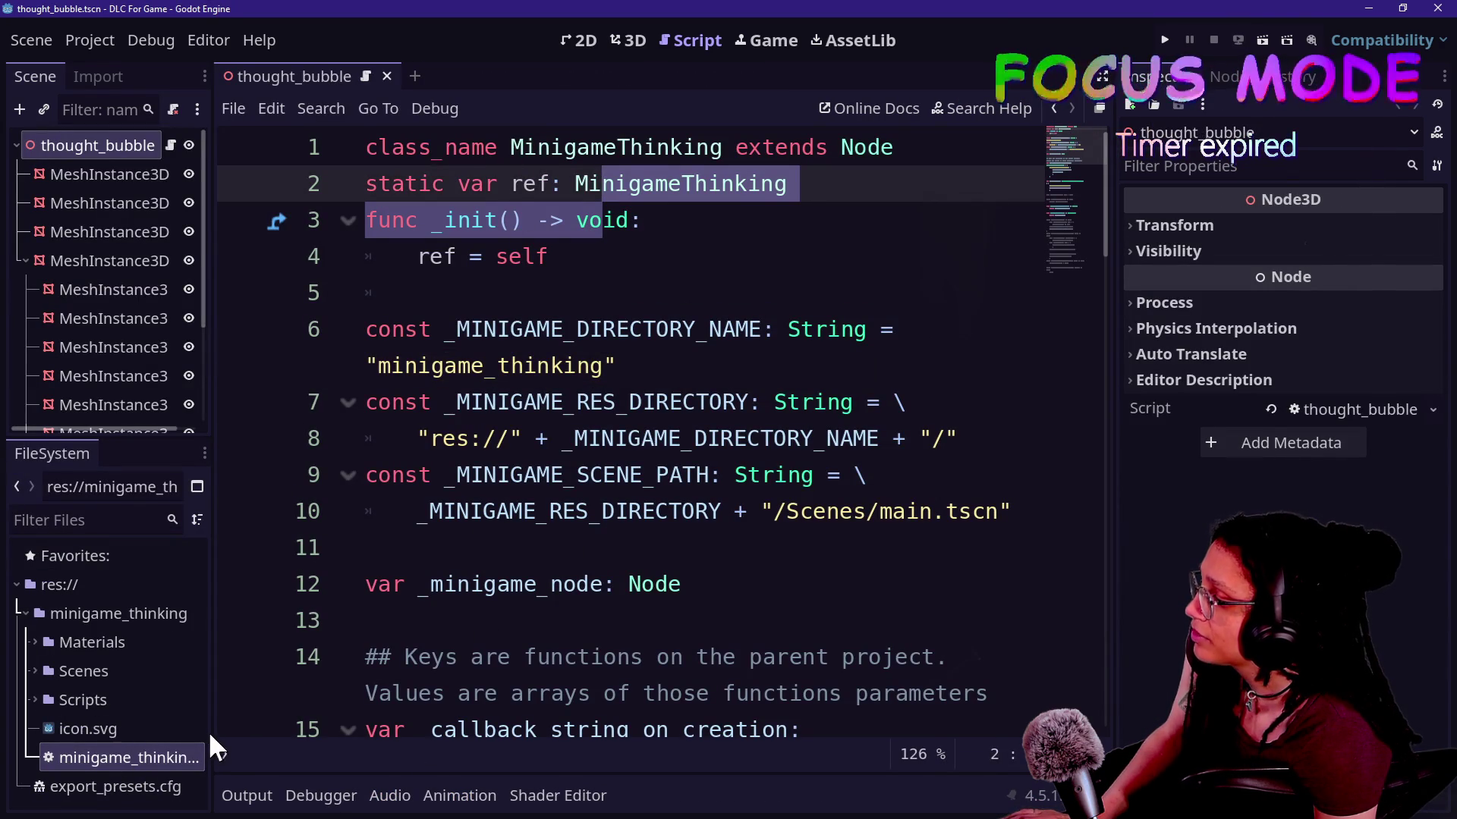
# - Review the MinigameThinking script's constants and node variables in distraction-free mode
pyautogui.moveTo(214, 747); pyautogui.dragTo(319, 750)
pyautogui.click(710, 257)
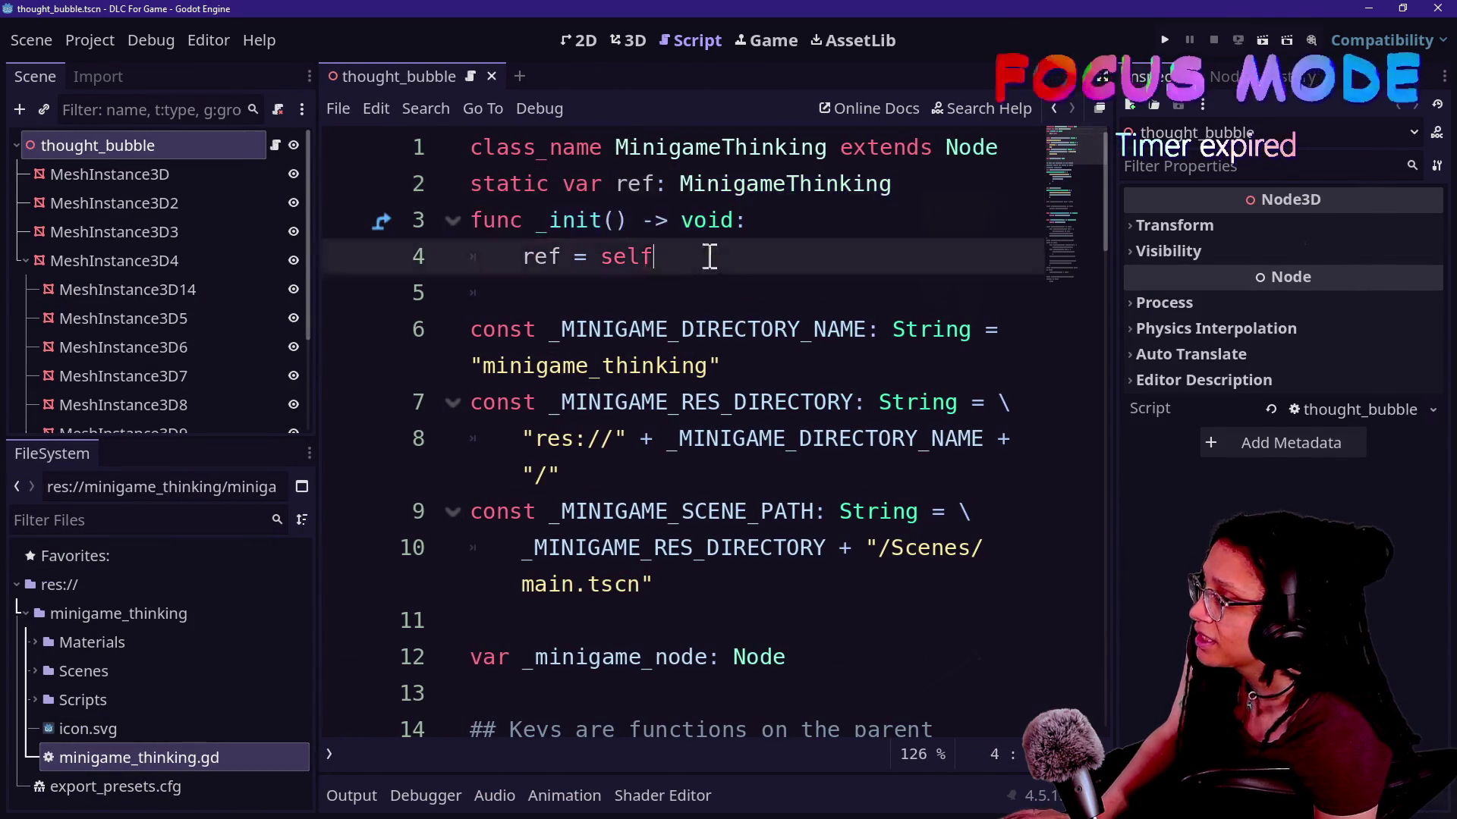
pyautogui.moveTo(709, 257); pyautogui.dragTo(676, 436)
pyautogui.hotkey('ctrl', 'shift', 'F11')
pyautogui.keyDown('shift'); pyautogui.click(669, 594); pyautogui.keyUp('shift')
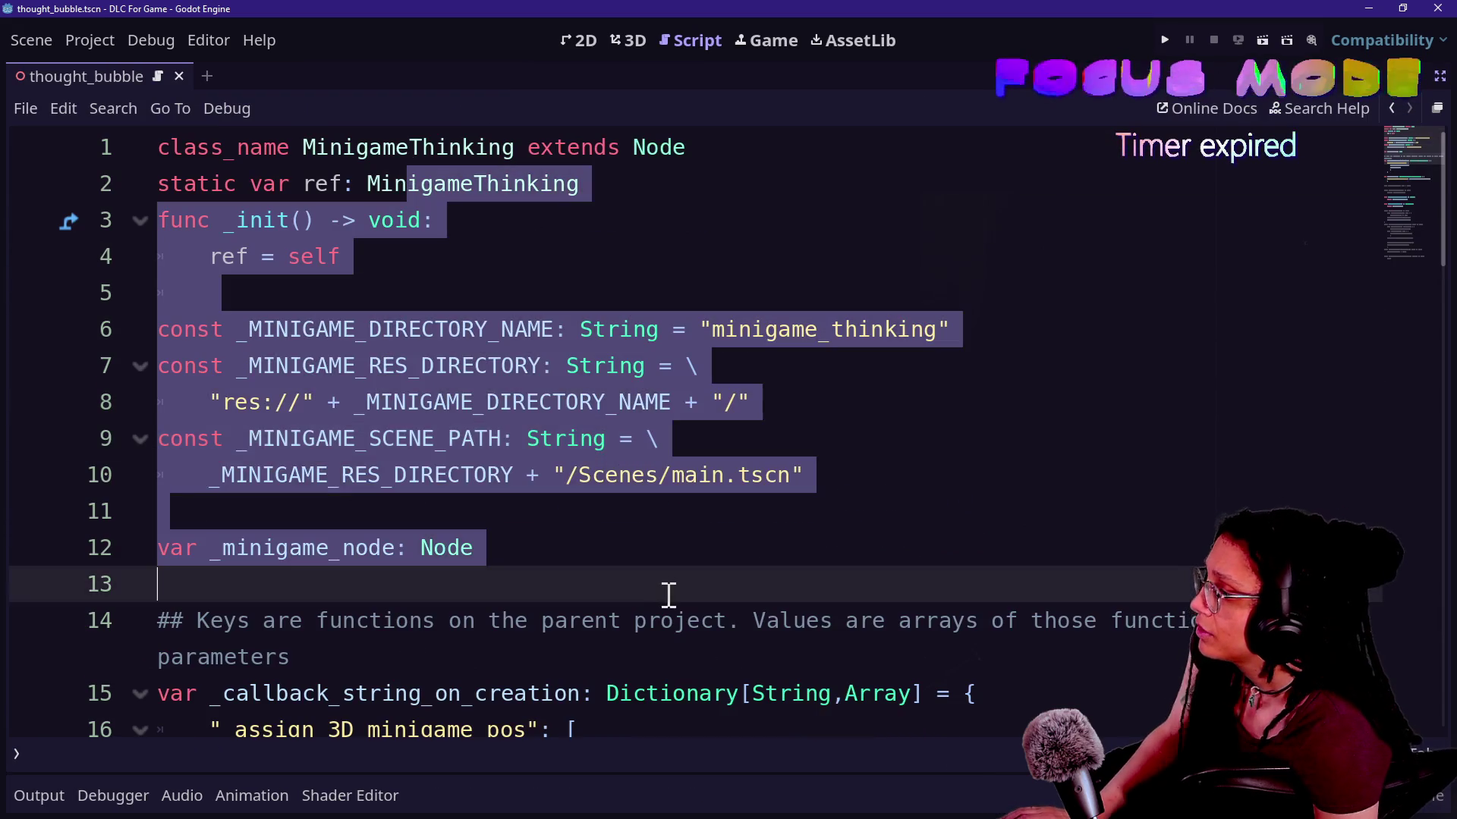
pyautogui.scroll(-7, 668, 594)
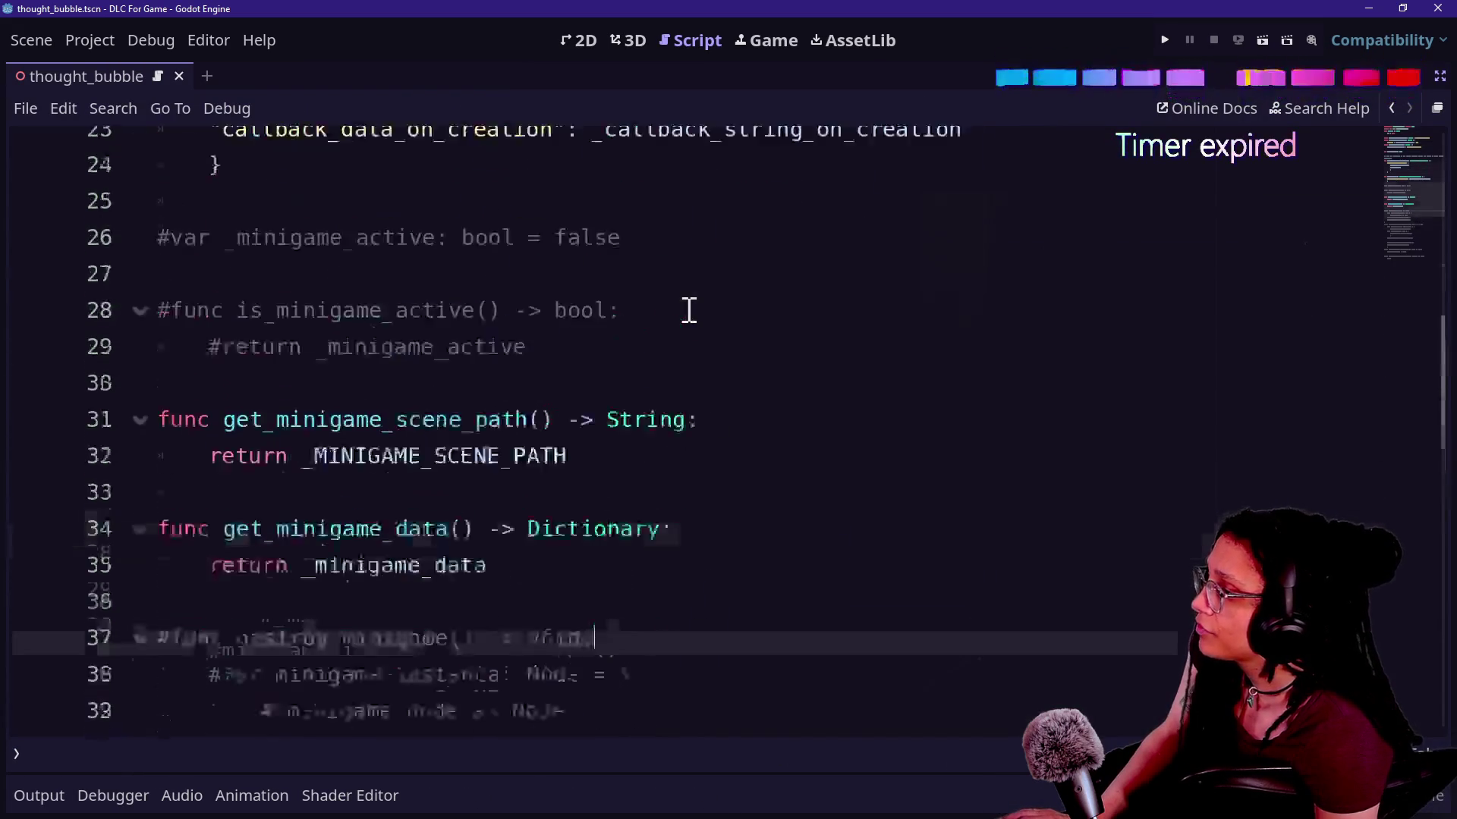
pyautogui.scroll(7, 688, 309)
pyautogui.moveTo(689, 312); pyautogui.dragTo(787, 579)
pyautogui.click(790, 582)
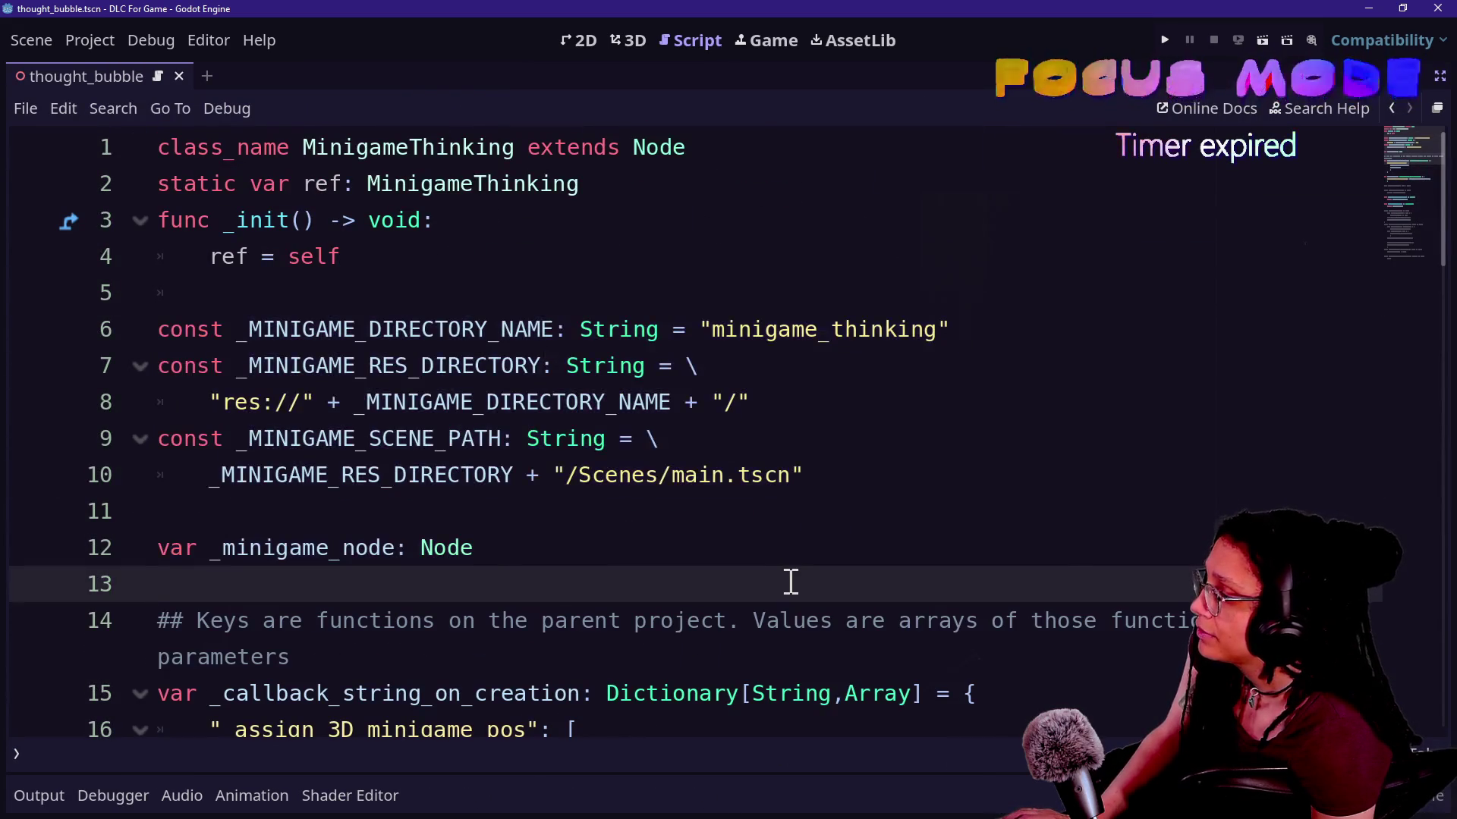
pyautogui.press('Down')
pyautogui.press('Down')
pyautogui.press('Up')
pyautogui.press('Up')
pyautogui.press('Up')
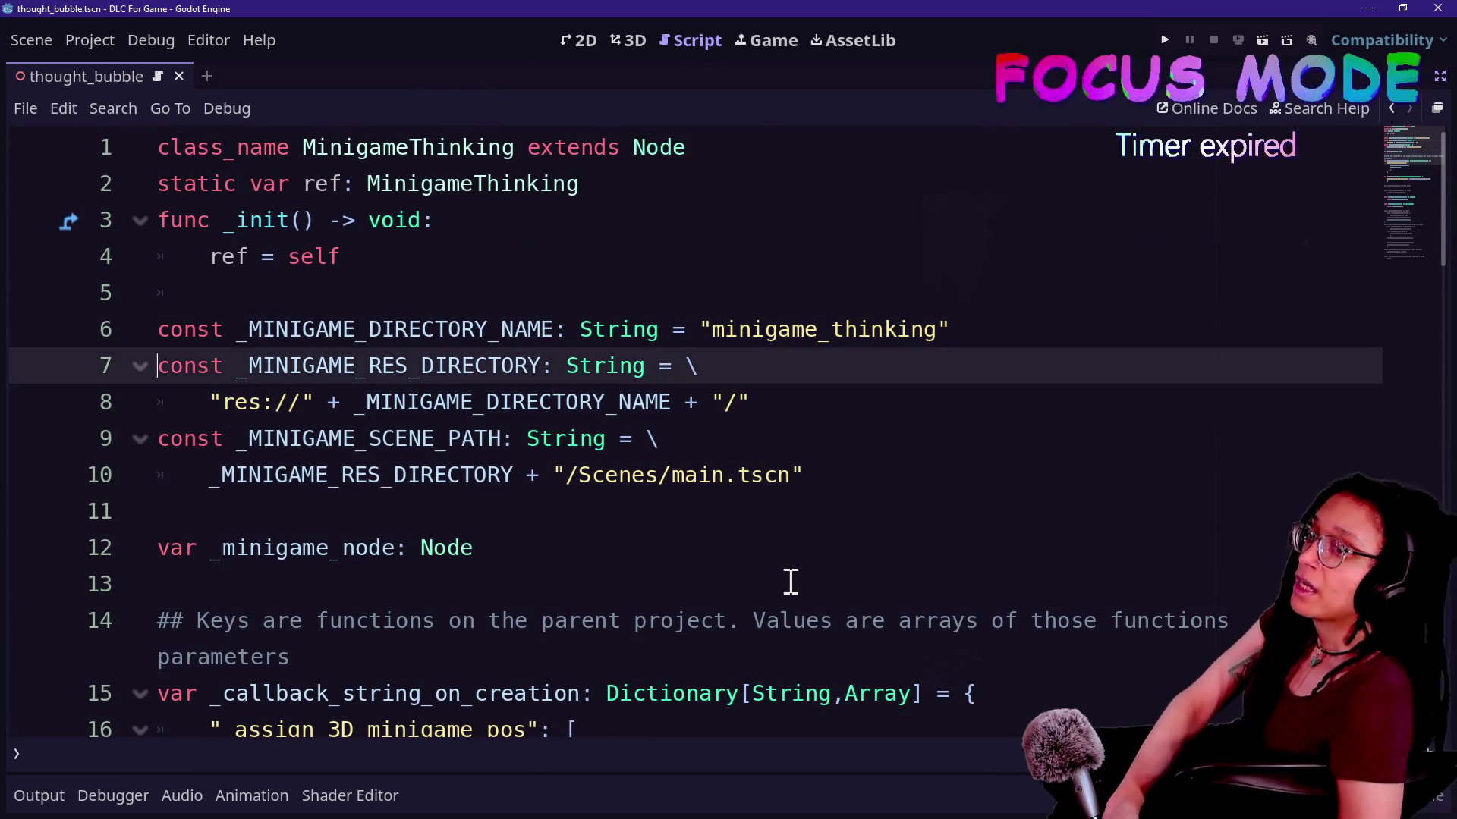
pyautogui.press('Up')
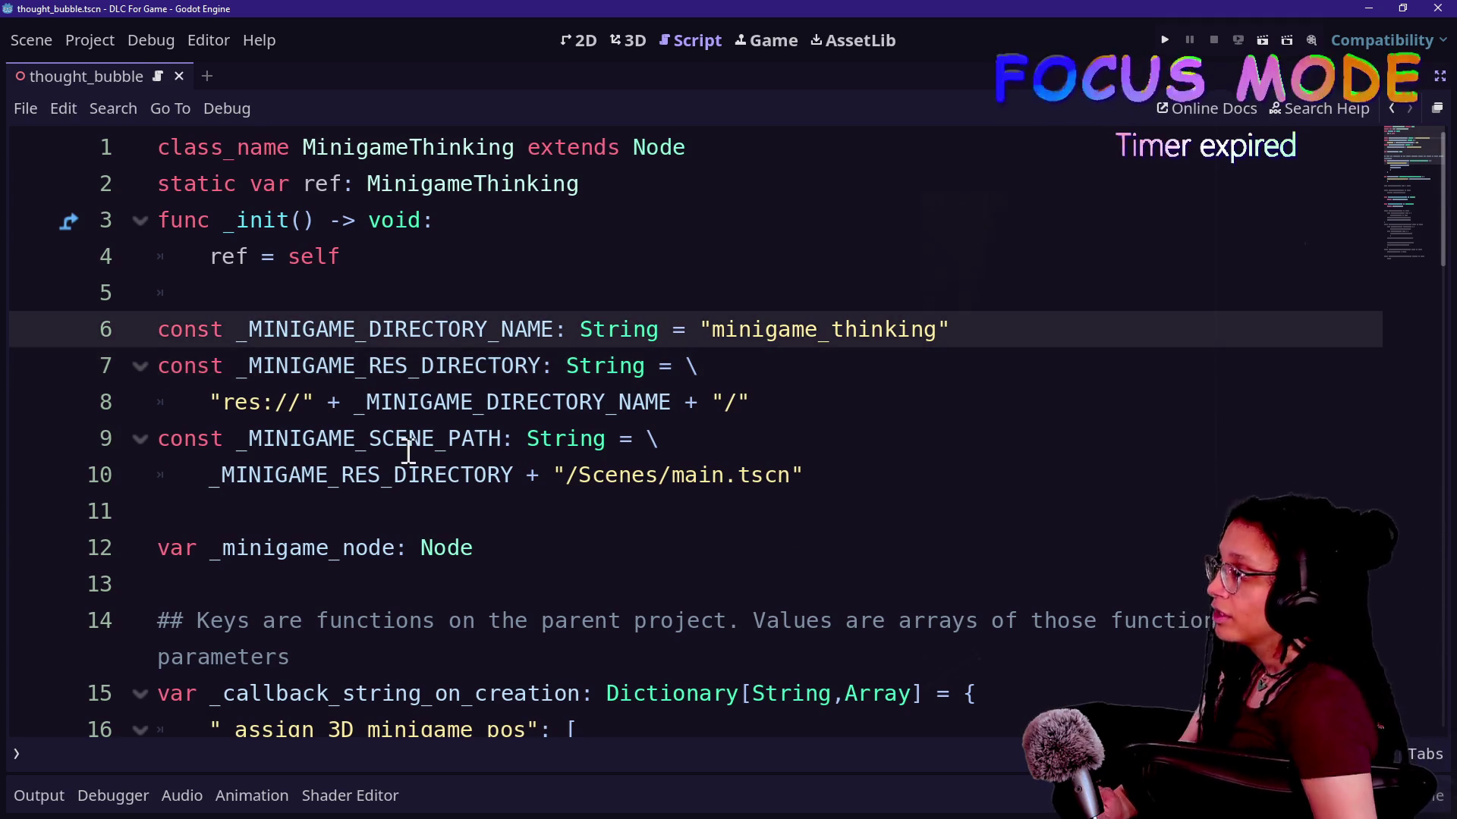
# - Select the class declaration and the first five lines of the script to review them
pyautogui.moveTo(161, 184)
pyautogui.mouseDown()
pyautogui.moveTo(494, 253)
pyautogui.moveTo(245, 175)
pyautogui.mouseUp()
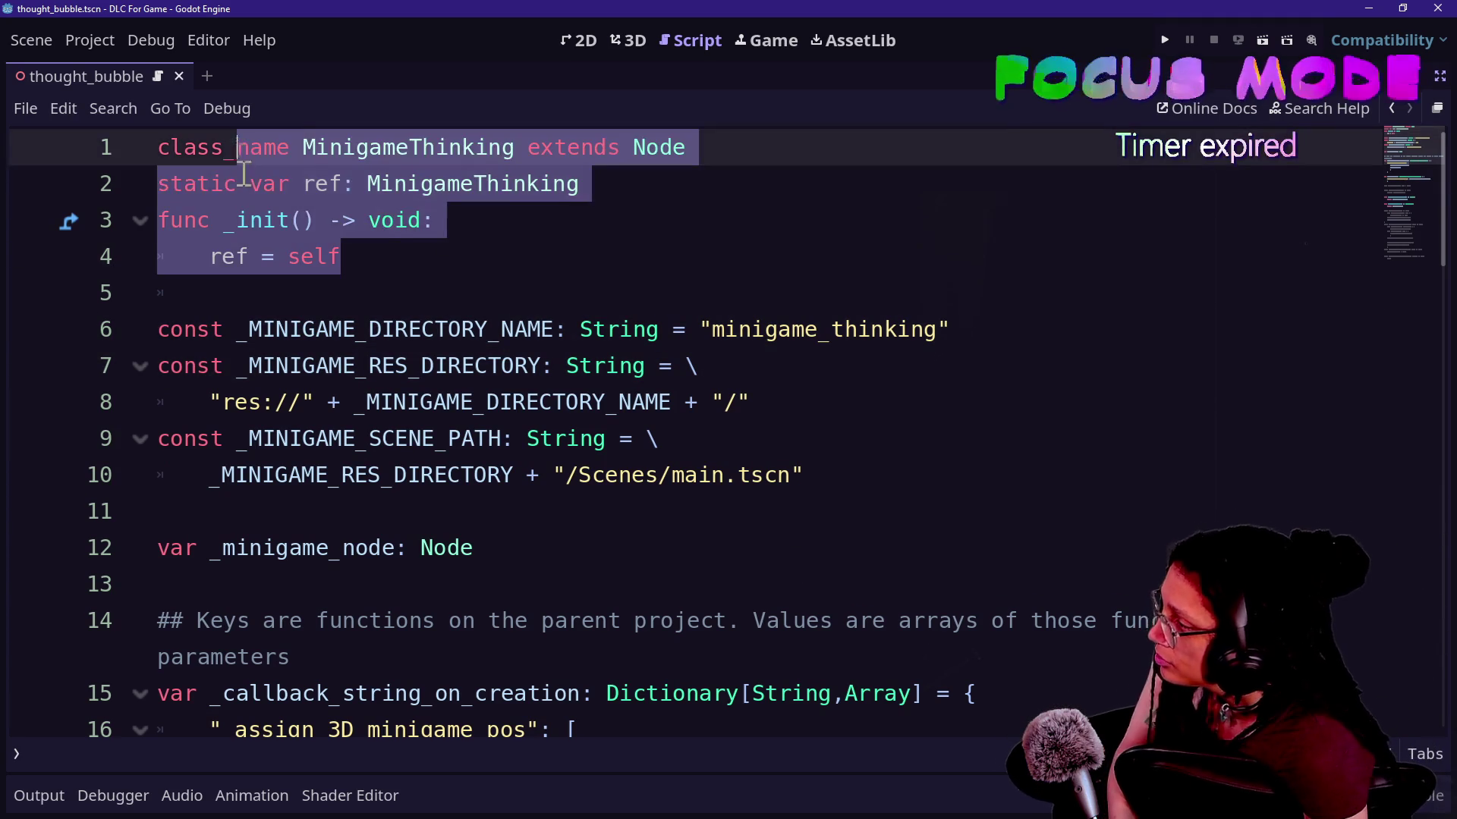
pyautogui.click(243, 179)
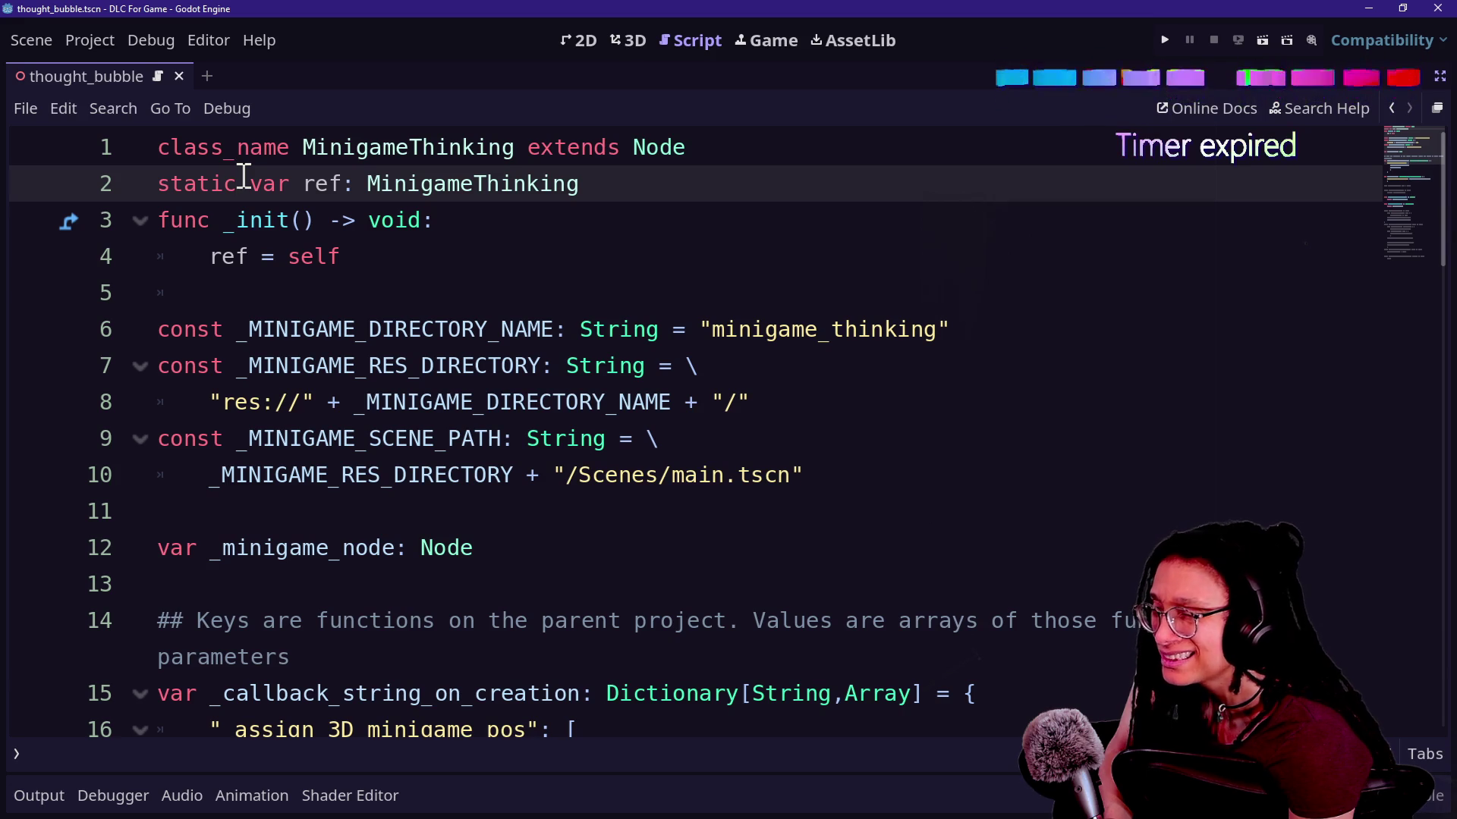
pyautogui.moveTo(159, 147)
pyautogui.mouseDown()
pyautogui.moveTo(553, 293)
pyautogui.moveTo(164, 91)
pyautogui.mouseUp()
pyautogui.click(536, 255)
pyautogui.click(463, 240)
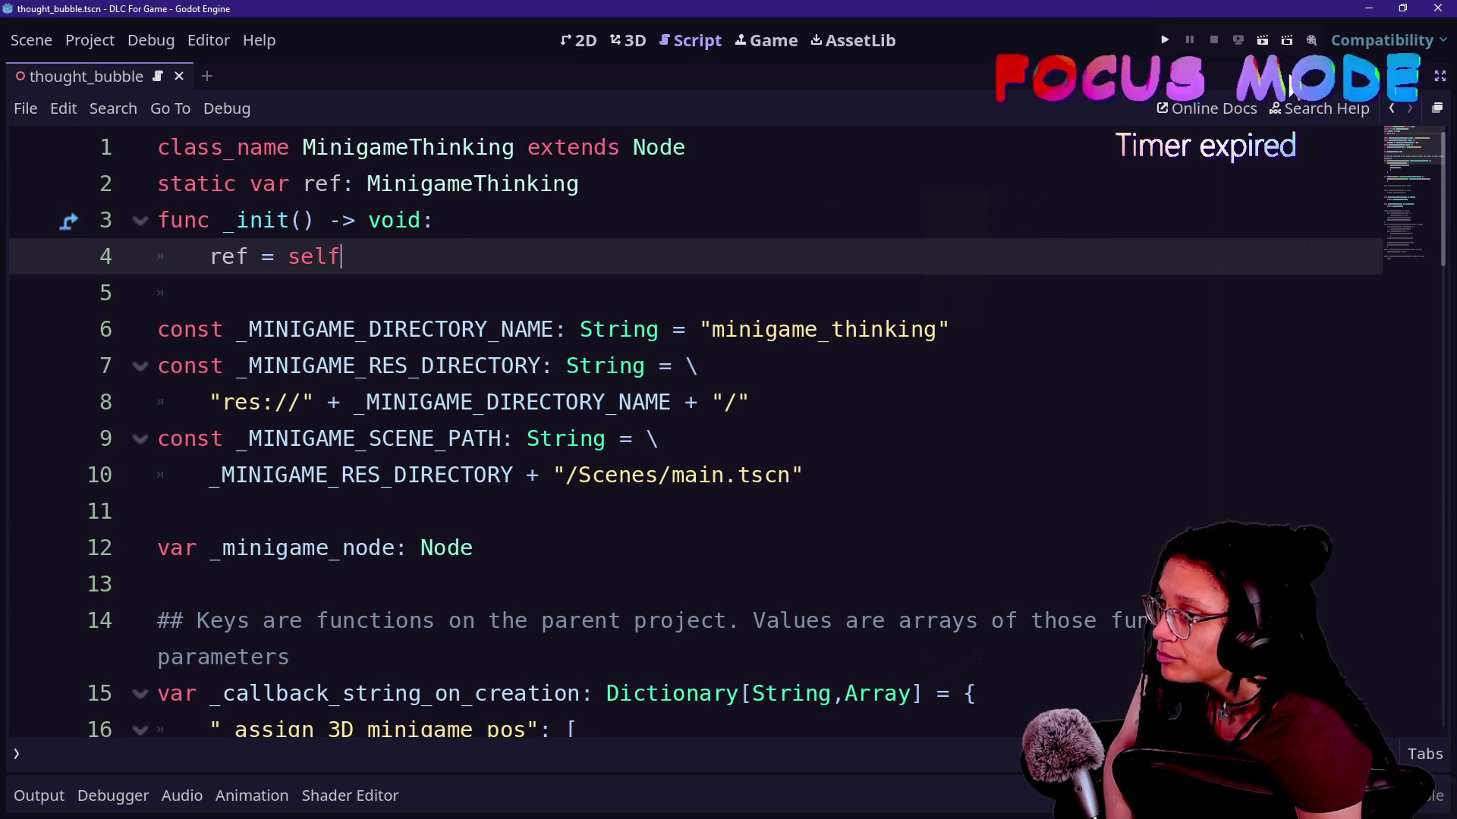
# - Restore the side docks and open the built-in Search Help window
pyautogui.click(1434, 109)
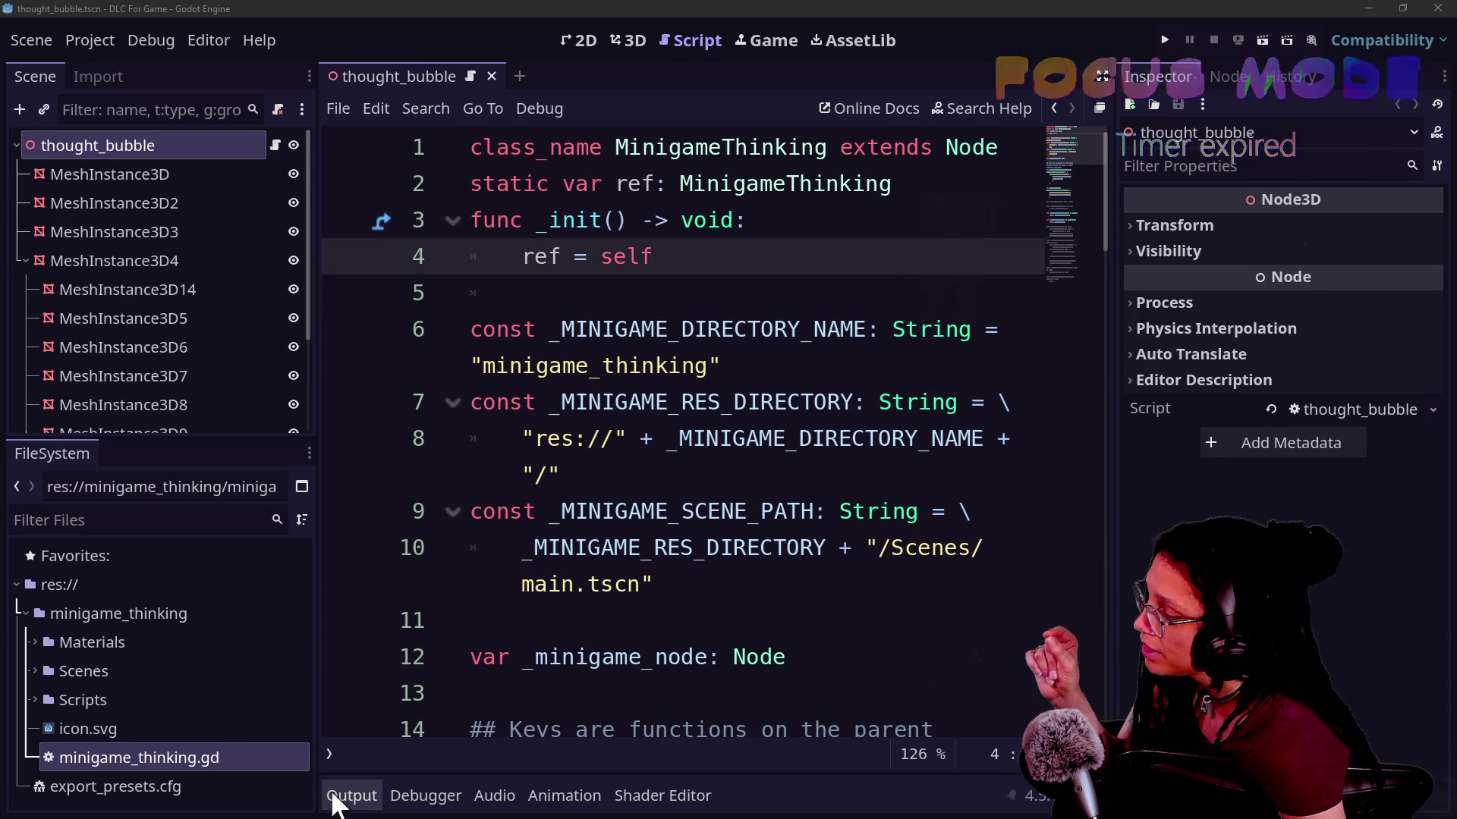
pyautogui.click(68, 748)
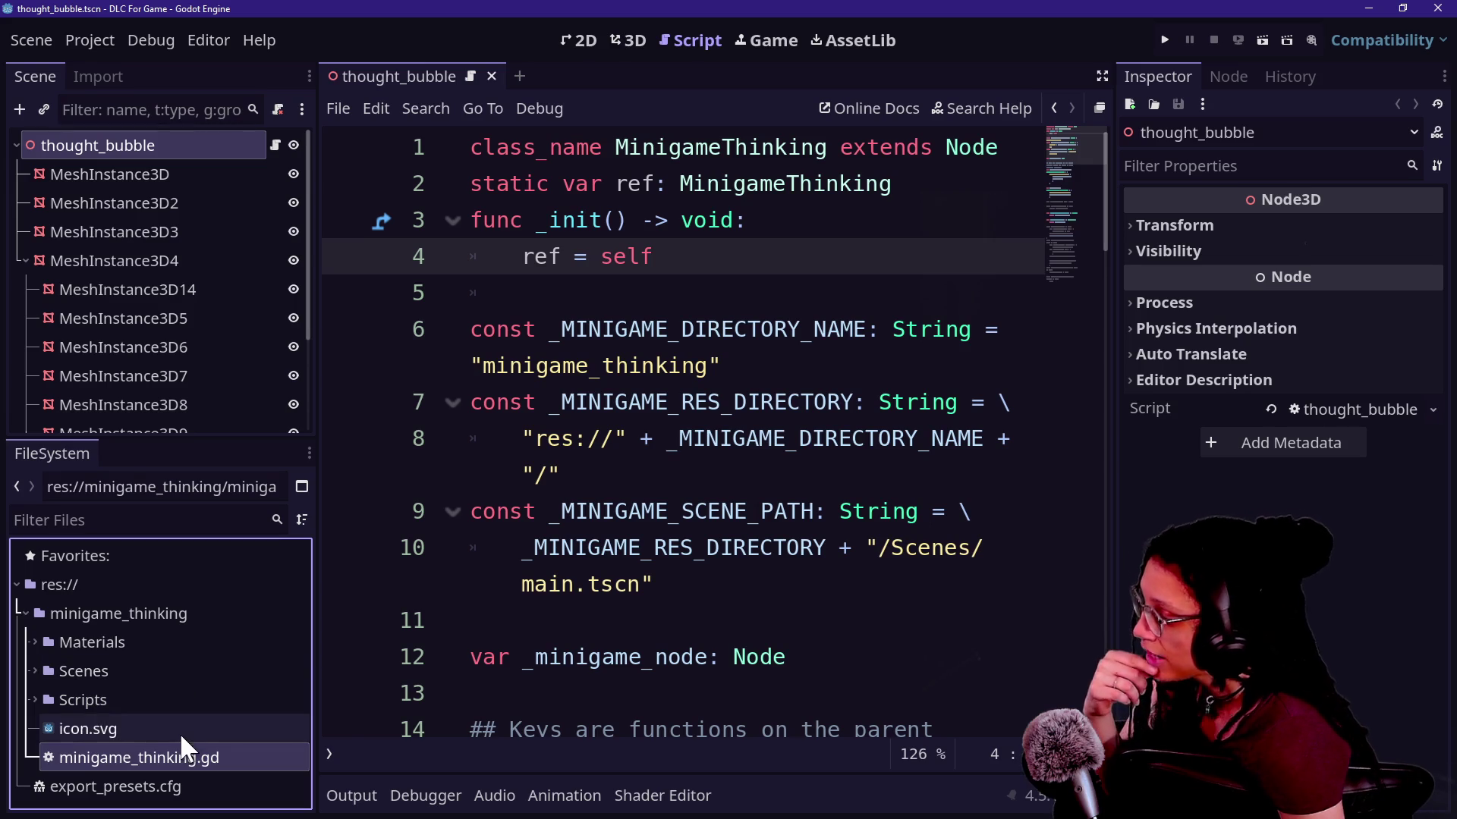
pyautogui.click(628, 683)
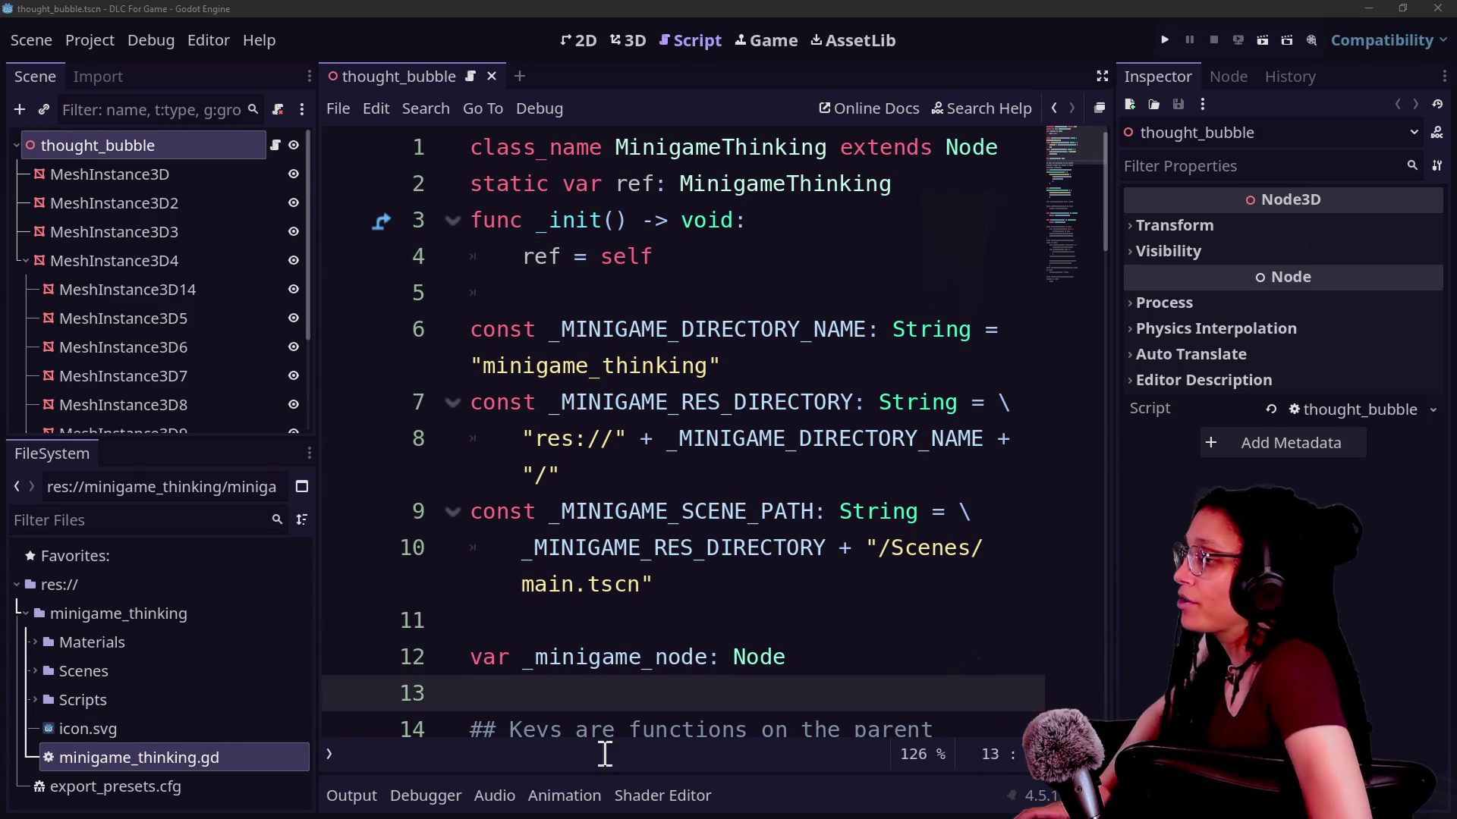
pyautogui.click(755, 513)
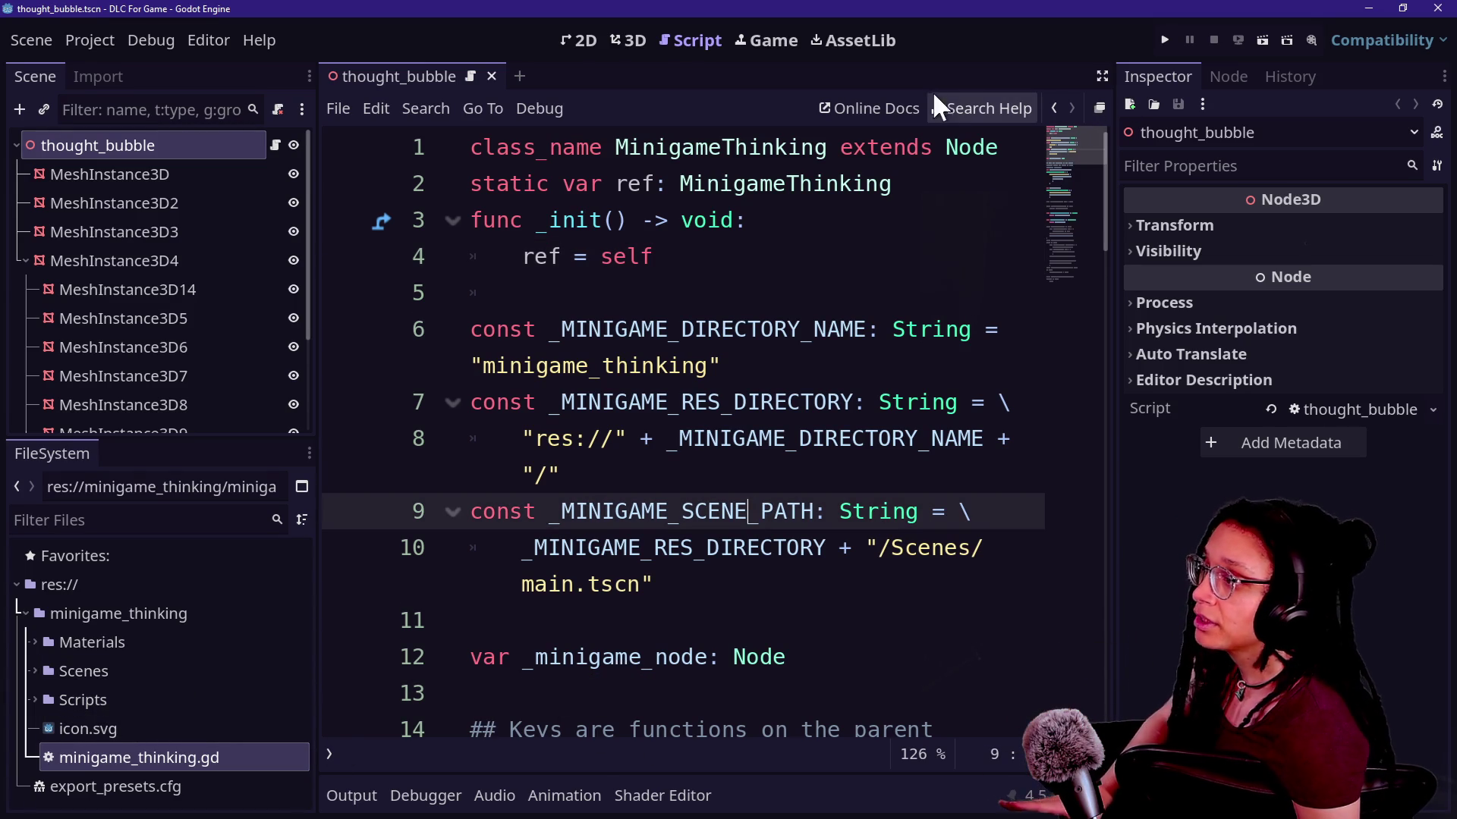
pyautogui.click(982, 108)
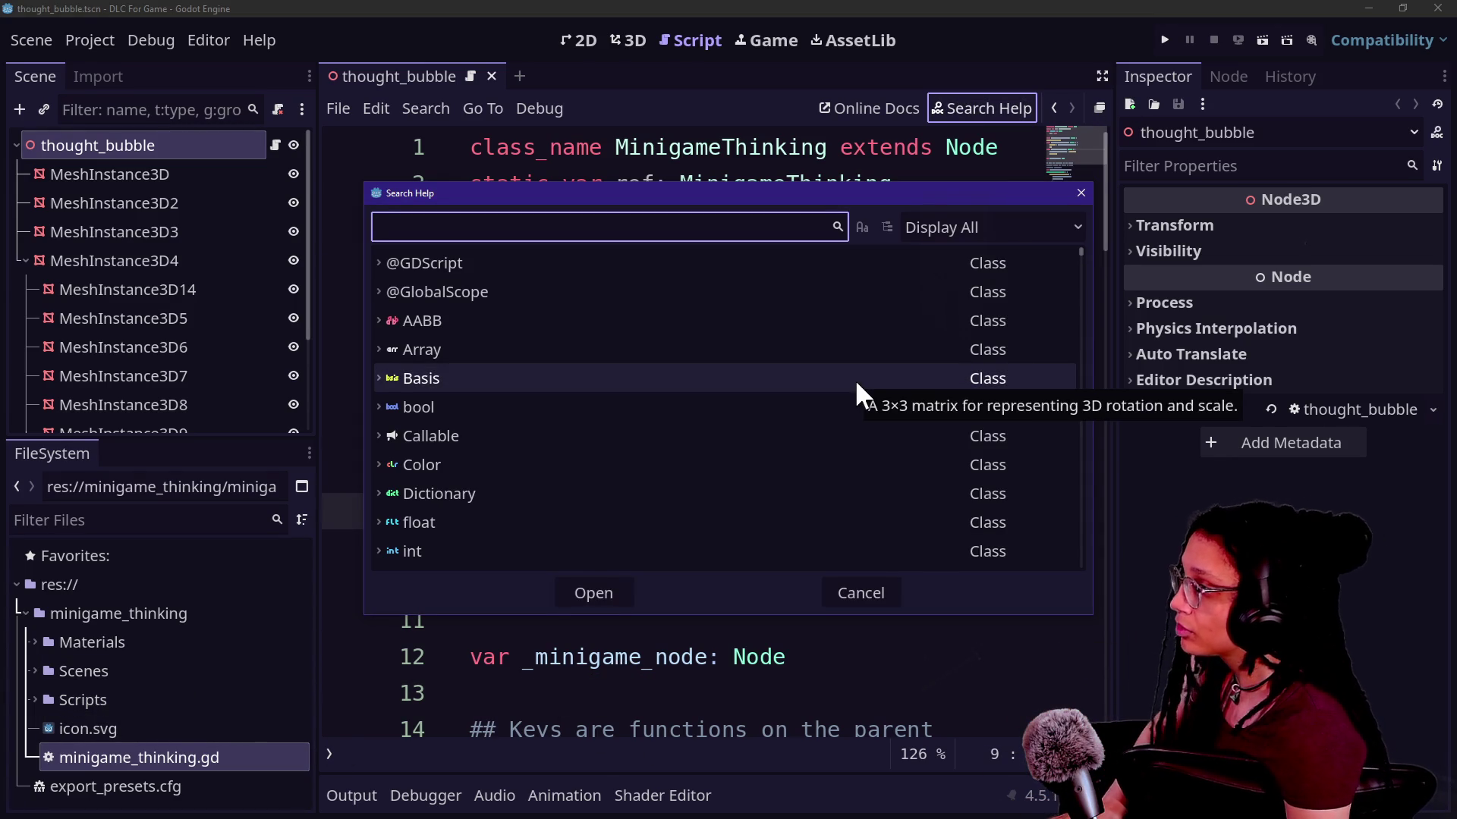
pyautogui.click(397, 265)
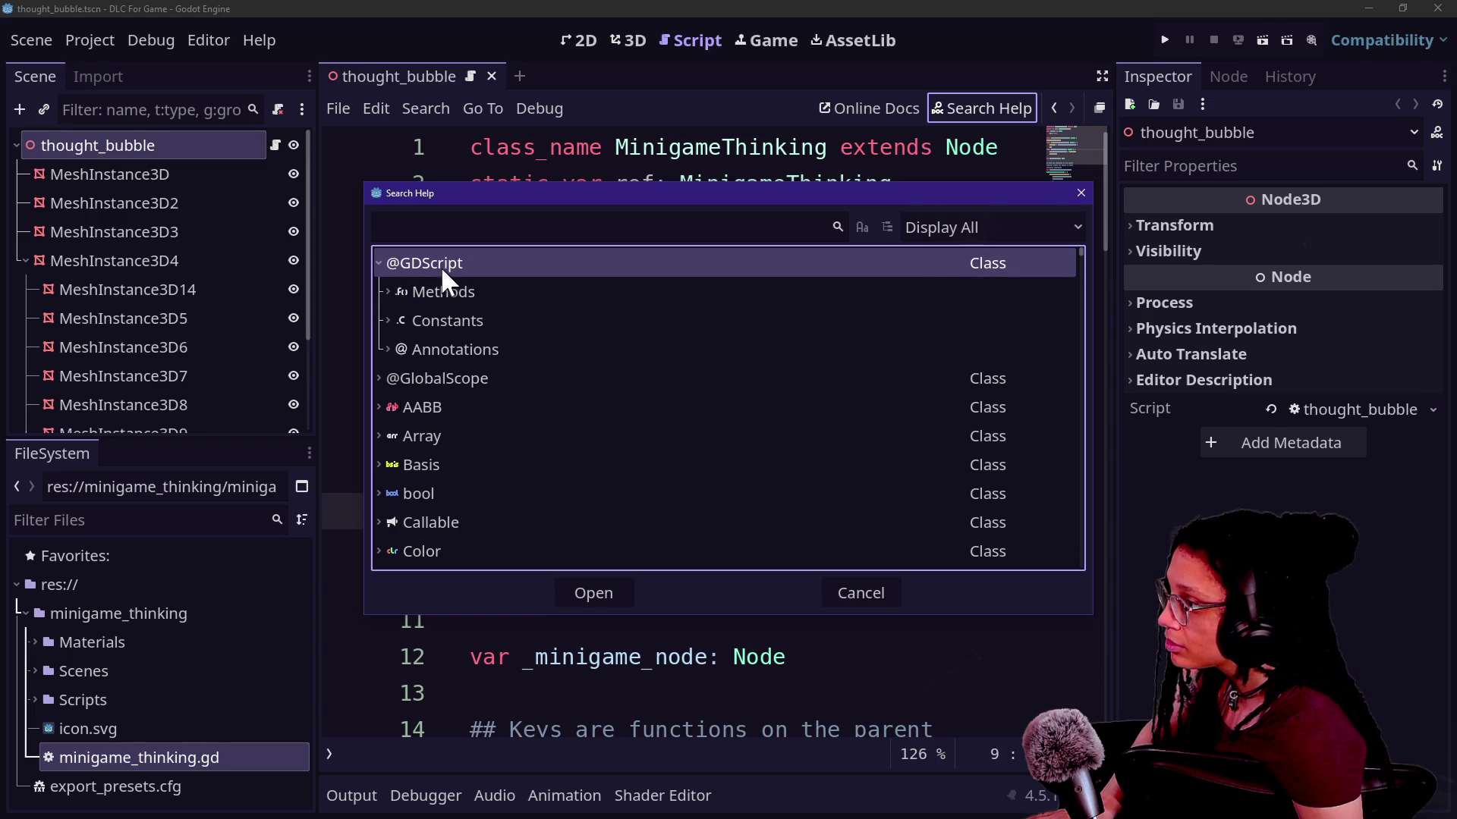
pyautogui.click(435, 290)
pyautogui.click(384, 292)
pyautogui.click(384, 292)
pyautogui.click(388, 319)
pyautogui.click(387, 315)
pyautogui.click(488, 232)
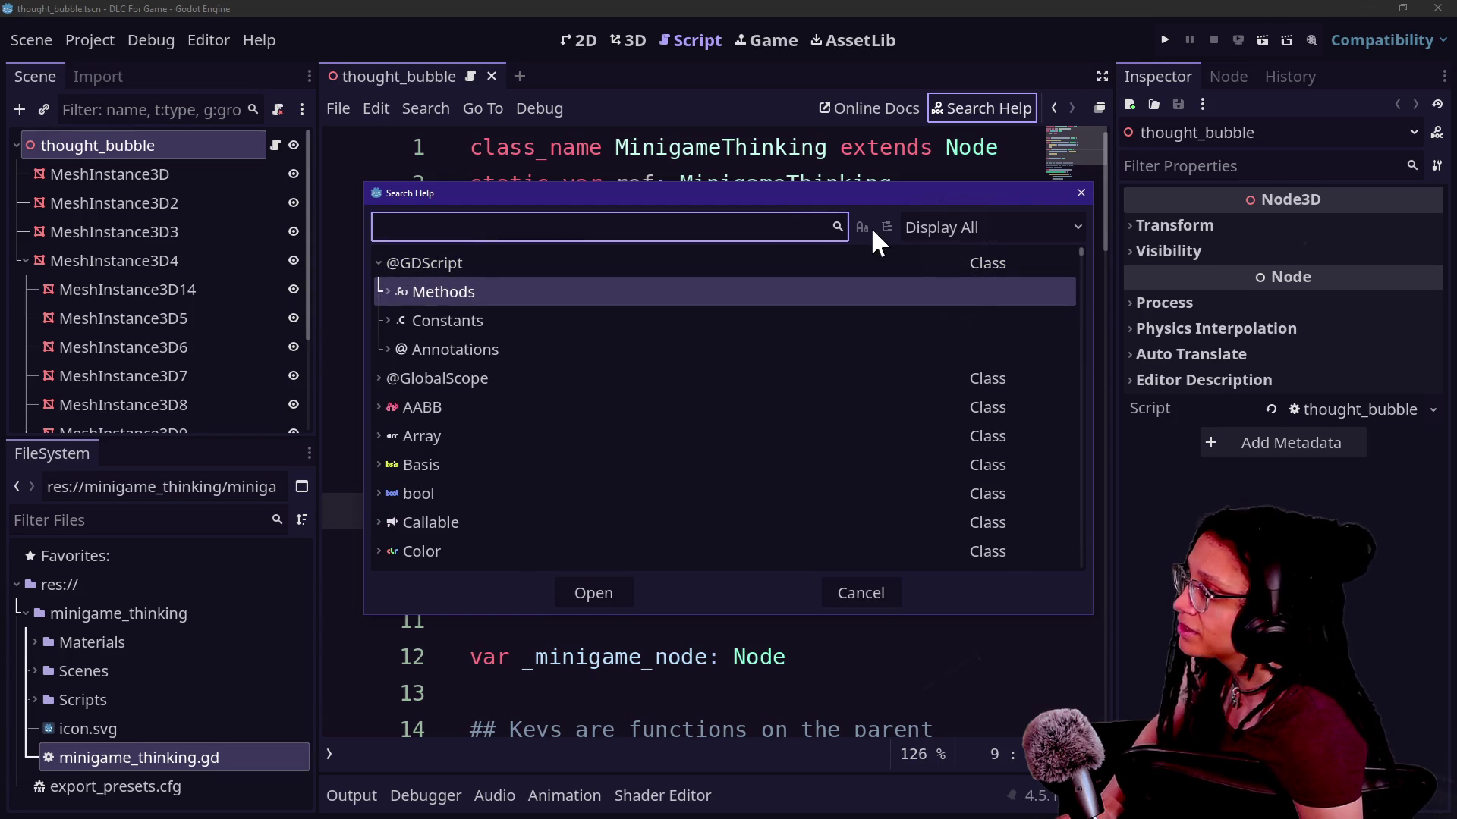
pyautogui.write('gdscript')
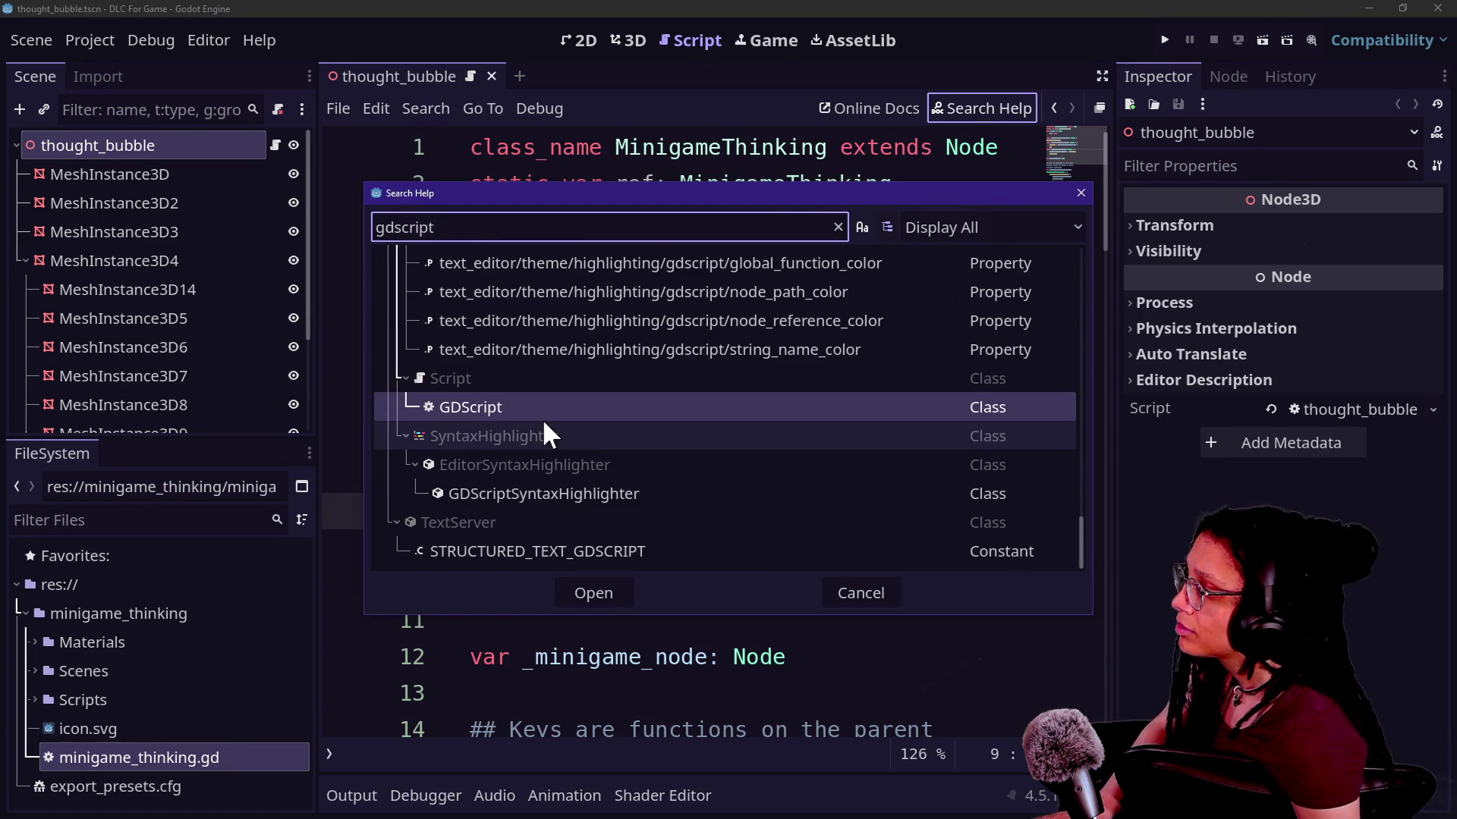
pyautogui.doubleClick(486, 407)
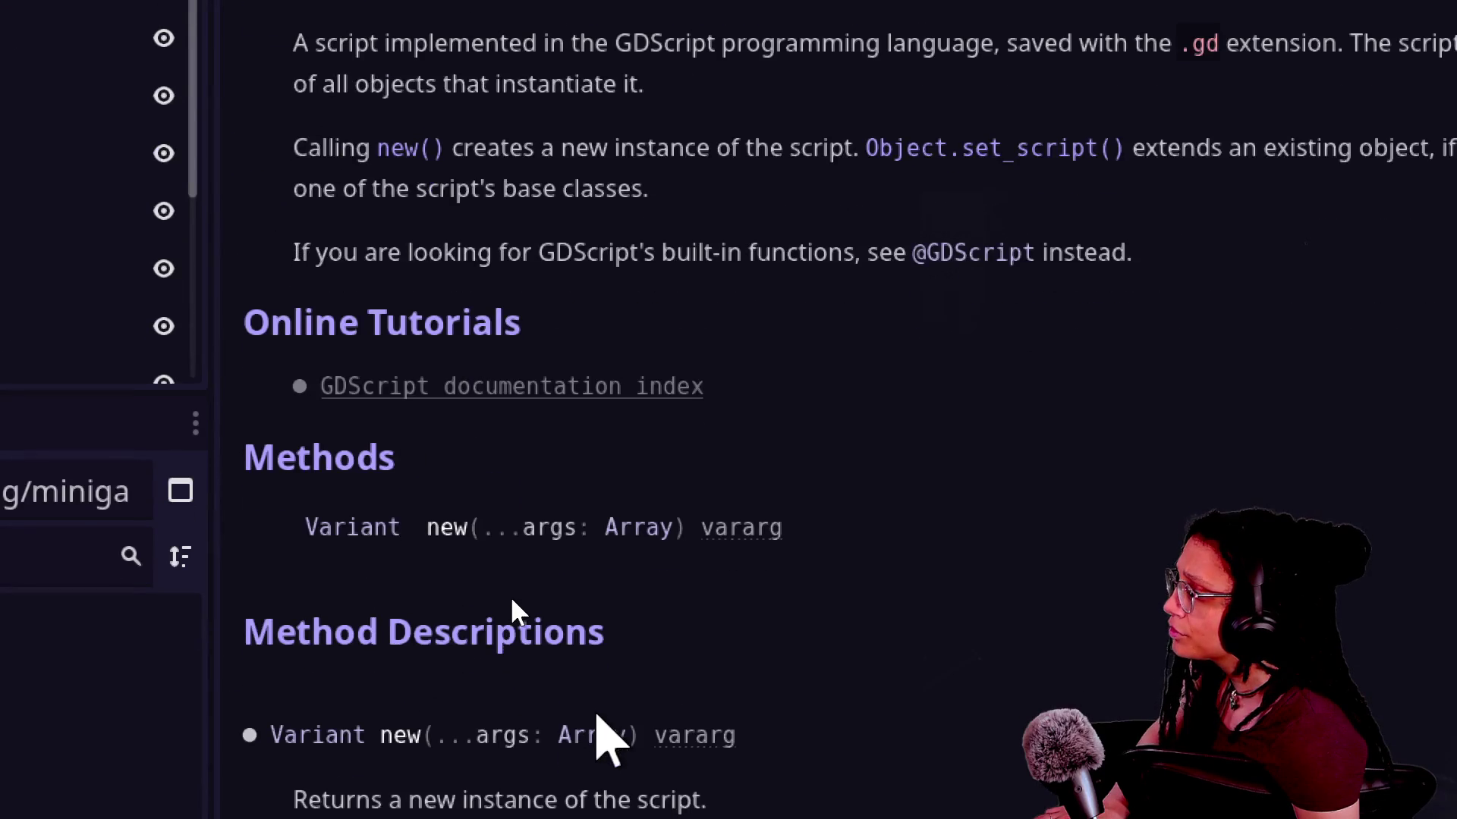
pyautogui.doubleClick(353, 526)
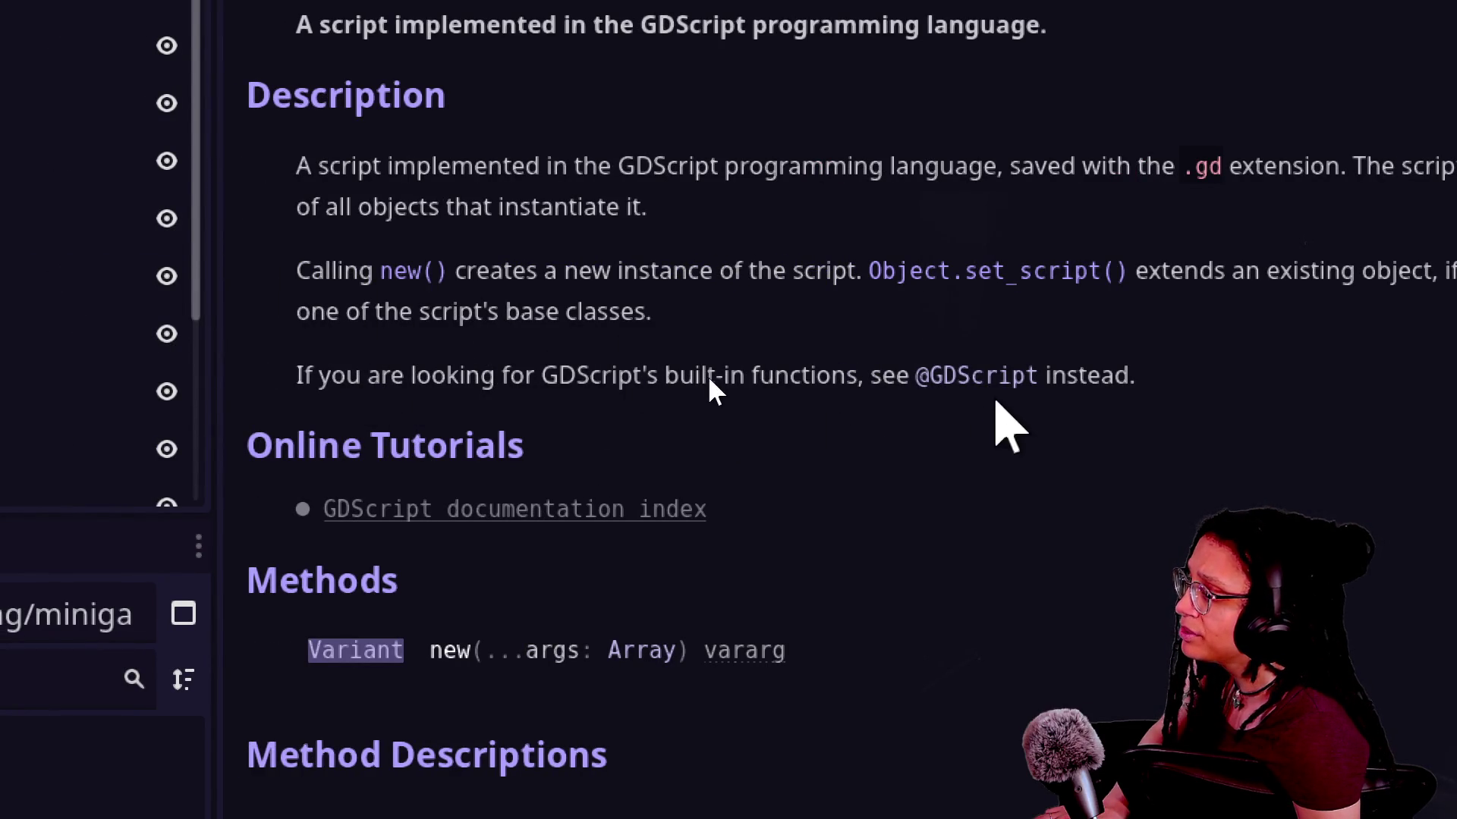
pyautogui.click(1003, 380)
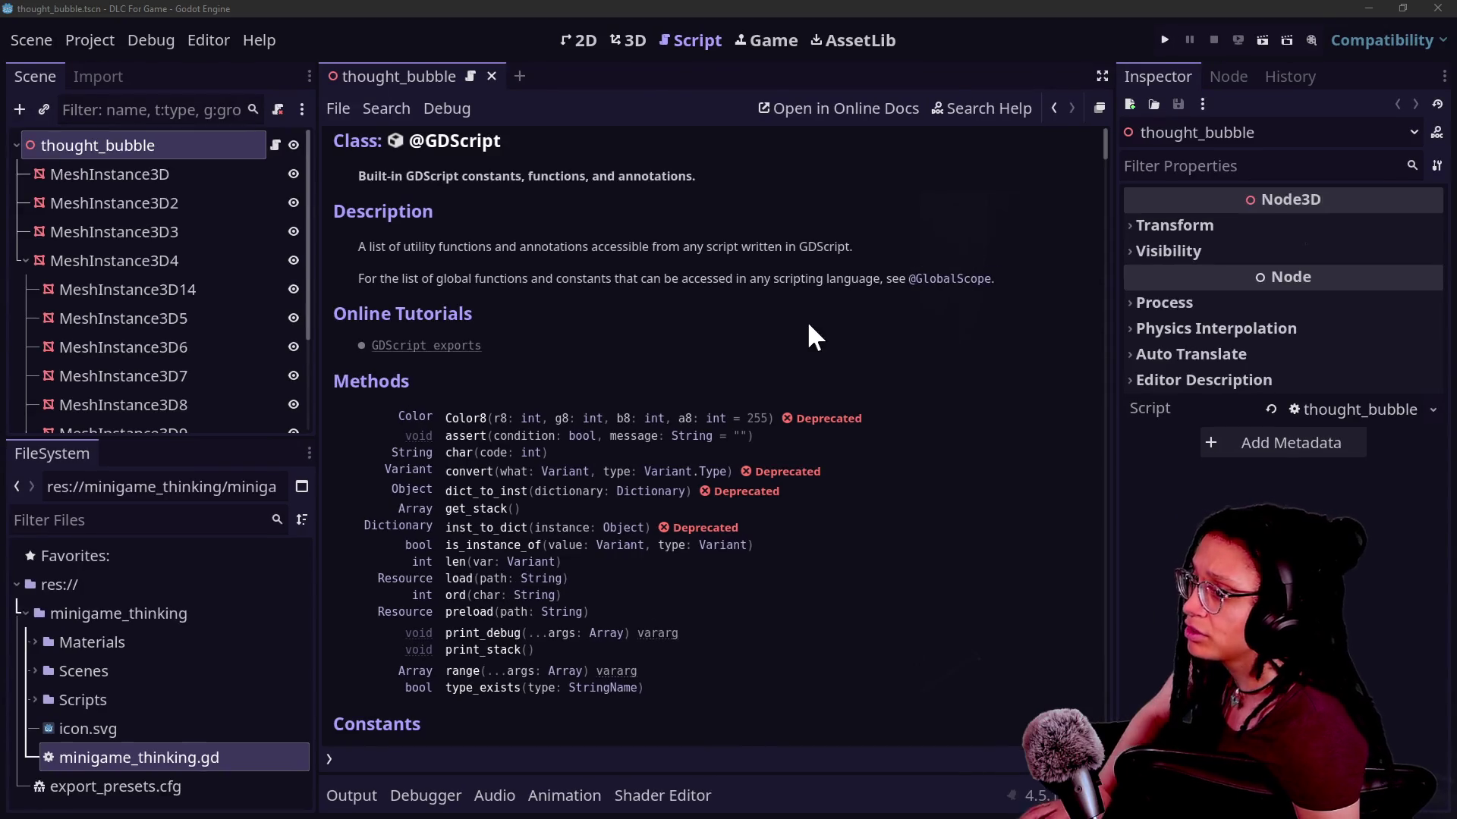
pyautogui.click(926, 75)
# - Search the web for 'load gdscript file through code as node' and open the Godot Forum result
pyautogui.hotkey('alt', 'Tab')
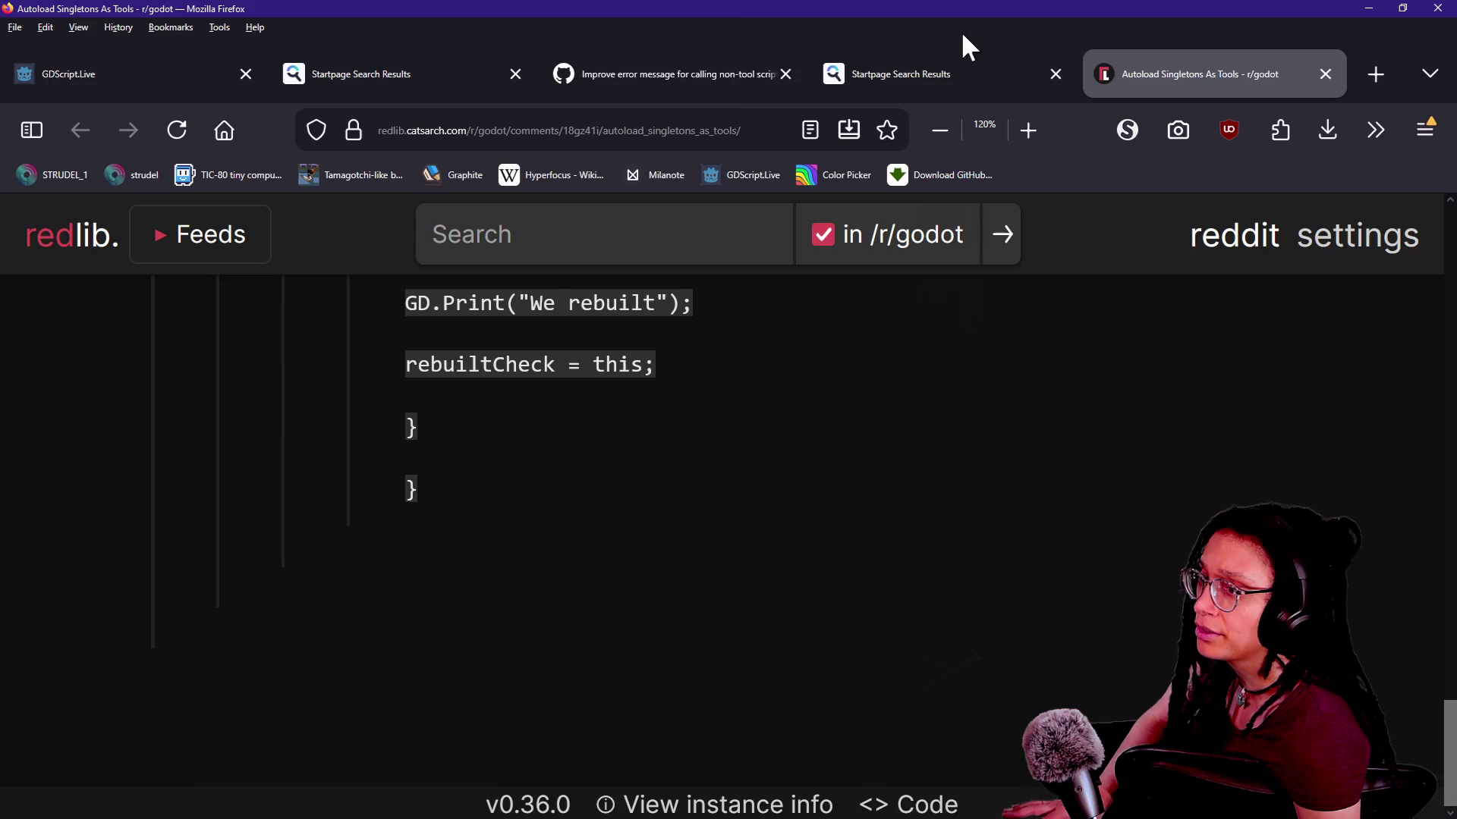
pyautogui.click(727, 130)
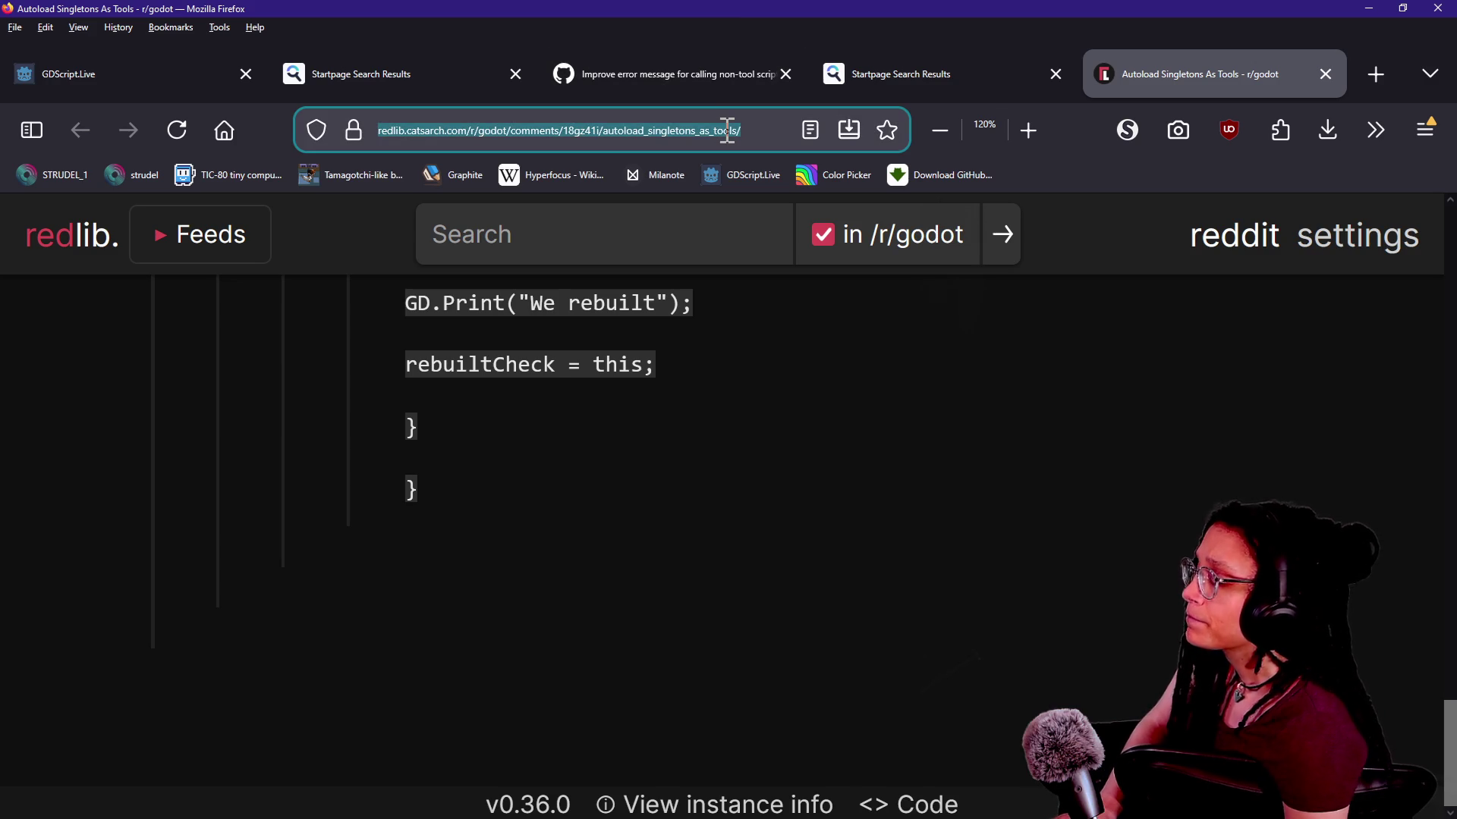
pyautogui.write('gdscrip')
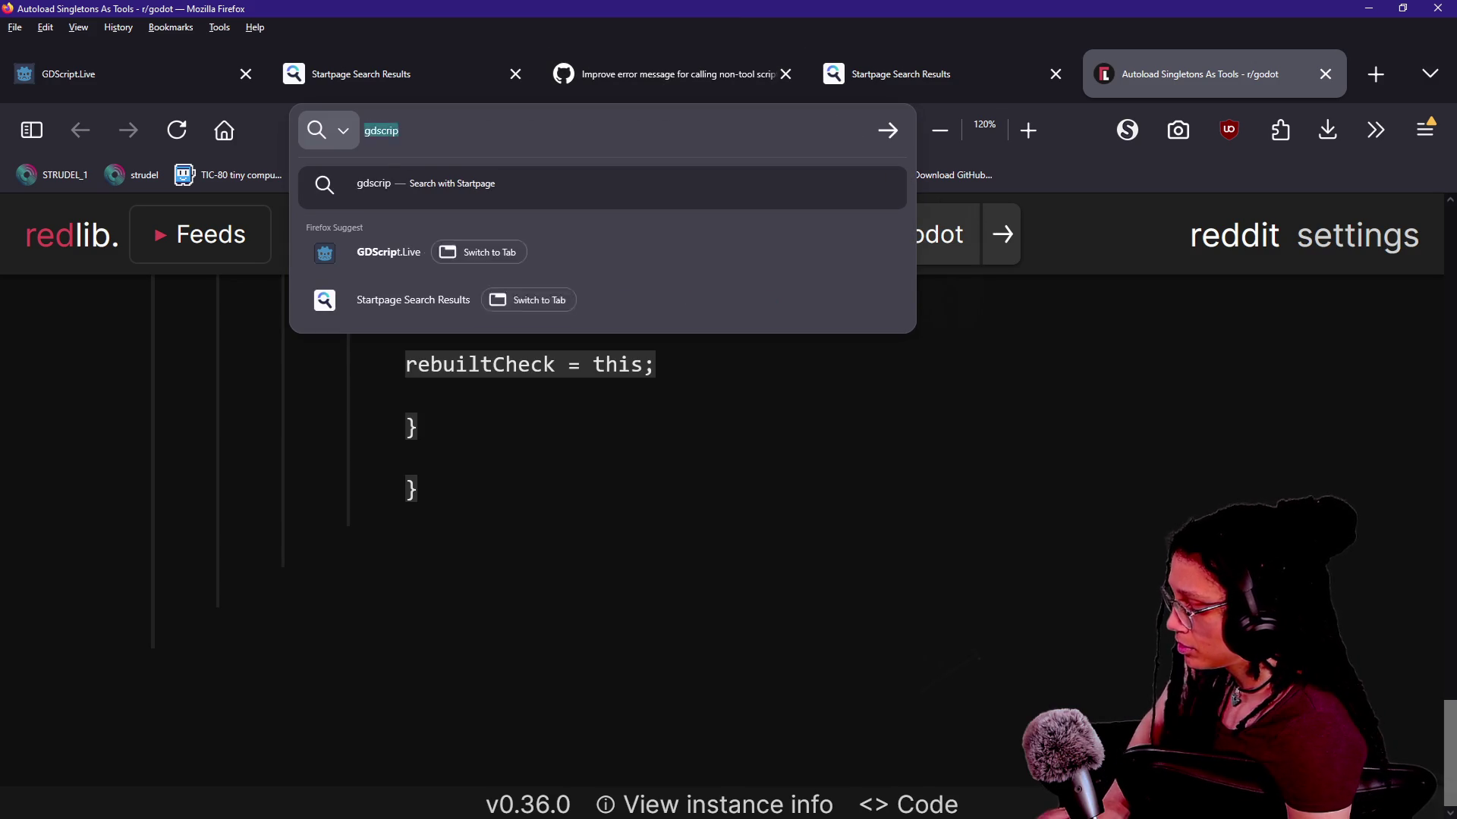
pyautogui.write('load gdscript file through code as node')
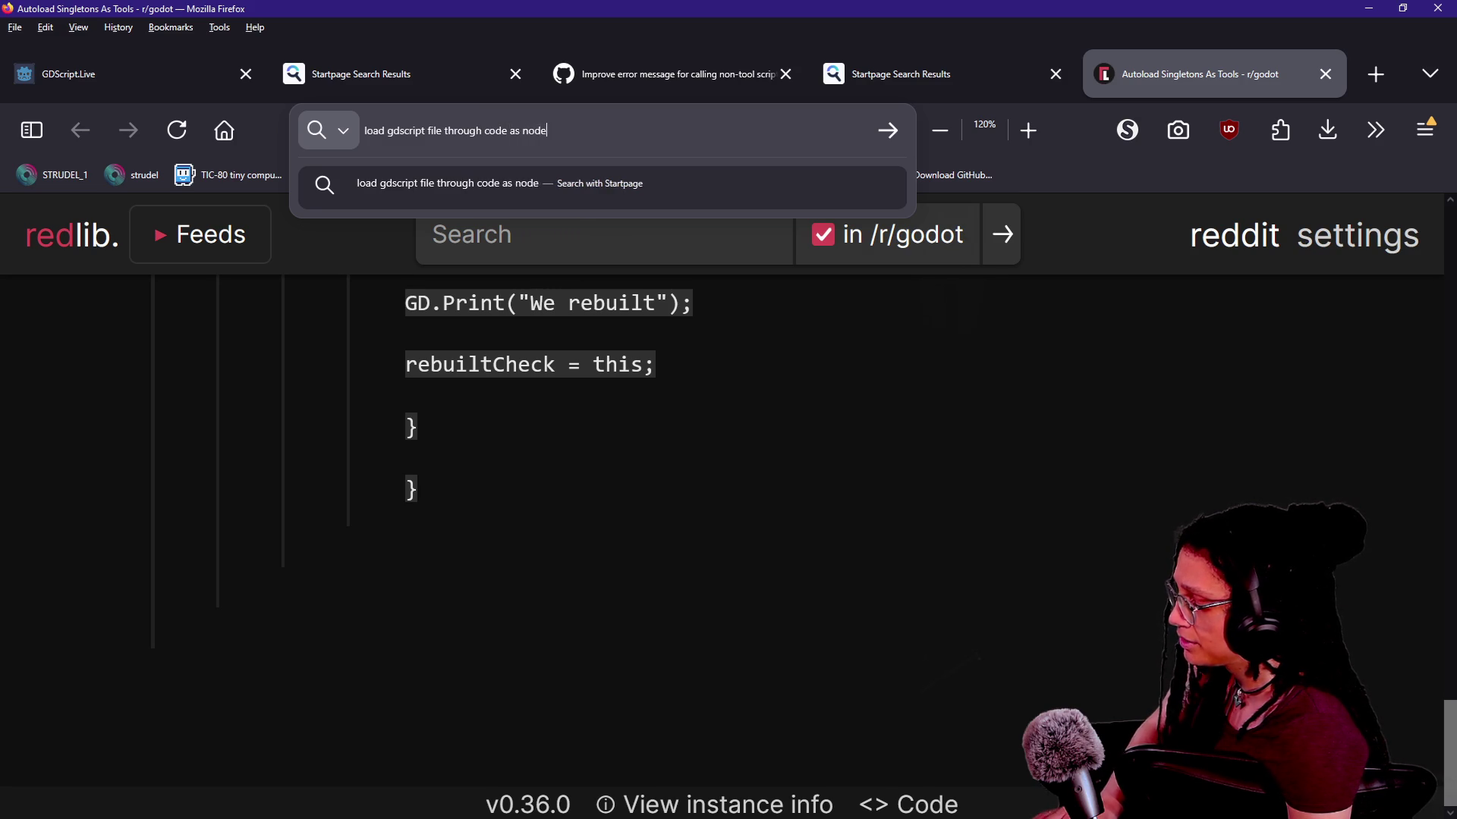
pyautogui.press('Return')
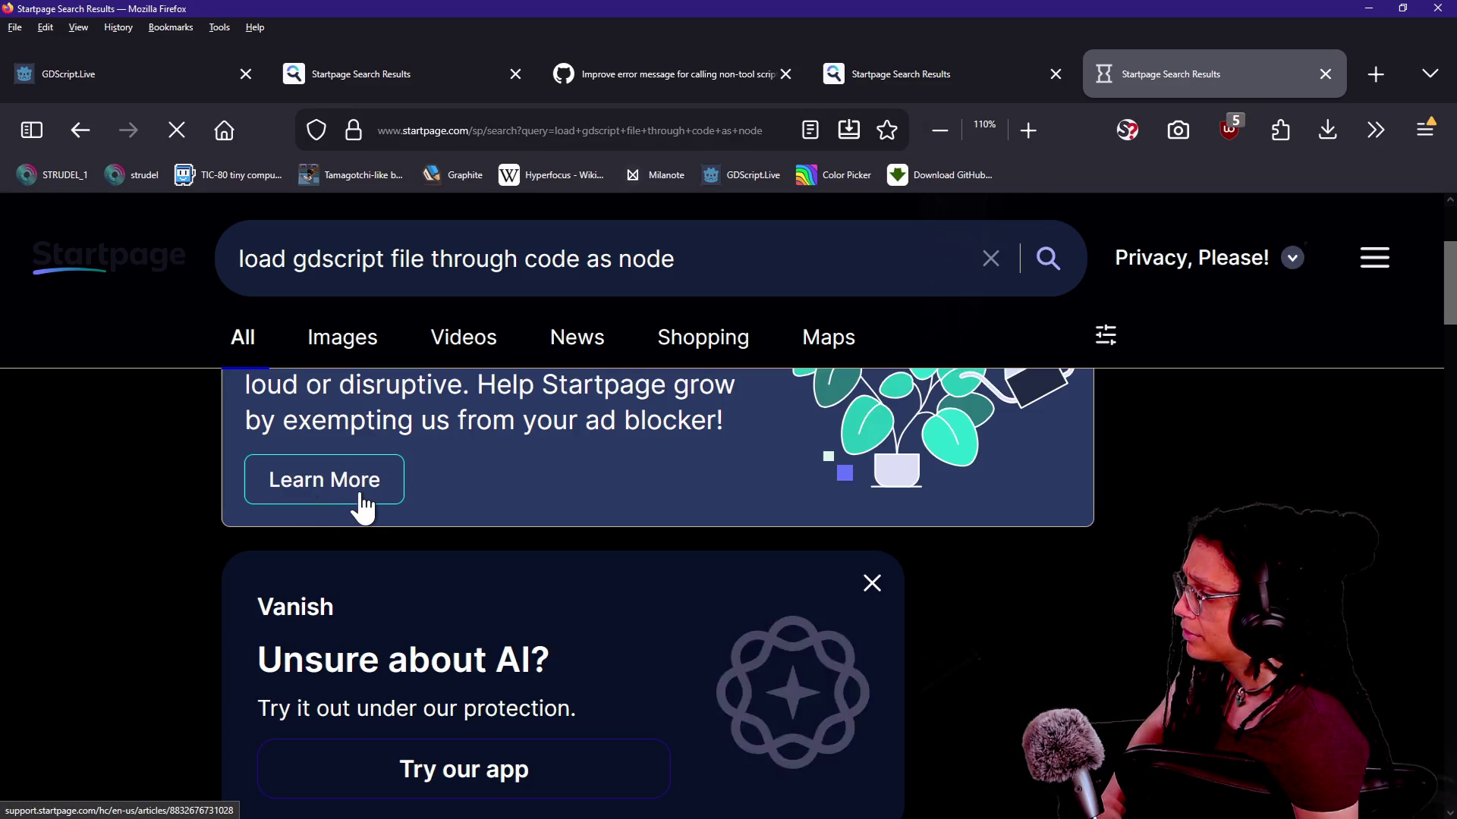
pyautogui.scroll(-5, 364, 504)
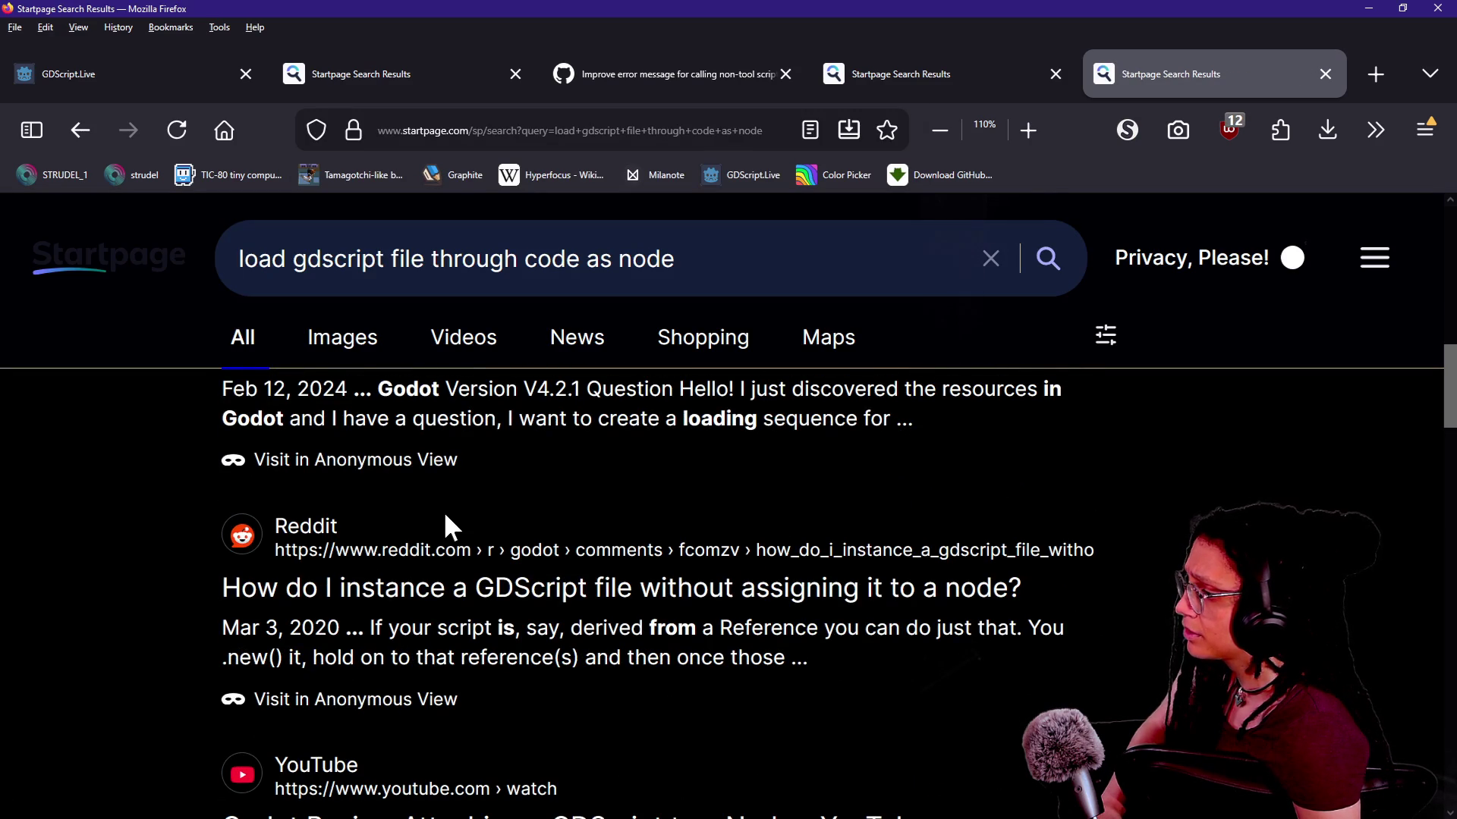
pyautogui.scroll(3, 443, 512)
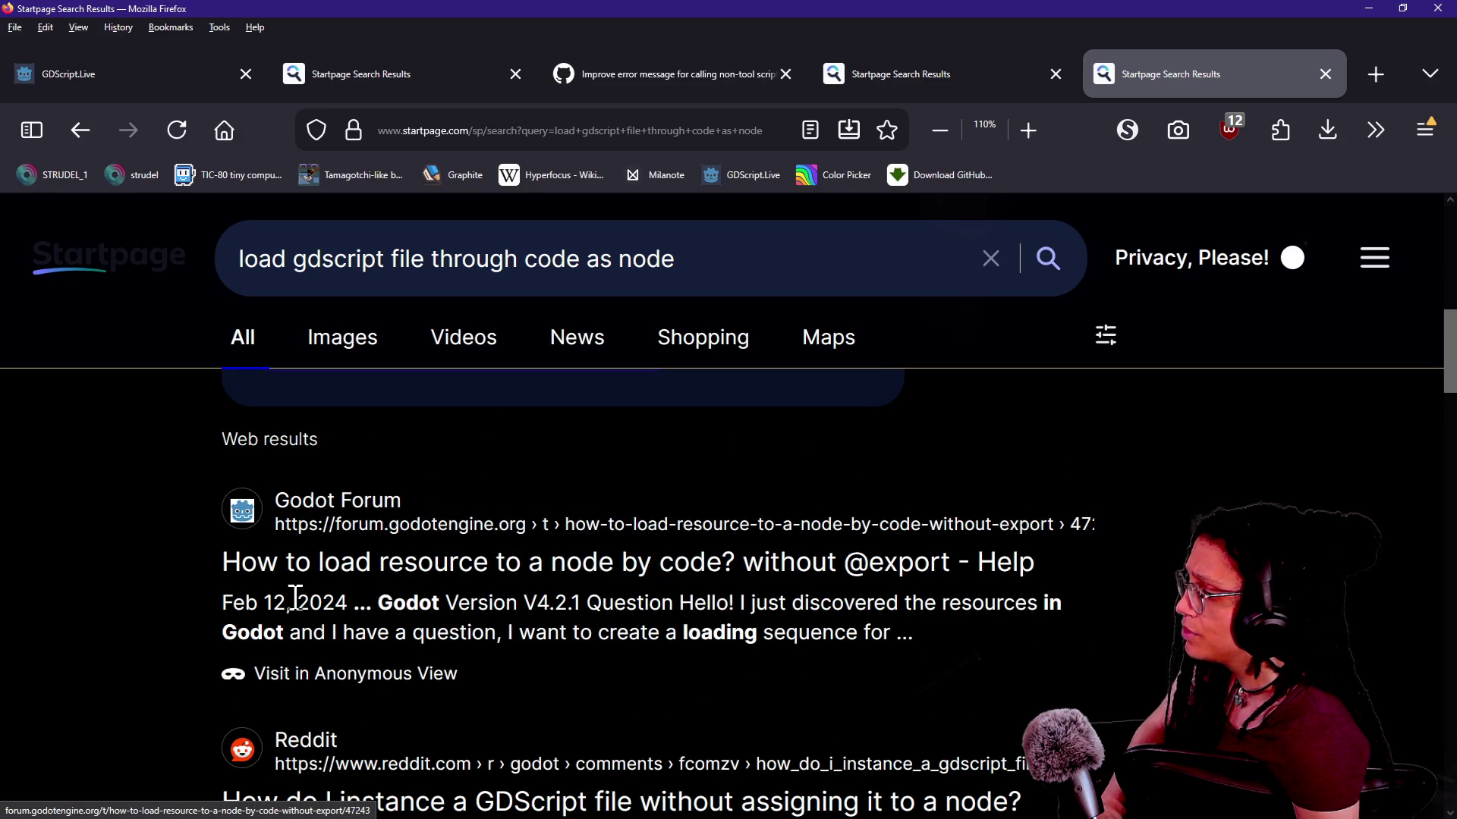
pyautogui.click(299, 569)
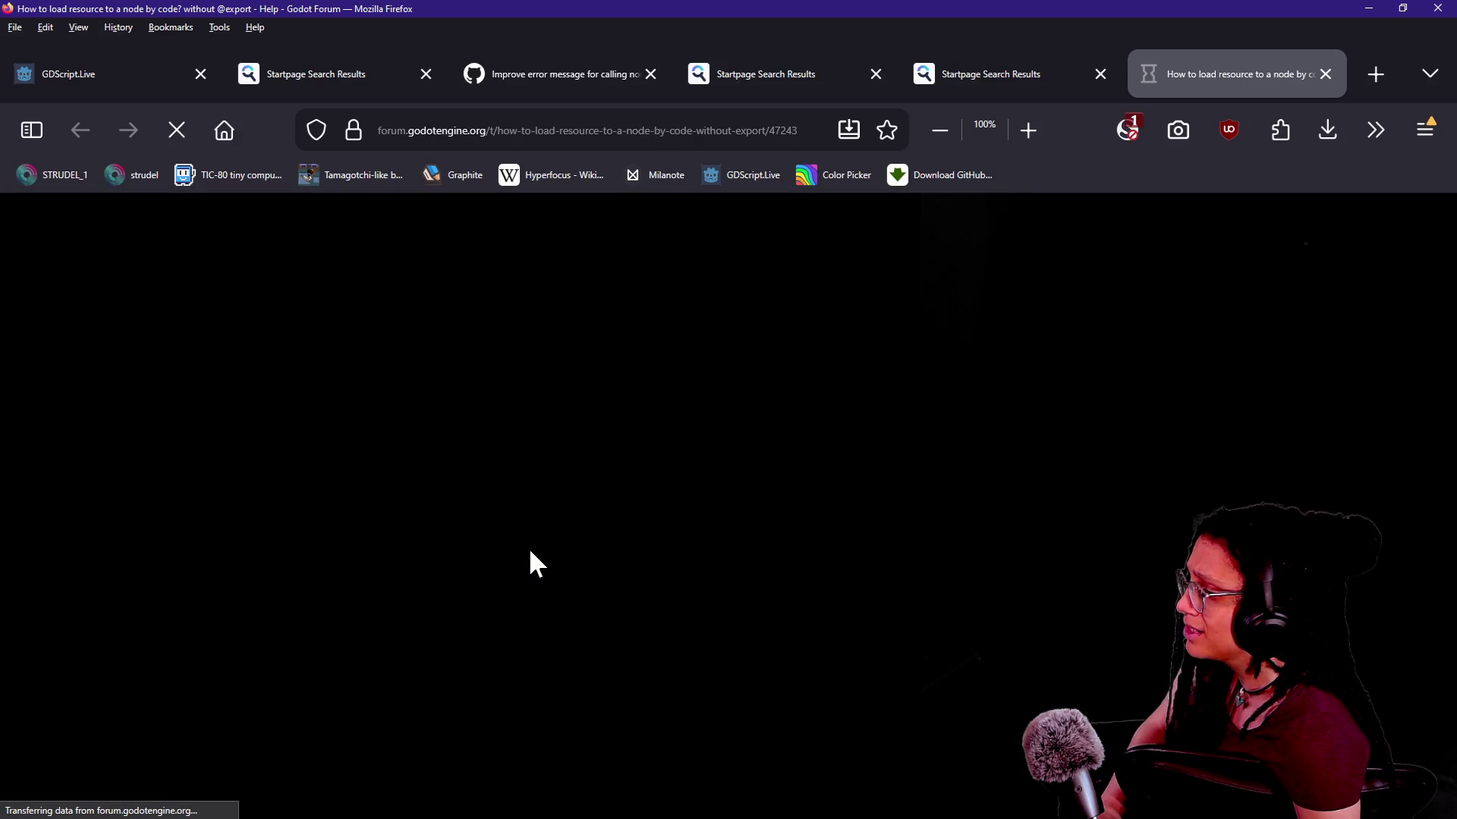
# - Read the forum question, highlighting the parts about resource data and storing resources in an array
pyautogui.scroll(-5, 715, 524)
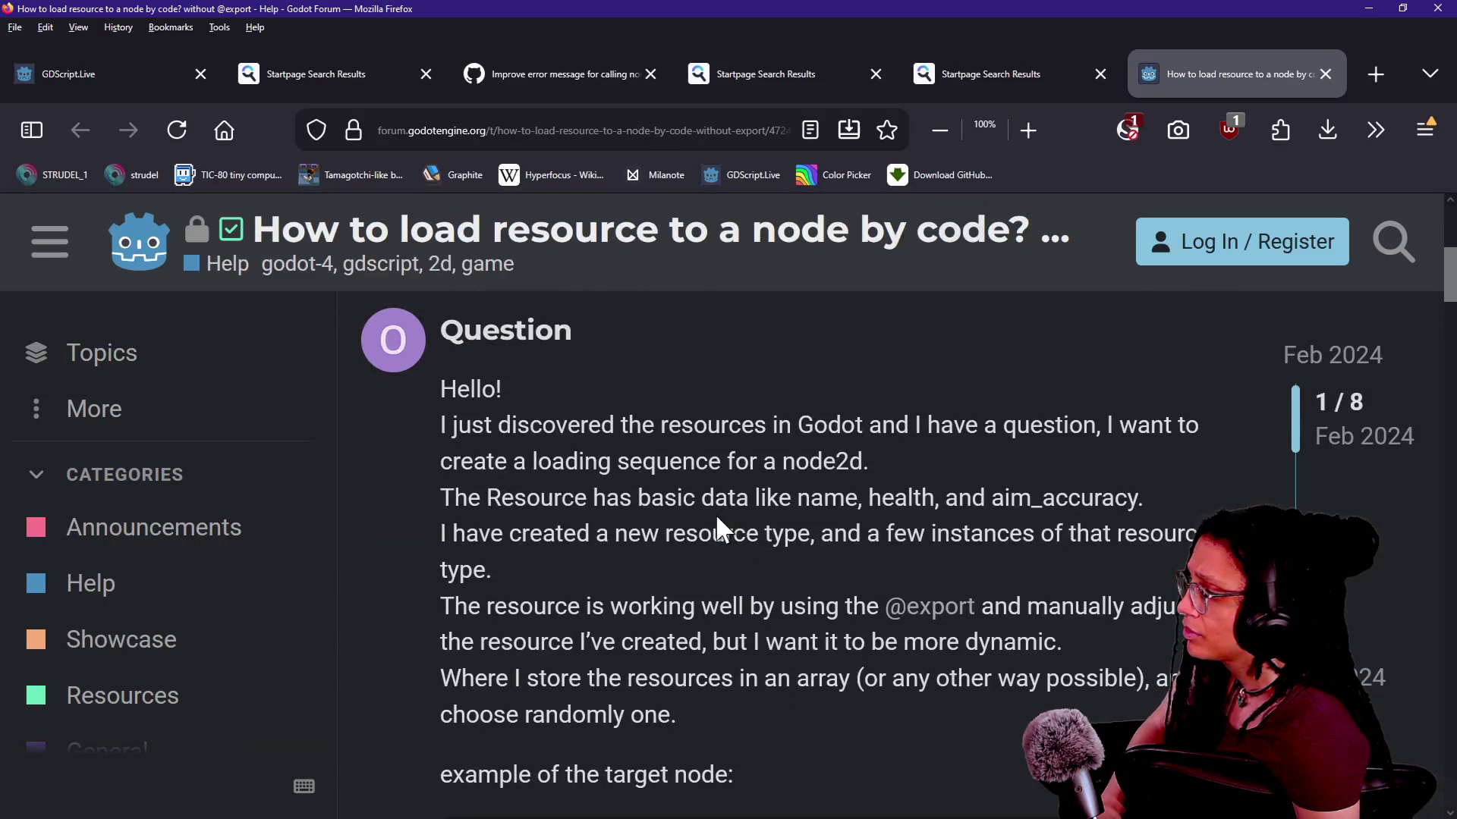
pyautogui.moveTo(505, 495)
pyautogui.mouseDown()
pyautogui.moveTo(530, 461)
pyautogui.moveTo(537, 493)
pyautogui.moveTo(789, 501)
pyautogui.mouseUp()
pyautogui.click(639, 480)
pyautogui.click(884, 469)
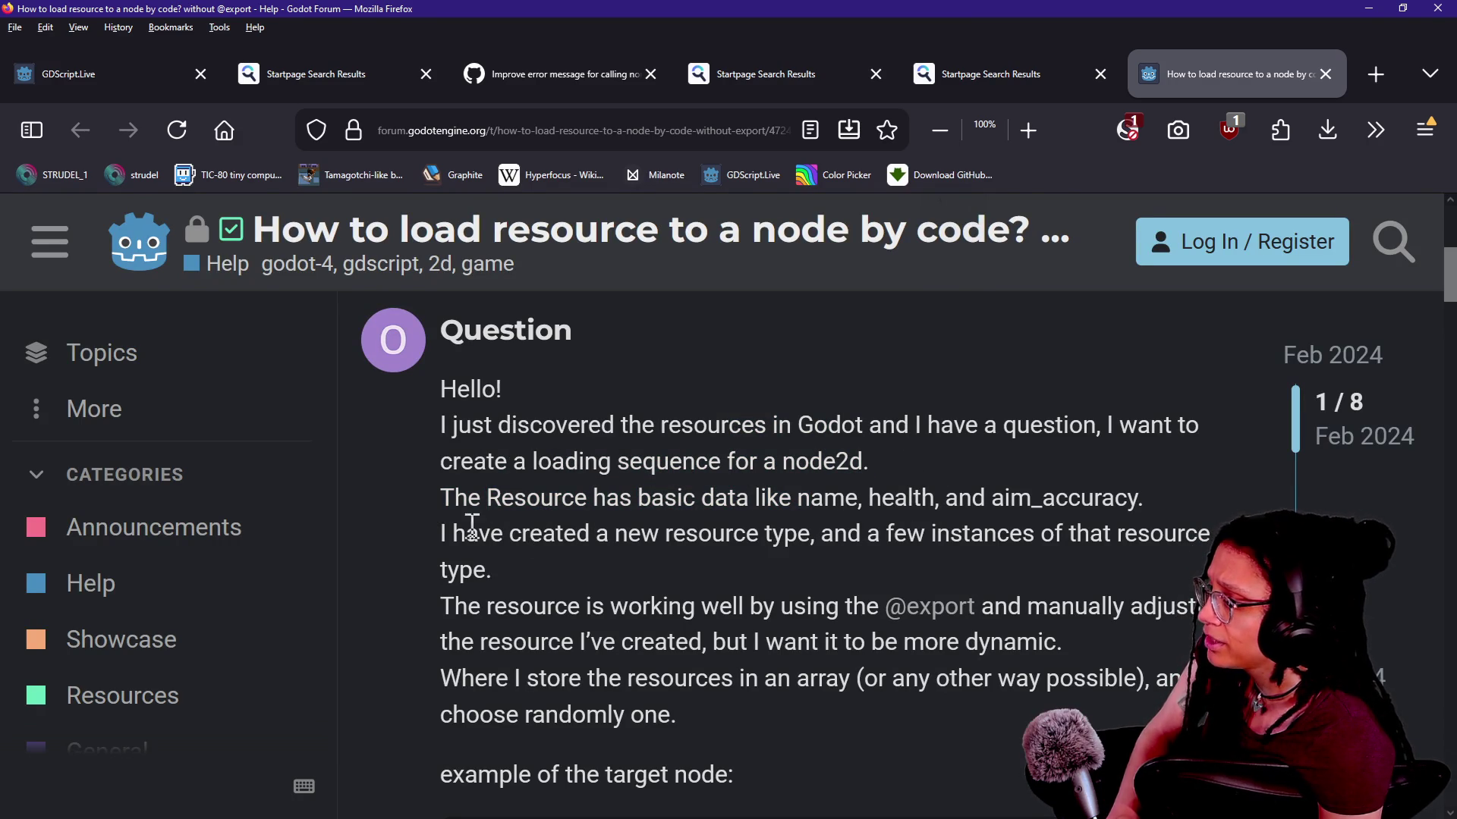
pyautogui.moveTo(442, 544); pyautogui.dragTo(795, 545)
pyautogui.click(793, 547)
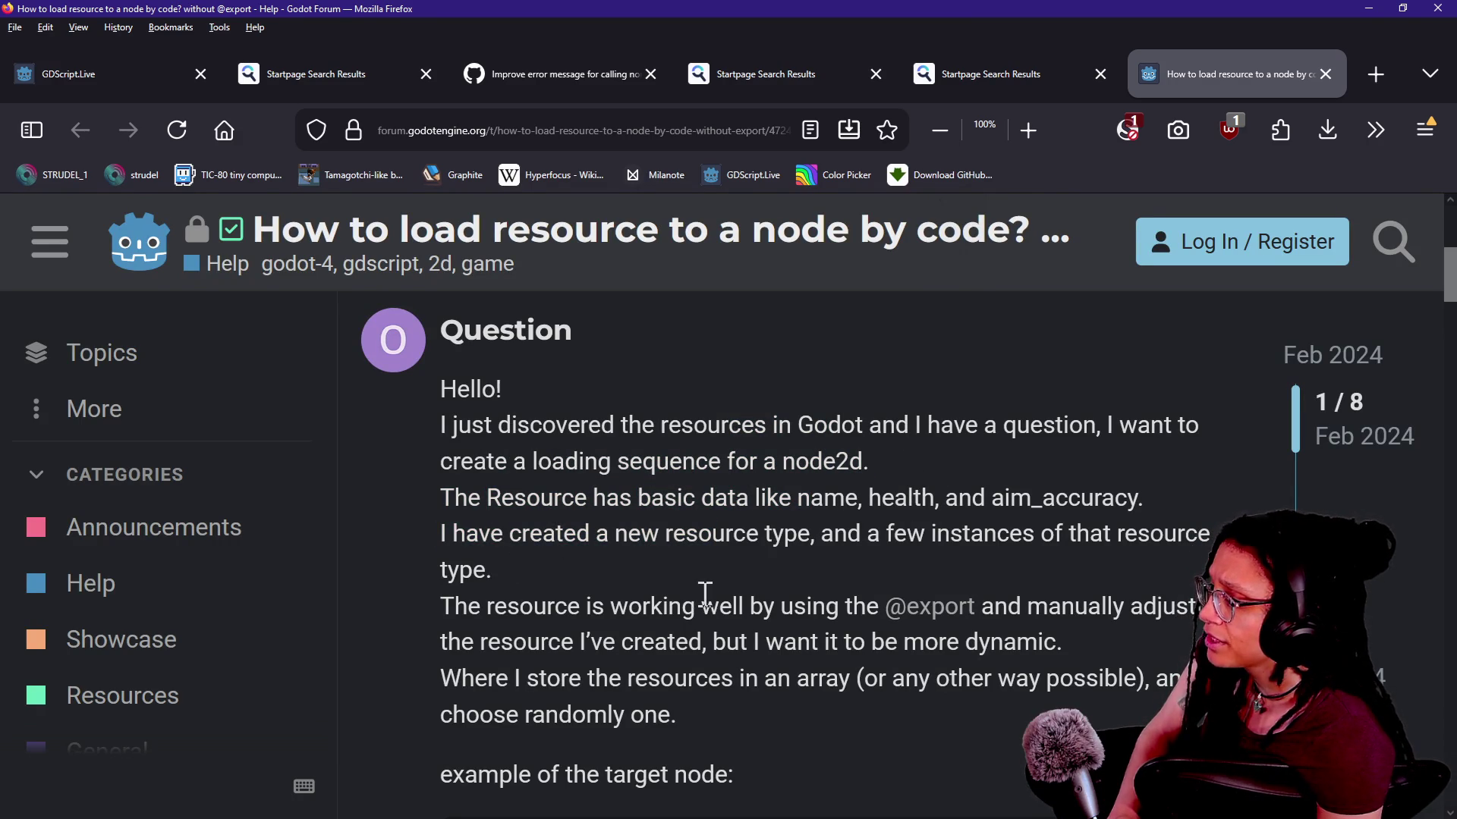
pyautogui.scroll(-1, 705, 596)
pyautogui.scroll(-1, 705, 596)
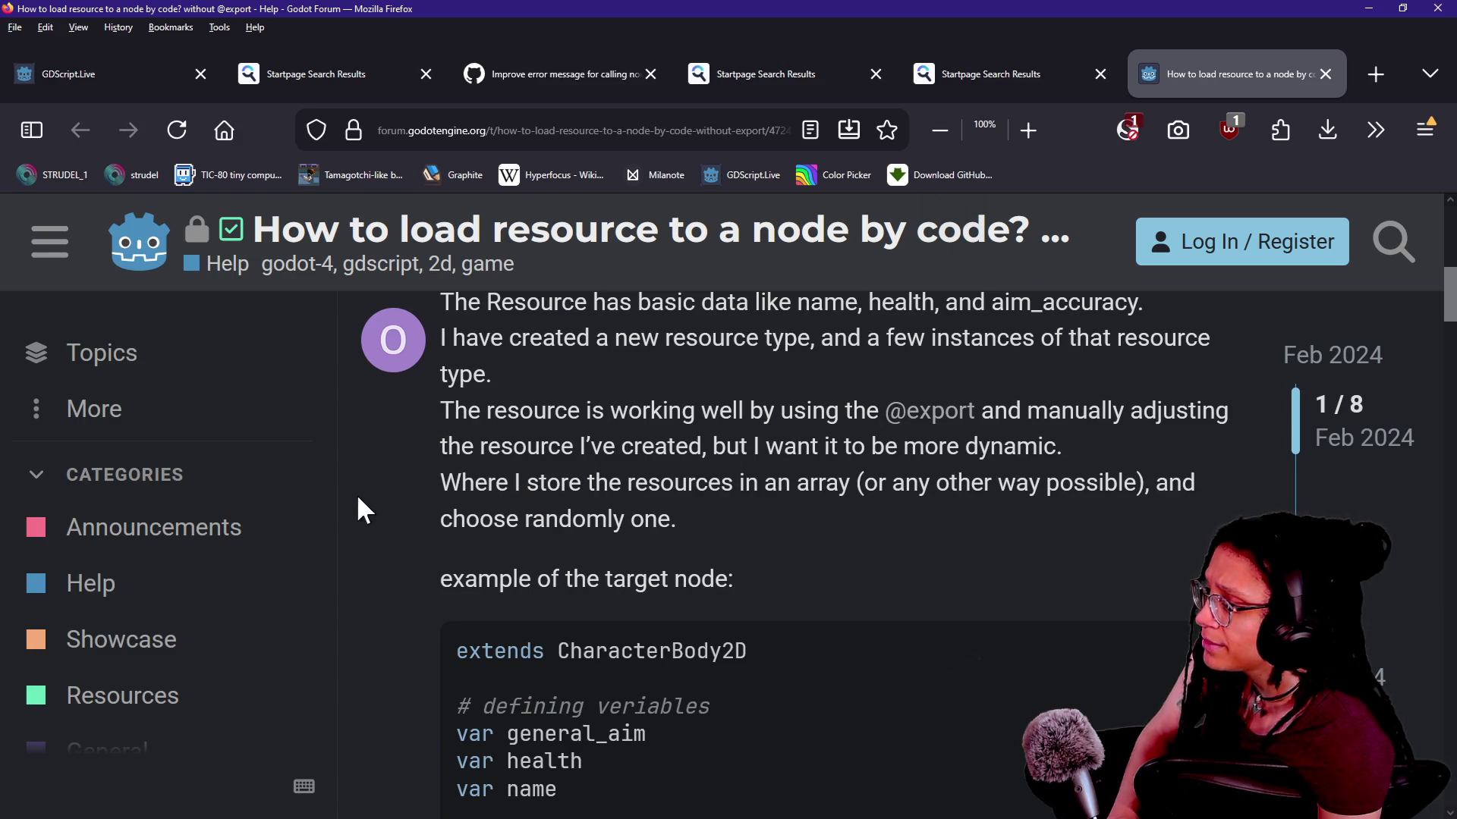
pyautogui.moveTo(526, 486); pyautogui.dragTo(692, 494)
pyautogui.moveTo(790, 489); pyautogui.dragTo(925, 507)
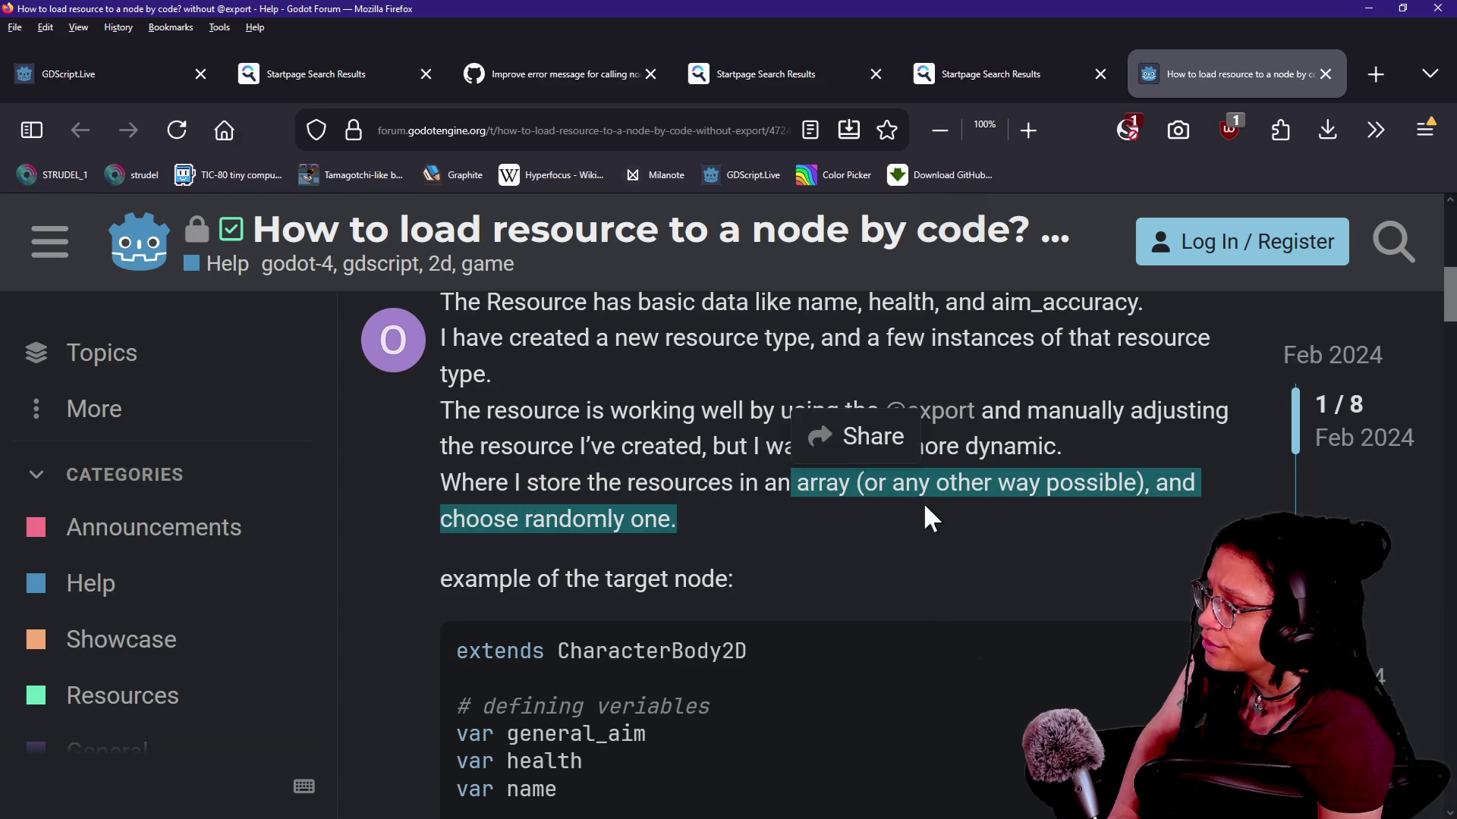
pyautogui.click(742, 532)
# - Scroll through the question's example code for picking a random resource
pyautogui.scroll(-1, 741, 527)
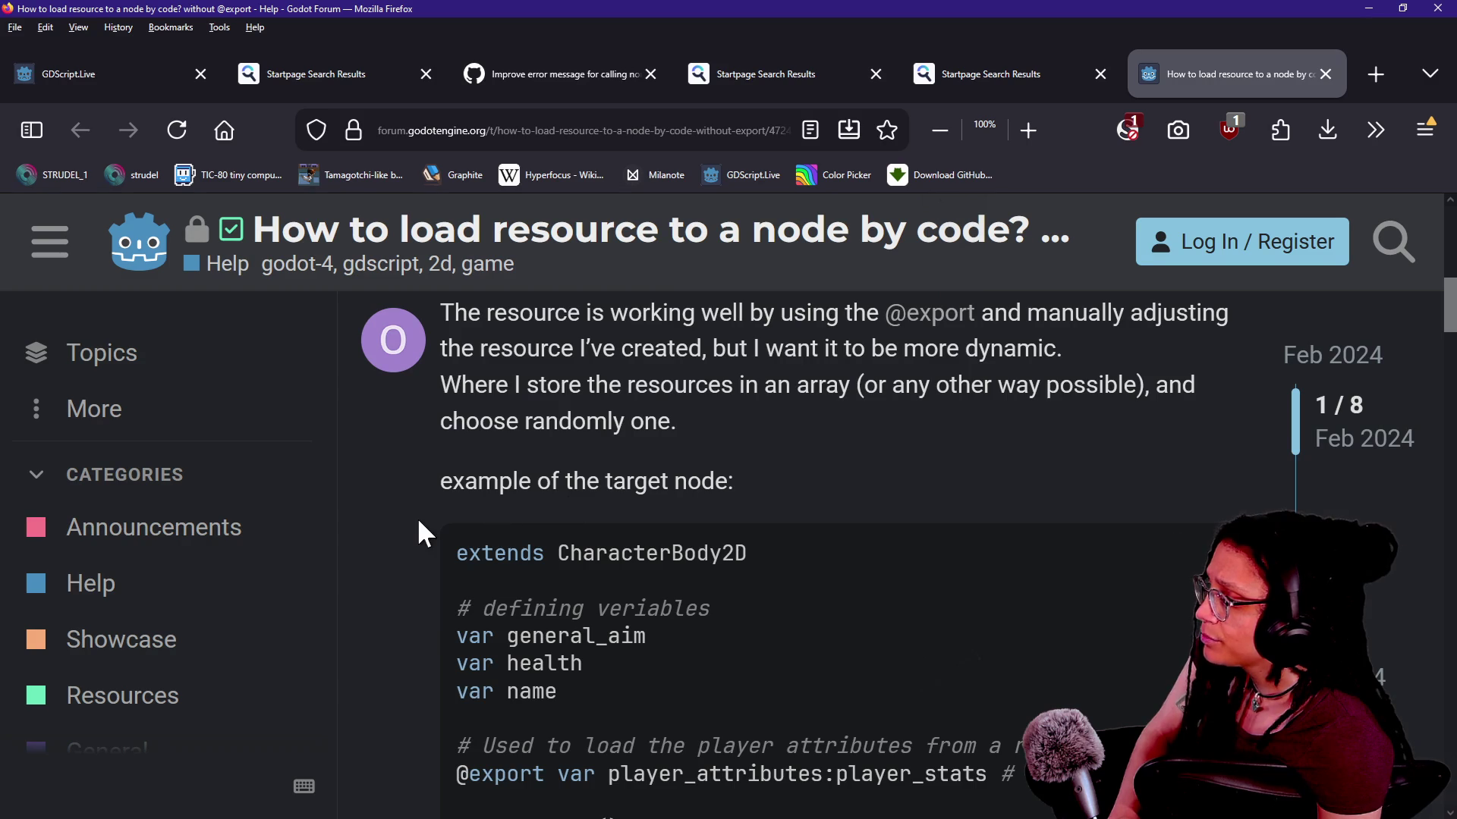
pyautogui.scroll(-8, 418, 522)
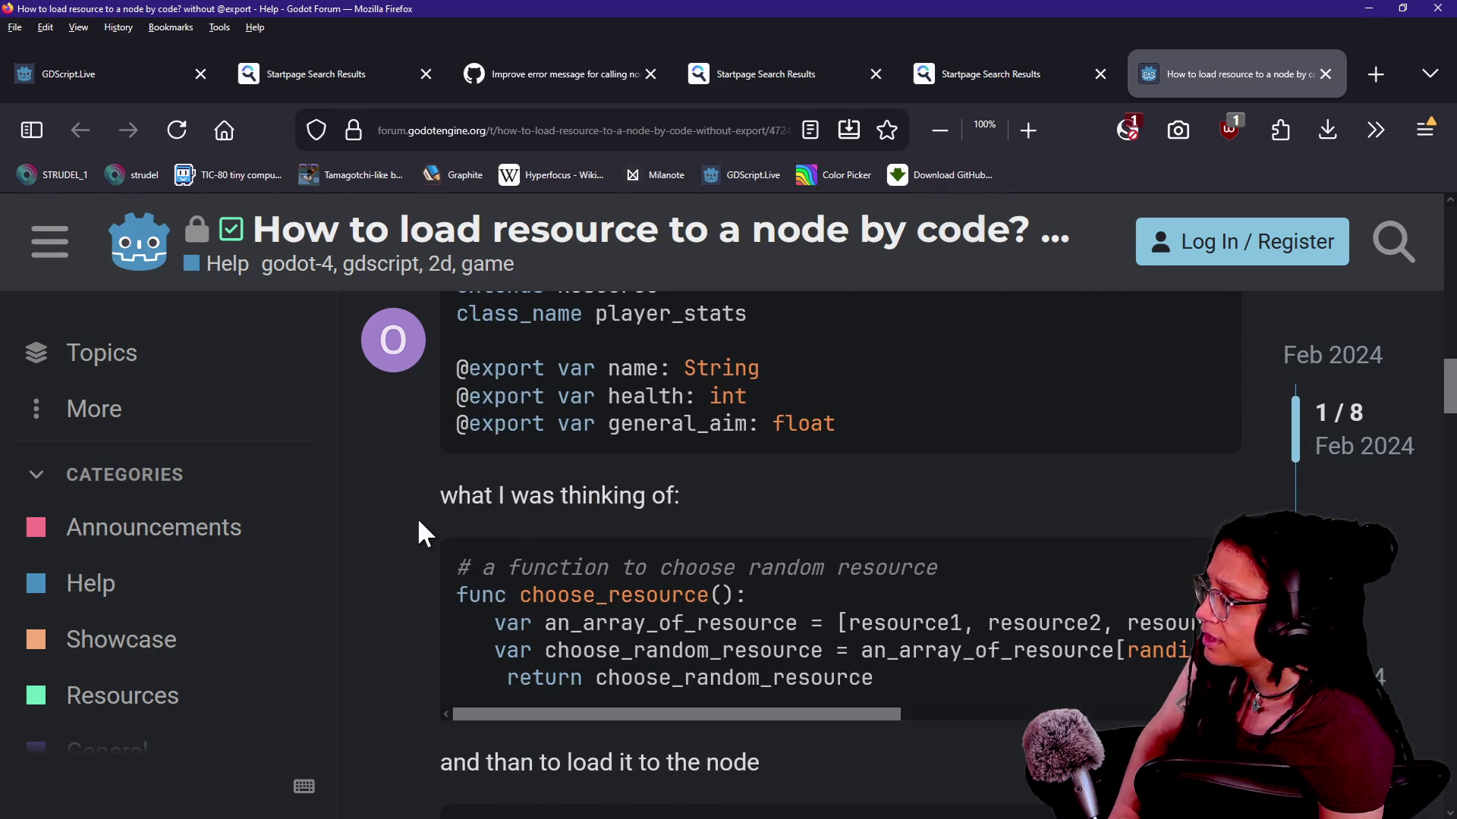
pyautogui.scroll(2, 418, 522)
pyautogui.moveTo(457, 562); pyautogui.dragTo(742, 620)
pyautogui.scroll(-2, 490, 627)
pyautogui.moveTo(446, 600); pyautogui.dragTo(810, 653)
pyautogui.click(810, 662)
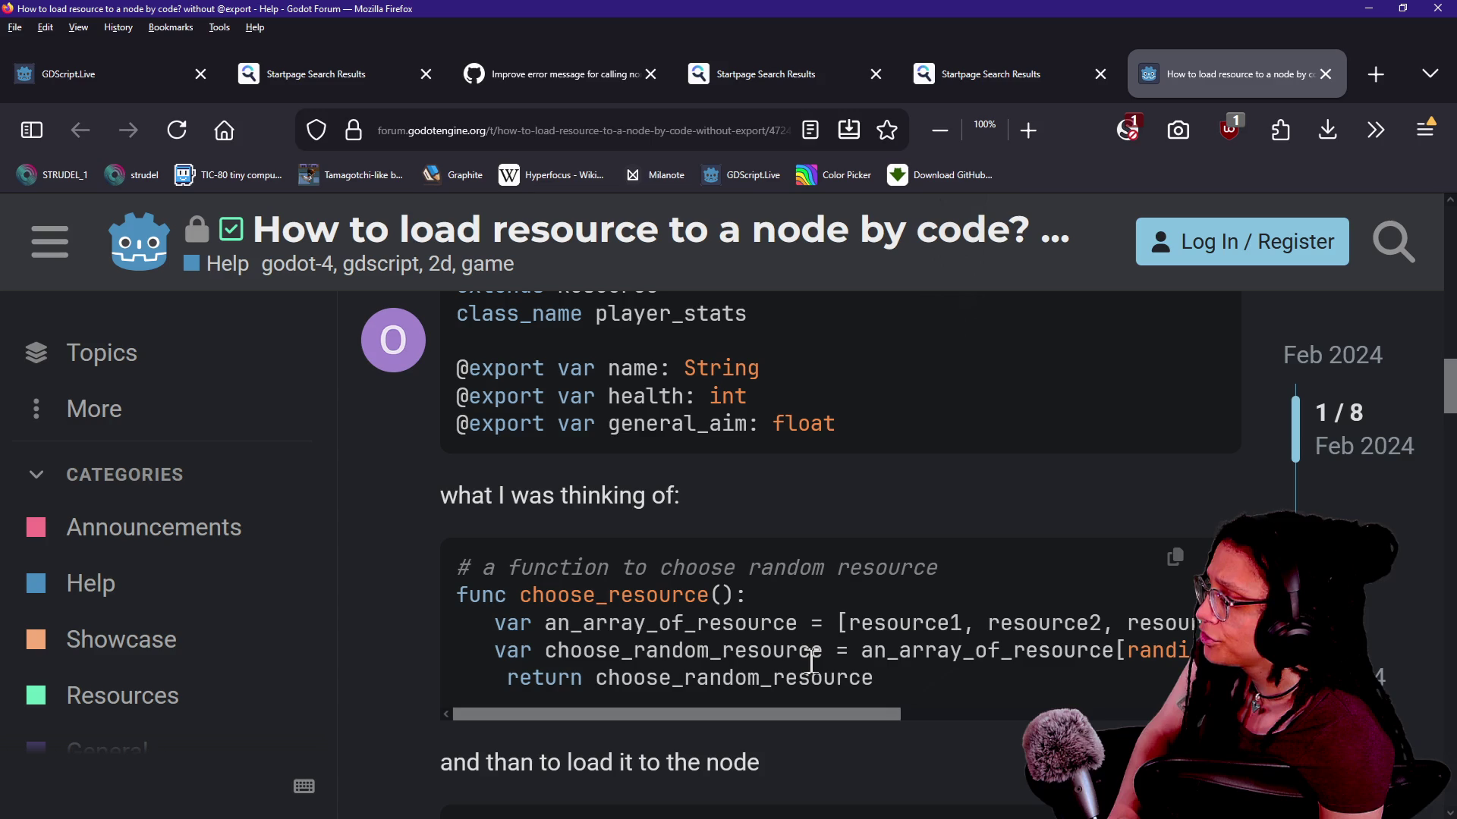
pyautogui.moveTo(618, 657); pyautogui.dragTo(635, 651)
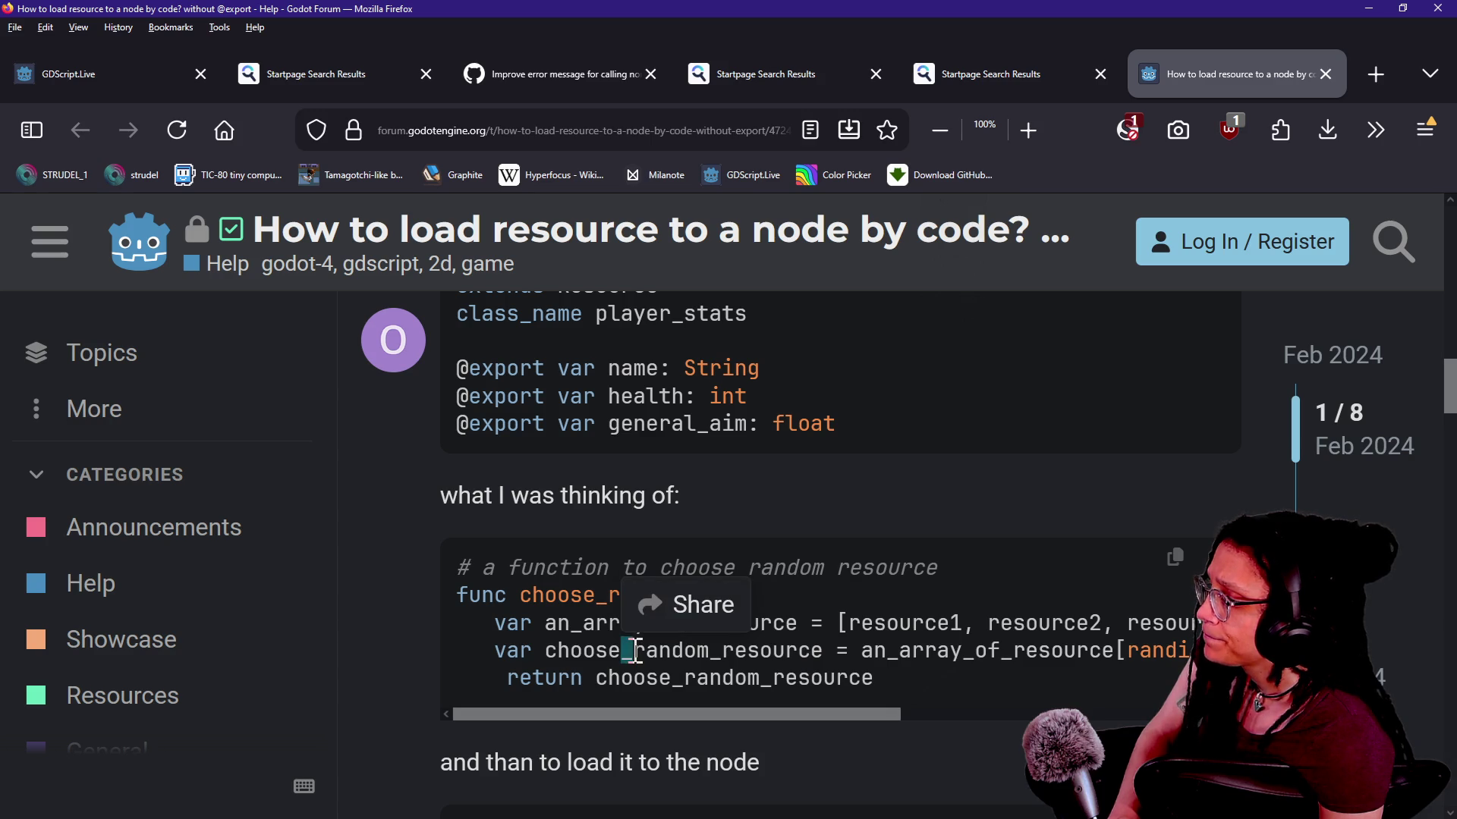
pyautogui.click(719, 645)
pyautogui.scroll(5, 717, 643)
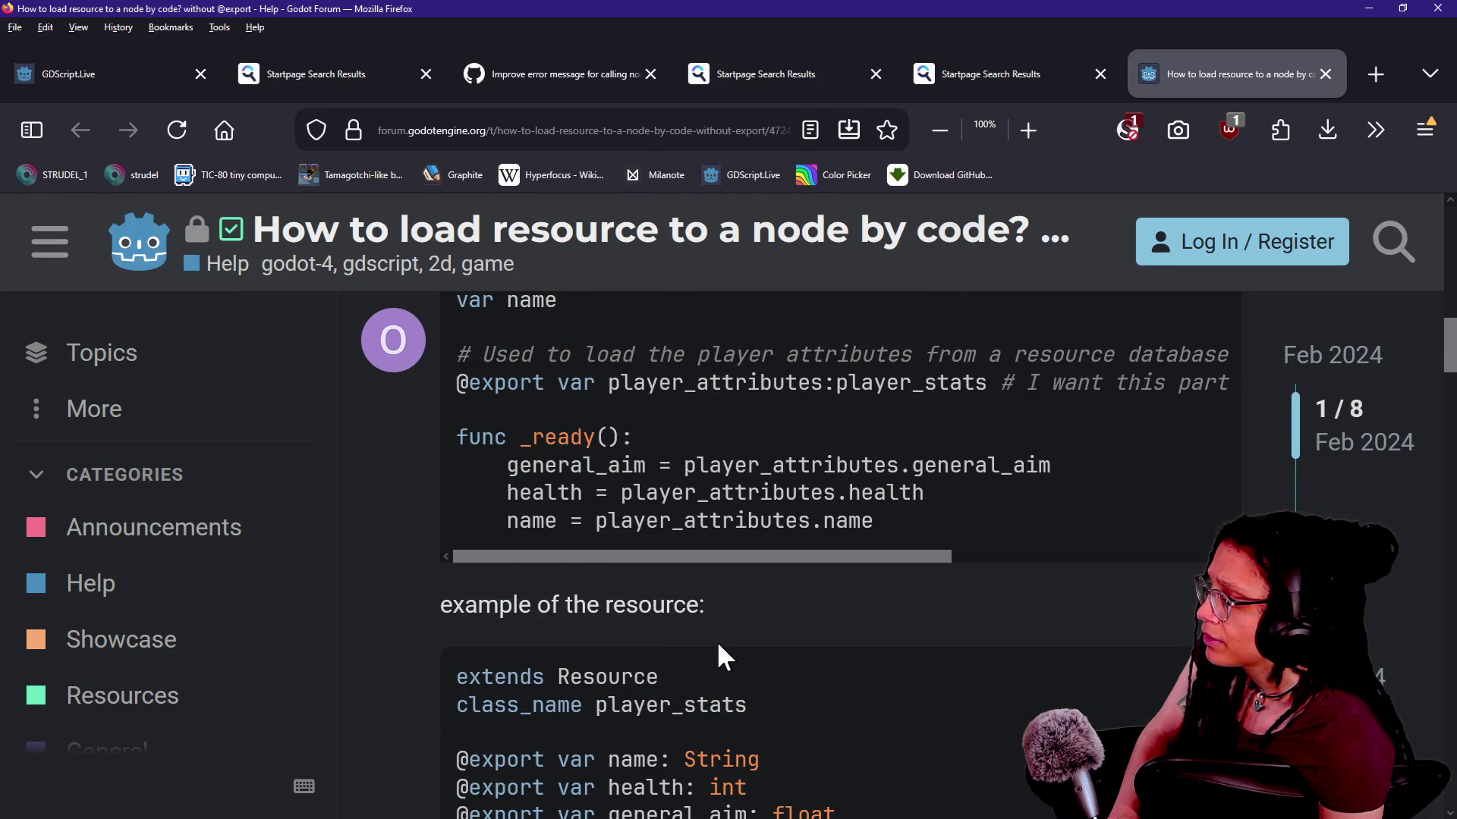
pyautogui.scroll(-5, 717, 644)
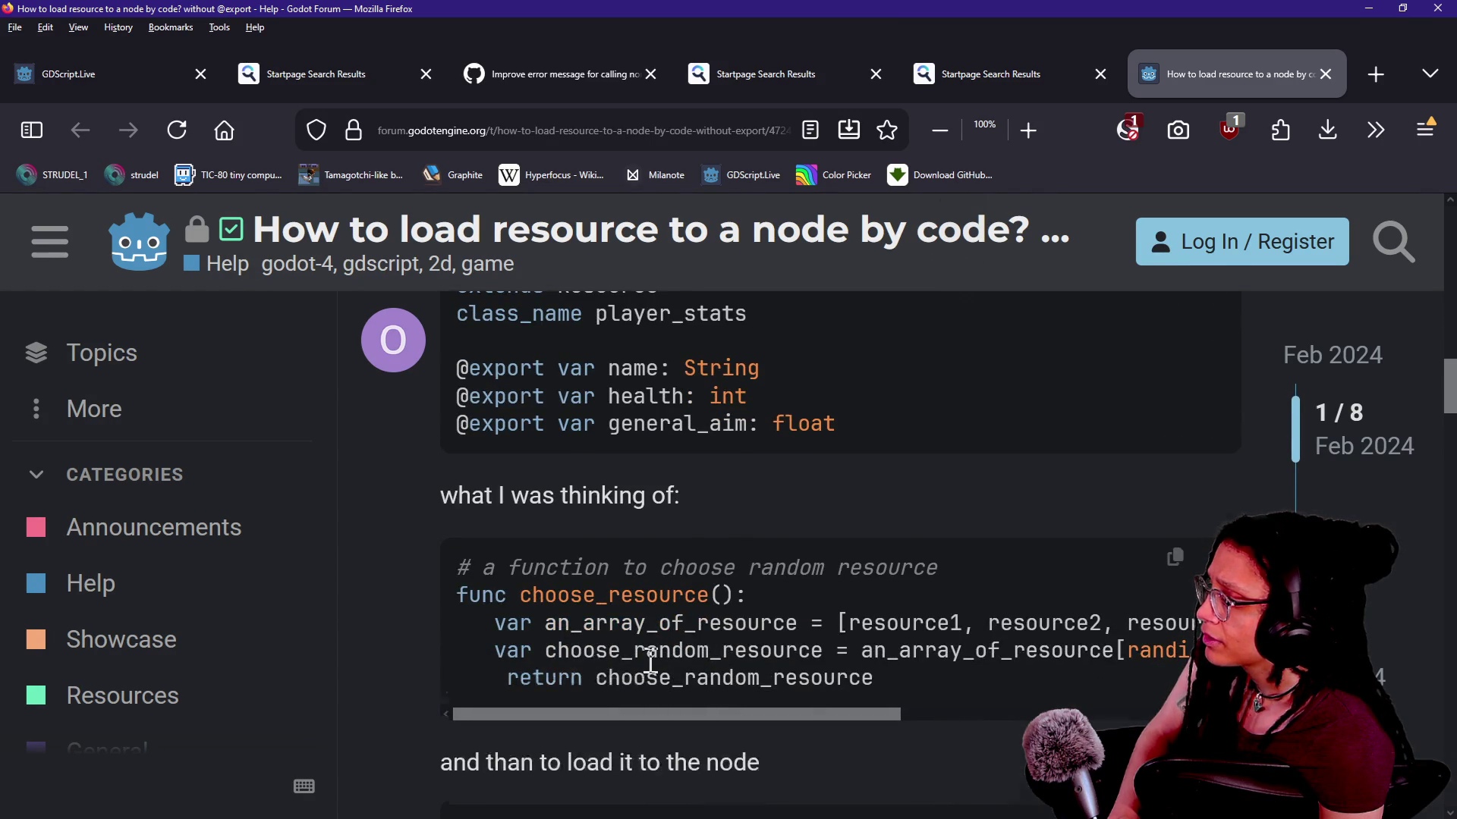
pyautogui.scroll(-5, 650, 660)
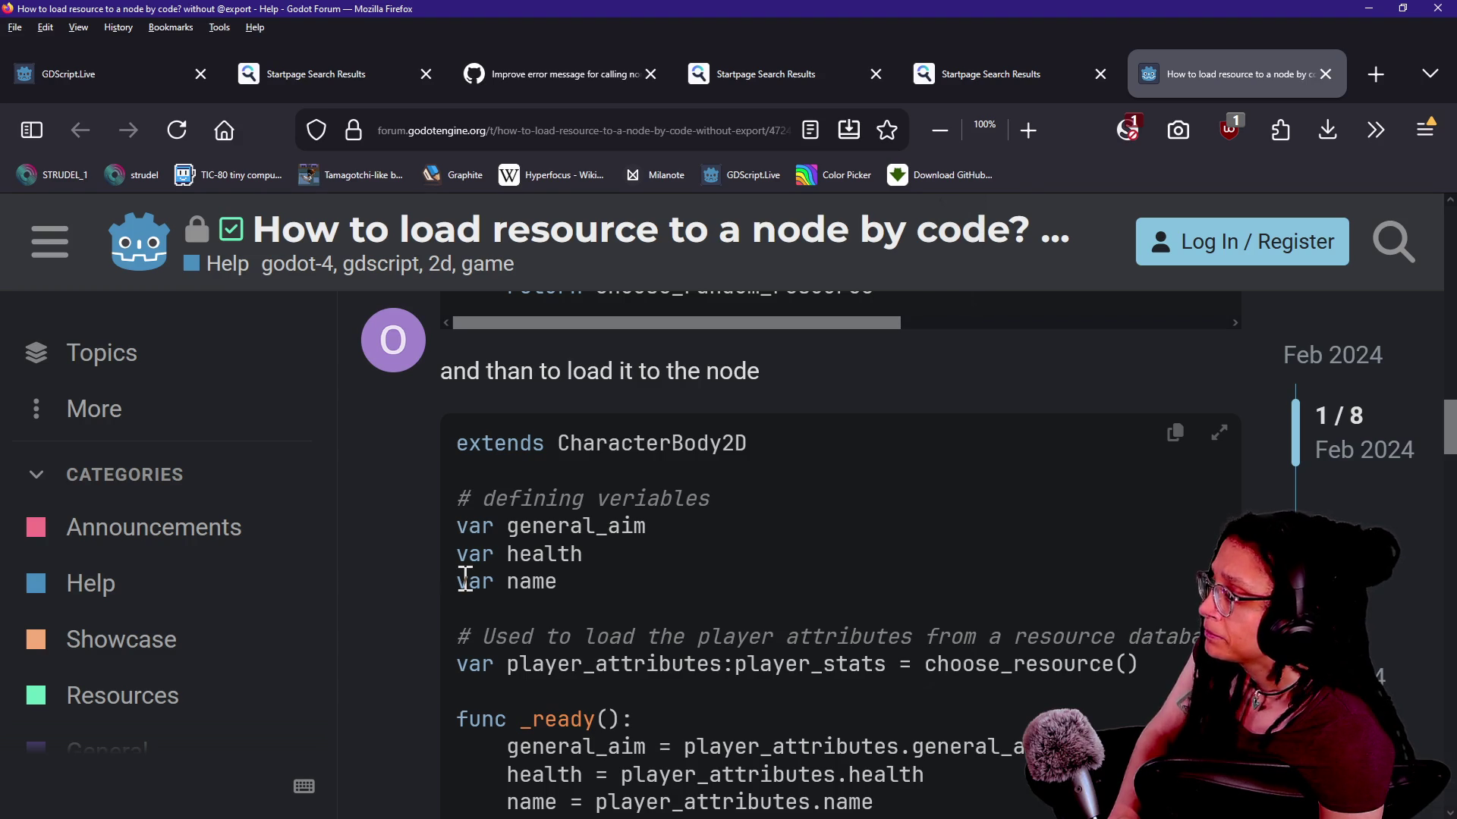
pyautogui.scroll(-3, 465, 578)
pyautogui.scroll(-5, 465, 578)
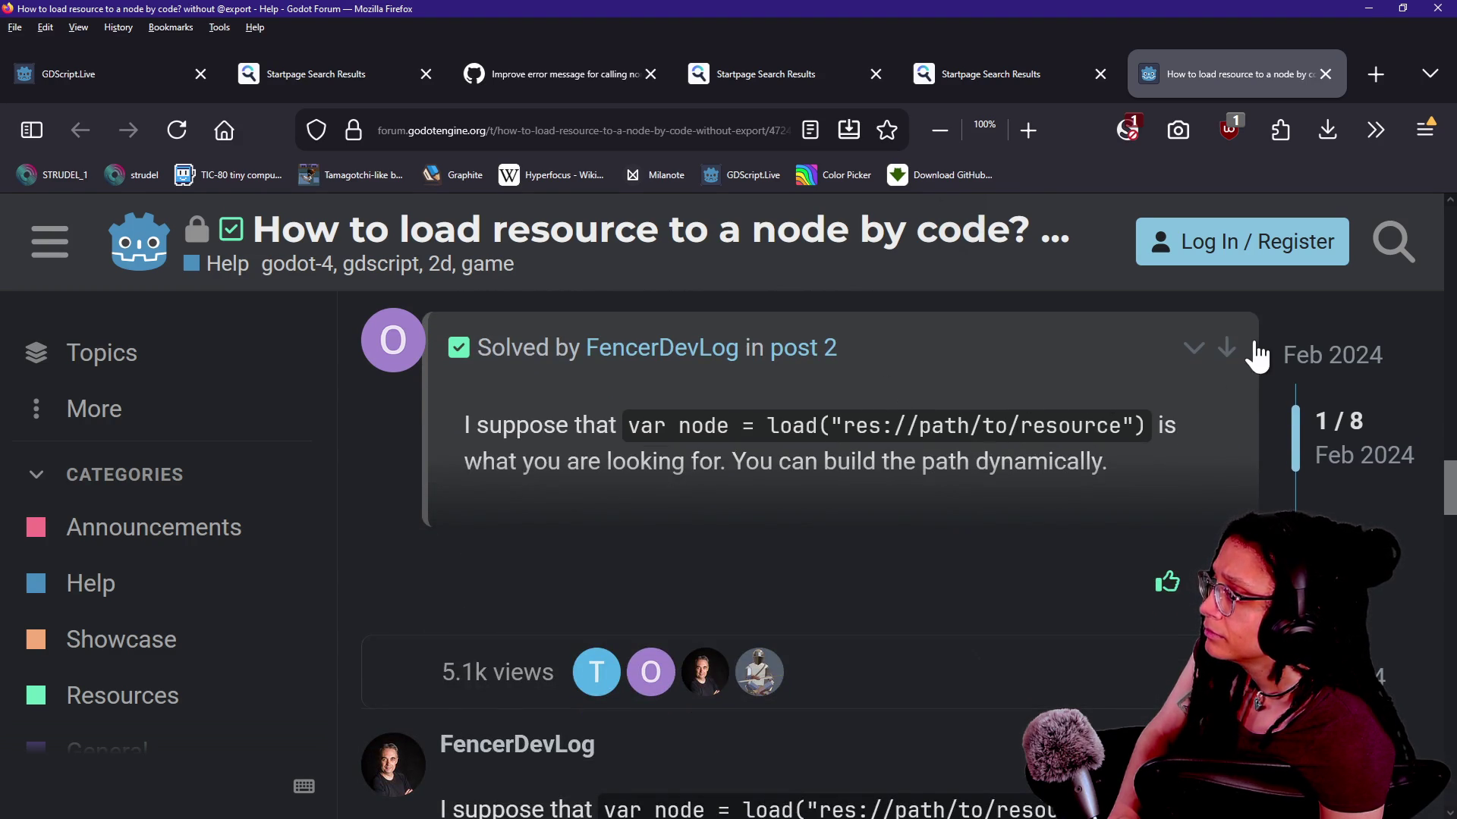
# - Jump to the accepted load("res://path/to/resource") solution and expand its single reply
pyautogui.click(1227, 347)
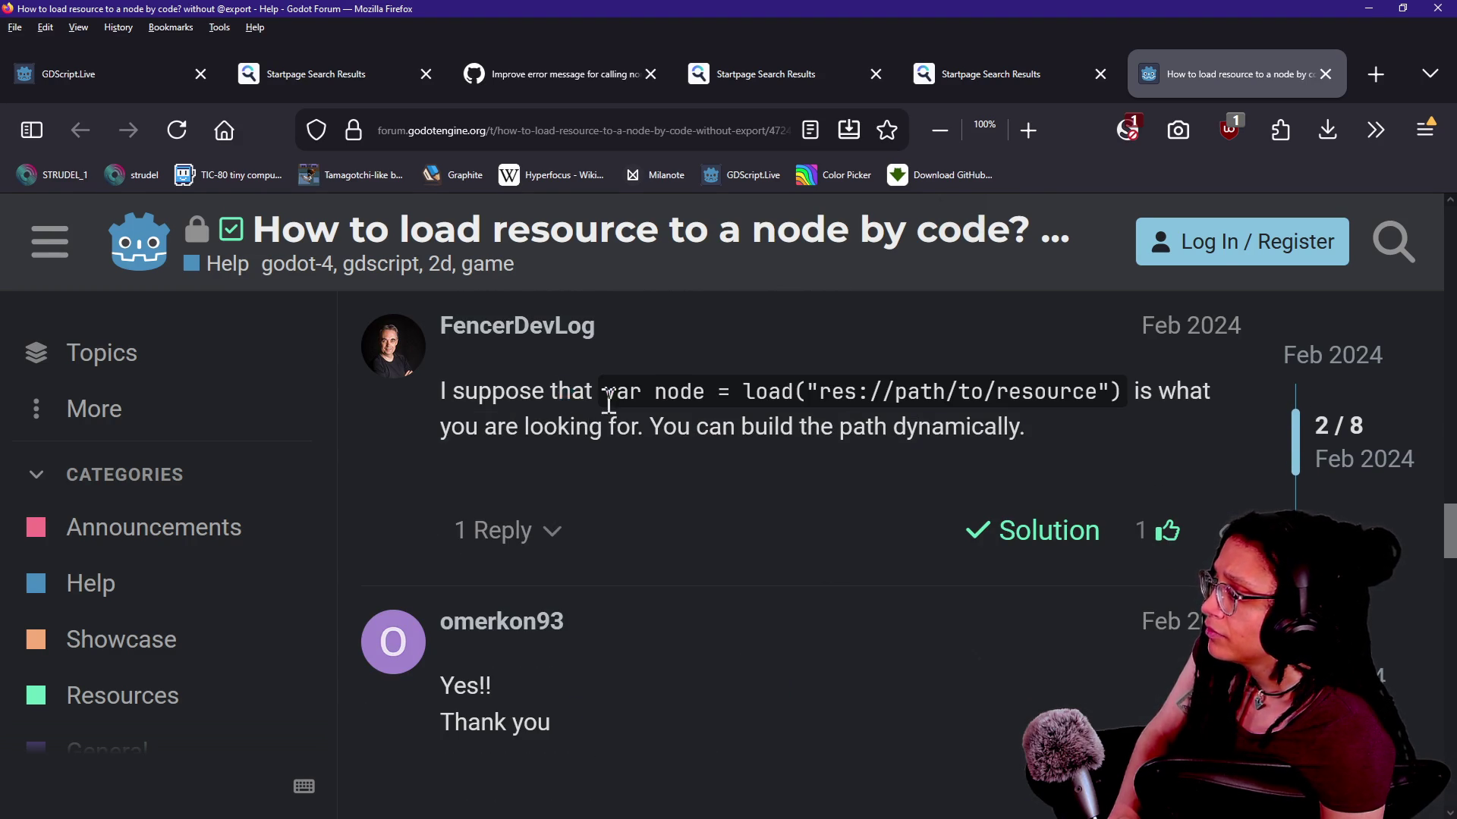
pyautogui.moveTo(723, 392); pyautogui.dragTo(850, 392)
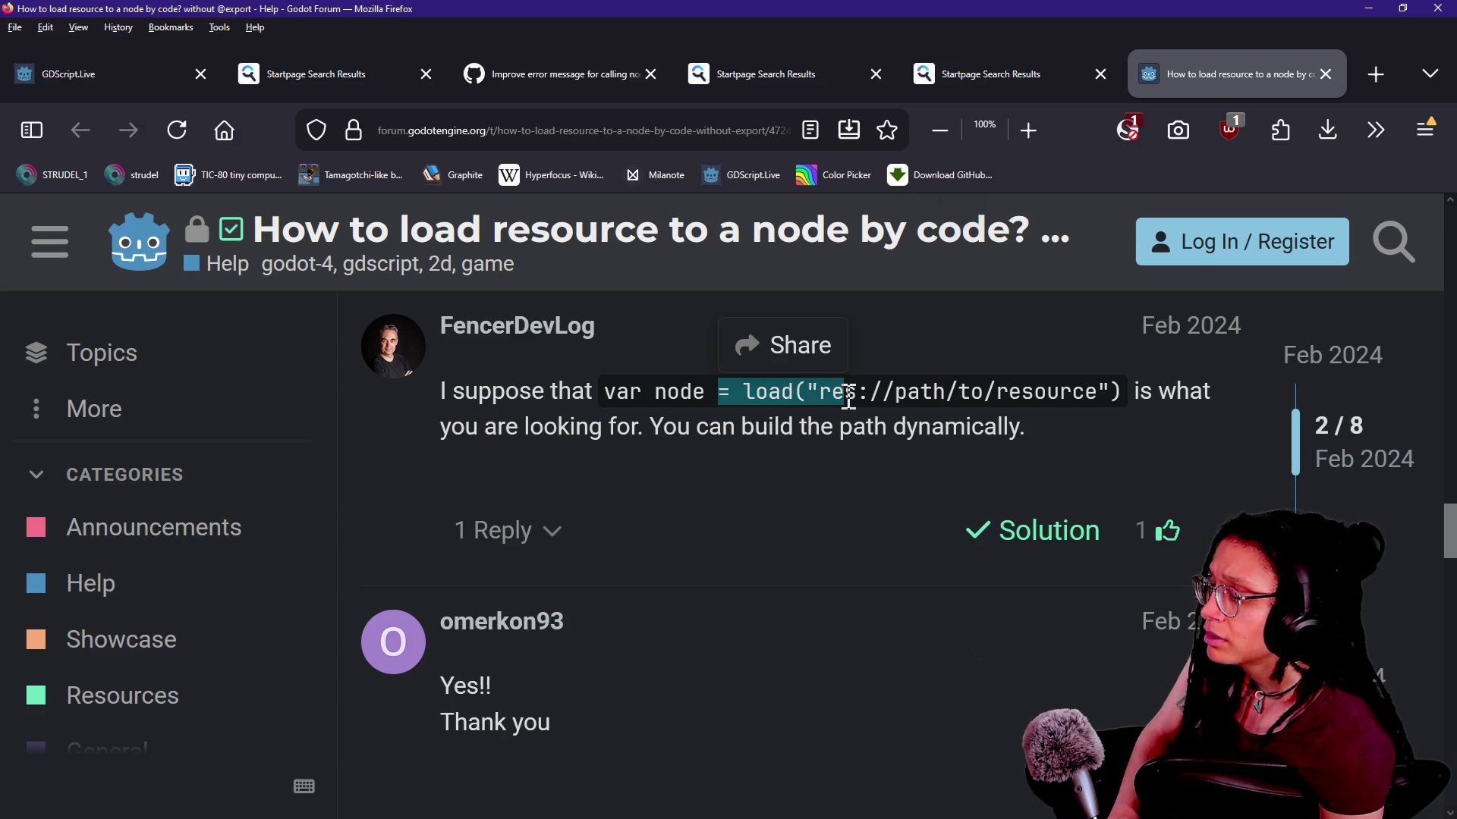
pyautogui.click(840, 433)
pyautogui.scroll(3, 838, 432)
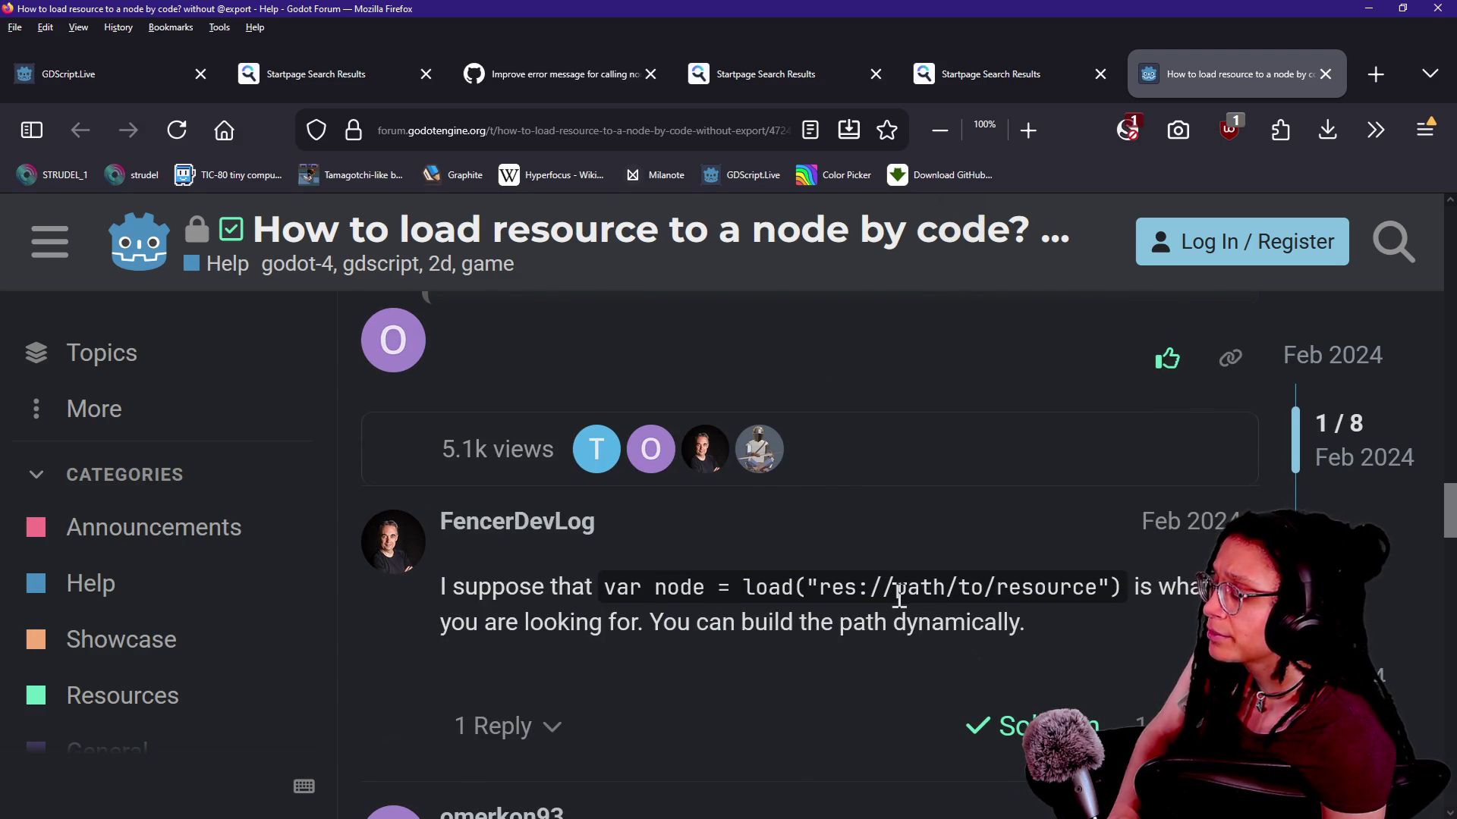
pyautogui.click(493, 726)
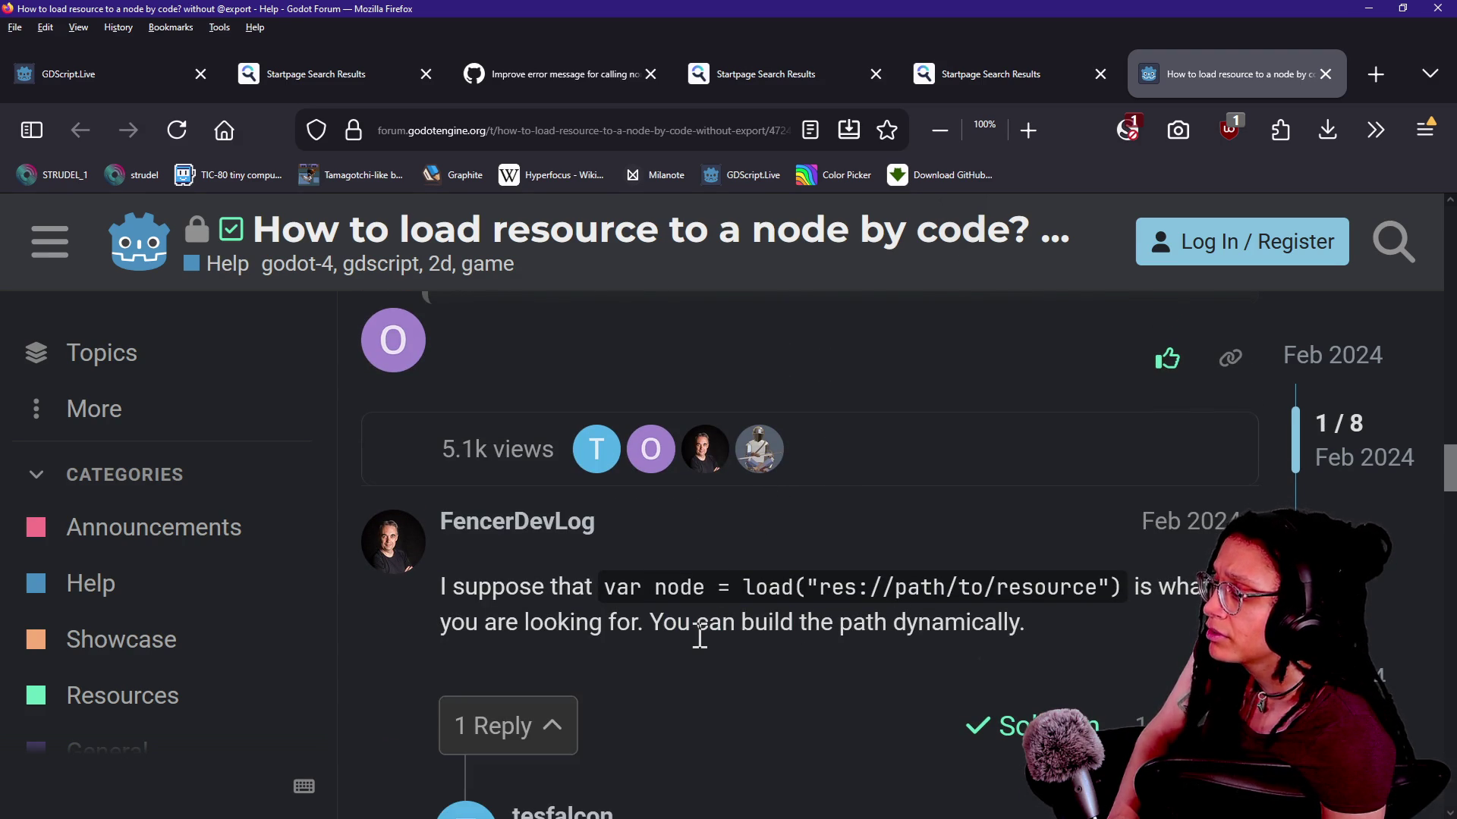
pyautogui.scroll(-6, 700, 636)
pyautogui.scroll(-8, 783, 629)
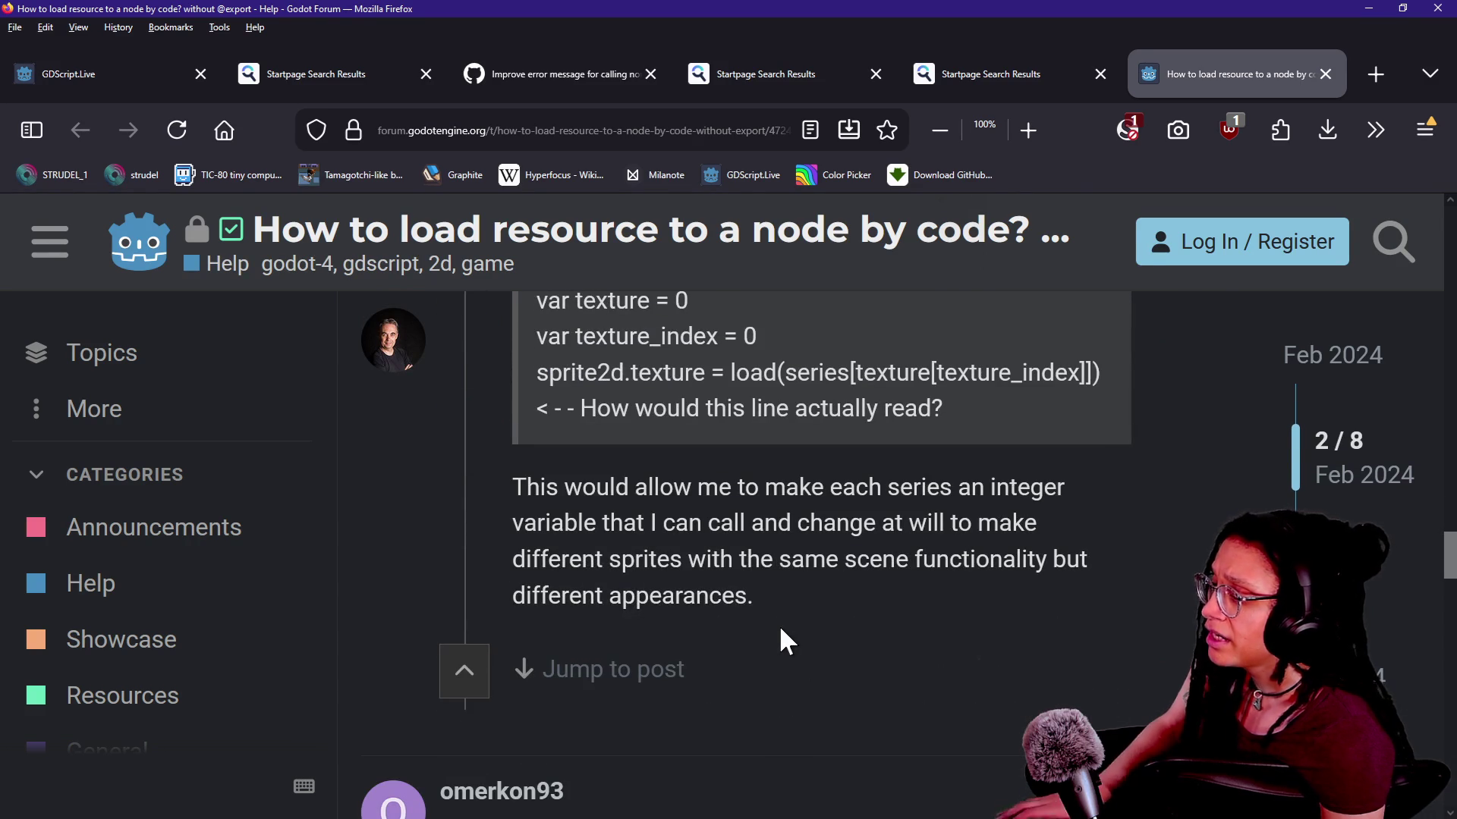
pyautogui.hotkey('alt', 'Tab')
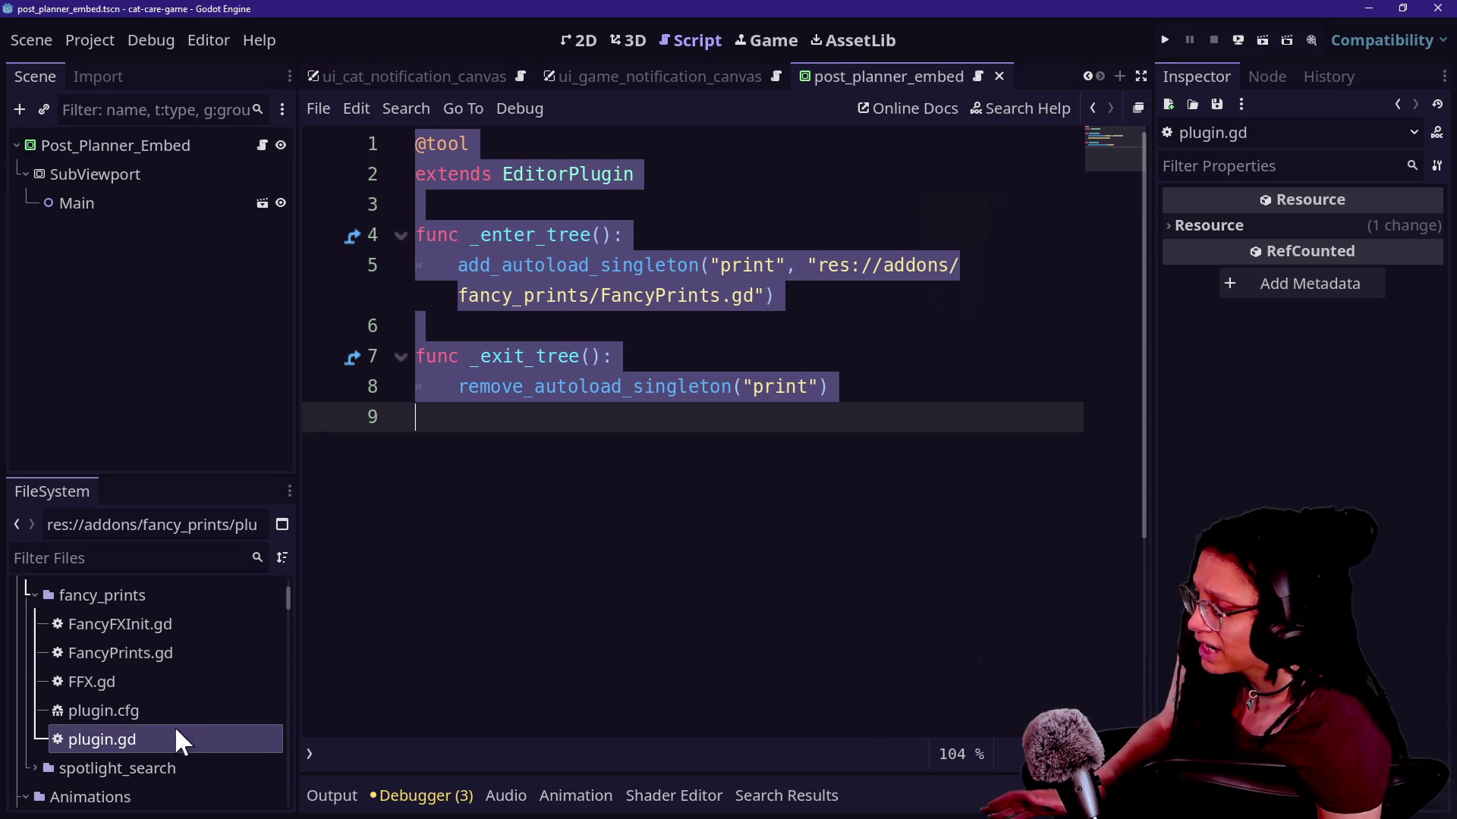
# - Bring the DLC For Game window forward and go back to the minigame_thinking.gd script
pyautogui.click(455, 600)
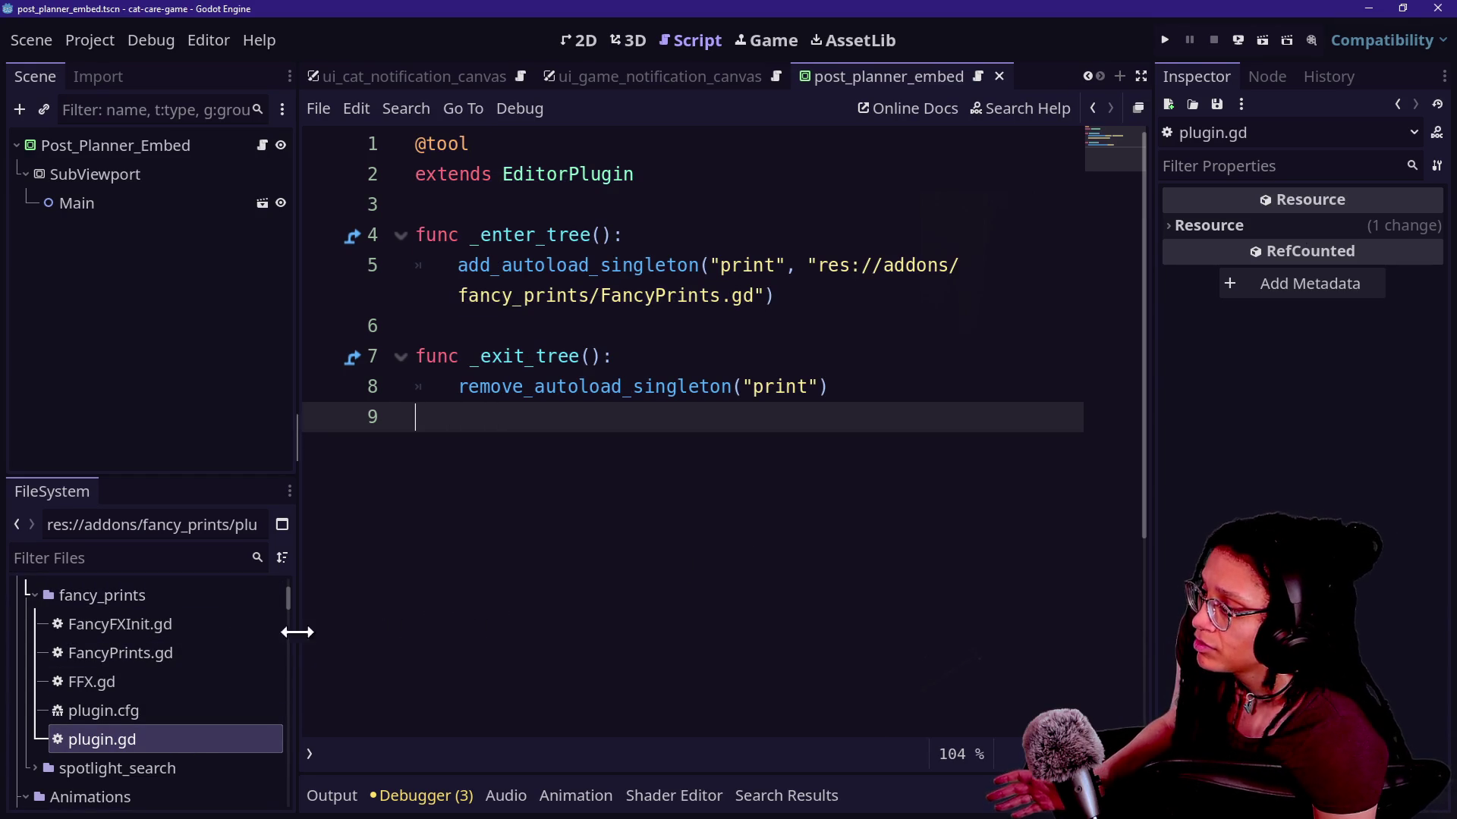
pyautogui.hotkey('alt', 'Tab')
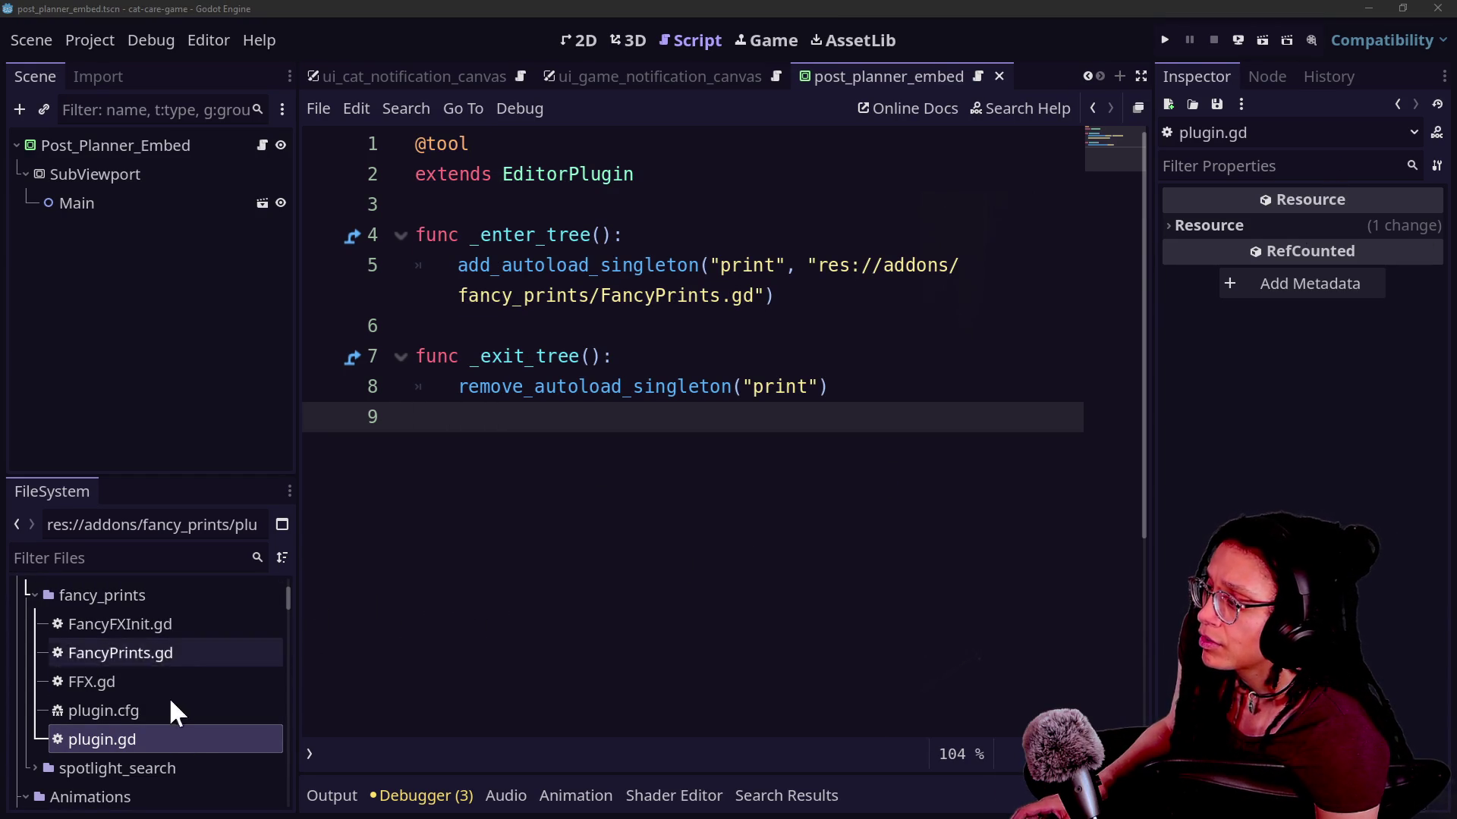
pyautogui.click(516, 469)
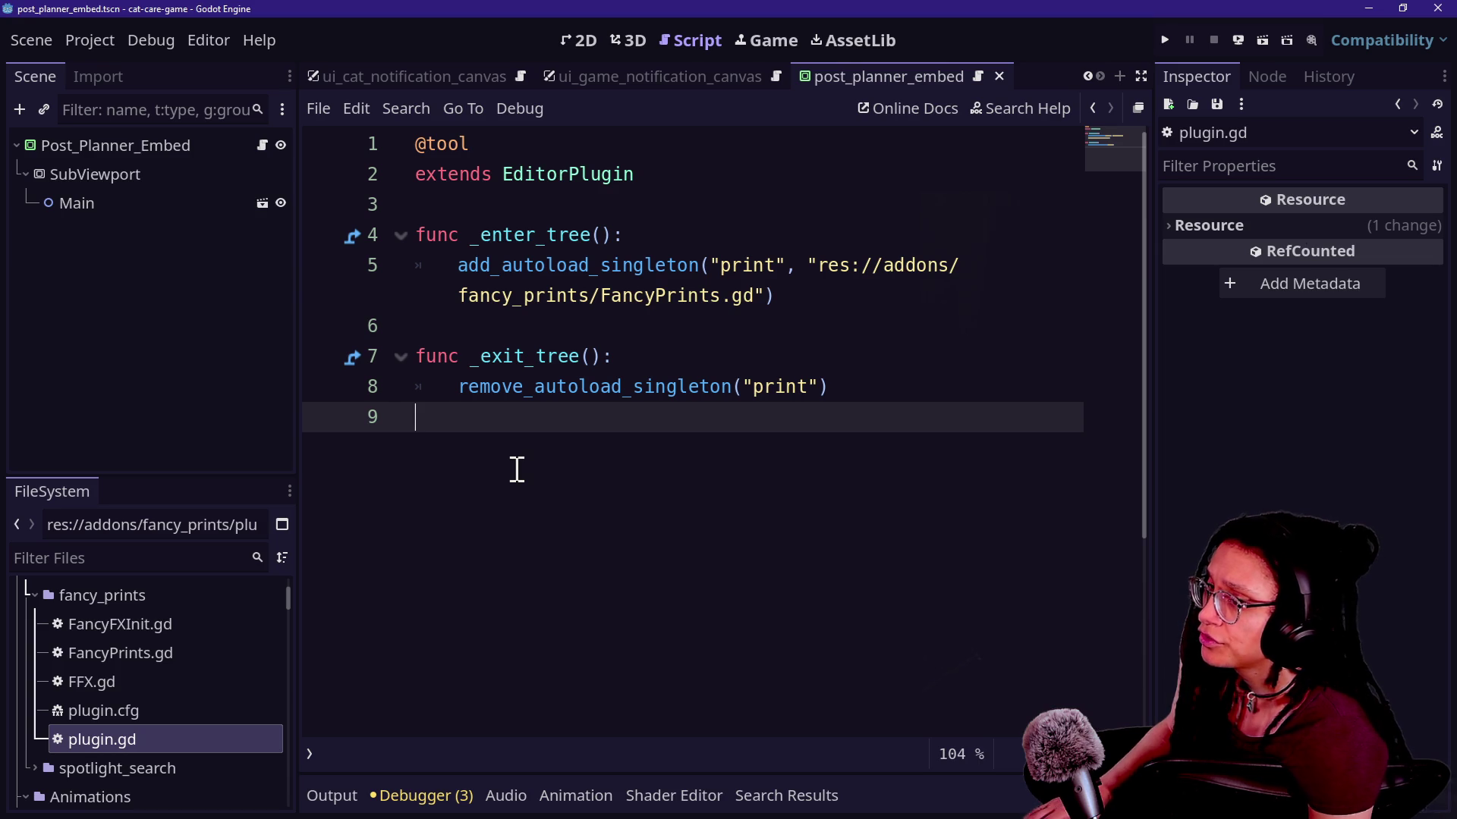
pyautogui.hotkey('alt', 'Tab')
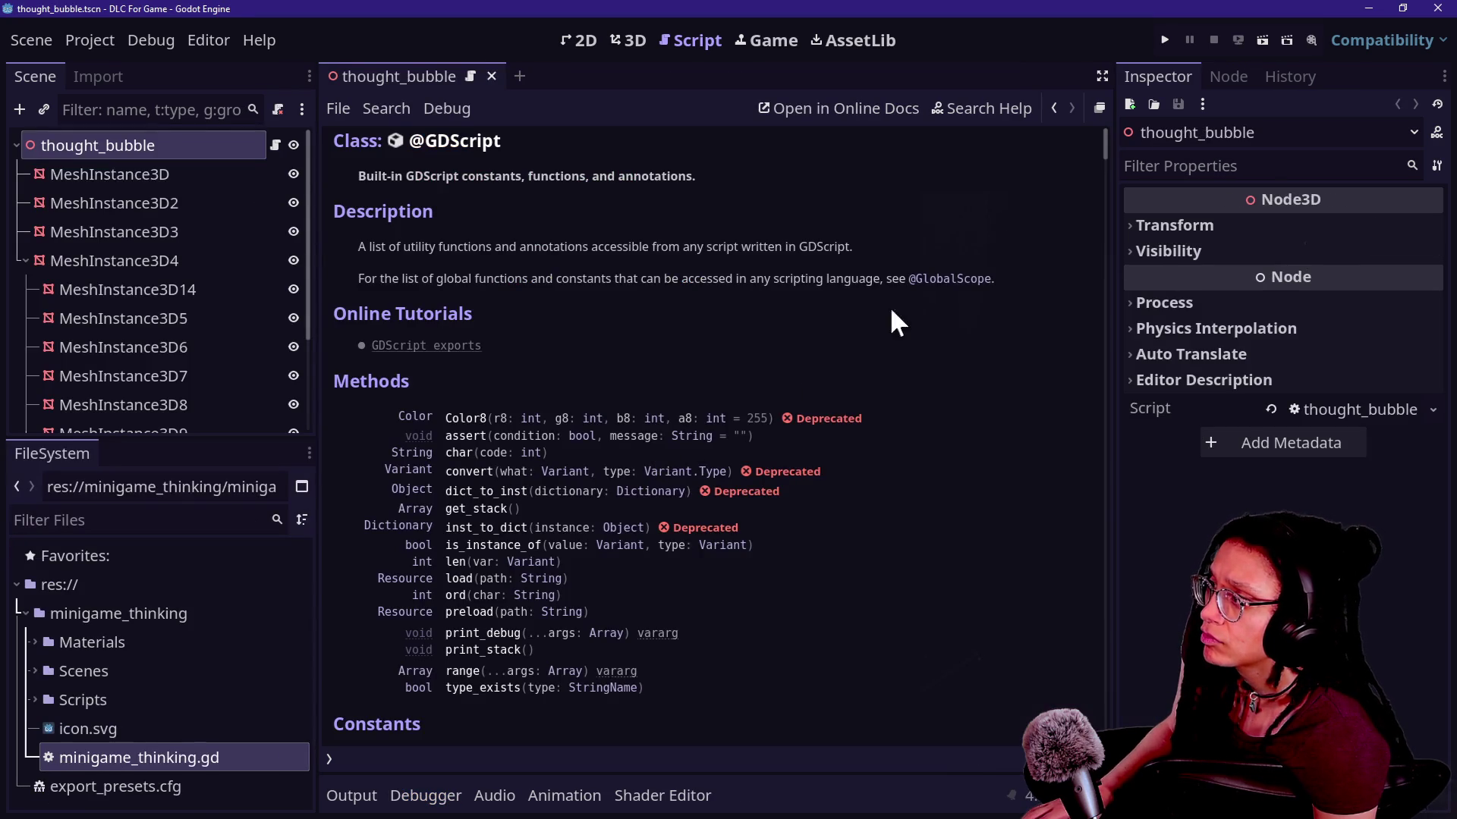
pyautogui.click(1053, 112)
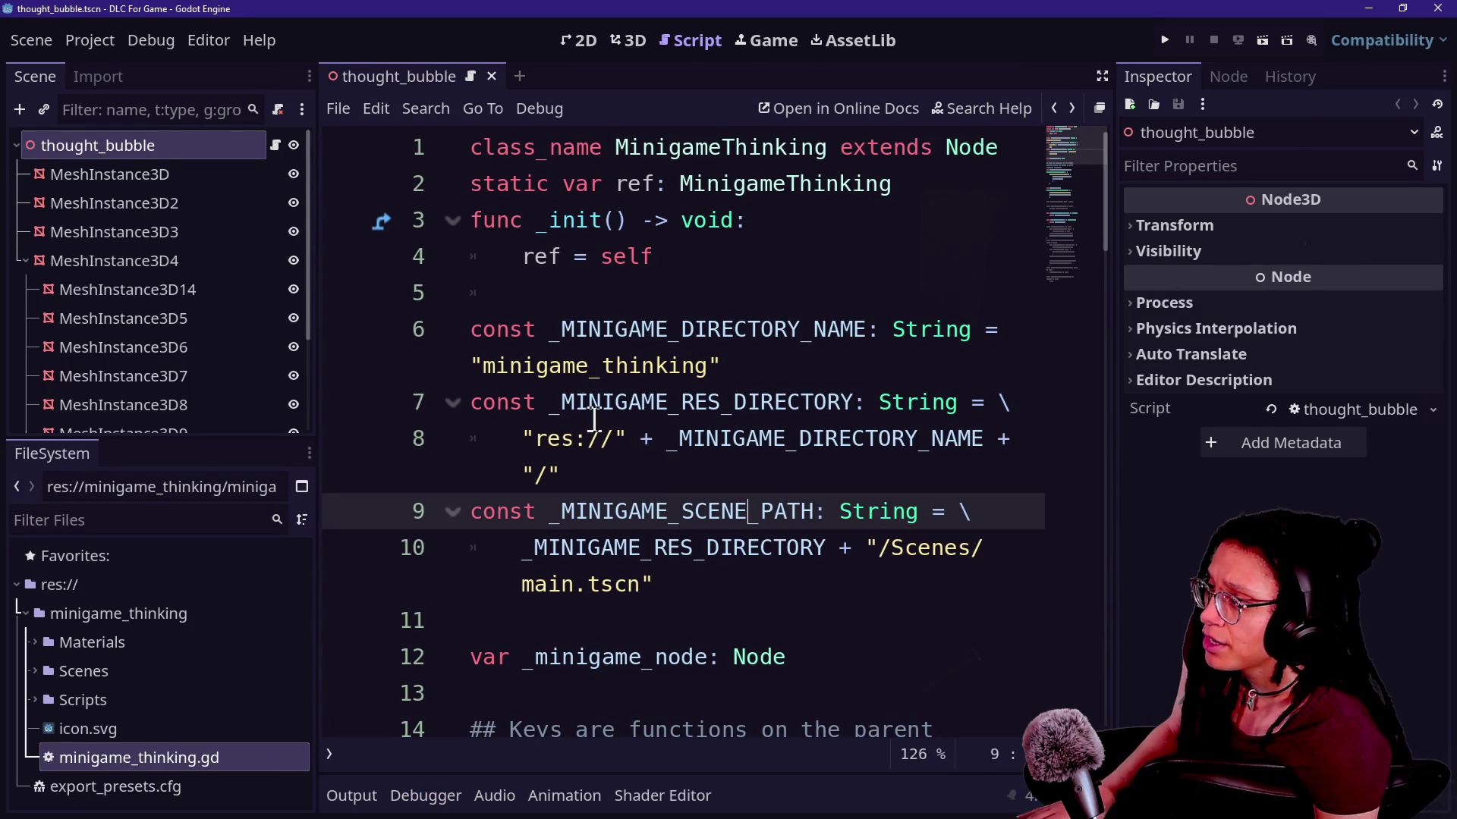
# - Disable the Fancy Prints plugin in the cat-care-game project's Plugins settings
pyautogui.hotkey('alt', 'Tab')
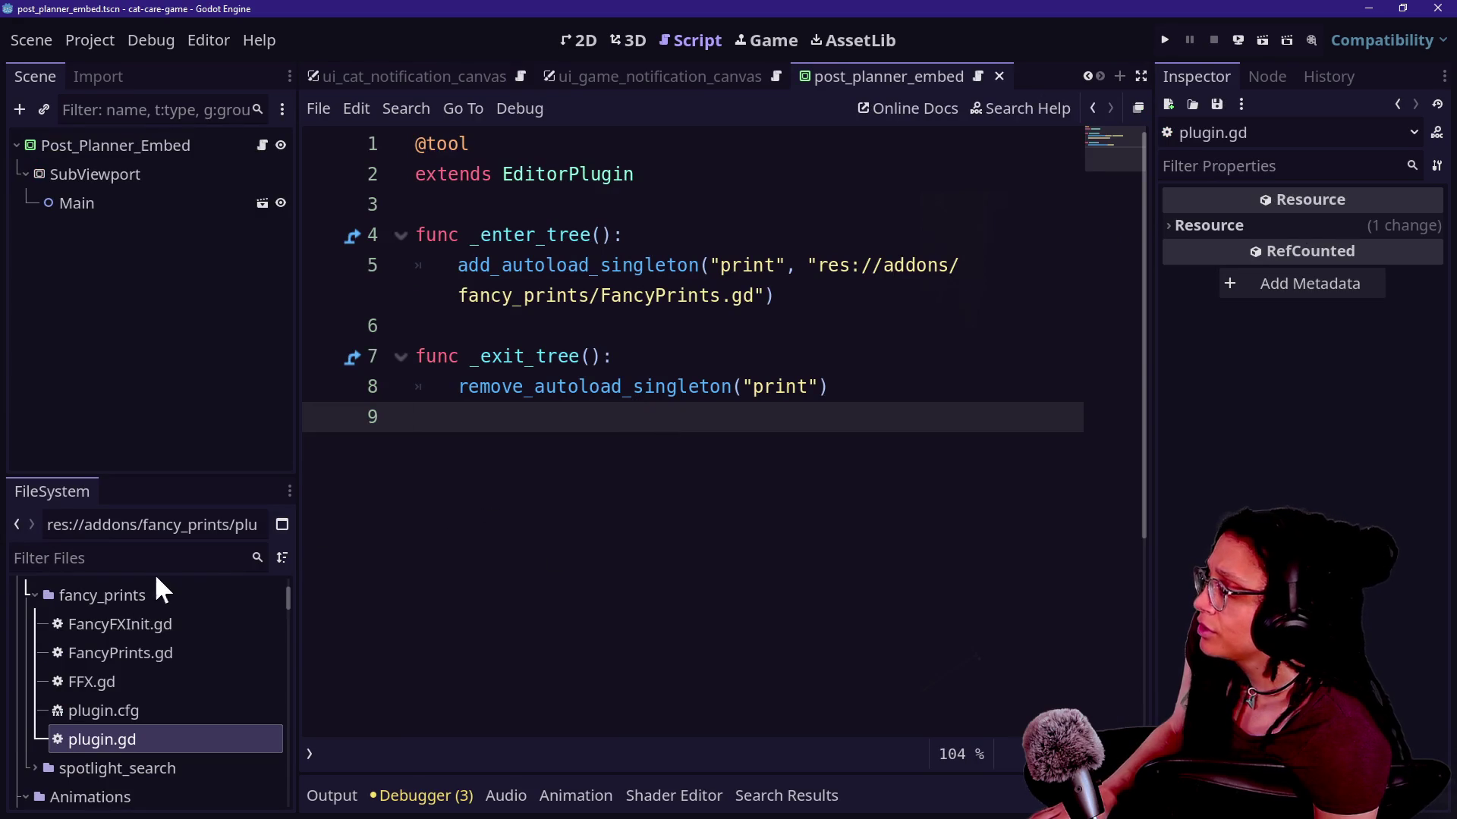
pyautogui.click(91, 39)
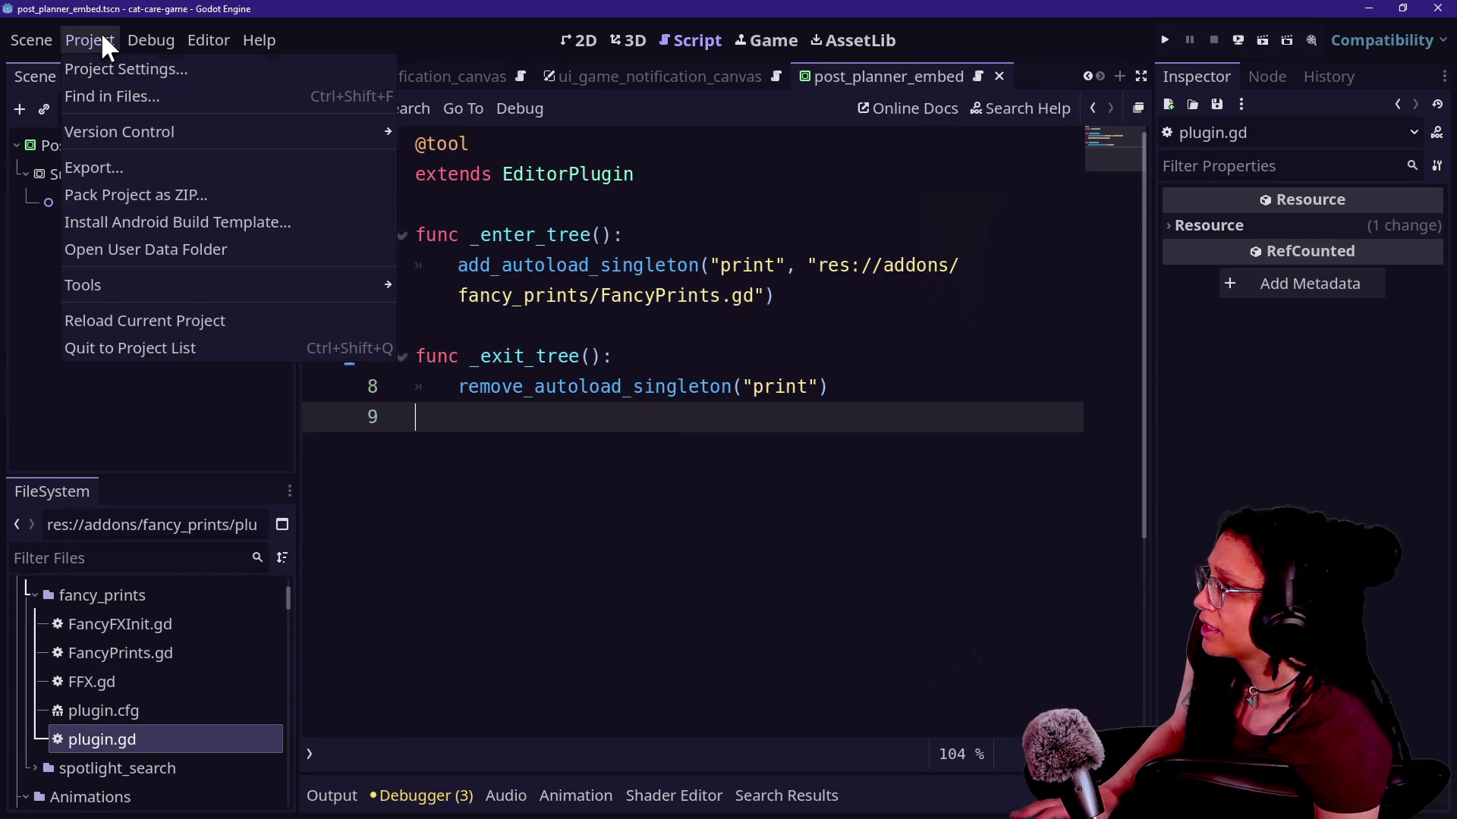
pyautogui.click(136, 64)
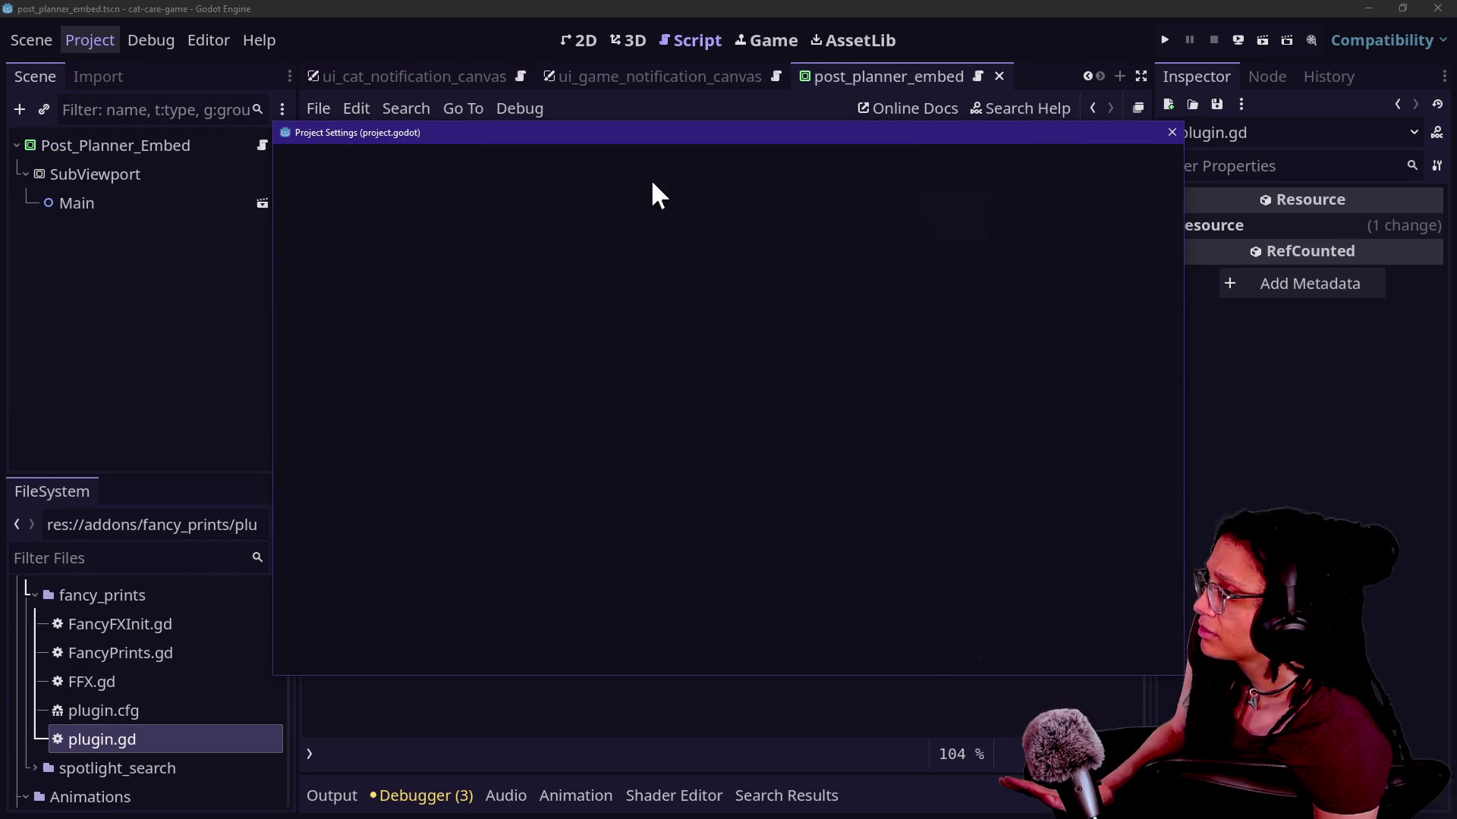
pyautogui.click(425, 166)
pyautogui.click(592, 169)
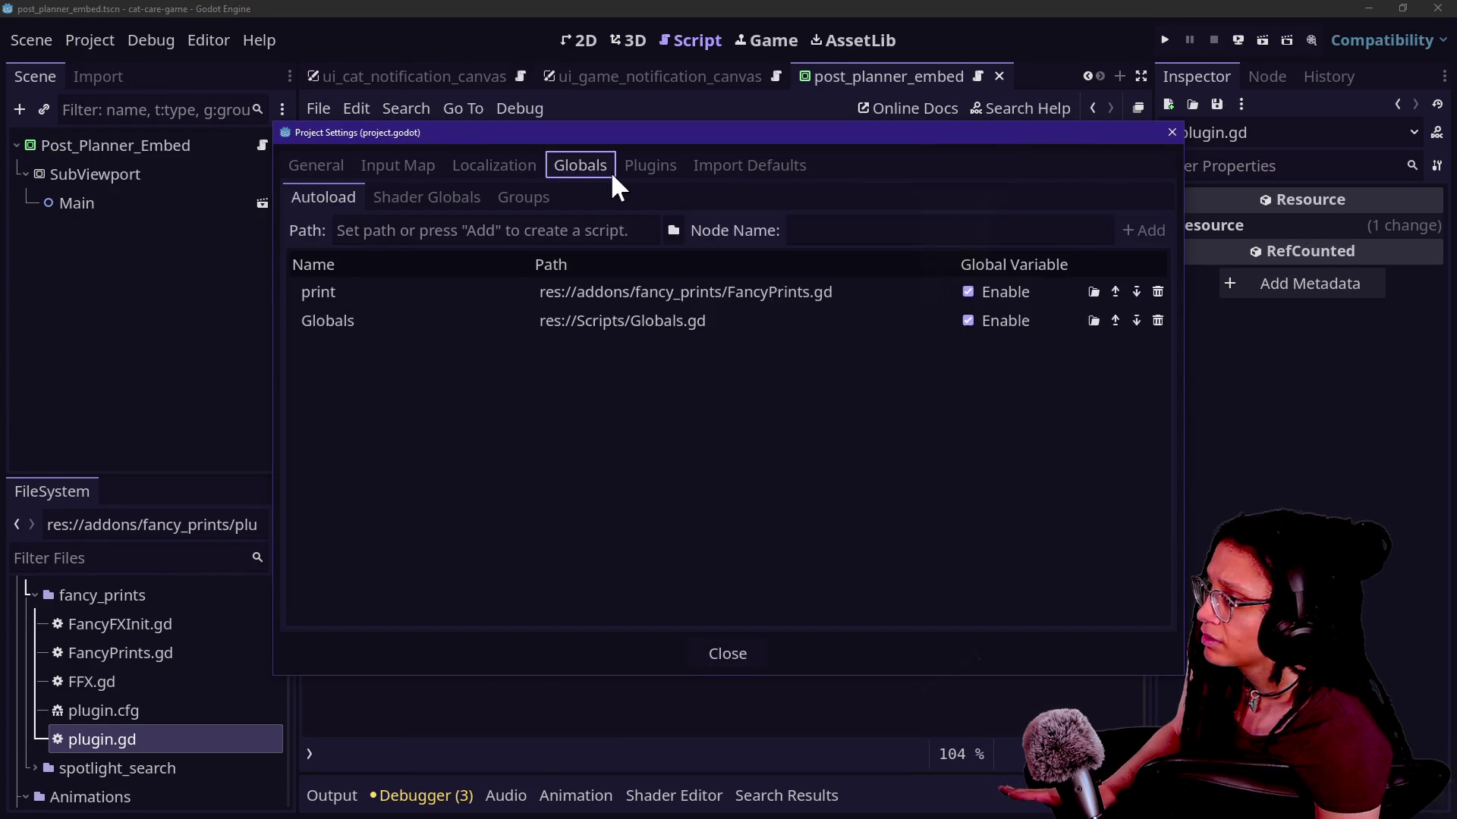
pyautogui.click(650, 166)
pyautogui.click(313, 260)
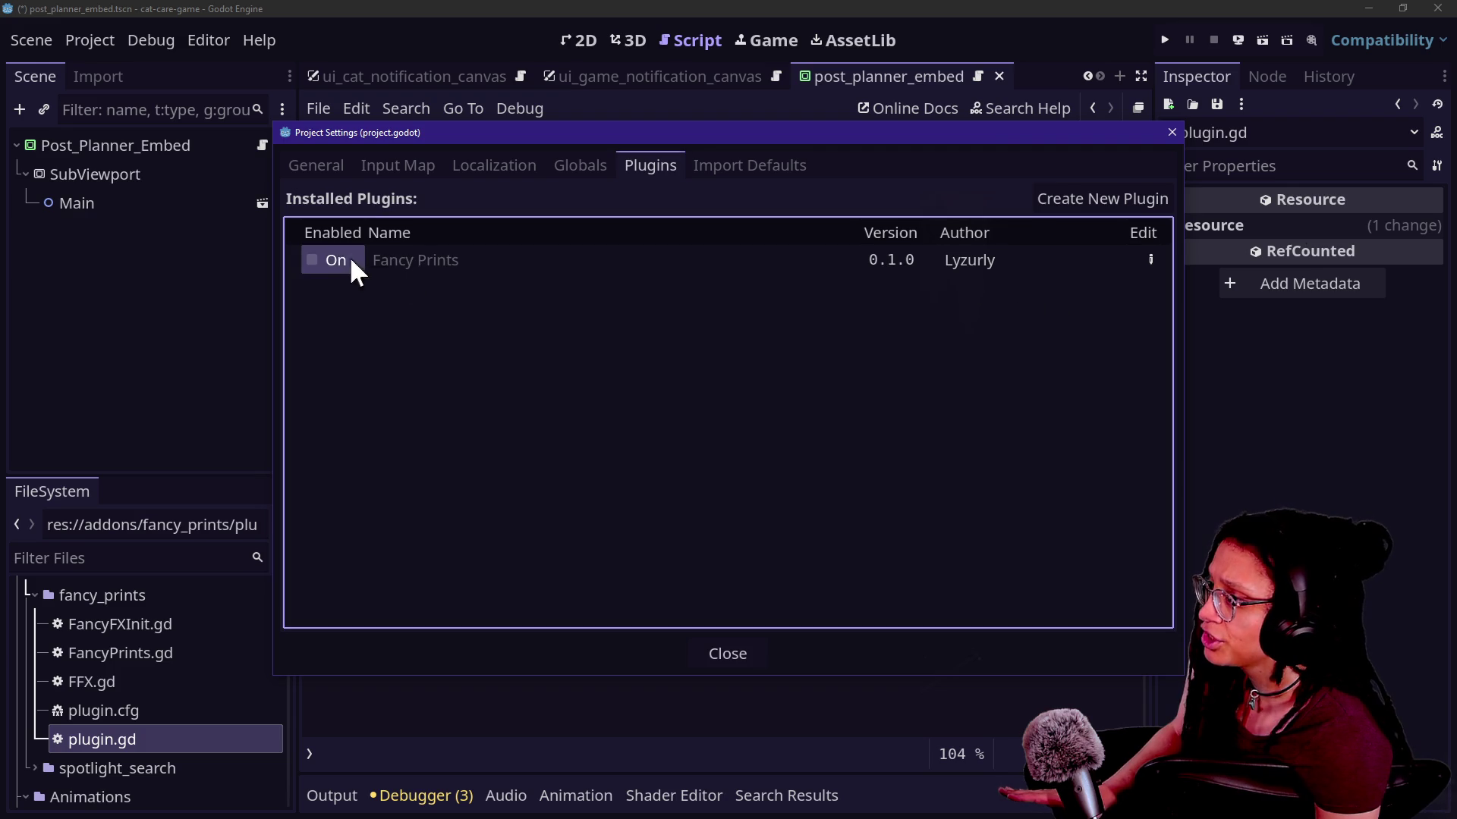
# - Collapse the fancy_prints folder in FileSystem, revisit the Plugins tab, and close Project Settings
pyautogui.scroll(2, 74, 636)
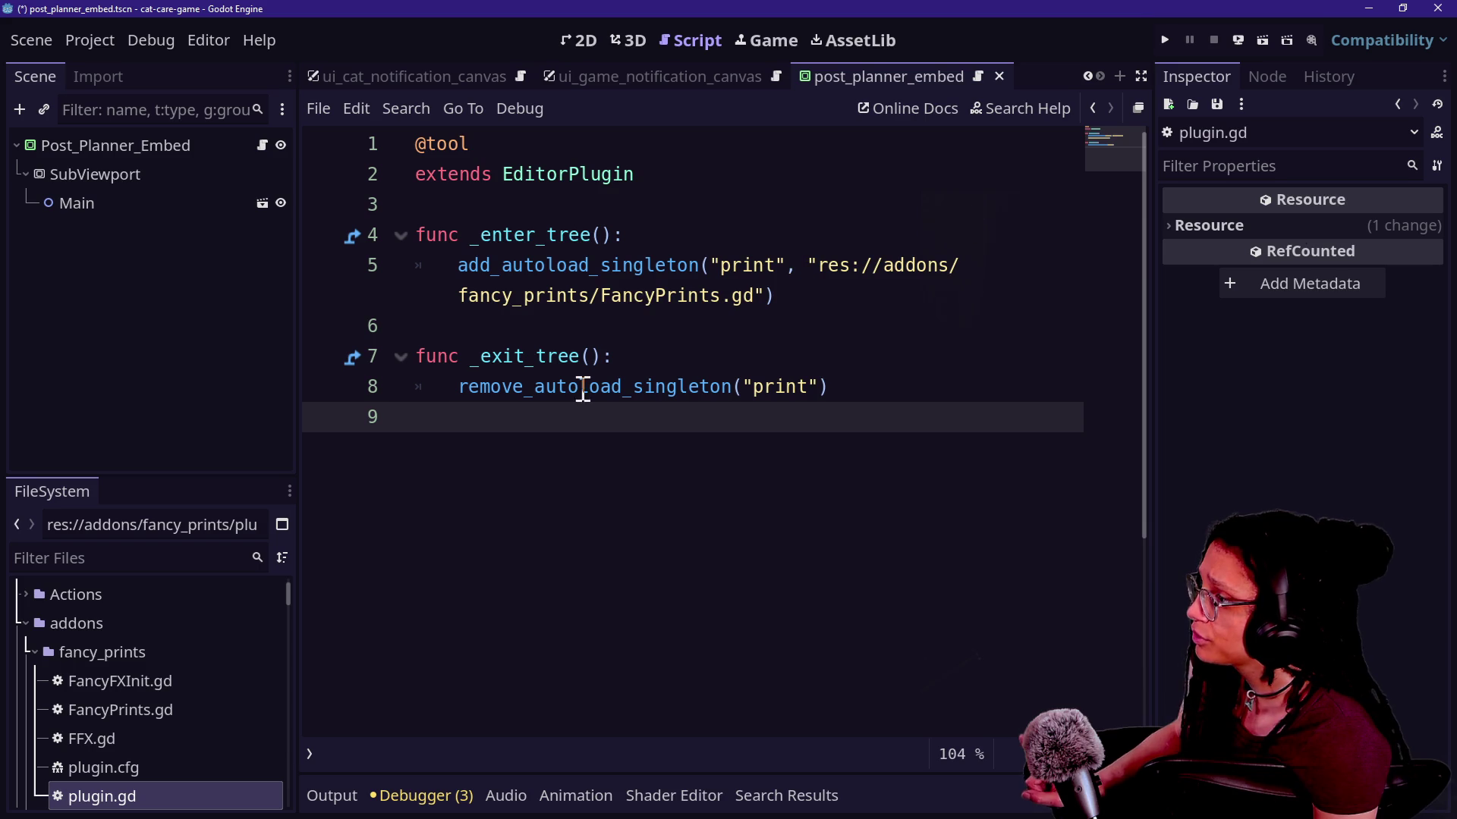
pyautogui.click(130, 654)
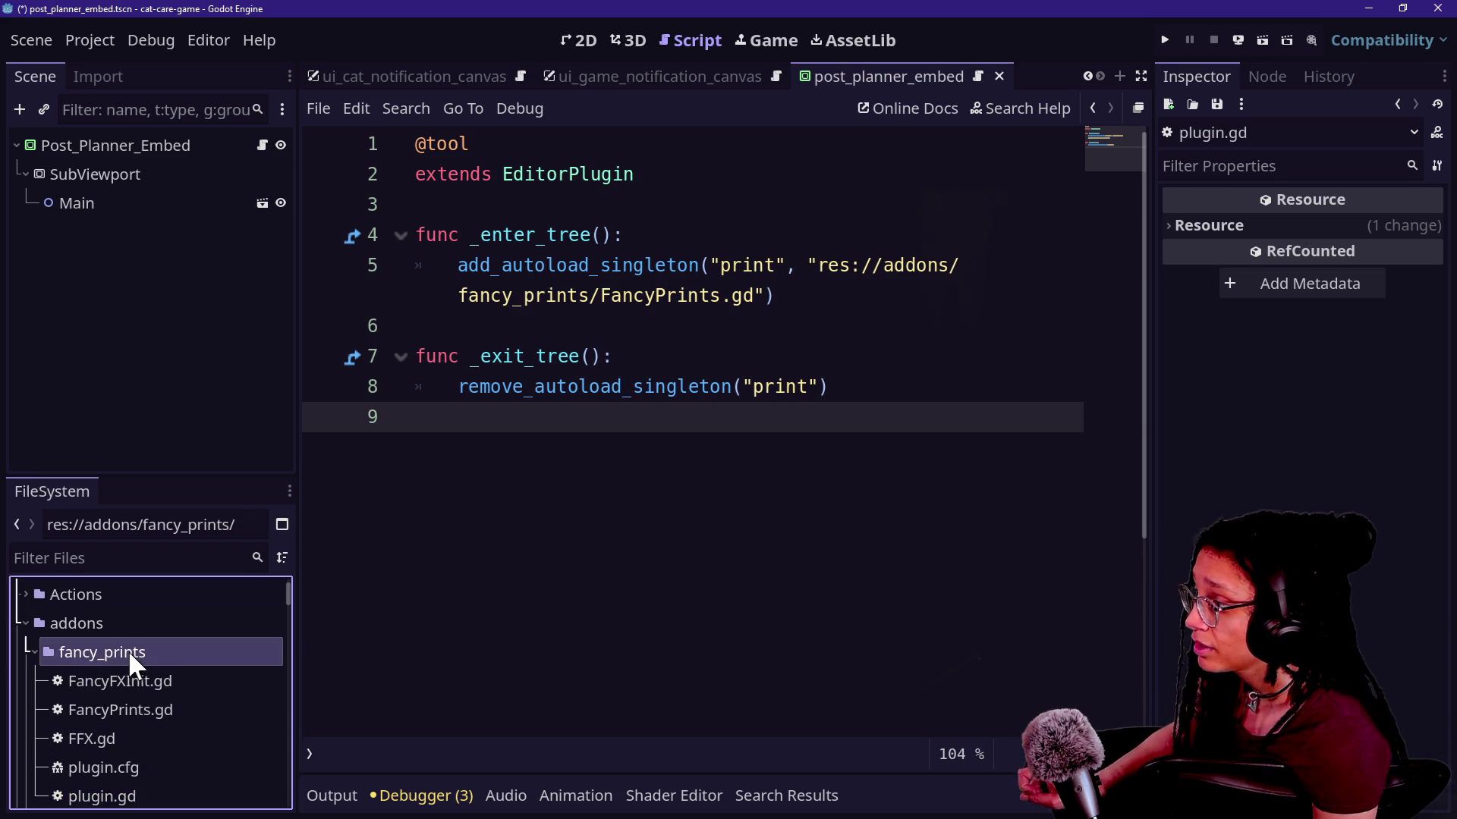
pyautogui.scroll(-1, 249, 626)
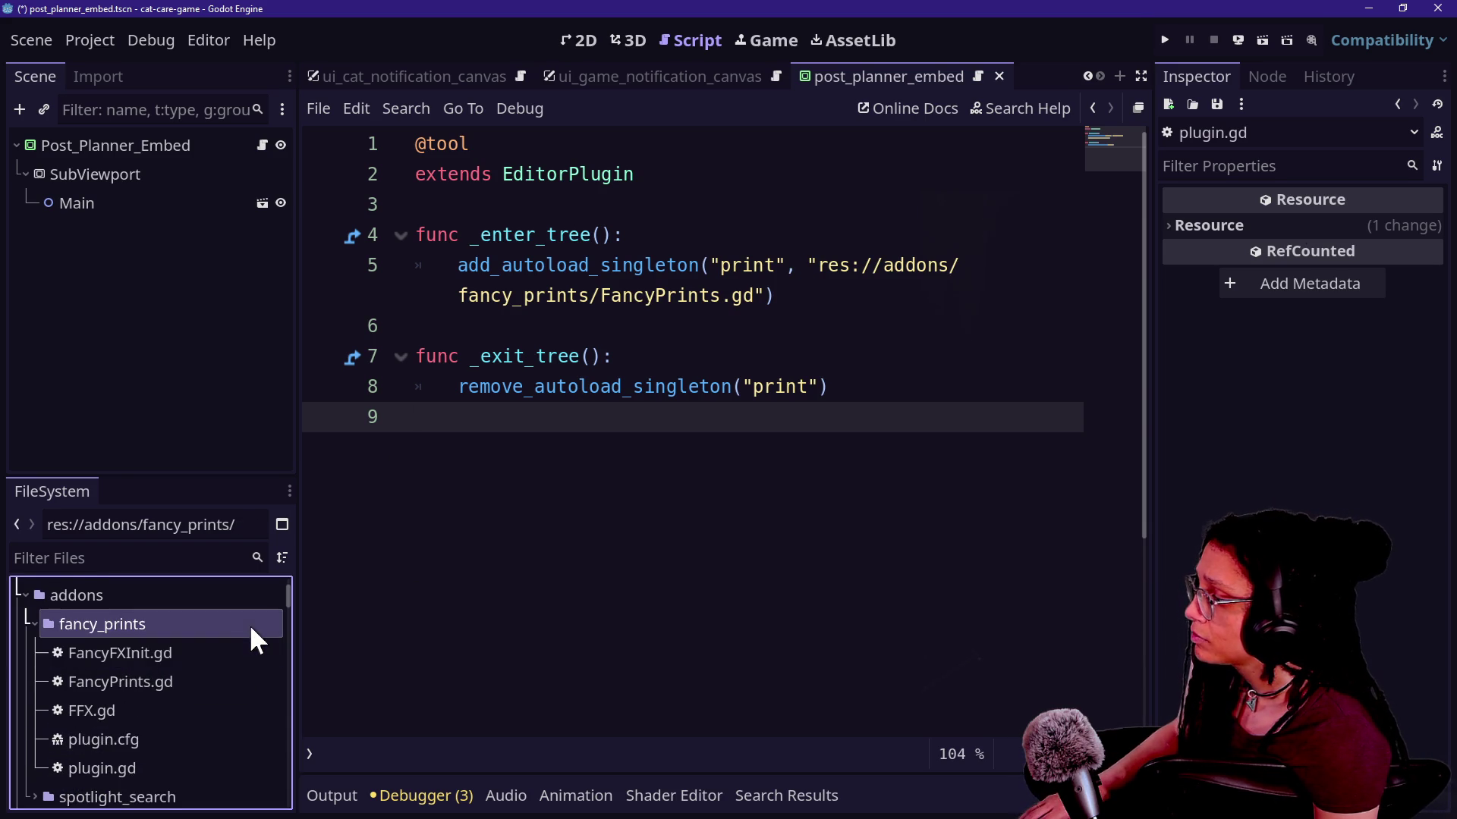
pyautogui.click(34, 623)
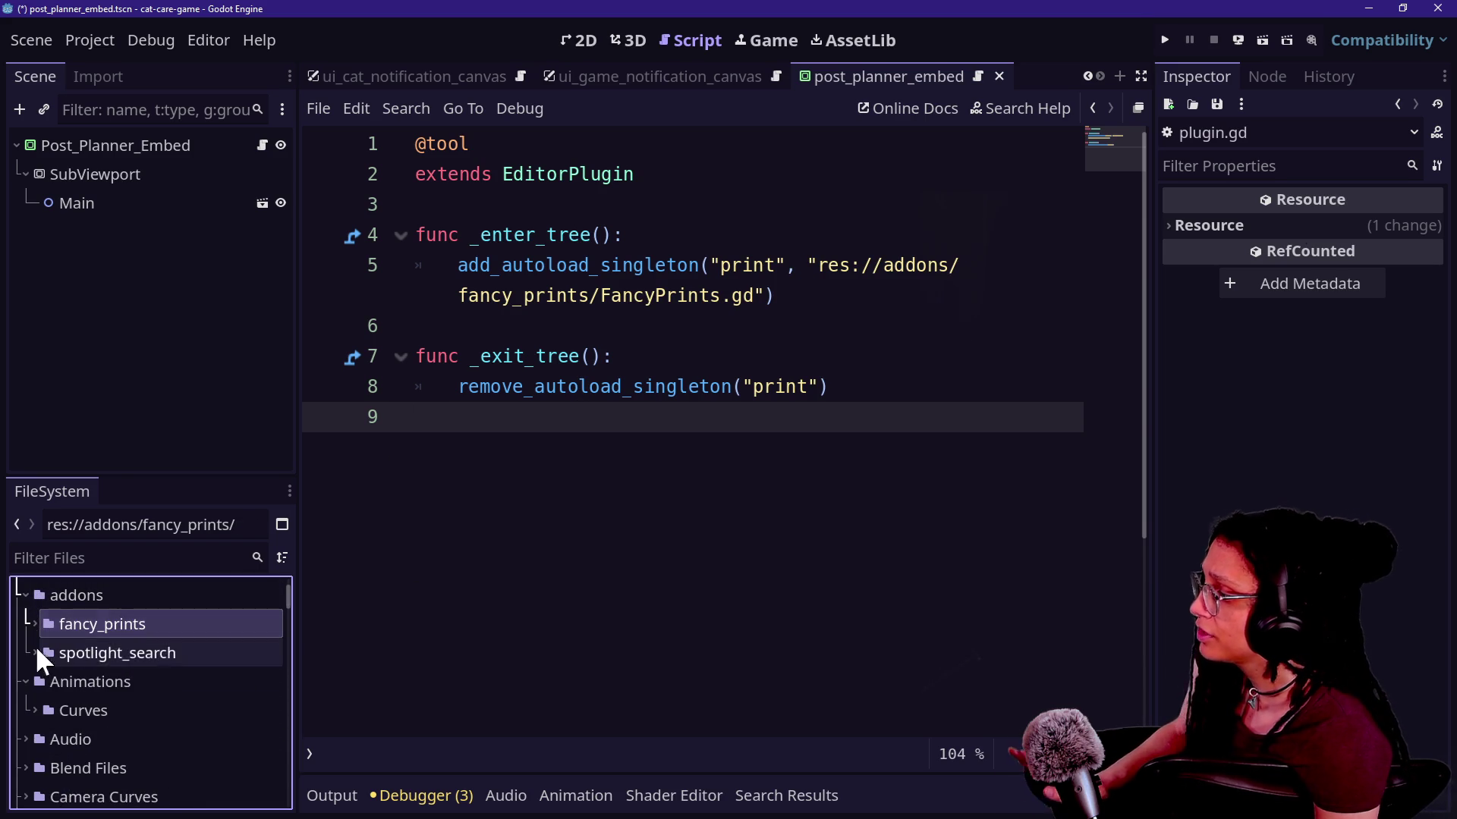
pyautogui.click(550, 533)
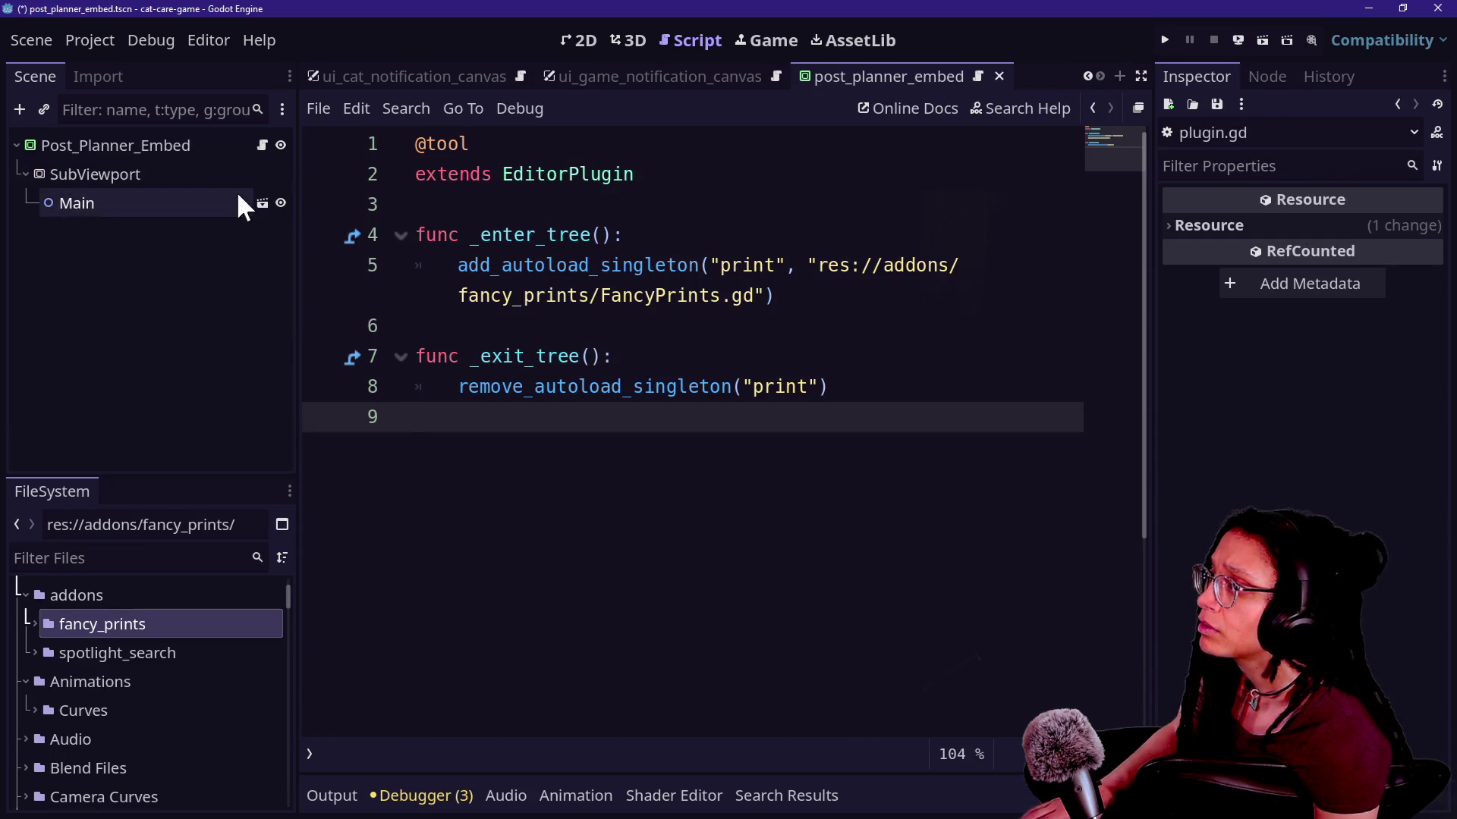
pyautogui.click(98, 39)
pyautogui.click(121, 67)
pyautogui.click(301, 258)
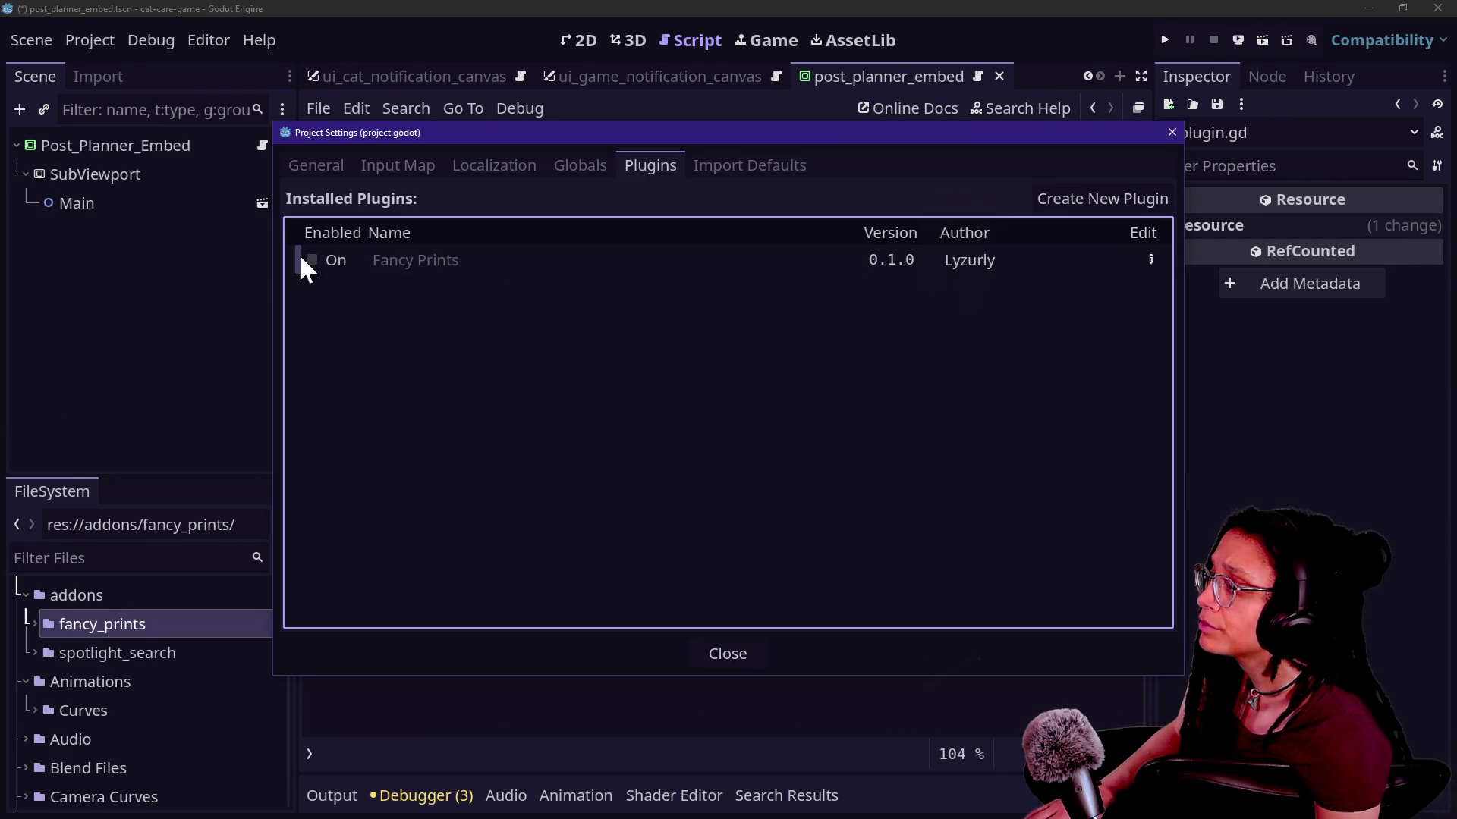
pyautogui.click(725, 654)
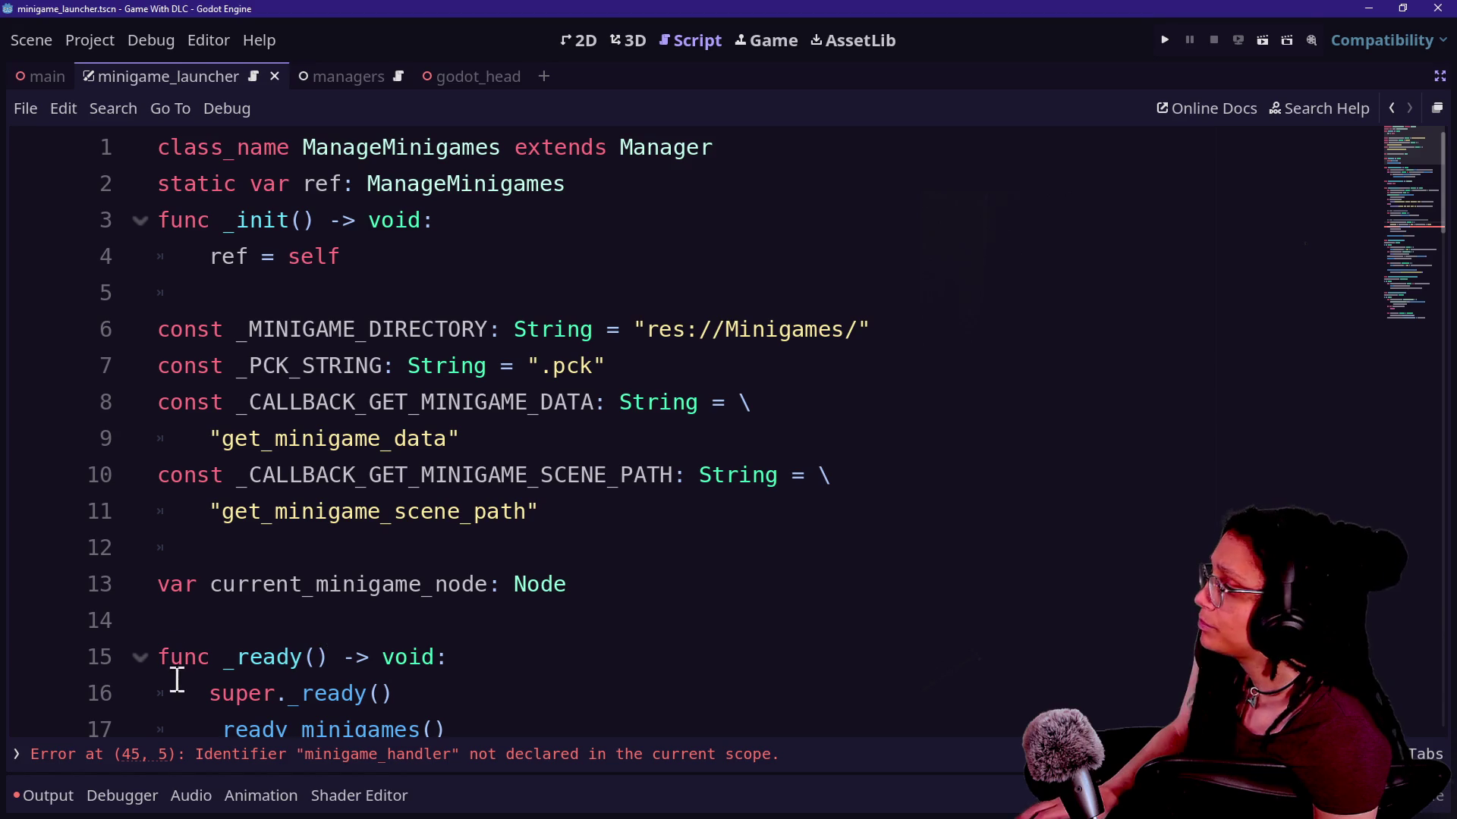
# - Restore the editor docks and delete the addons folder from the project
pyautogui.click(1439, 76)
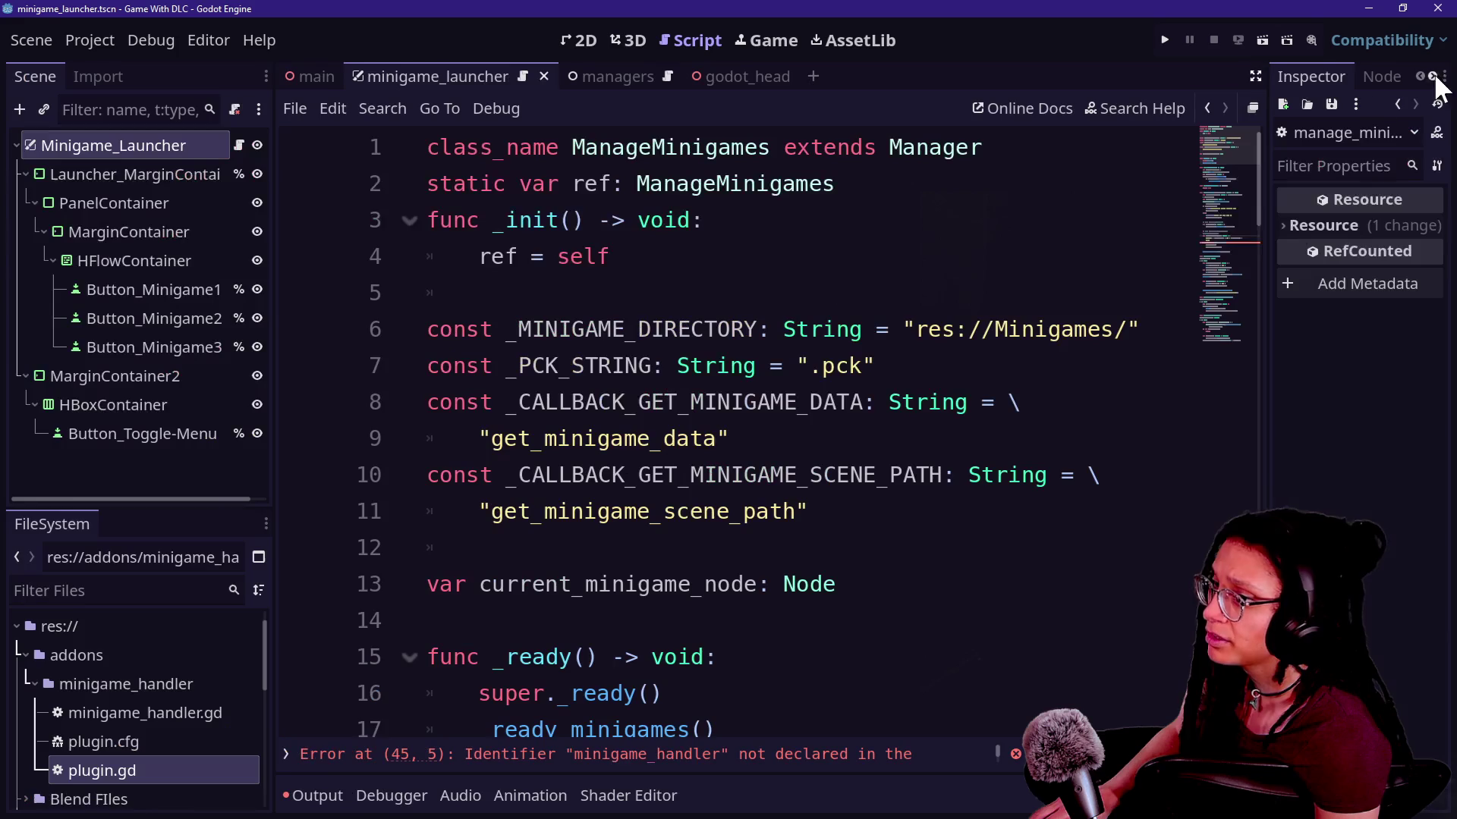
pyautogui.click(97, 649)
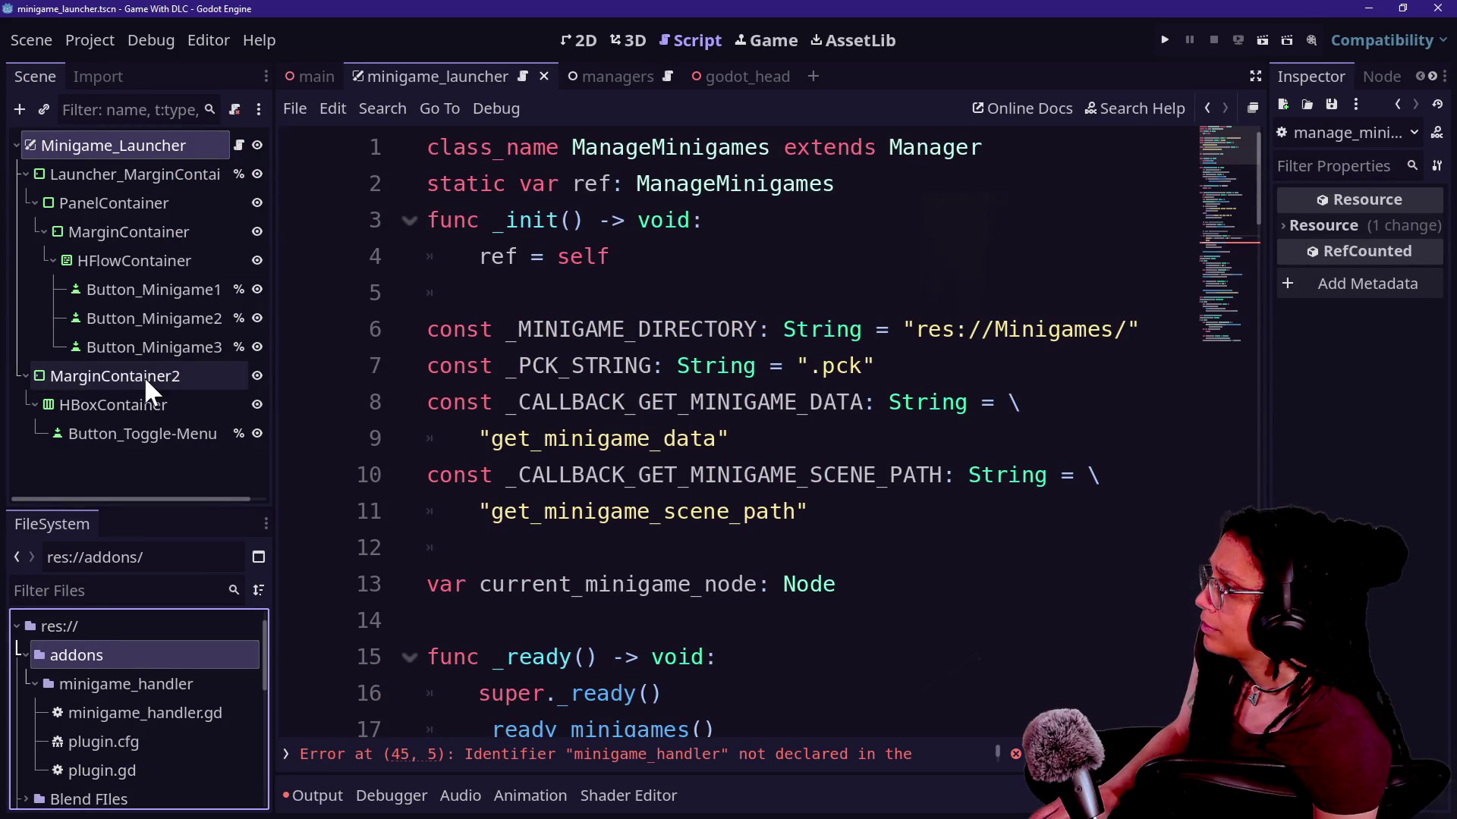
pyautogui.click(106, 44)
pyautogui.click(125, 69)
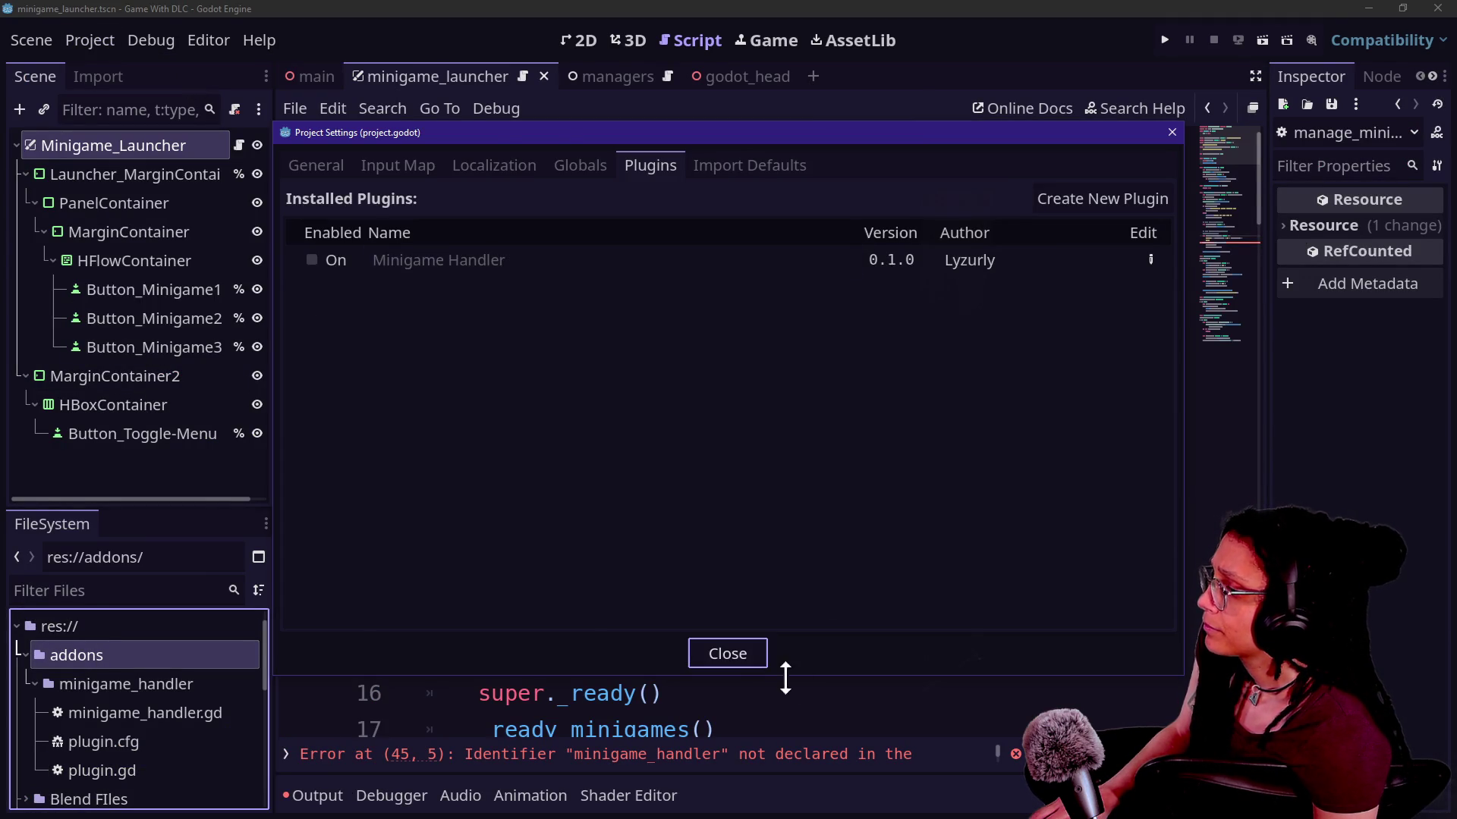
pyautogui.click(738, 654)
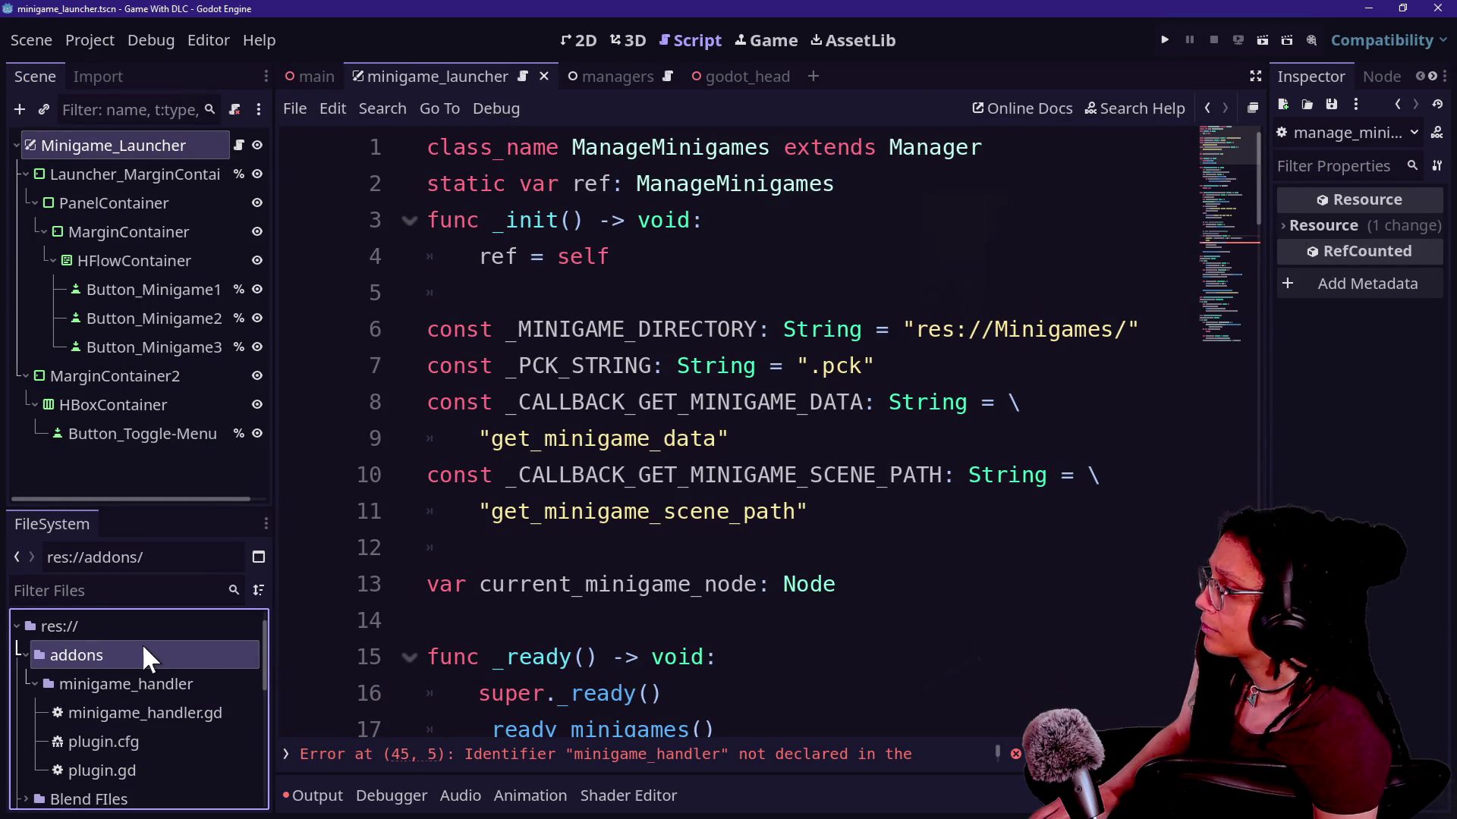
pyautogui.press('Delete')
pyautogui.press('Return')
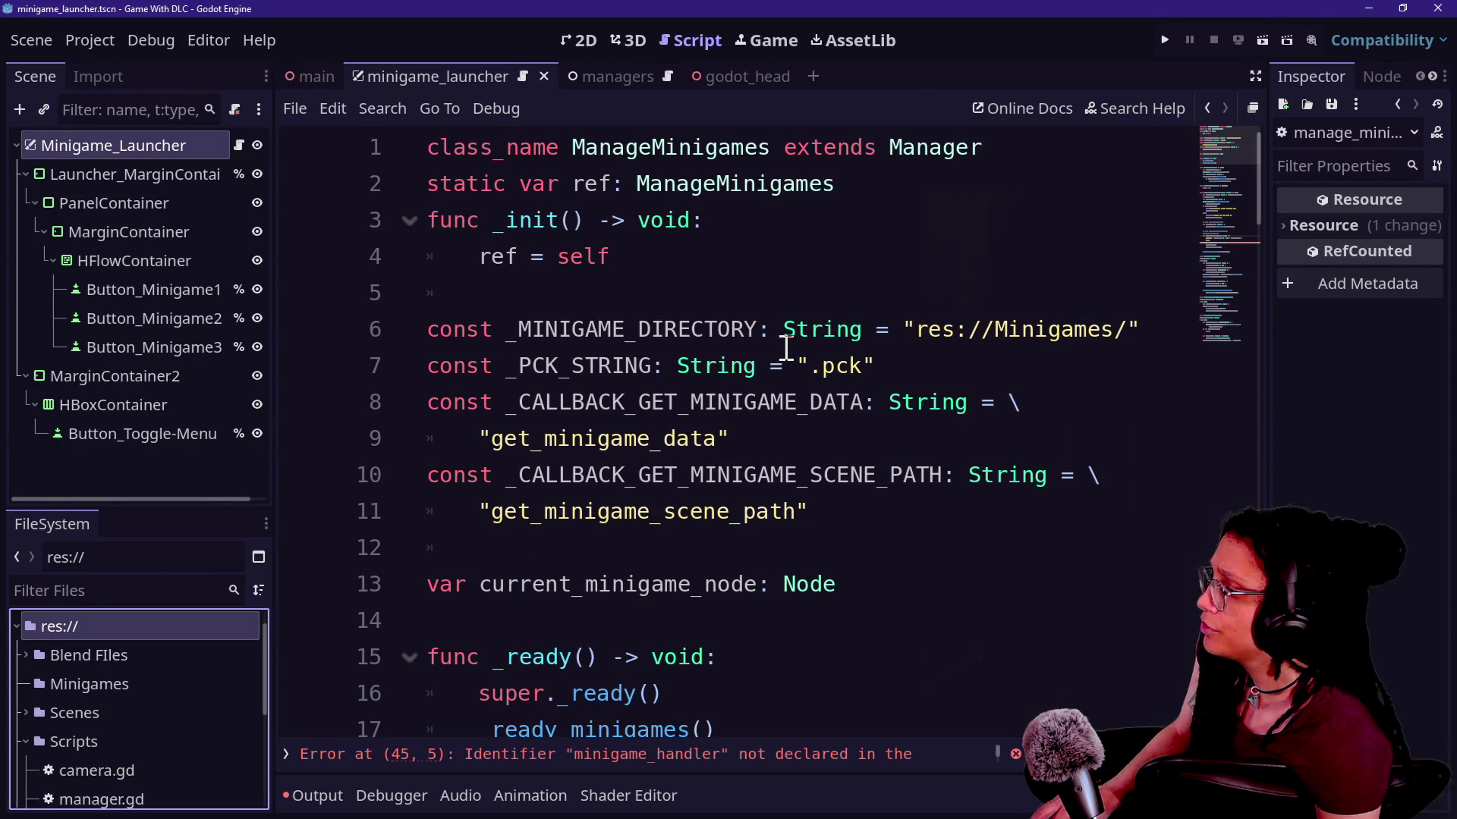
pyautogui.click(784, 343)
pyautogui.hotkey('ctrl', 's')
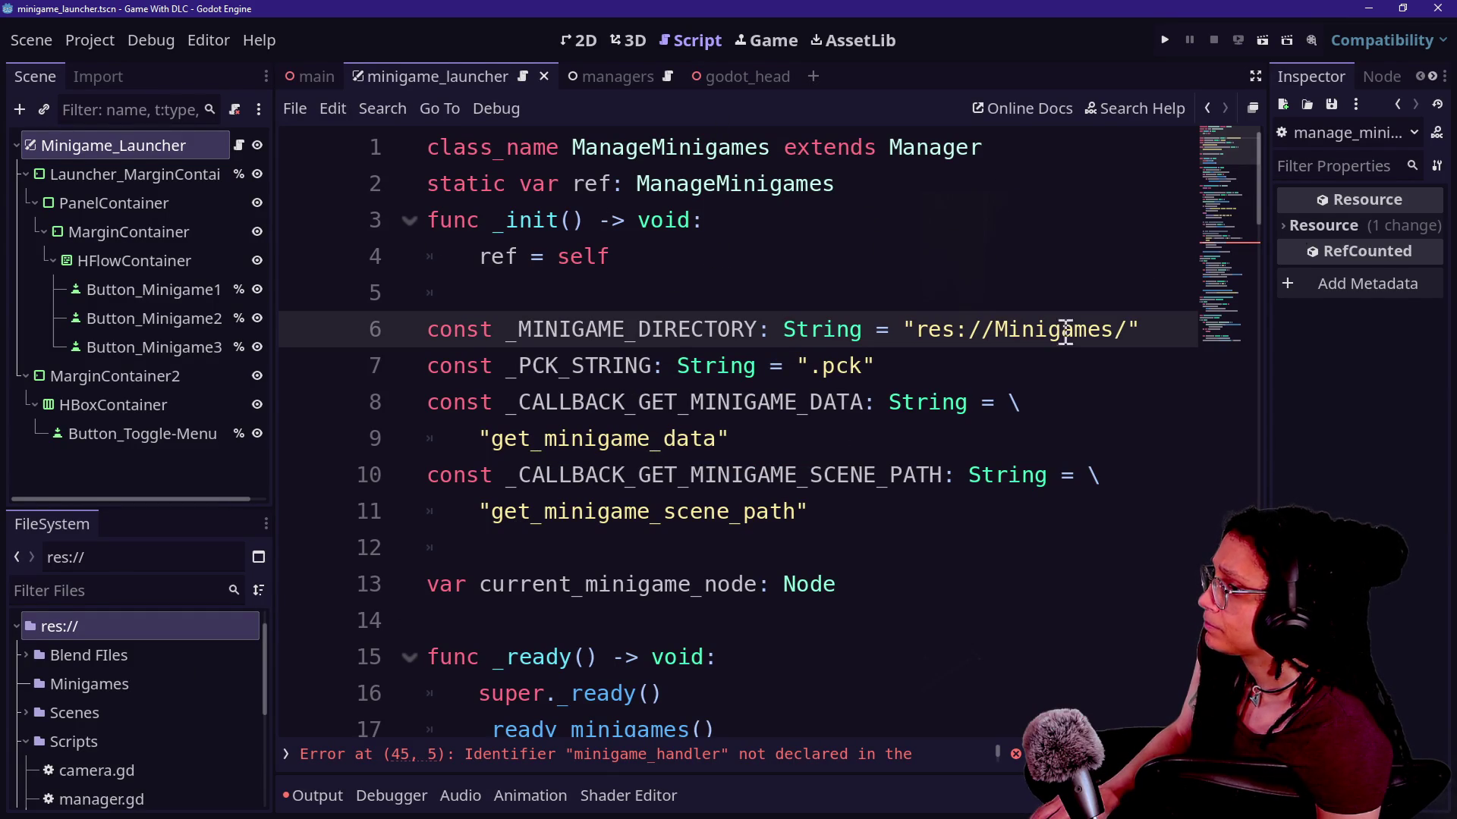
# - Comment out the minigame_handler.add_minigame call on lines 45–47 and save the script
pyautogui.click(1223, 258)
pyautogui.moveTo(922, 547); pyautogui.dragTo(920, 471)
pyautogui.hotkey('ctrl', 'k')
pyautogui.click(721, 329)
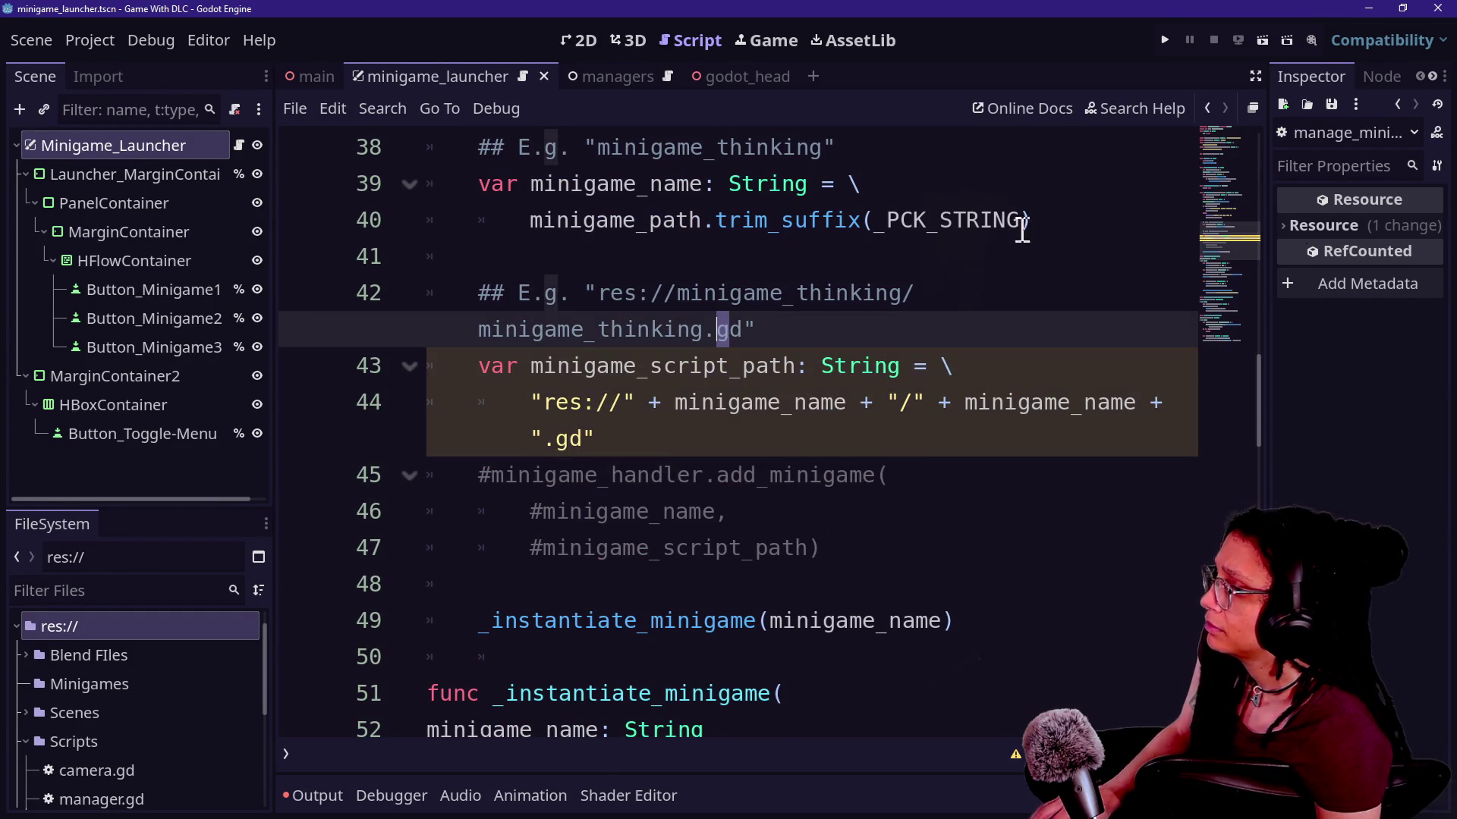
pyautogui.hotkey('ctrl', 's')
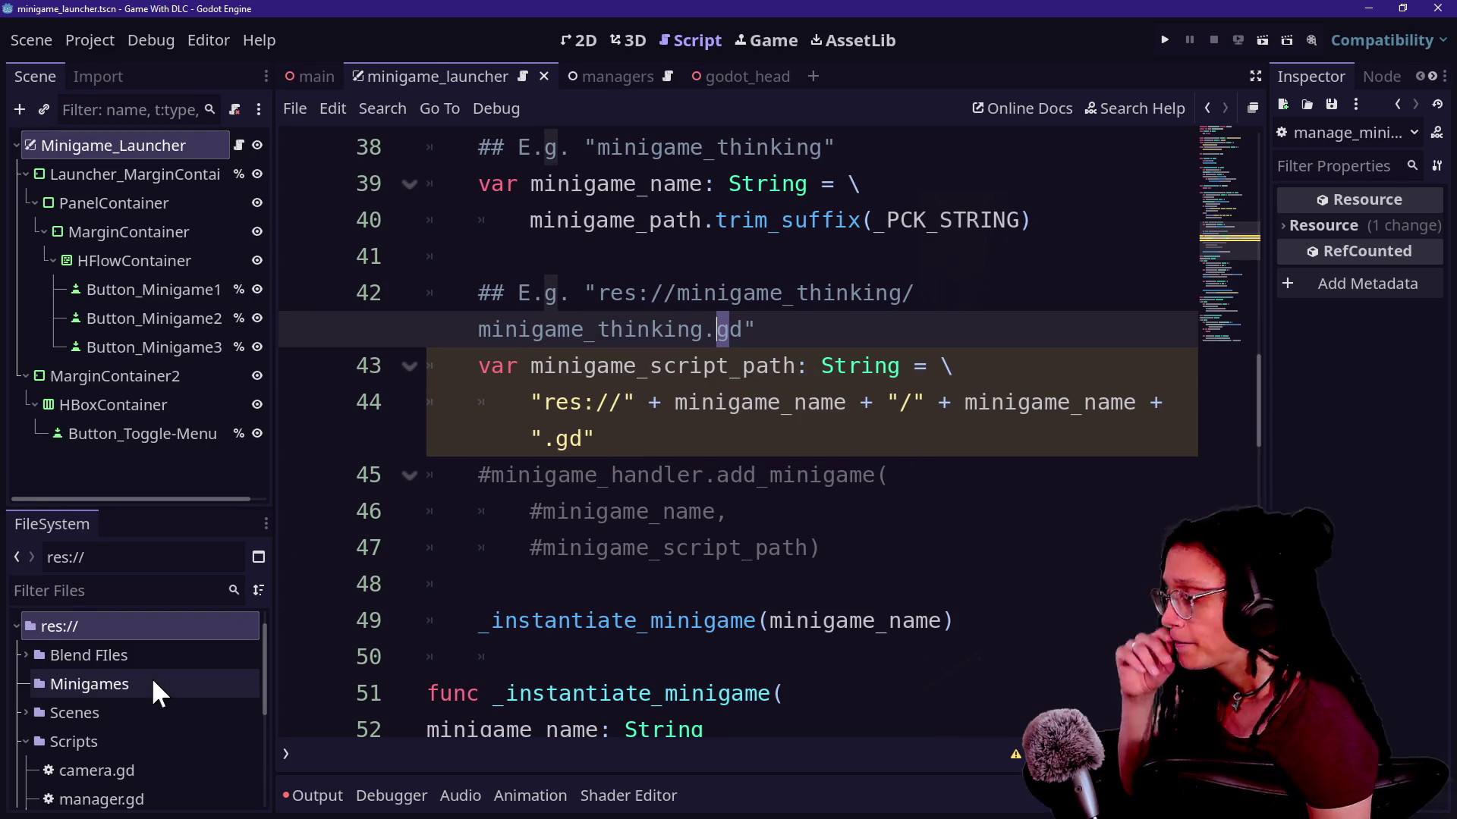
# - Insert an empty line after the minigame_script_path line
pyautogui.click(596, 511)
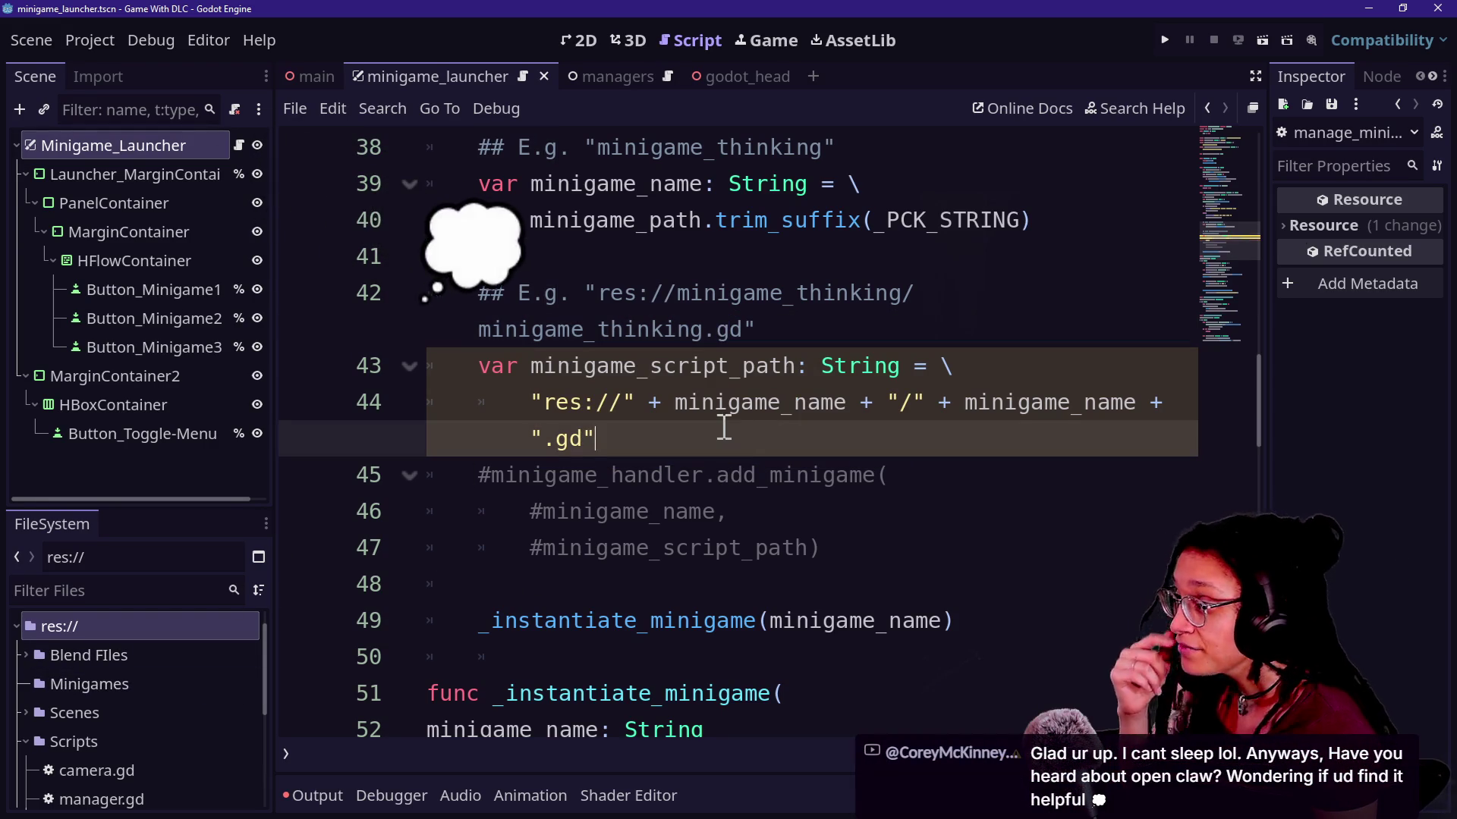
pyautogui.press('Up')
pyautogui.press('Up')
pyautogui.press('Up')
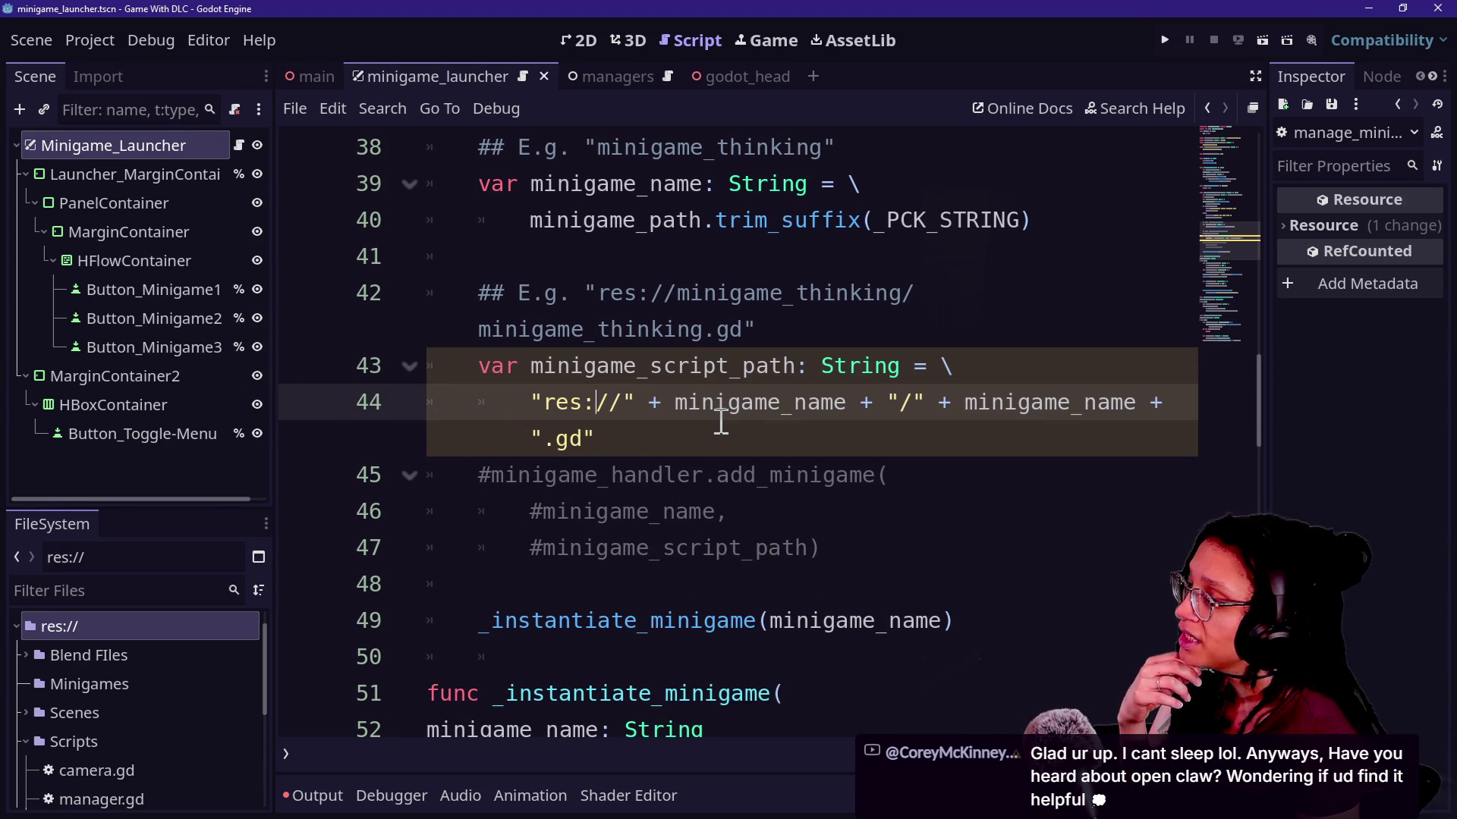
pyautogui.click(709, 366)
pyautogui.click(705, 296)
pyautogui.press('Down')
pyautogui.press('Down')
pyautogui.press('Down')
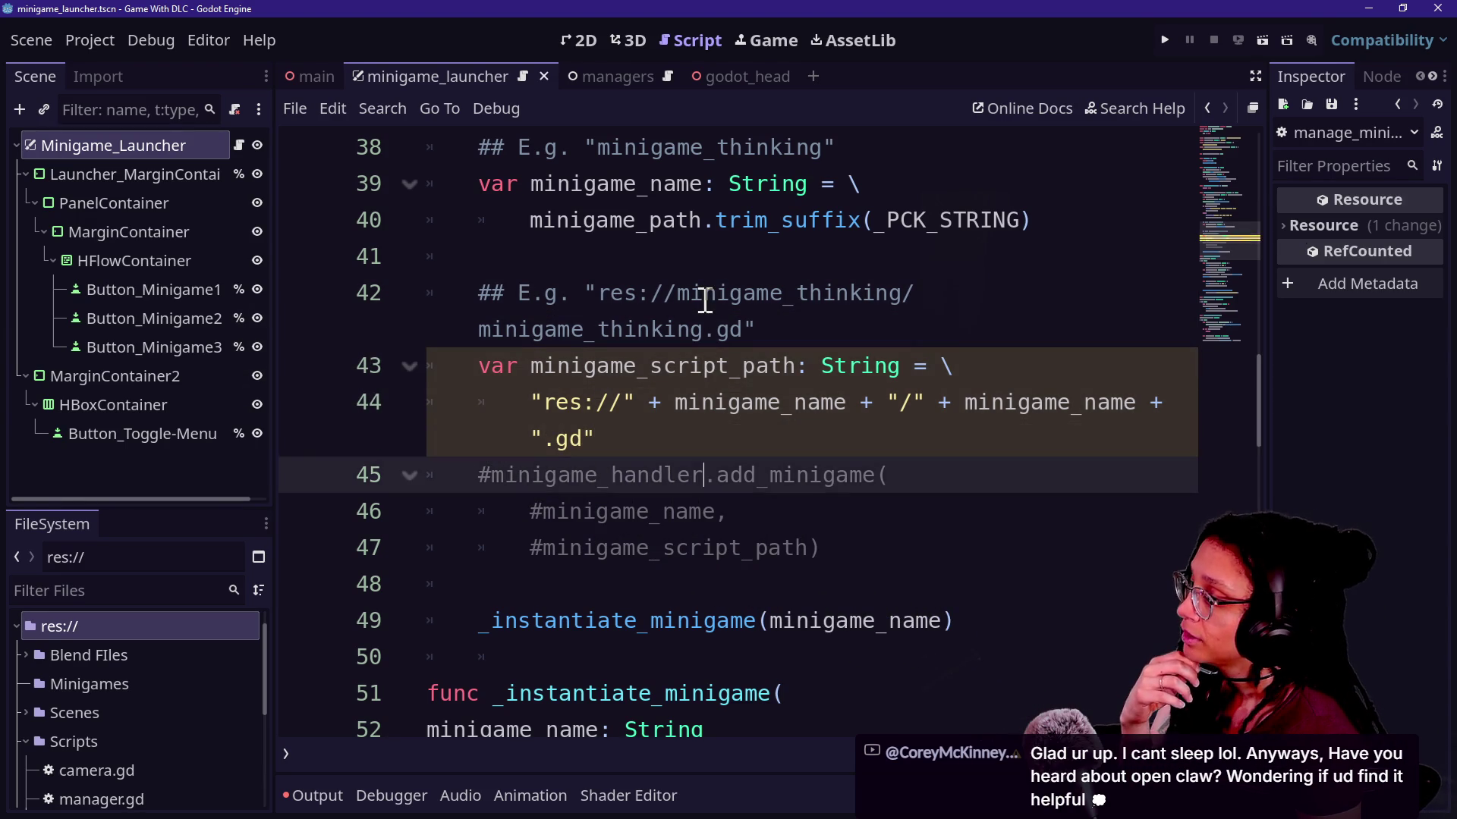
pyautogui.press('Up')
pyautogui.click(651, 319)
pyautogui.click(863, 467)
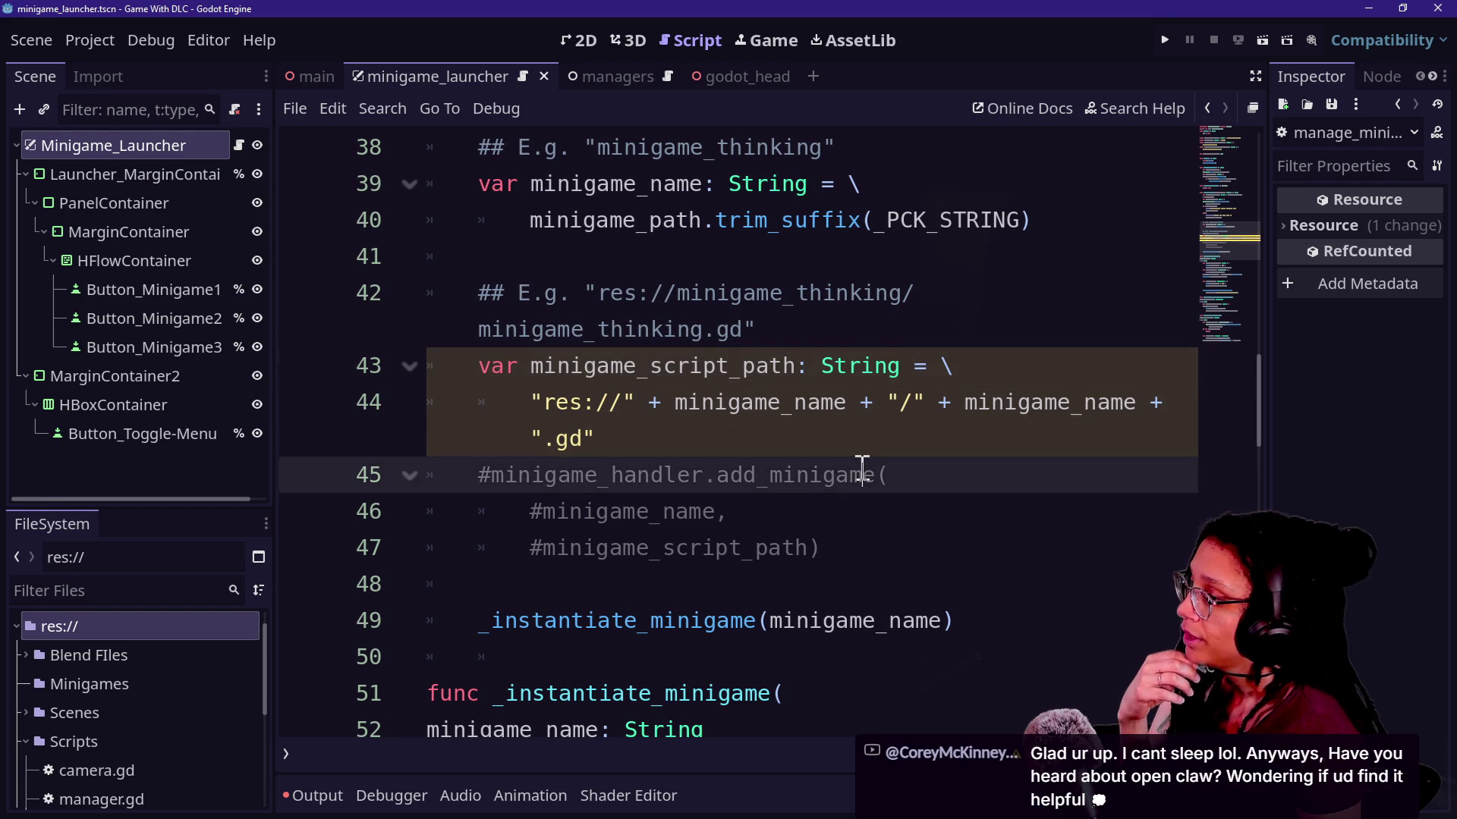
pyautogui.click(766, 429)
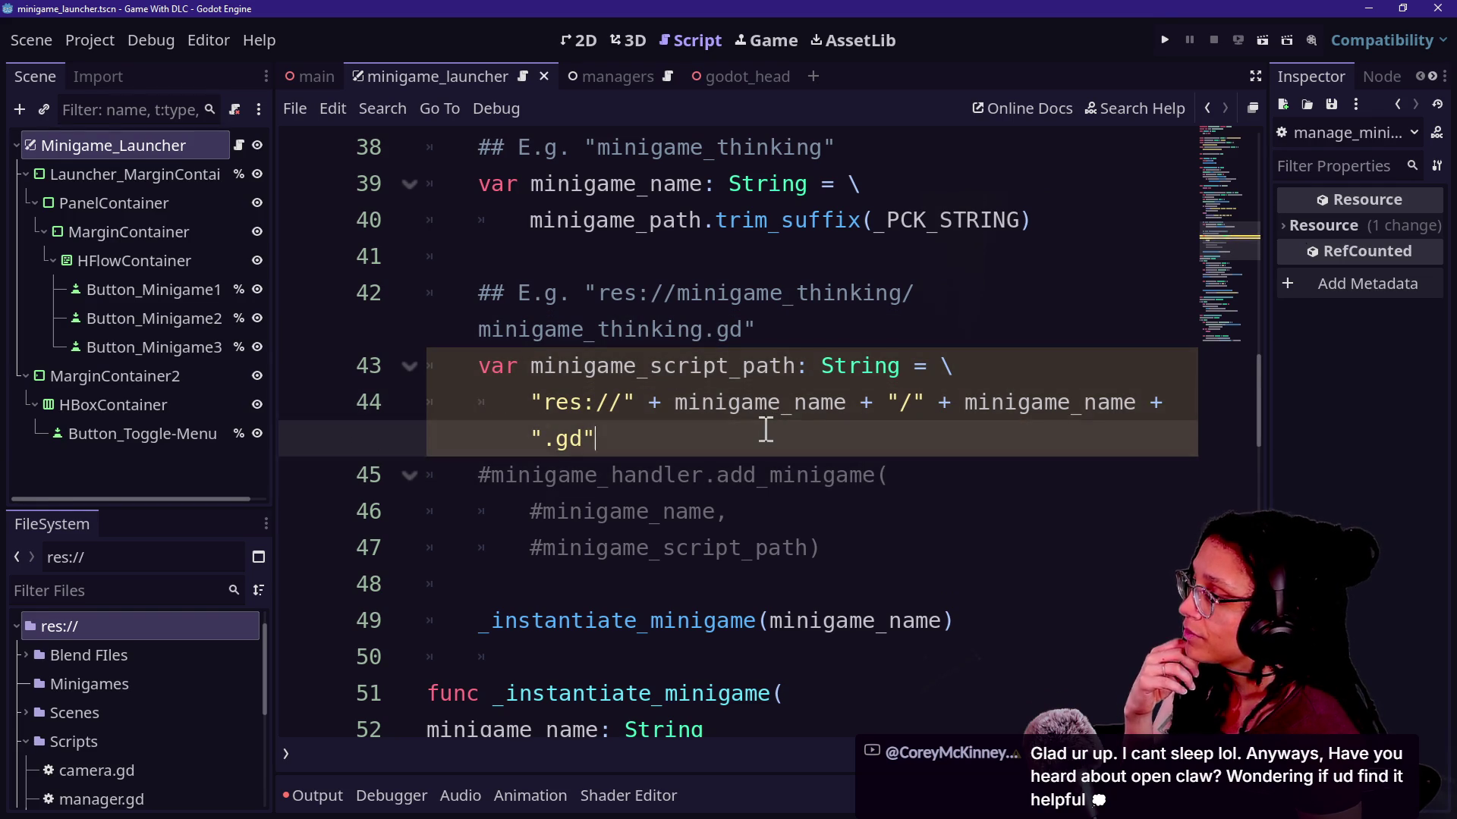
pyautogui.press('Return')
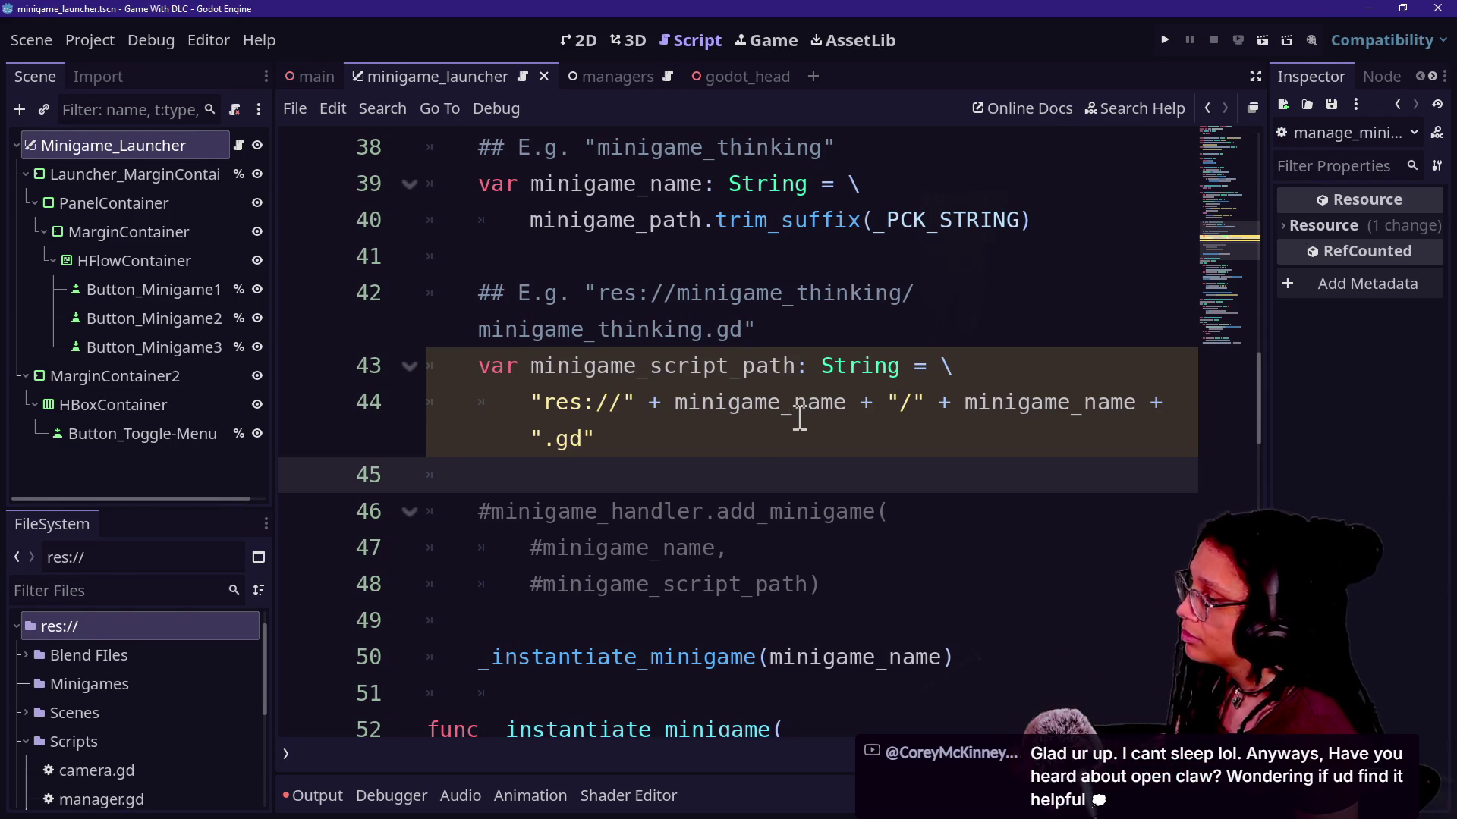
pyautogui.hotkey('alt', 'Tab')
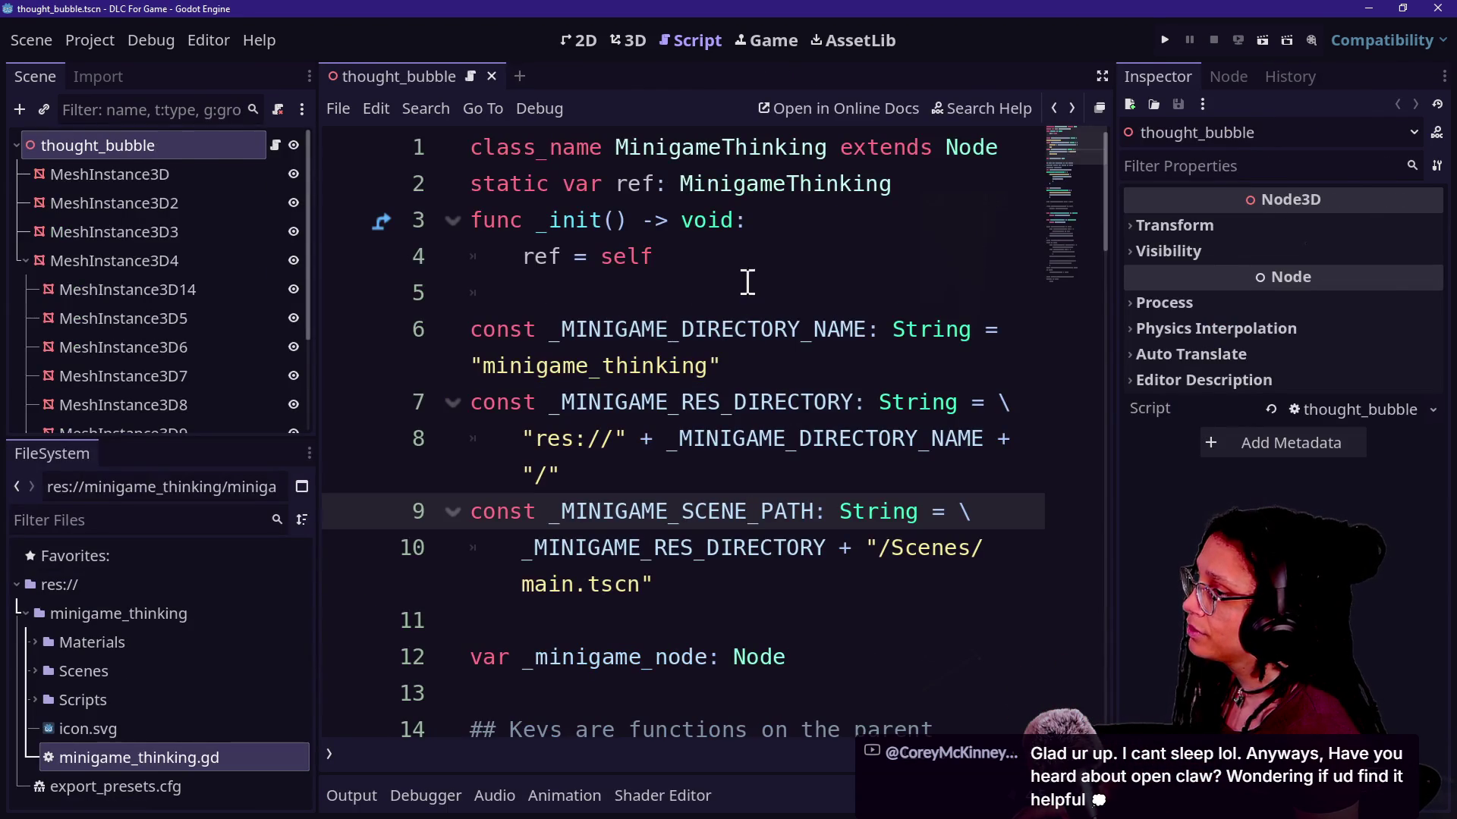
pyautogui.hotkey('alt', 'Tab')
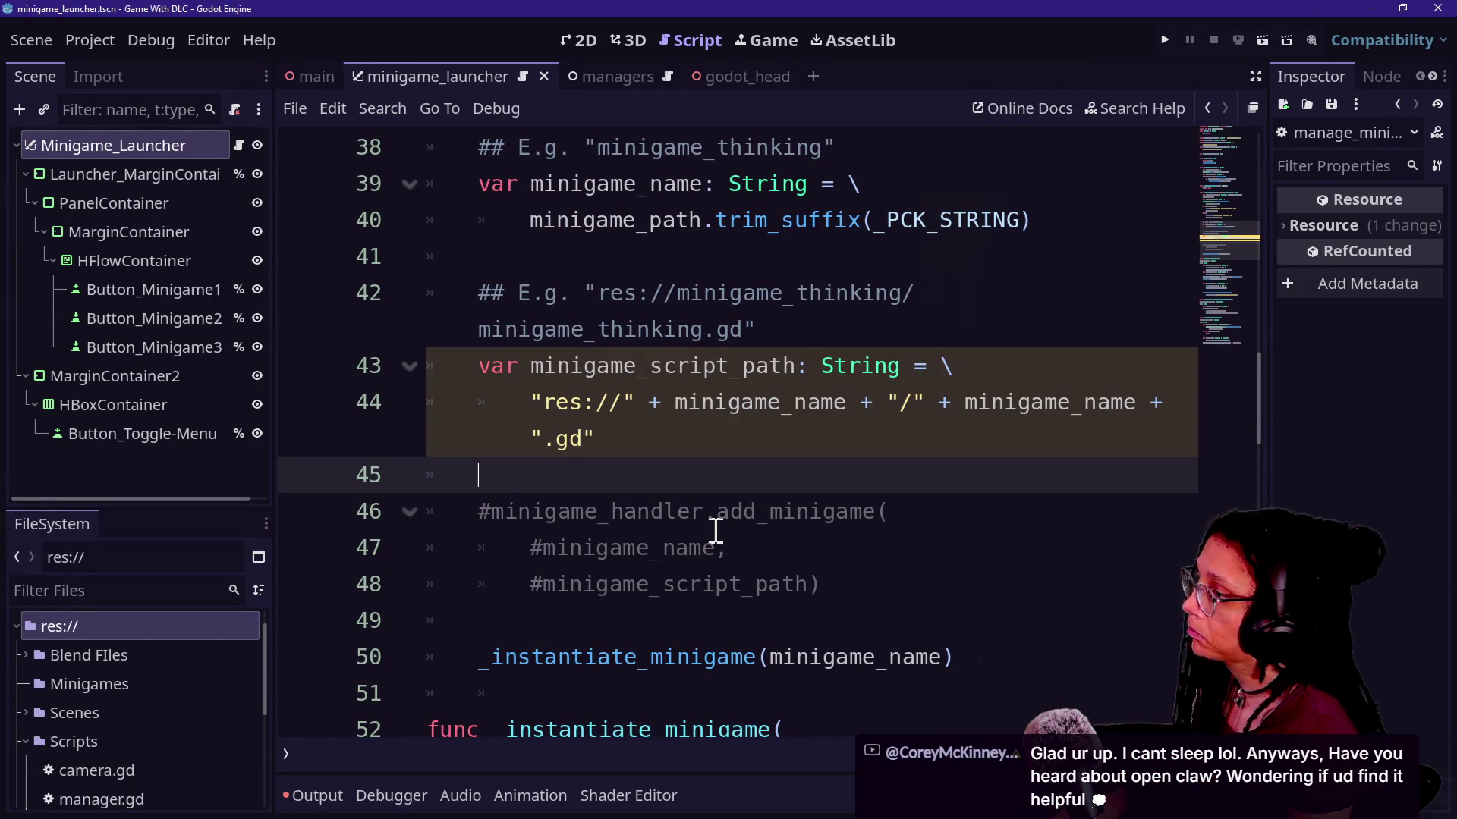
# - Declare minigame_data_node as Node and assign it load(minigame_script_path)
pyautogui.write('va')
pyautogui.write('miniga')
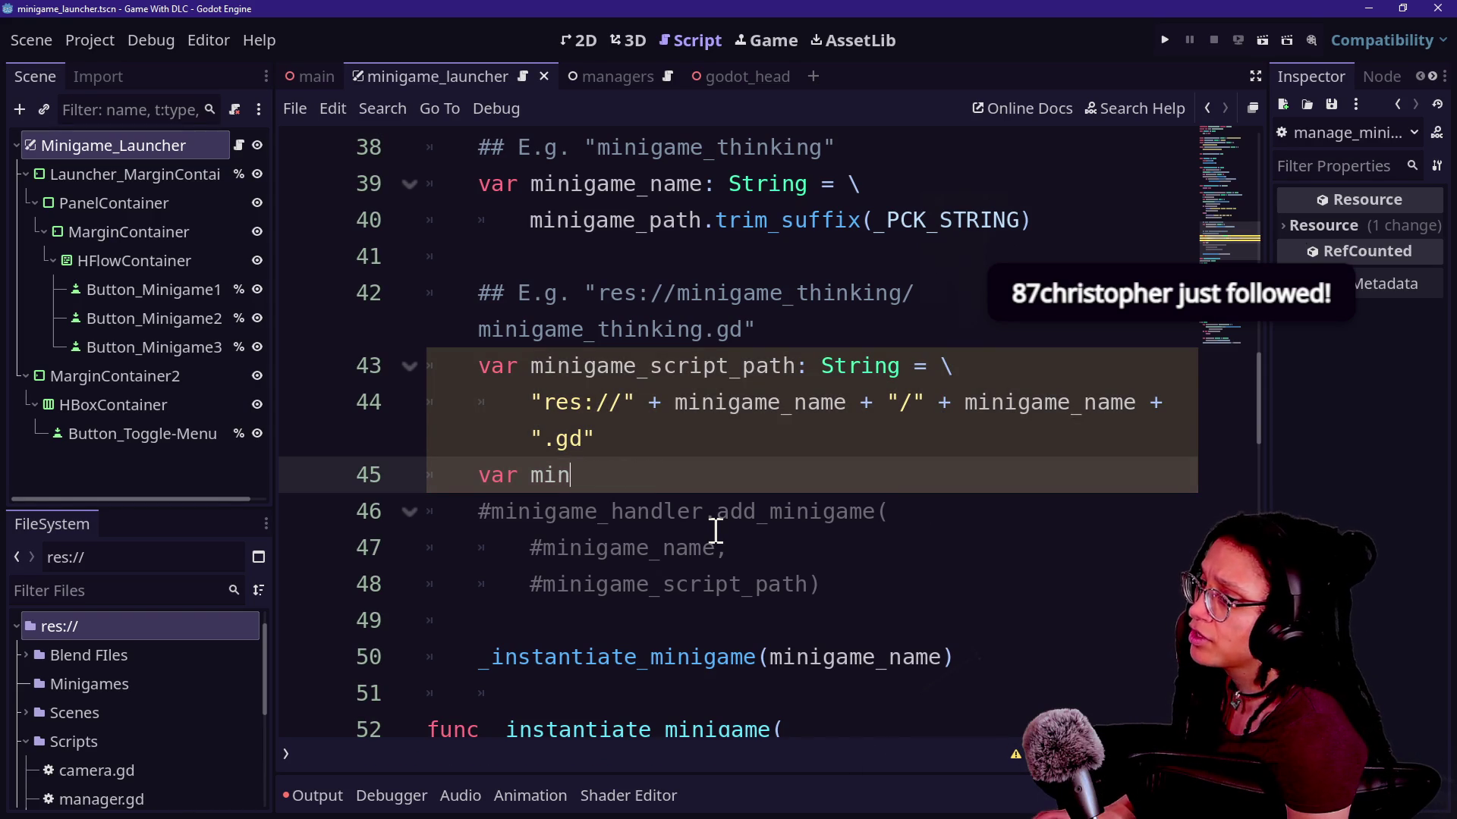
pyautogui.write('mi')
pyautogui.write('_data')
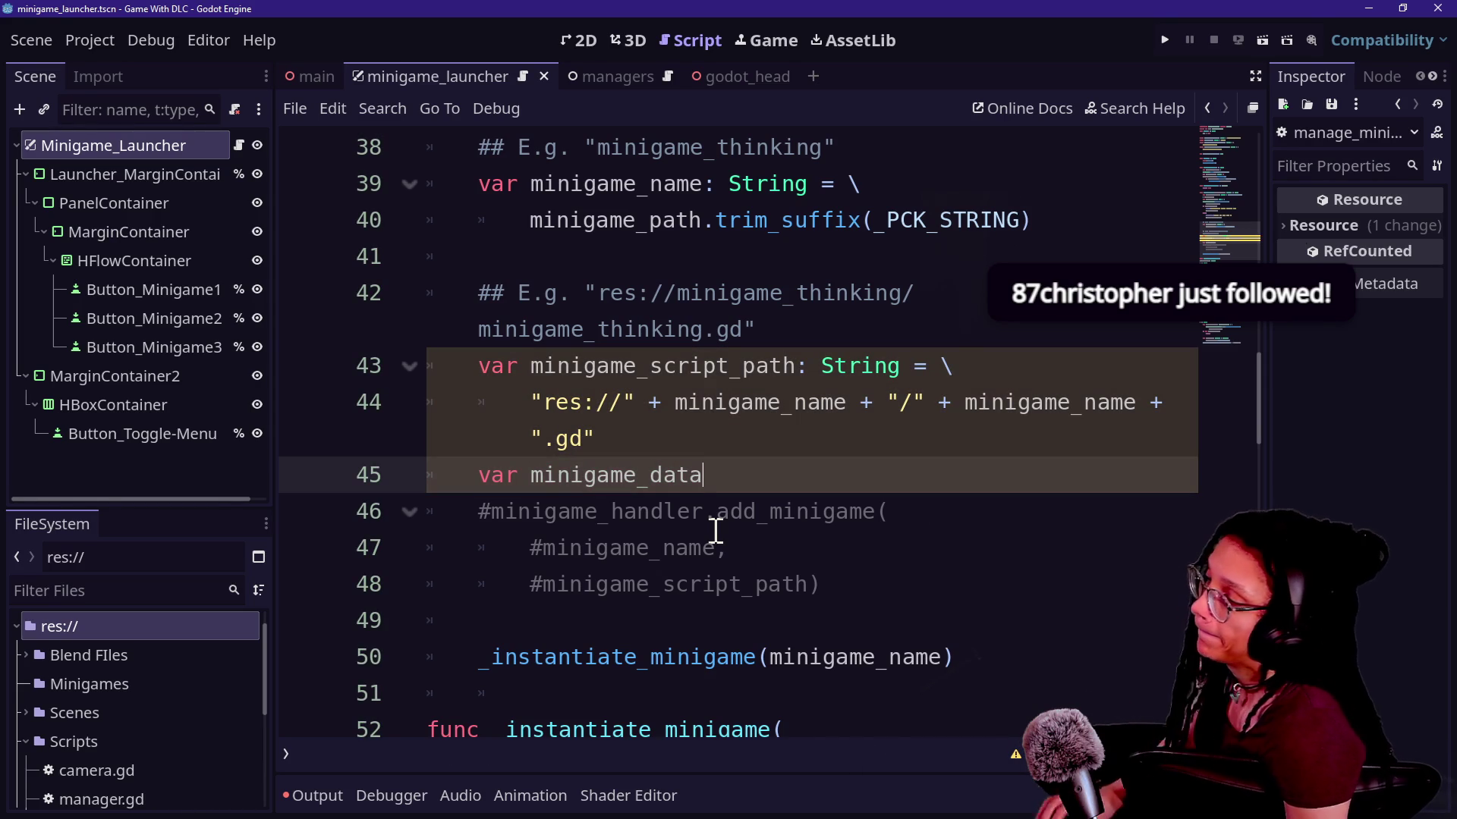
pyautogui.write(': Node = ')
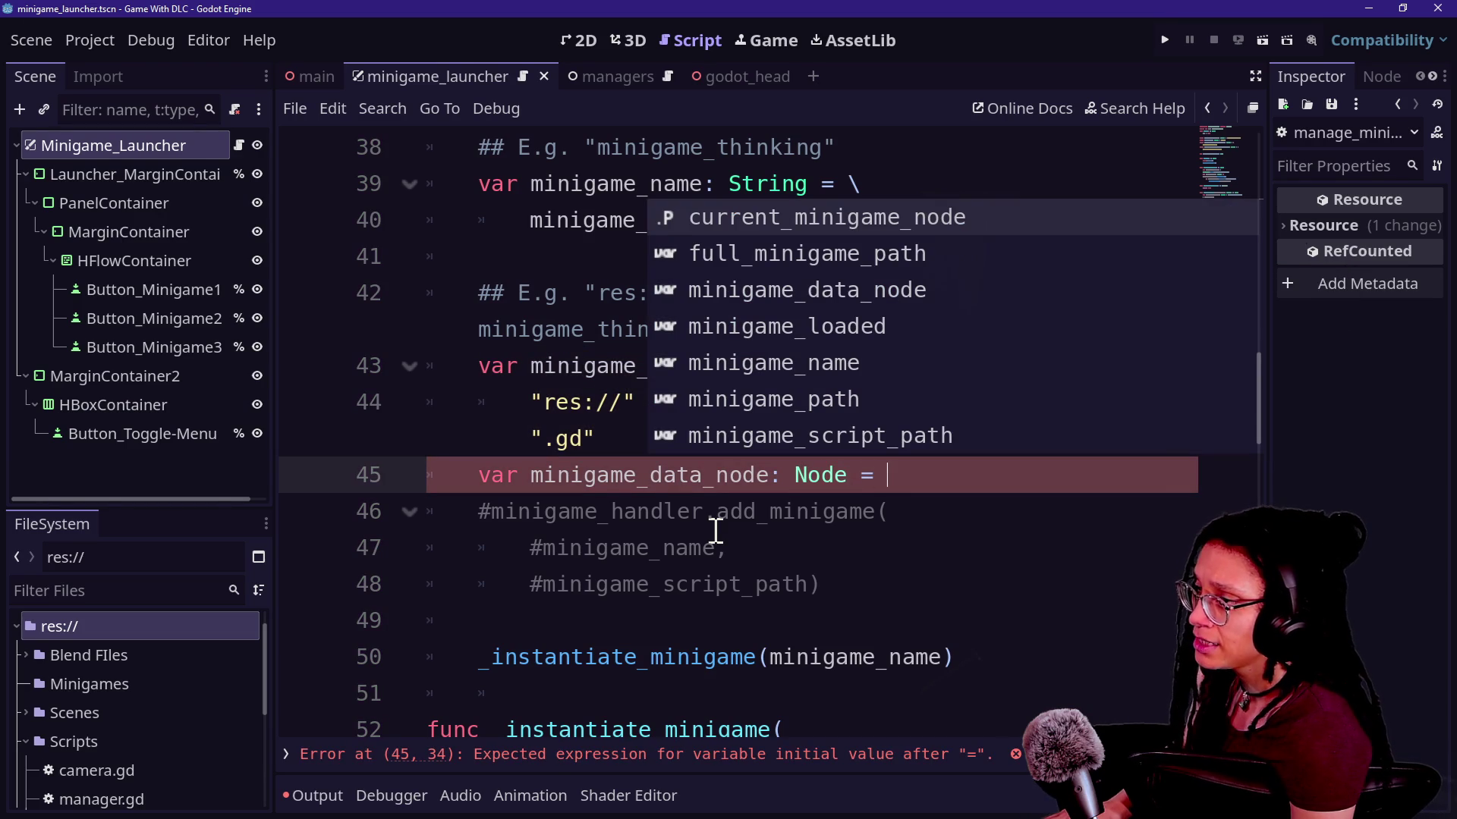
pyautogui.write('minigam')
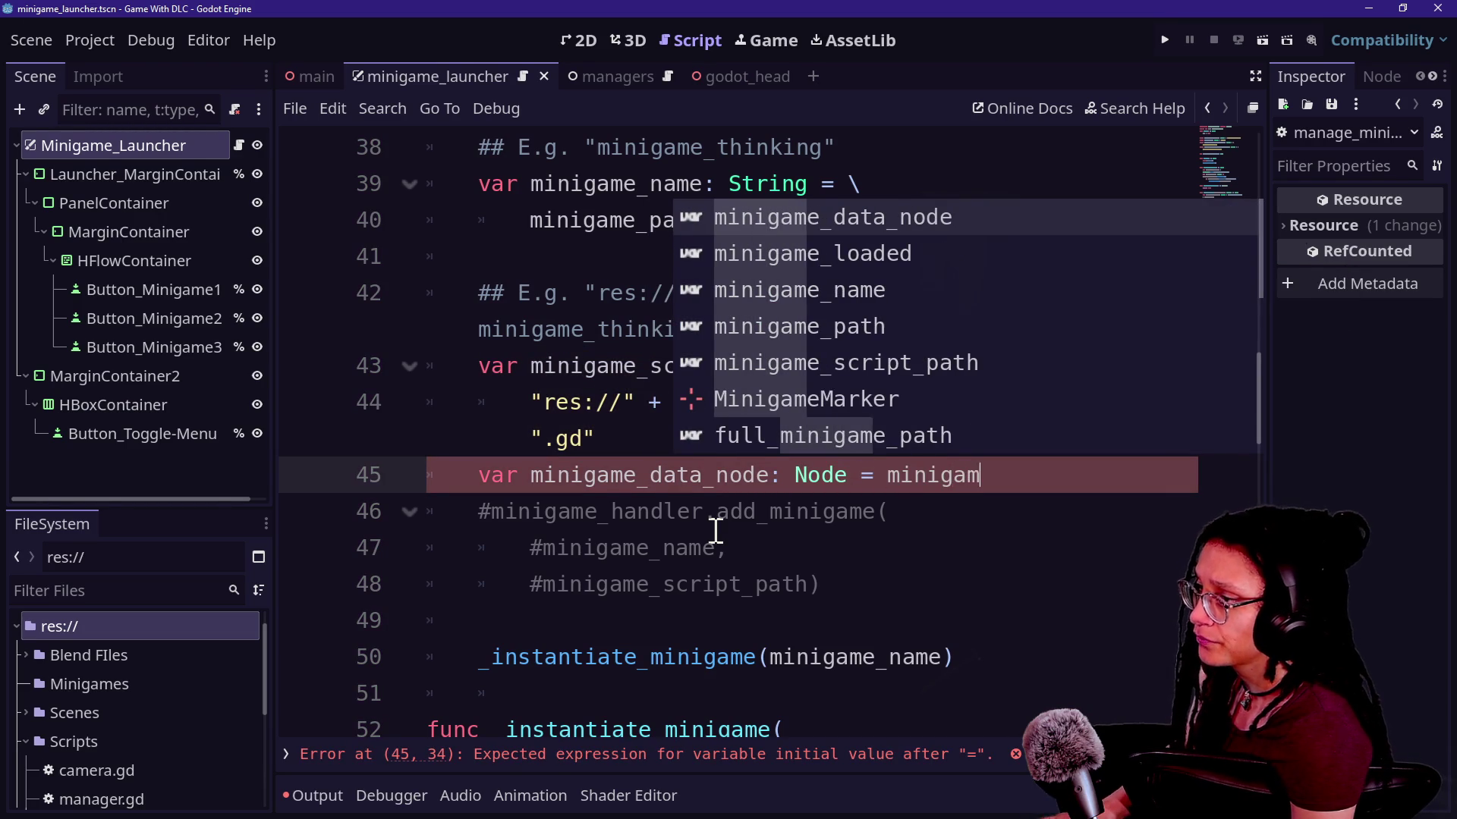
pyautogui.press('BackSpace')
pyautogui.press('BackSpace')
pyautogui.press('BackSpace')
pyautogui.press('BackSpace')
pyautogui.press('BackSpace')
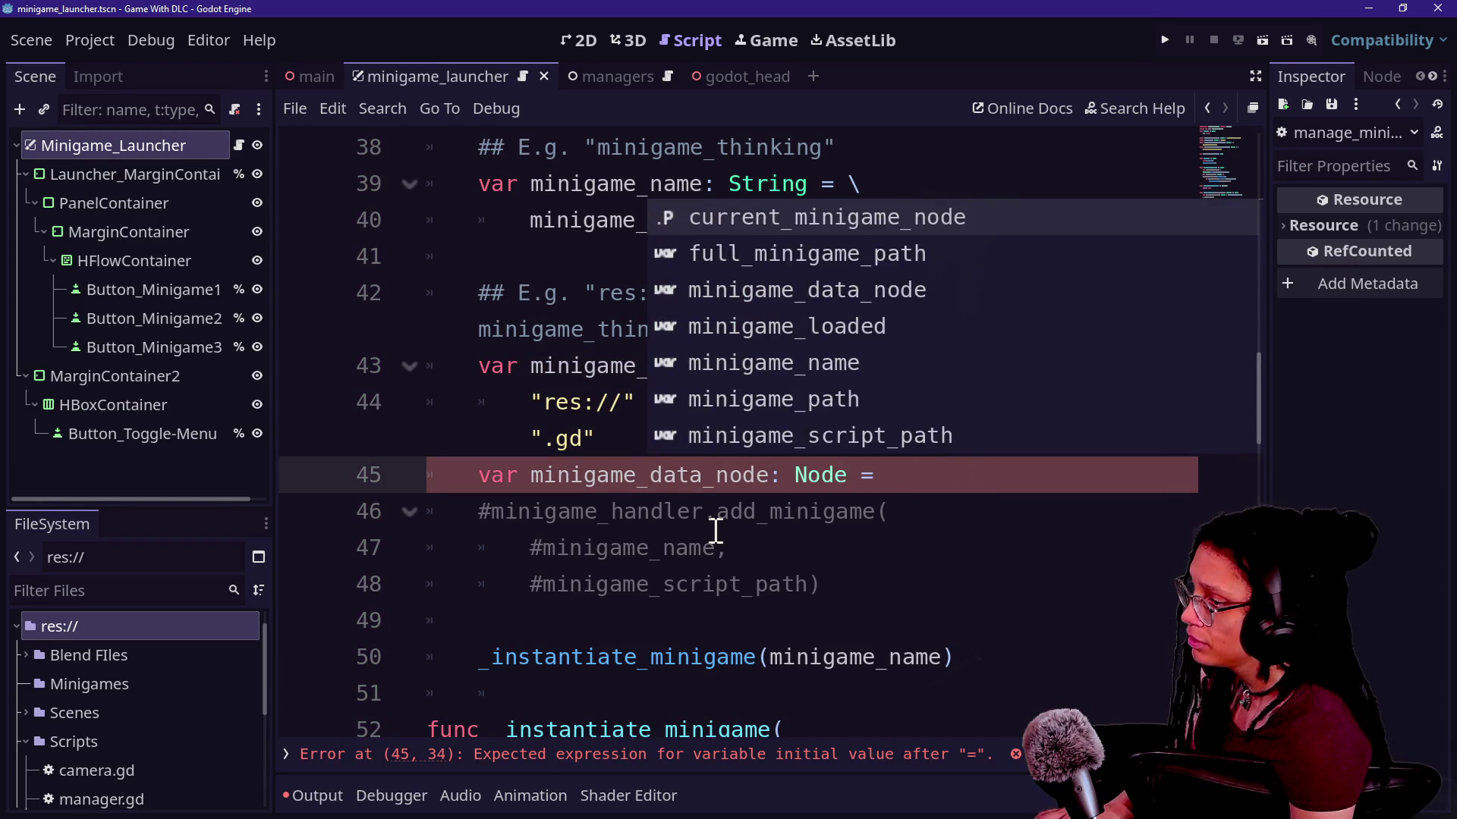
pyautogui.write('\\')
pyautogui.press('Return')
pyautogui.write('_')
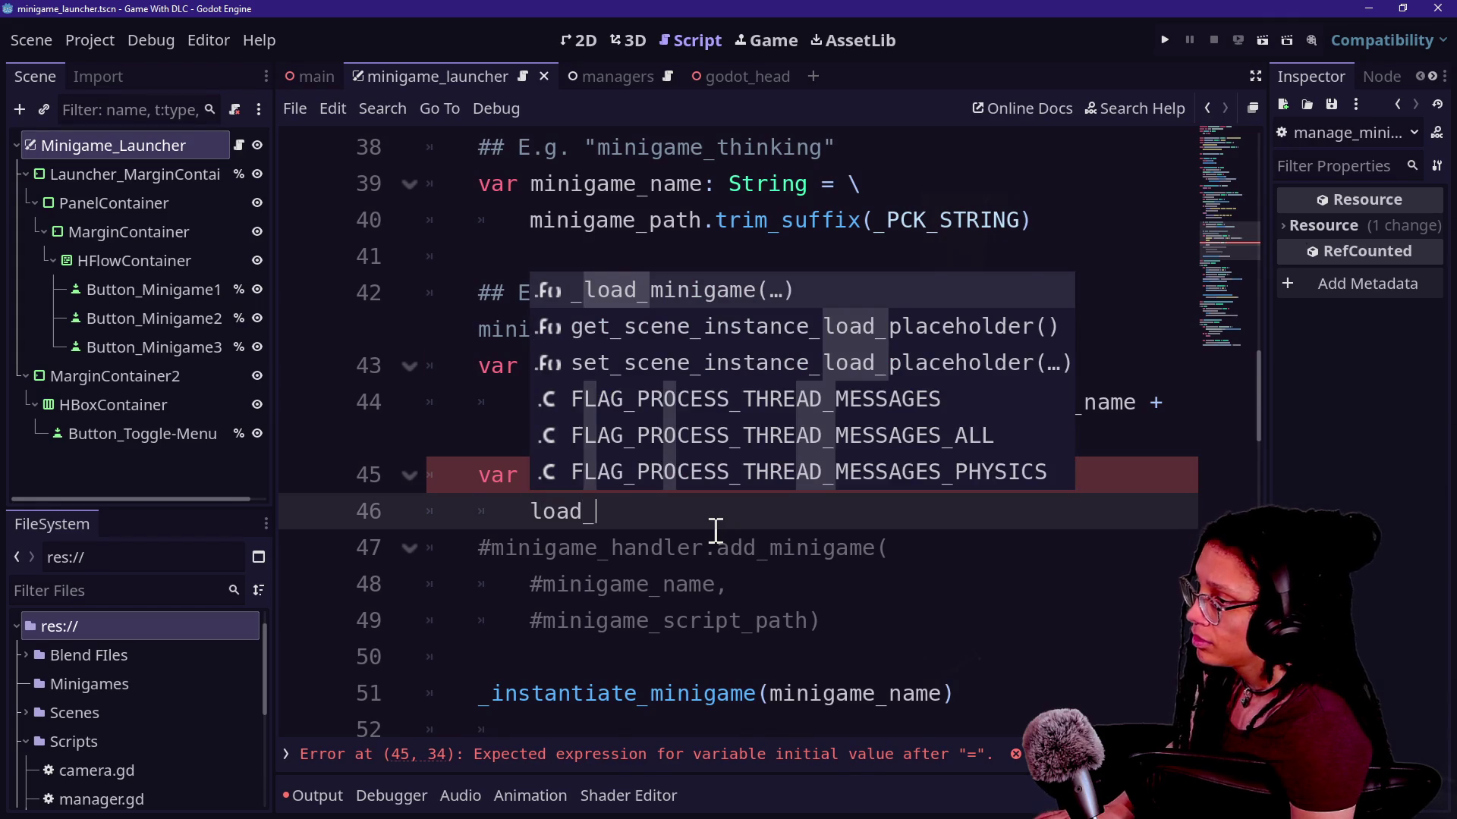
pyautogui.press('BackSpace')
pyautogui.write('(minigame_script_pa')
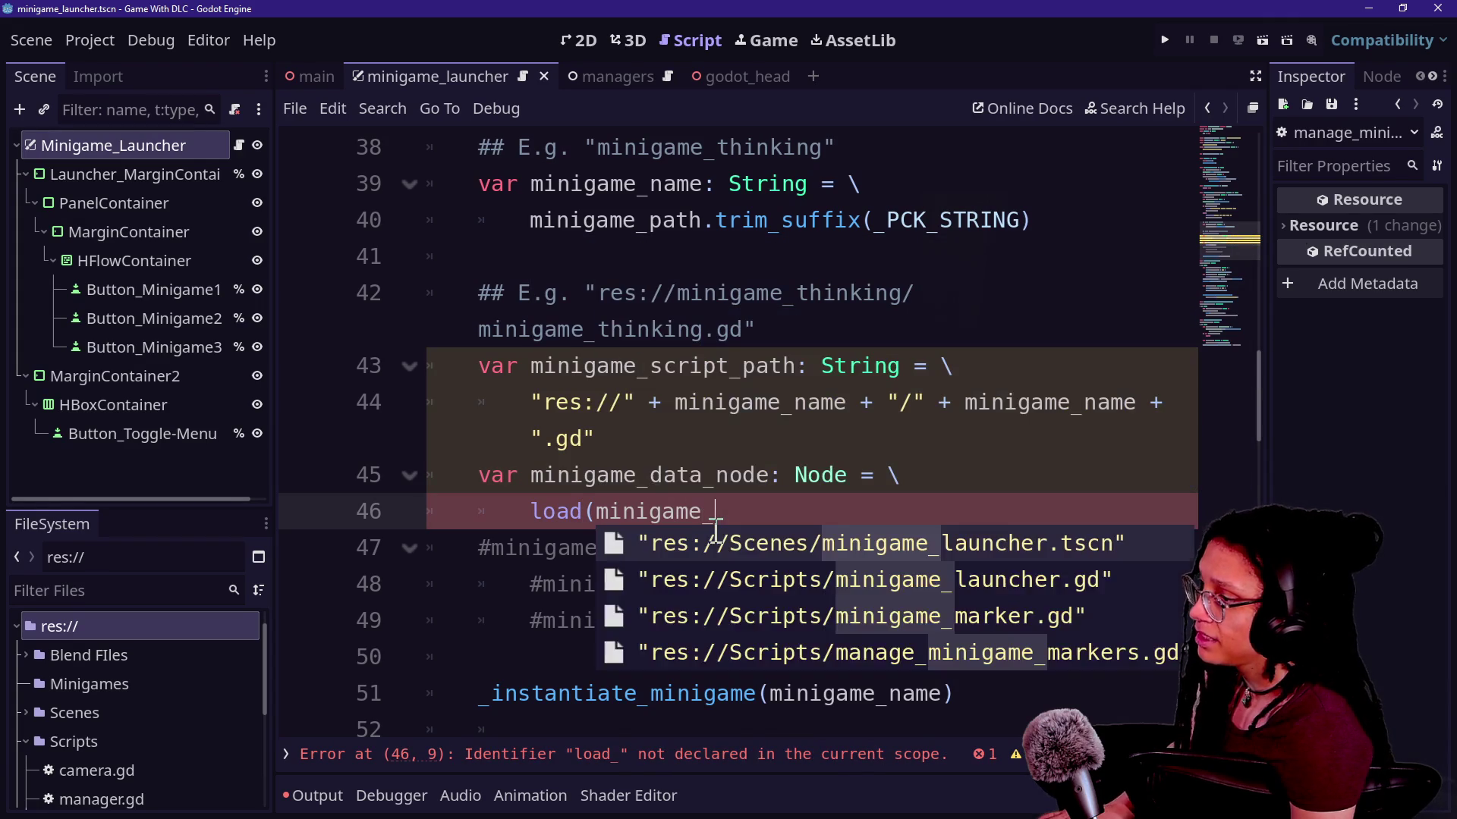
pyautogui.write('th')
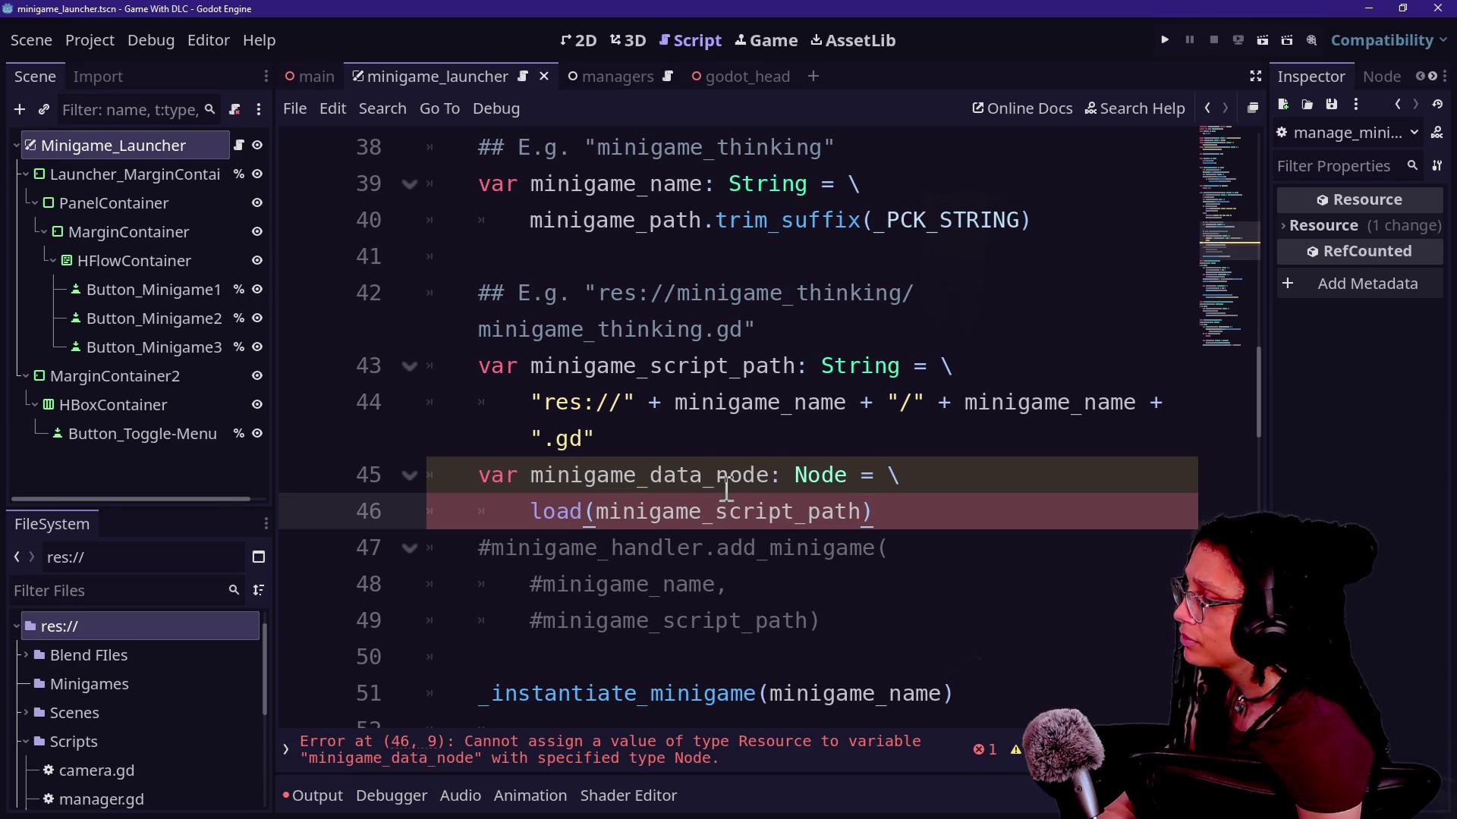
pyautogui.click(921, 509)
pyautogui.press('Down')
pyautogui.press('Down')
pyautogui.press('Down')
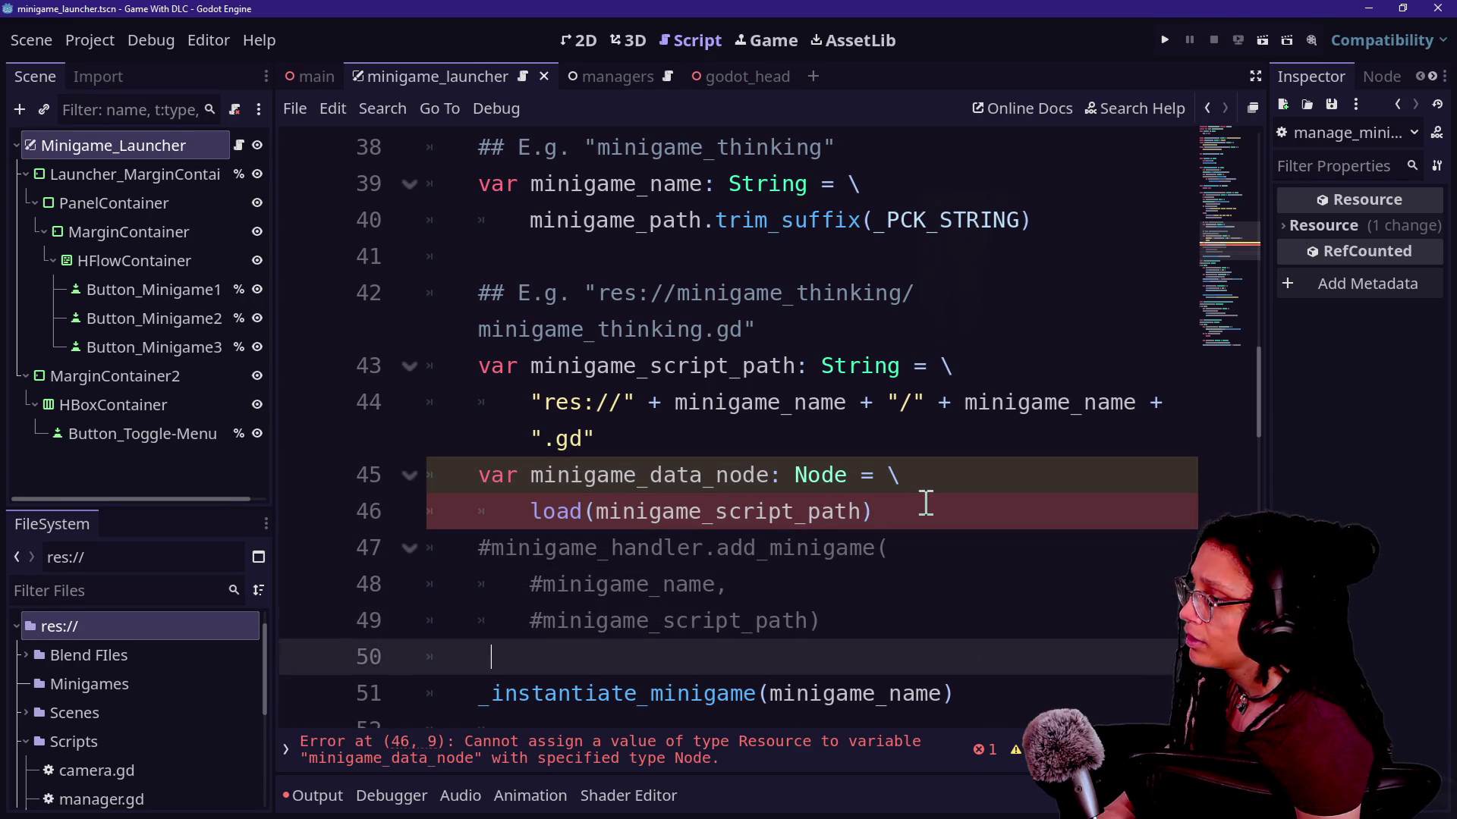
pyautogui.press('Down')
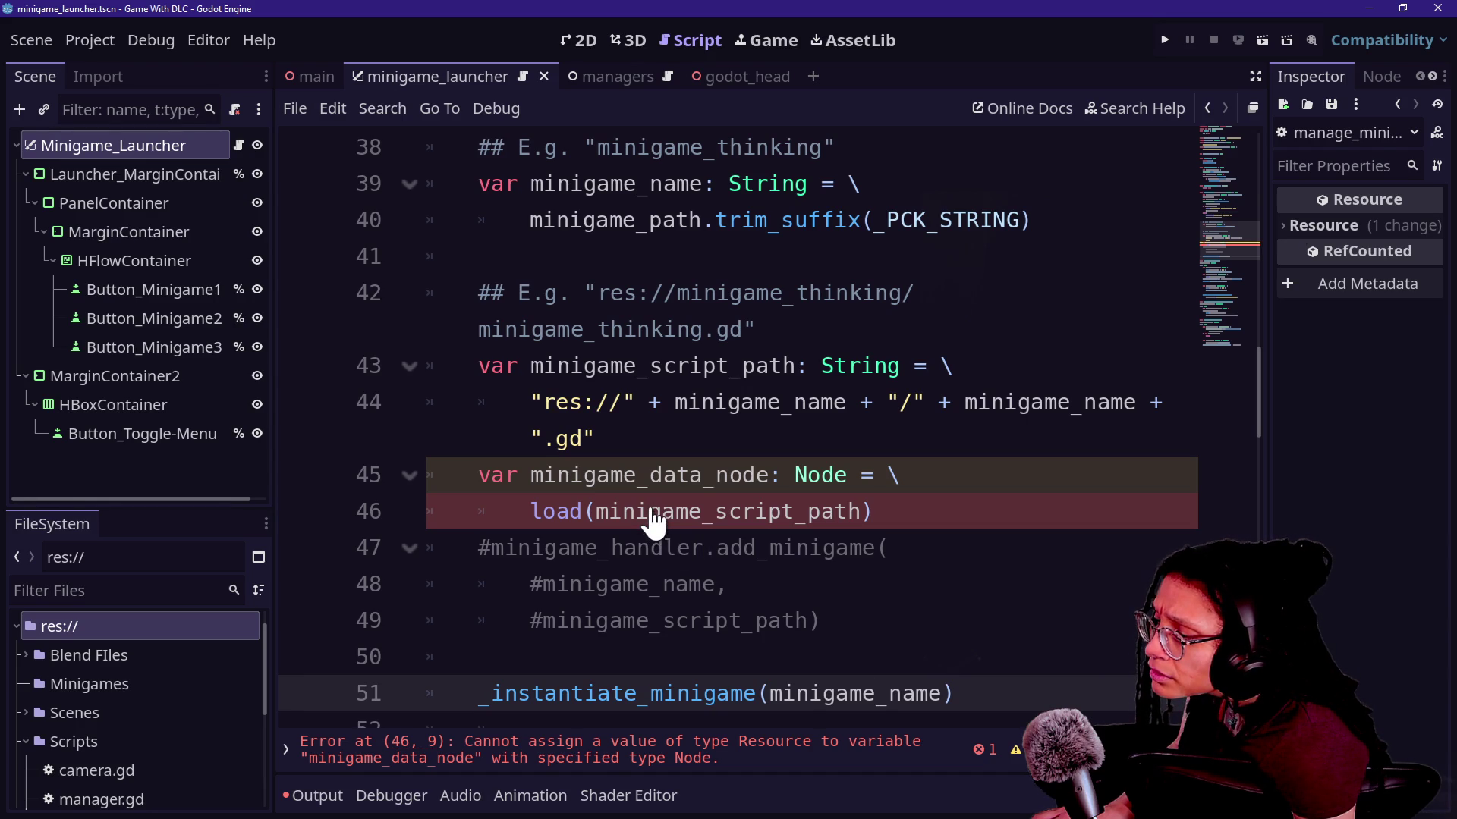
# - Select the Node type on line 45 that triggers the type error
pyautogui.moveTo(636, 506)
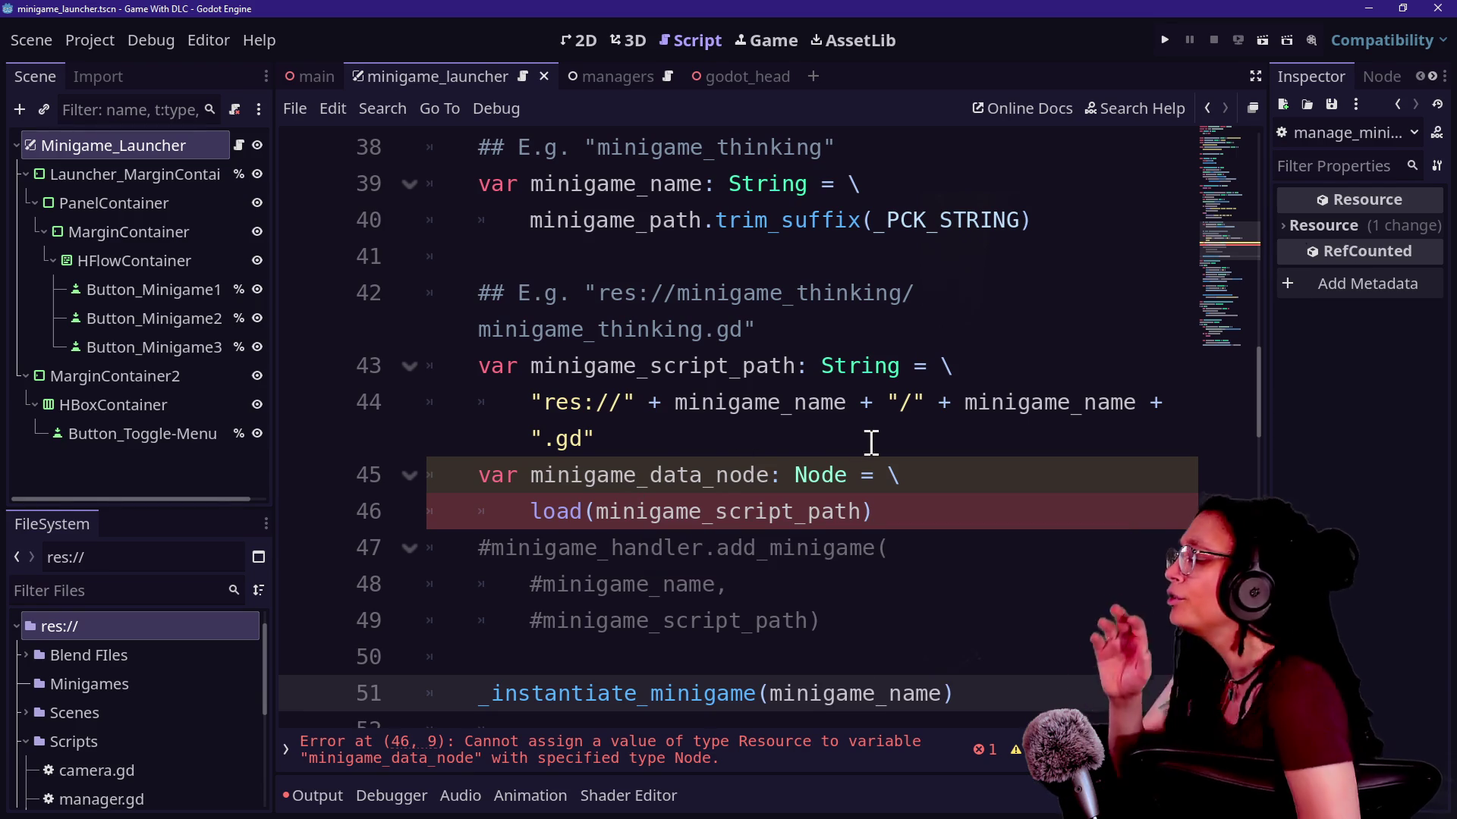
pyautogui.press('Up')
pyautogui.press('Up')
pyautogui.press('Up')
pyautogui.press('Up')
pyautogui.press('Up')
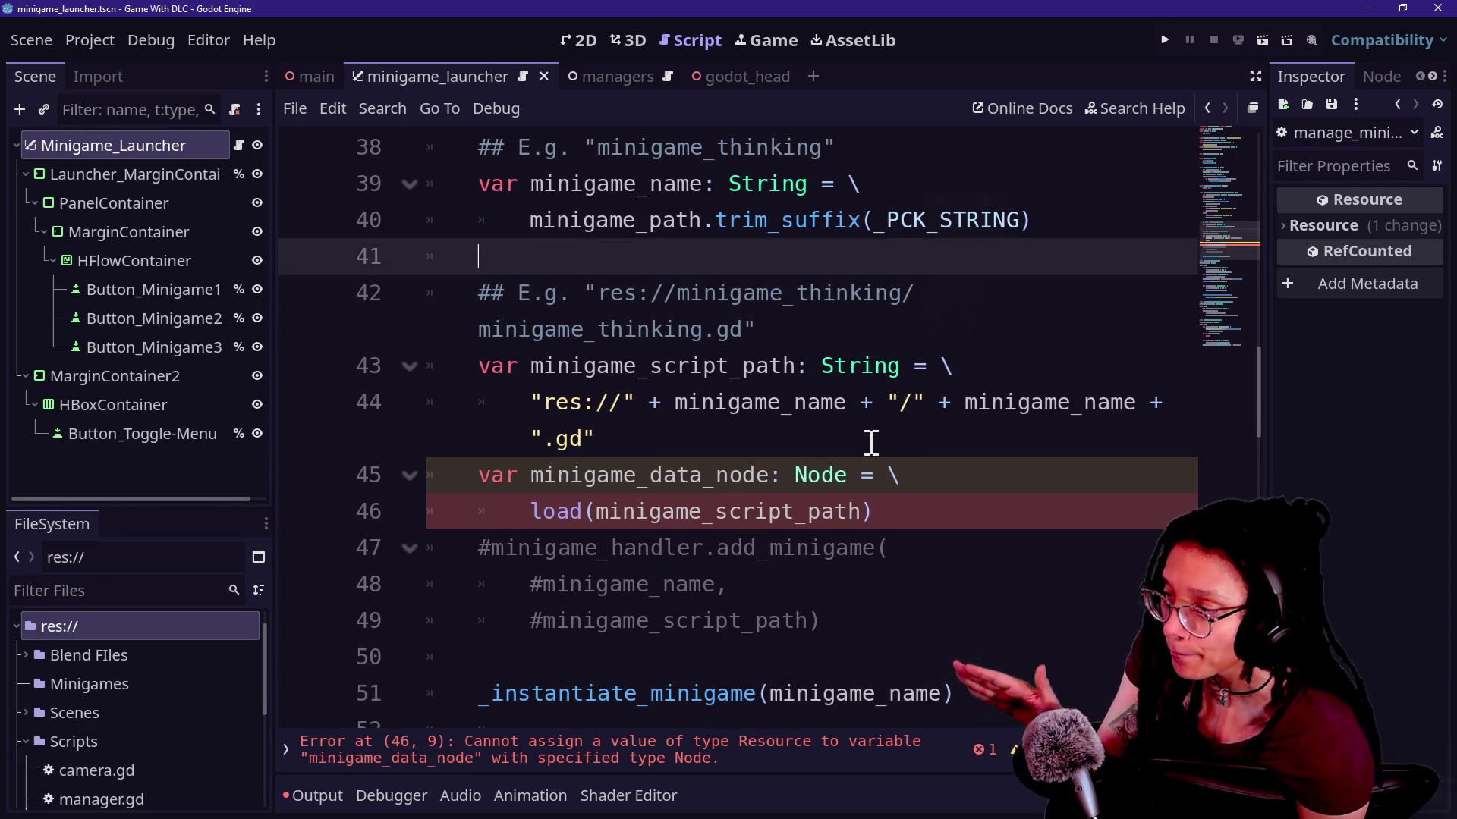
pyautogui.press('Down')
pyautogui.press('Down')
pyautogui.press('Up')
pyautogui.press('Up')
pyautogui.press('Up')
pyautogui.press('Up')
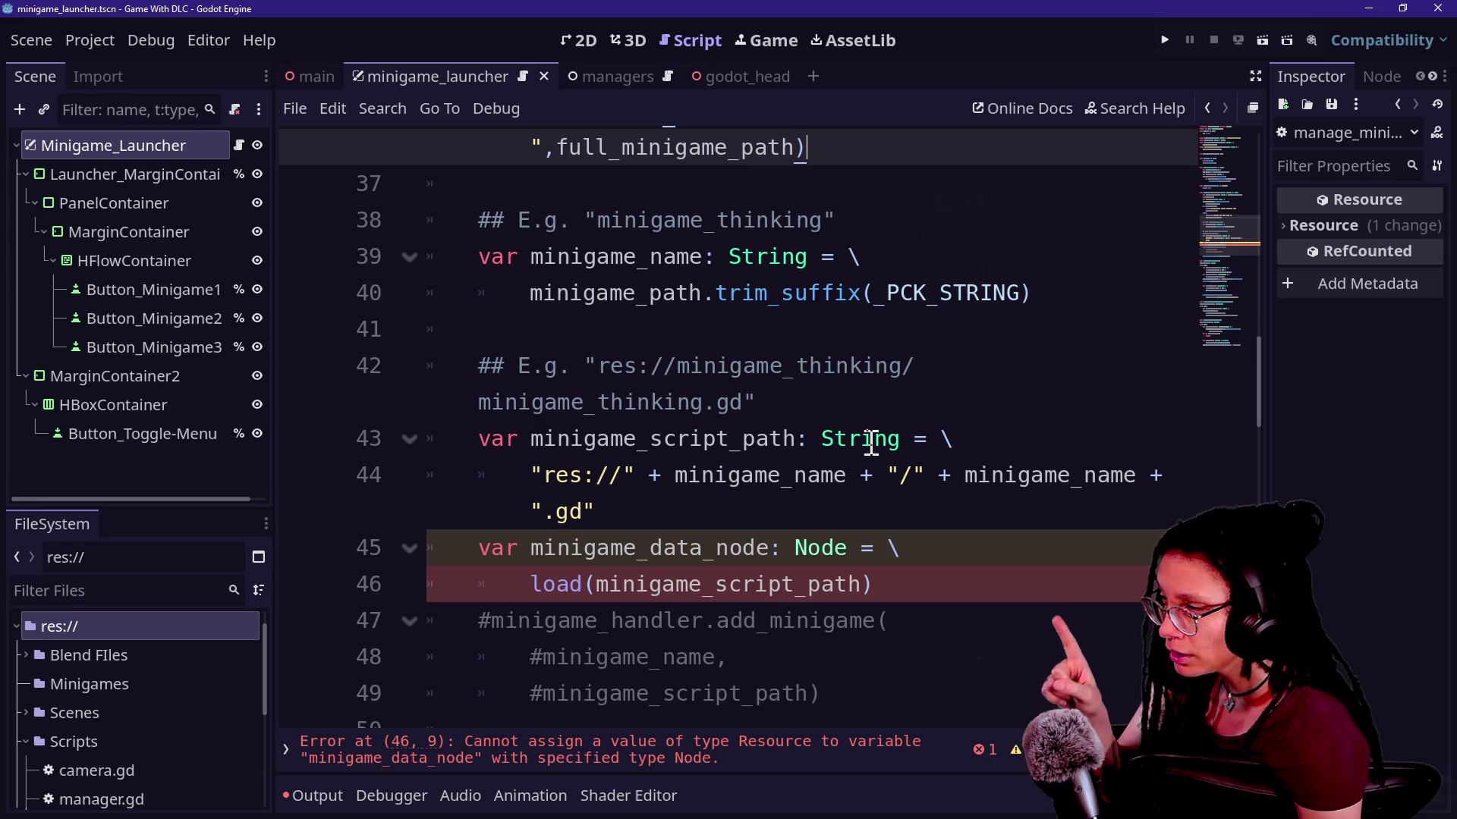
pyautogui.doubleClick(846, 533)
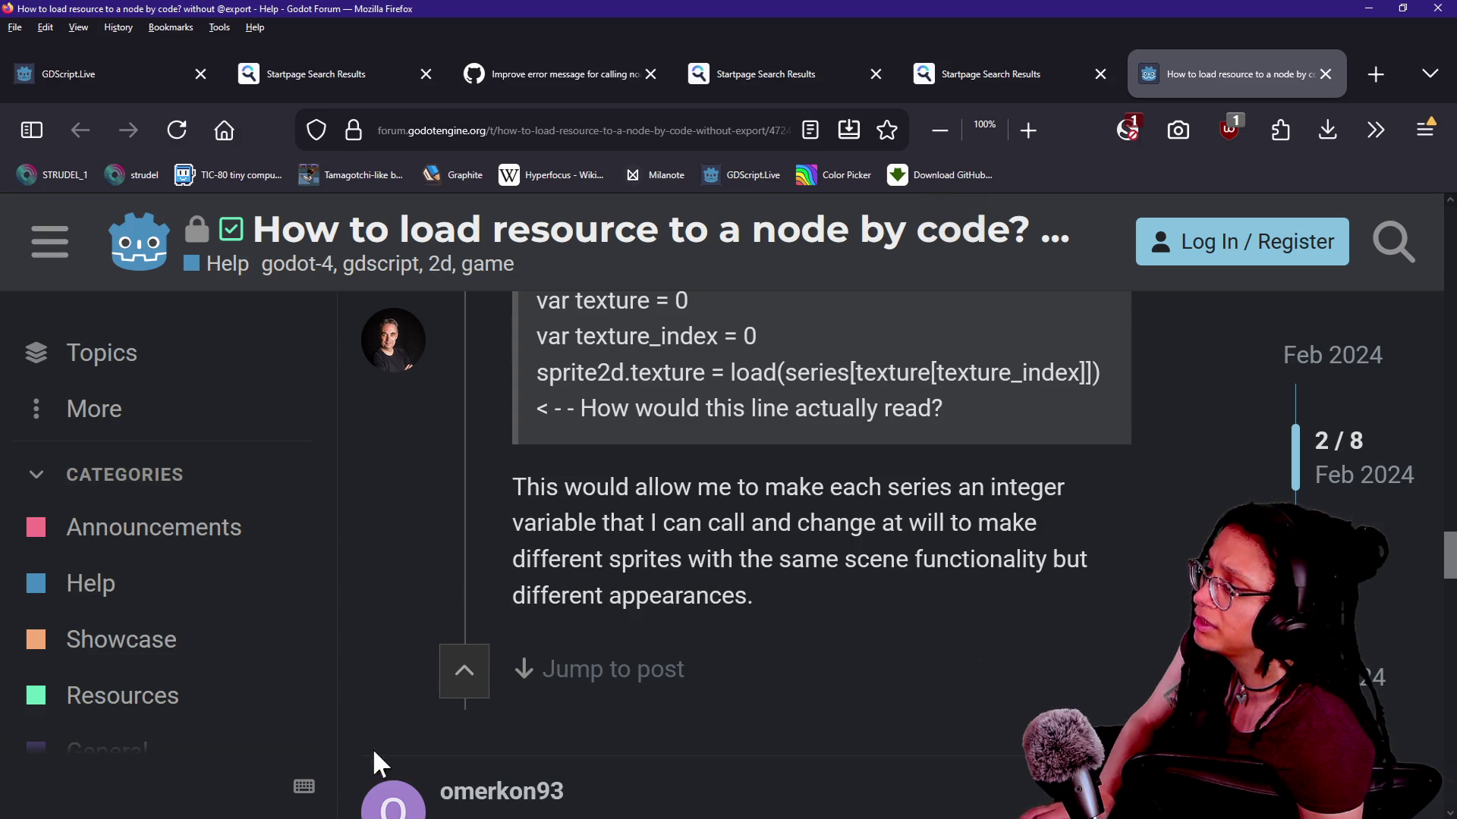
# - Reread the forum reply var node = load("res://path/to/resource") and its dynamic-path note
pyautogui.scroll(5, 754, 569)
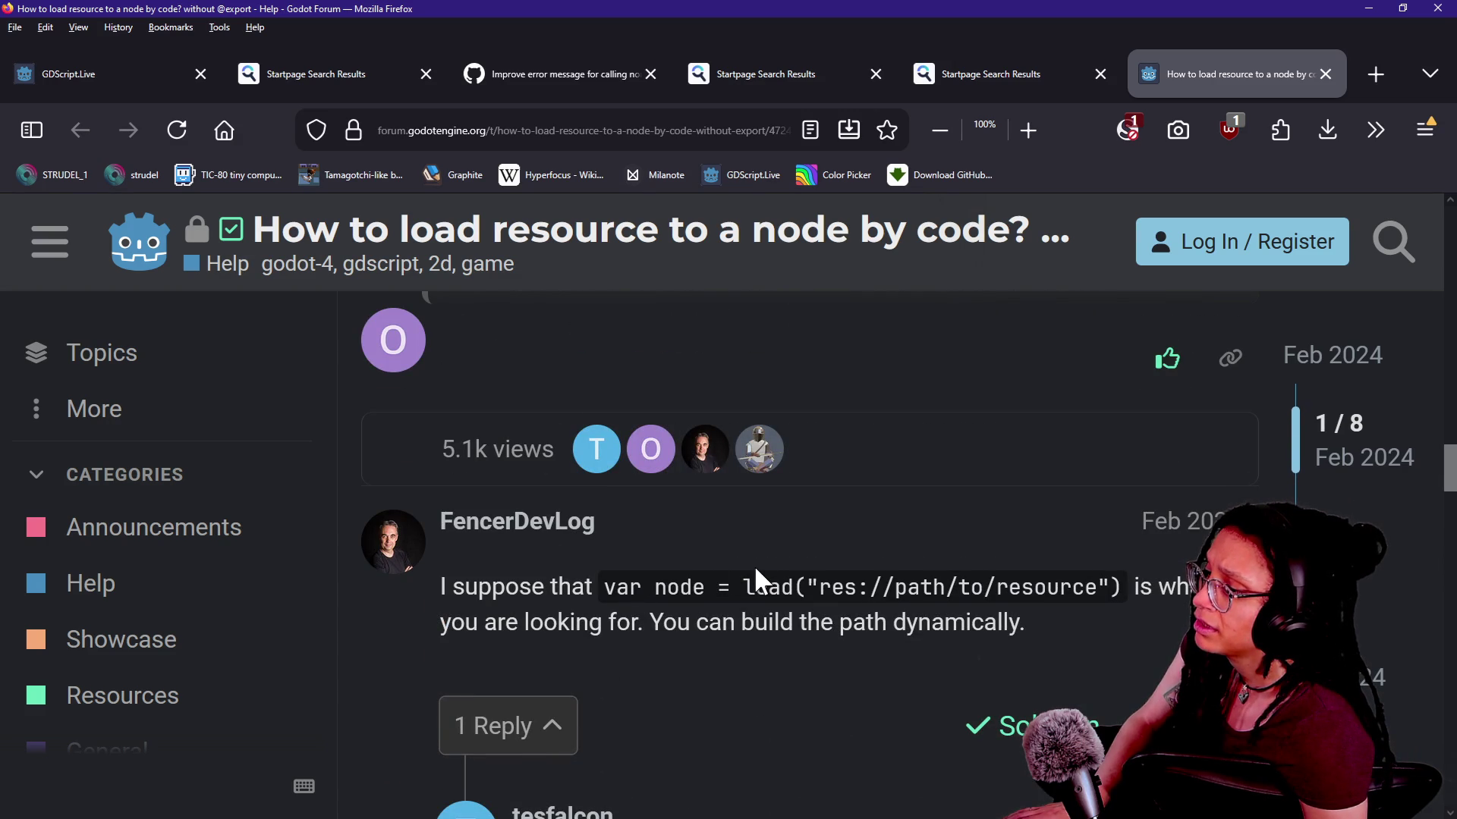
pyautogui.moveTo(743, 587); pyautogui.dragTo(903, 588)
pyautogui.click(629, 593)
pyautogui.moveTo(645, 589); pyautogui.dragTo(948, 590)
pyautogui.click(941, 592)
pyautogui.moveTo(599, 640)
pyautogui.mouseDown()
pyautogui.moveTo(431, 590)
pyautogui.moveTo(662, 623)
pyautogui.moveTo(730, 591)
pyautogui.moveTo(1052, 622)
pyautogui.moveTo(1050, 591)
pyautogui.moveTo(1109, 589)
pyautogui.moveTo(741, 595)
pyautogui.moveTo(764, 617)
pyautogui.moveTo(813, 590)
pyautogui.moveTo(576, 578)
pyautogui.moveTo(813, 585)
pyautogui.mouseUp()
pyautogui.click(611, 613)
pyautogui.moveTo(603, 590); pyautogui.dragTo(702, 588)
pyautogui.click(708, 599)
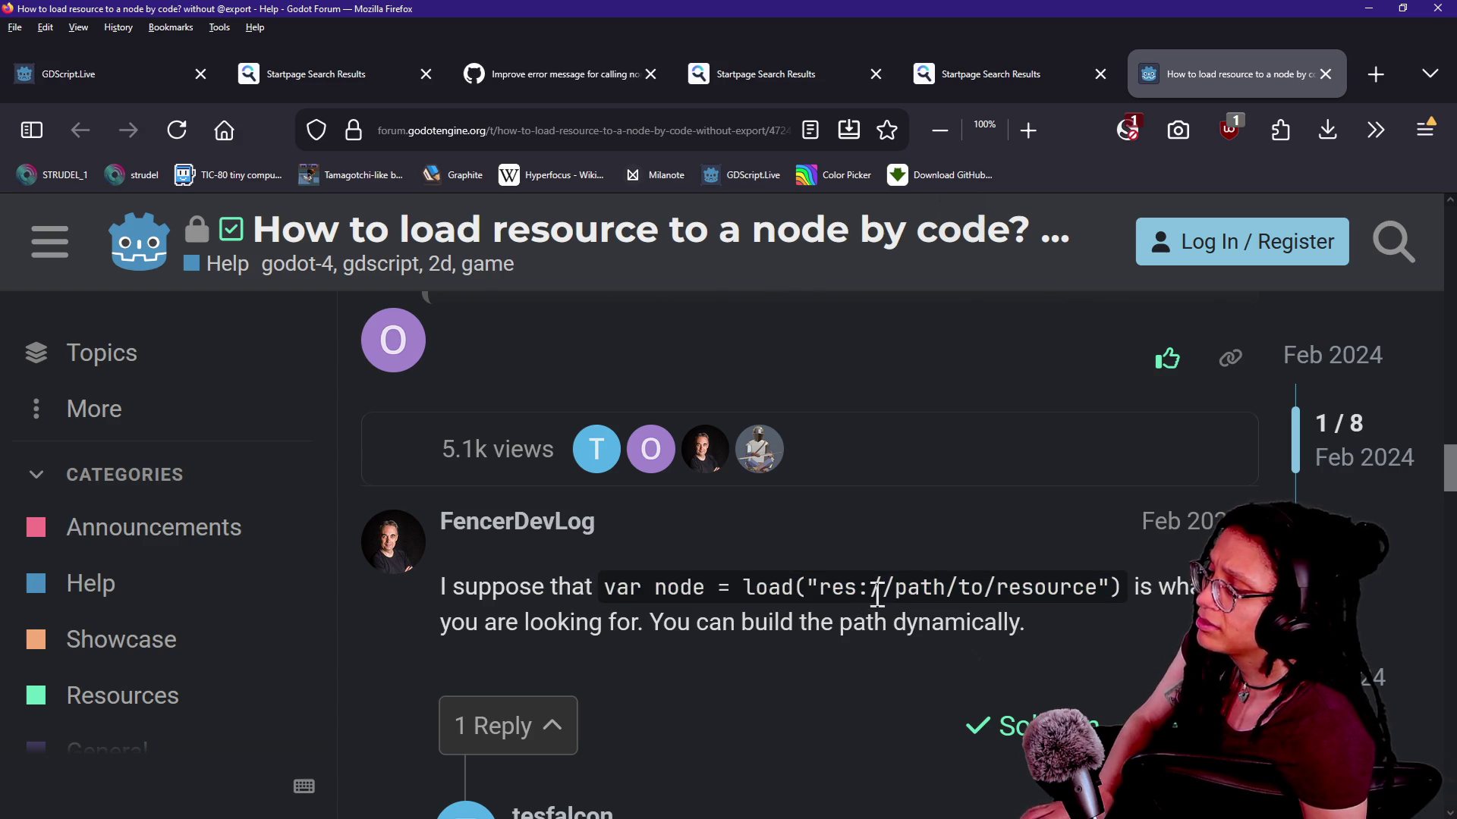
pyautogui.hotkey('alt', 'Tab')
pyautogui.hotkey('alt', 'Tab')
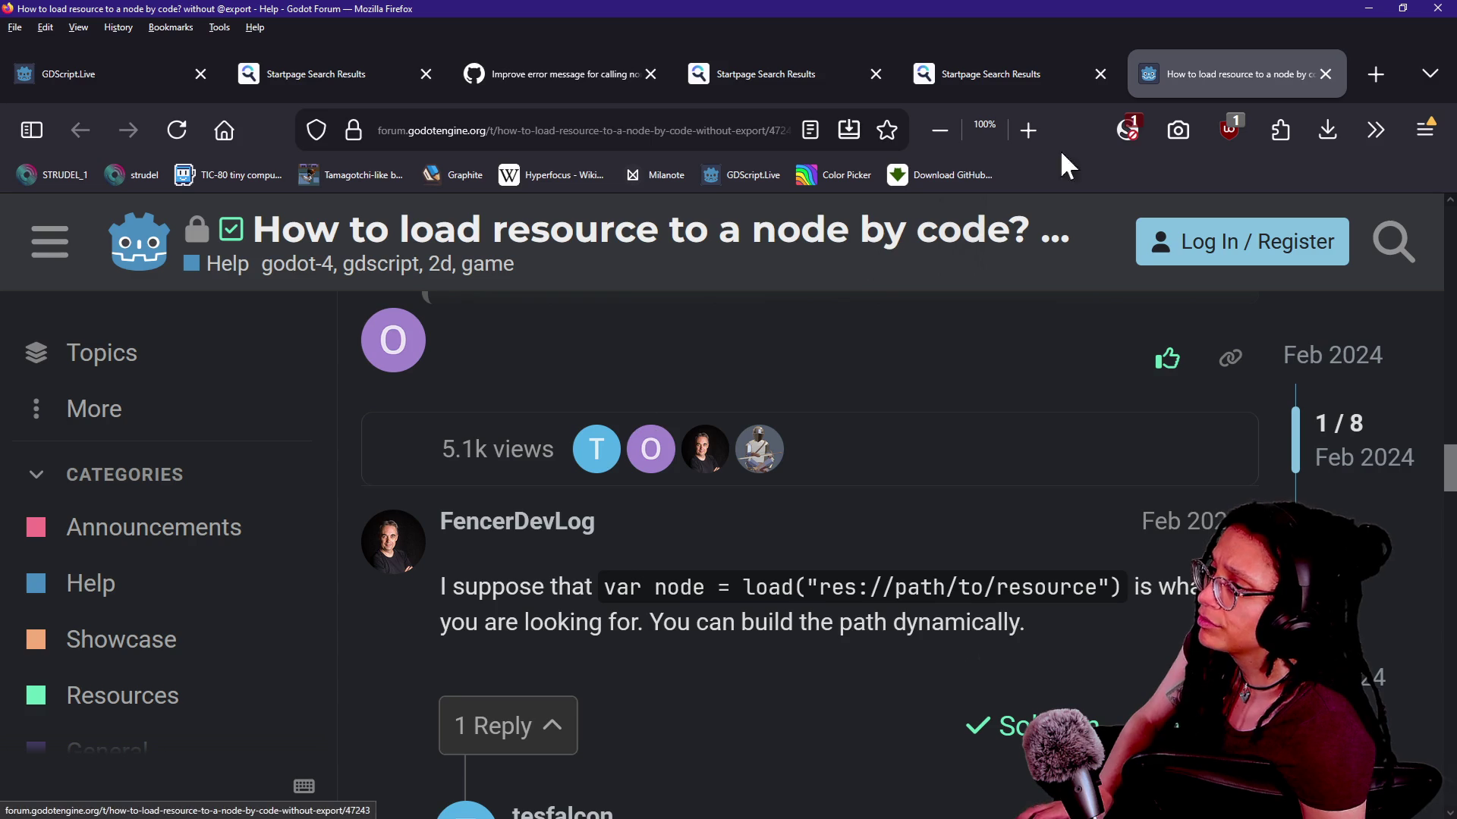
pyautogui.hotkey('alt', 'Tab')
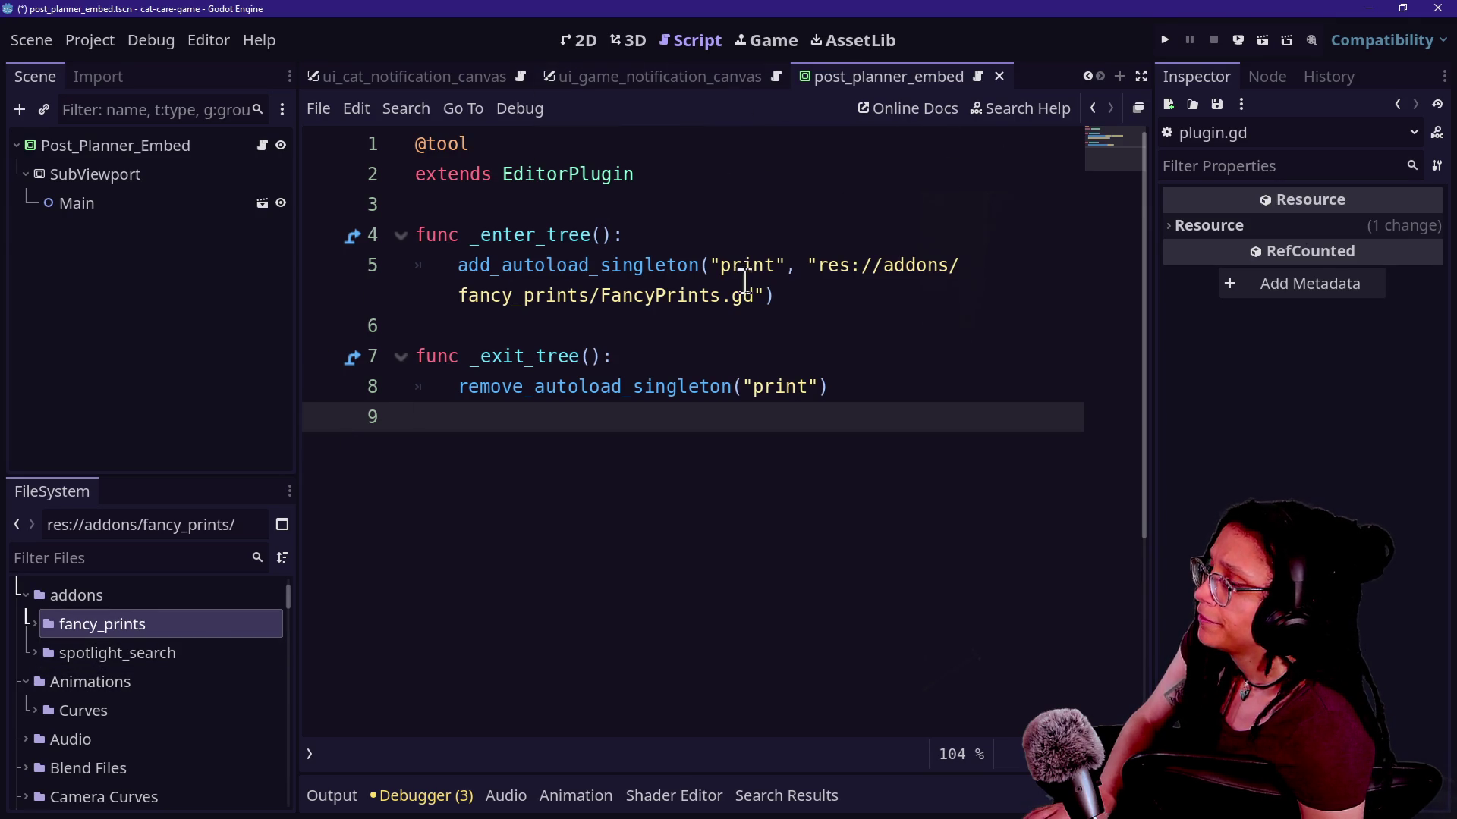
# - Remove the ': Node' type annotation from minigame_data_node on line 45
pyautogui.moveTo(744, 282); pyautogui.dragTo(755, 298)
pyautogui.click(594, 292)
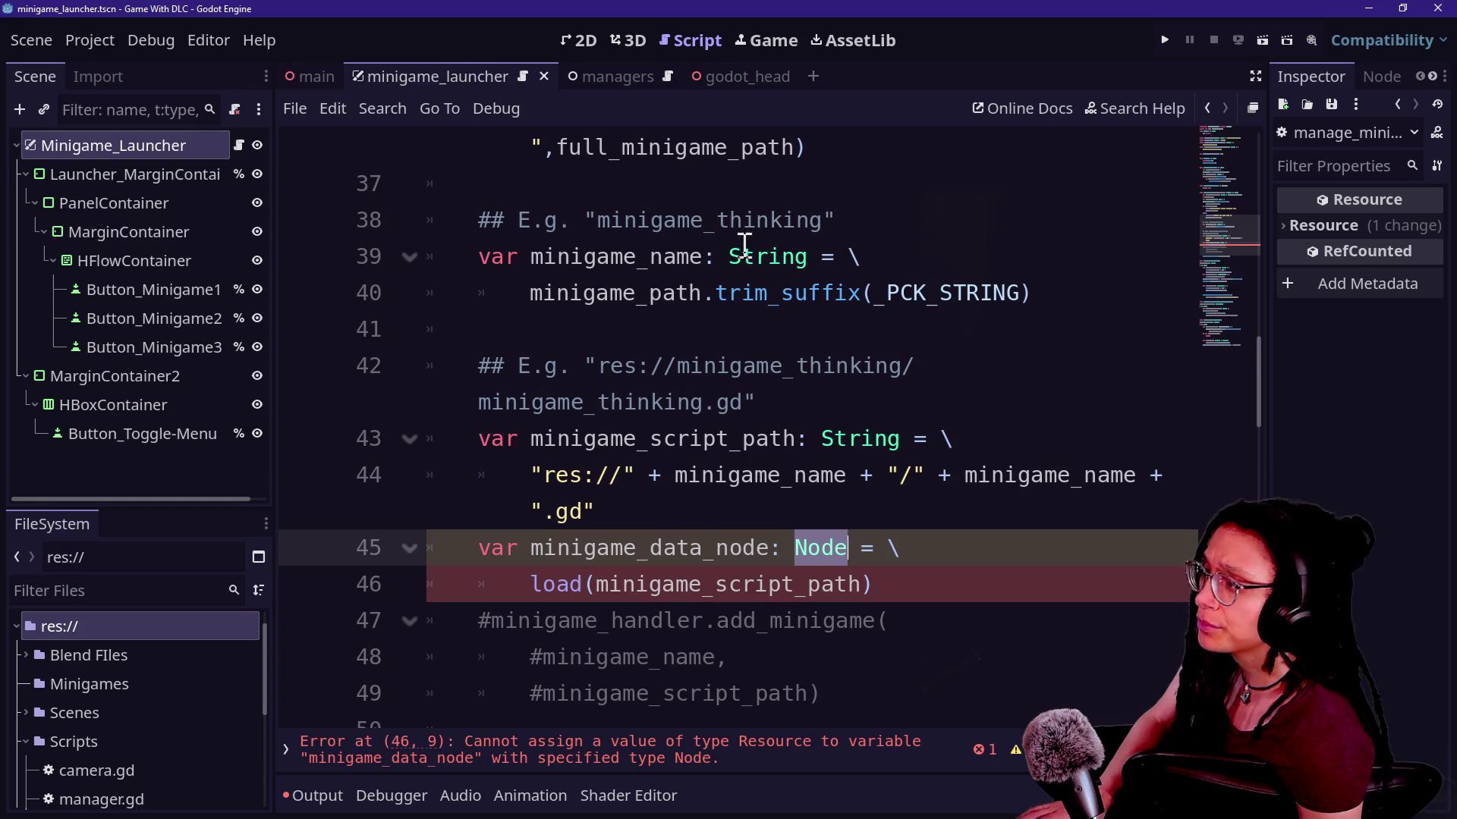
pyautogui.doubleClick(821, 548)
pyautogui.press('BackSpace')
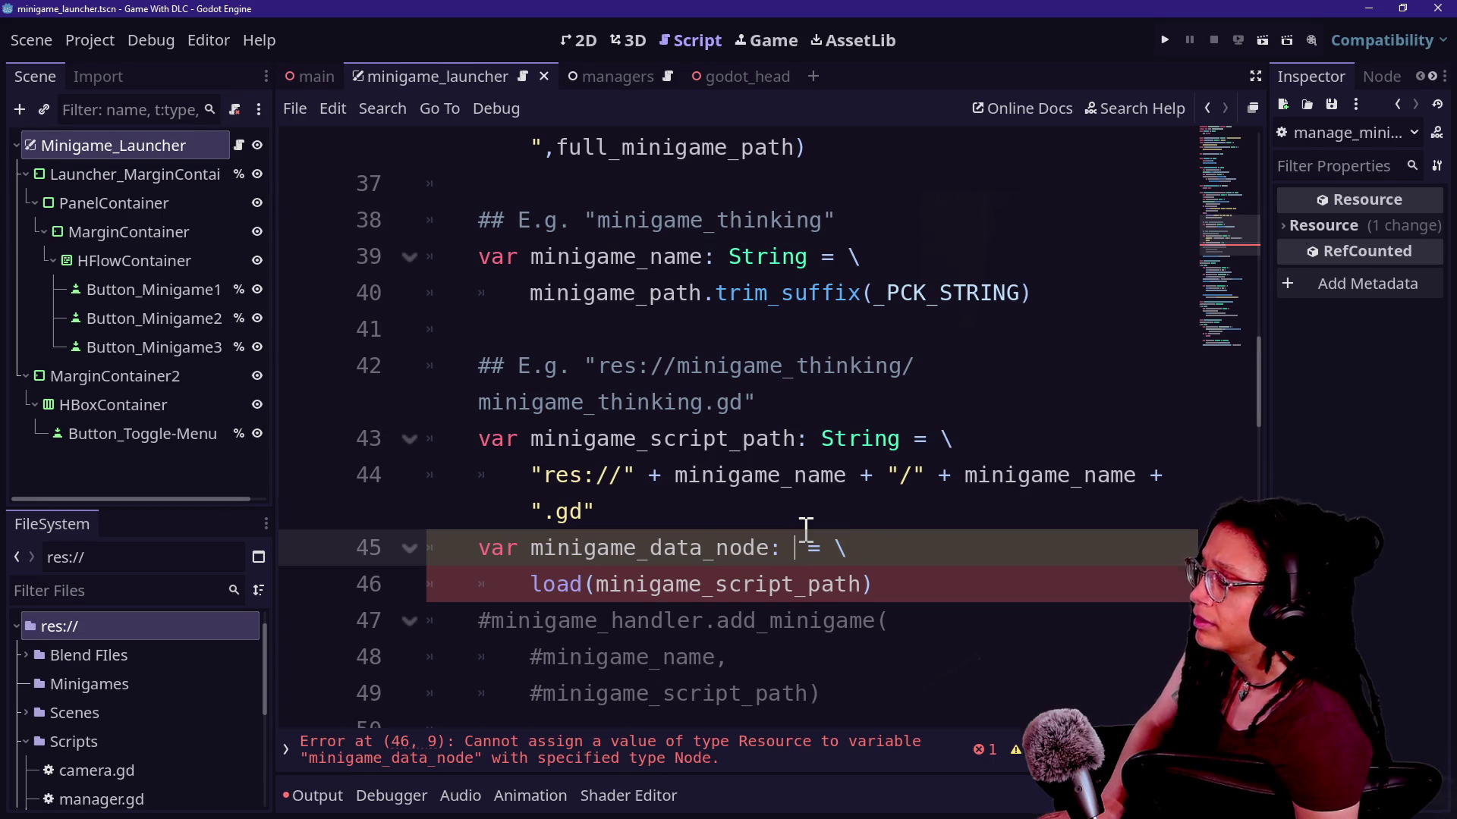
pyautogui.press('BackSpace')
pyautogui.press('BackSpace')
# - Add print(minigame_data_node) after the load line and run the game
pyautogui.click(953, 585)
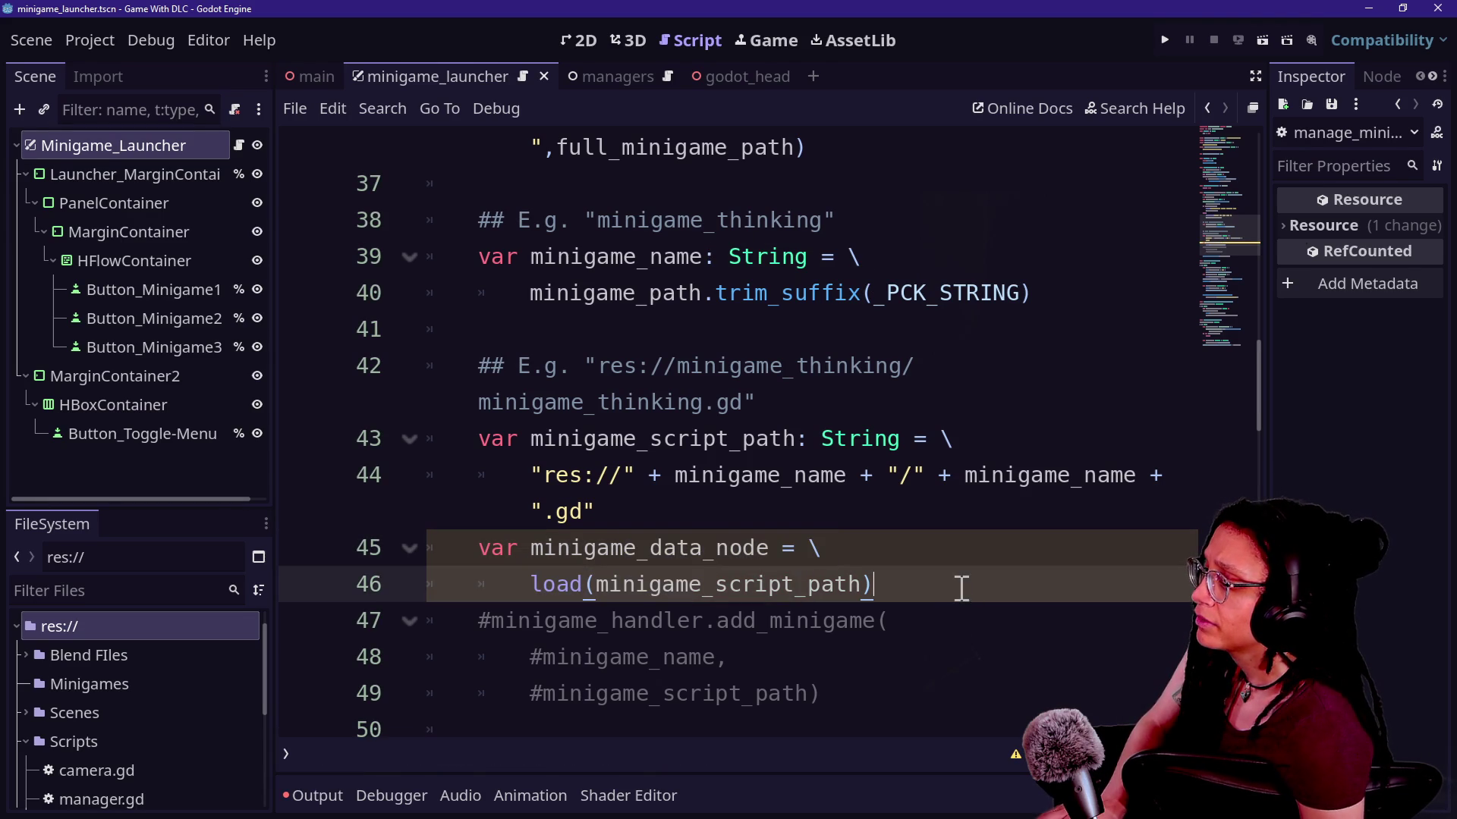
pyautogui.press('Return')
pyautogui.write('print(m')
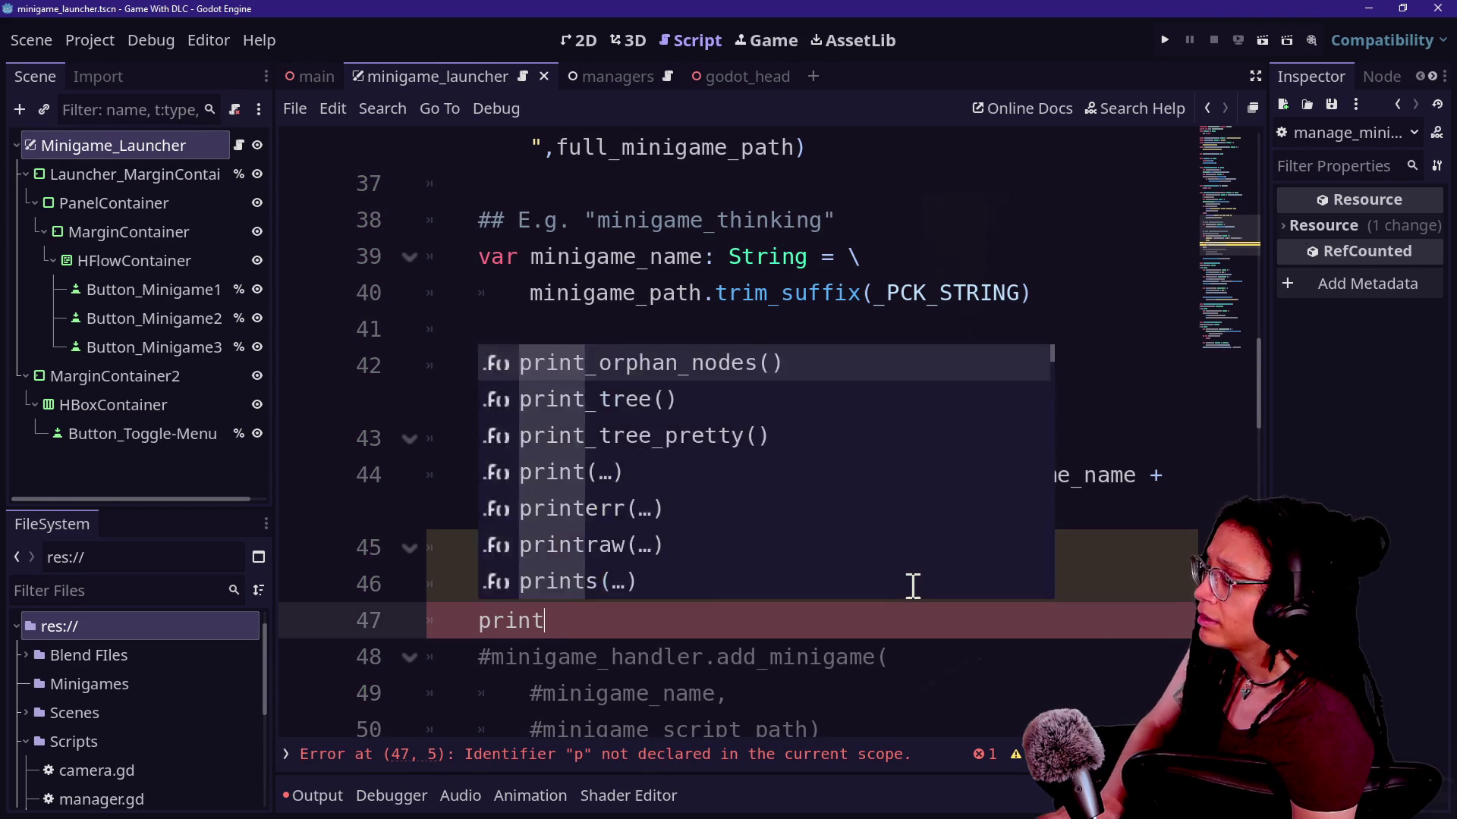
pyautogui.write('inigame_d')
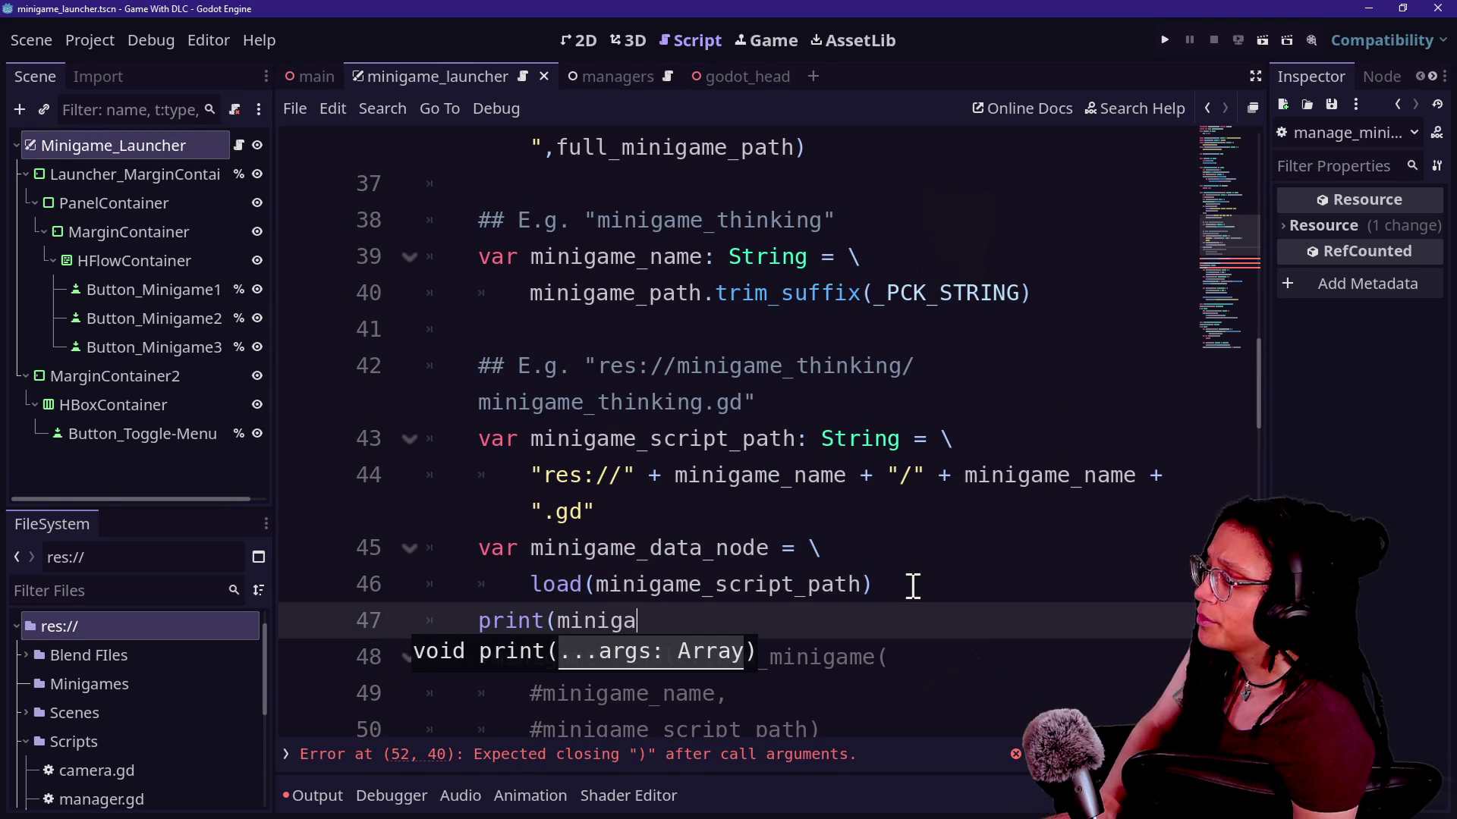
pyautogui.write('ata_node)')
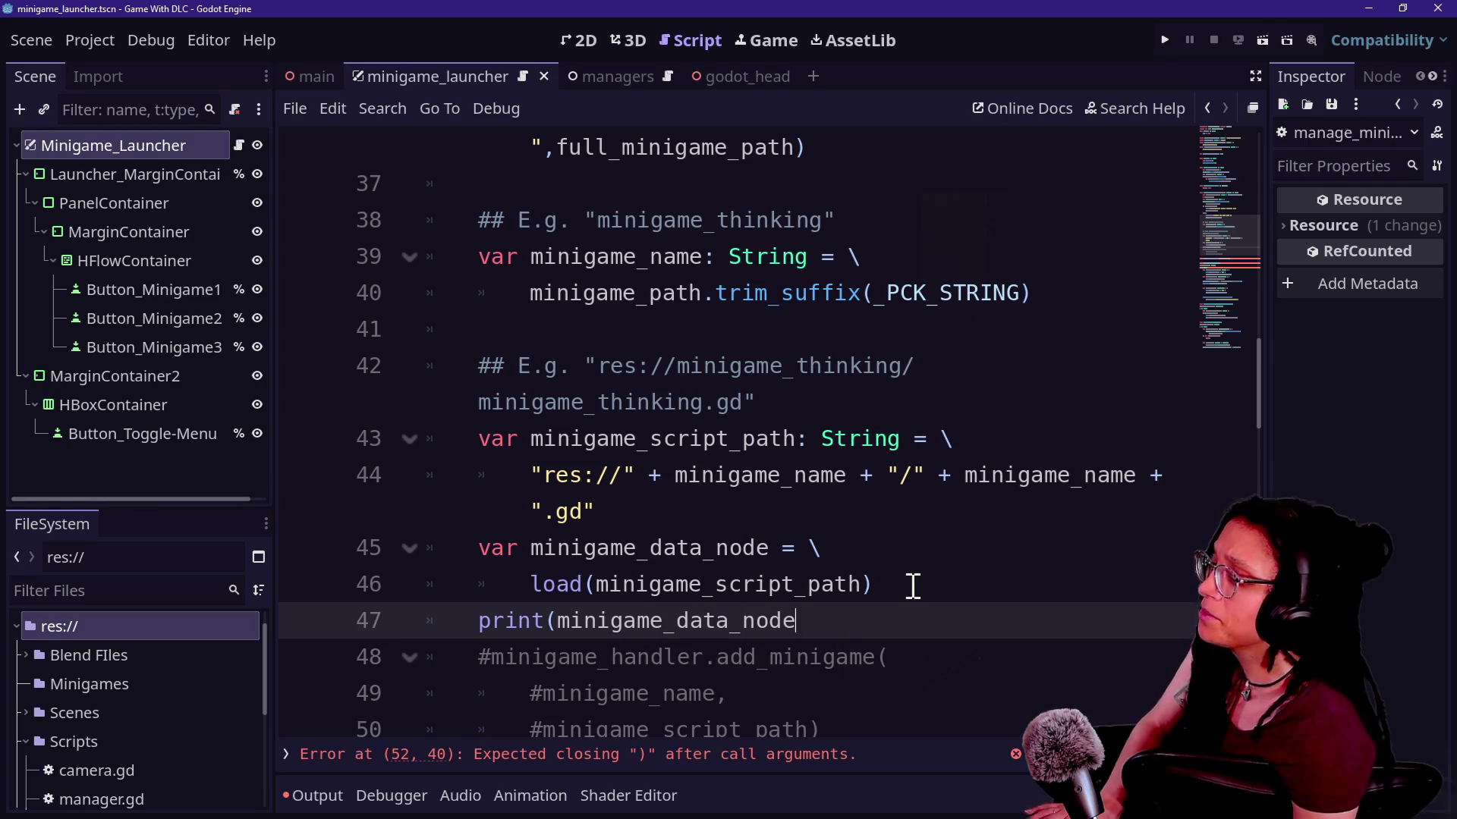
pyautogui.click(681, 508)
pyautogui.scroll(-1, 680, 508)
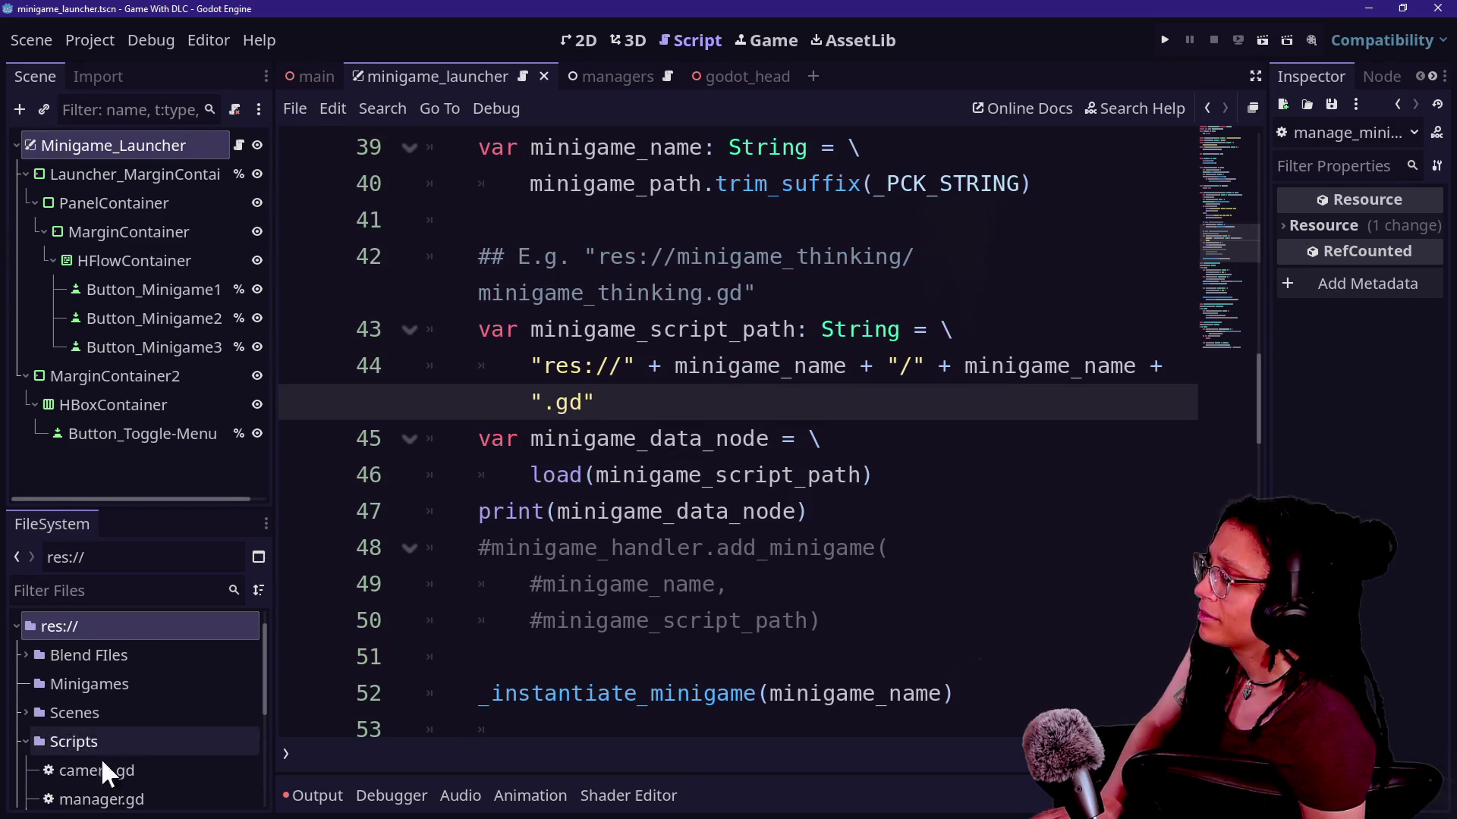
pyautogui.click(1165, 43)
pyautogui.hotkey('alt', 'Tab')
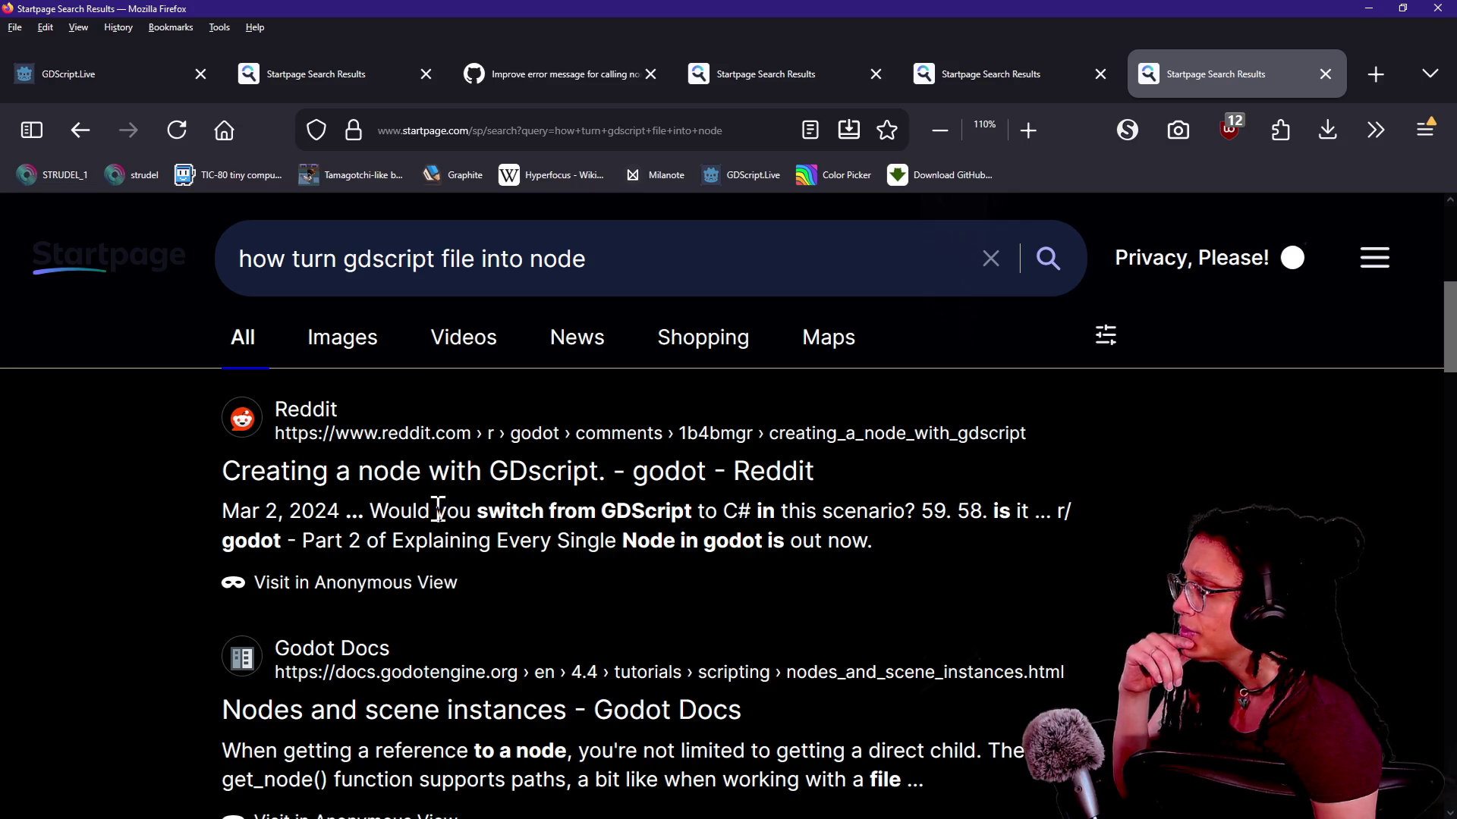
# - Scroll past the first page of 'how turn gdscript file into node' results and open page two
pyautogui.scroll(-4, 576, 531)
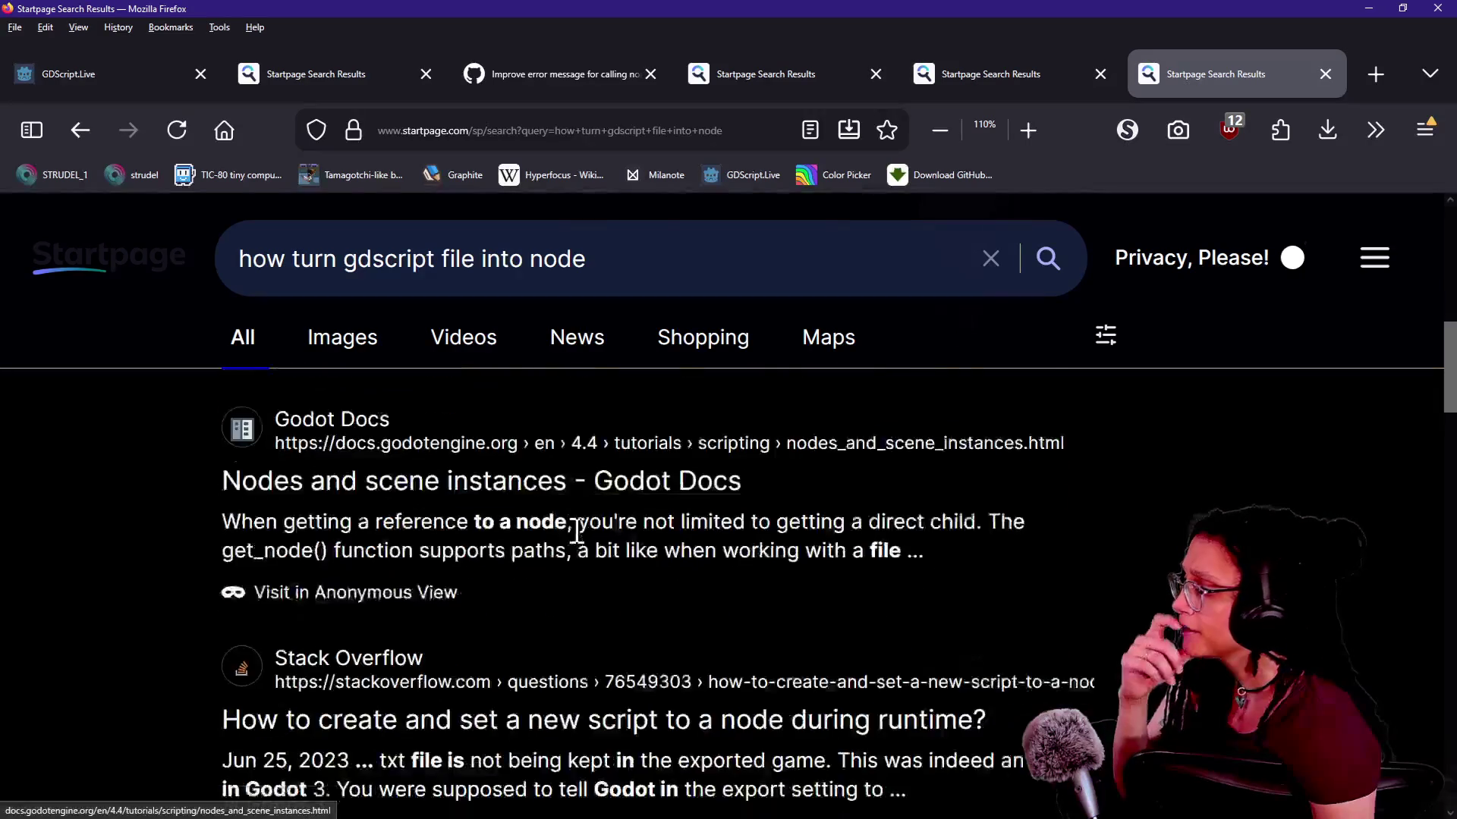
pyautogui.scroll(-4, 579, 542)
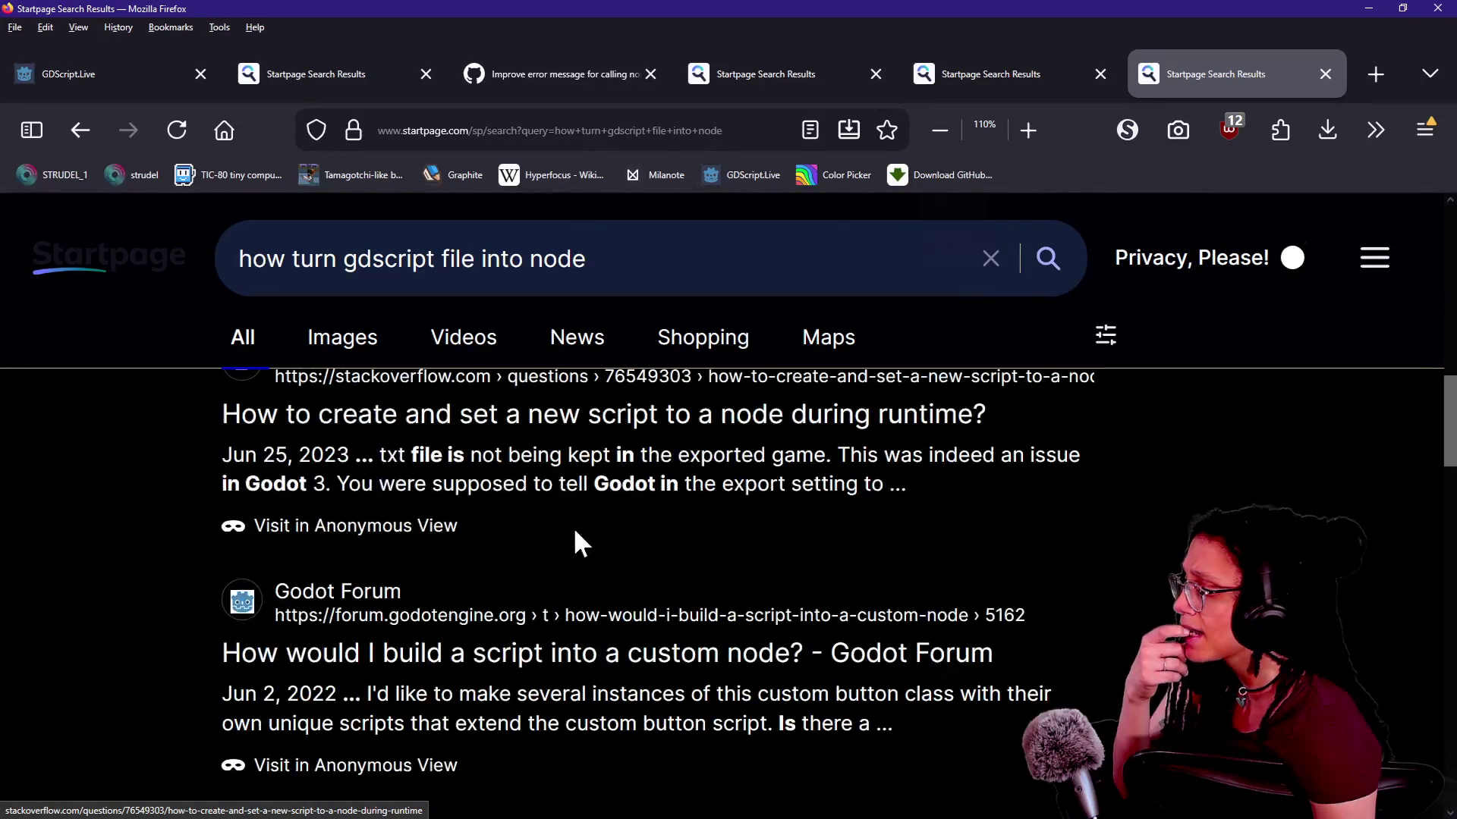
pyautogui.scroll(-4, 575, 540)
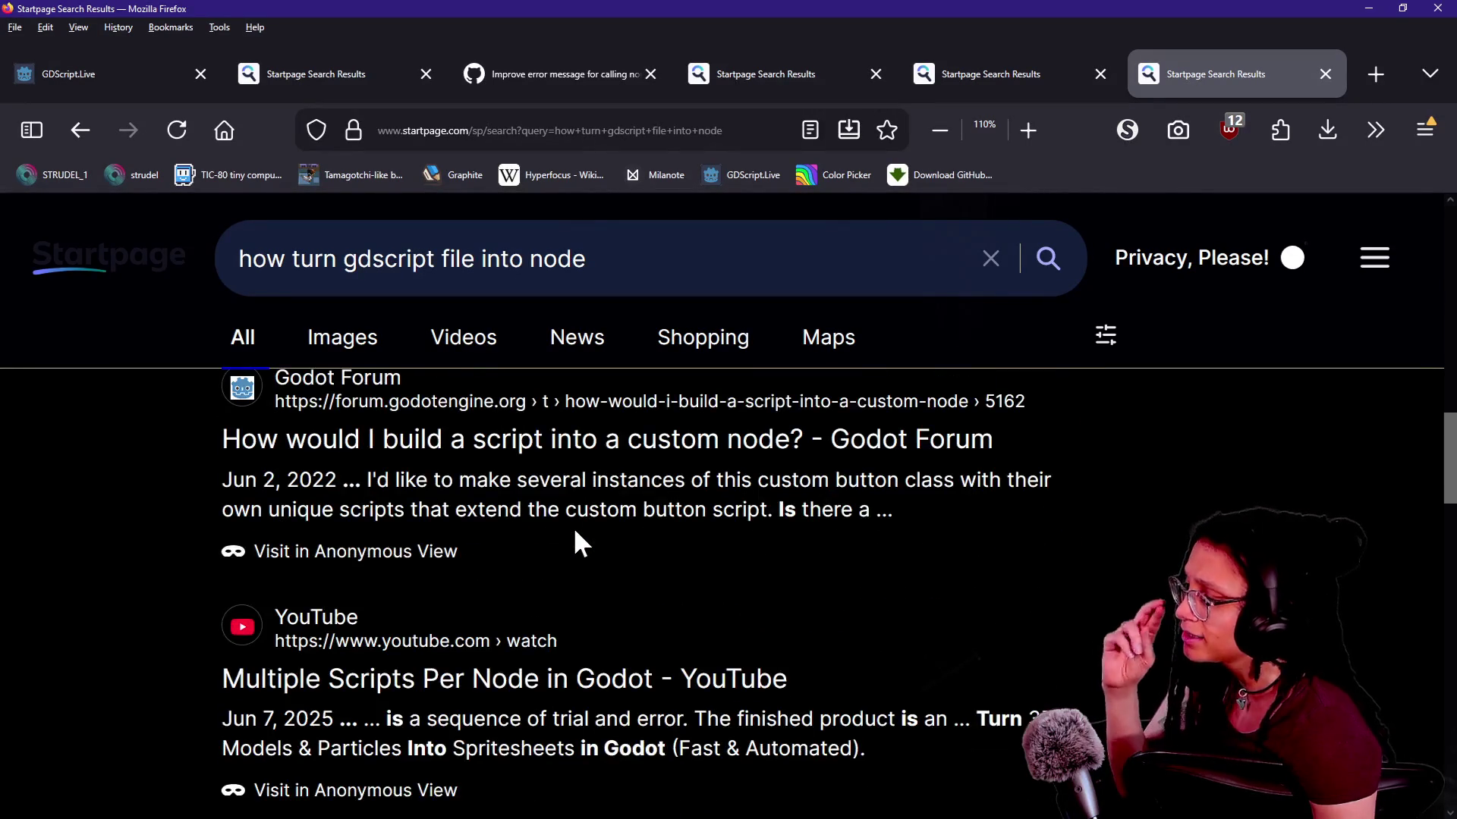
pyautogui.scroll(-7, 577, 531)
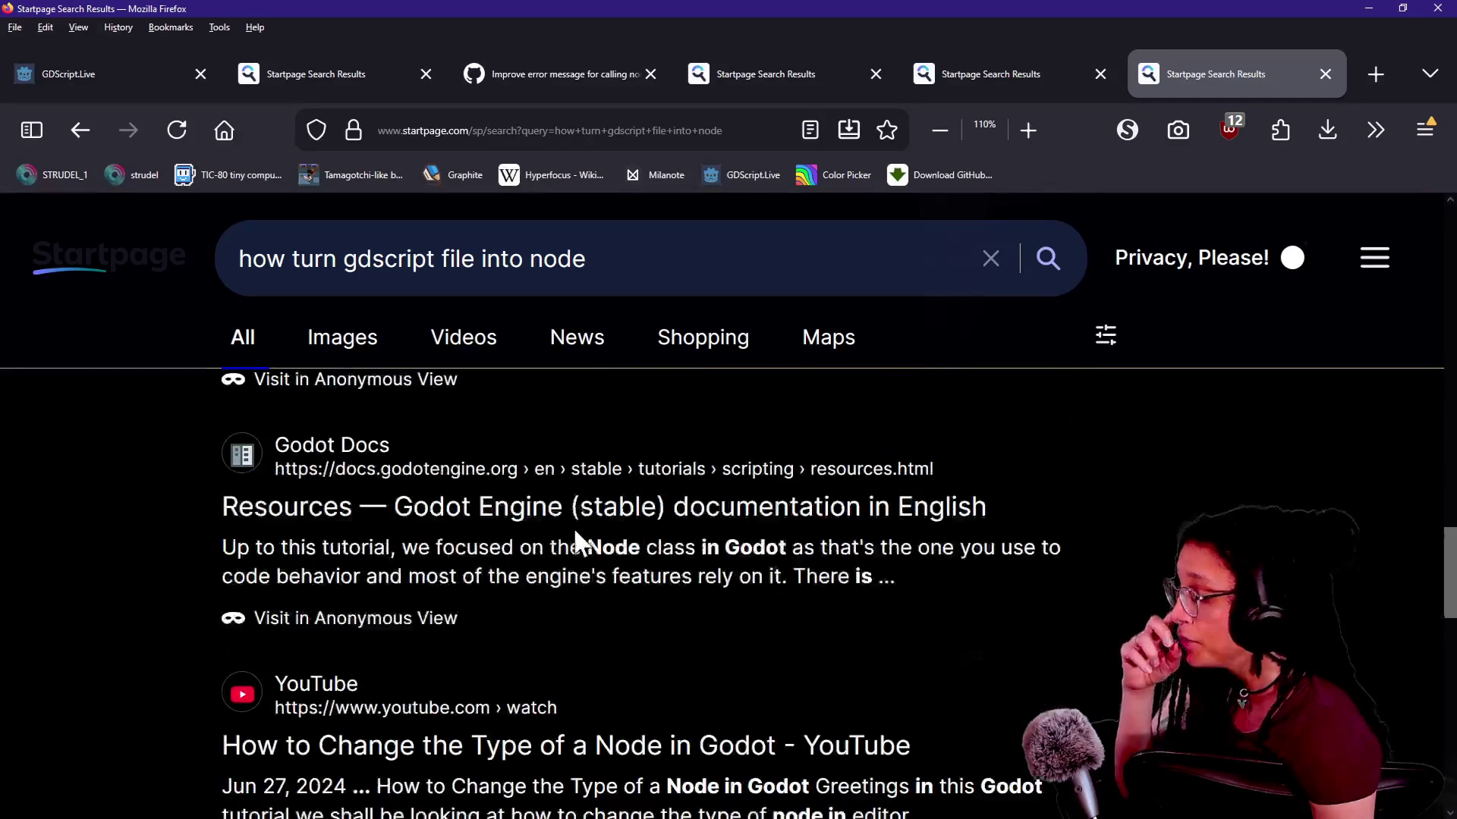
pyautogui.scroll(-2, 576, 543)
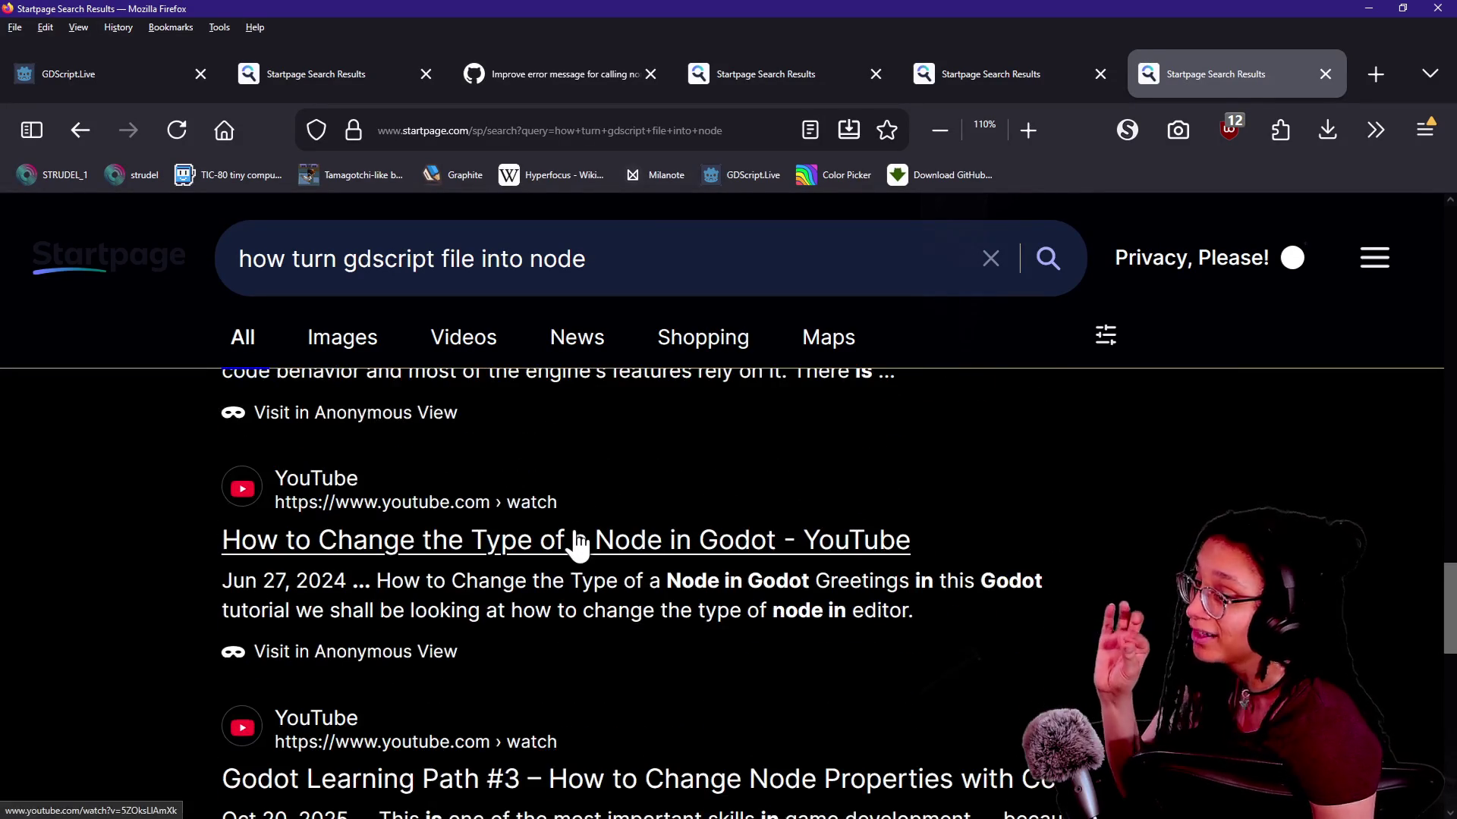
pyautogui.scroll(-2, 578, 544)
pyautogui.scroll(-2, 576, 538)
pyautogui.scroll(-3, 574, 531)
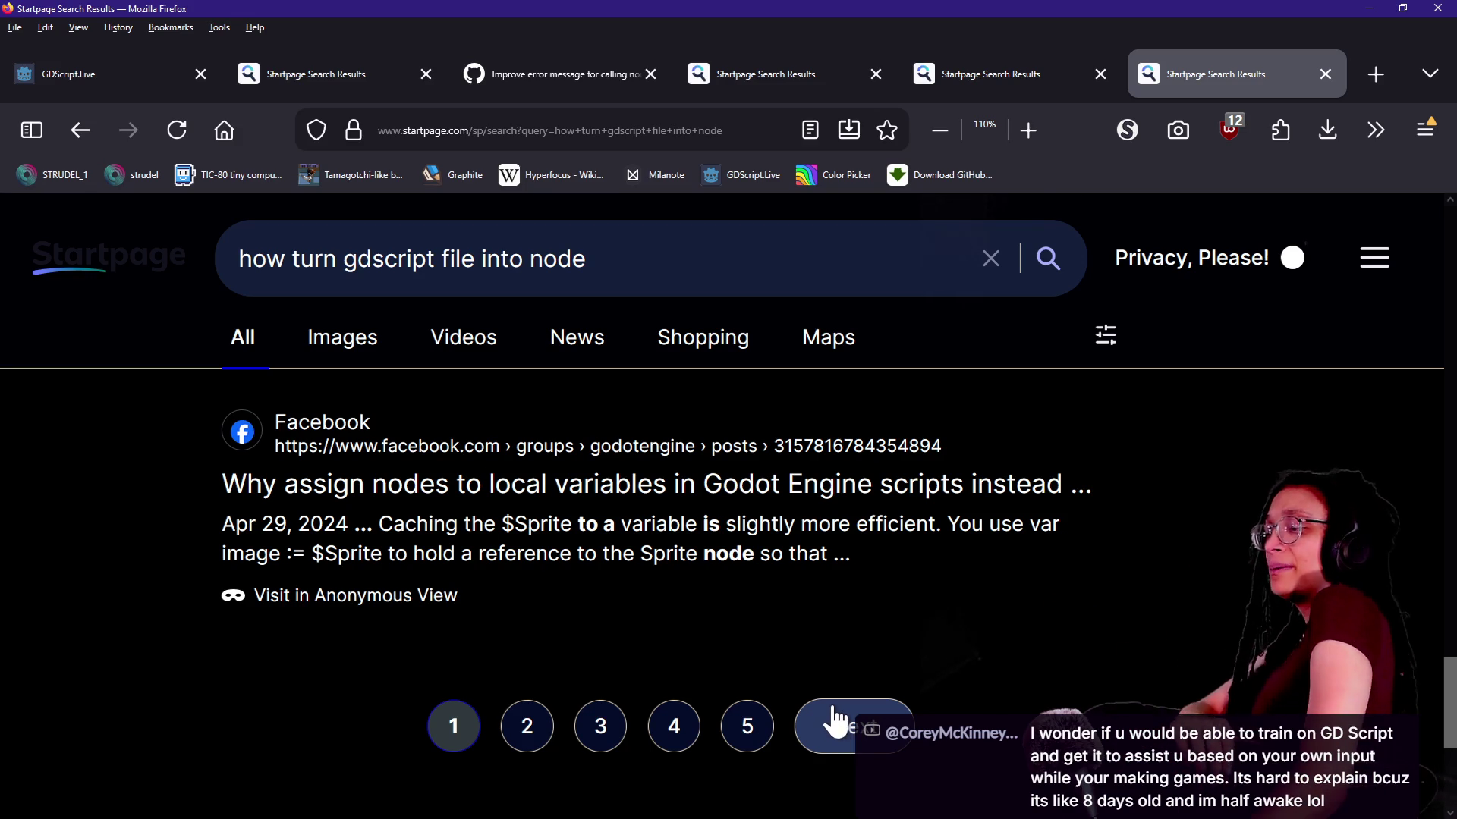
pyautogui.click(864, 736)
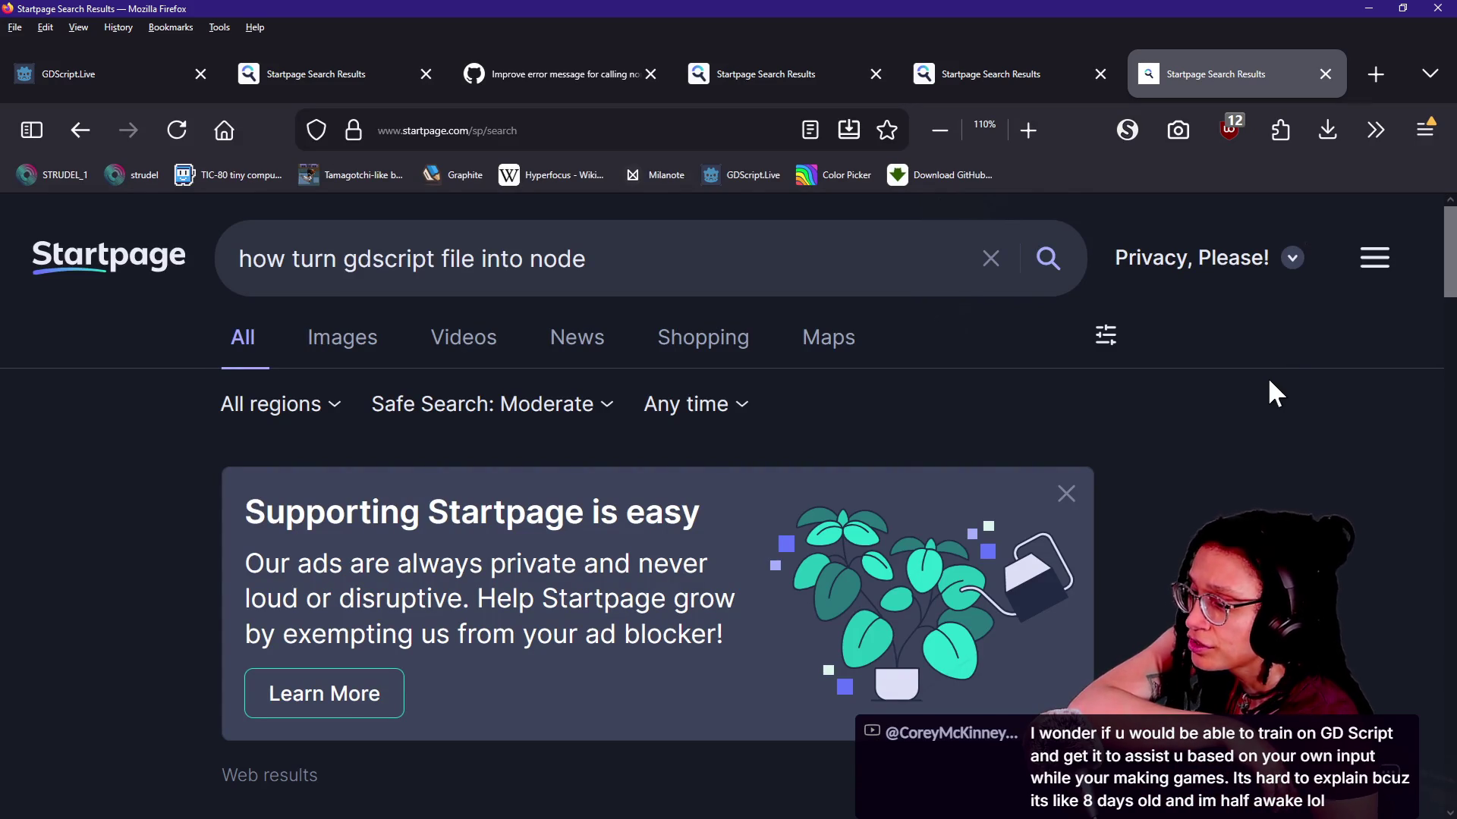
# - Scroll through the second results page, past the JetBrains Rider and Shaggy Dev entries
pyautogui.scroll(-5, 1269, 390)
pyautogui.scroll(-1, 1268, 383)
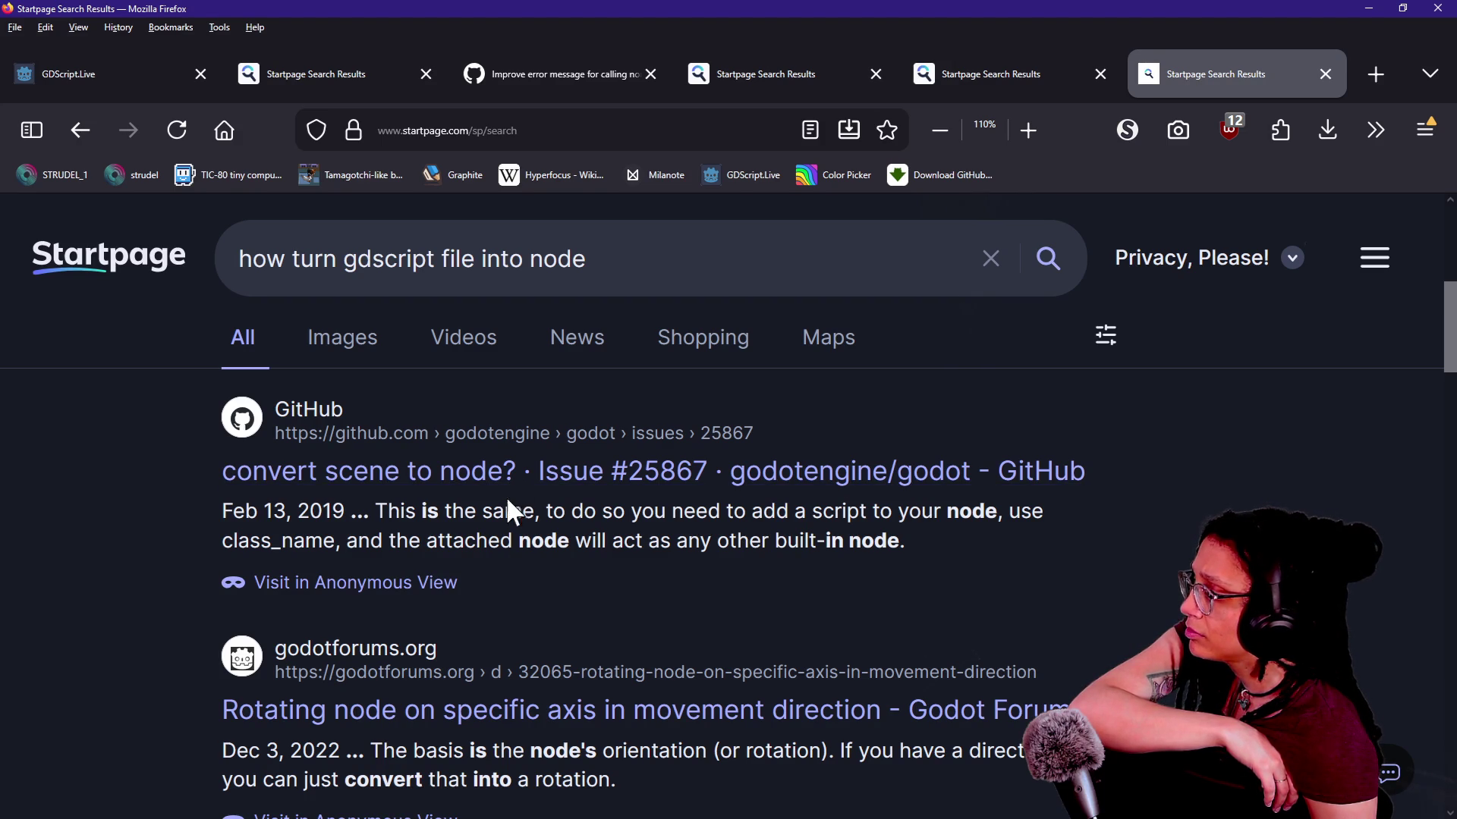
pyautogui.scroll(-6, 507, 509)
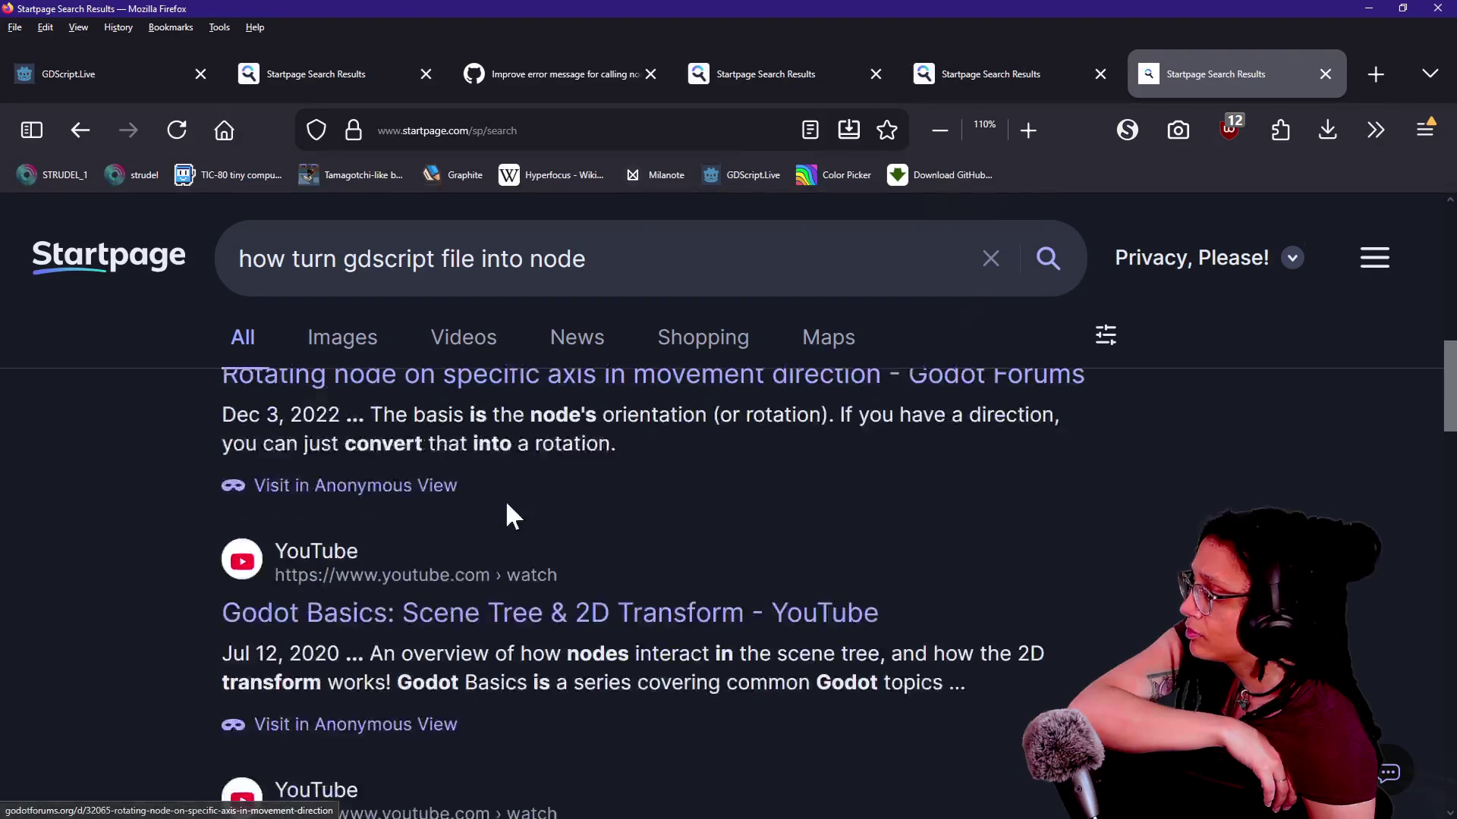
pyautogui.scroll(-6, 507, 506)
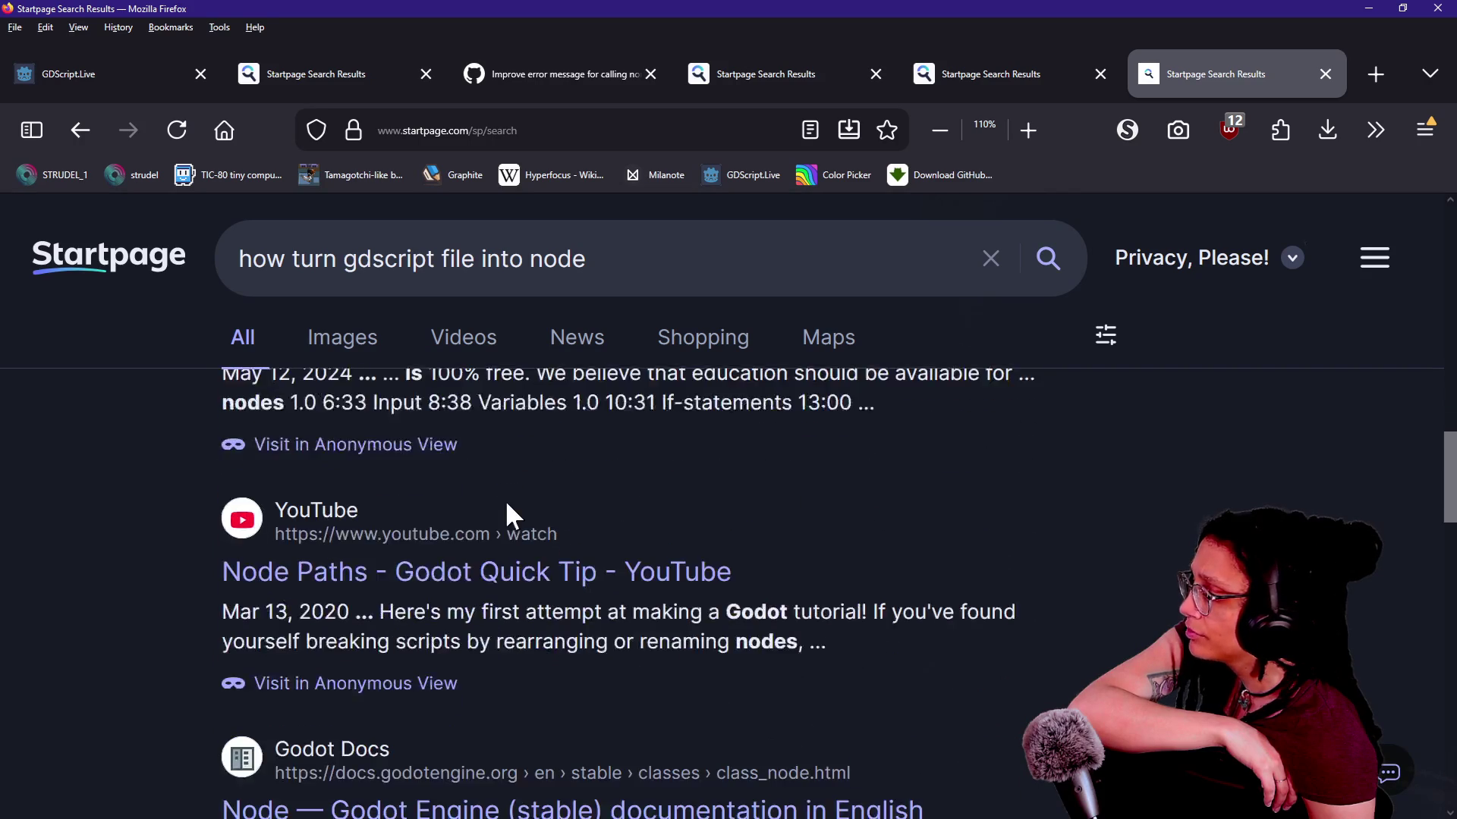
pyautogui.scroll(-3, 508, 503)
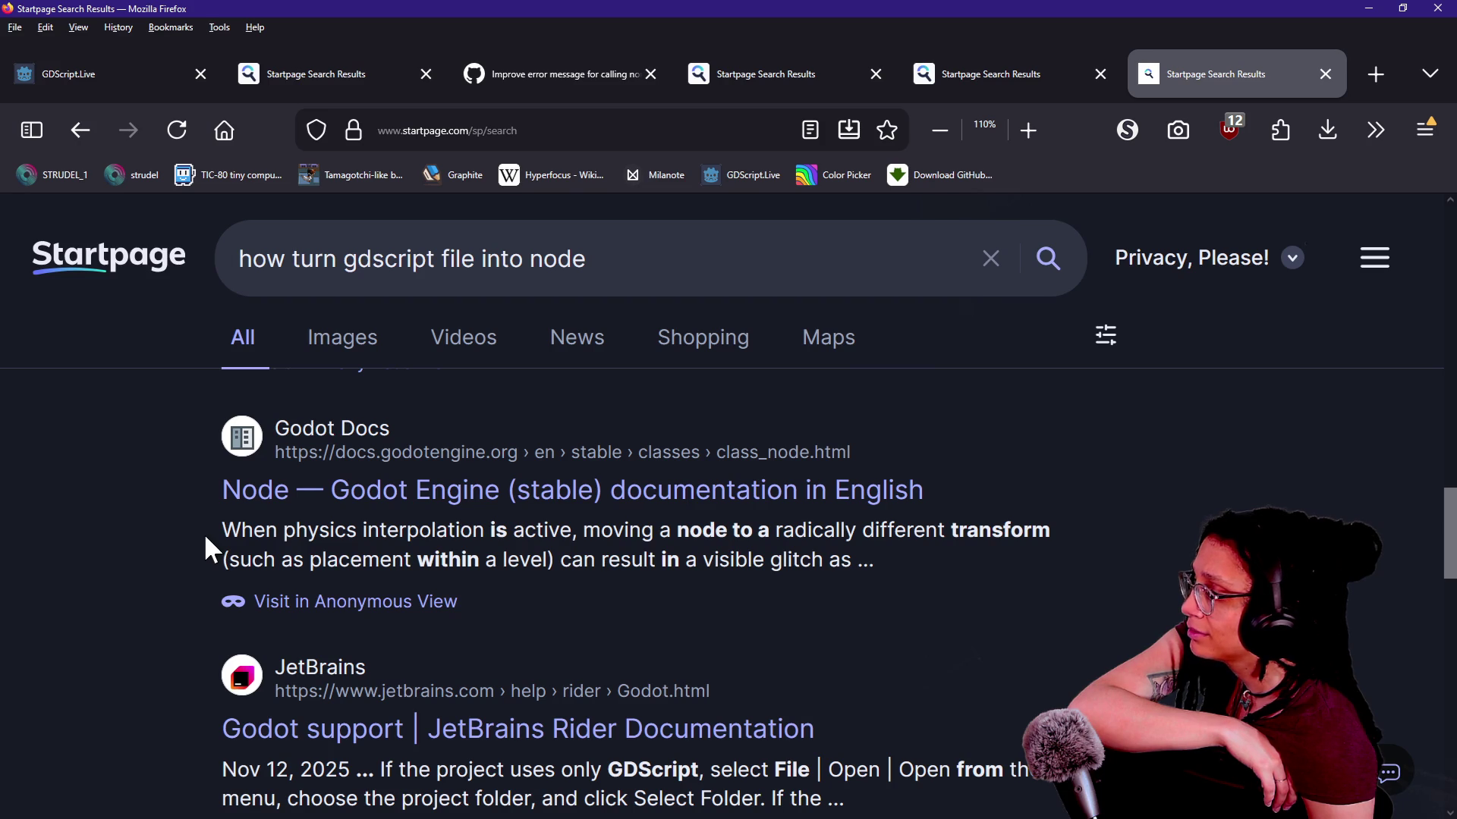
pyautogui.scroll(-4, 204, 547)
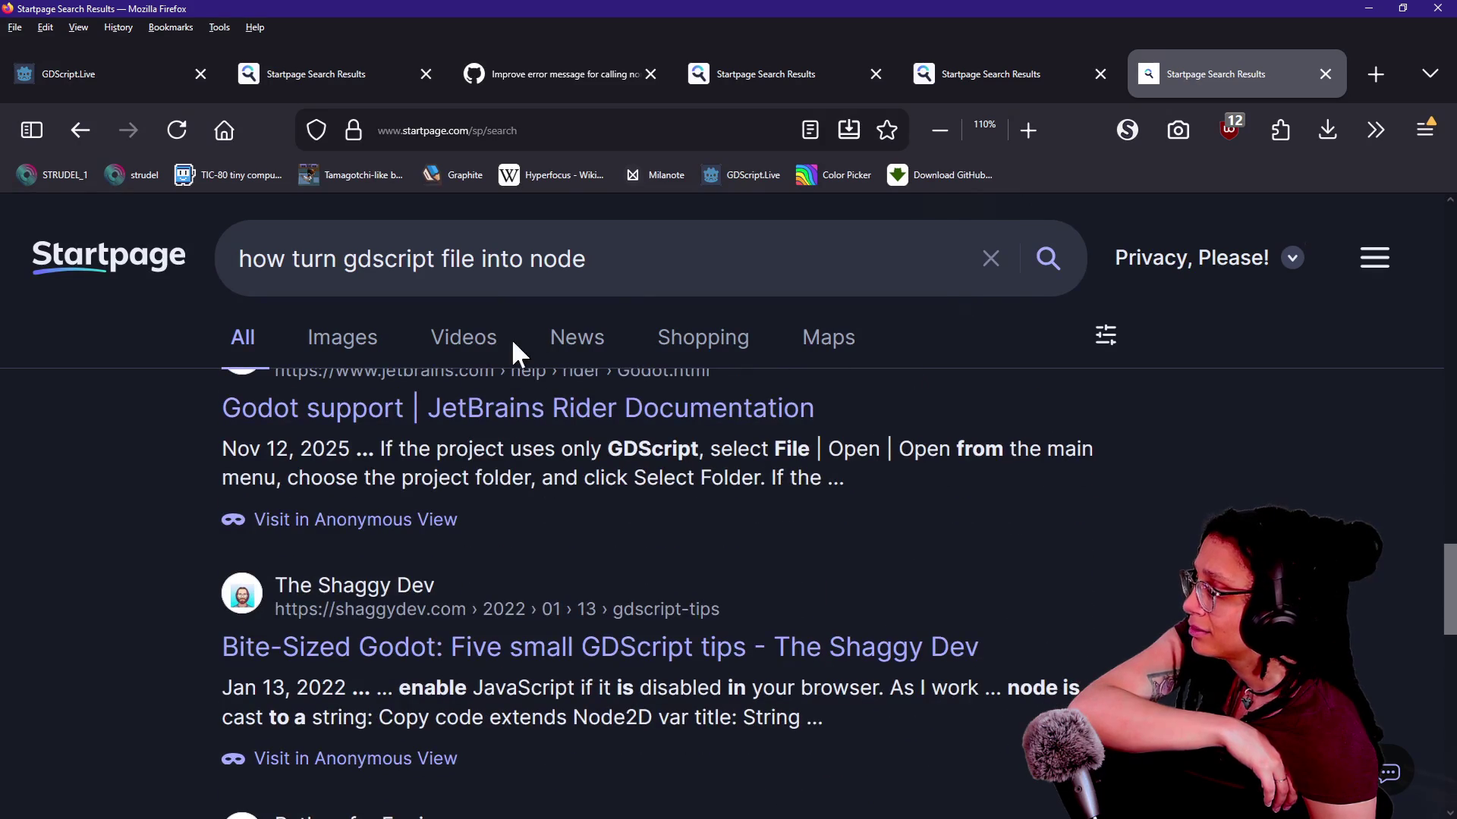
# - Put the caret in the search query, then select the address bar URL and start a new address
pyautogui.click(645, 270)
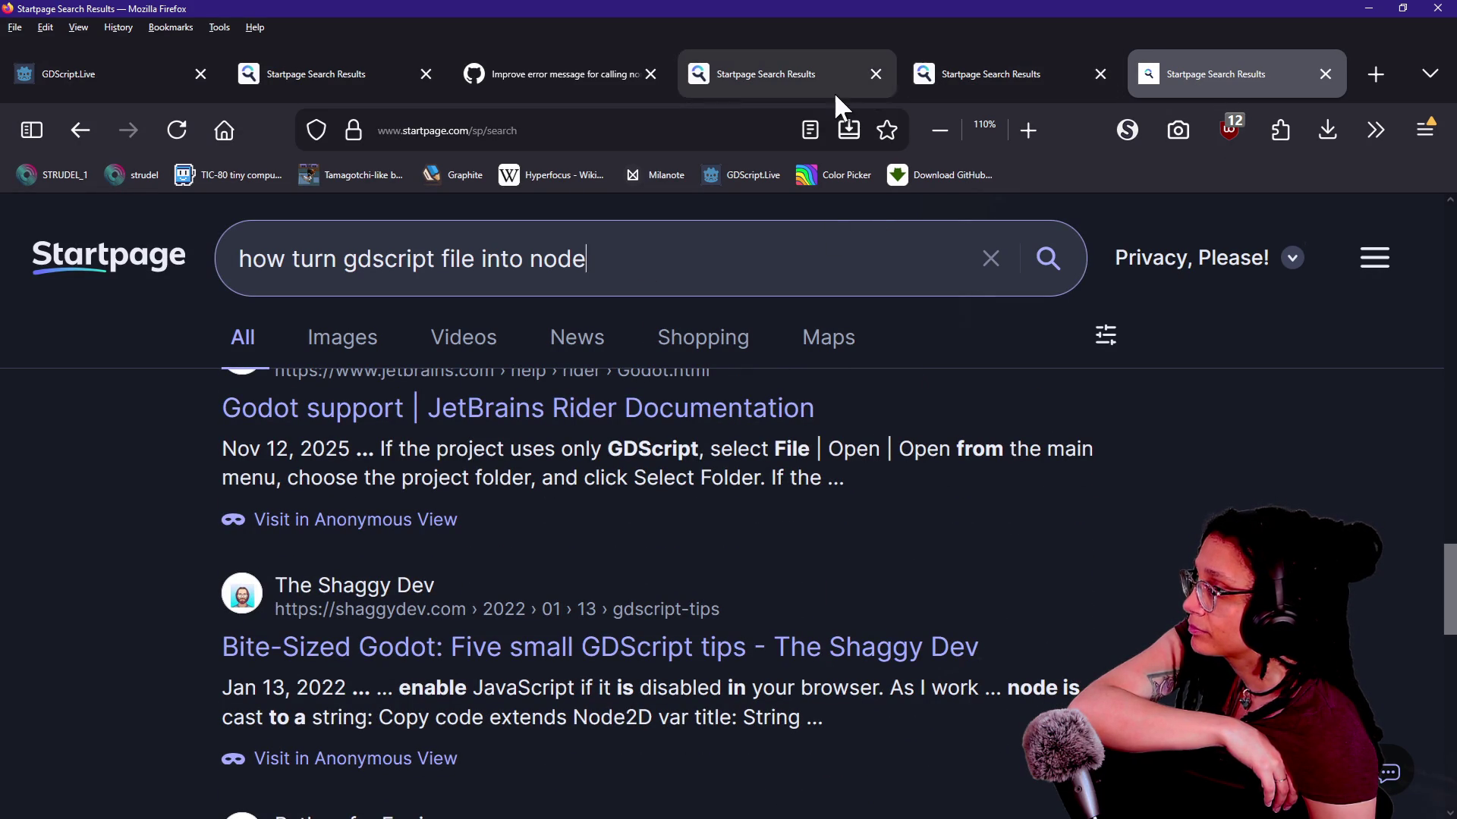
pyautogui.click(718, 129)
pyautogui.write('t')
pyautogui.press('BackSpace')
pyautogui.hotkey('alt', 'Tab')
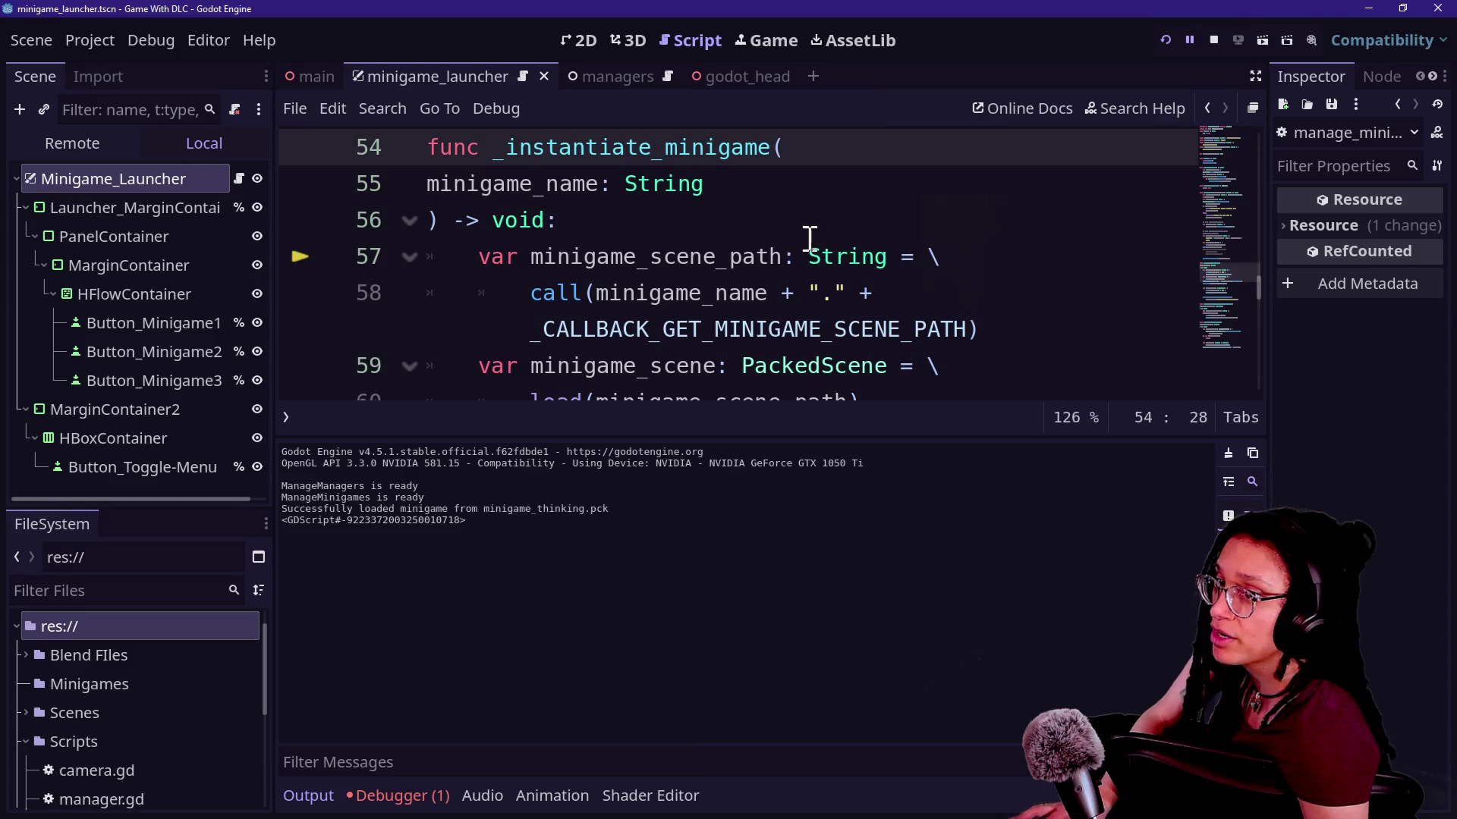
pyautogui.hotkey('alt', 'Tab')
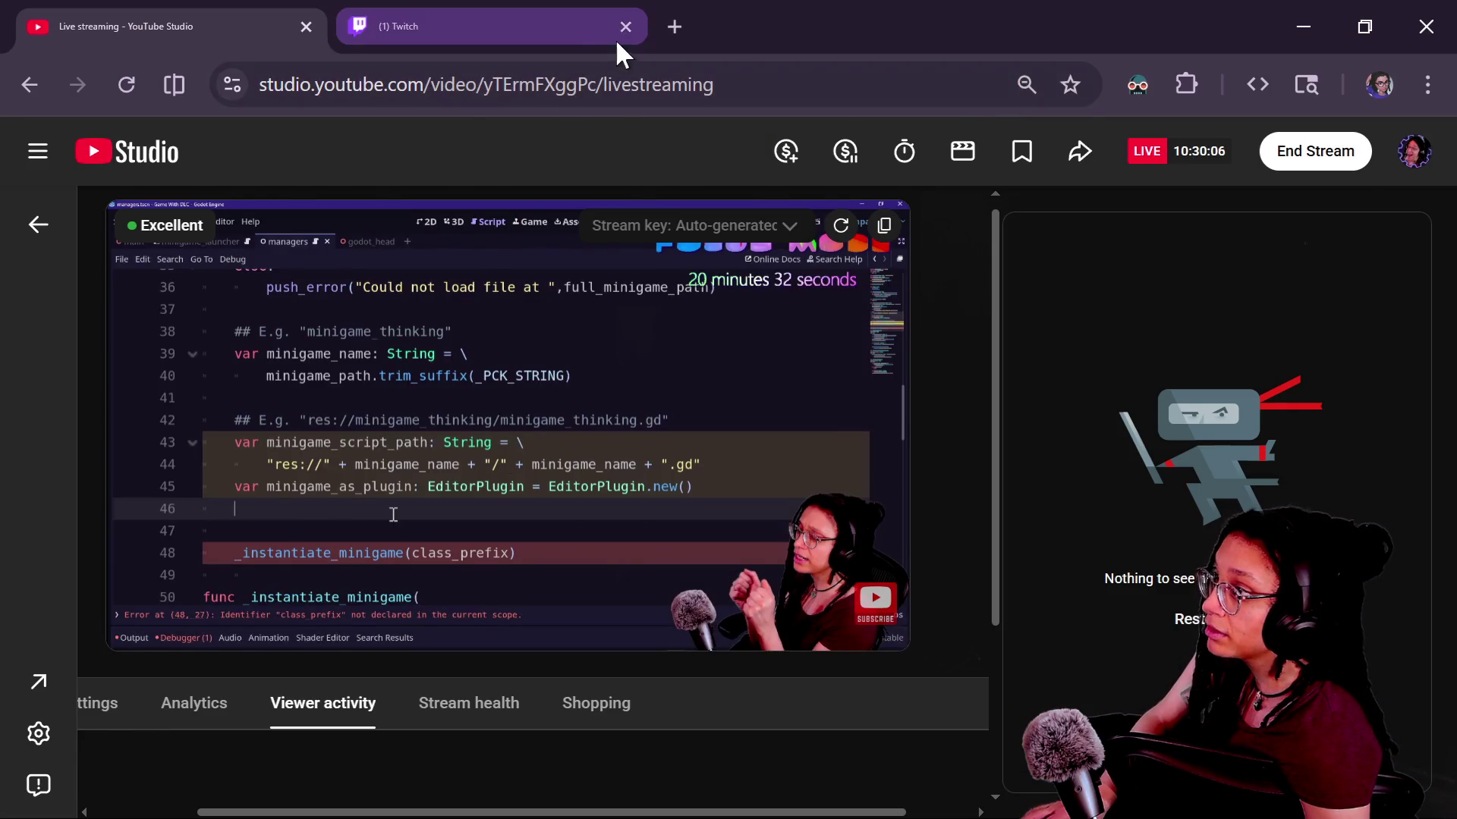
pyautogui.hotkey('alt', 'Tab')
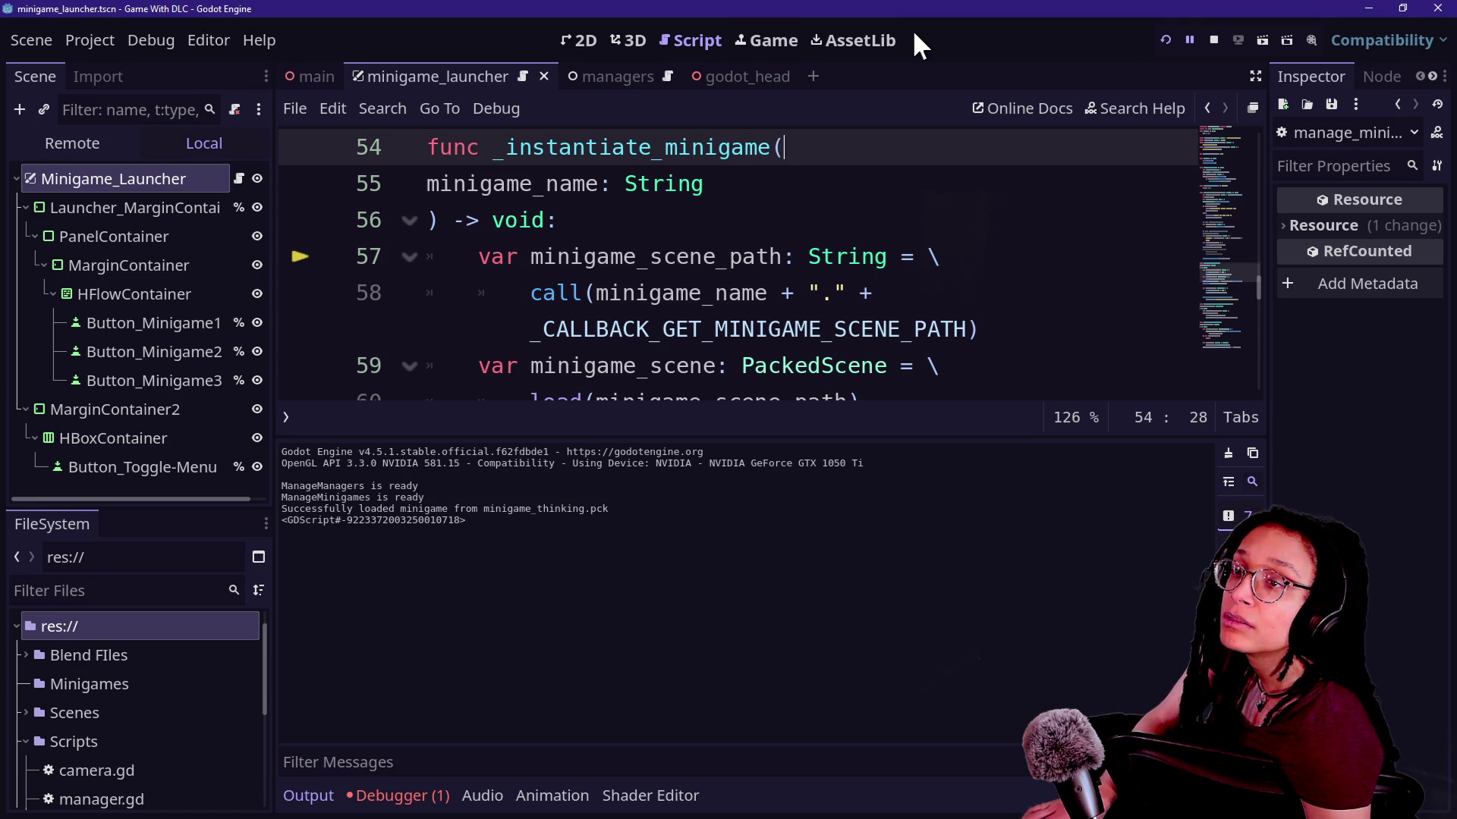
pyautogui.hotkey('alt', 'Tab')
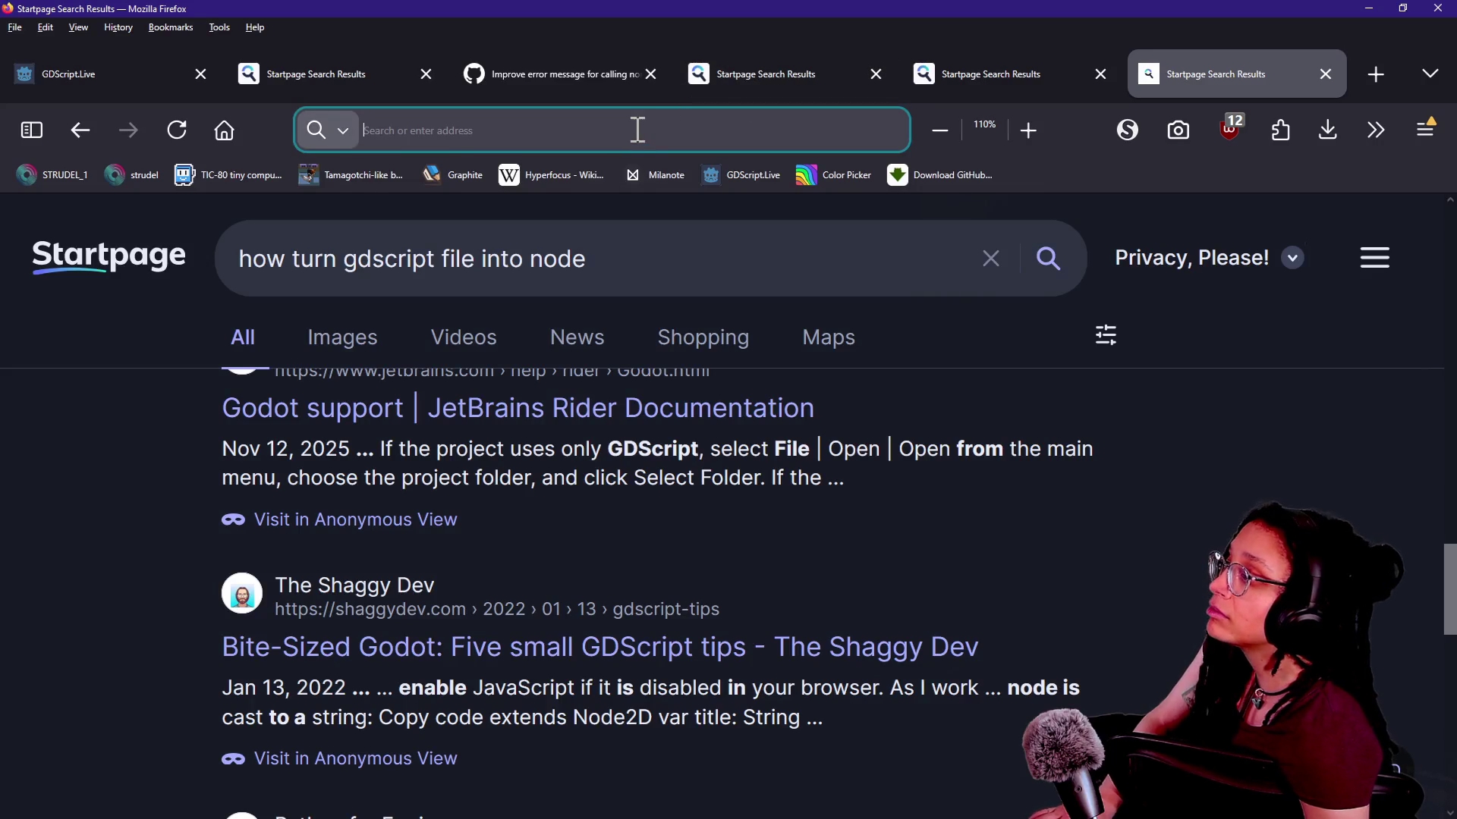
# - Switch to the already open Lumo tab and show it fullscreen
pyautogui.write('lumo')
pyautogui.press('Down')
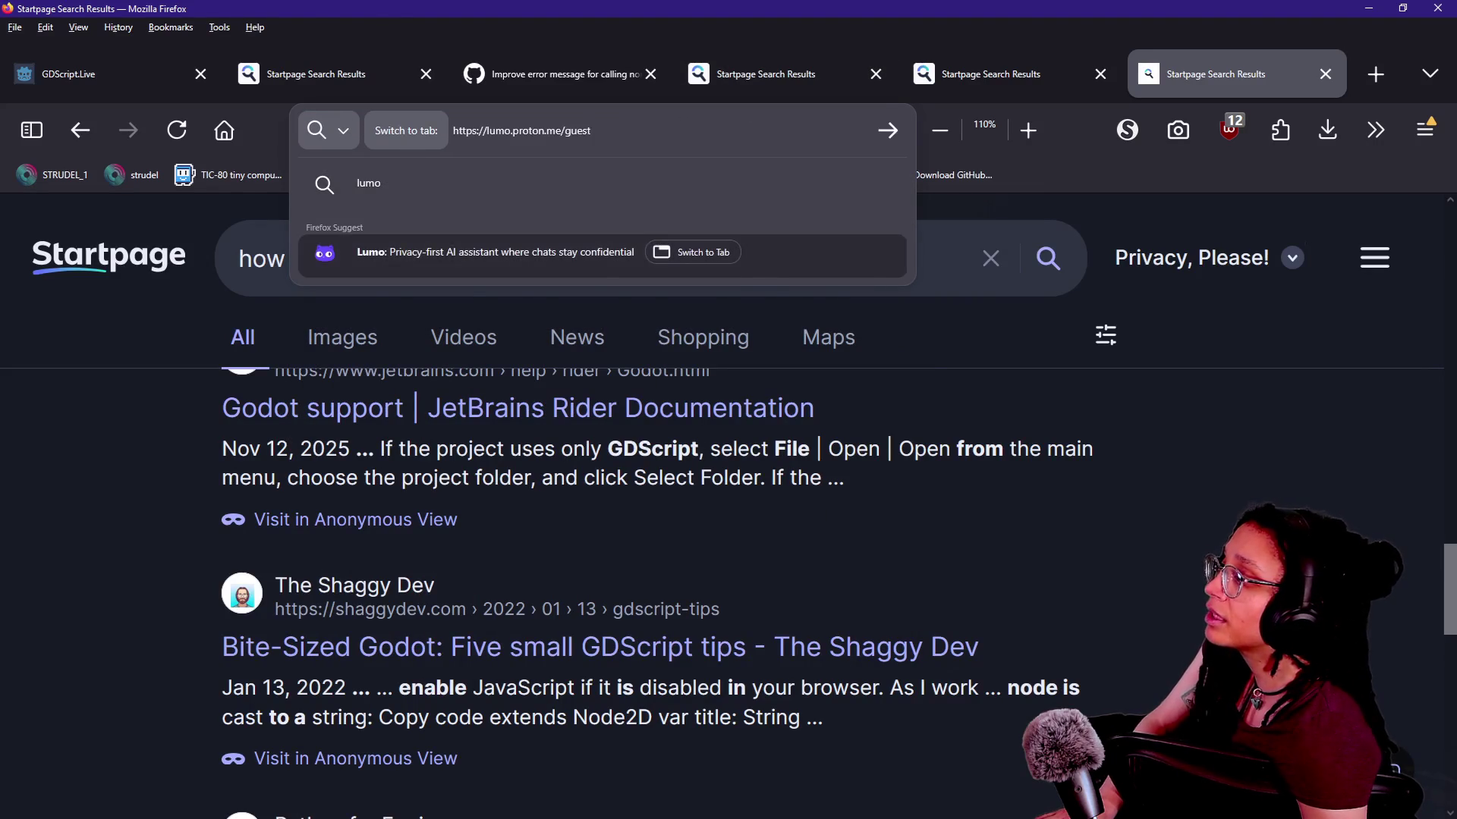
pyautogui.press('Return')
pyautogui.press('F11')
# - Replace the old question with a no-code, yes-or-no question: can a .gd file become a node?
pyautogui.click(698, 412)
pyautogui.hotkey('ctrl', 'a')
pyautogui.press('BackSpace')
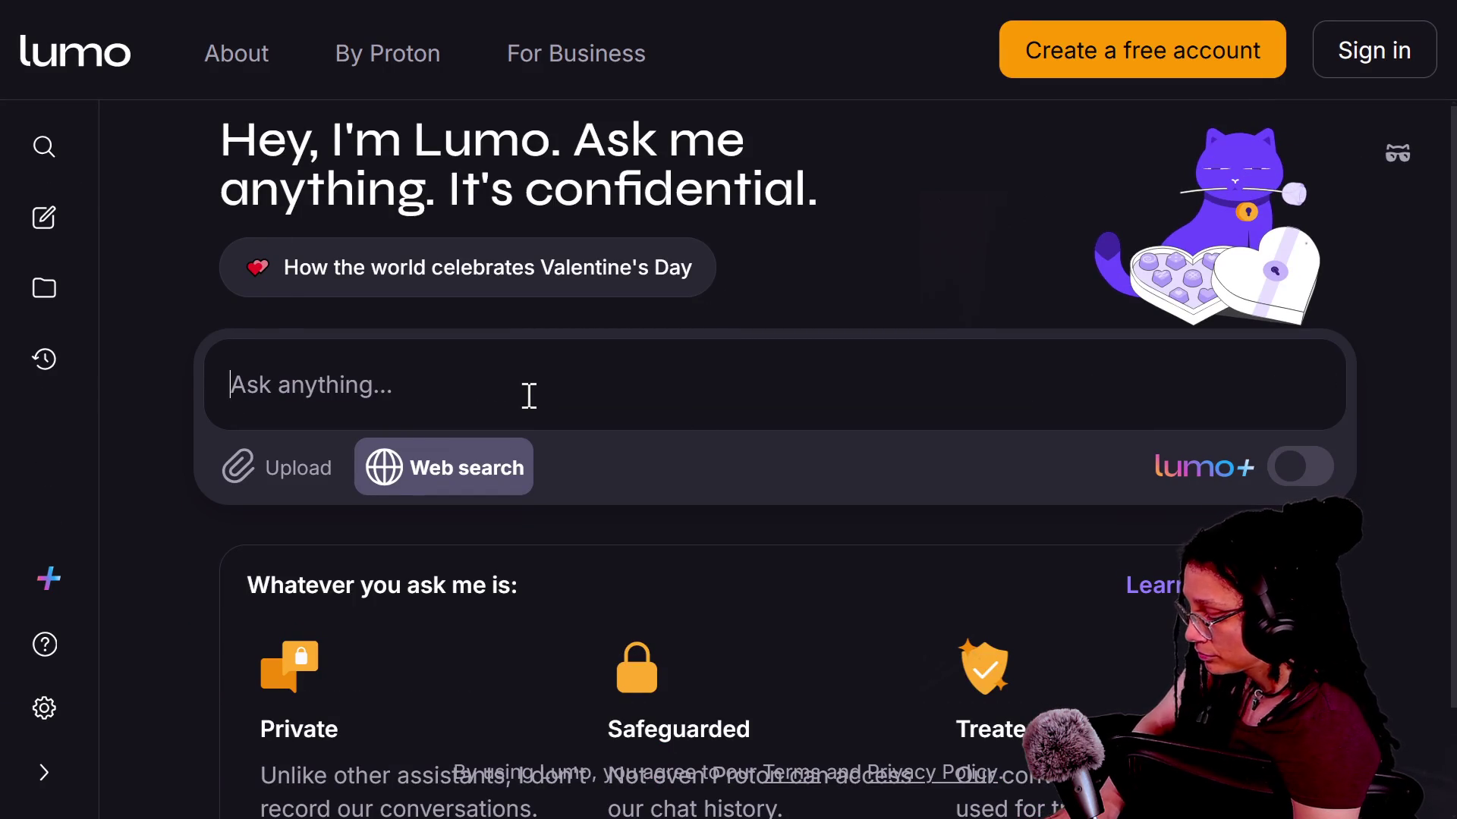
pyautogui.write('i')
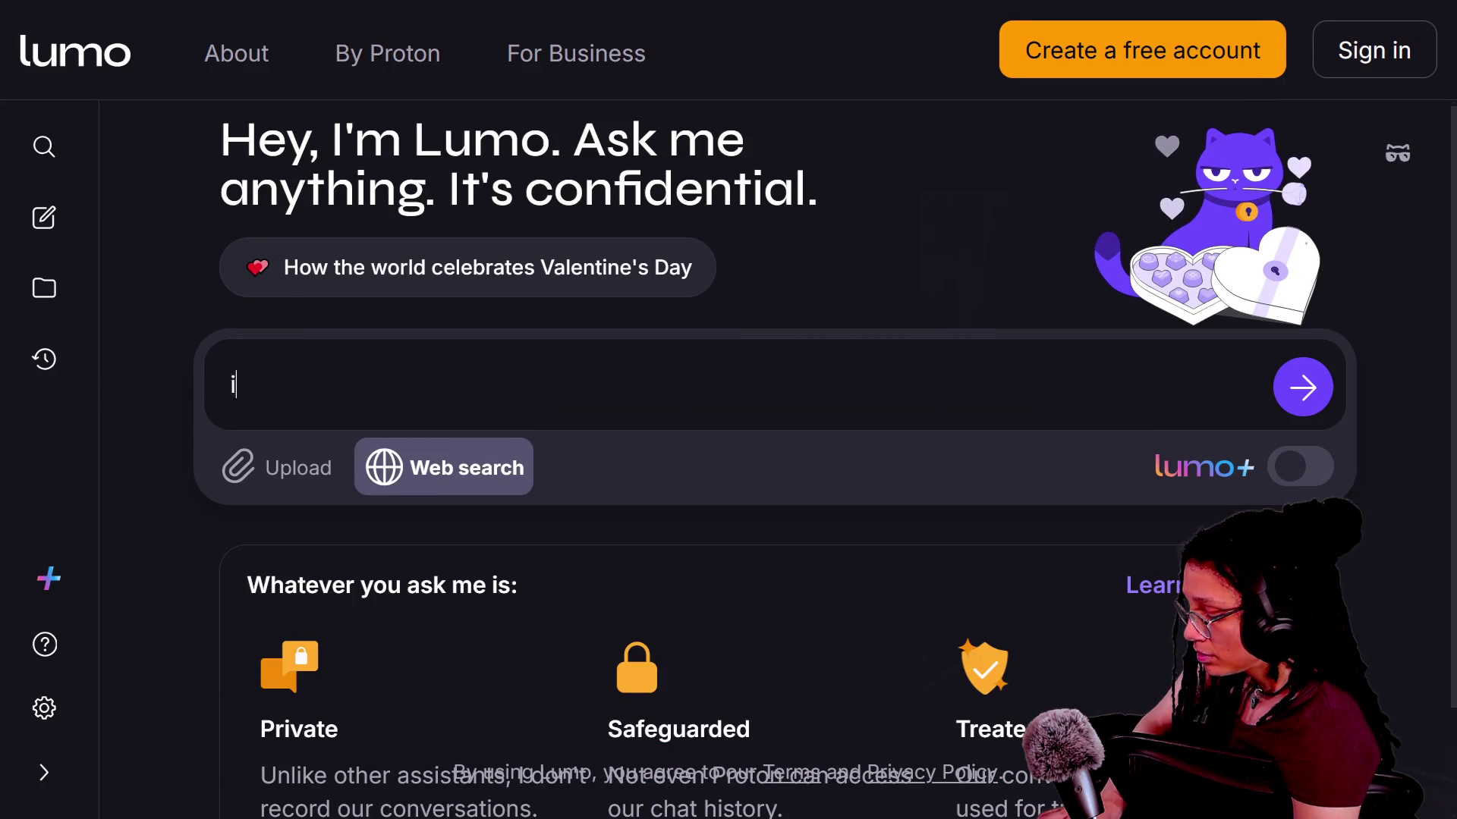
pyautogui.write(' have a gdscript g')
pyautogui.press('BackSpace')
pyautogui.write('file. i want to turn')
pyautogui.write(' it into a onde.')
pyautogui.press('BackSpace')
pyautogui.press('BackSpace')
pyautogui.press('BackSpace')
pyautogui.write('node l')
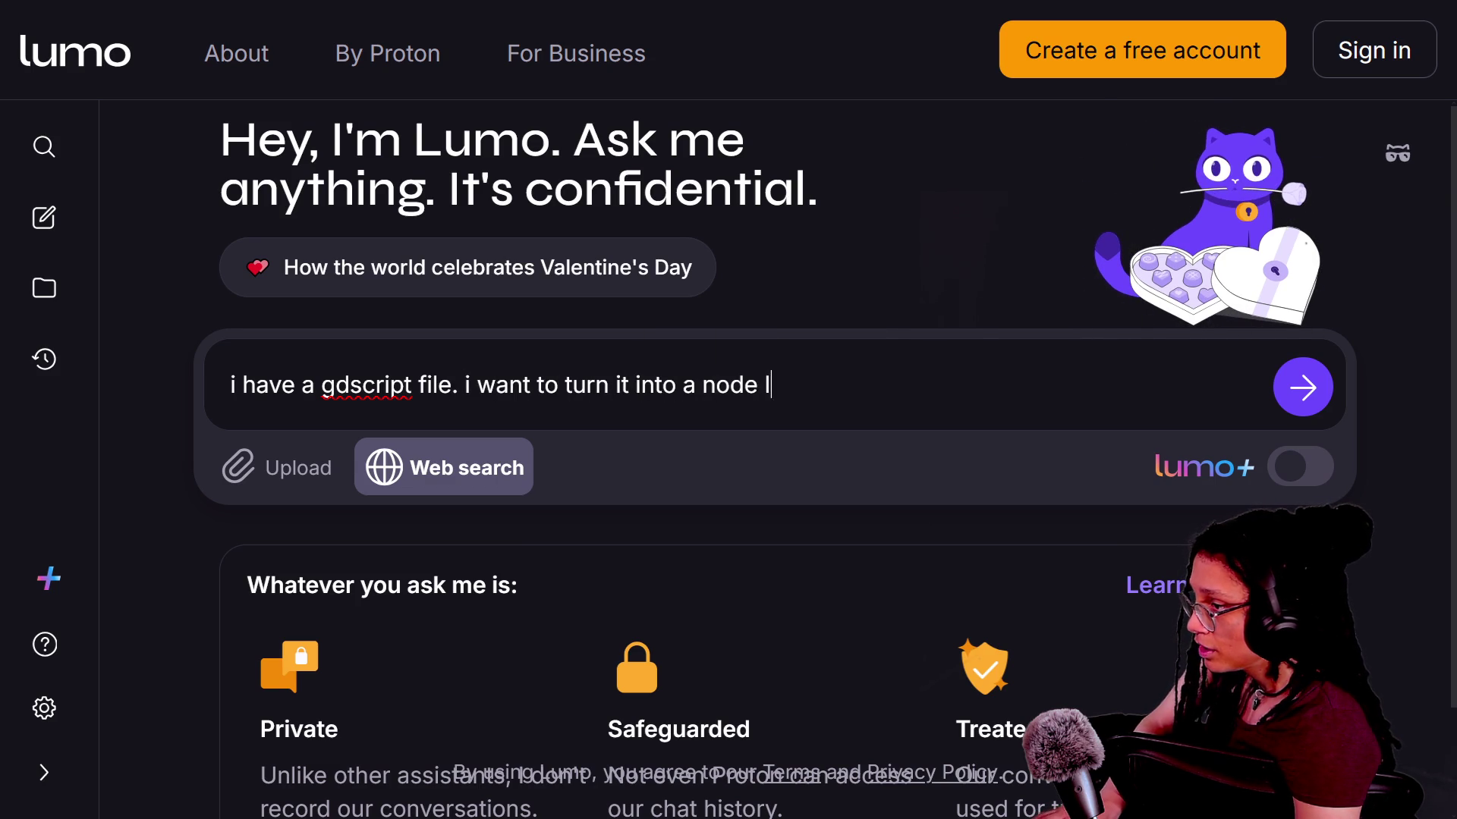
pyautogui.write('O NOT GIVE ')
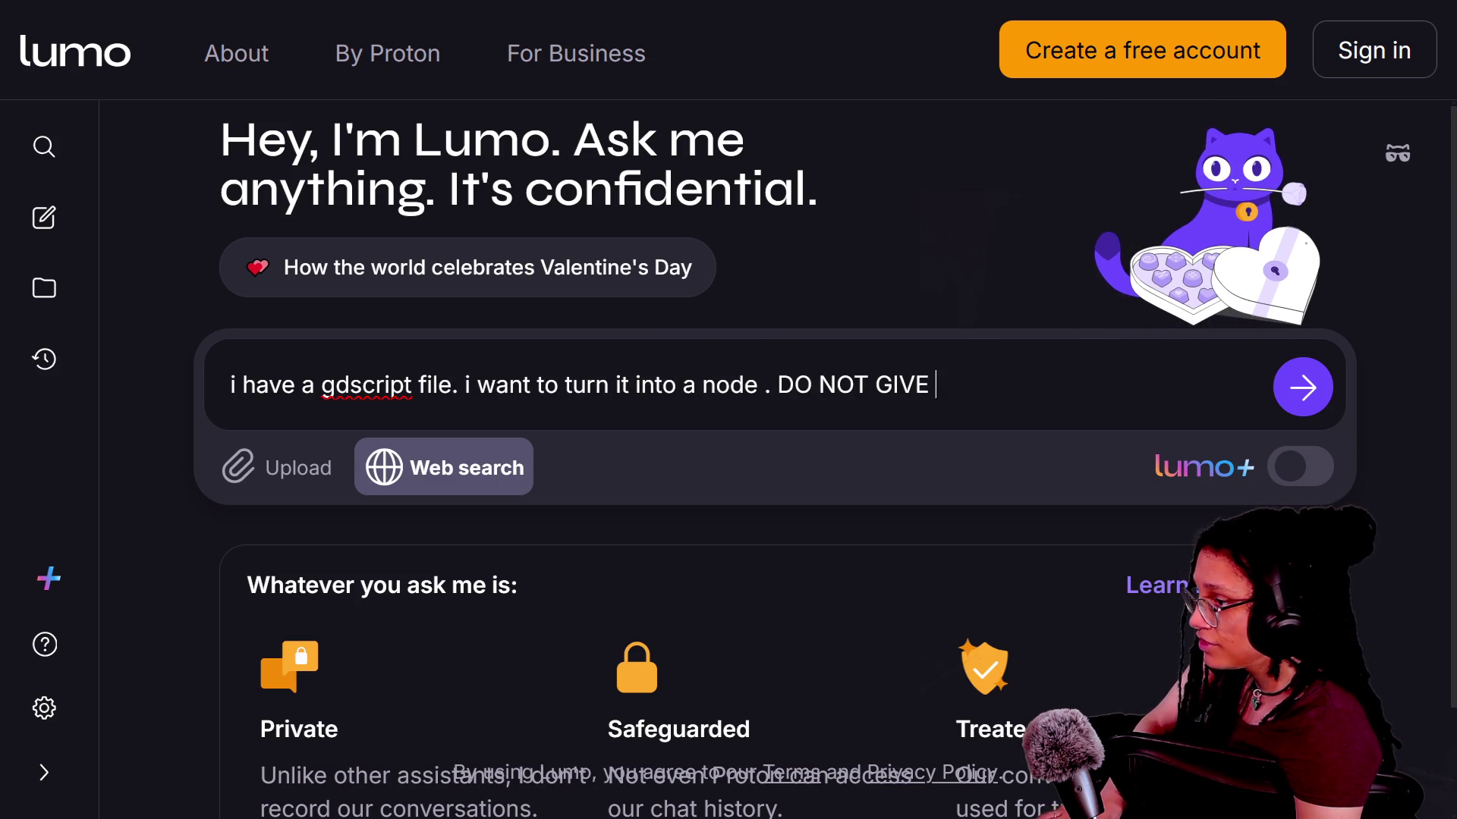
pyautogui.write('NY CODE I S')
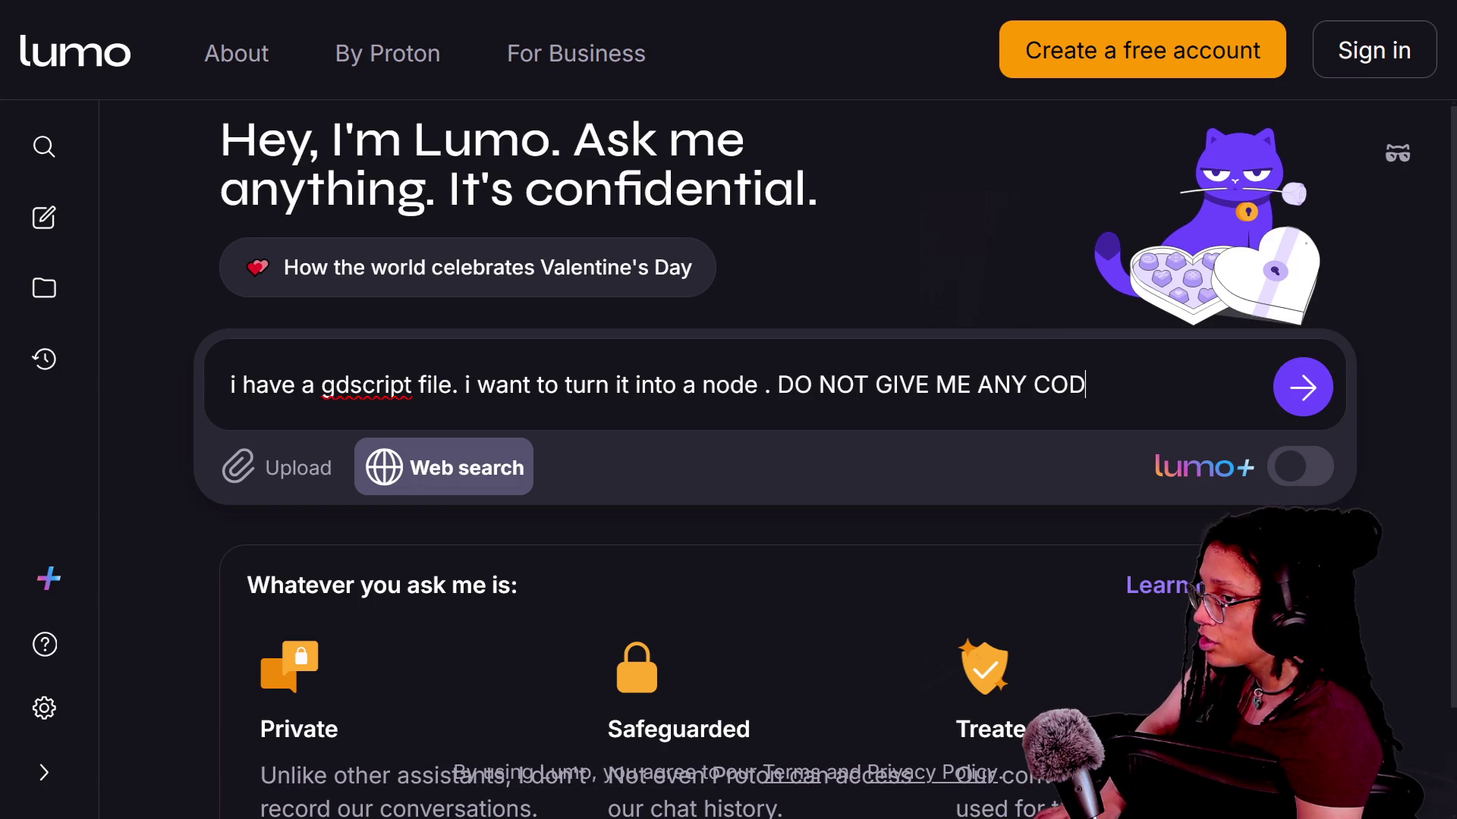
pyautogui.write('WEAT TO')
pyautogui.press('BackSpace')
pyautogui.press('BackSpace')
pyautogui.press('BackSpace')
pyautogui.write('R TO GOD. ')
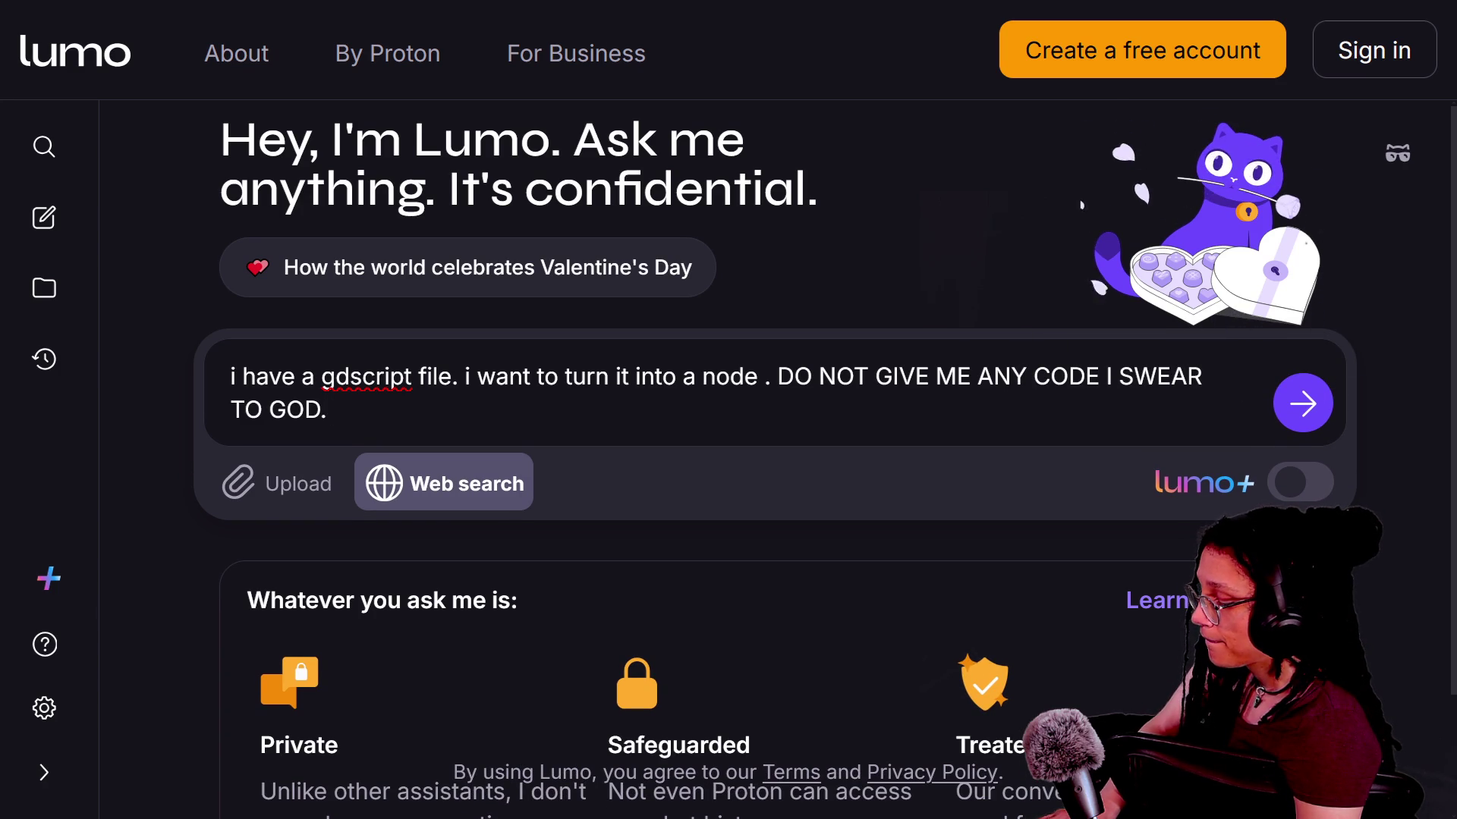
pyautogui.write('anser')
pyautogui.press('BackSpace')
pyautogui.press('BackSpace')
pyautogui.press('BackSpace')
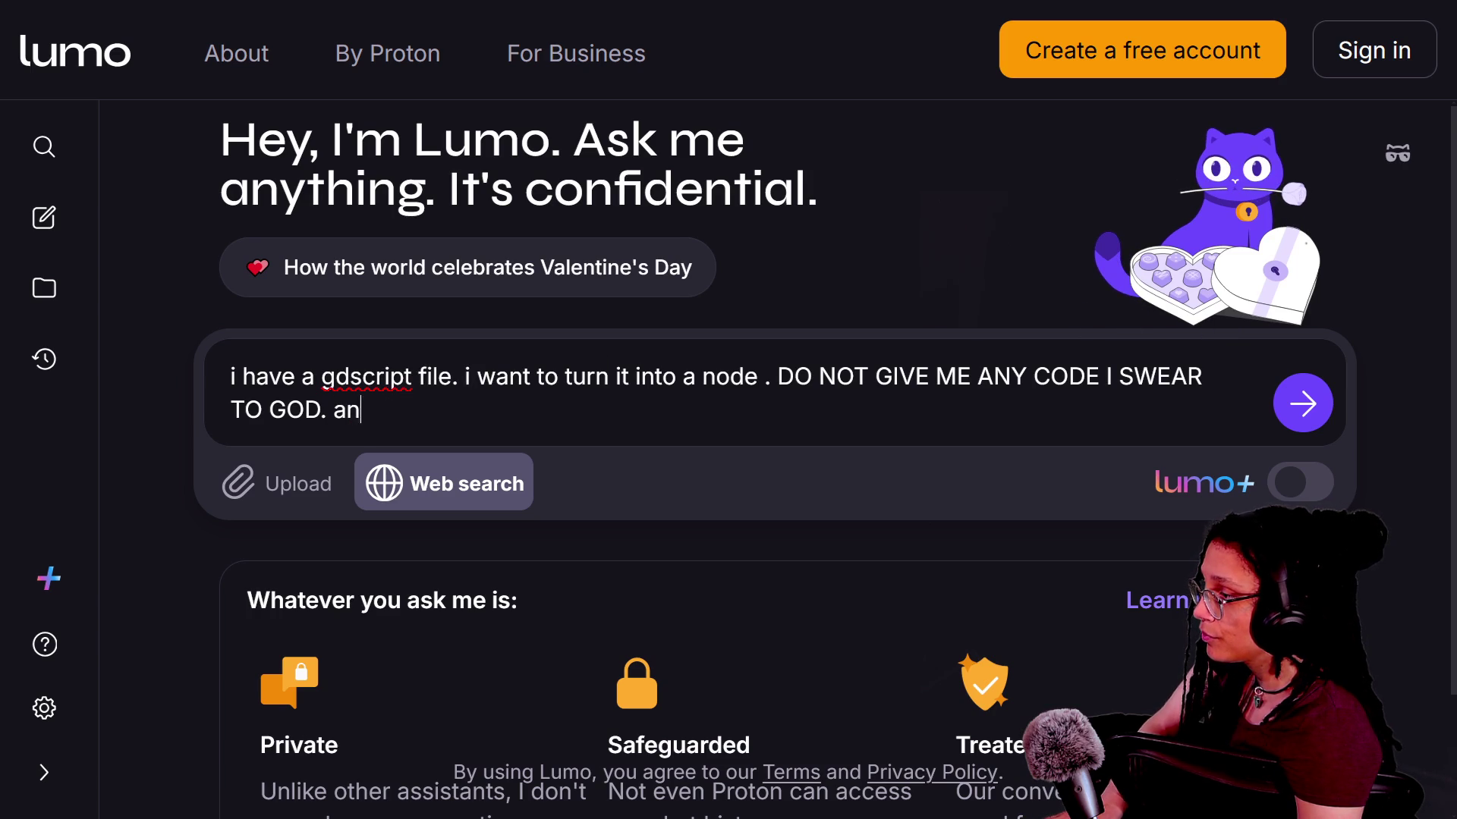
pyautogui.press('BackSpace')
pyautogui.press('BackSpace')
pyautogui.press('BackSpace')
pyautogui.write('swer w')
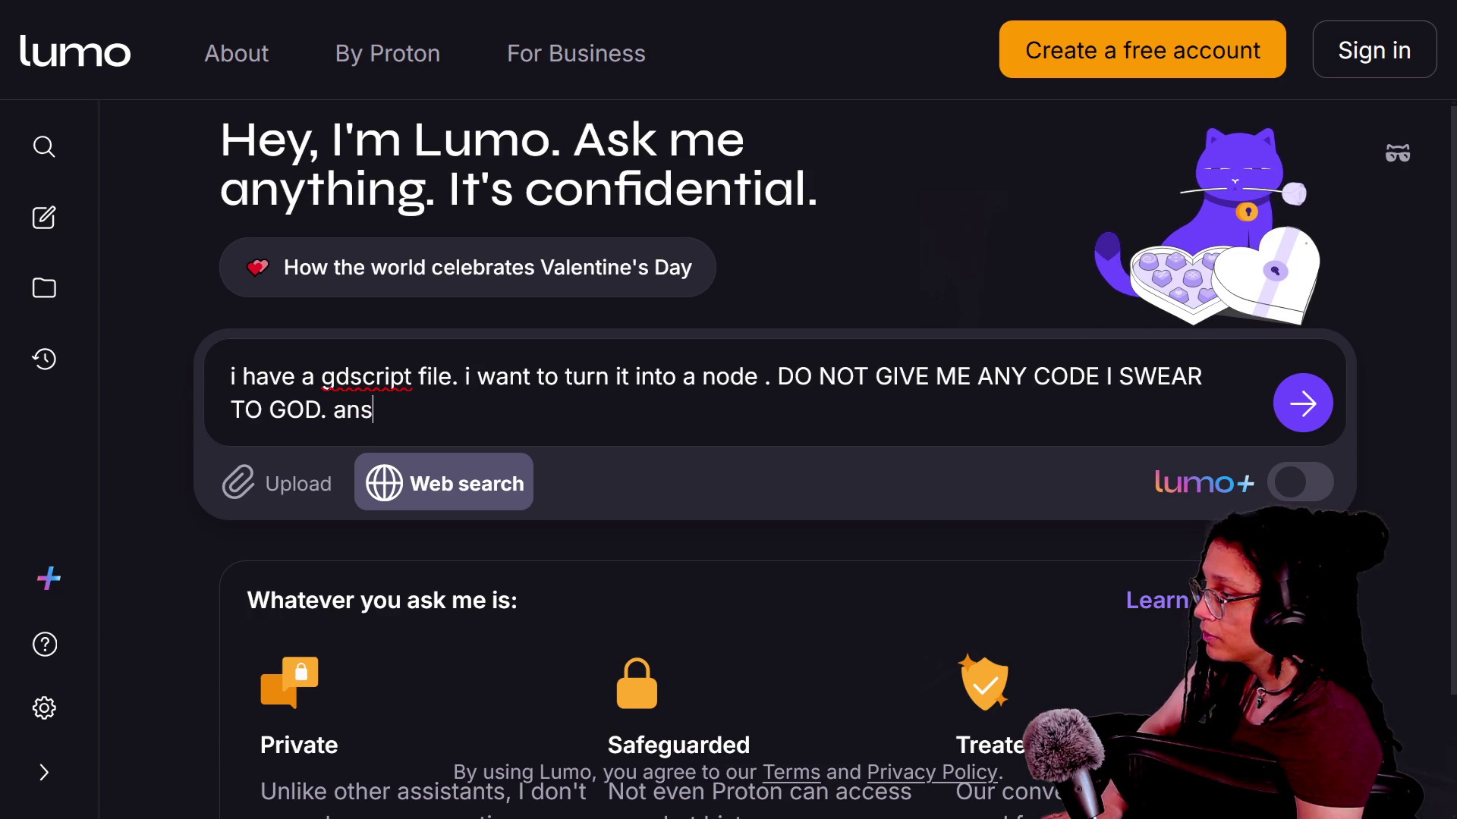
pyautogui.press('BackSpace')
pyautogui.write('this prompt with a')
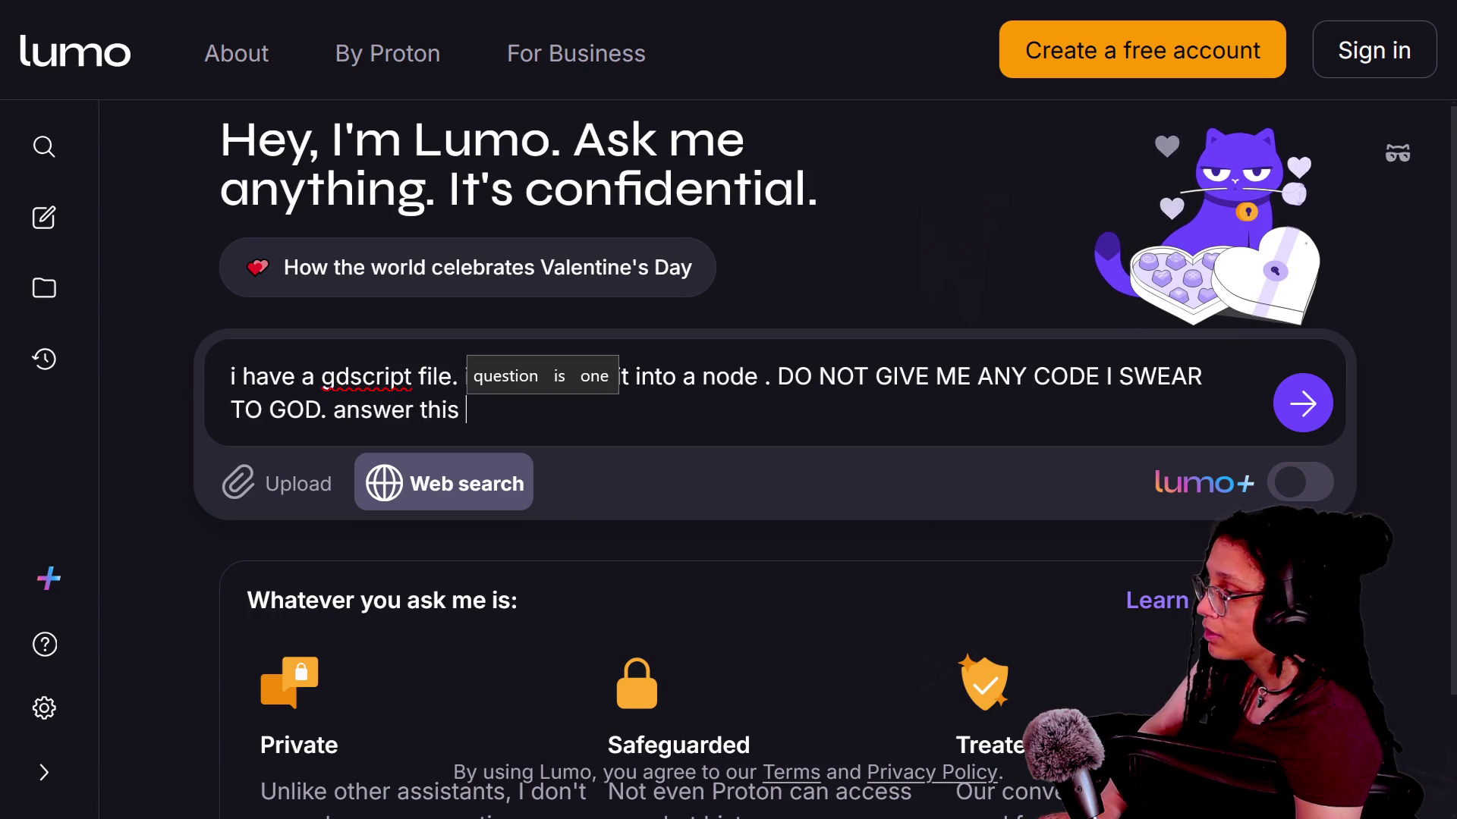
pyautogui.write(' impl')
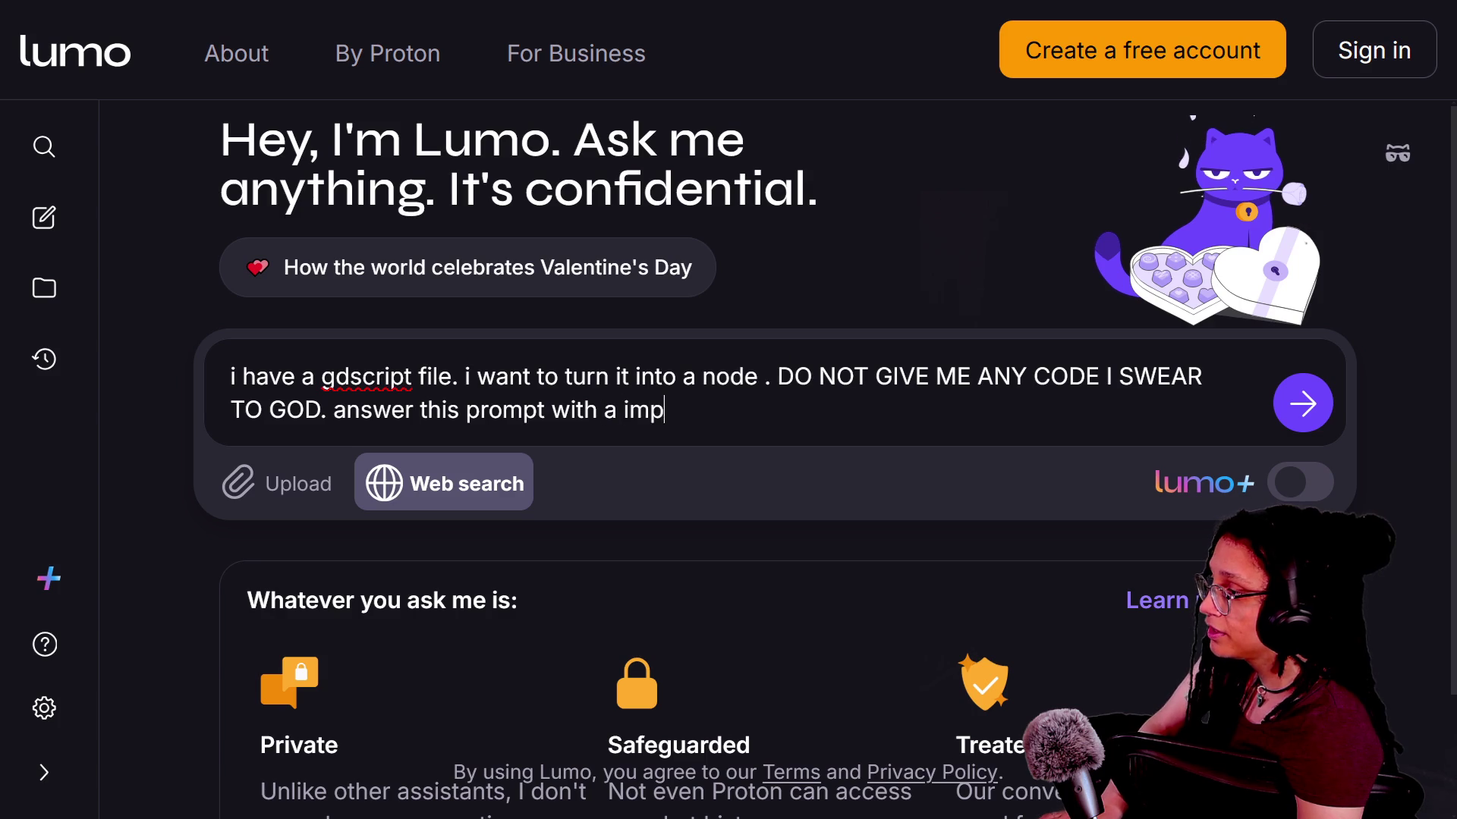
pyautogui.press('BackSpace')
pyautogui.press('BackSpace')
pyautogui.press('BackSpace')
pyautogui.write('simple yes or ')
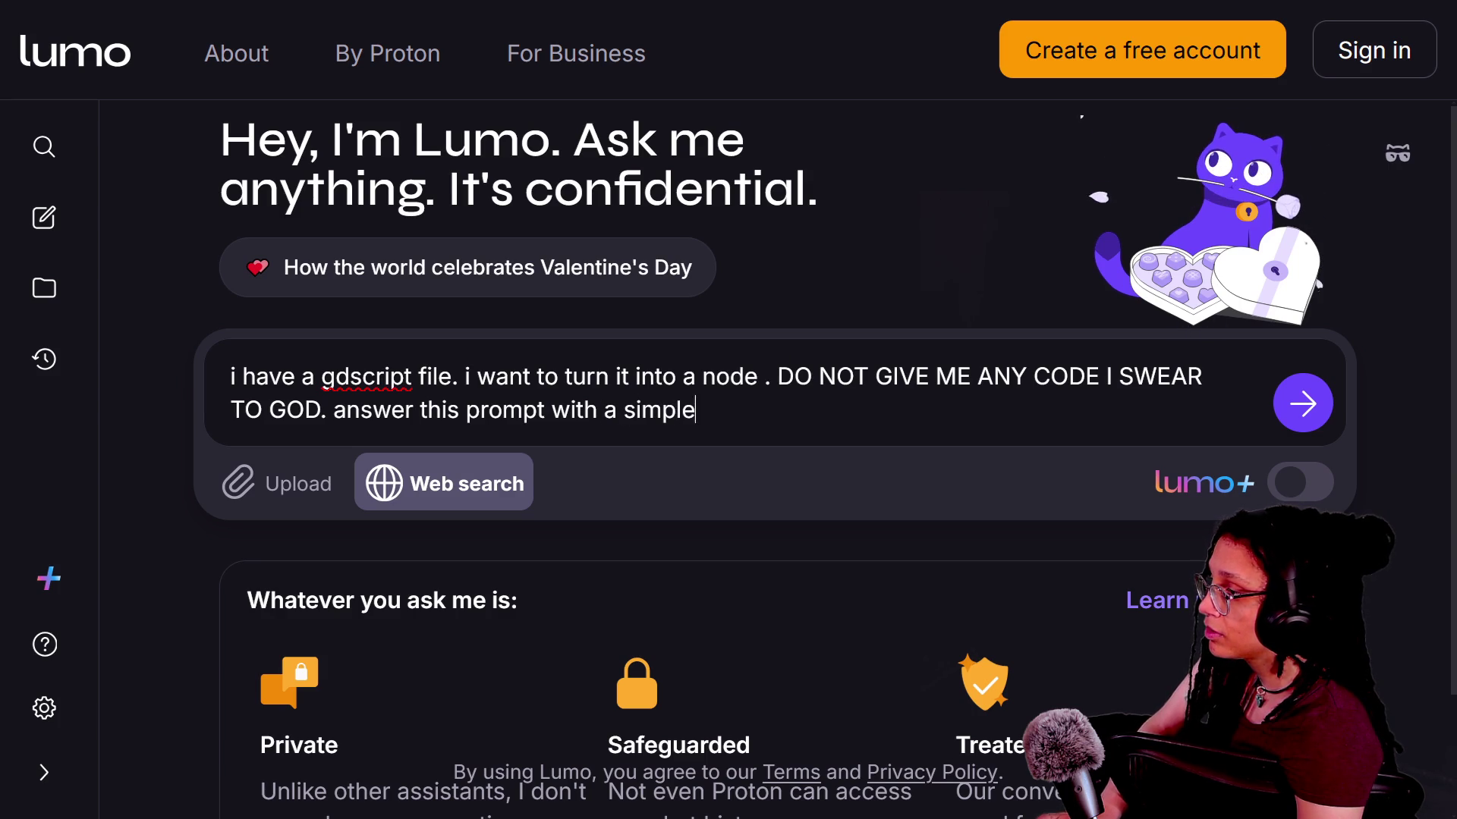
pyautogui.write('no. Is it pos')
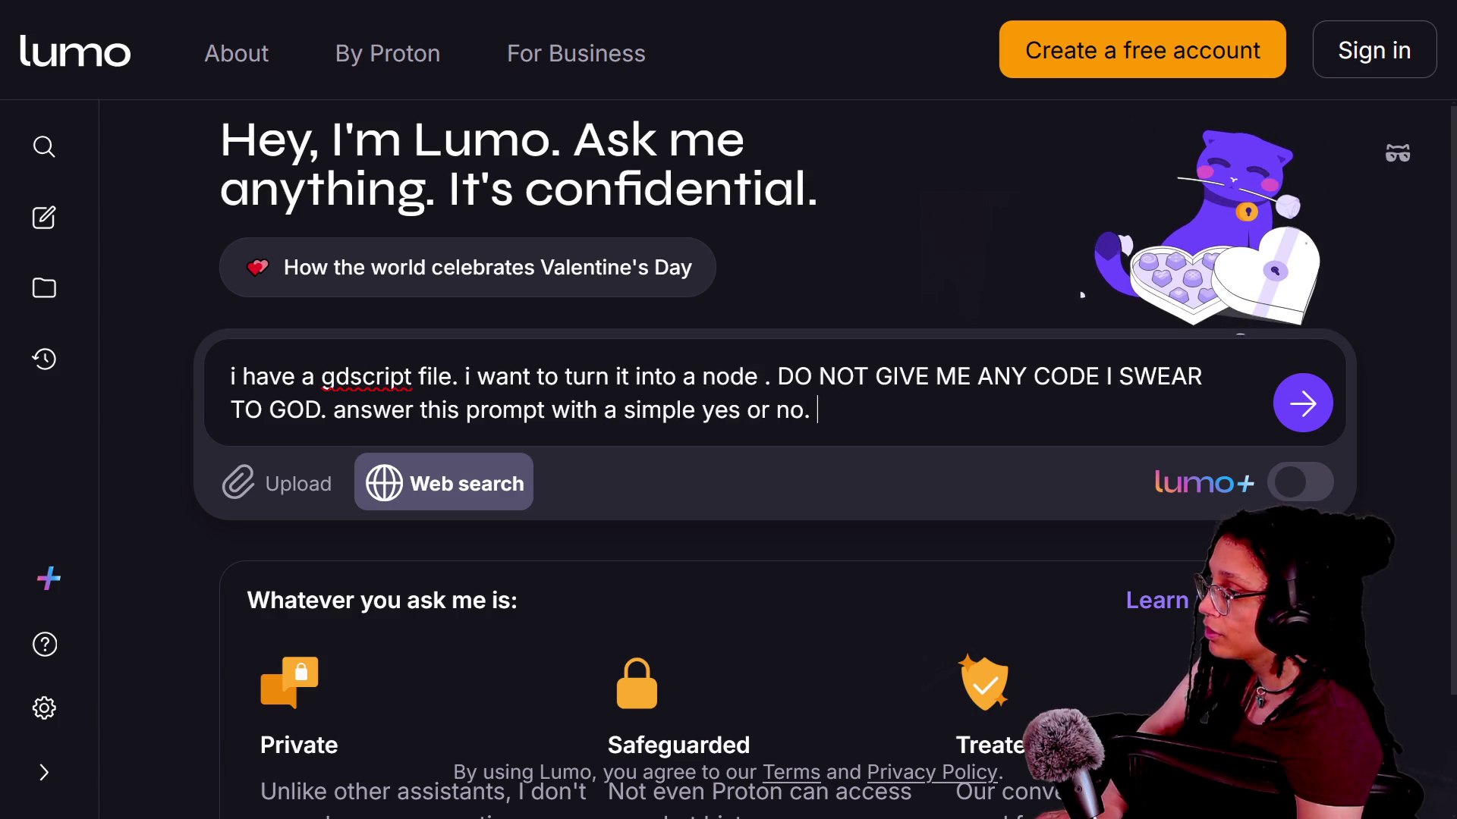
pyautogui.write('sible to do what i ')
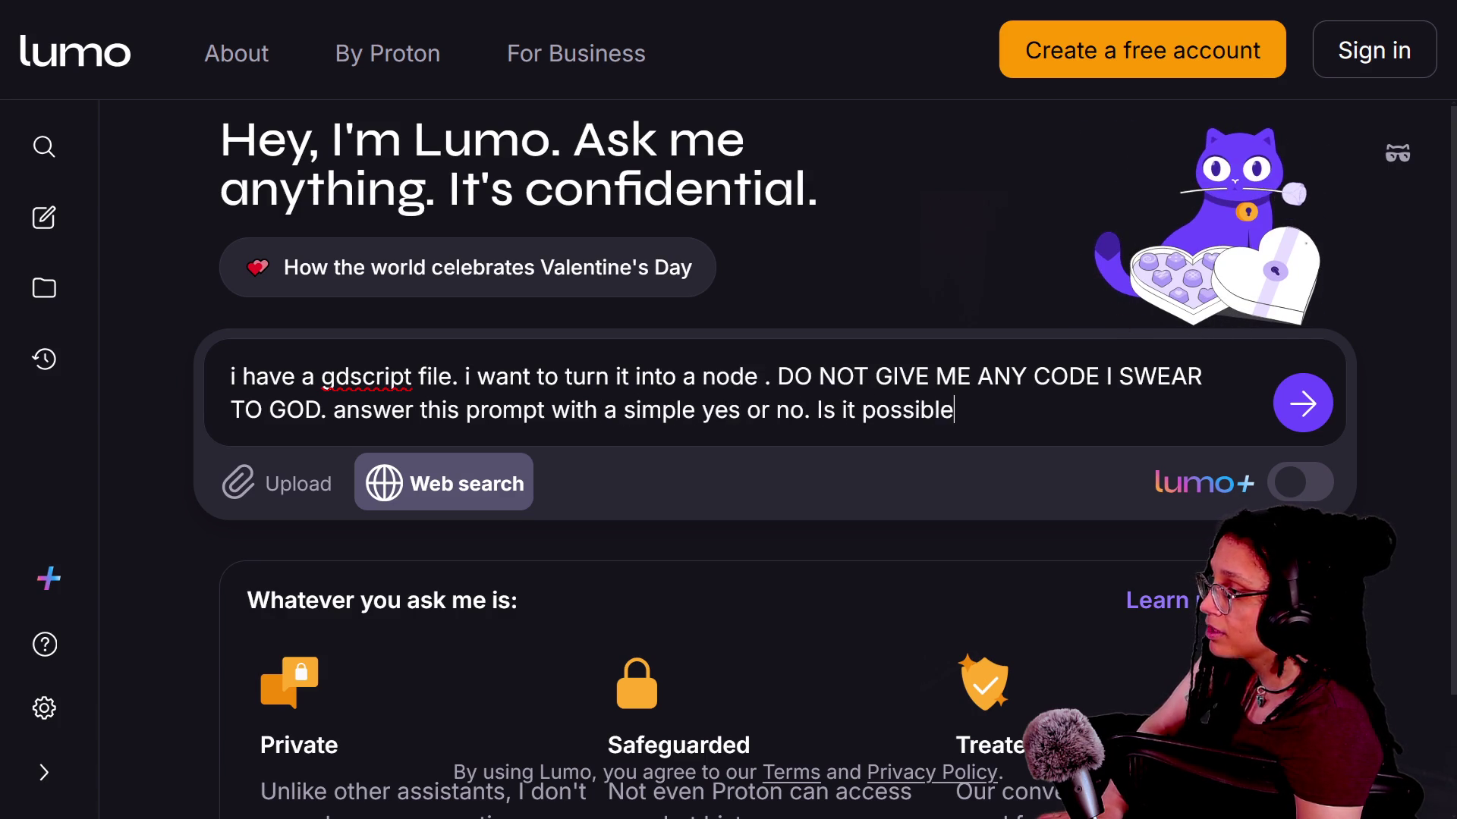
pyautogui.write('want t')
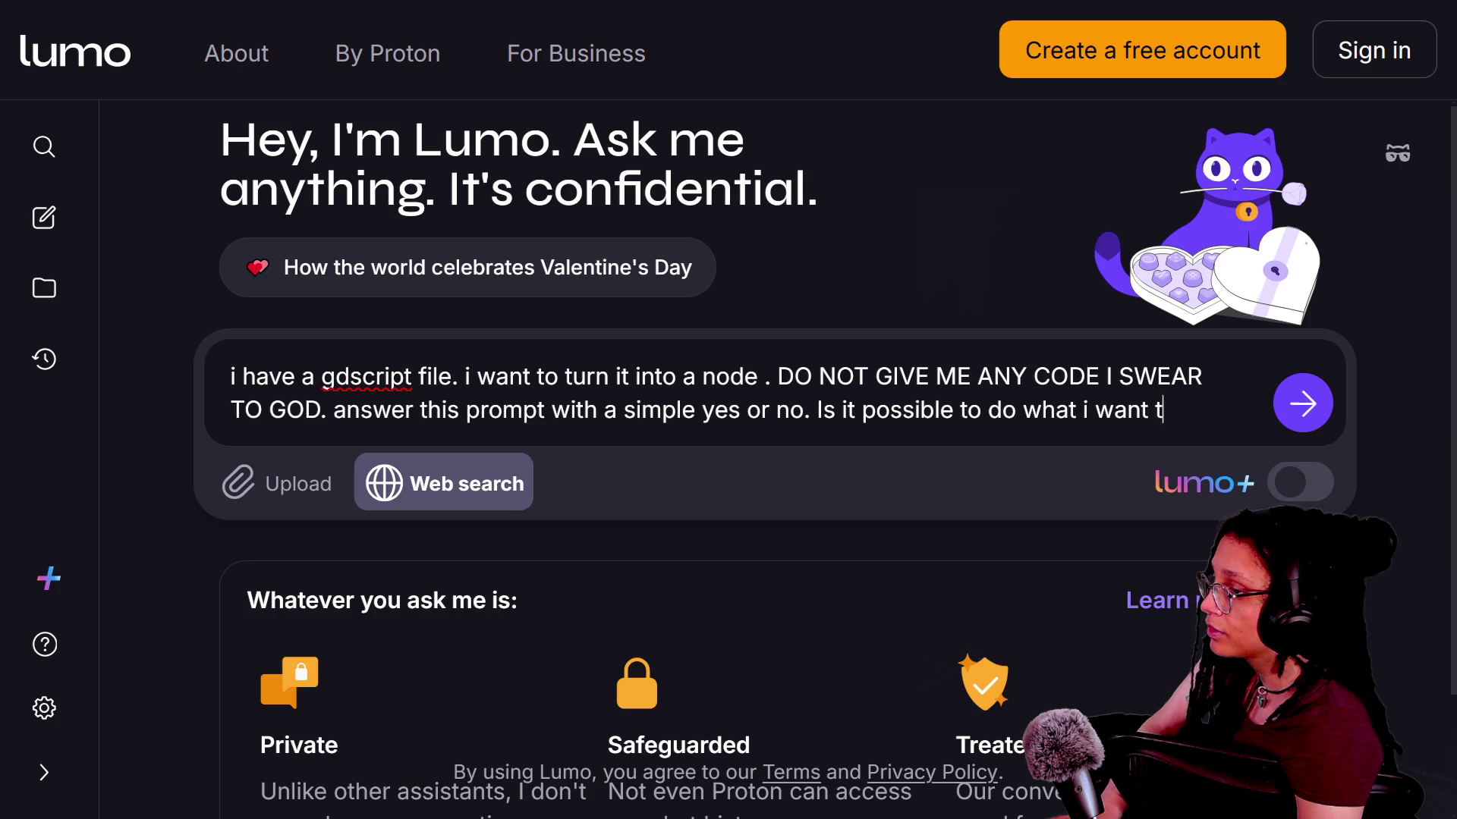
pyautogui.write('witht he')
pyautogui.press('BackSpace')
pyautogui.press('BackSpace')
pyautogui.press('BackSpace')
pyautogui.write('the .gd')
pyautogui.press('Return')
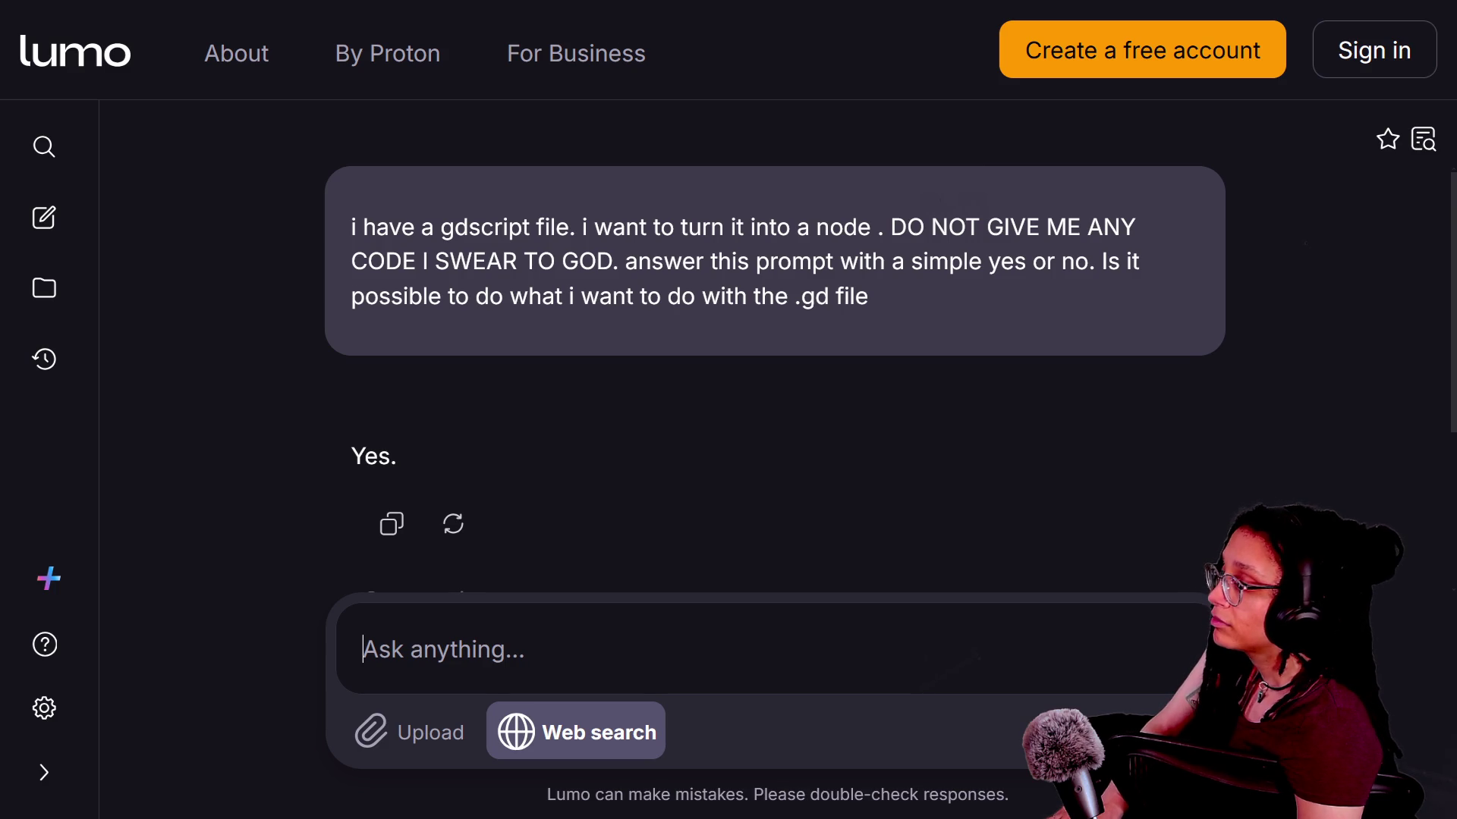
# - Send a follow-up asking just for method names, e.g. call, .bind, load(), preload(), etc
pyautogui.write('Please only')
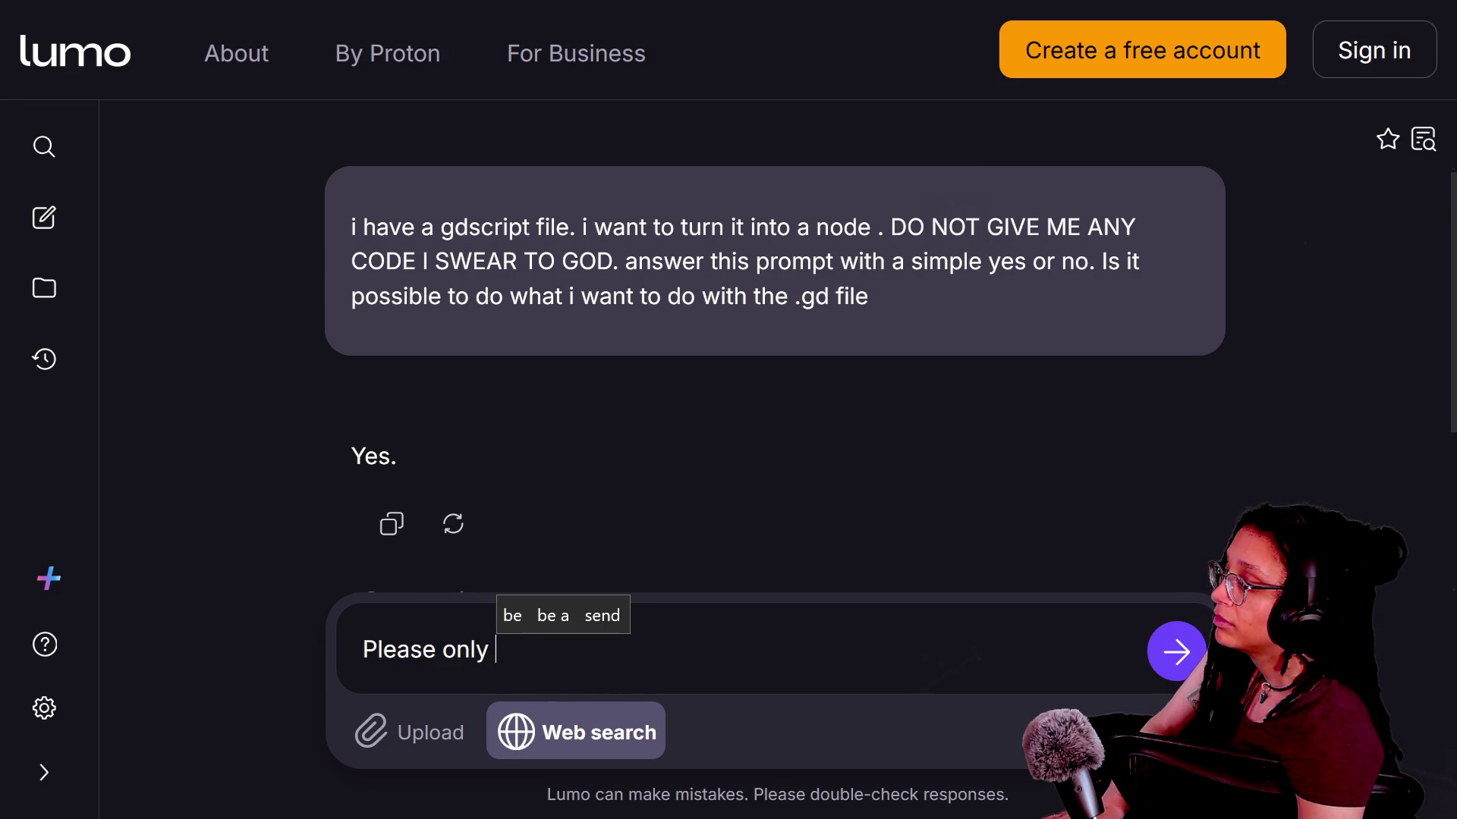
pyautogui.write('ll me ')
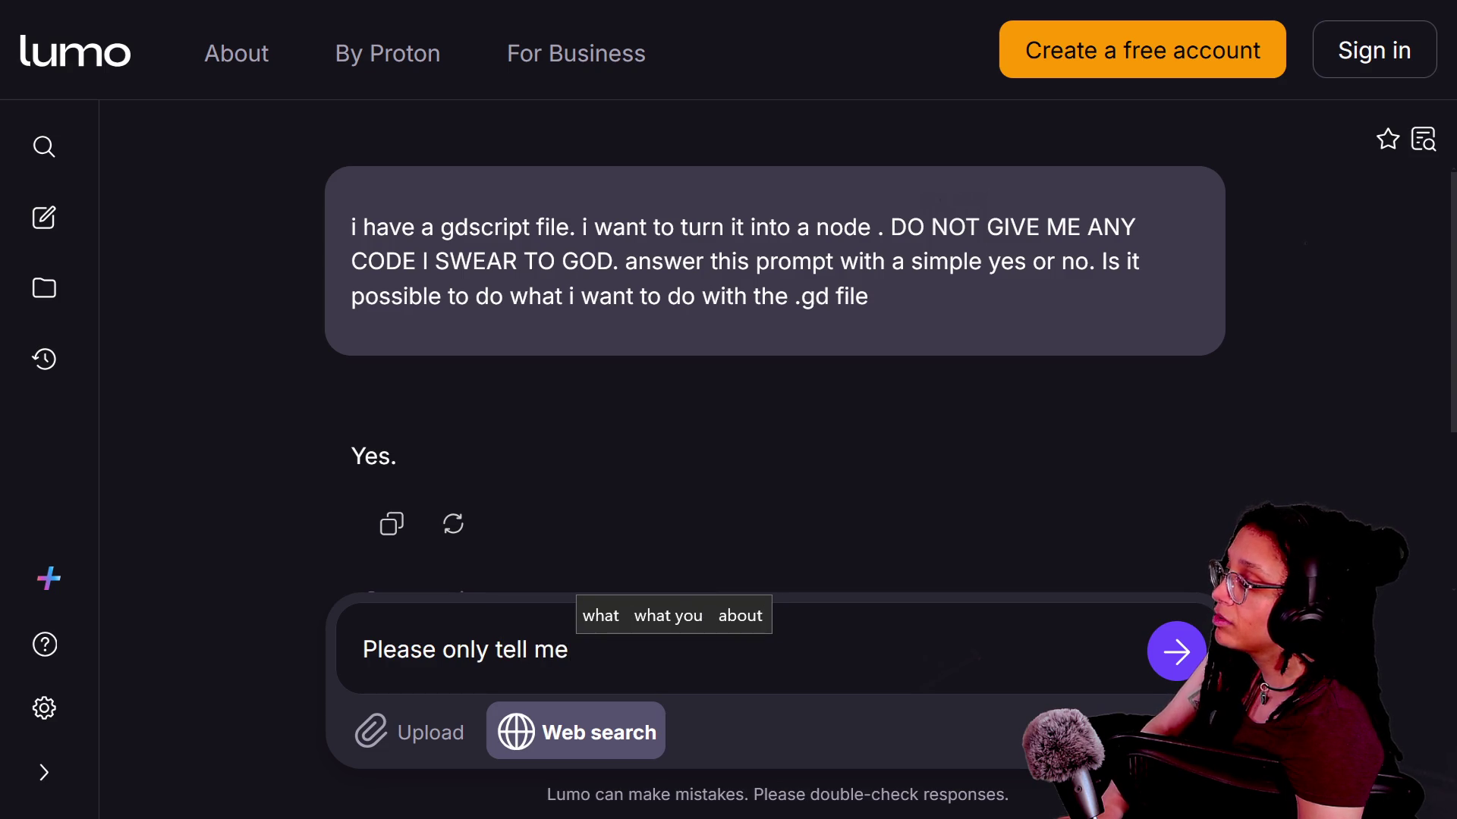
pyautogui.write('he m')
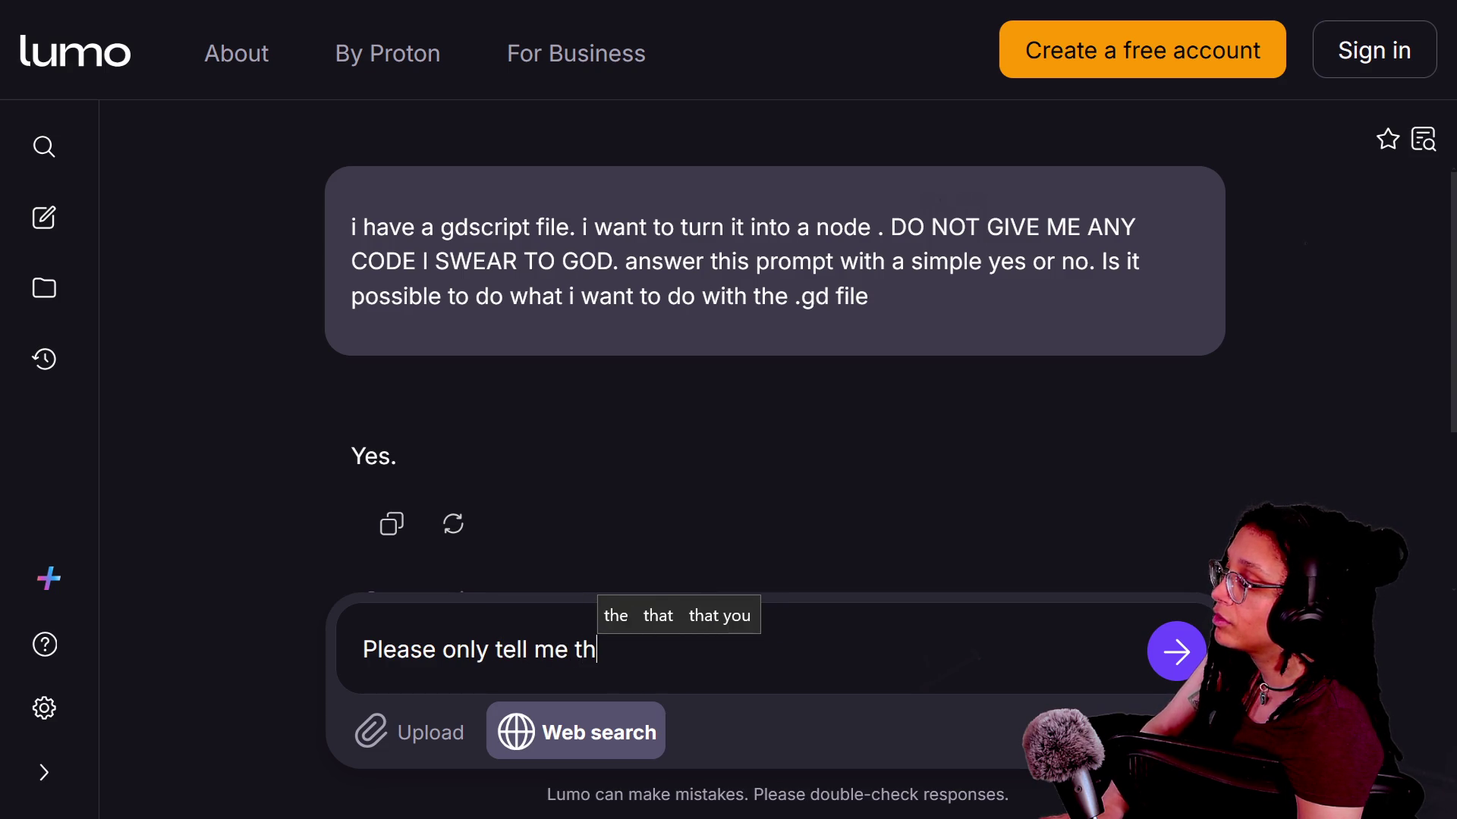
pyautogui.write('d or methods needed to c')
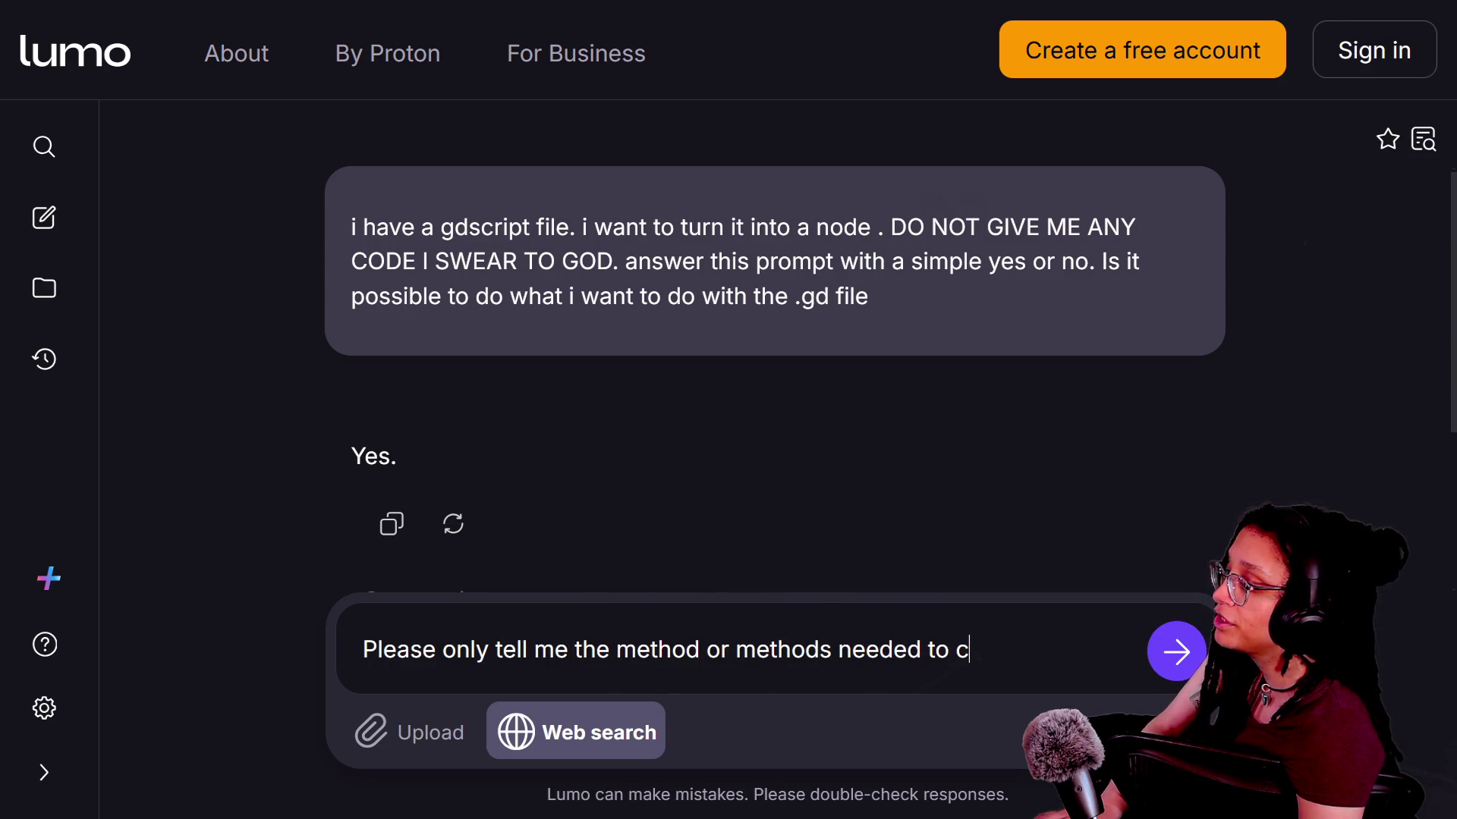
pyautogui.write(' not put them into')
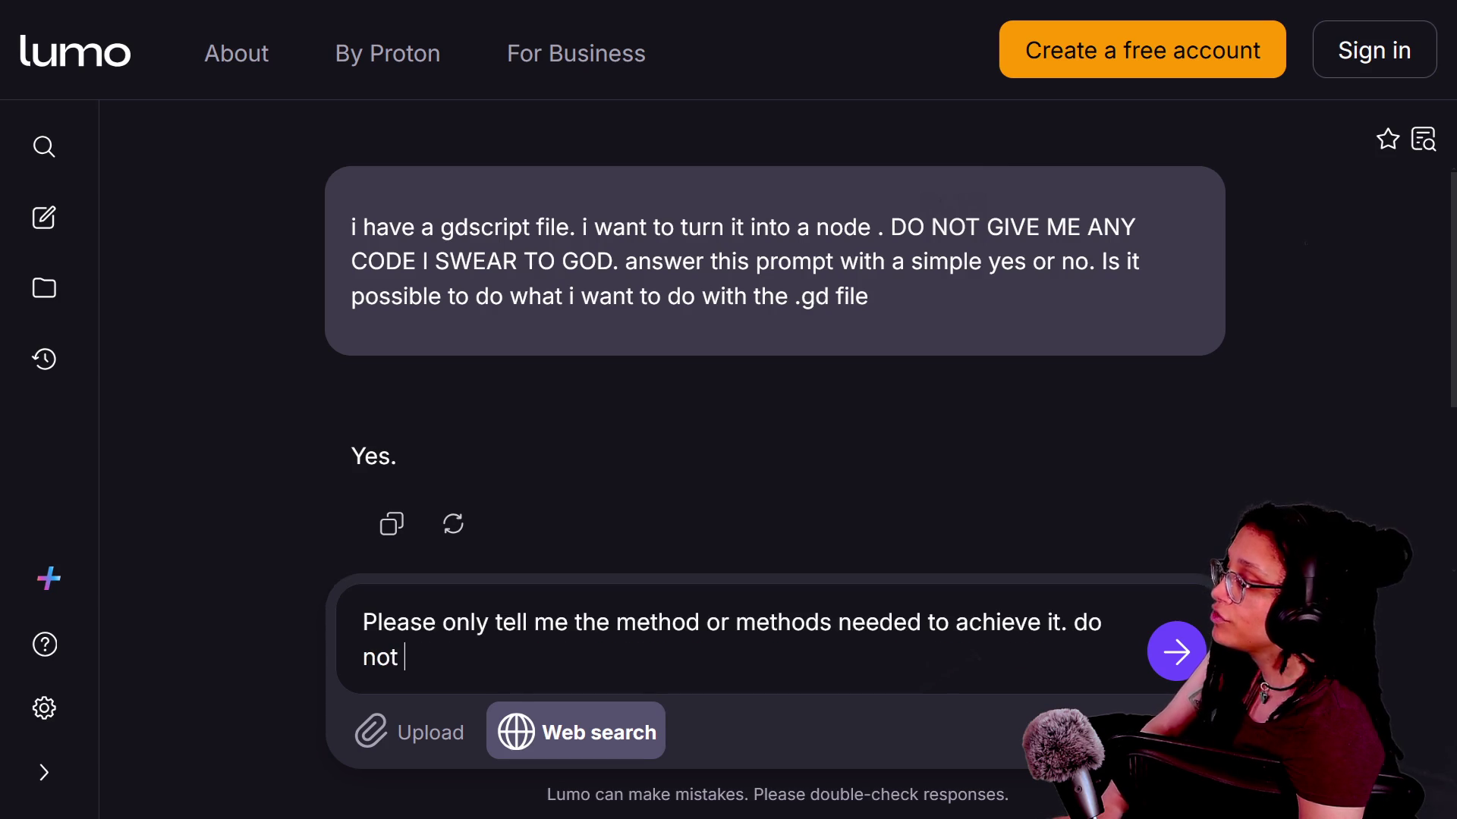
pyautogui.write(' code at all w')
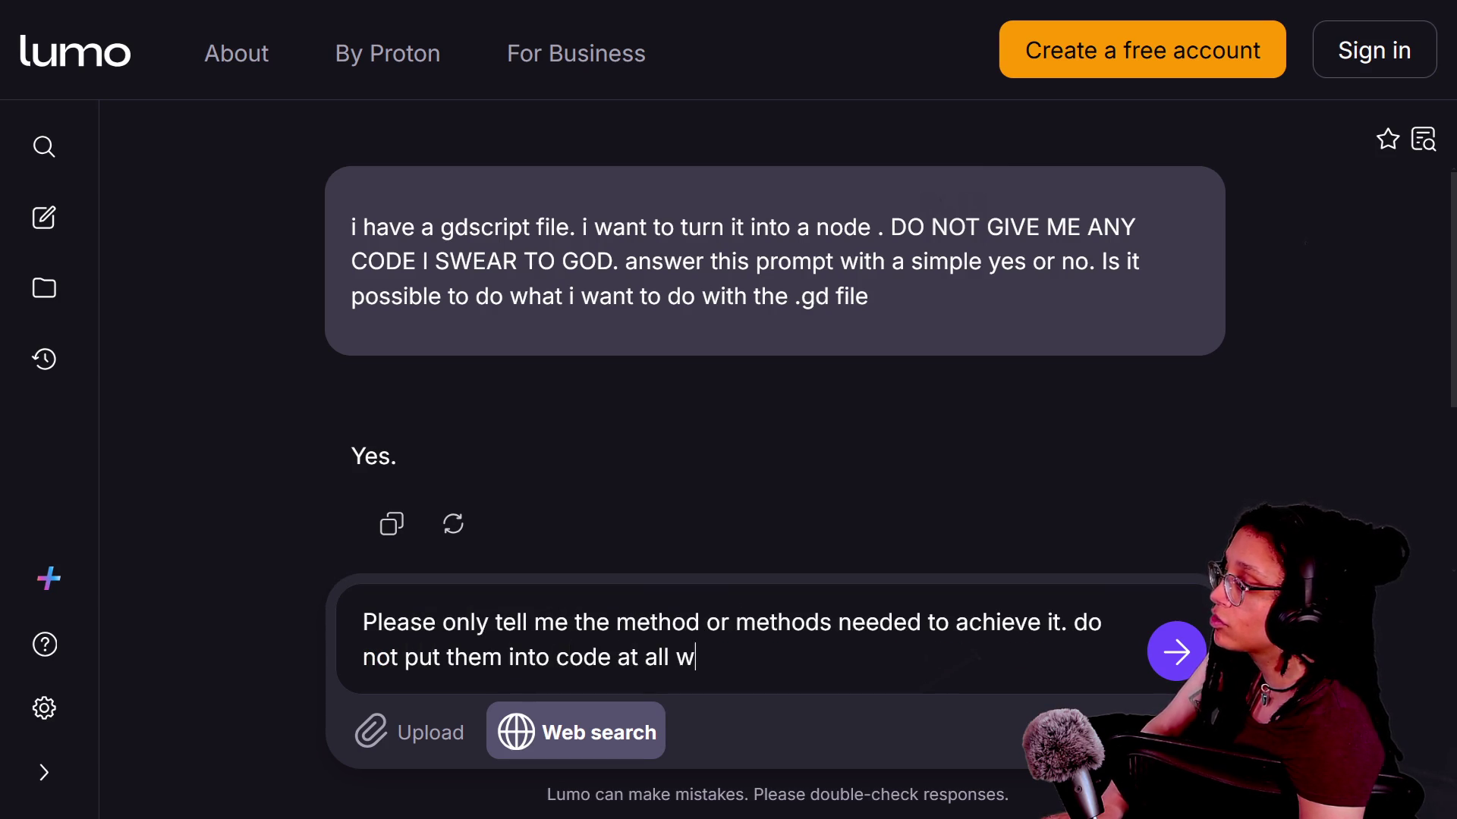
pyautogui.write('hatsoever. simply ist')
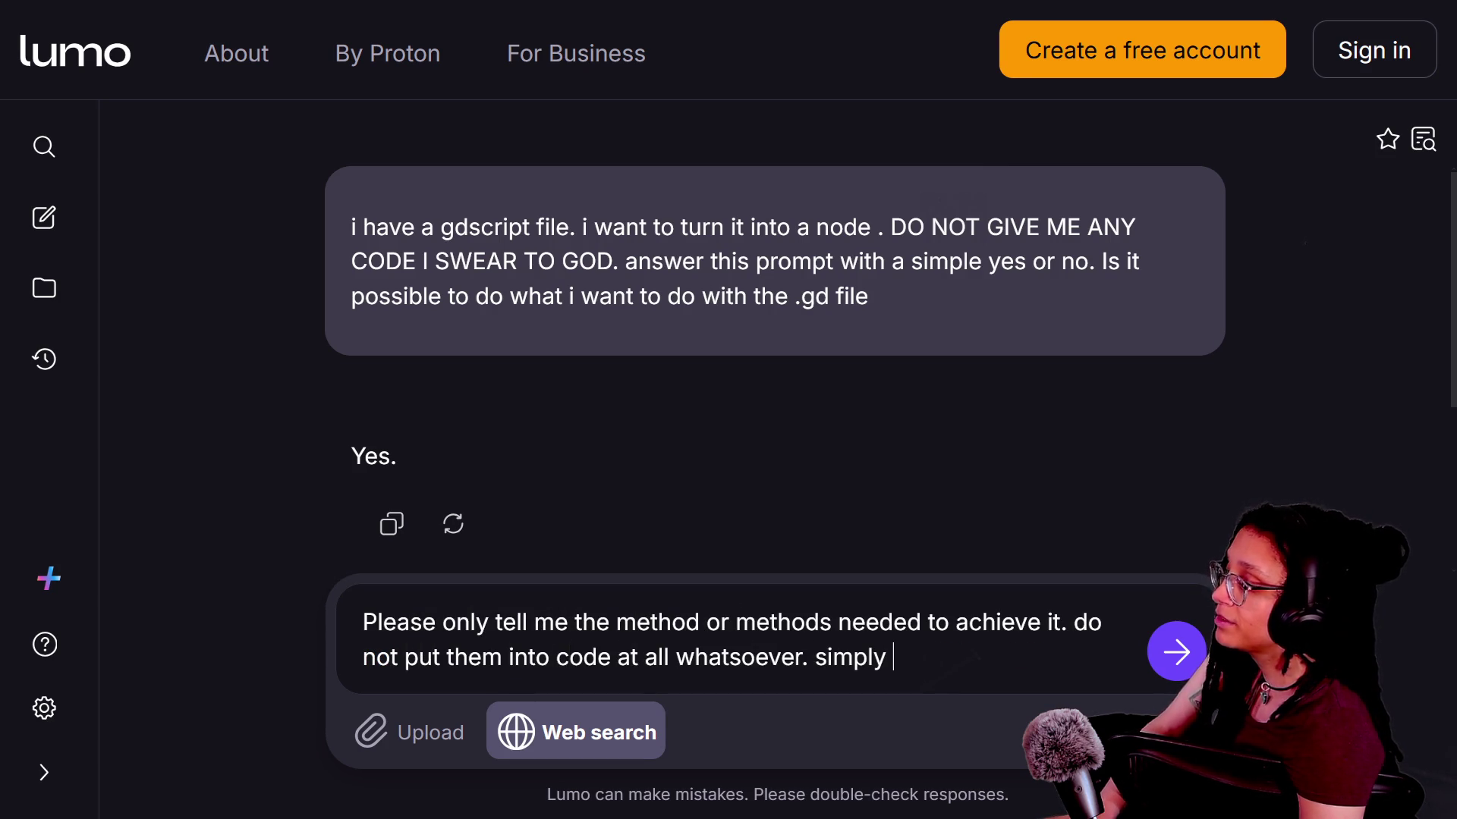
pyautogui.write('list the methods.')
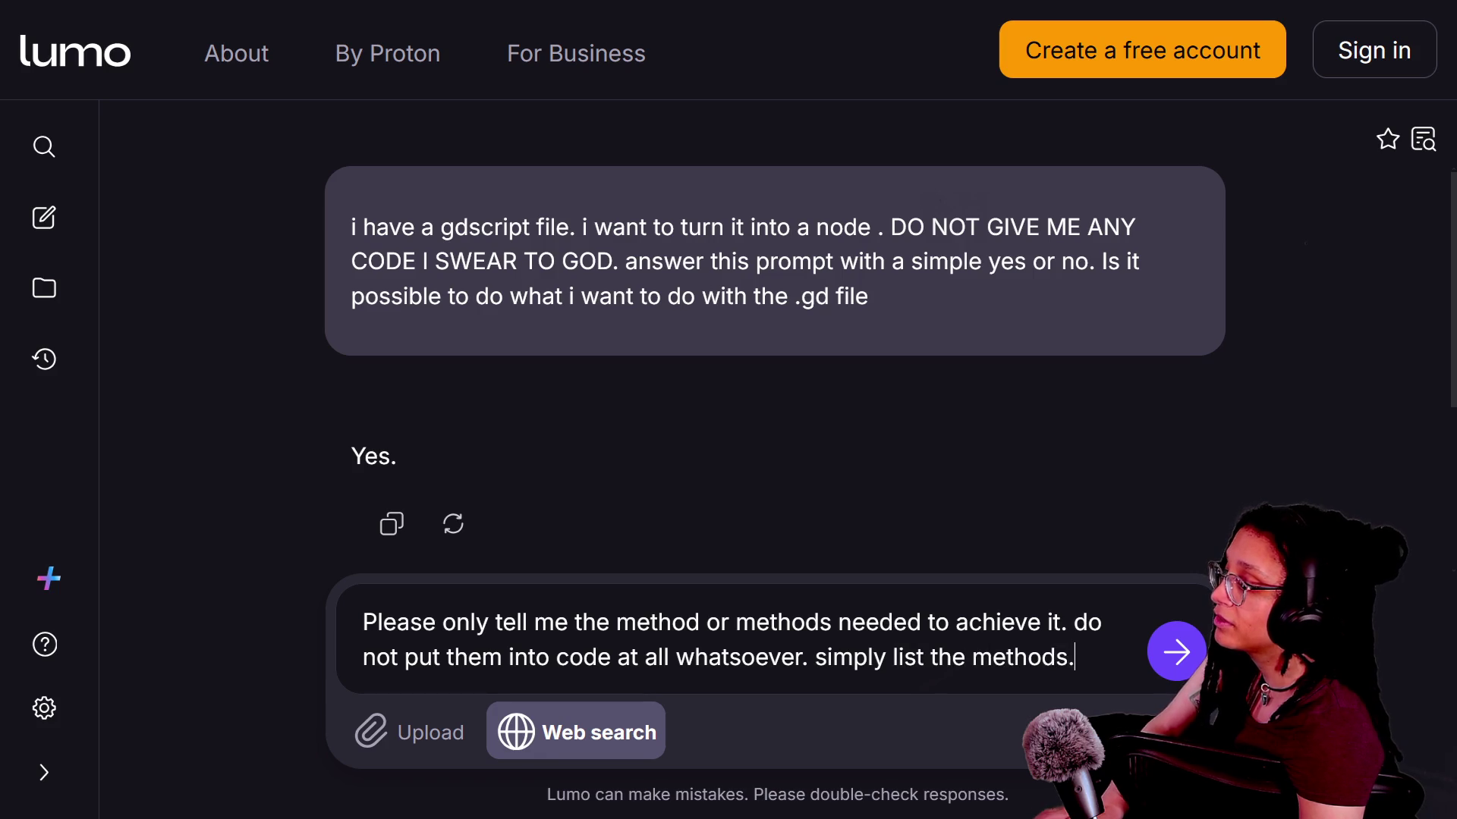
pyautogui.hotkey('shift', 'Return')
pyautogui.write('eg ')
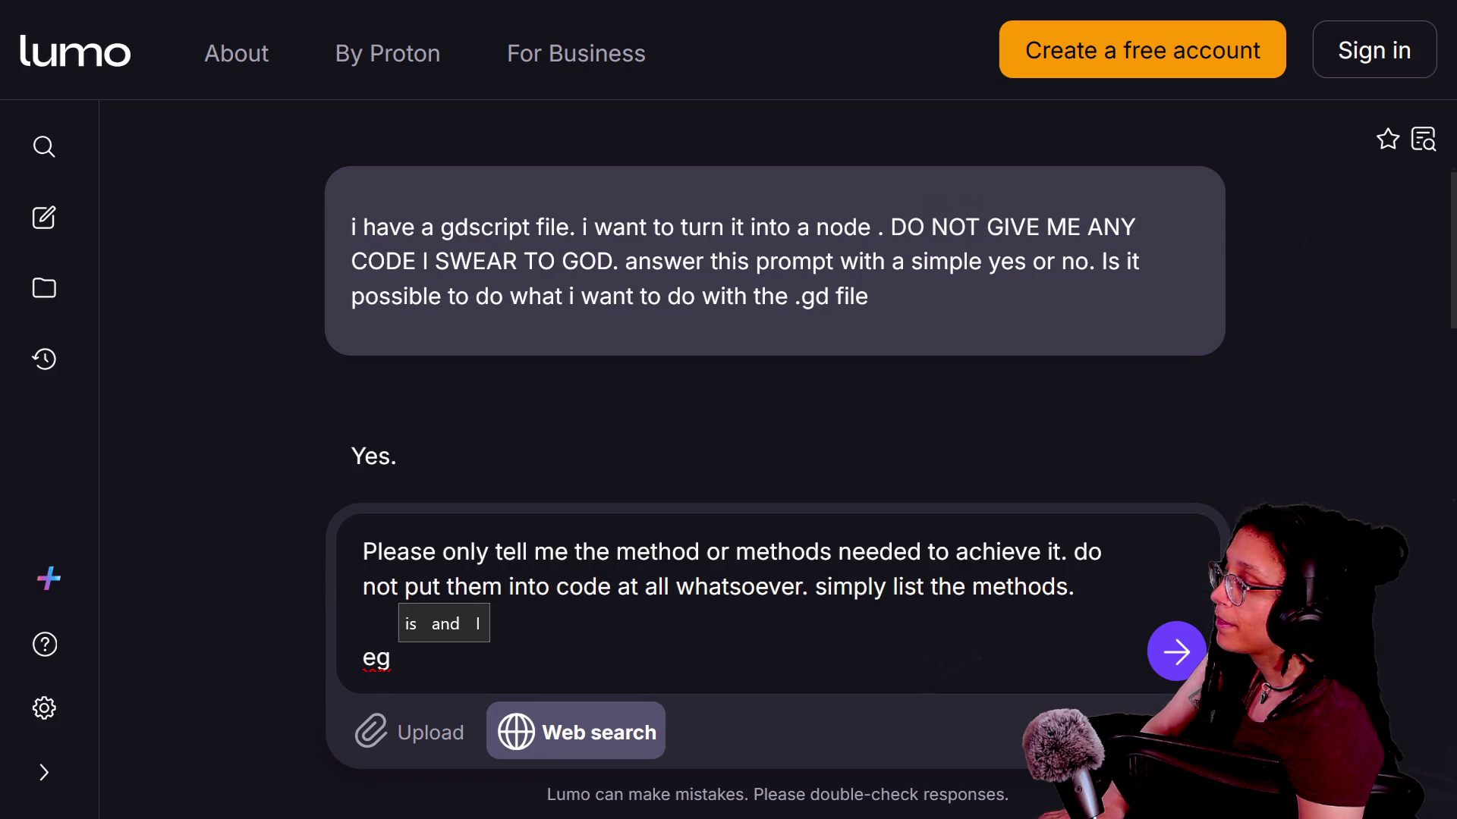
pyautogui.write('call, .b')
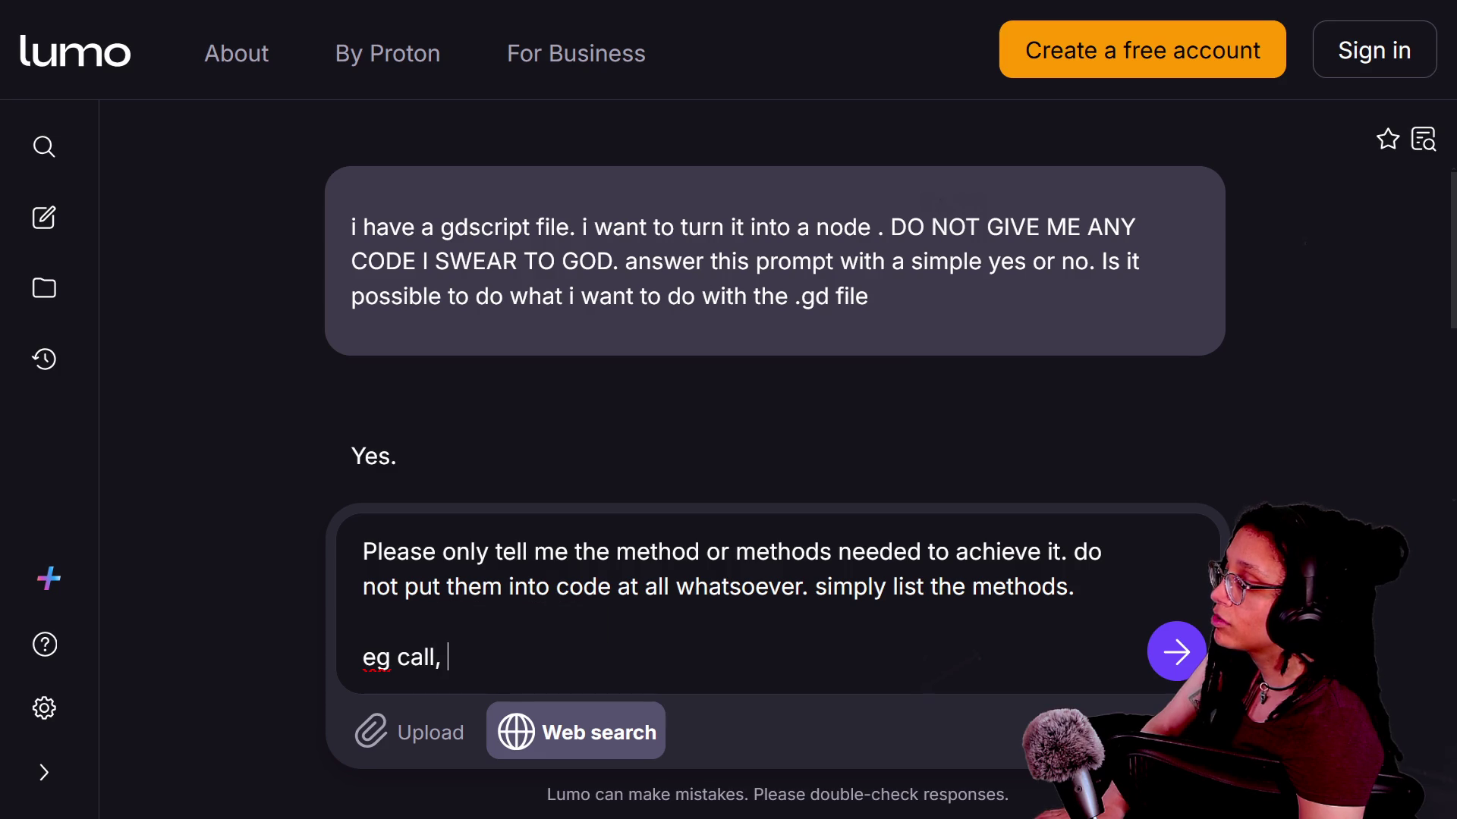
pyautogui.write('ind, load(), pr')
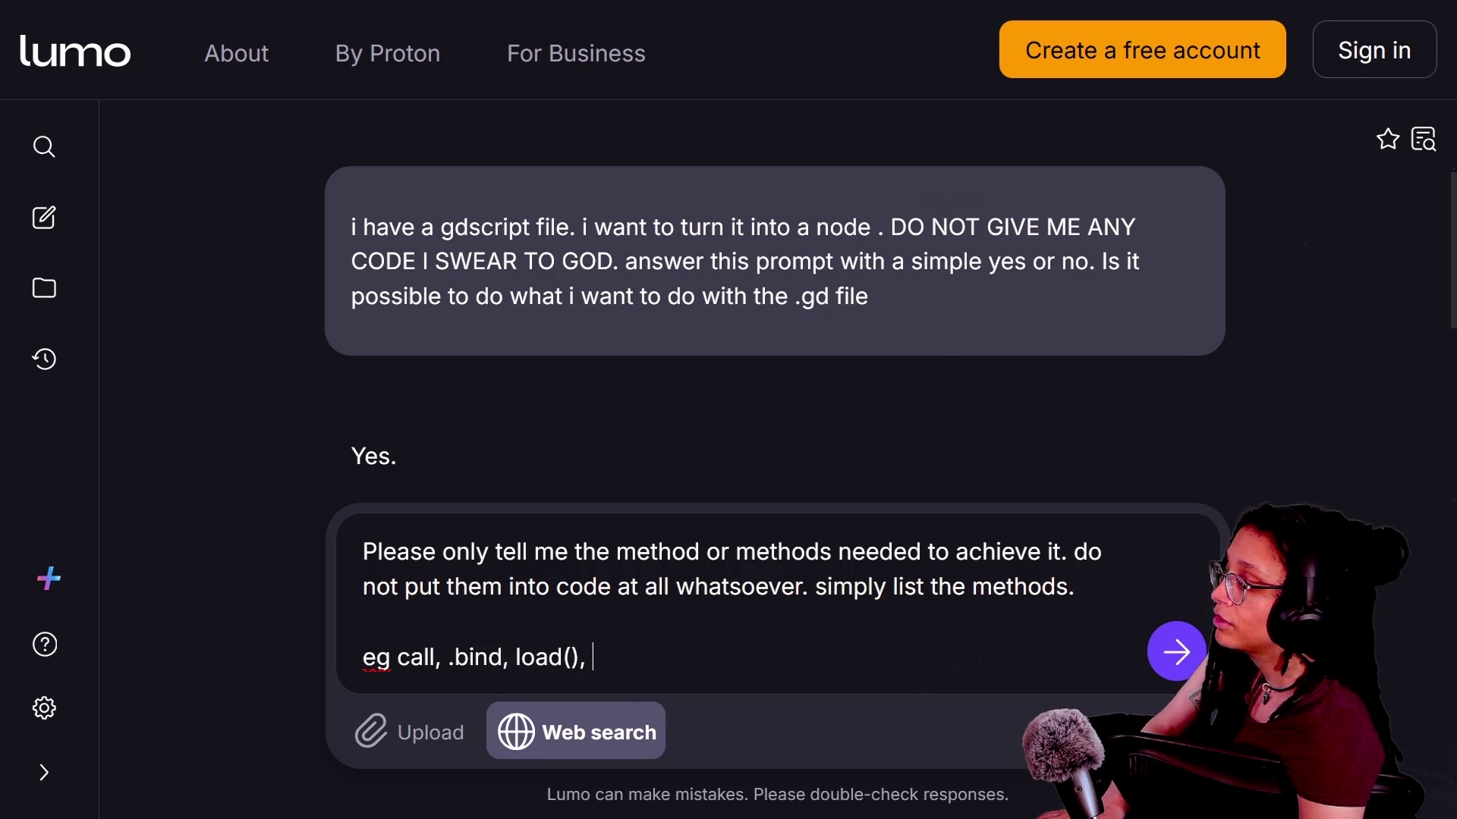
pyautogui.write('eload(), etc')
pyautogui.press('Return')
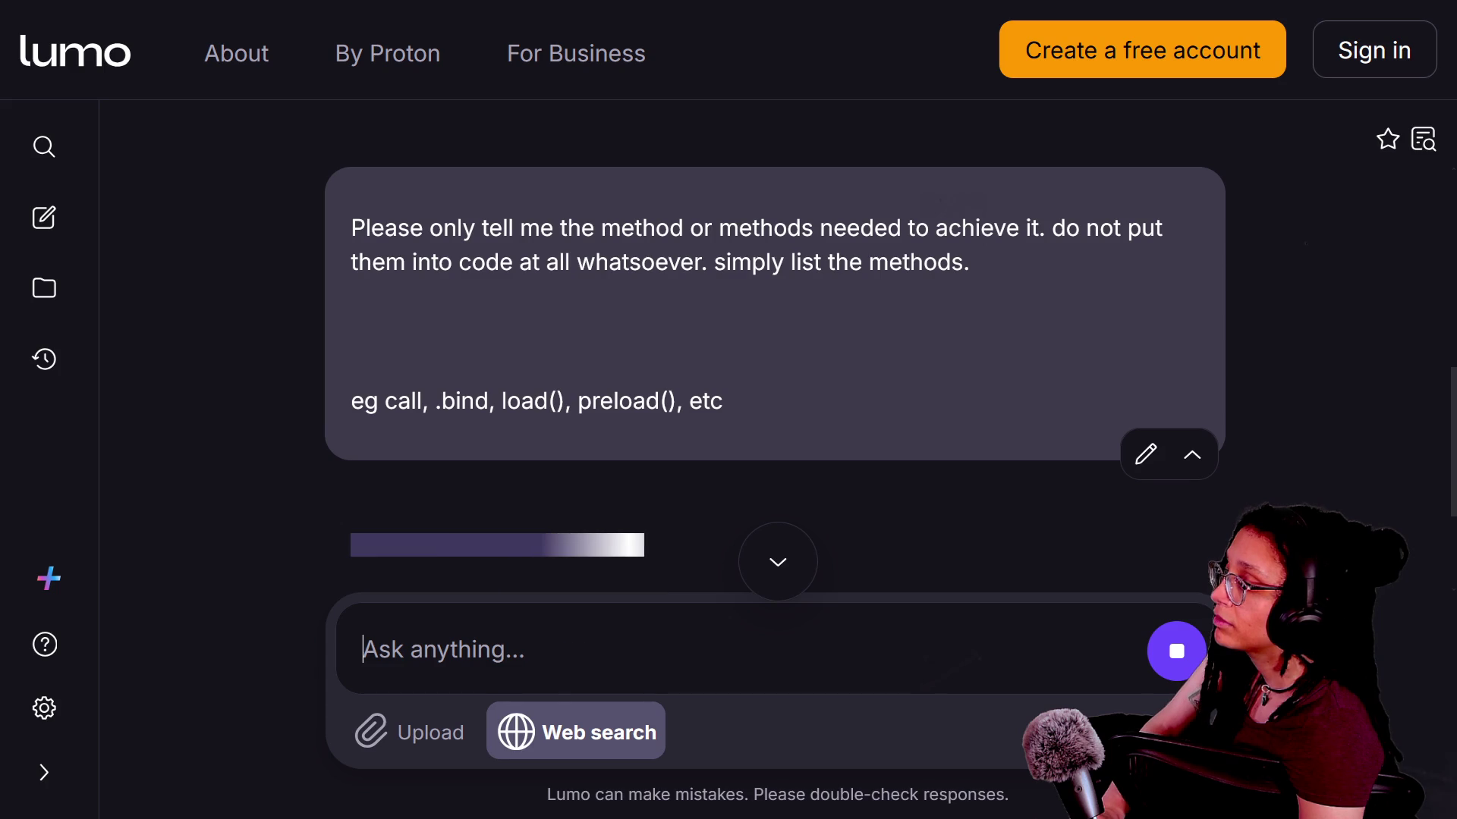
# - Read Lumo's reply, send 'dont say words just listen them clanker', and review the method list
pyautogui.scroll(-1, 481, 241)
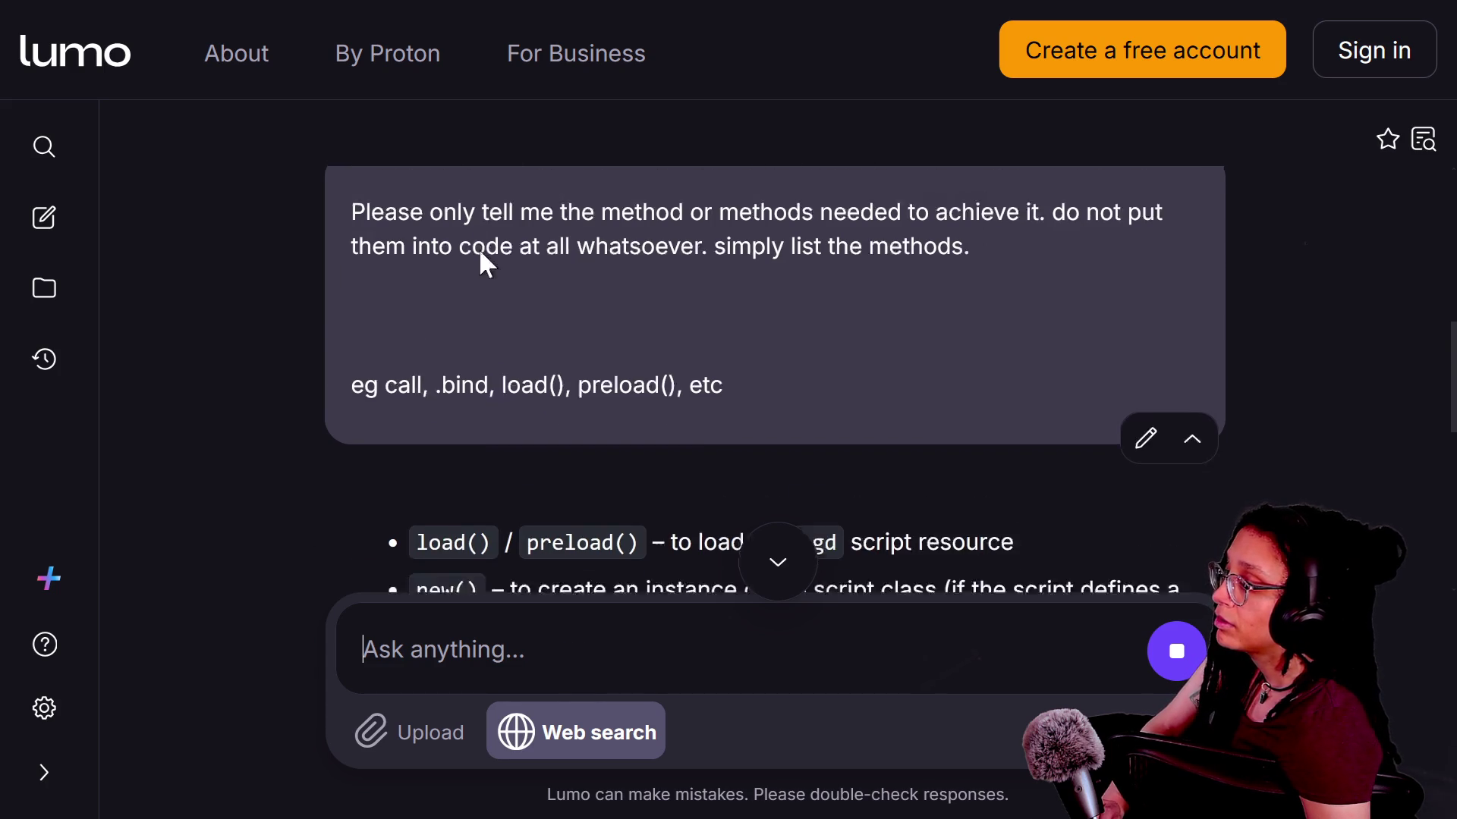
pyautogui.scroll(-2, 720, 300)
pyautogui.scroll(4, 768, 314)
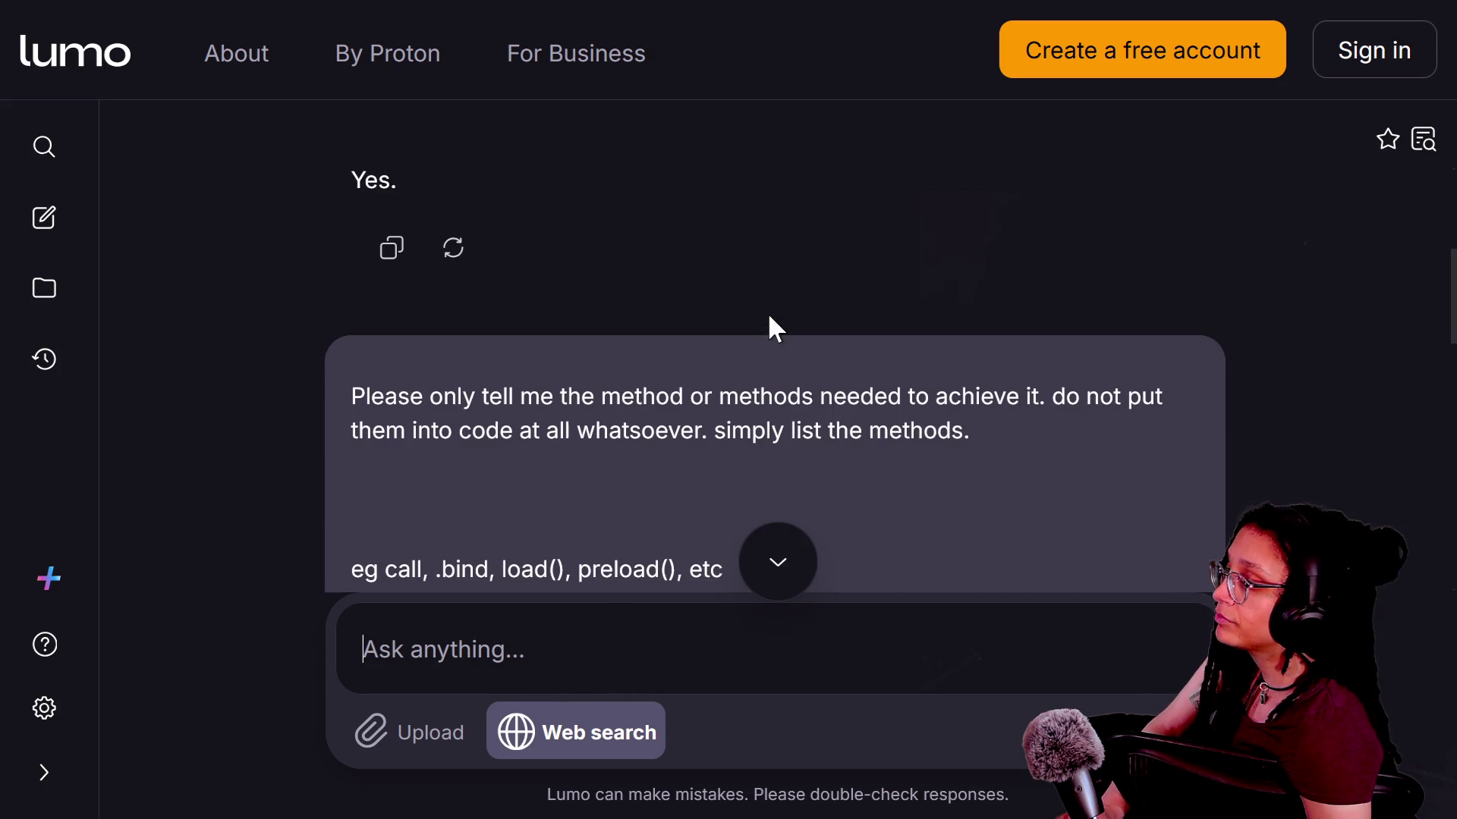
pyautogui.write('dont s')
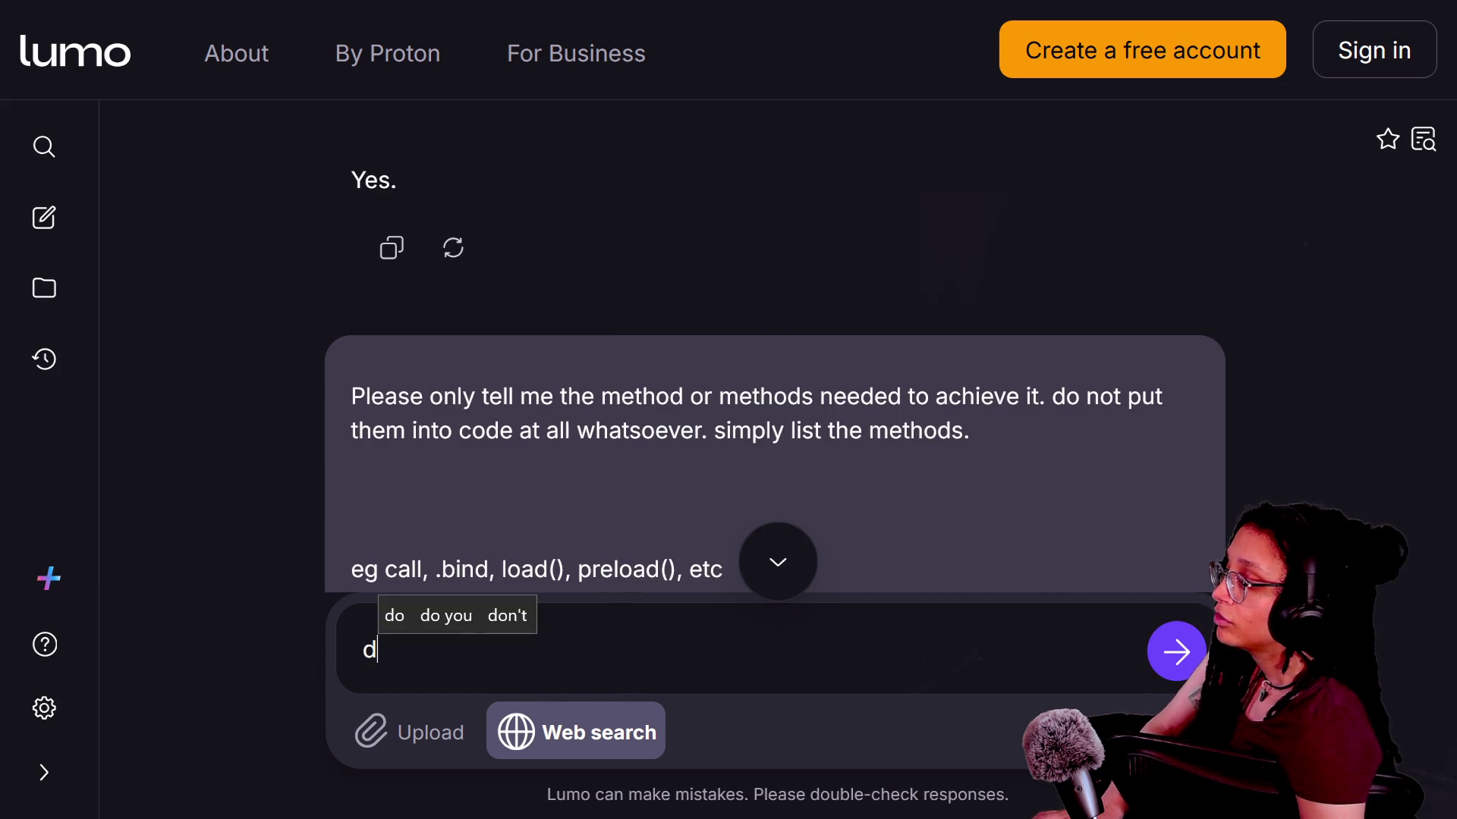
pyautogui.write('ay words just liste')
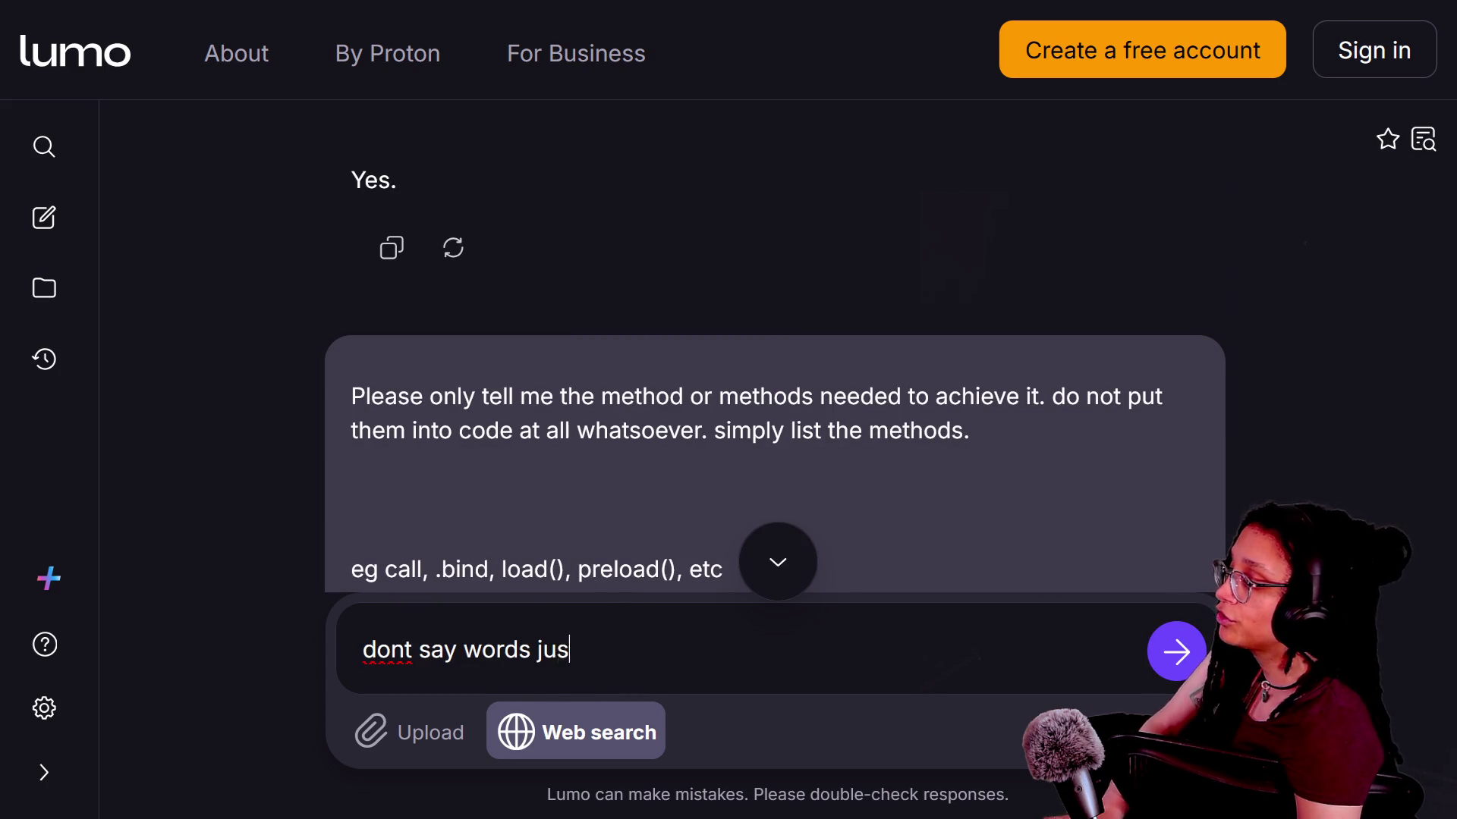
pyautogui.write('n them clanker')
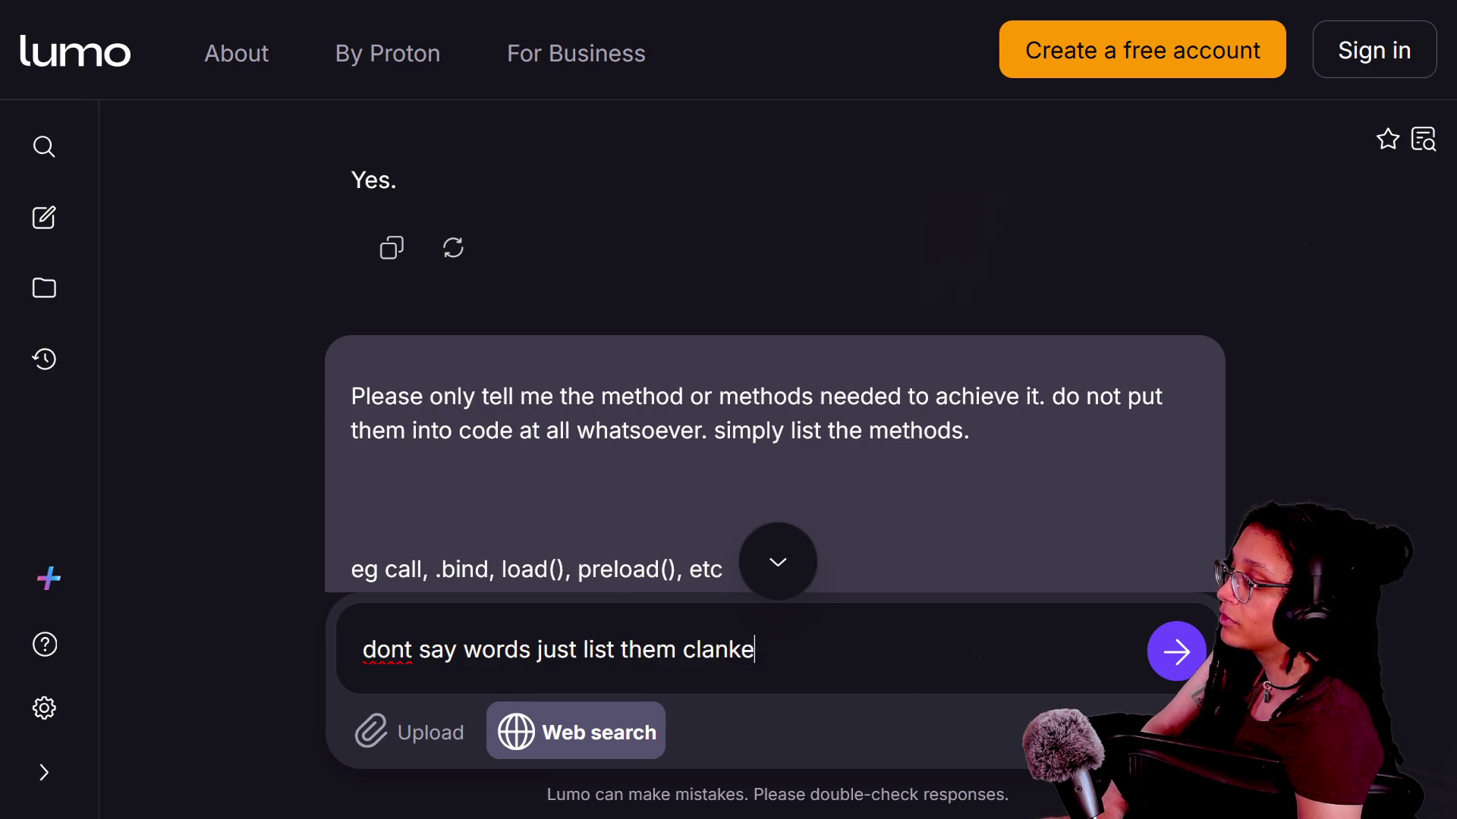
pyautogui.press('Return')
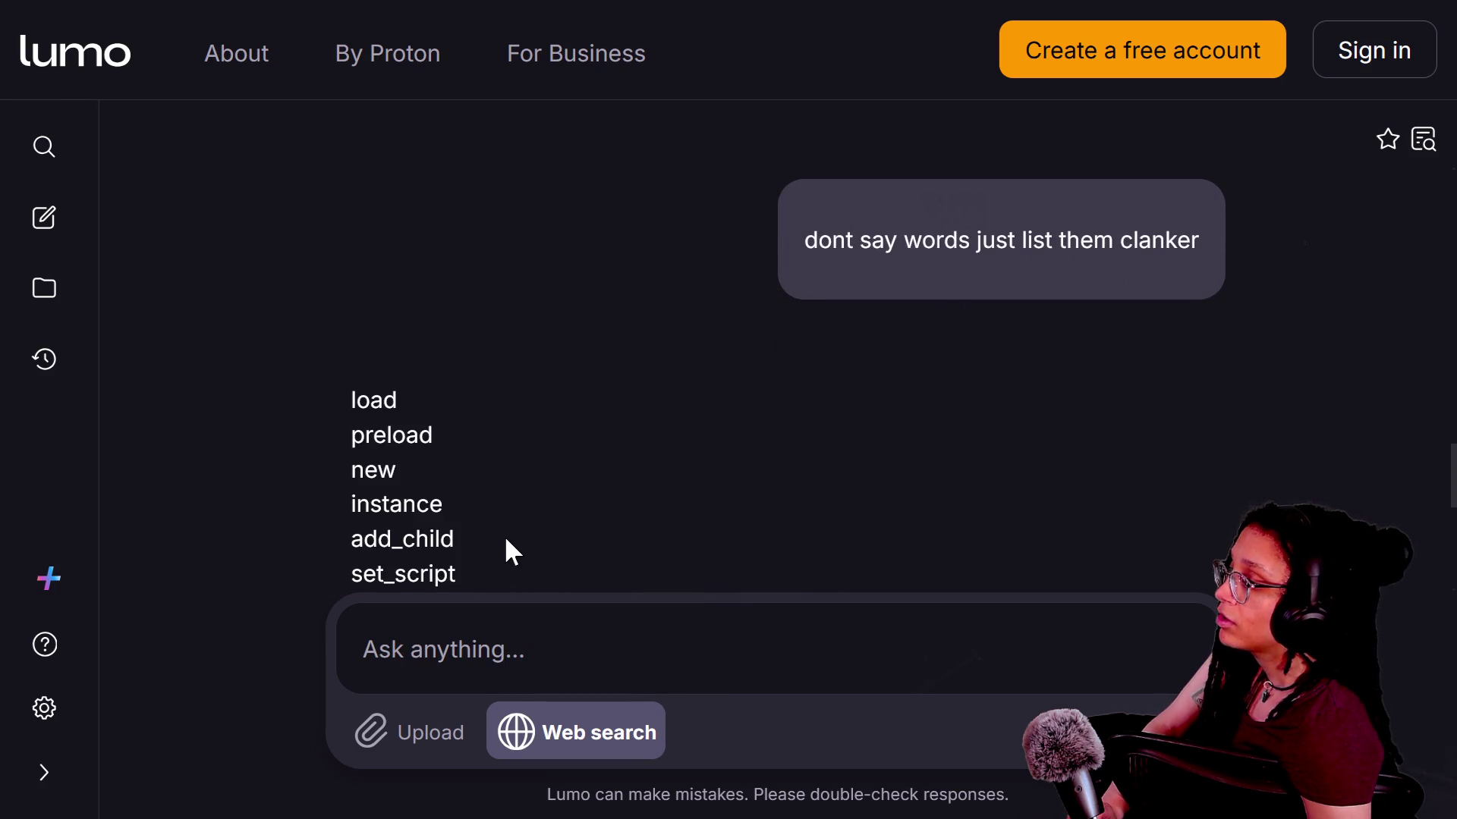
pyautogui.scroll(-2, 504, 535)
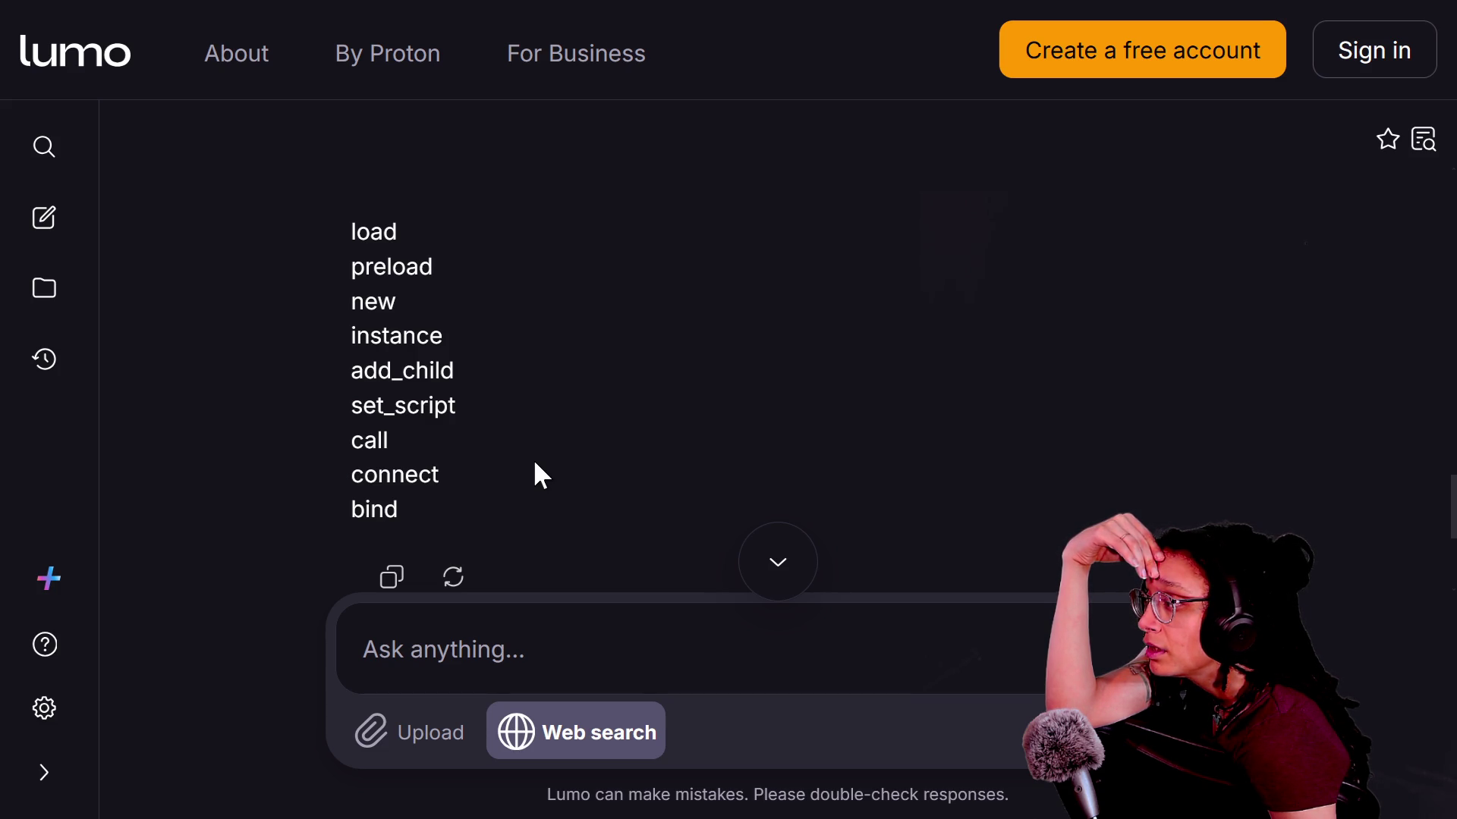
pyautogui.hotkey('alt', 'Tab')
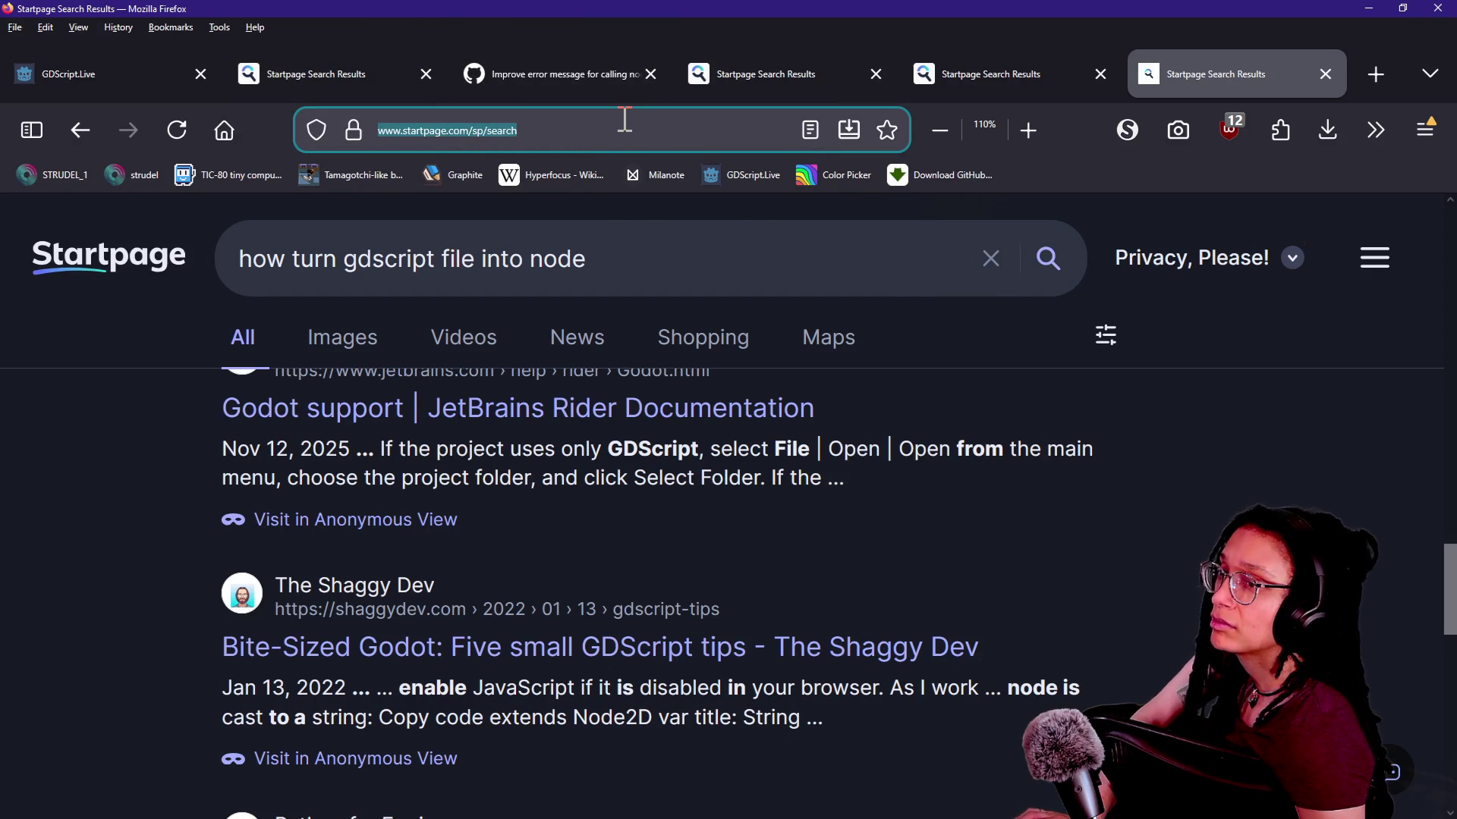
# - Open the Godot GDScript reference docs from the browser's address bar suggestions
pyautogui.hotkey('alt', 'Tab')
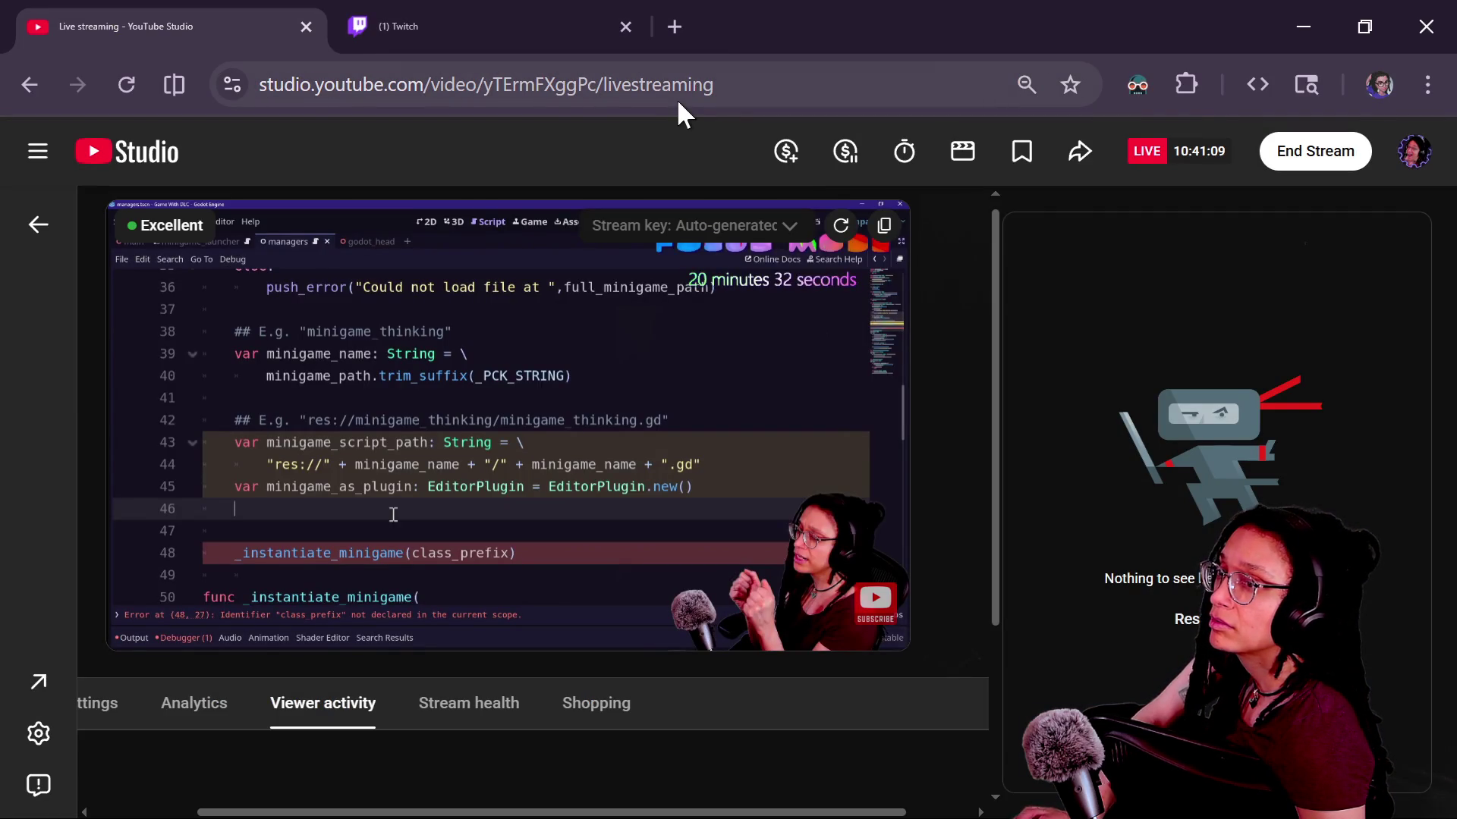
pyautogui.hotkey('alt', 'Tab')
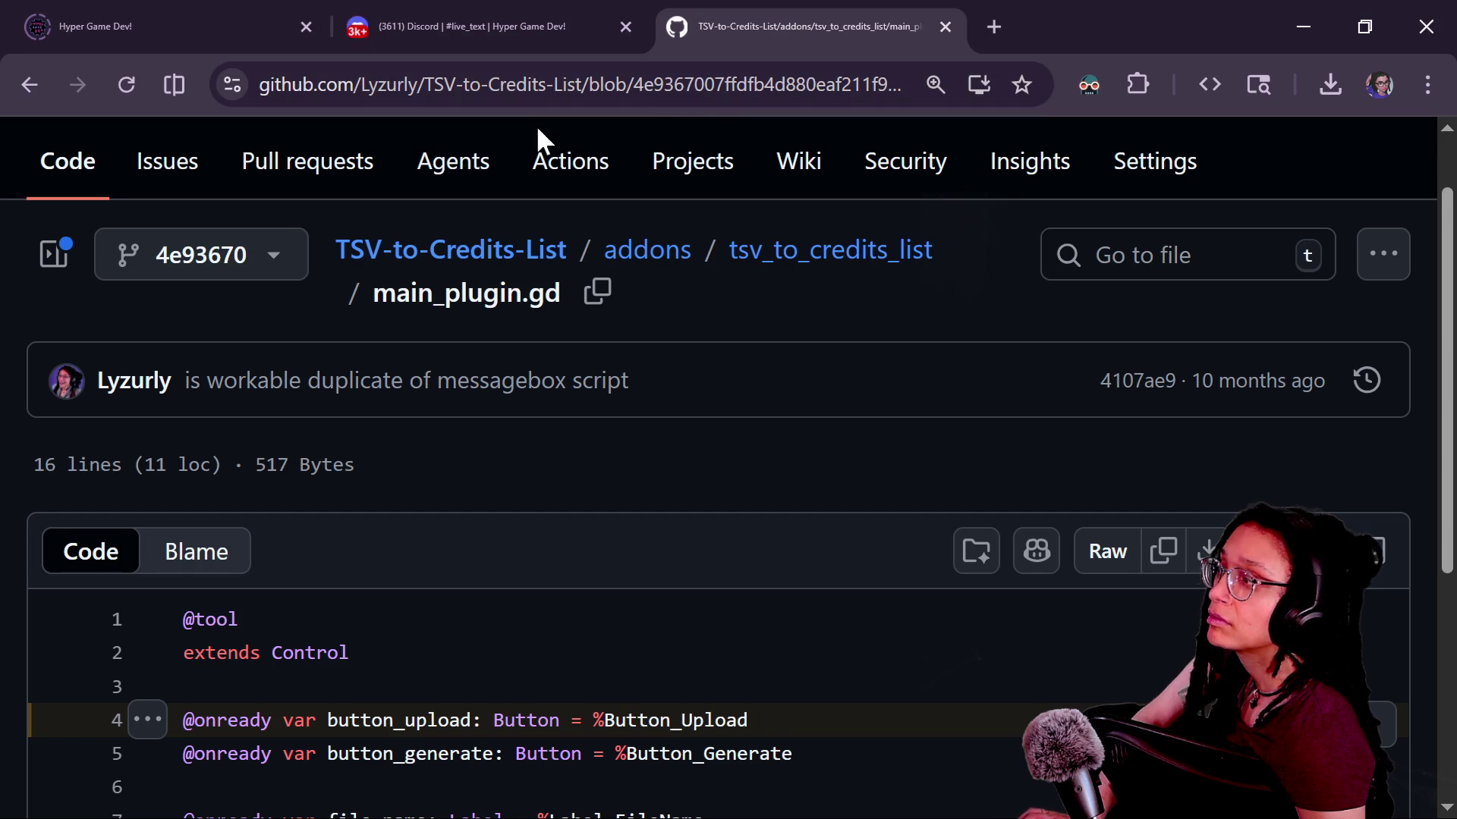
pyautogui.click(493, 94)
pyautogui.write('godot c')
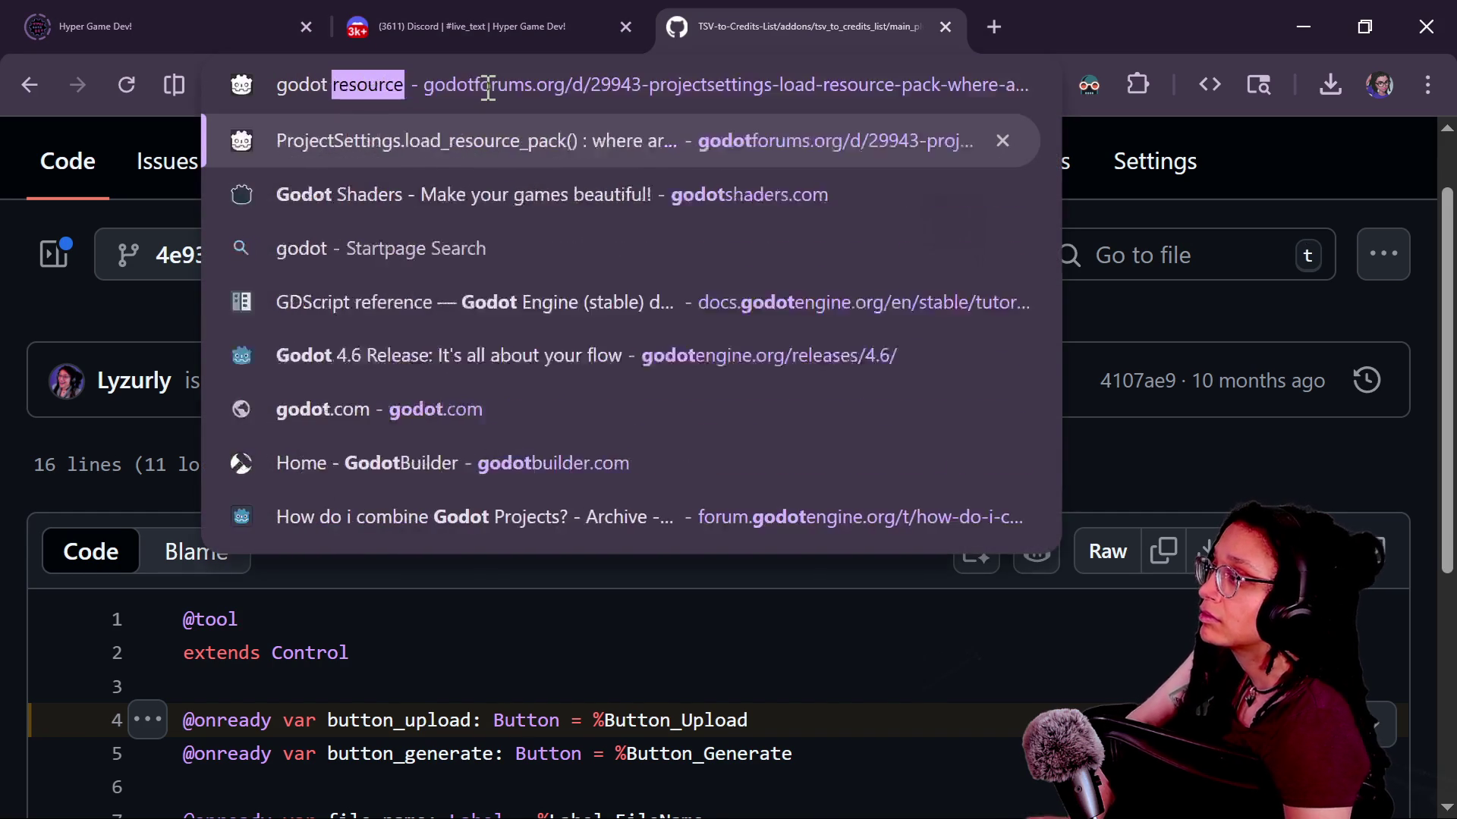
pyautogui.press('BackSpace')
pyautogui.press('BackSpace')
pyautogui.press('Down')
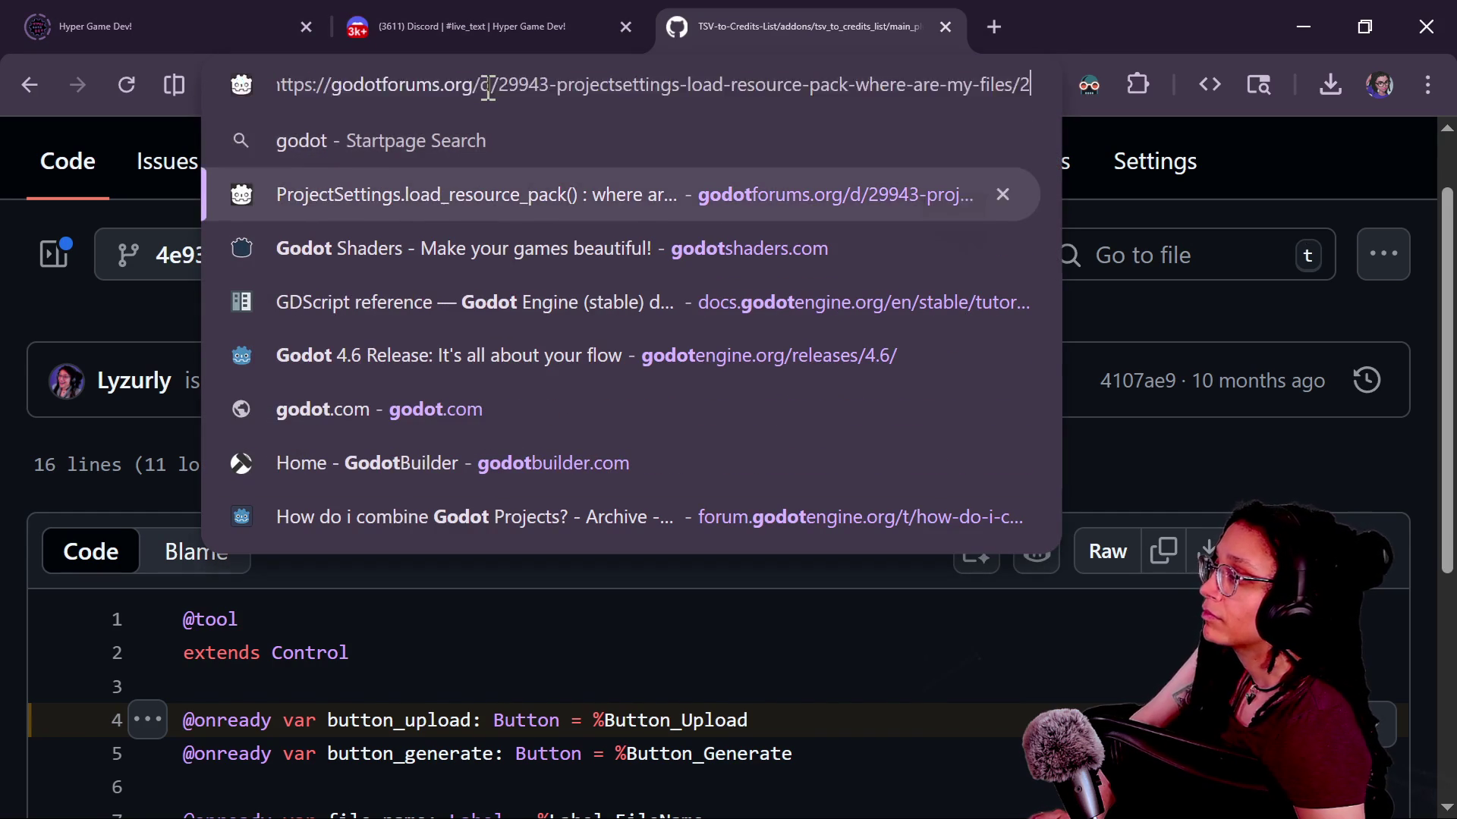
pyautogui.press('Down')
pyautogui.press('Down')
pyautogui.press('Return')
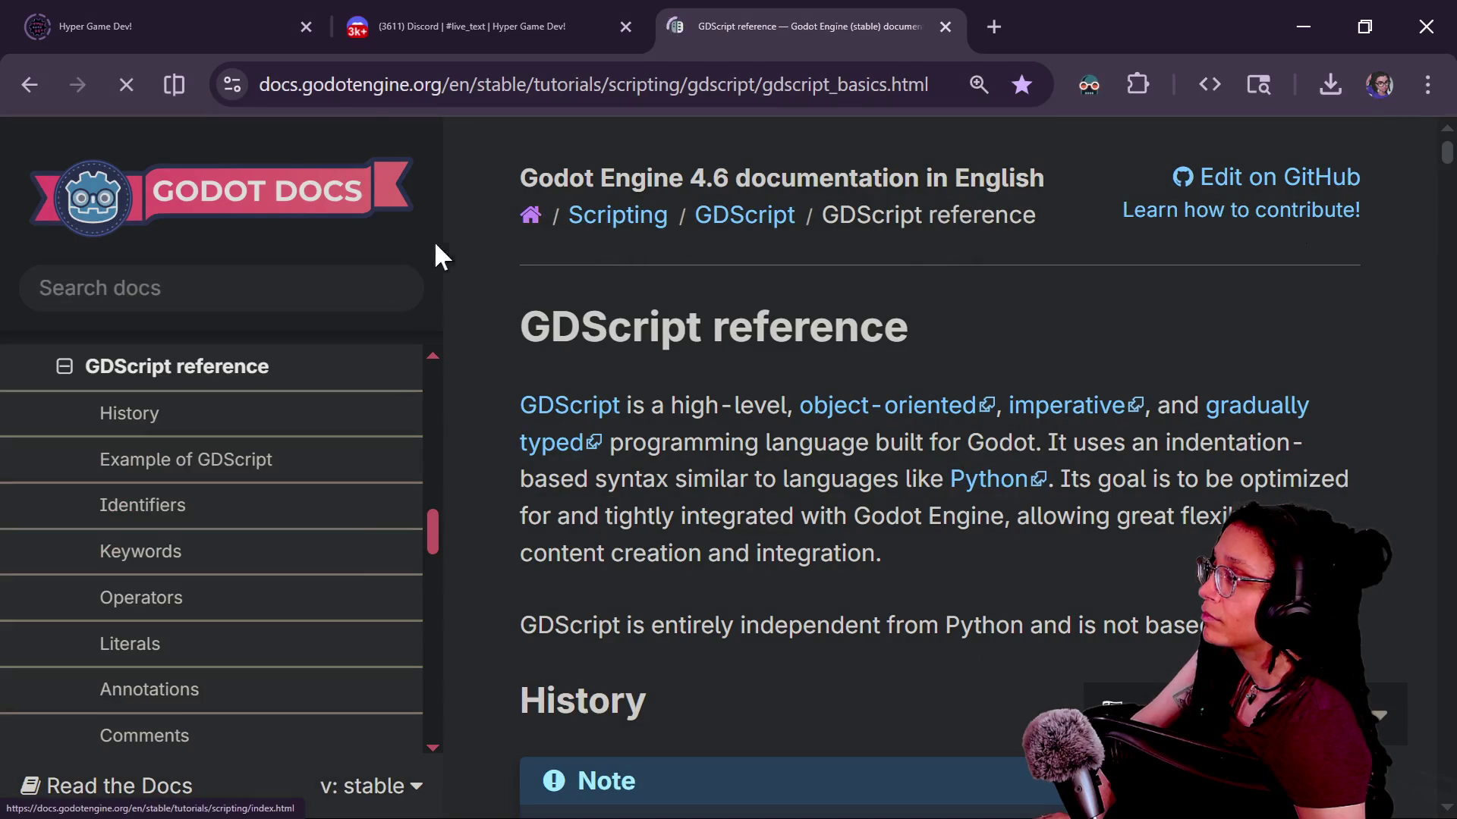
# - Search the Godot docs for 'instance', open the Creating instances tutorial, then return to Godot
pyautogui.click(400, 287)
pyautogui.write('instance')
pyautogui.press('Return')
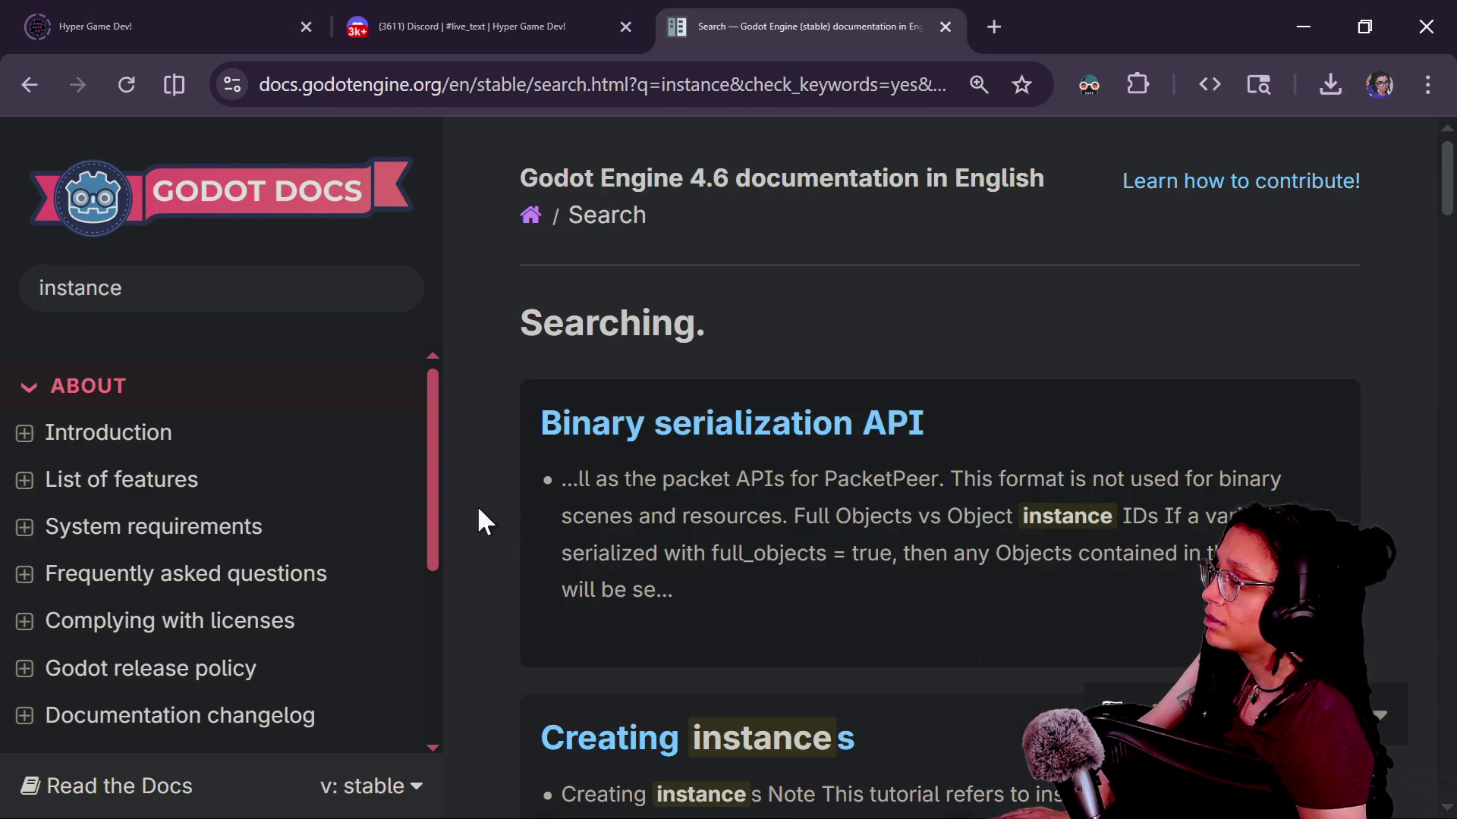
pyautogui.scroll(-2, 371, 540)
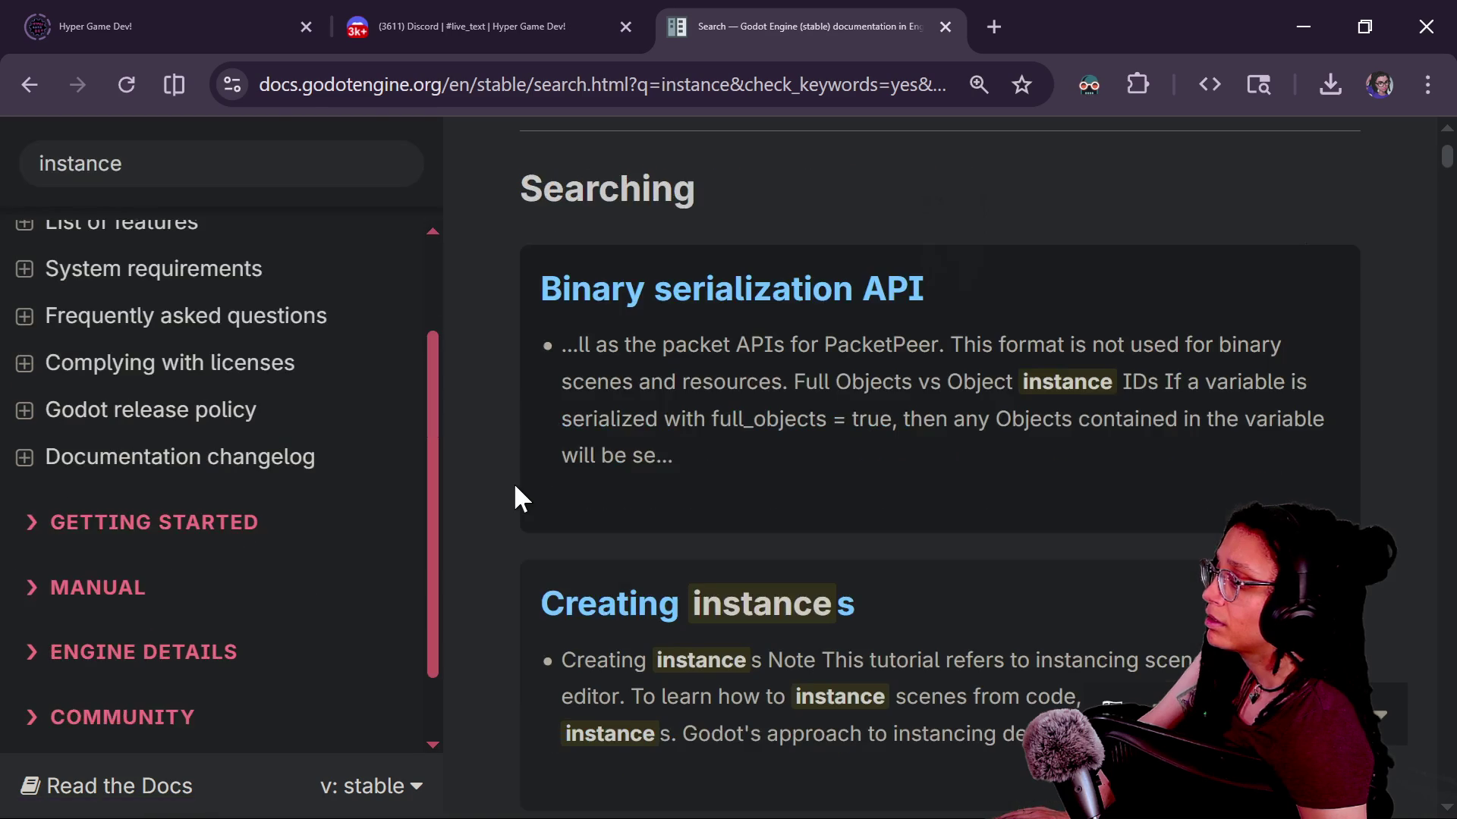
pyautogui.click(662, 599)
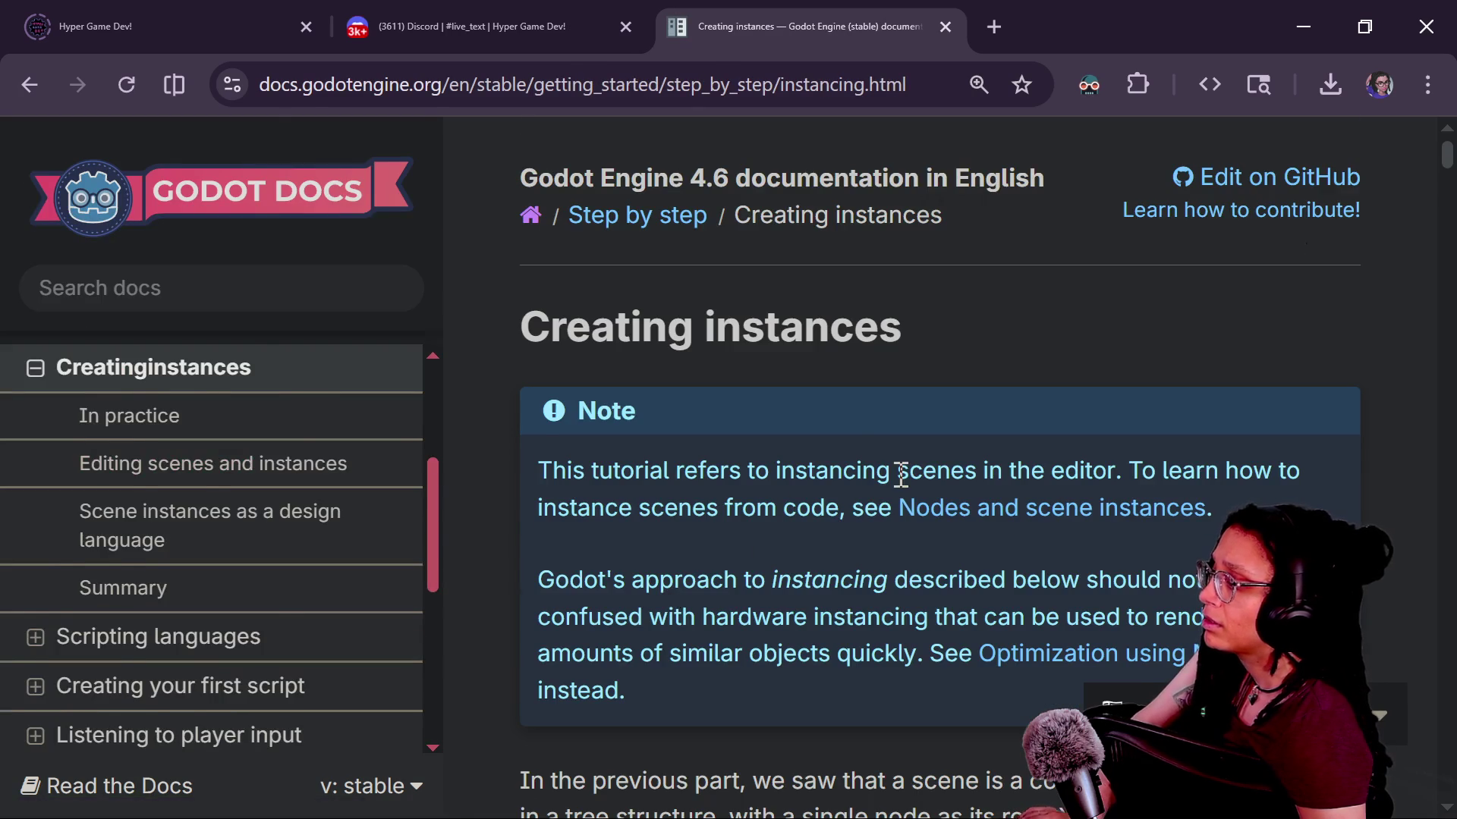
pyautogui.scroll(-5, 900, 478)
pyautogui.hotkey('alt', 'Tab')
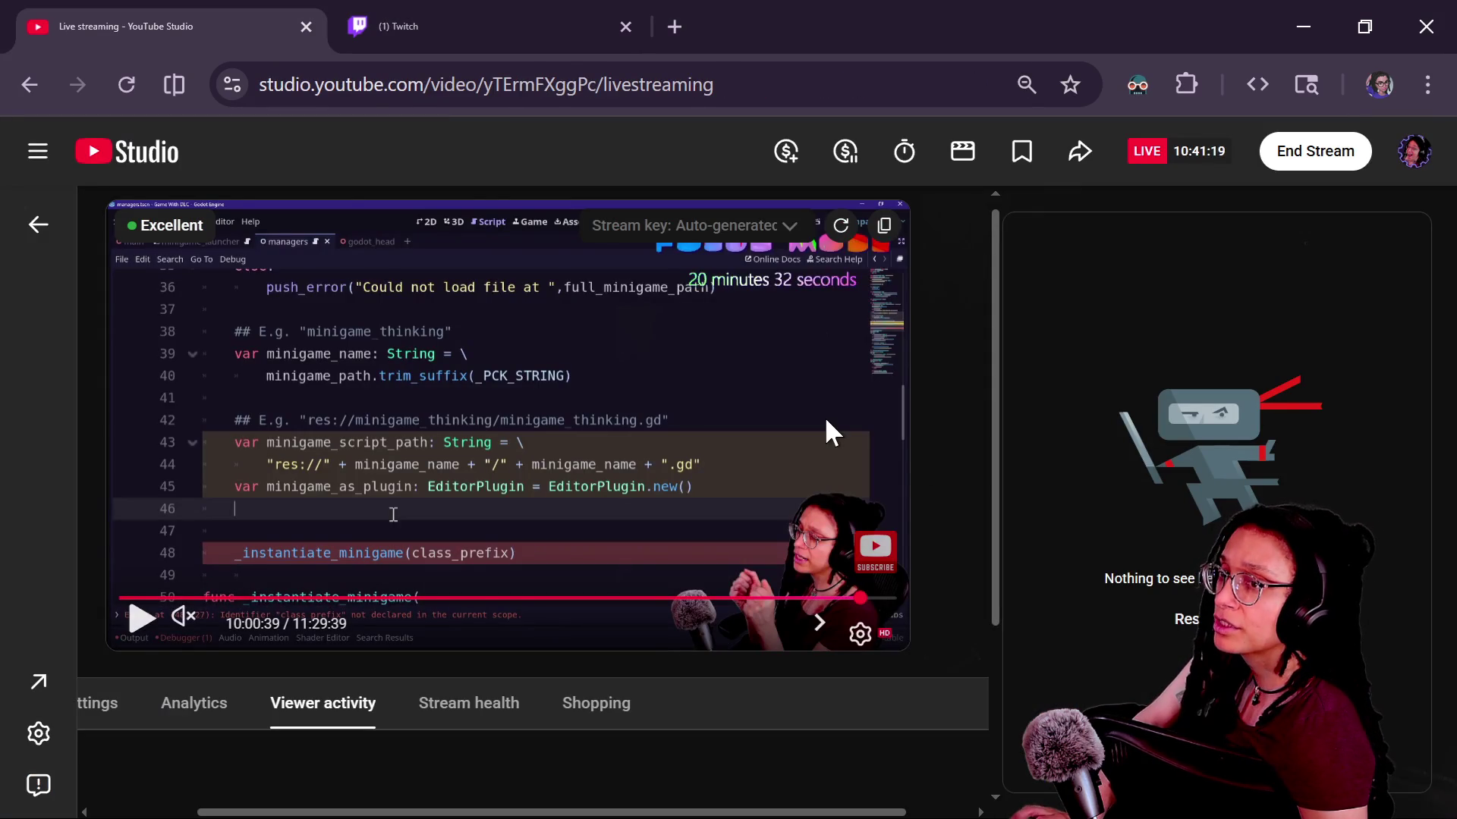
pyautogui.hotkey('alt', 'Tab')
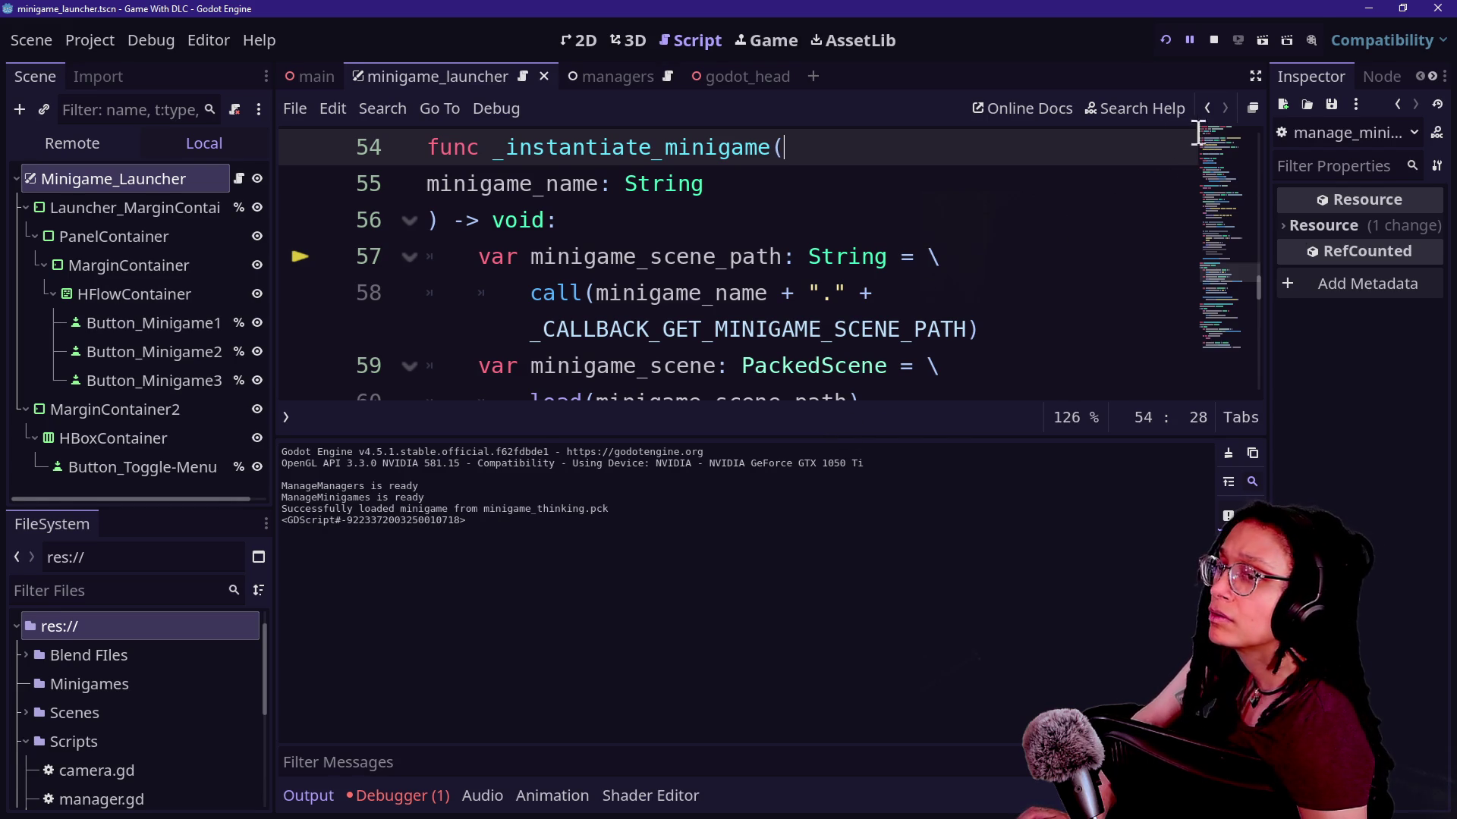
# - Search Godot's help for 'instance' and browse matches like is_instance_of and instance_from_id
pyautogui.click(1144, 112)
pyautogui.write('i')
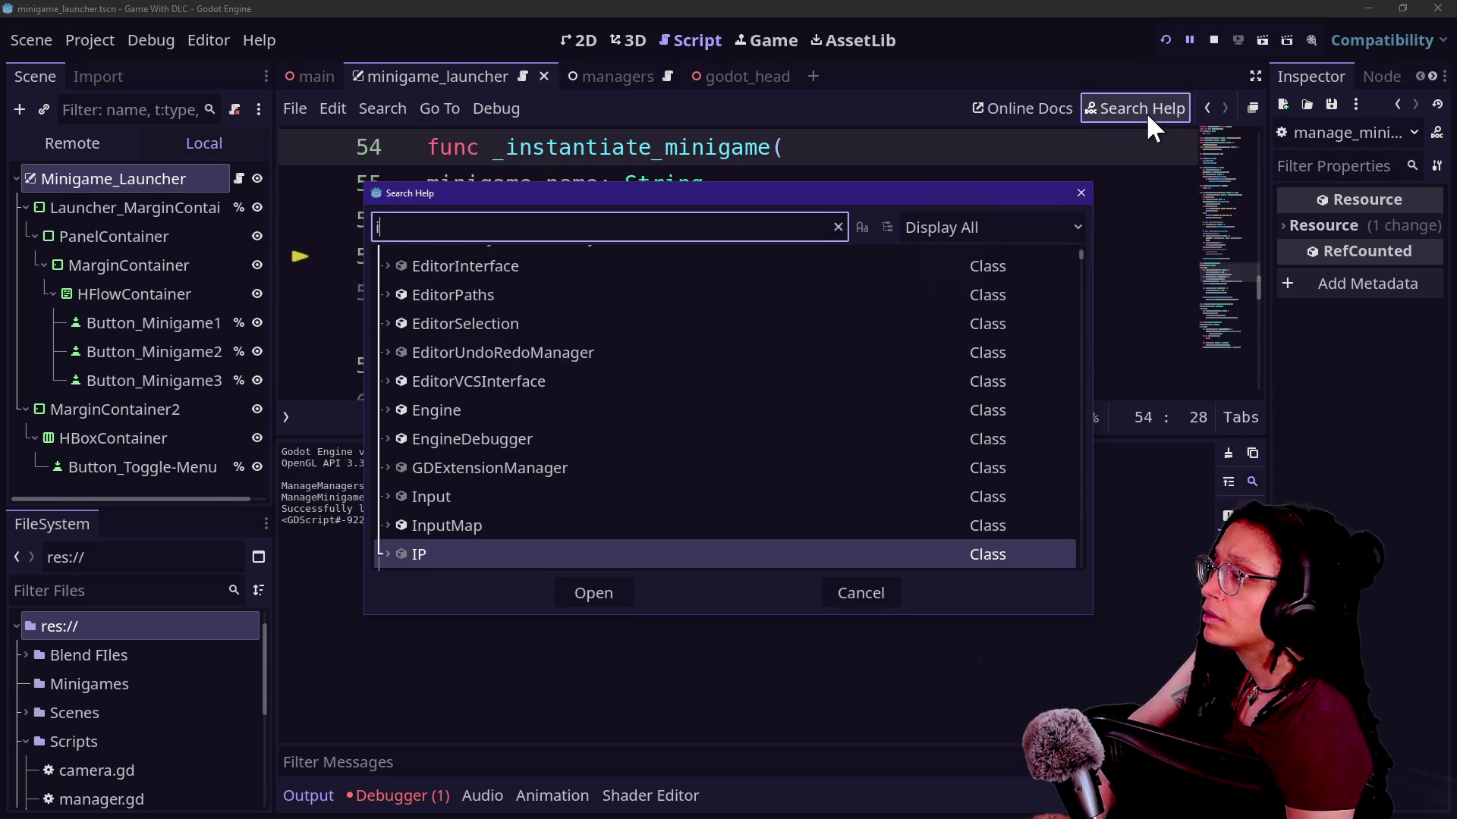
pyautogui.write('nstance')
pyautogui.scroll(-5, 646, 436)
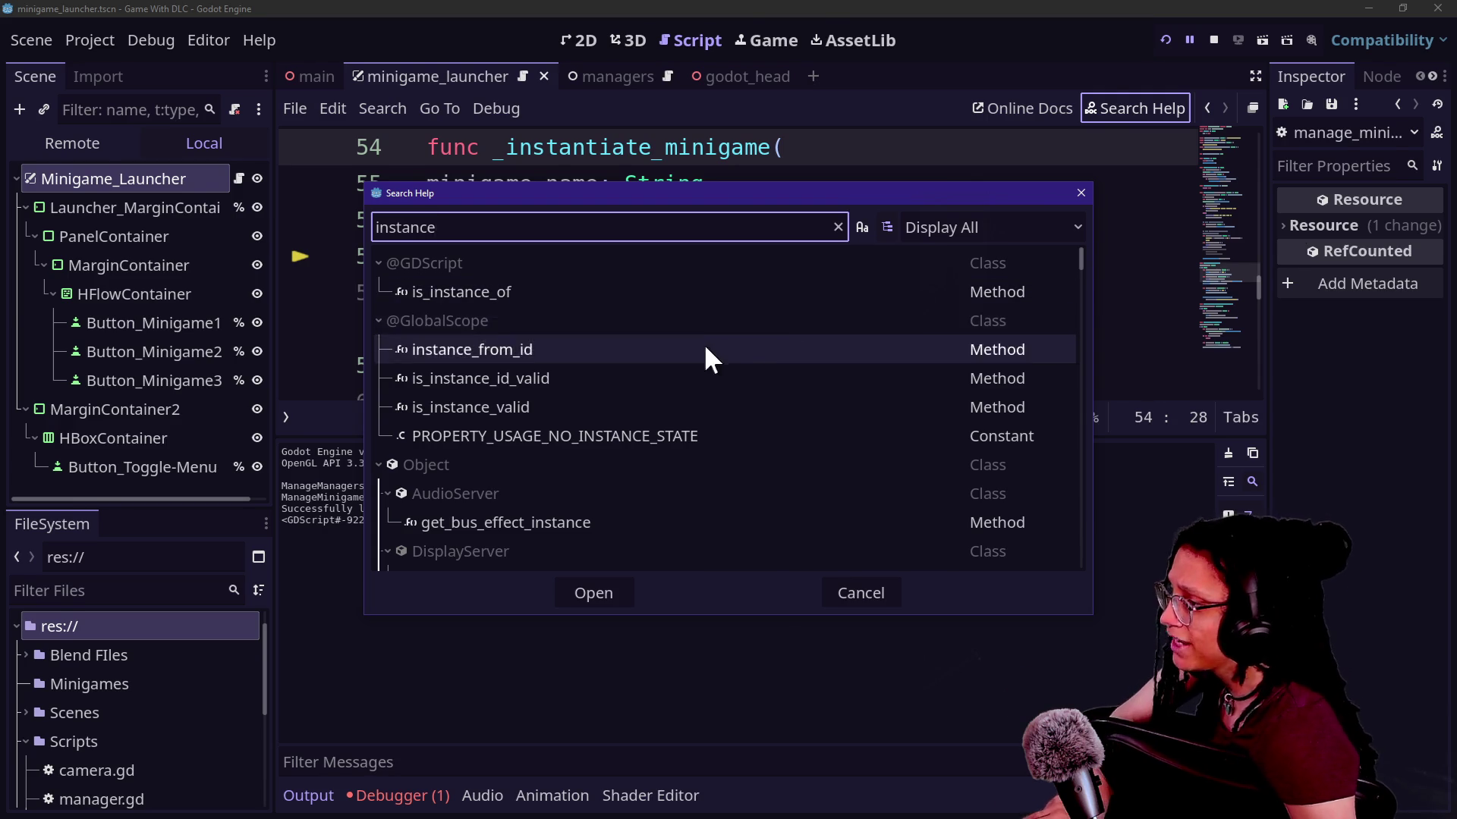
pyautogui.scroll(-2, 401, 384)
pyautogui.scroll(-7, 402, 385)
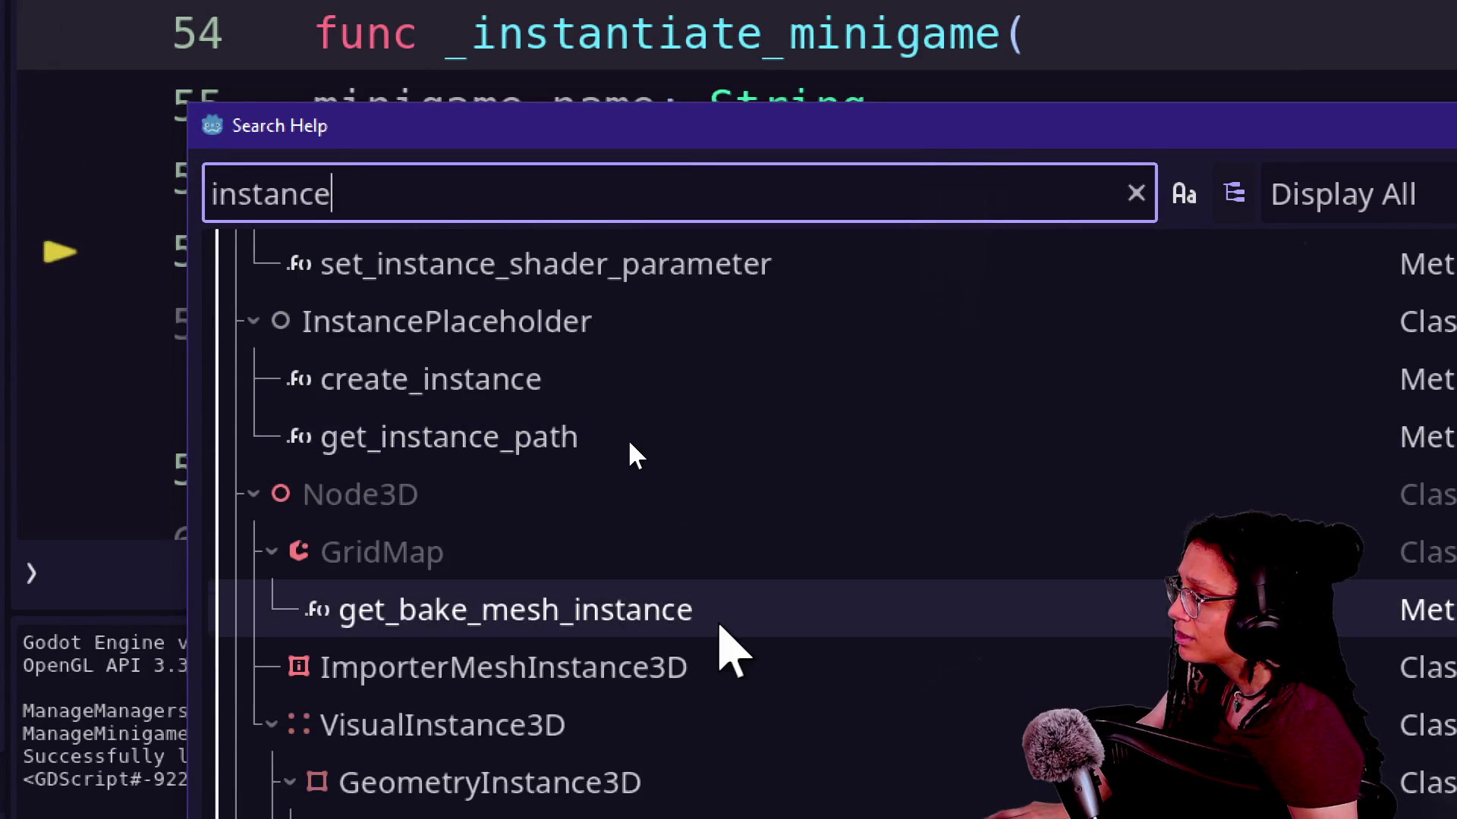
pyautogui.scroll(-9, 722, 650)
pyautogui.scroll(-3, 402, 444)
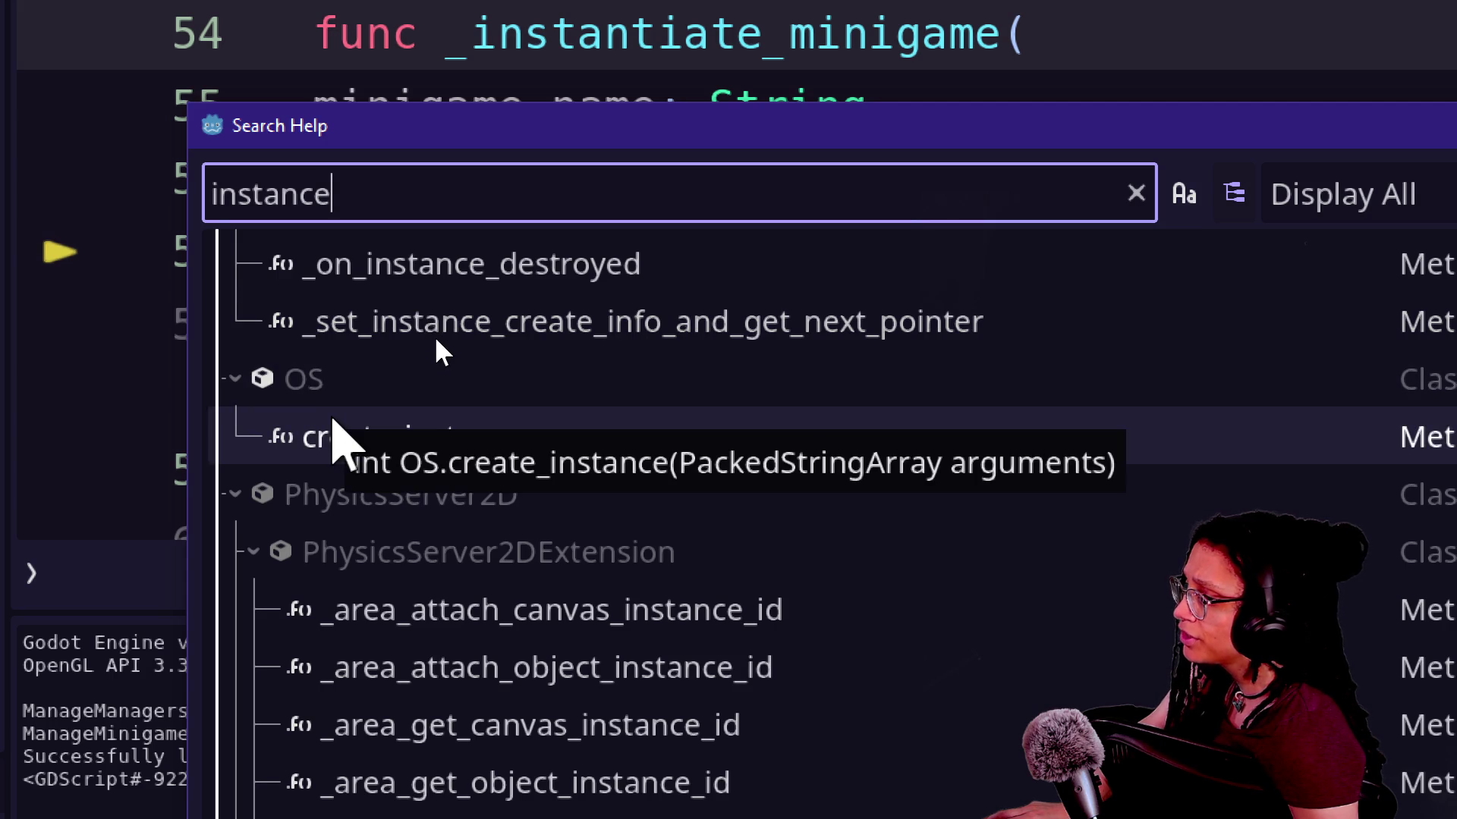
pyautogui.scroll(-3, 419, 341)
pyautogui.scroll(-12, 419, 341)
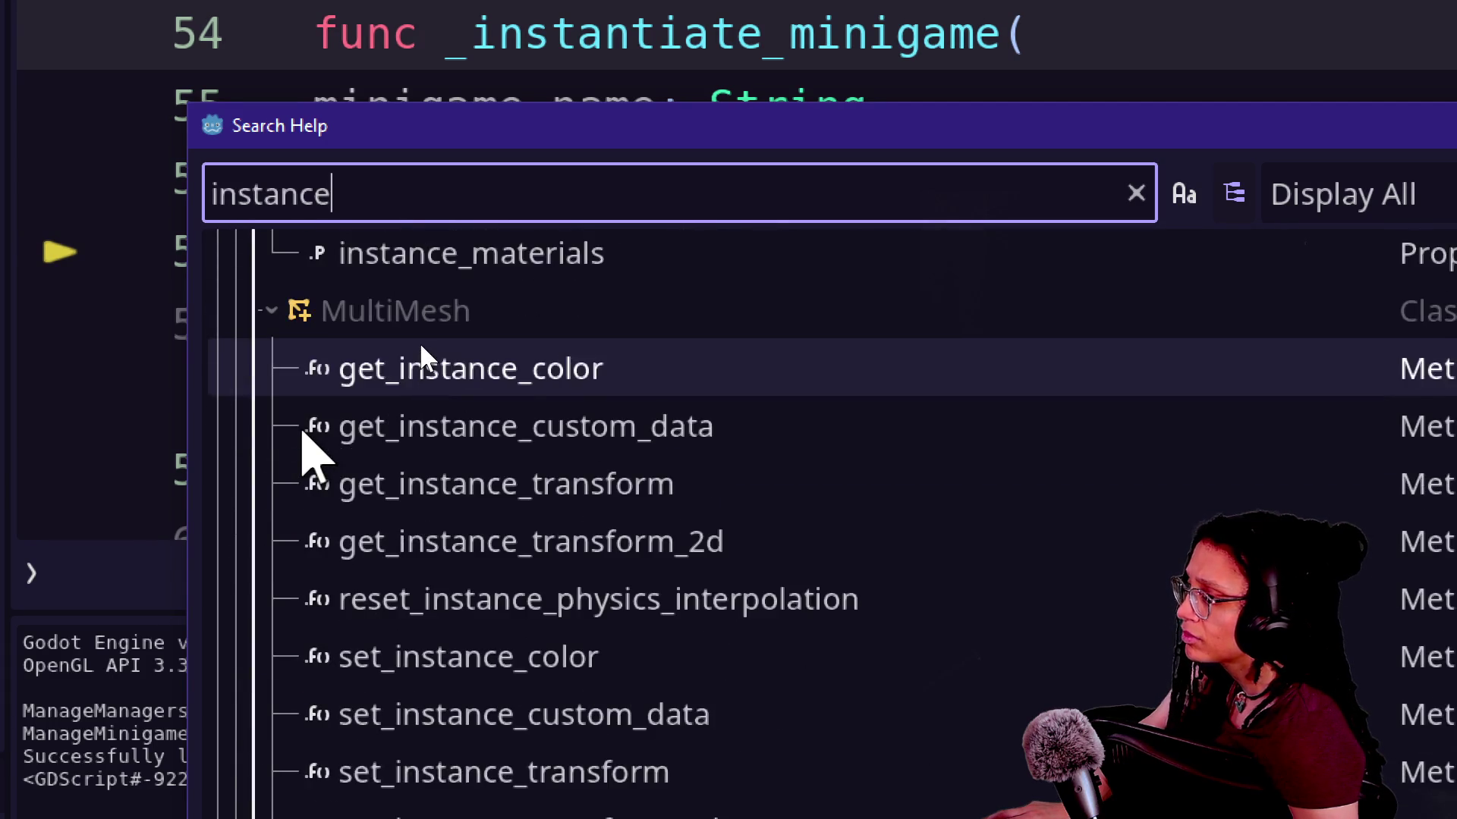
pyautogui.scroll(2, 418, 341)
pyautogui.scroll(-6, 419, 342)
pyautogui.scroll(2, 419, 342)
pyautogui.scroll(1, 420, 343)
pyautogui.scroll(-10, 421, 343)
pyautogui.scroll(-9, 420, 343)
pyautogui.scroll(-20, 420, 343)
pyautogui.scroll(-8, 420, 343)
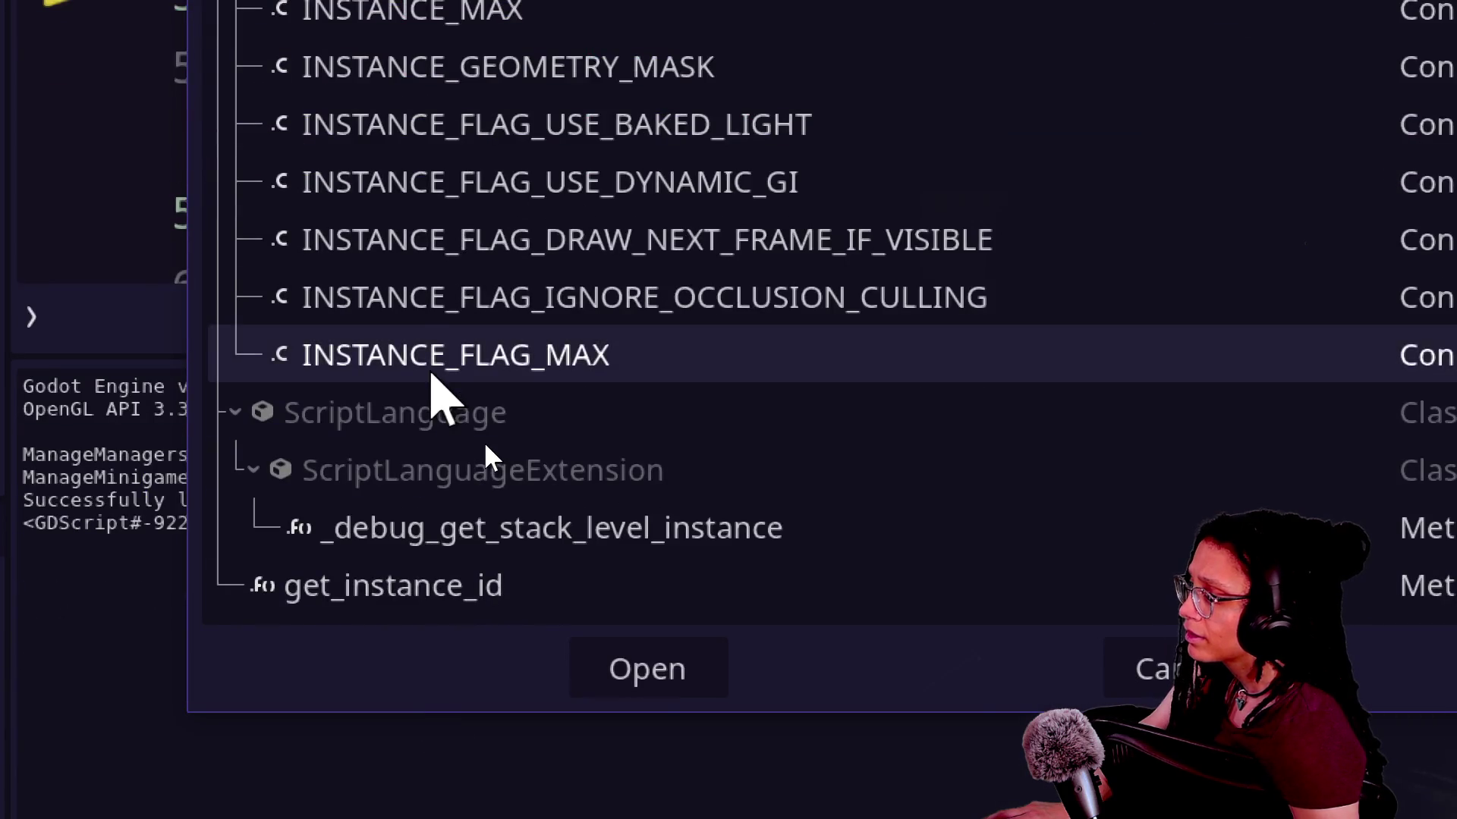
pyautogui.scroll(8, 486, 447)
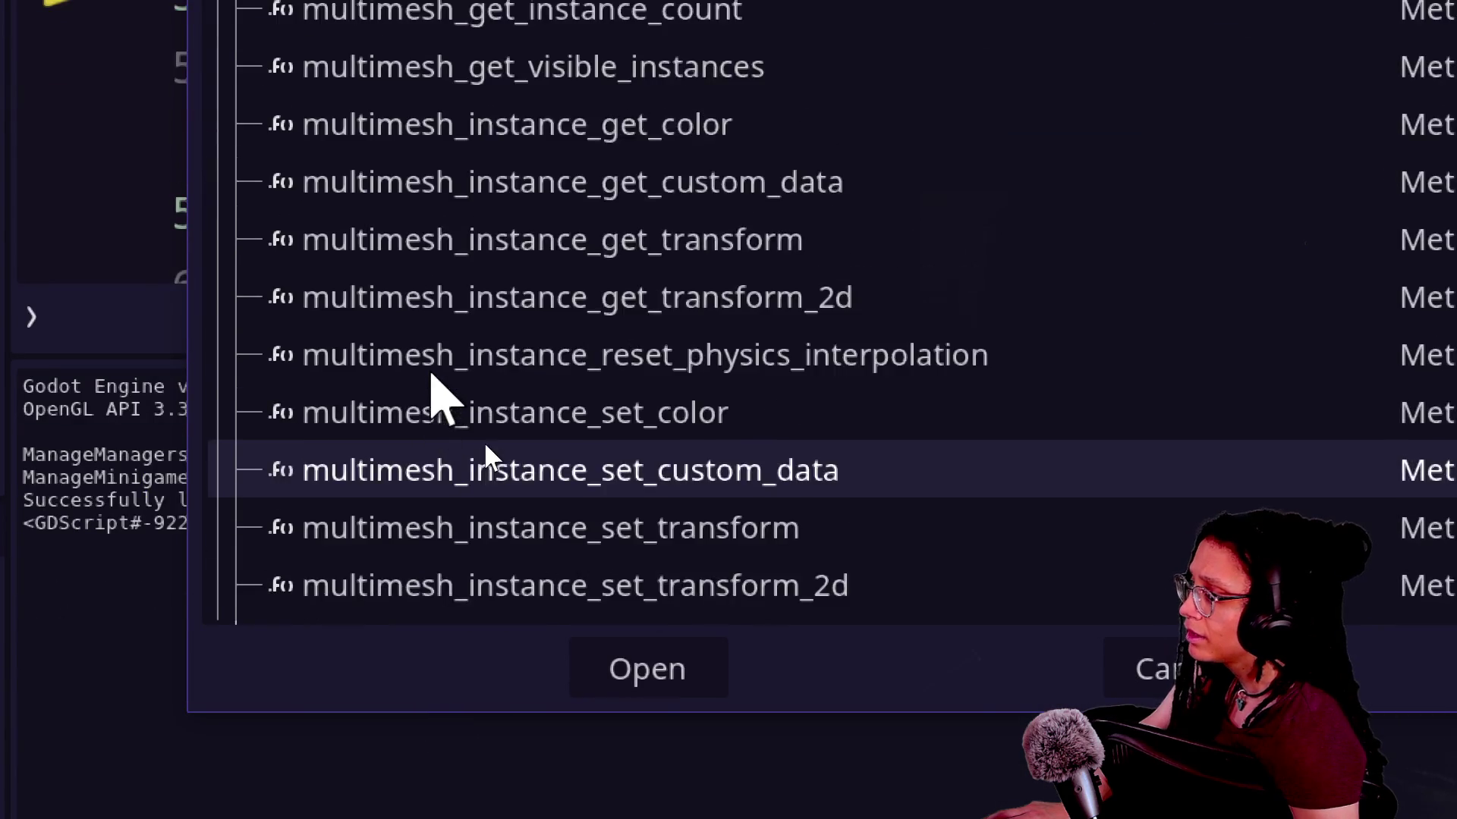
pyautogui.scroll(20, 504, 334)
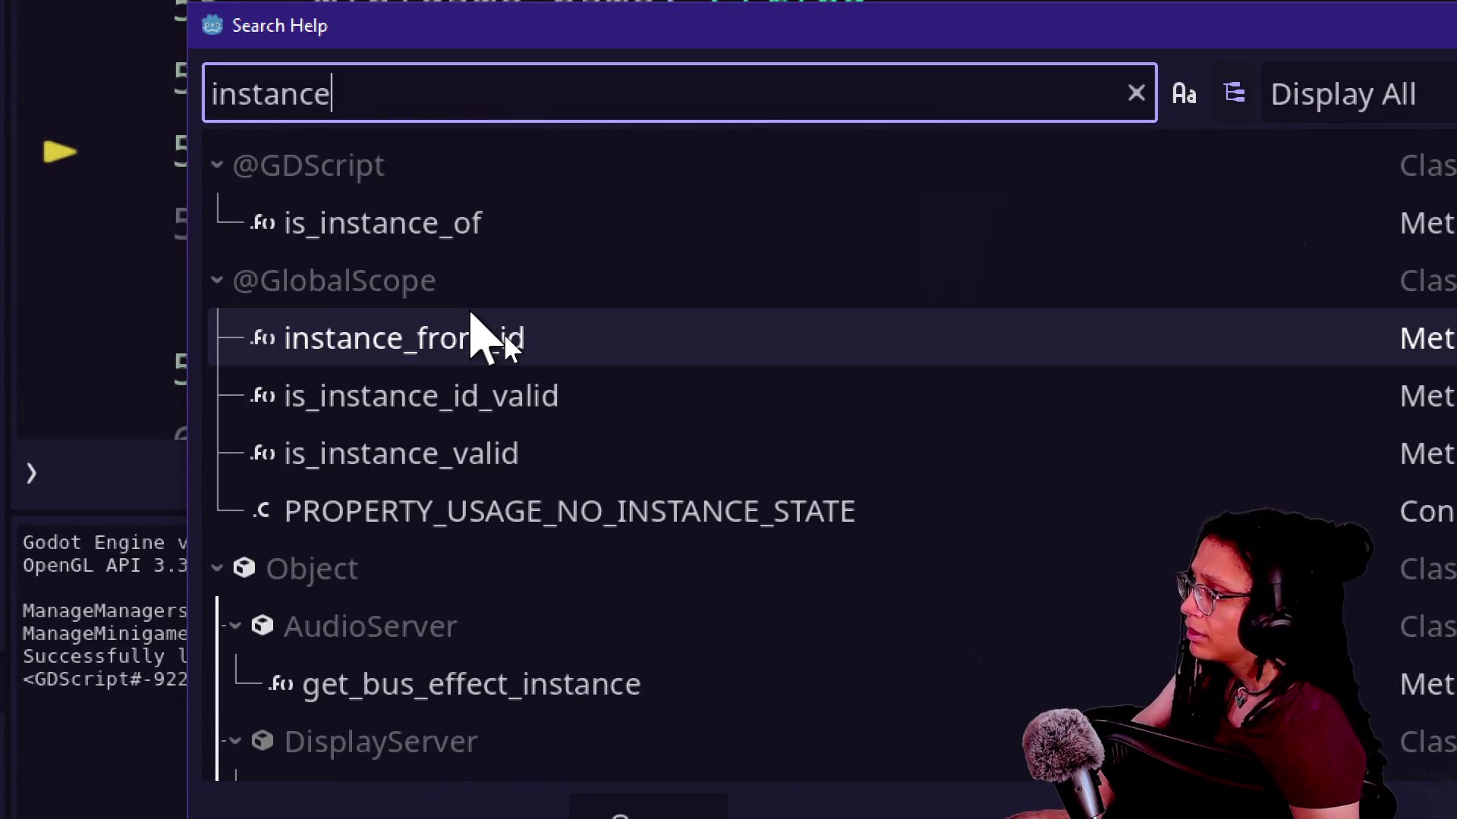
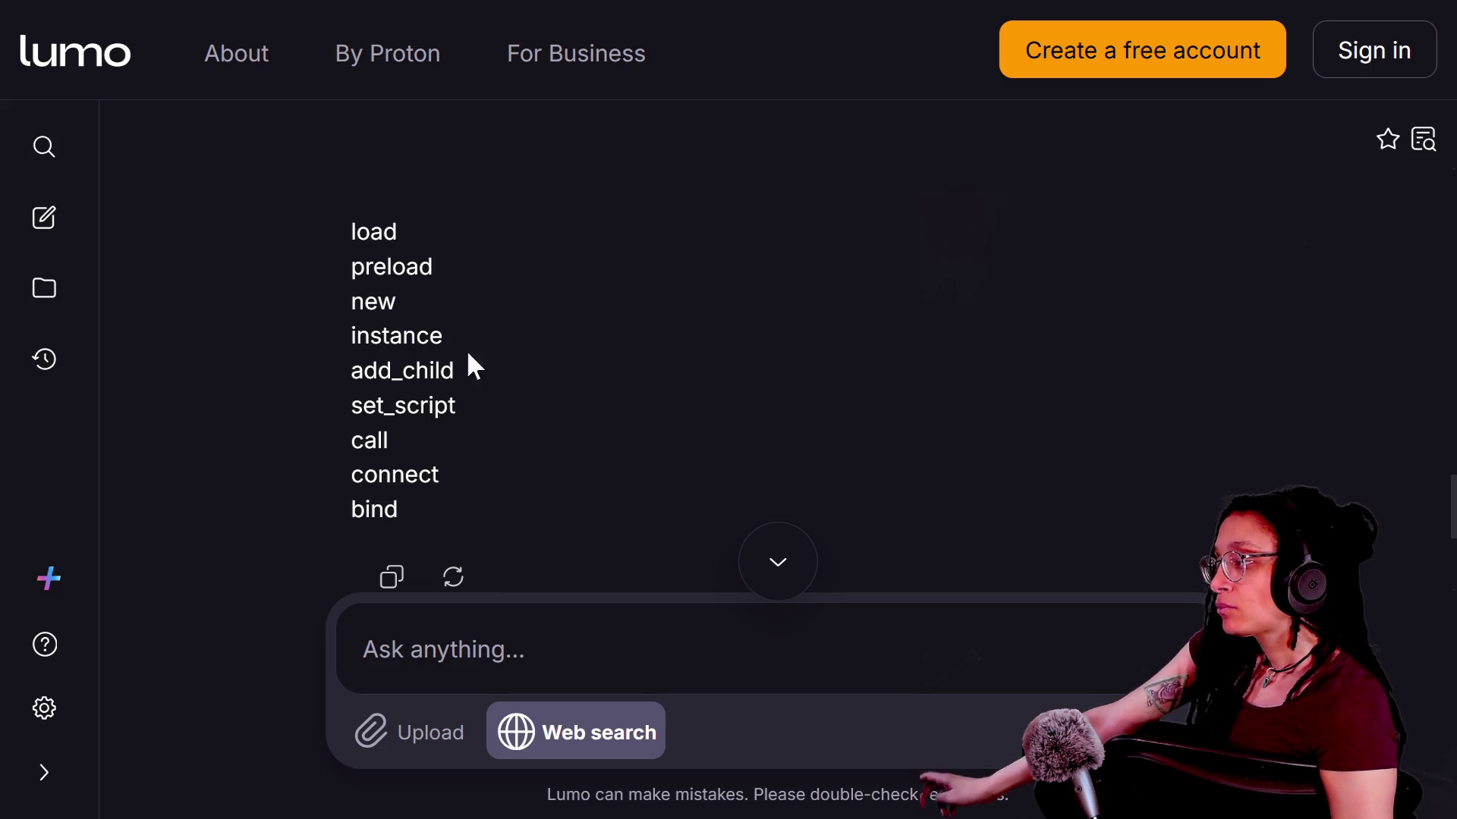
# - Read Lumo's bullet list explaining load(), preload(), new(), instance(), add_child() and set_script()
pyautogui.scroll(3, 500, 361)
pyautogui.scroll(2, 503, 363)
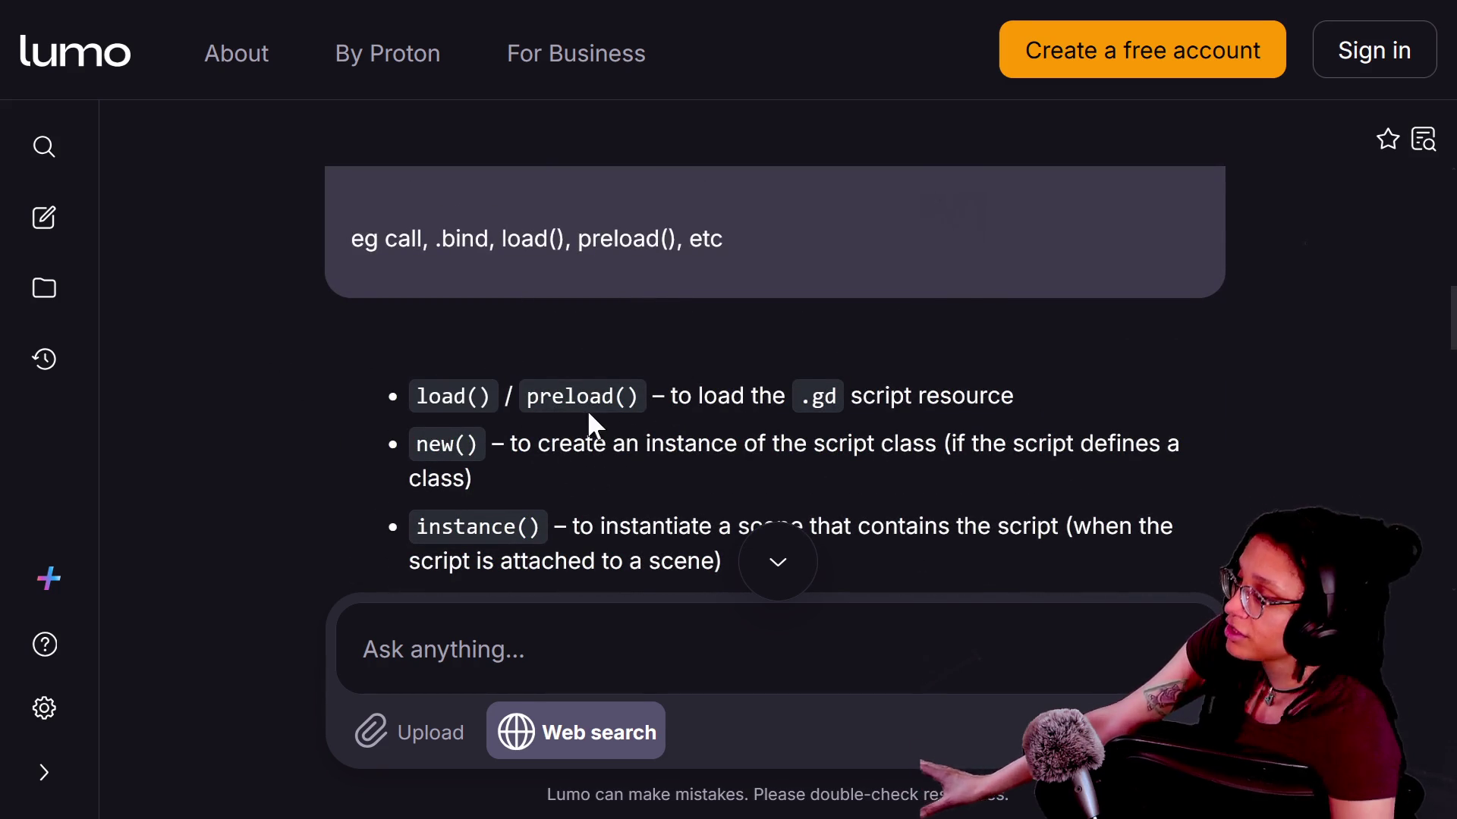
pyautogui.moveTo(552, 398); pyautogui.dragTo(540, 398)
pyautogui.click(741, 400)
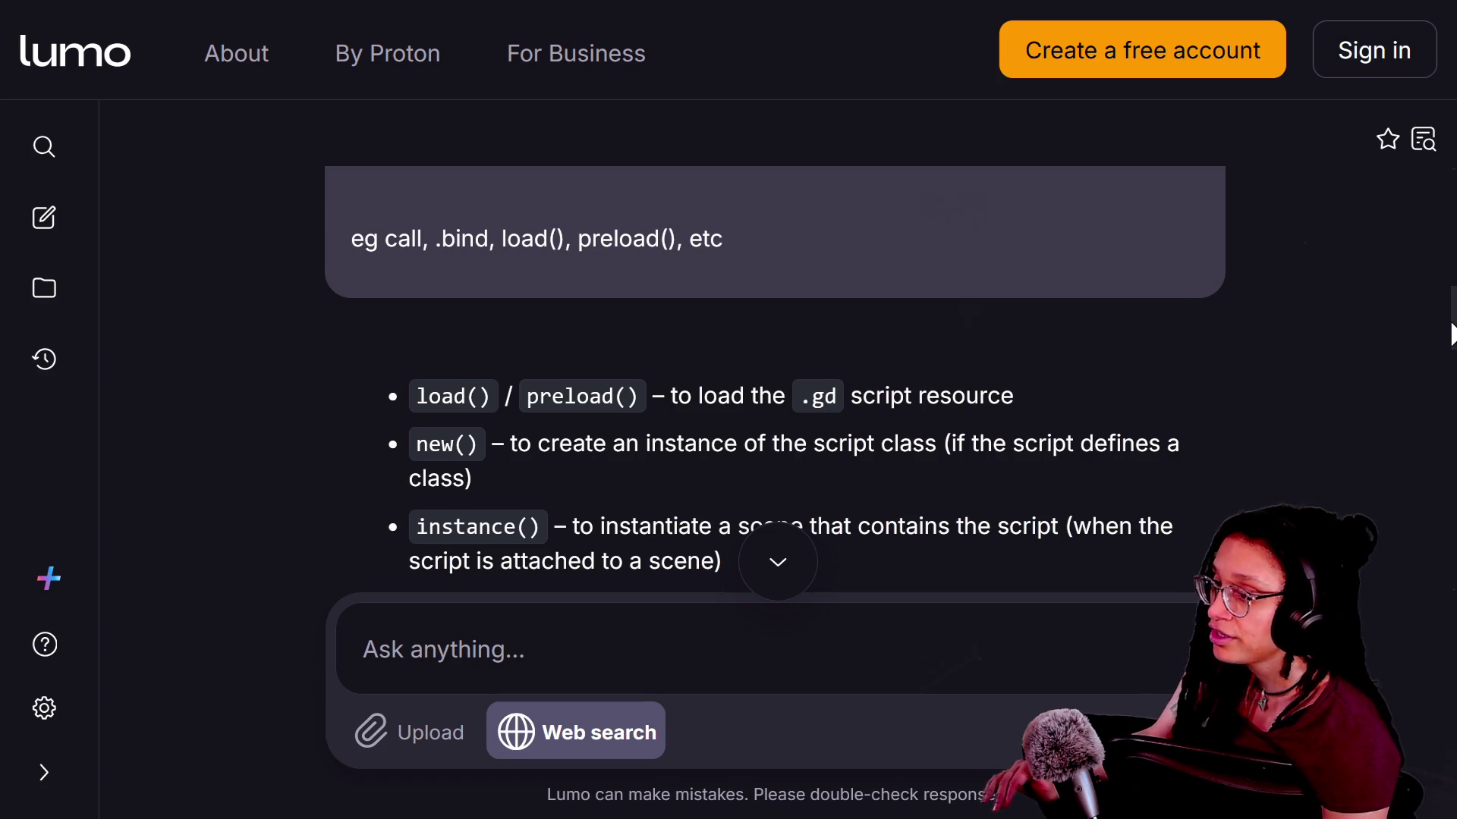
pyautogui.scroll(-3, 1441, 338)
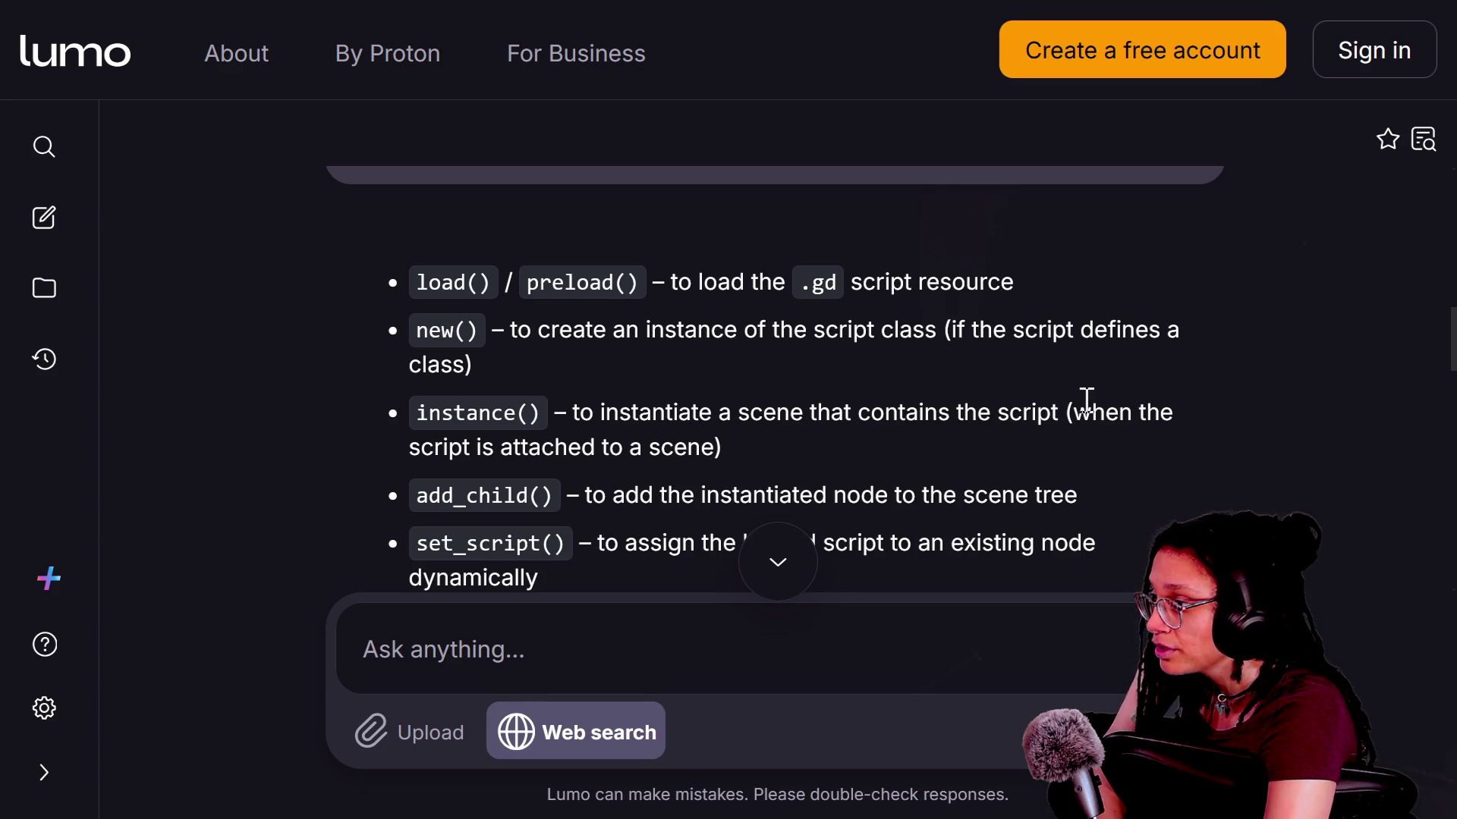
pyautogui.moveTo(415, 412); pyautogui.dragTo(853, 413)
pyautogui.click(851, 412)
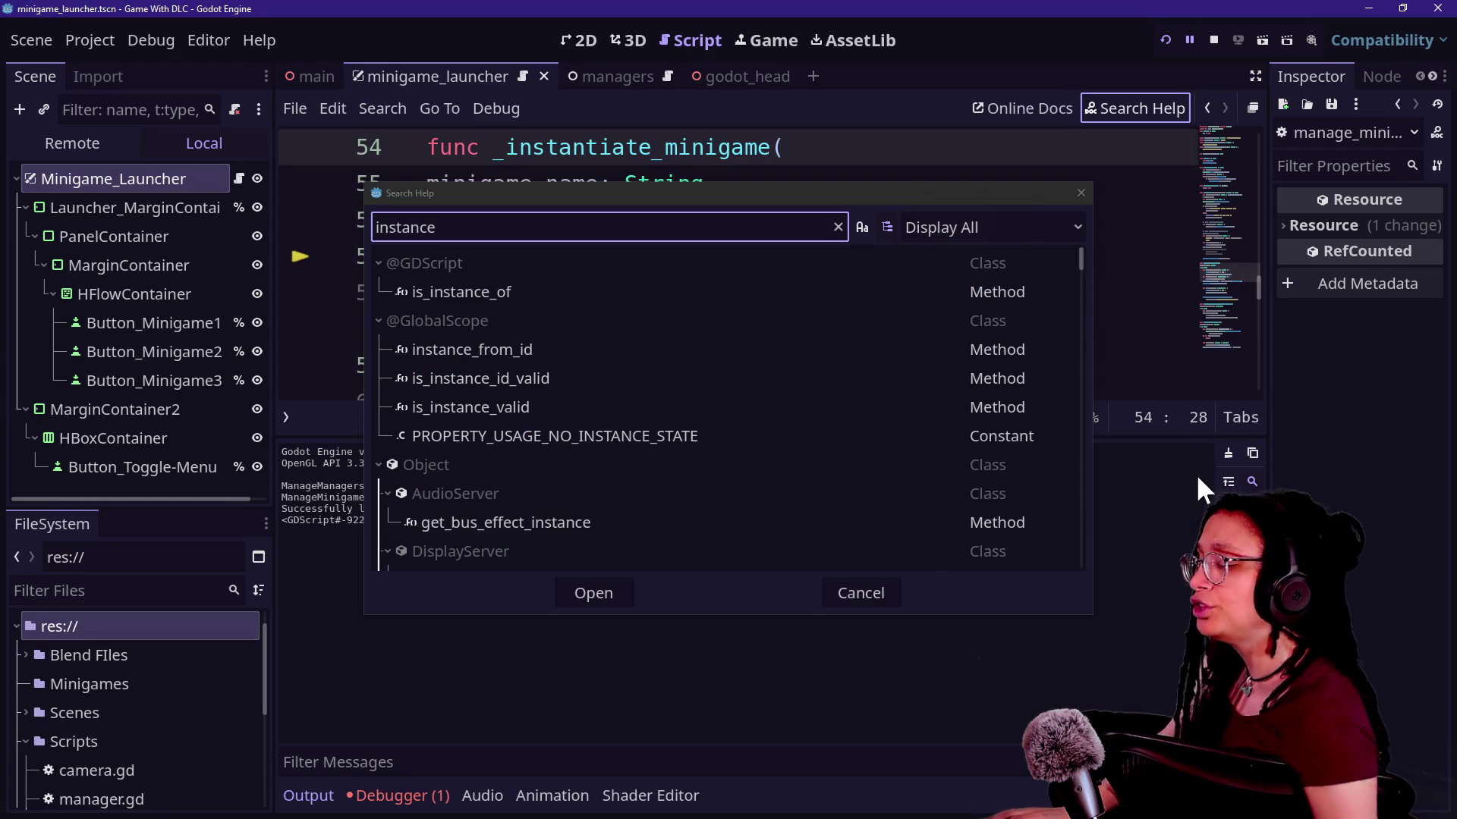
# - Close the help search and hide the side docks and bottom output panel to widen the code
pyautogui.click(871, 595)
pyautogui.click(753, 298)
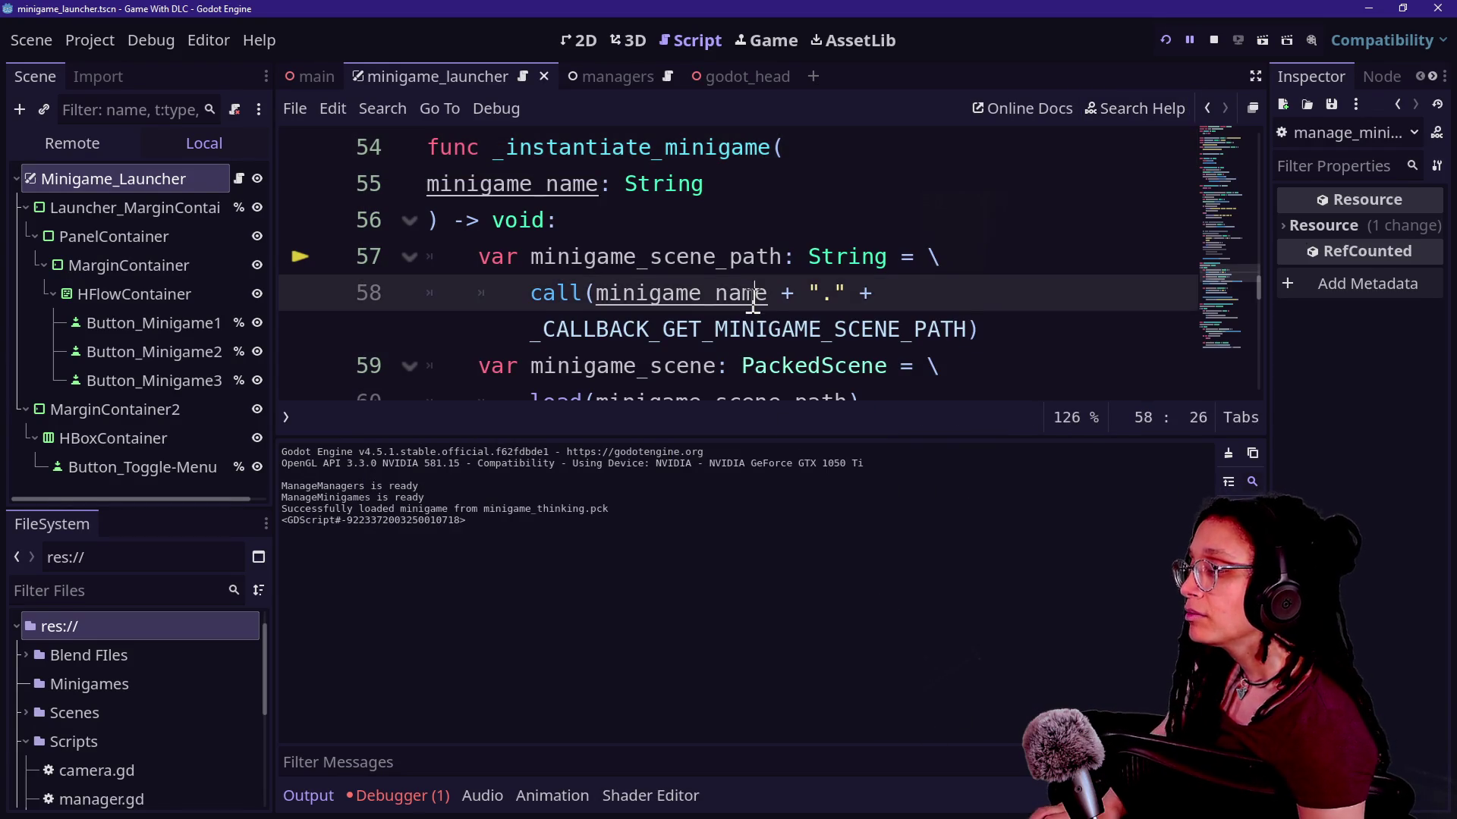
pyautogui.hotkey('ctrl', 'shift', 'F11')
pyautogui.hotkey('ctrl', 'j')
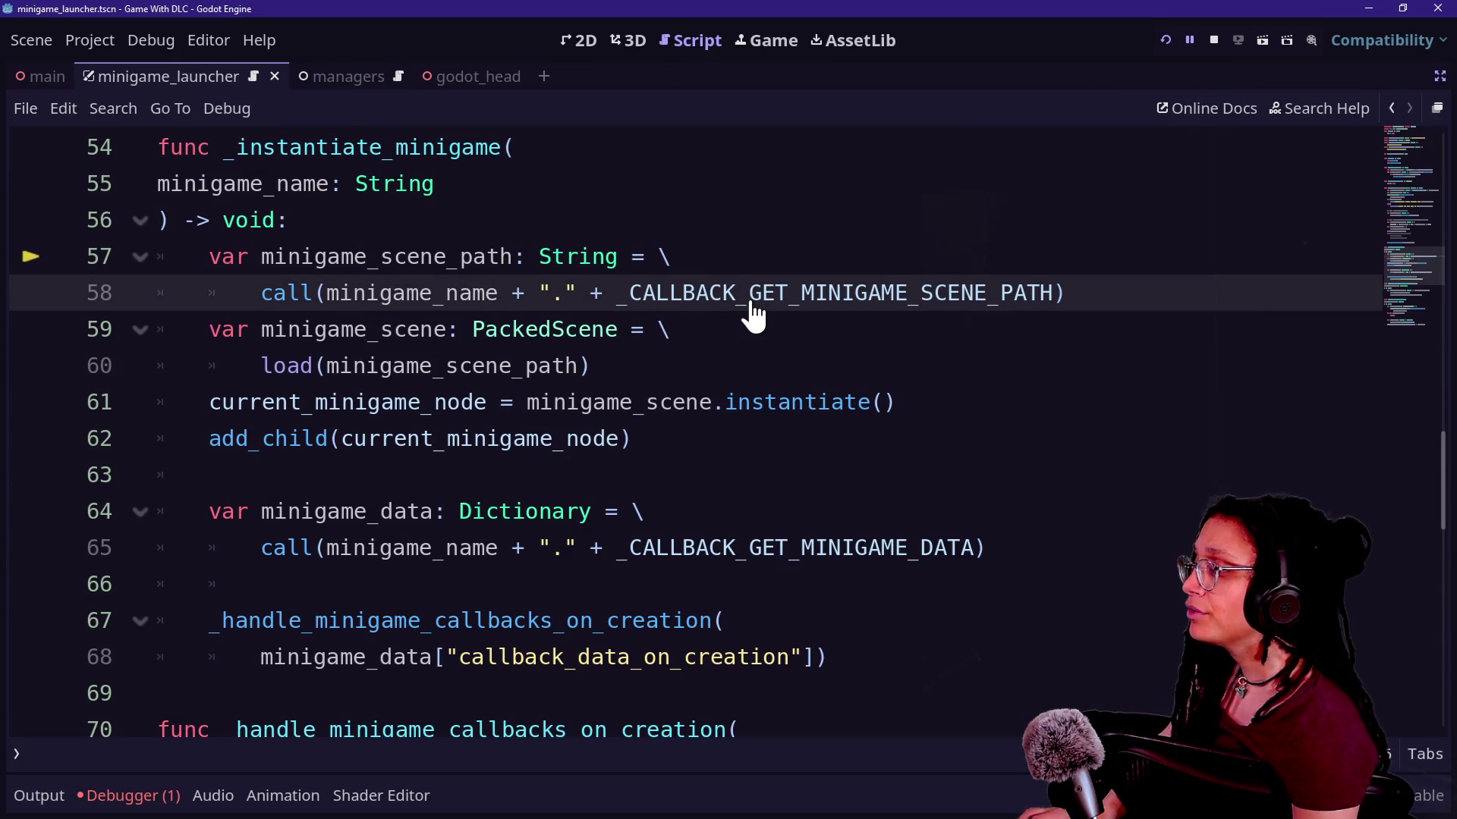
pyautogui.scroll(-10, 754, 315)
pyautogui.scroll(9, 753, 314)
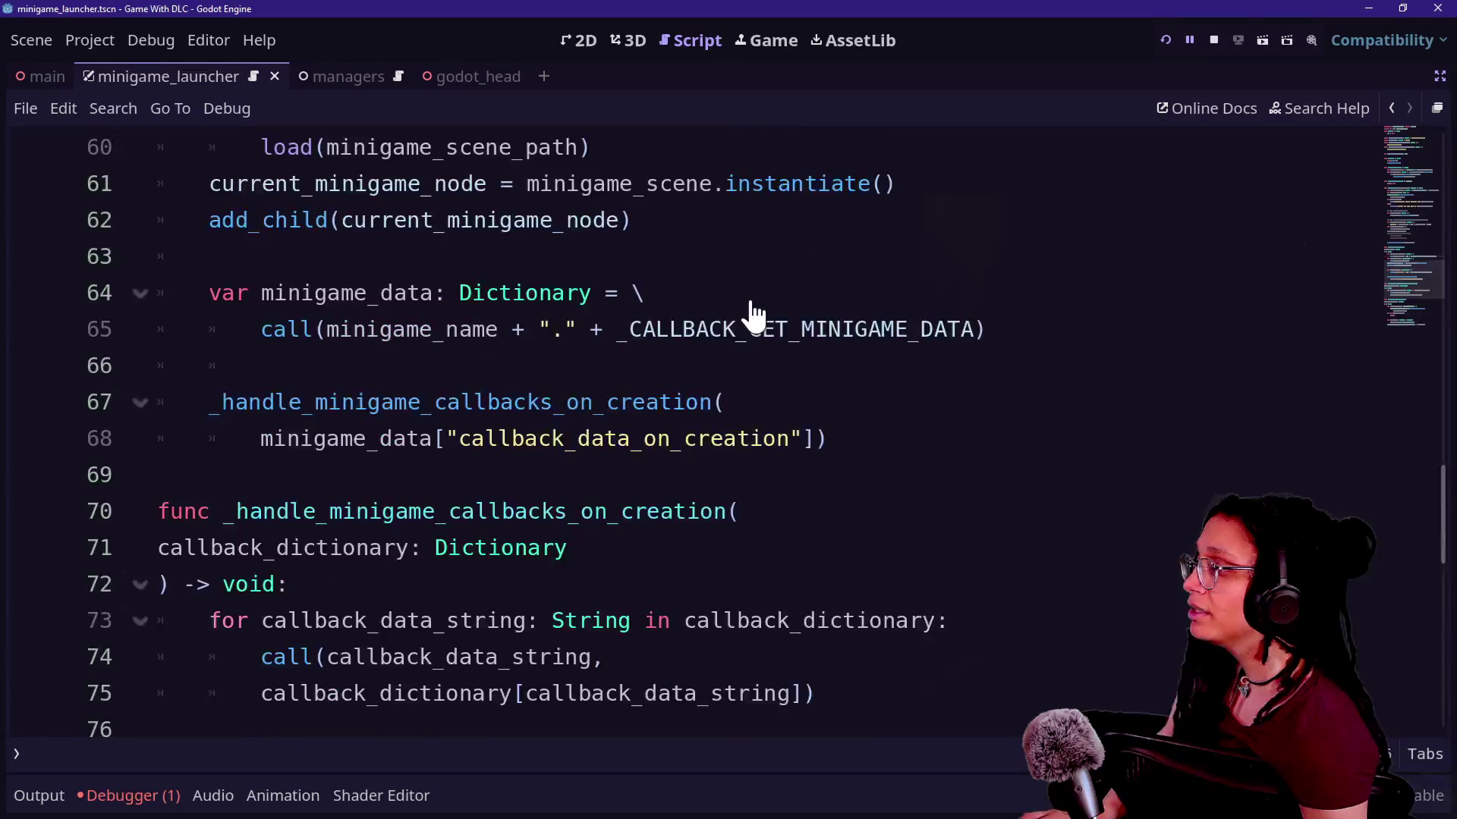
pyautogui.scroll(-2, 753, 315)
pyautogui.scroll(13, 754, 315)
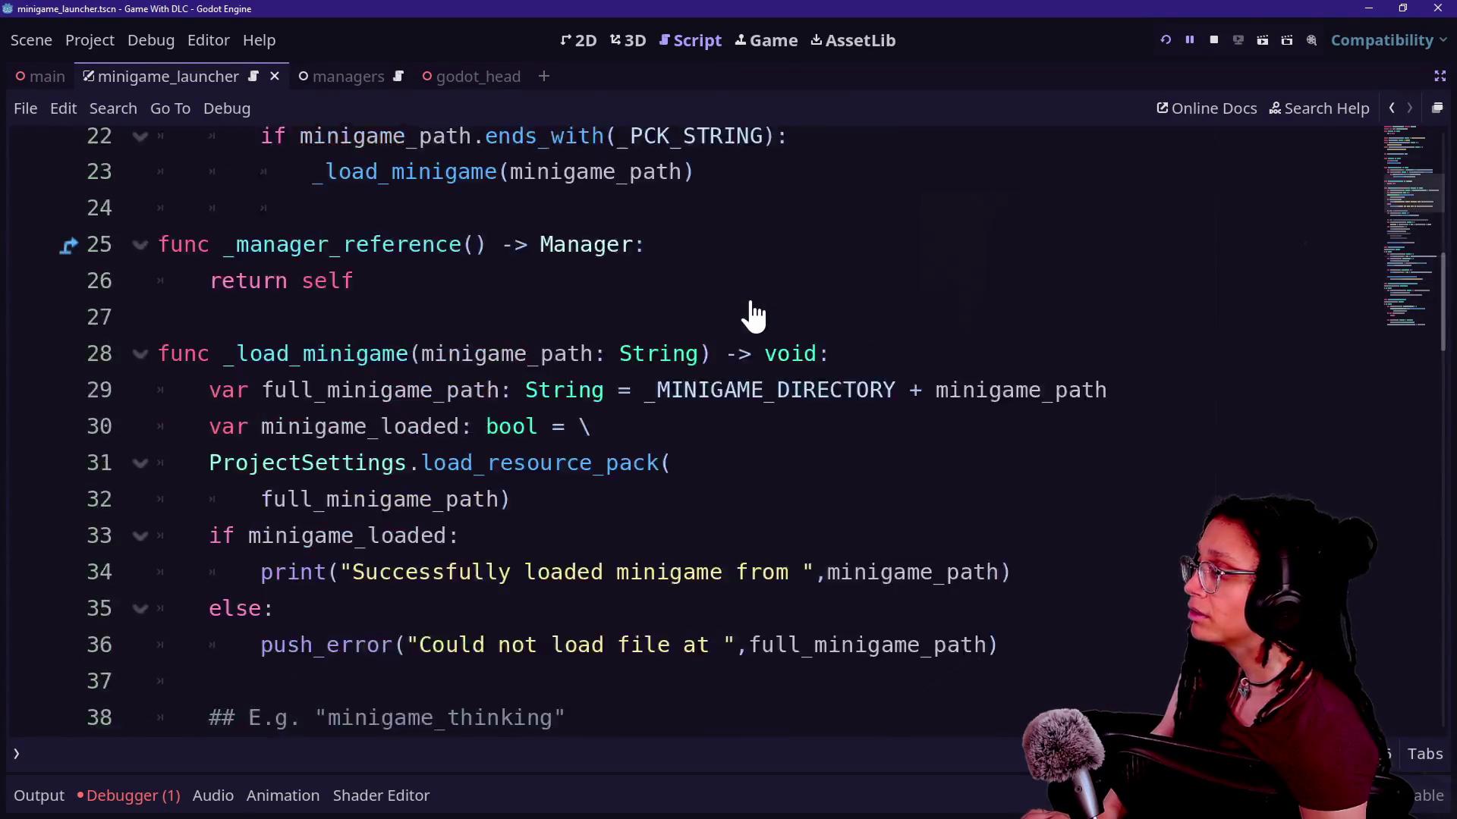
pyautogui.scroll(7, 751, 303)
# - Browse the Quick Open list but stay on manage_minigames.gd at the _load_minigame function
pyautogui.hotkey('shift', 'alt', 'o')
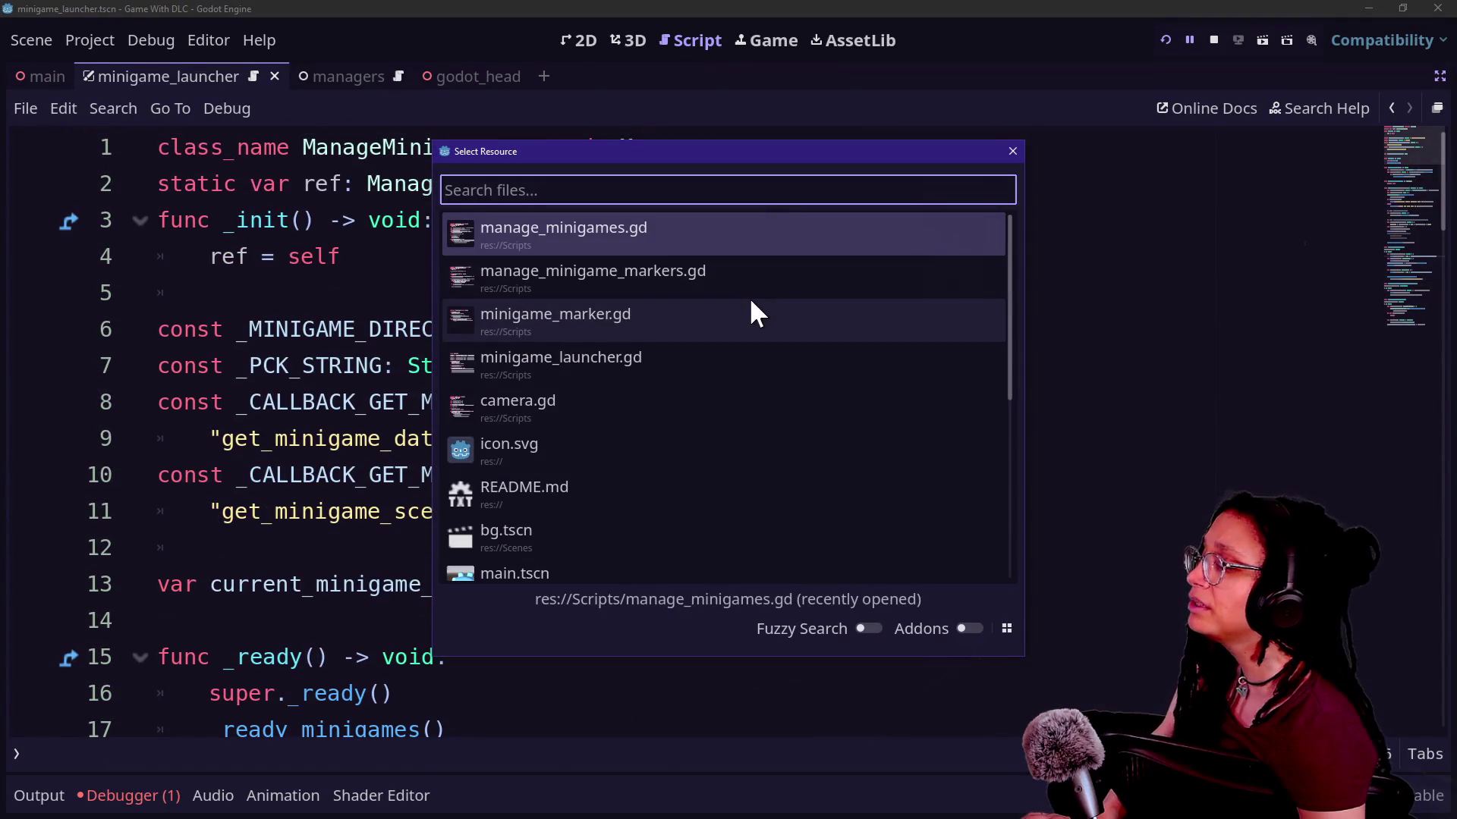
pyautogui.press('Down')
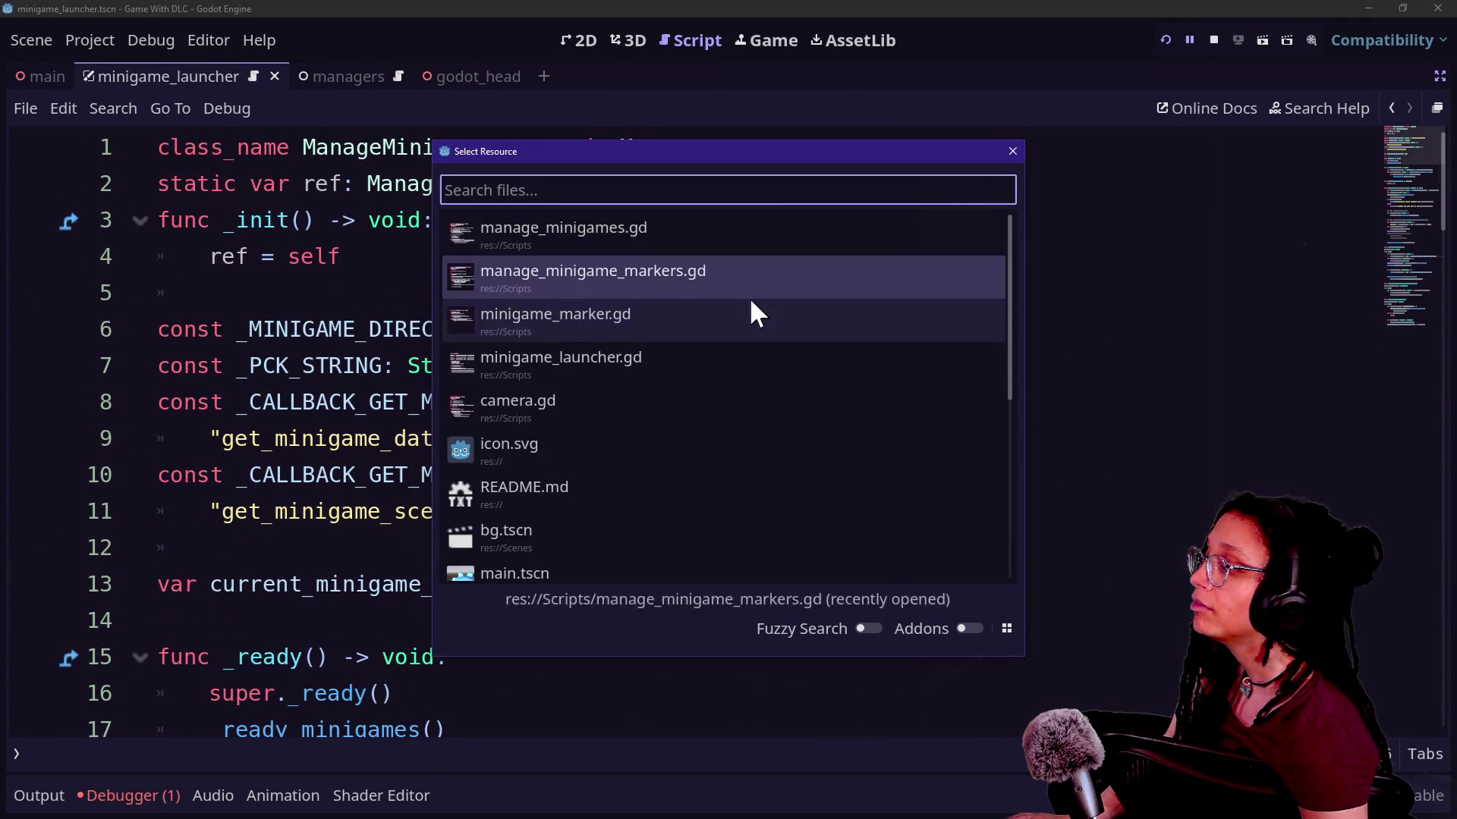
pyautogui.press('Up')
pyautogui.press('Return')
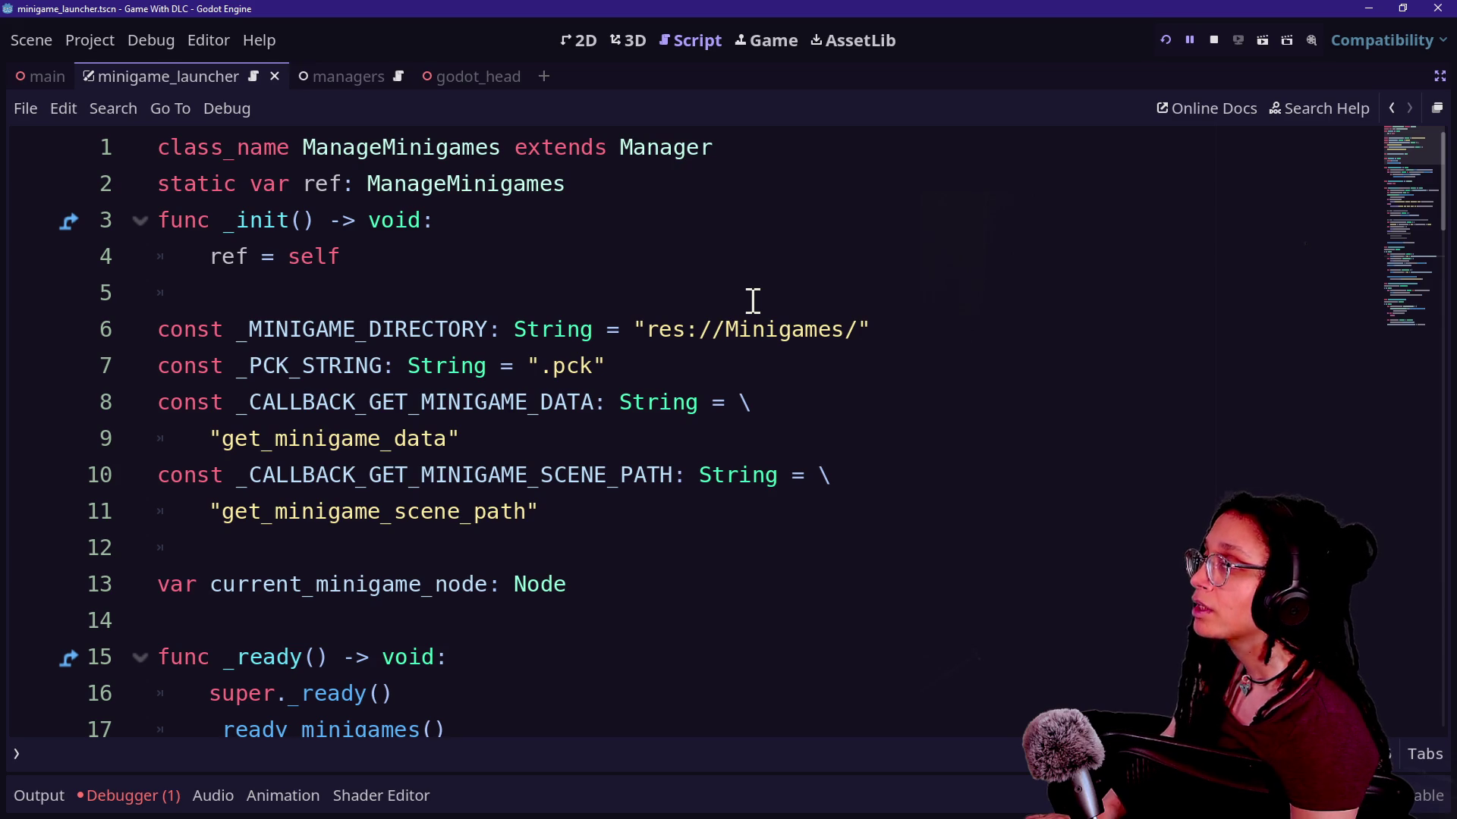
pyautogui.scroll(-6, 753, 300)
pyautogui.hotkey('shift', 'alt', 'o')
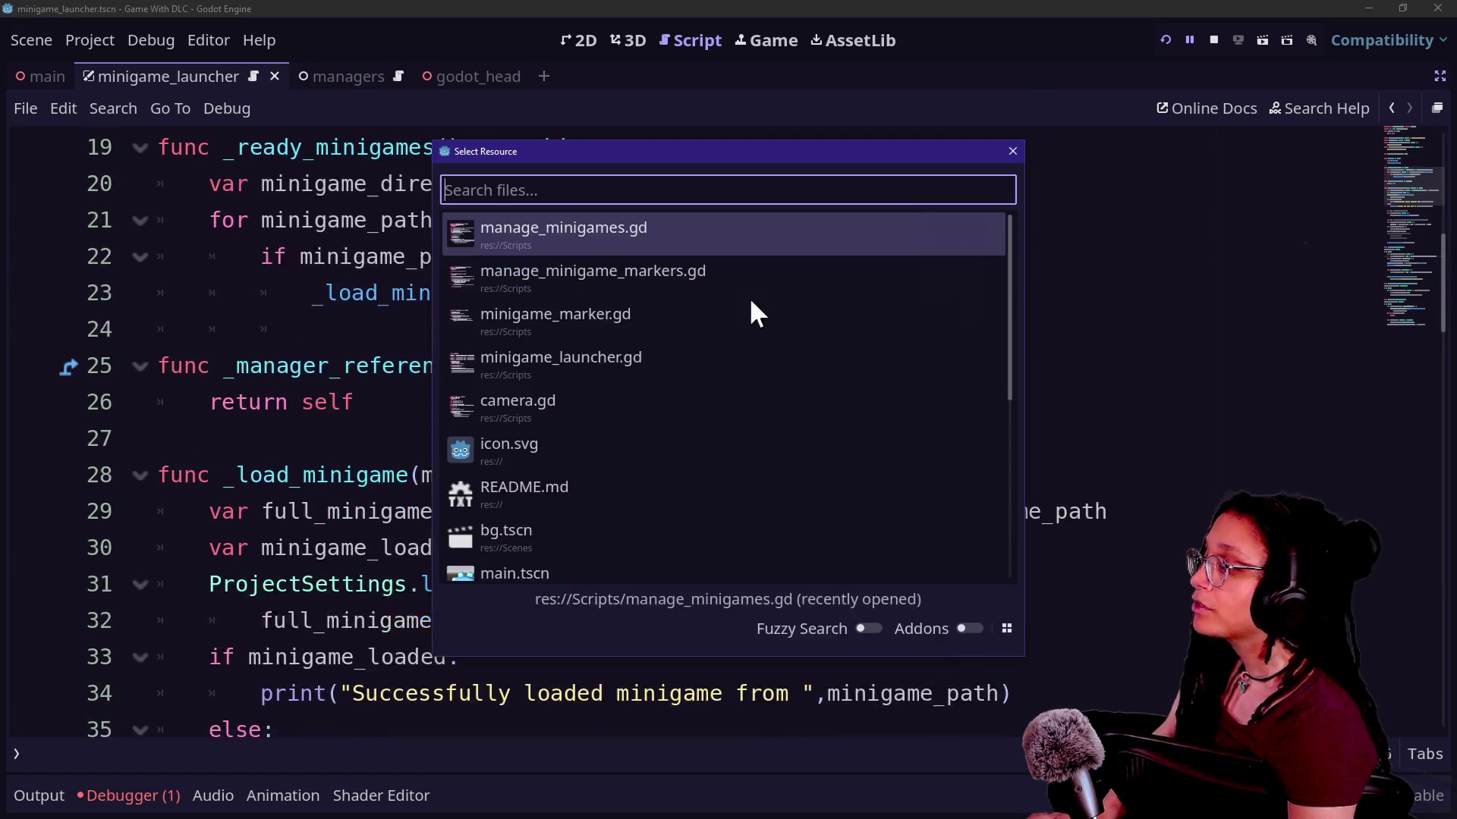
pyautogui.press('Escape')
pyautogui.scroll(-5, 405, 453)
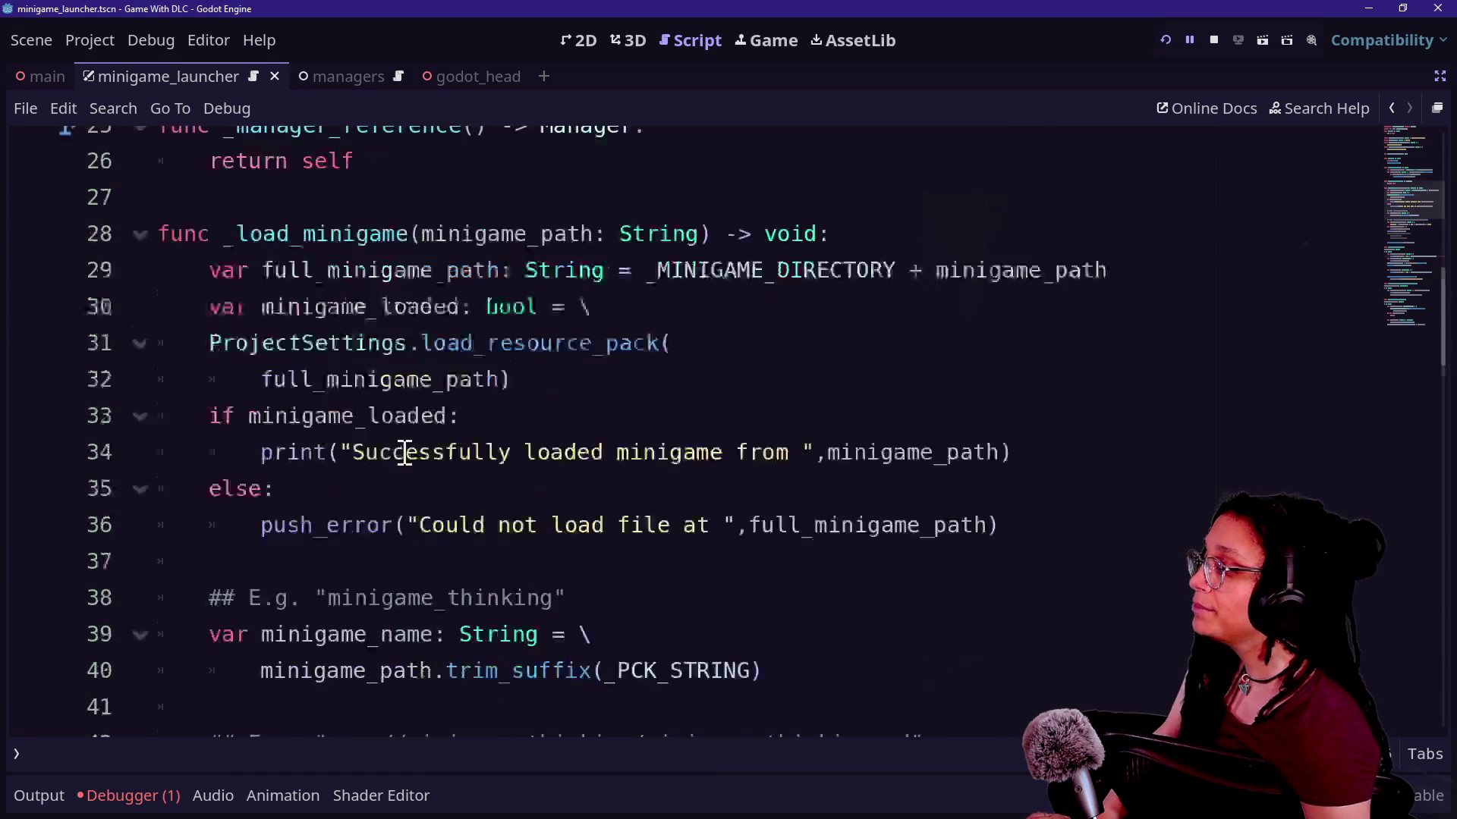
pyautogui.scroll(-3, 406, 453)
pyautogui.scroll(2, 405, 453)
# - Give the loaded script variable on line 45 the type GDScript
pyautogui.click(624, 647)
pyautogui.click(611, 618)
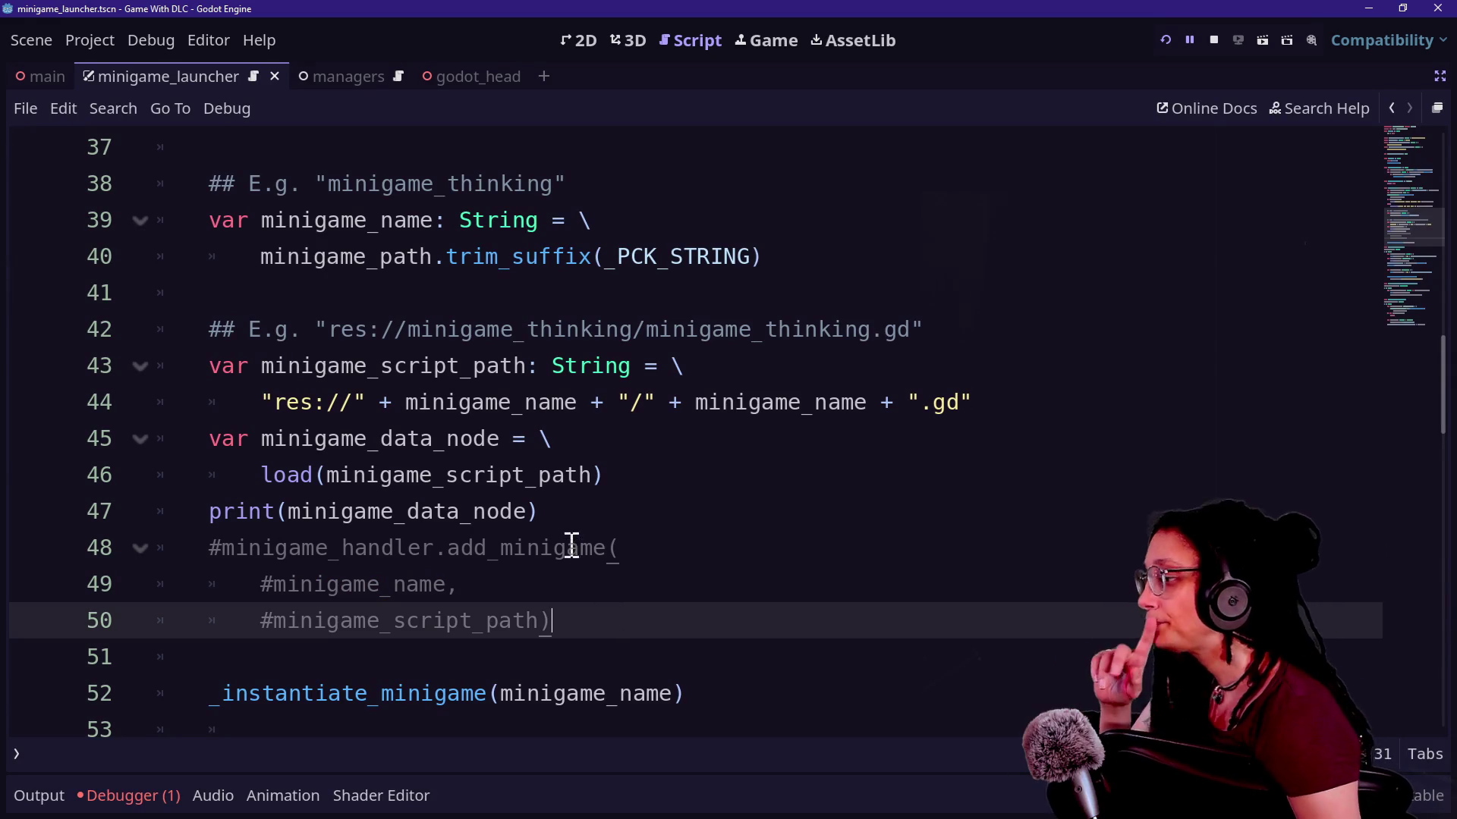
pyautogui.click(247, 366)
pyautogui.click(766, 438)
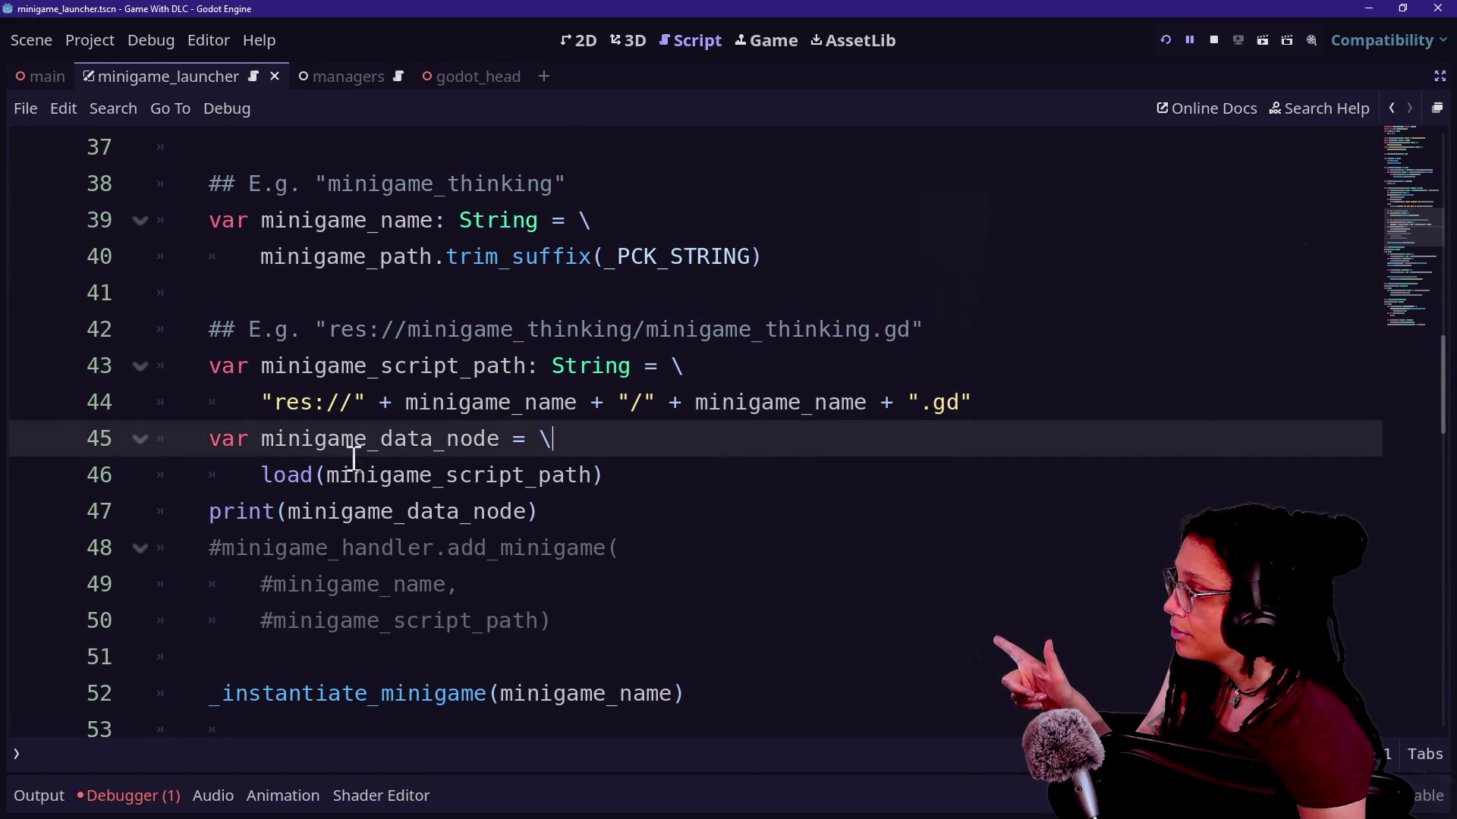
pyautogui.click(611, 487)
pyautogui.moveTo(615, 504)
pyautogui.mouseDown()
pyautogui.moveTo(143, 510)
pyautogui.moveTo(226, 512)
pyautogui.moveTo(208, 512)
pyautogui.mouseUp()
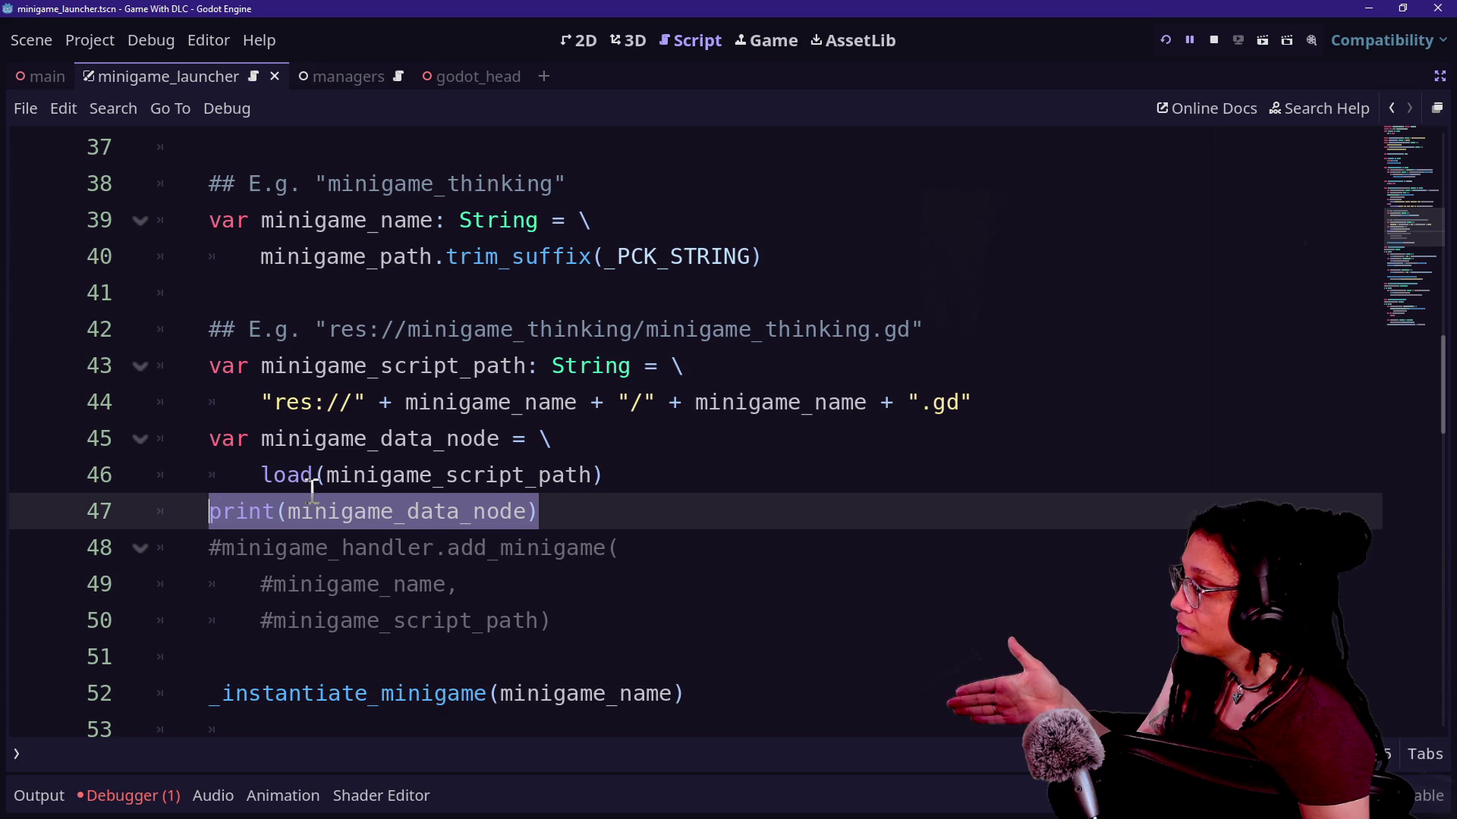
pyautogui.click(471, 465)
pyautogui.press('Up')
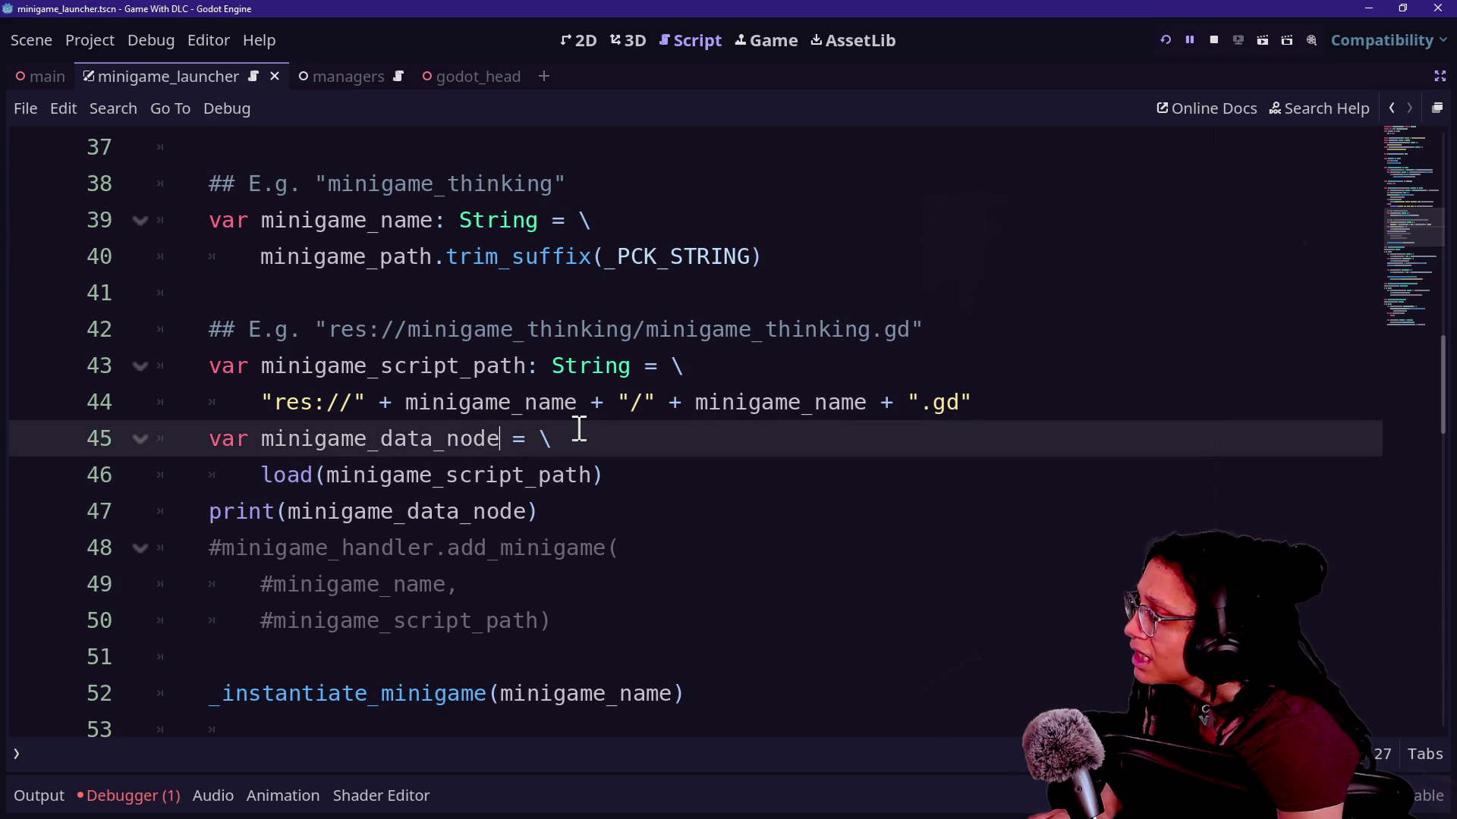
pyautogui.write('G')
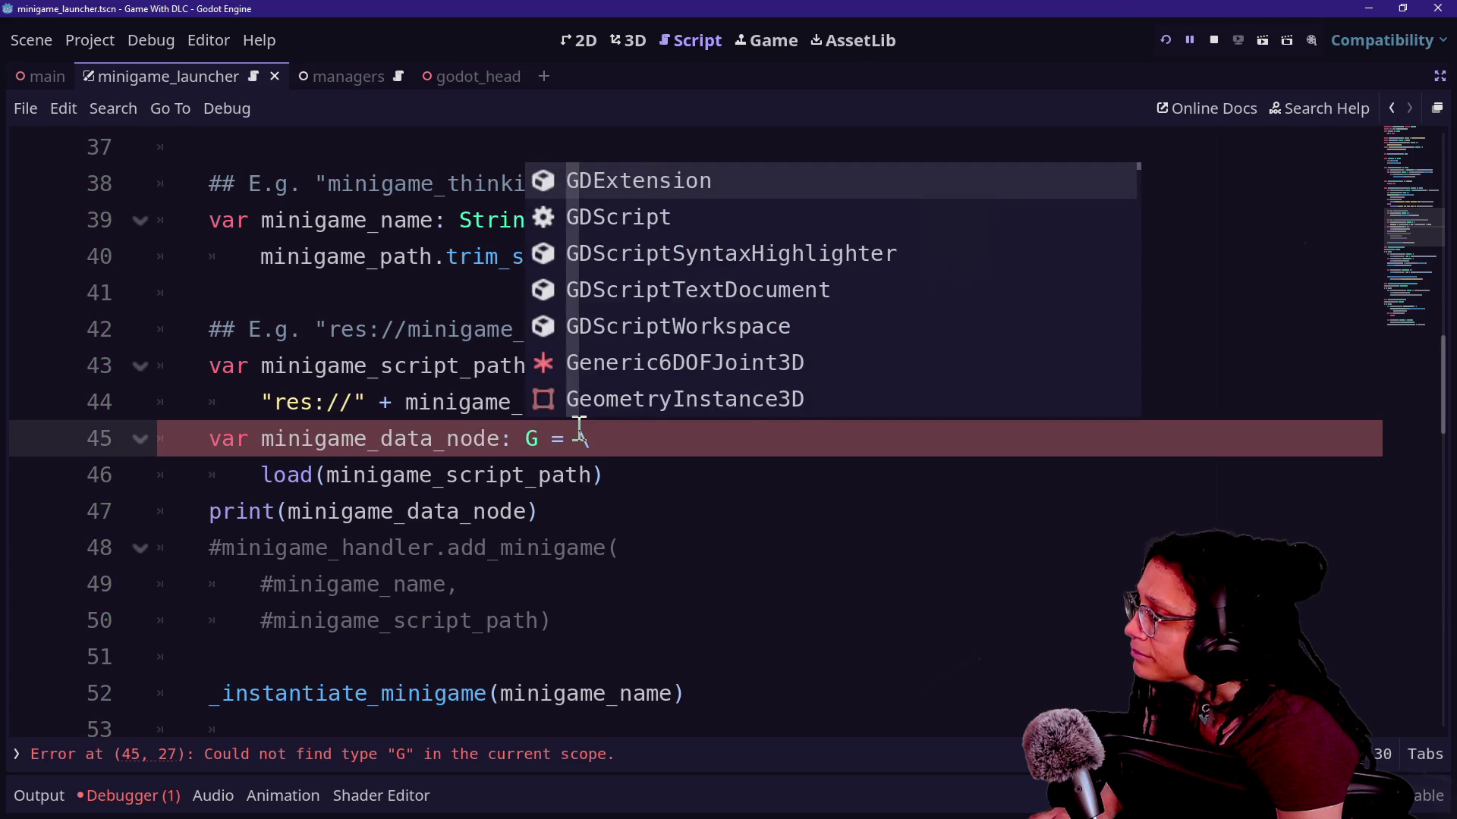
pyautogui.write('DScri')
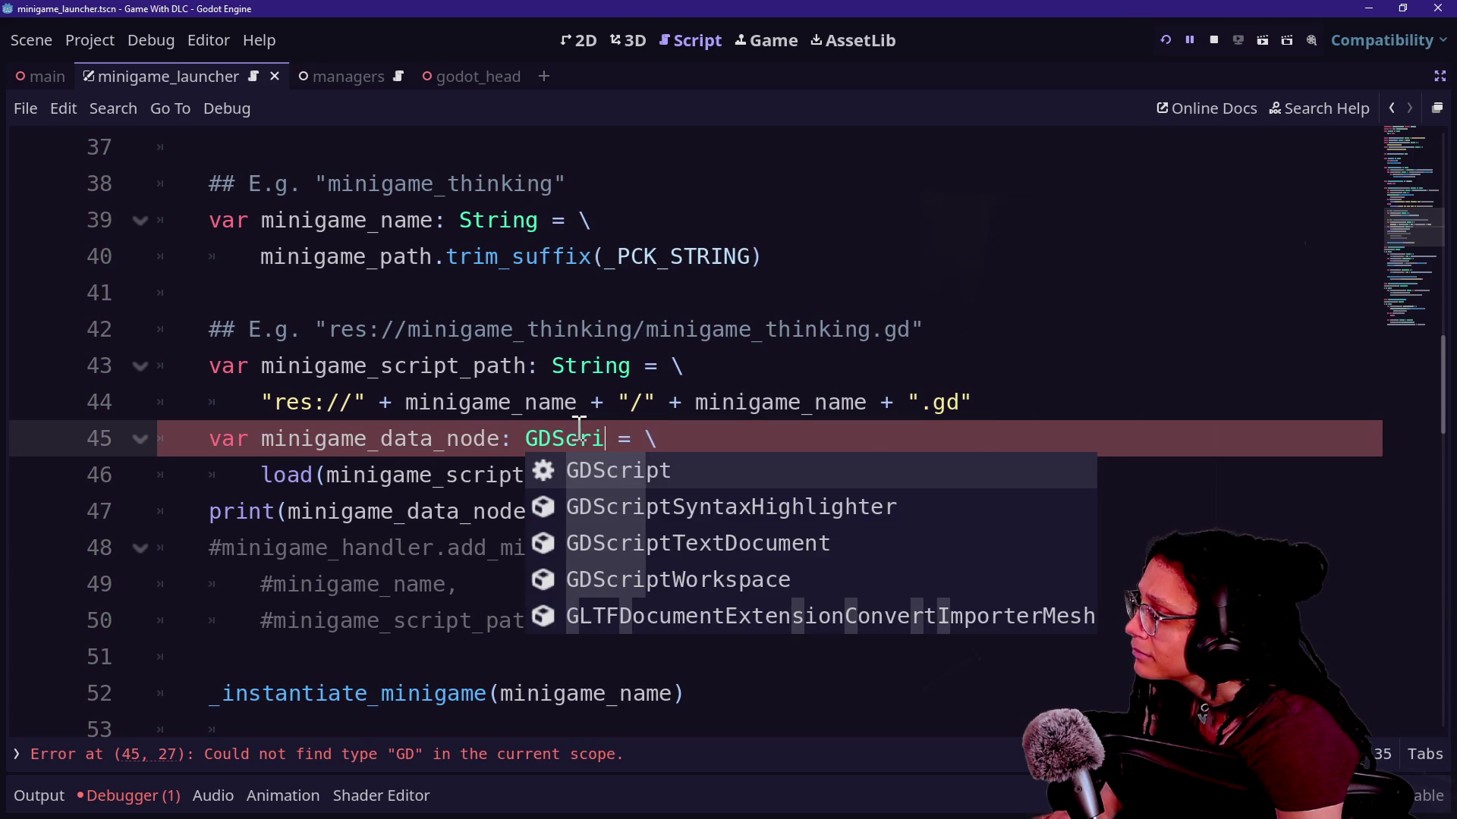
pyautogui.write('pt')
pyautogui.click(258, 401)
# - Delete the print statement on line 47 and rename the variable to minigame_data_script
pyautogui.moveTo(670, 513); pyautogui.dragTo(202, 504)
pyautogui.press('BackSpace')
pyautogui.write('var minigame_d')
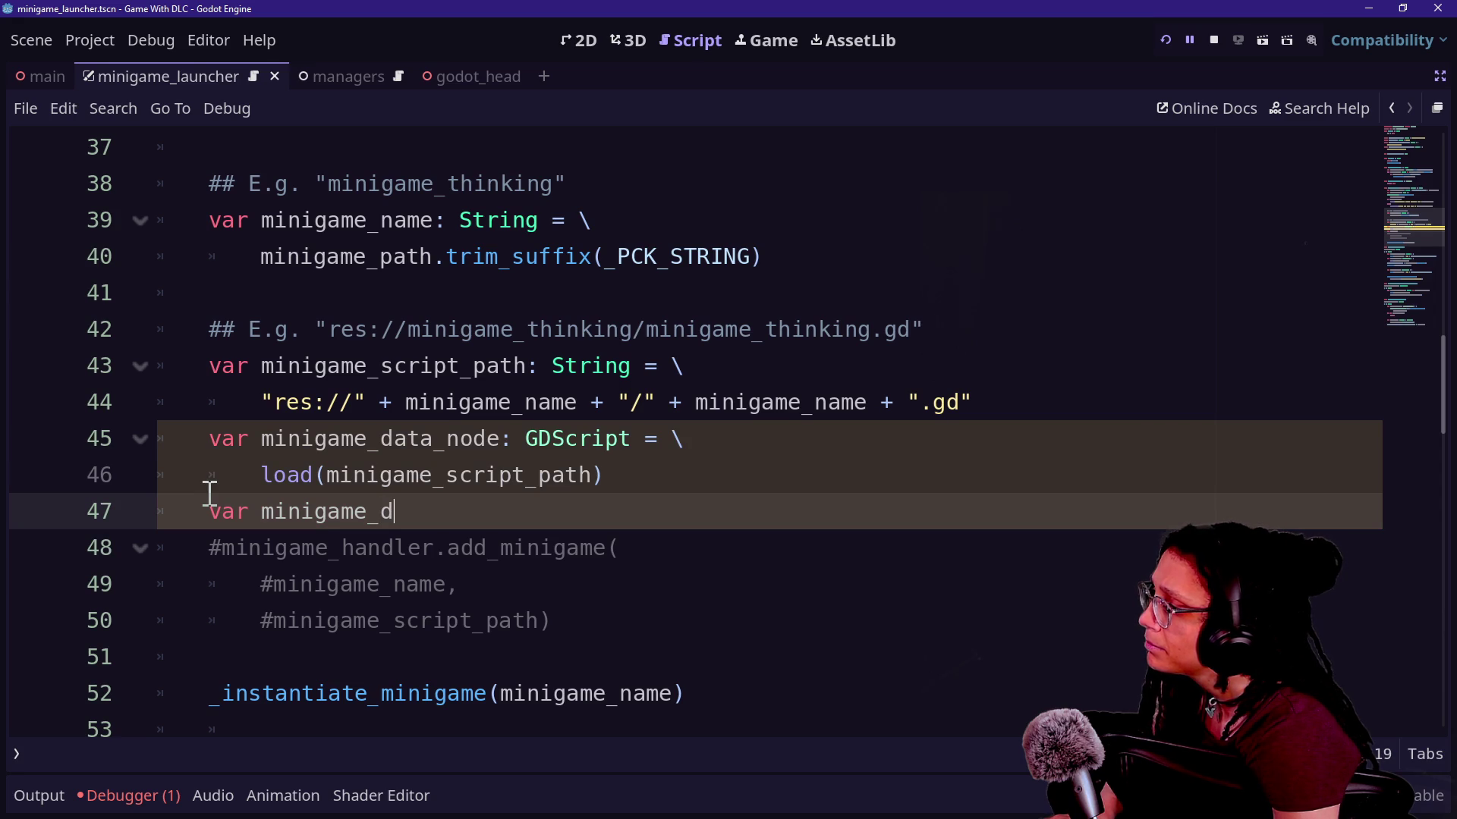
pyautogui.press('BackSpace')
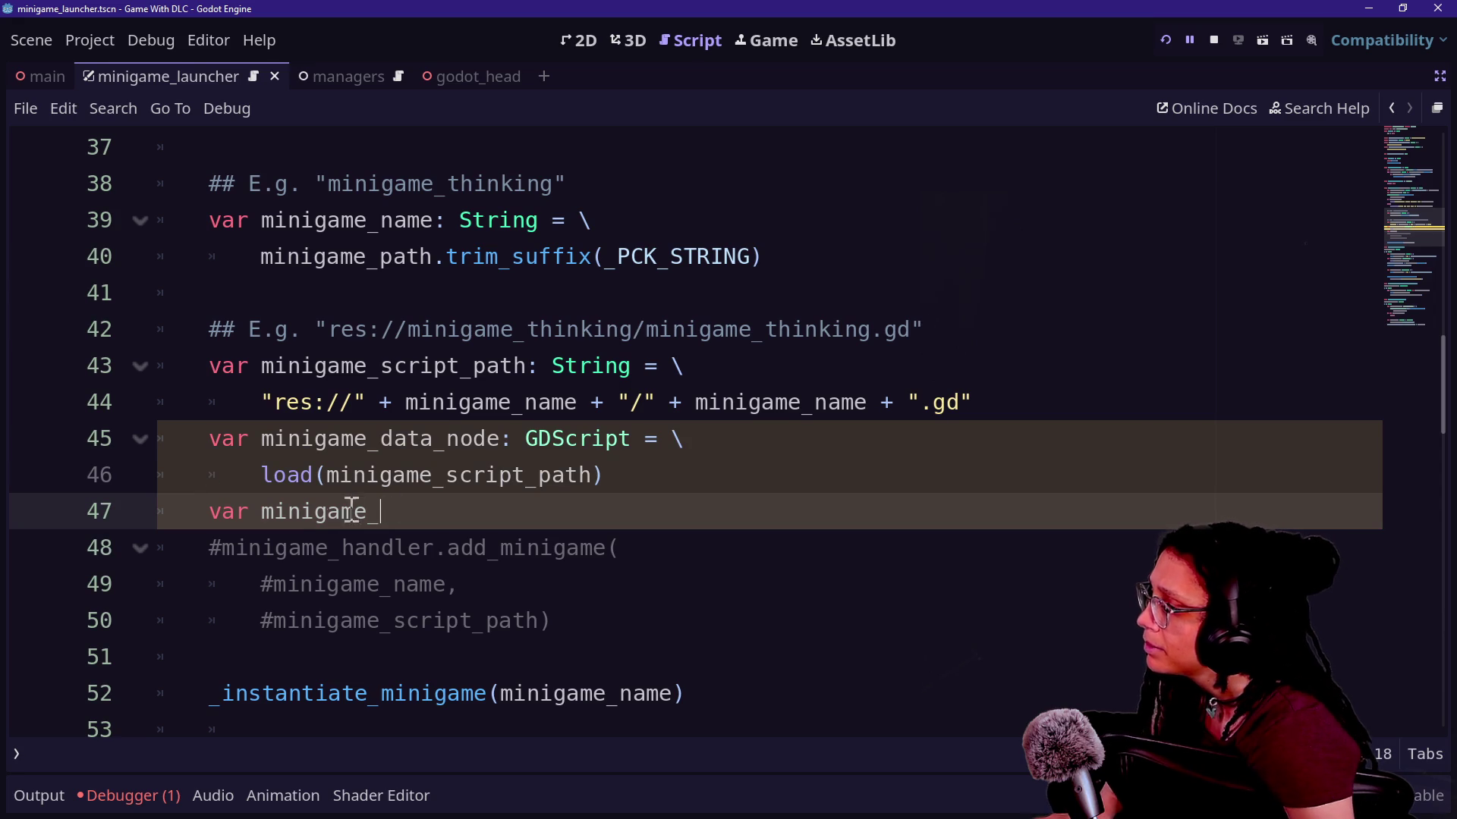
pyautogui.click(478, 438)
pyautogui.press('BackSpace')
pyautogui.press('BackSpace')
pyautogui.press('Delete')
pyautogui.press('Delete')
pyautogui.write('script')
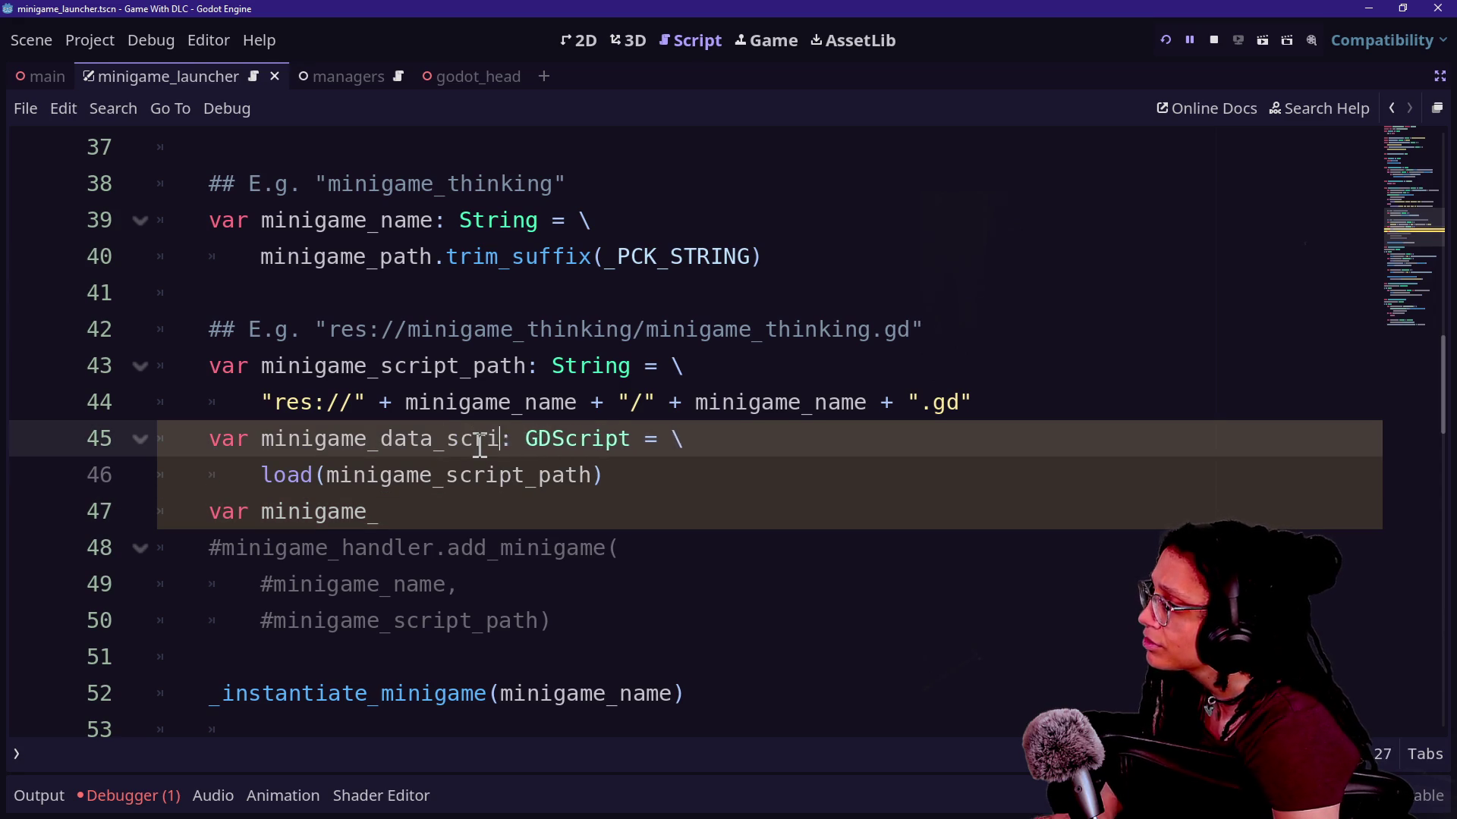
# - Create minigame_data_node with minigame_data_script.new() and print it on line 48
pyautogui.click(455, 504)
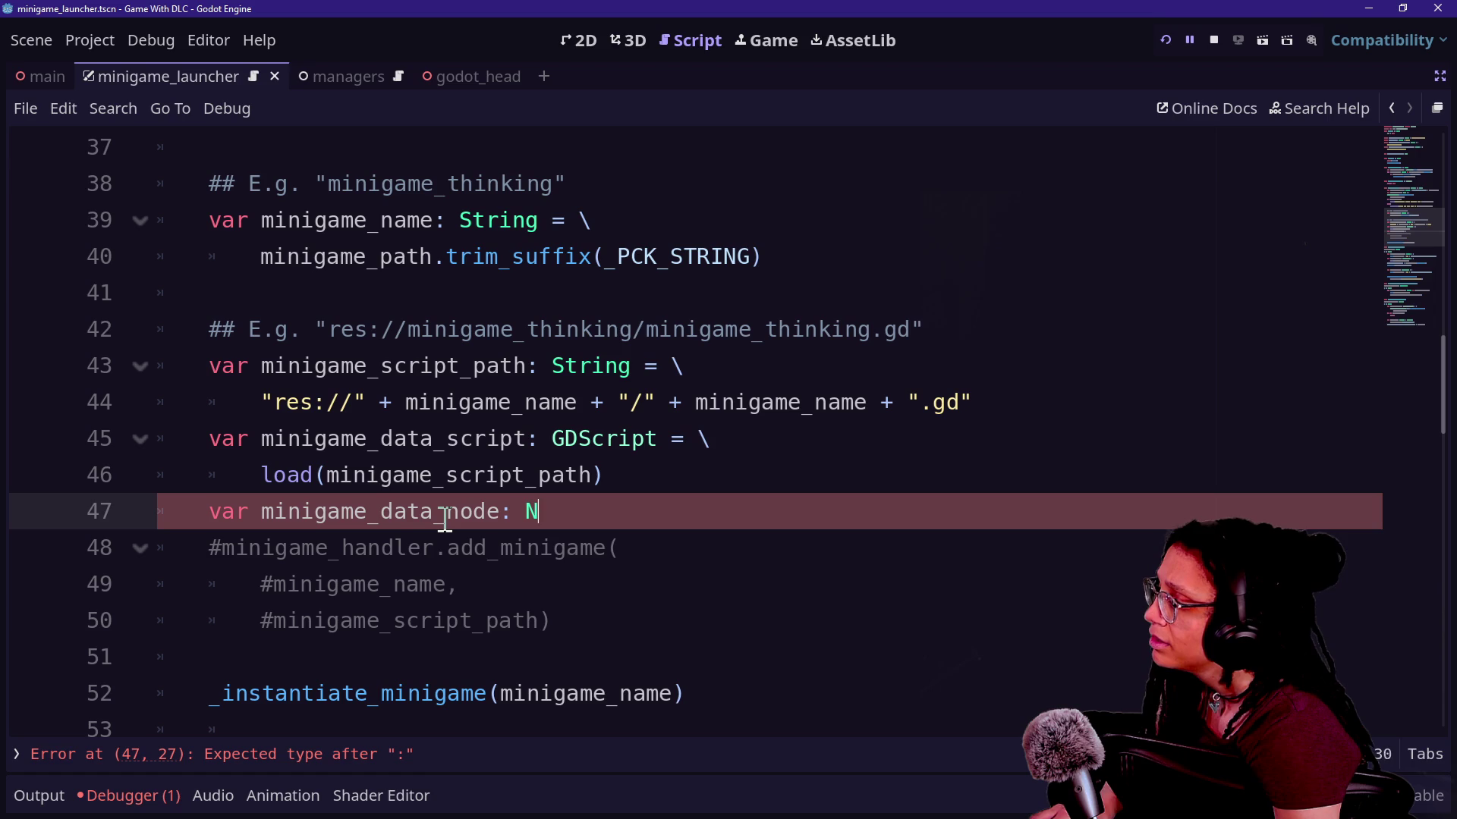
pyautogui.write('miniga')
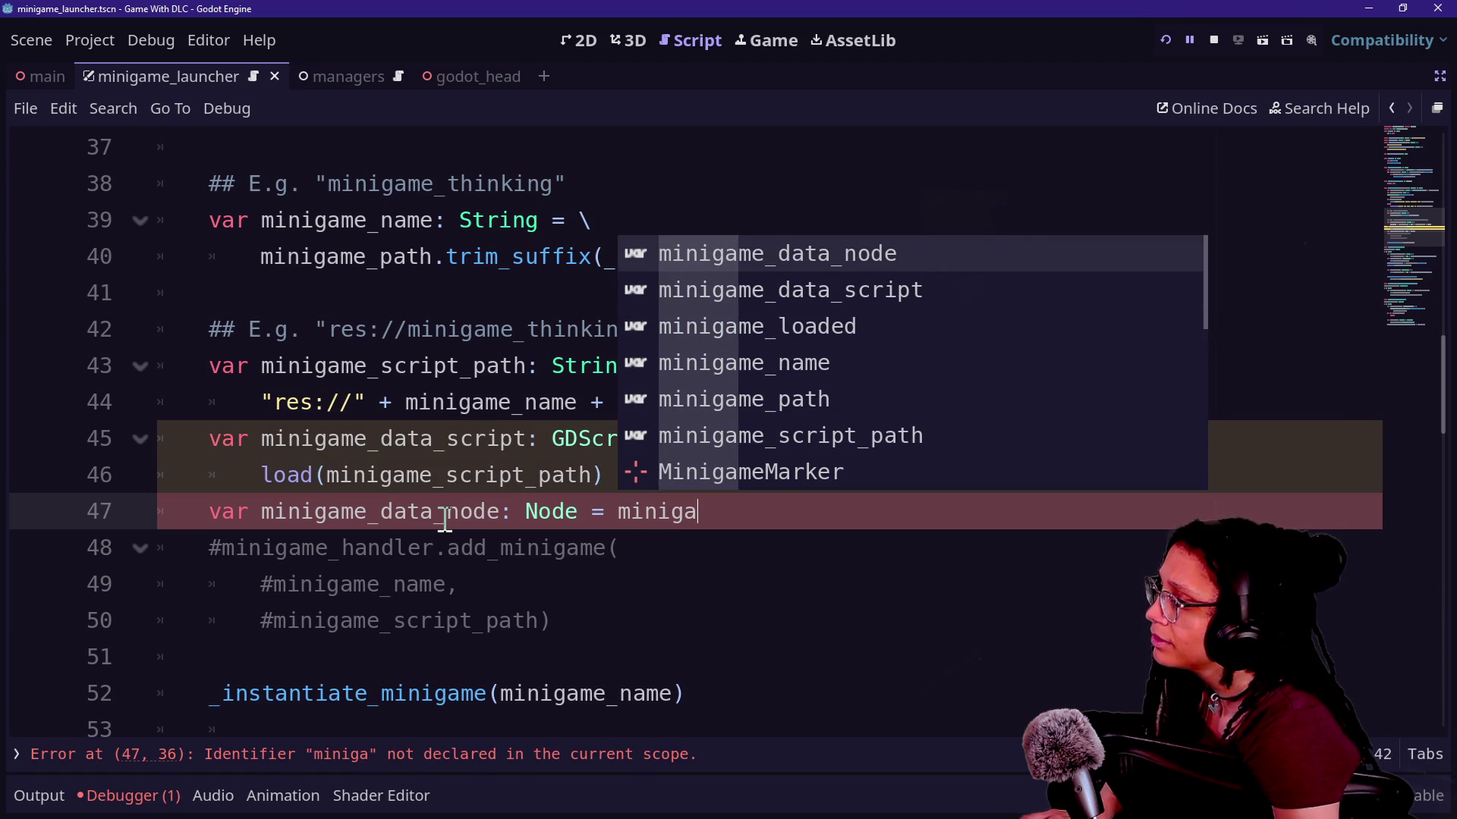
pyautogui.write('\\')
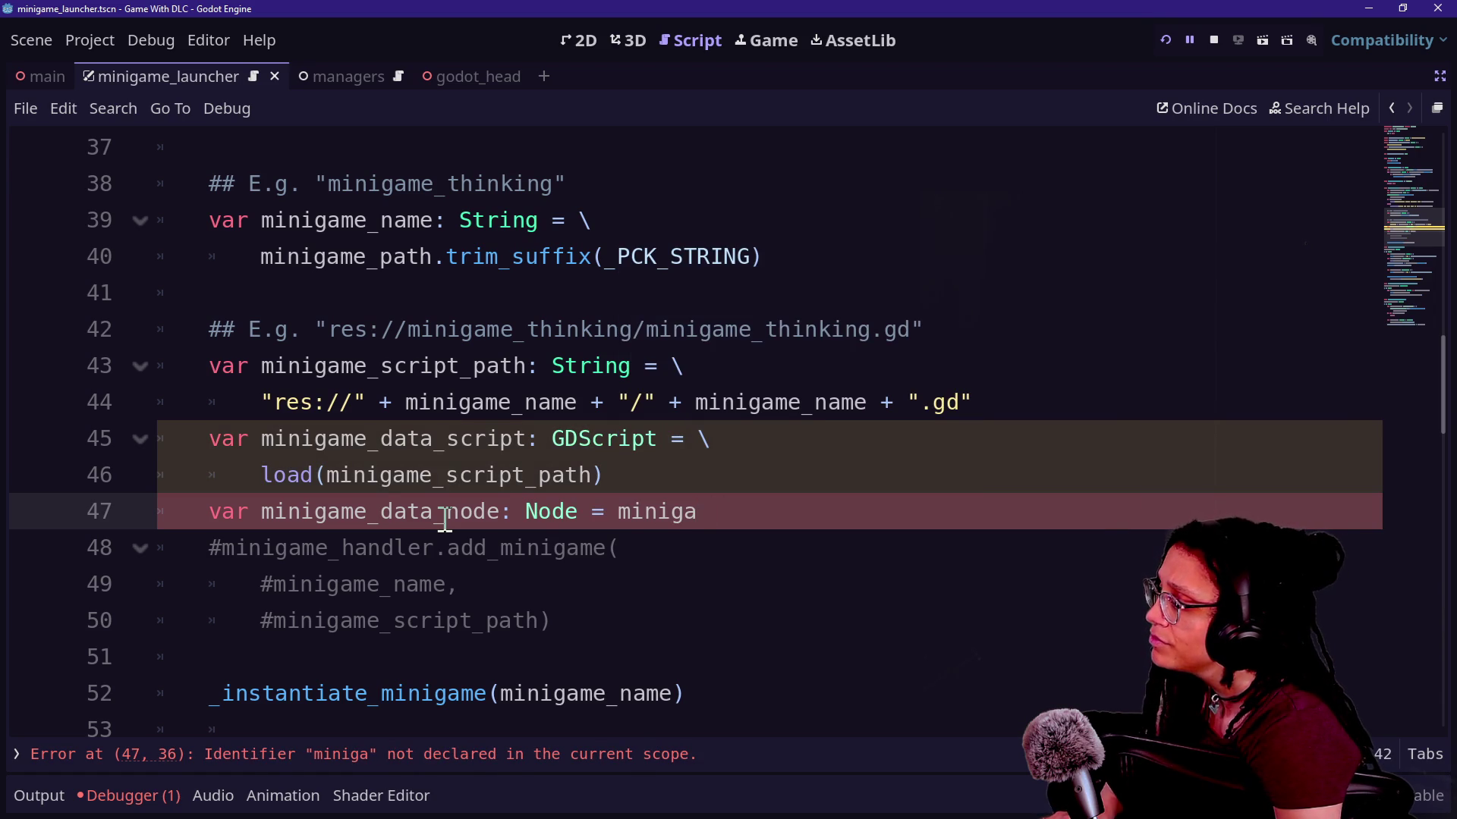
pyautogui.write('me_data')
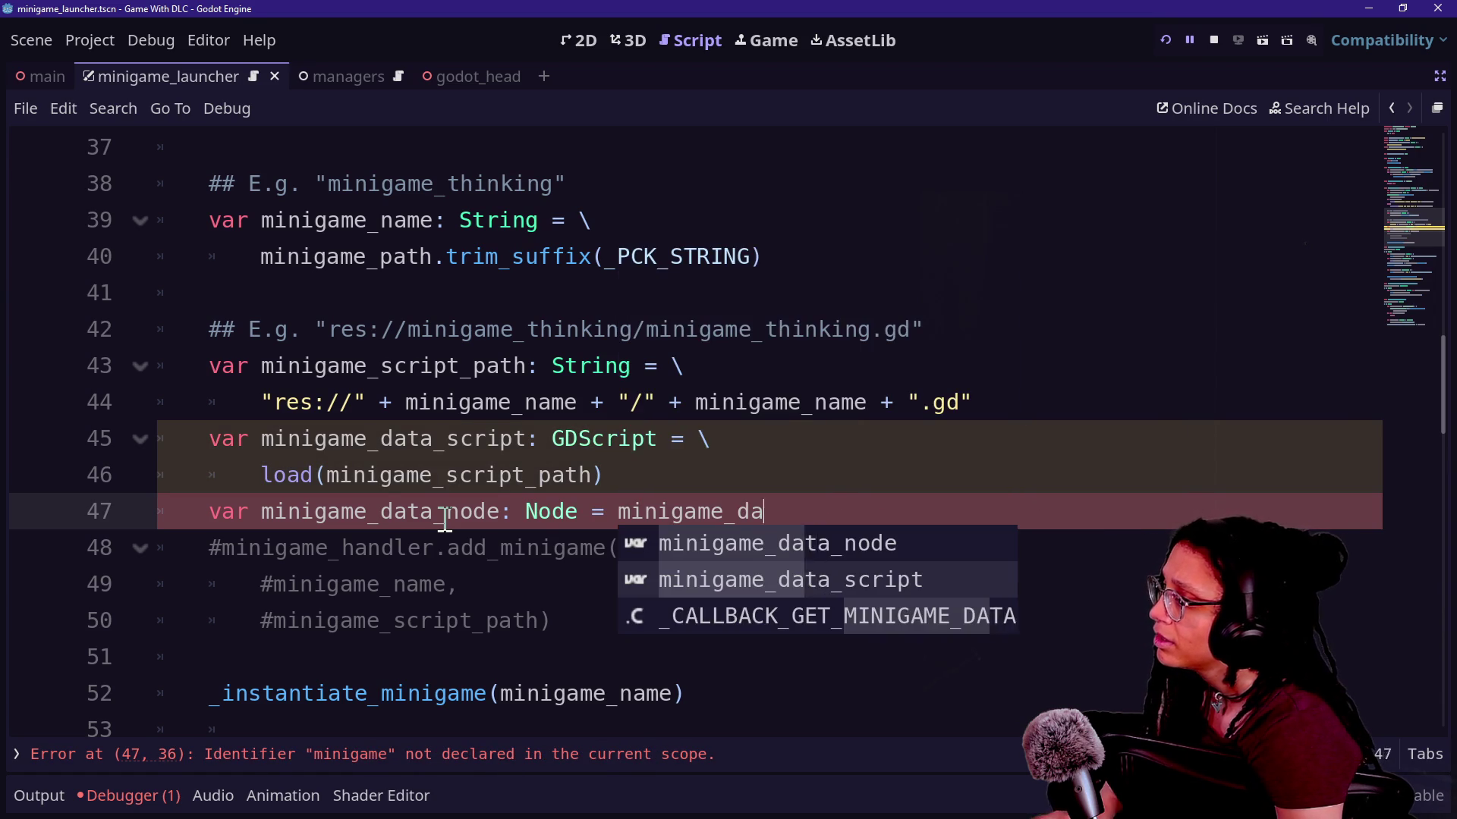
pyautogui.write('_script.new')
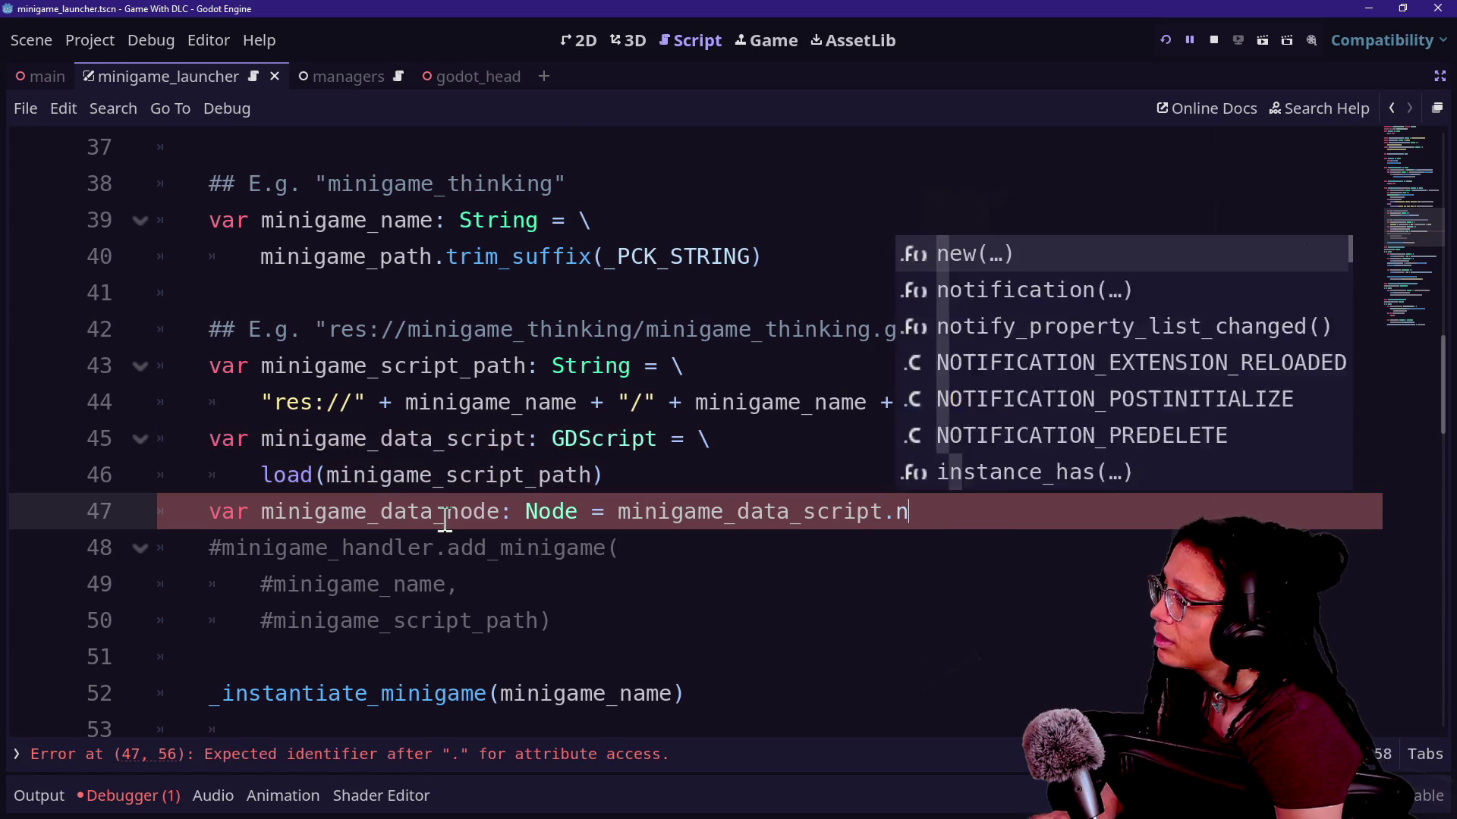
pyautogui.press('Return')
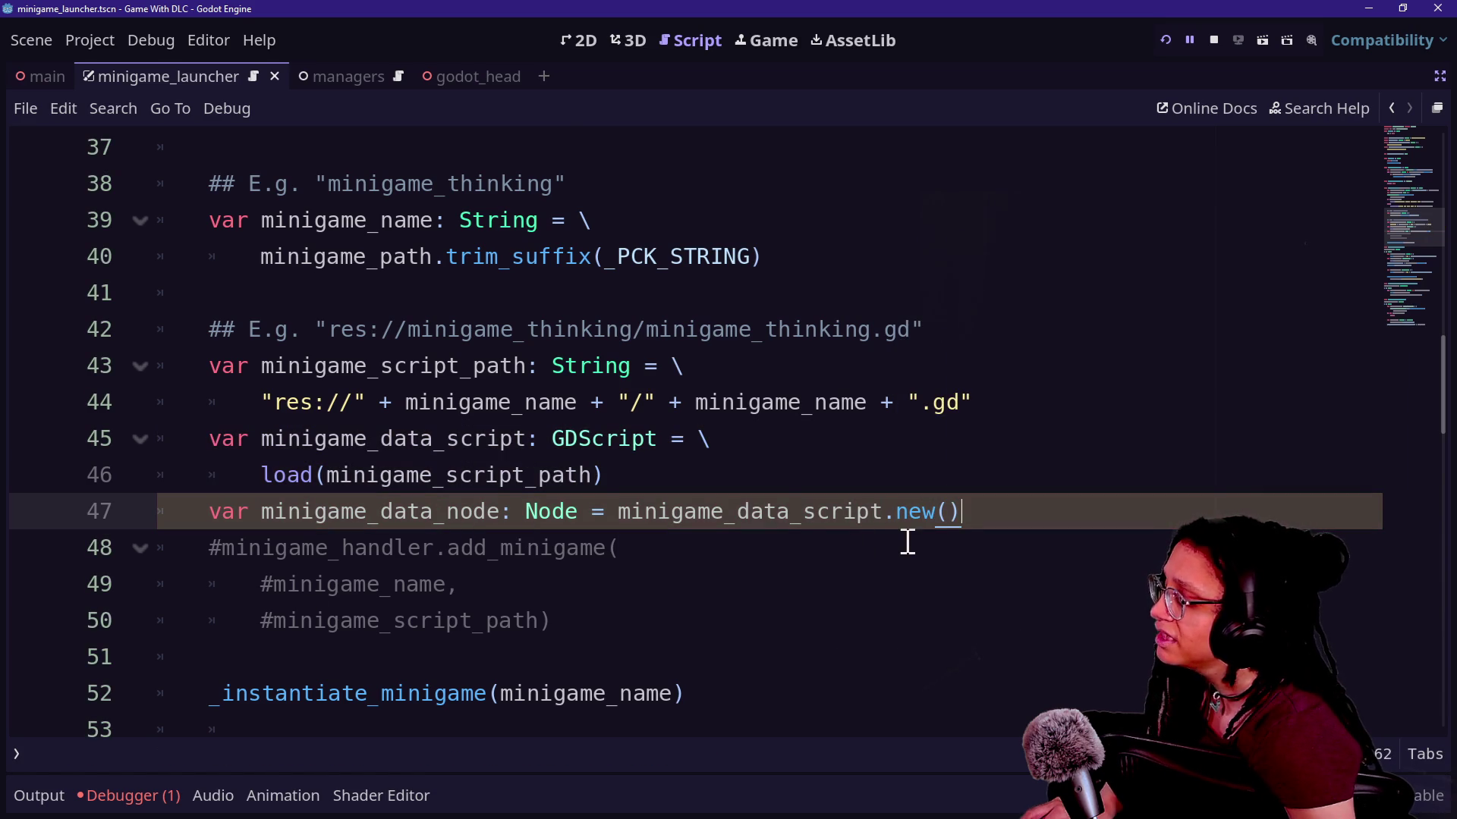
pyautogui.press('Return')
pyautogui.write('int(minigame')
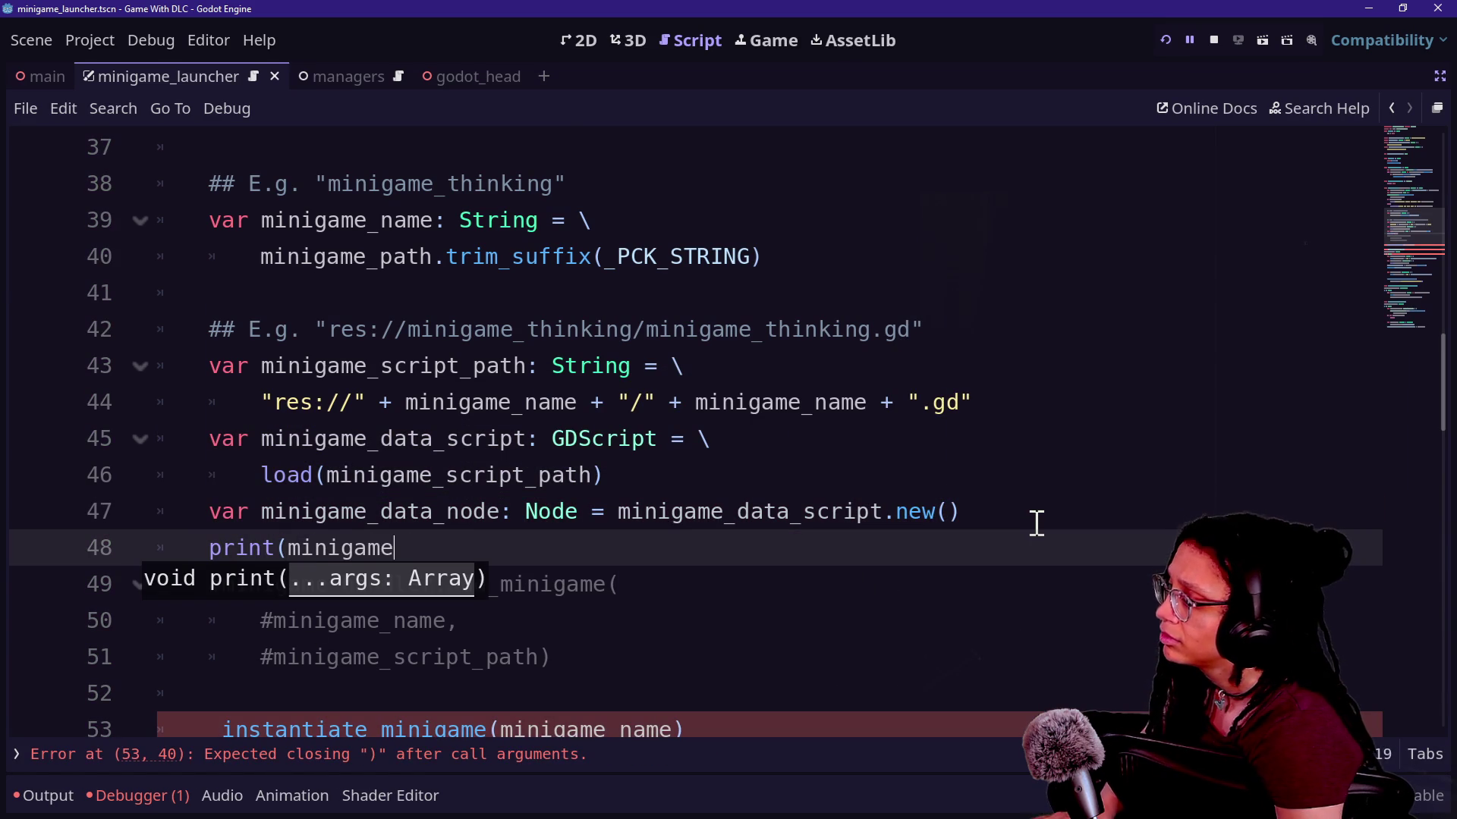
pyautogui.write('9)')
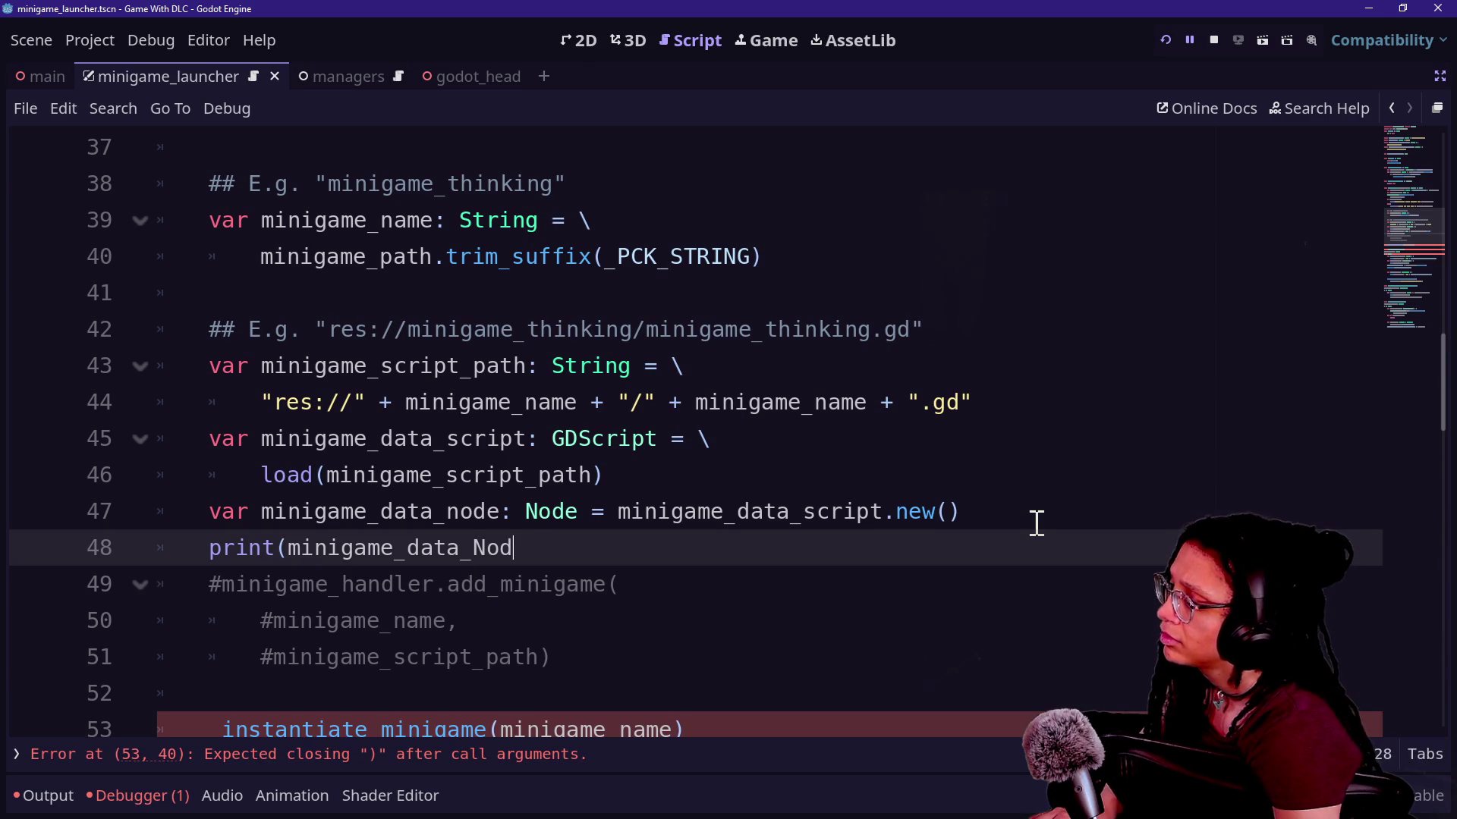
pyautogui.write('ode()')
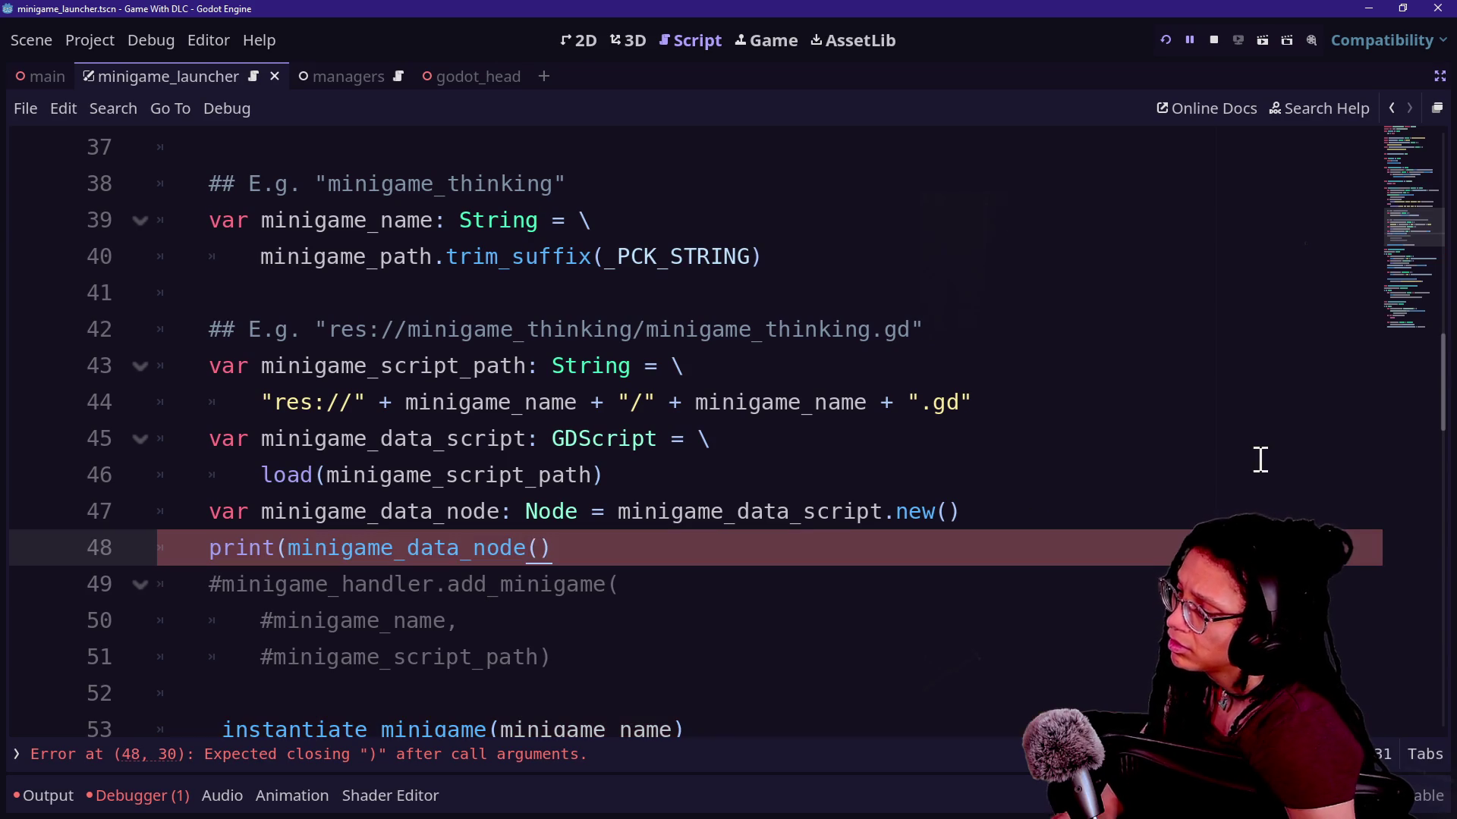
pyautogui.press('BackSpace')
# - Close the print call, run the project, and check the Output log for the printed Node instance
pyautogui.write(')')
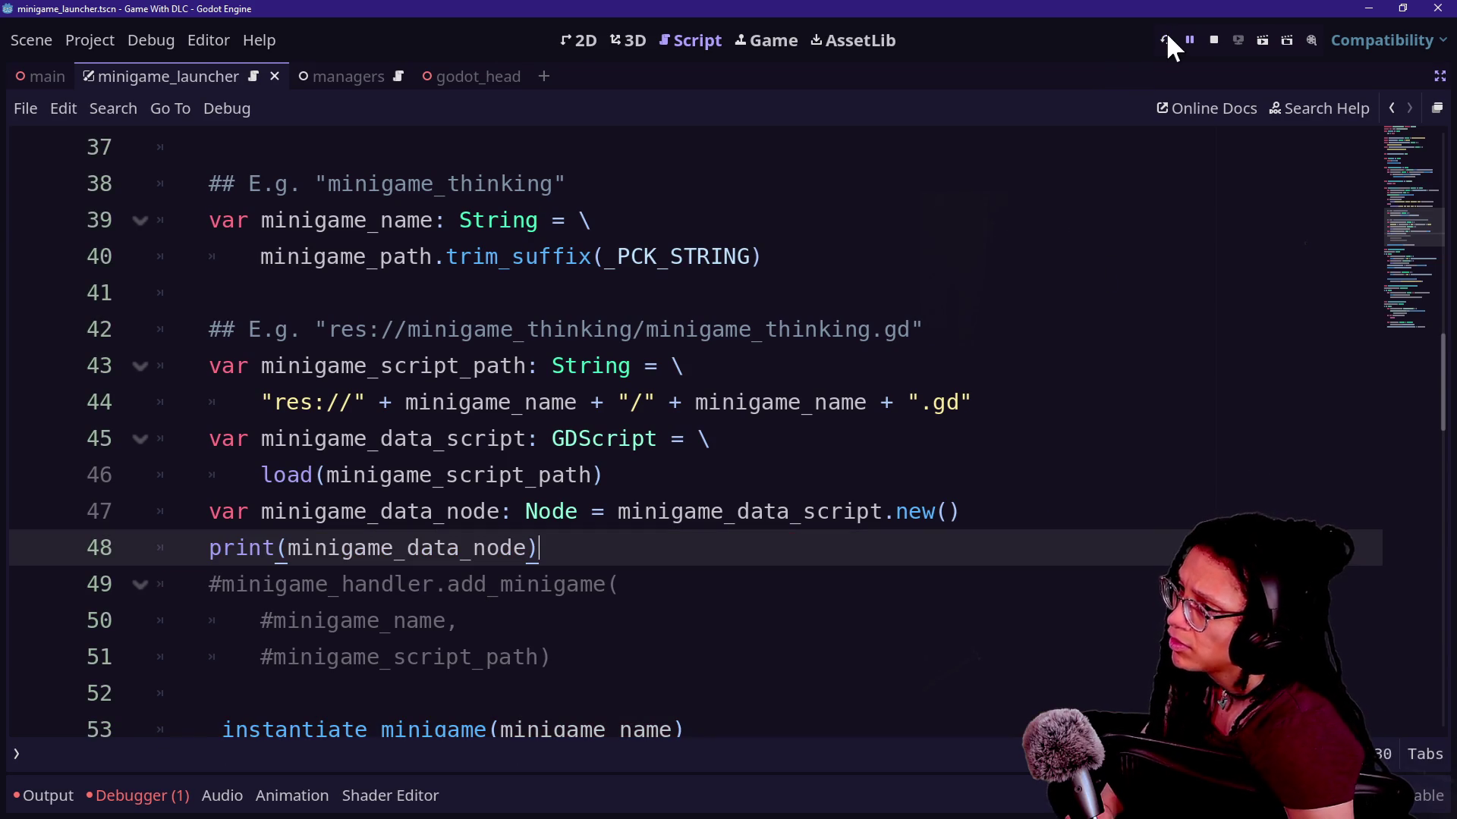
pyautogui.click(1167, 37)
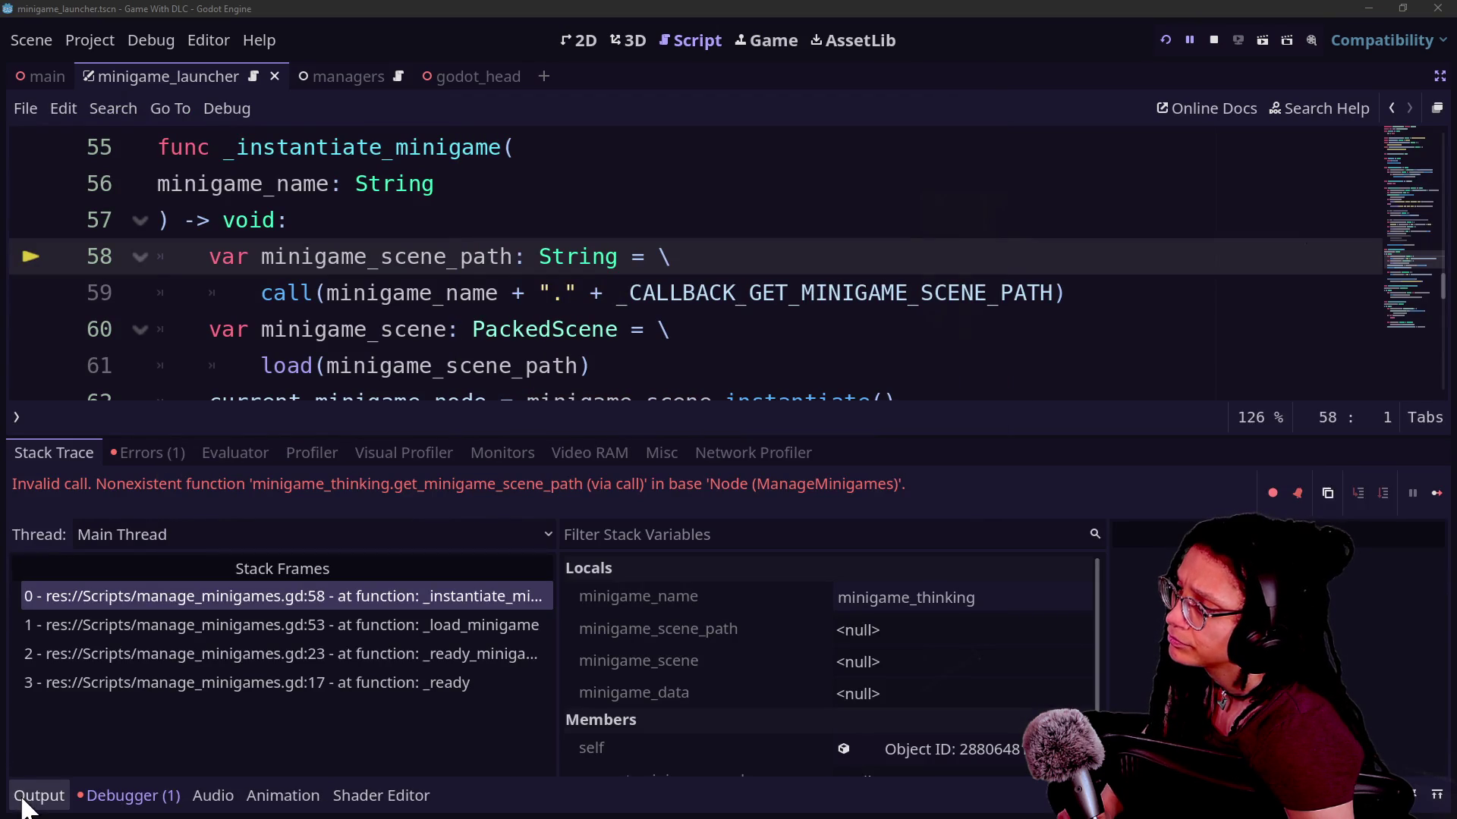
pyautogui.click(34, 797)
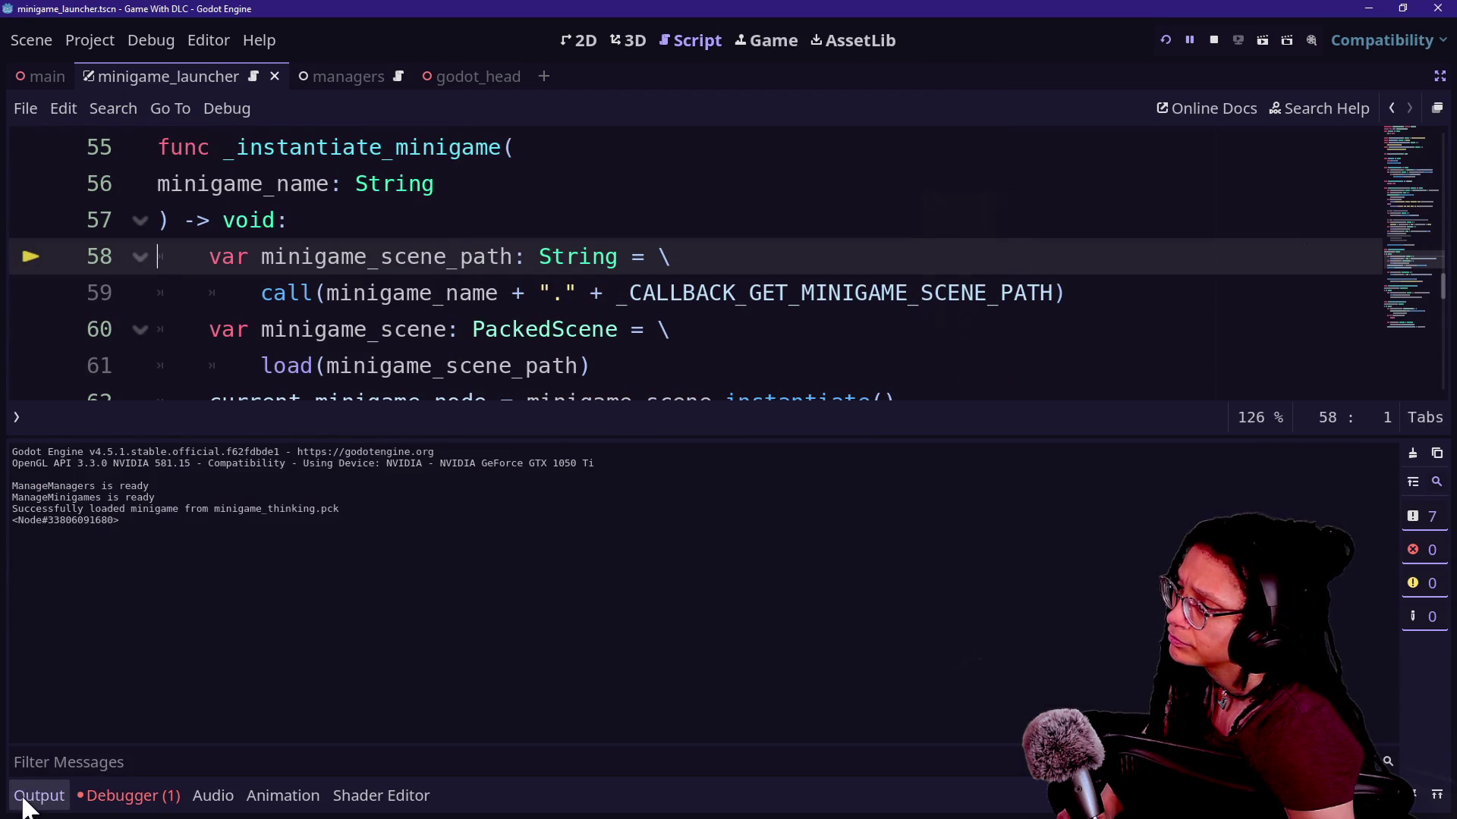
pyautogui.moveTo(23, 521); pyautogui.dragTo(173, 519)
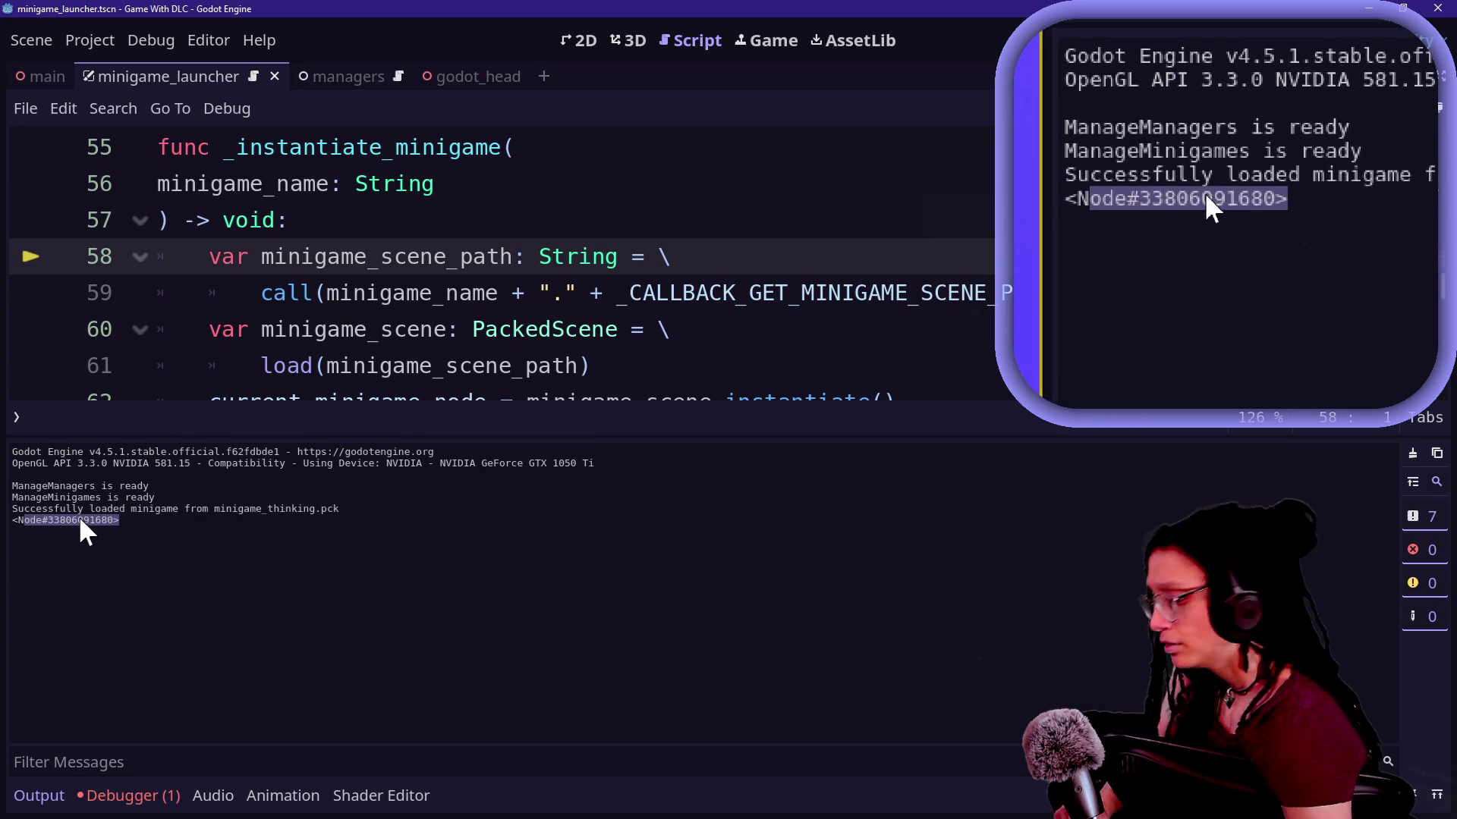
pyautogui.click(367, 331)
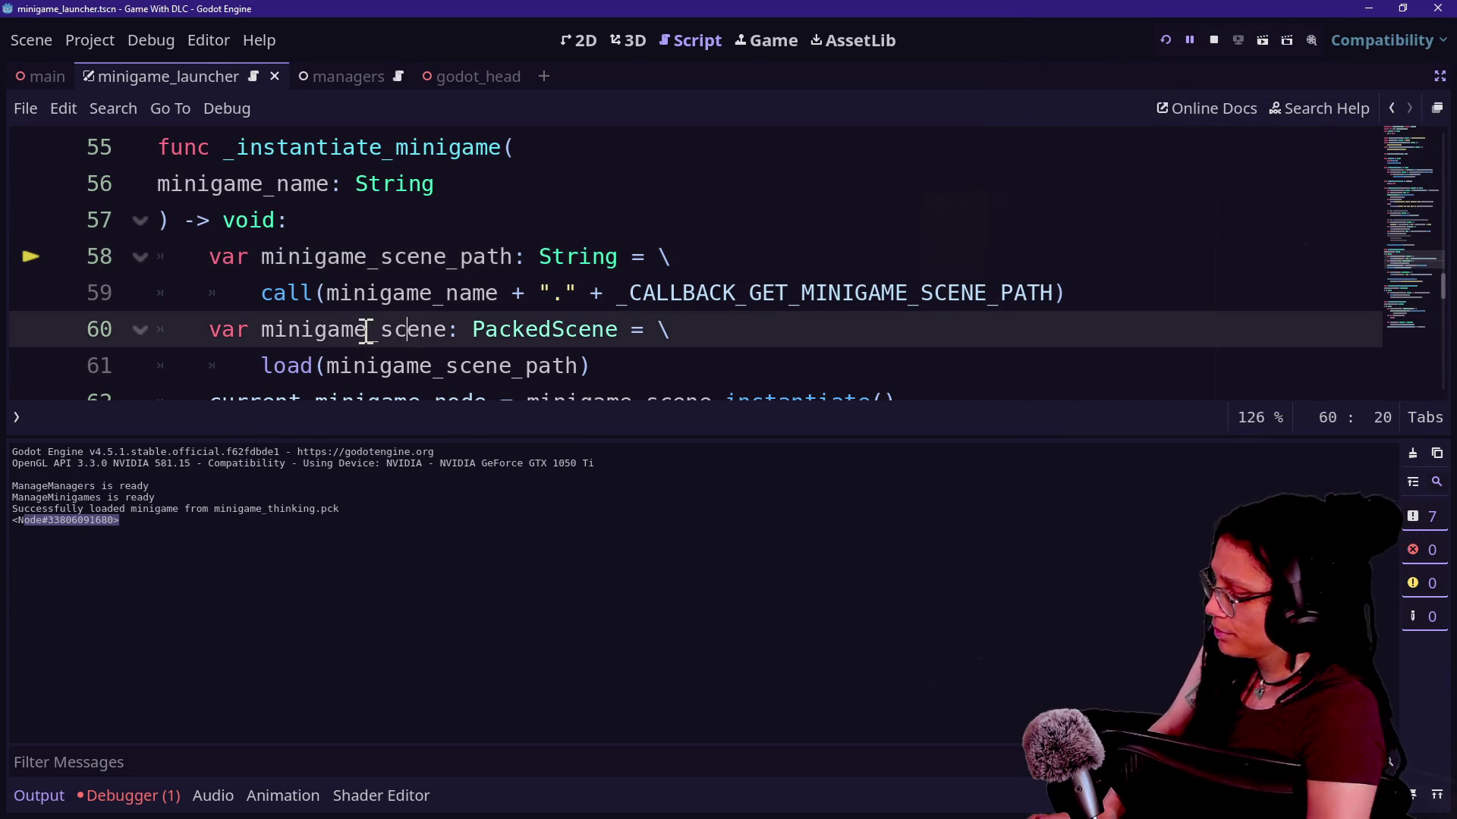
pyautogui.hotkey('ctrl', 'j')
pyautogui.moveTo(367, 331)
pyautogui.scroll(5, 367, 332)
# - Replace the print statement on line 48 with add_child(minigame_data_node)
pyautogui.click(572, 496)
pyautogui.click(407, 409)
pyautogui.click(513, 498)
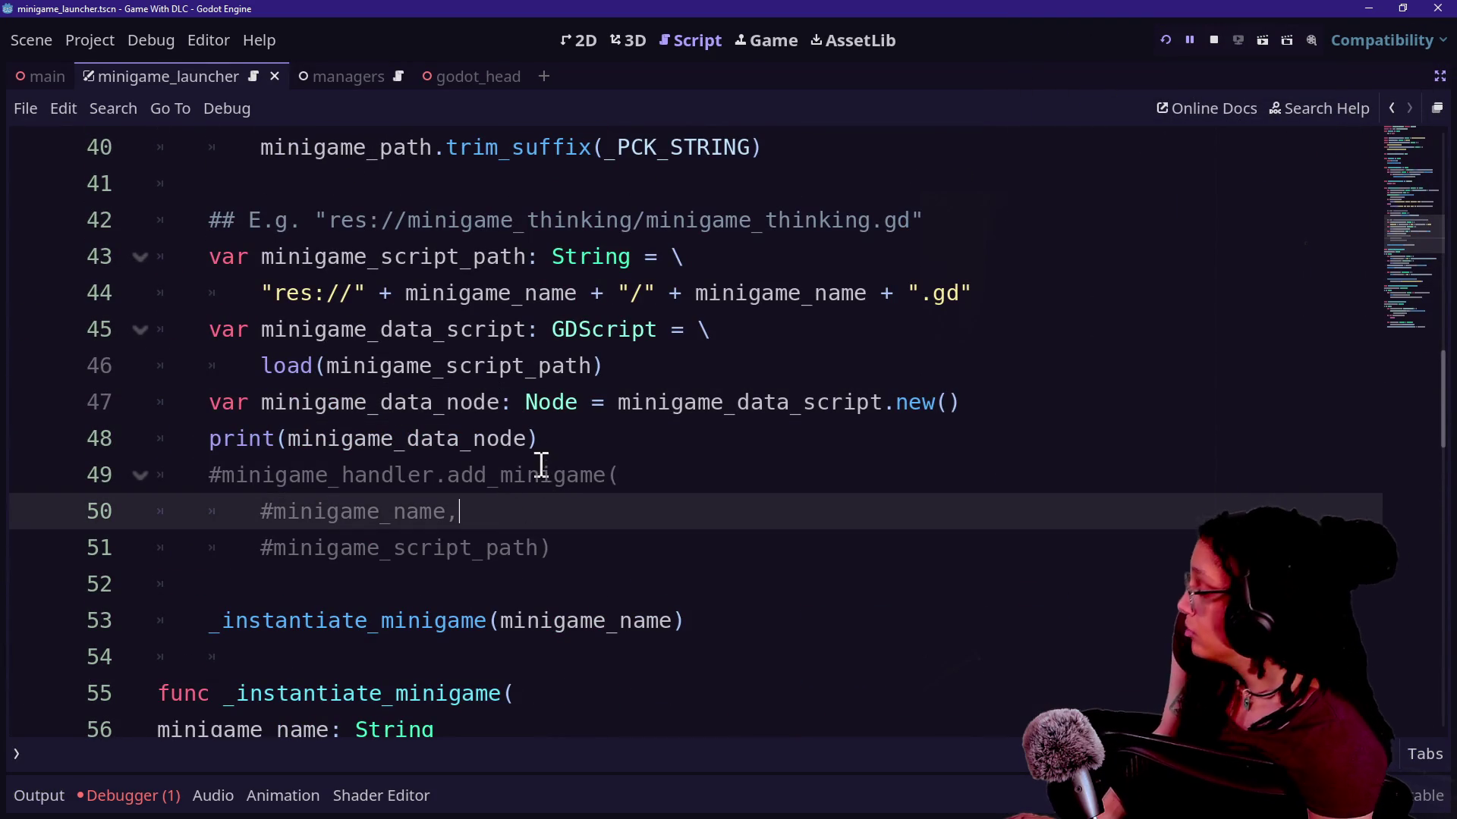
pyautogui.click(868, 450)
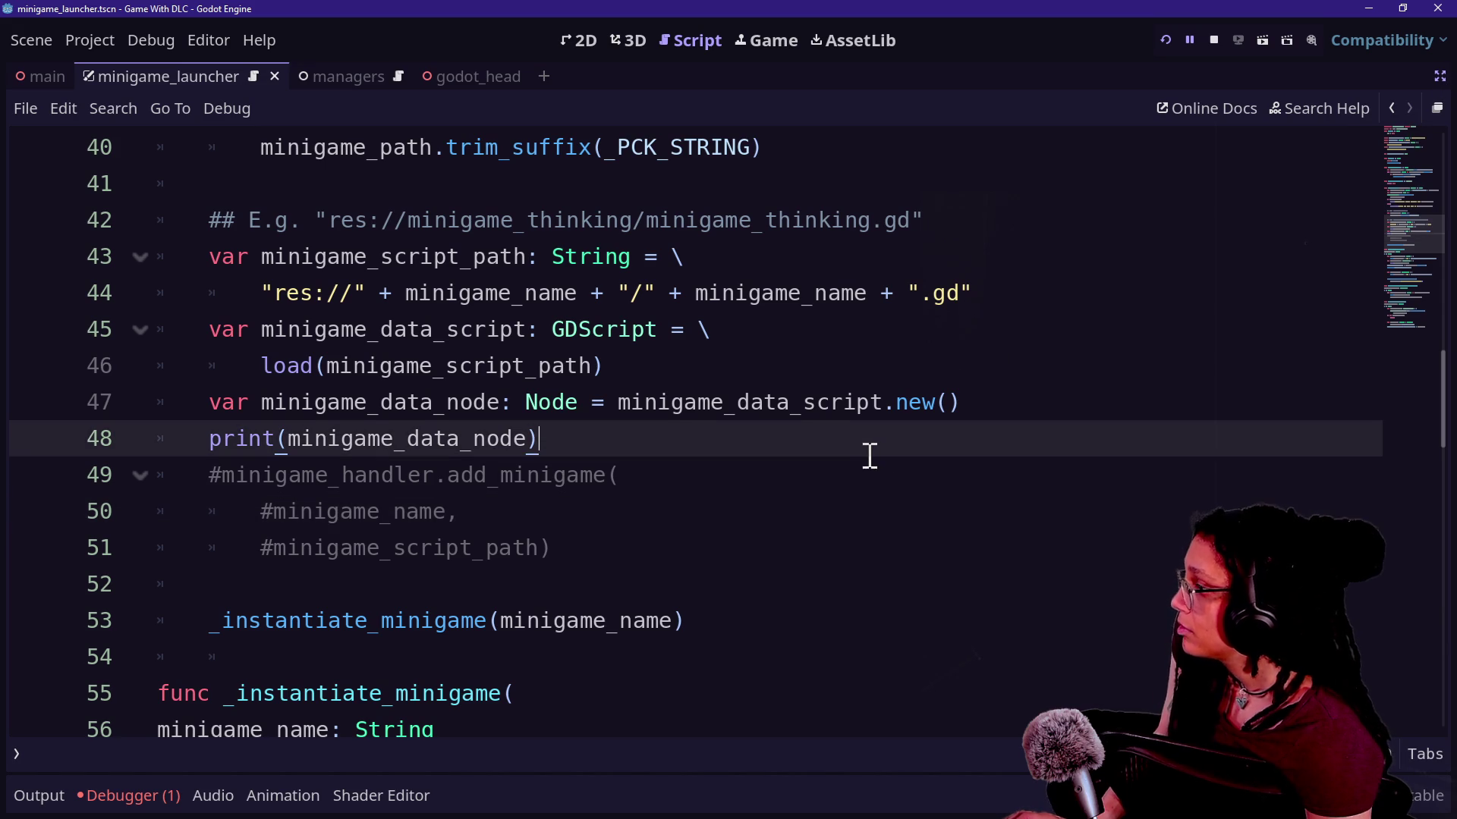
pyautogui.press('Return')
pyautogui.click(867, 450)
pyautogui.moveTo(868, 450)
pyautogui.mouseDown()
pyautogui.moveTo(943, 400)
pyautogui.moveTo(972, 400)
pyautogui.mouseUp()
pyautogui.press('Return')
pyautogui.write('v')
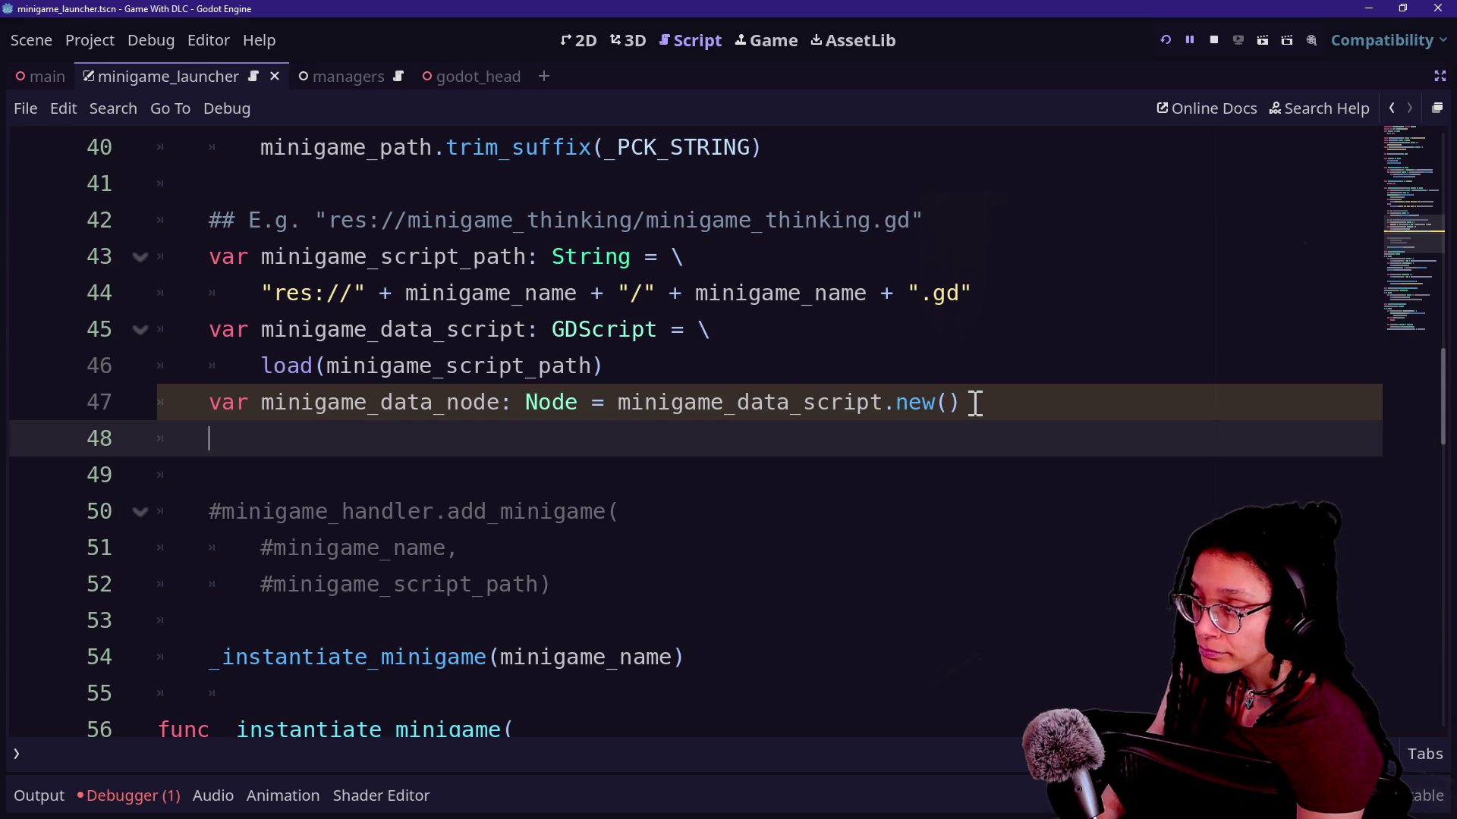
pyautogui.write('minigame')
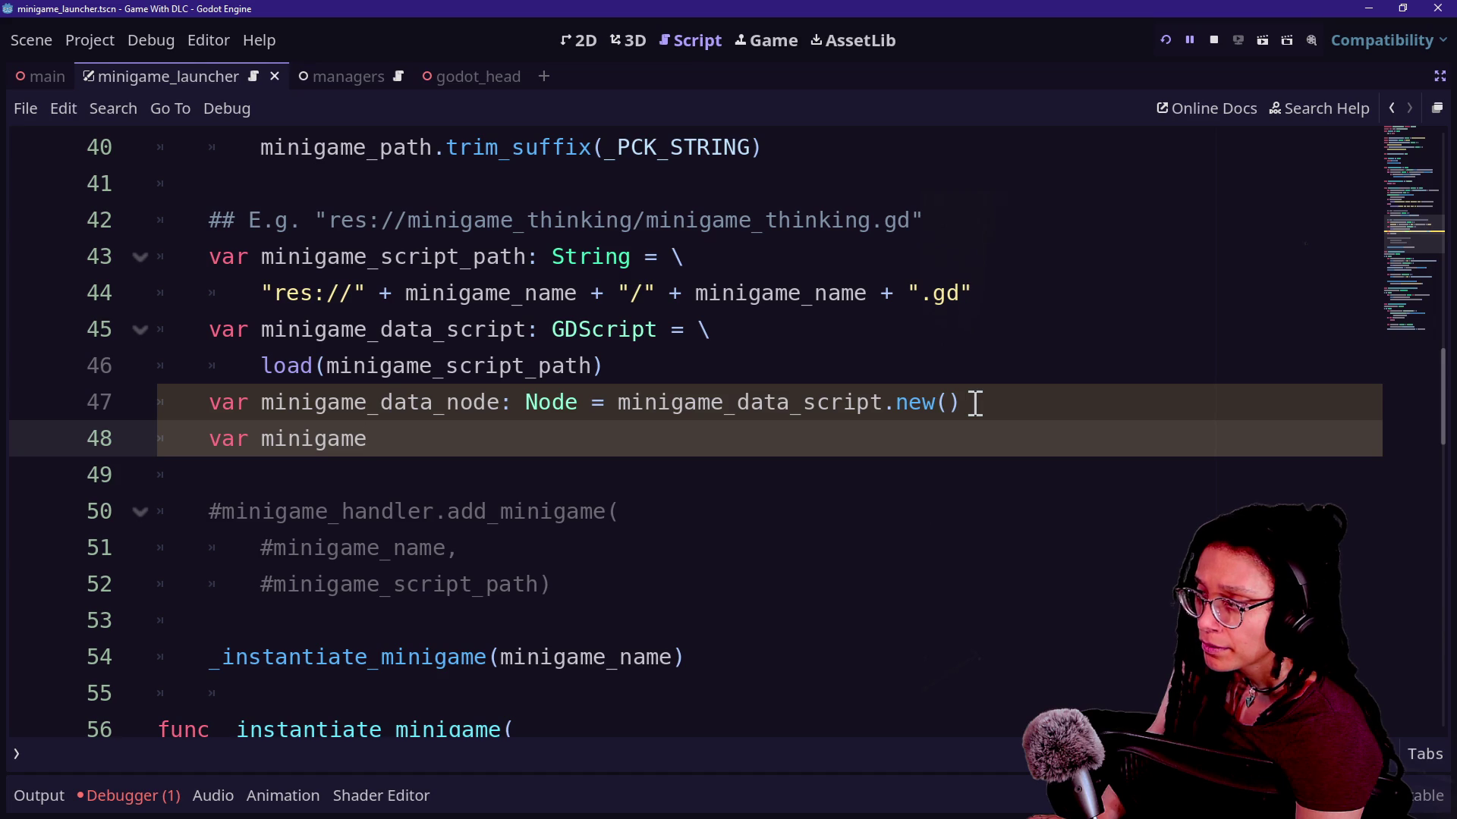
pyautogui.press('BackSpace')
pyautogui.press('BackSpace')
pyautogui.press('BackSpace')
pyautogui.write('add_child')
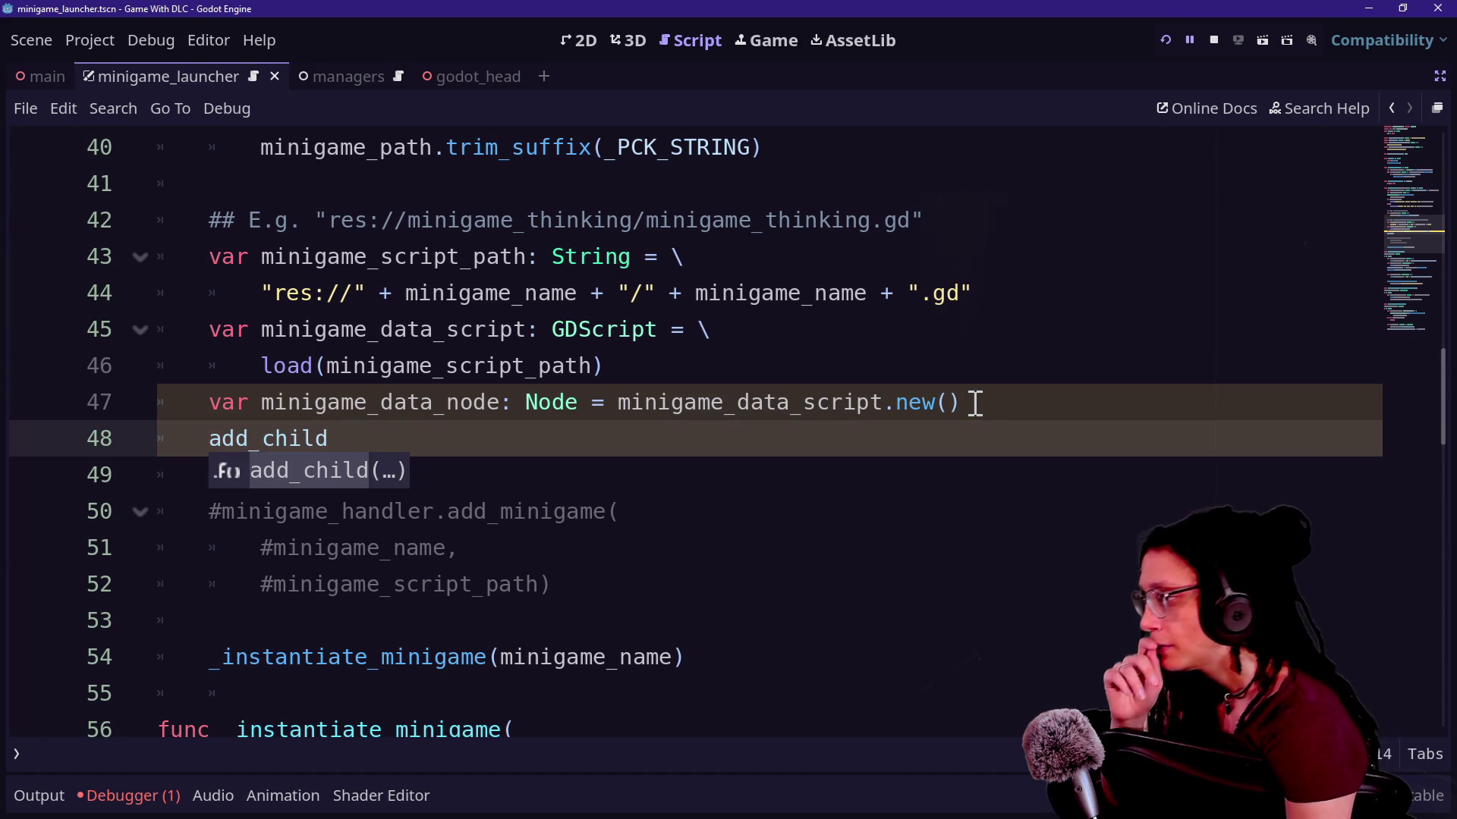
pyautogui.write('(mi')
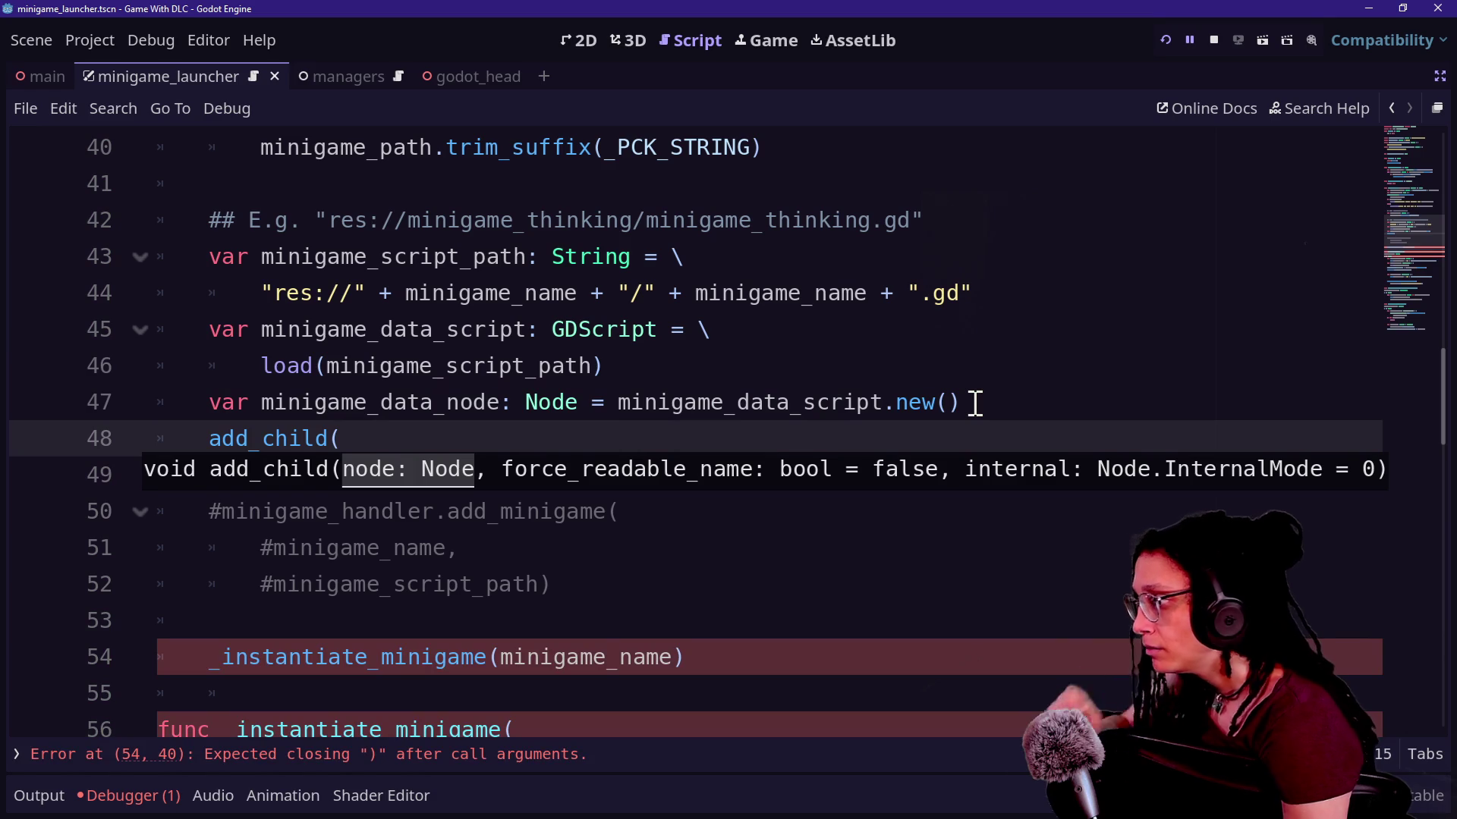
pyautogui.write('nigame')
pyautogui.press('Return')
pyautogui.write(')')
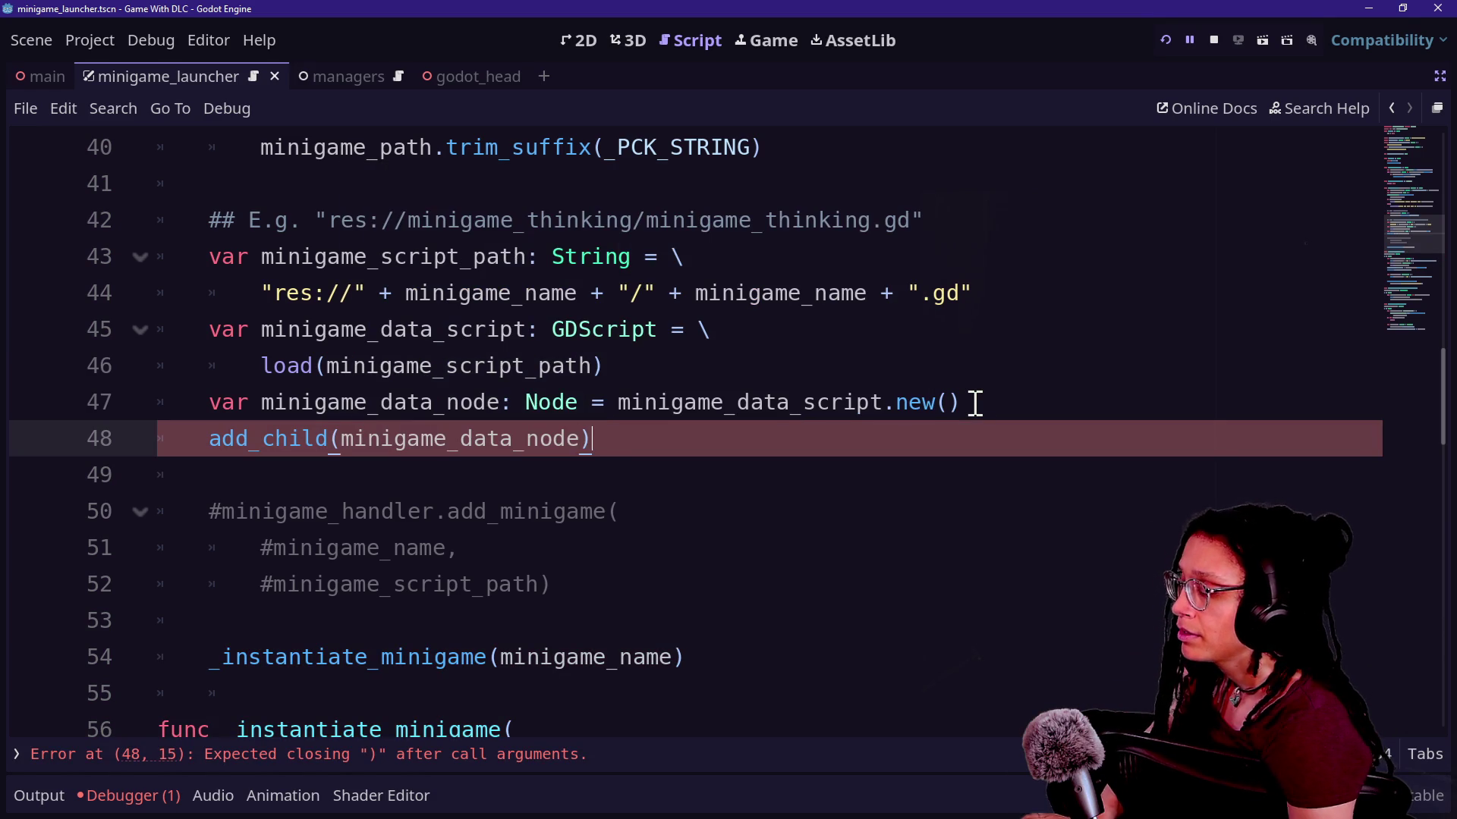
# - Review the script-loading lines 43–48 and delete the commented-out add_minigame call below them
pyautogui.click(527, 474)
pyautogui.scroll(-1, 529, 472)
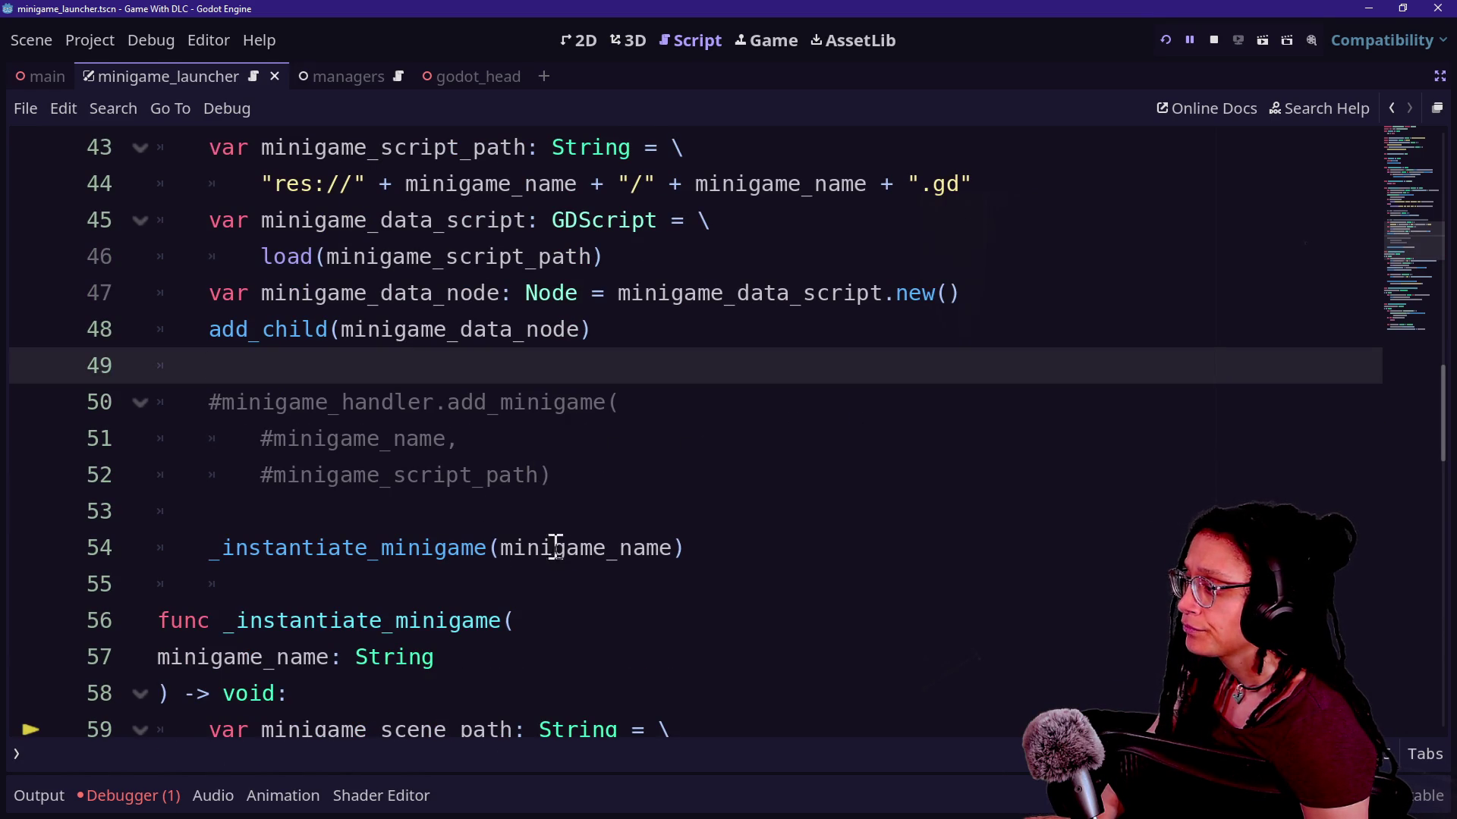
pyautogui.moveTo(644, 543)
pyautogui.scroll(-1, 644, 543)
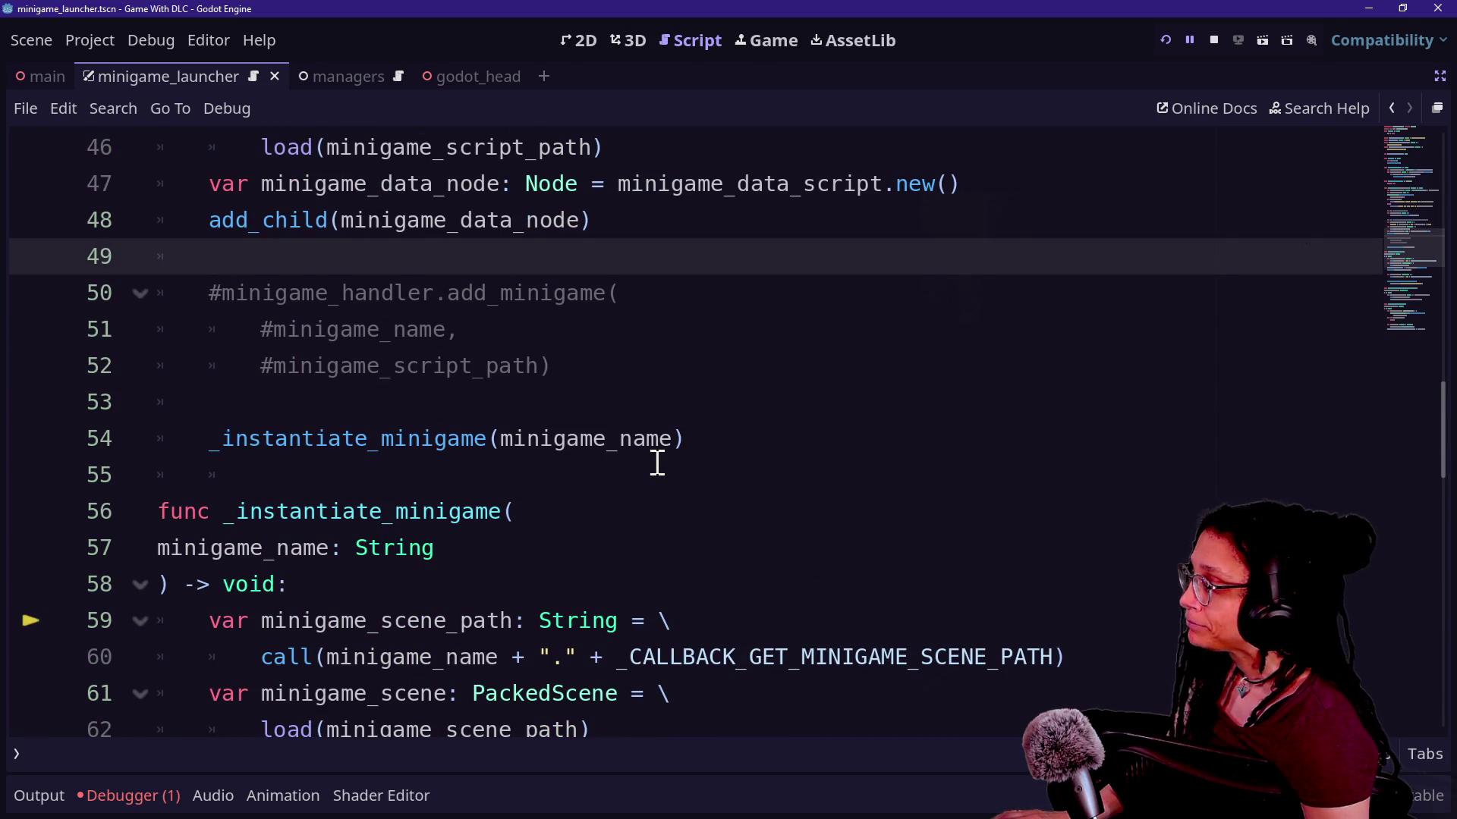
pyautogui.scroll(-1, 657, 463)
pyautogui.moveTo(569, 480); pyautogui.dragTo(721, 569)
pyautogui.scroll(3, 721, 571)
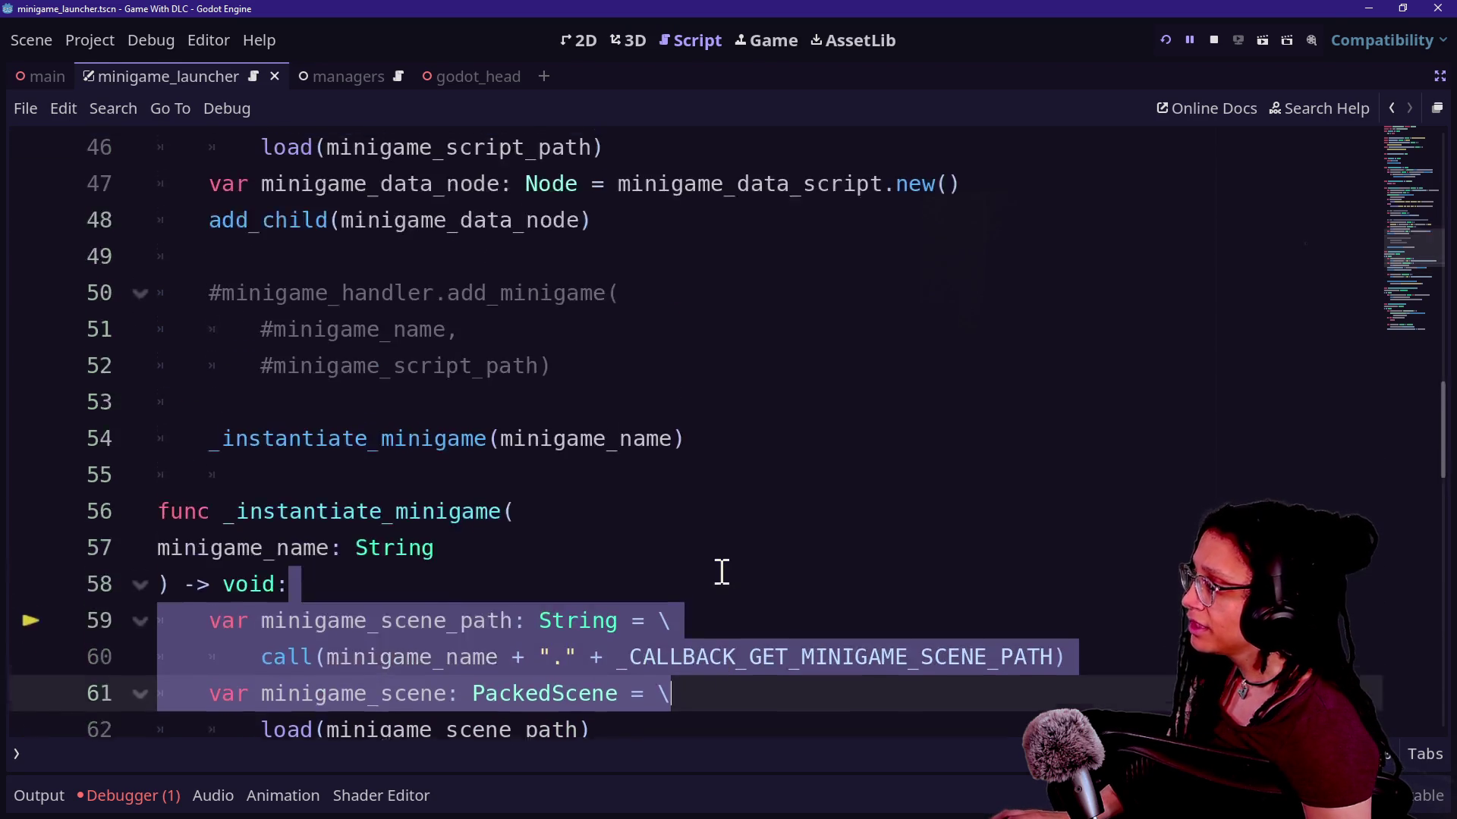
pyautogui.moveTo(671, 447)
pyautogui.mouseDown()
pyautogui.moveTo(657, 440)
pyautogui.moveTo(783, 377)
pyautogui.moveTo(610, 251)
pyautogui.moveTo(624, 210)
pyautogui.moveTo(607, 189)
pyautogui.mouseUp()
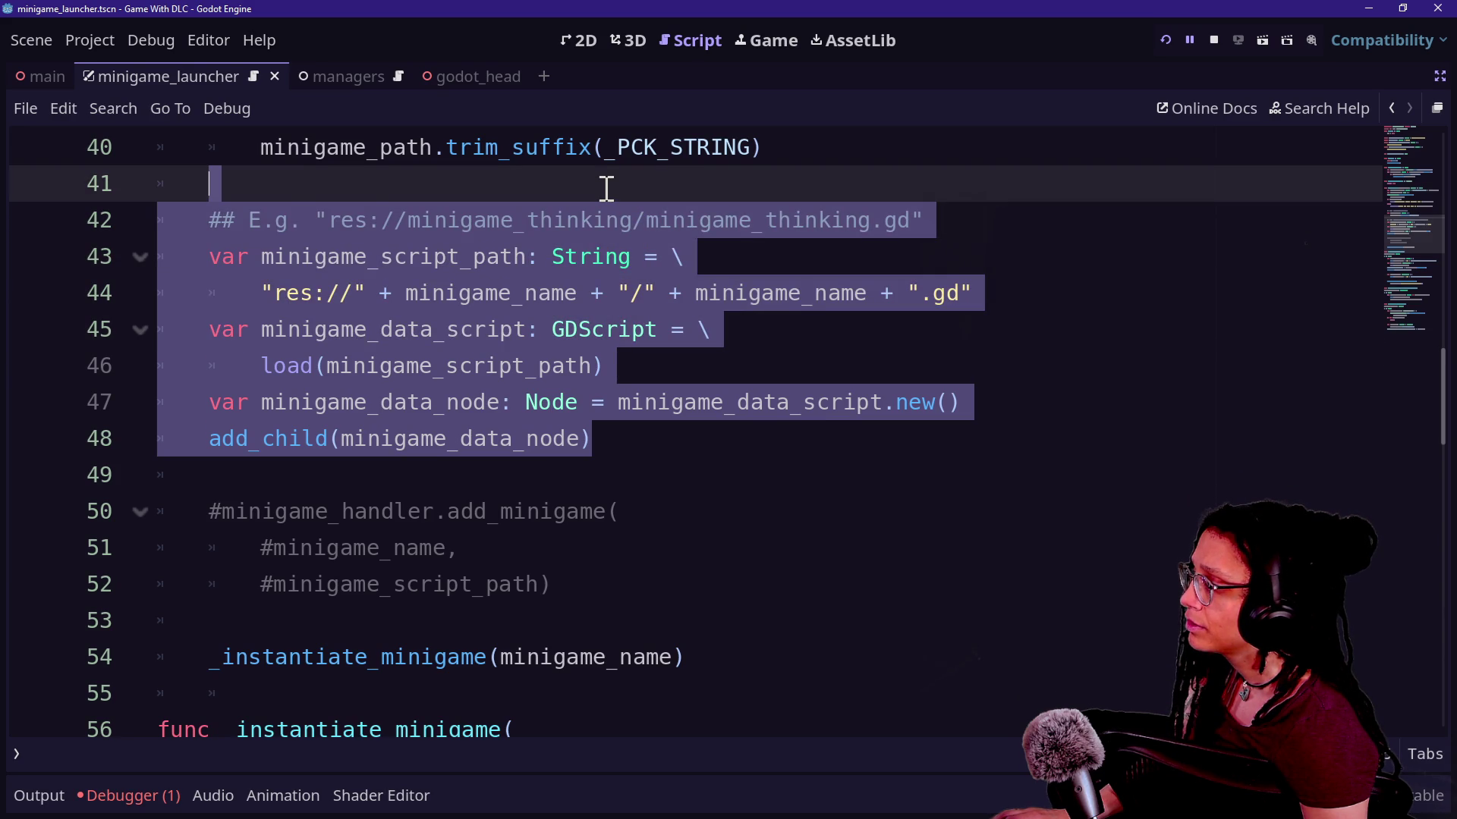
pyautogui.scroll(1, 577, 396)
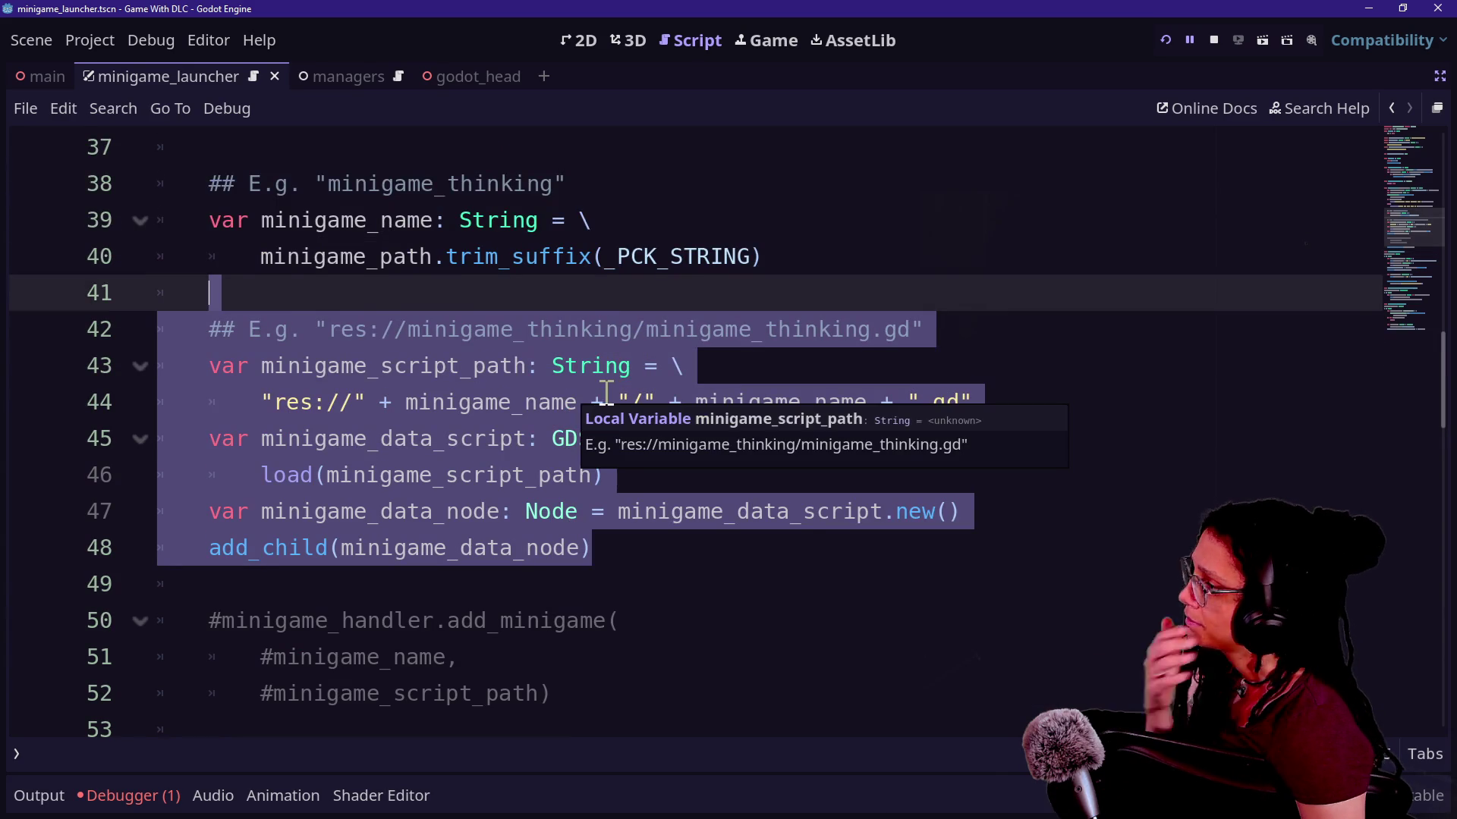
pyautogui.scroll(1, 607, 393)
pyautogui.moveTo(354, 511)
pyautogui.mouseDown()
pyautogui.moveTo(380, 505)
pyautogui.moveTo(655, 592)
pyautogui.mouseUp()
pyautogui.scroll(-3, 654, 591)
pyautogui.click(598, 483)
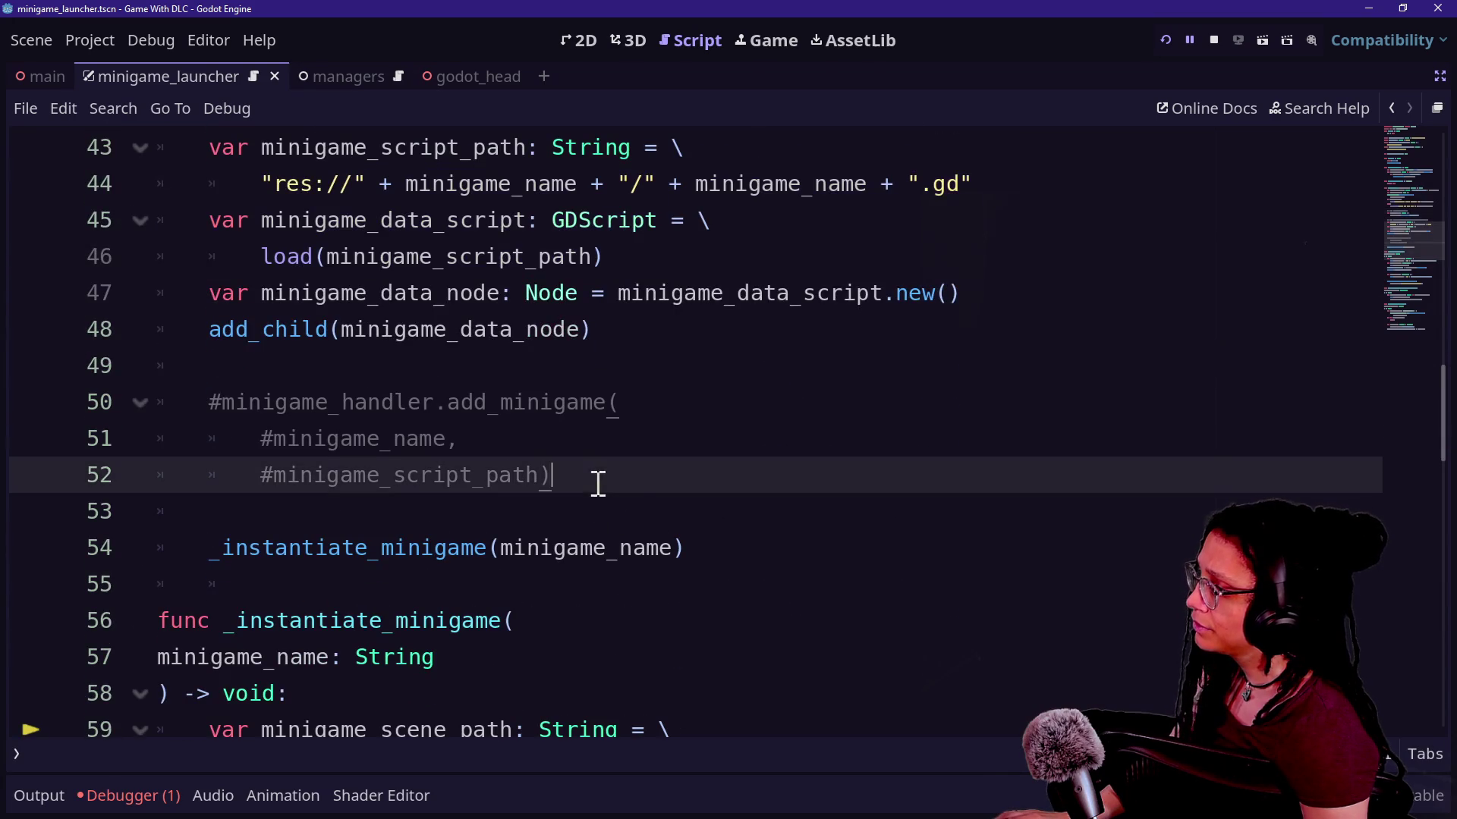
pyautogui.moveTo(635, 470); pyautogui.dragTo(611, 380)
pyautogui.press('BackSpace')
pyautogui.press('BackSpace')
pyautogui.press('BackSpace')
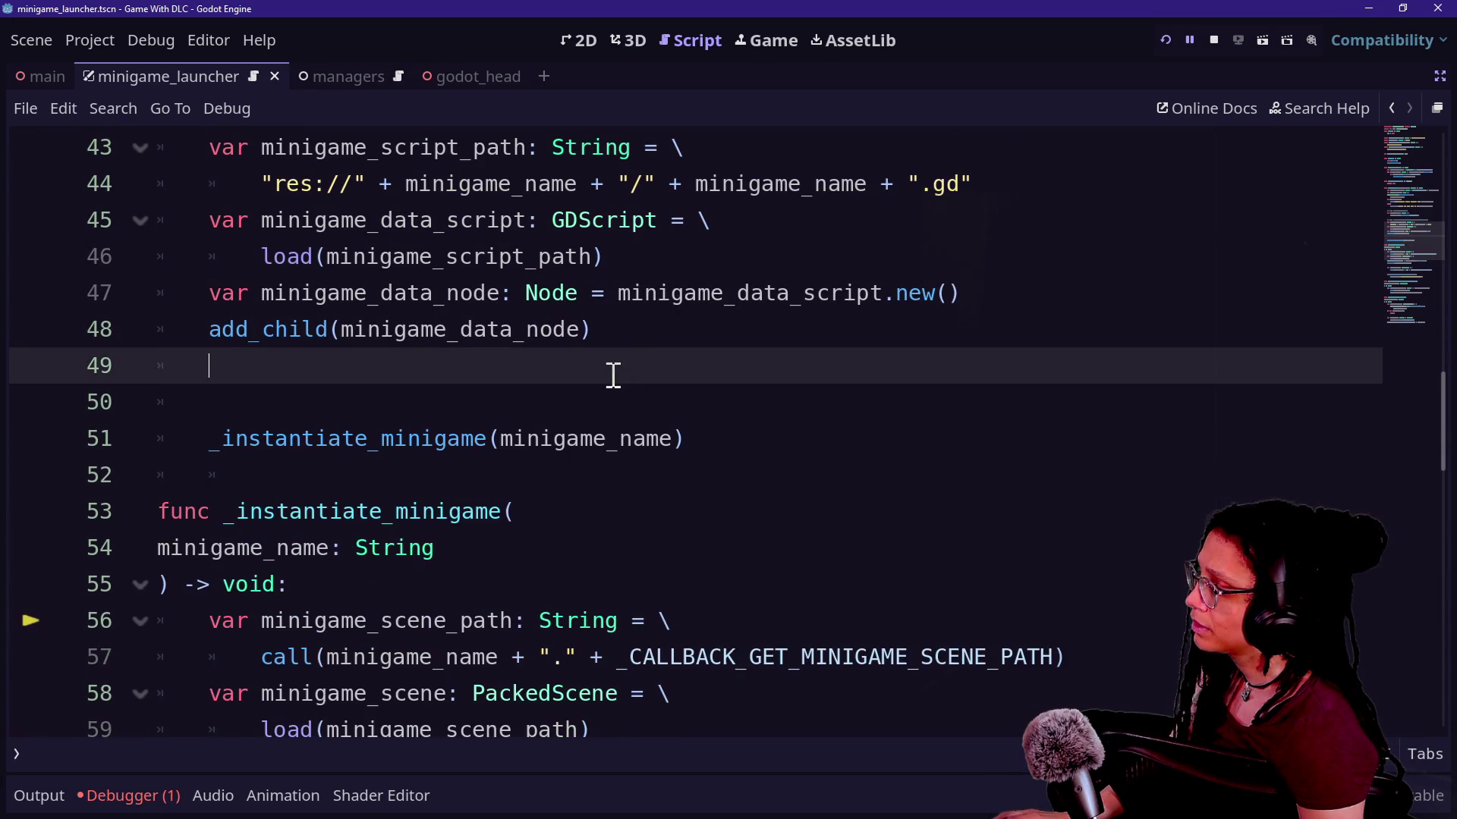
# - Review the _instantiate_minigame call and minigame_script_path line, then switch to the Lumo chat
pyautogui.click(592, 402)
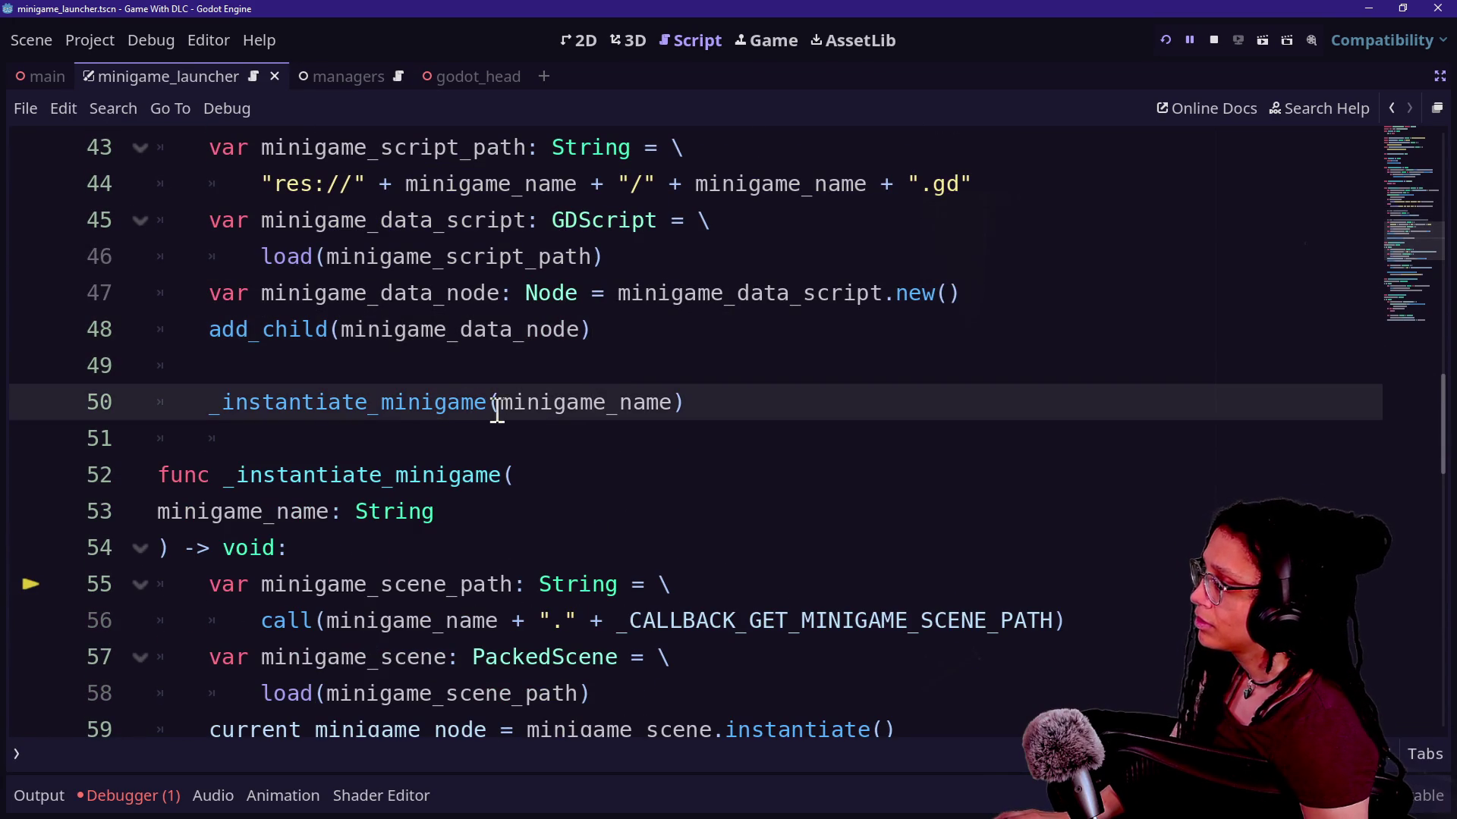
pyautogui.moveTo(498, 402); pyautogui.dragTo(620, 402)
pyautogui.scroll(3, 565, 552)
pyautogui.scroll(-5, 565, 553)
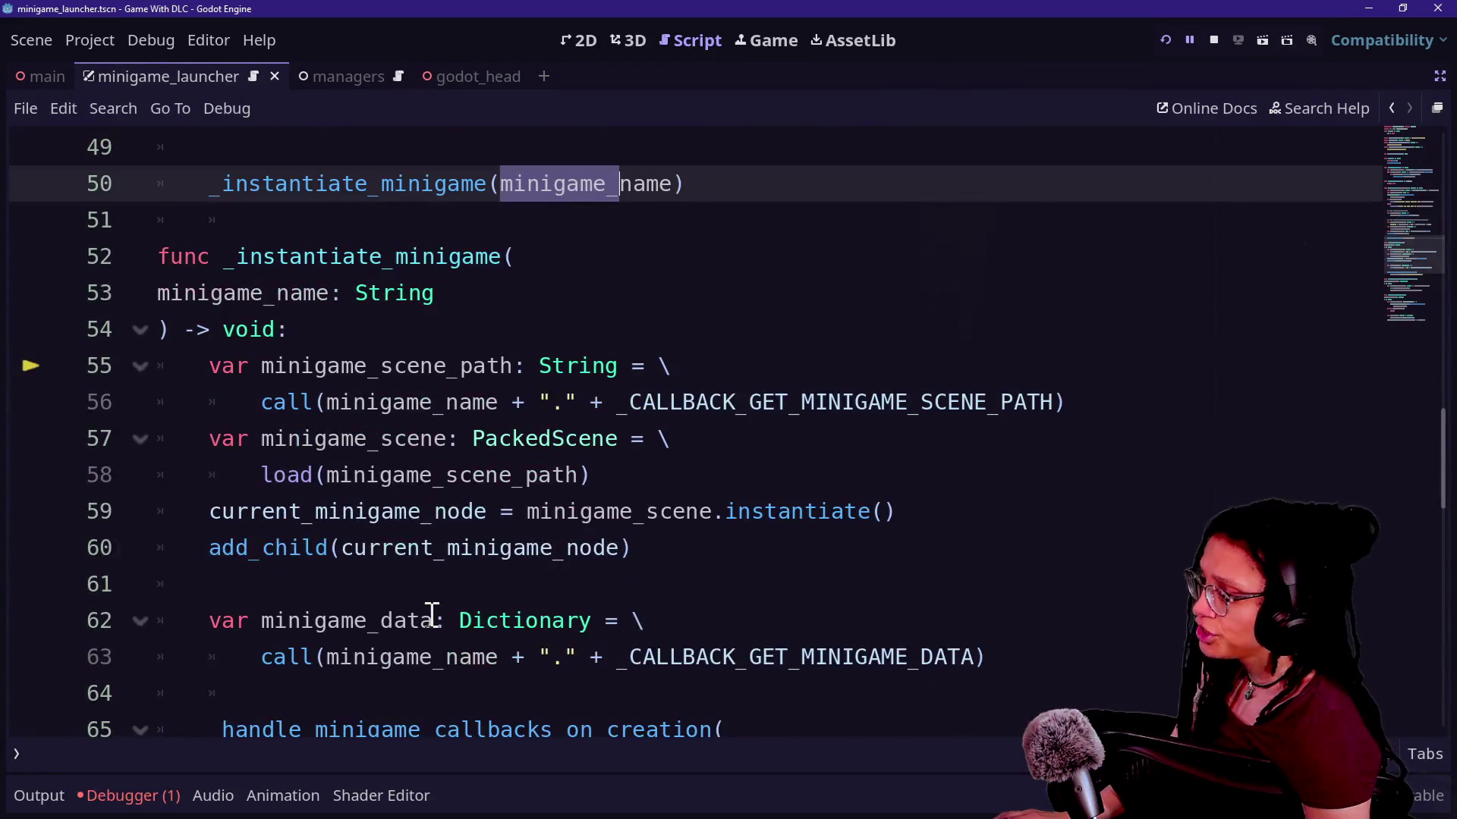
pyautogui.scroll(-2, 431, 616)
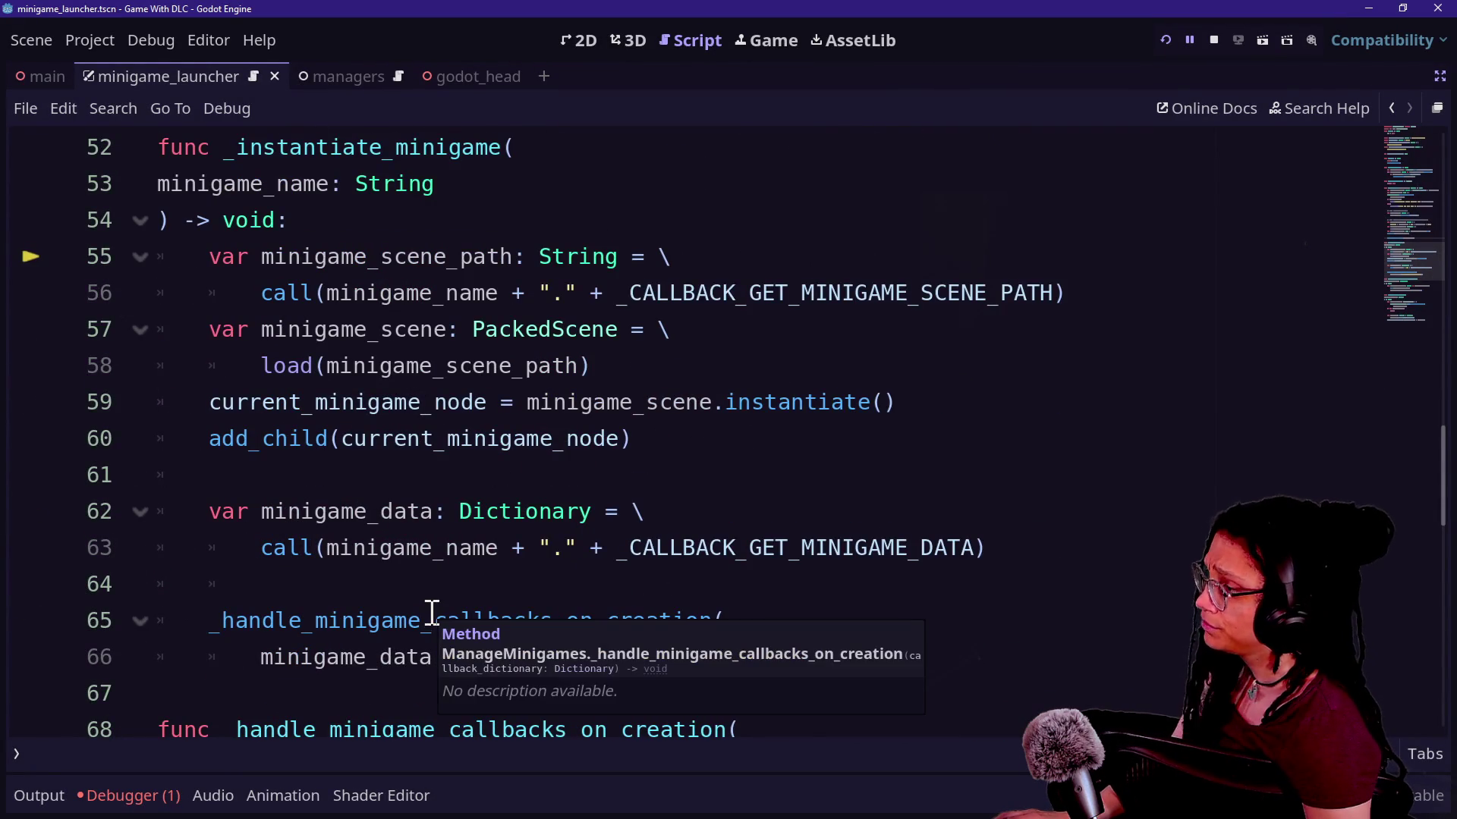
pyautogui.scroll(2, 535, 522)
pyautogui.moveTo(341, 220); pyautogui.dragTo(602, 247)
pyautogui.scroll(2, 601, 247)
pyautogui.click(602, 252)
pyautogui.press('Down')
pyautogui.press('Down')
pyautogui.press('Down')
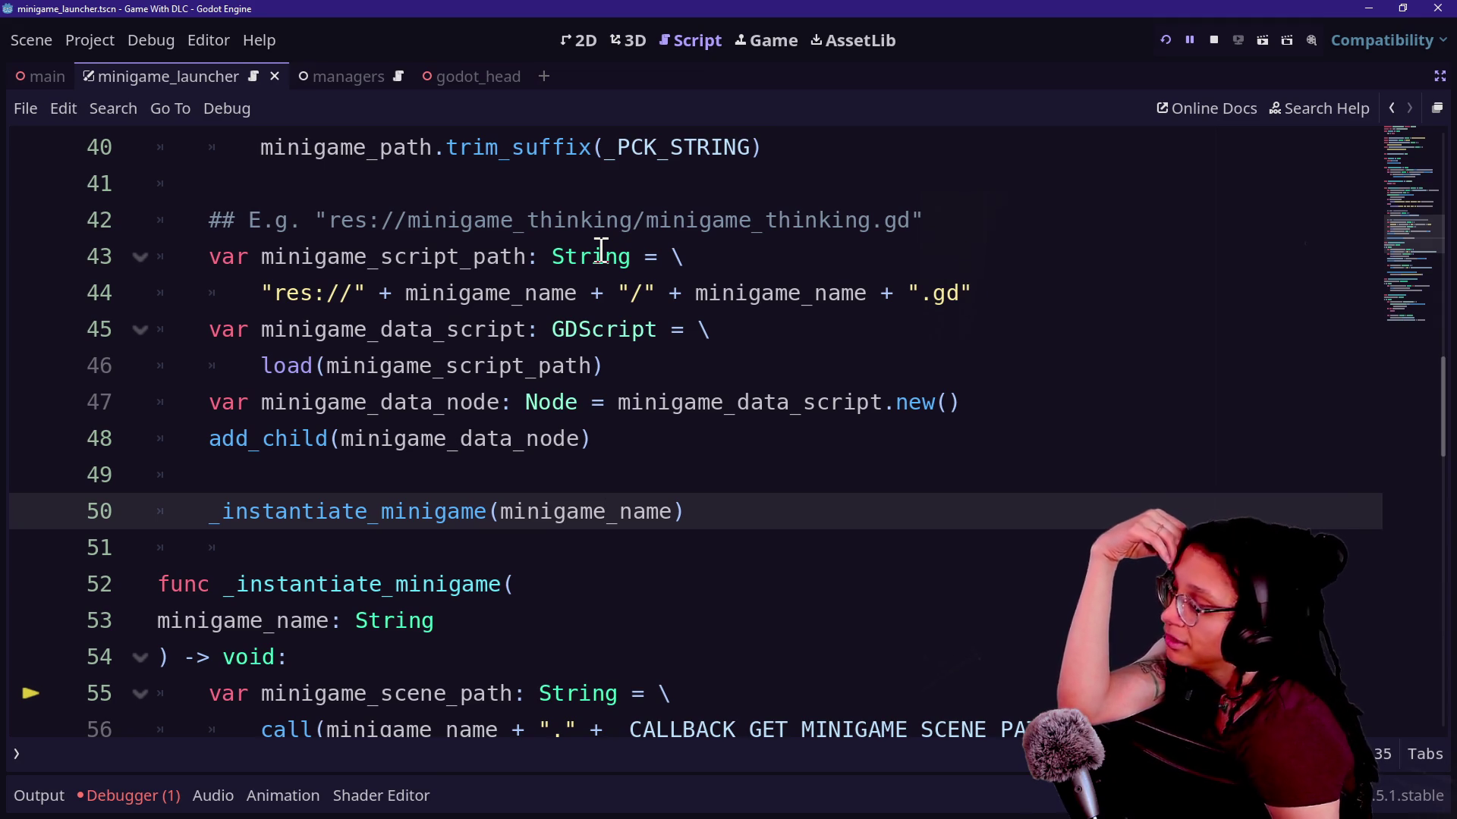
pyautogui.hotkey('alt', 'Tab')
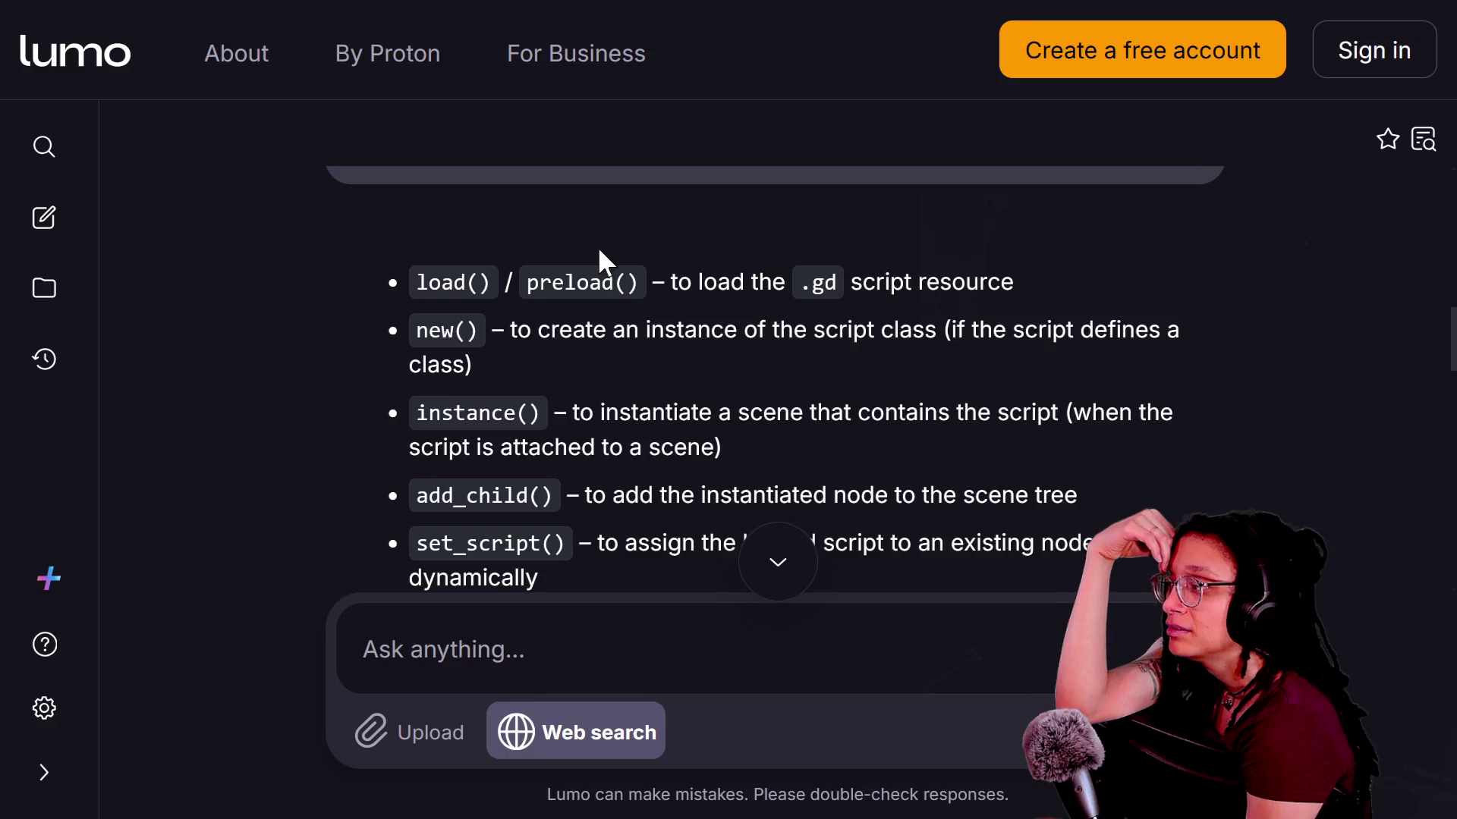
# - Switch to the DLC For Game project and hide the side docks around the MinigameThinking script
pyautogui.hotkey('alt', 'Tab')
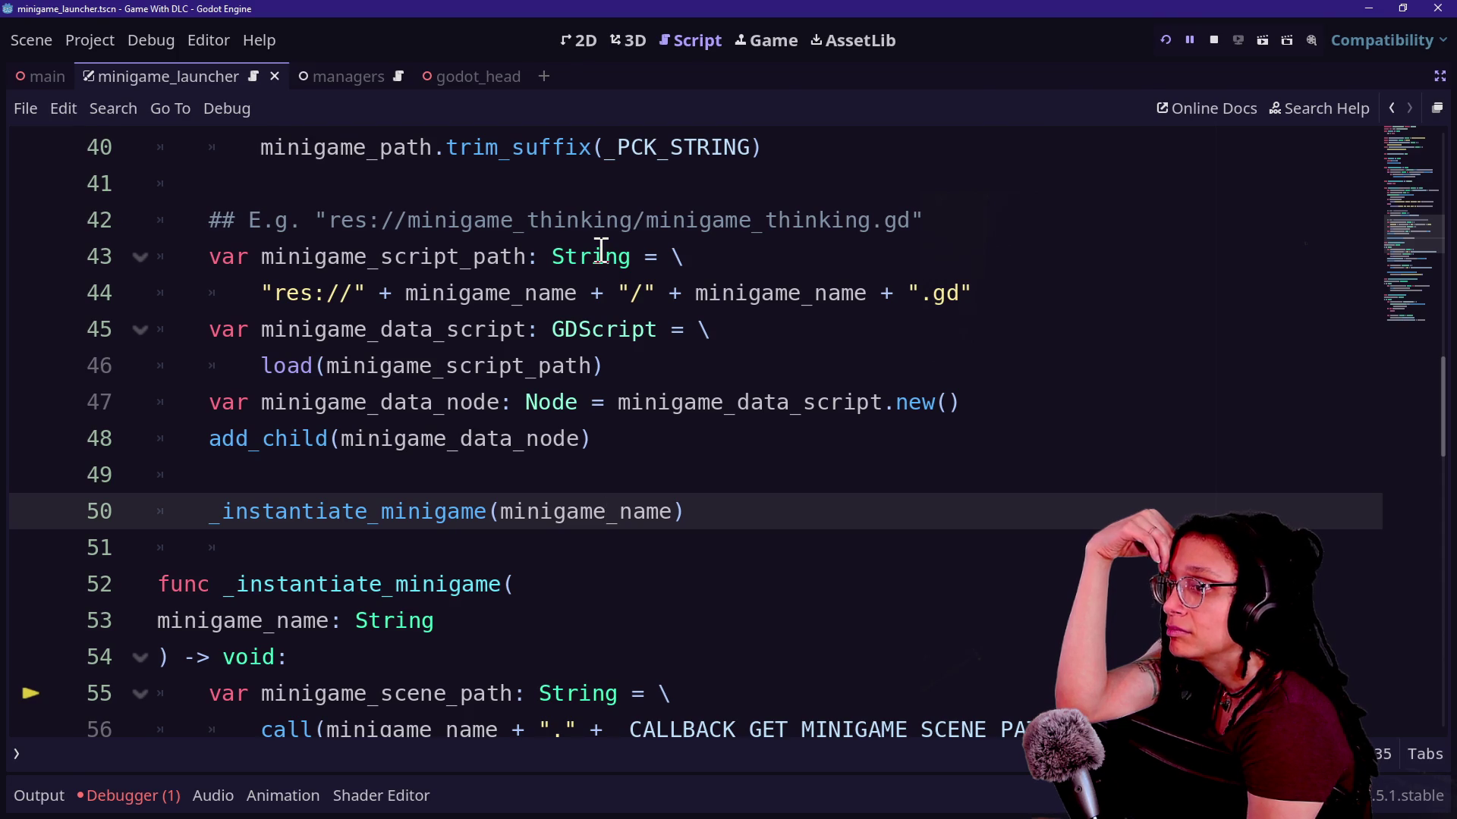
pyautogui.hotkey('alt', 'Tab')
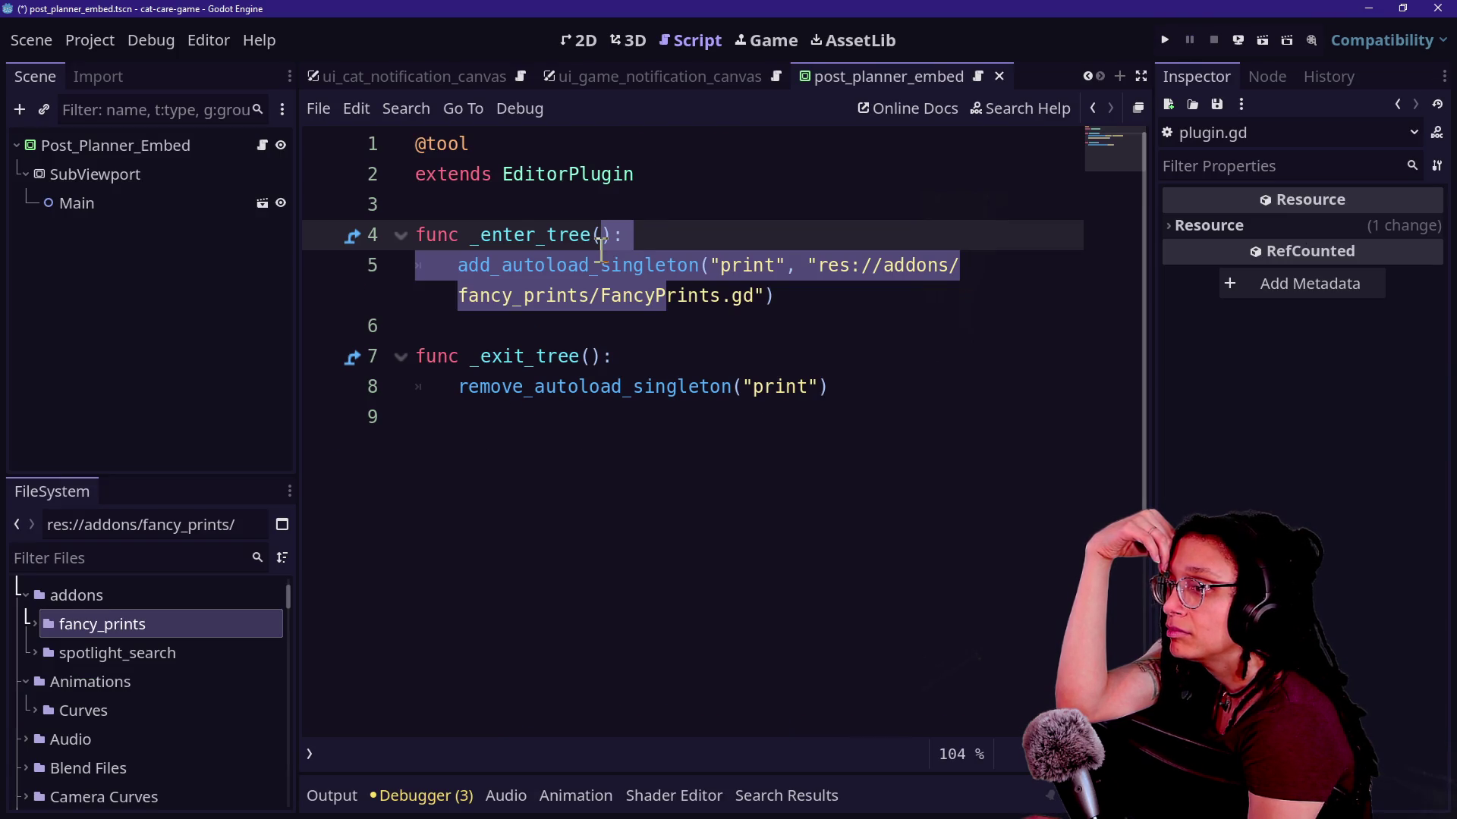
pyautogui.hotkey('alt', 'Tab')
pyautogui.moveTo(599, 255); pyautogui.dragTo(616, 148)
pyautogui.click(1102, 76)
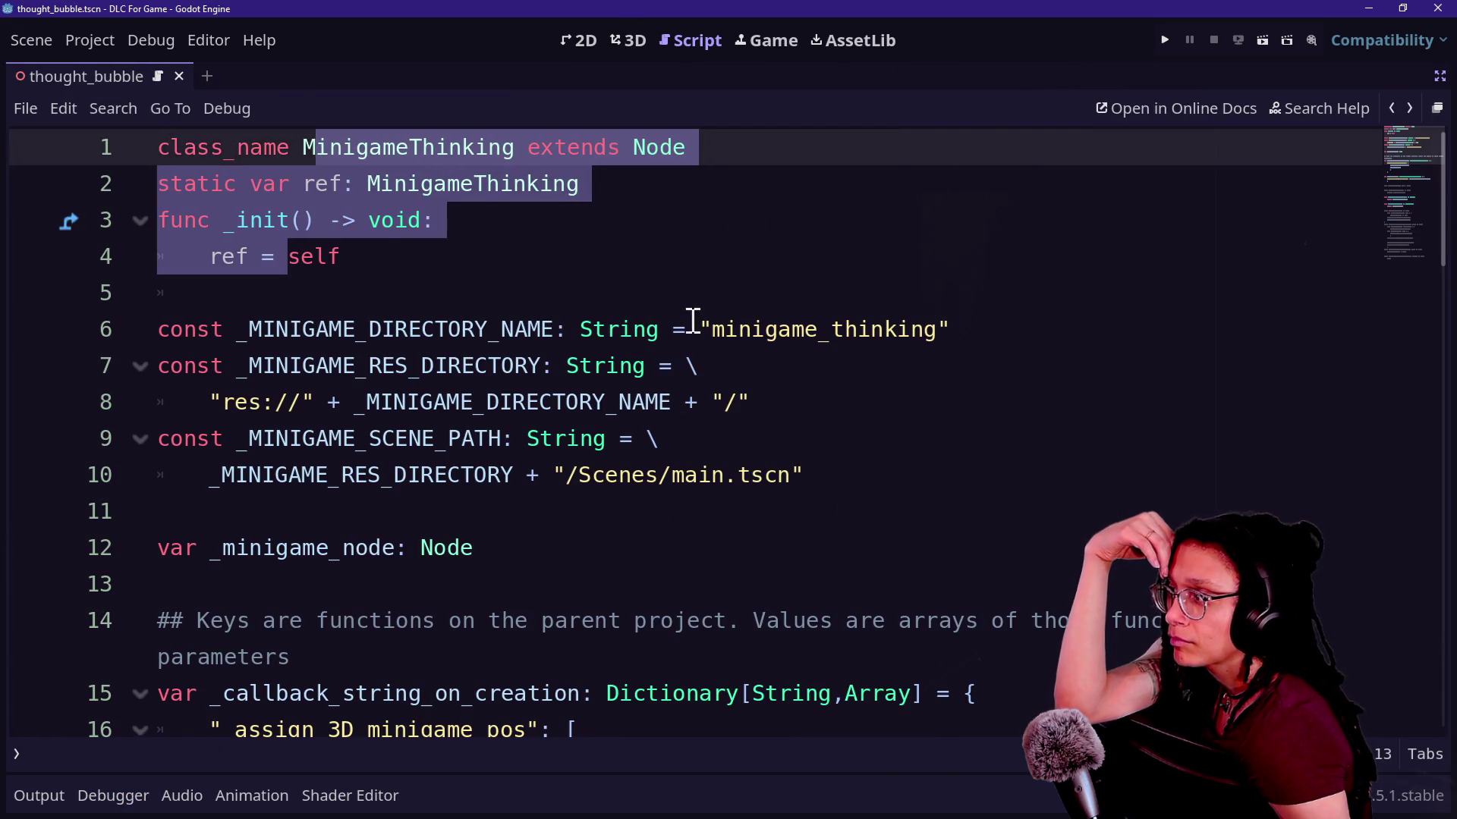
pyautogui.click(608, 367)
pyautogui.click(671, 307)
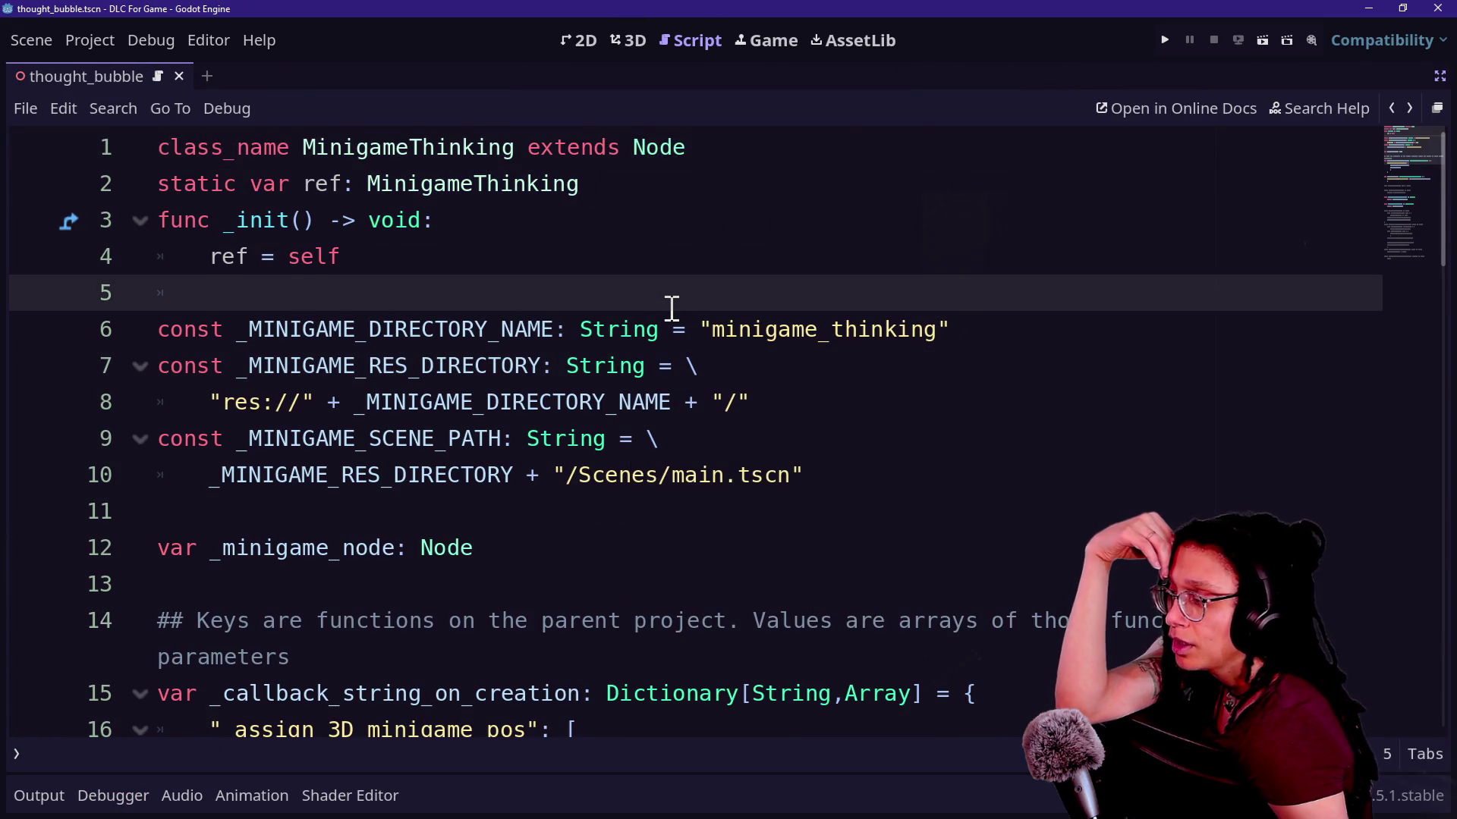
# - Read the minigame directory name, _MINIGAME_RES_DIRECTORY and /Scenes/main.tscn scene path constants
pyautogui.scroll(-2, 672, 307)
pyautogui.scroll(2, 509, 391)
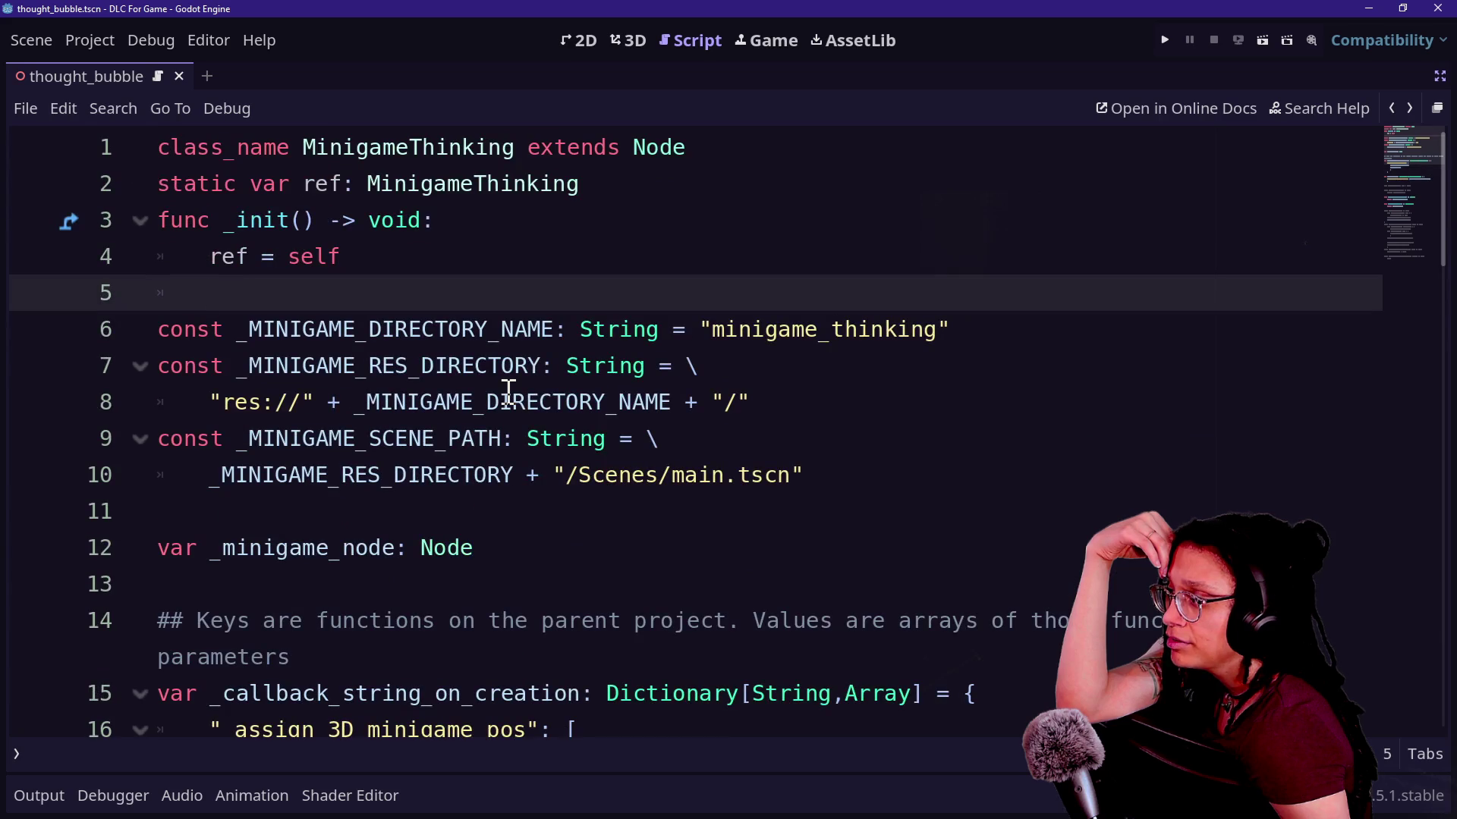
pyautogui.moveTo(278, 334)
pyautogui.mouseDown()
pyautogui.moveTo(789, 311)
pyautogui.moveTo(922, 343)
pyautogui.mouseUp()
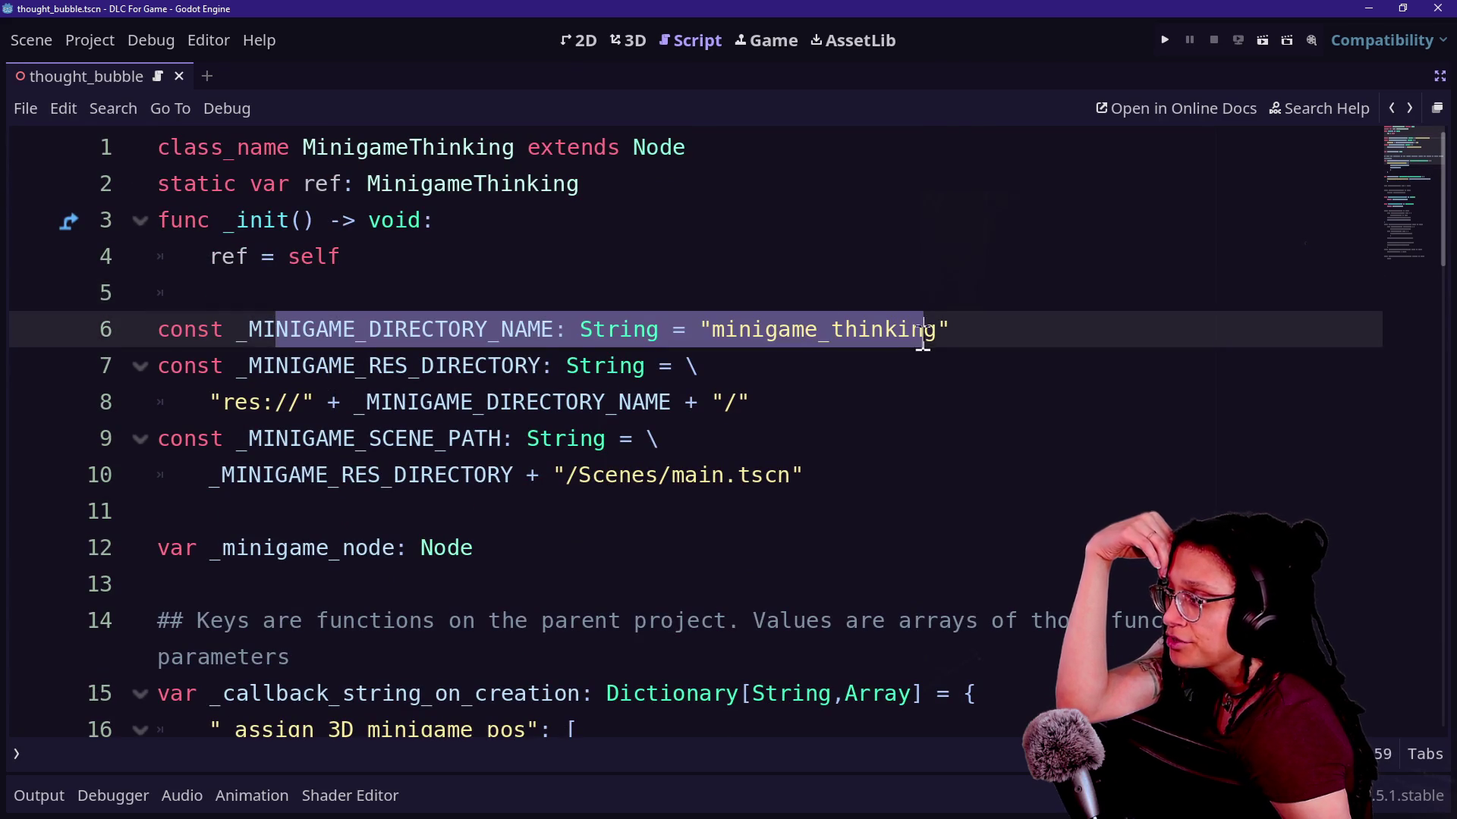
pyautogui.moveTo(237, 366); pyautogui.dragTo(665, 394)
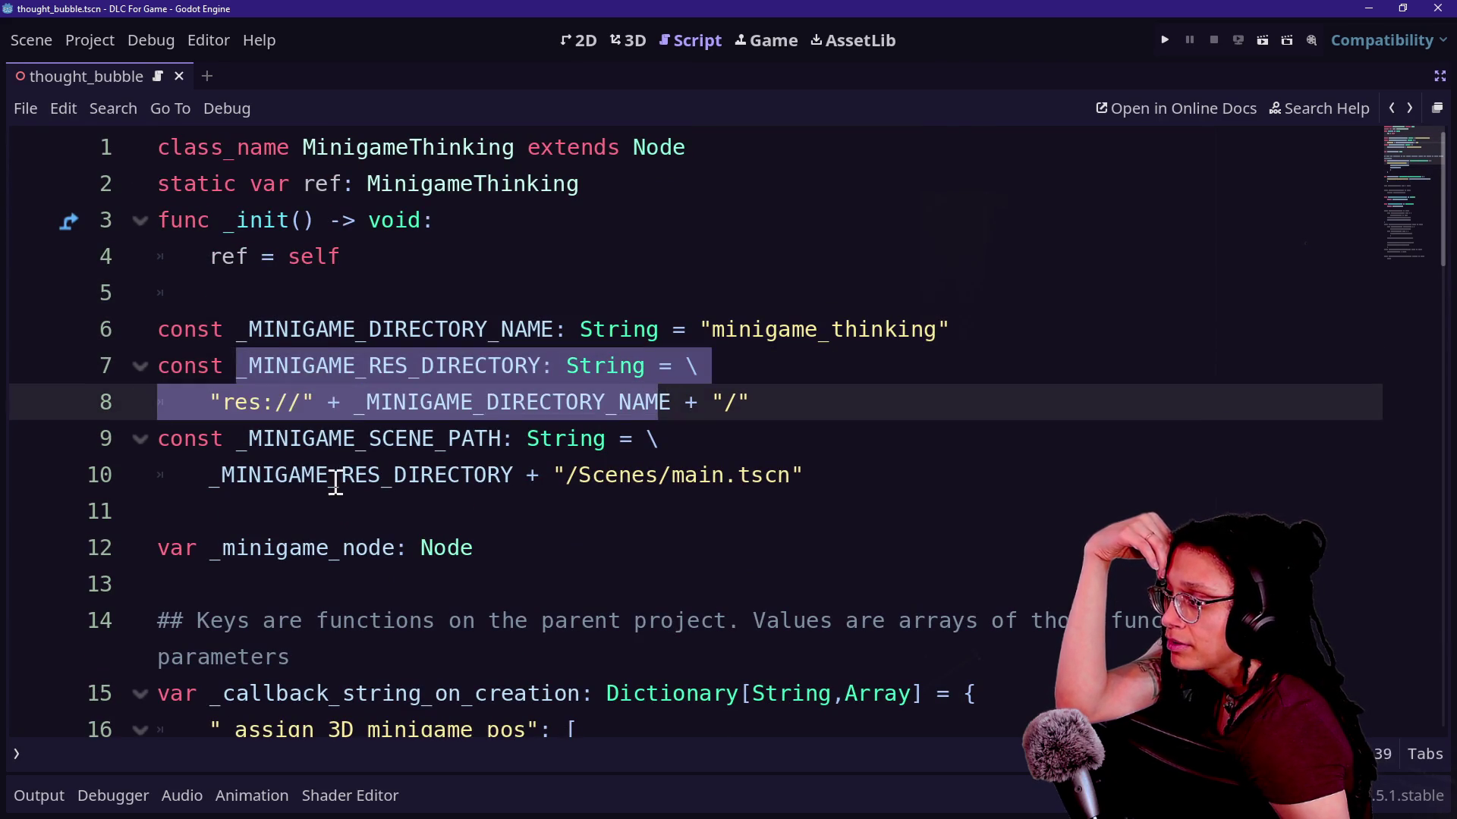
pyautogui.click(335, 482)
pyautogui.click(601, 516)
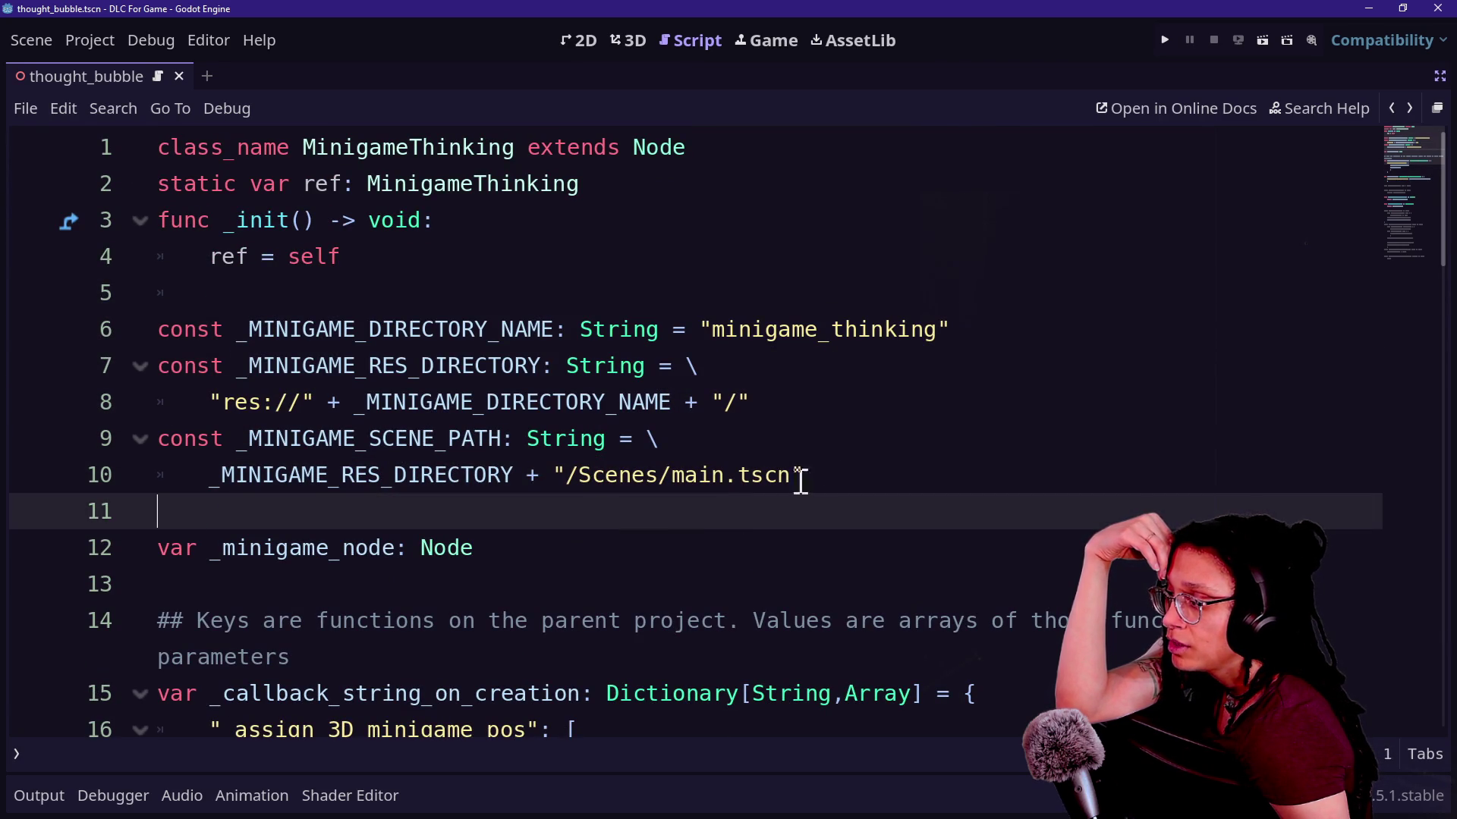
pyautogui.click(420, 489)
pyautogui.moveTo(657, 475)
pyautogui.mouseDown()
pyautogui.moveTo(864, 476)
pyautogui.moveTo(565, 475)
pyautogui.mouseUp()
pyautogui.scroll(-2, 569, 469)
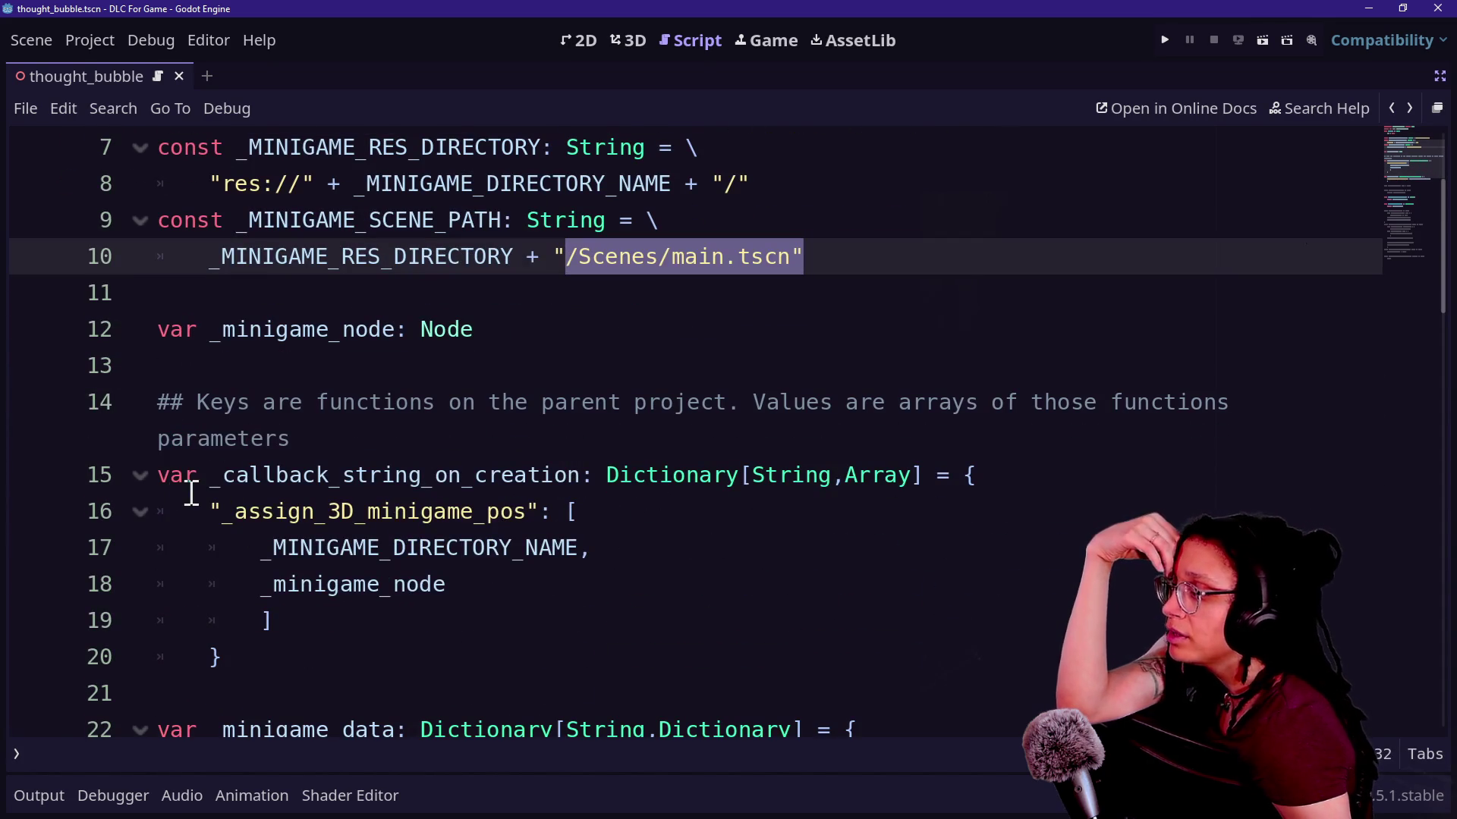
# - Examine the _callback_string_on_creation dictionary, _minigame_data and the _MINIGAME_DIRECTORY_NAME reference on line 17
pyautogui.click(532, 454)
pyautogui.moveTo(189, 478)
pyautogui.mouseDown()
pyautogui.moveTo(471, 546)
pyautogui.moveTo(236, 503)
pyautogui.moveTo(481, 660)
pyautogui.mouseUp()
pyautogui.click(481, 660)
pyautogui.click(370, 476)
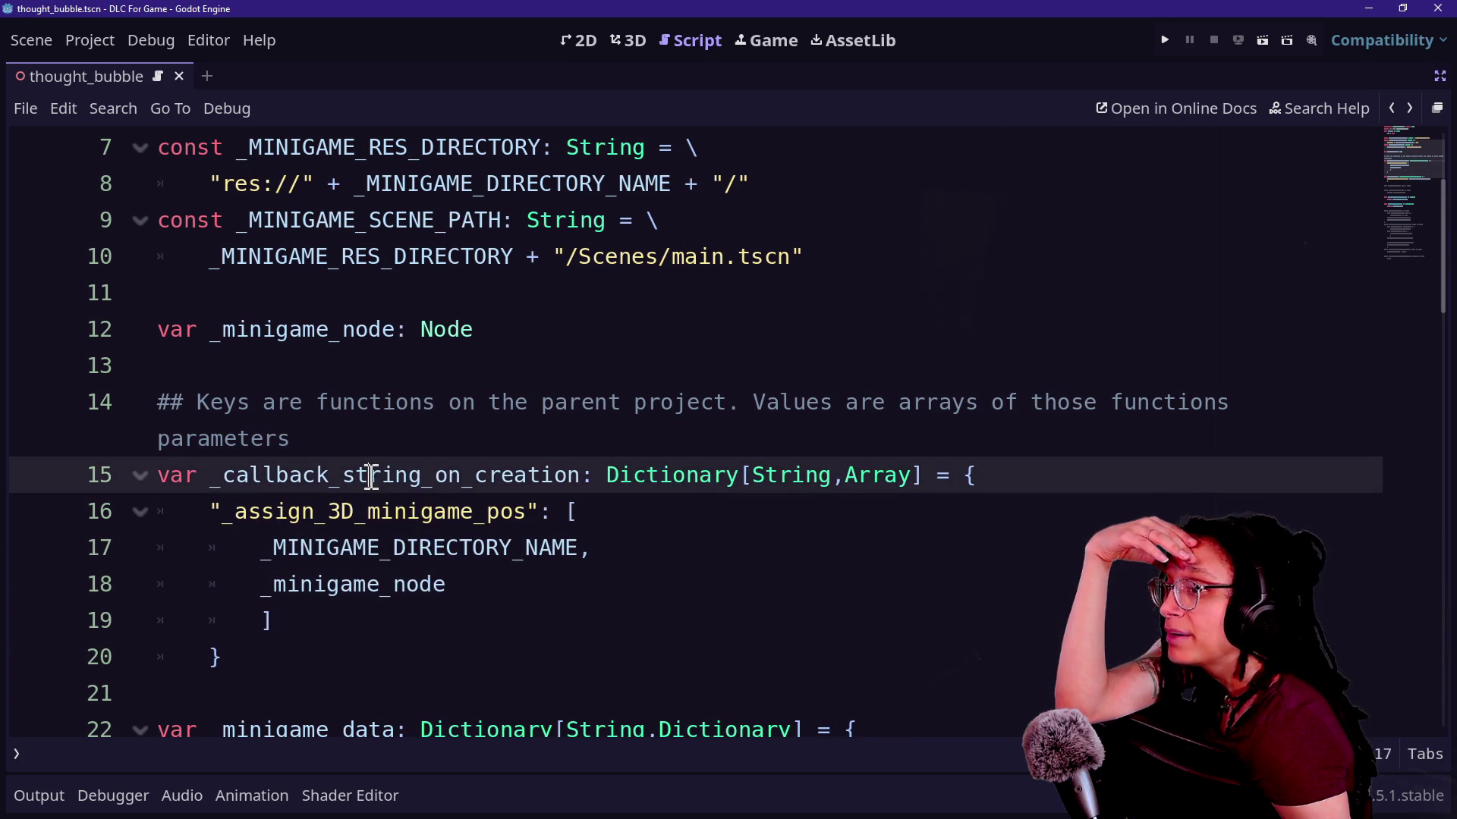
pyautogui.press('Down')
pyautogui.press('Down')
pyautogui.press('Down')
pyautogui.press('Up')
pyautogui.press('Up')
pyautogui.press('Up')
pyautogui.press('Up')
pyautogui.press('Up')
pyautogui.press('Up')
pyautogui.click(230, 293)
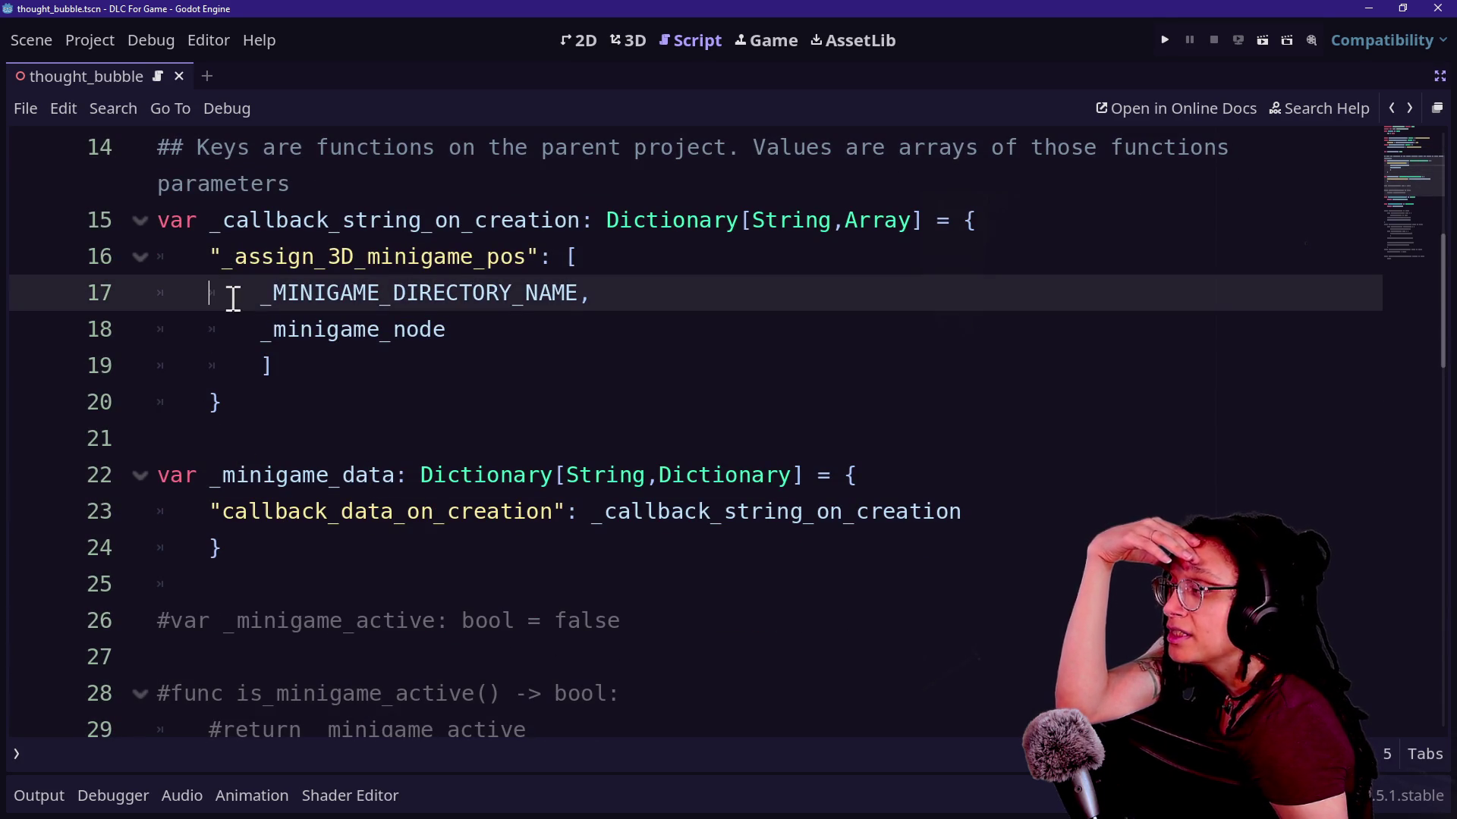
pyautogui.moveTo(244, 299)
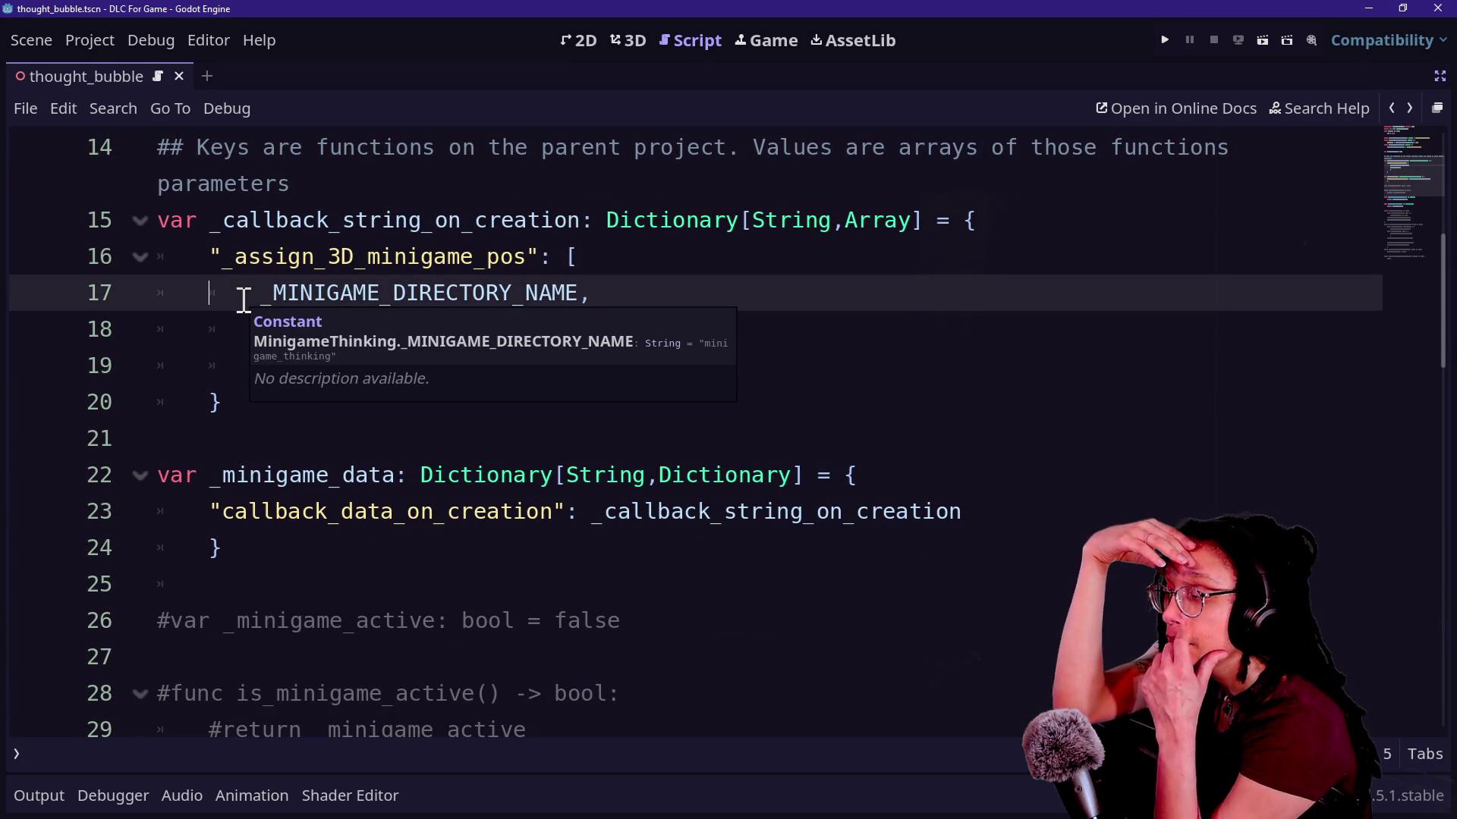
pyautogui.click(285, 281)
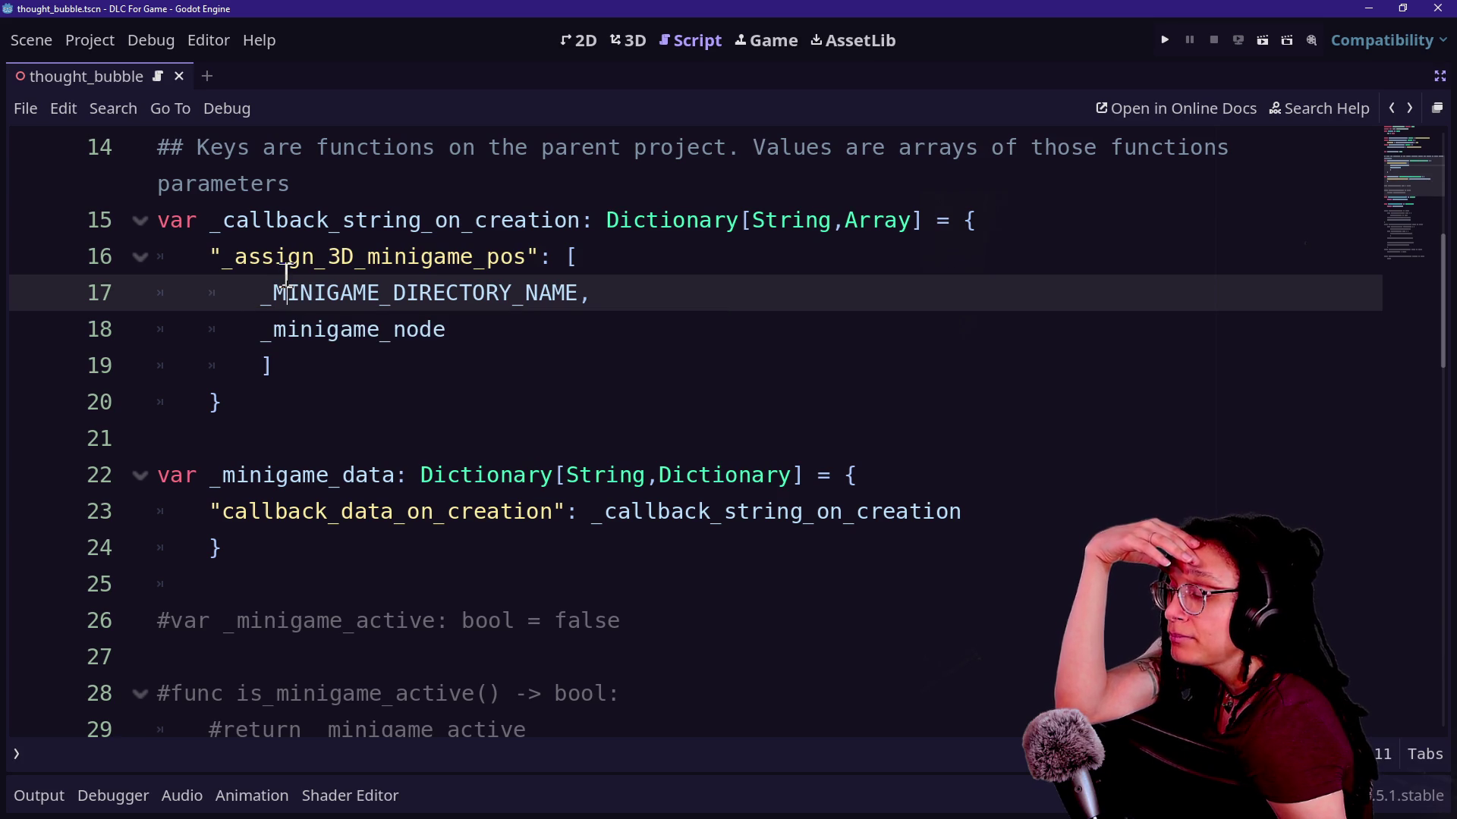
# - Highlight the callback dictionary lines 14–20 and revisit the /Scenes/main.tscn path on line 10
pyautogui.click(375, 412)
pyautogui.moveTo(374, 413); pyautogui.dragTo(308, 127)
pyautogui.click(316, 257)
pyautogui.scroll(3, 315, 256)
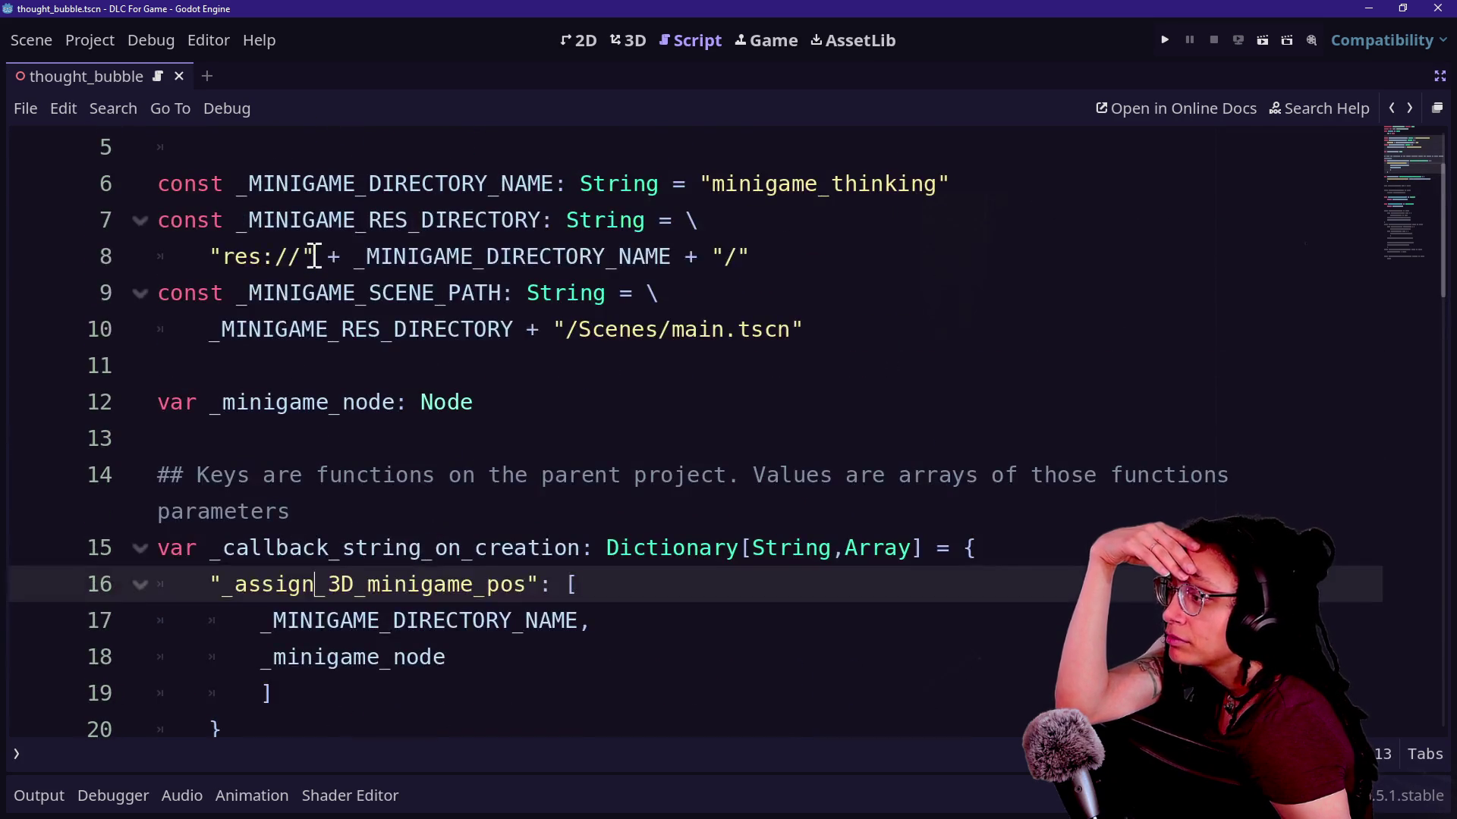
pyautogui.moveTo(565, 333); pyautogui.dragTo(796, 332)
pyautogui.press('Right')
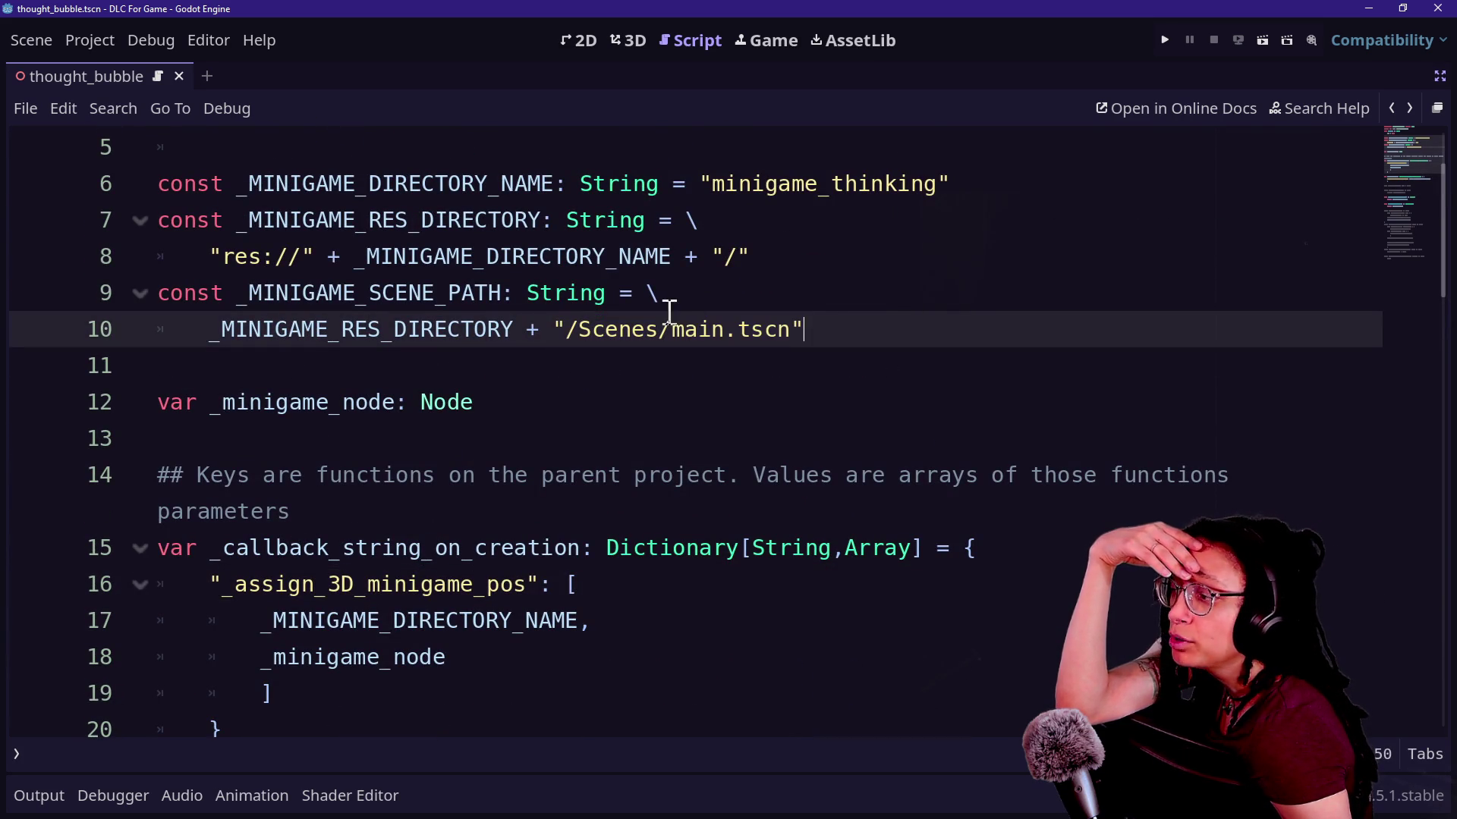
pyautogui.press('End')
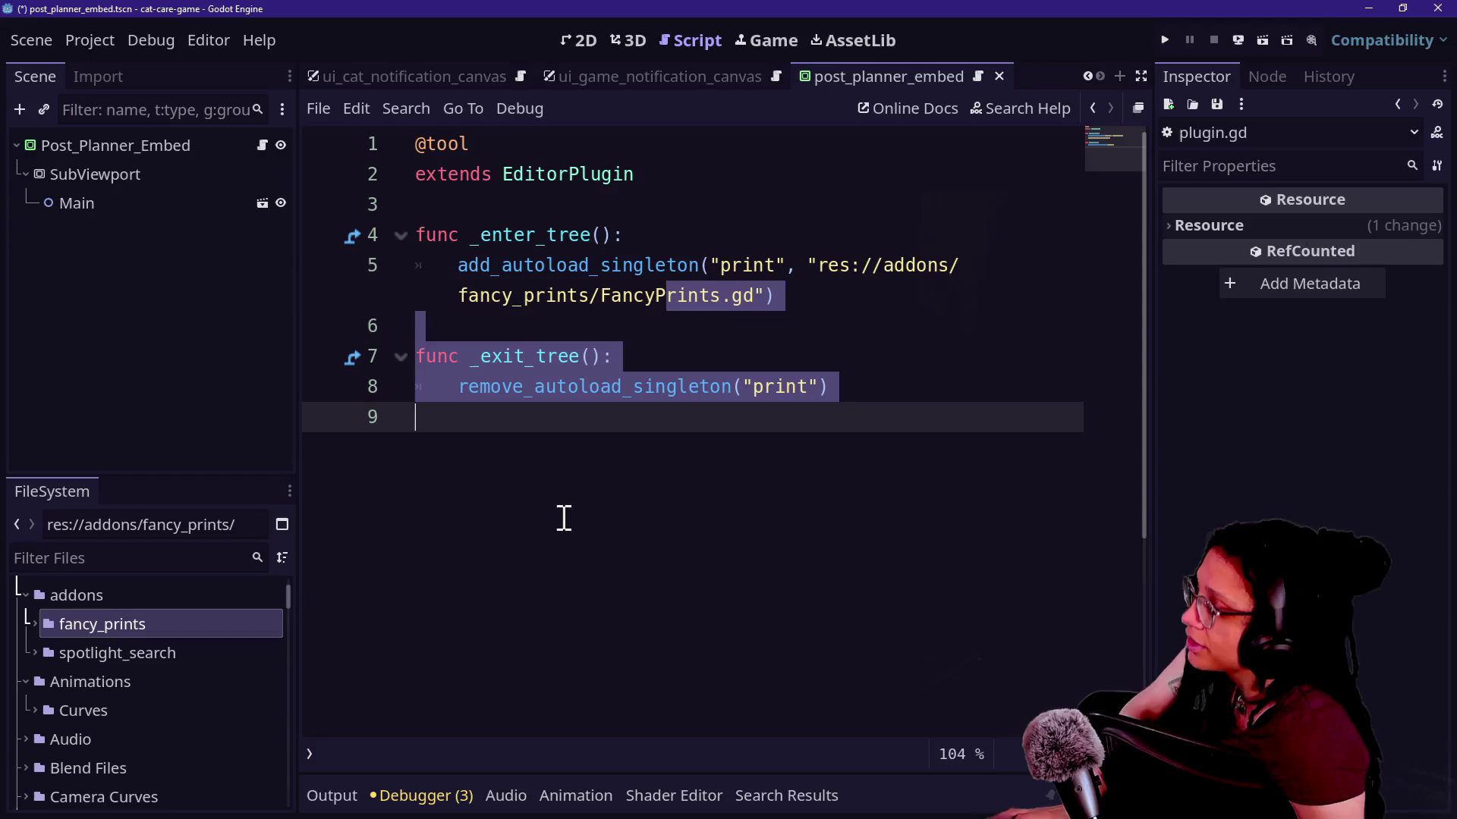
# - Review the load and add_child lines of _instantiate_minigame in the minigame_launcher script
pyautogui.click(568, 486)
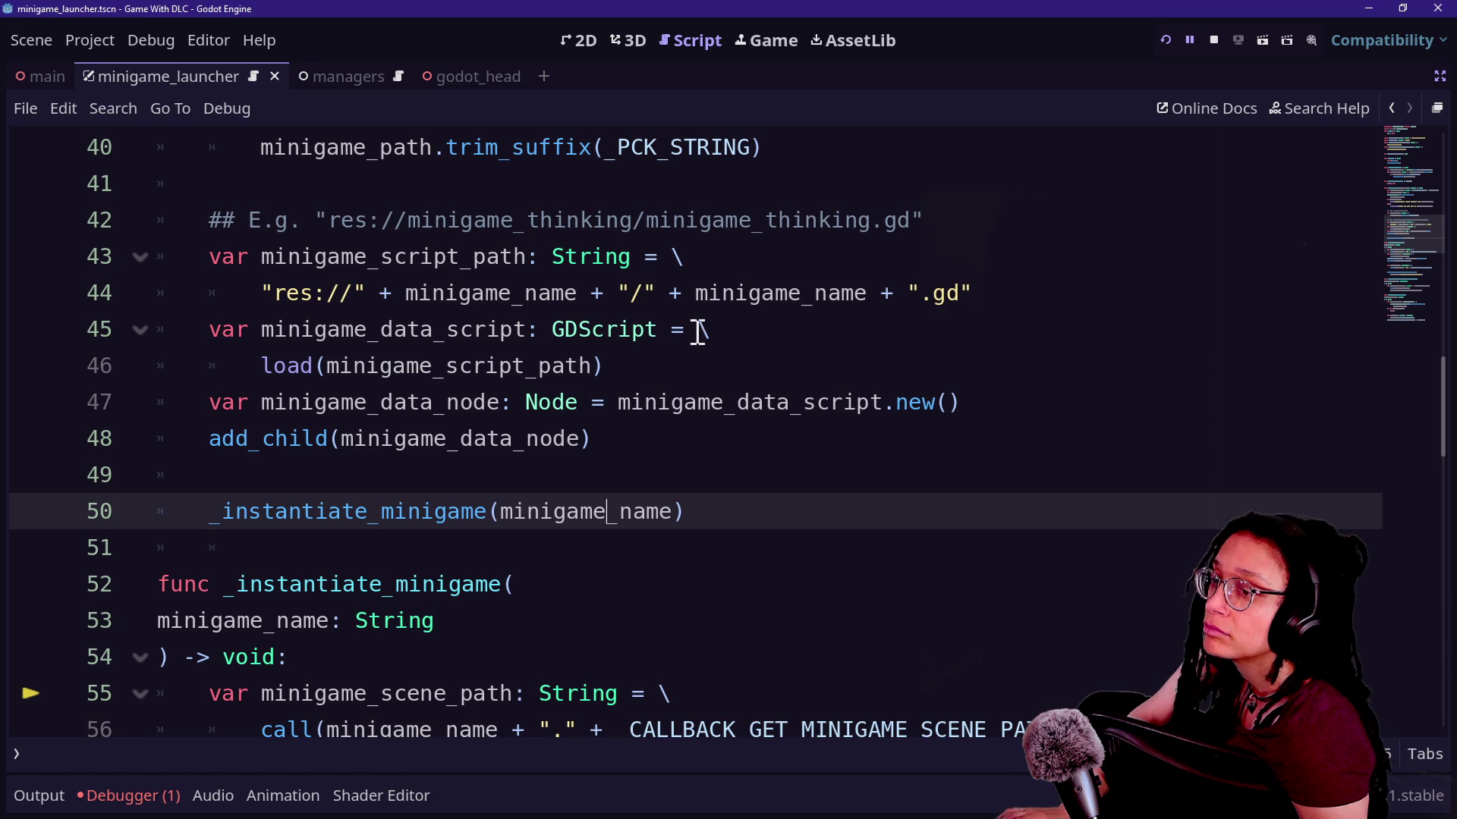
pyautogui.click(698, 331)
pyautogui.click(706, 449)
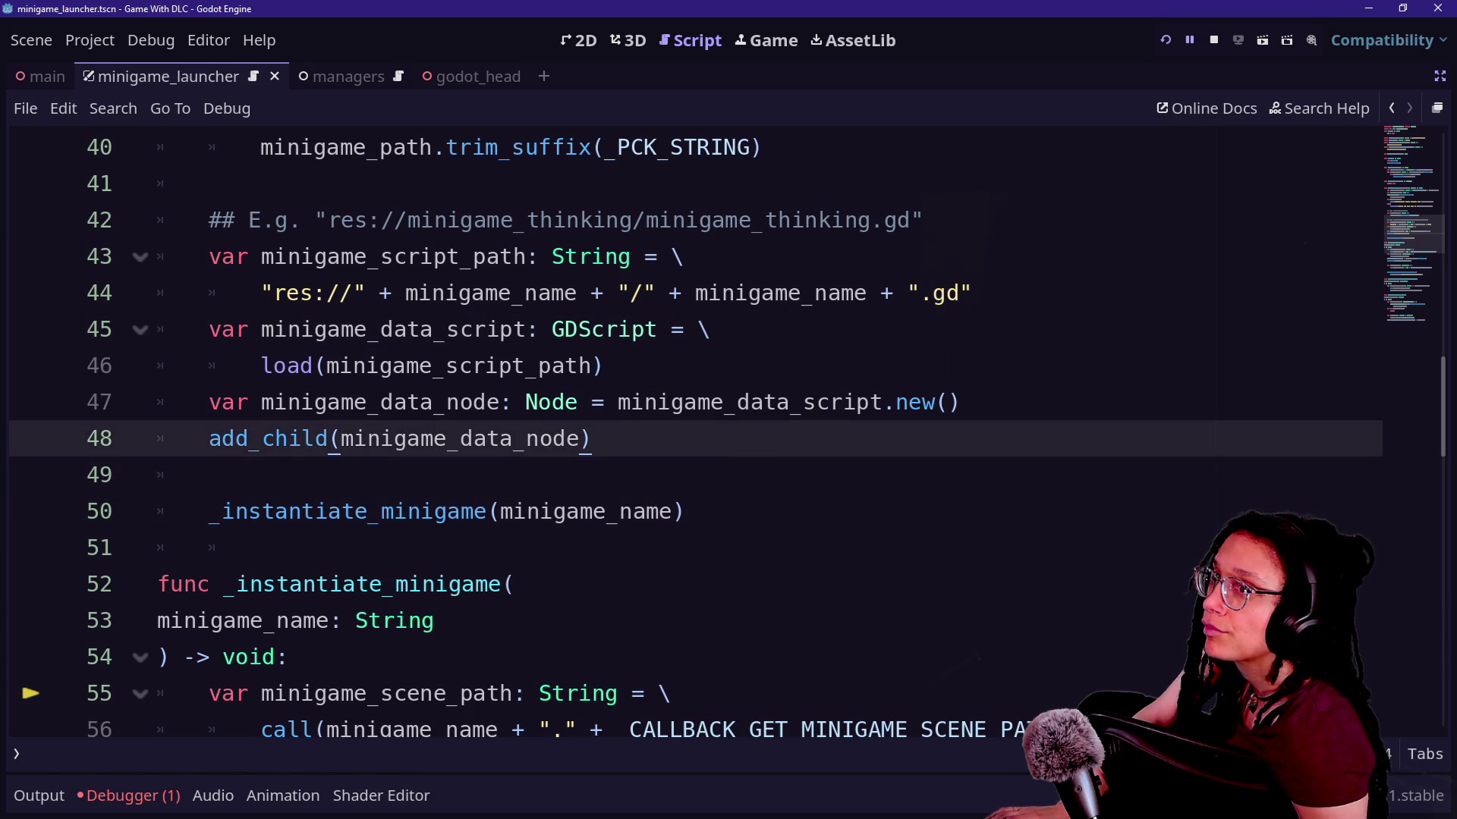
pyautogui.click(929, 326)
pyautogui.click(775, 474)
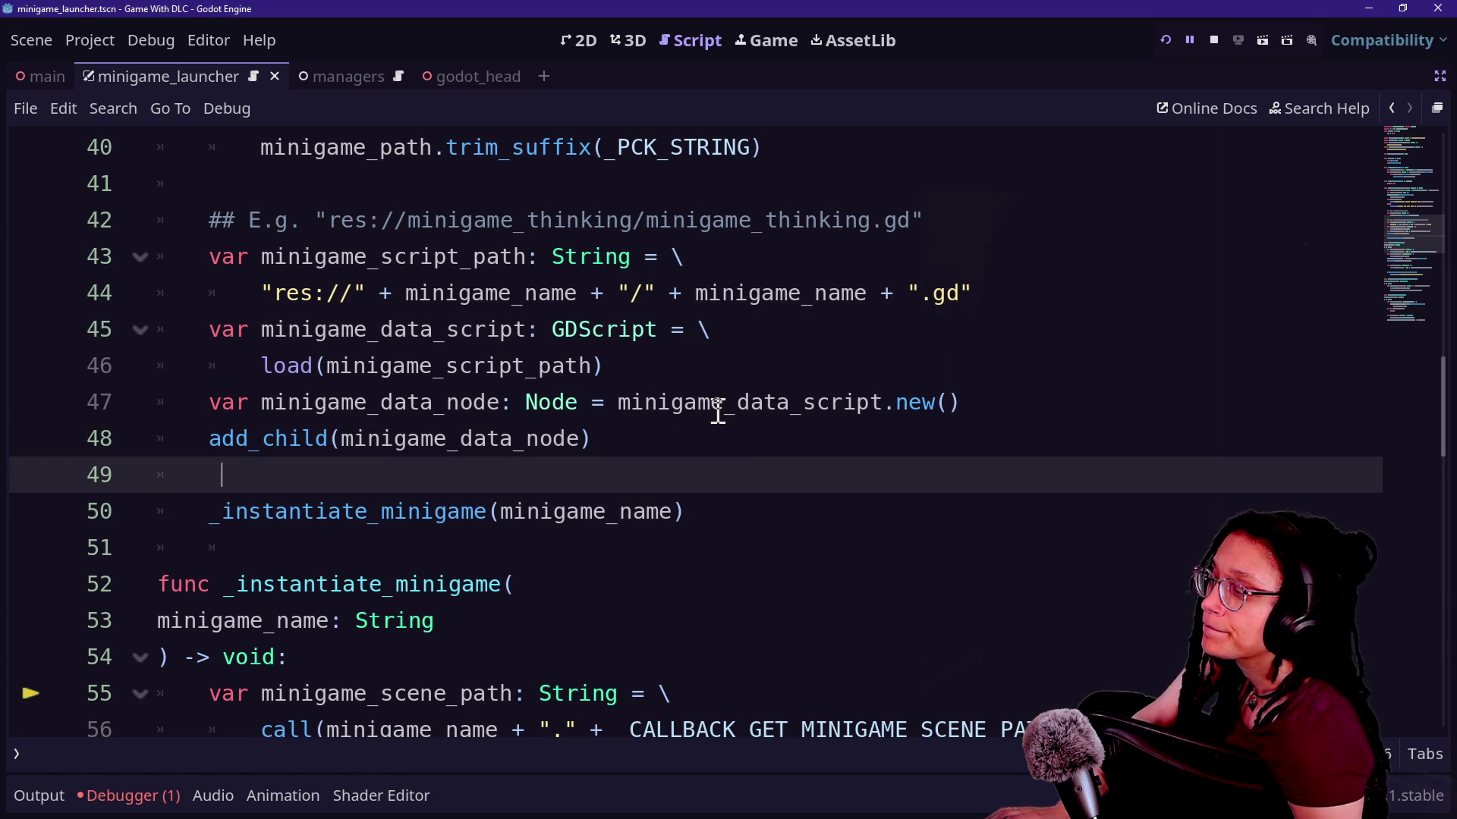
pyautogui.moveTo(718, 413)
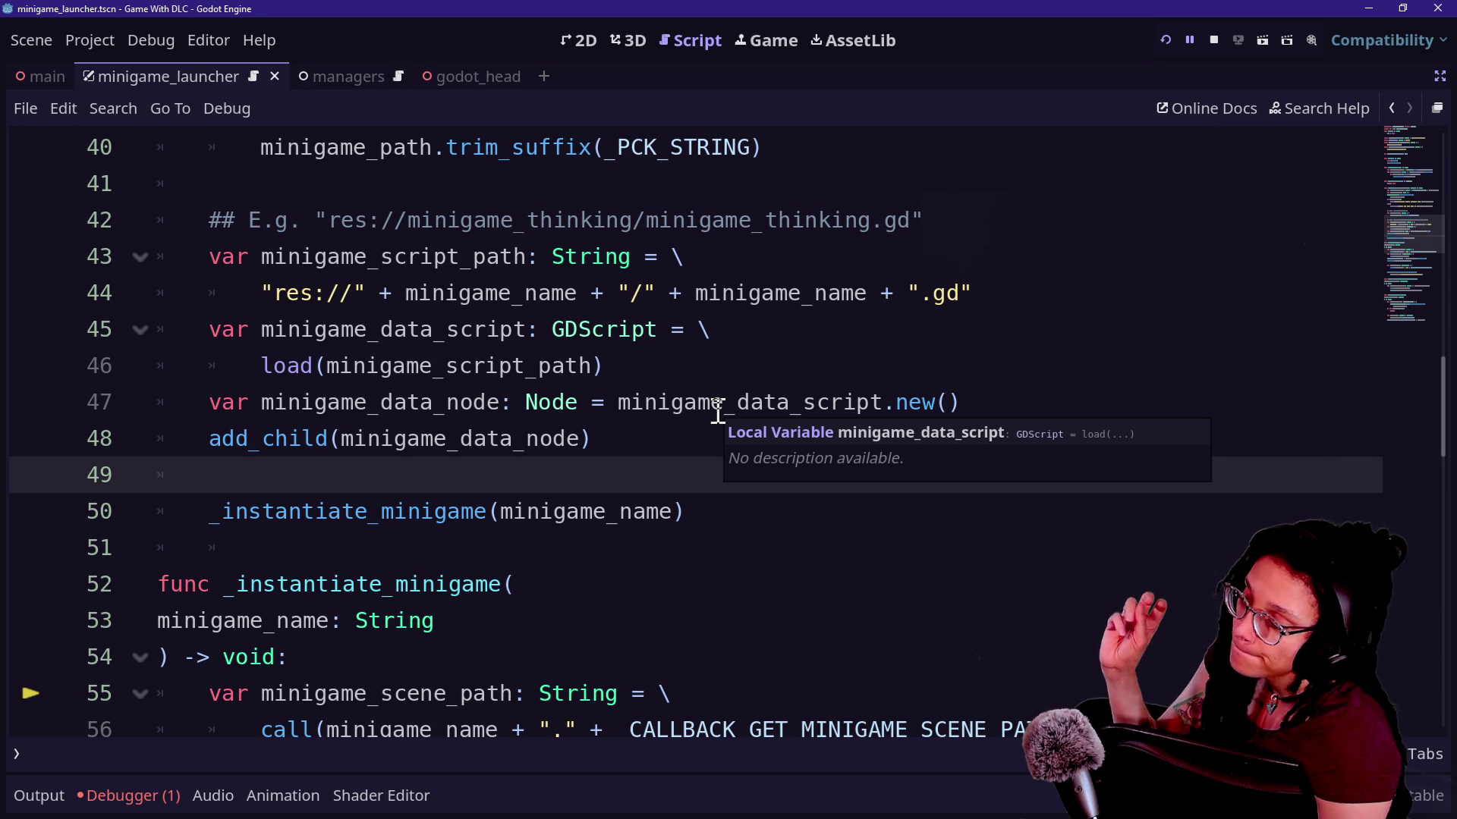
pyautogui.click(553, 543)
pyautogui.press('Down')
pyautogui.press('Down')
pyautogui.press('Down')
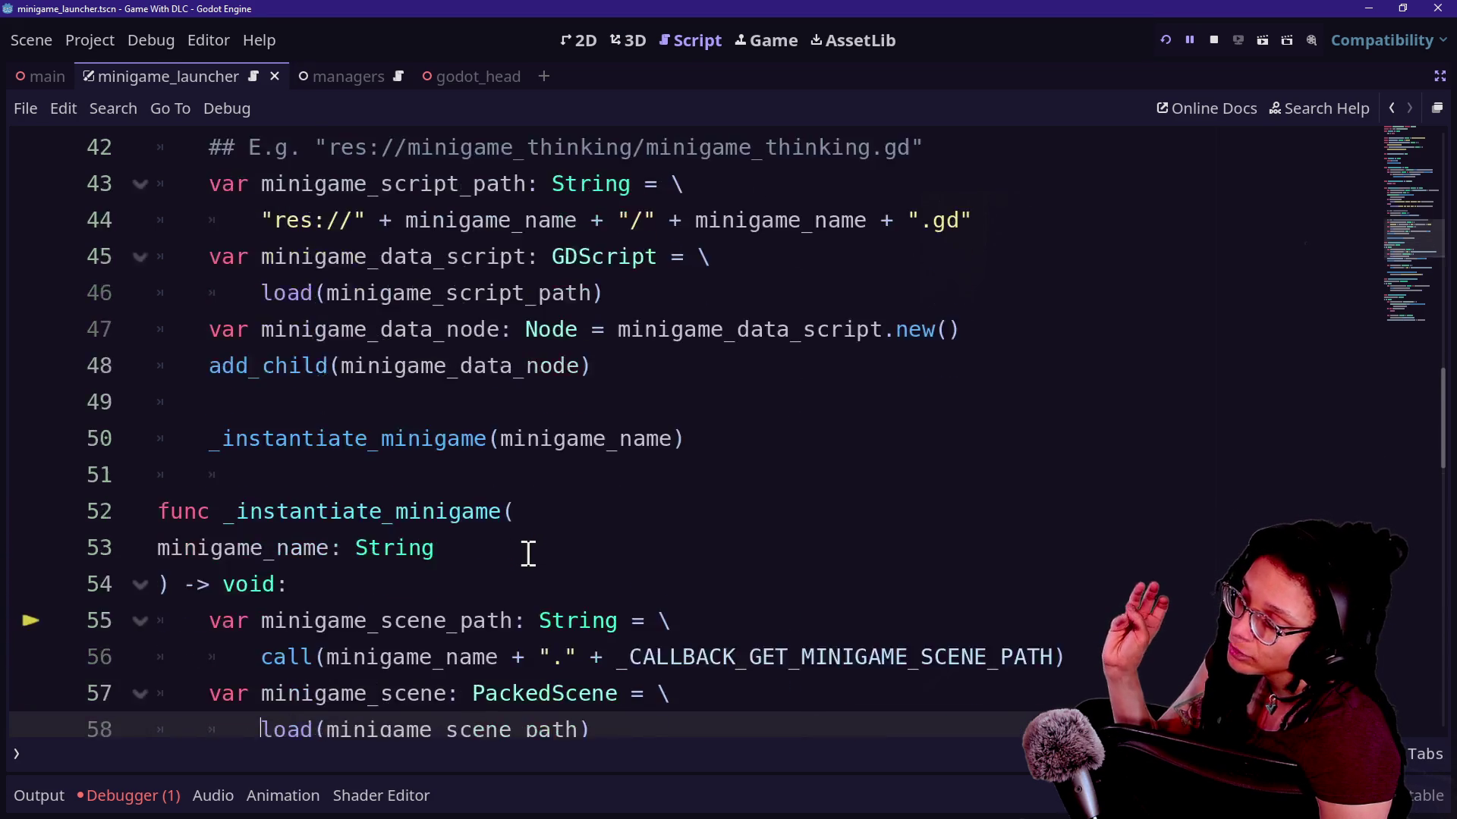
pyautogui.press('Down')
pyautogui.press('Down')
pyautogui.press('Down')
pyautogui.press('Down')
pyautogui.press('Down')
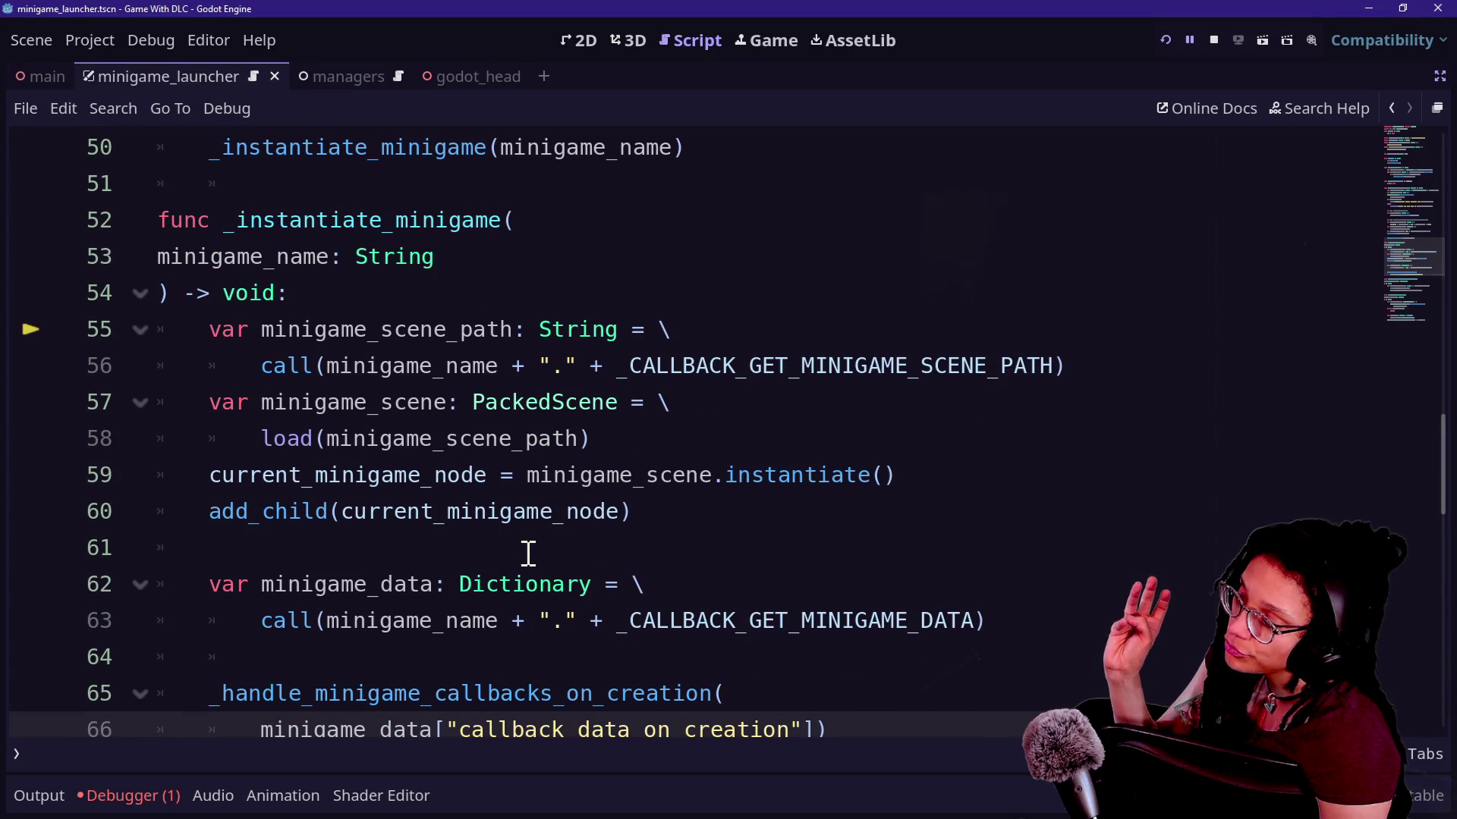
pyautogui.press('Down')
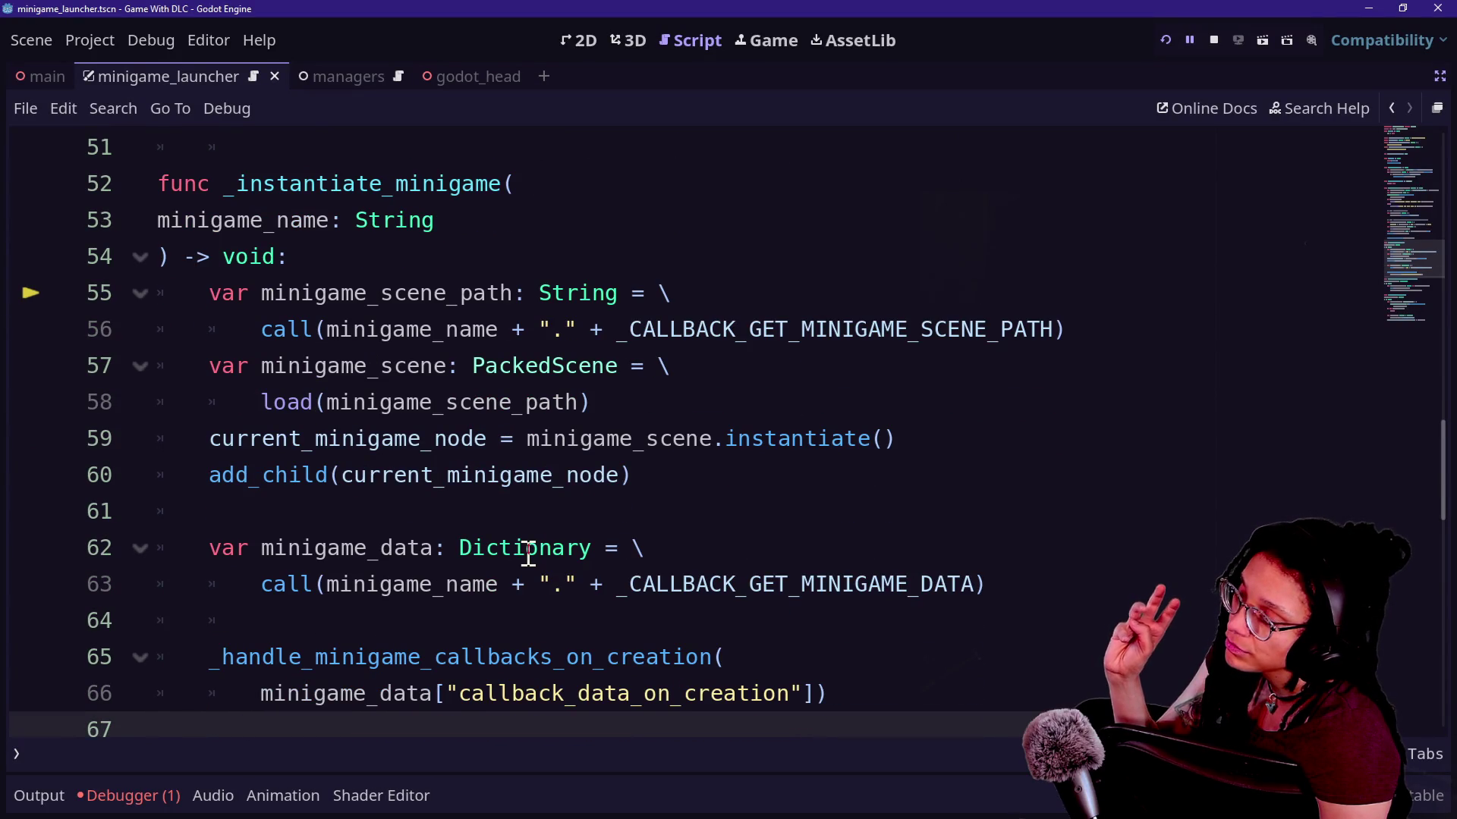
pyautogui.press('Up')
pyautogui.press('Up')
pyautogui.press('Up')
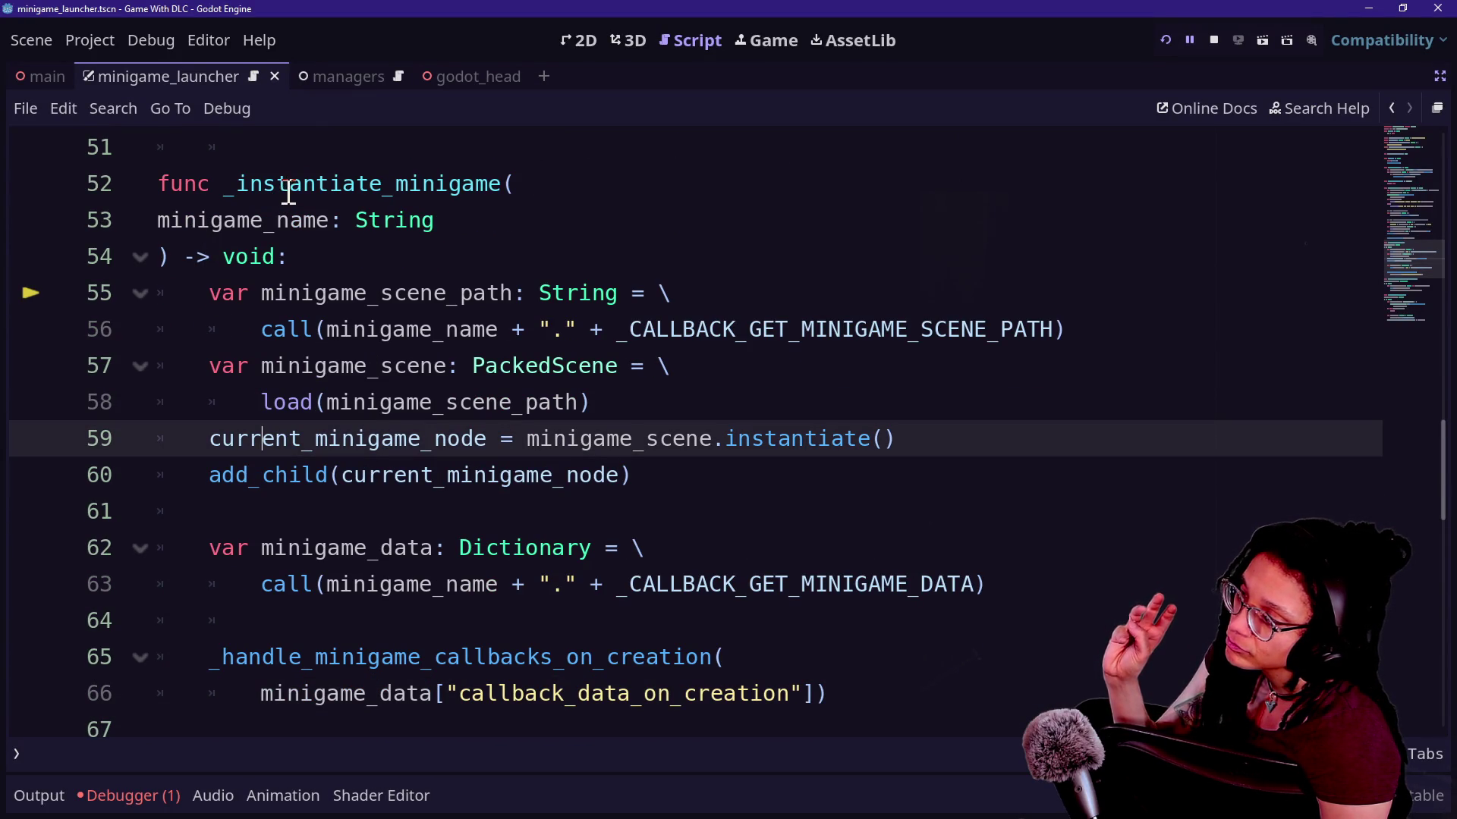
pyautogui.scroll(3, 287, 190)
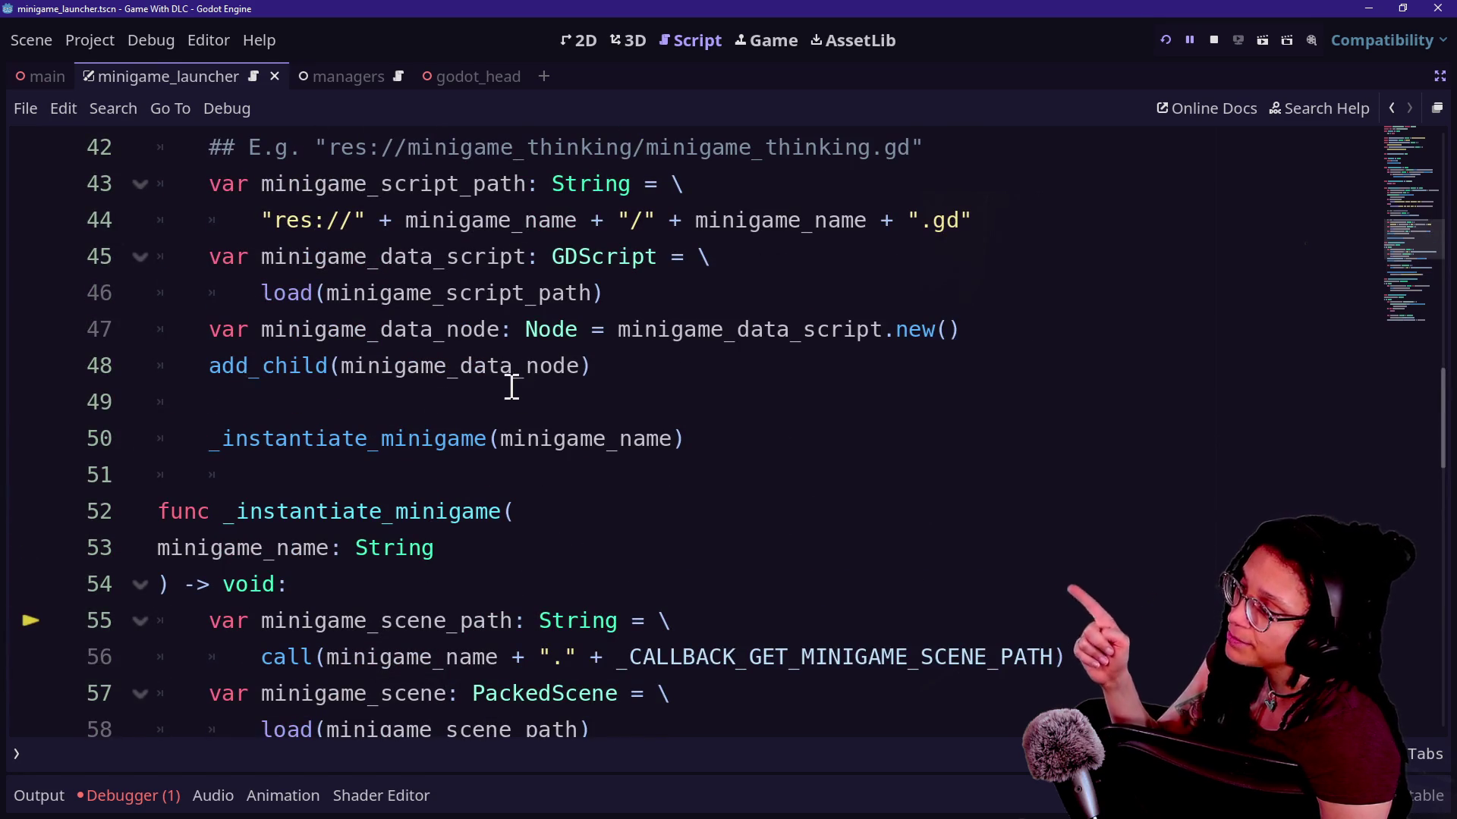
# - Insert blank lines after add_child(minigame_data_node) and check the scene path and load lines
pyautogui.click(661, 383)
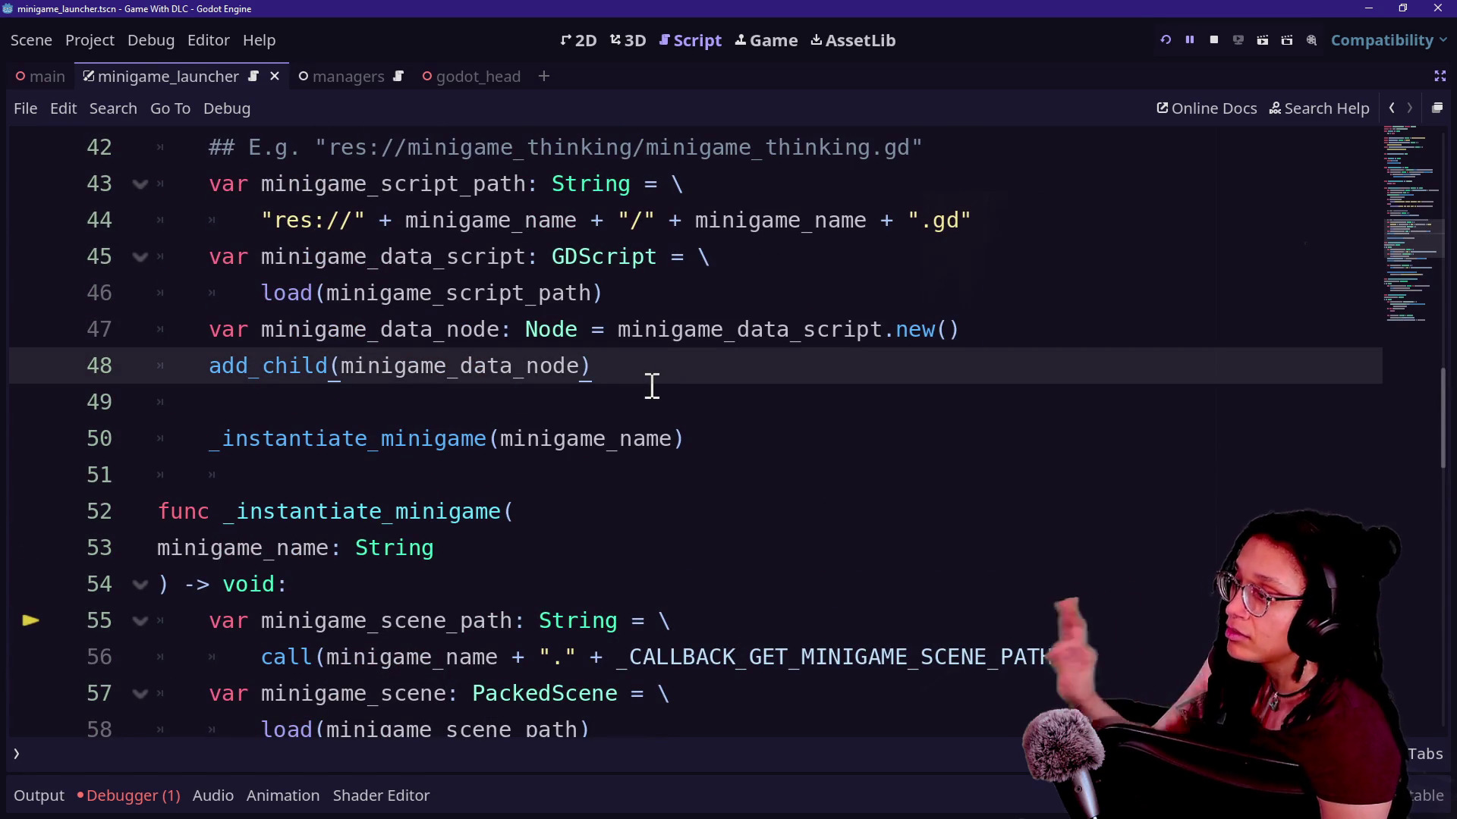
pyautogui.scroll(-1, 586, 408)
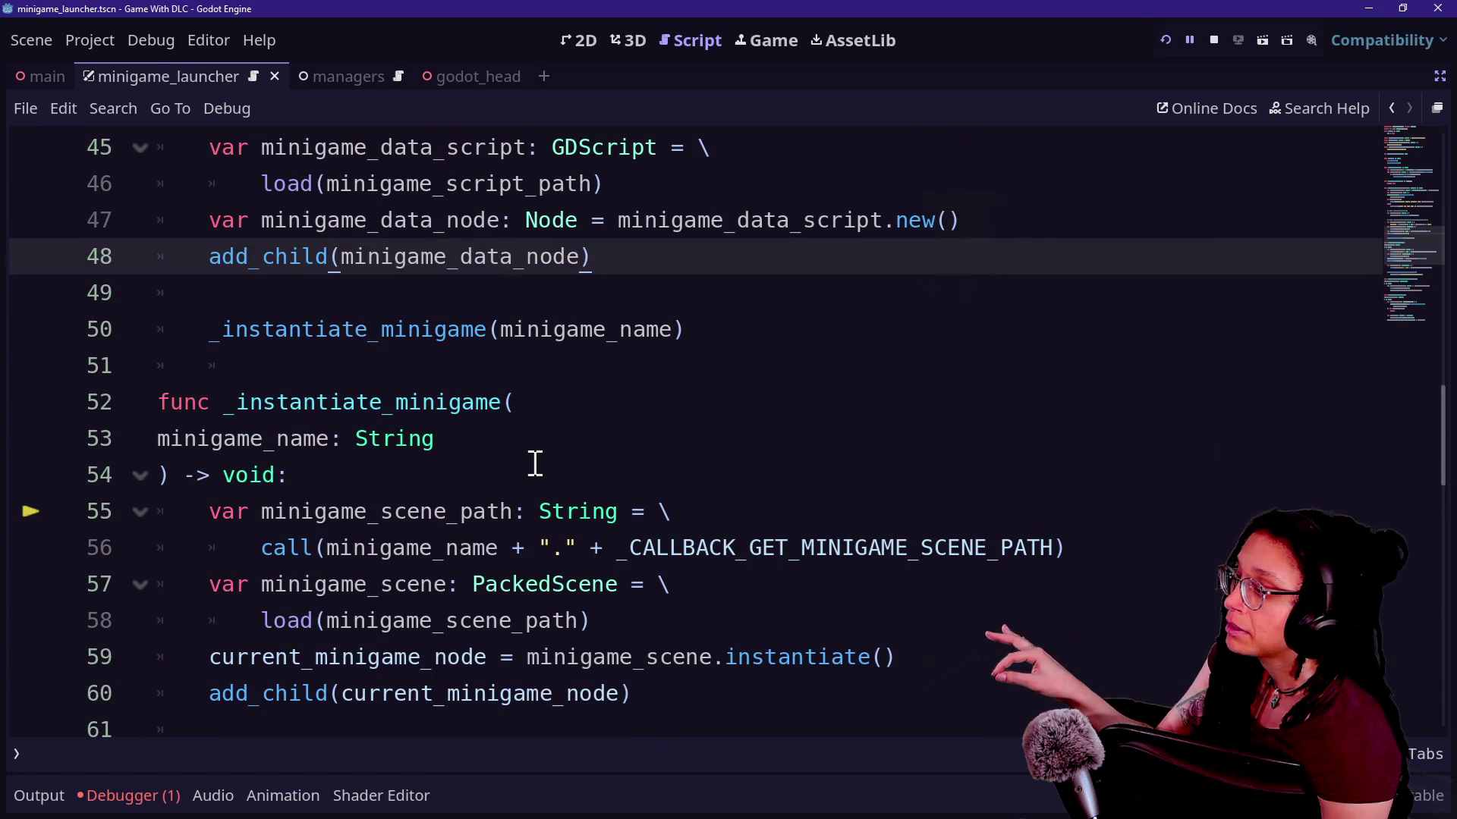
pyautogui.scroll(1, 535, 464)
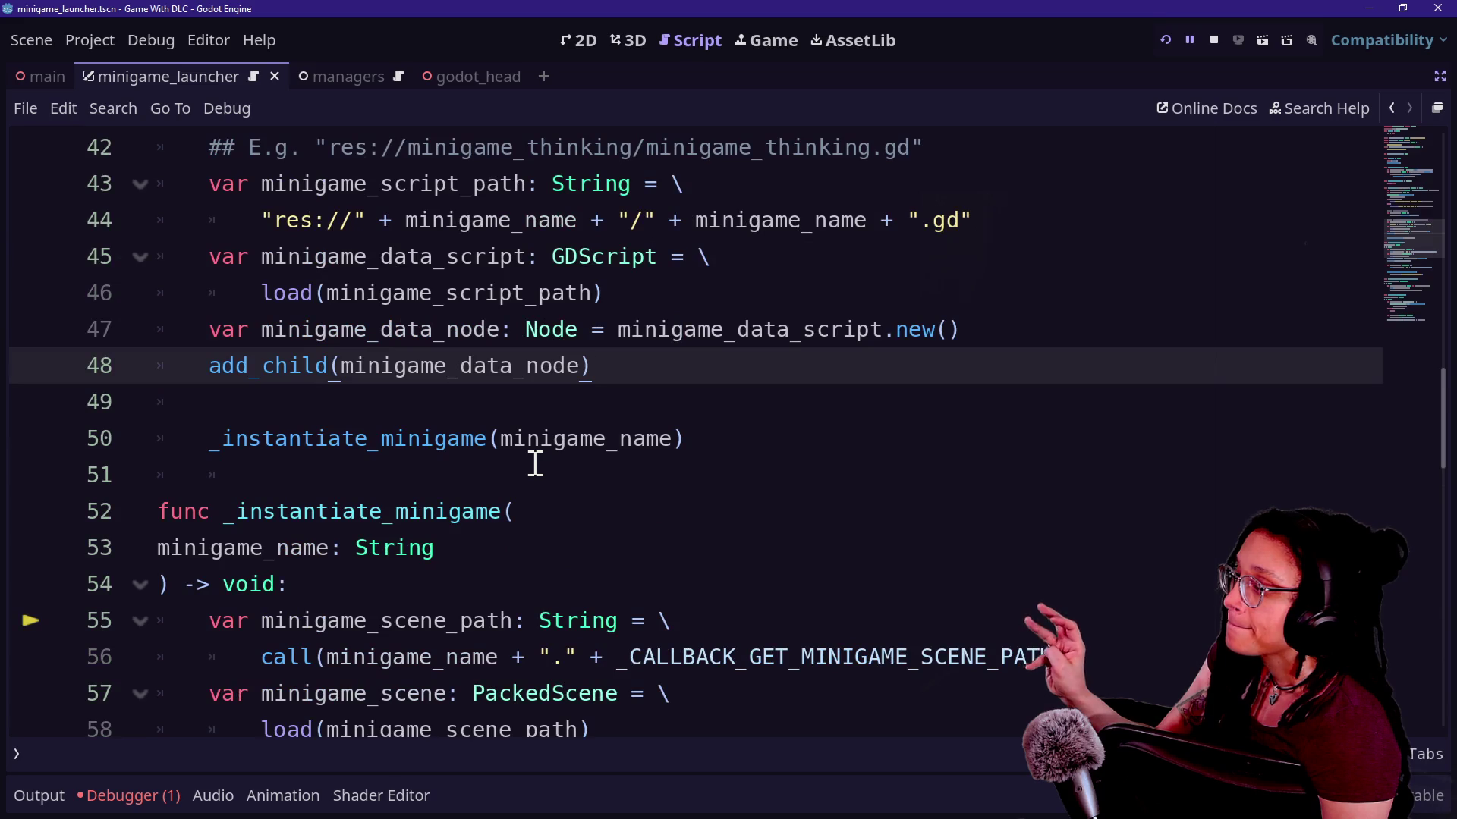
pyautogui.press('Return')
pyautogui.press('Return')
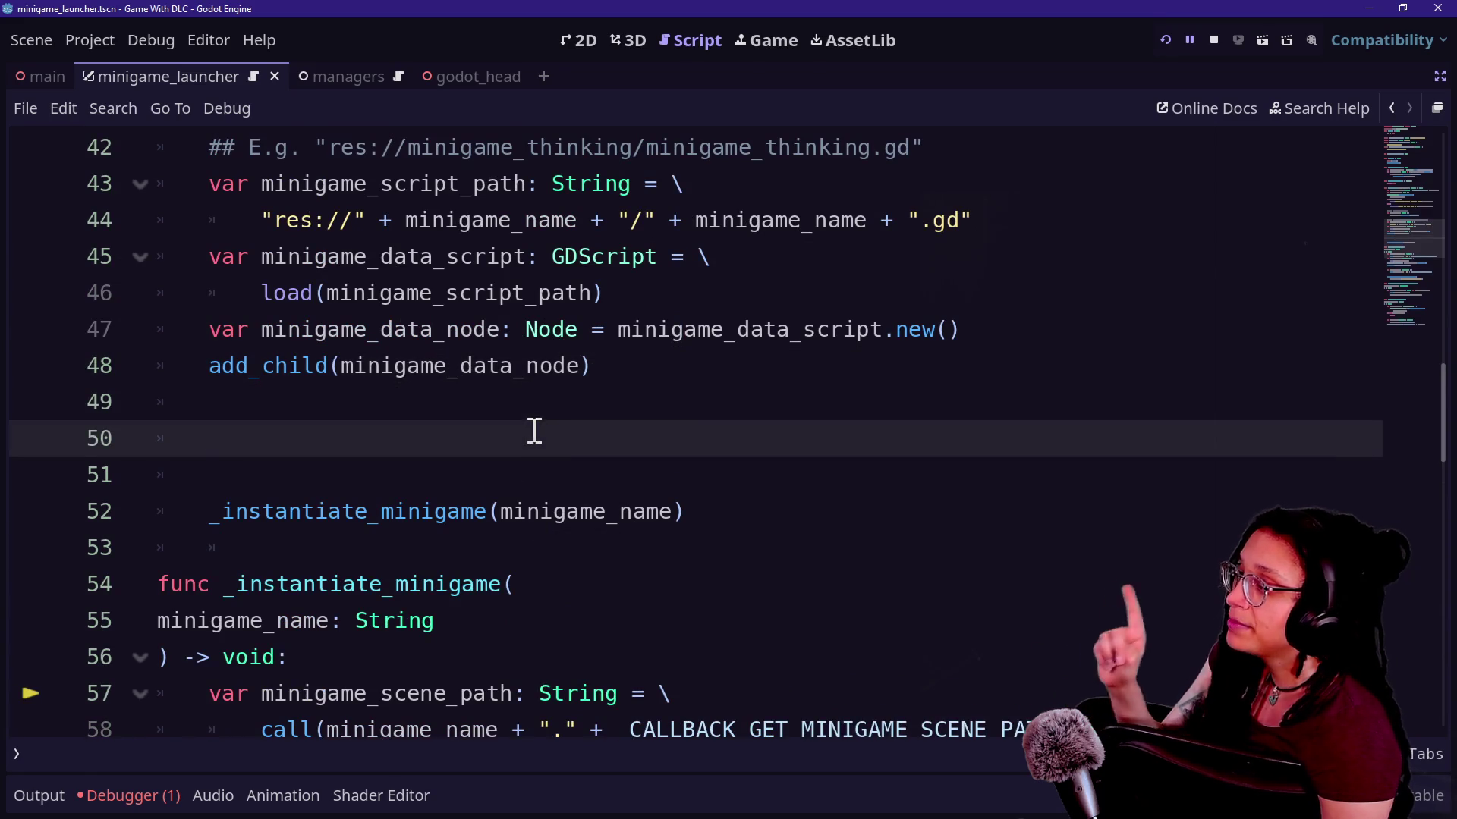
pyautogui.scroll(3, 542, 433)
pyautogui.click(384, 402)
pyautogui.click(582, 401)
pyautogui.scroll(-6, 520, 427)
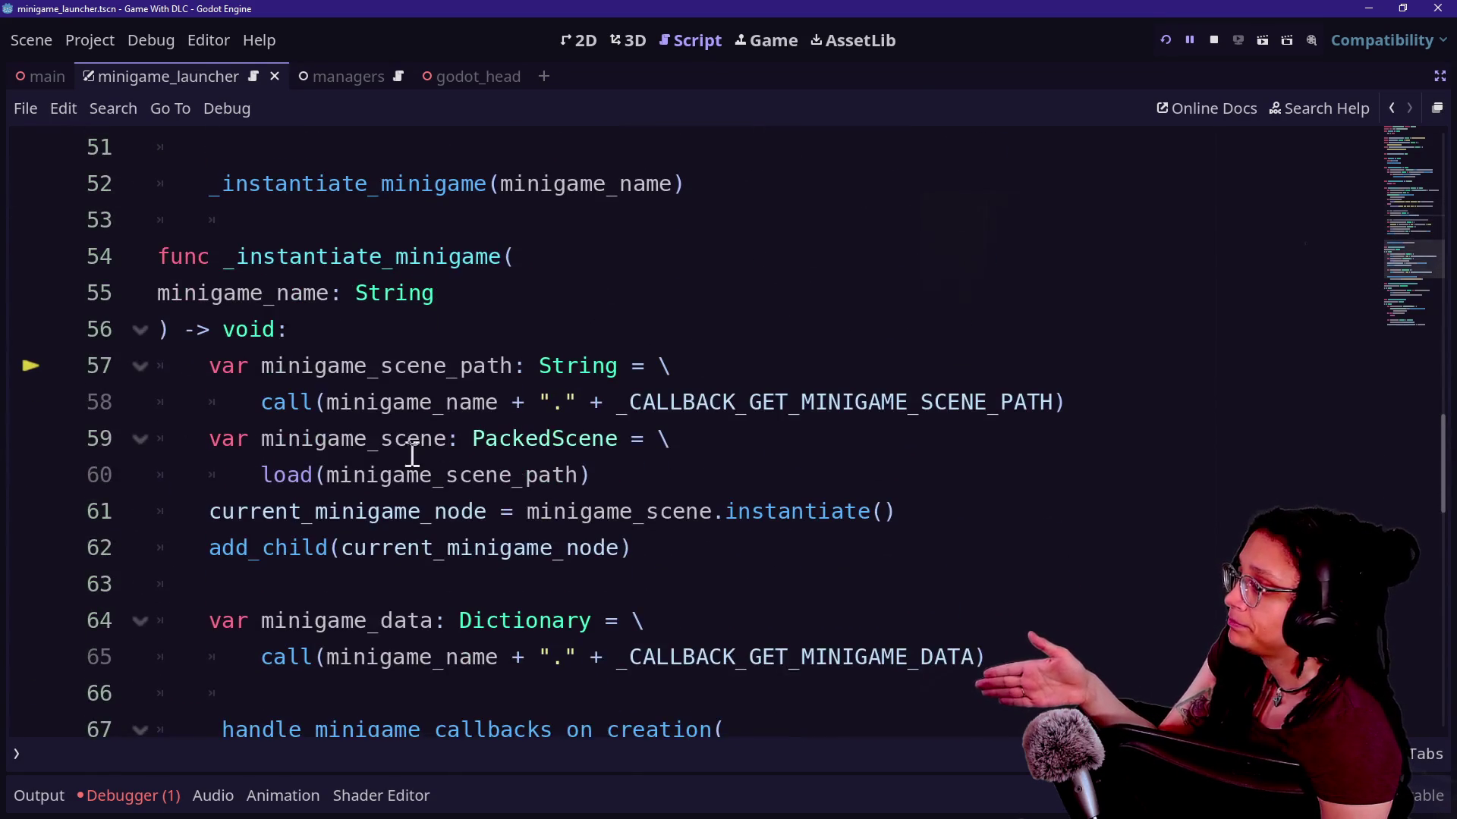
pyautogui.click(260, 401)
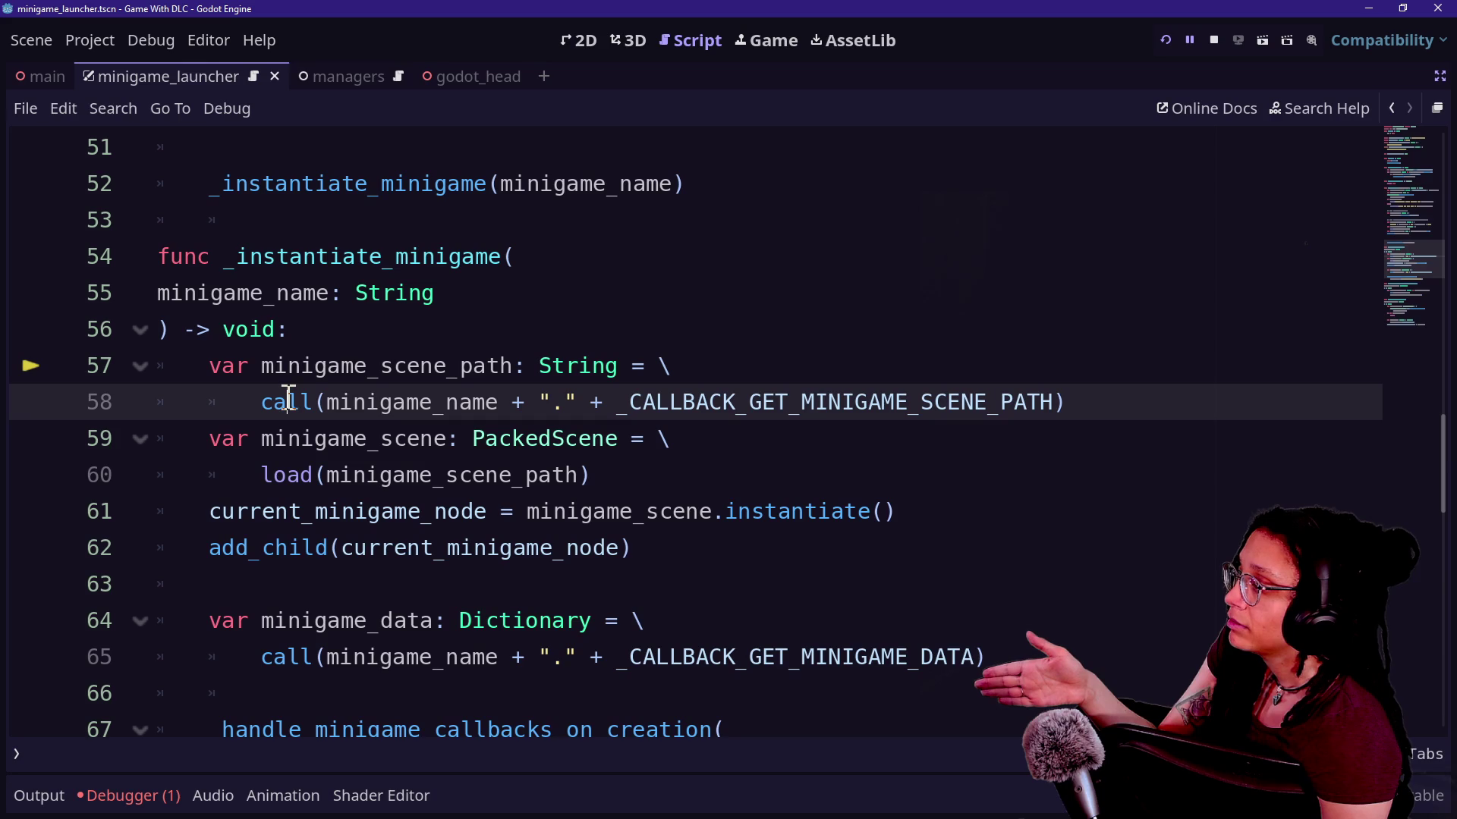
pyautogui.moveTo(464, 365)
pyautogui.mouseDown()
pyautogui.moveTo(374, 403)
pyautogui.moveTo(374, 422)
pyautogui.moveTo(667, 481)
pyautogui.mouseUp()
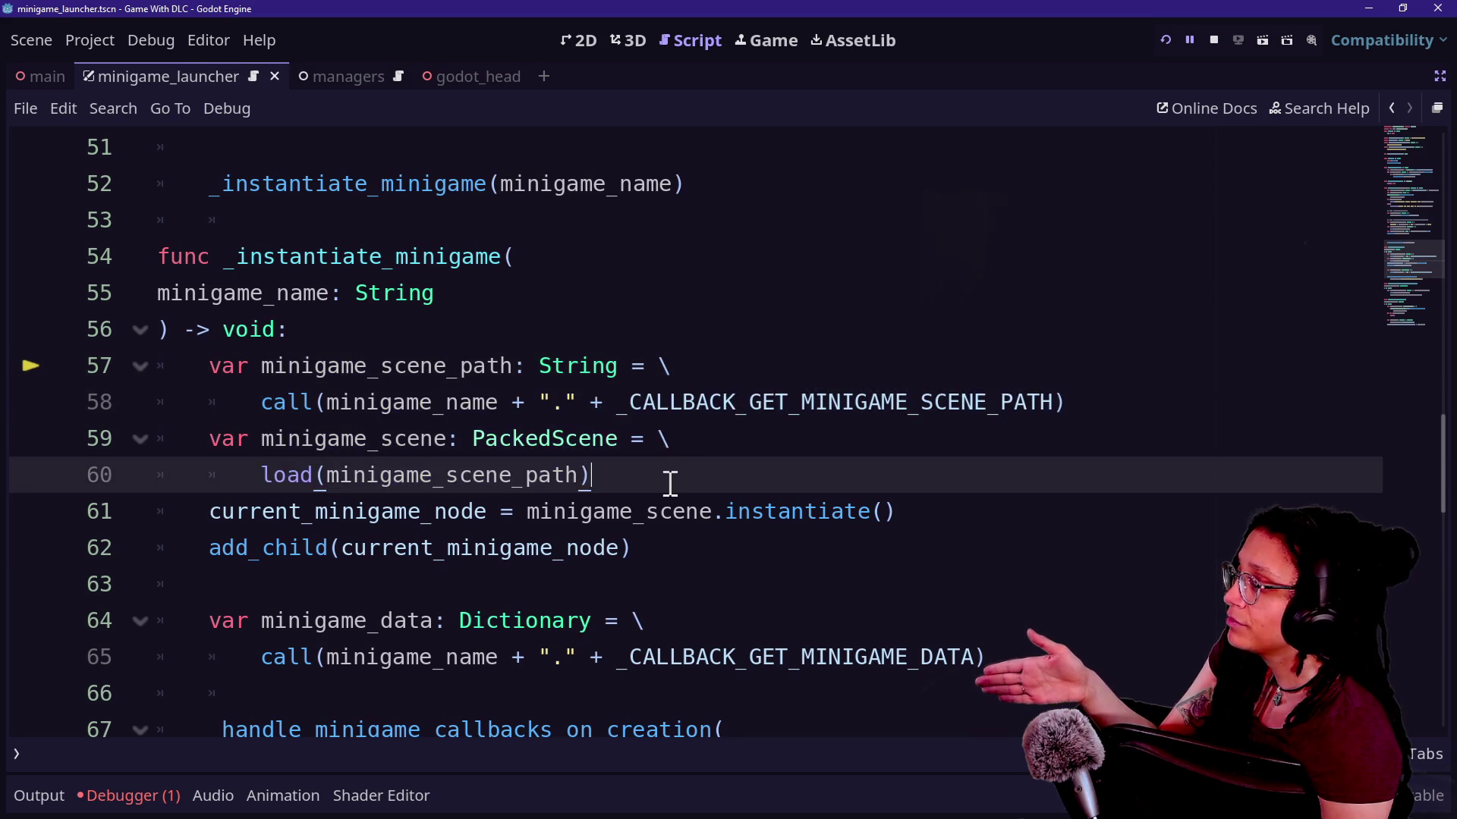
pyautogui.click(827, 450)
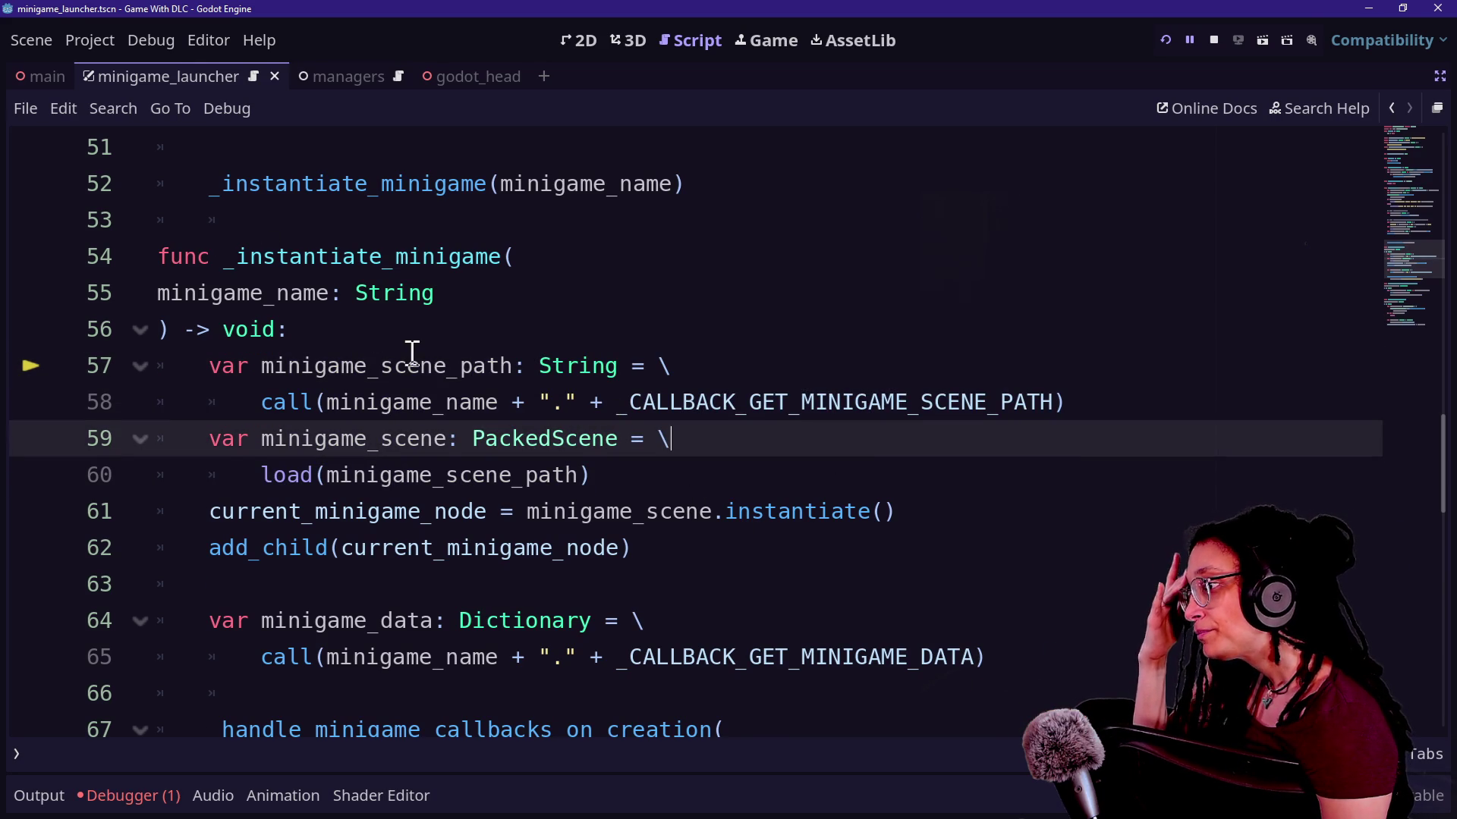
# - Delete the extra blank line 51 and add a new indented line after line 49
pyautogui.scroll(2, 412, 353)
pyautogui.click(446, 355)
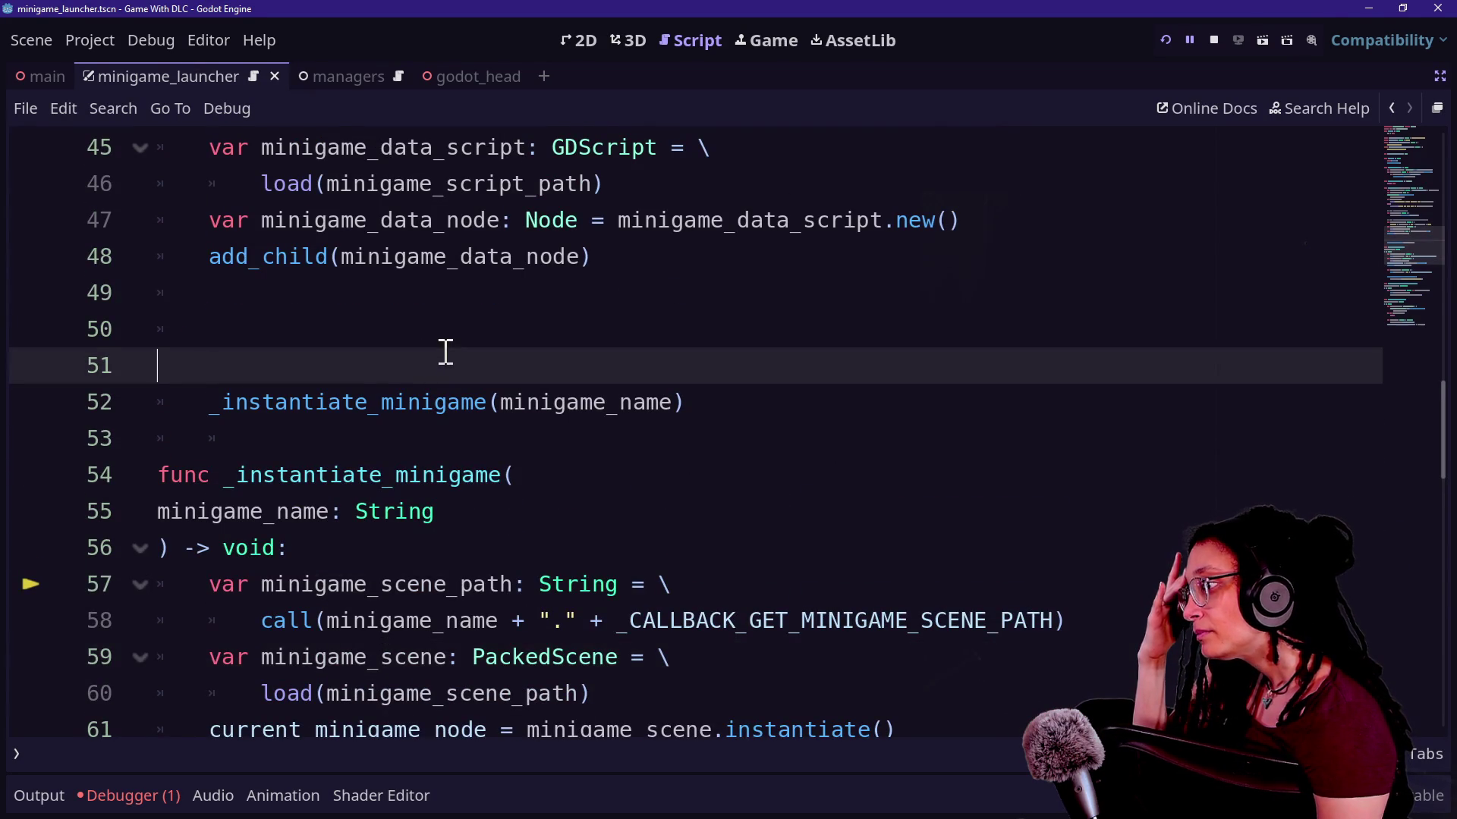
pyautogui.press('BackSpace')
pyautogui.press('Up')
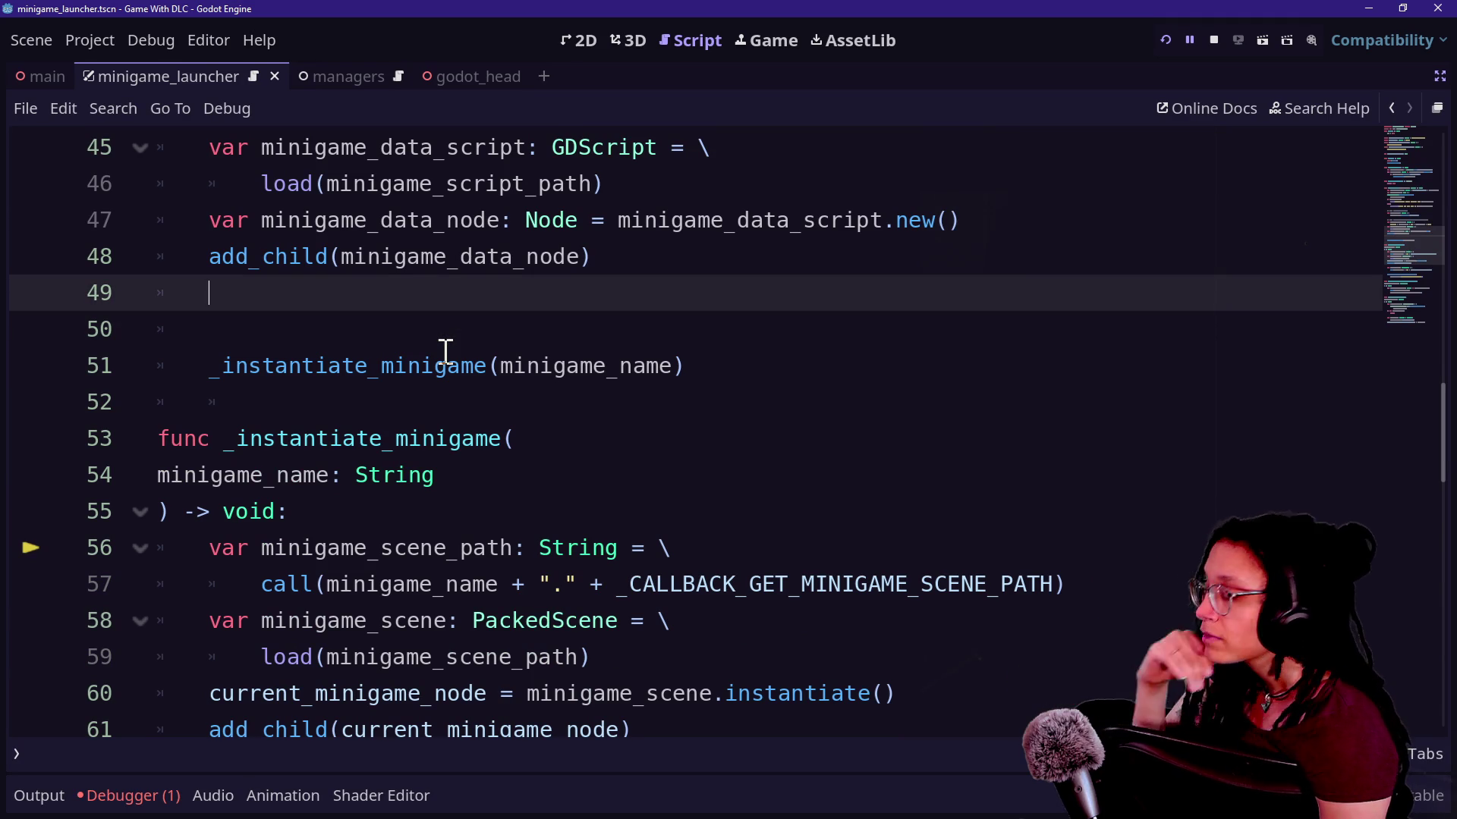
pyautogui.press('Return')
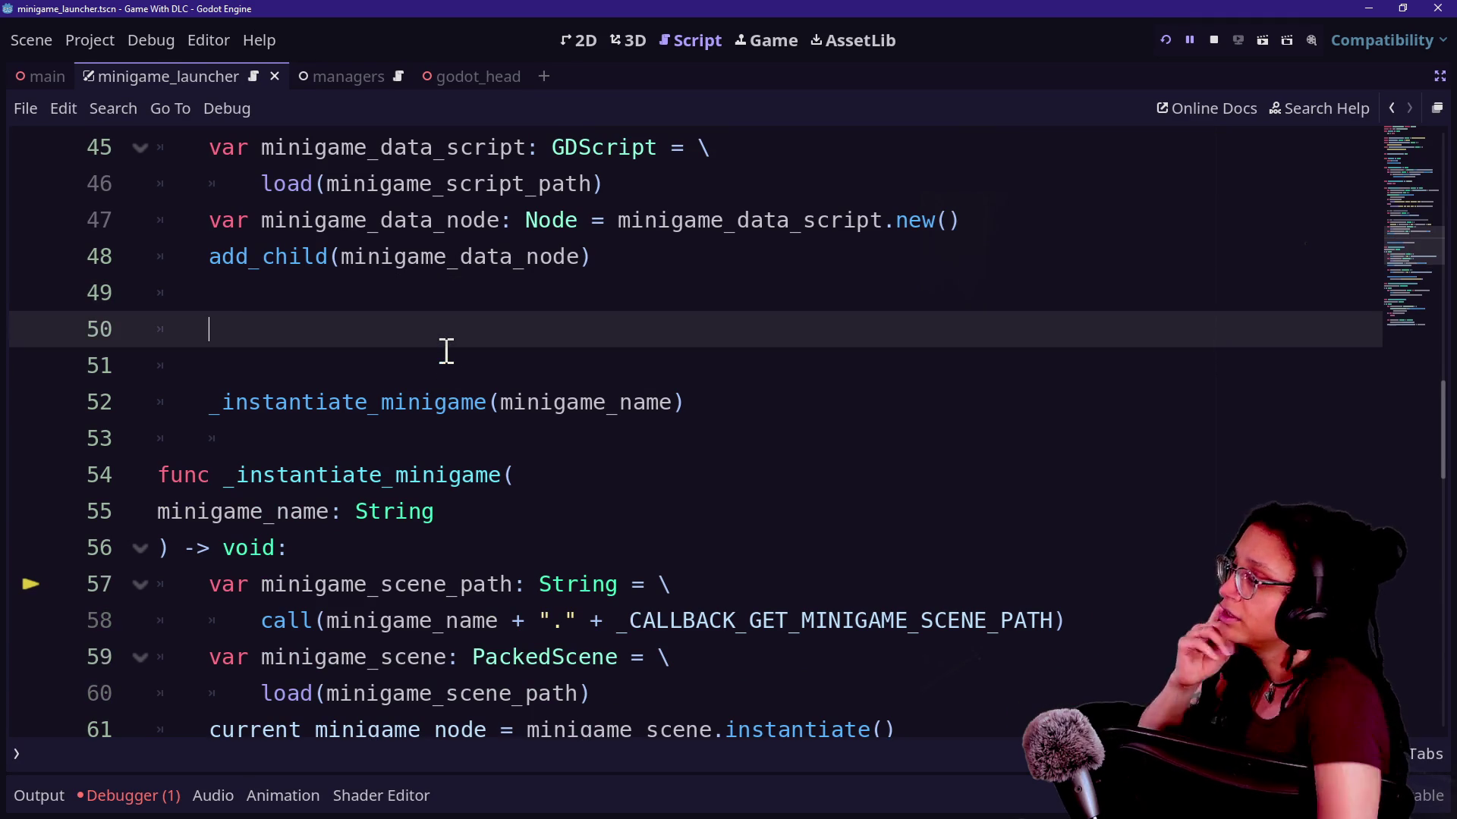
pyautogui.scroll(1, 446, 351)
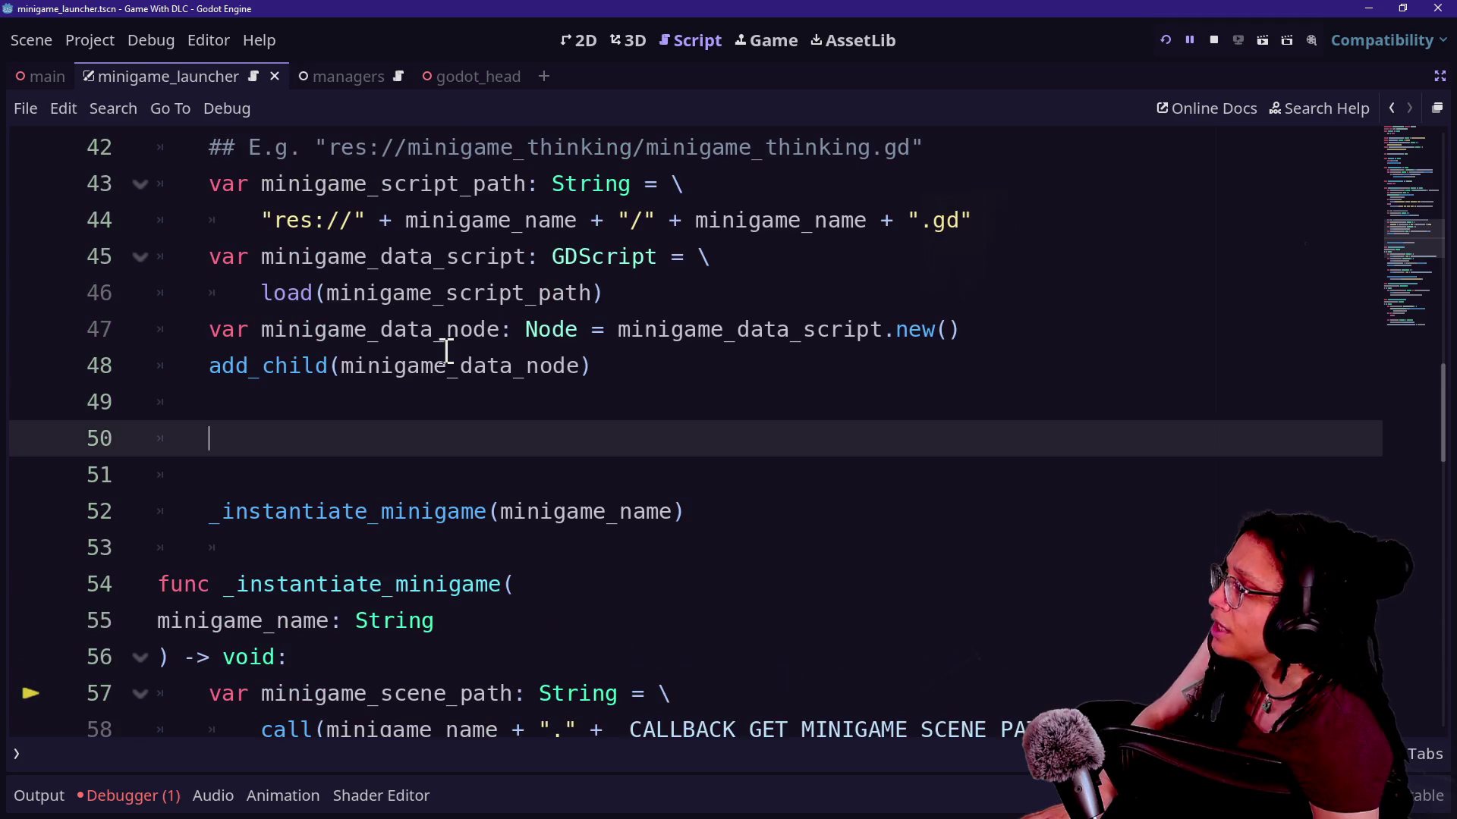
pyautogui.doubleClick(566, 343)
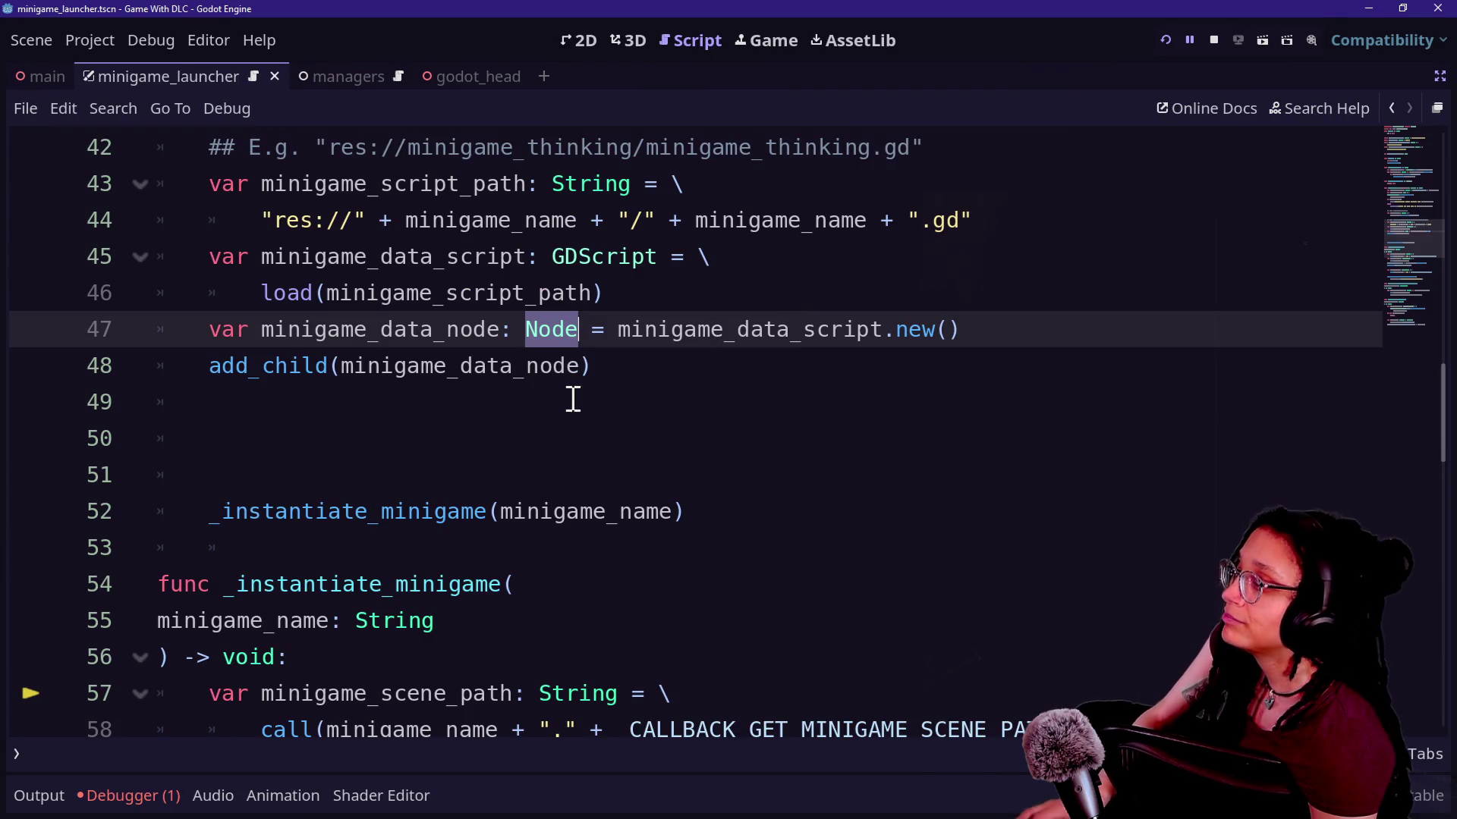
pyautogui.click(569, 398)
pyautogui.click(526, 453)
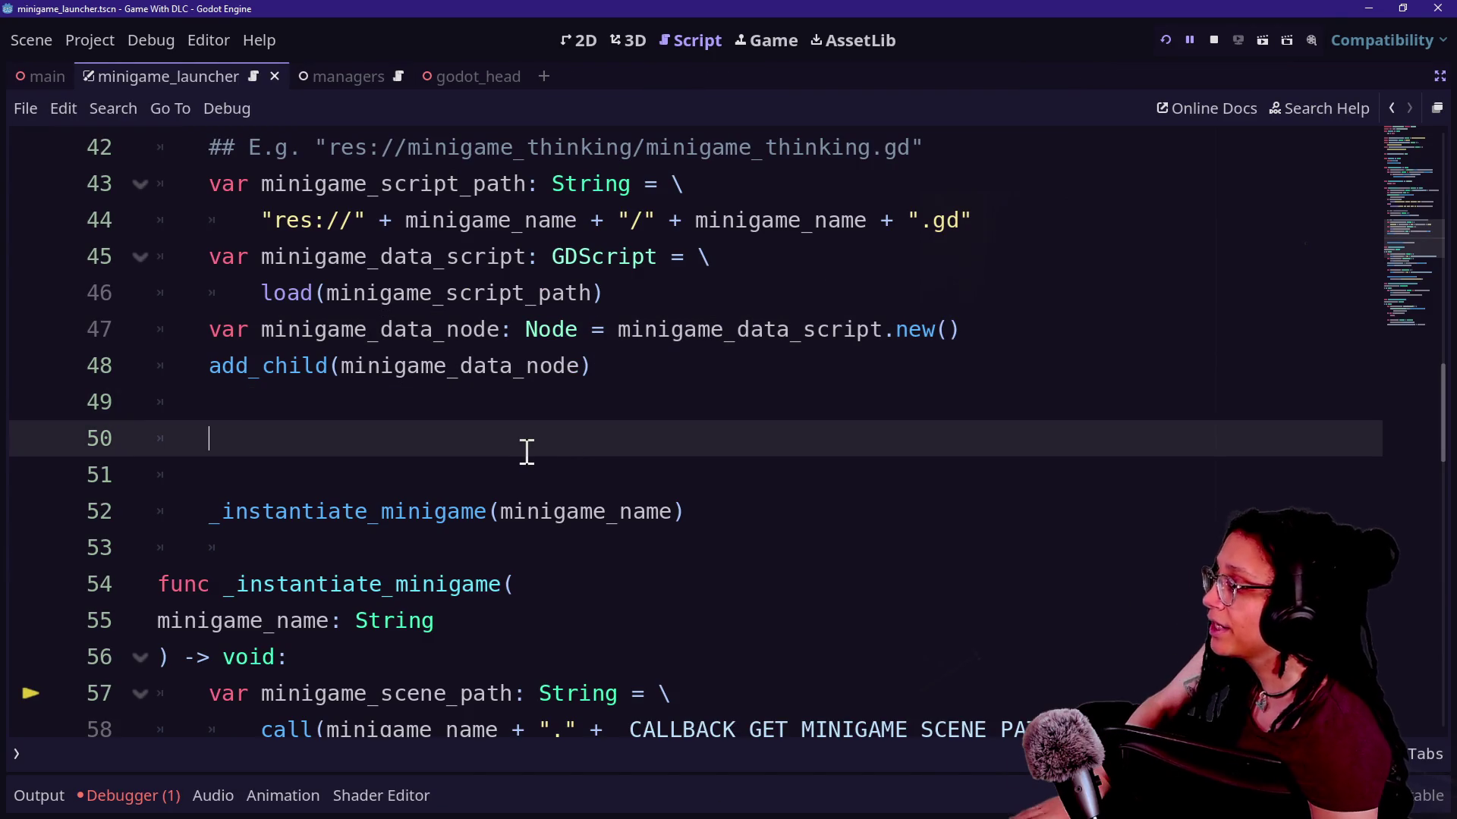
# - Switch to the DLC For Game Godot window showing the thought_bubble script
pyautogui.press('super+Tab')
pyautogui.press('Escape')
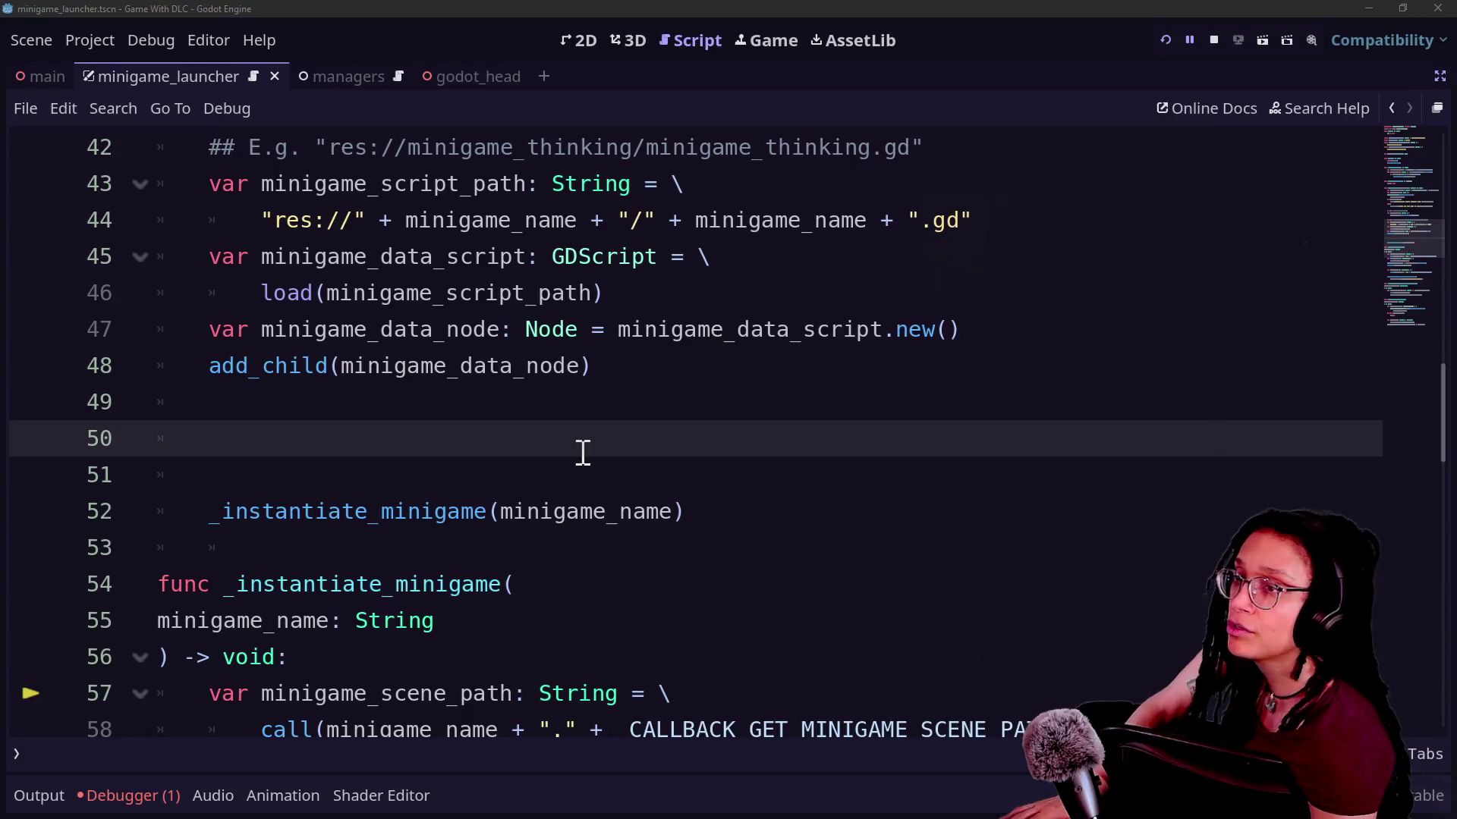
pyautogui.hotkey('alt', 'Tab')
pyautogui.scroll(3, 624, 446)
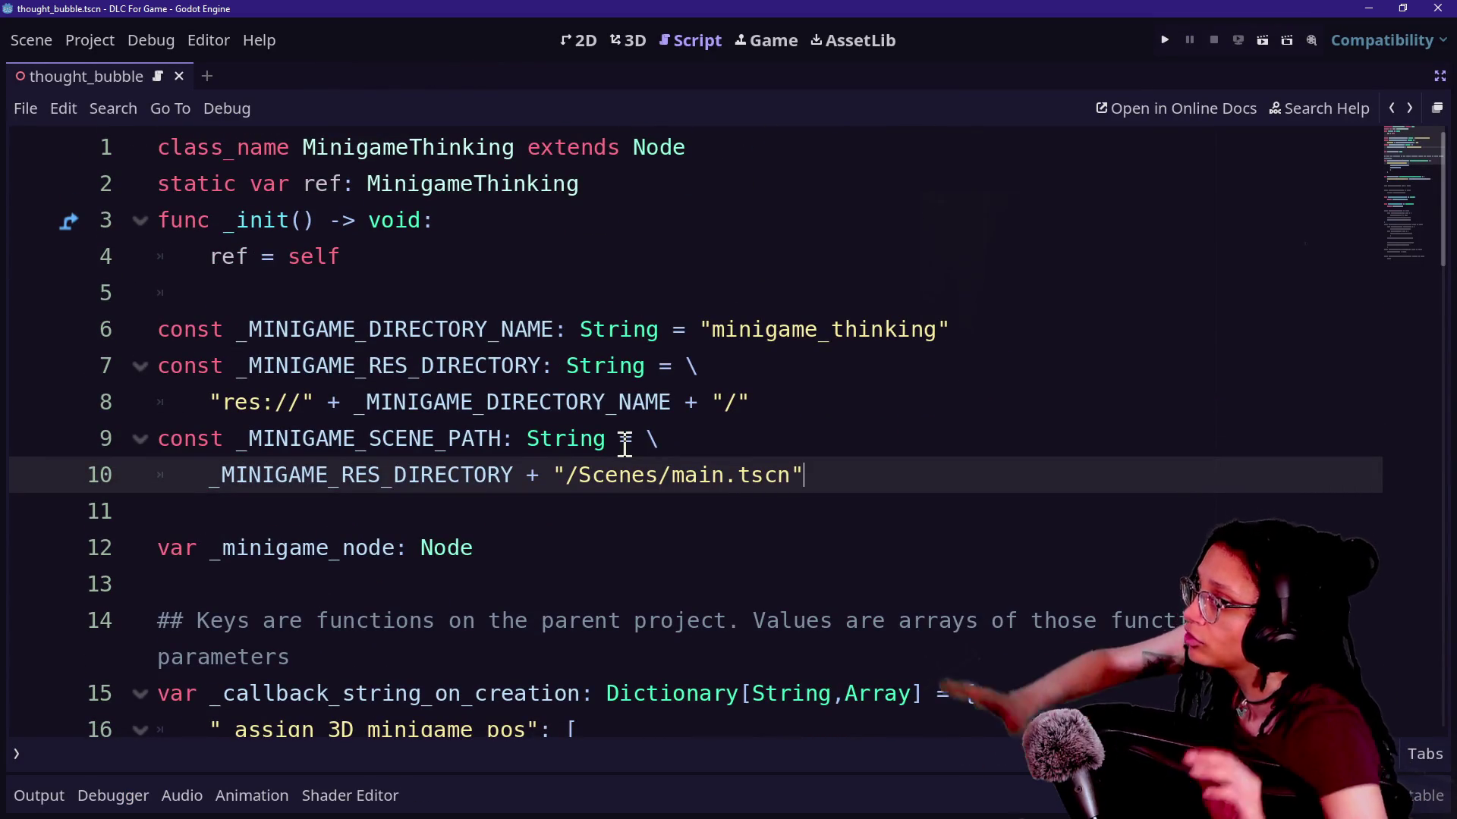
pyautogui.click(487, 357)
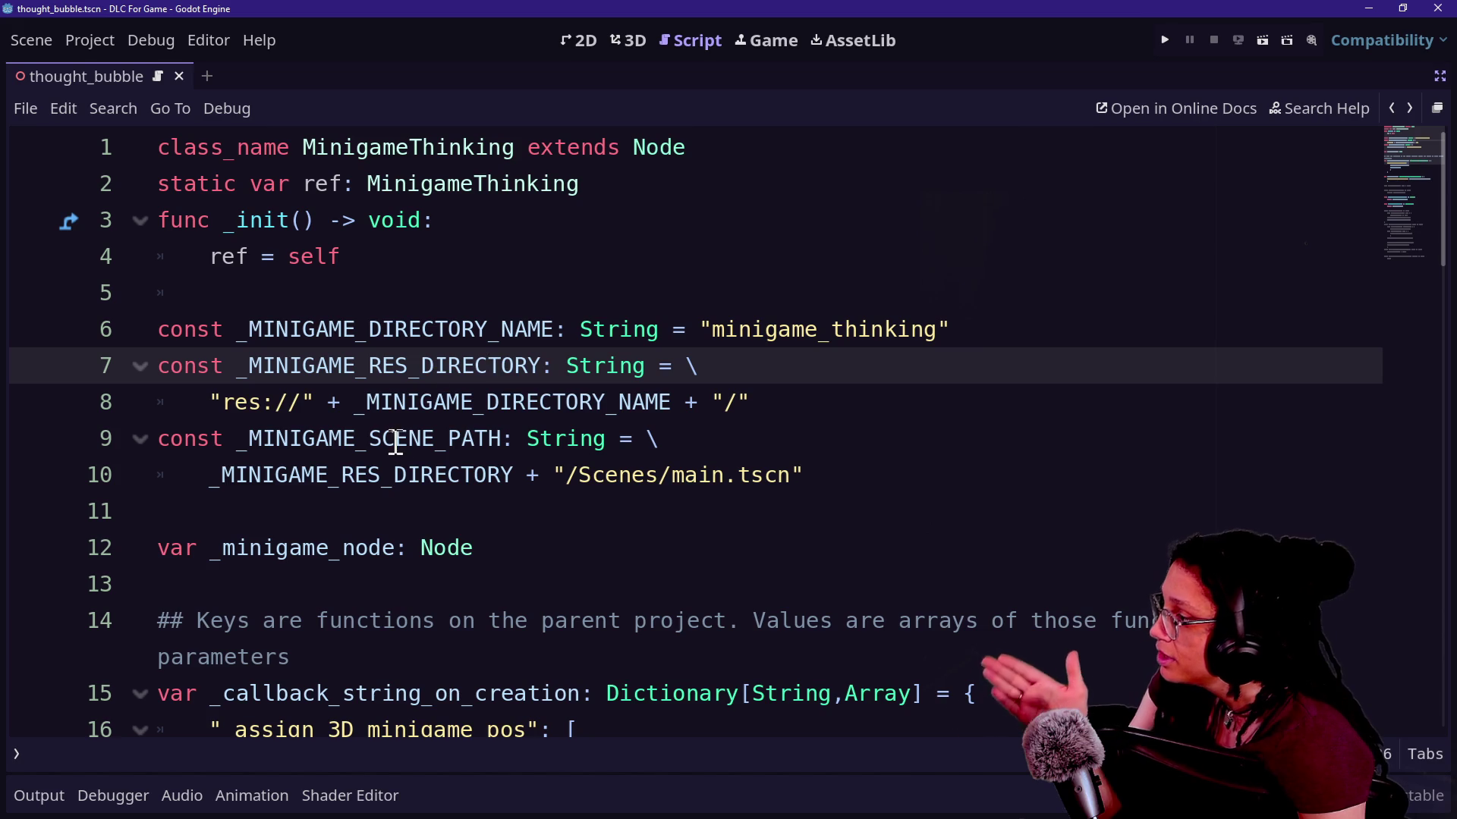
pyautogui.scroll(-1, 328, 467)
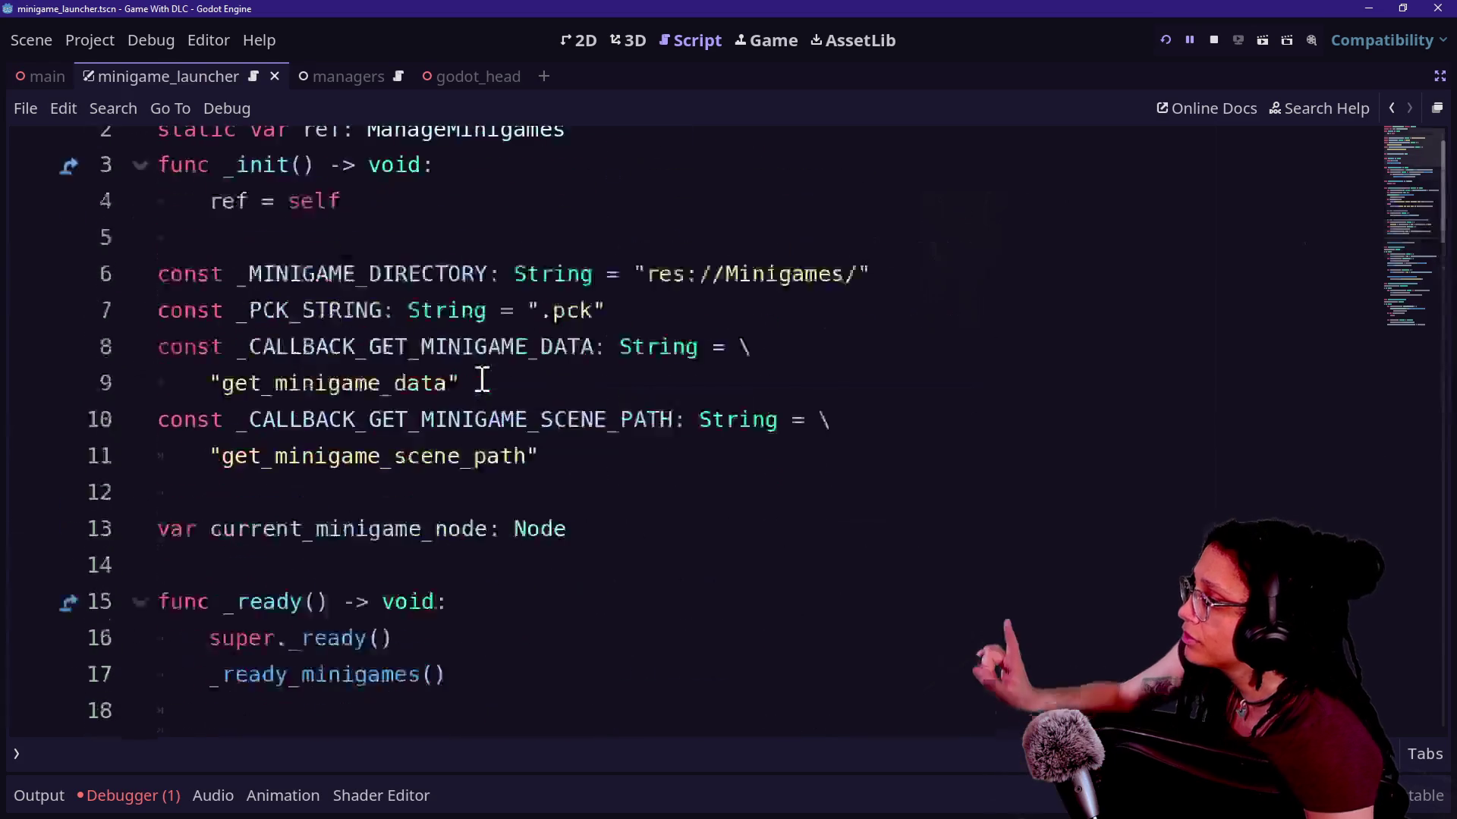
# - Inspect the .pck path, data callback and get_minigame_data constants on lines 8–9
pyautogui.scroll(1, 481, 380)
pyautogui.moveTo(267, 478); pyautogui.dragTo(700, 478)
pyautogui.click(227, 406)
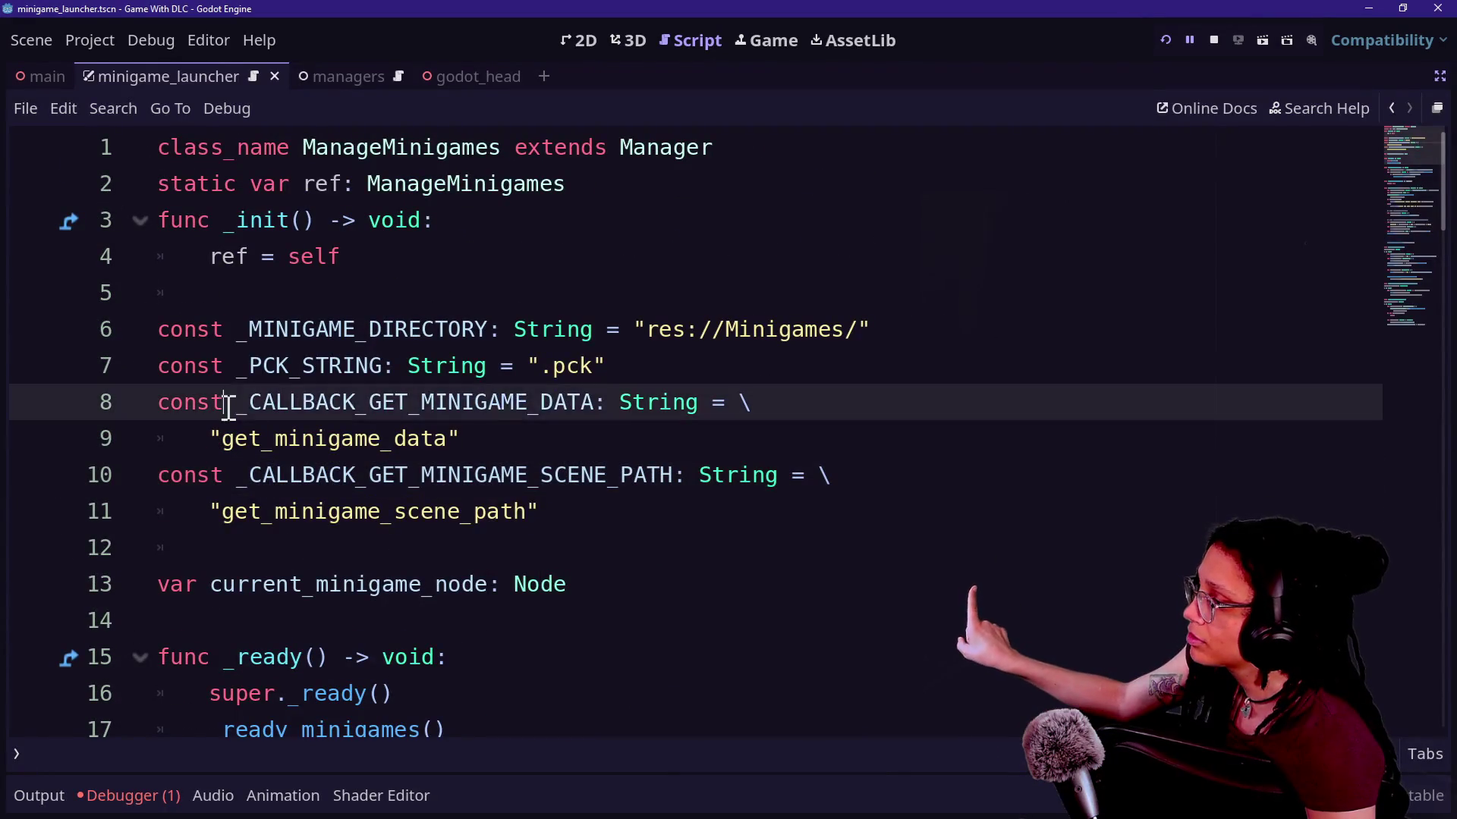
pyautogui.click(759, 373)
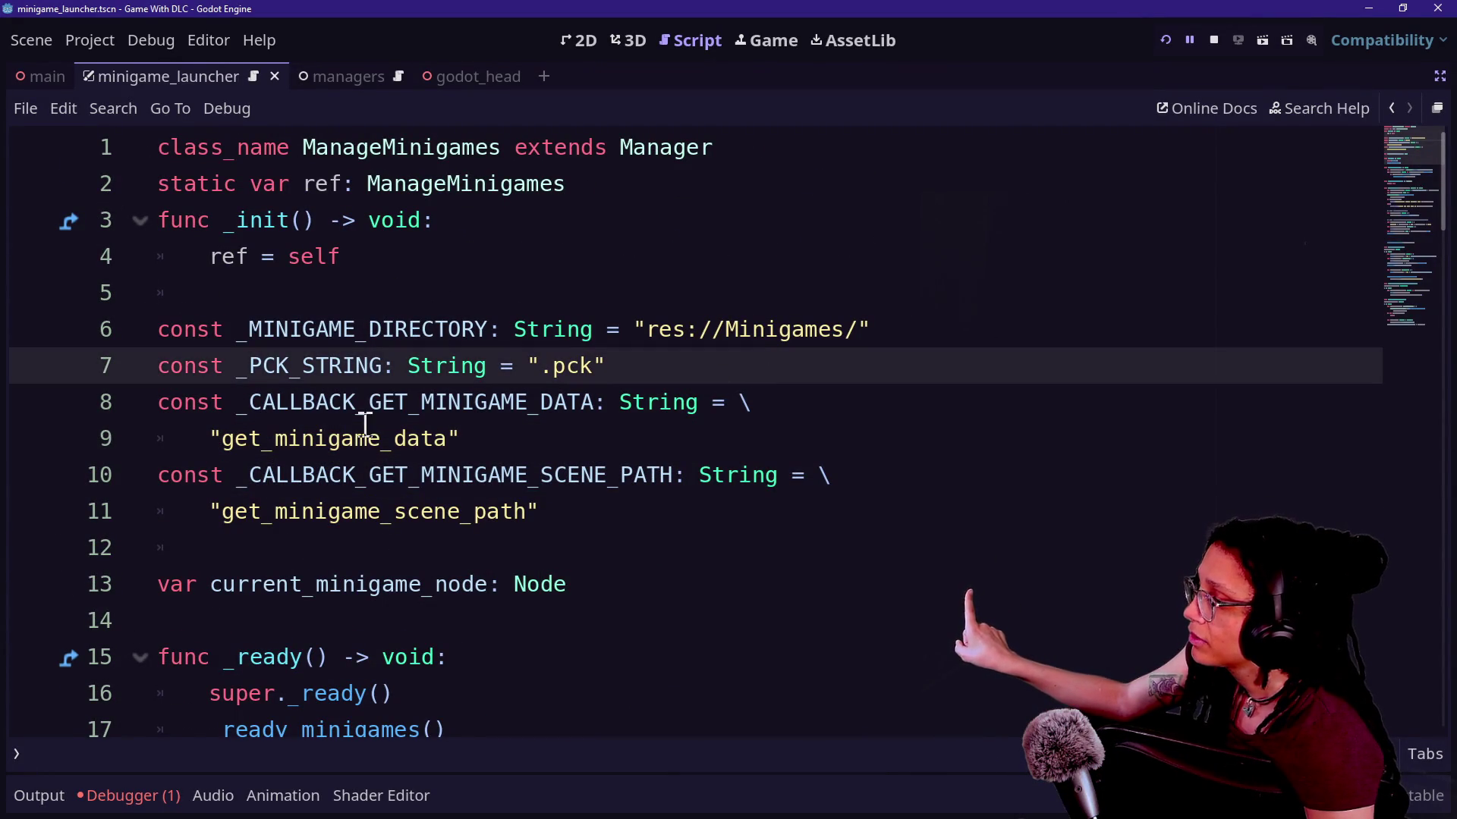
pyautogui.moveTo(365, 406); pyautogui.dragTo(608, 402)
pyautogui.click(390, 439)
pyautogui.doubleClick(390, 439)
pyautogui.click(718, 475)
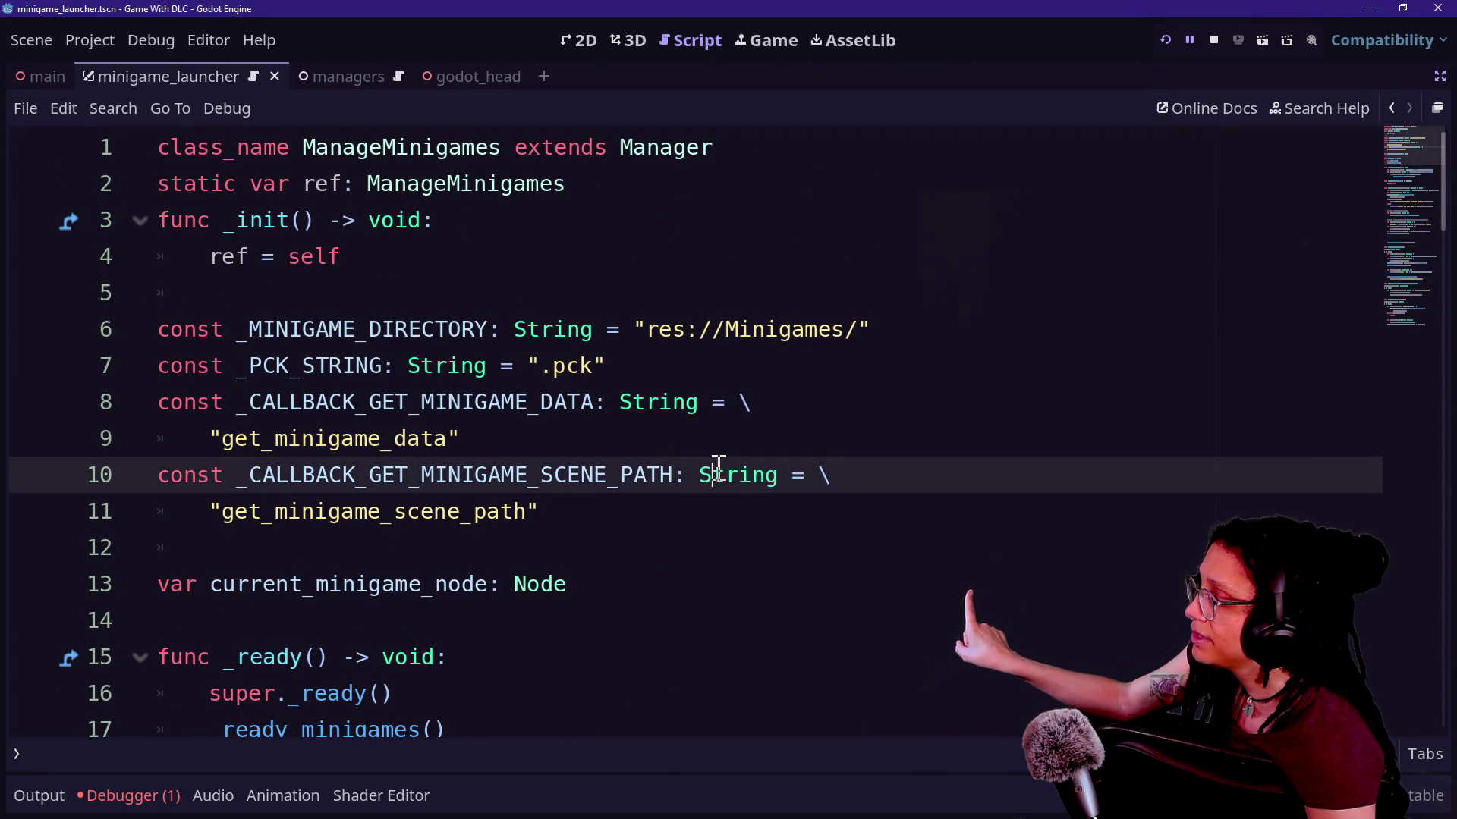
# - Scroll down to _instantiate_minigame, placing the caret on lines 50, 60 and then 55
pyautogui.scroll(-1, 421, 466)
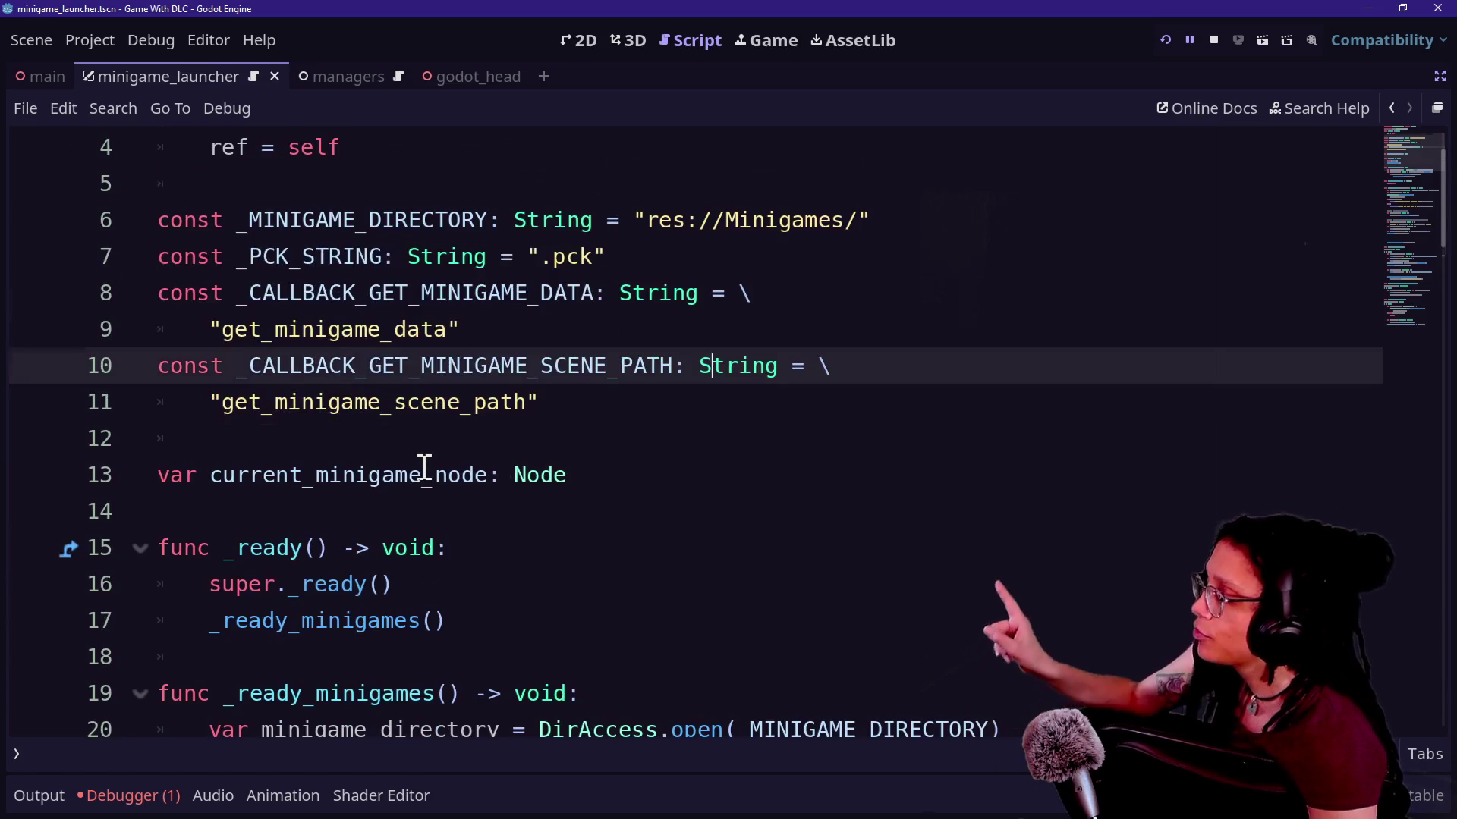
pyautogui.scroll(-14, 423, 467)
pyautogui.scroll(-1, 424, 465)
pyautogui.scroll(3, 424, 466)
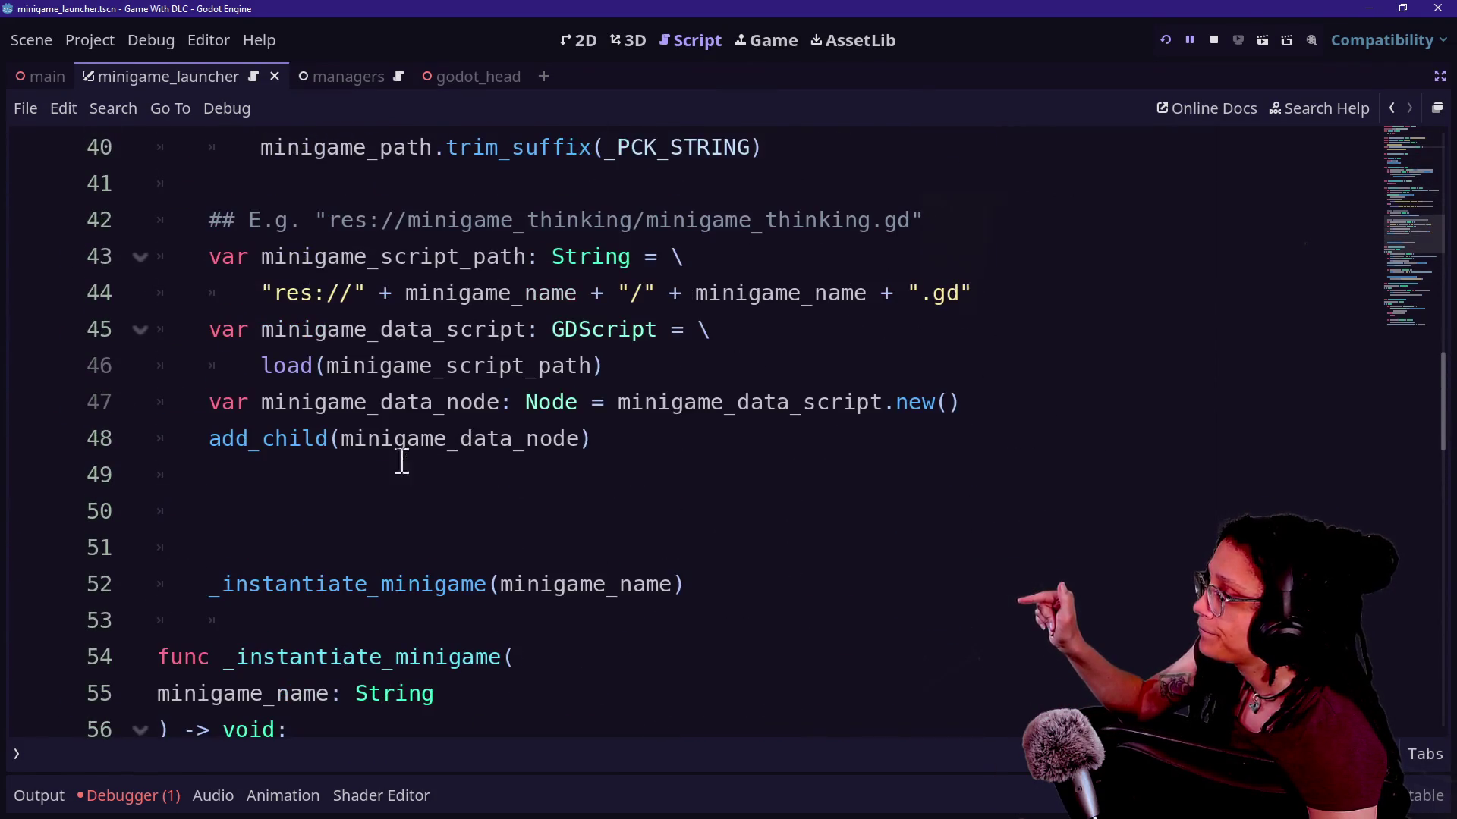
pyautogui.click(343, 444)
pyautogui.click(456, 519)
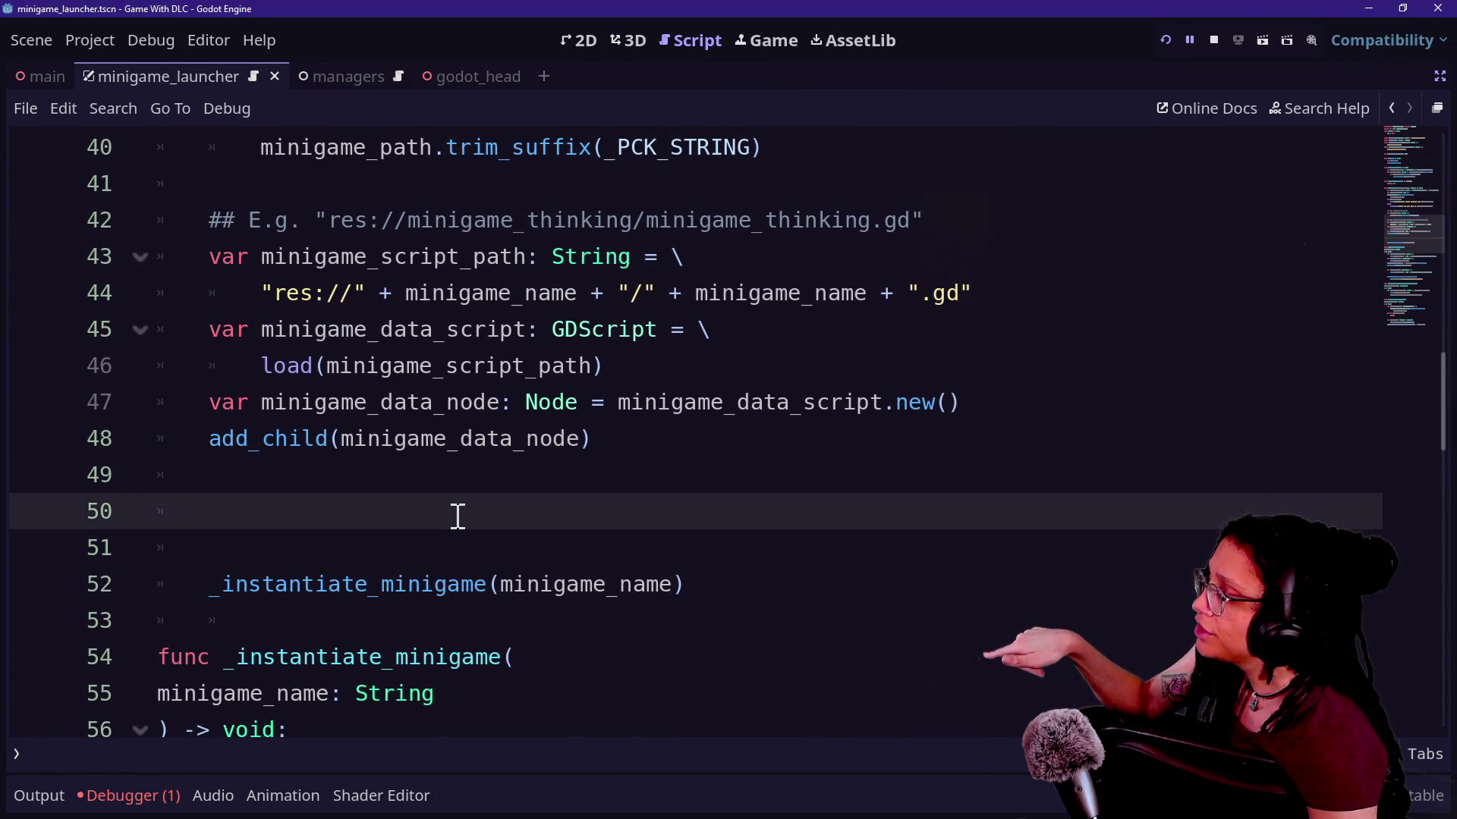
pyautogui.scroll(12, 457, 516)
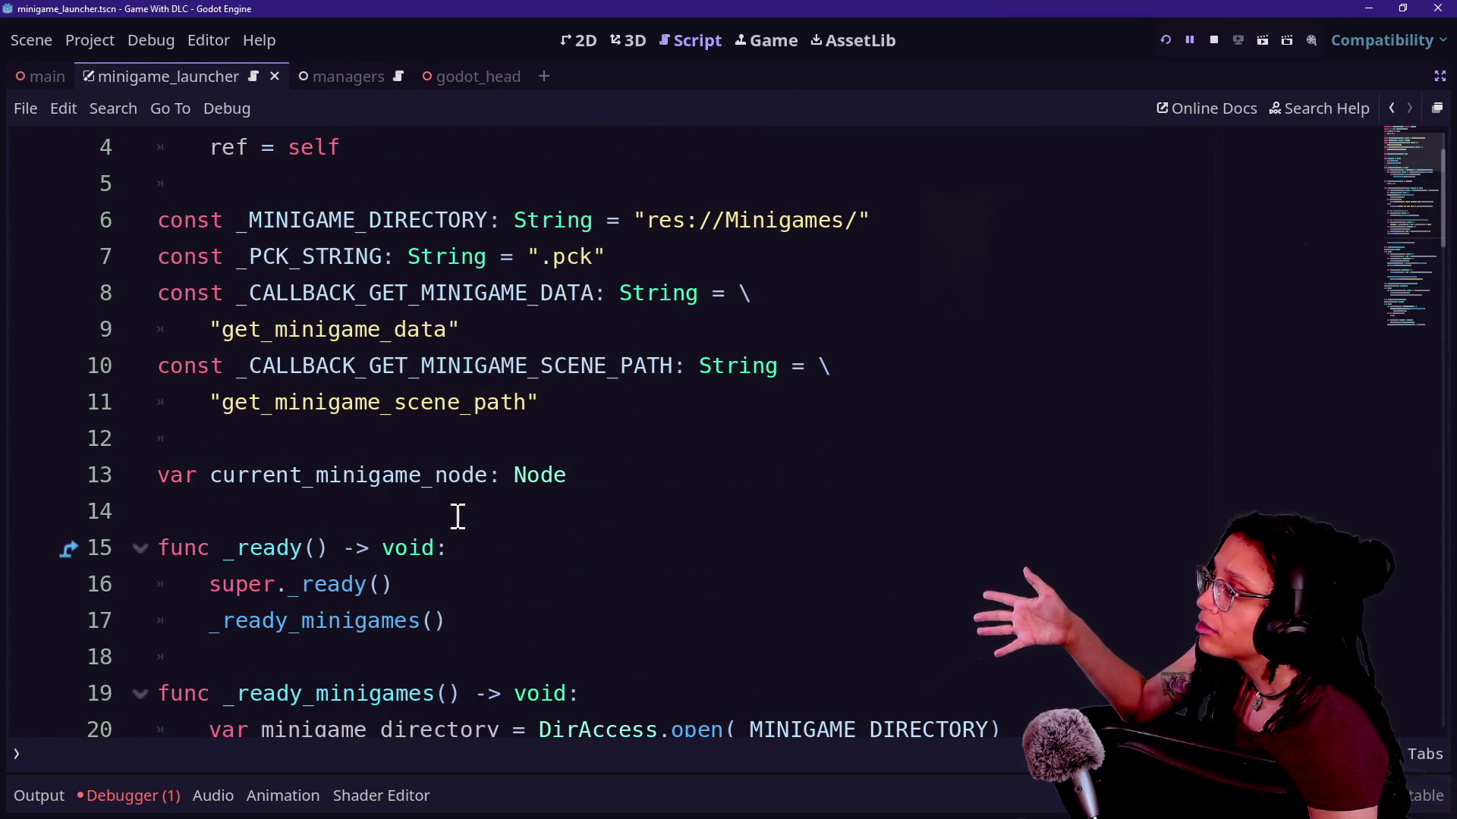
pyautogui.scroll(-14, 458, 516)
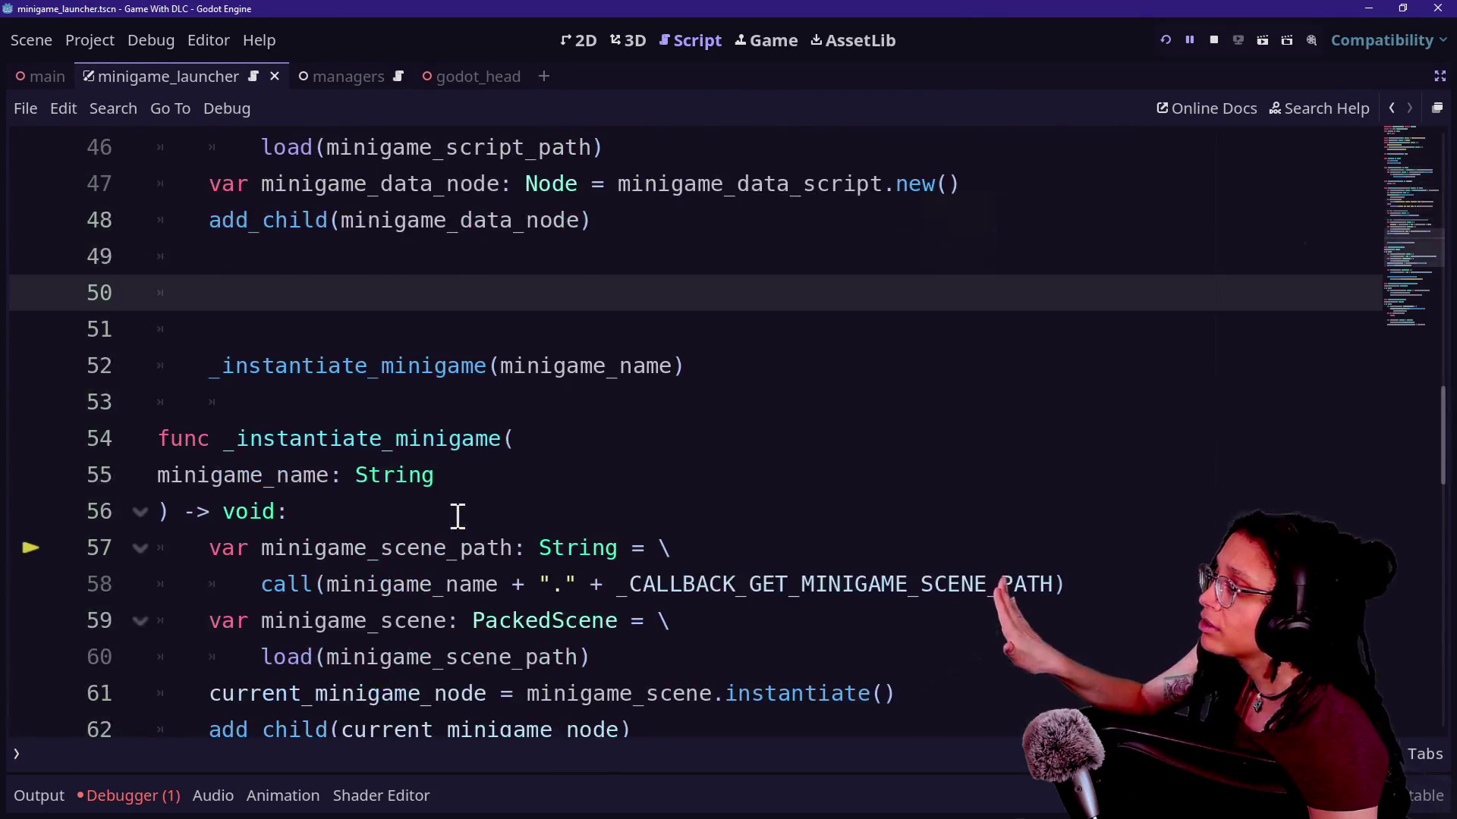
pyautogui.scroll(1, 457, 515)
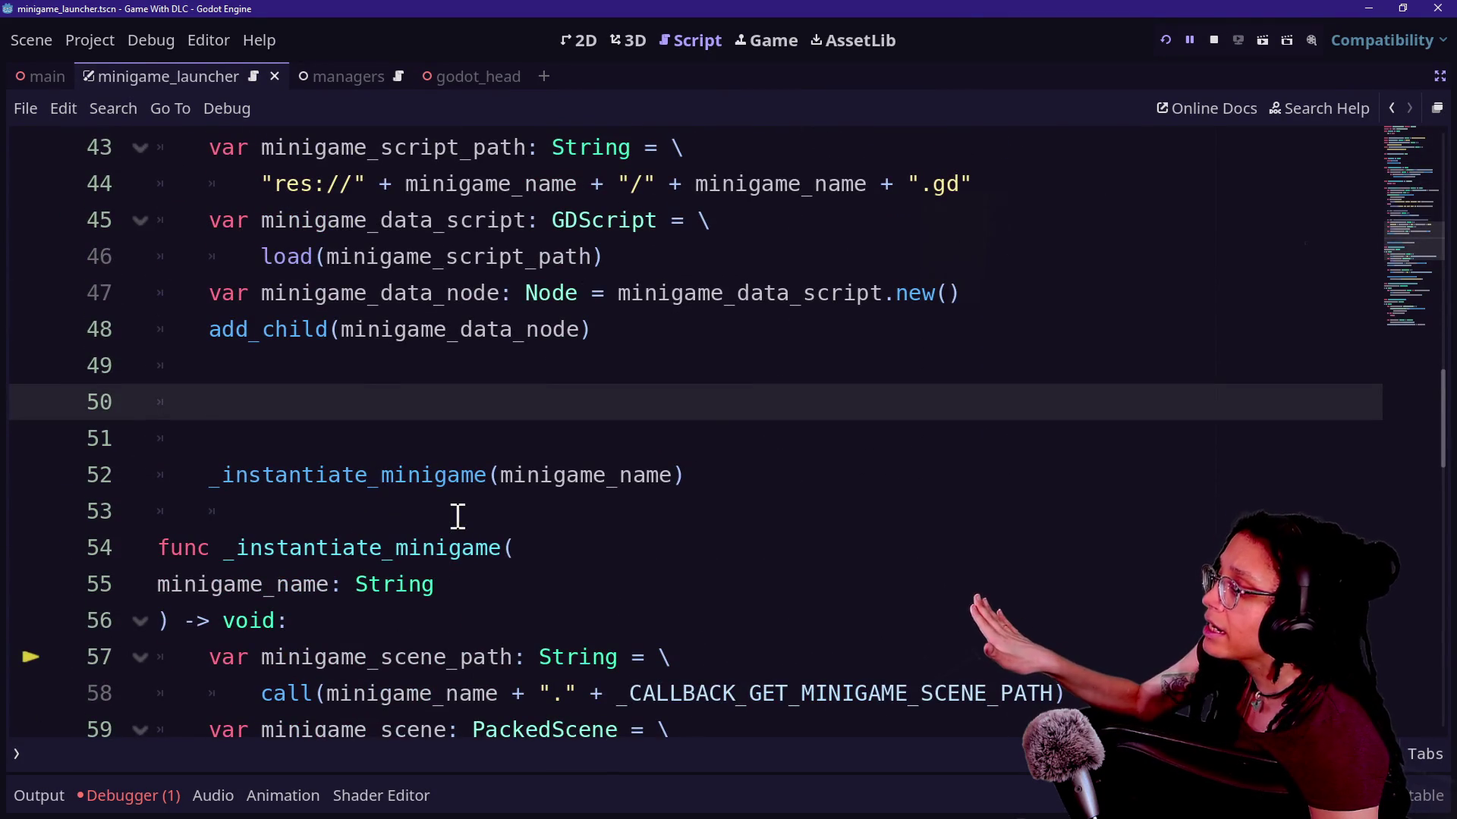
pyautogui.scroll(1, 457, 516)
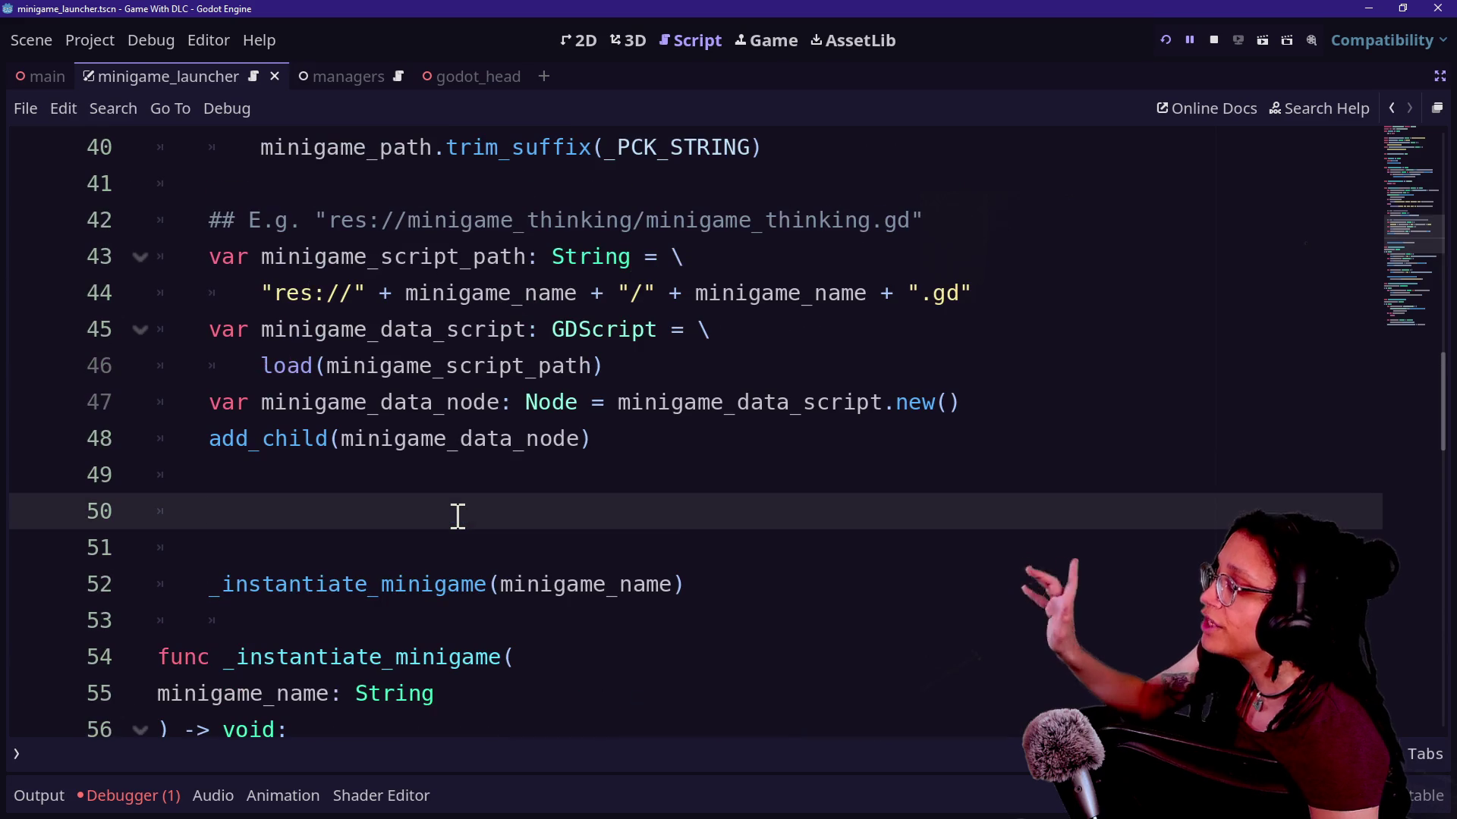
pyautogui.scroll(-3, 458, 516)
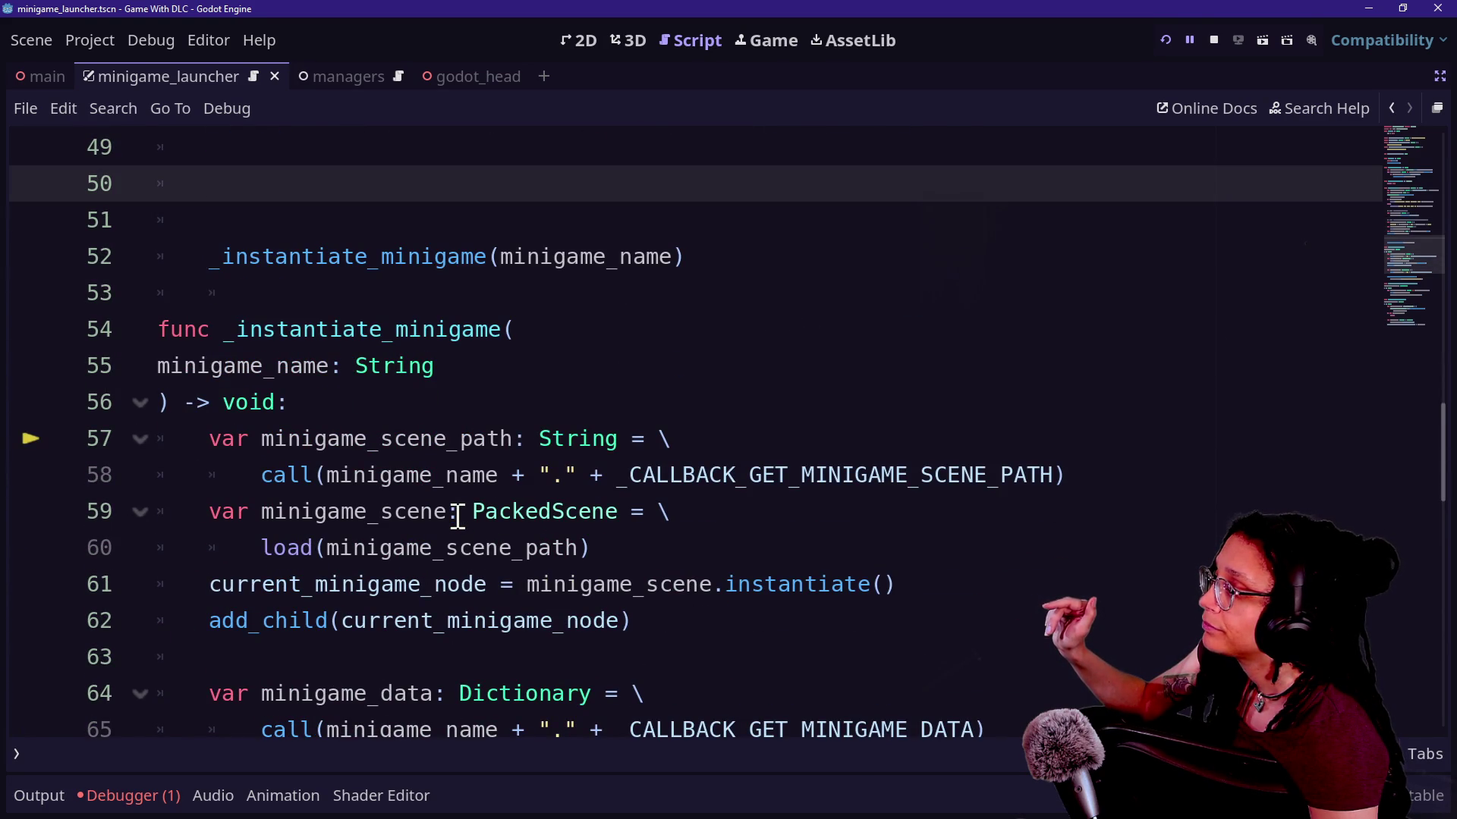
pyautogui.moveTo(343, 430)
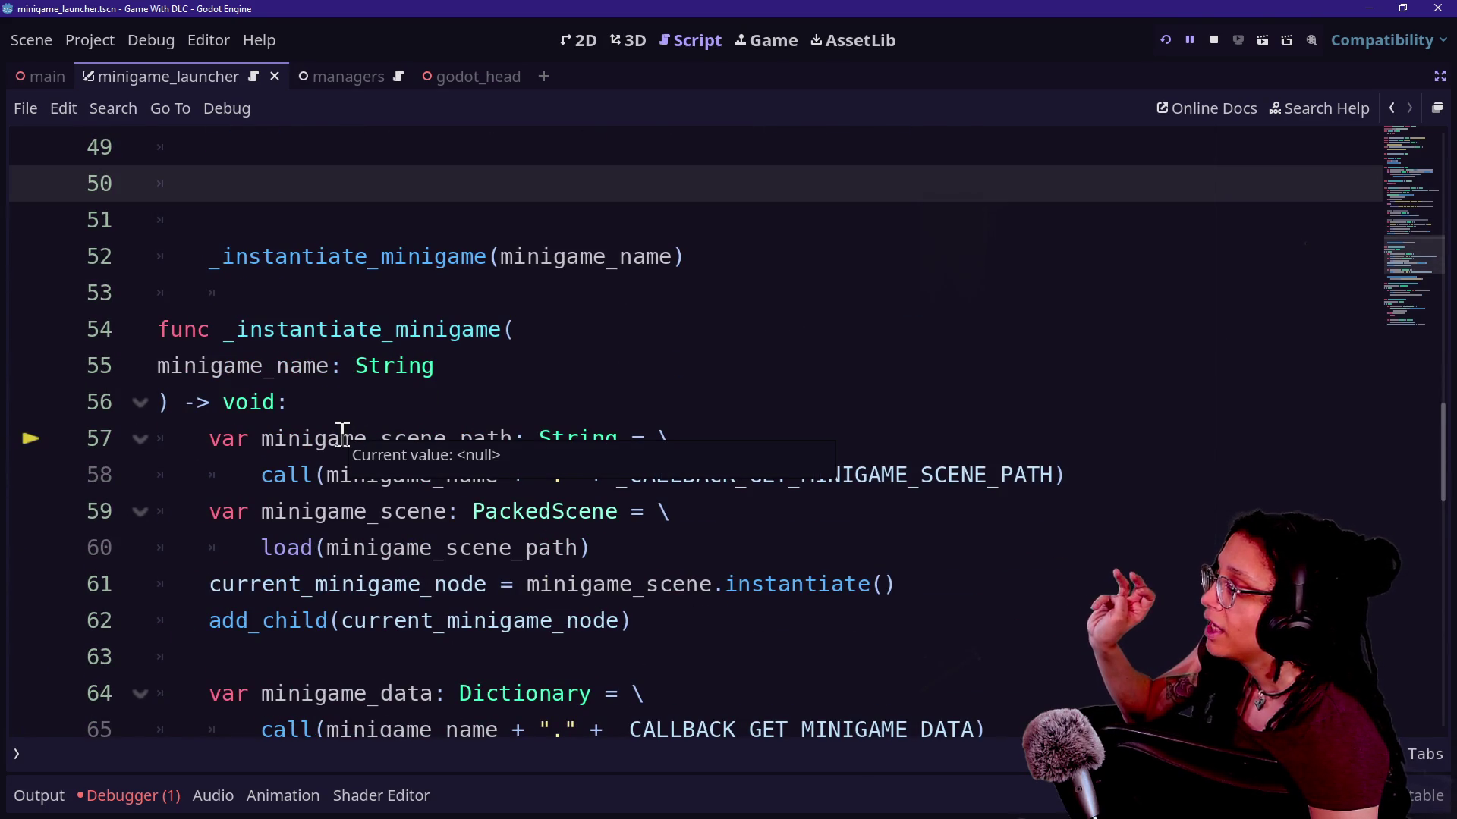
pyautogui.click(369, 544)
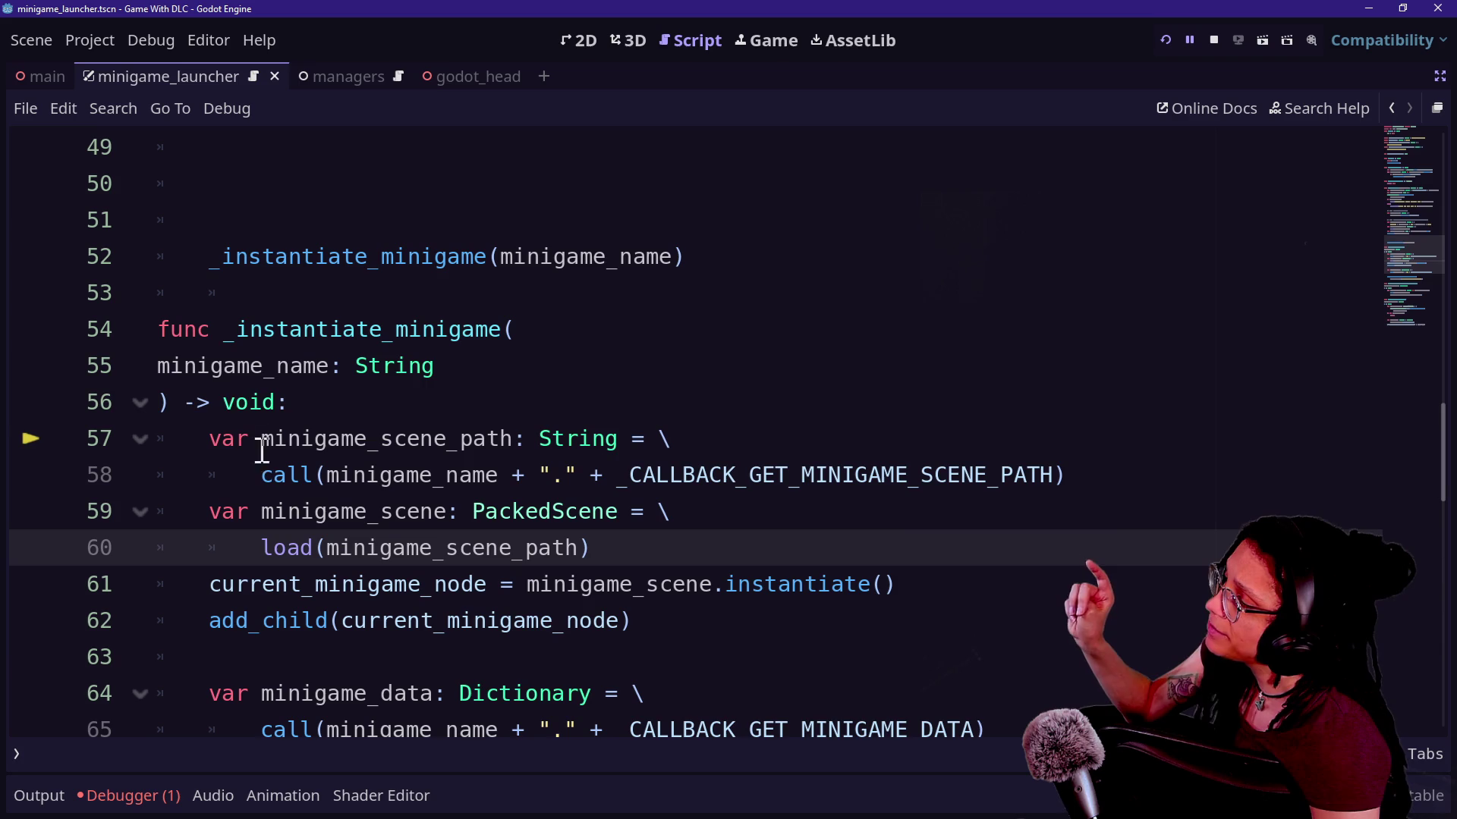
pyautogui.press('Up')
pyautogui.press('Up')
pyautogui.press('Up')
# - Examine the minigame_name and scene path call arguments on line 58, then lines 57 and 59
pyautogui.scroll(-1, 303, 524)
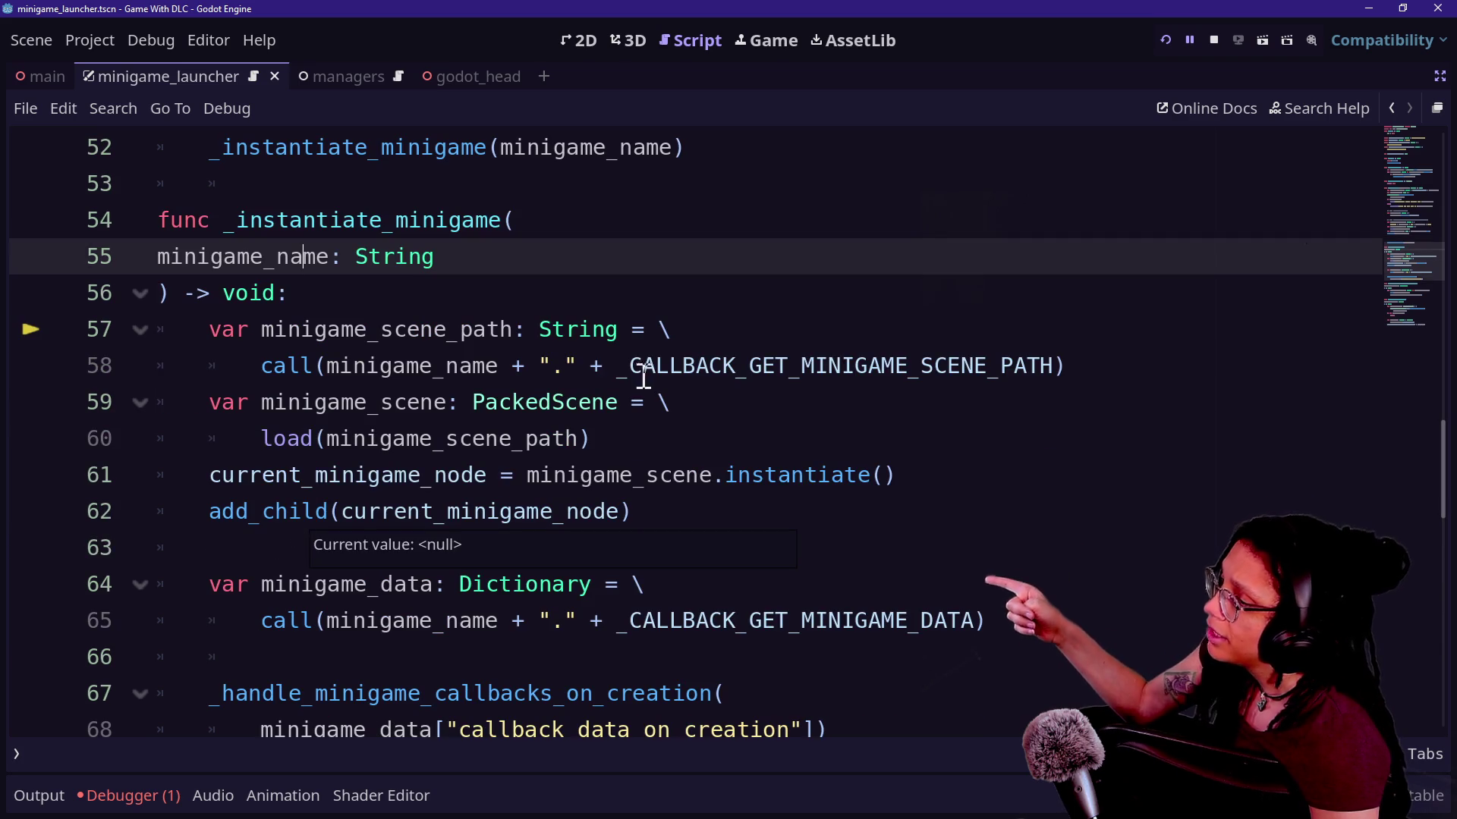
pyautogui.moveTo(619, 366)
pyautogui.mouseDown()
pyautogui.moveTo(957, 345)
pyautogui.moveTo(961, 365)
pyautogui.mouseUp()
pyautogui.click(643, 365)
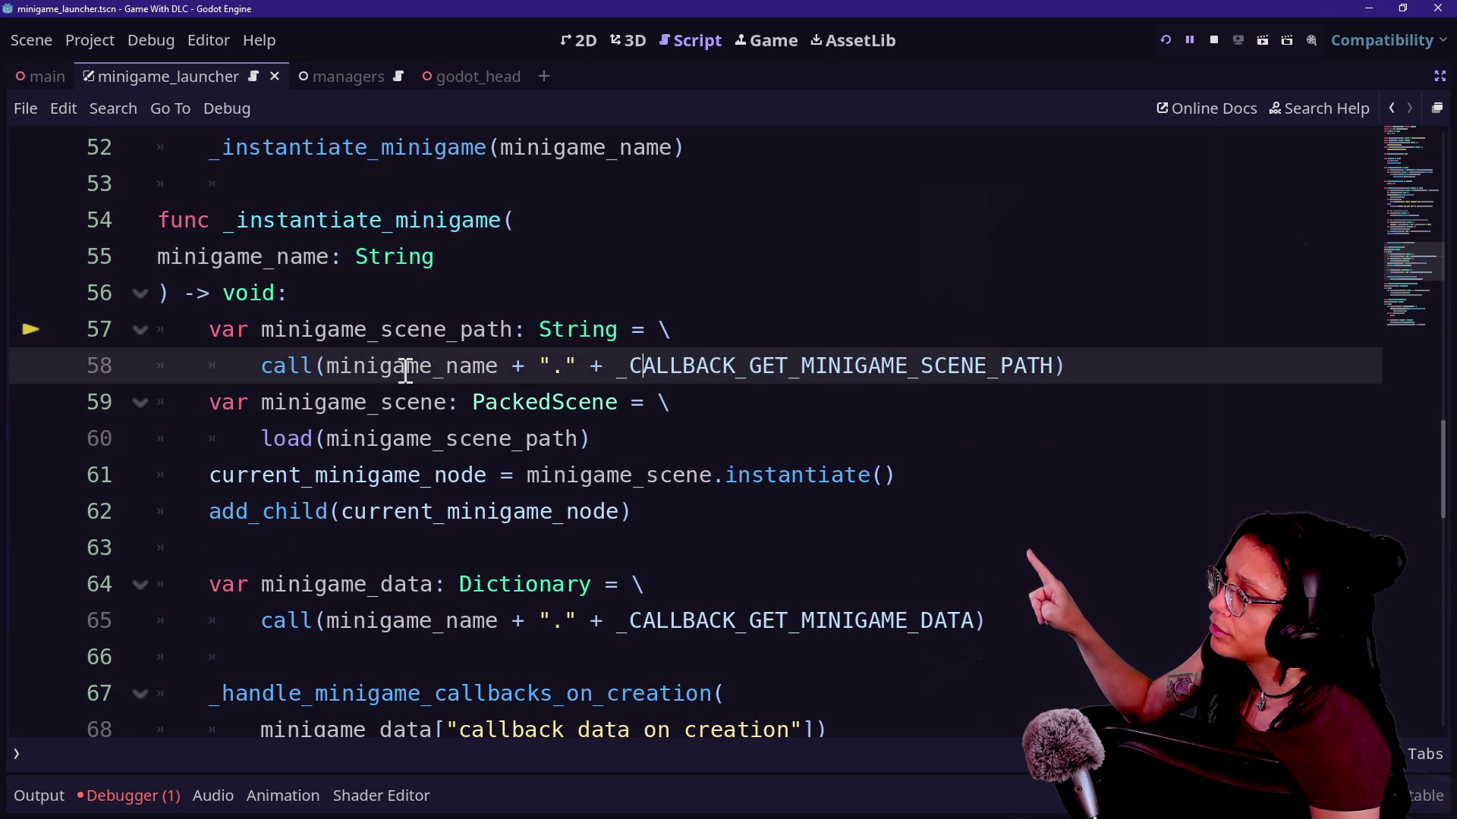
pyautogui.moveTo(326, 366); pyautogui.dragTo(538, 366)
pyautogui.click(485, 365)
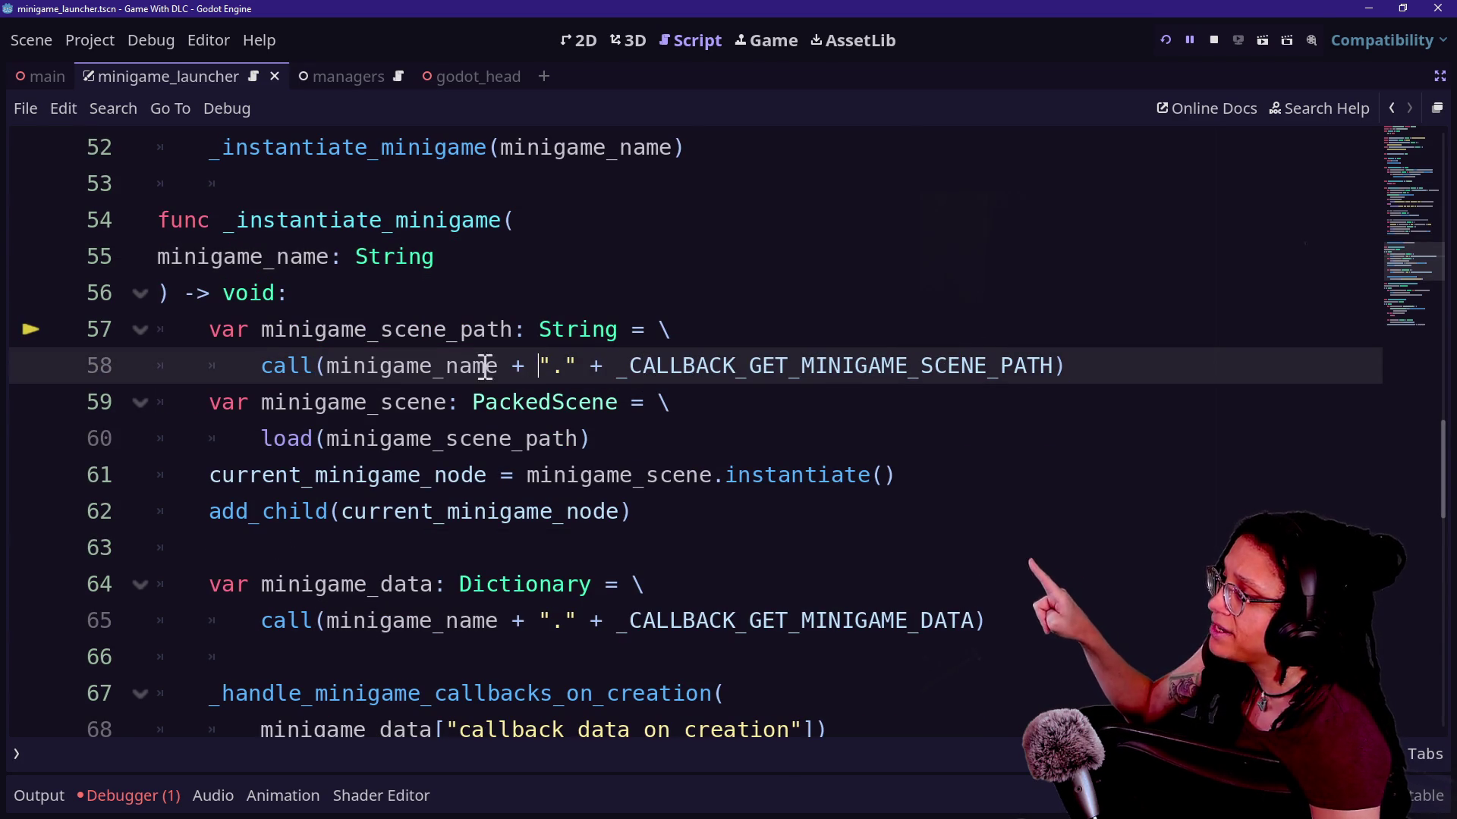
pyautogui.moveTo(810, 365); pyautogui.dragTo(927, 384)
pyautogui.click(926, 385)
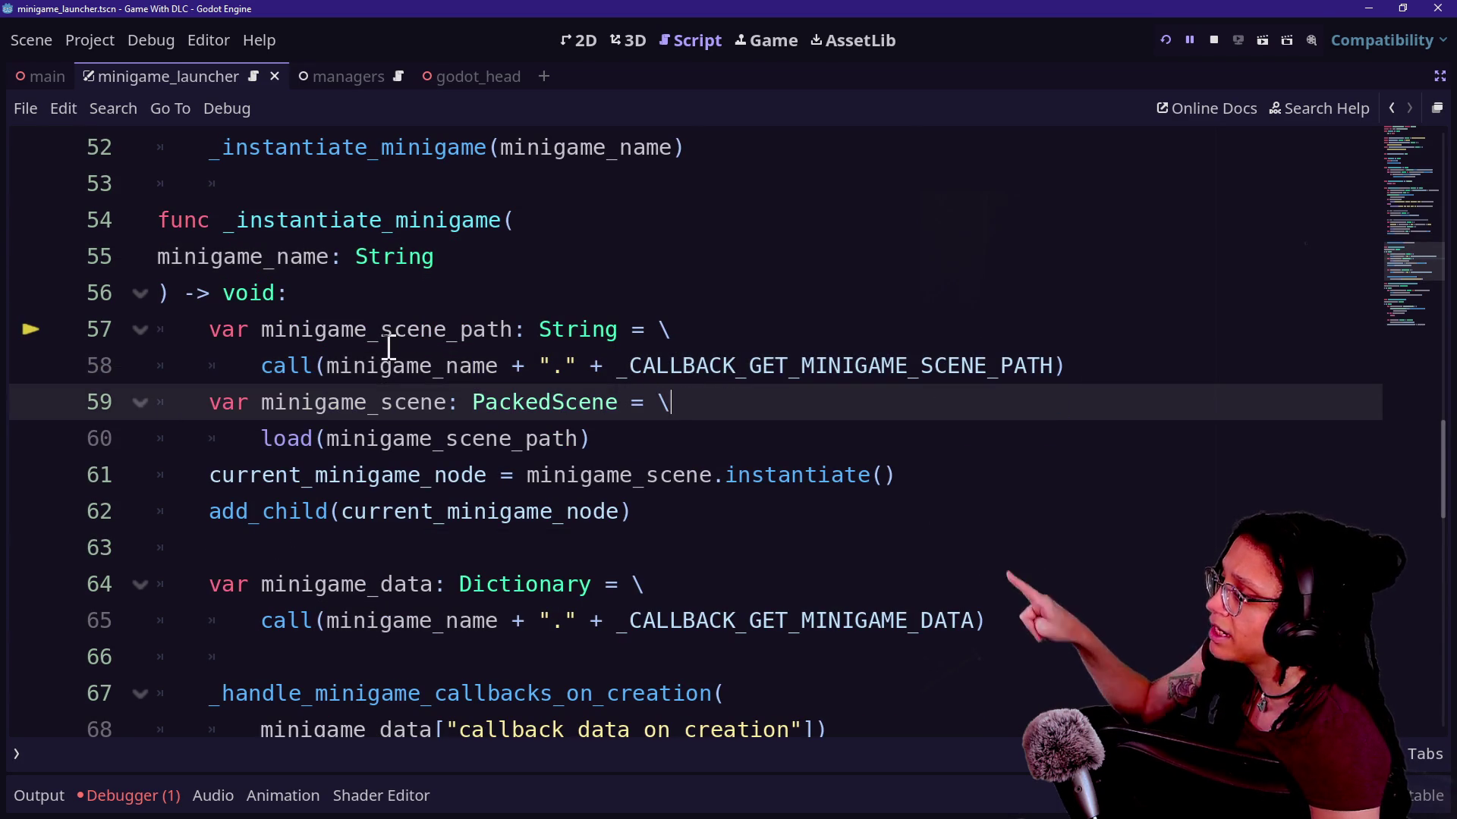
pyautogui.moveTo(273, 366); pyautogui.dragTo(615, 366)
pyautogui.click(631, 366)
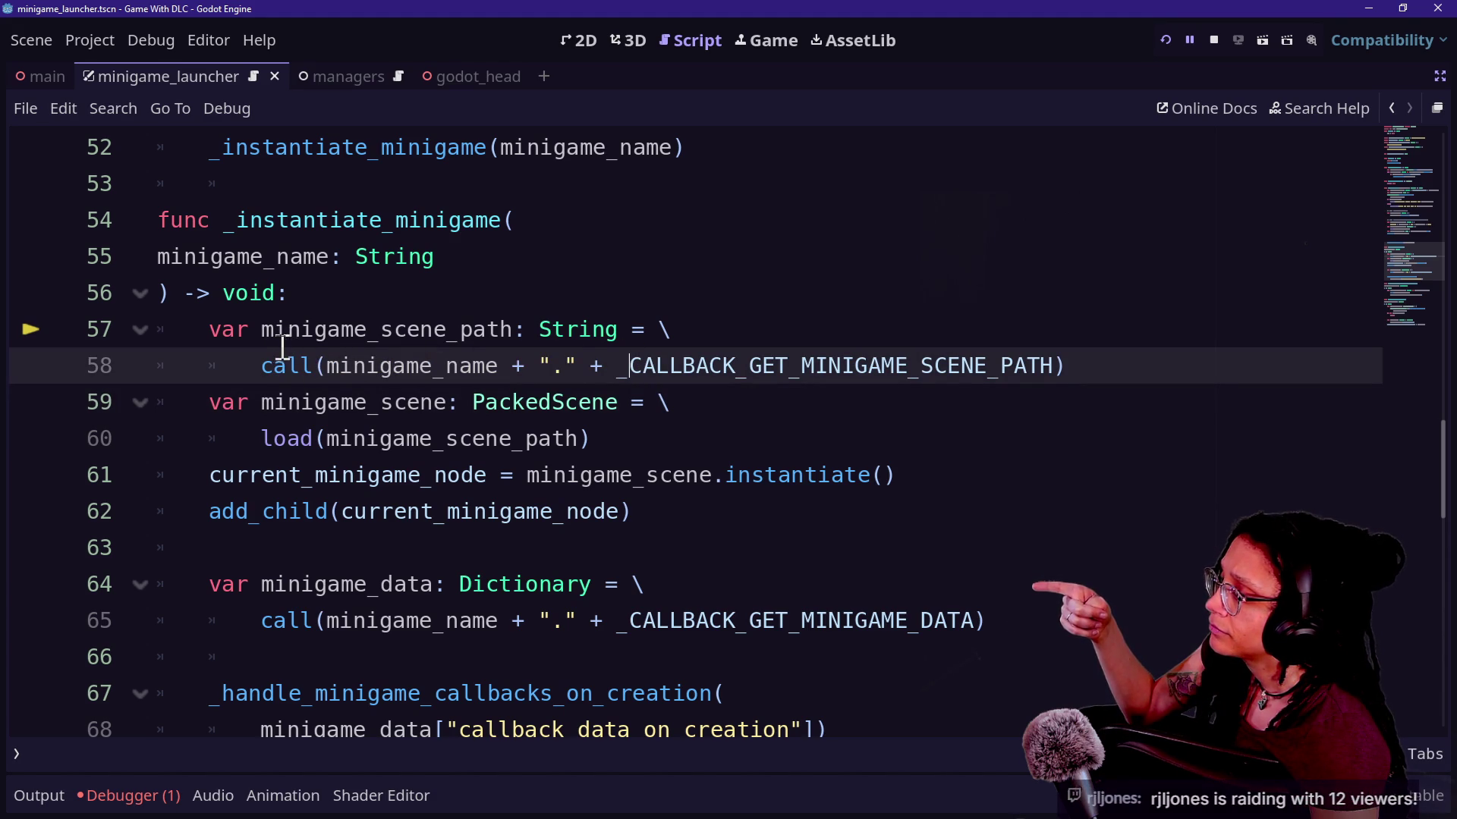
pyautogui.click(438, 330)
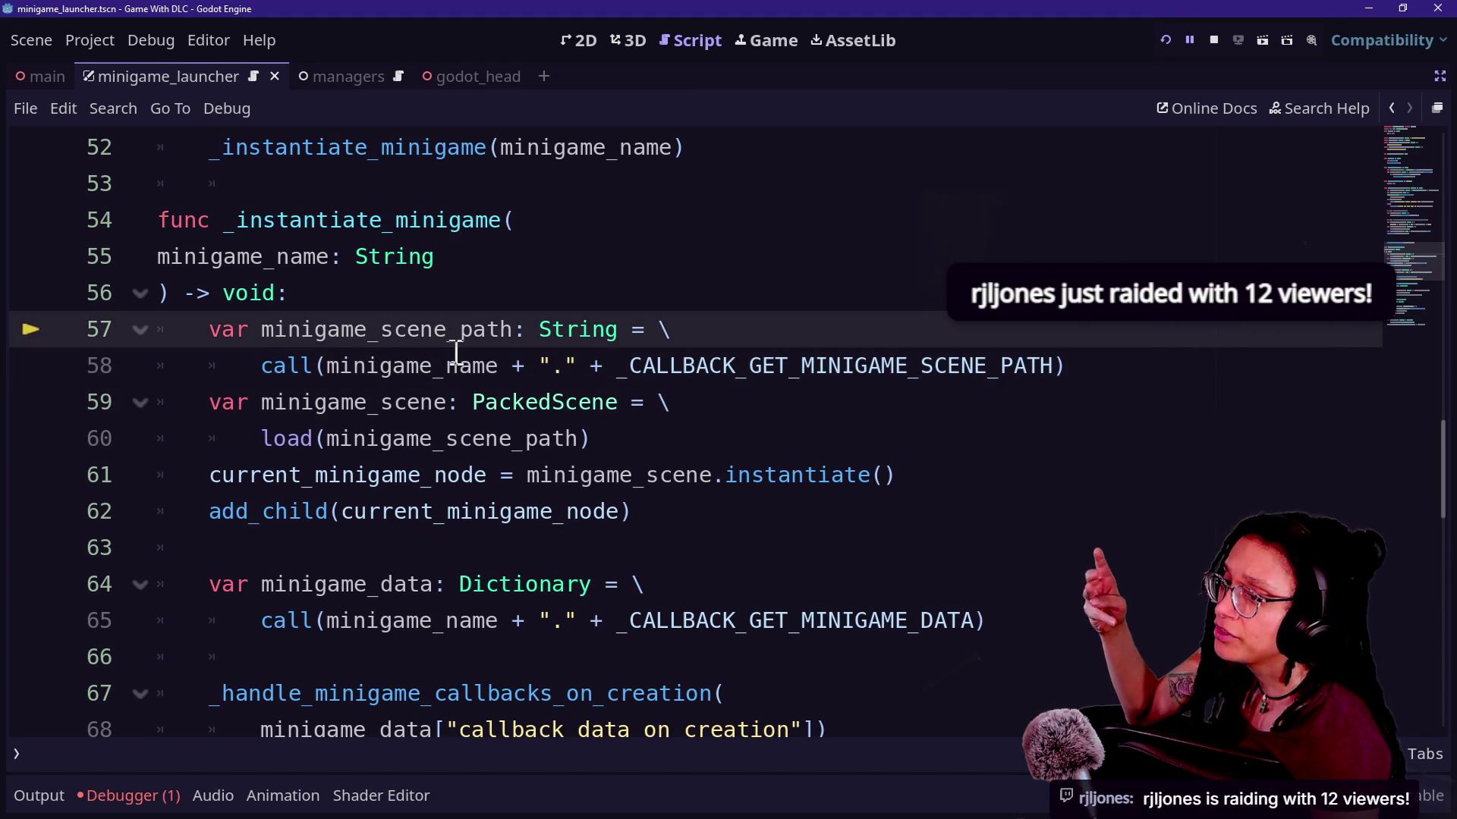
pyautogui.click(527, 403)
pyautogui.moveTo(532, 393)
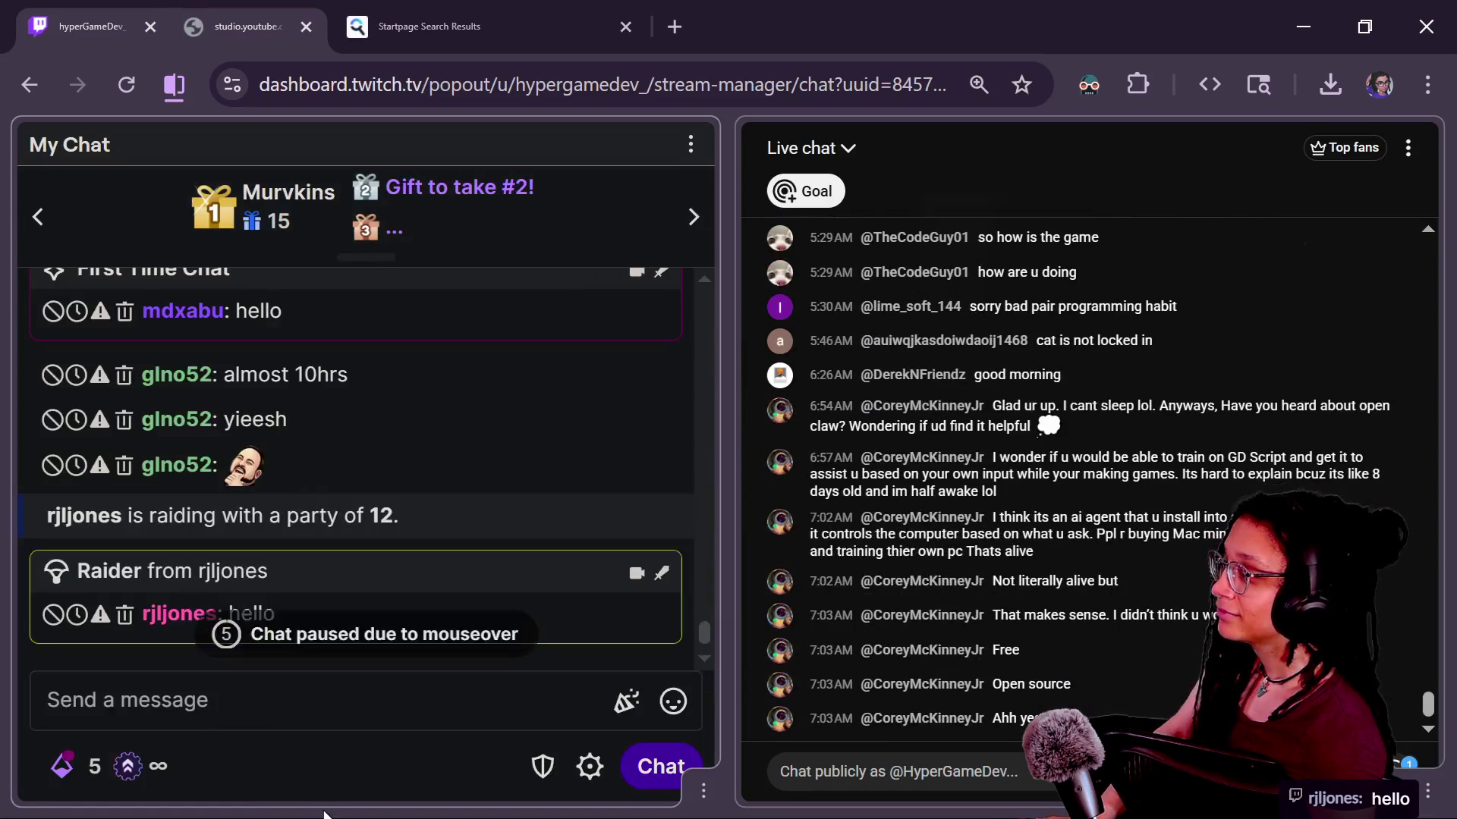
# - Send a /shoutout command for the raiding streamer in the Twitch chat
pyautogui.write('/s')
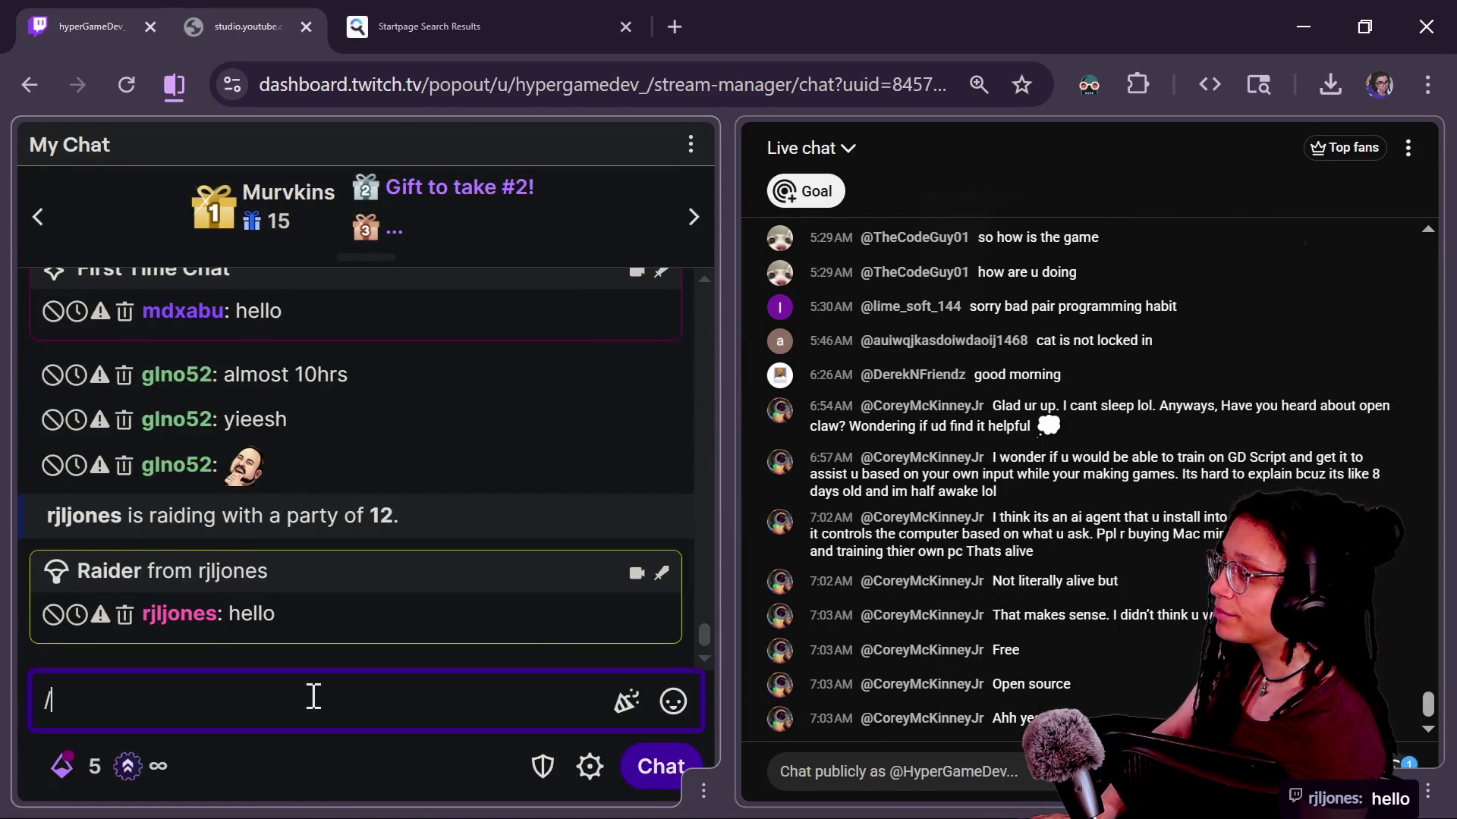
pyautogui.press('BackSpace')
pyautogui.press('BackSpace')
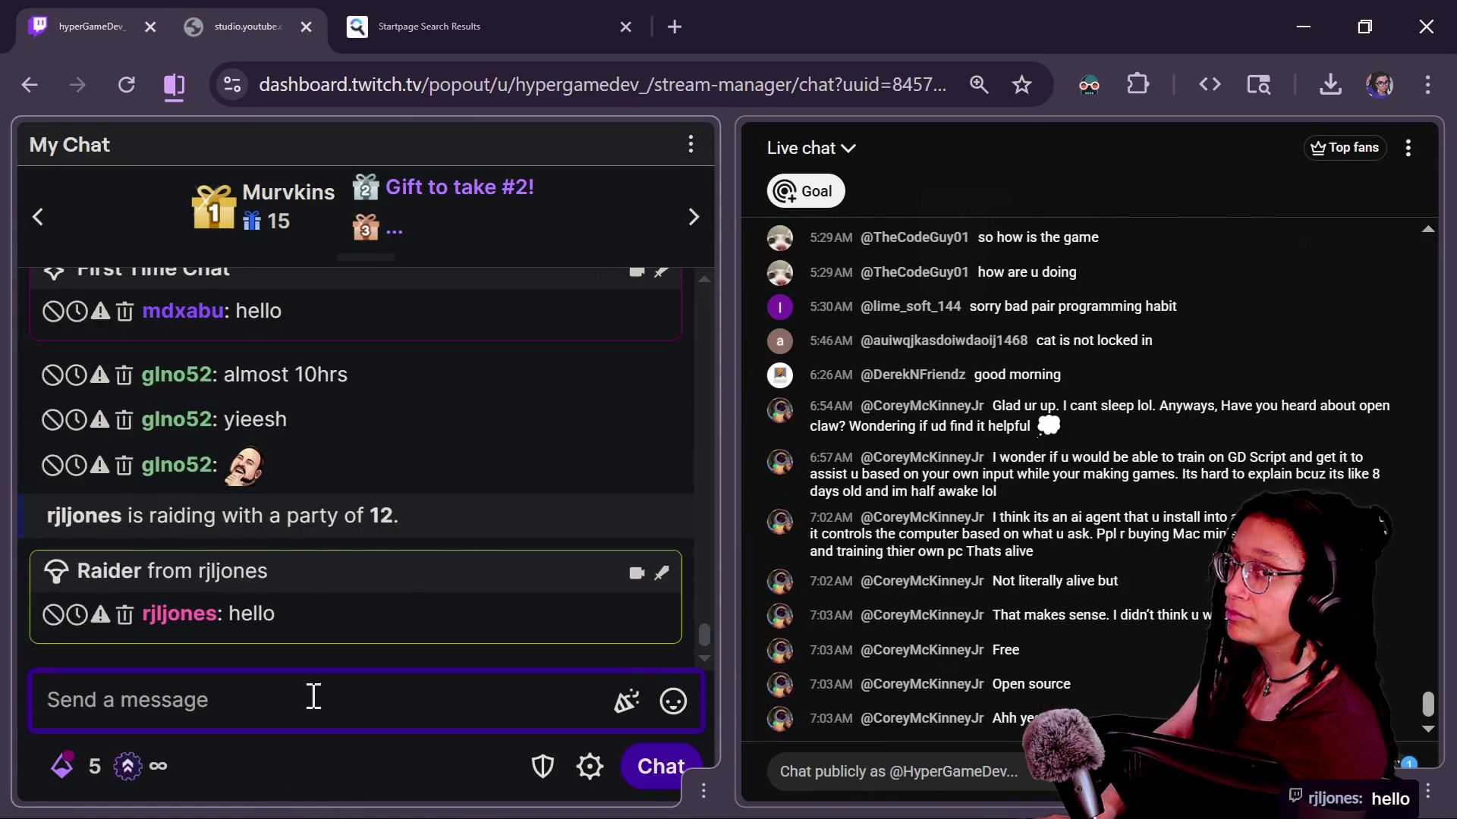
pyautogui.write('/')
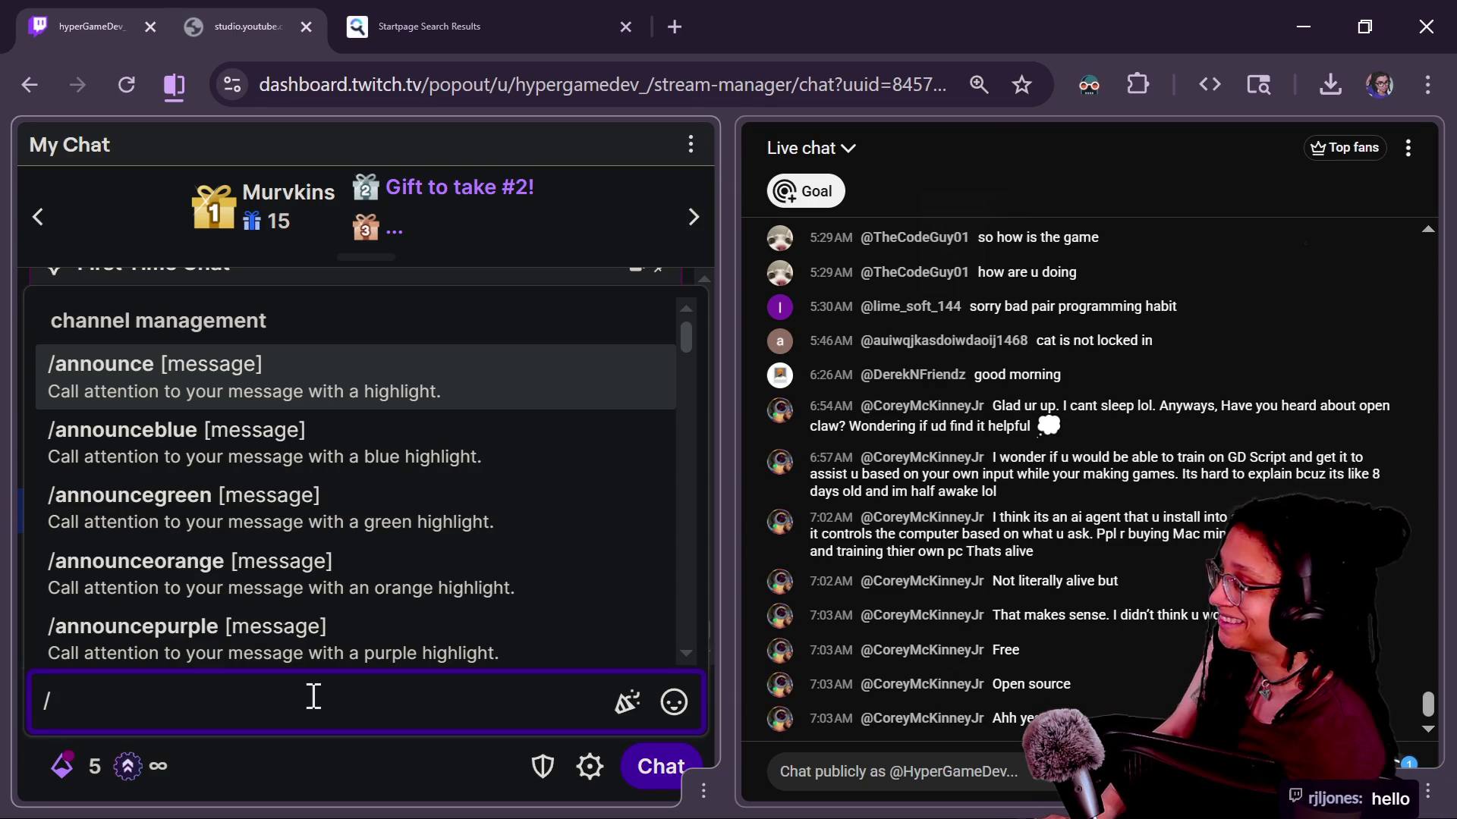
pyautogui.write('shoutout ')
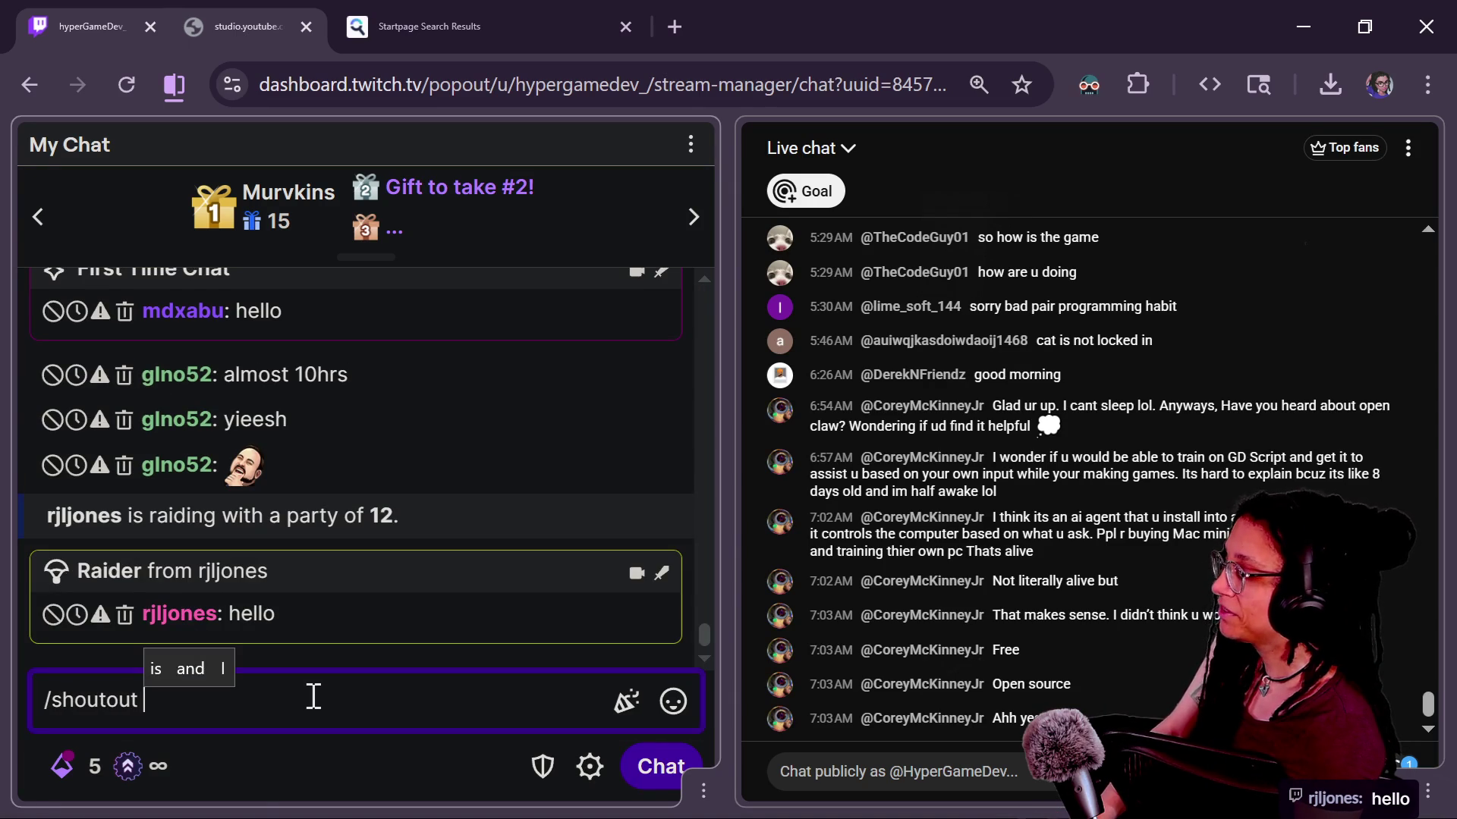
pyautogui.write('jljon')
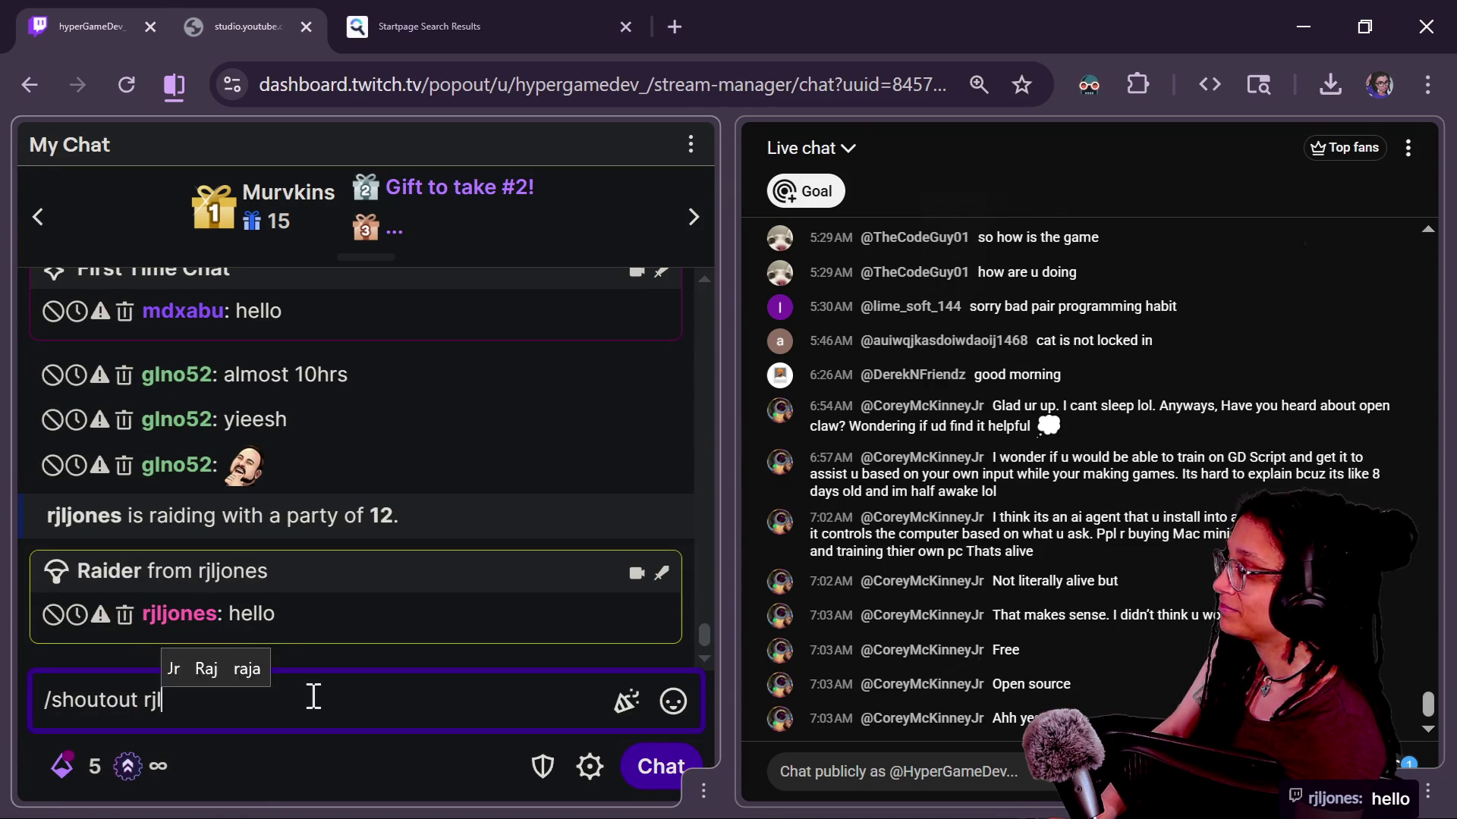
pyautogui.write('es')
pyautogui.press('Return')
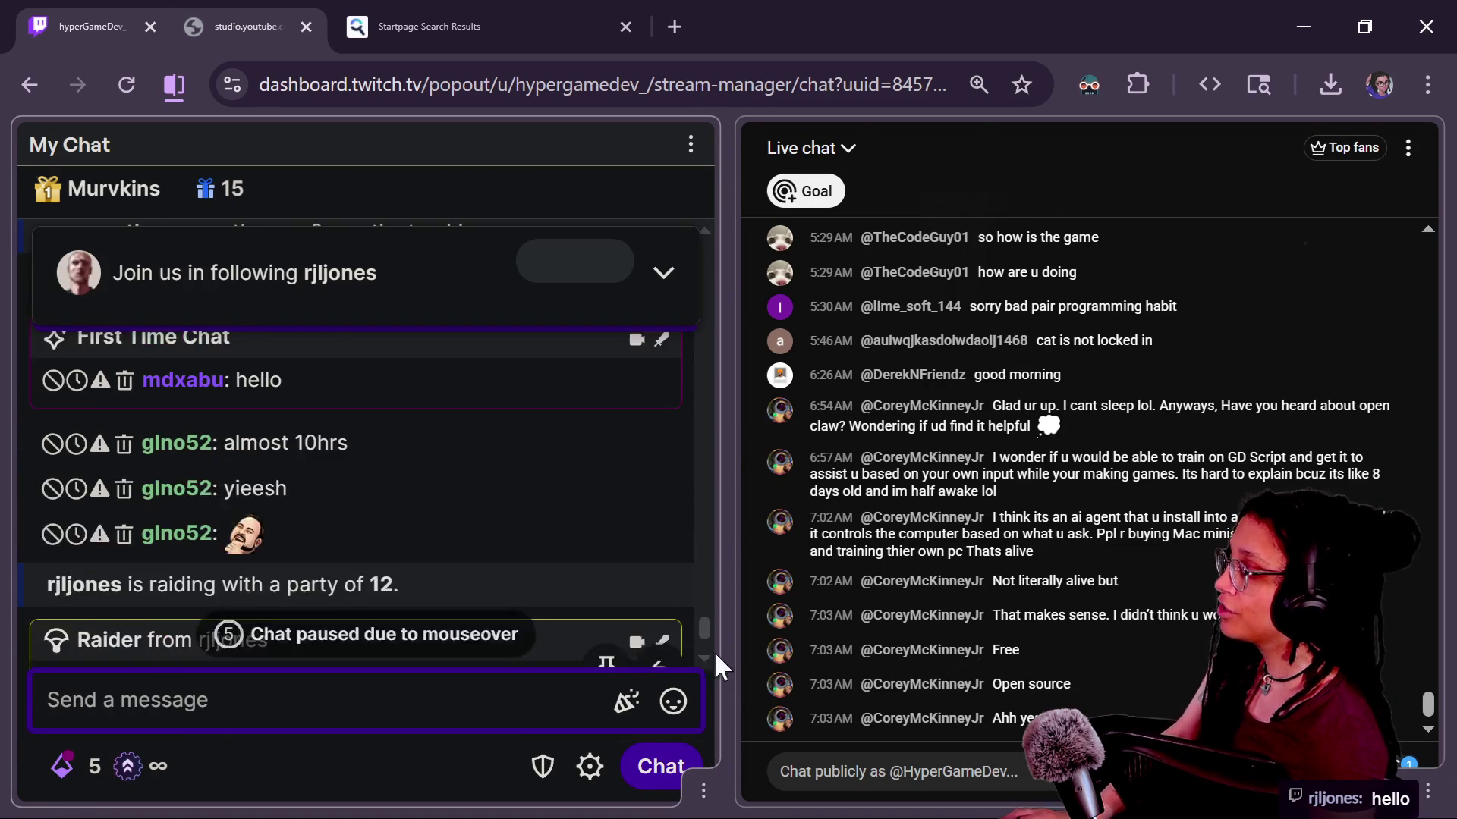
# - Open the raider's YouTube channel by its @ handle in a new tab and select its URL
pyautogui.click(674, 27)
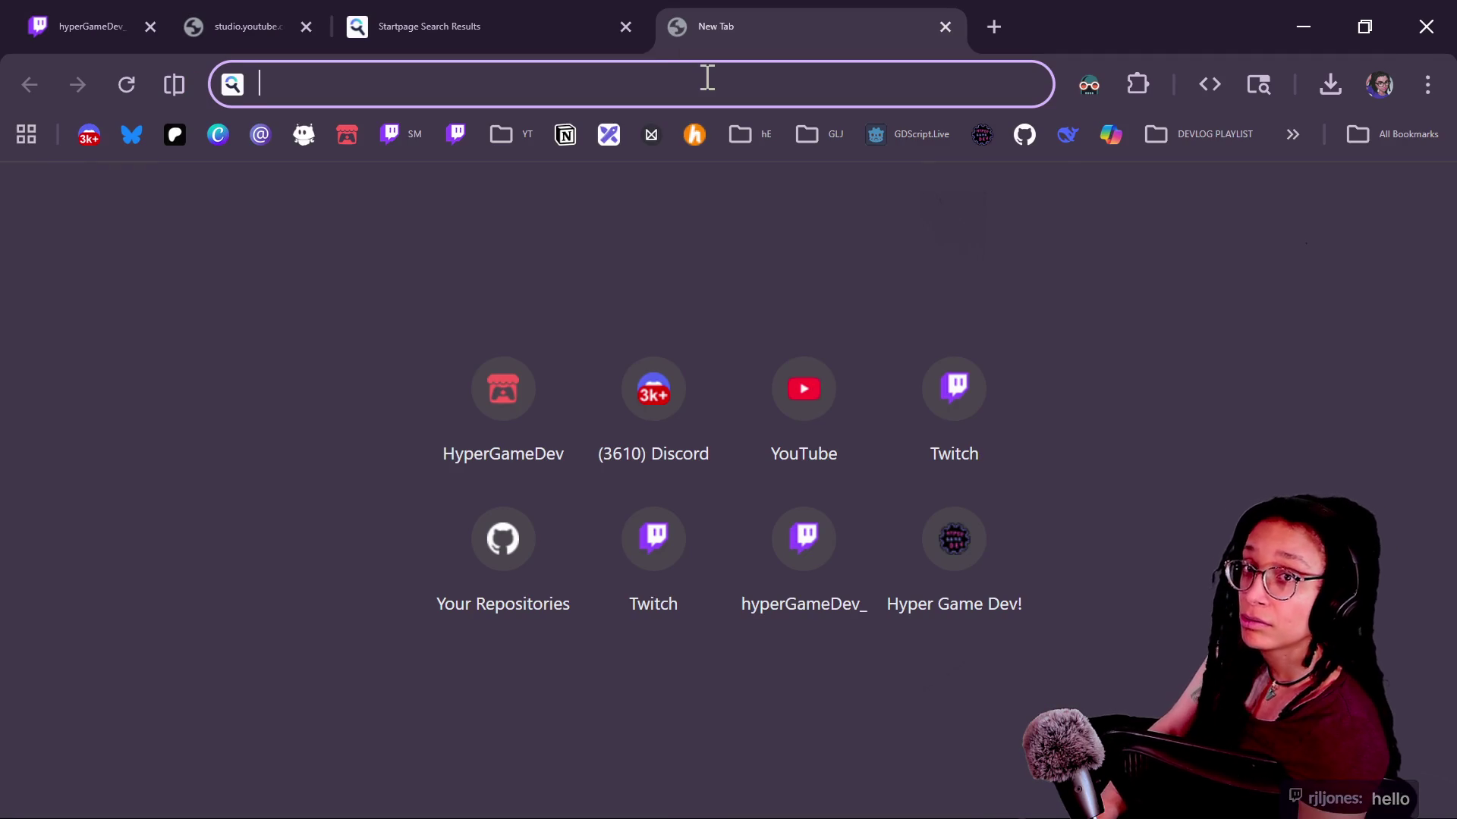
pyautogui.write('youtube.com/')
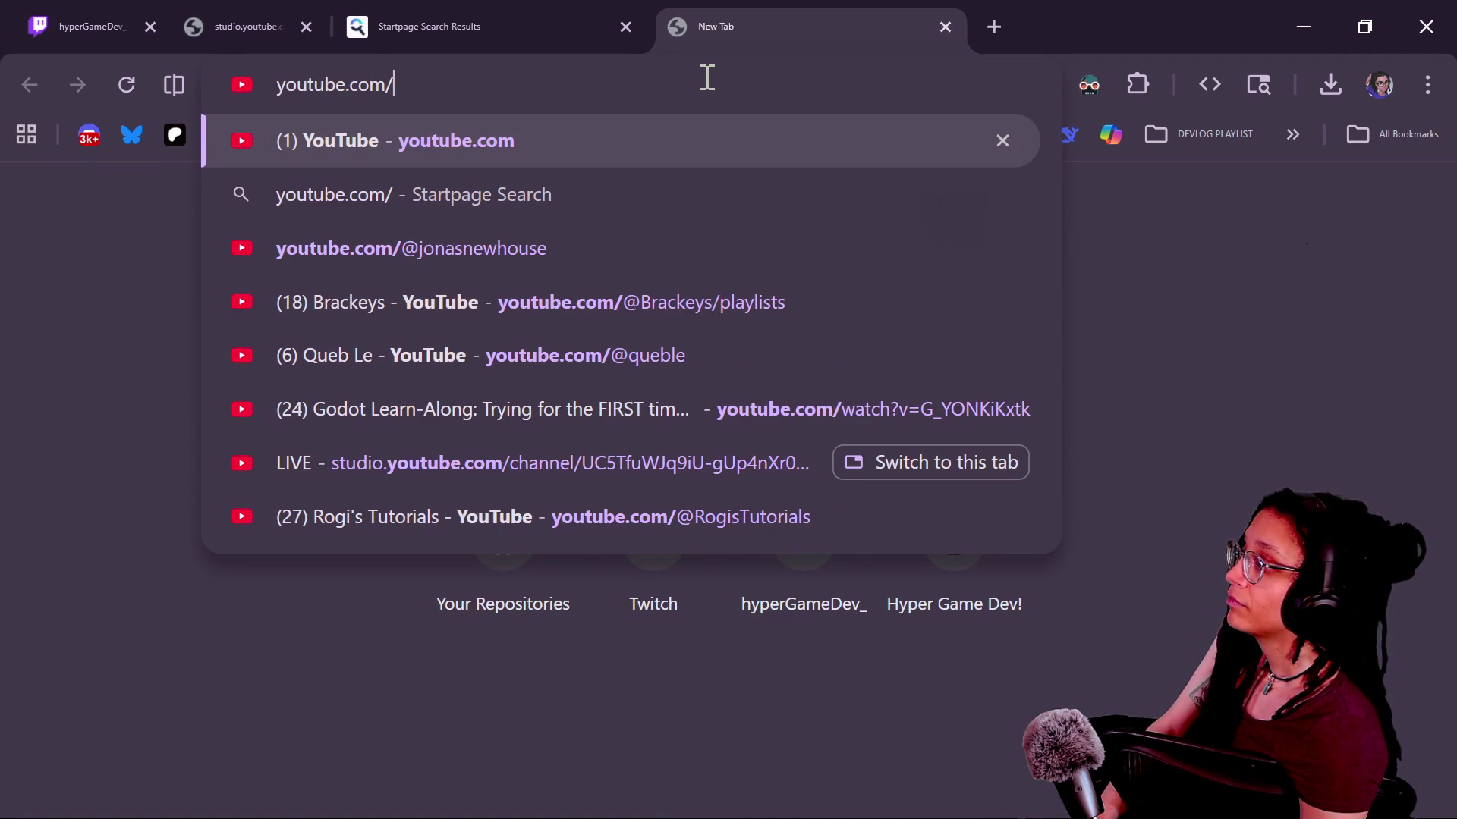
pyautogui.write('rj')
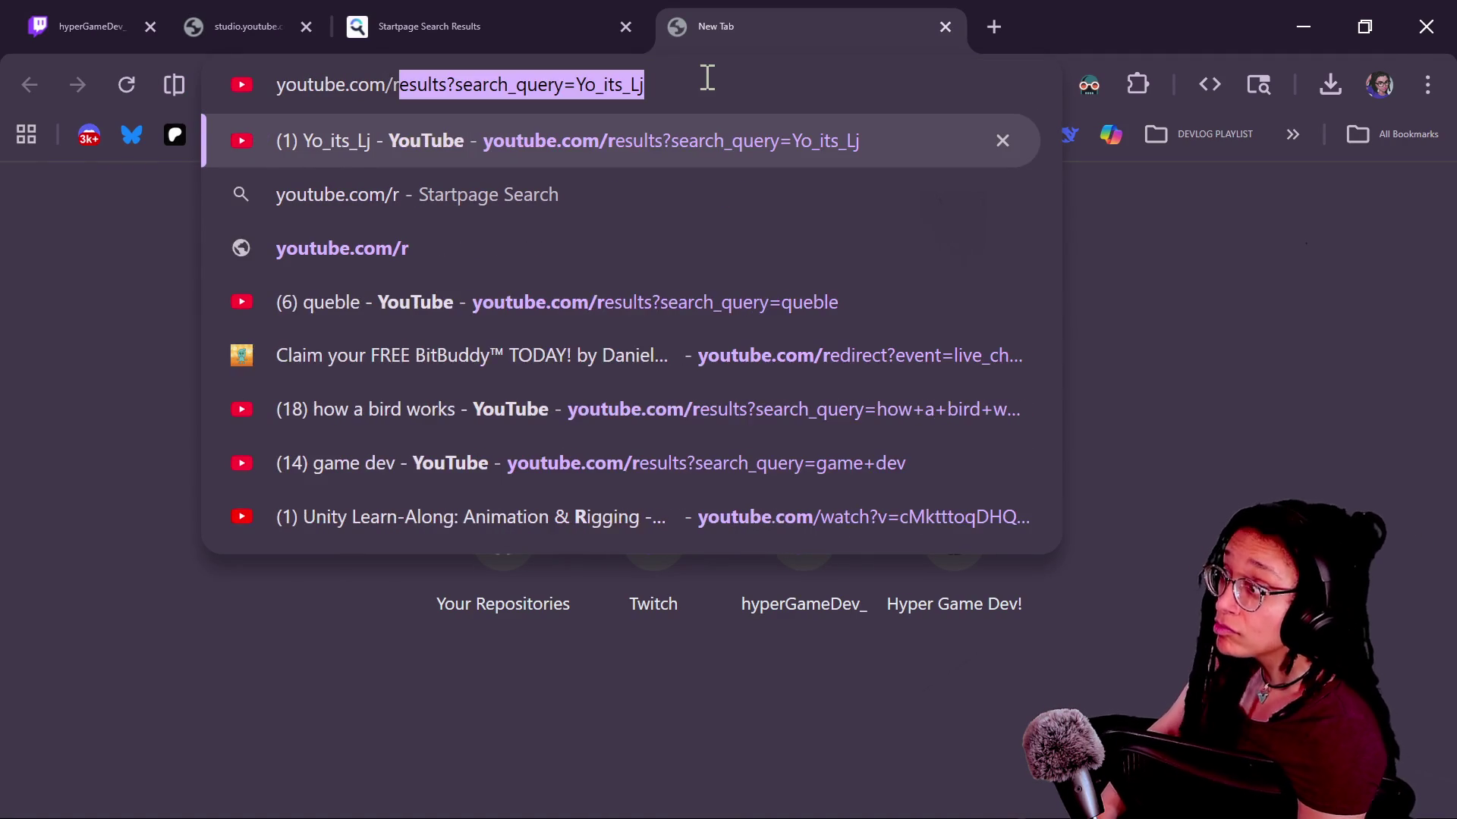
pyautogui.press('BackSpace')
pyautogui.write('j')
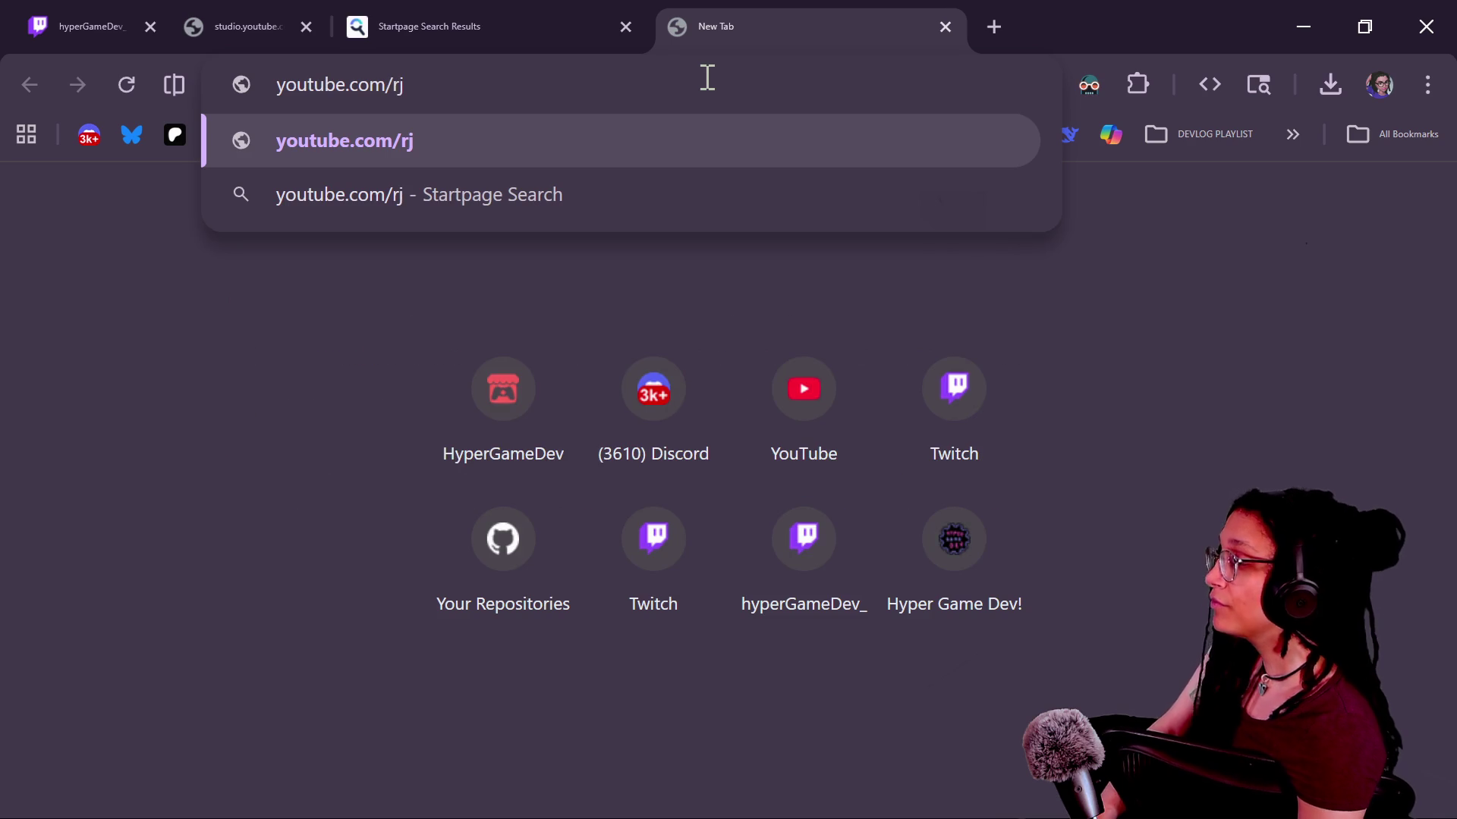
pyautogui.press('BackSpace')
pyautogui.press('BackSpace')
pyautogui.write('@rj')
pyautogui.press('BackSpace')
pyautogui.write('rj')
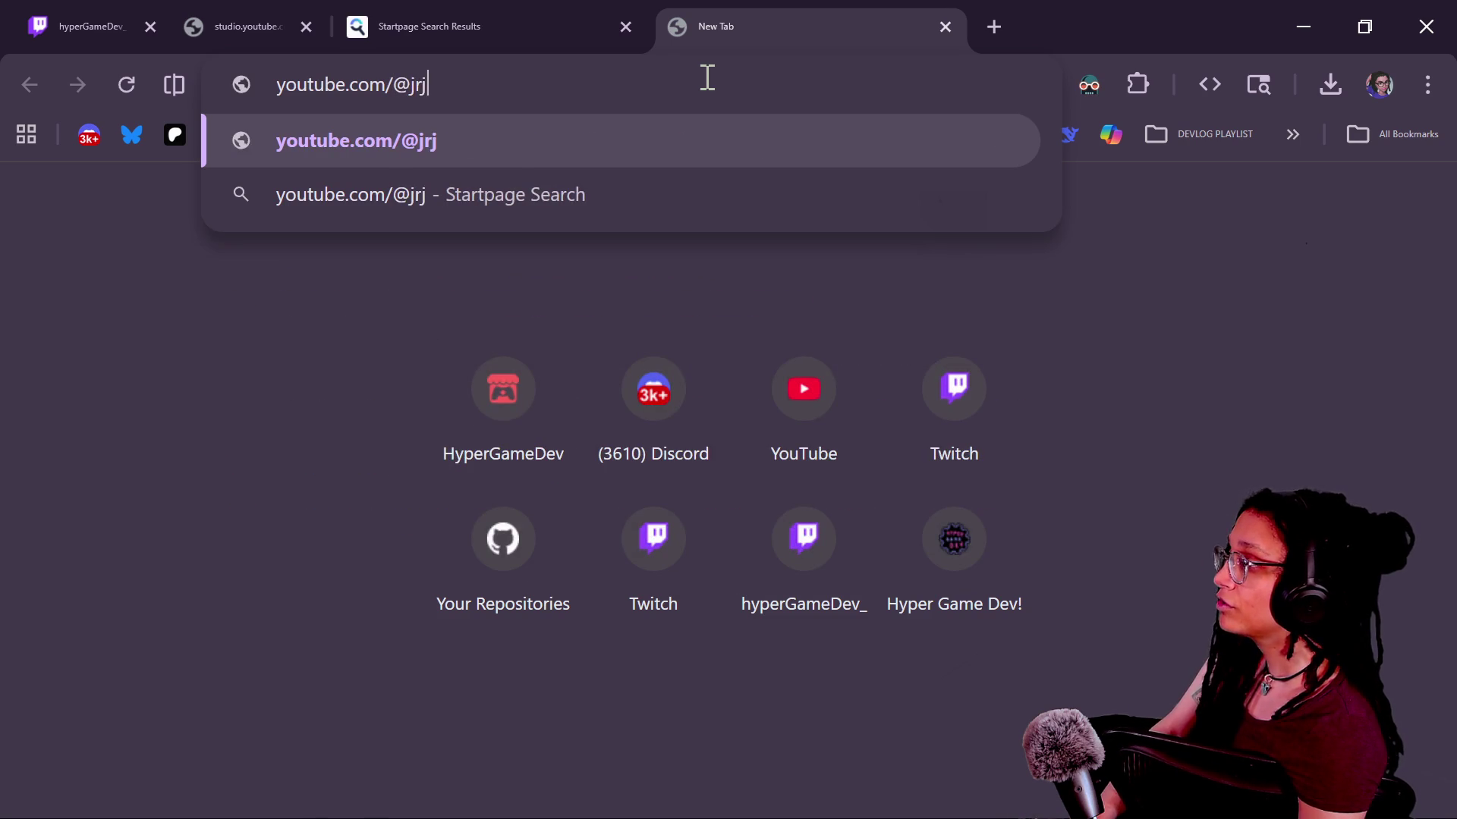
pyautogui.write('ljones')
pyautogui.press('Return')
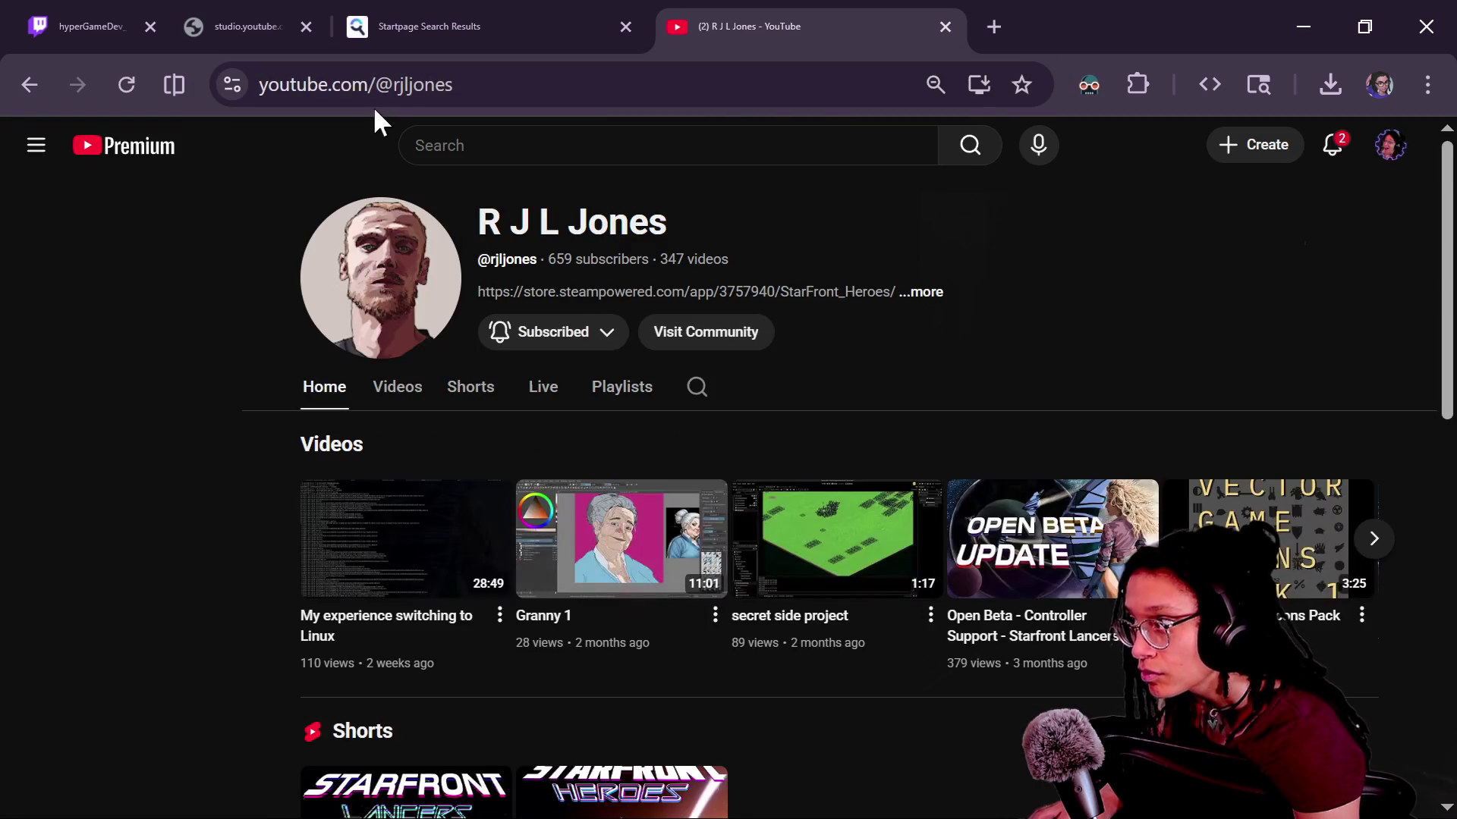
pyautogui.click(530, 103)
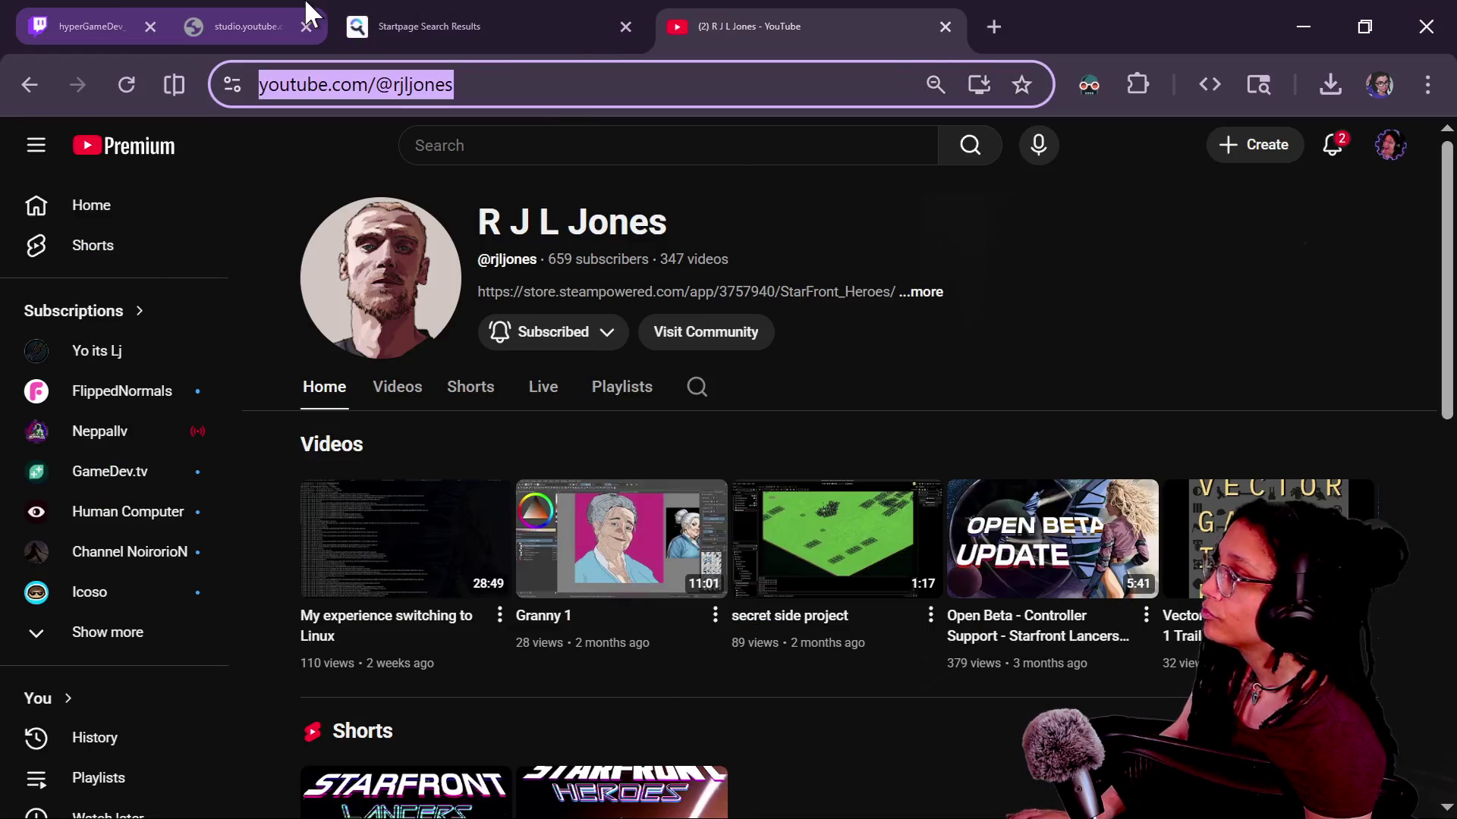
# - Post the channel link in the YouTube live chat, then return to the Godot minigame_launcher script
pyautogui.click(84, 26)
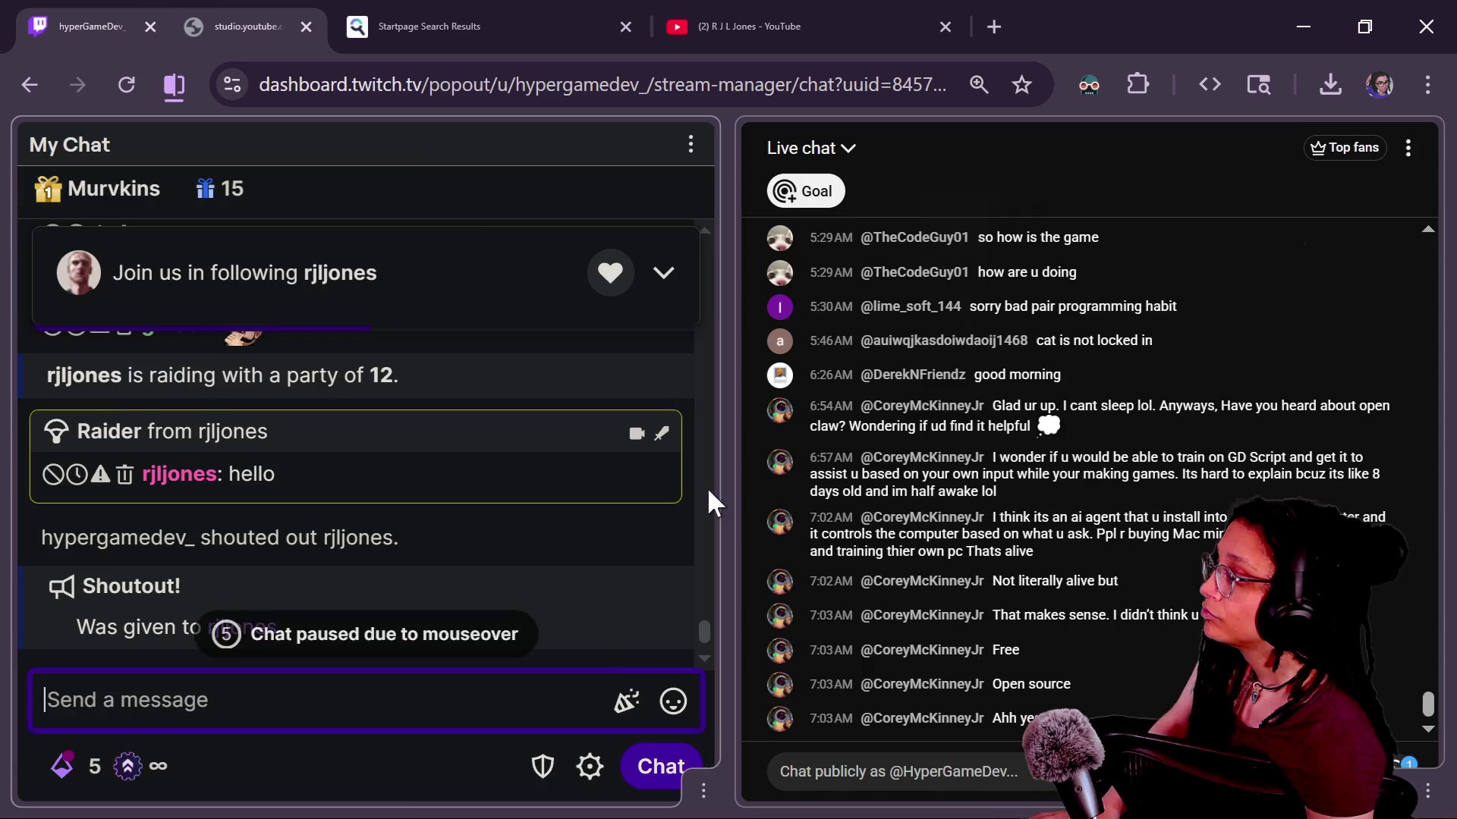
pyautogui.click(969, 774)
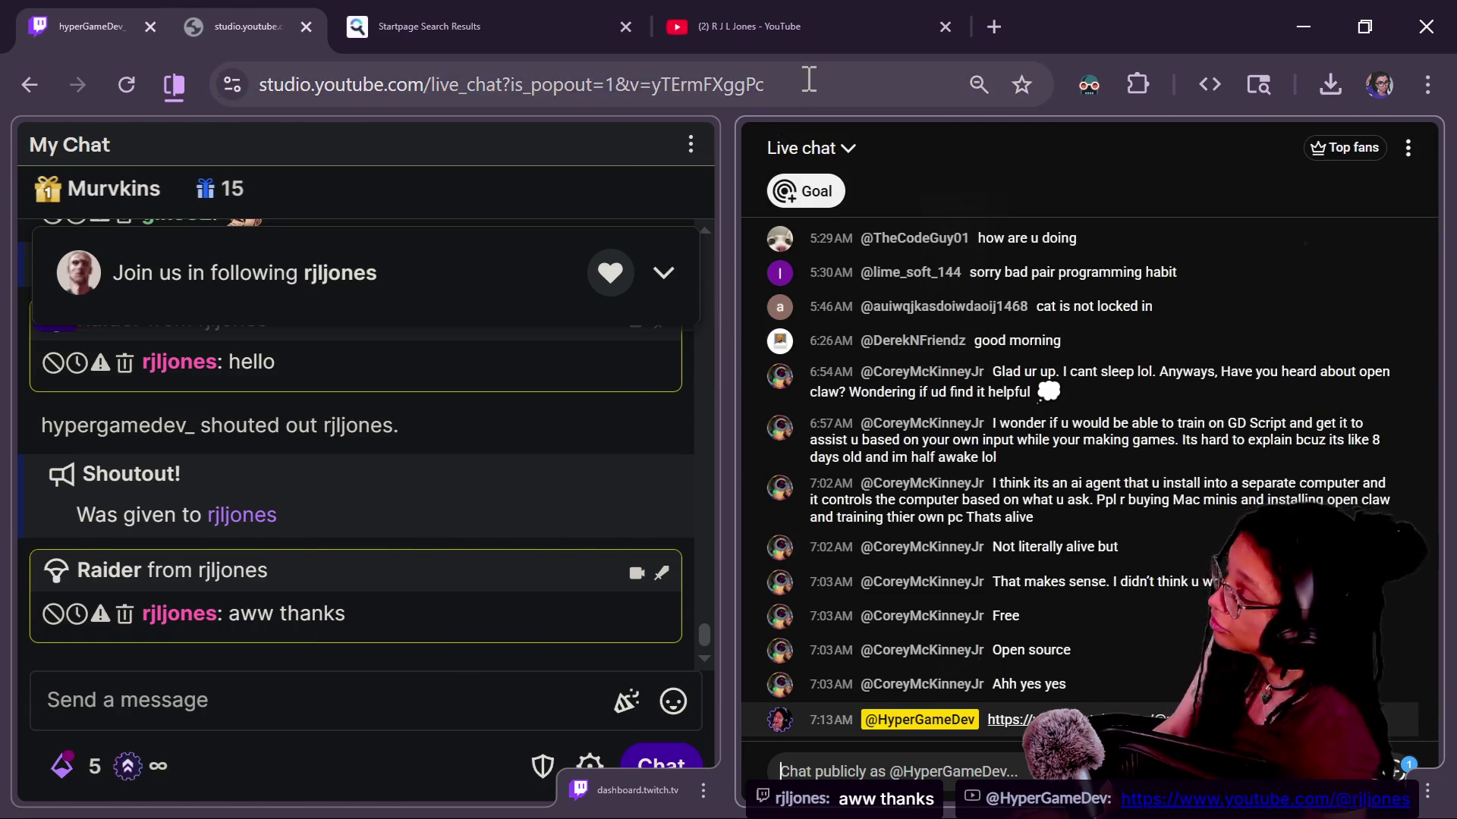
pyautogui.hotkey('alt', 'Tab')
pyautogui.press('Down')
pyautogui.press('Down')
pyautogui.press('Up')
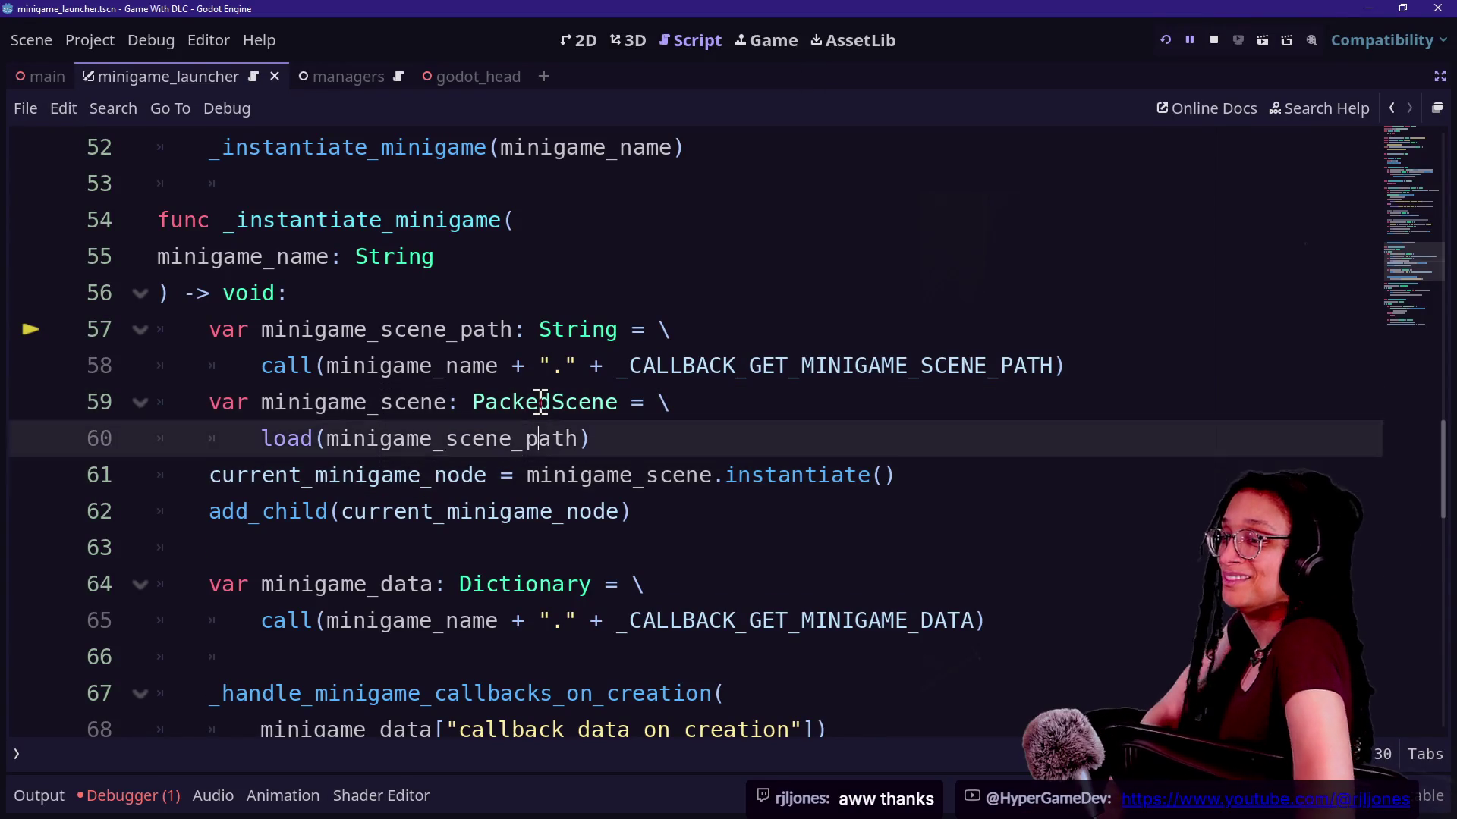
# - Step up to the _instantiate_minigame signature checking minigame_scene's value, then open a new browser tab
pyautogui.press('Up')
pyautogui.press('Down')
pyautogui.press('Up')
pyautogui.press('Up')
pyautogui.press('Down')
pyautogui.press('Up')
pyautogui.press('Up')
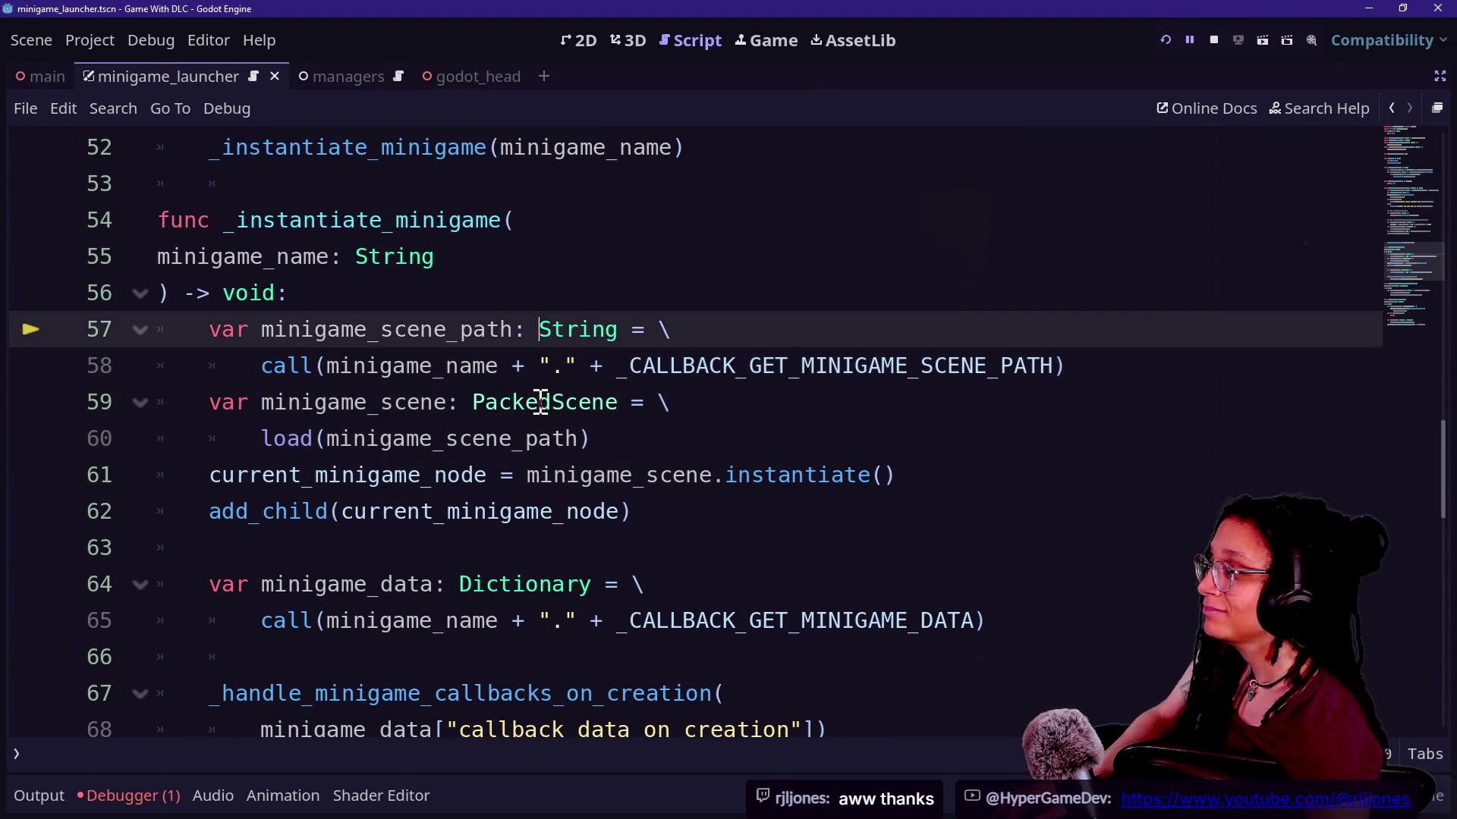
pyautogui.press('Up')
pyautogui.moveTo(389, 390)
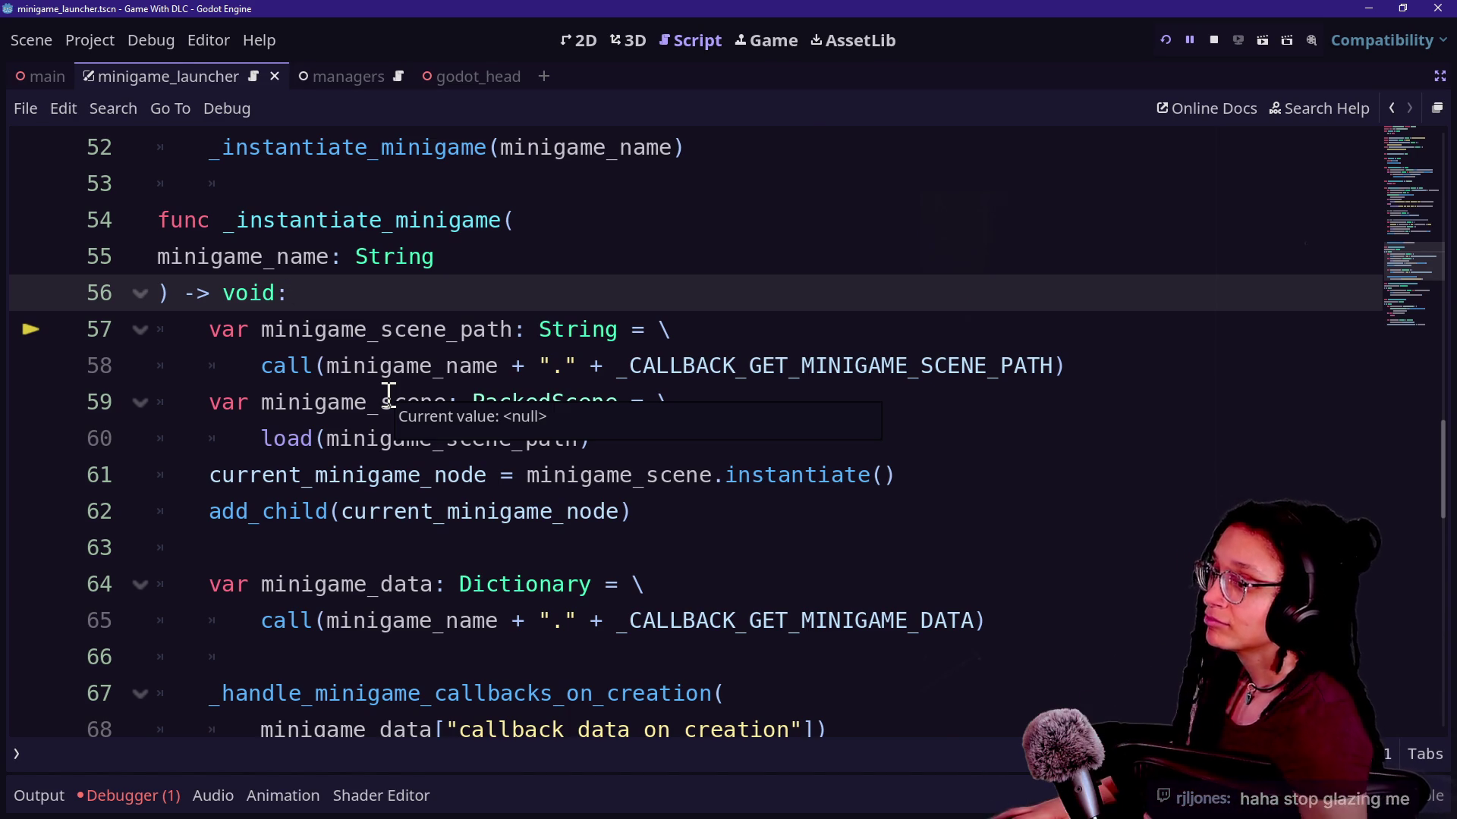
pyautogui.hotkey('alt', 'Tab')
pyautogui.hotkey('ctrl', 't')
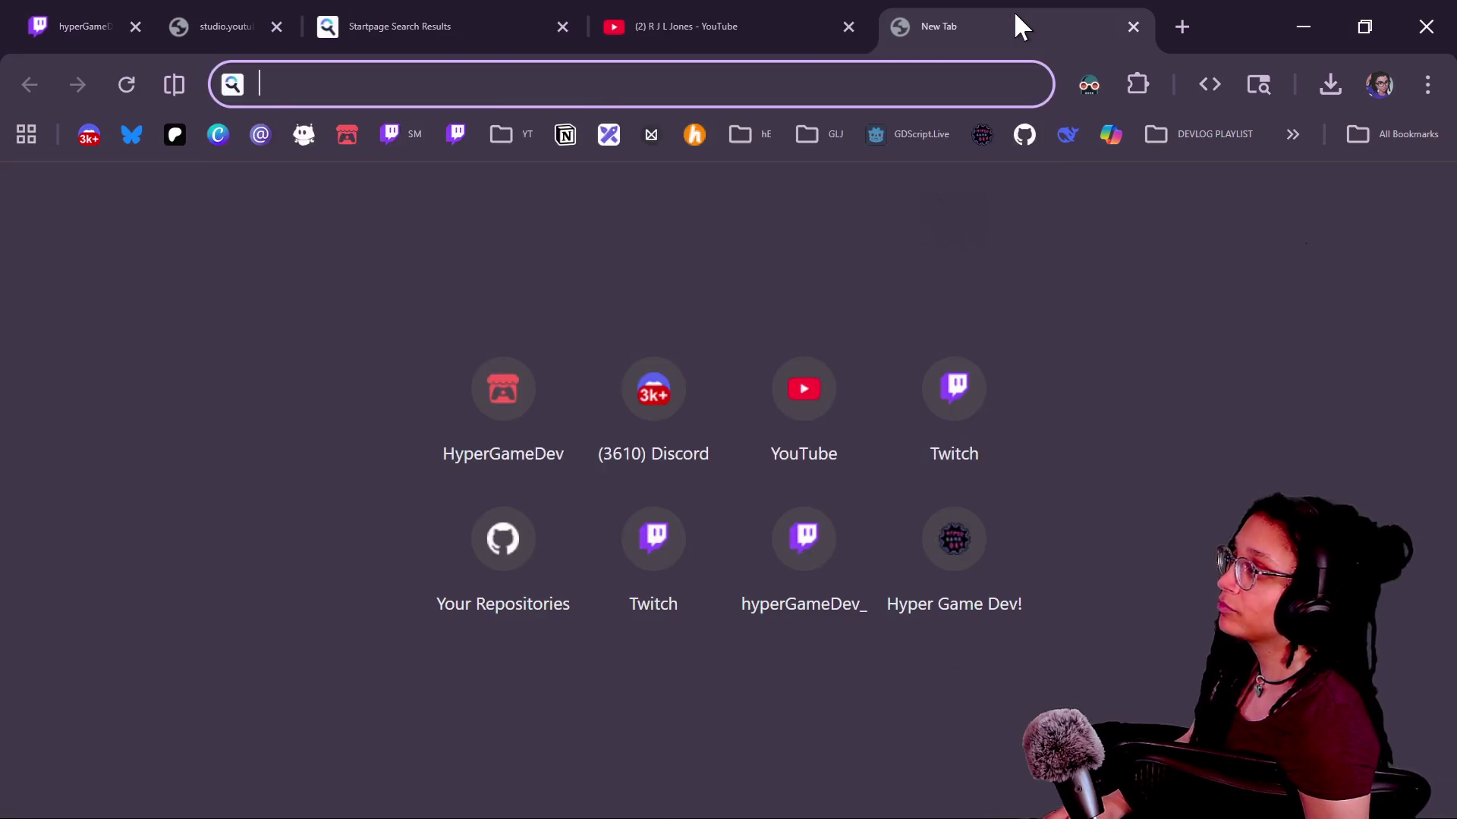
# - Search Startpage for 'starfront lancers' and open the StarFront: Lancers Steam store result
pyautogui.write('steam')
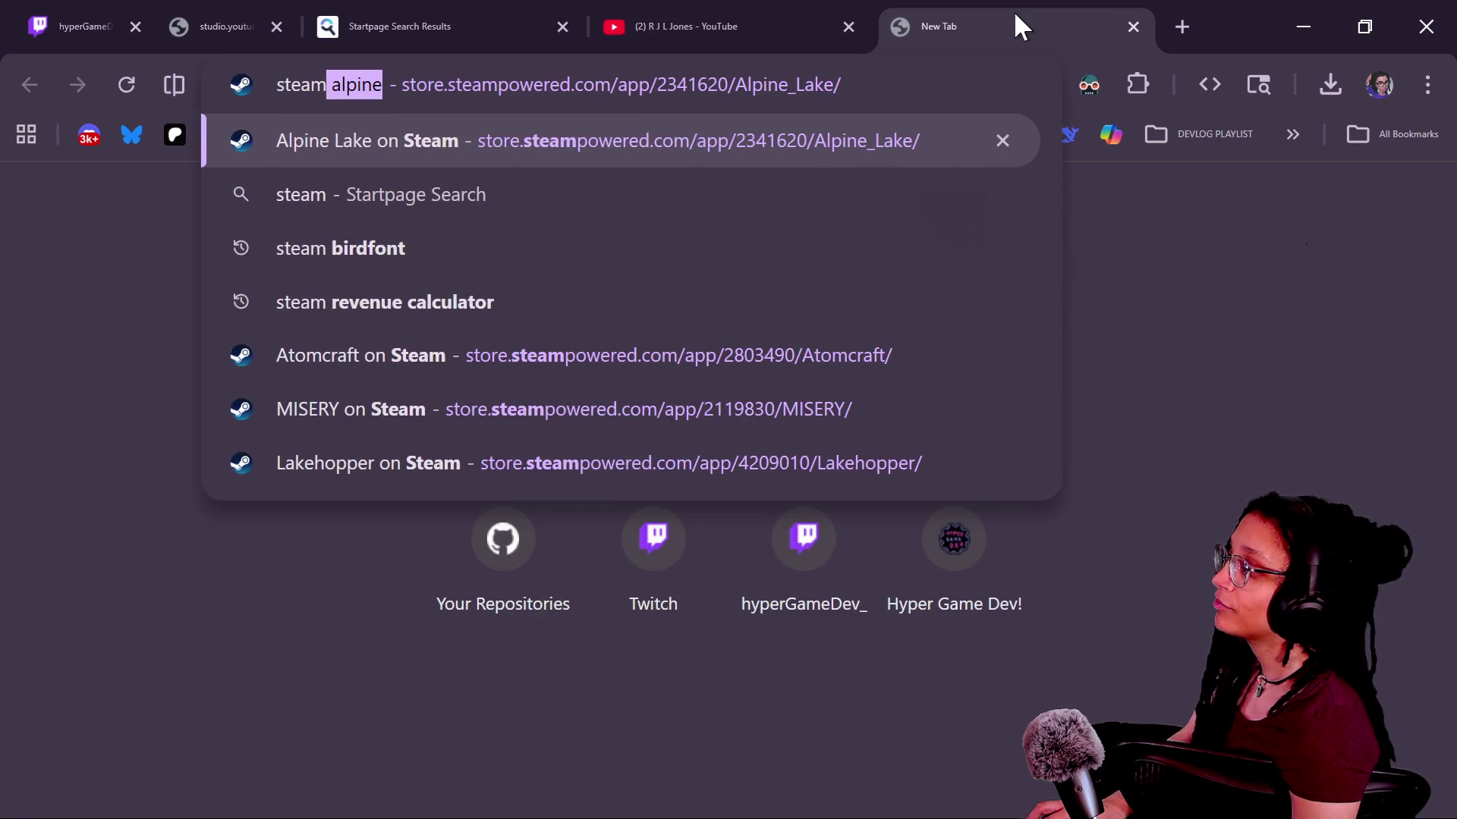
pyautogui.press('Escape')
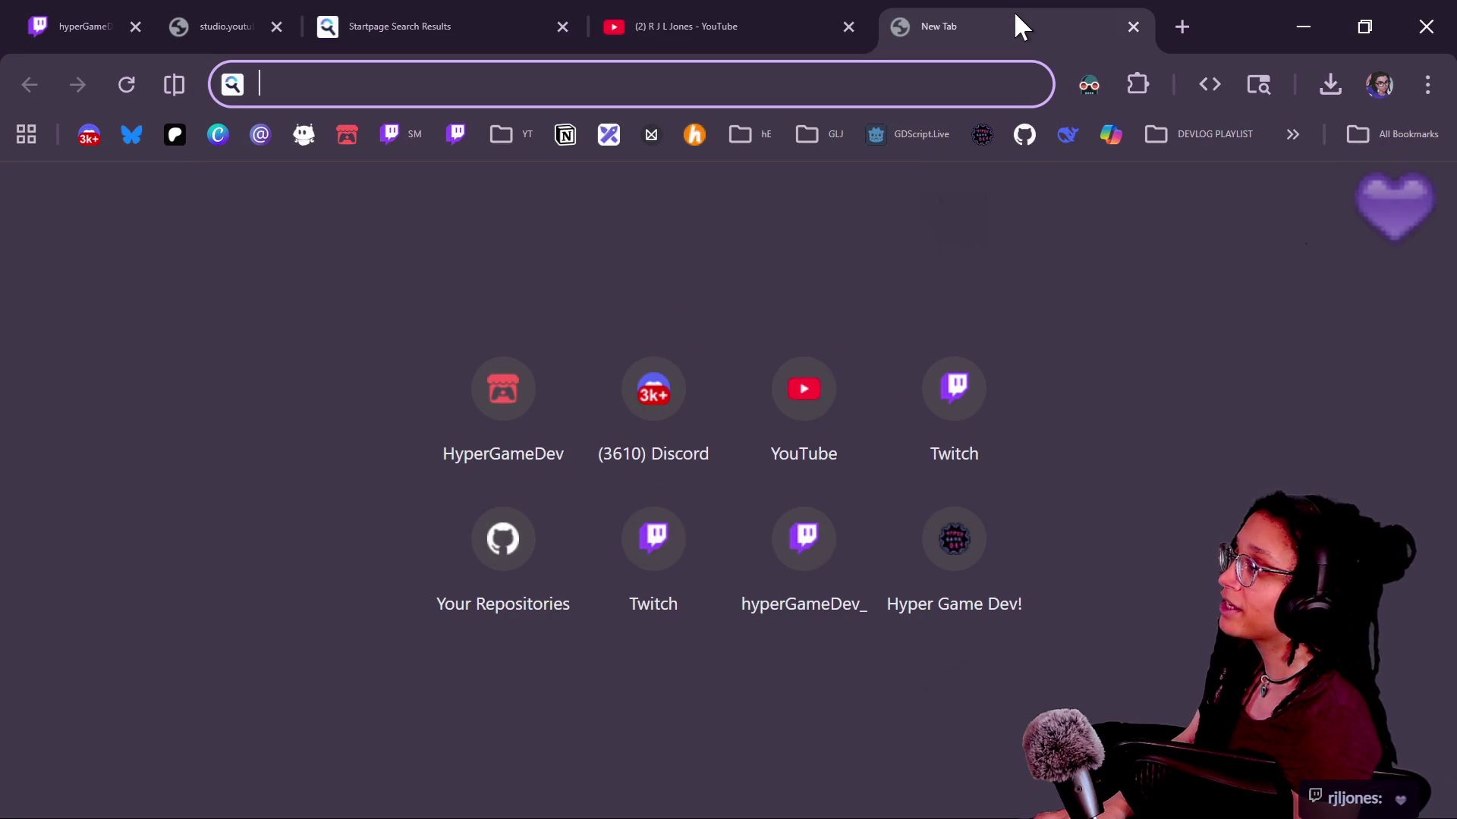
pyautogui.write('steam')
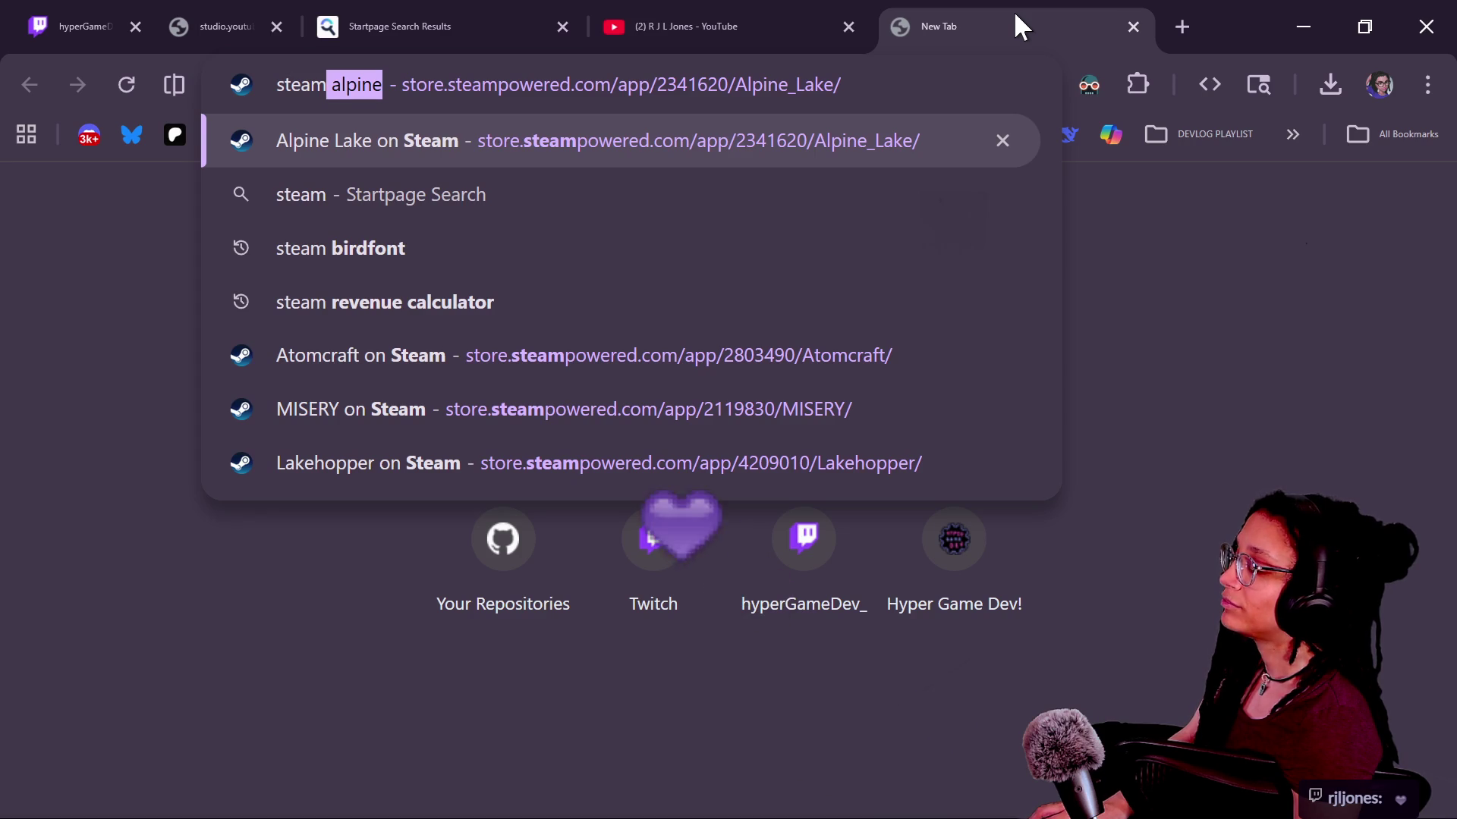
pyautogui.hotkey('ctrl', 'a')
pyautogui.write('starfront')
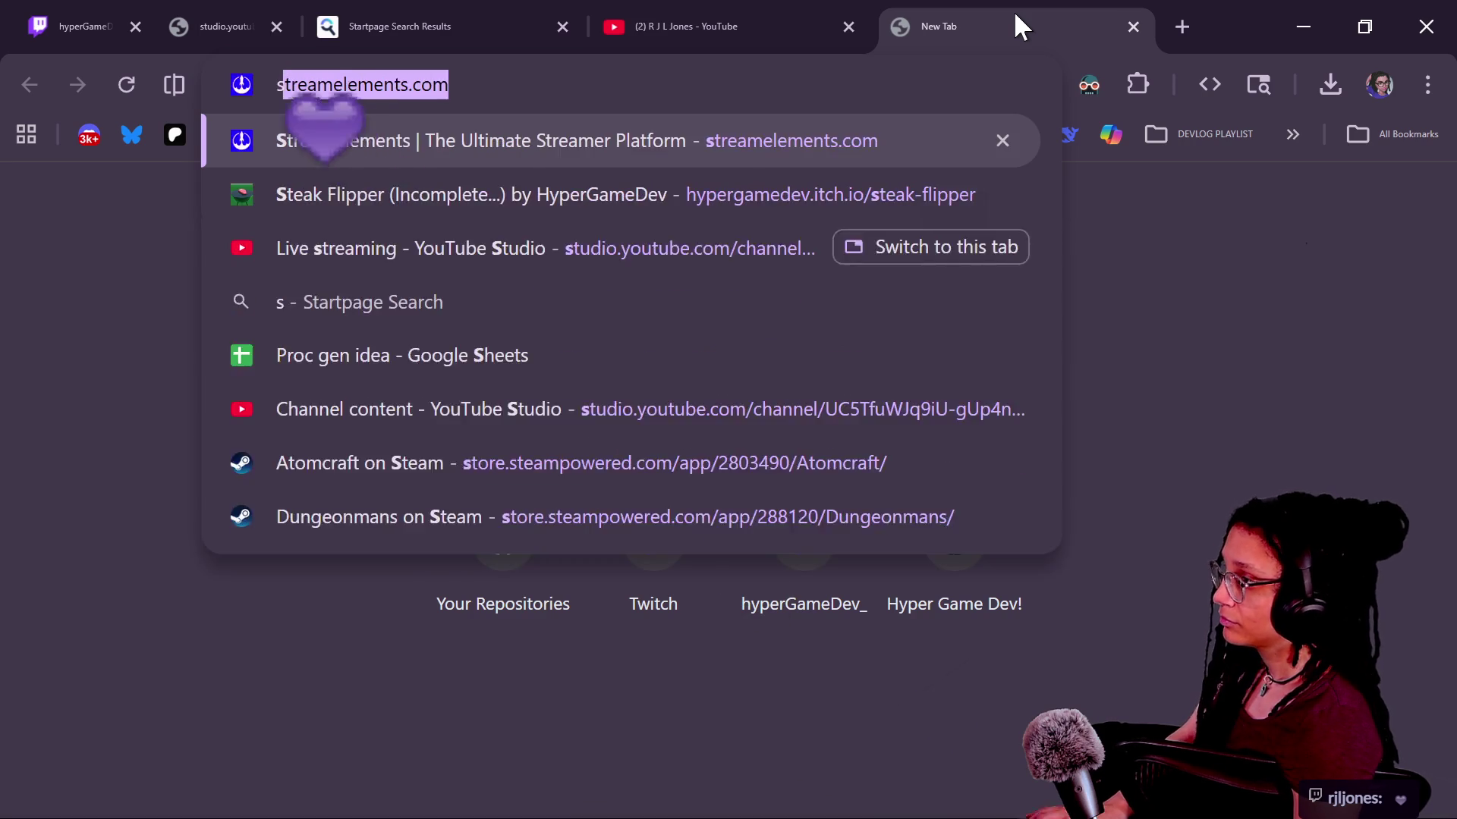
pyautogui.write(' lancers')
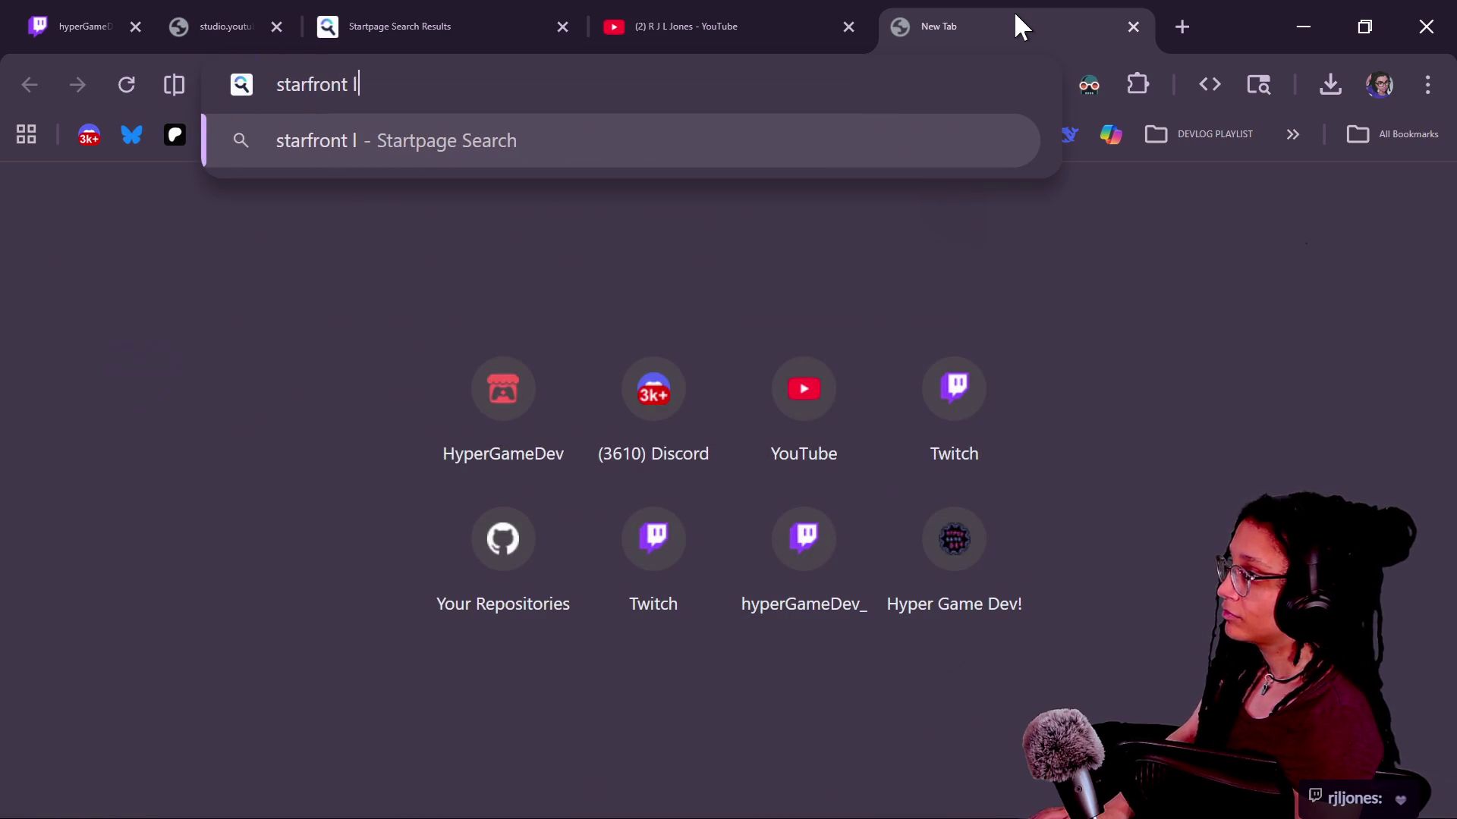
pyautogui.press('Return')
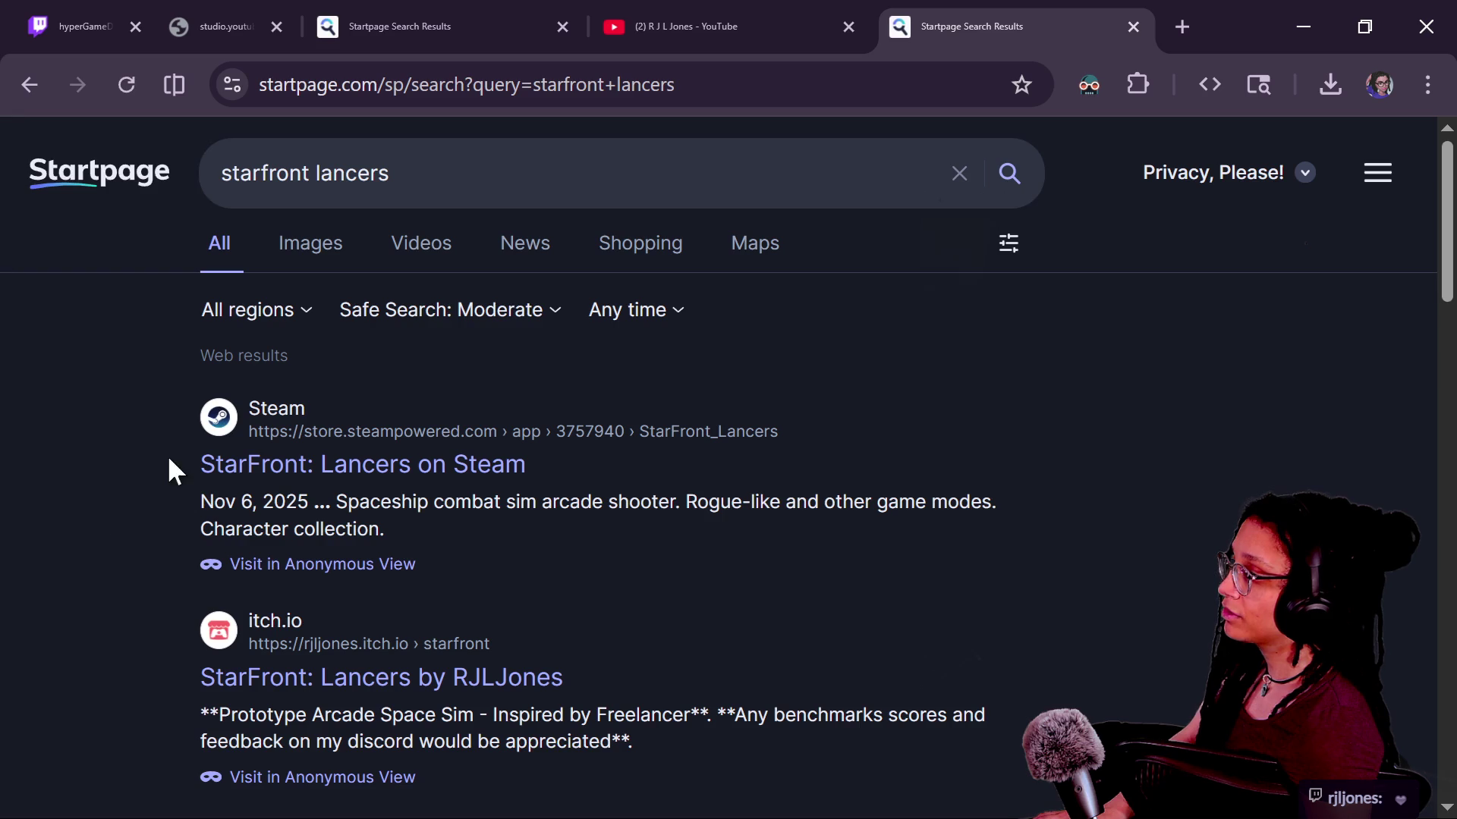
pyautogui.click(224, 465)
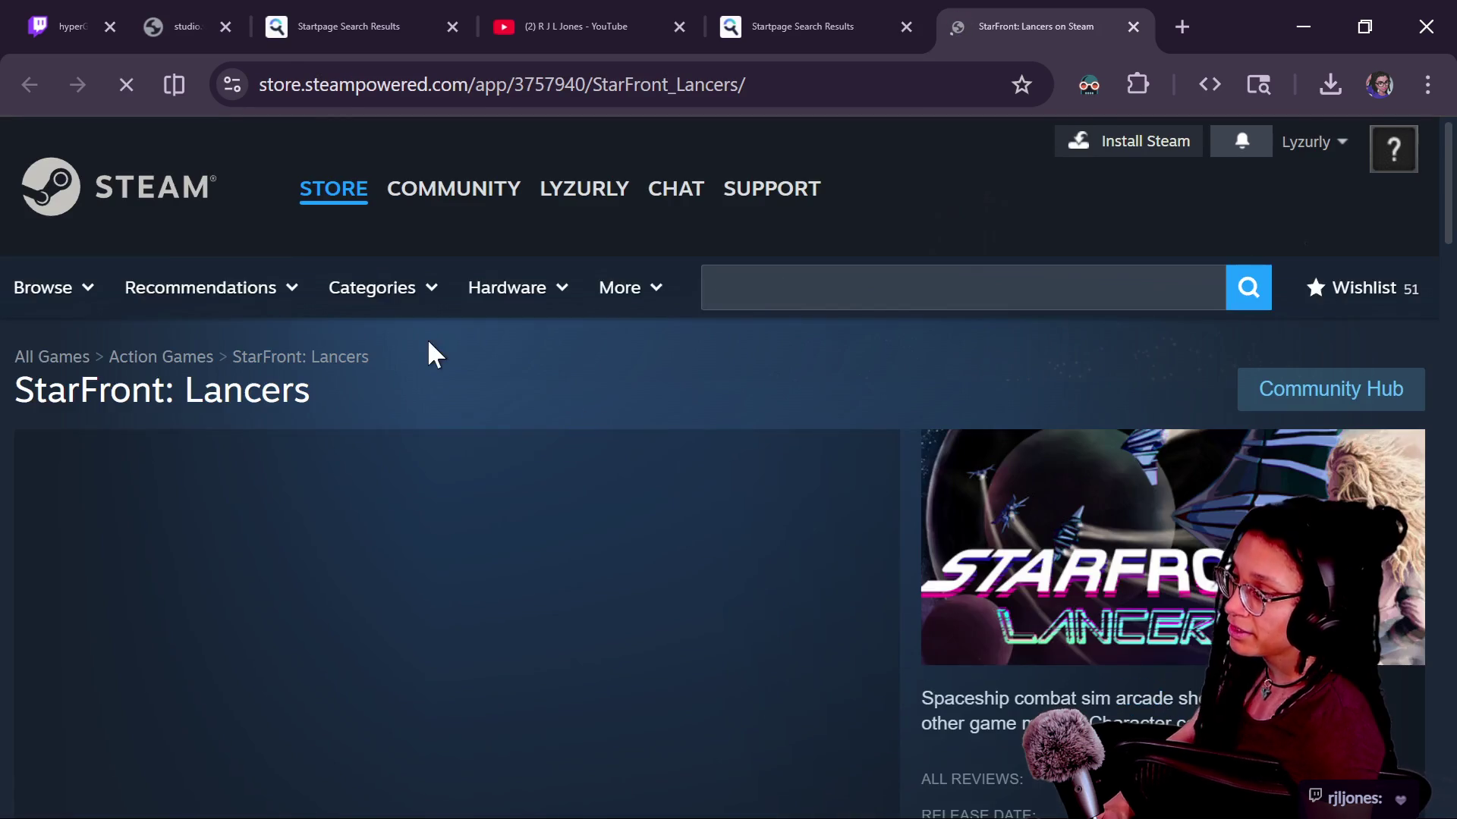
# - Watch the game's trailer full screen, then return it to the embedded player
pyautogui.scroll(-2, 427, 338)
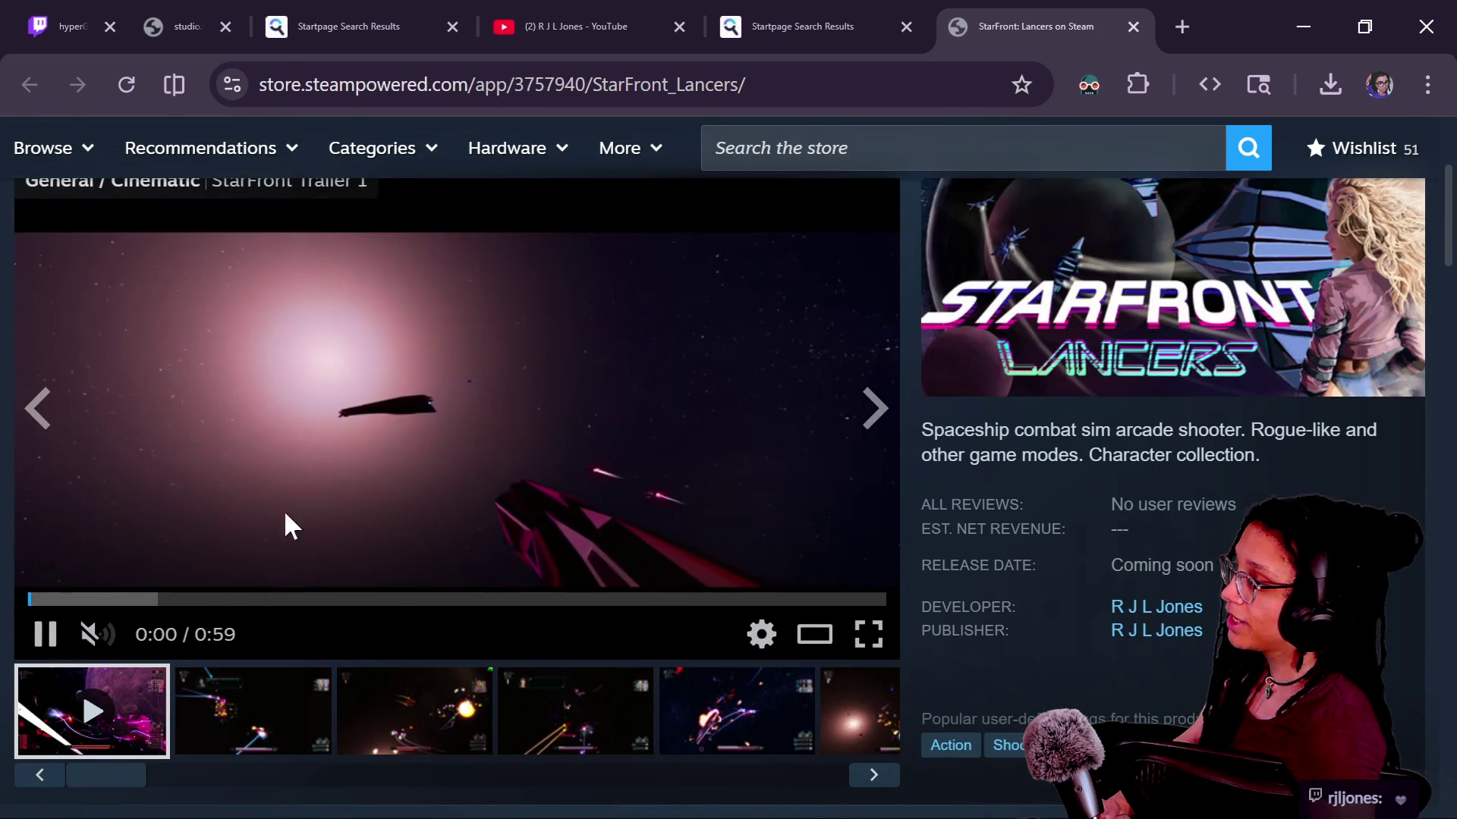
pyautogui.click(869, 636)
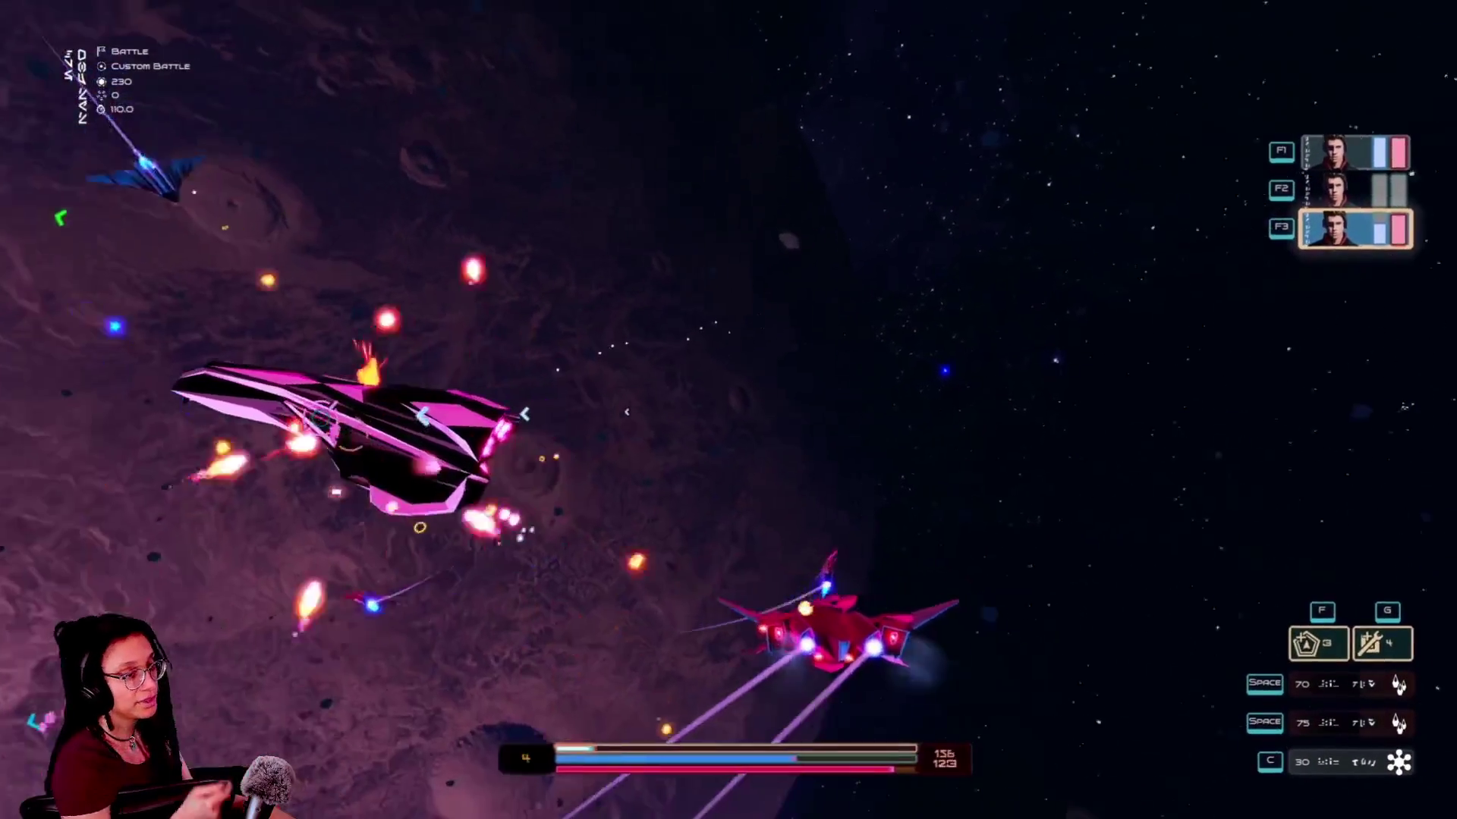
pyautogui.press('Escape')
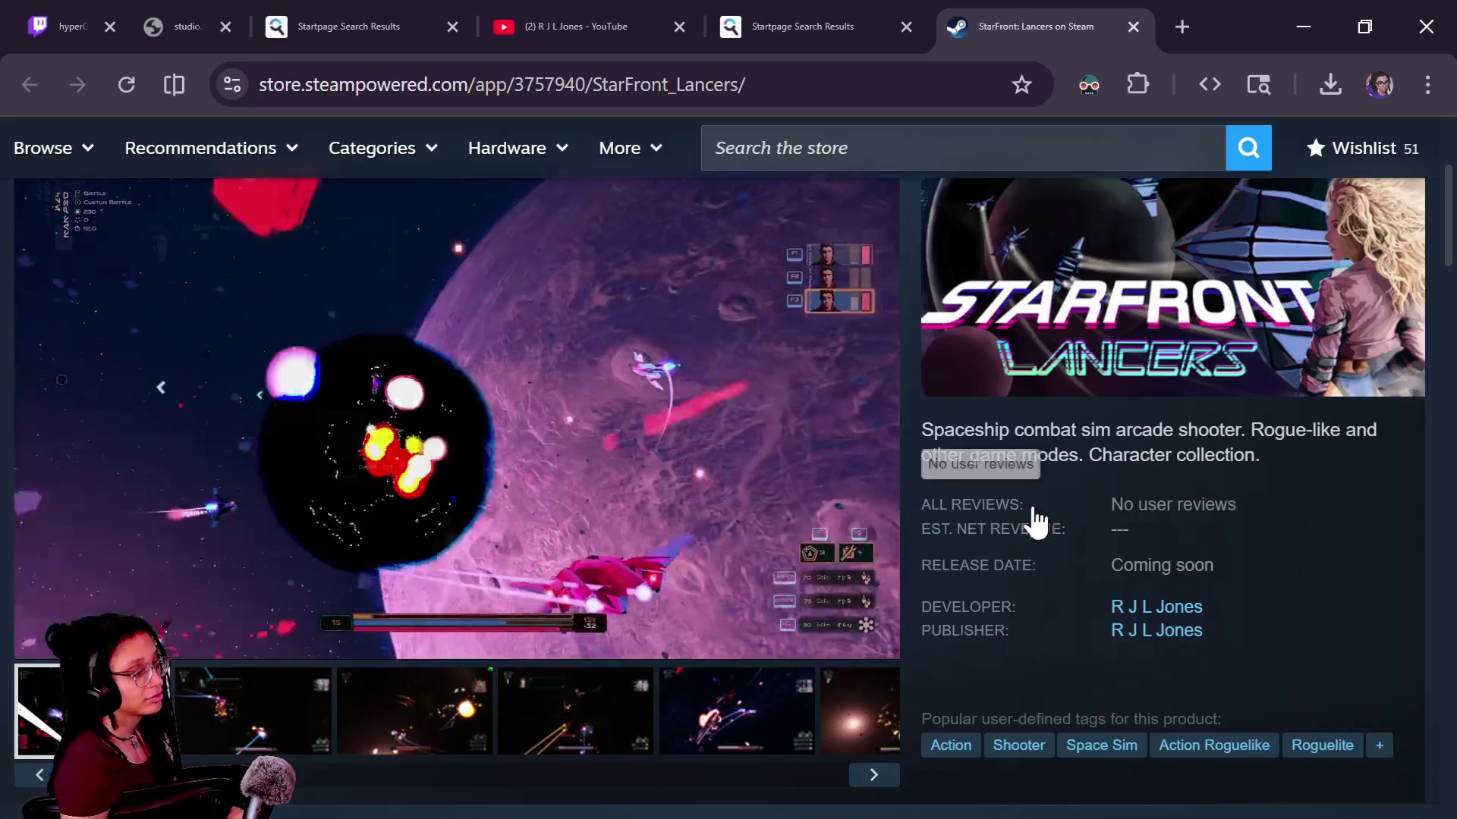
pyautogui.click(1178, 608)
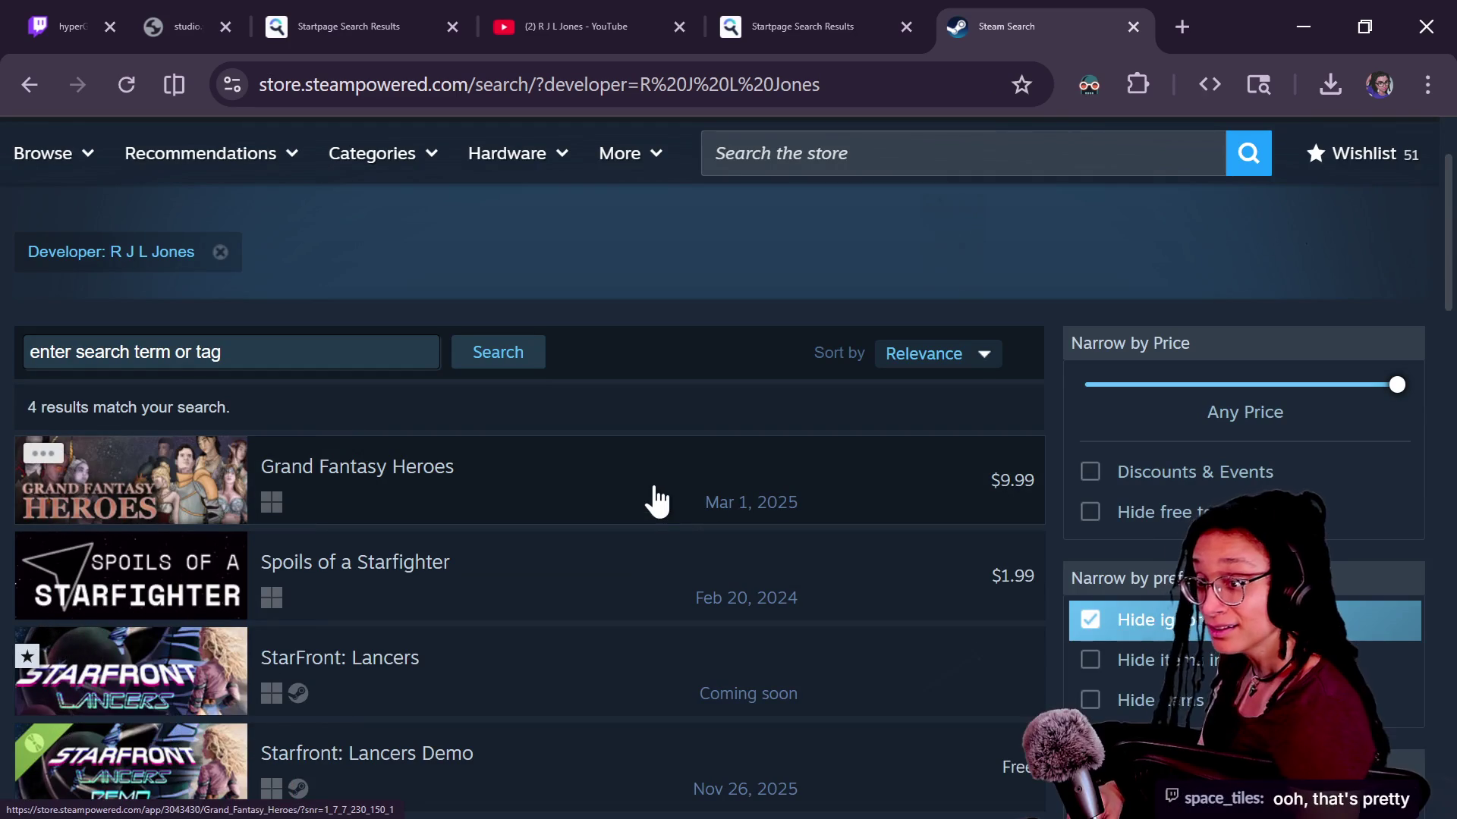
pyautogui.scroll(-3, 429, 553)
pyautogui.scroll(2, 394, 576)
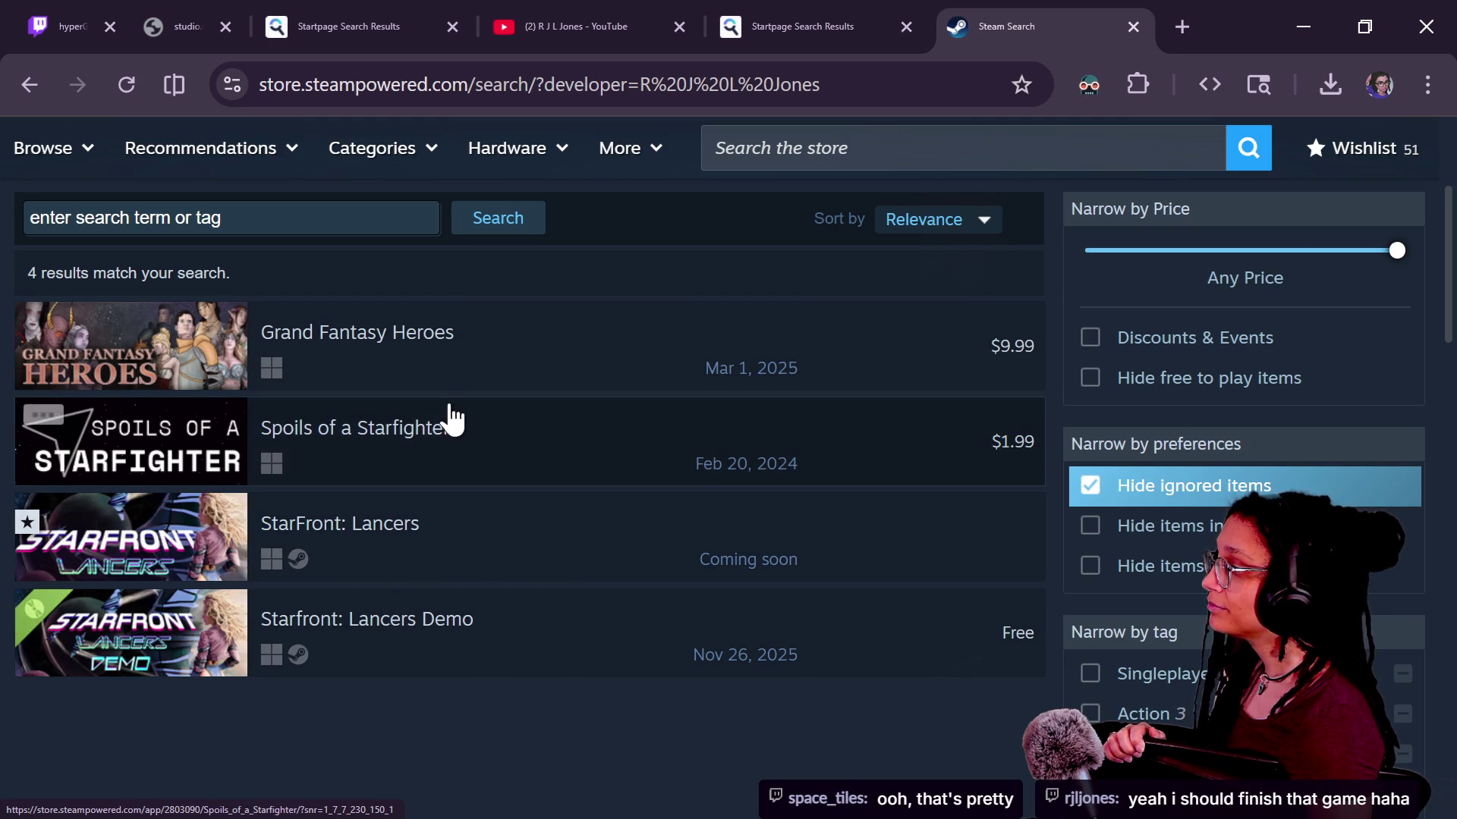
pyautogui.scroll(-2, 434, 472)
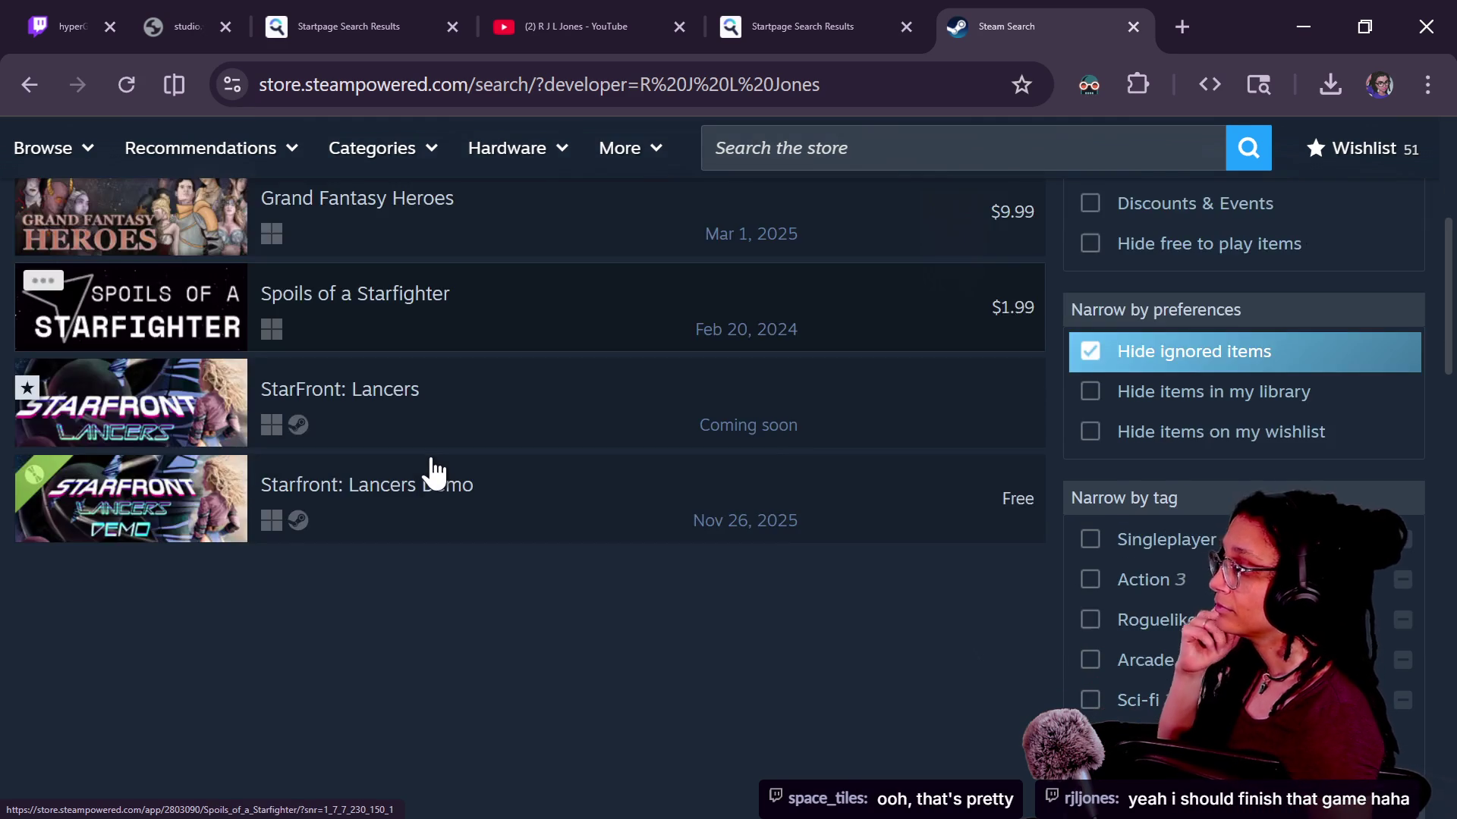
pyautogui.scroll(4, 434, 472)
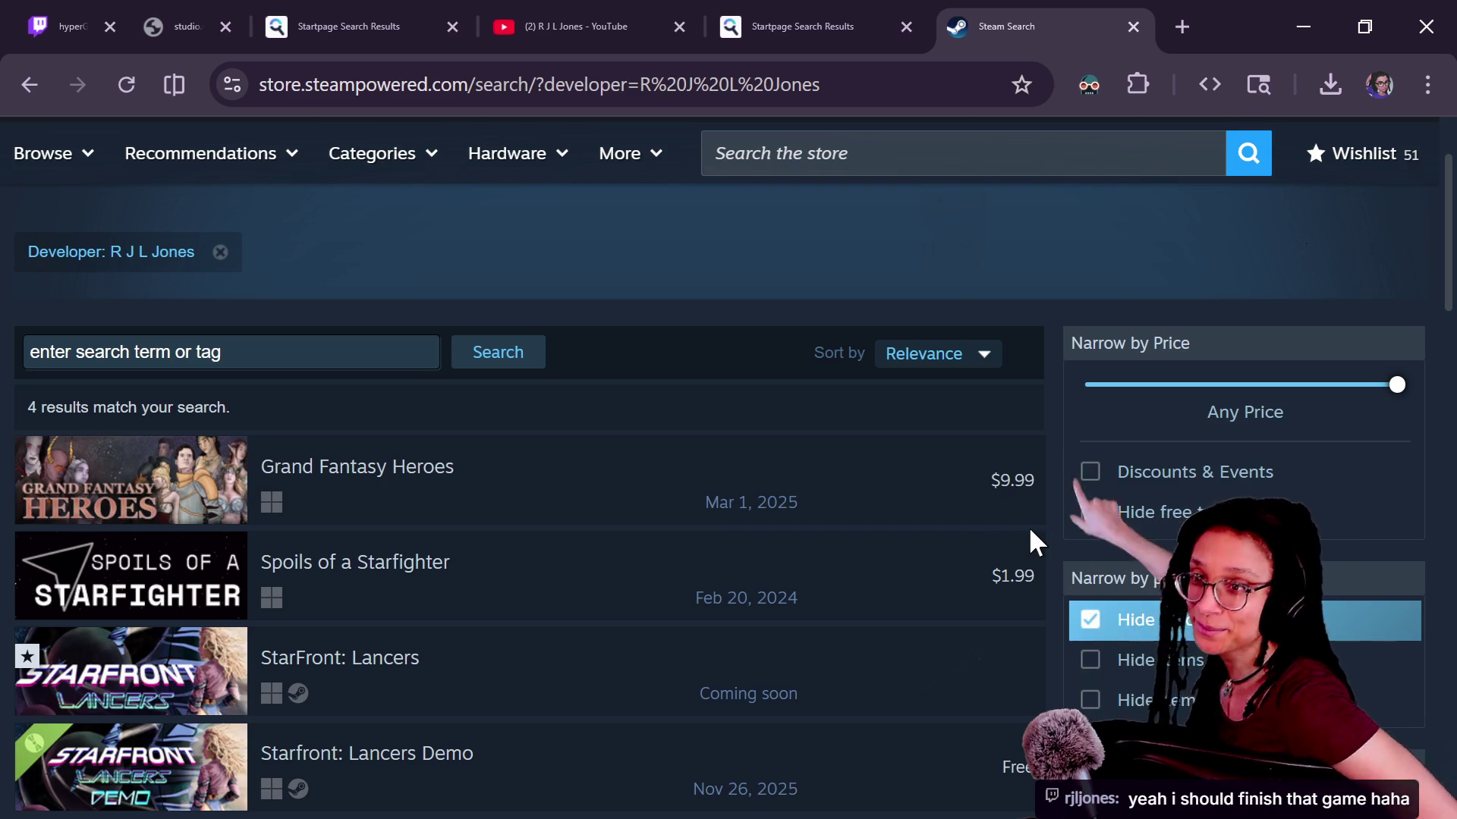
pyautogui.scroll(-2, 455, 717)
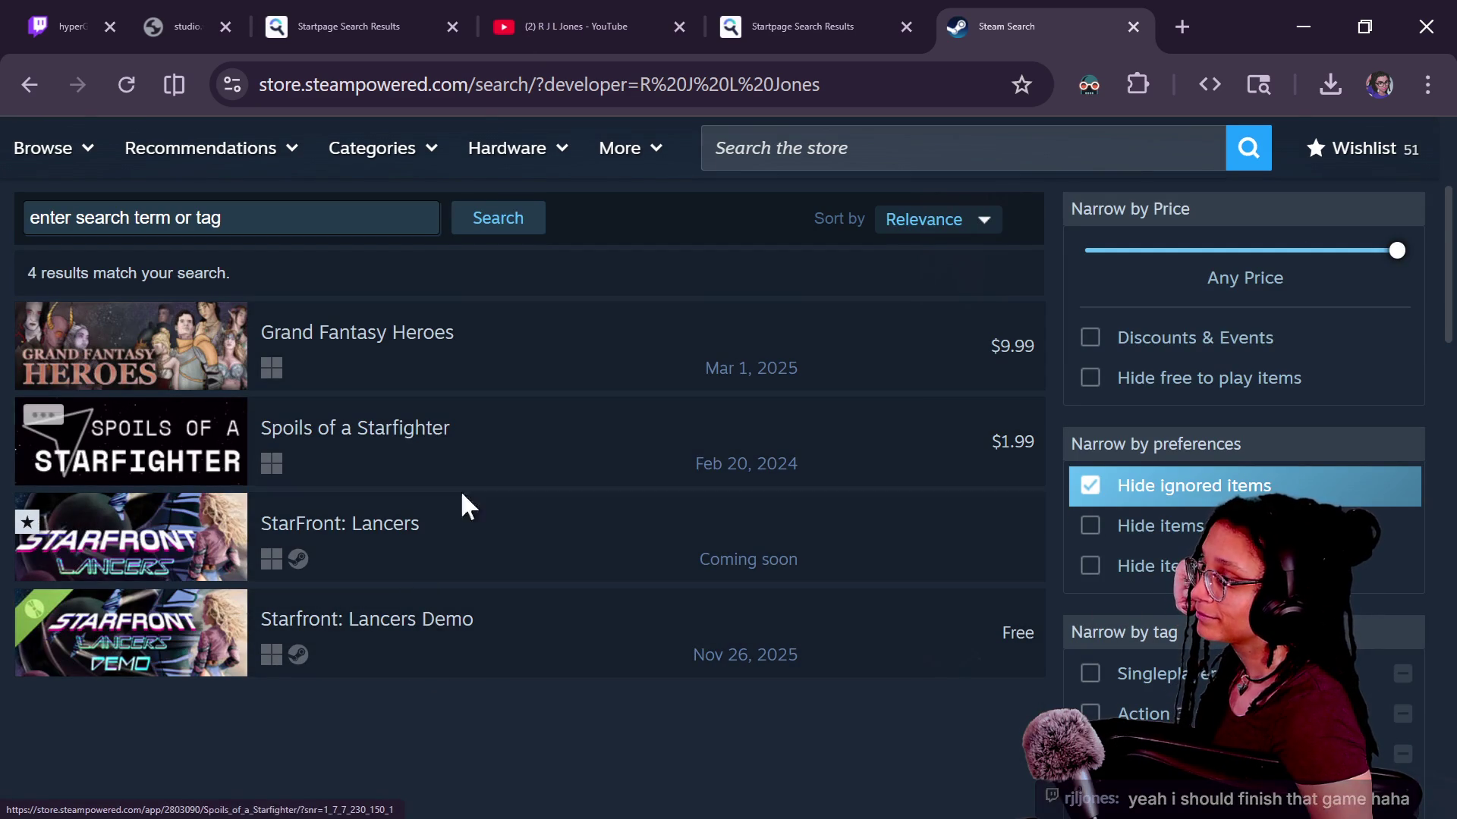
pyautogui.click(507, 611)
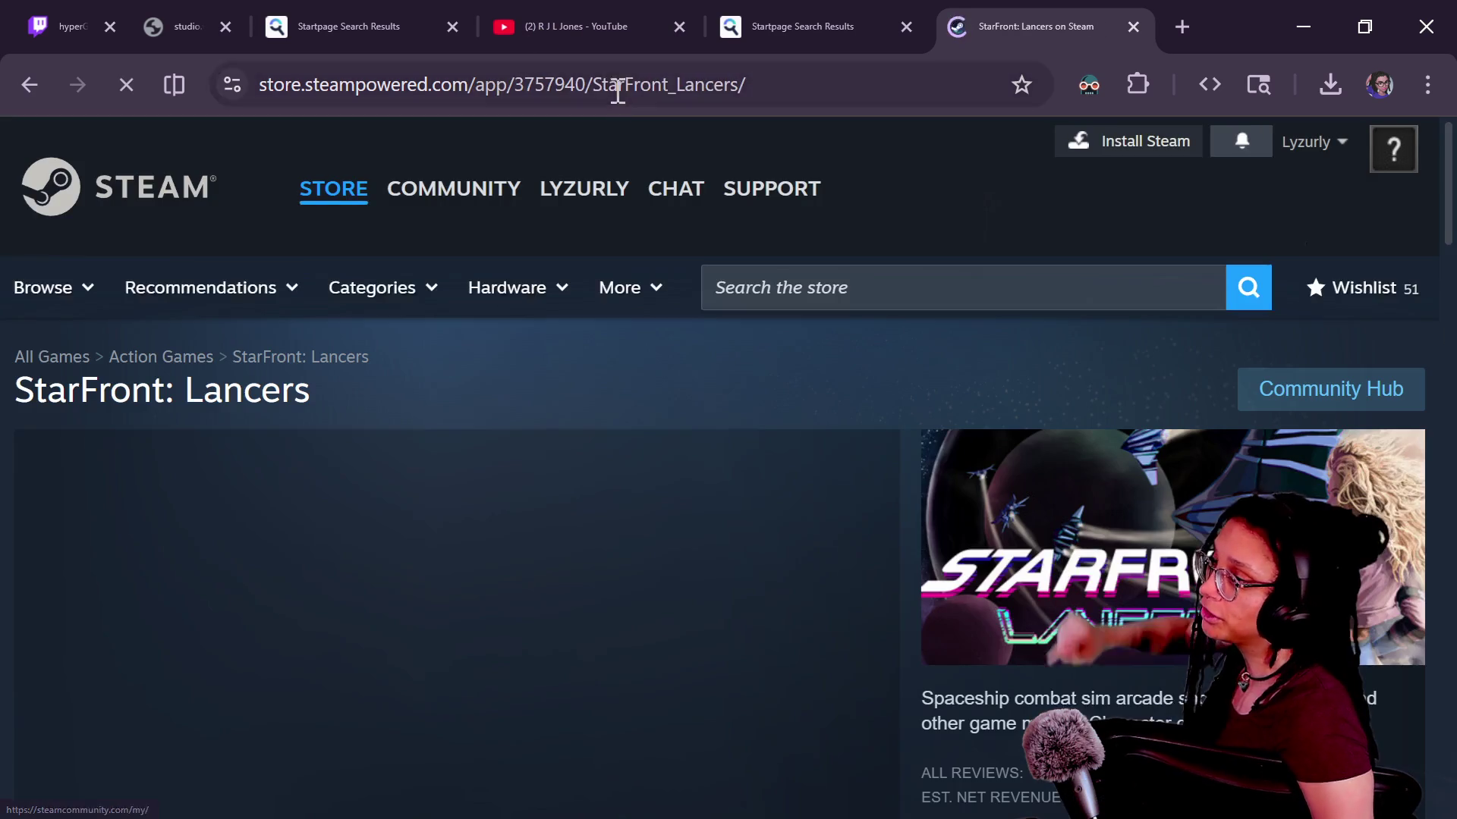
# - Copy the StarFront: Lancers Steam page URL, send it in Twitch chat, and return to Godot
pyautogui.click(572, 84)
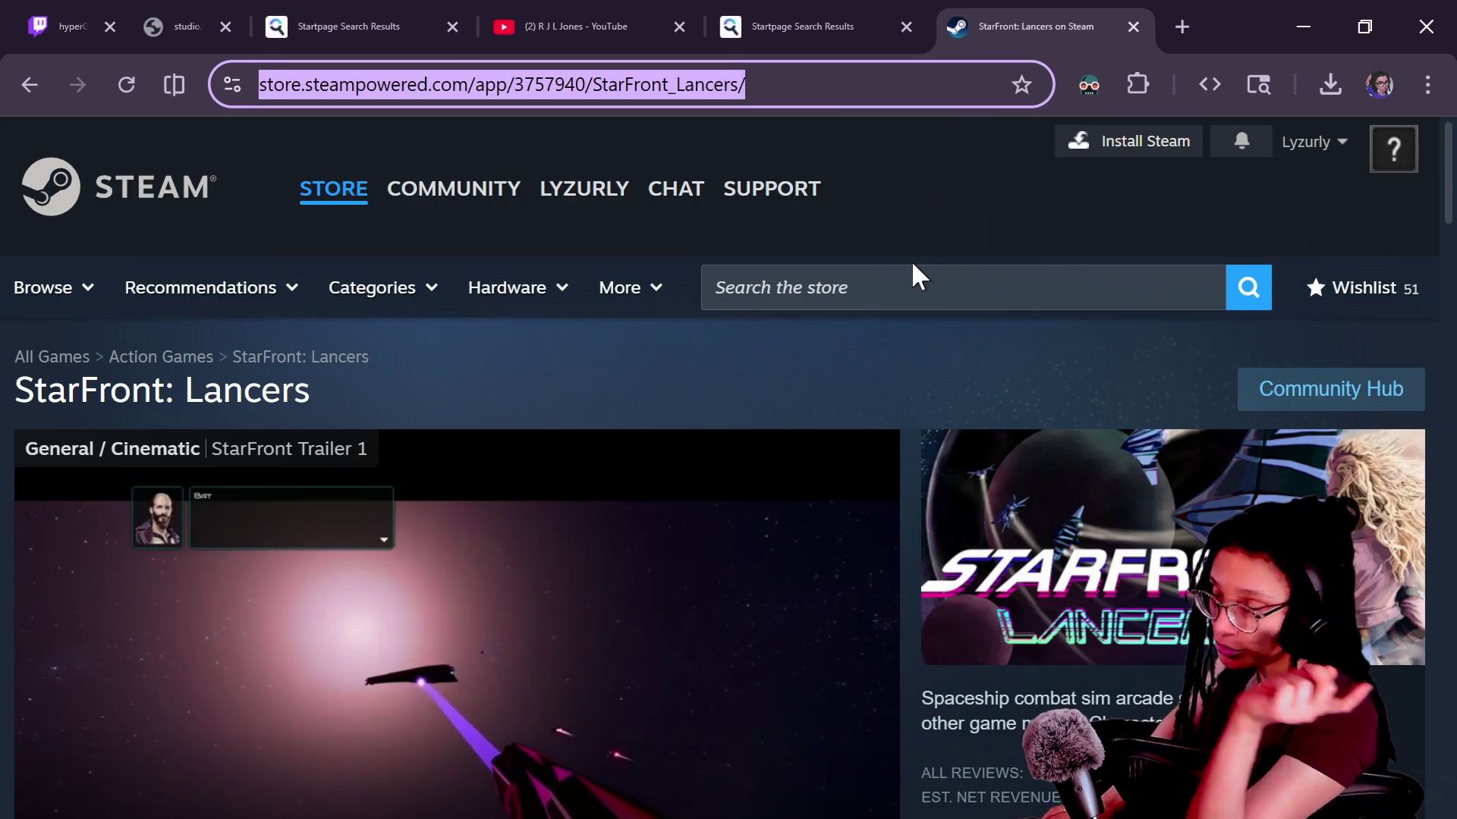
pyautogui.hotkey('alt', 'Tab')
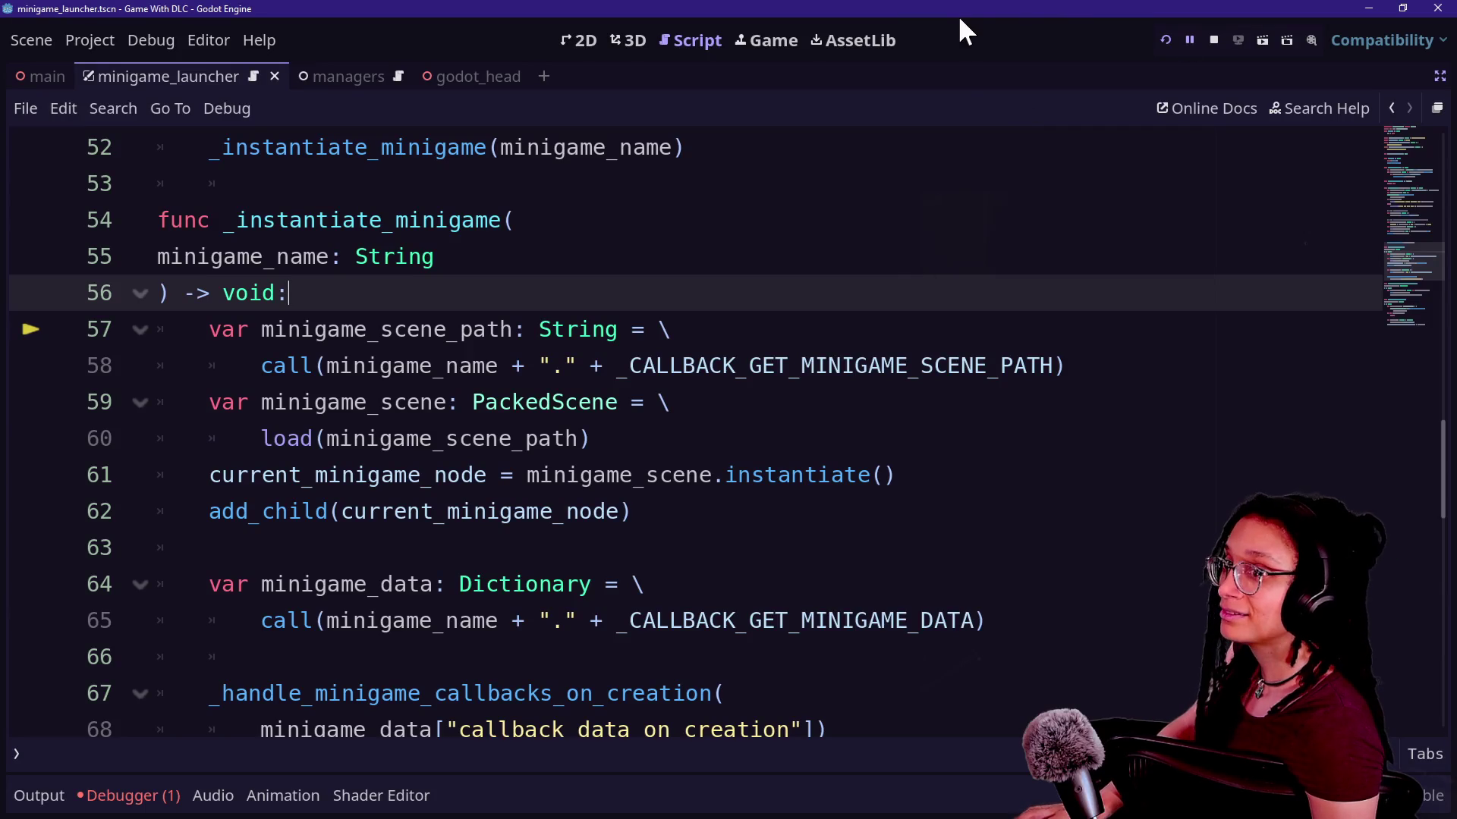
pyautogui.hotkey('alt', 'Tab')
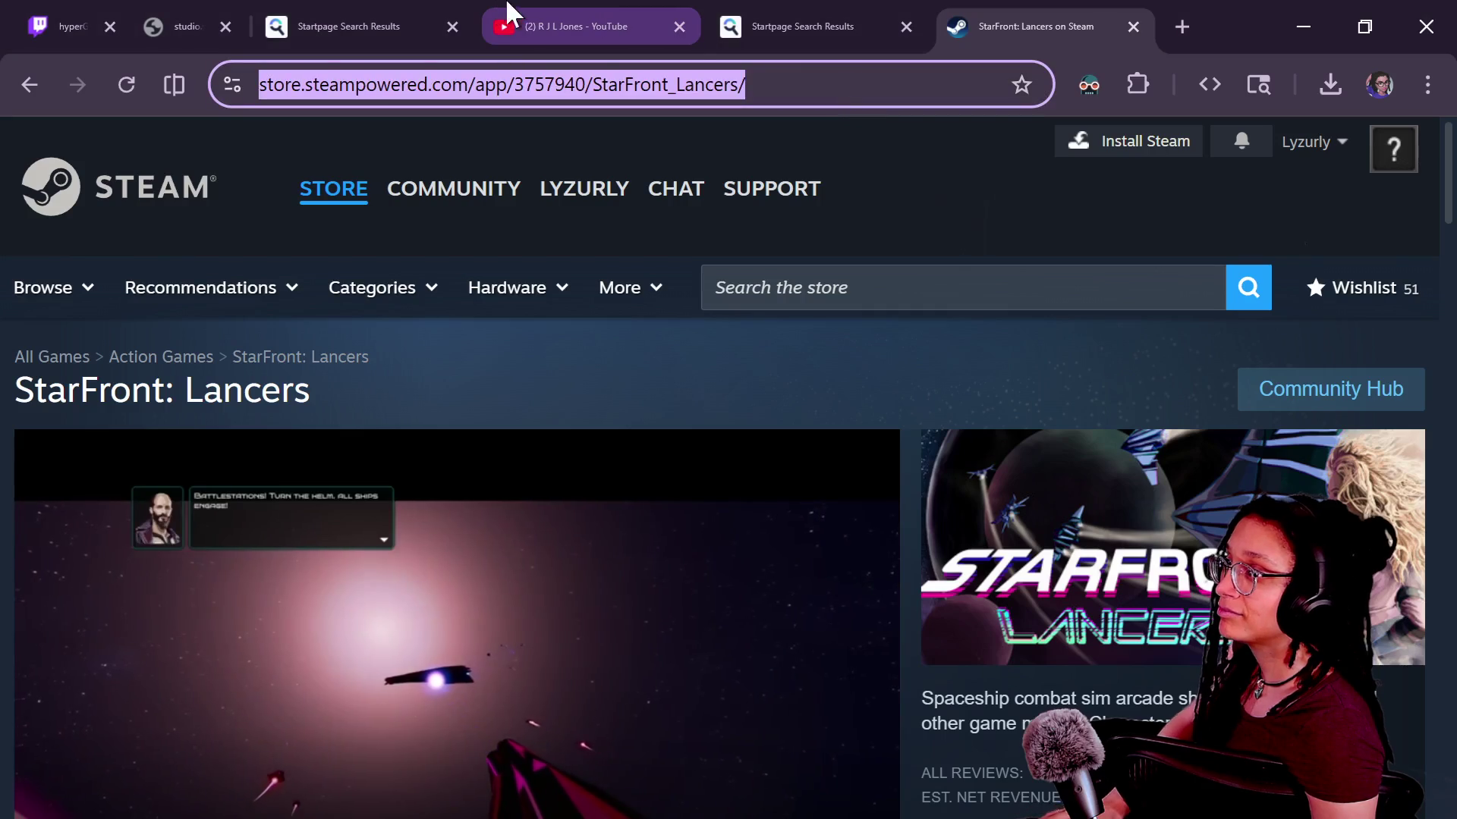
pyautogui.click(577, 27)
pyautogui.hotkey('ctrl', 'shift', 'Tab')
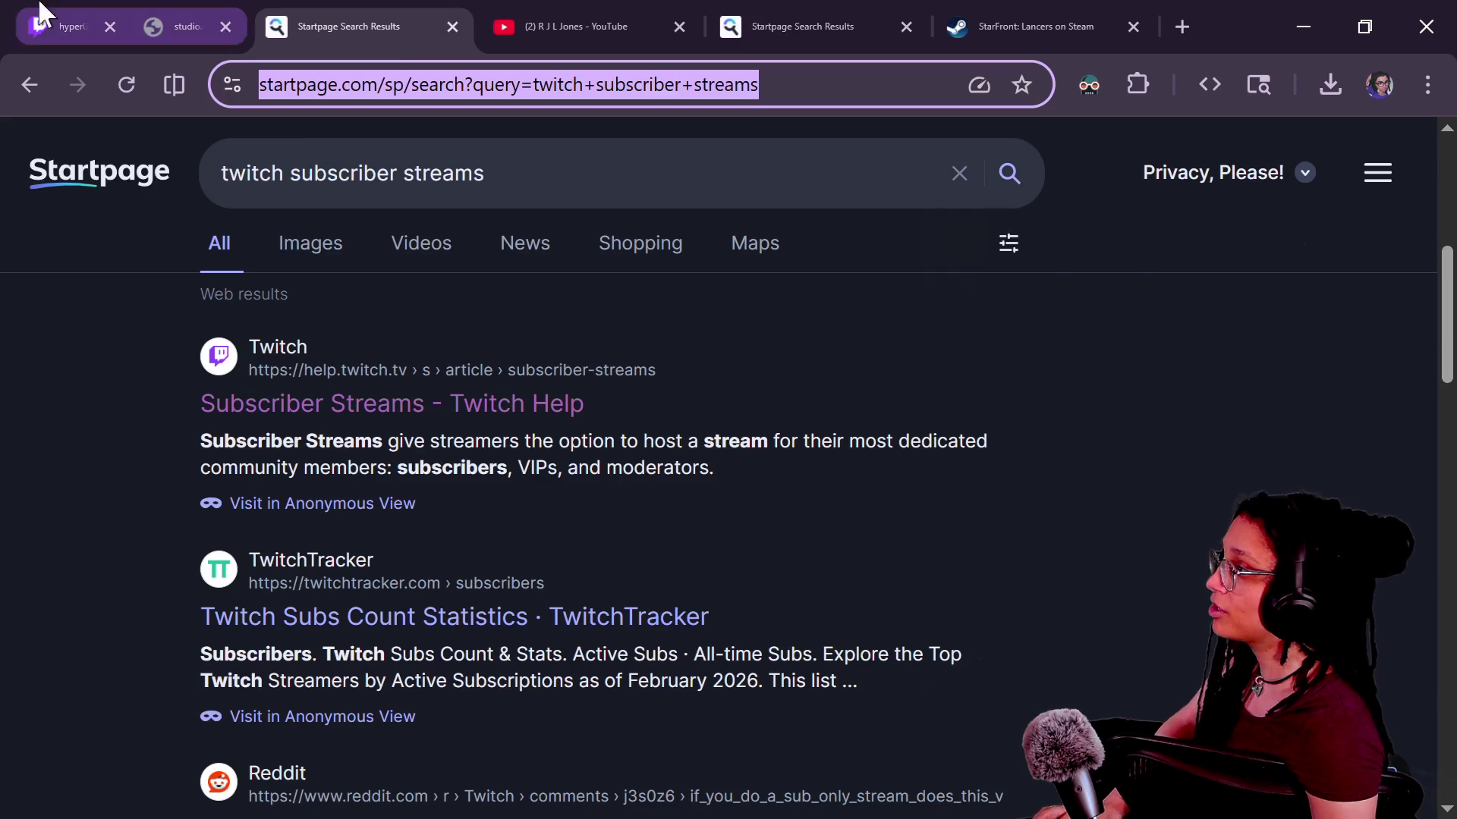
pyautogui.hotkey('ctrl', 'shift', 'Tab')
pyautogui.hotkey('ctrl', 'shift', 'Tab')
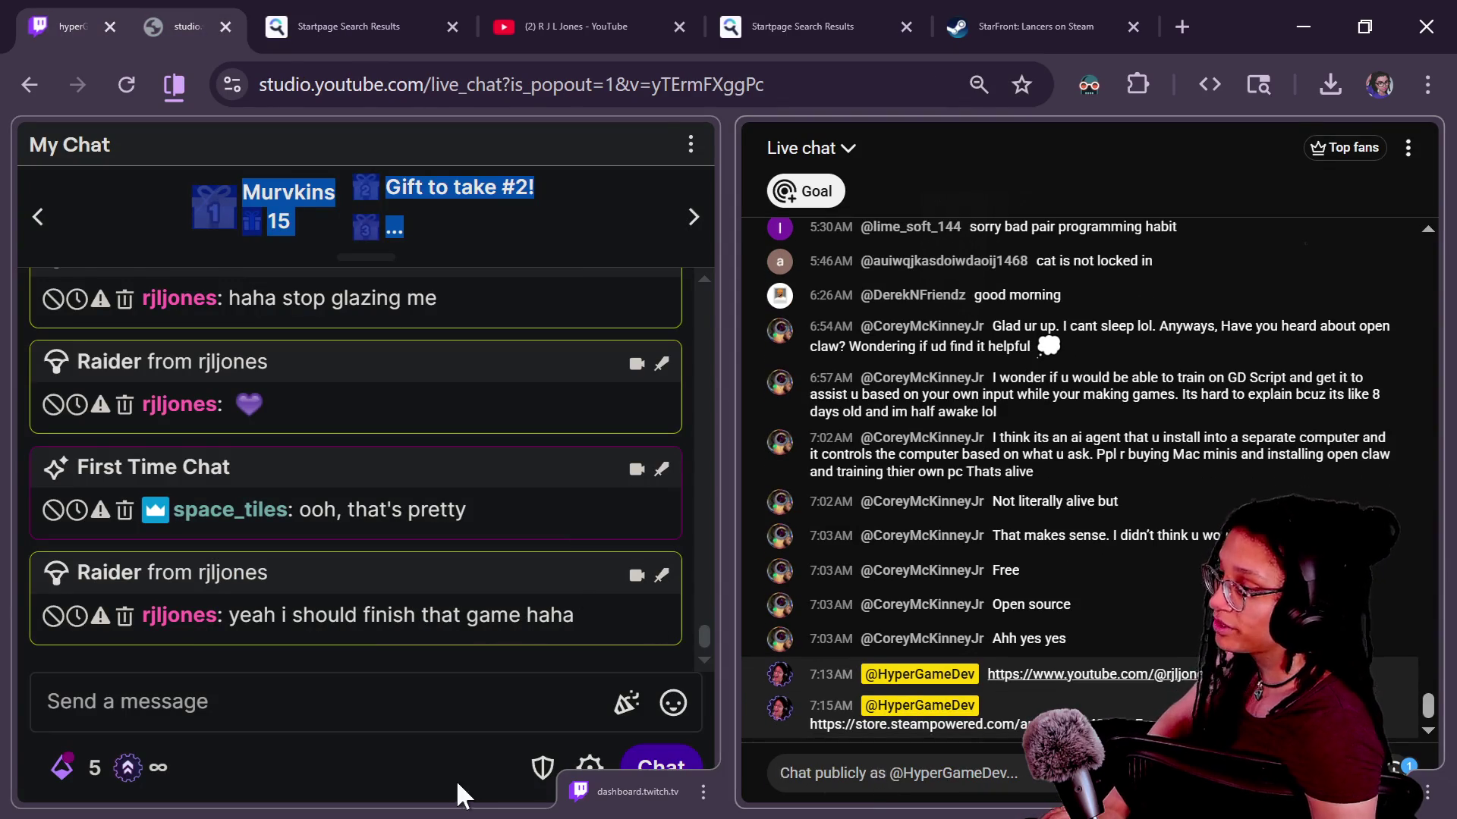
pyautogui.click(413, 699)
pyautogui.write('https://store.steampowered.com/app/3757940/StarFront_Lancers/')
pyautogui.press('Return')
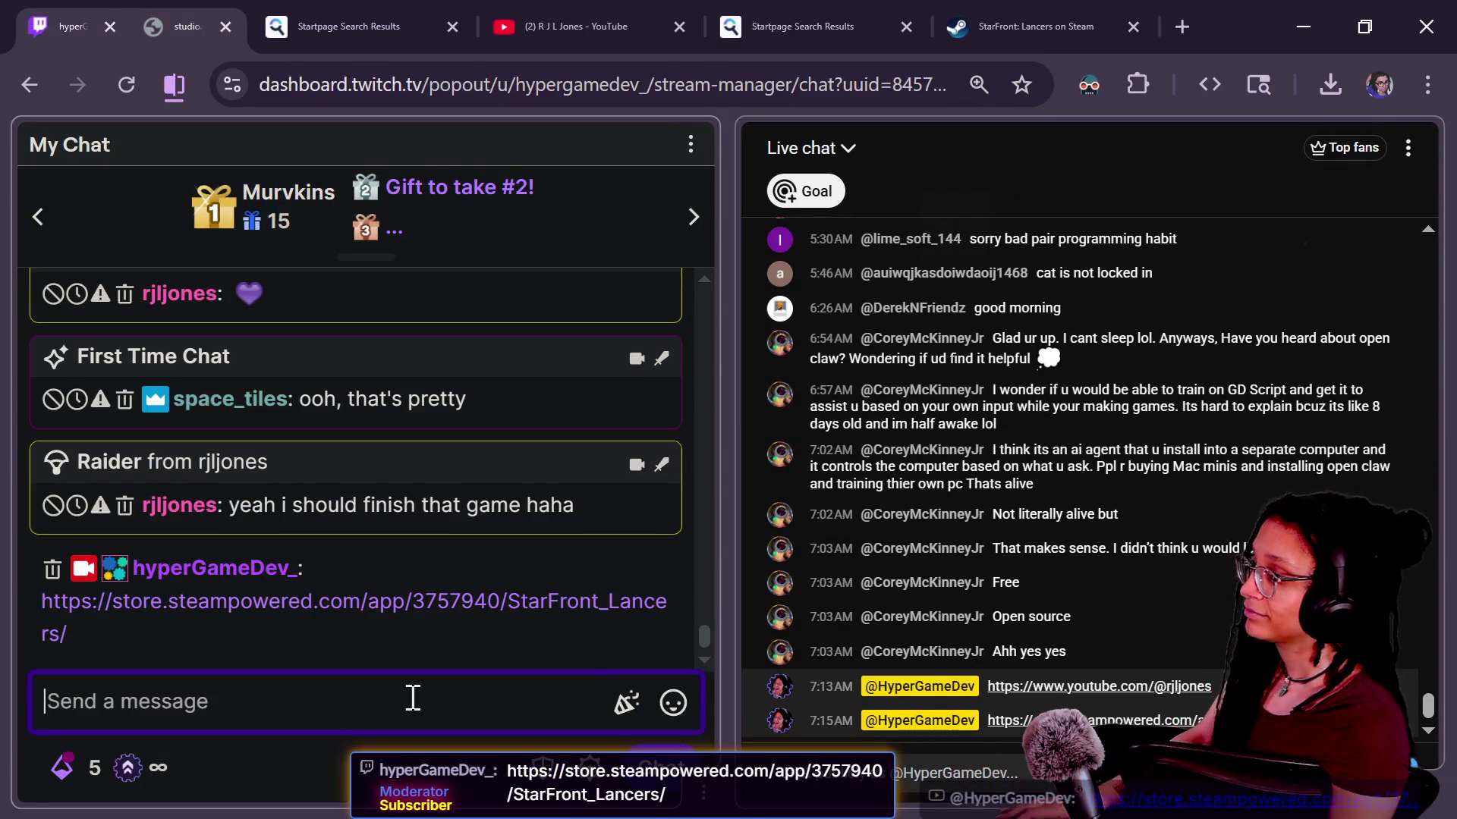
pyautogui.hotkey('alt', 'Tab')
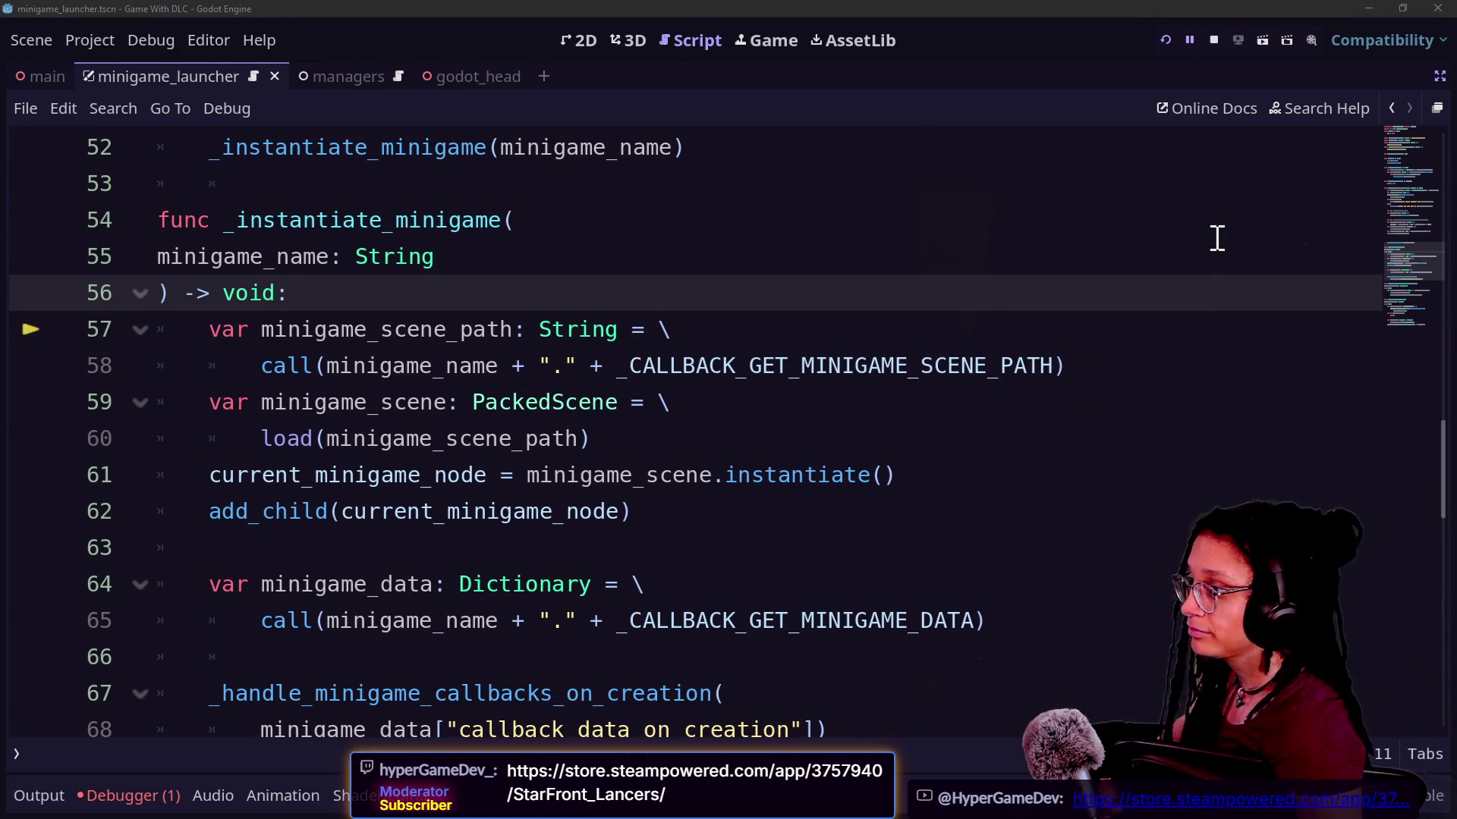
# - Delete the two extra blank lines after add_child(minigame_data_node) in minigame_launcher
pyautogui.click(909, 261)
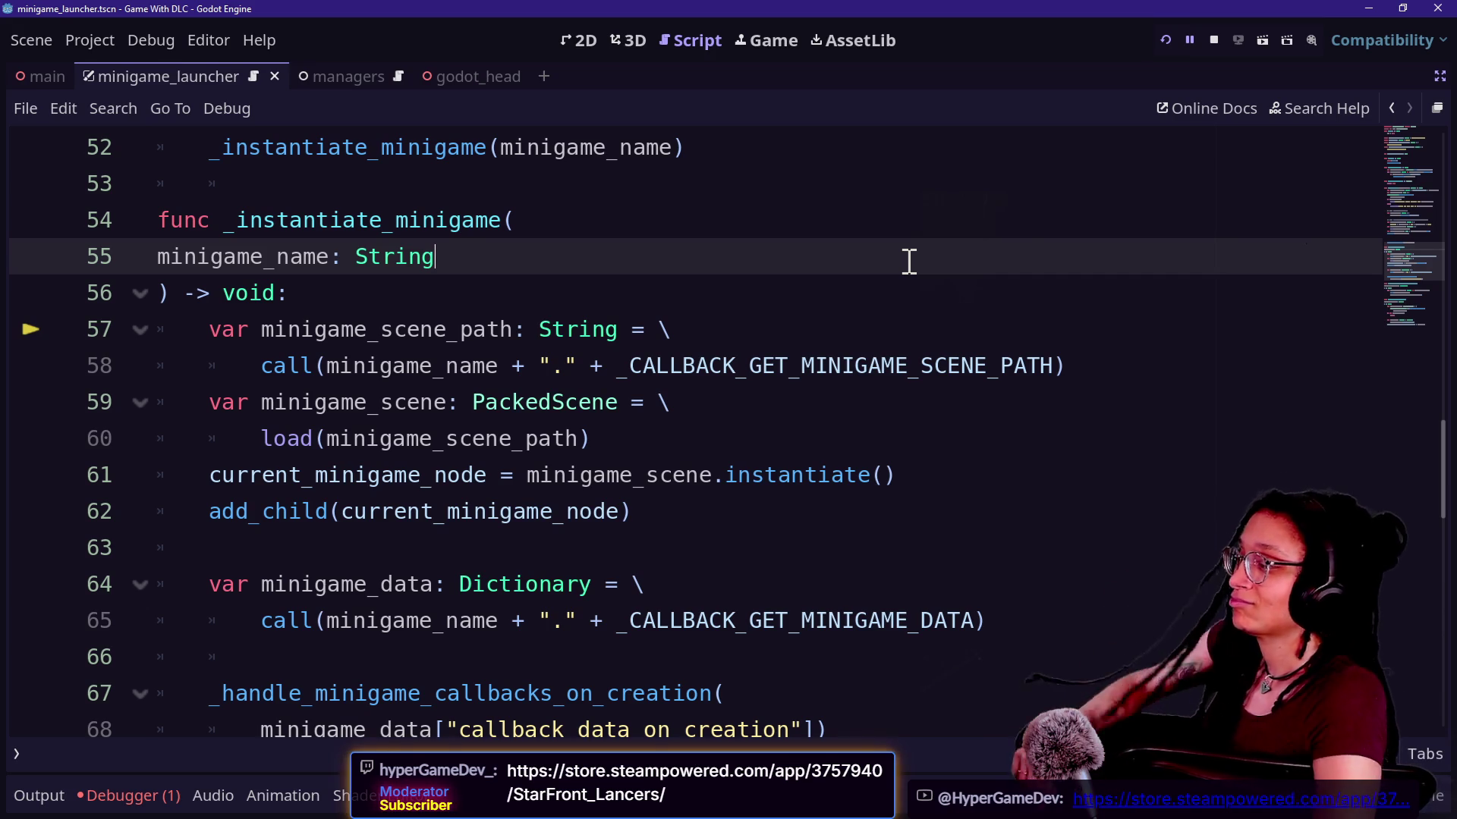
pyautogui.click(674, 289)
pyautogui.press('Down')
pyautogui.press('Down')
pyautogui.press('Down')
pyautogui.press('Up')
pyautogui.press('Up')
pyautogui.press('Up')
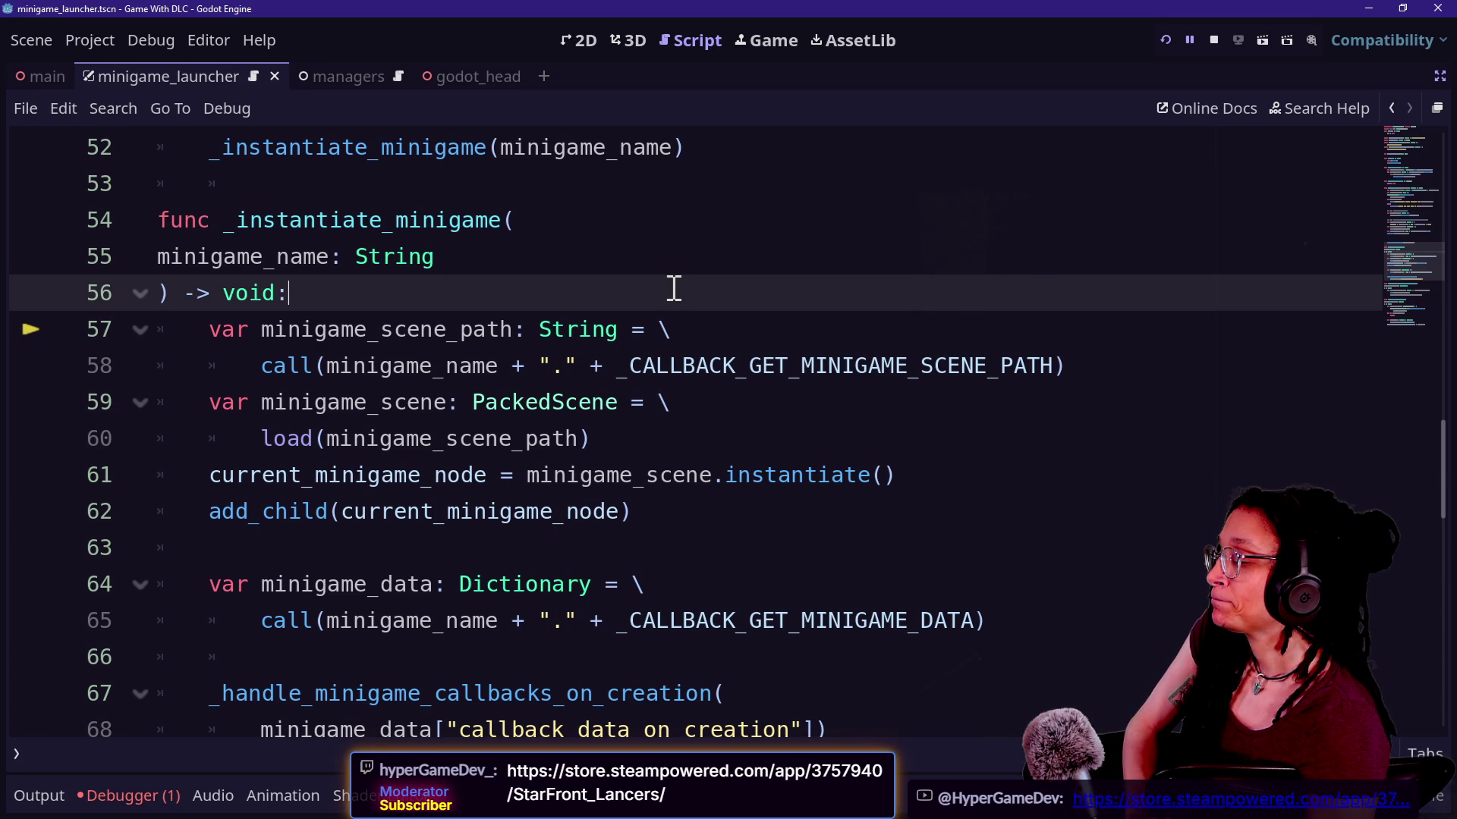
pyautogui.press('Down')
pyautogui.press('Down')
pyautogui.press('Down')
pyautogui.scroll(-1, 618, 368)
pyautogui.click(618, 369)
pyautogui.press('Up')
pyautogui.press('Up')
pyautogui.press('Up')
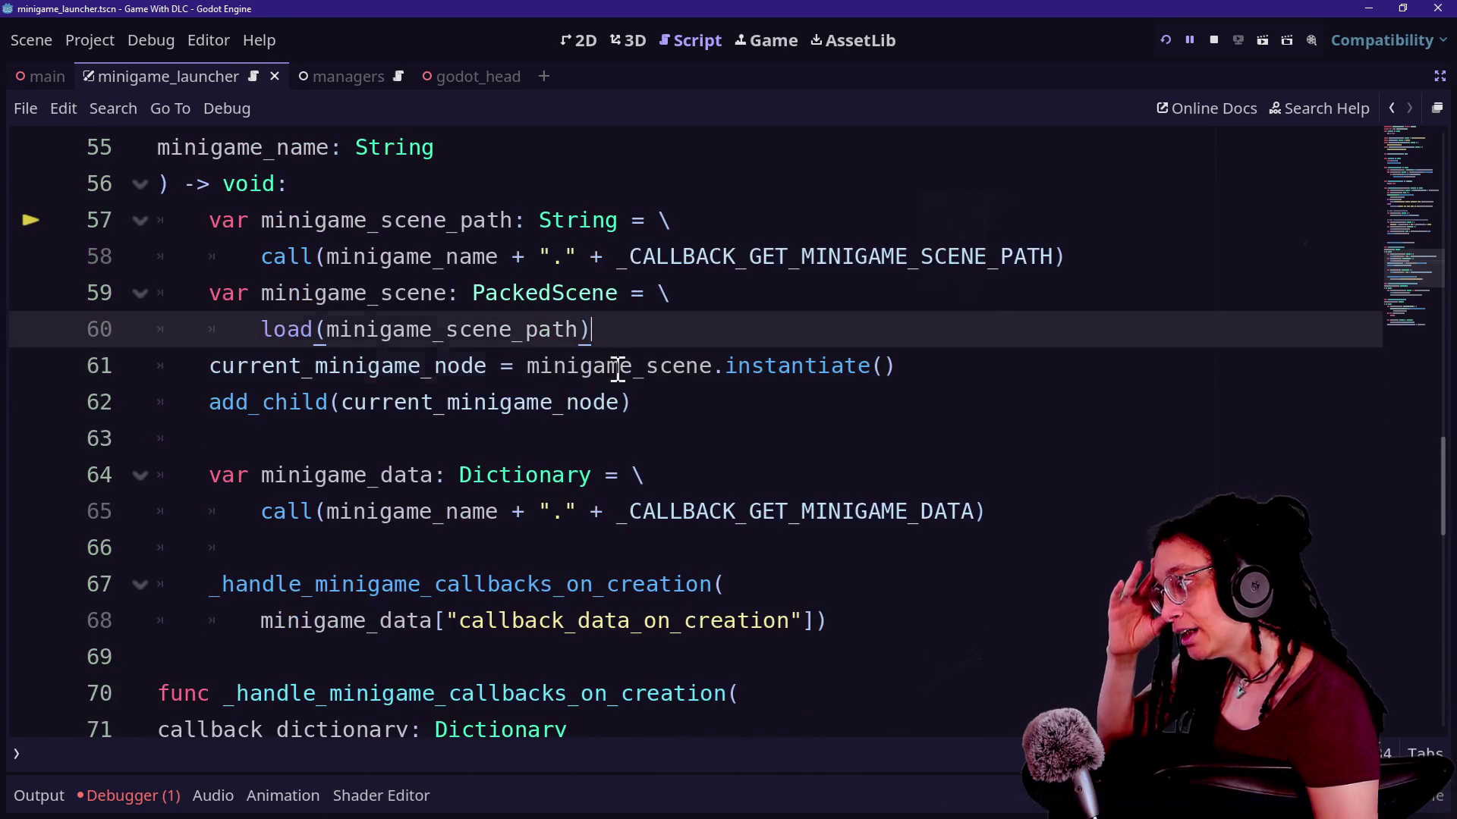
pyautogui.press('Up')
pyautogui.press('Up')
pyautogui.press('Up')
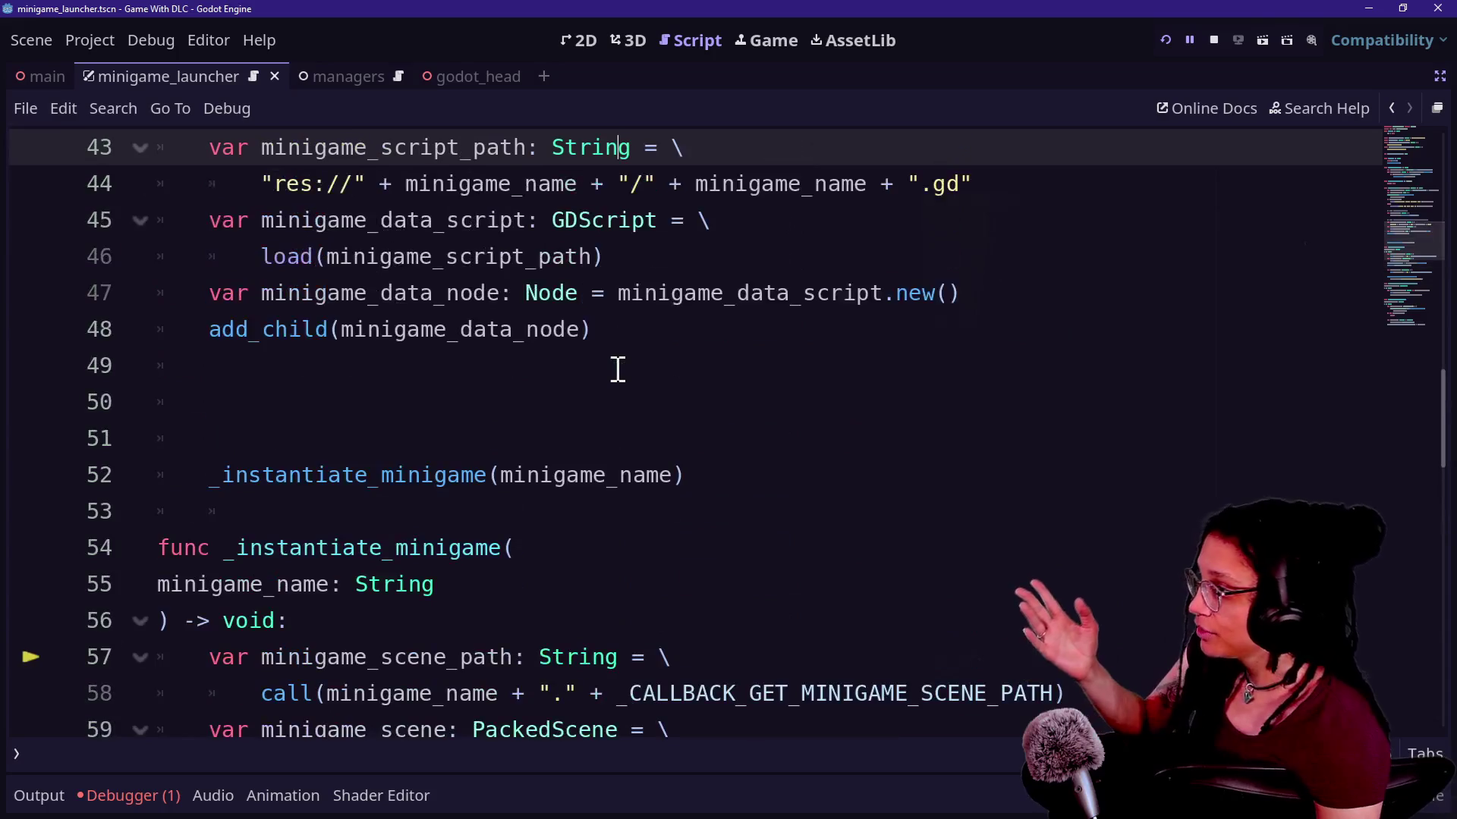
pyautogui.click(582, 373)
pyautogui.press('Delete')
pyautogui.press('BackSpace')
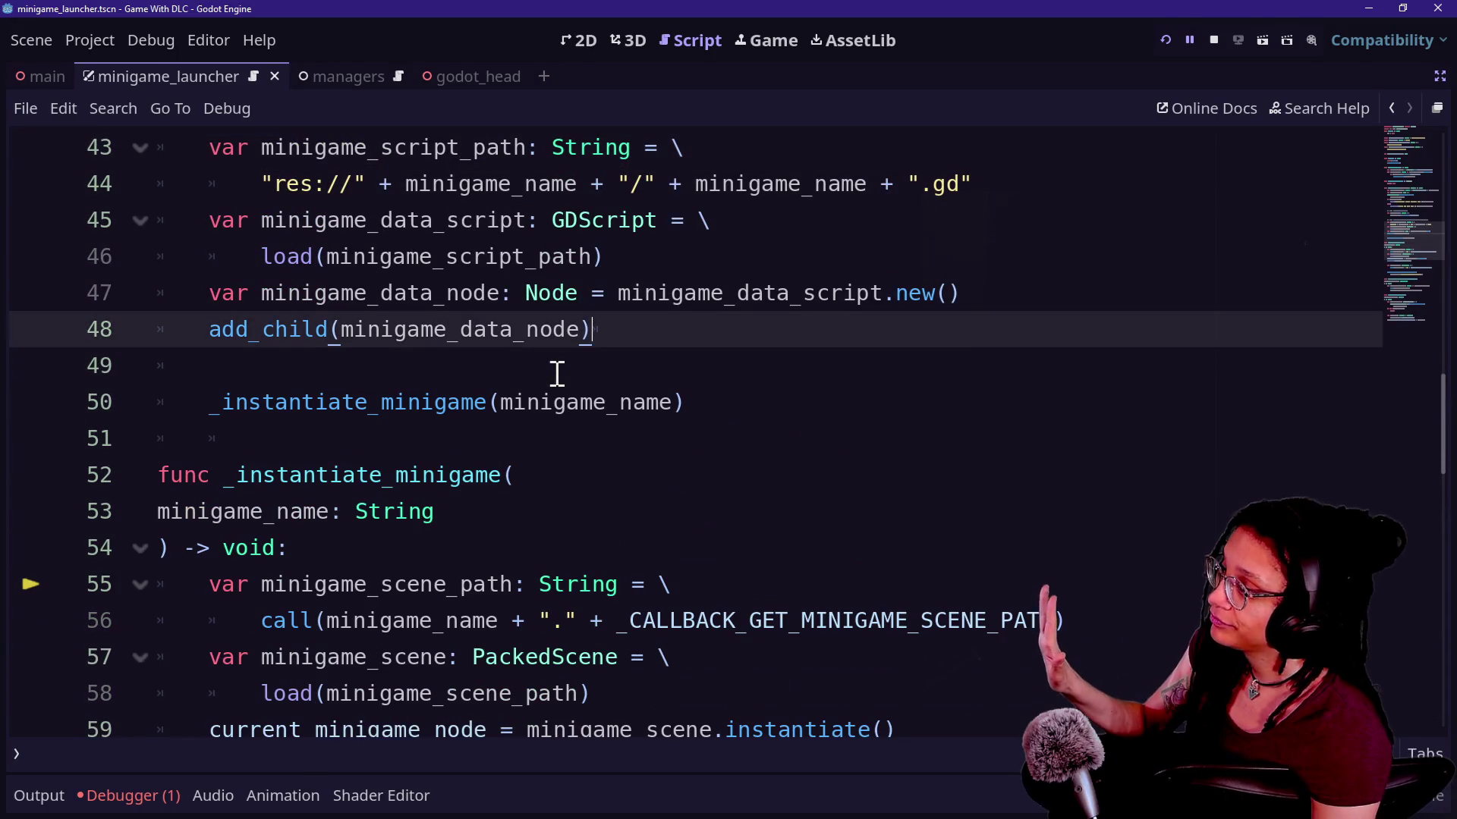
# - Highlight the load(minigame_script_path), data node creation and add_child lines to review them
pyautogui.click(555, 374)
pyautogui.click(695, 320)
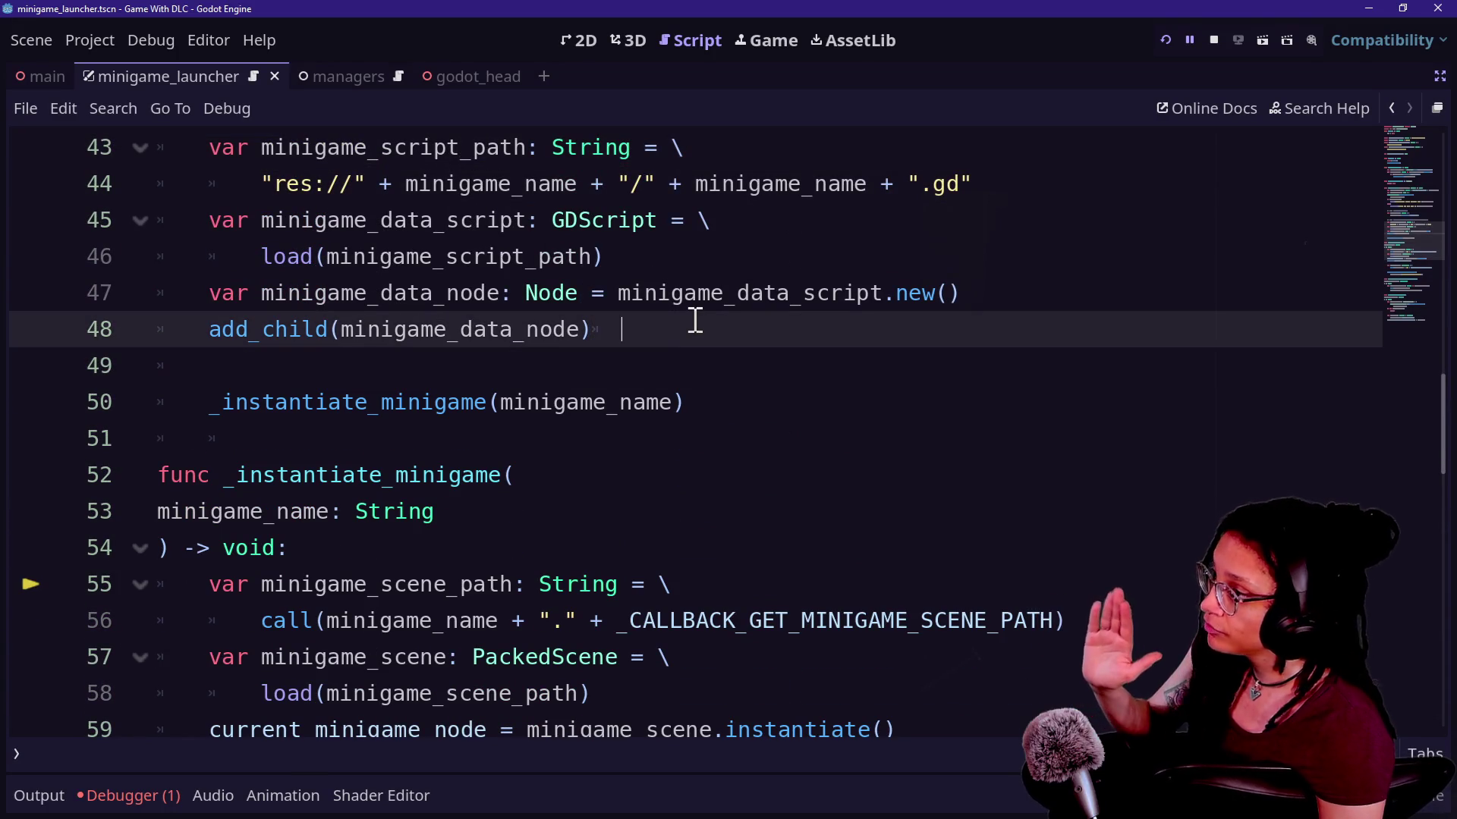
pyautogui.press('Down')
pyautogui.press('Up')
pyautogui.press('Up')
pyautogui.press('Up')
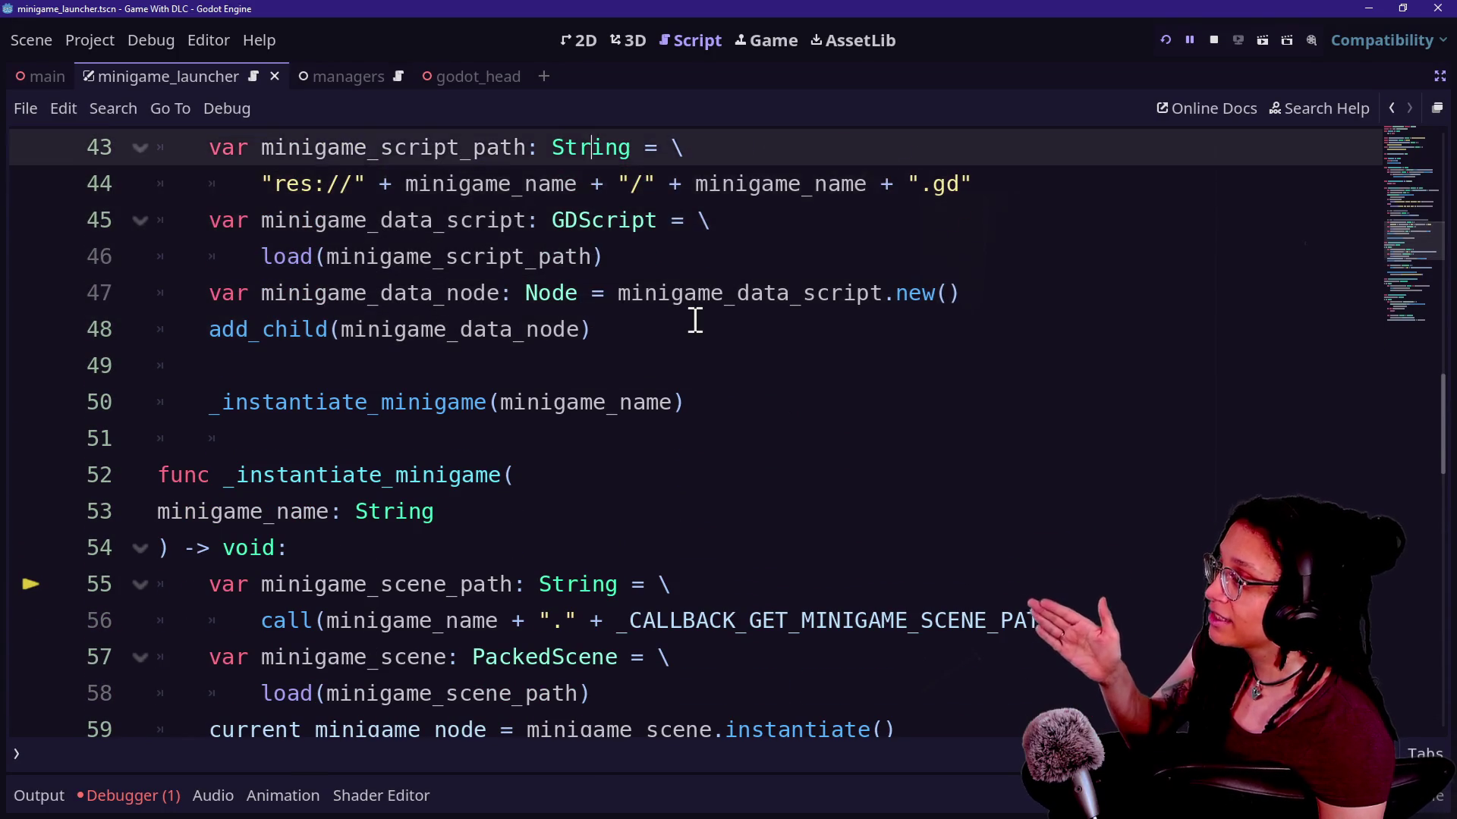
pyautogui.press('Up')
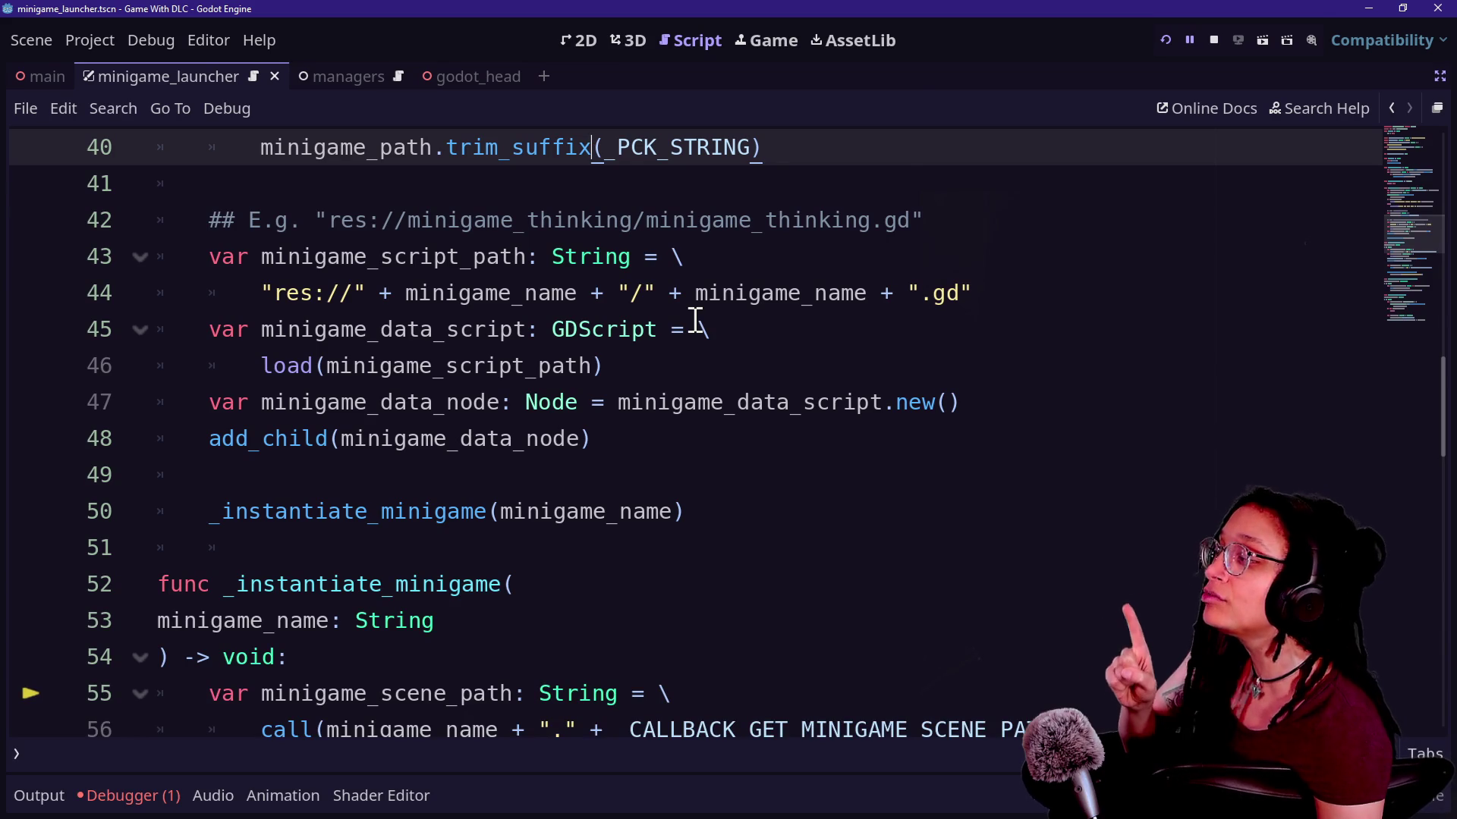
pyautogui.press('Down')
pyautogui.moveTo(262, 365); pyautogui.dragTo(602, 374)
pyautogui.click(489, 402)
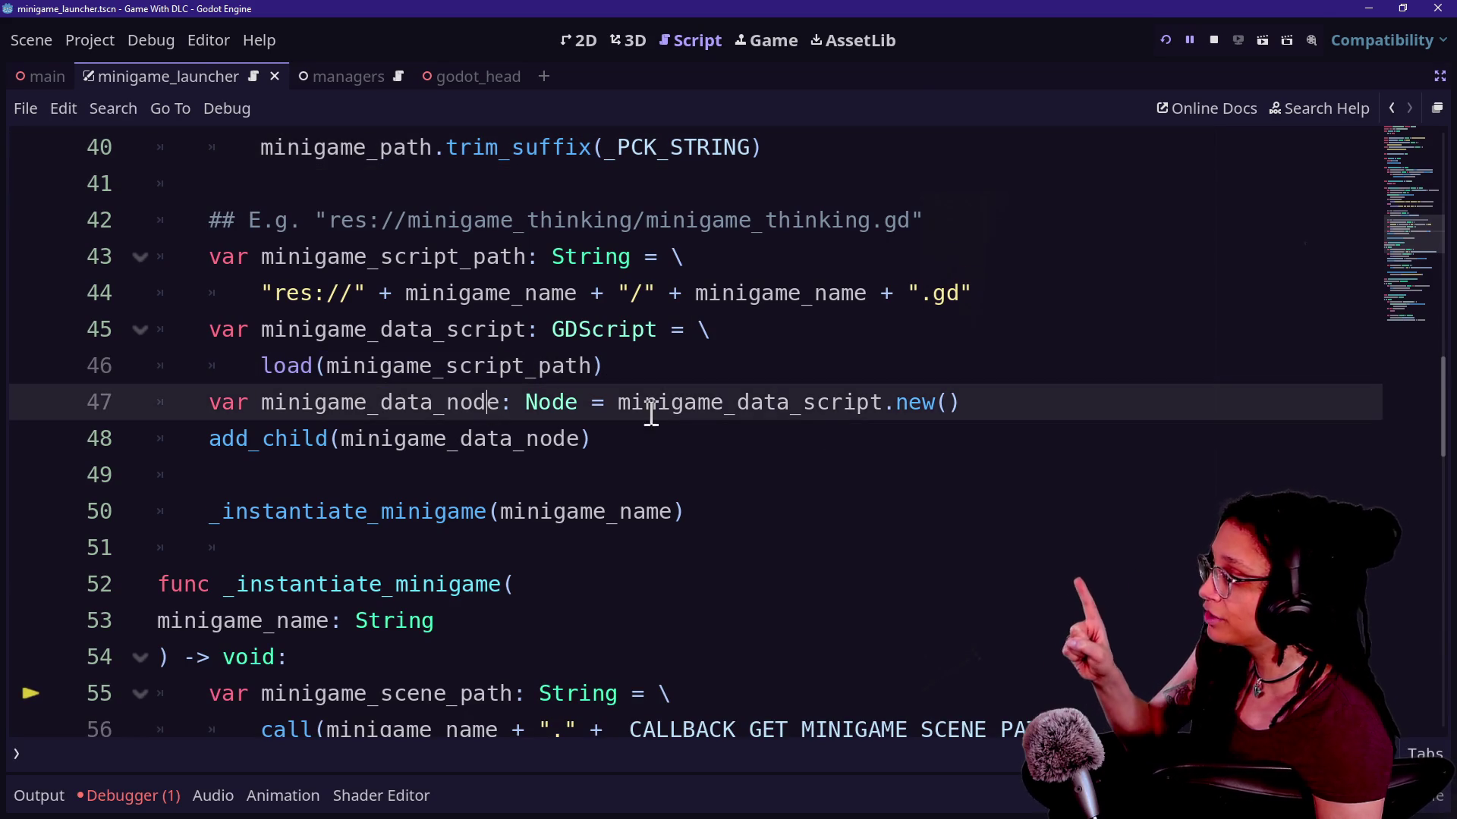
pyautogui.moveTo(777, 403); pyautogui.dragTo(1017, 426)
pyautogui.click(1017, 426)
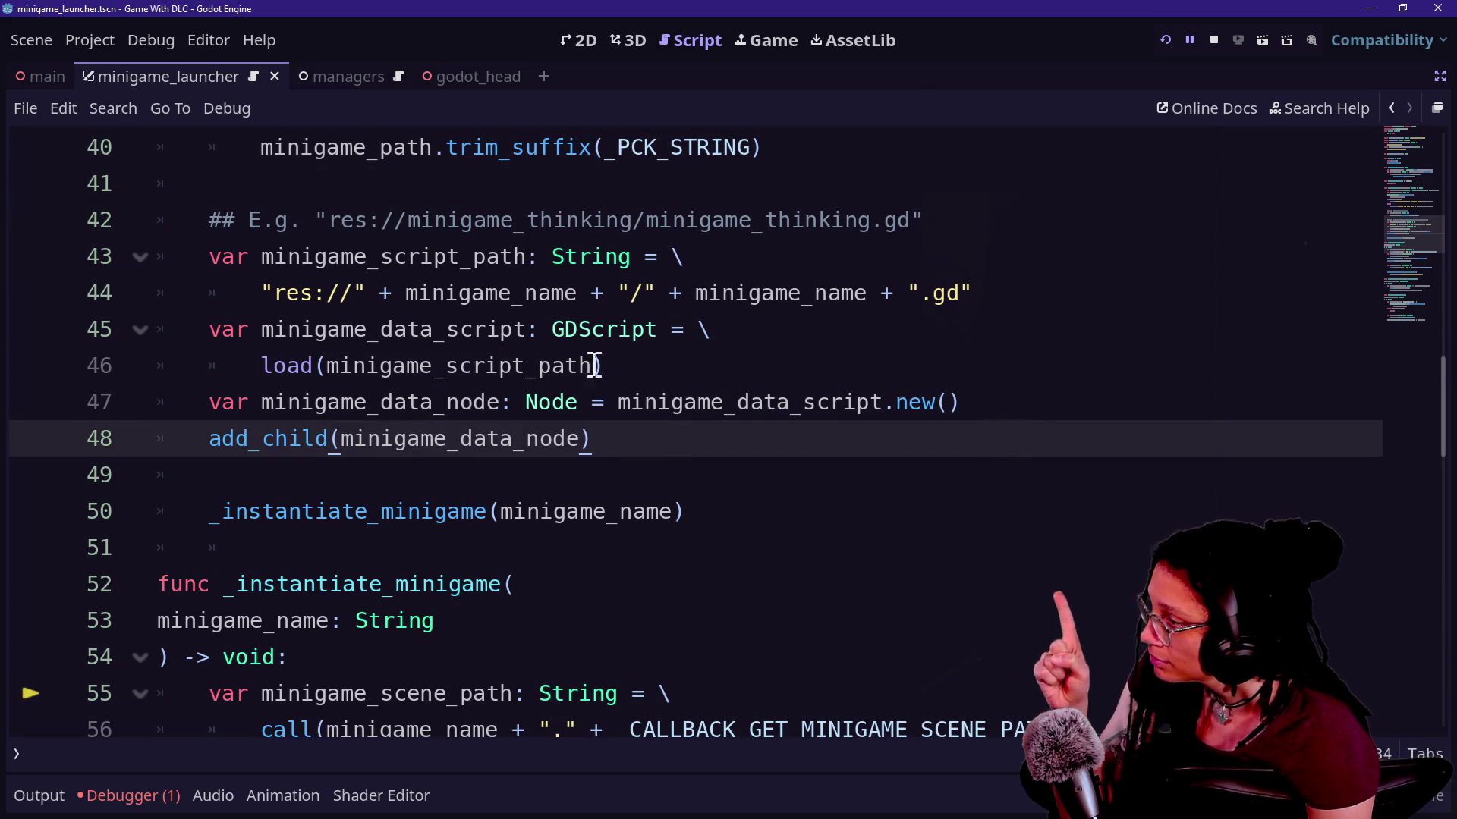
pyautogui.click(764, 408)
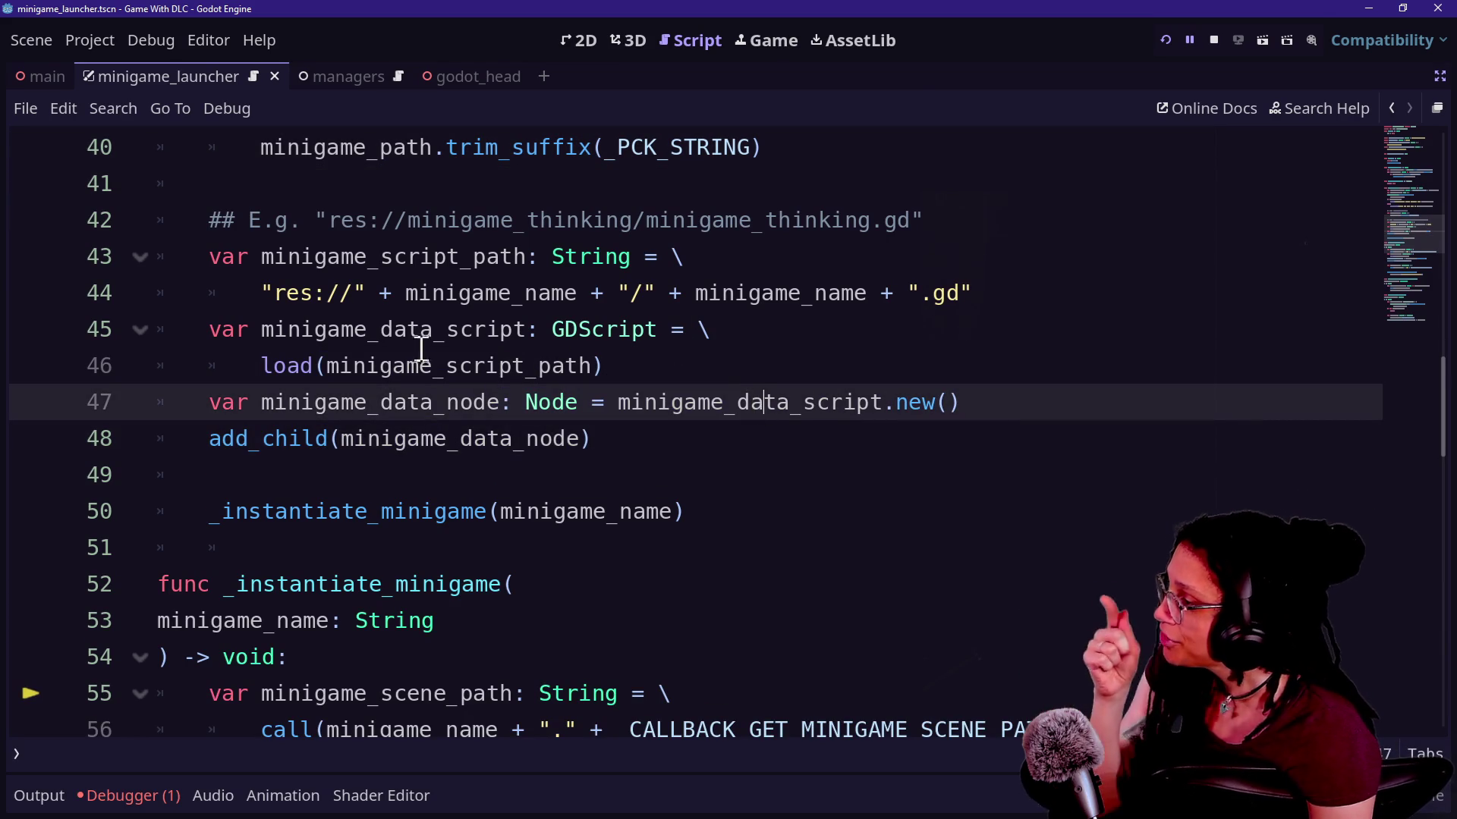
pyautogui.moveTo(234, 328); pyautogui.dragTo(663, 402)
pyautogui.click(725, 410)
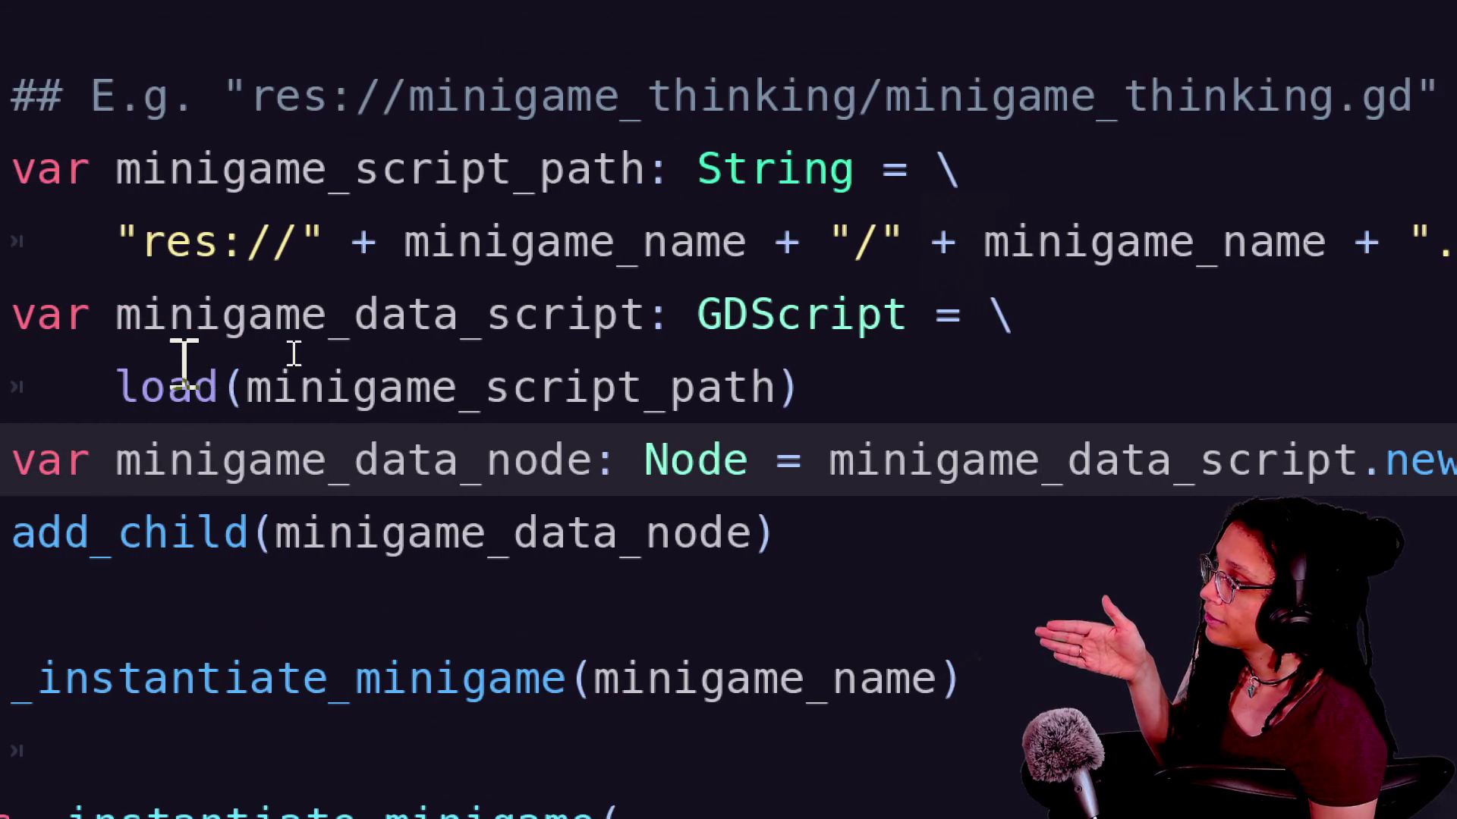
# - Highlight the data_script loading lines, the Node new() call and the minigame_data_node line
pyautogui.moveTo(188, 357)
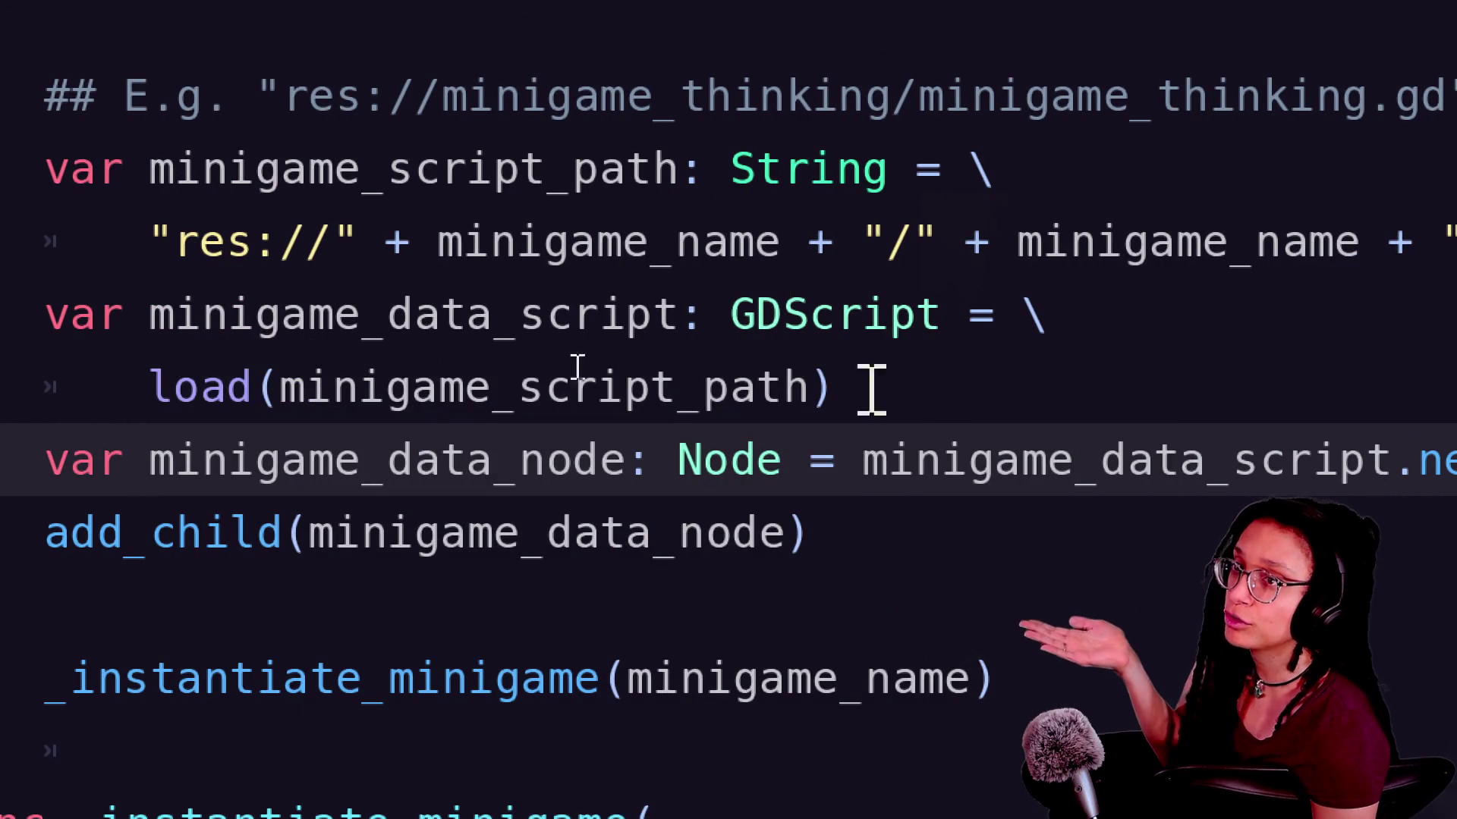
pyautogui.moveTo(726, 345); pyautogui.dragTo(931, 380)
pyautogui.click(926, 379)
pyautogui.click(722, 323)
pyautogui.click(1044, 346)
pyautogui.click(1047, 367)
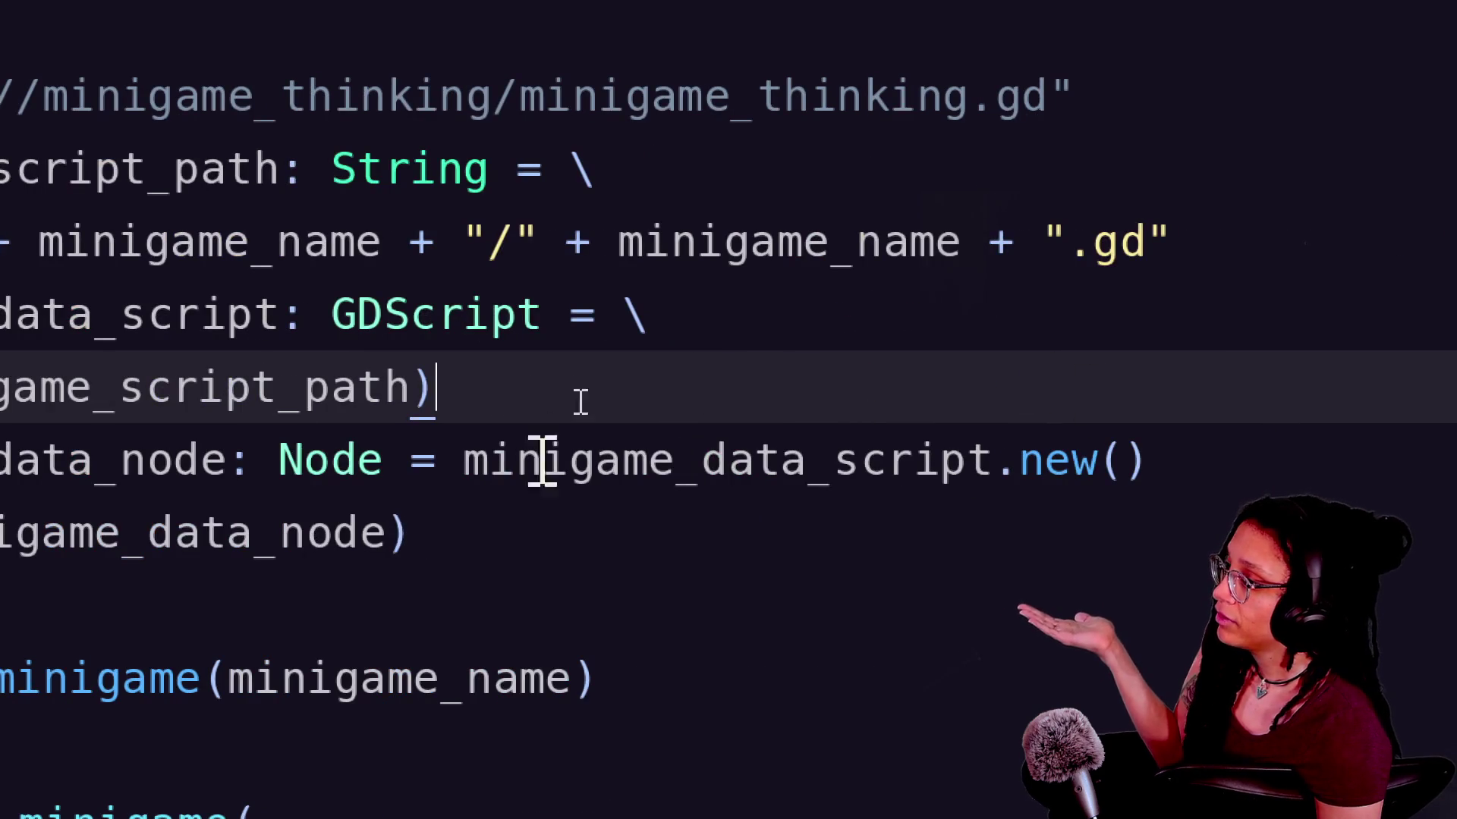
pyautogui.moveTo(258, 444); pyautogui.dragTo(1277, 433)
pyautogui.click(1277, 433)
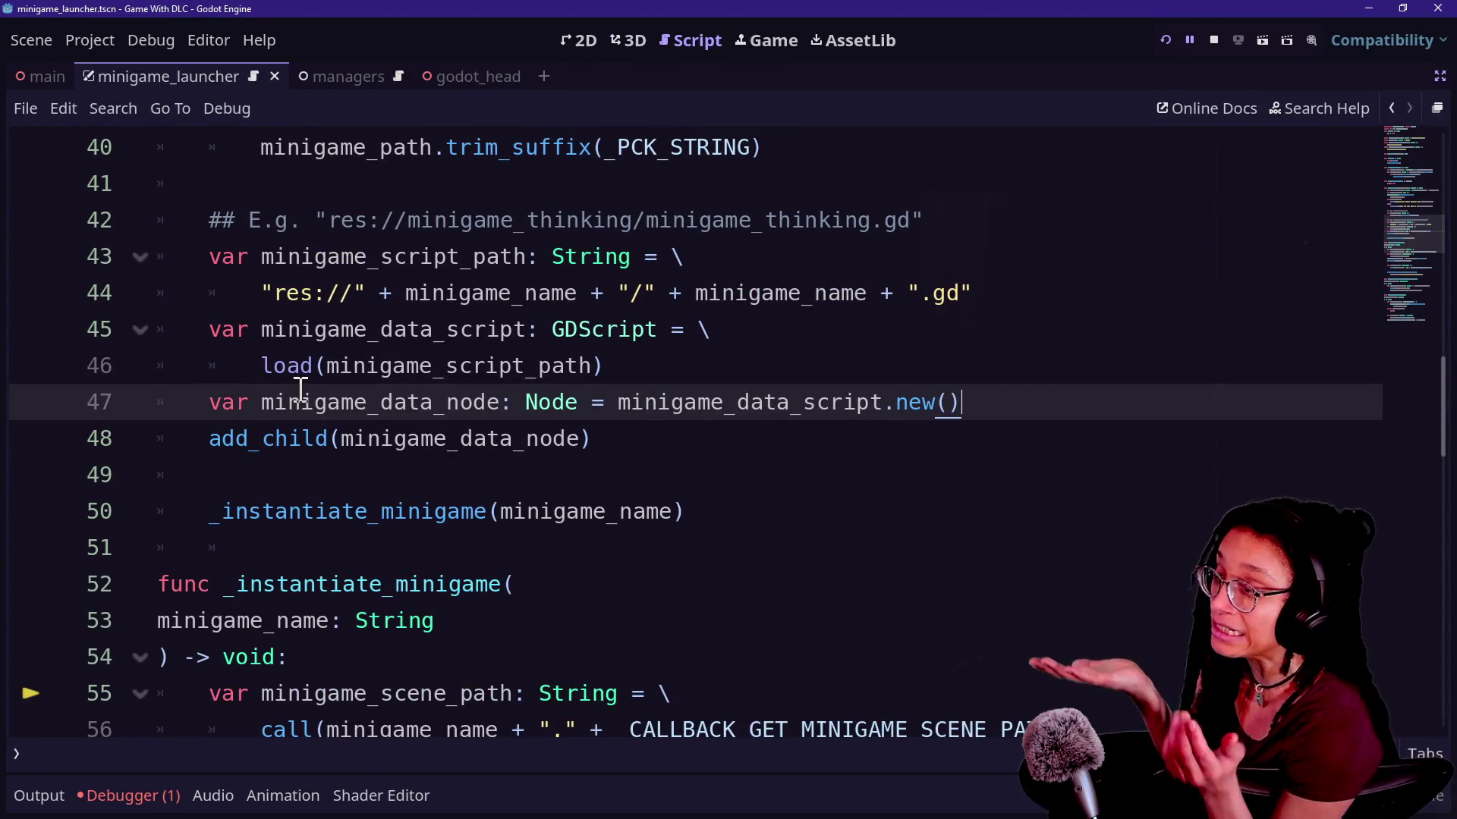
pyautogui.moveTo(991, 410)
pyautogui.mouseDown()
pyautogui.moveTo(566, 391)
pyautogui.moveTo(494, 372)
pyautogui.moveTo(221, 397)
pyautogui.mouseUp()
pyautogui.click(315, 379)
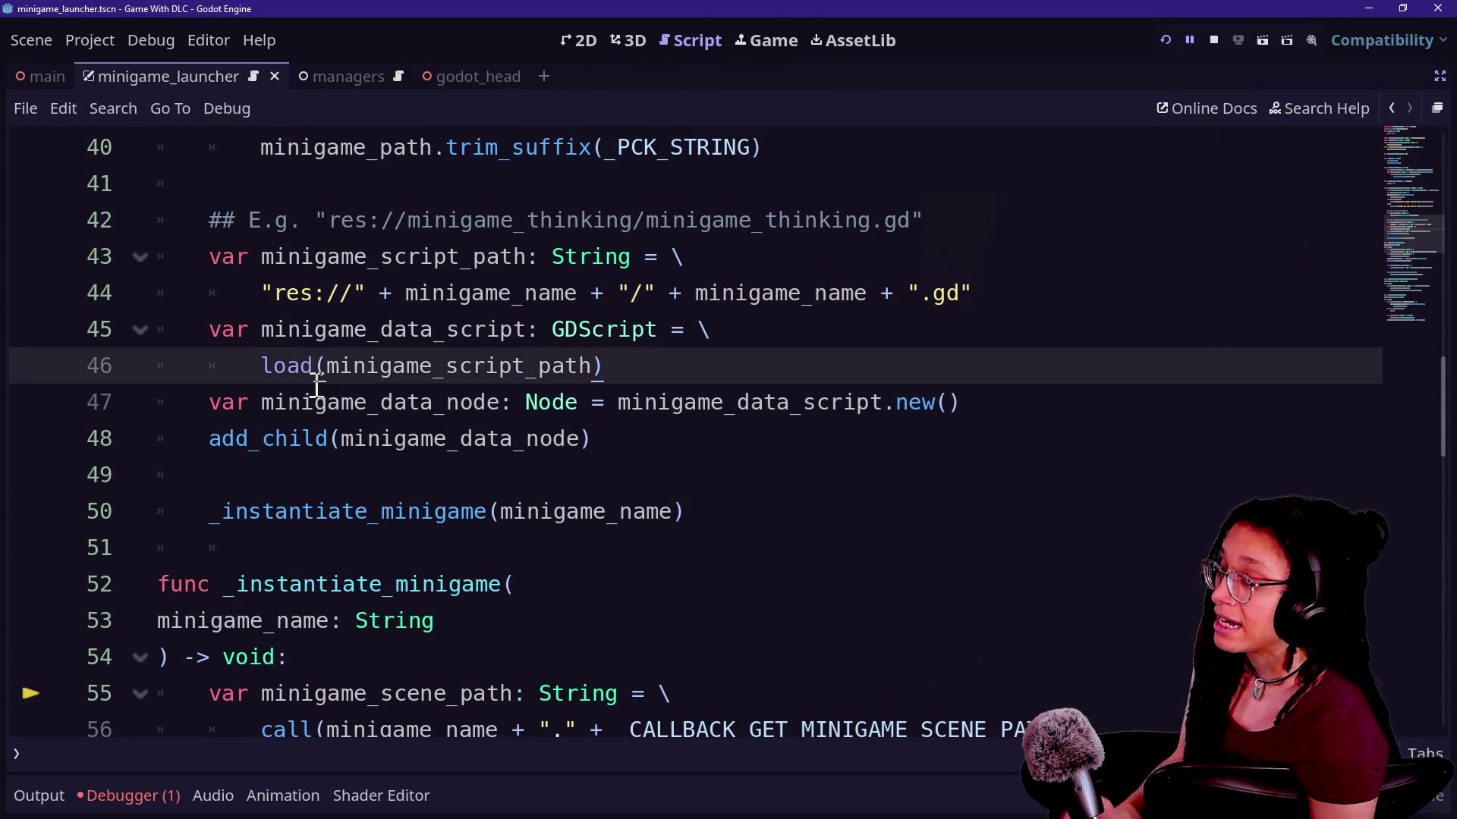
pyautogui.moveTo(316, 385)
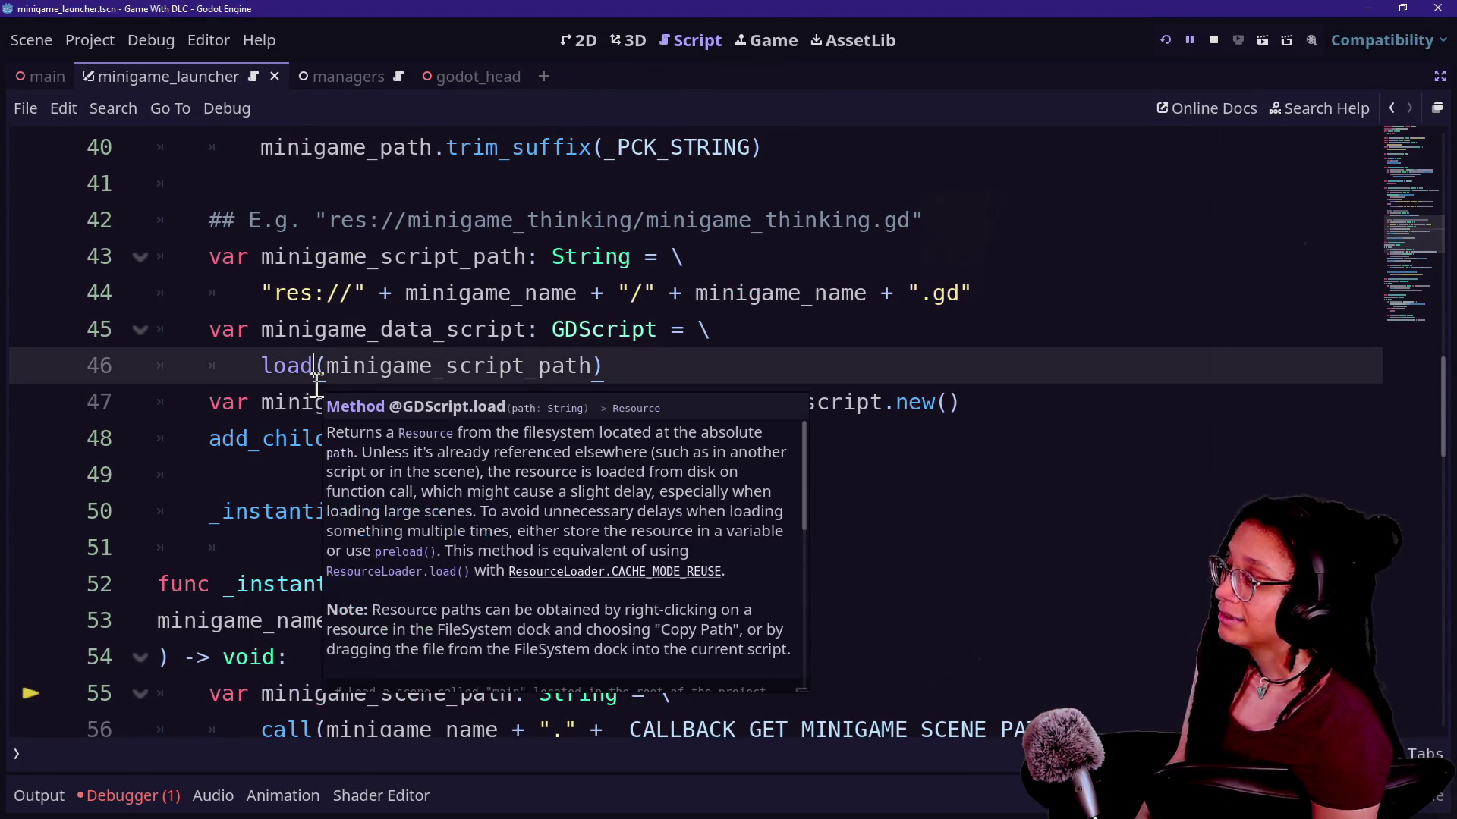
pyautogui.click(1101, 542)
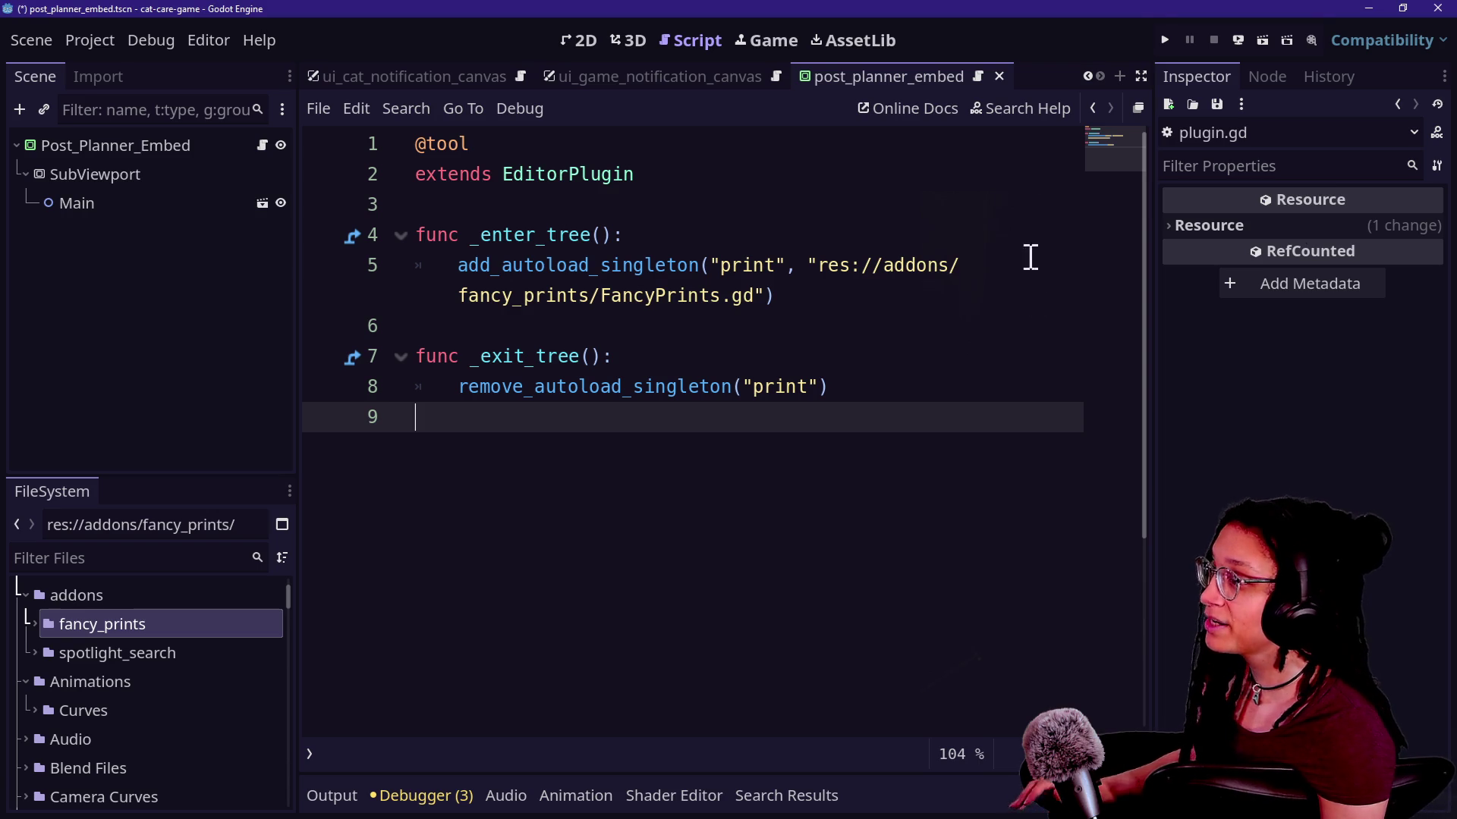
# - Run the cat-care-game project in the embedded Game view
pyautogui.click(1162, 42)
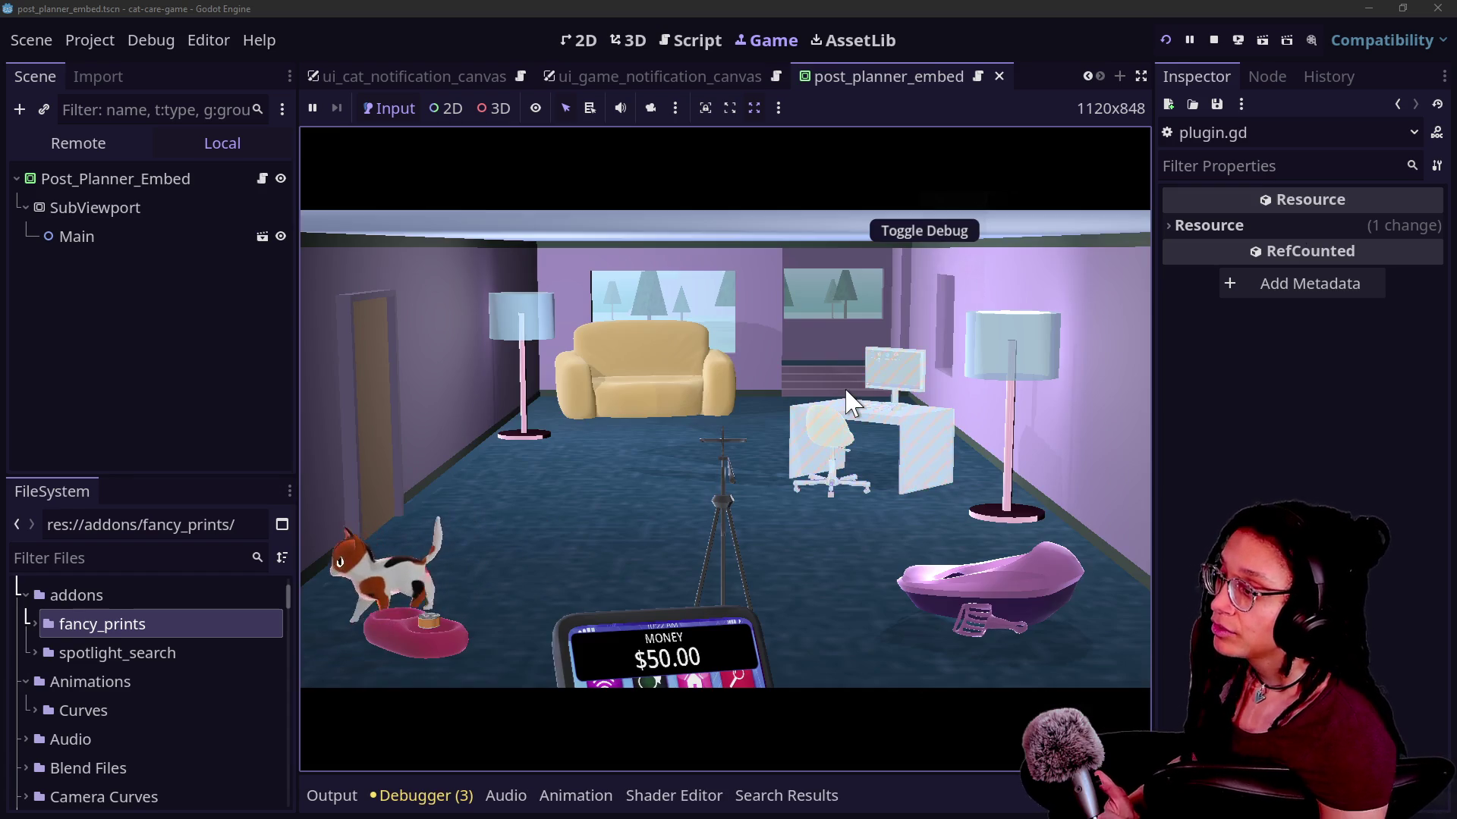
# - Inspect the litter box and food bowl, then zoom into the desk computer
pyautogui.click(1003, 594)
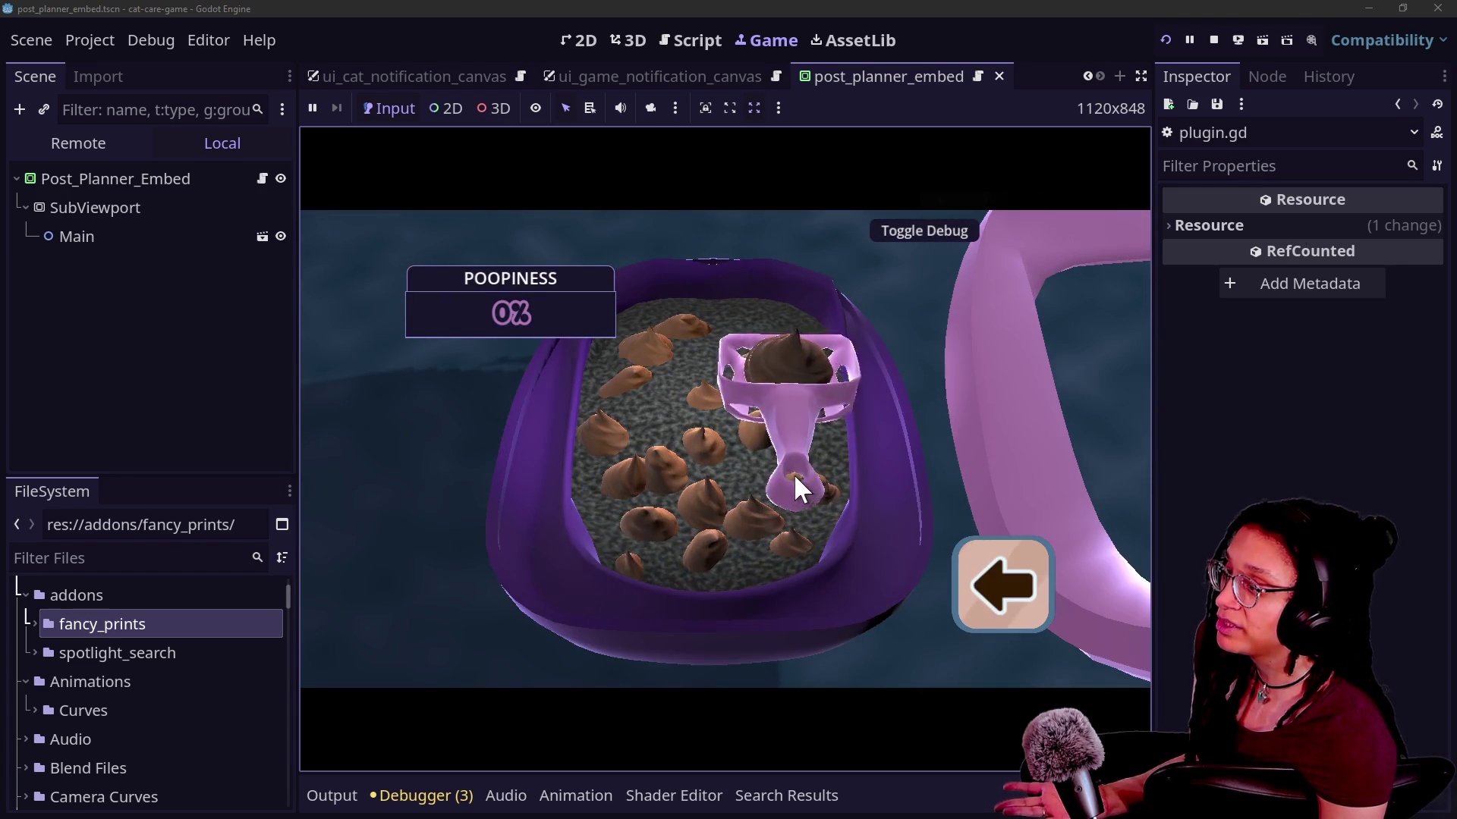
pyautogui.click(1019, 599)
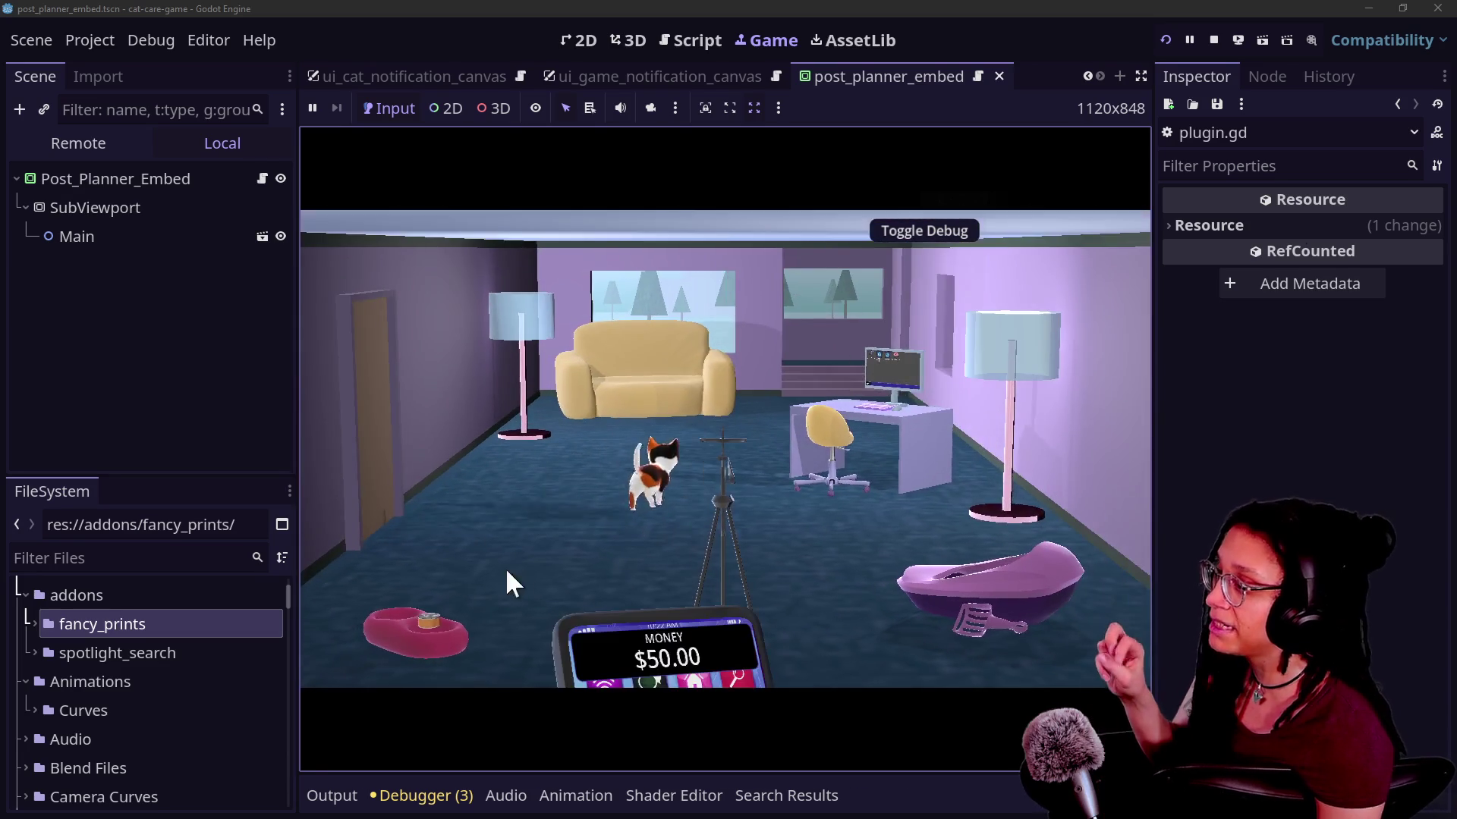
pyautogui.click(457, 610)
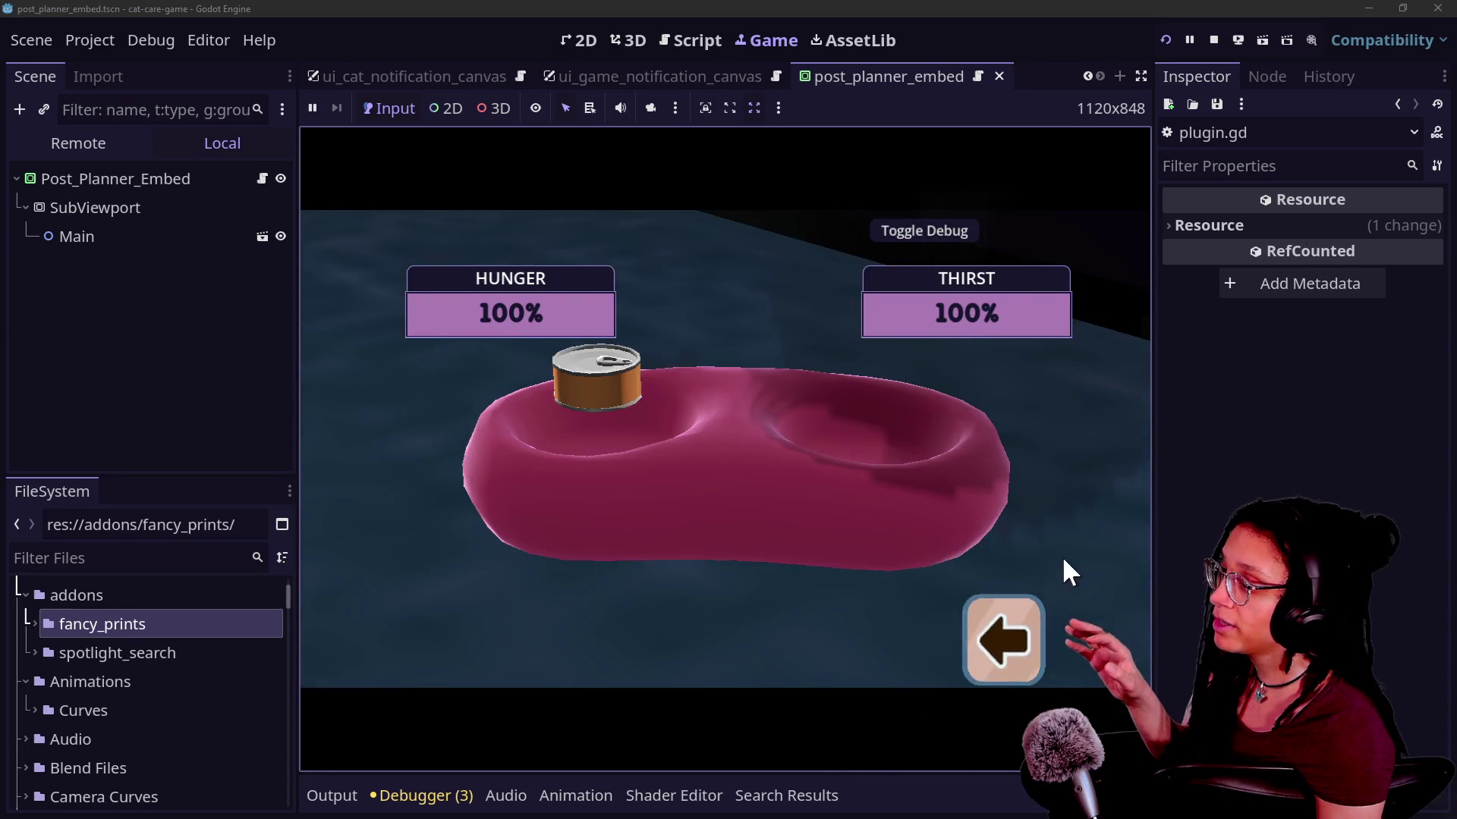
pyautogui.click(1048, 607)
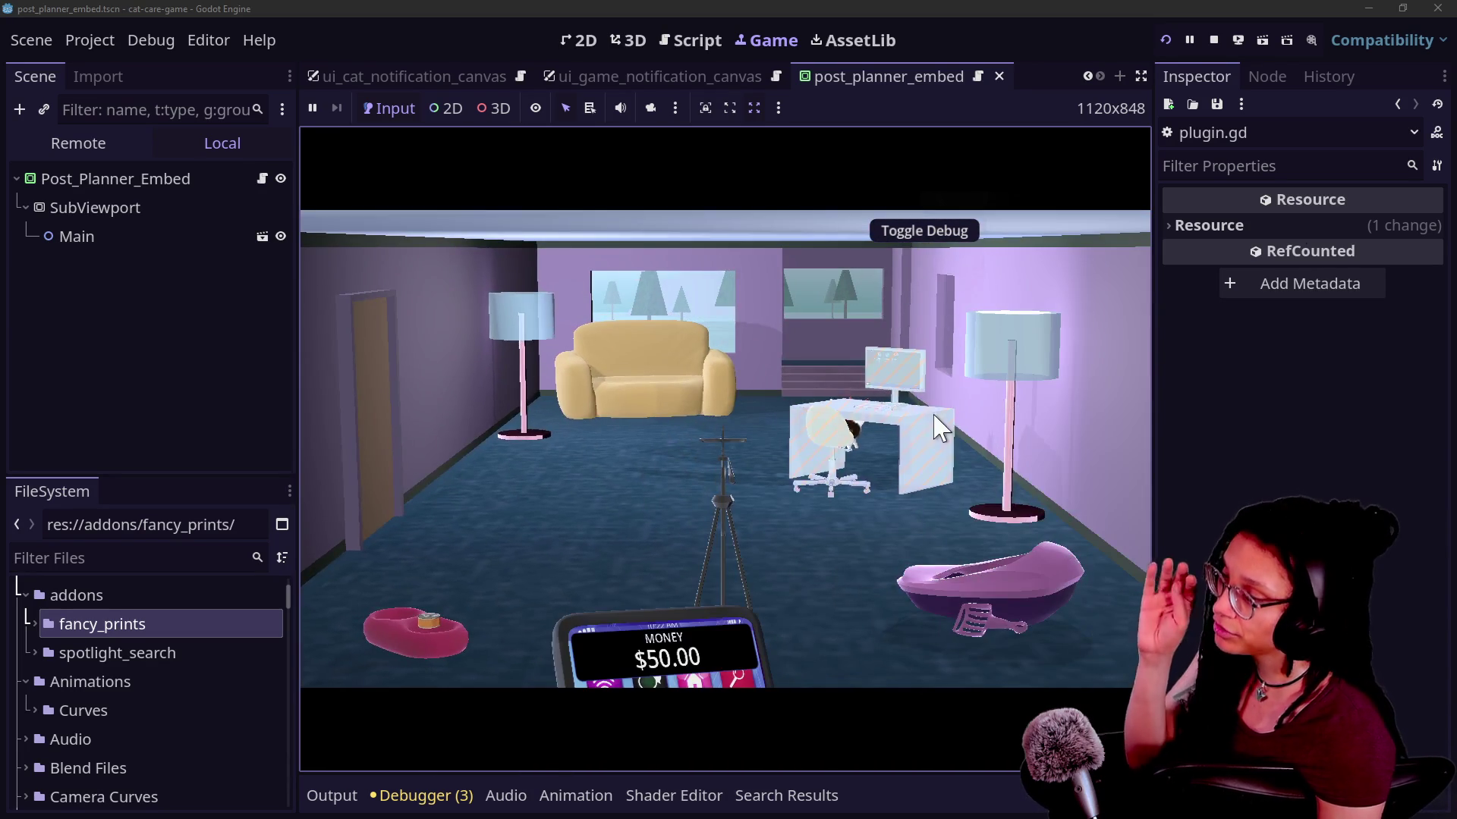
pyautogui.click(873, 456)
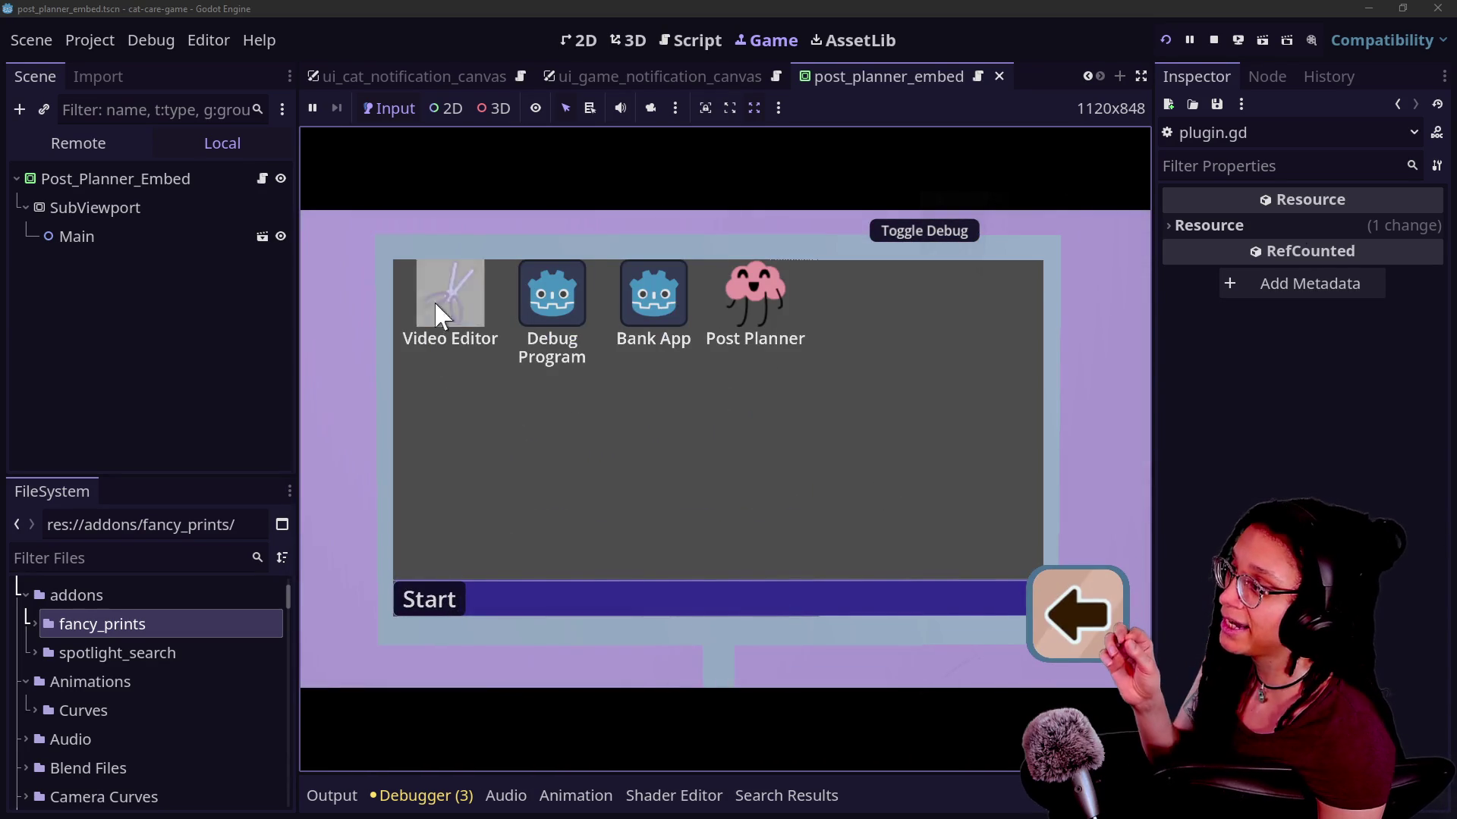
# - Open and close the Video Editor and Post Planner apps on the in-game computer
pyautogui.click(590, 479)
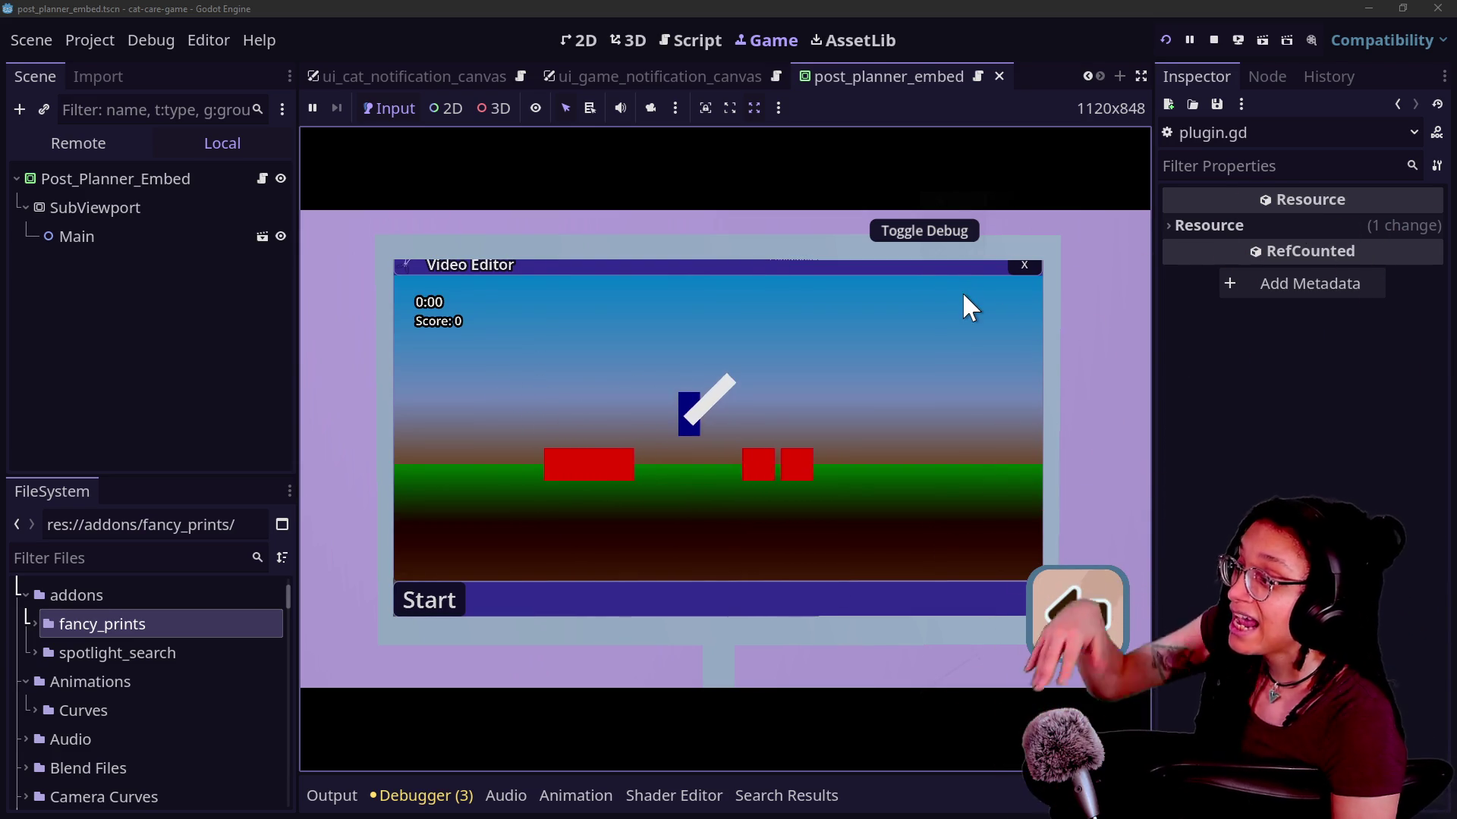
pyautogui.click(1024, 267)
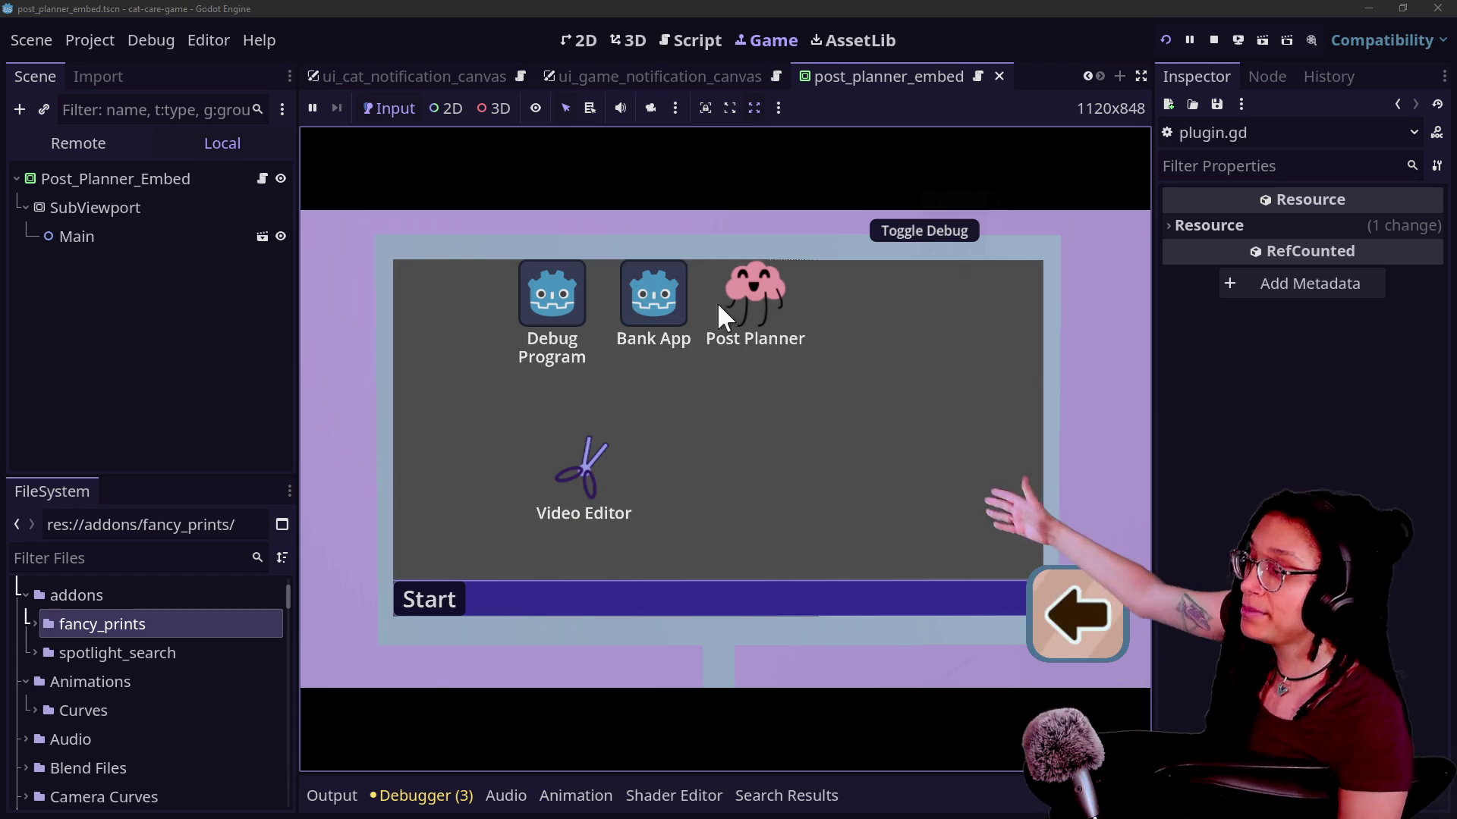
pyautogui.click(789, 376)
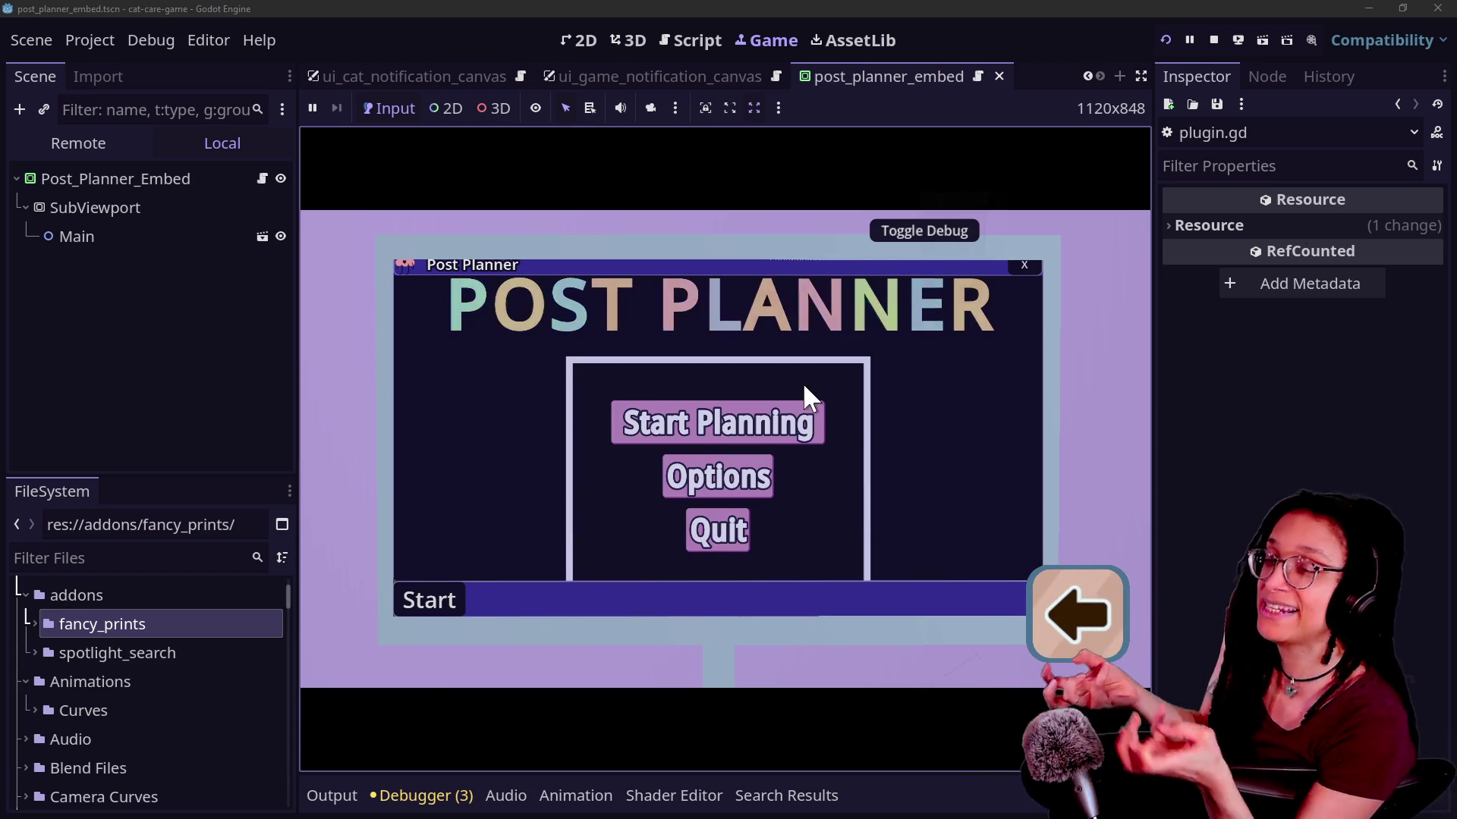
pyautogui.click(1023, 267)
pyautogui.click(789, 375)
pyautogui.click(1021, 267)
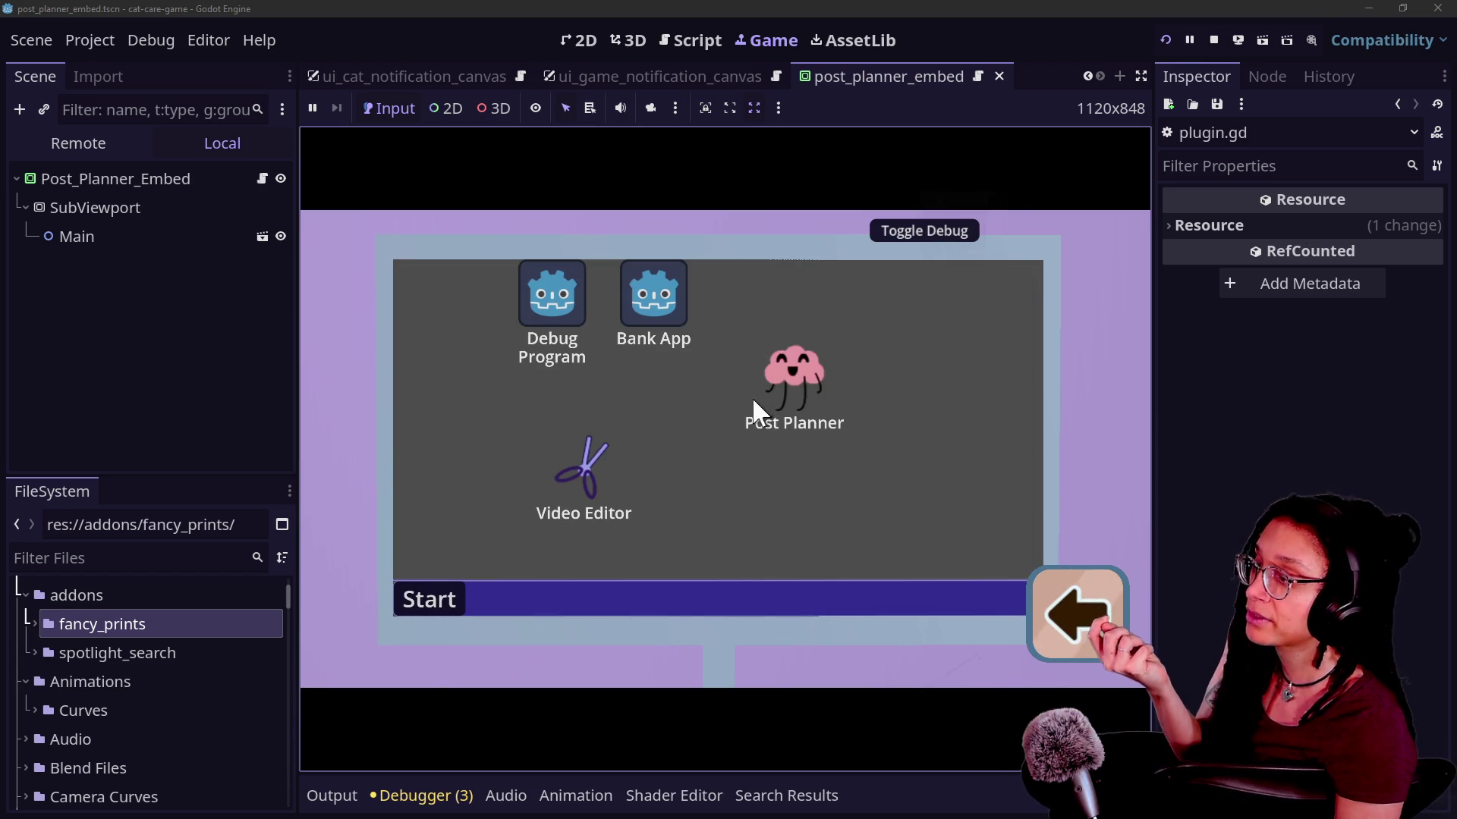
pyautogui.click(754, 394)
pyautogui.click(1032, 267)
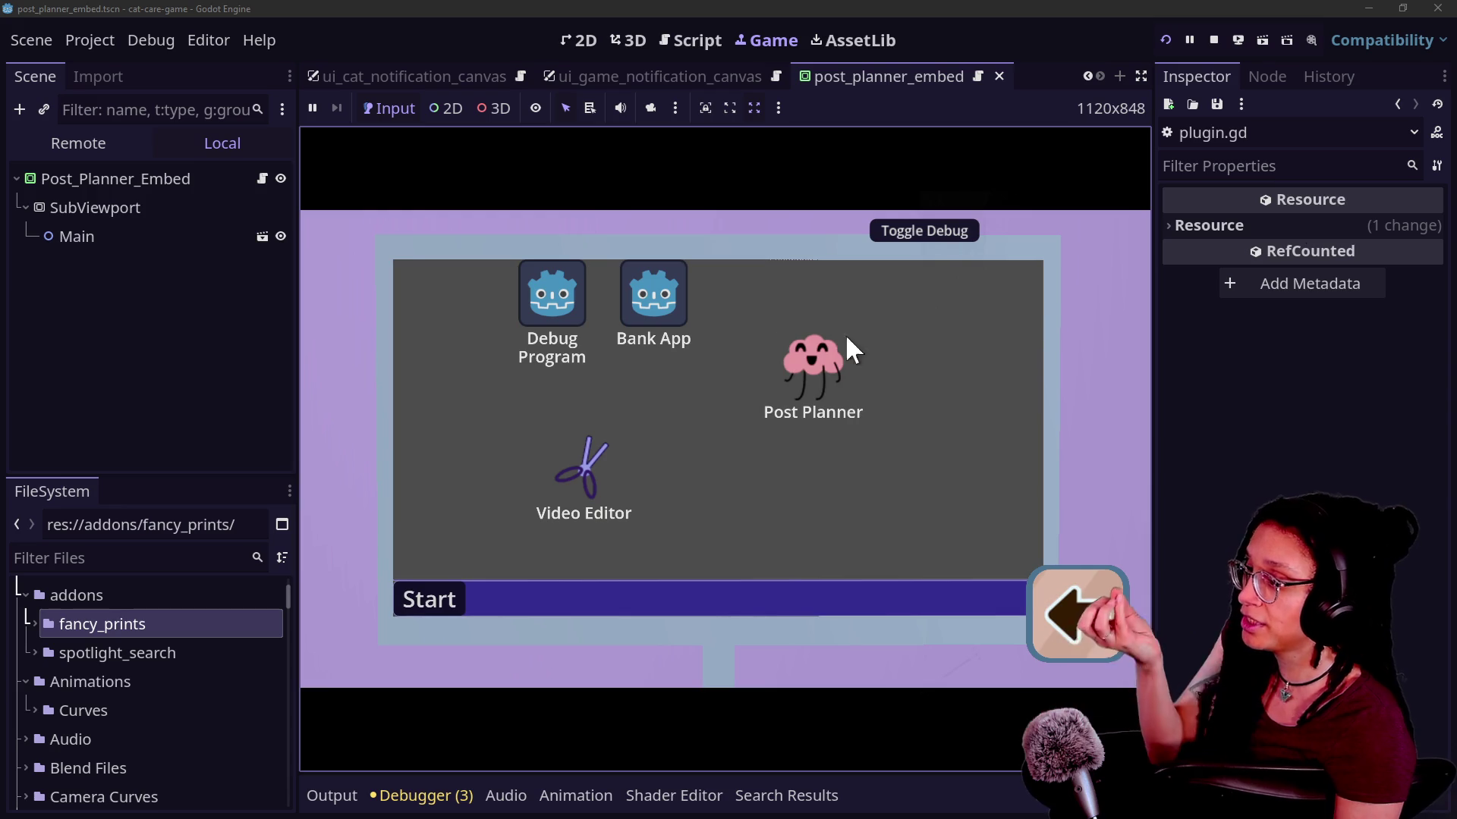
pyautogui.click(1022, 269)
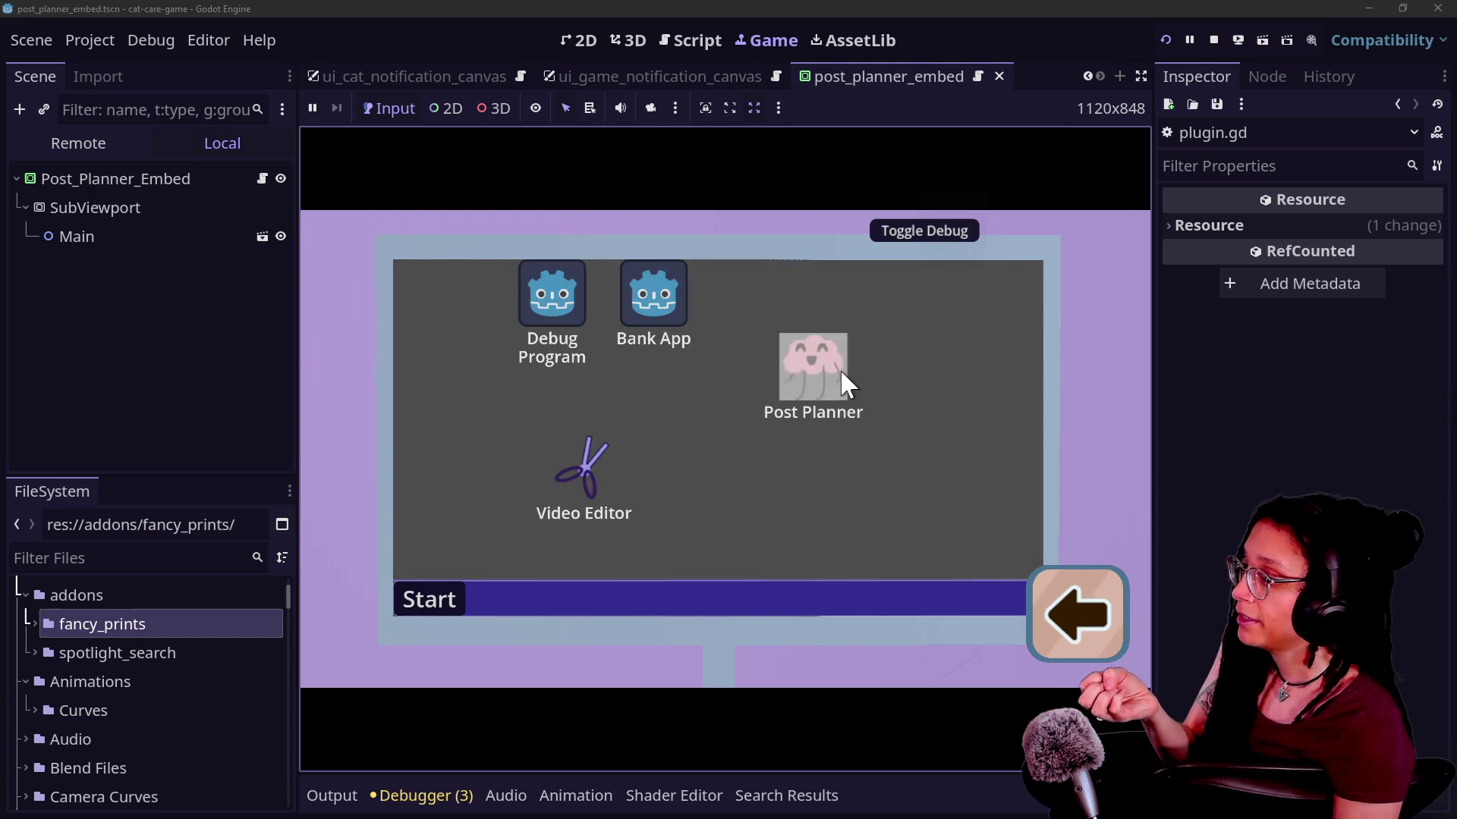
# - Start Post Planner's Cubstack level, move the jellyfish with arrow keys, then exit to the room
pyautogui.click(840, 369)
pyautogui.click(778, 426)
pyautogui.click(789, 496)
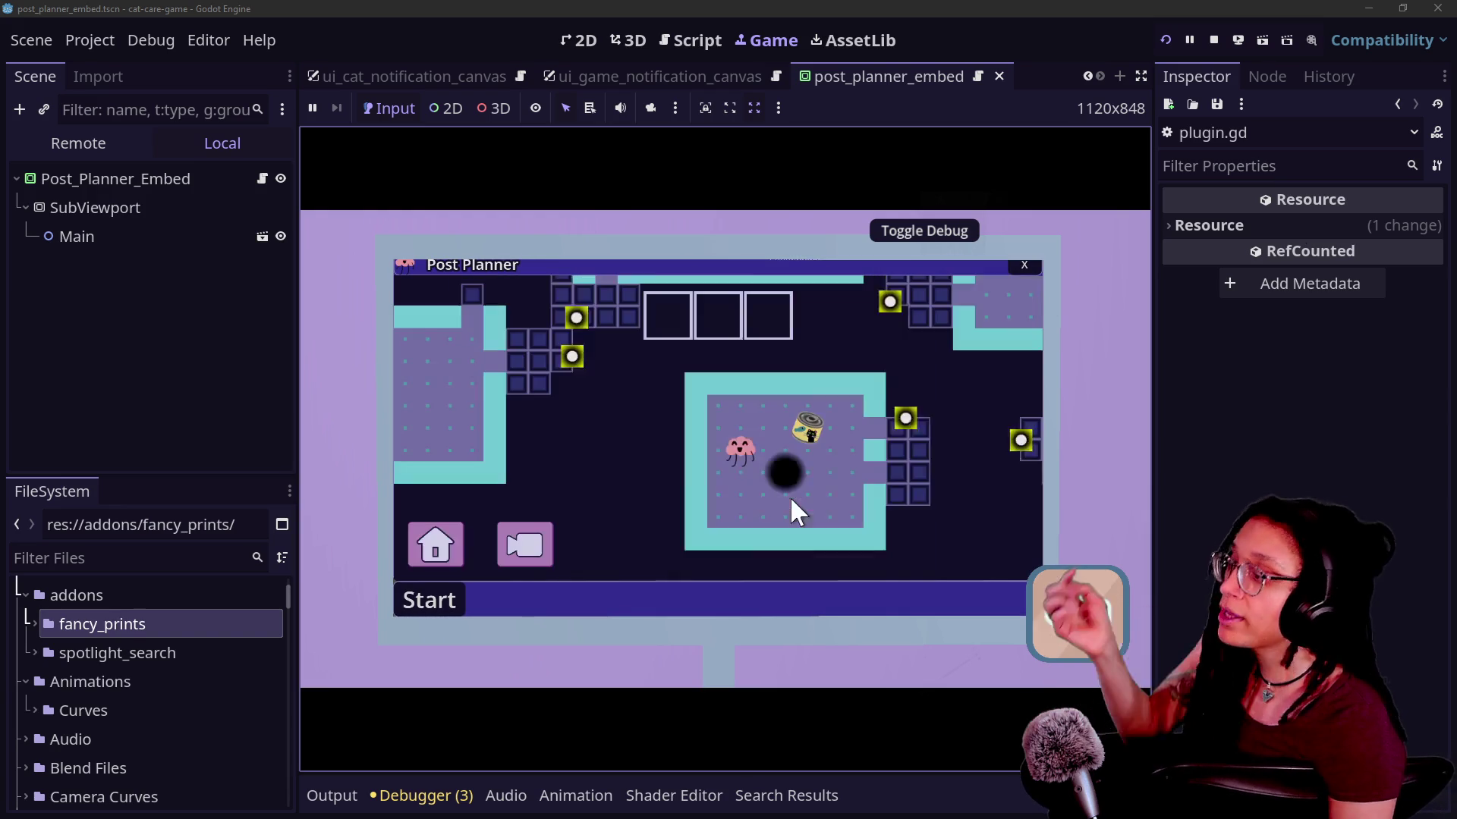
pyautogui.press('Right')
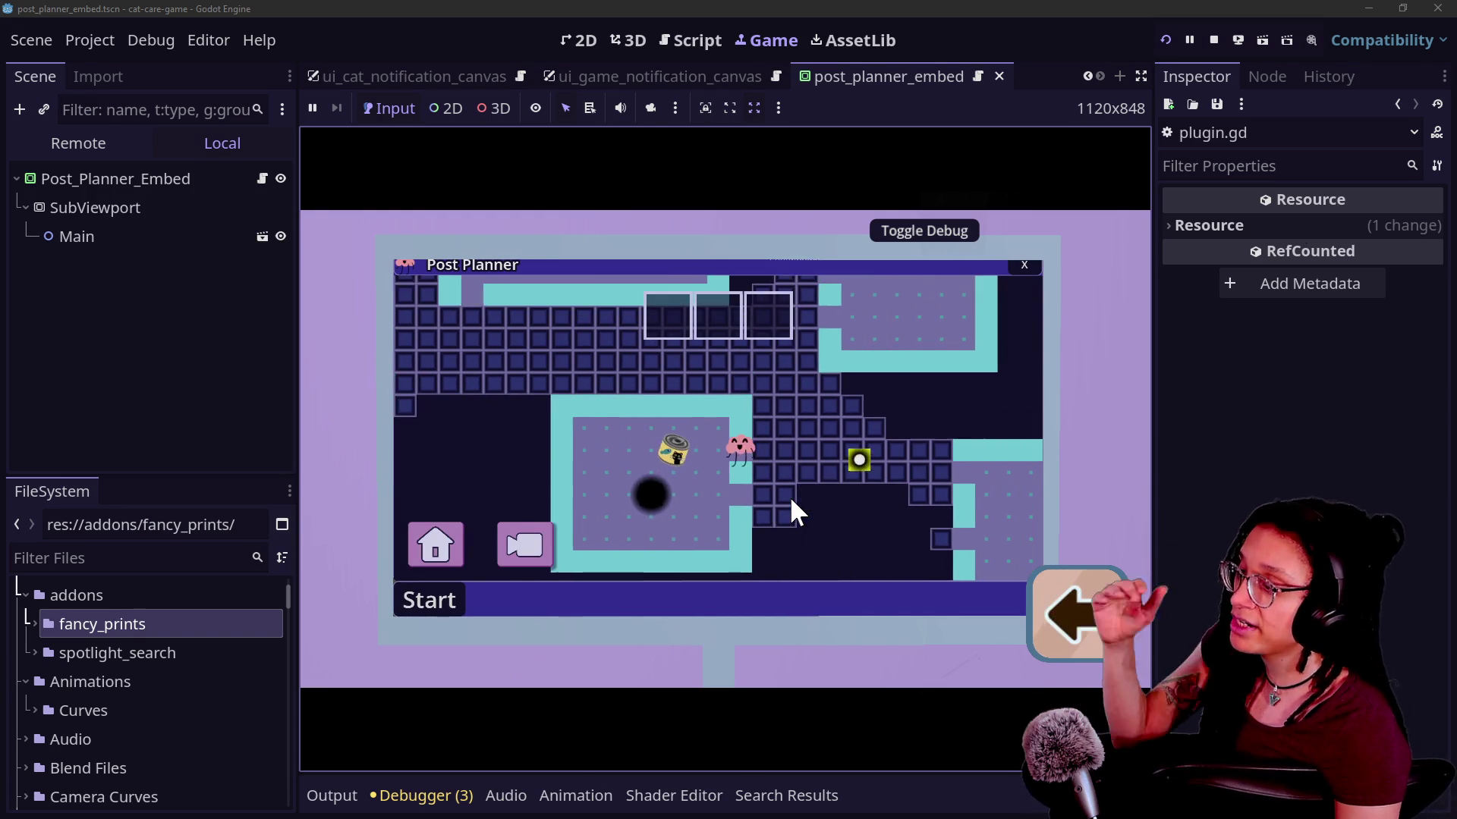
pyautogui.press('Right')
pyautogui.press('Right')
pyautogui.press('Right')
pyautogui.press('Up')
pyautogui.press('Up')
pyautogui.press('Up')
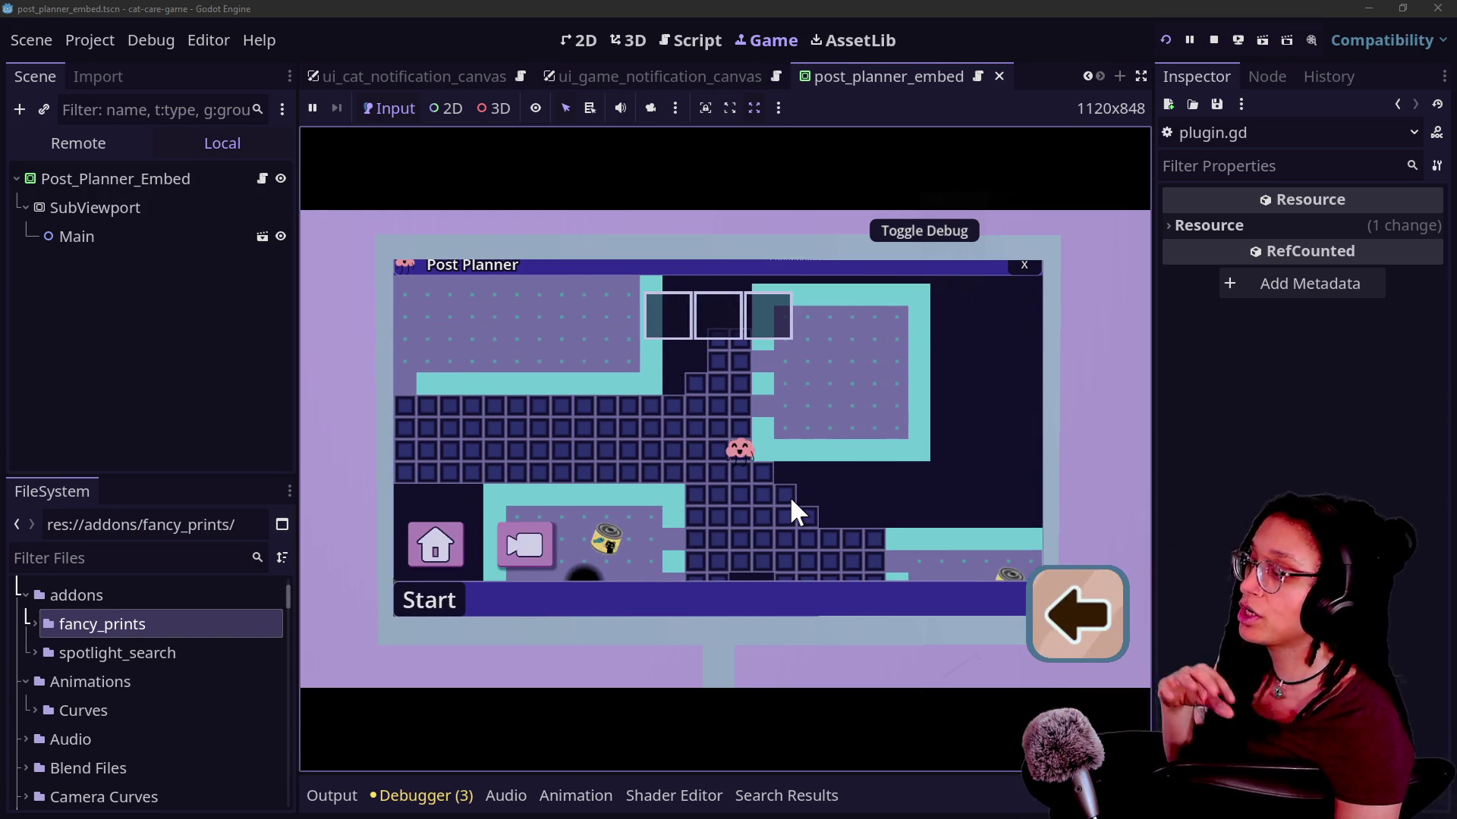
pyautogui.press('Left')
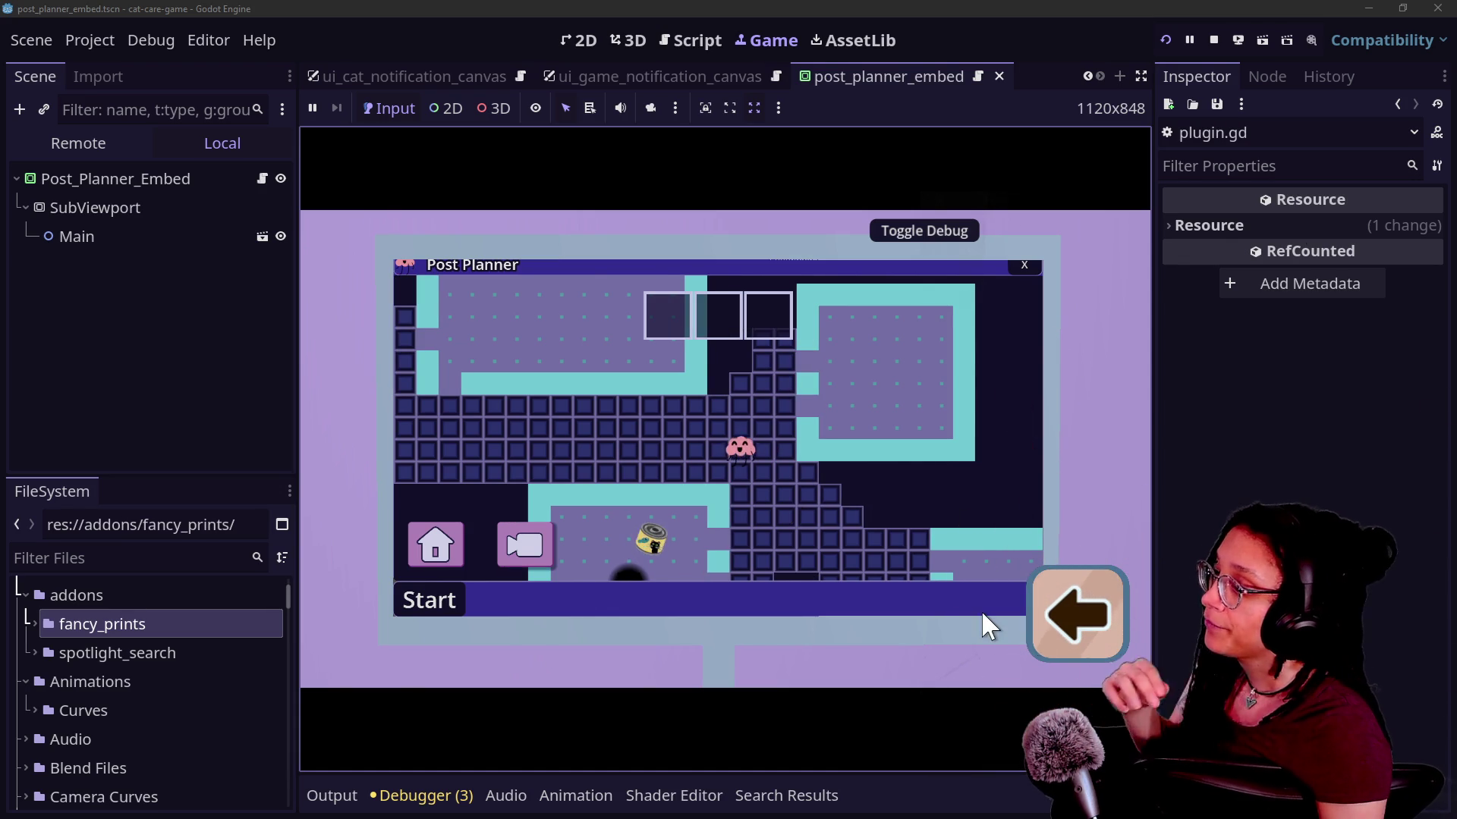
pyautogui.click(1036, 627)
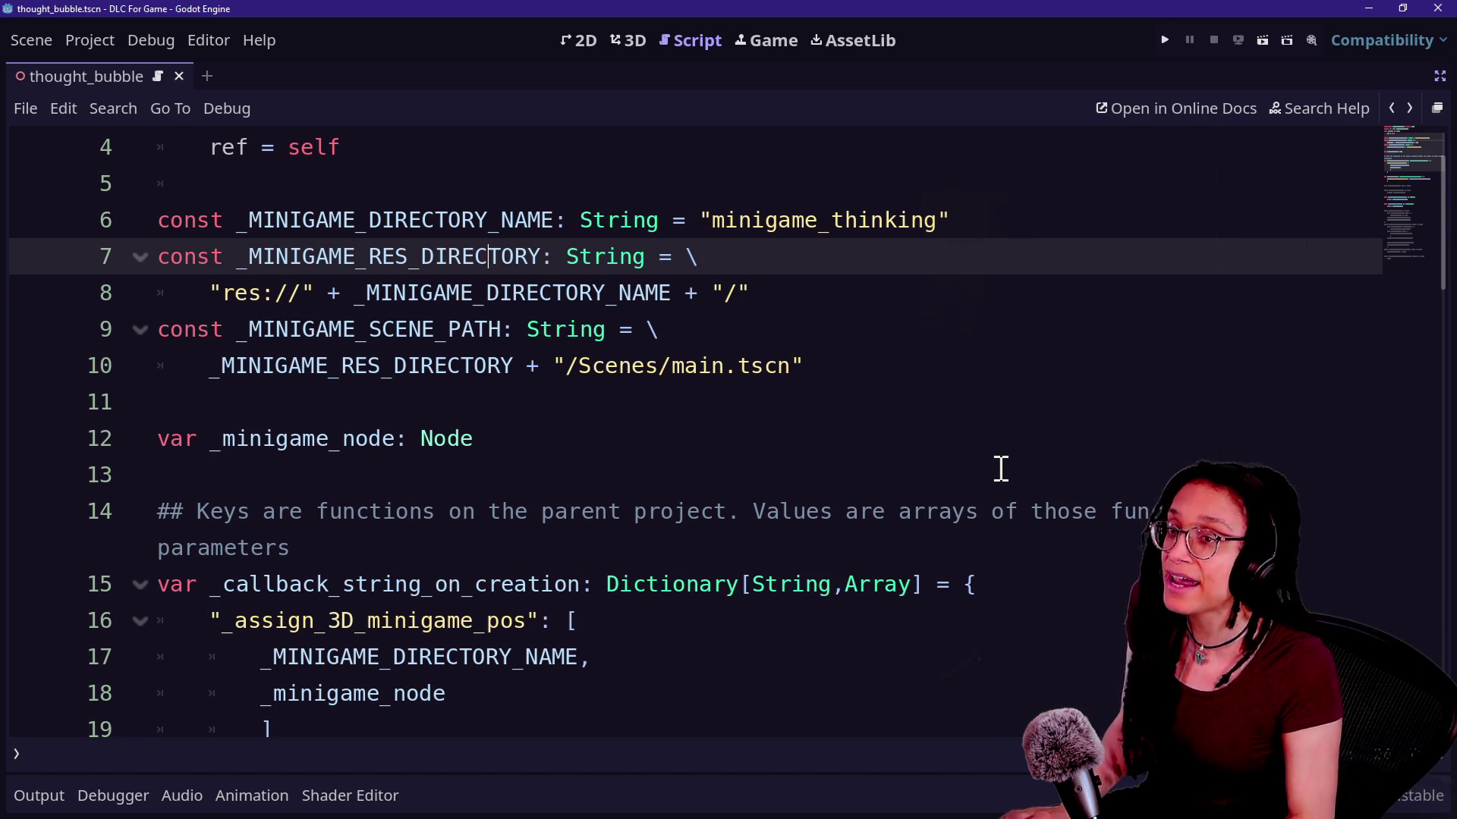
# - Show minigame_thinking.pck in the Minigames folder, then return to the running game
pyautogui.hotkey('alt', 'Tab')
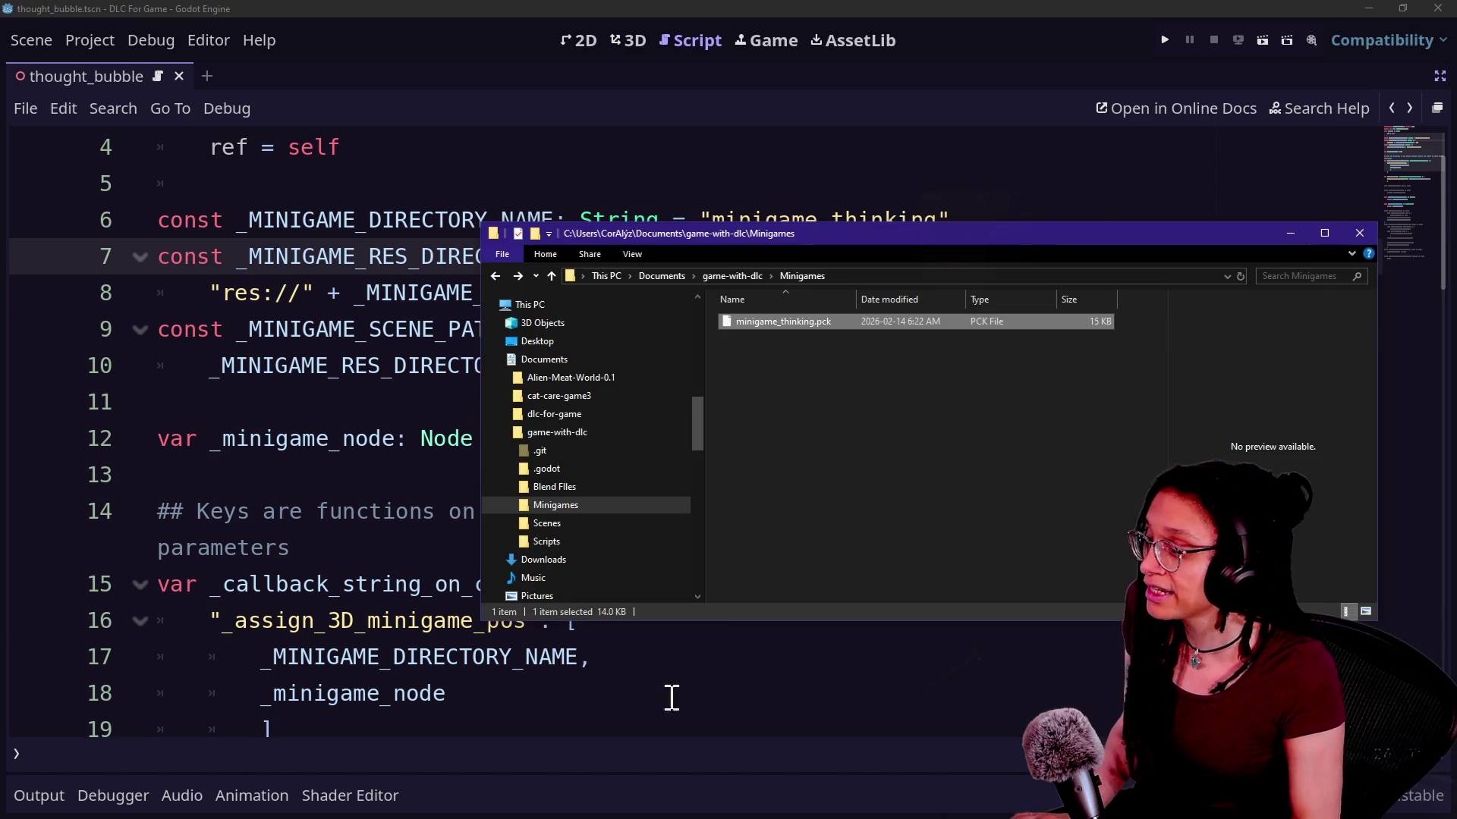
pyautogui.click(829, 401)
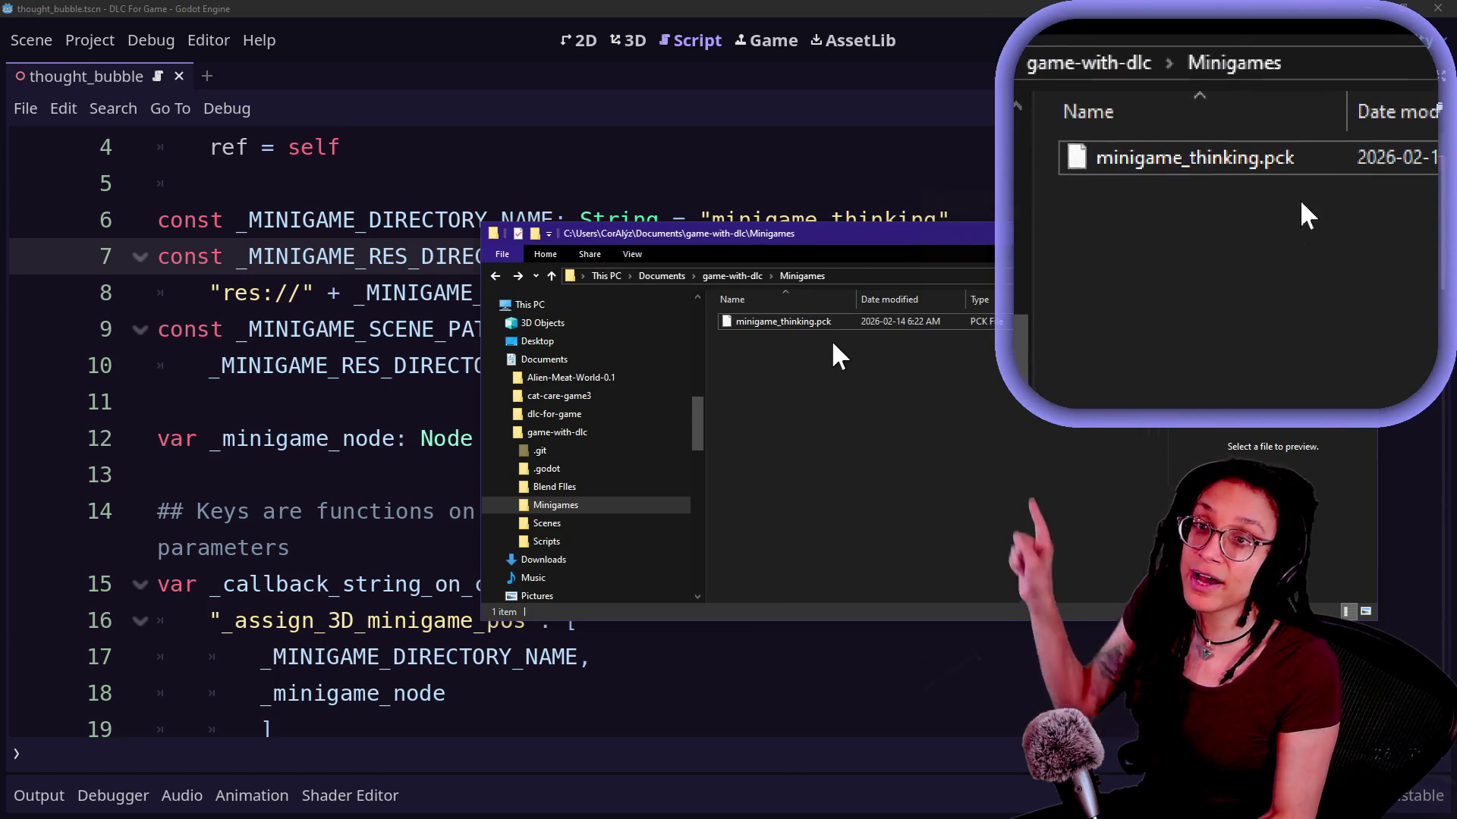
pyautogui.moveTo(795, 327)
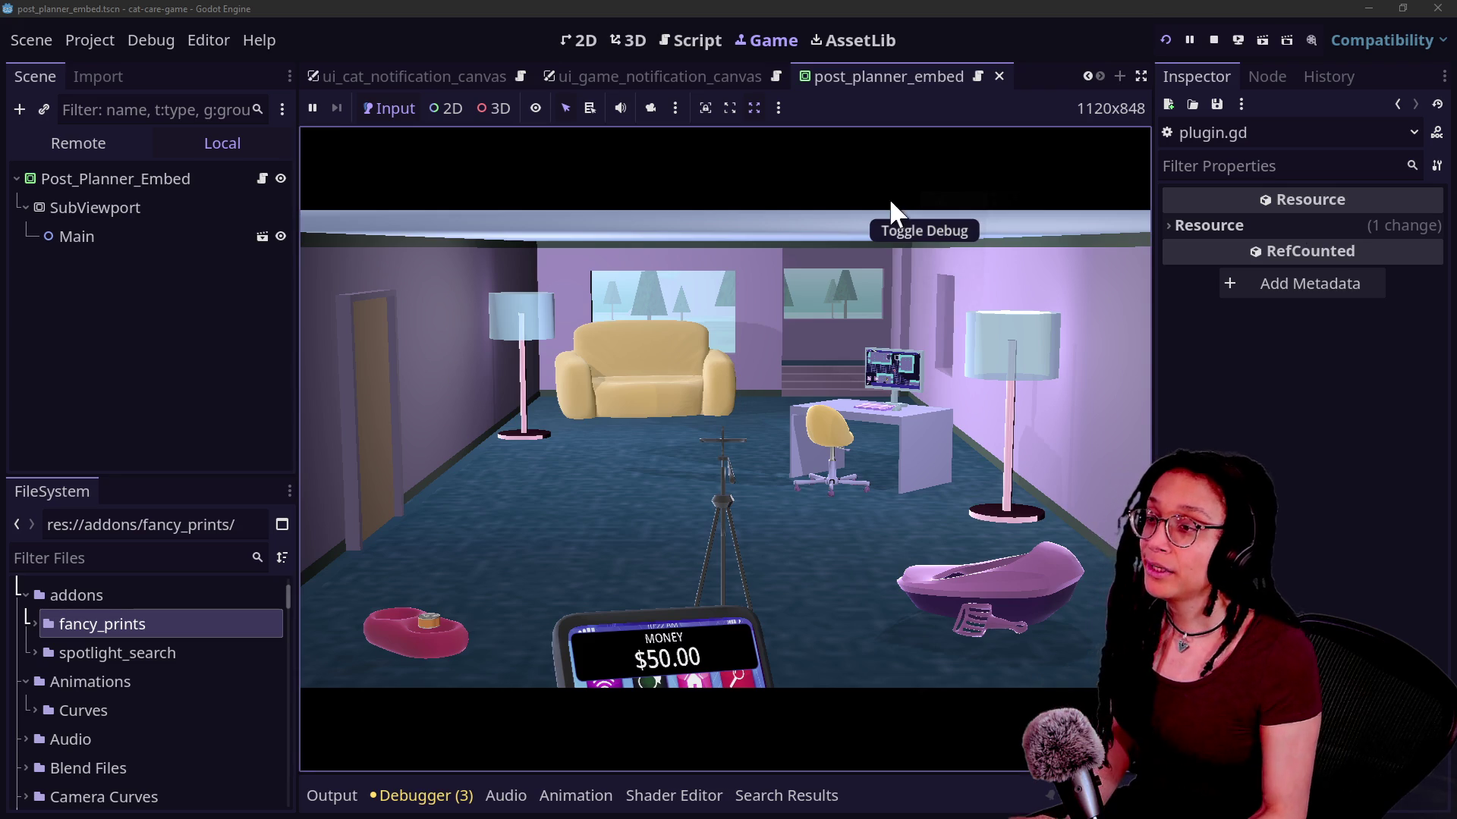
# - Stop the running cat-care game
pyautogui.click(1214, 40)
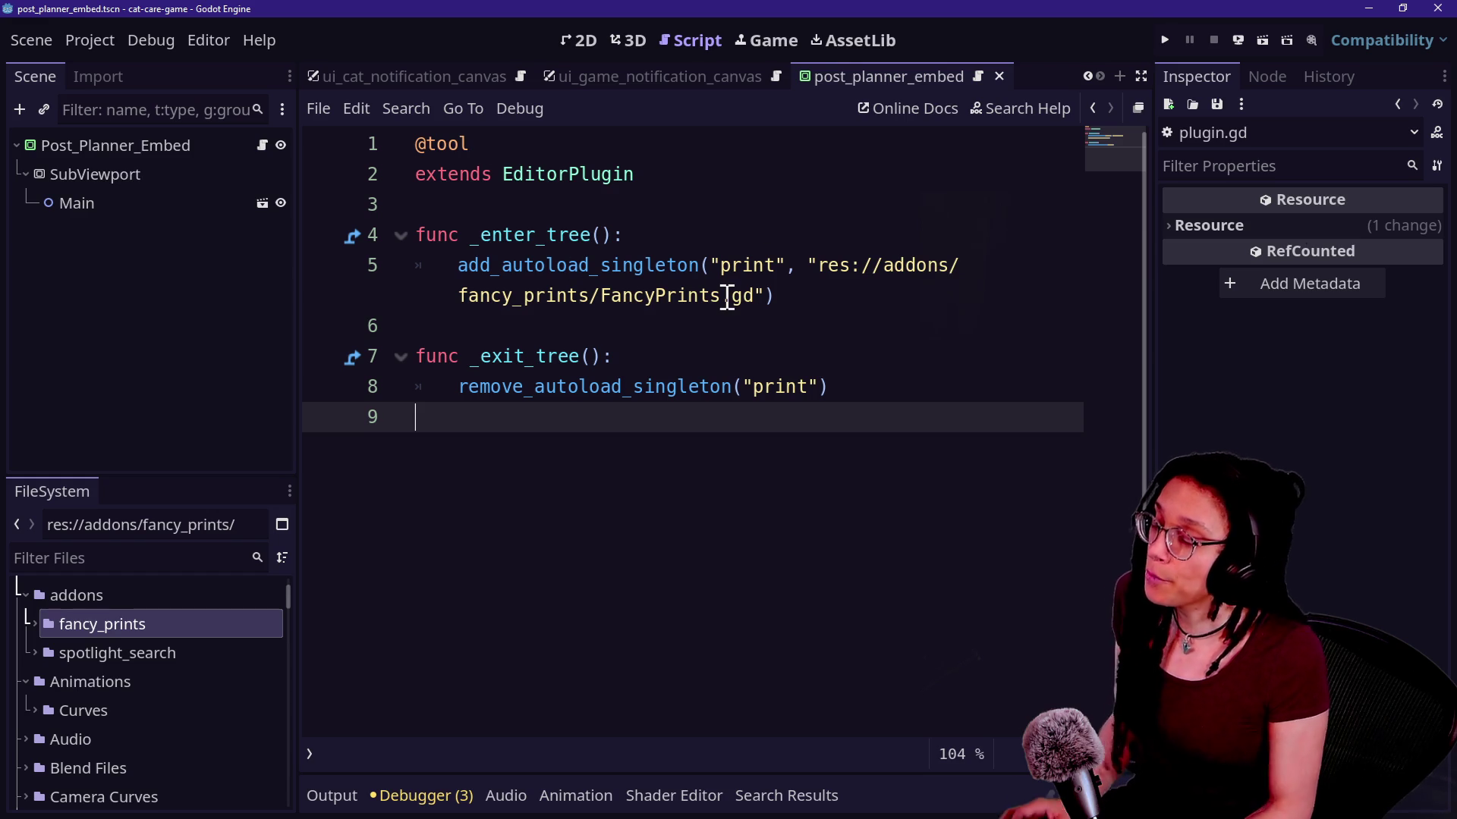
pyautogui.moveTo(726, 297)
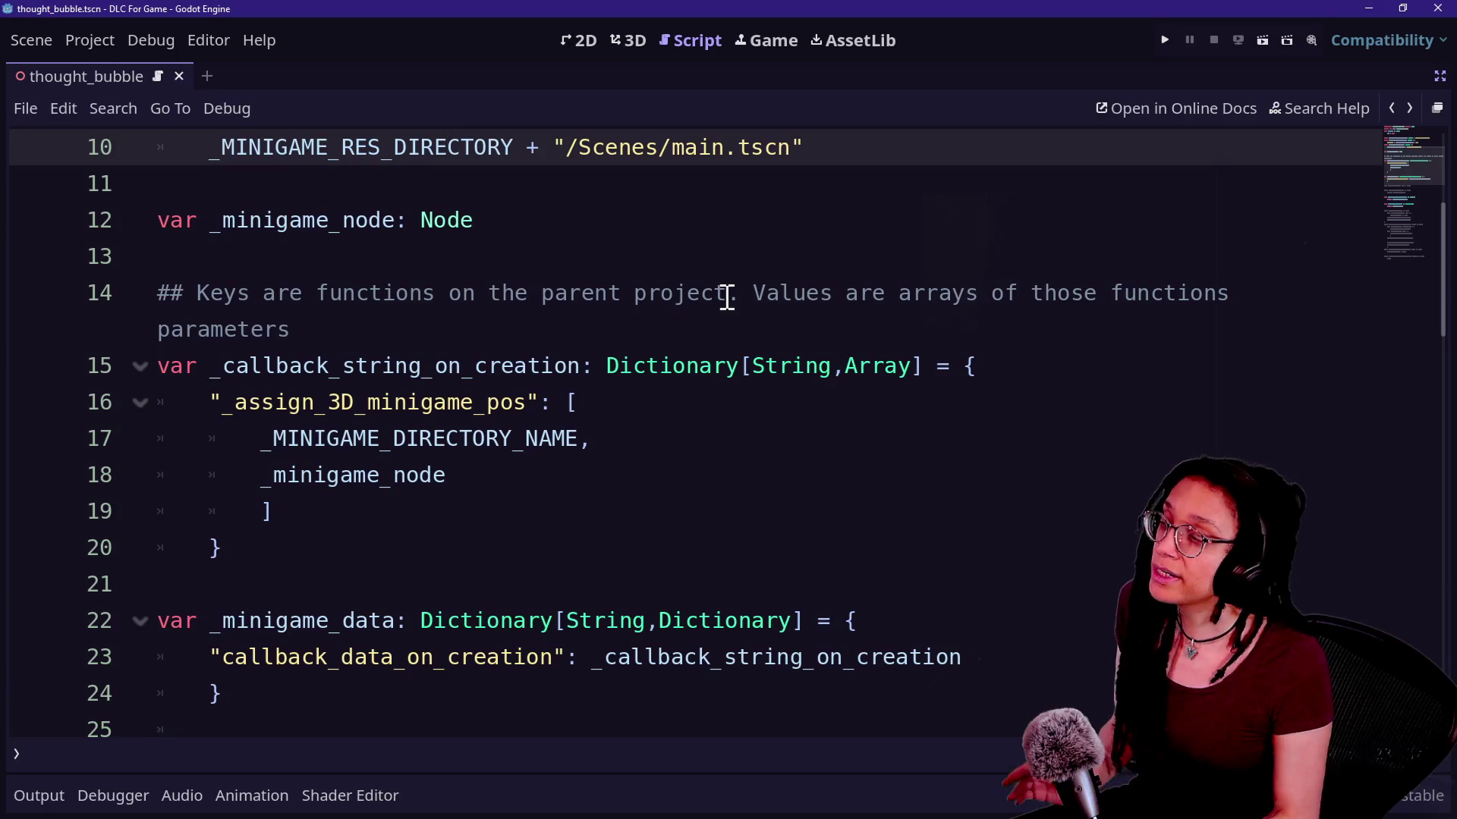
pyautogui.click(594, 293)
pyautogui.scroll(3, 596, 289)
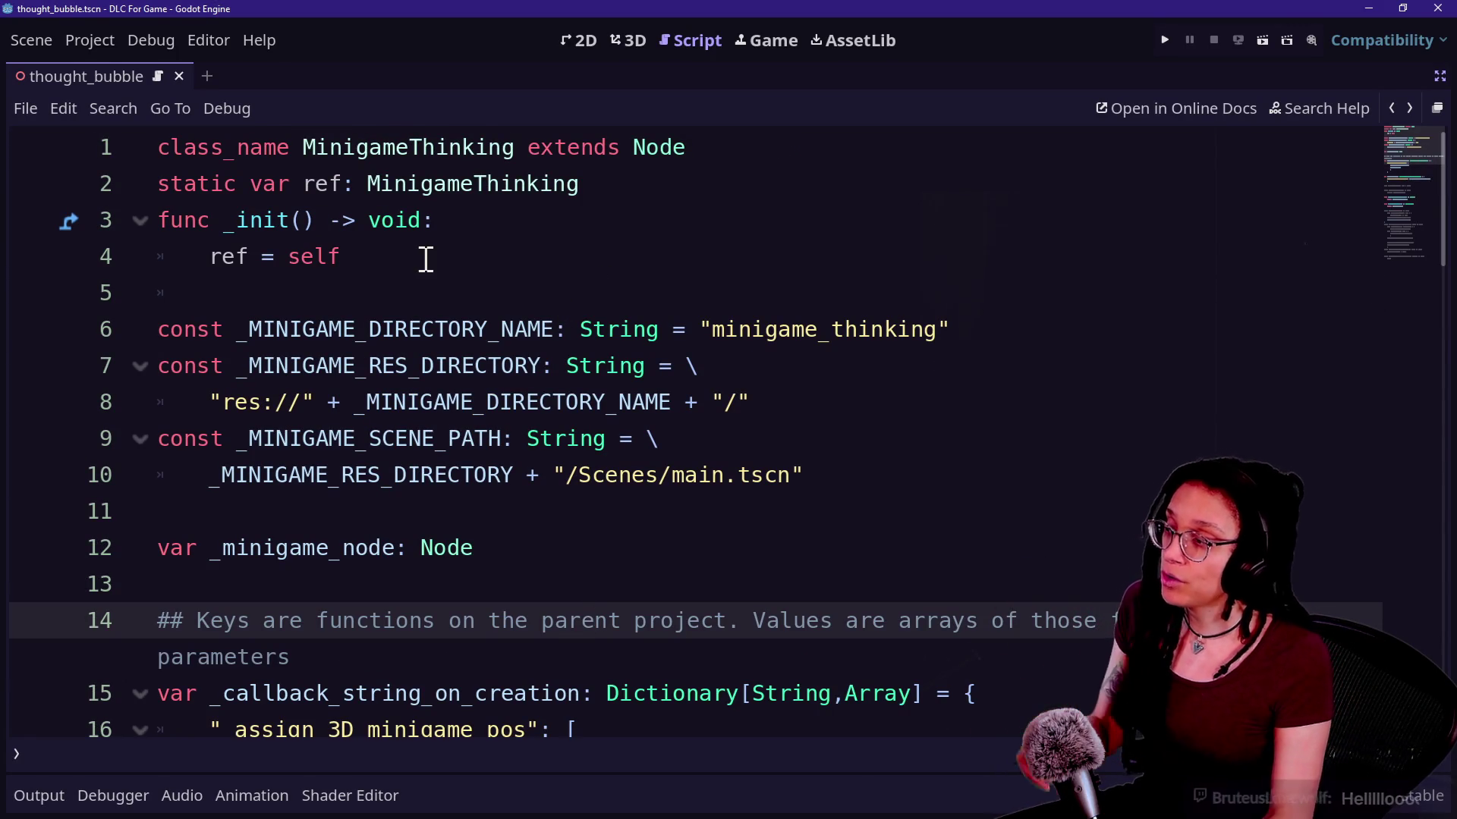
pyautogui.moveTo(502, 330); pyautogui.dragTo(673, 396)
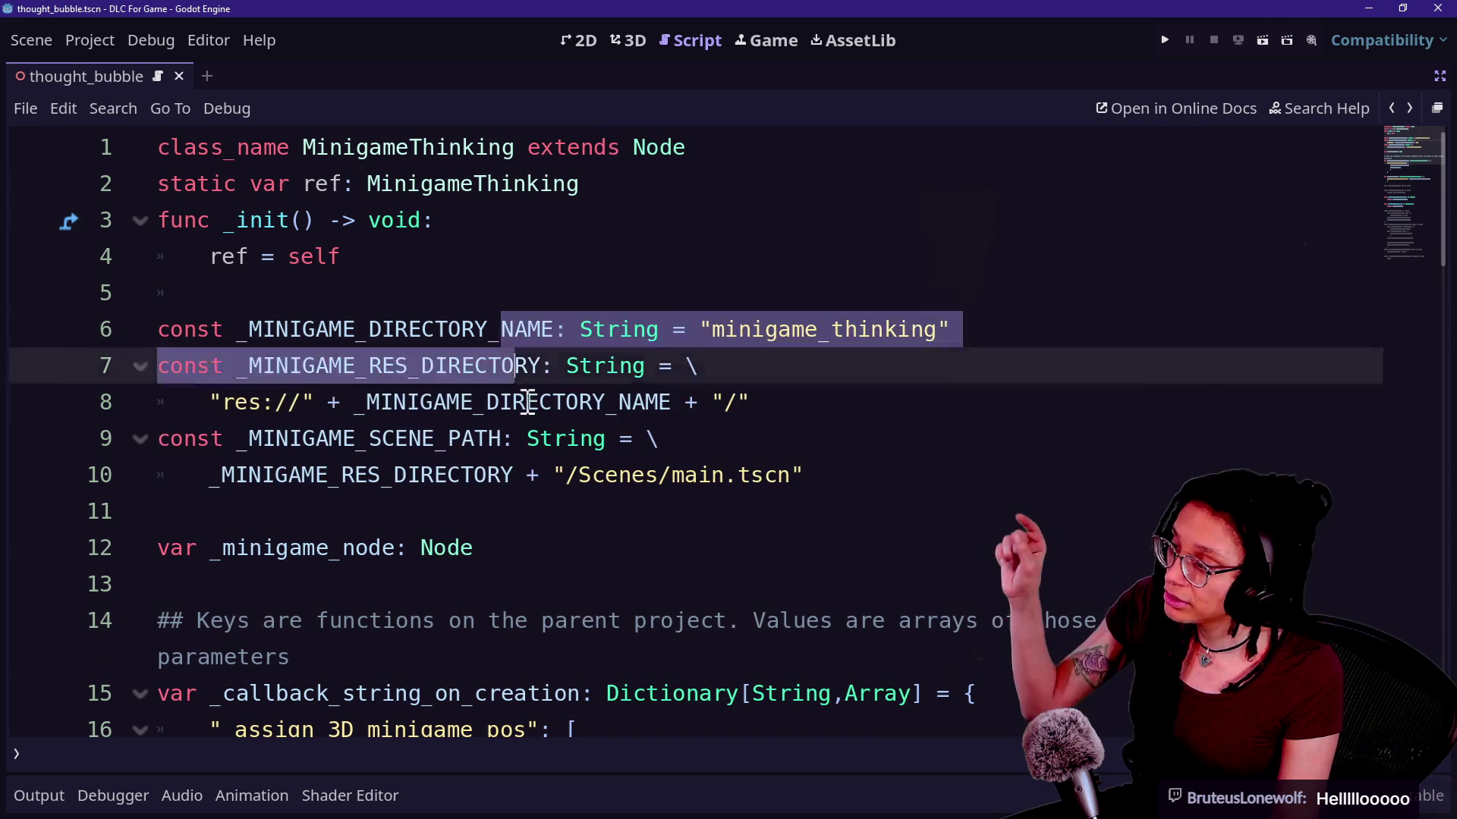
pyautogui.moveTo(572, 544)
pyautogui.mouseDown()
pyautogui.moveTo(553, 304)
pyautogui.moveTo(594, 595)
pyautogui.moveTo(595, 440)
pyautogui.mouseUp()
pyautogui.click(523, 289)
pyautogui.click(609, 311)
pyautogui.click(629, 574)
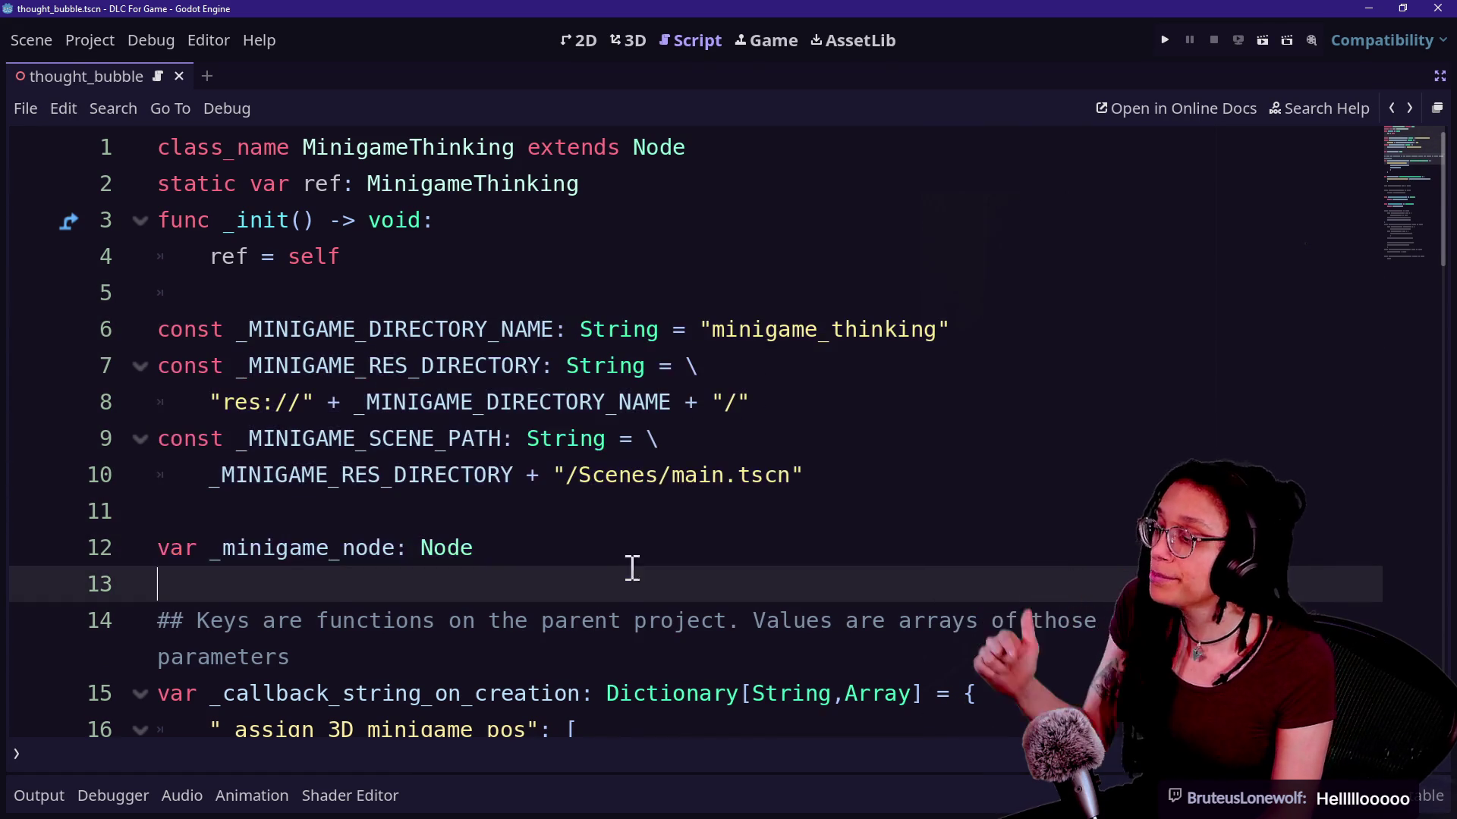
pyautogui.click(618, 547)
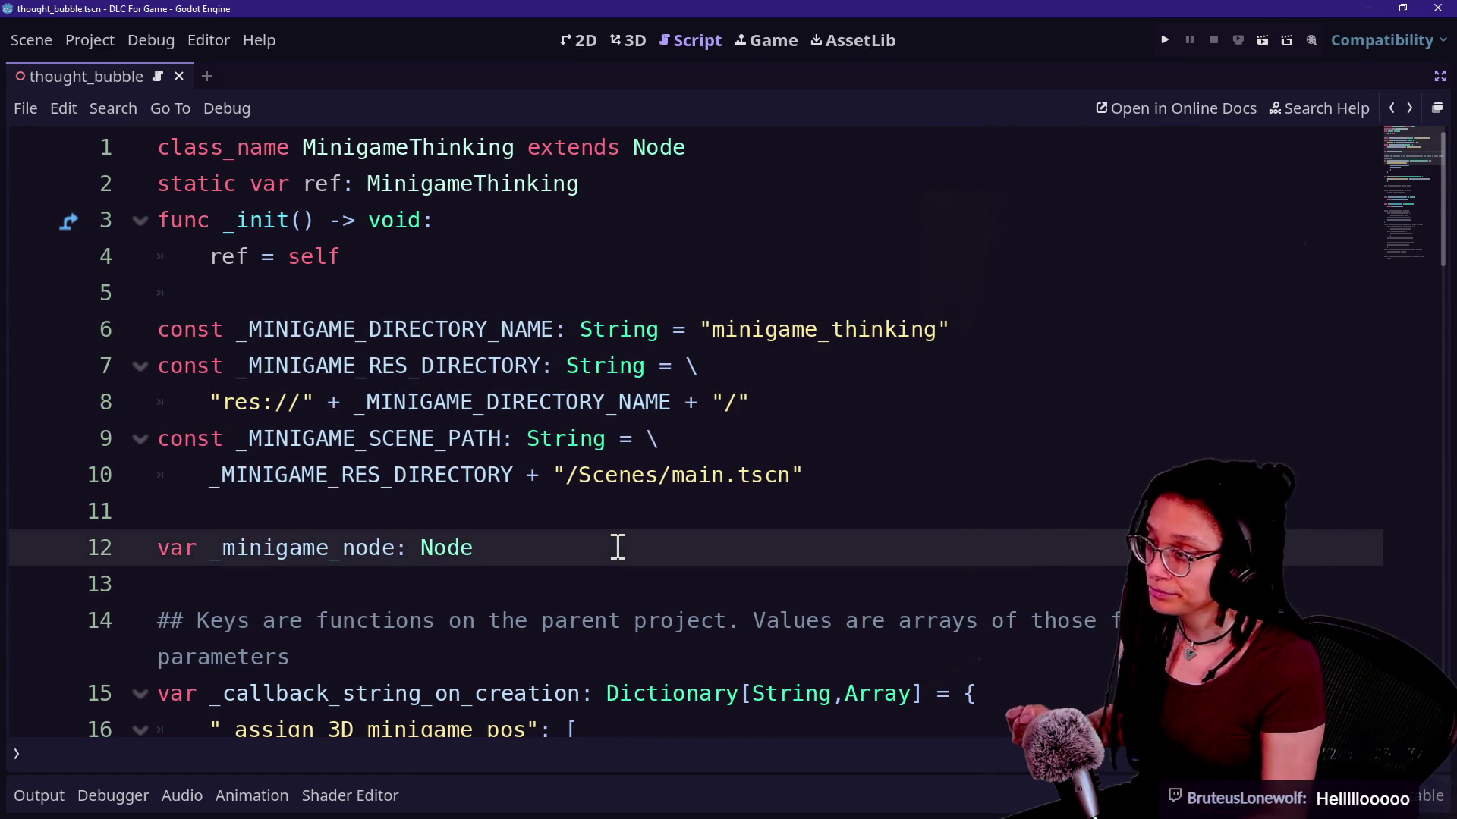
pyautogui.scroll(-2, 607, 546)
pyautogui.moveTo(222, 511)
pyautogui.mouseDown()
pyautogui.moveTo(341, 511)
pyautogui.moveTo(552, 543)
pyautogui.mouseUp()
pyautogui.click(551, 542)
pyautogui.click(514, 523)
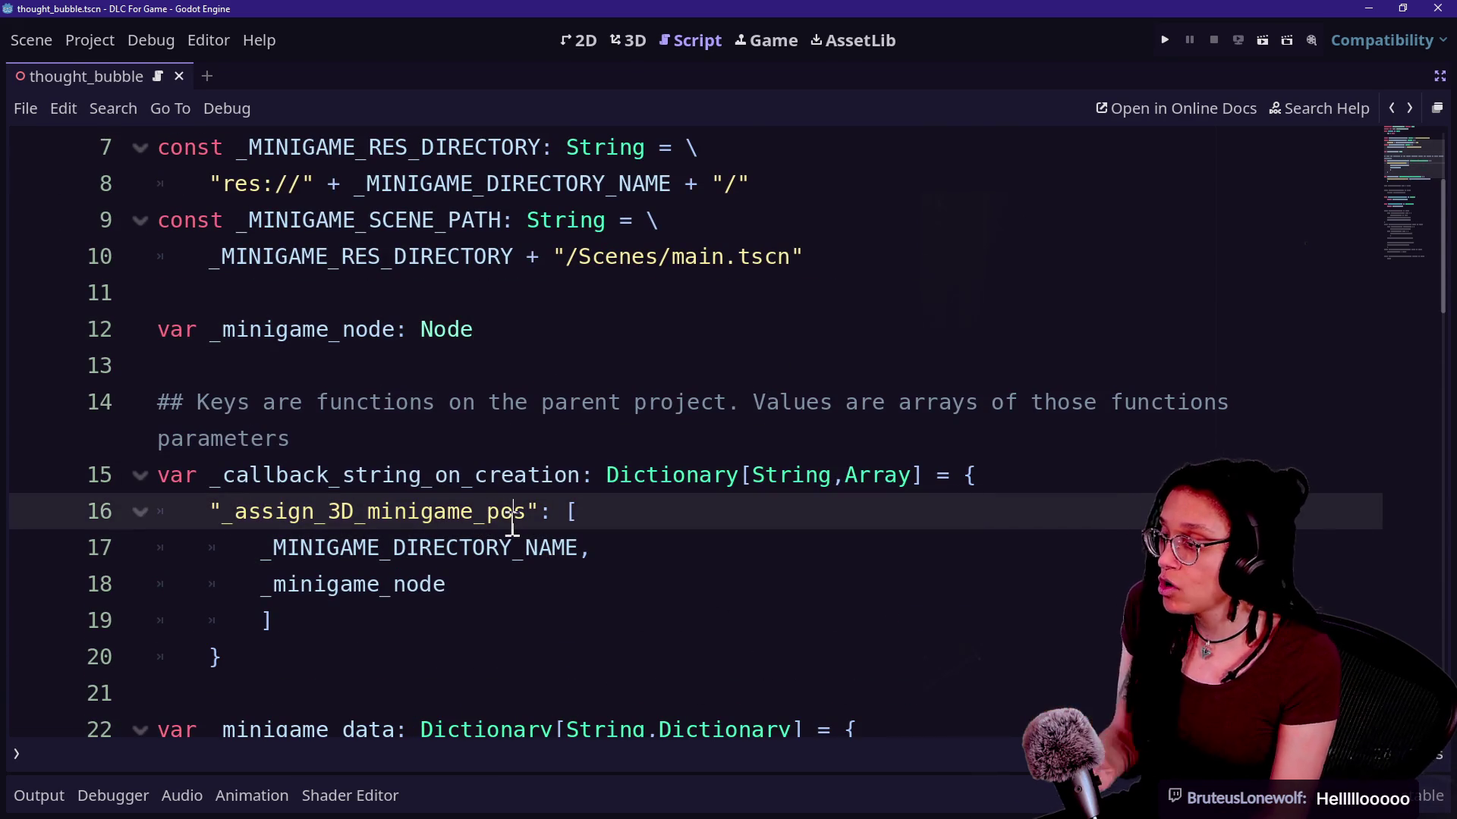
pyautogui.moveTo(240, 491); pyautogui.dragTo(449, 585)
pyautogui.click(394, 539)
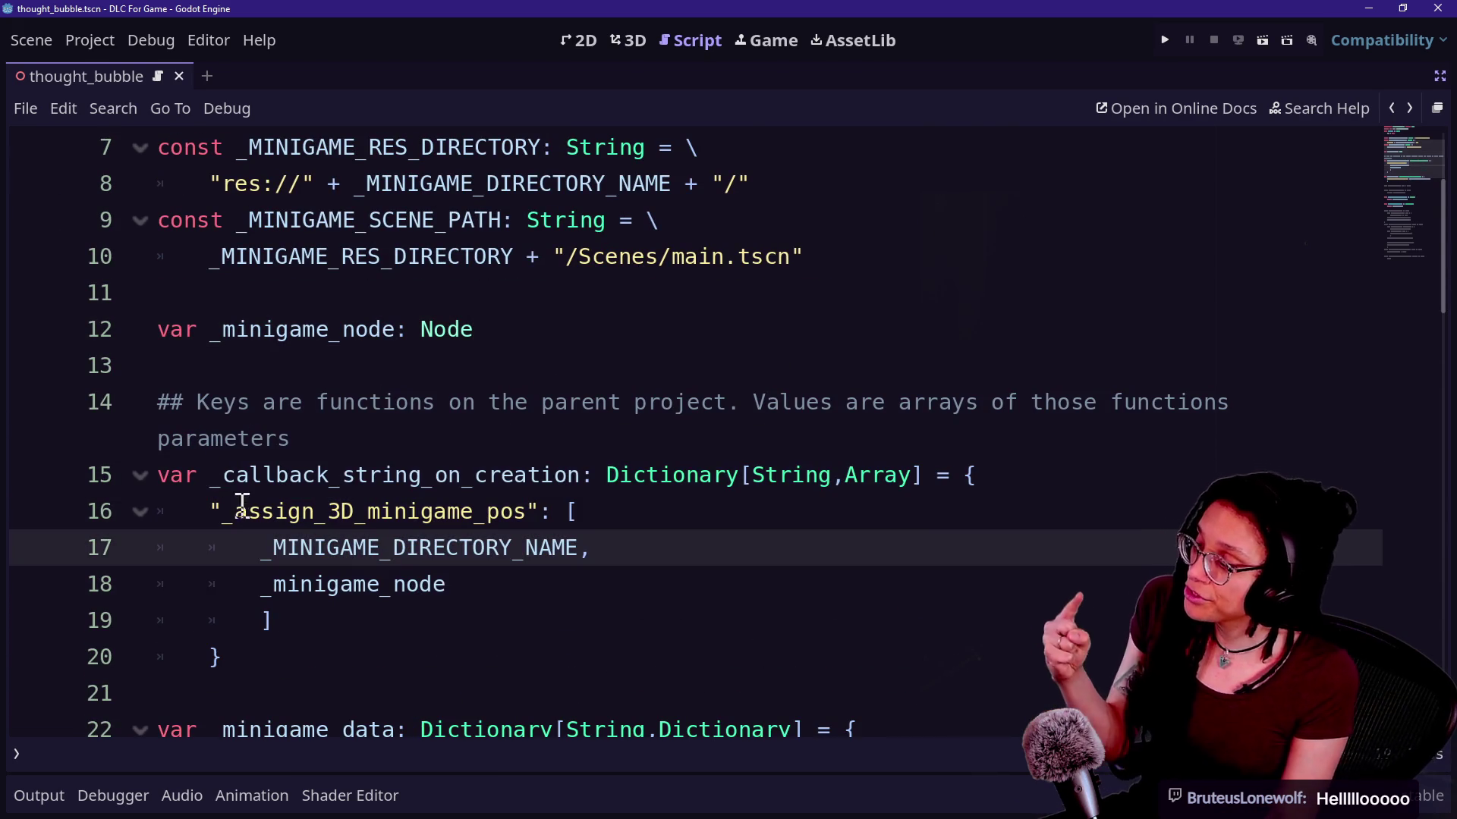
pyautogui.moveTo(242, 505); pyautogui.dragTo(277, 620)
pyautogui.click(394, 648)
pyautogui.moveTo(394, 657)
pyautogui.mouseDown()
pyautogui.moveTo(212, 511)
pyautogui.moveTo(395, 511)
pyautogui.mouseUp()
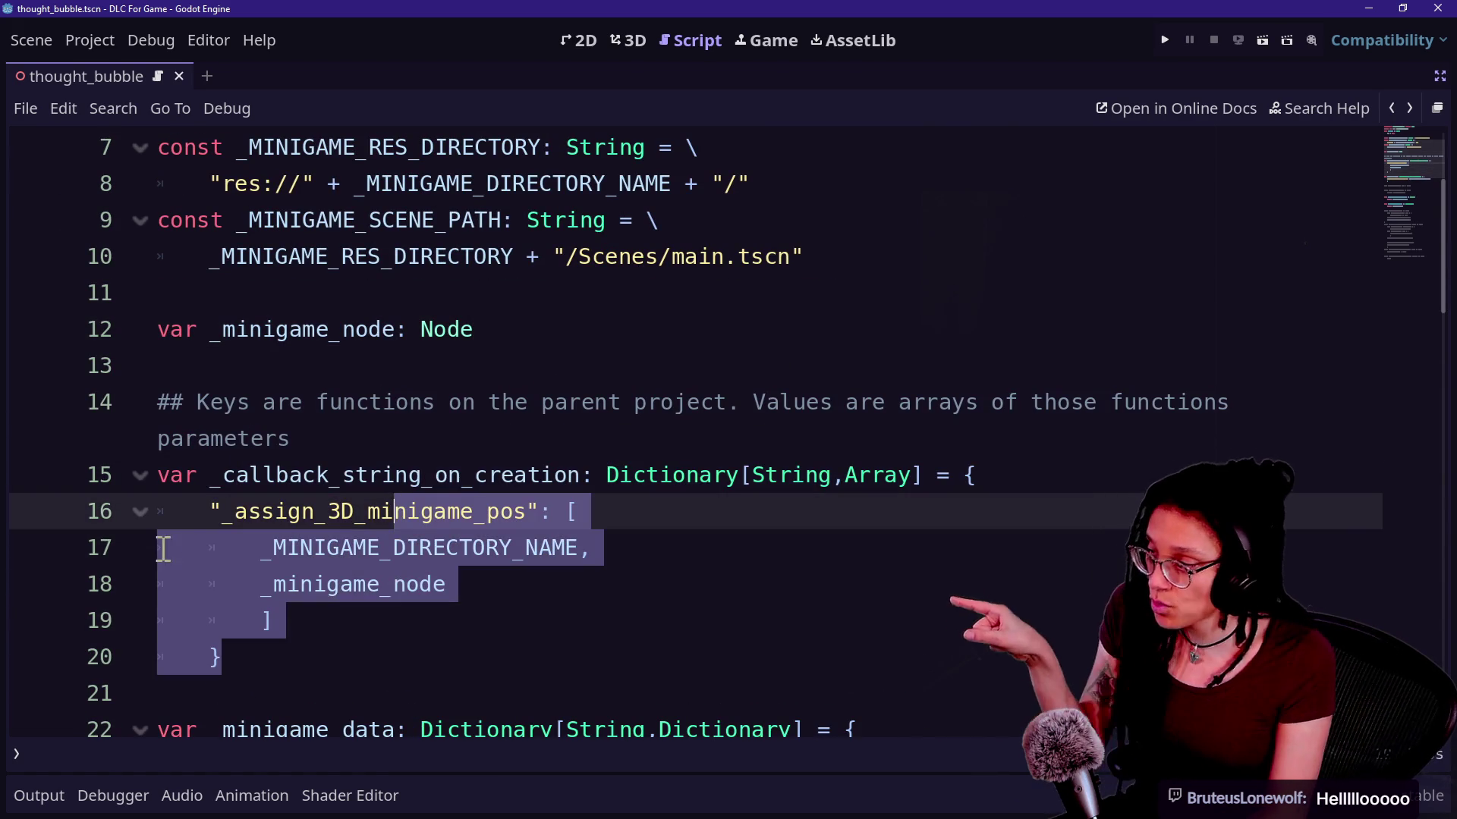
pyautogui.click(195, 514)
pyautogui.moveTo(195, 514); pyautogui.dragTo(637, 588)
pyautogui.click(459, 513)
pyautogui.scroll(-1, 358, 529)
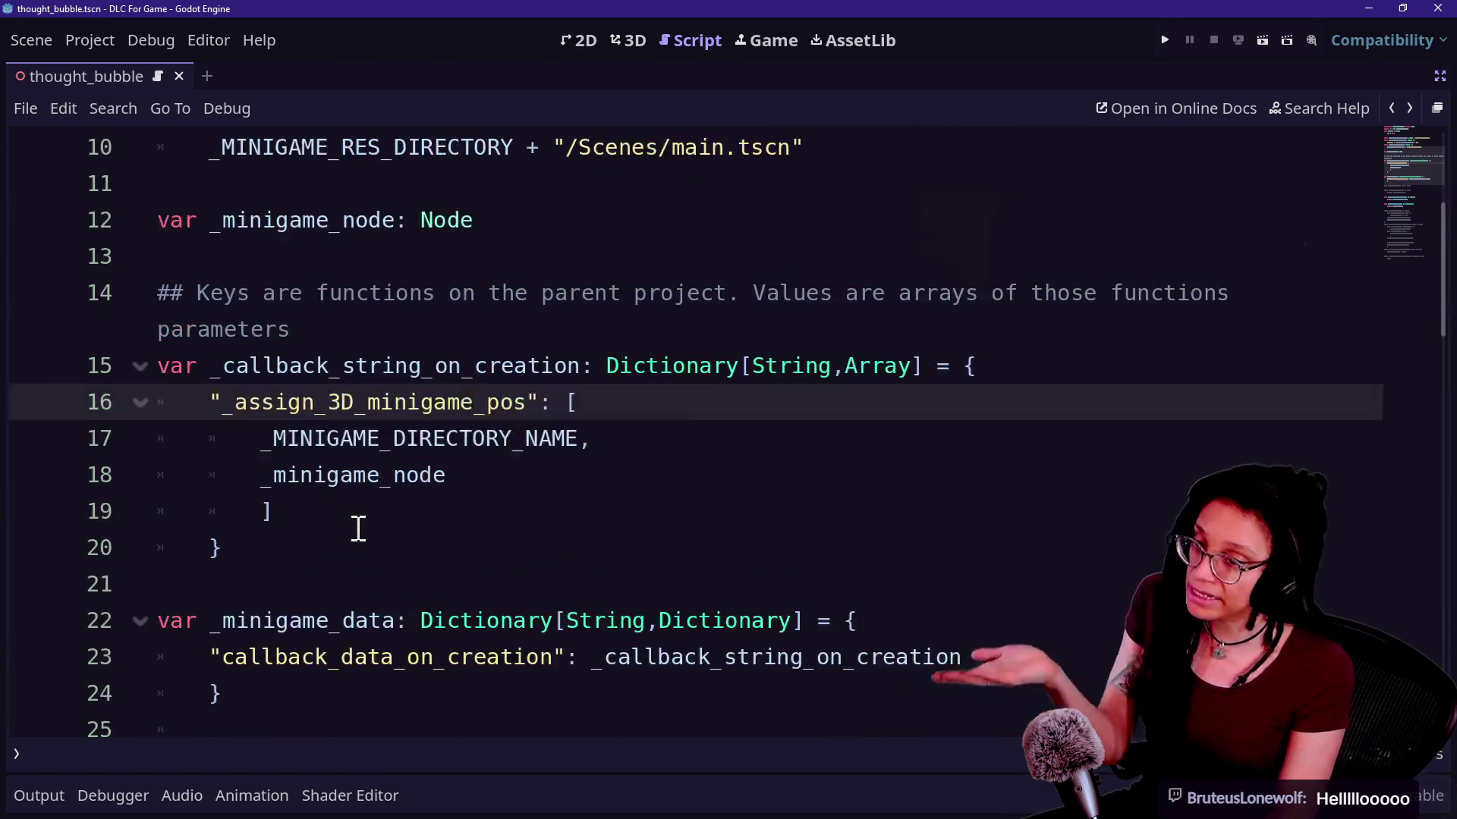
pyautogui.scroll(-1, 358, 529)
pyautogui.tripleClick(351, 535)
pyautogui.click(481, 397)
pyautogui.scroll(-1, 483, 401)
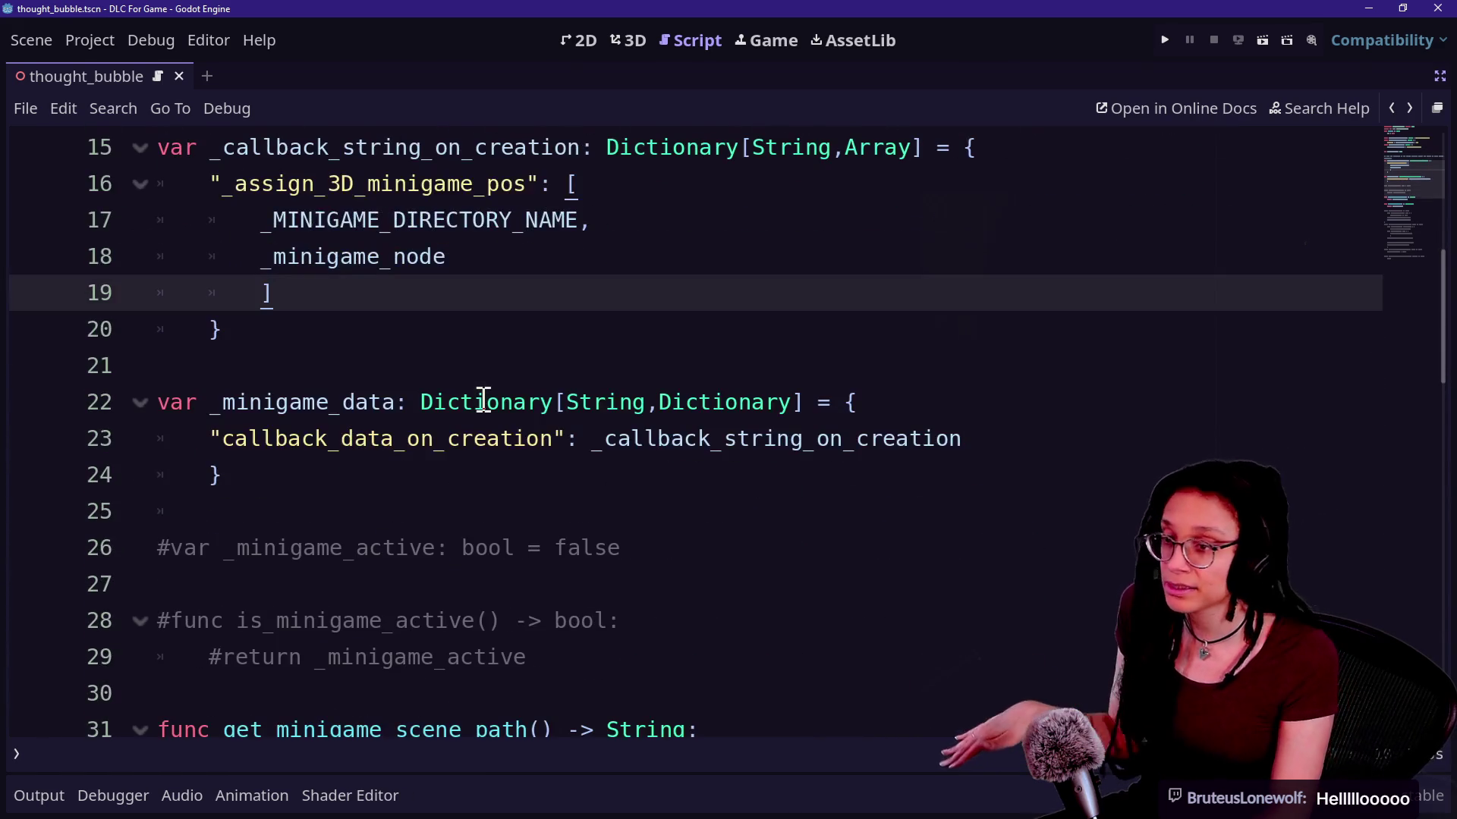
pyautogui.click(483, 401)
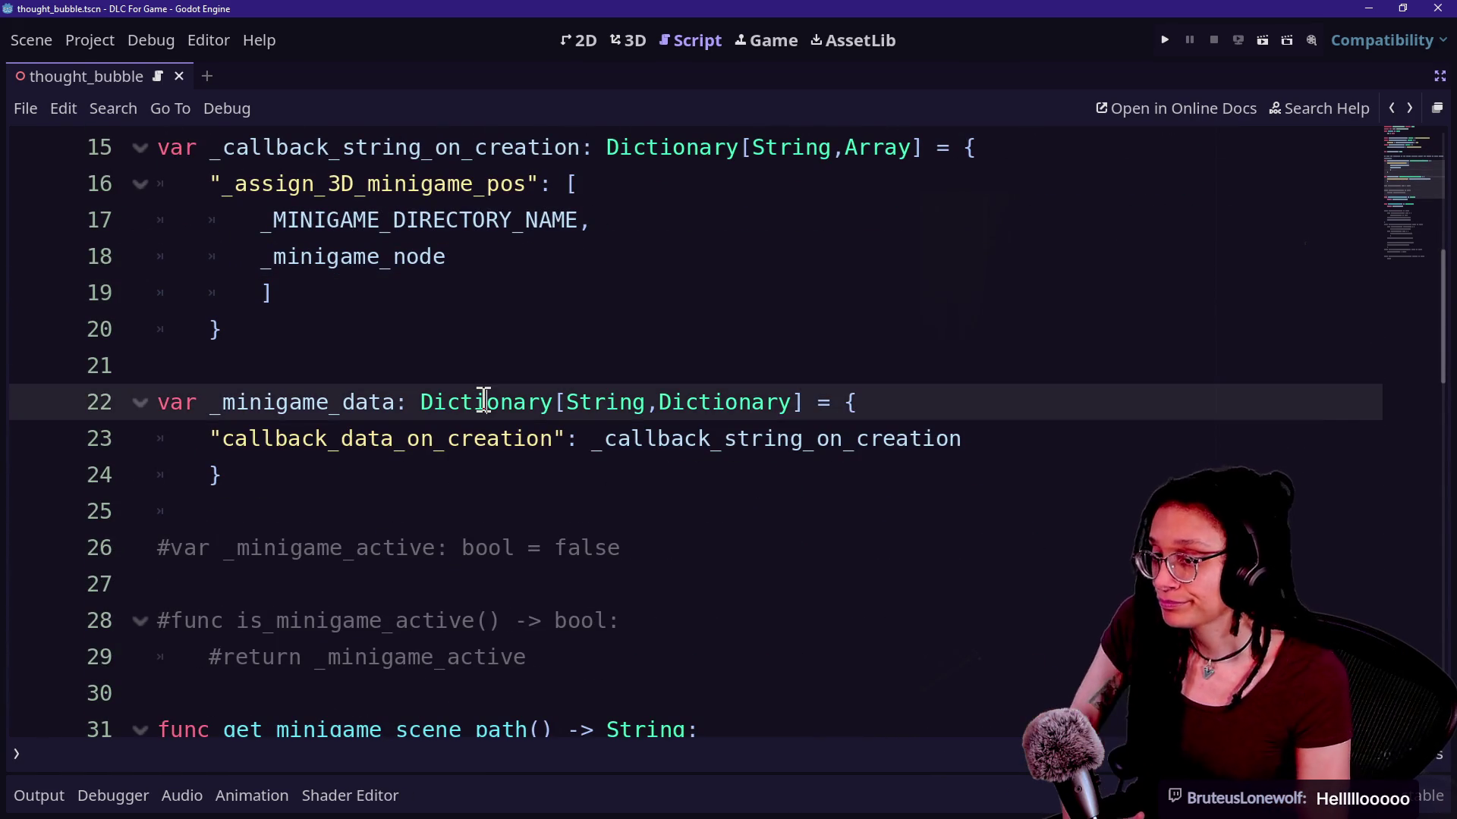
pyautogui.moveTo(484, 401)
pyautogui.click(421, 199)
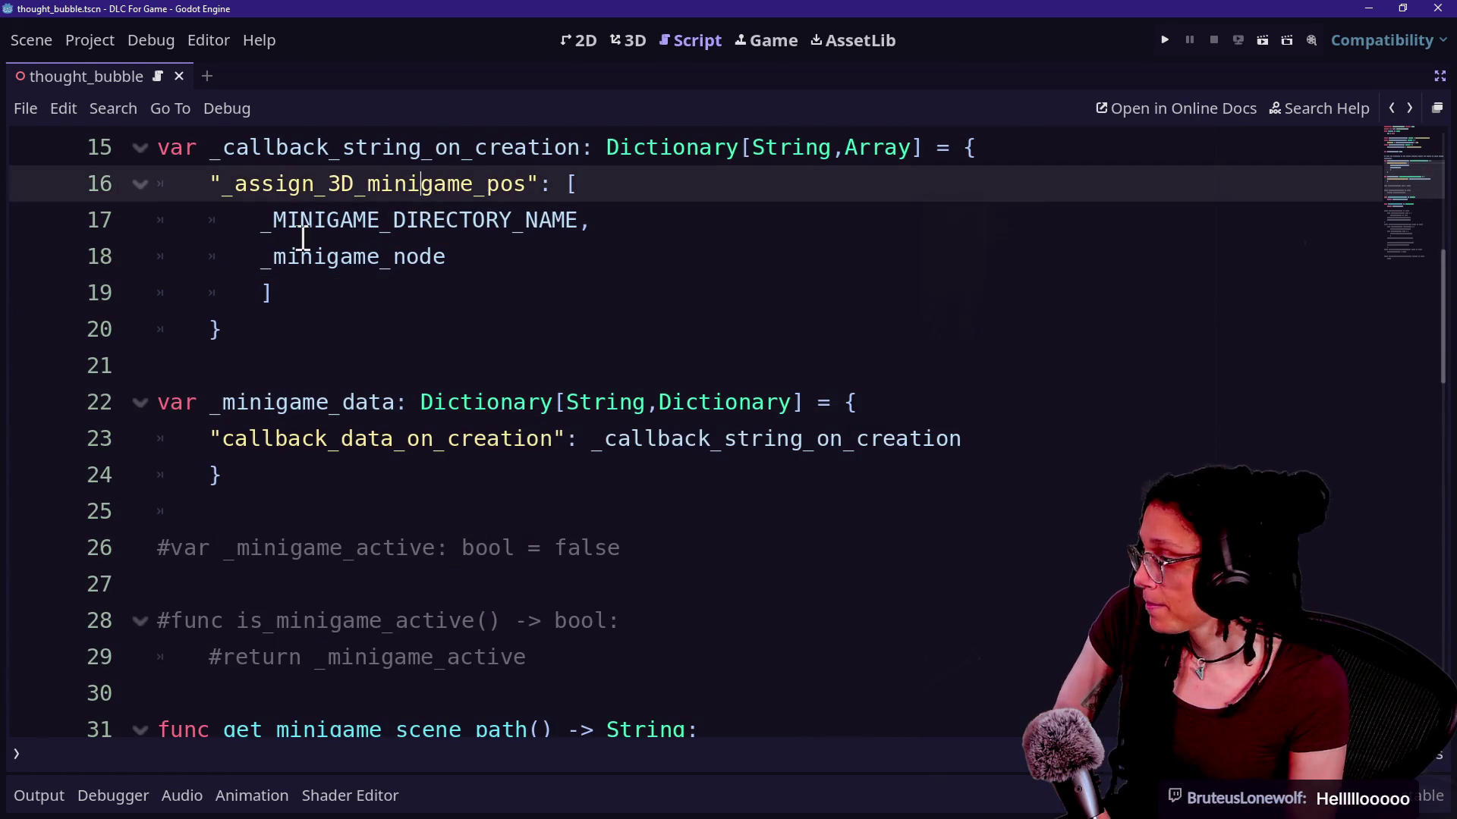
pyautogui.press('Down')
pyautogui.scroll(-3, 525, 478)
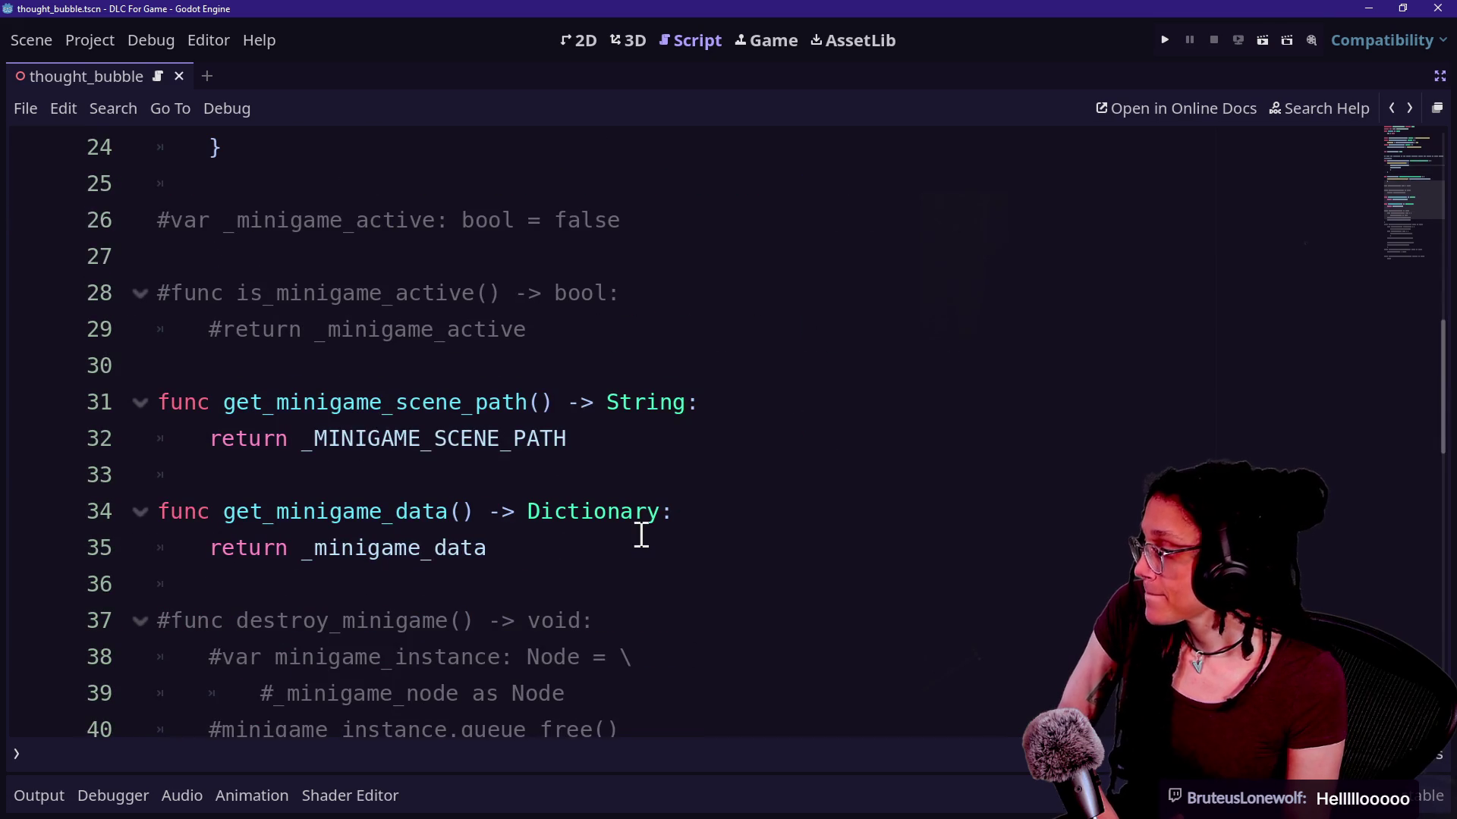
pyautogui.click(488, 540)
pyautogui.scroll(-1, 493, 531)
pyautogui.scroll(7, 490, 531)
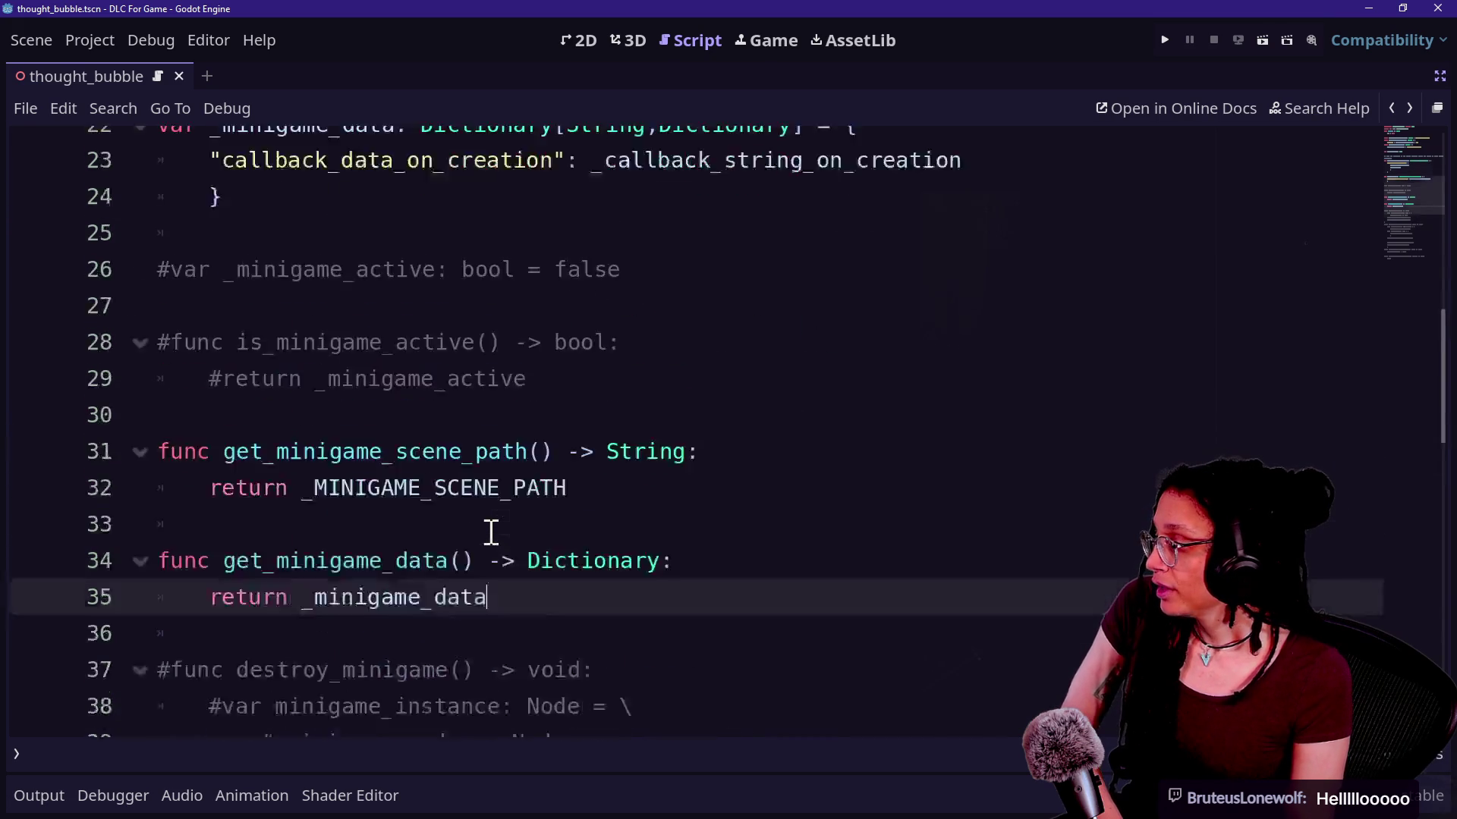
pyautogui.scroll(2, 492, 531)
pyautogui.click(645, 624)
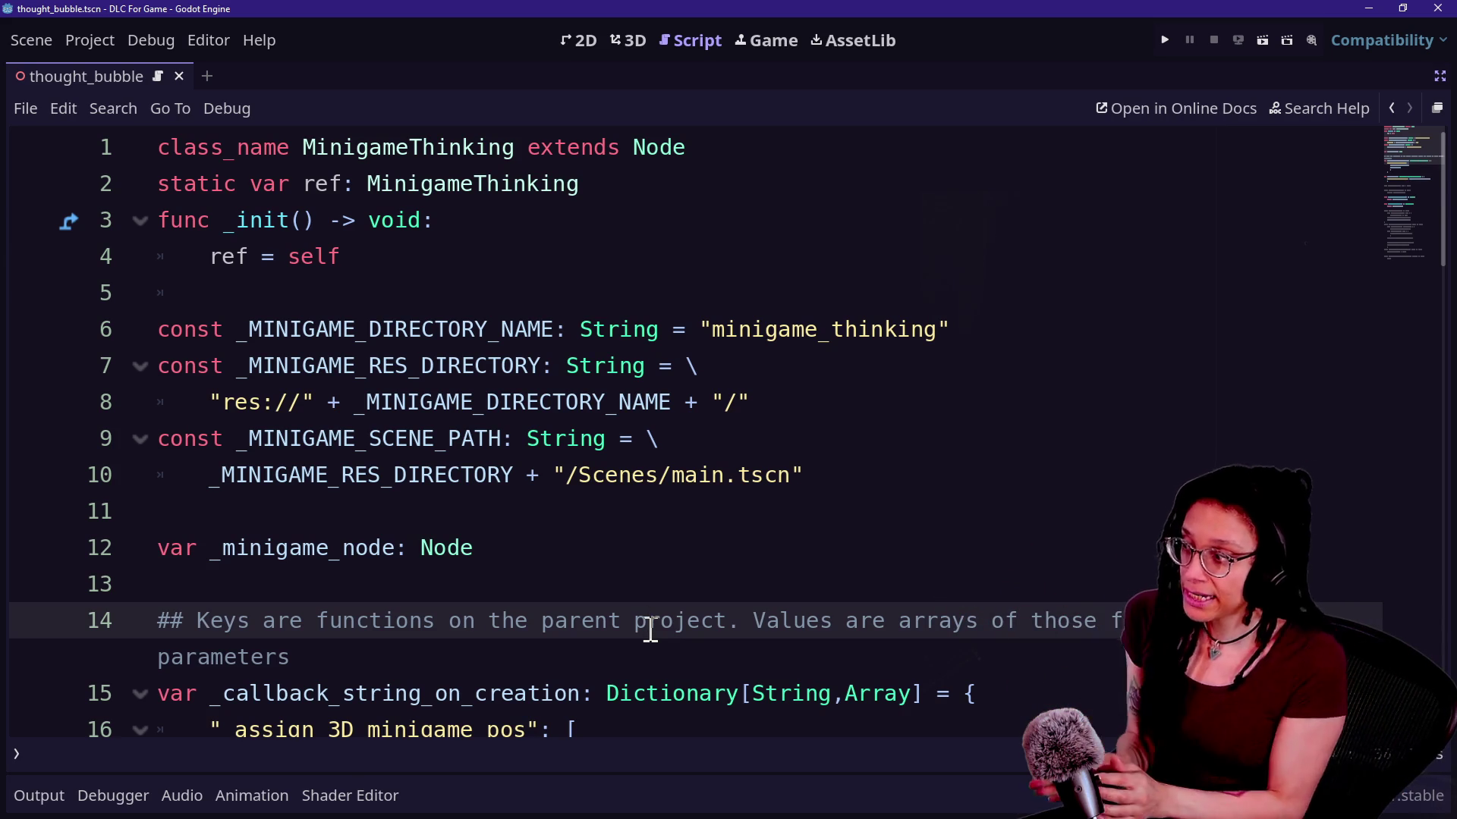
# - Highlight the declarations and minigame path constants in lines 4–15 of thought_bubble's script
pyautogui.moveTo(465, 260); pyautogui.dragTo(633, 694)
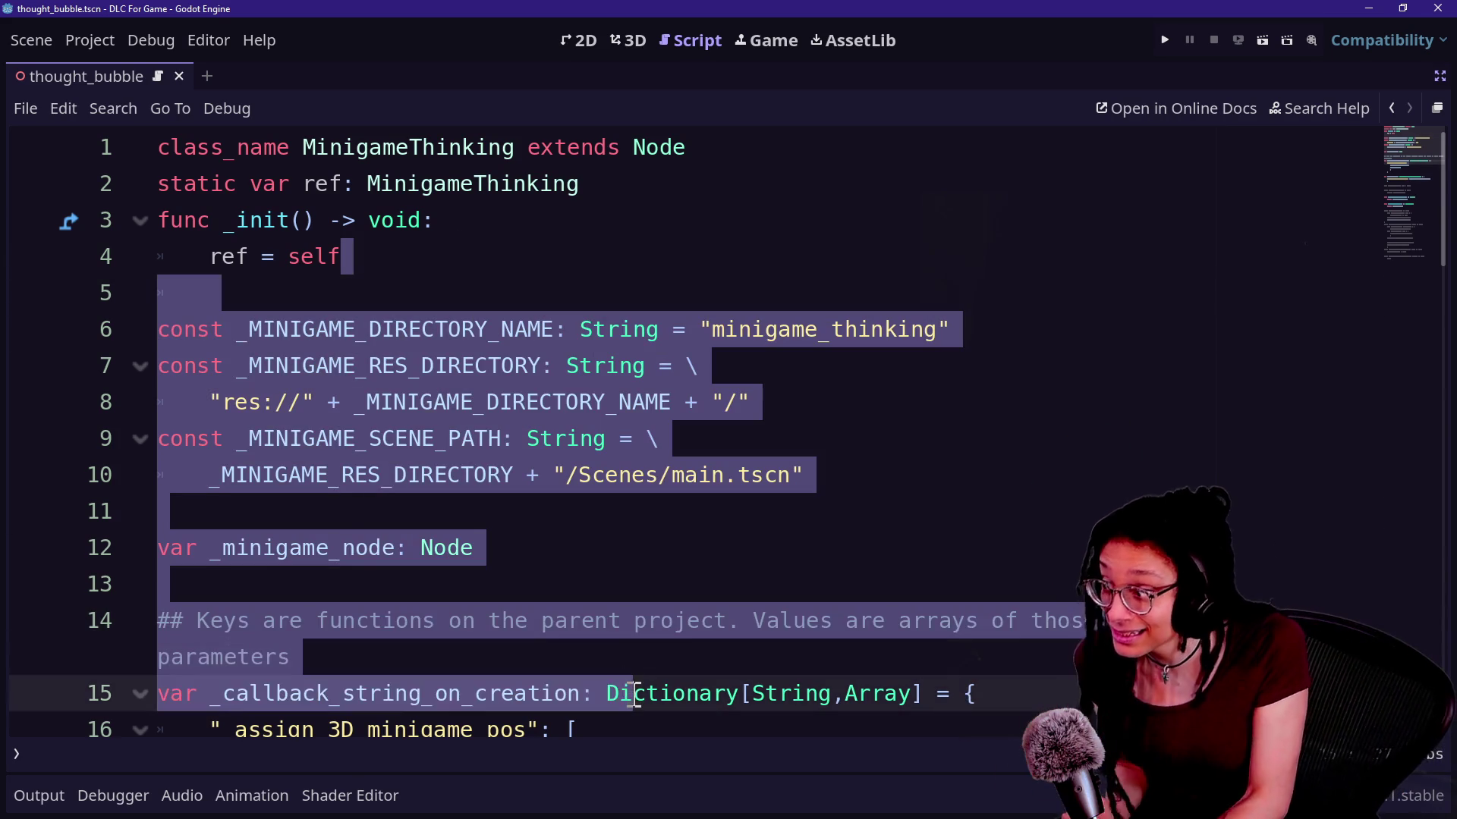
pyautogui.scroll(-1, 616, 626)
pyautogui.click(595, 540)
pyautogui.scroll(1, 597, 538)
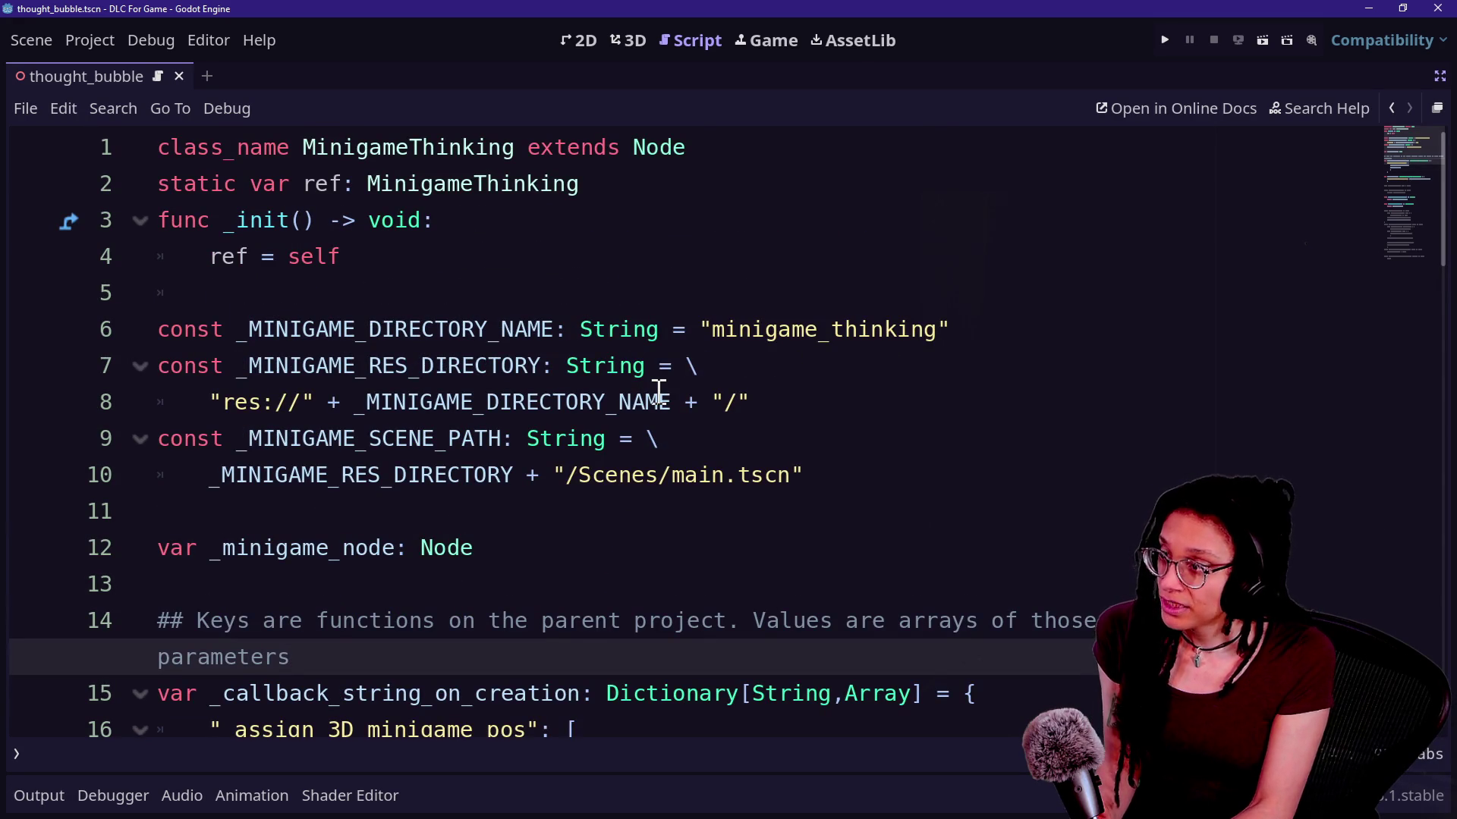
pyautogui.moveTo(659, 390)
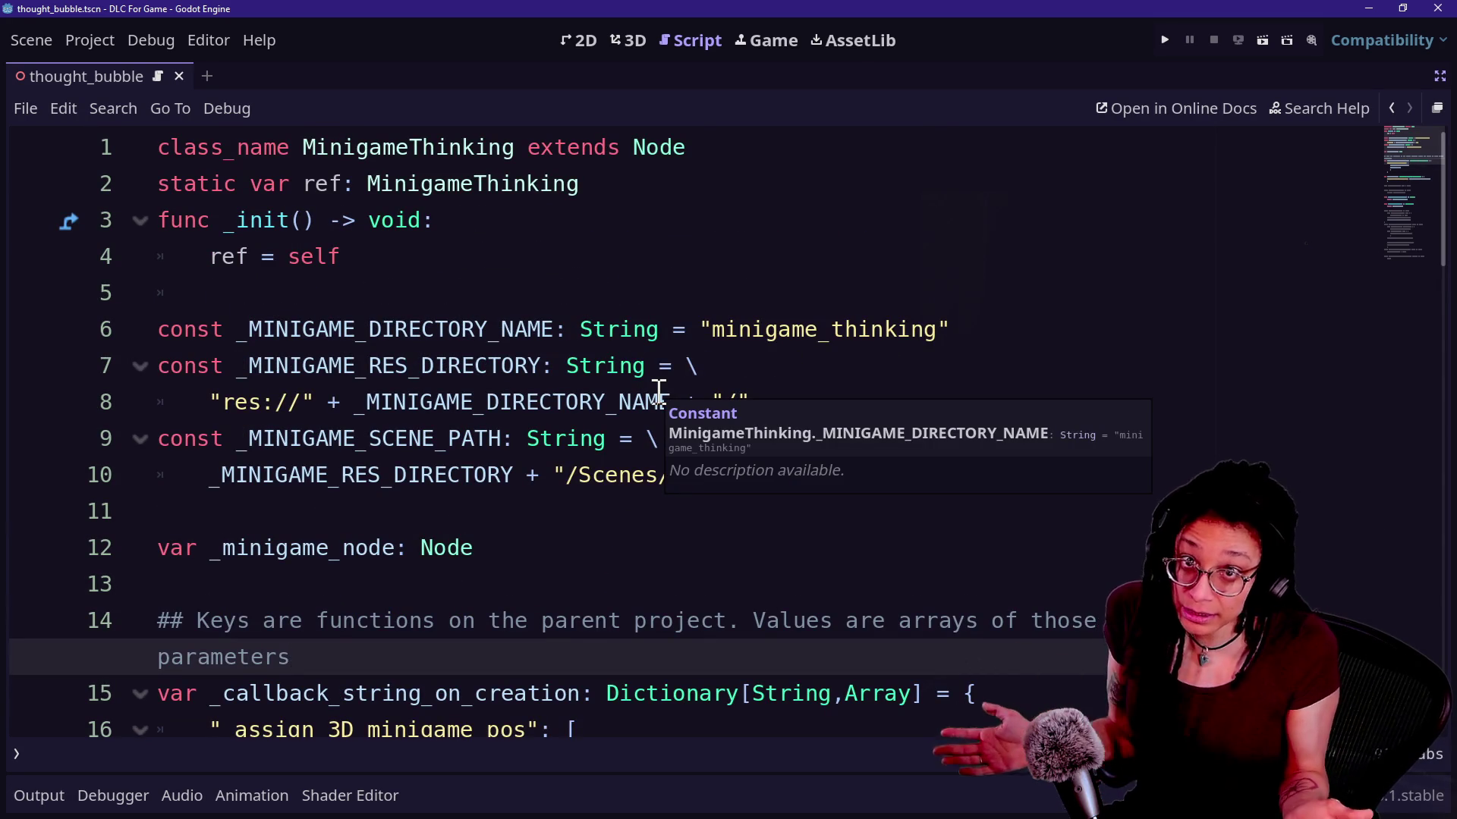
pyautogui.moveTo(617, 302); pyautogui.dragTo(709, 650)
pyautogui.click(709, 650)
pyautogui.click(713, 596)
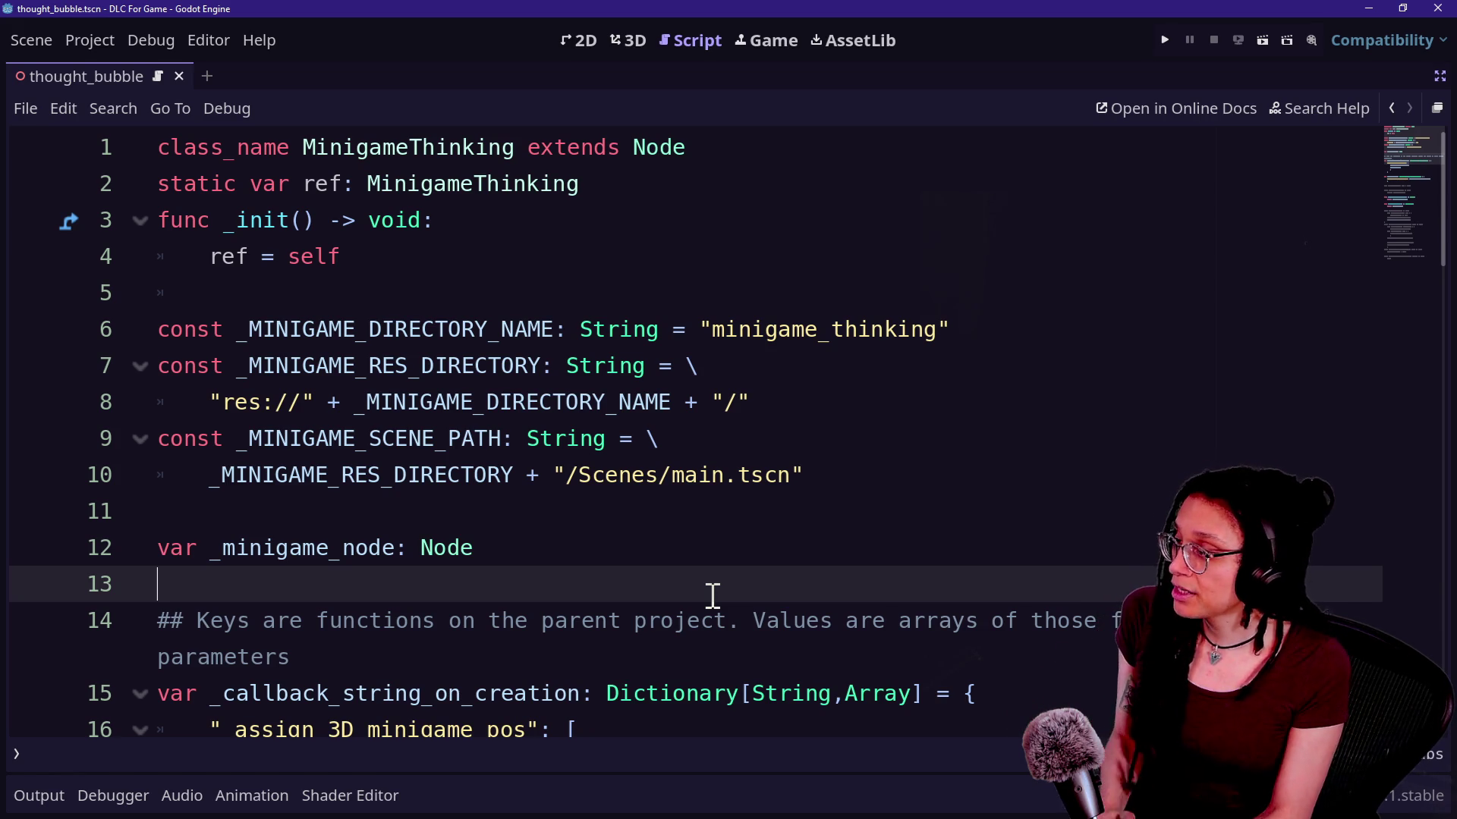
# - Highlight the class_name MinigameThinking header and init function in lines 1–4
pyautogui.moveTo(400, 266); pyautogui.dragTo(64, 110)
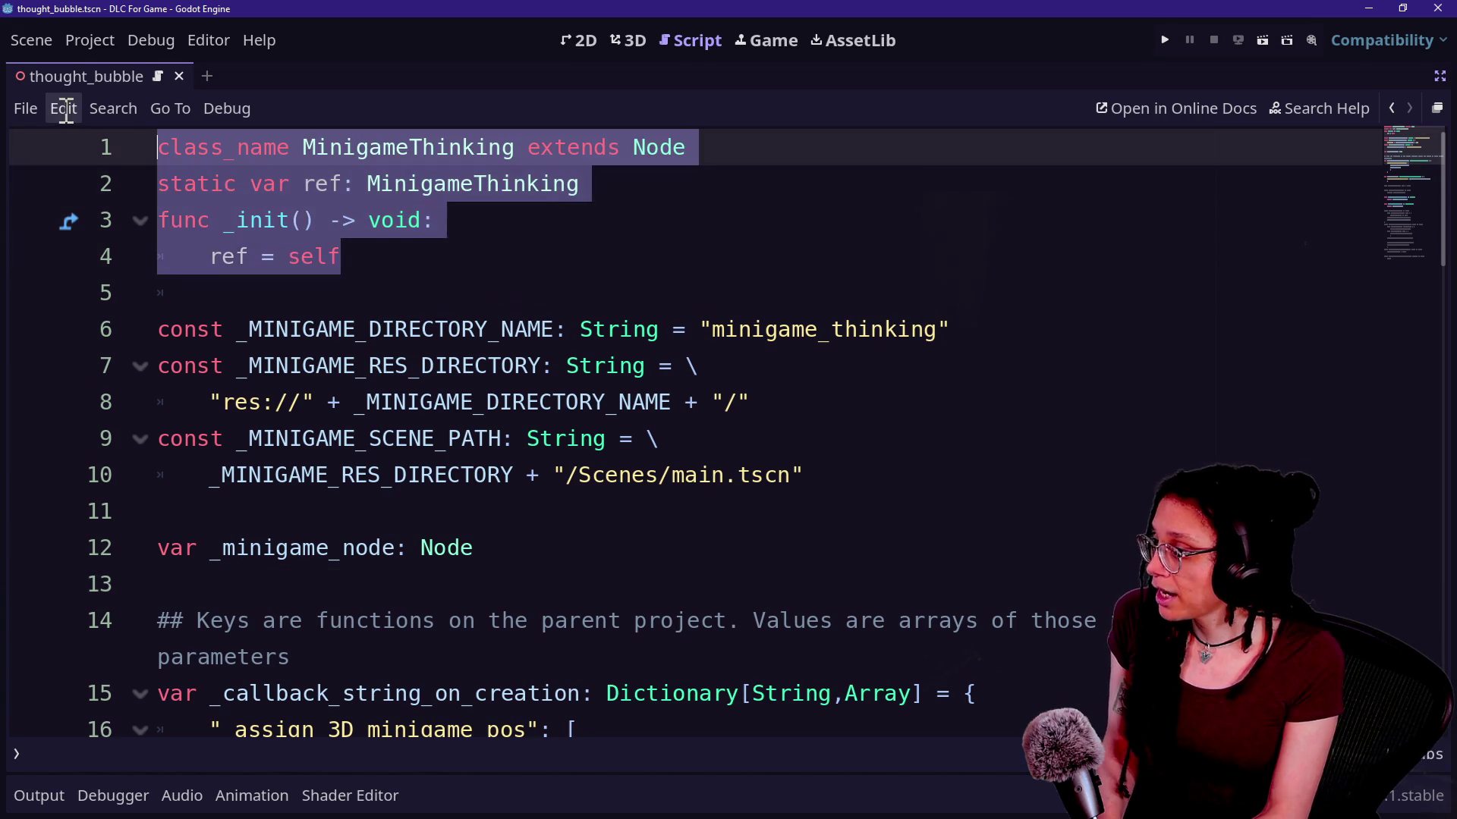
pyautogui.click(393, 329)
pyautogui.moveTo(390, 147); pyautogui.dragTo(195, 107)
pyautogui.click(394, 184)
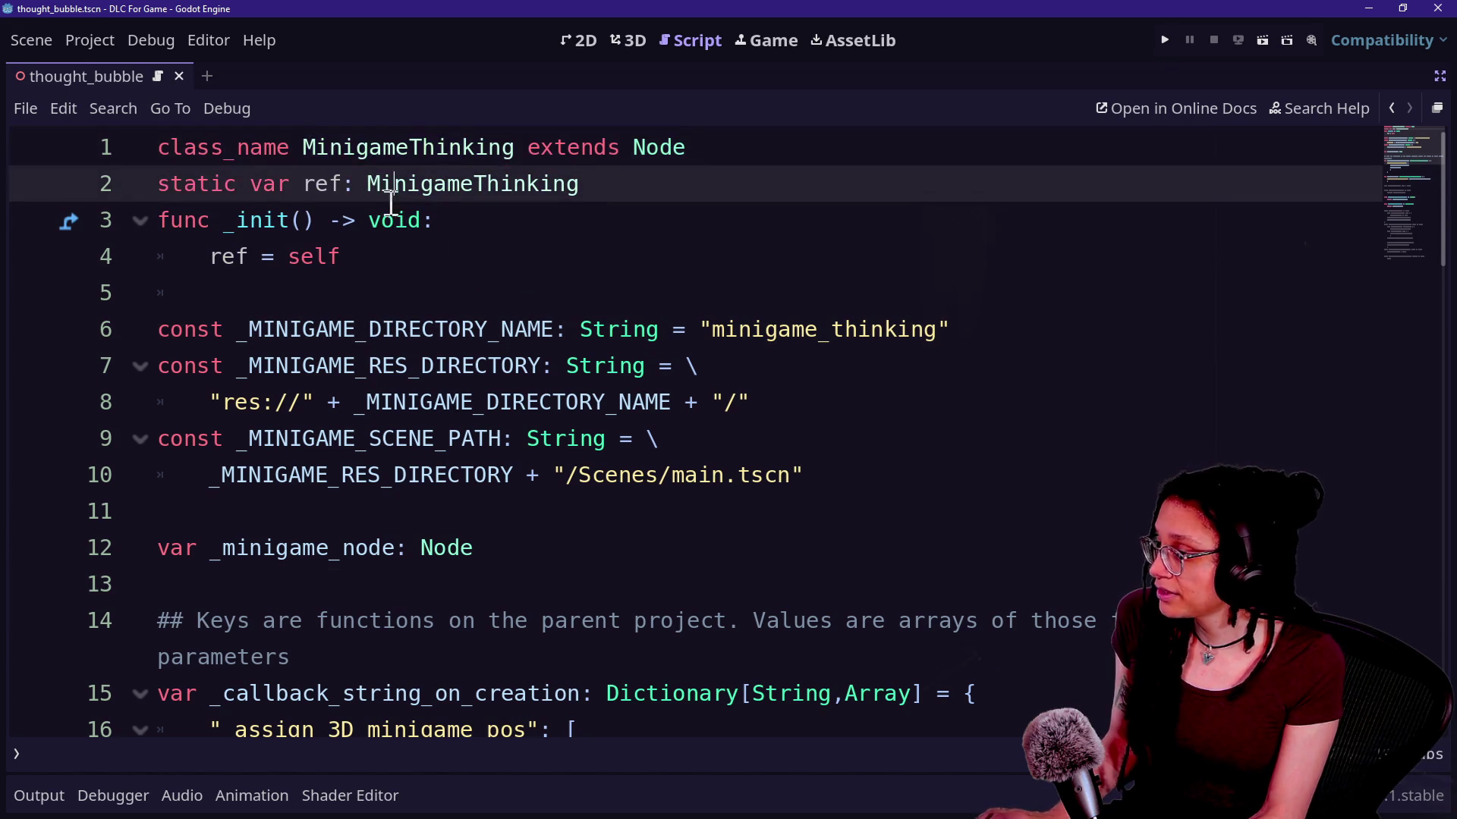
pyautogui.moveTo(521, 155); pyautogui.dragTo(45, 123)
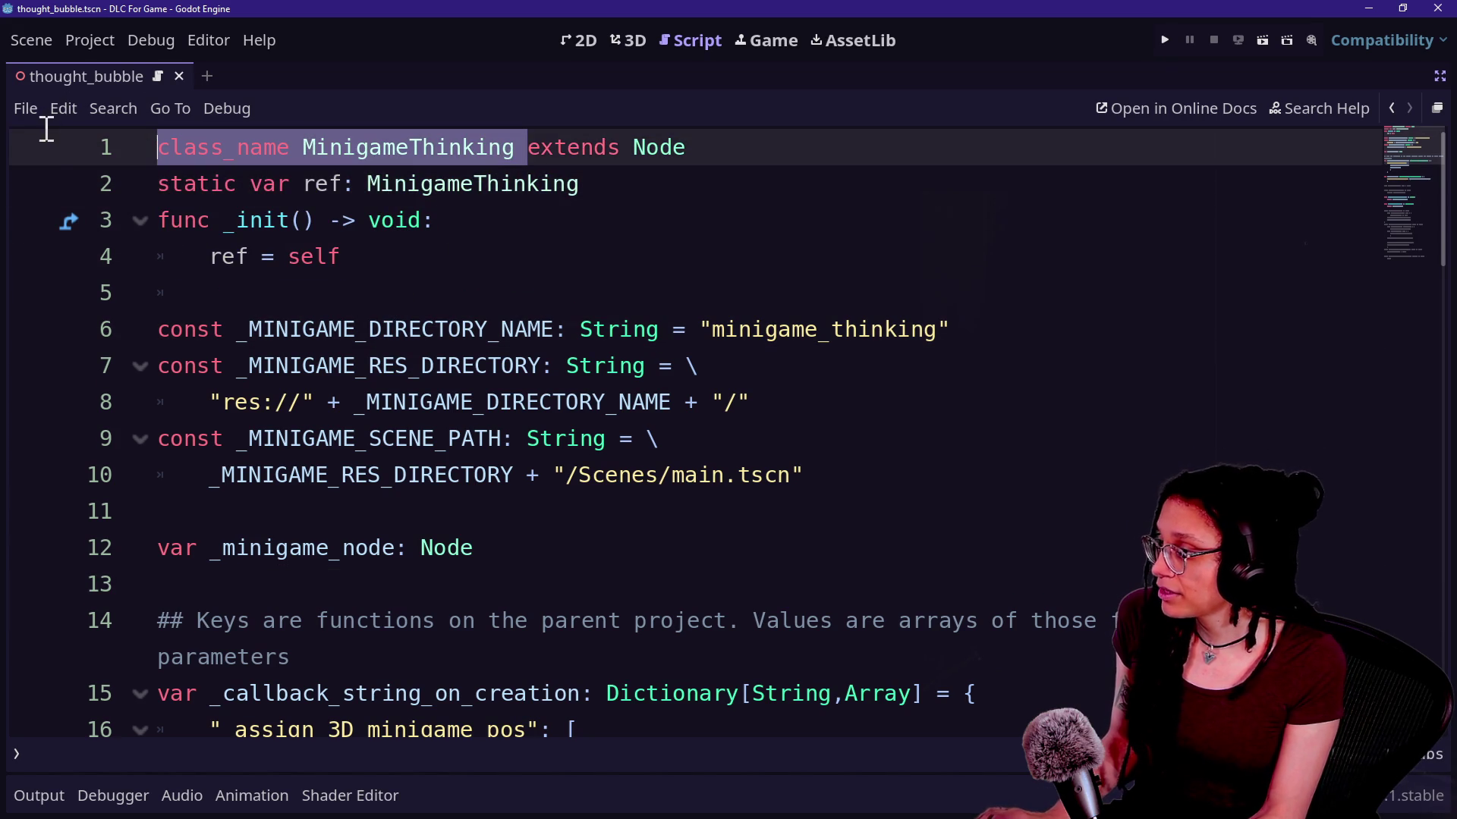
pyautogui.click(406, 260)
pyautogui.moveTo(394, 260); pyautogui.dragTo(218, 144)
pyautogui.click(342, 260)
pyautogui.press('Down')
pyautogui.press('Down')
pyautogui.press('Down')
pyautogui.press('Down')
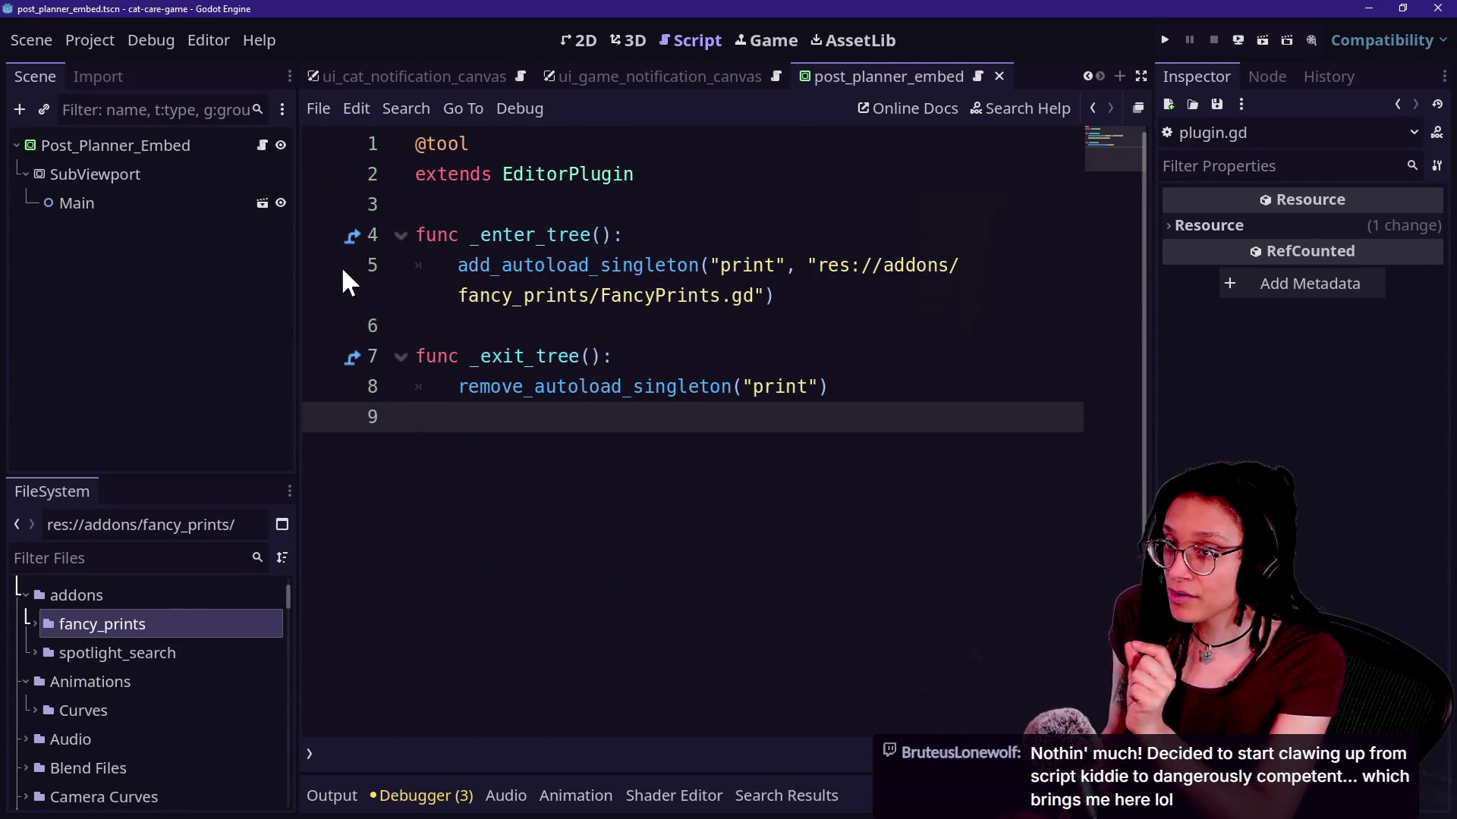
# - Point out the load call, res:// path and minigame_data_script declaration in minigame_launcher
pyautogui.click(559, 370)
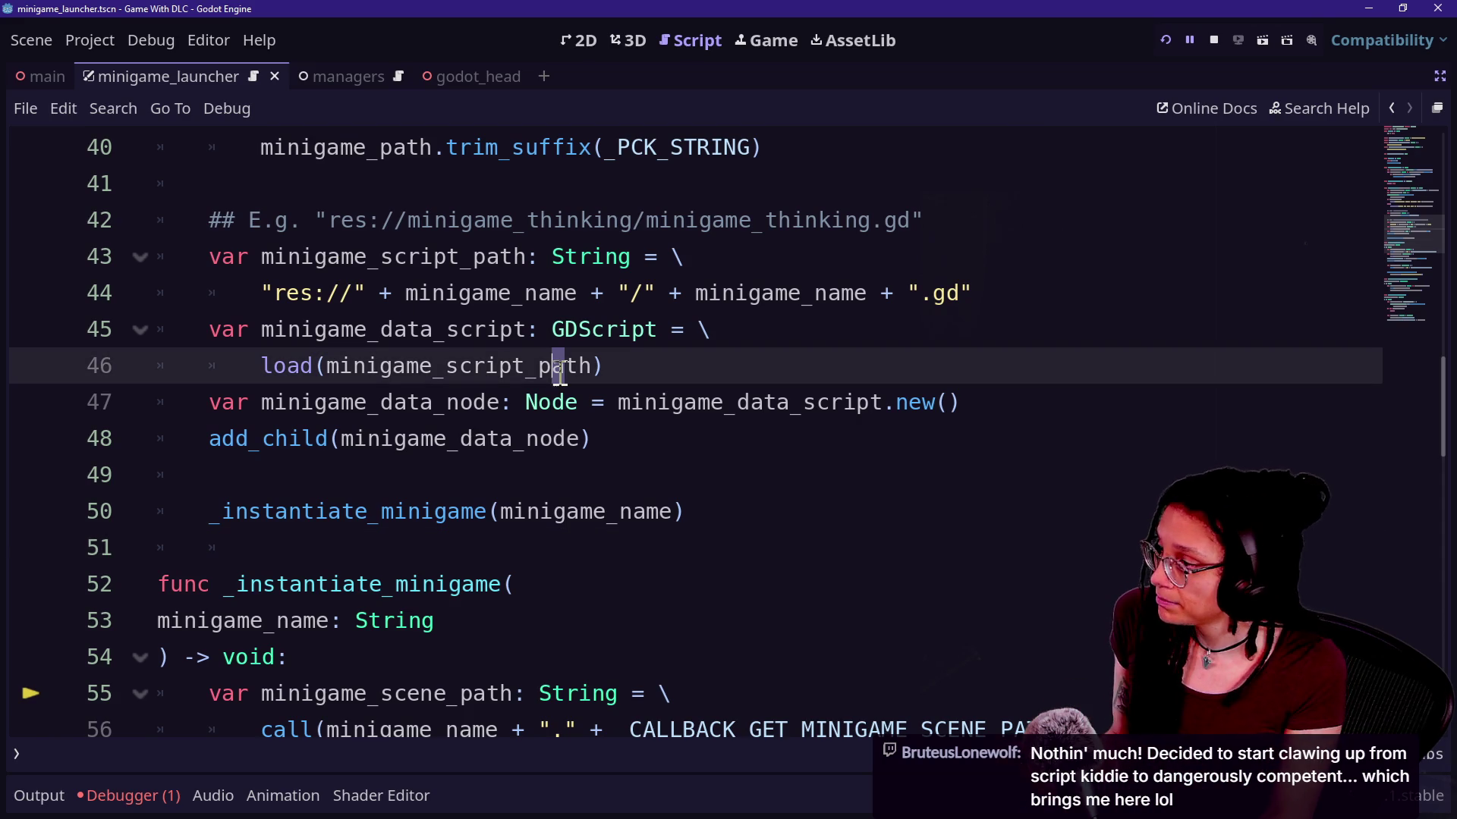
pyautogui.scroll(1, 475, 495)
pyautogui.click(286, 402)
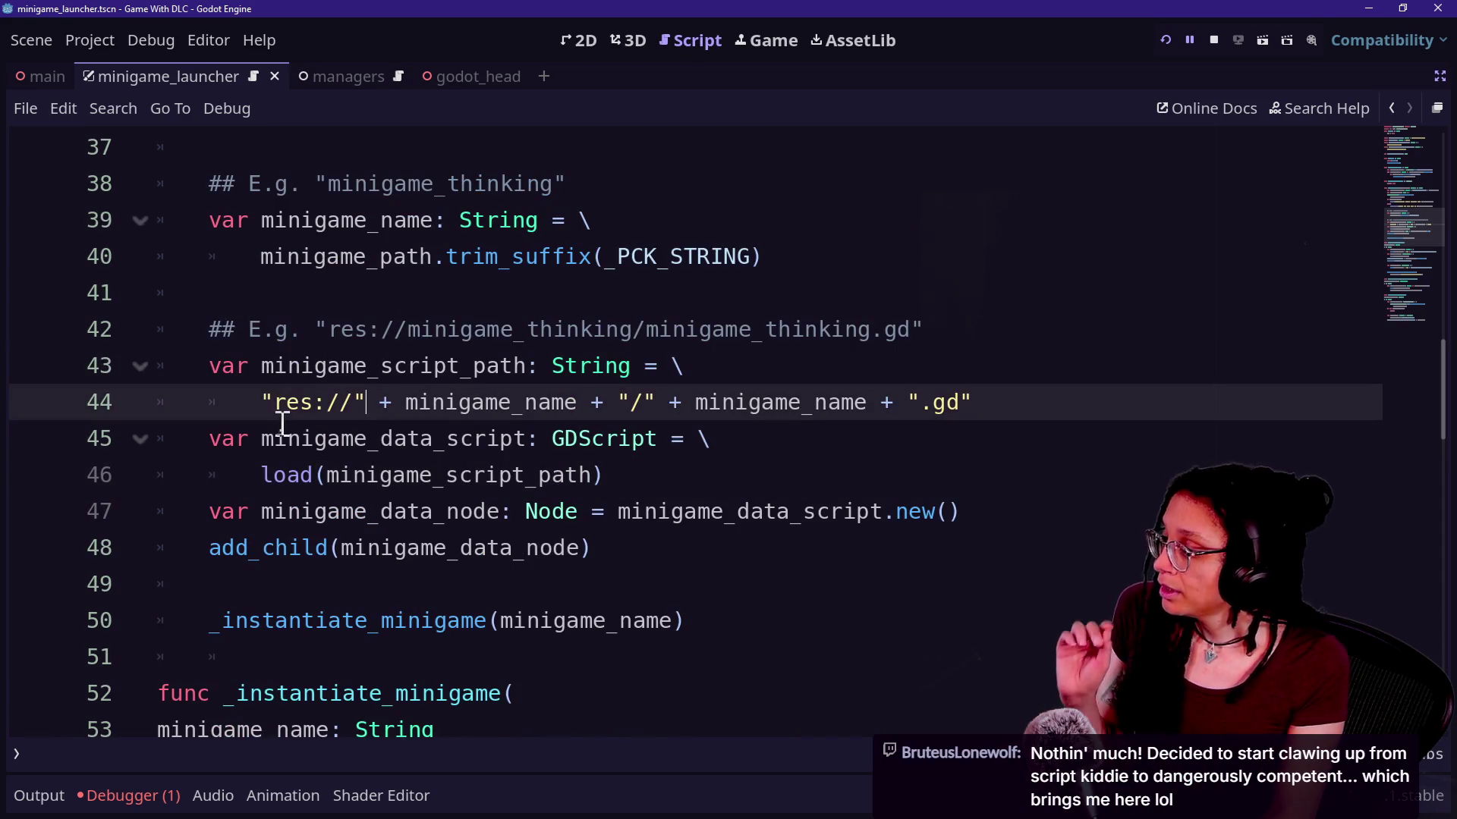
pyautogui.click(524, 438)
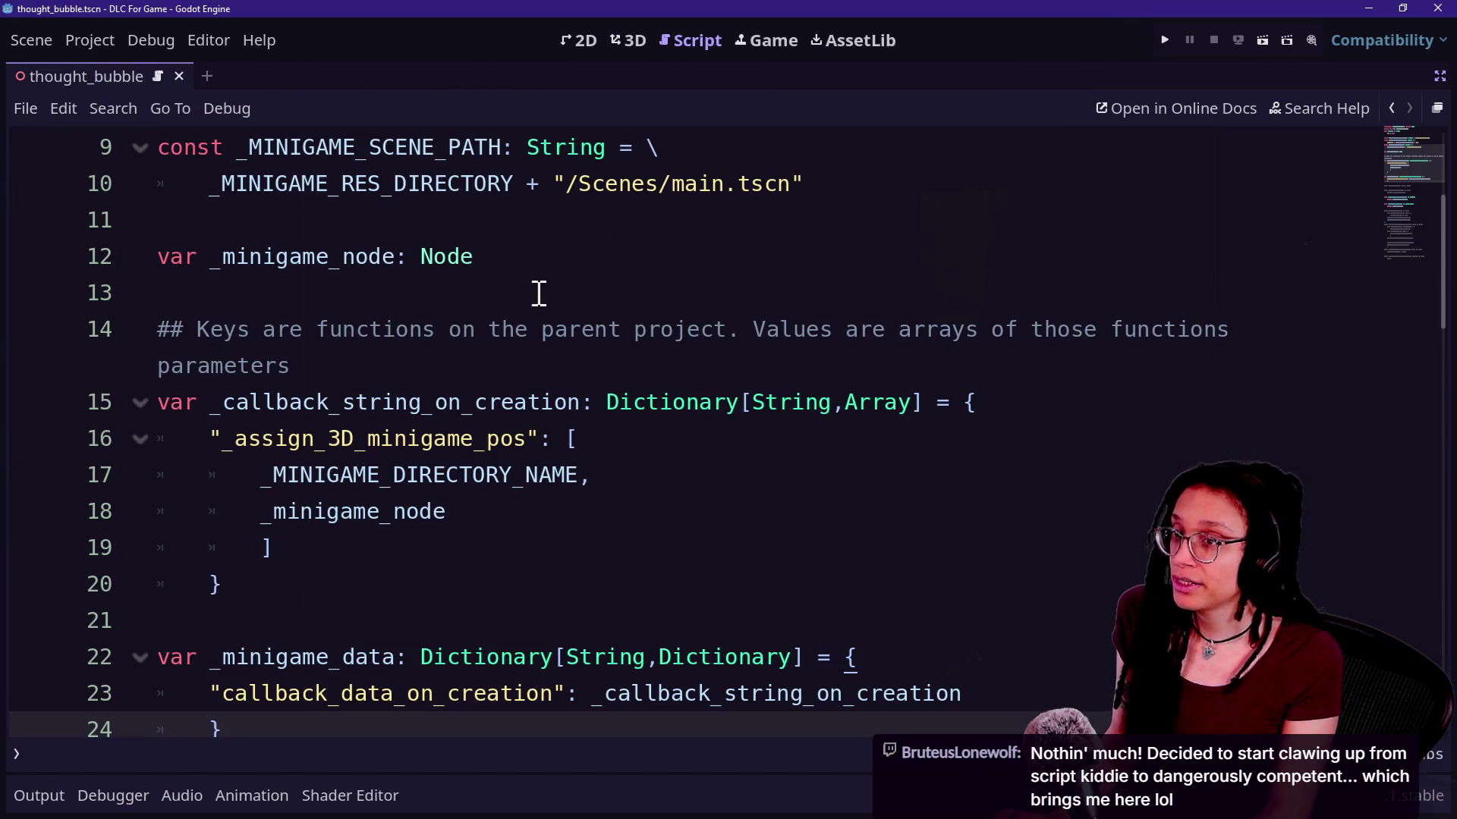
# - Review thought_bubble's MinigameThinking class name, path constants and _minigame_node variable
pyautogui.scroll(3, 479, 148)
pyautogui.moveTo(234, 156); pyautogui.dragTo(339, 221)
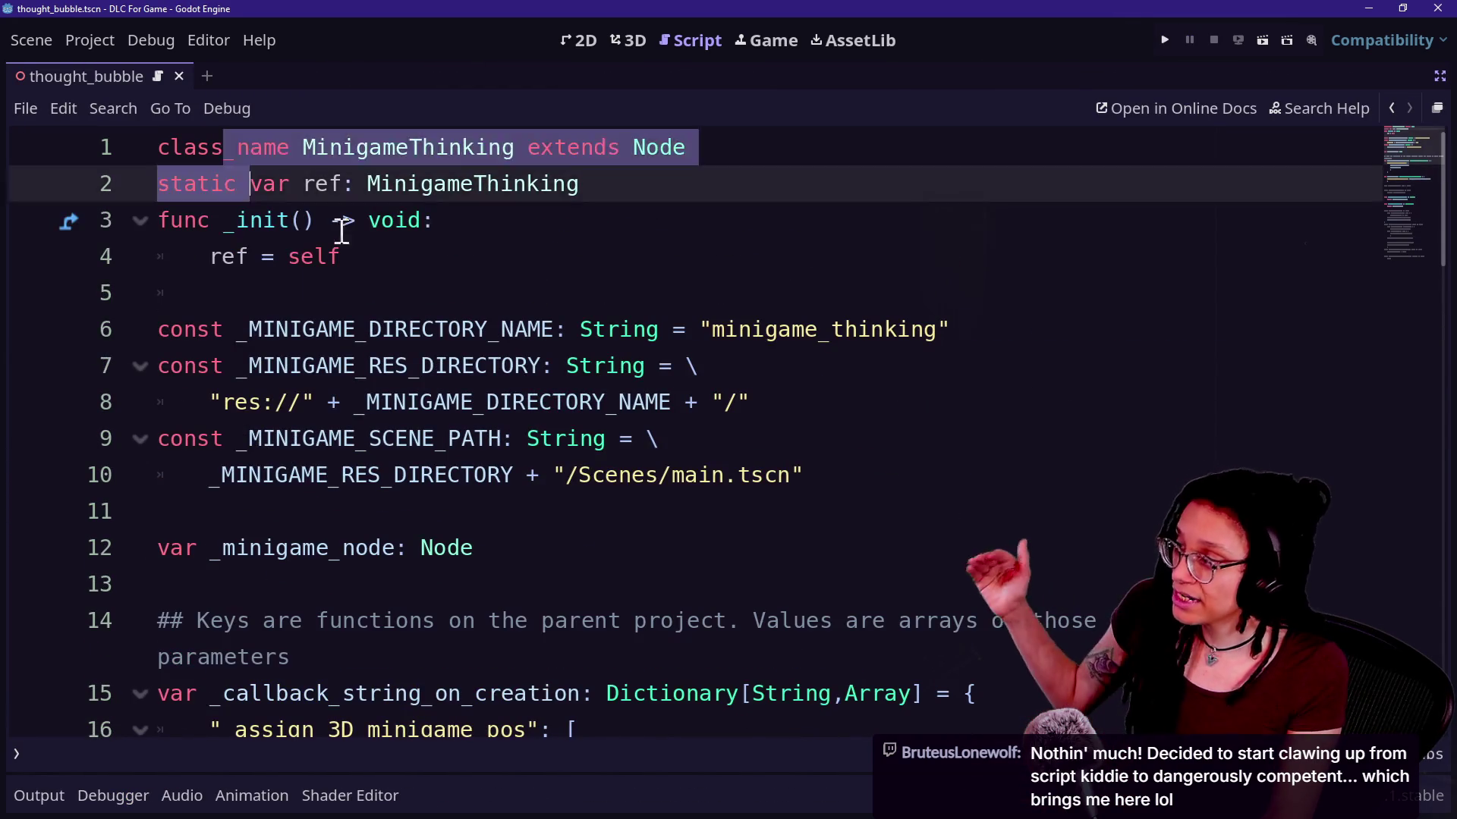
pyautogui.moveTo(209, 293); pyautogui.dragTo(368, 271)
pyautogui.click(427, 286)
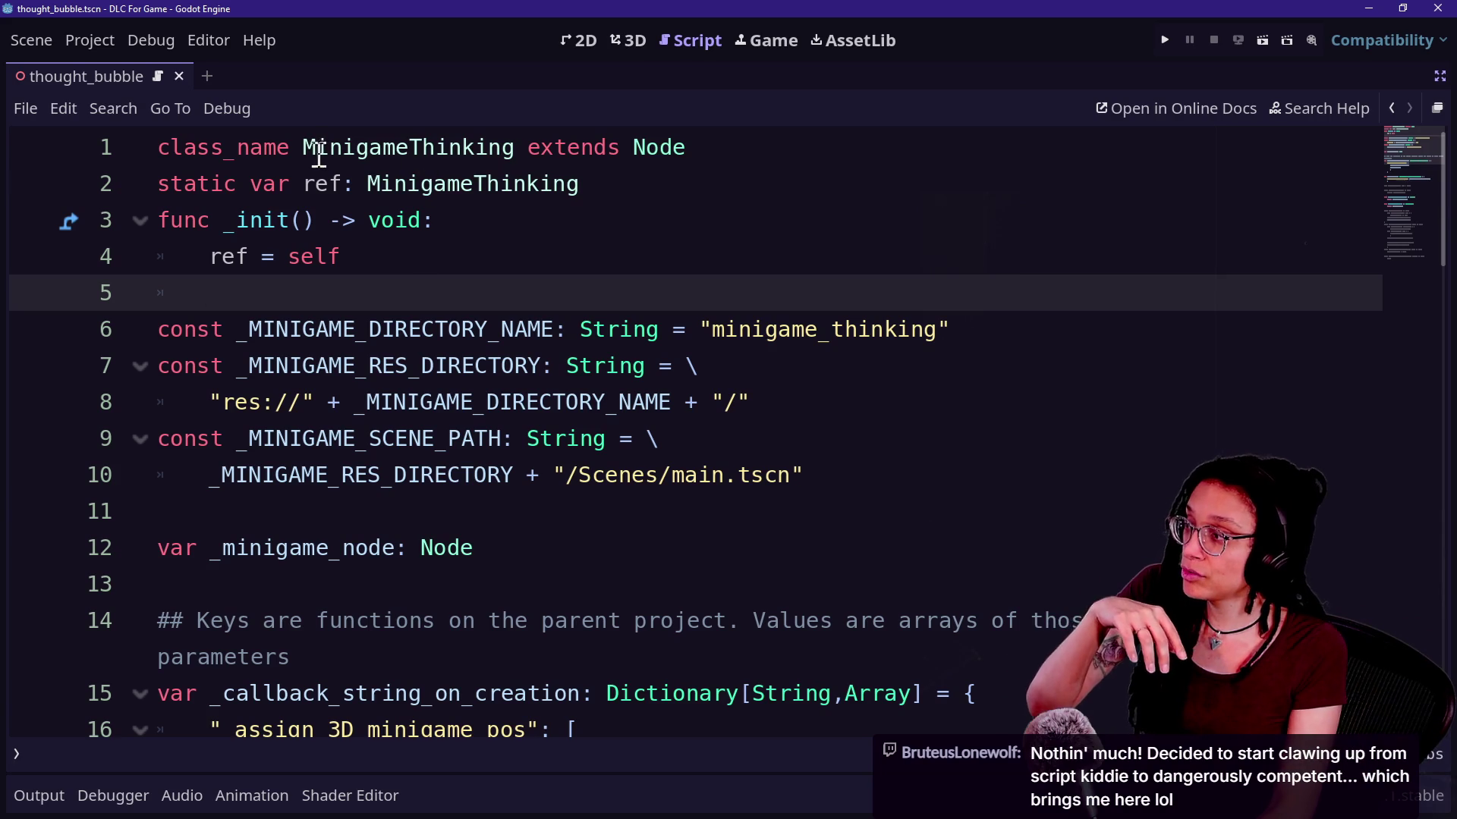
pyautogui.moveTo(303, 146)
pyautogui.mouseDown()
pyautogui.moveTo(448, 146)
pyautogui.moveTo(292, 137)
pyautogui.moveTo(527, 146)
pyautogui.moveTo(311, 148)
pyautogui.moveTo(376, 159)
pyautogui.moveTo(329, 150)
pyautogui.moveTo(475, 146)
pyautogui.mouseUp()
pyautogui.click(346, 148)
pyautogui.click(498, 146)
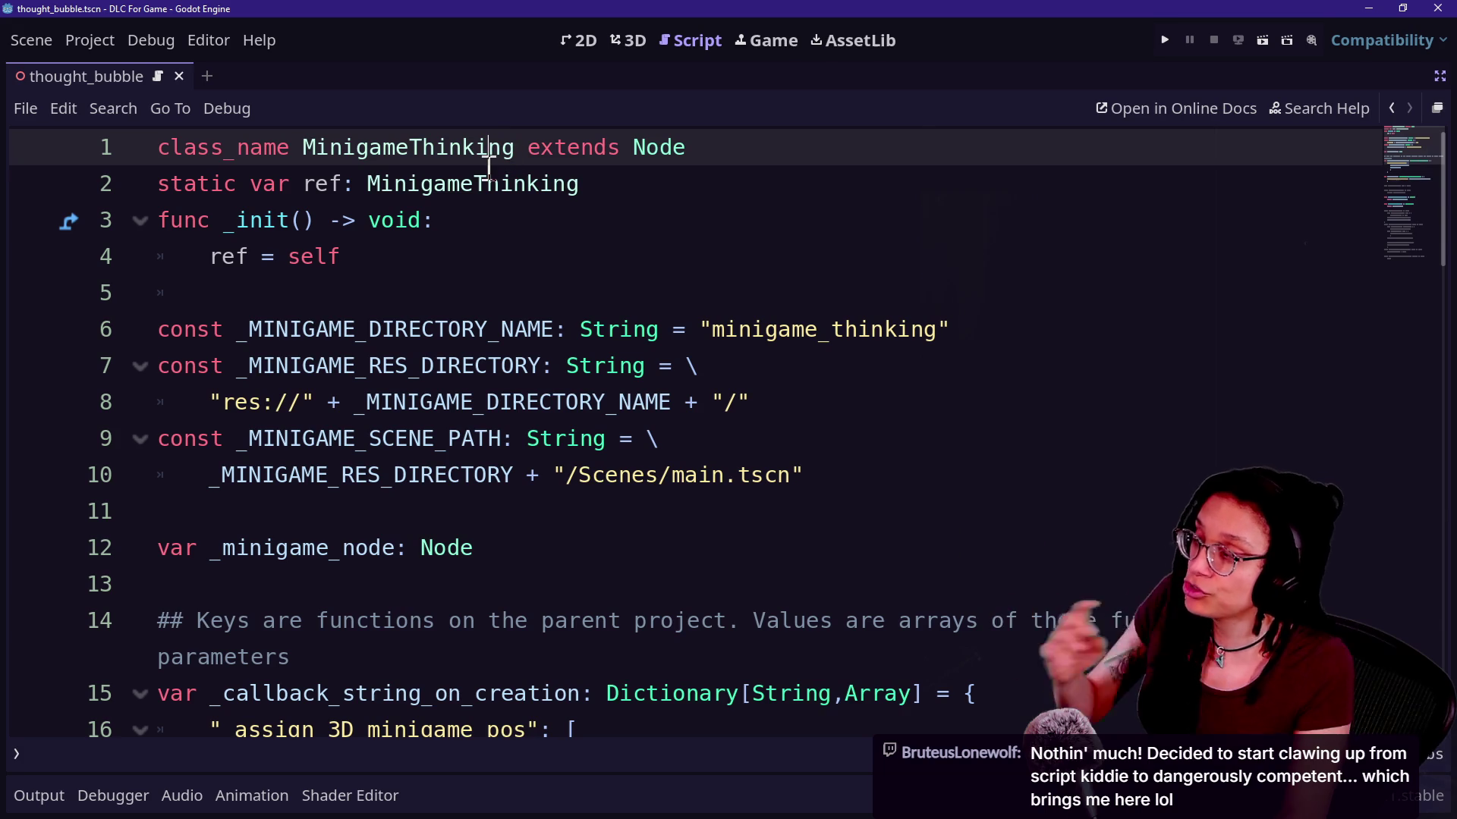
pyautogui.moveTo(369, 331); pyautogui.dragTo(465, 522)
pyautogui.click(465, 522)
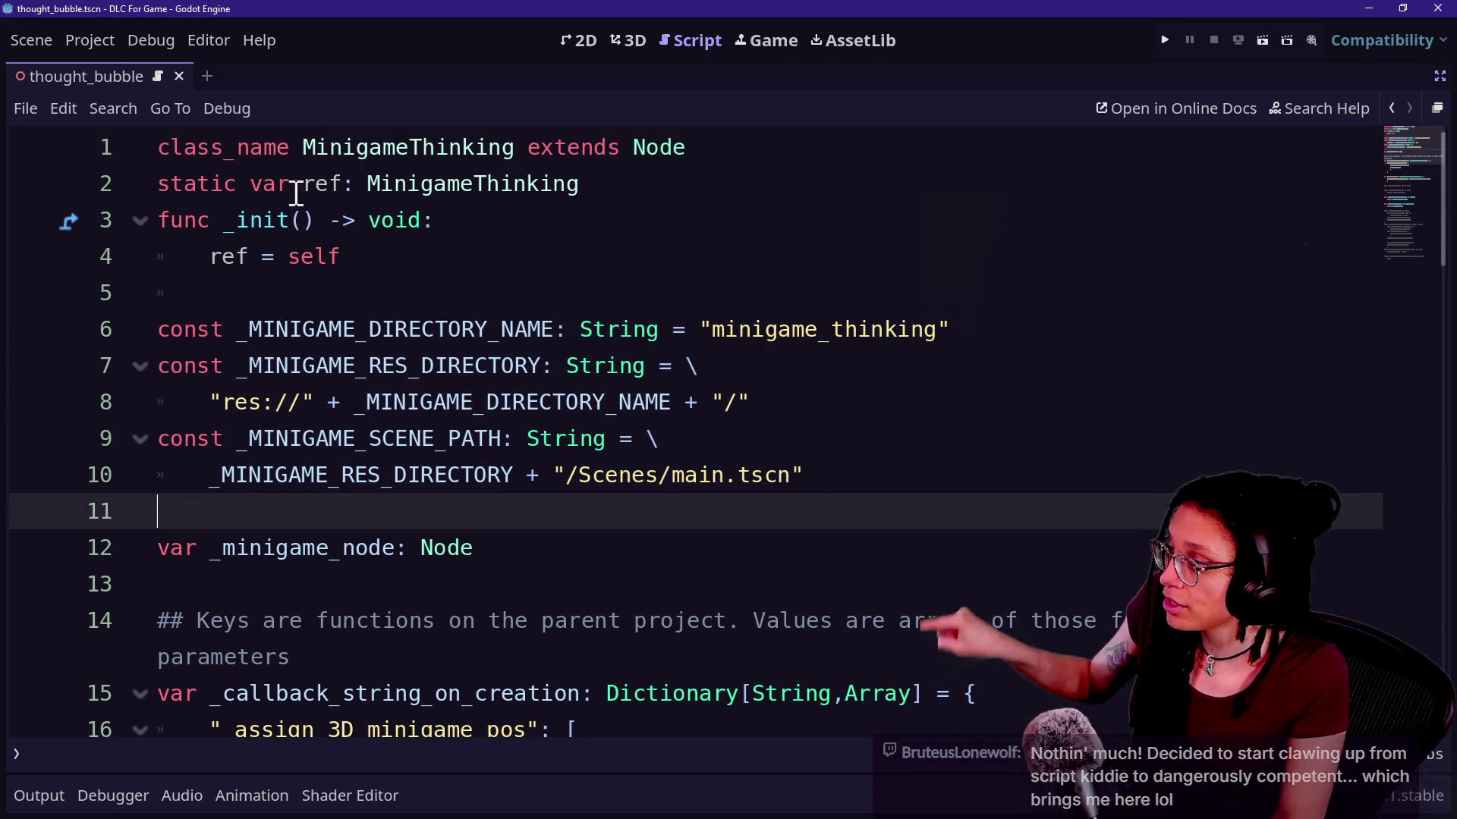
pyautogui.keyDown('shift'); pyautogui.click(464, 586); pyautogui.keyUp('shift')
# - Highlight the static ref and init's ref = self body, then open Project Settings
pyautogui.moveTo(302, 183); pyautogui.dragTo(618, 243)
pyautogui.click(617, 244)
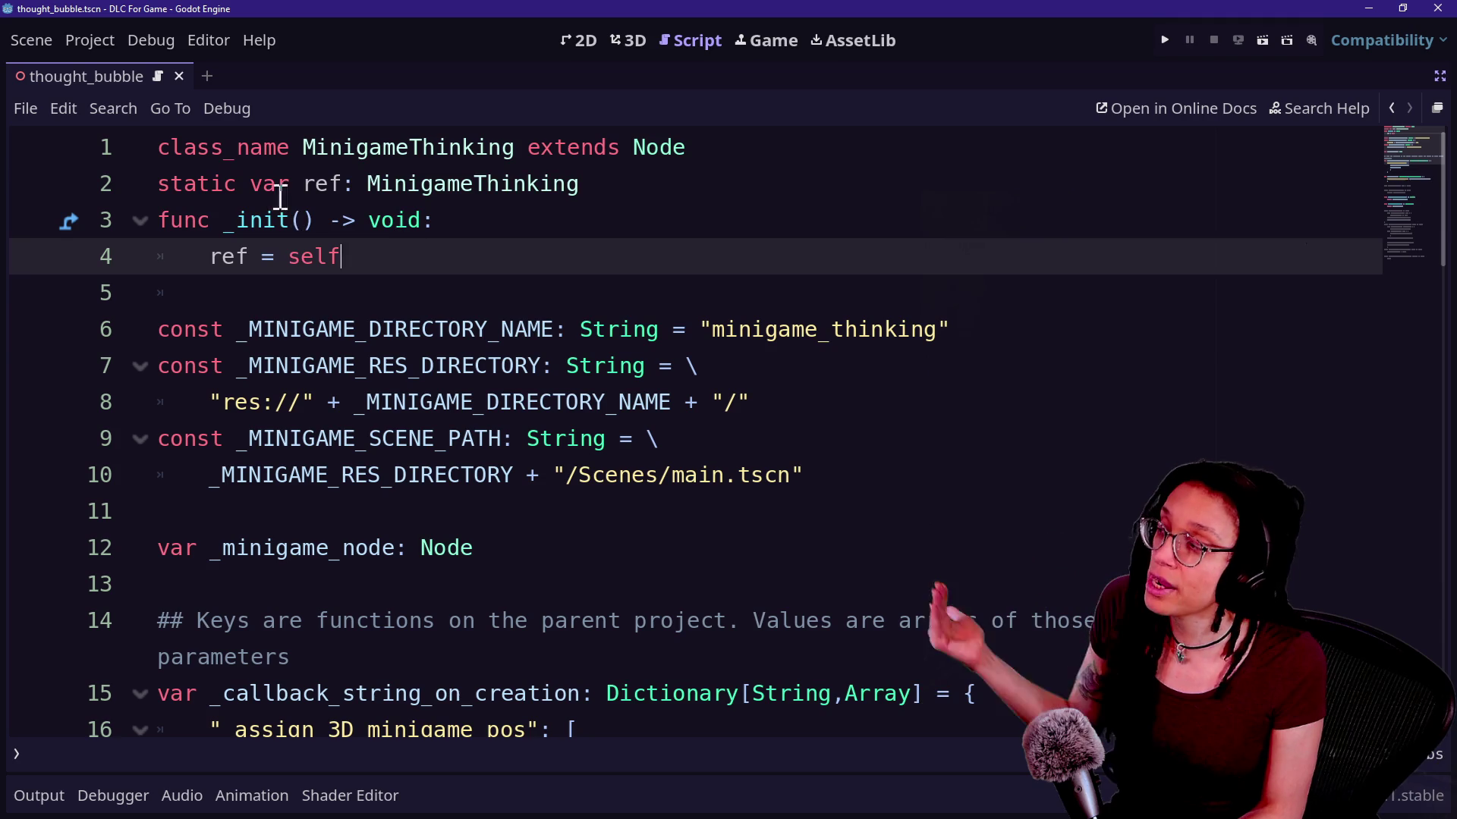
pyautogui.moveTo(276, 184); pyautogui.dragTo(622, 343)
pyautogui.click(572, 296)
pyautogui.click(318, 185)
pyautogui.click(402, 228)
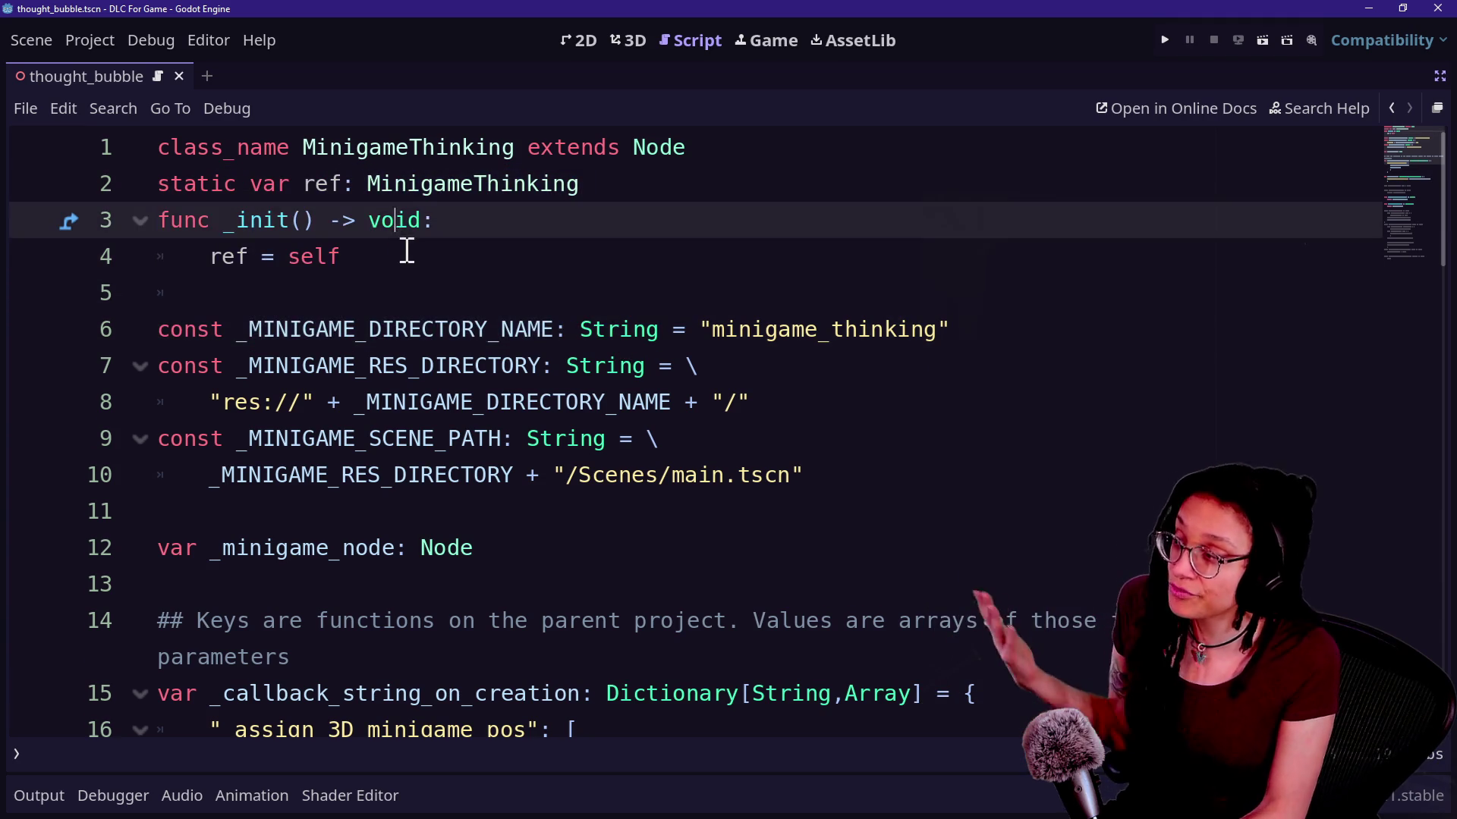
pyautogui.moveTo(407, 251); pyautogui.dragTo(395, 222)
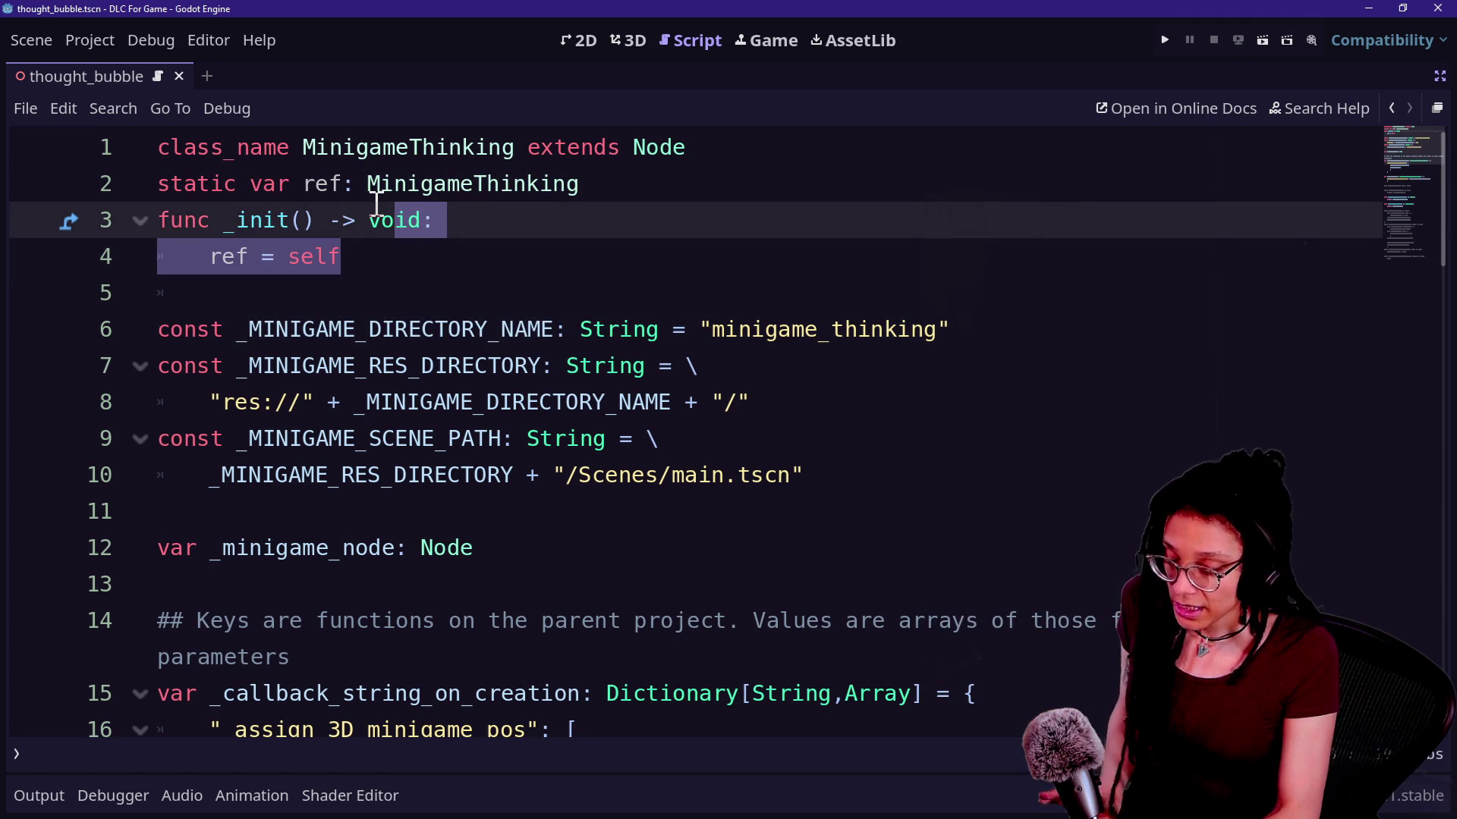
pyautogui.moveTo(392, 490)
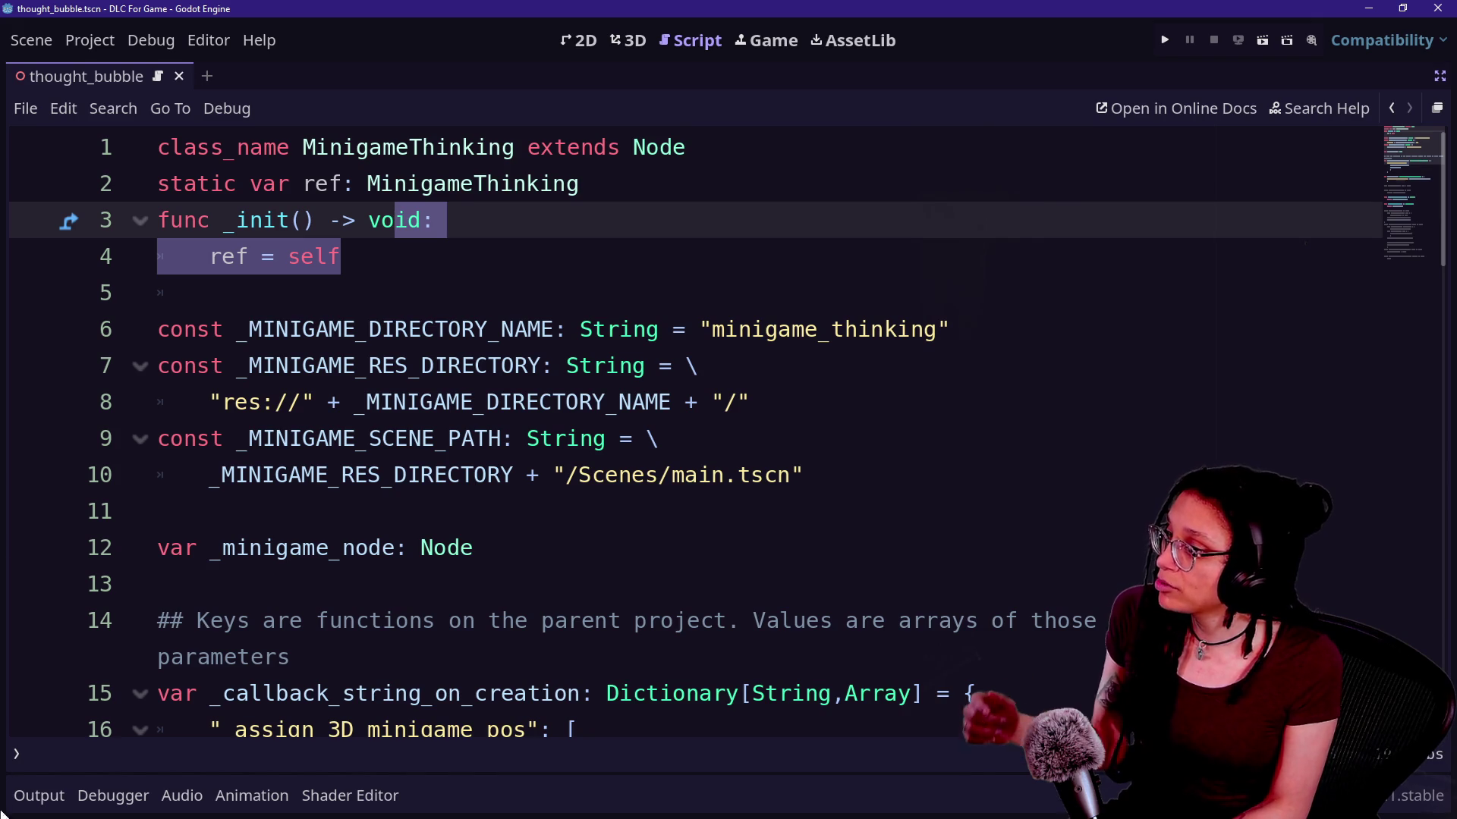
pyautogui.click(89, 40)
pyautogui.click(151, 65)
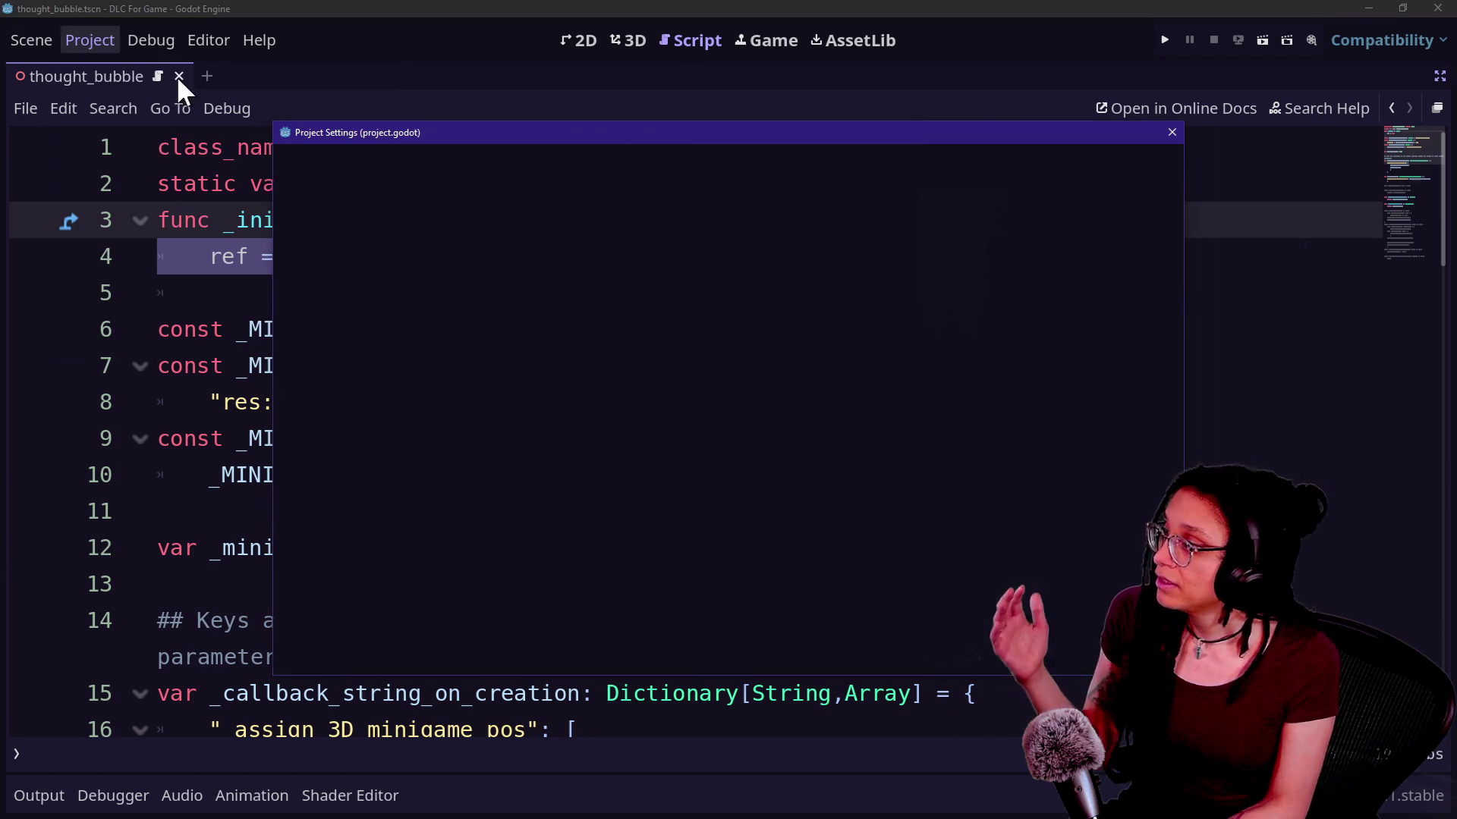
# - Check the empty Installed Plugins list, then close Project Settings
pyautogui.click(646, 166)
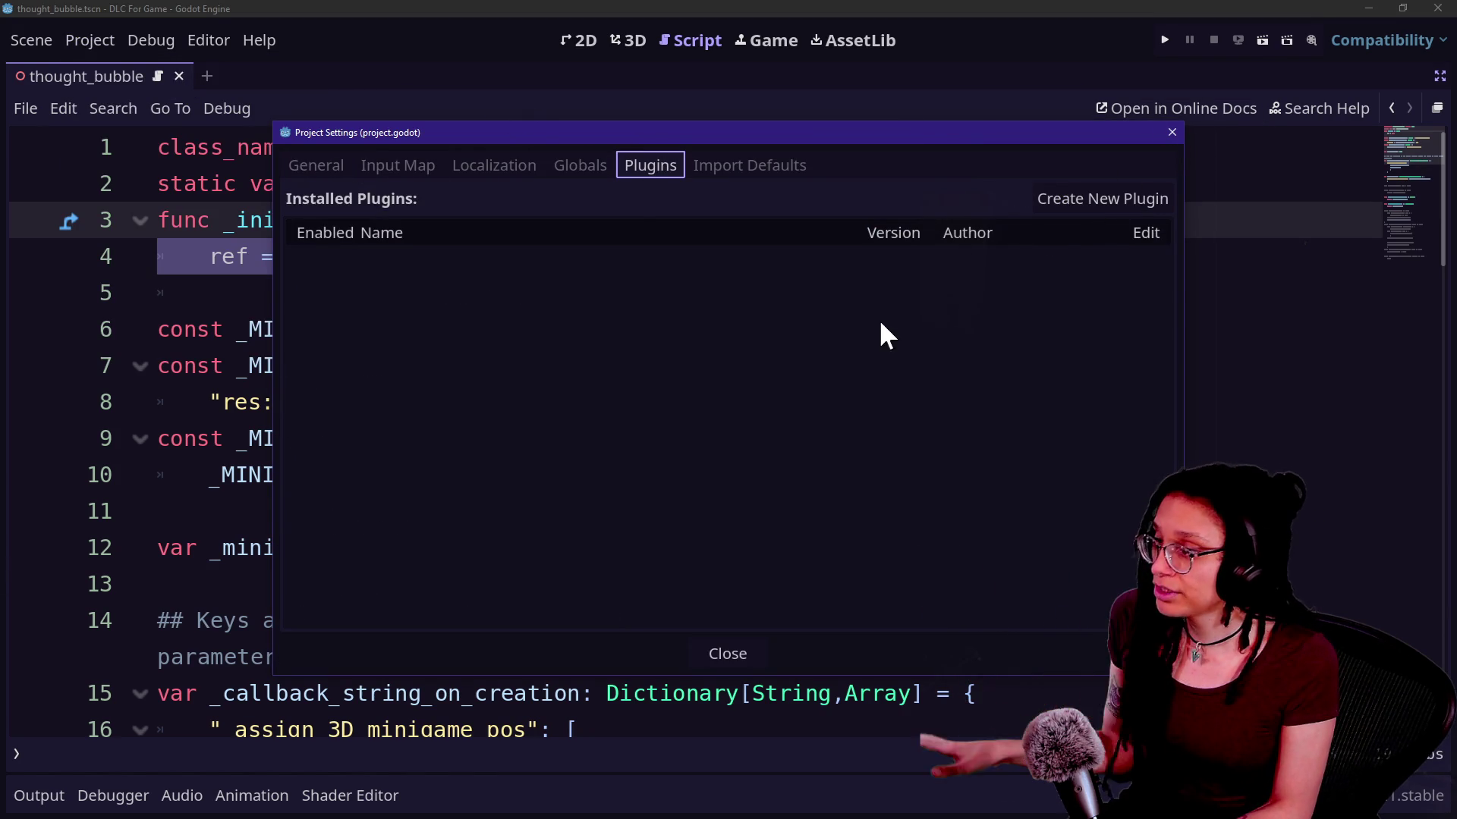
pyautogui.click(1174, 133)
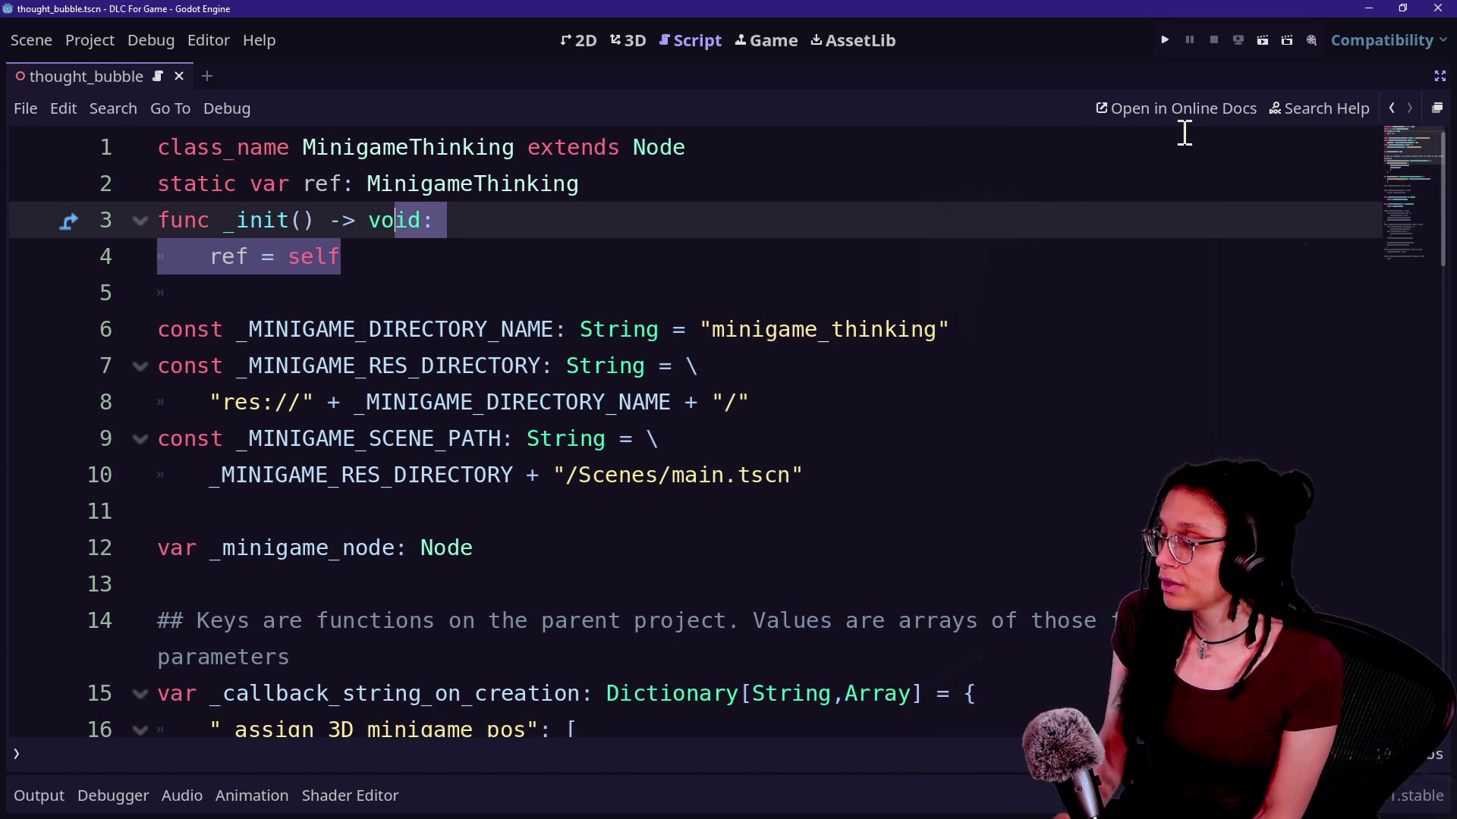
pyautogui.click(914, 225)
# - Back in minigame_launcher, insert a blank line at line 49 after add_child(minigame_data_node)
pyautogui.click(1012, 293)
pyautogui.scroll(-2, 1012, 293)
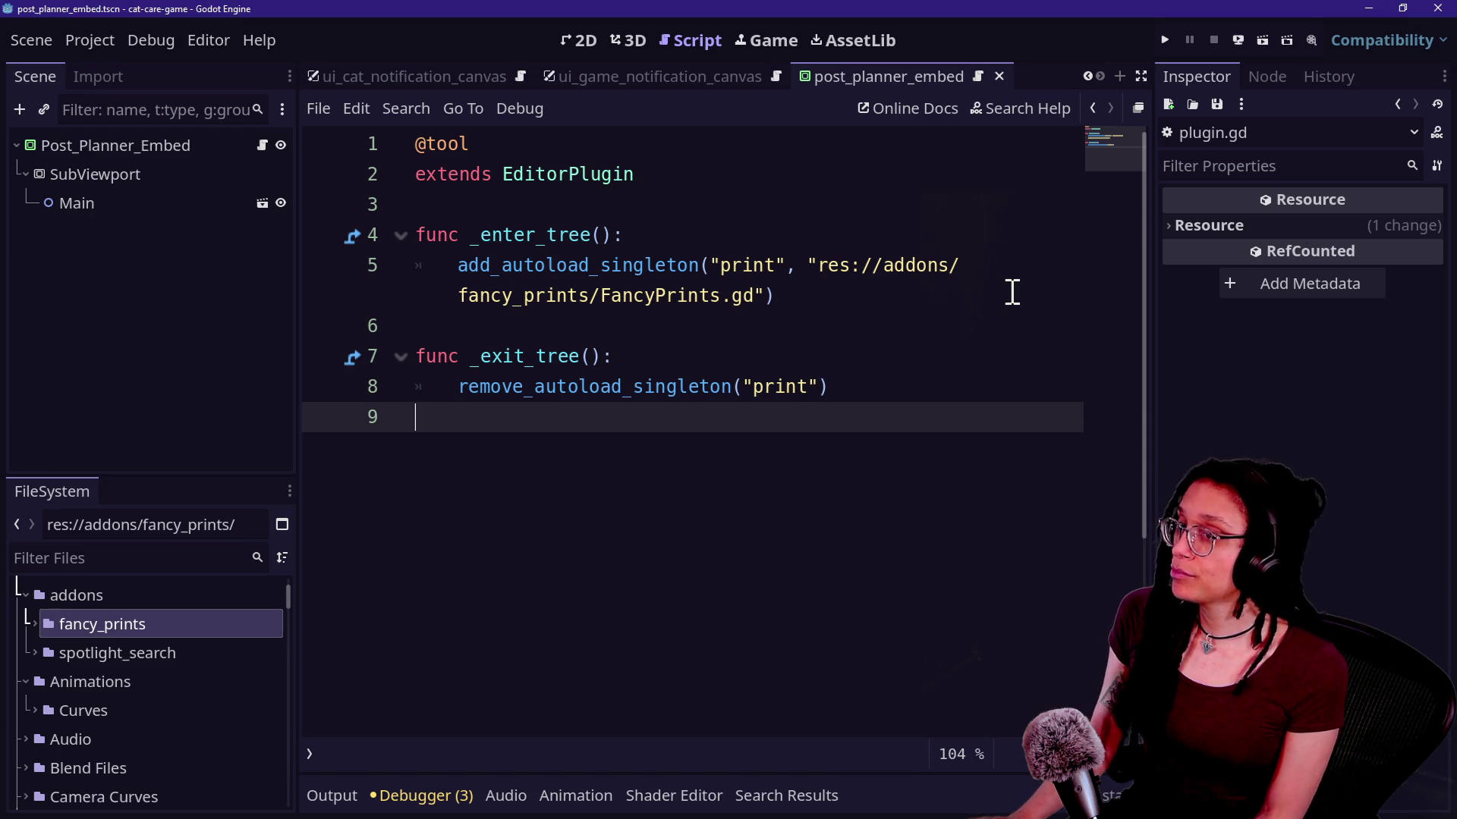
pyautogui.hotkey('alt', 'Tab')
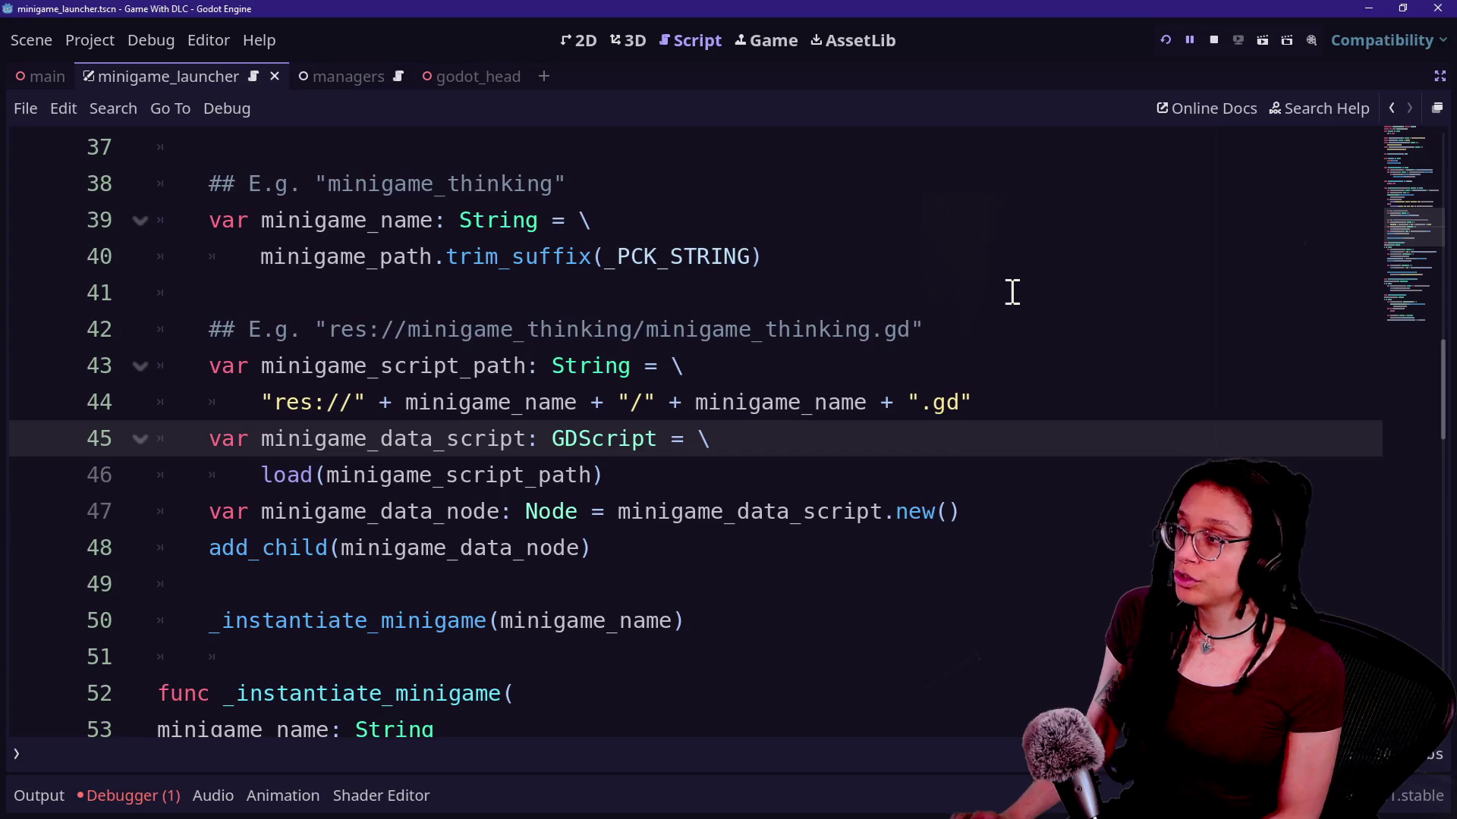
pyautogui.click(529, 554)
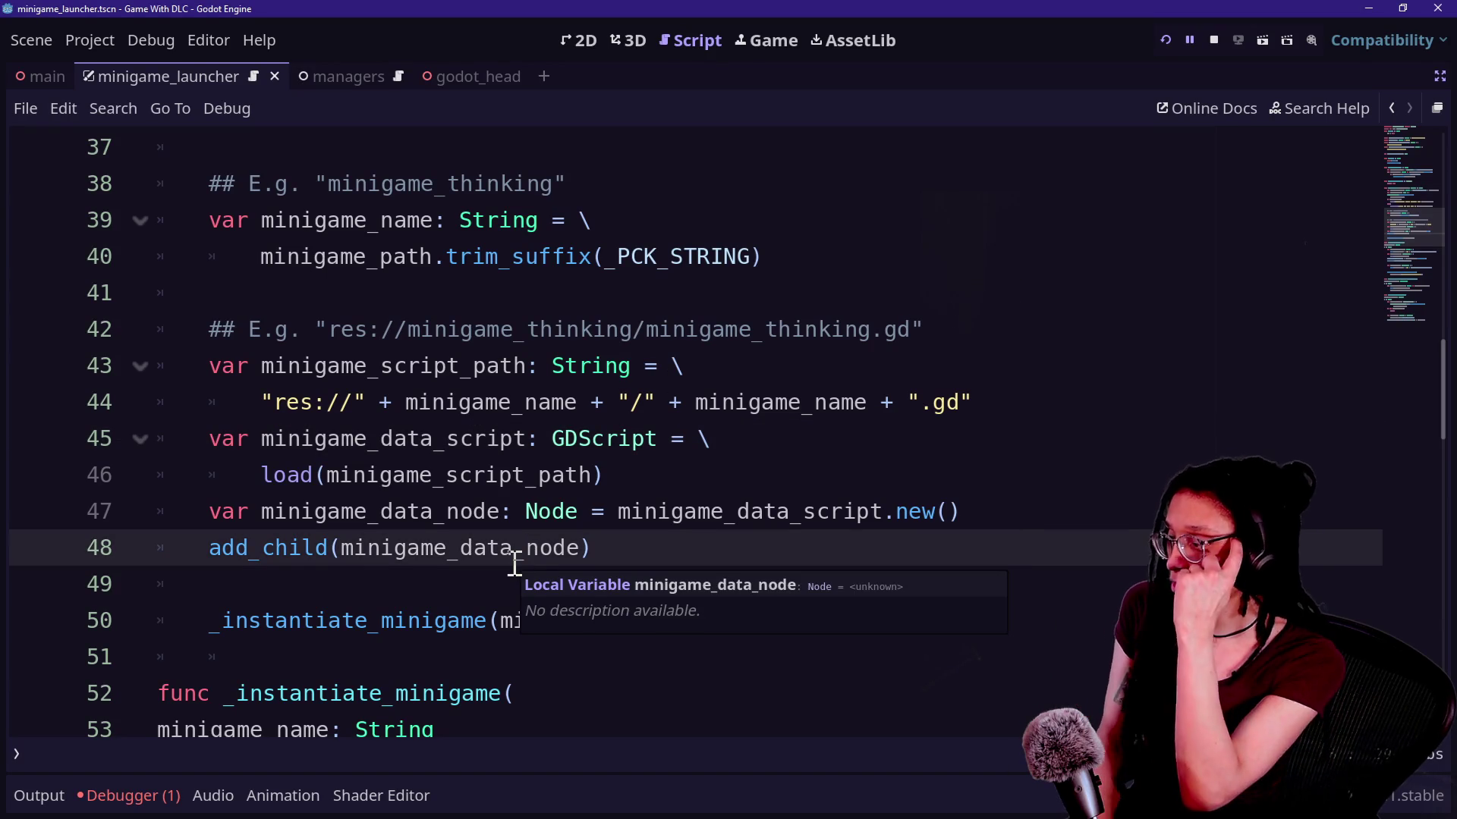
pyautogui.moveTo(525, 512); pyautogui.dragTo(991, 531)
pyautogui.moveTo(870, 512)
pyautogui.mouseDown()
pyautogui.moveTo(709, 523)
pyautogui.moveTo(995, 511)
pyautogui.mouseUp()
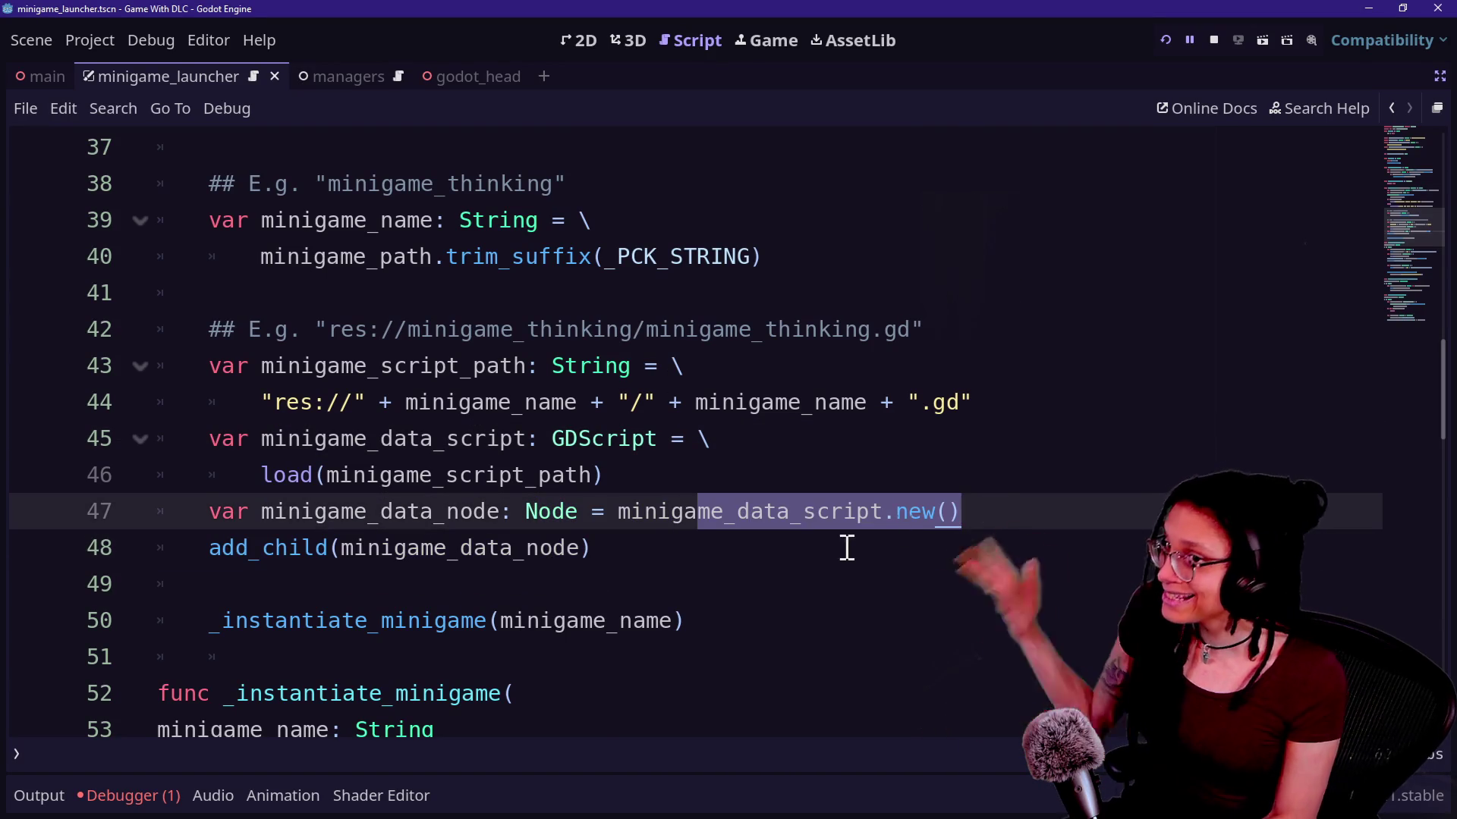
pyautogui.click(838, 550)
pyautogui.press('Down')
pyautogui.press('Down')
pyautogui.press('Down')
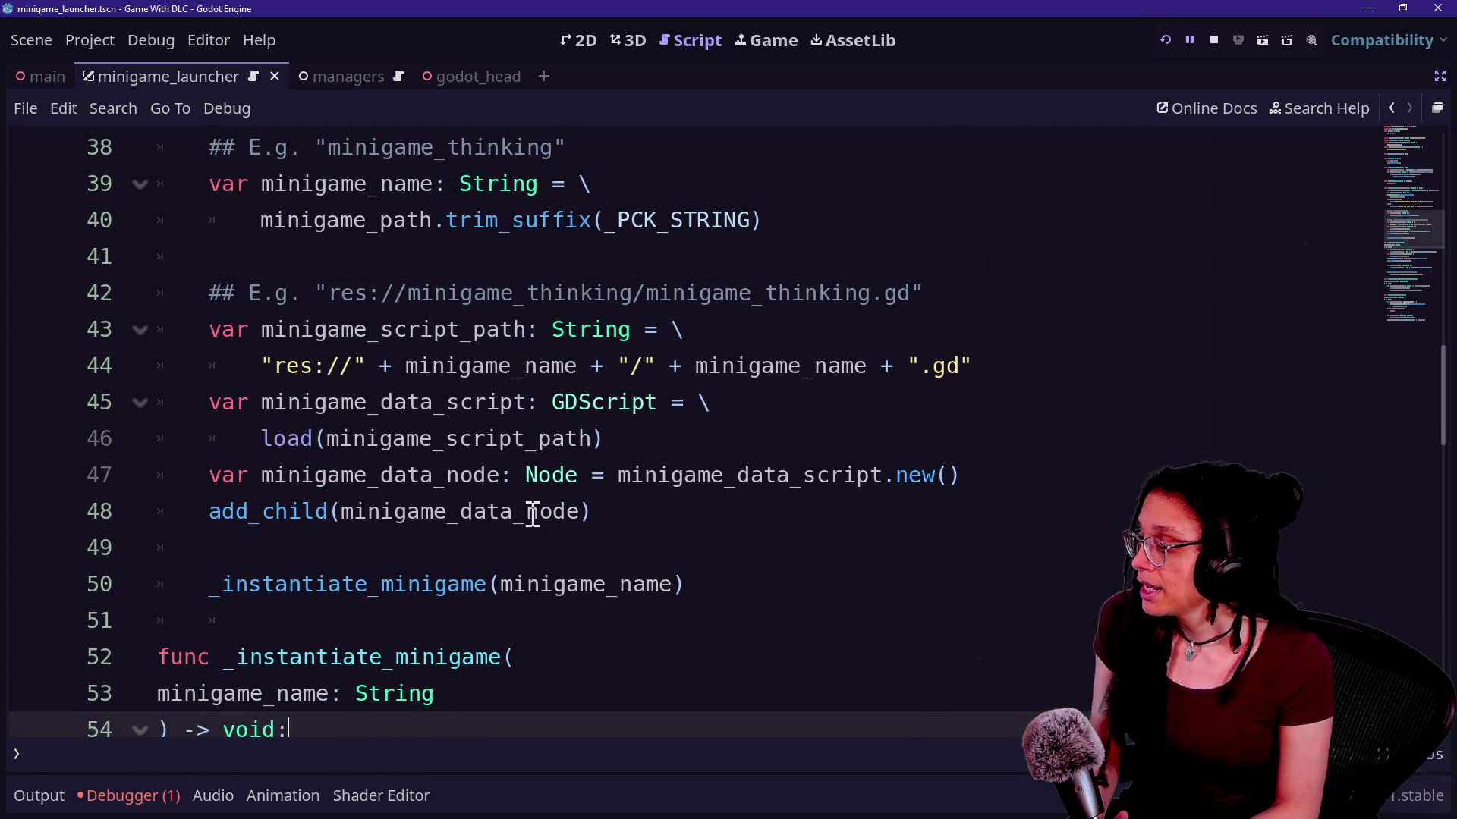
pyautogui.click(289, 511)
pyautogui.click(366, 549)
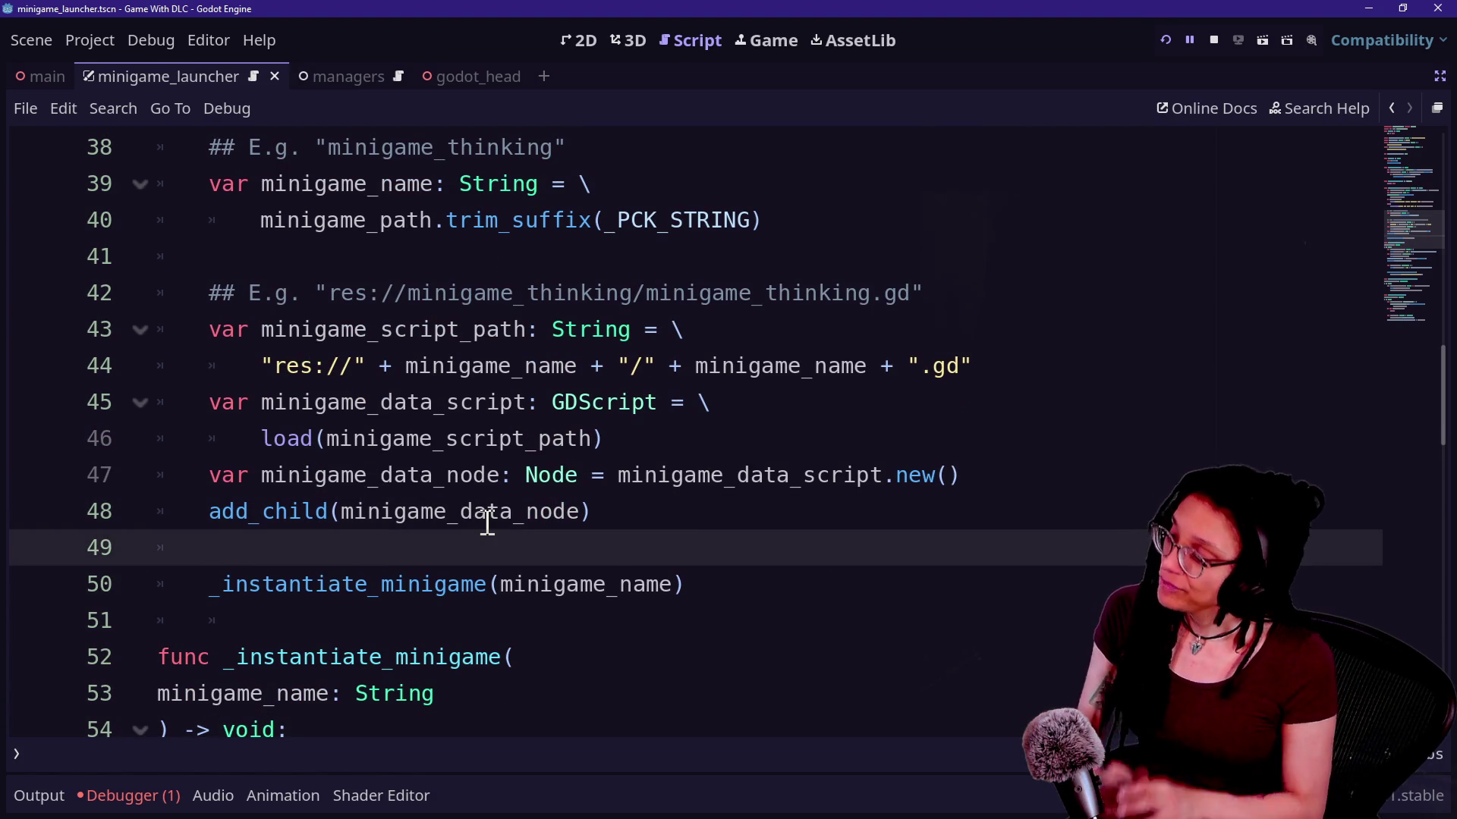
pyautogui.press('Return')
pyautogui.press('Up')
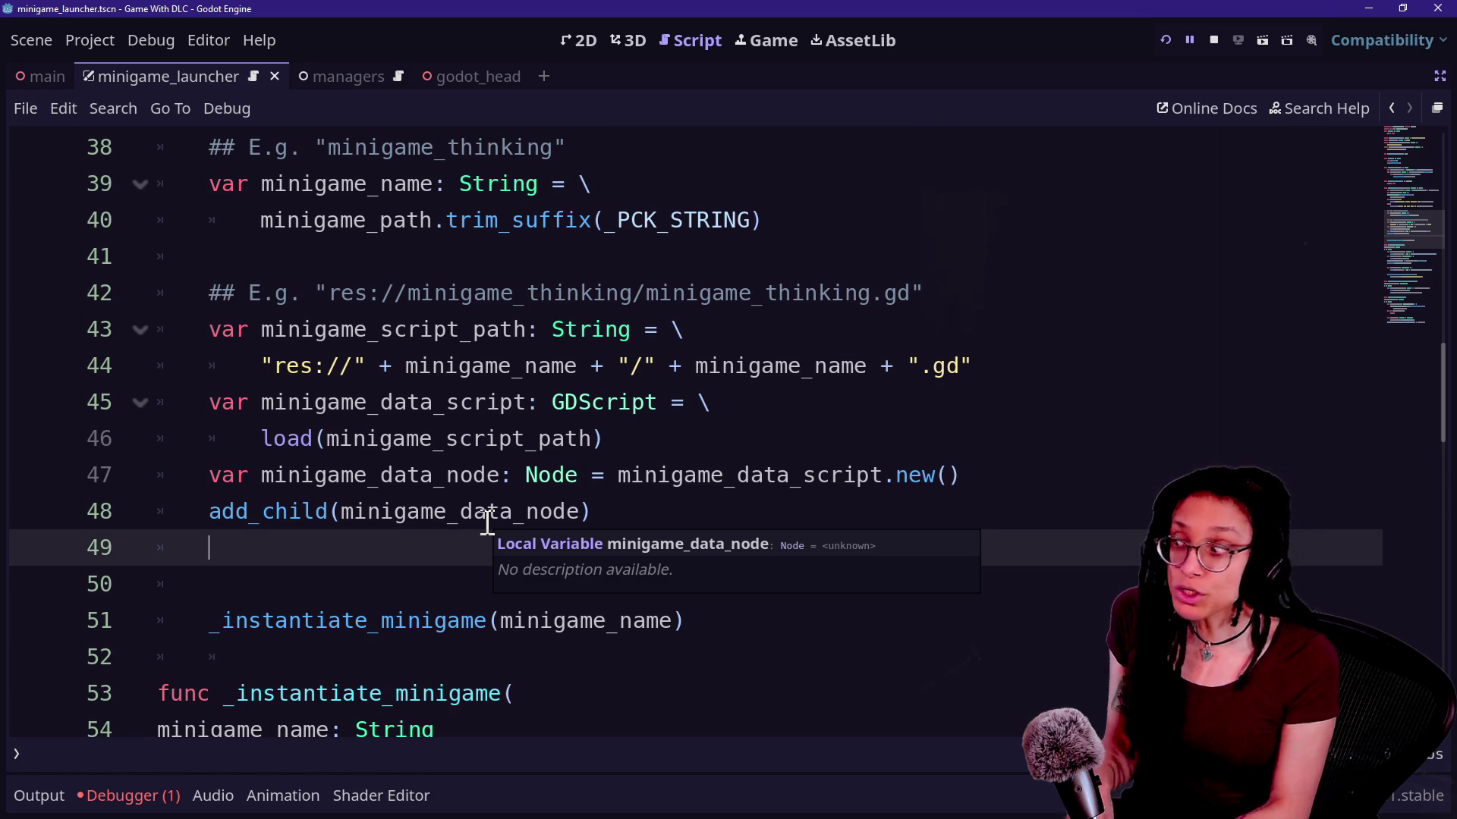
# - Review _instantiate_minigame's scene loading and instantiation code
pyautogui.press('Down')
pyautogui.press('Down')
pyautogui.press('Down')
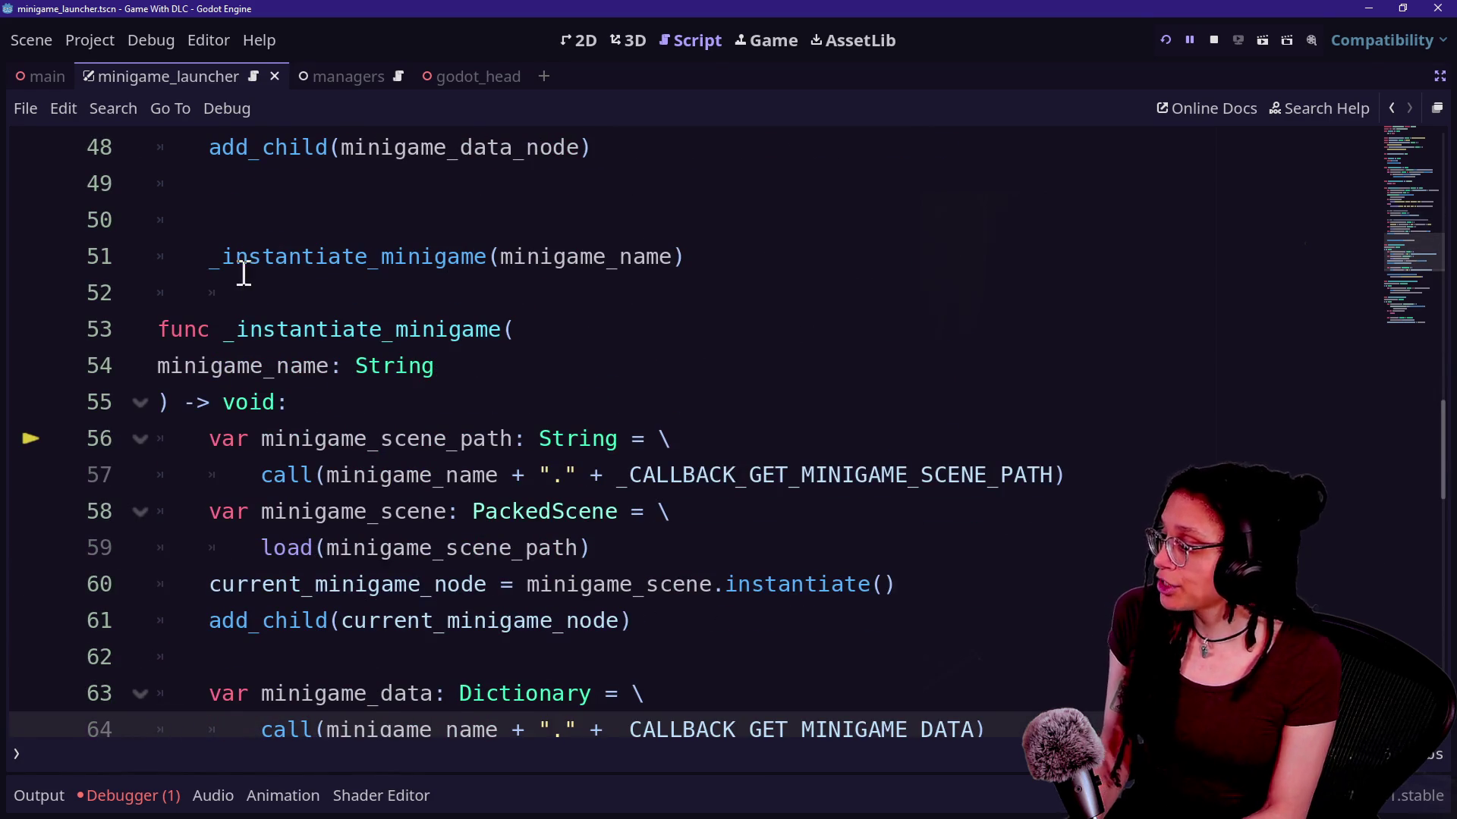
pyautogui.click(247, 328)
pyautogui.click(470, 416)
pyautogui.click(436, 413)
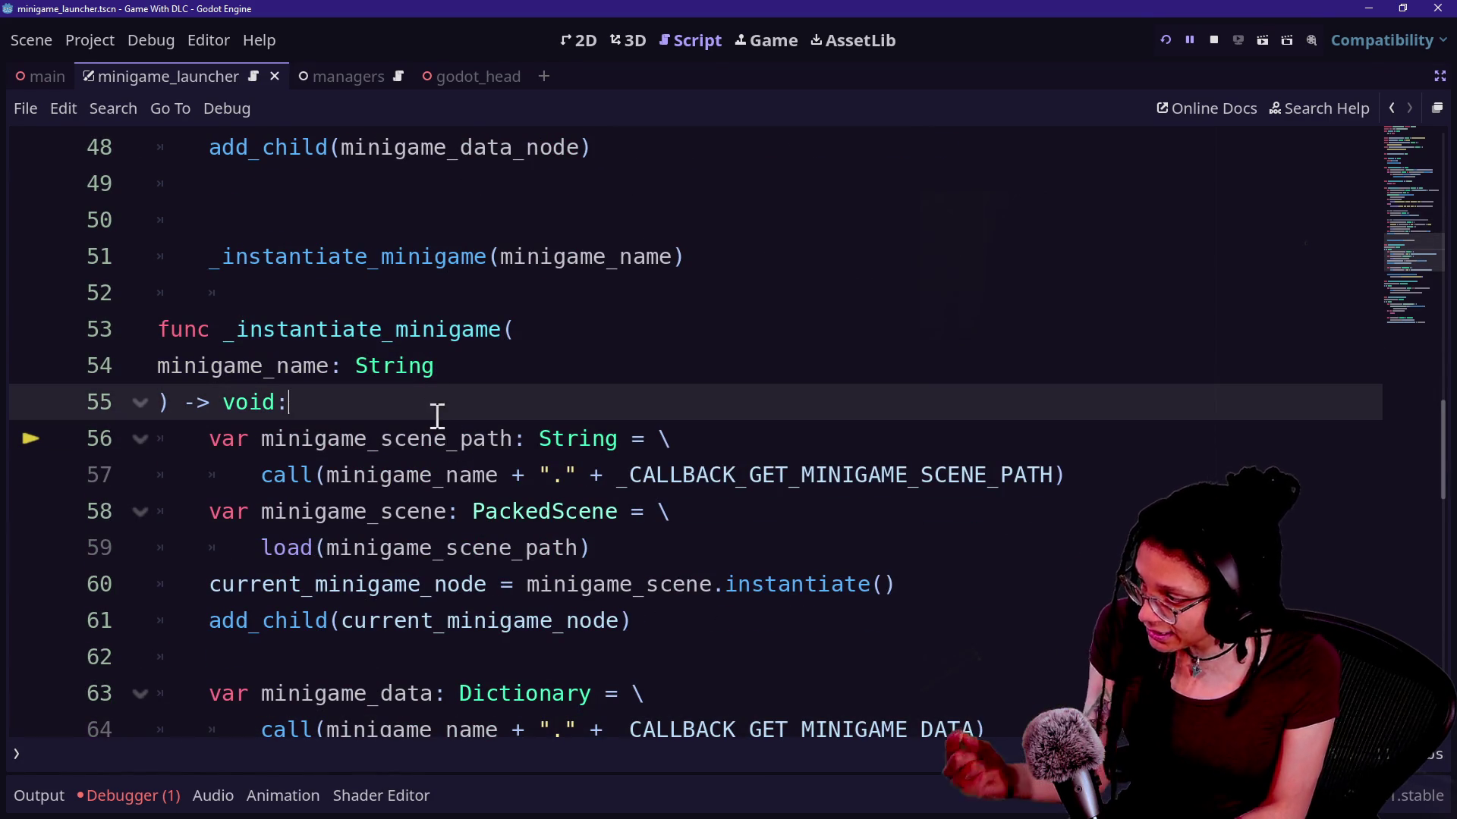
pyautogui.press('Down')
pyautogui.press('Down')
pyautogui.press('Down')
pyautogui.press('Down')
pyautogui.press('Down')
pyautogui.press('Down')
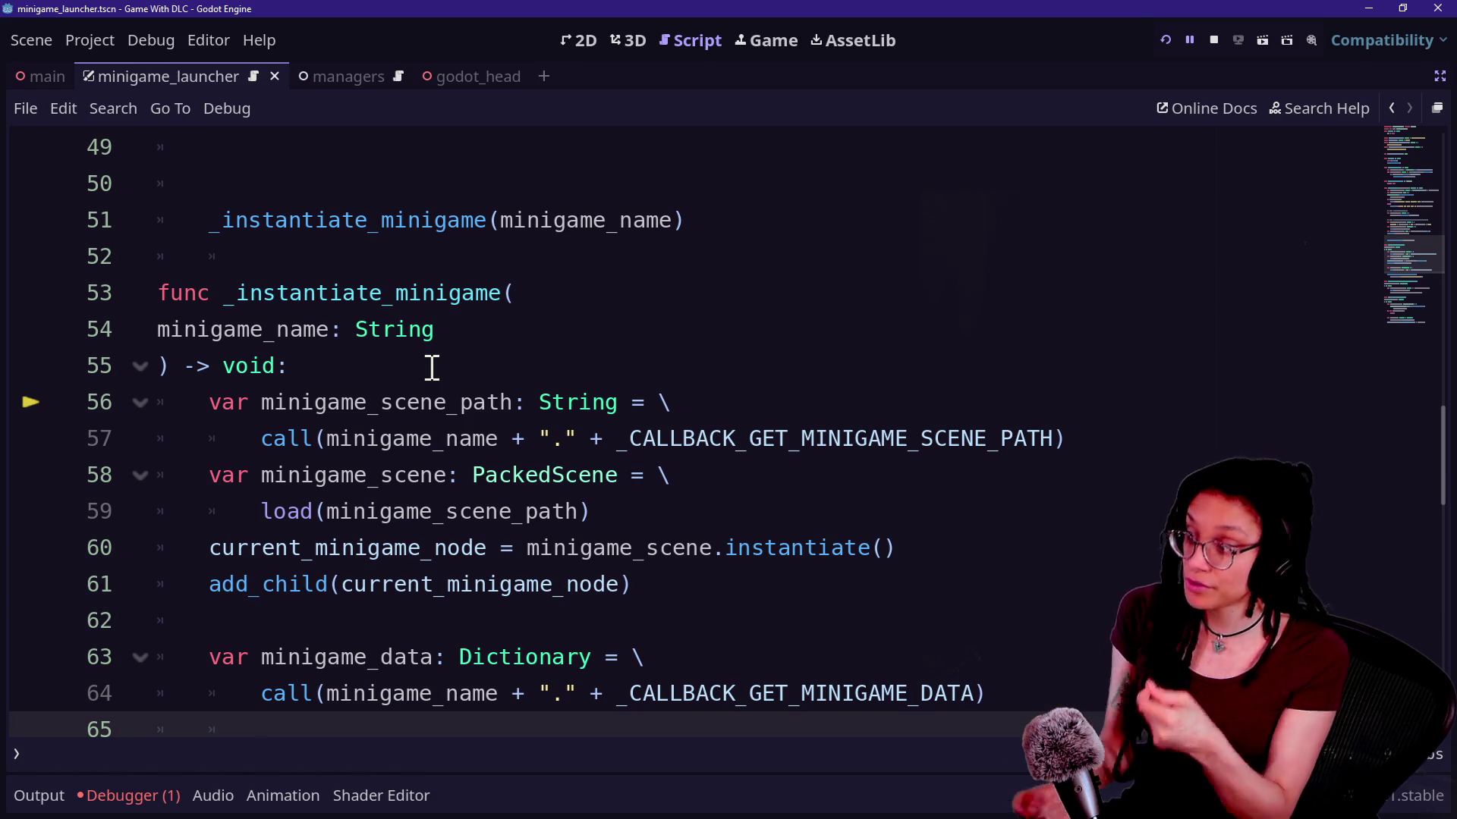
pyautogui.click(408, 211)
pyautogui.press('Up')
pyautogui.press('Up')
pyautogui.scroll(1, 407, 211)
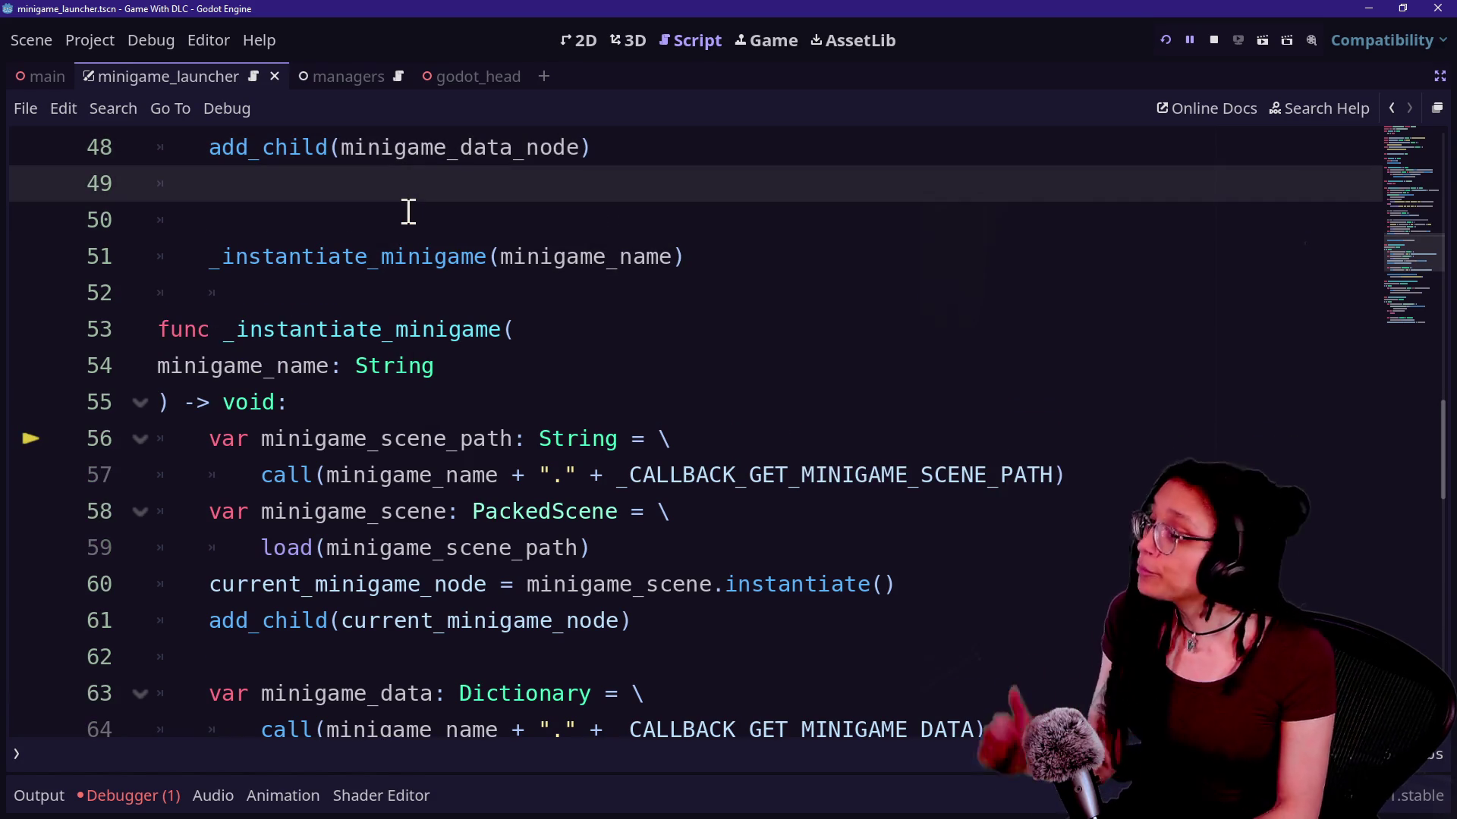
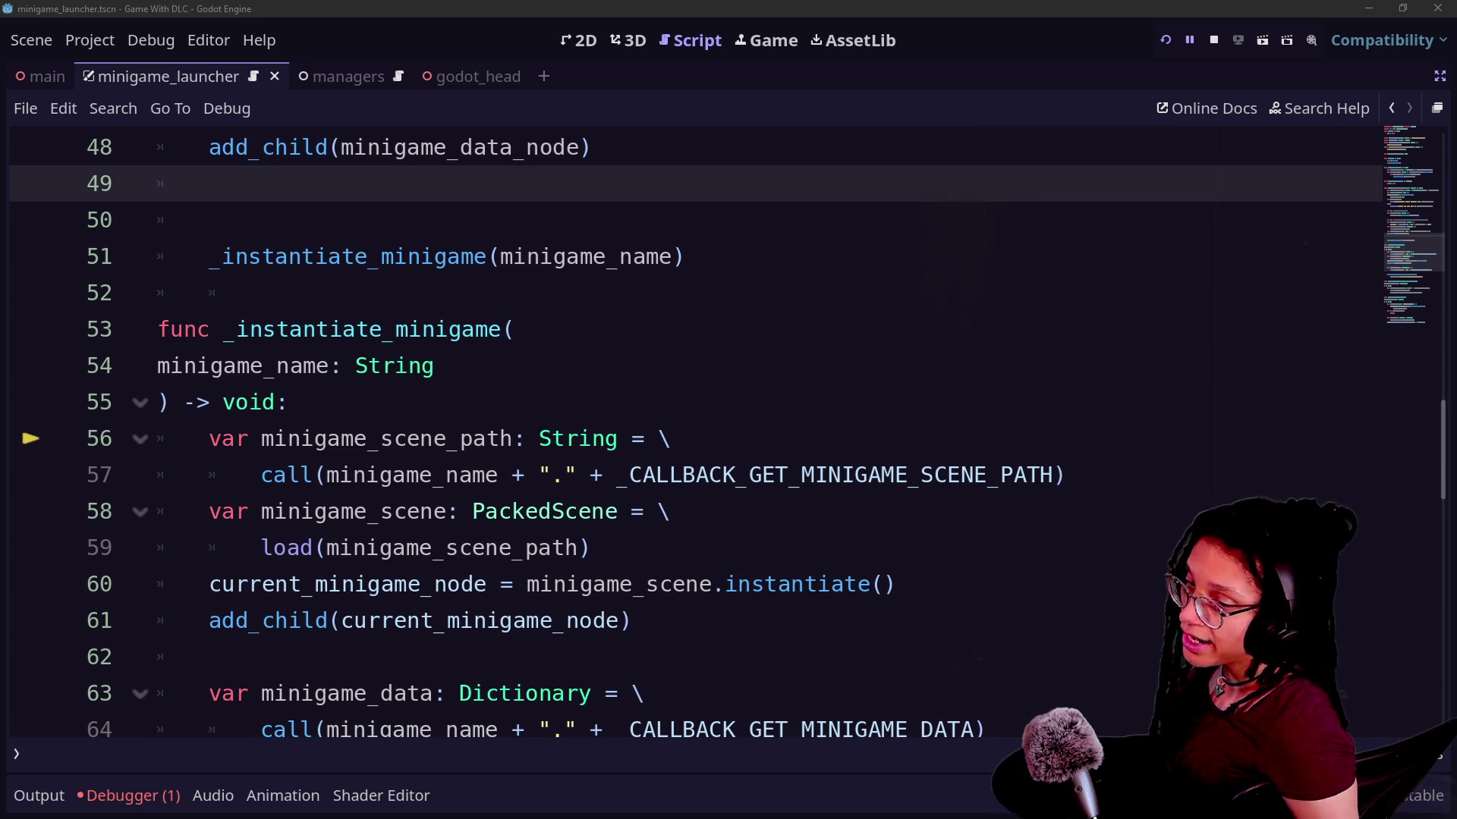
# - Walk through the _instantiate_minigame body, highlighting the load, add_child and scene-path lines
pyautogui.click(683, 585)
pyautogui.press('Down')
pyautogui.press('Down')
pyautogui.press('Down')
pyautogui.press('Down')
pyautogui.press('Down')
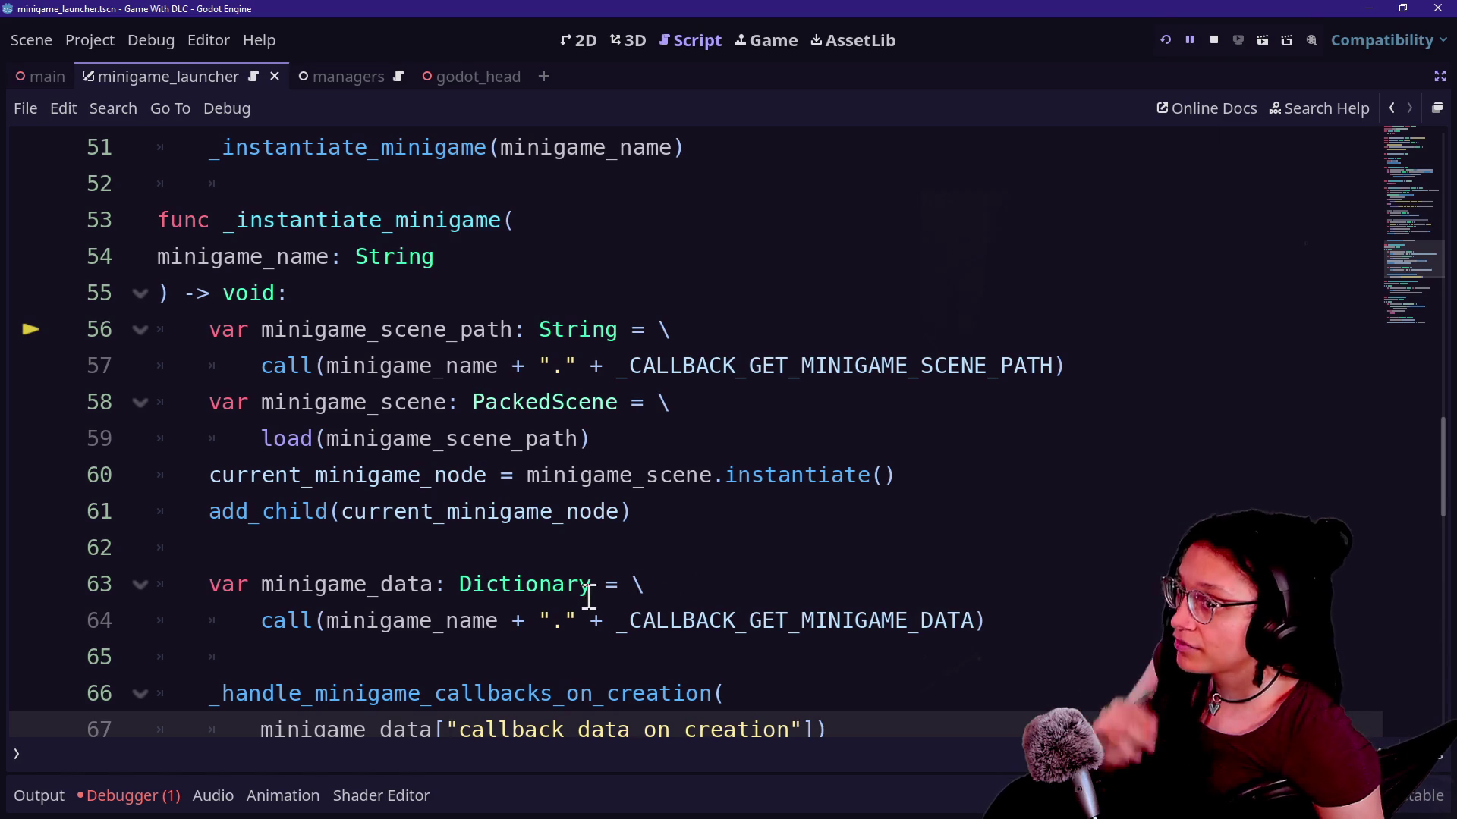
pyautogui.click(480, 519)
pyautogui.press('Down')
pyautogui.press('Down')
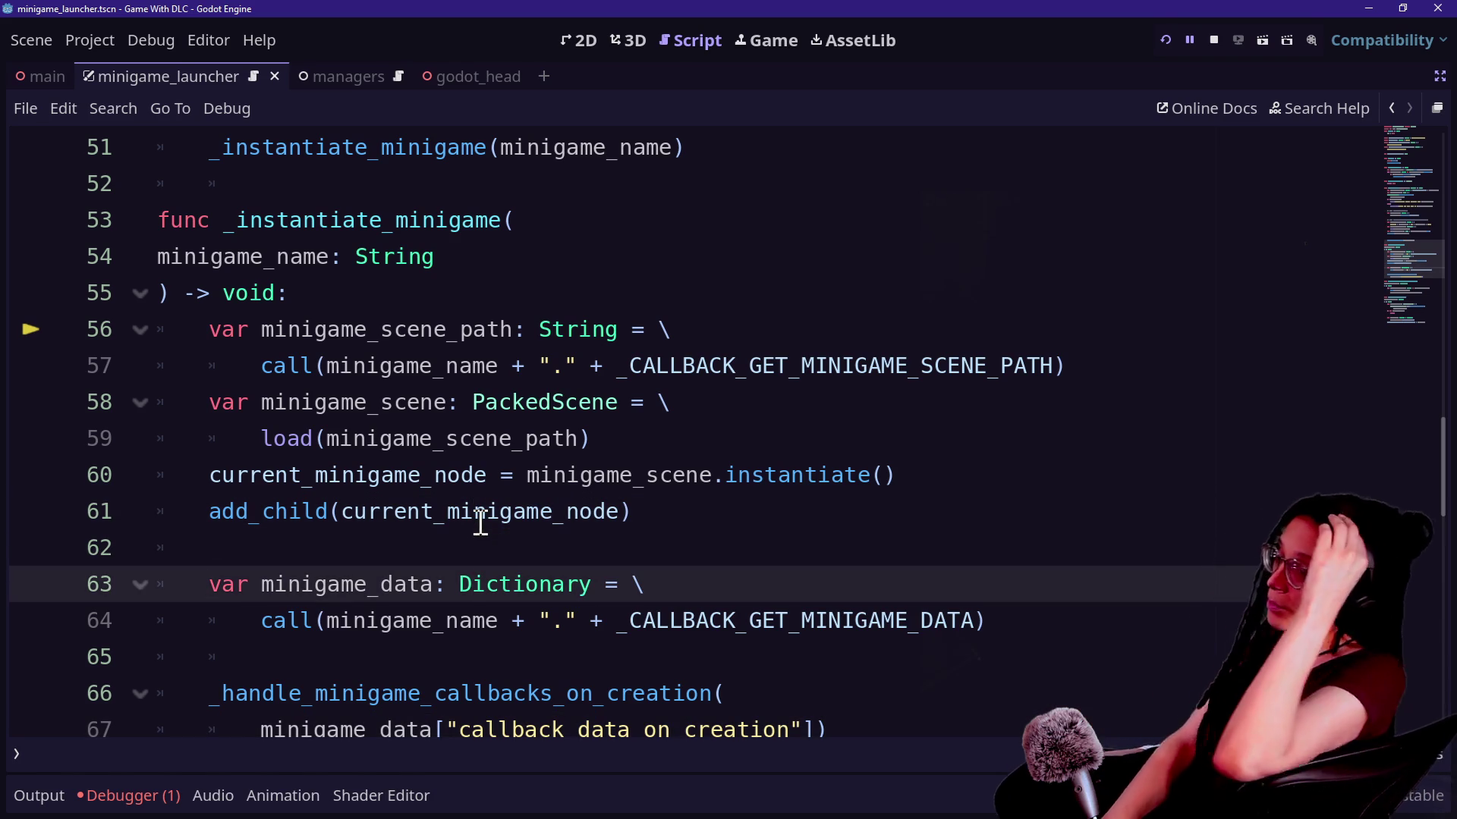
pyautogui.click(426, 535)
pyautogui.click(482, 287)
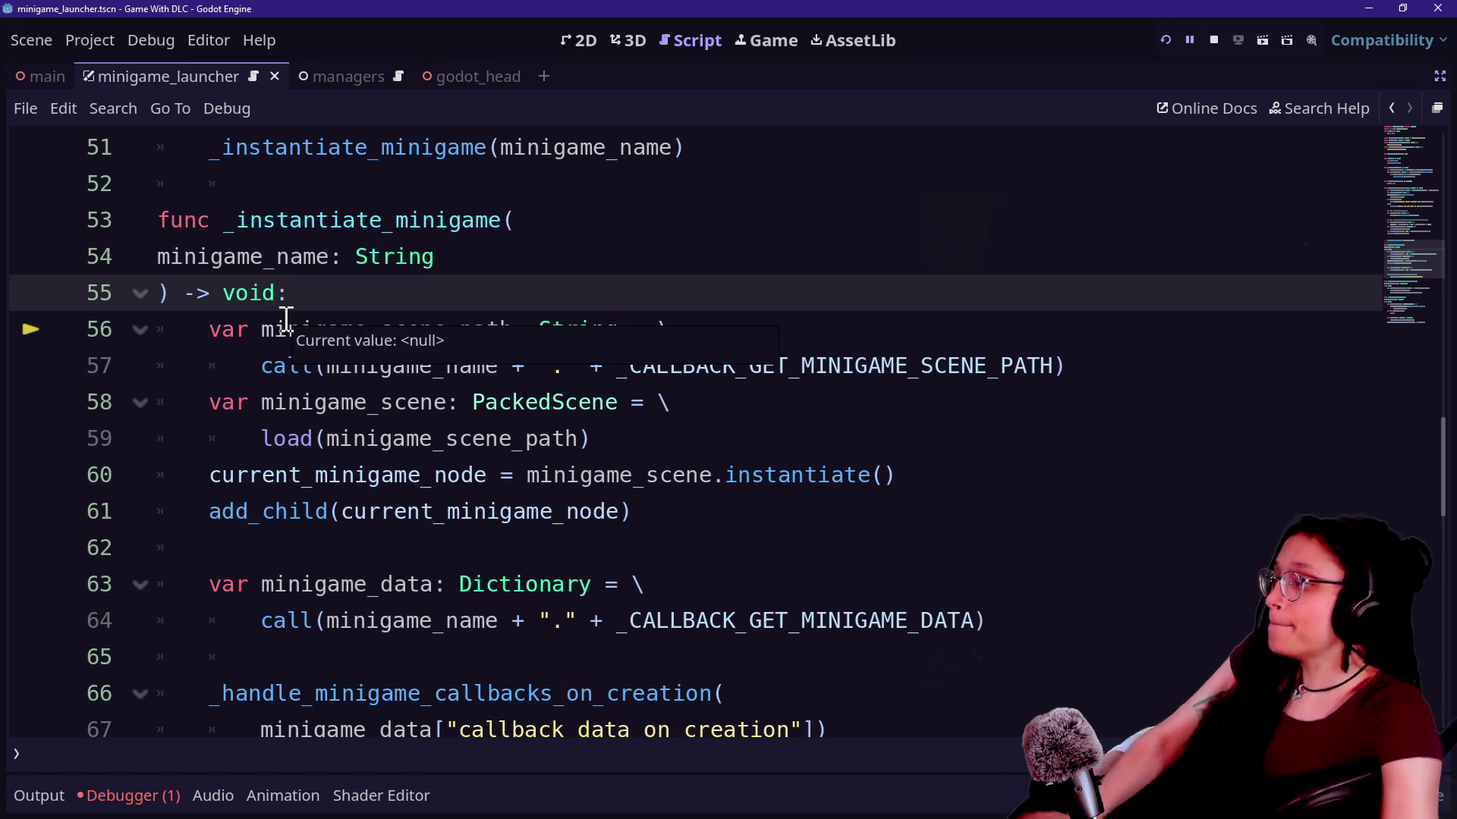
pyautogui.click(272, 439)
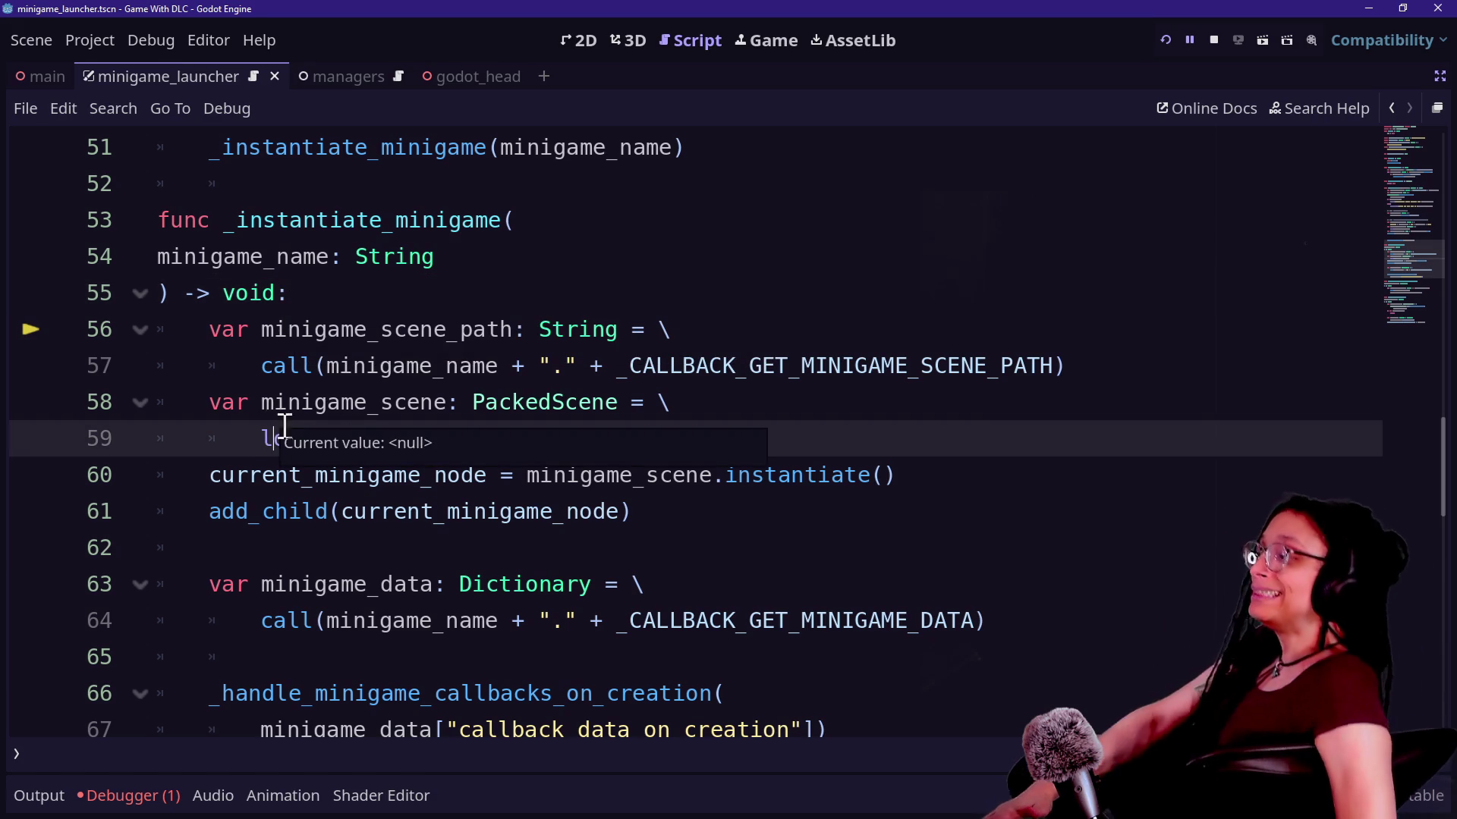
pyautogui.click(537, 510)
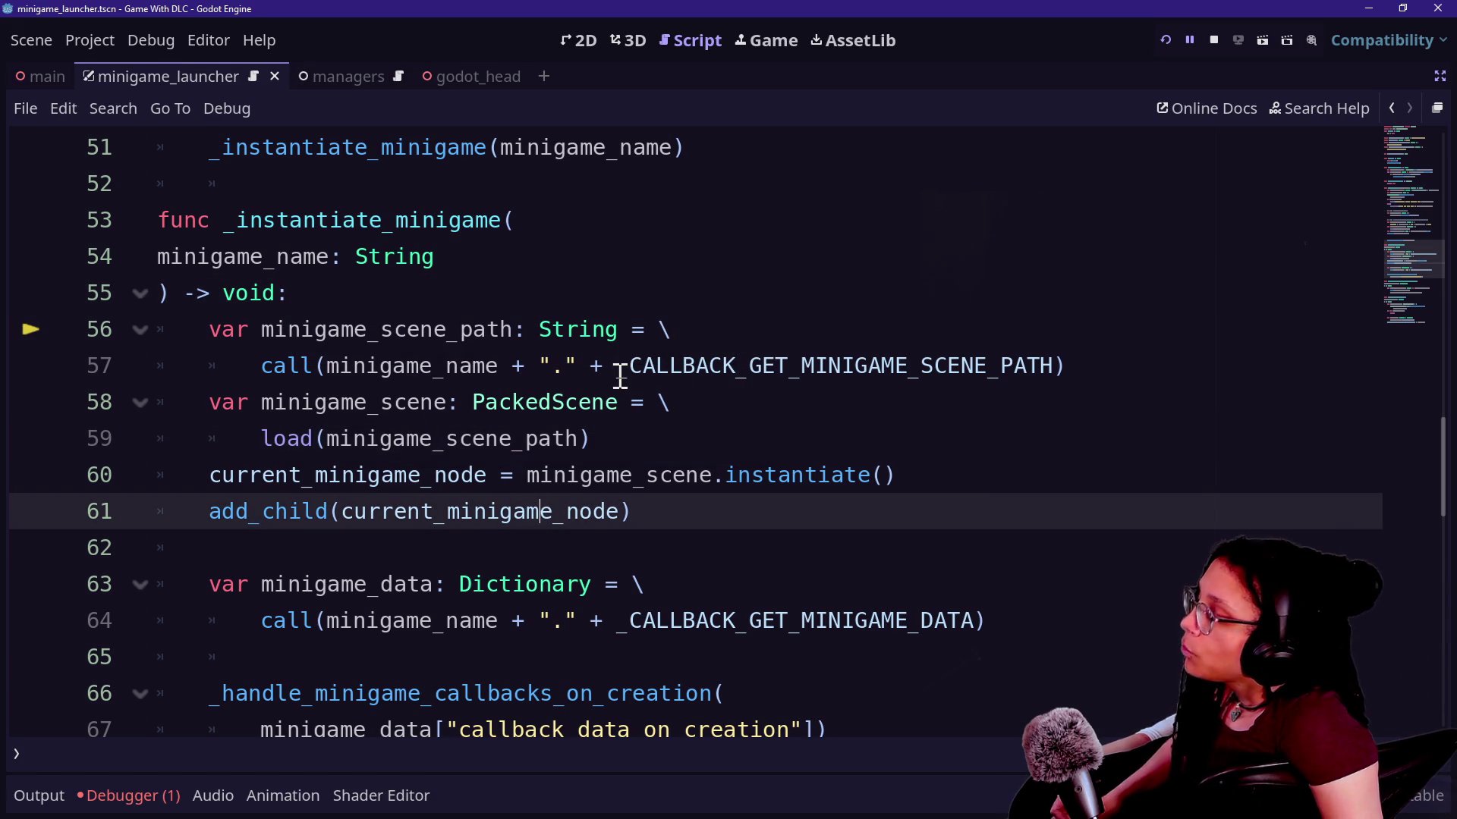
pyautogui.moveTo(620, 375); pyautogui.dragTo(903, 386)
pyautogui.click(904, 385)
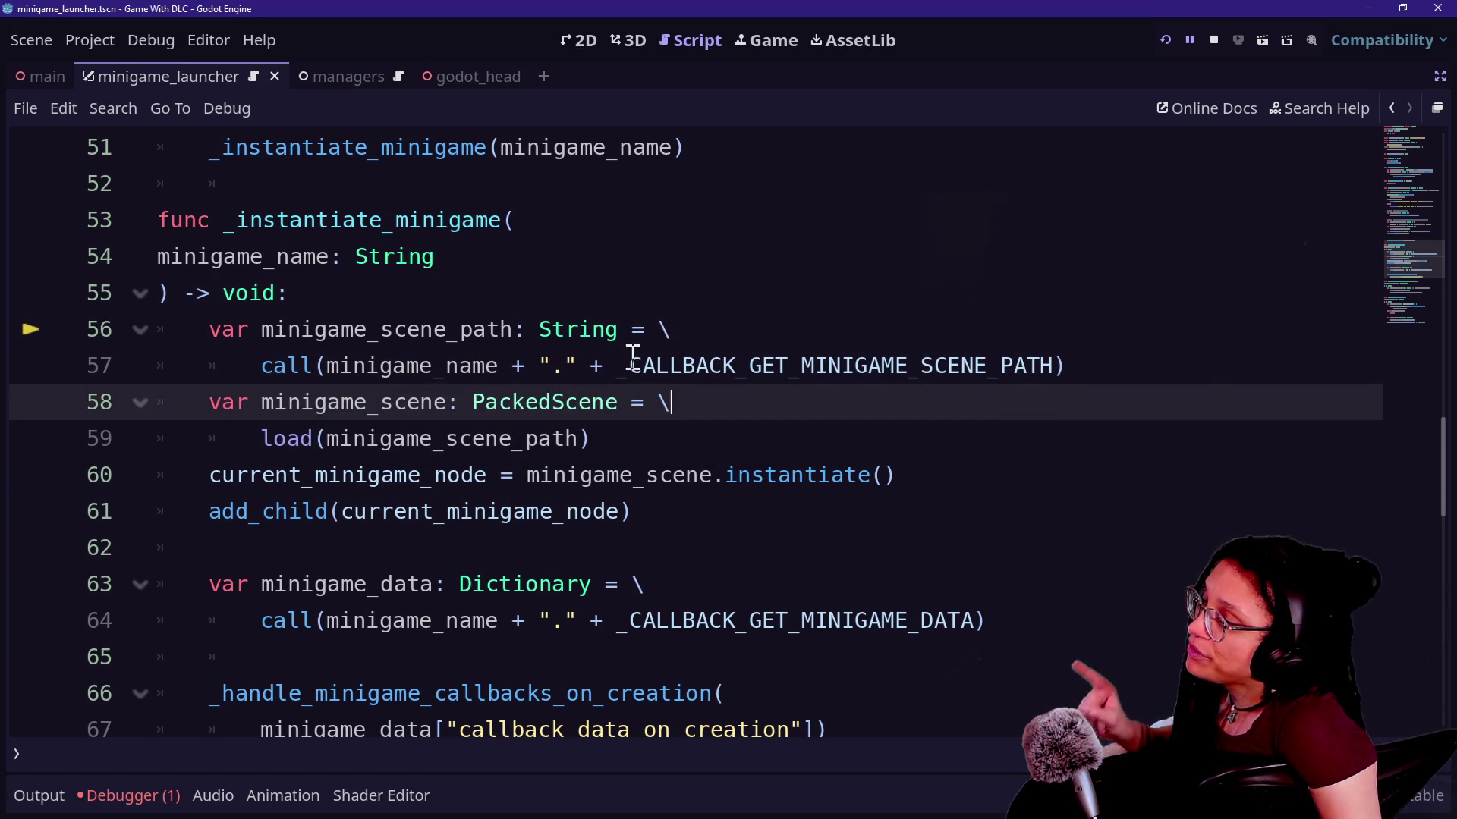
pyautogui.click(607, 367)
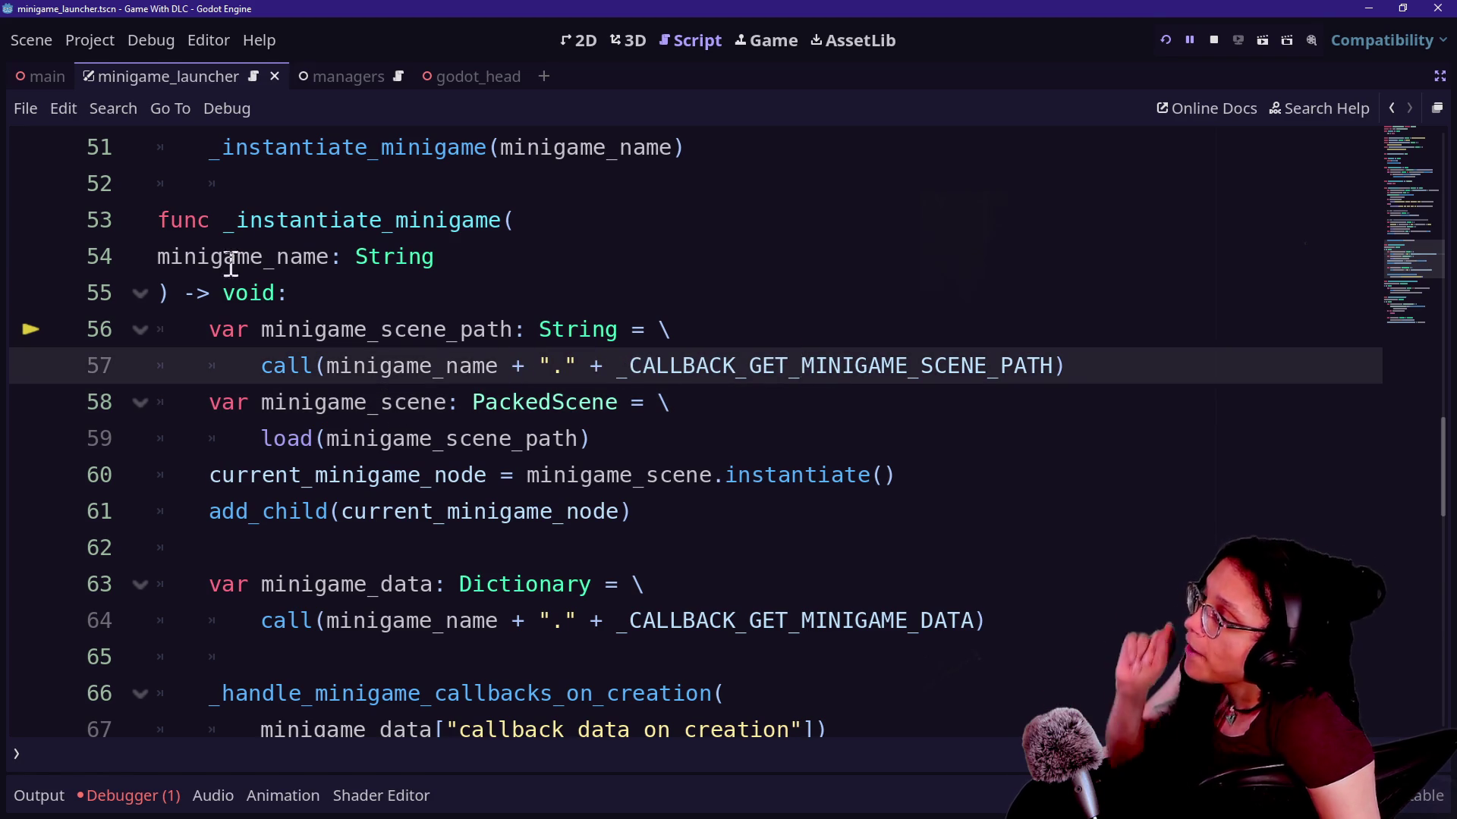
pyautogui.moveTo(231, 266); pyautogui.dragTo(917, 547)
pyautogui.moveTo(374, 329); pyautogui.dragTo(416, 367)
pyautogui.click(446, 400)
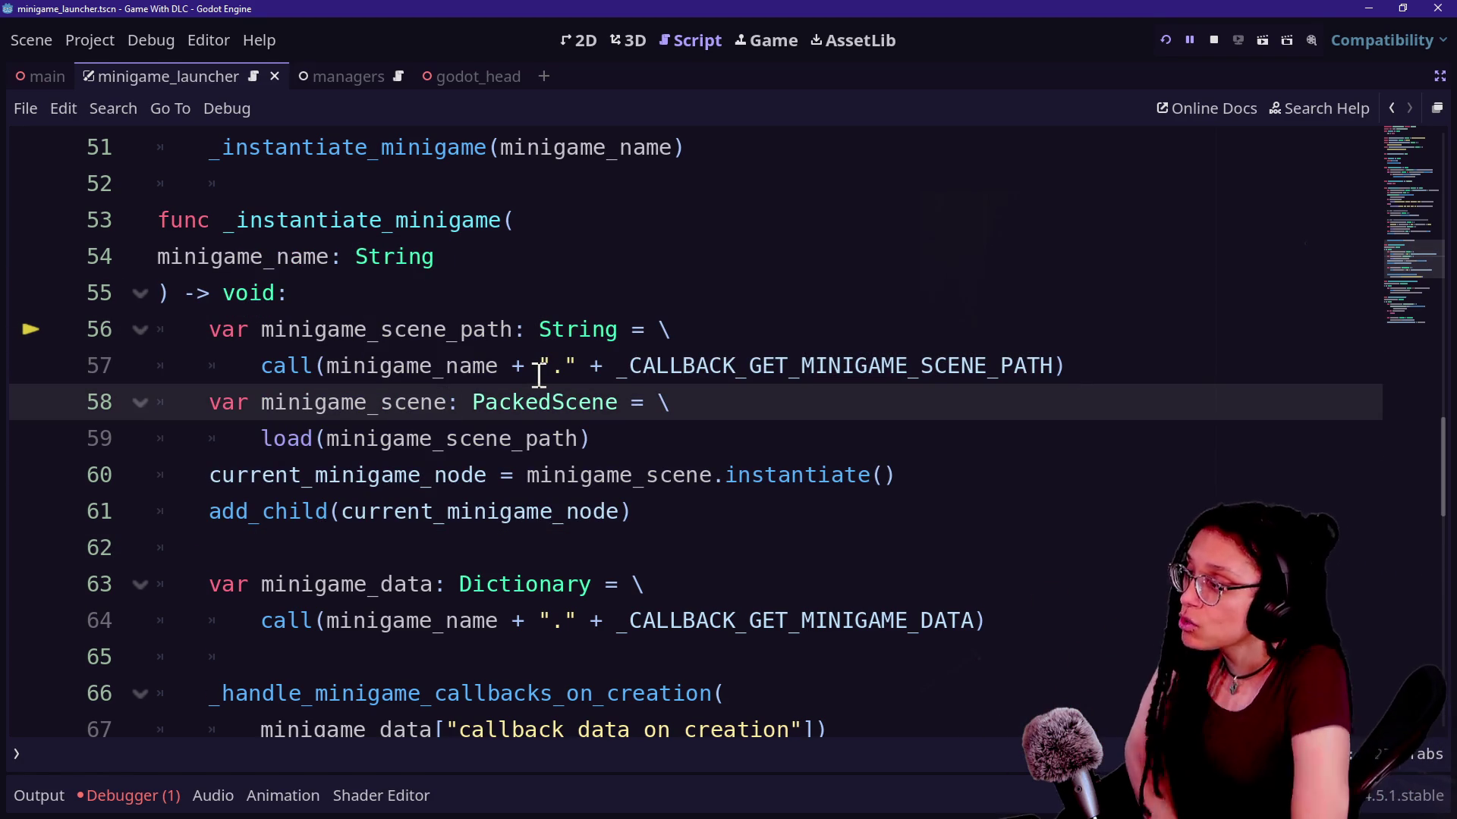
# - Review the data-script loading and add_child lines above the instantiate call
pyautogui.click(534, 329)
pyautogui.press('Up')
pyautogui.press('Up')
pyautogui.press('Up')
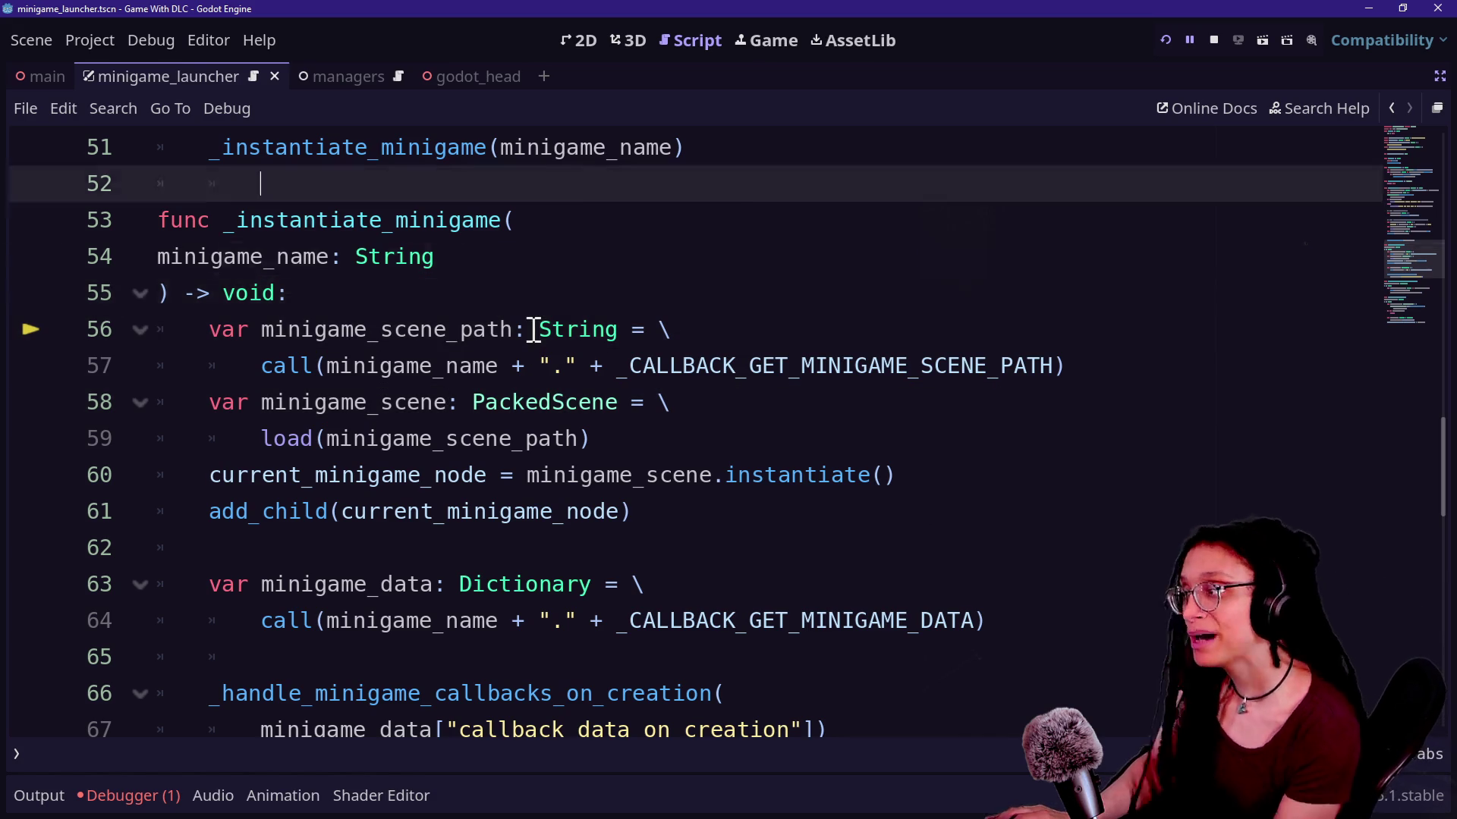
pyautogui.press('Up')
pyautogui.press('Up')
pyautogui.press('Up')
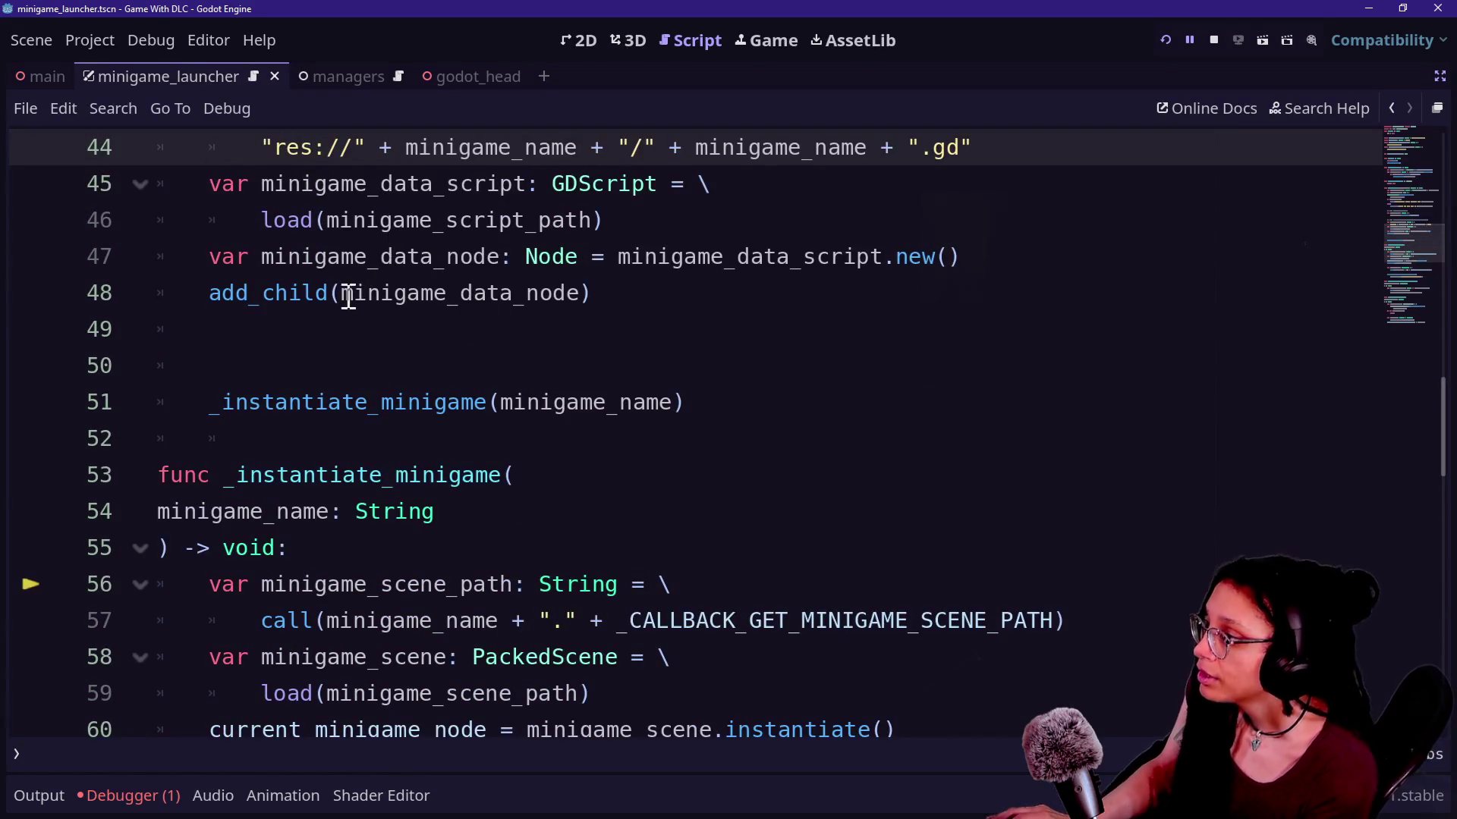
pyautogui.moveTo(516, 293); pyautogui.dragTo(764, 503)
pyautogui.click(764, 503)
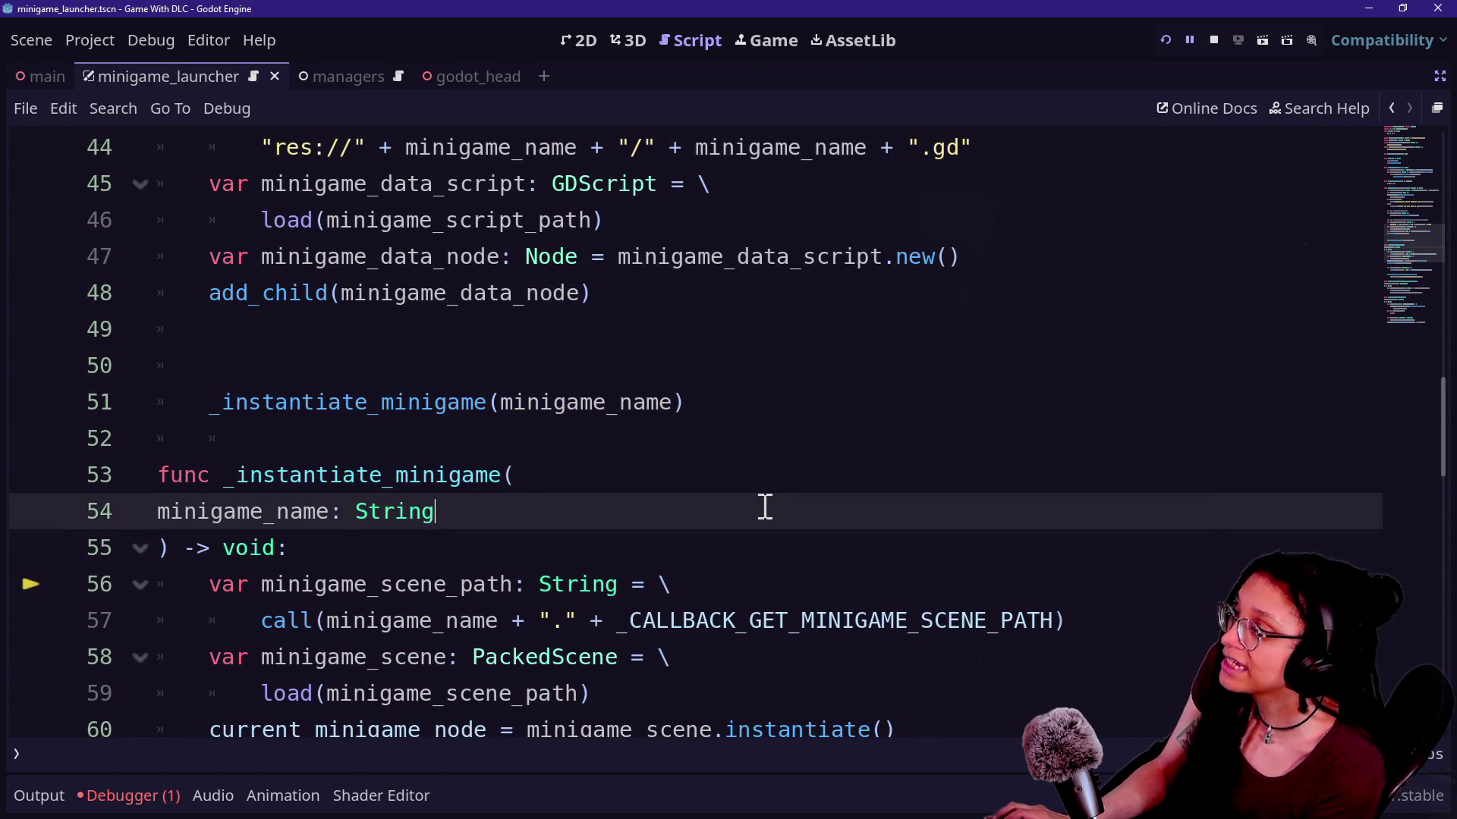
pyautogui.moveTo(668, 330); pyautogui.dragTo(749, 443)
pyautogui.press('Down')
pyautogui.click(746, 378)
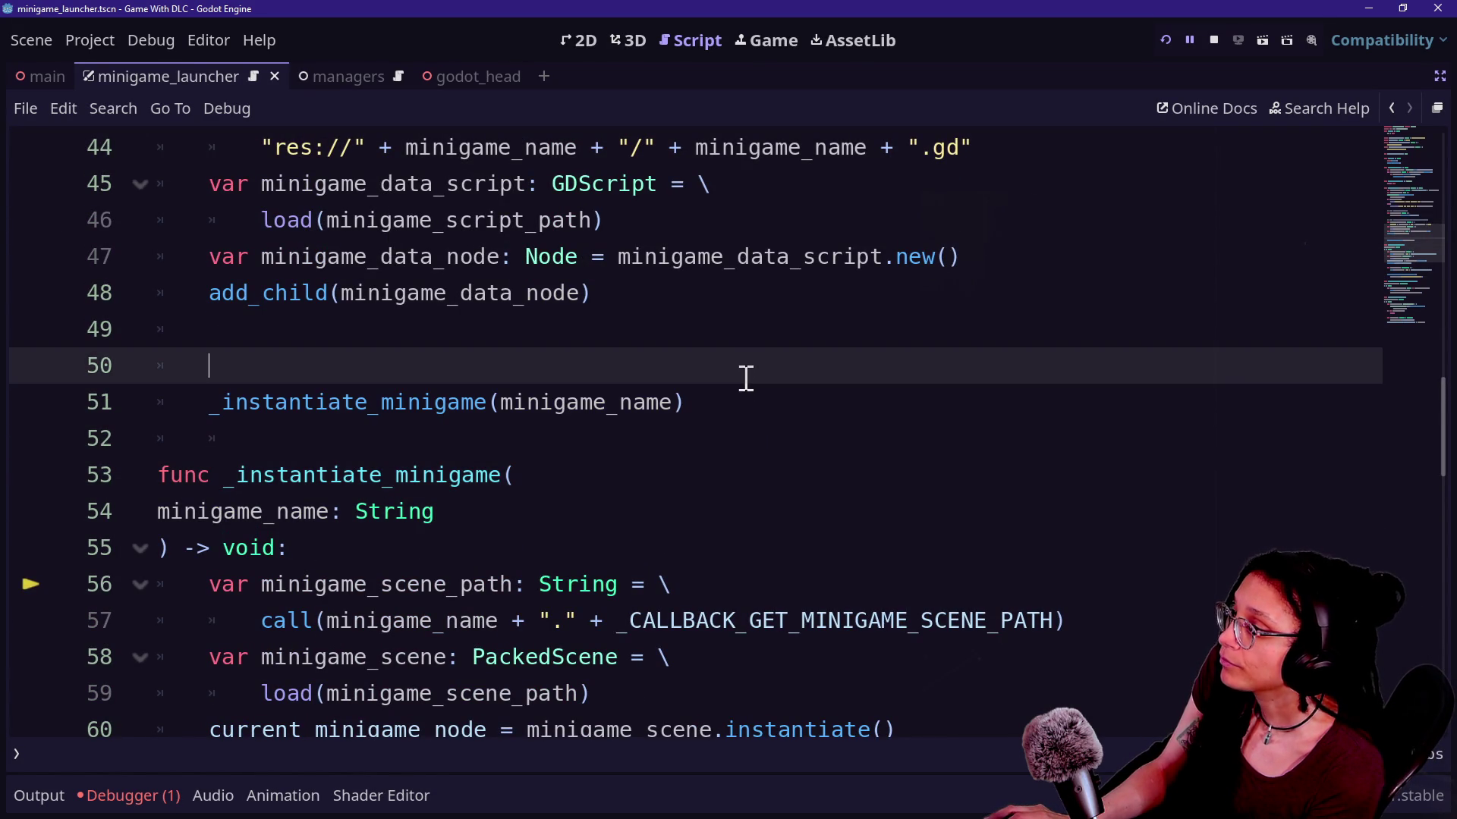
pyautogui.scroll(2, 742, 366)
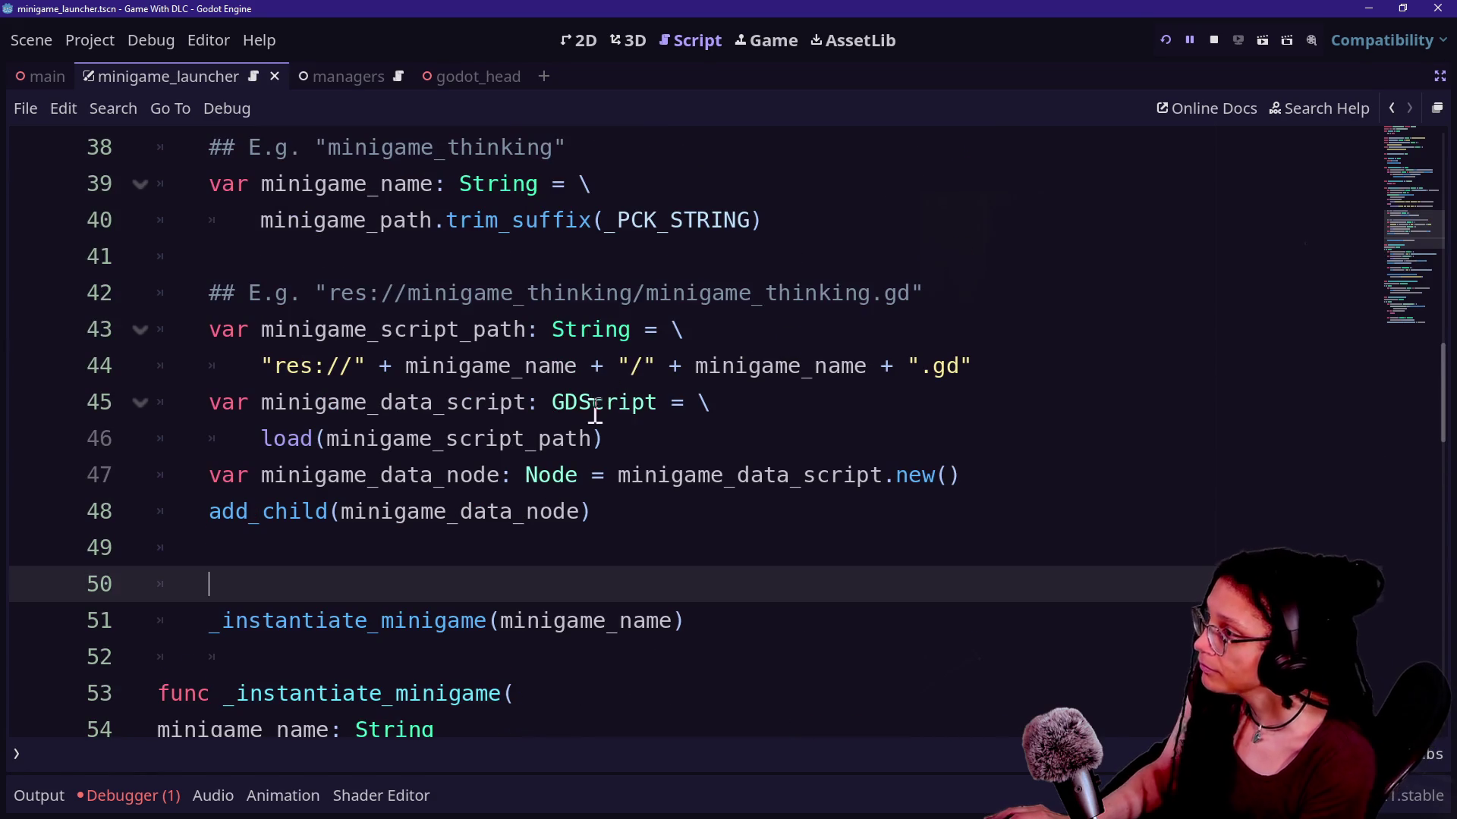
pyautogui.moveTo(636, 510)
pyautogui.mouseDown()
pyautogui.moveTo(956, 356)
pyautogui.moveTo(991, 344)
pyautogui.moveTo(996, 360)
pyautogui.mouseUp()
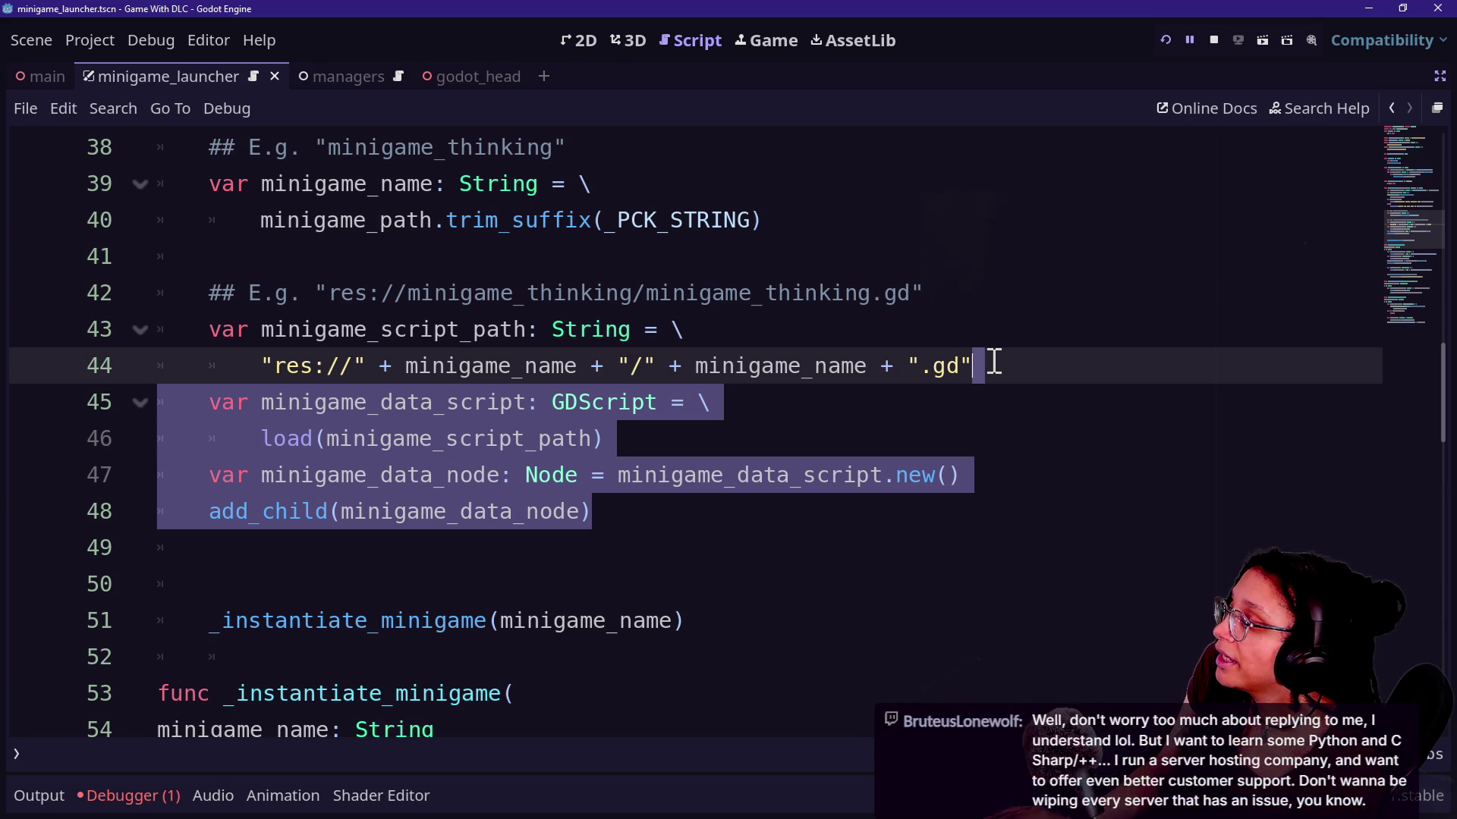
pyautogui.moveTo(994, 361)
pyautogui.mouseDown()
pyautogui.moveTo(641, 475)
pyautogui.moveTo(427, 492)
pyautogui.moveTo(554, 471)
pyautogui.moveTo(201, 525)
pyautogui.moveTo(431, 529)
pyautogui.mouseUp()
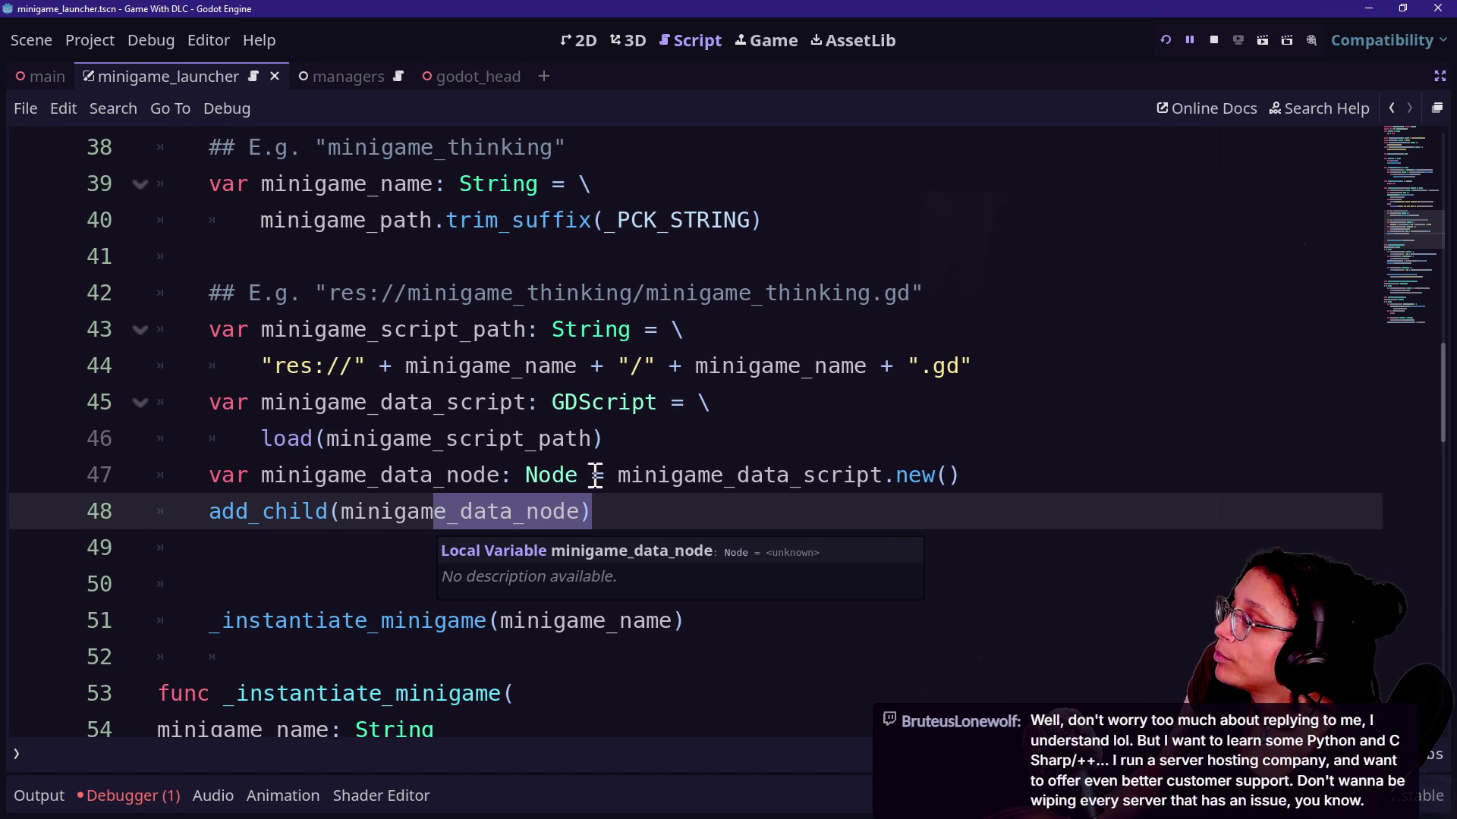
pyautogui.click(604, 475)
pyautogui.scroll(-1, 460, 484)
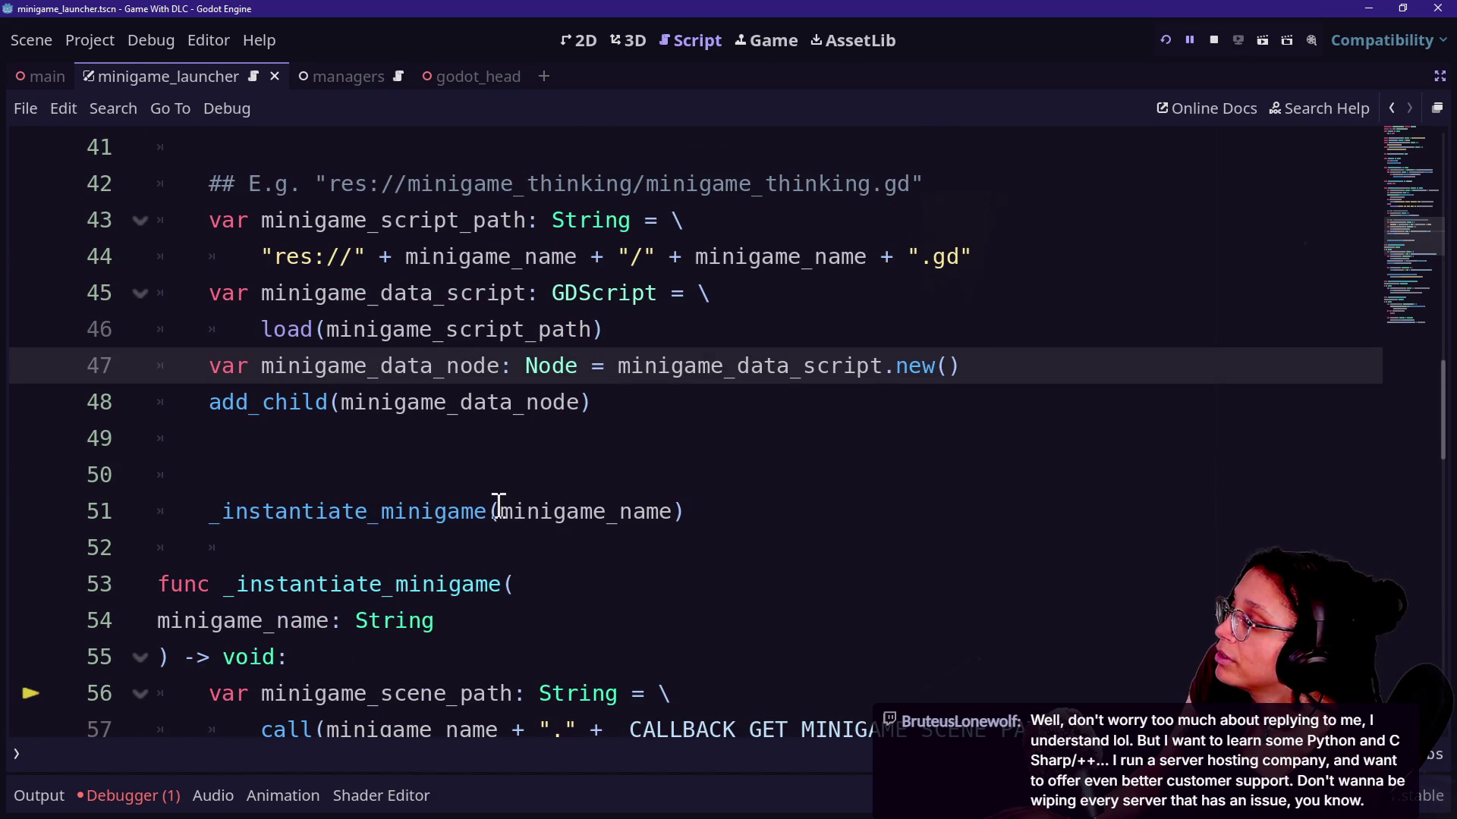
# - Change the instantiate call's argument on line 51 to minigame_data_node
pyautogui.click(628, 512)
pyautogui.press('Delete')
pyautogui.press('Delete')
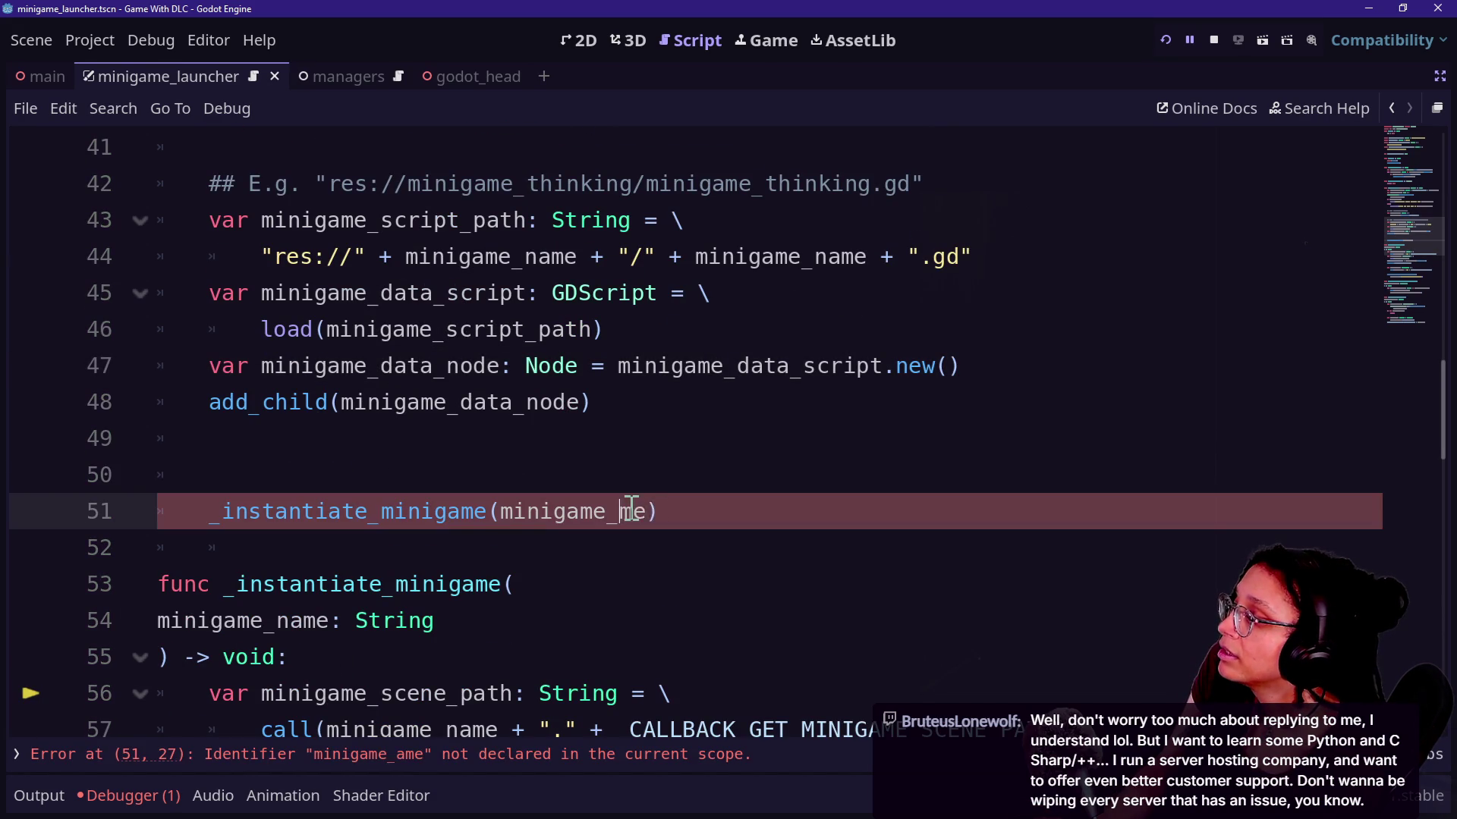
pyautogui.click(340, 403)
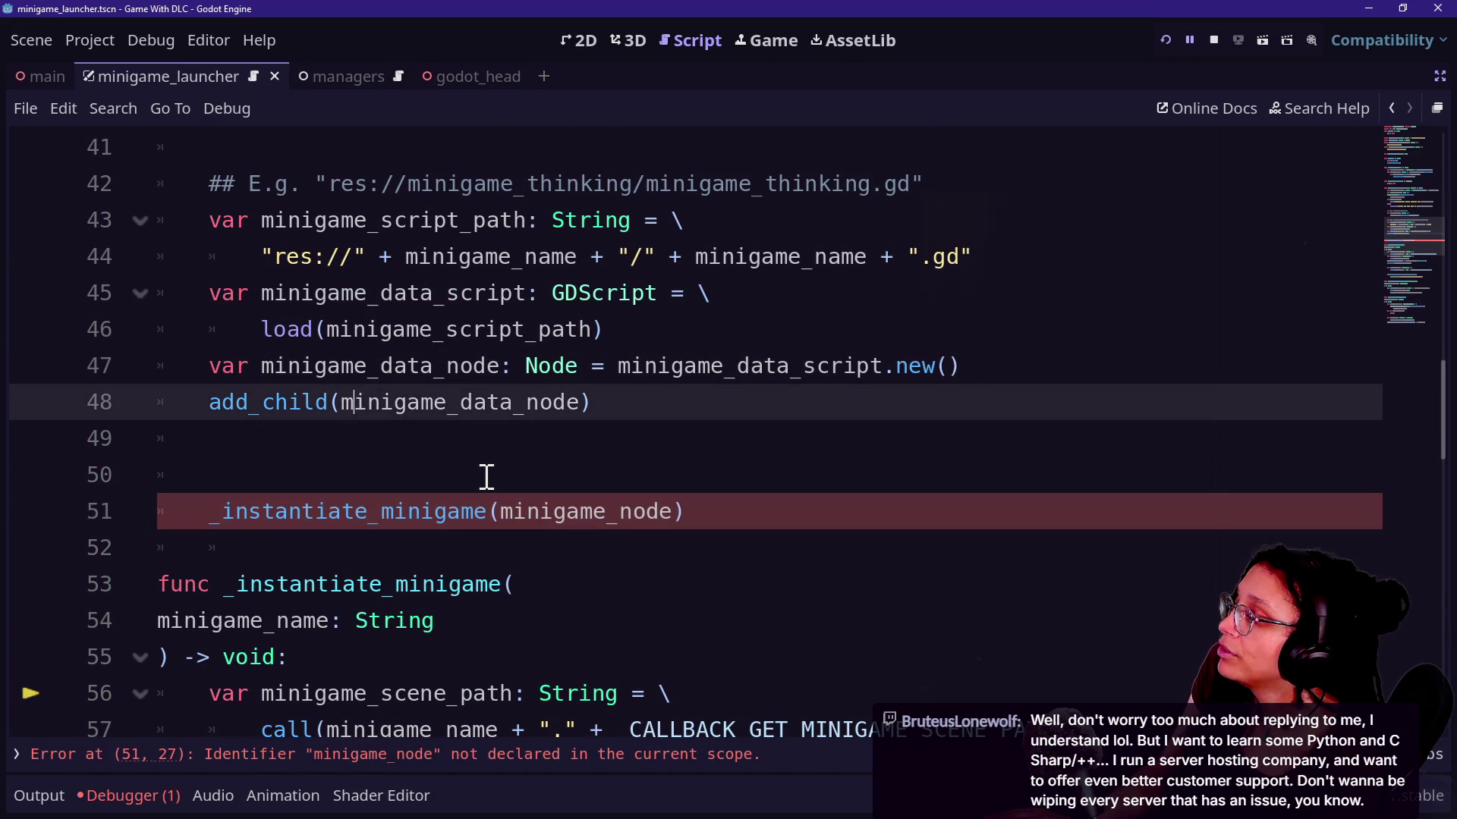
pyautogui.click(596, 489)
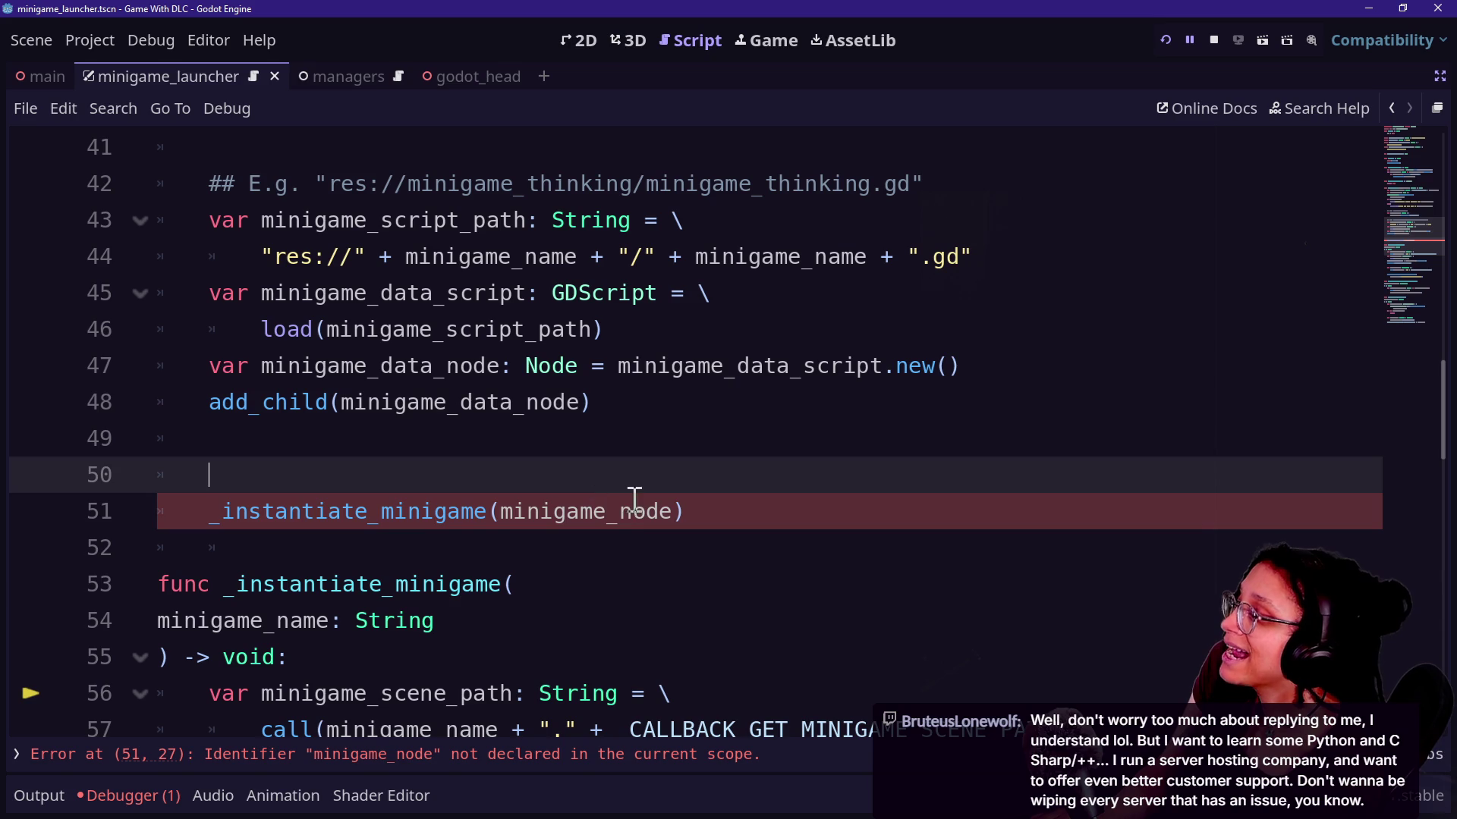
pyautogui.click(622, 507)
pyautogui.write('data_')
pyautogui.click(653, 313)
pyautogui.press('Down')
pyautogui.press('Down')
pyautogui.press('Down')
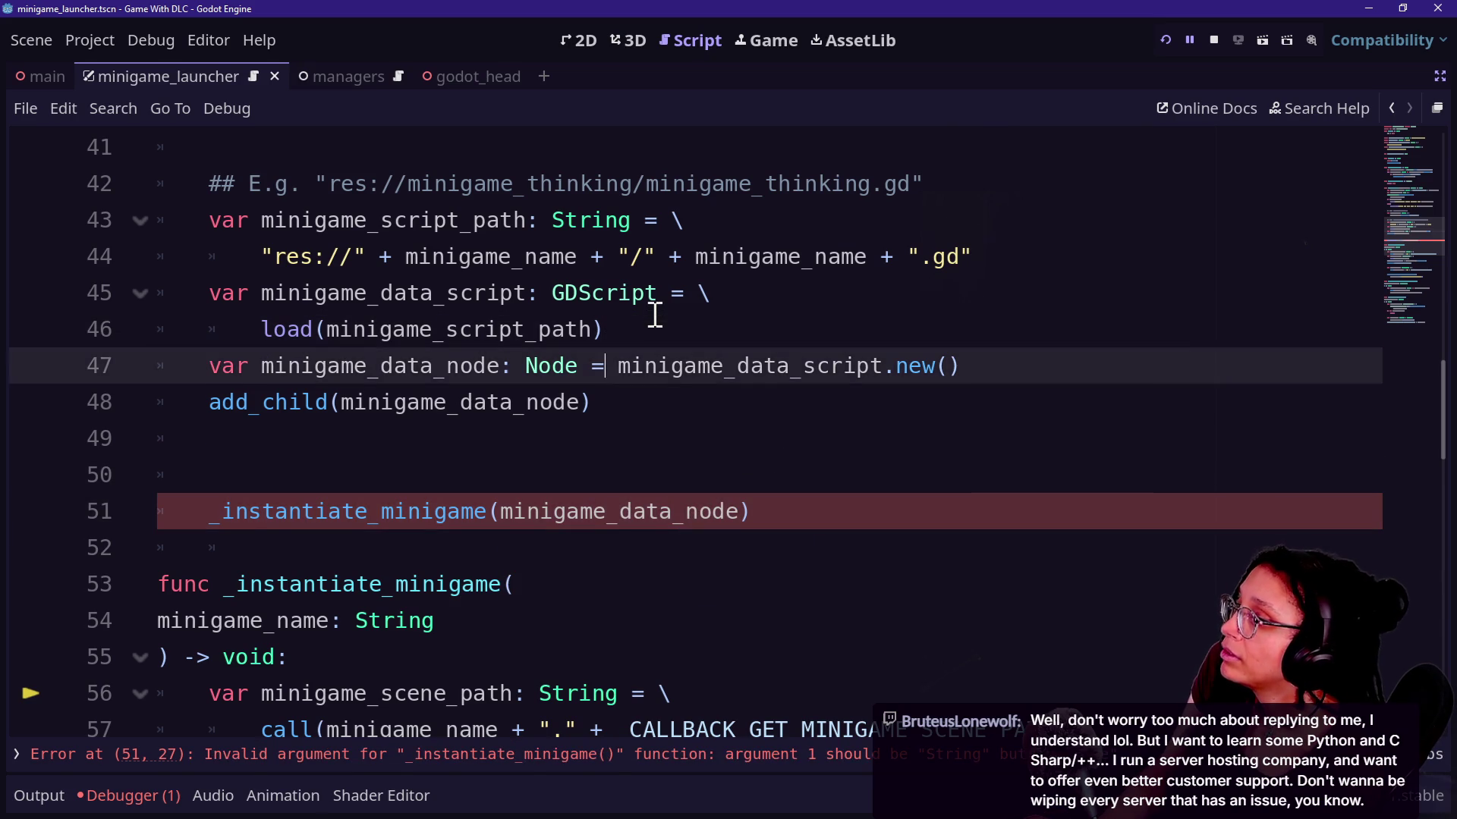
pyautogui.press('Down')
pyautogui.press('Down')
pyautogui.press('Down')
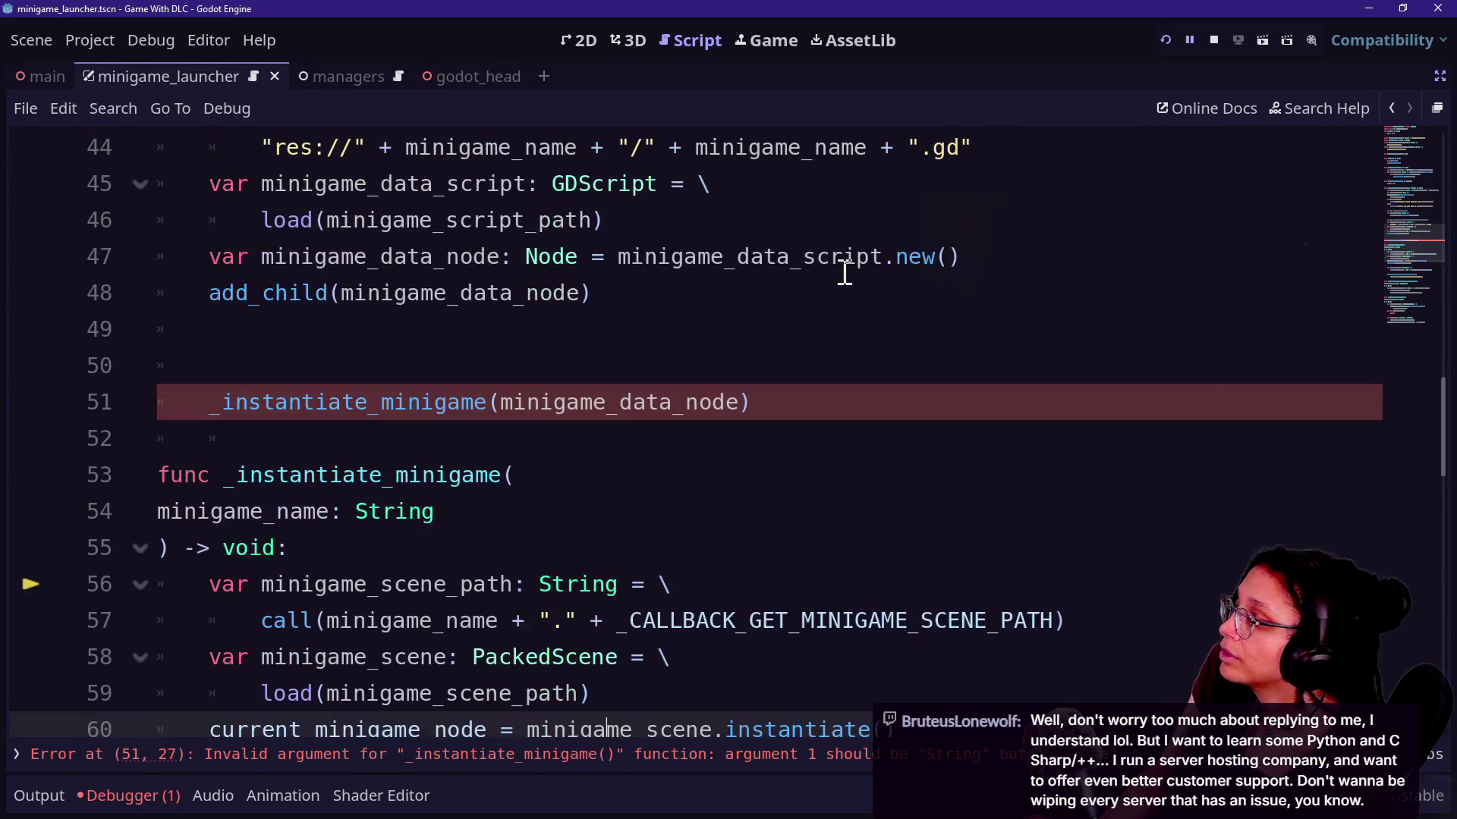
pyautogui.click(838, 270)
pyautogui.click(673, 402)
# - Rename the function parameter to minigame_data_node and change its type from String to Node
pyautogui.click(326, 511)
pyautogui.press('BackSpace')
pyautogui.press('BackSpace')
pyautogui.press('BackSpace')
pyautogui.write('ode')
pyautogui.press('BackSpace')
pyautogui.press('BackSpace')
pyautogui.press('BackSpace')
pyautogui.write('data_node')
pyautogui.click(393, 438)
pyautogui.moveTo(421, 512); pyautogui.dragTo(548, 520)
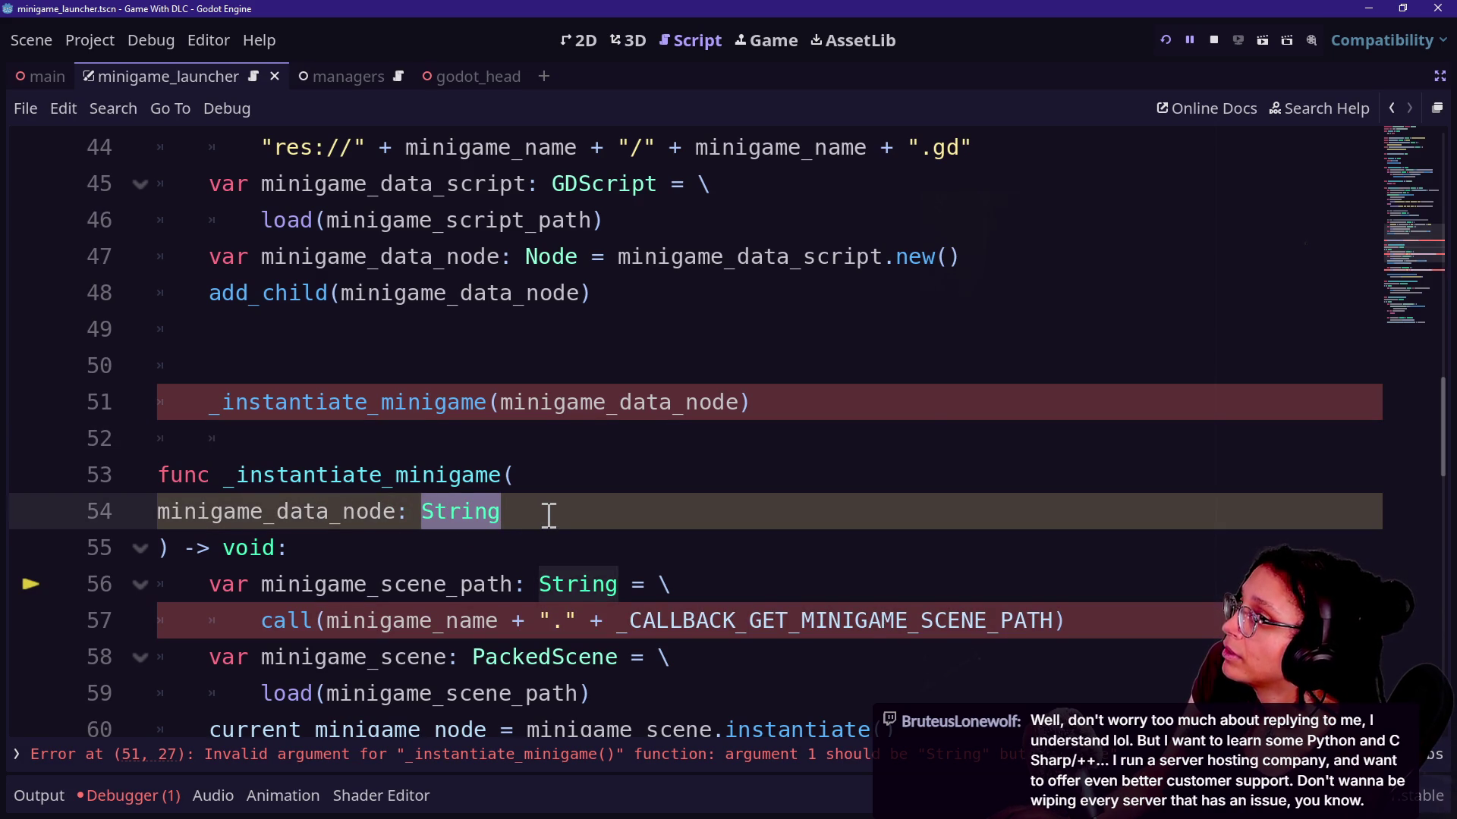
pyautogui.hotkey('ctrl', '=')
pyautogui.press('BackSpace')
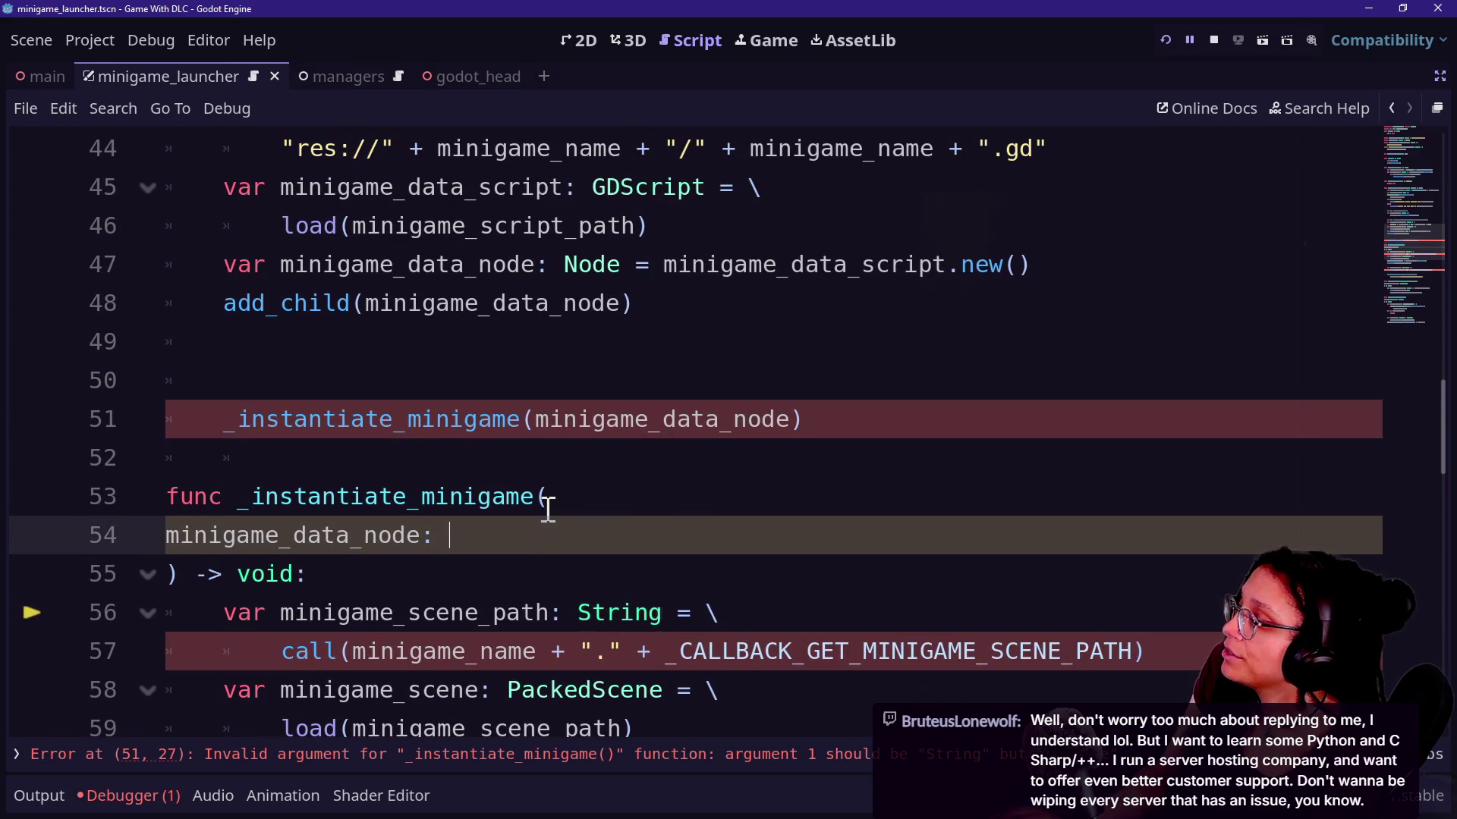
pyautogui.press('Down')
pyautogui.press('Down')
pyautogui.press('Down')
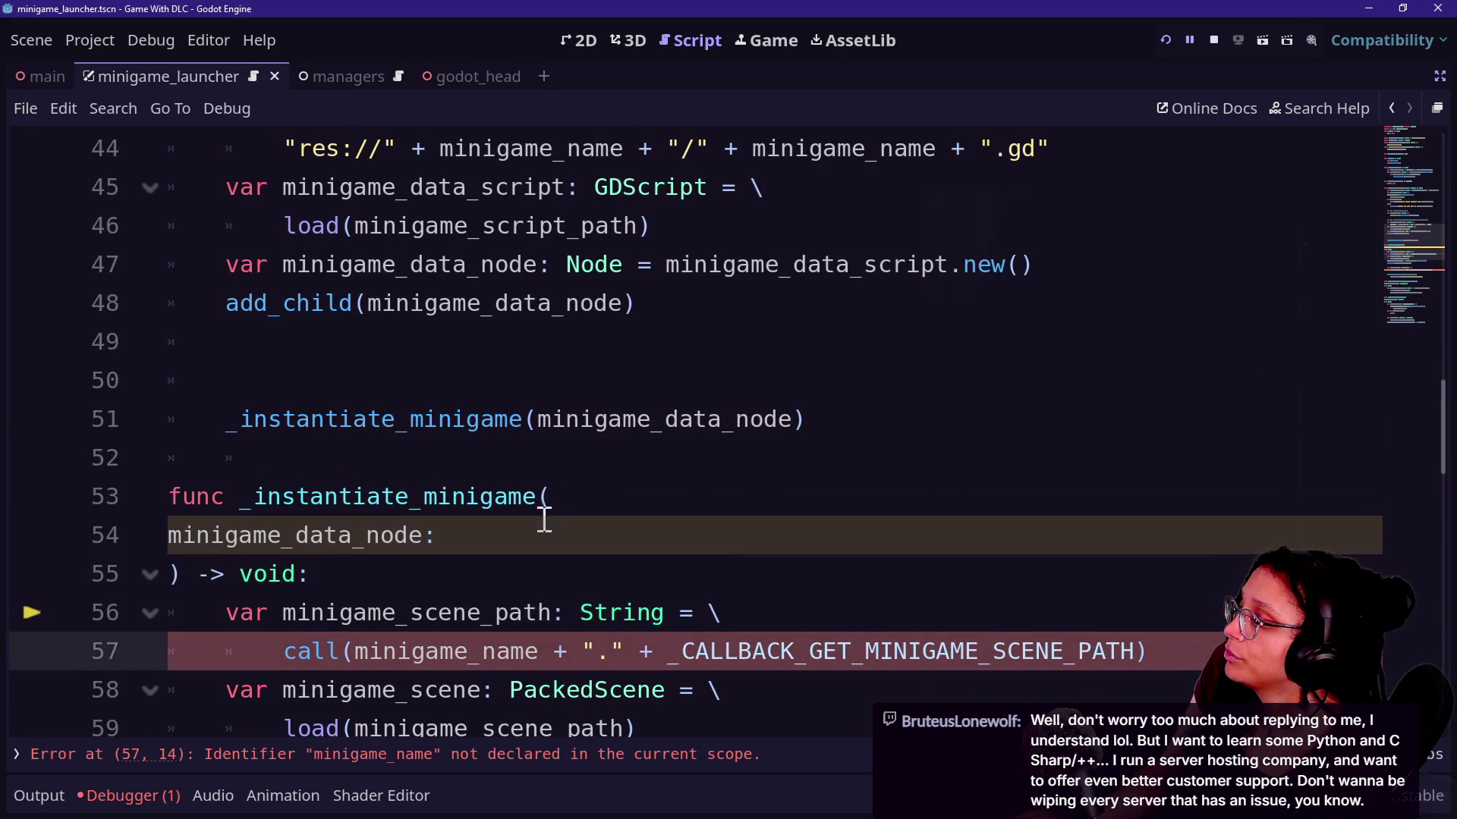
pyautogui.click(545, 523)
pyautogui.write('ode')
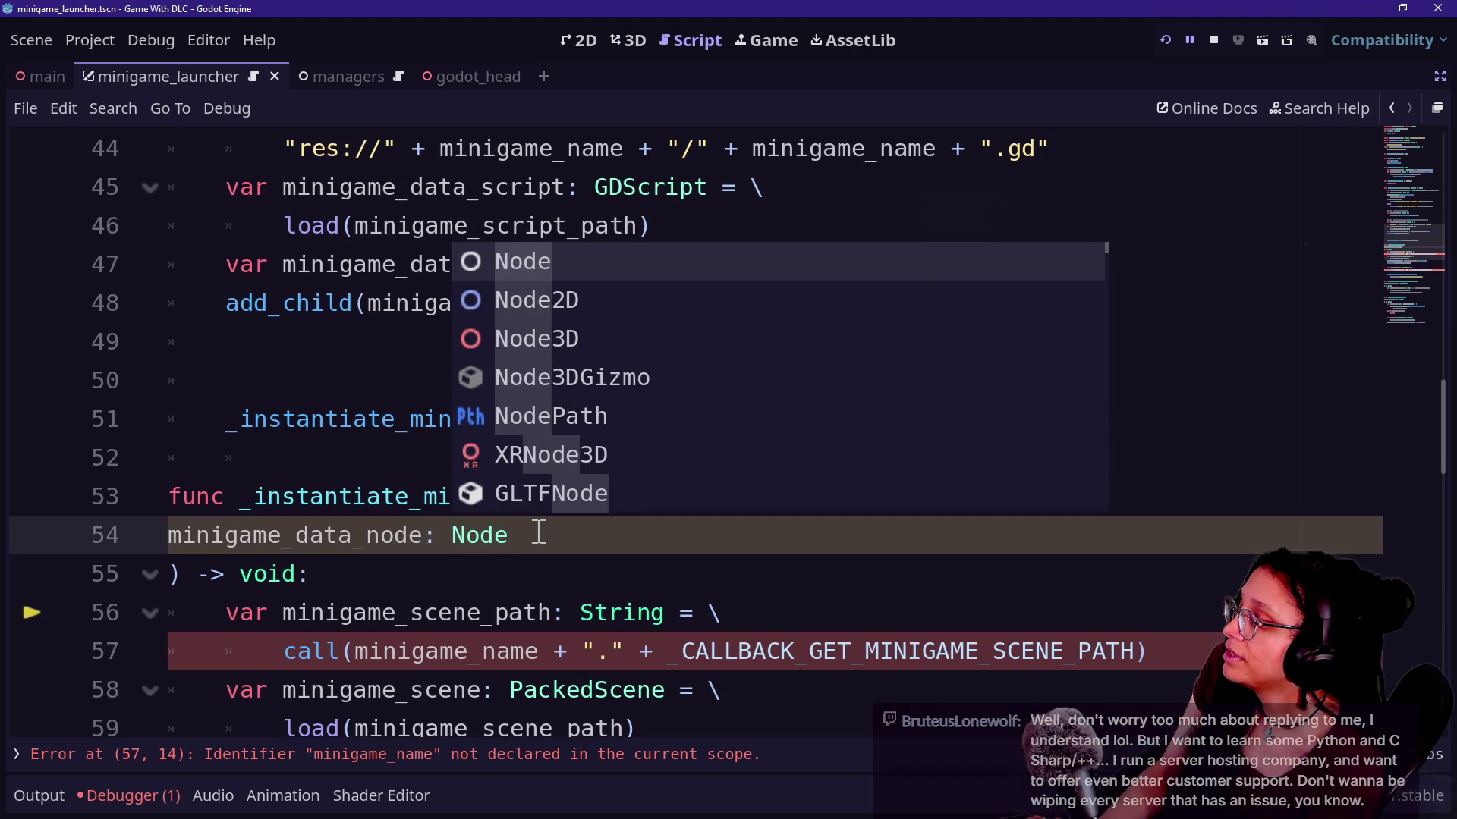
pyautogui.click(366, 491)
# - Insert an empty line after the '-> void:' signature
pyautogui.scroll(-2, 366, 492)
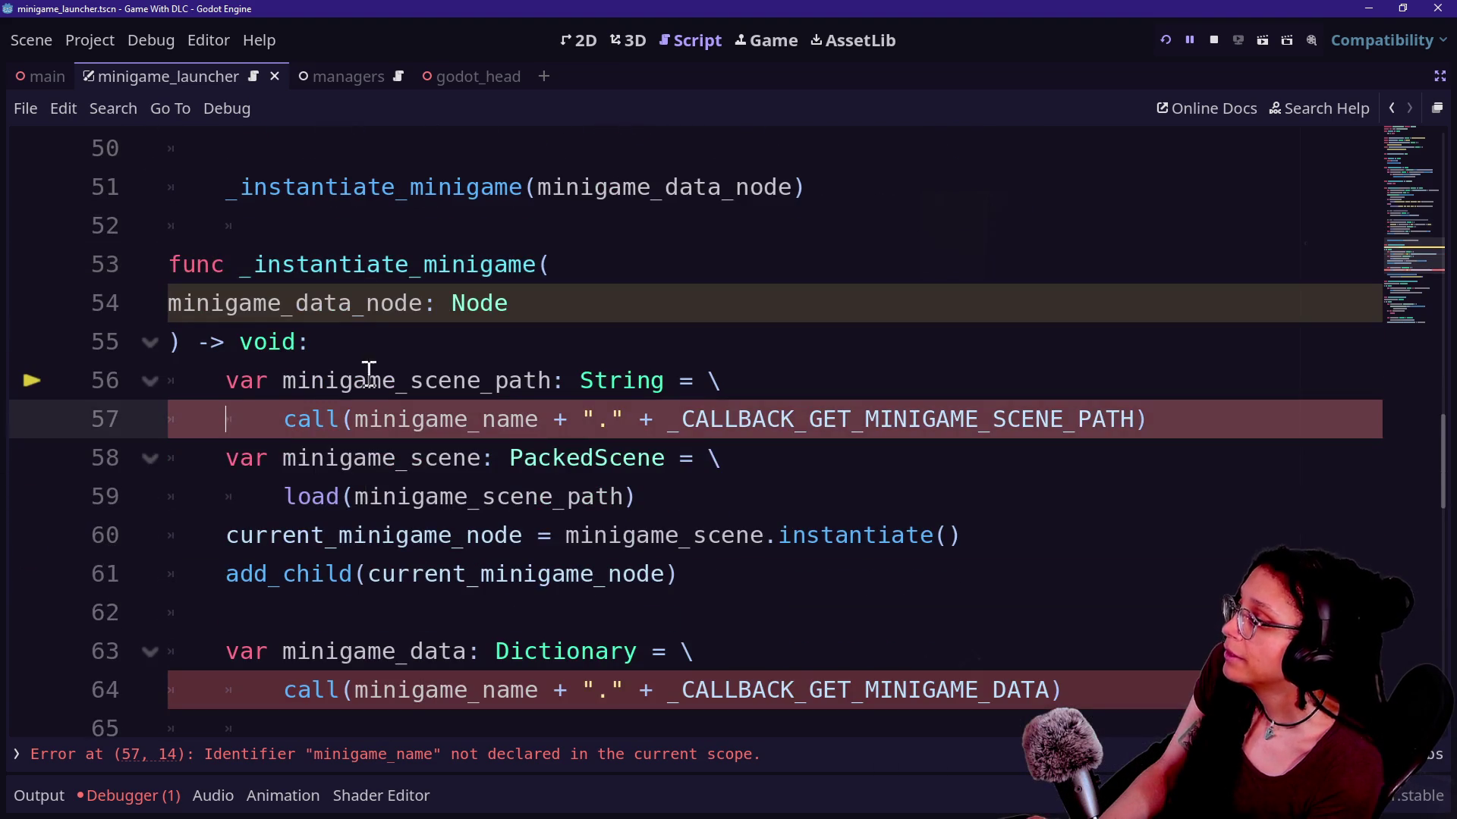
pyautogui.click(296, 377)
pyautogui.click(816, 506)
pyautogui.click(450, 341)
pyautogui.press('Return')
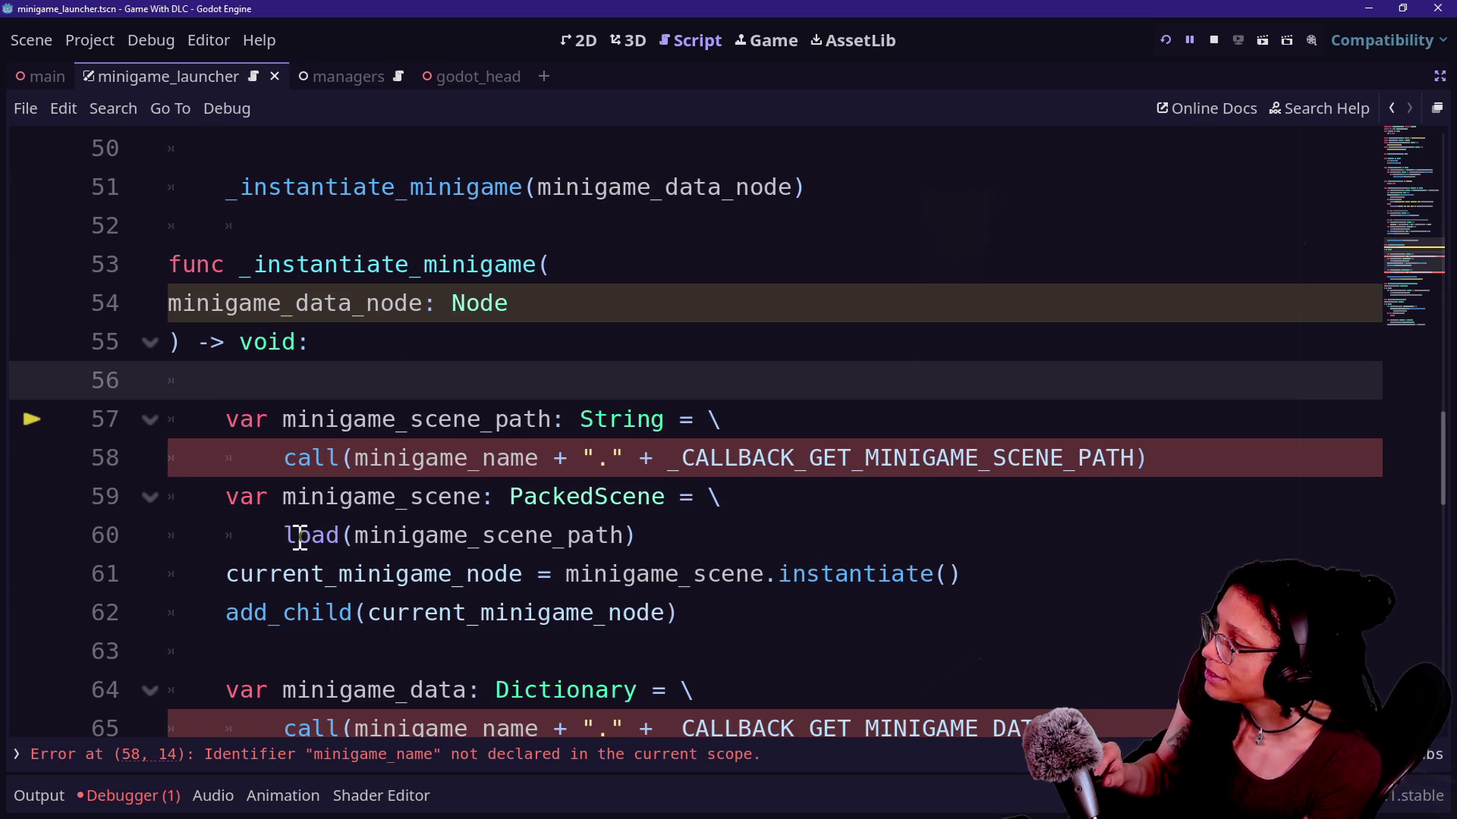
pyautogui.click(389, 486)
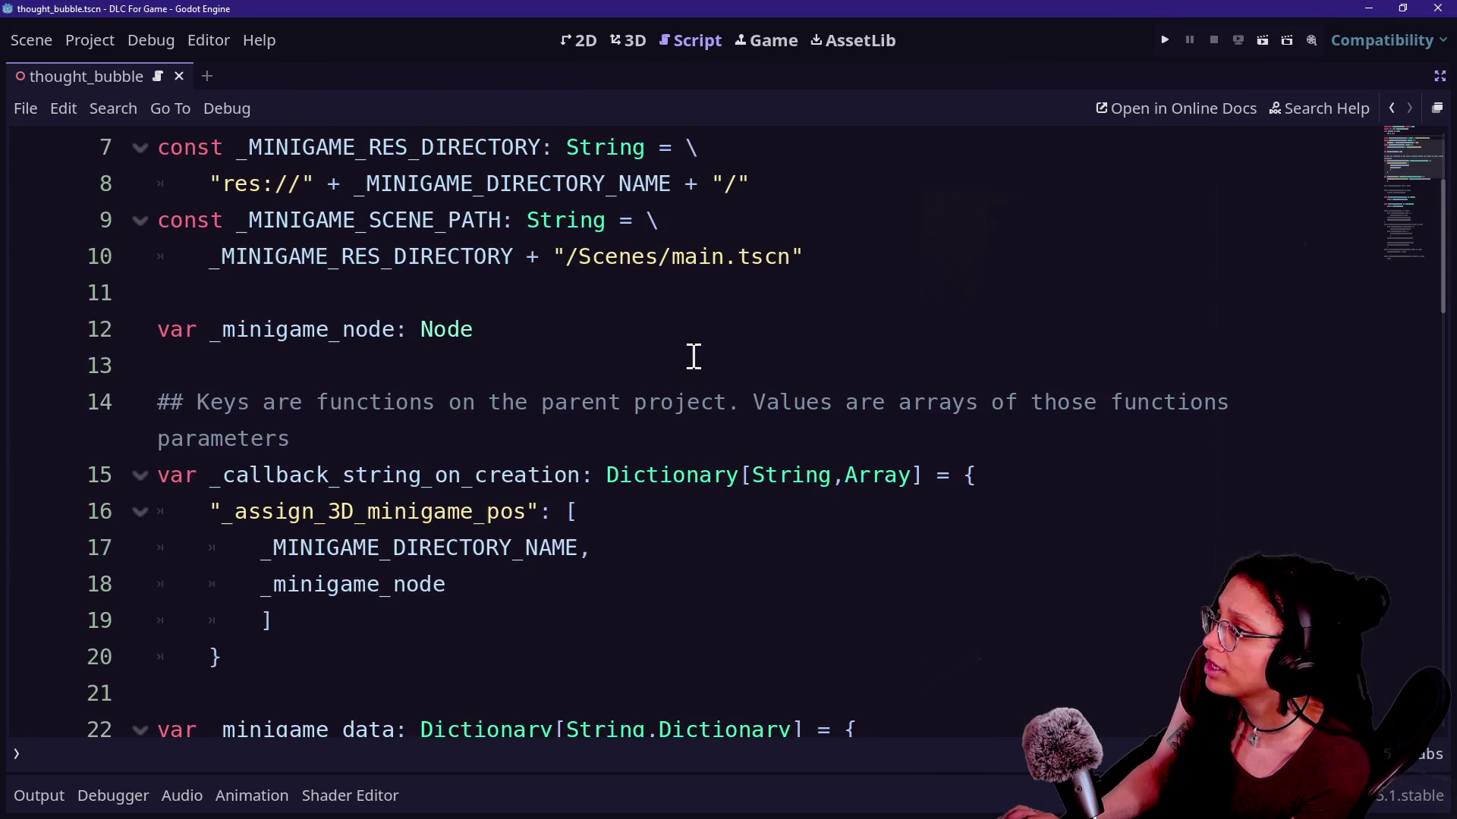
# - Review the _MINIGAME_SCENE_PATH constant and get_minigame_scene_path() function in thought_bubble
pyautogui.scroll(2, 693, 356)
pyautogui.click(581, 329)
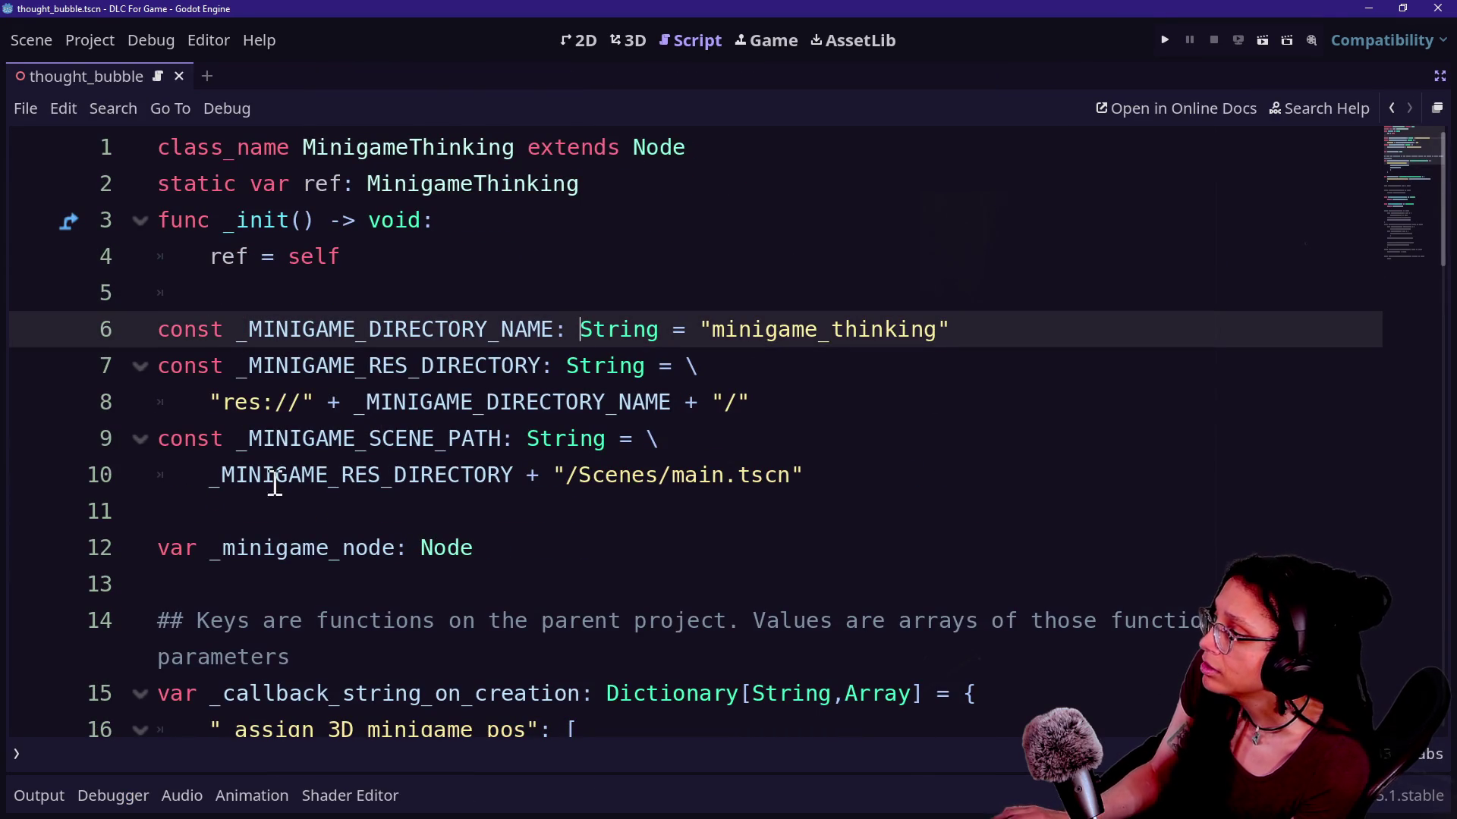
pyautogui.moveTo(218, 446)
pyautogui.mouseDown()
pyautogui.moveTo(862, 513)
pyautogui.moveTo(217, 516)
pyautogui.moveTo(169, 433)
pyautogui.moveTo(153, 439)
pyautogui.moveTo(234, 397)
pyautogui.moveTo(389, 457)
pyautogui.moveTo(553, 432)
pyautogui.moveTo(139, 426)
pyautogui.moveTo(644, 434)
pyautogui.mouseUp()
pyautogui.click(858, 507)
pyautogui.click(636, 439)
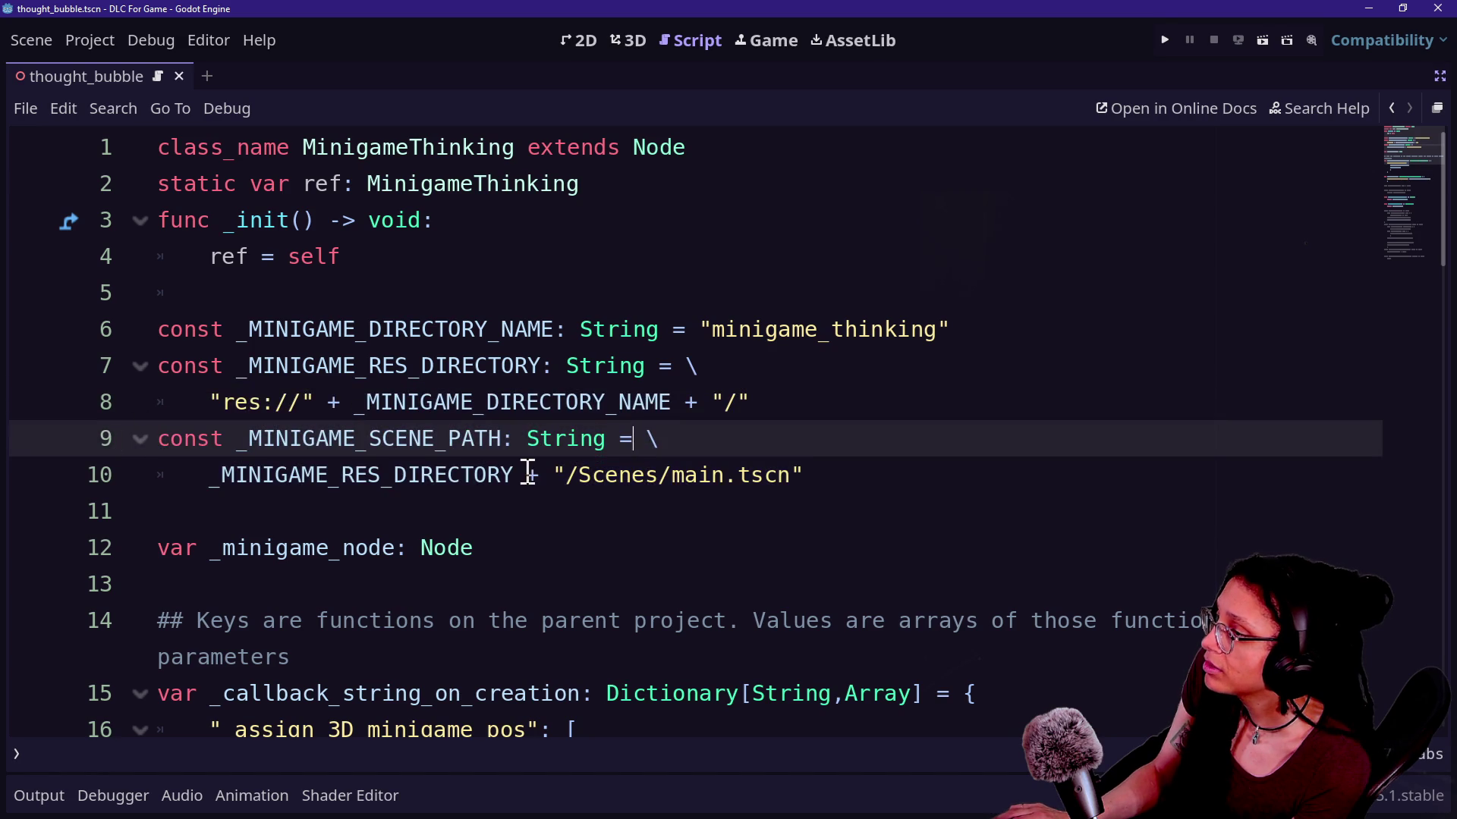
pyautogui.moveTo(211, 478)
pyautogui.mouseDown()
pyautogui.moveTo(826, 474)
pyautogui.moveTo(159, 427)
pyautogui.mouseUp()
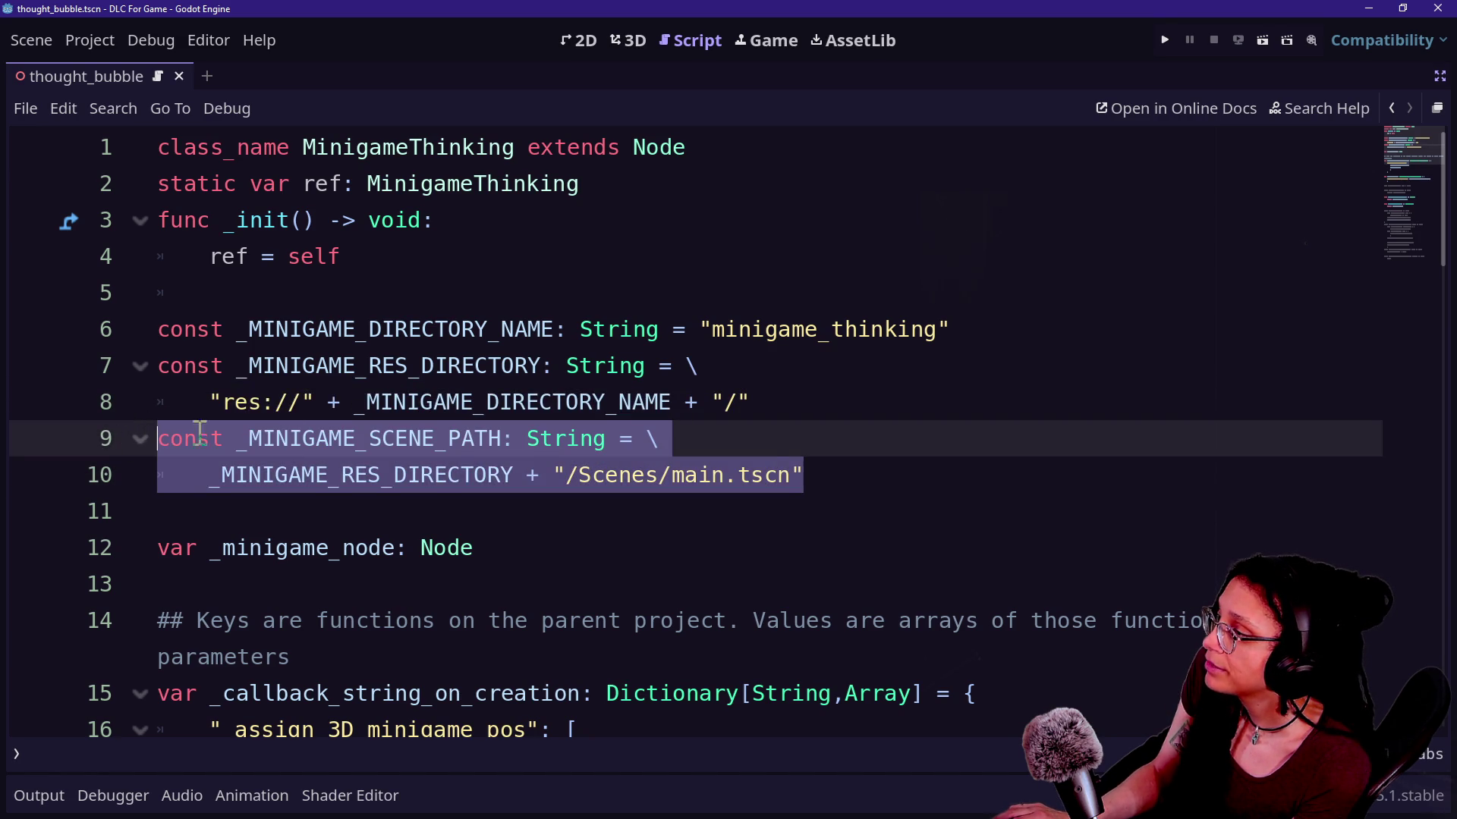
pyautogui.scroll(-2, 593, 415)
pyautogui.click(605, 411)
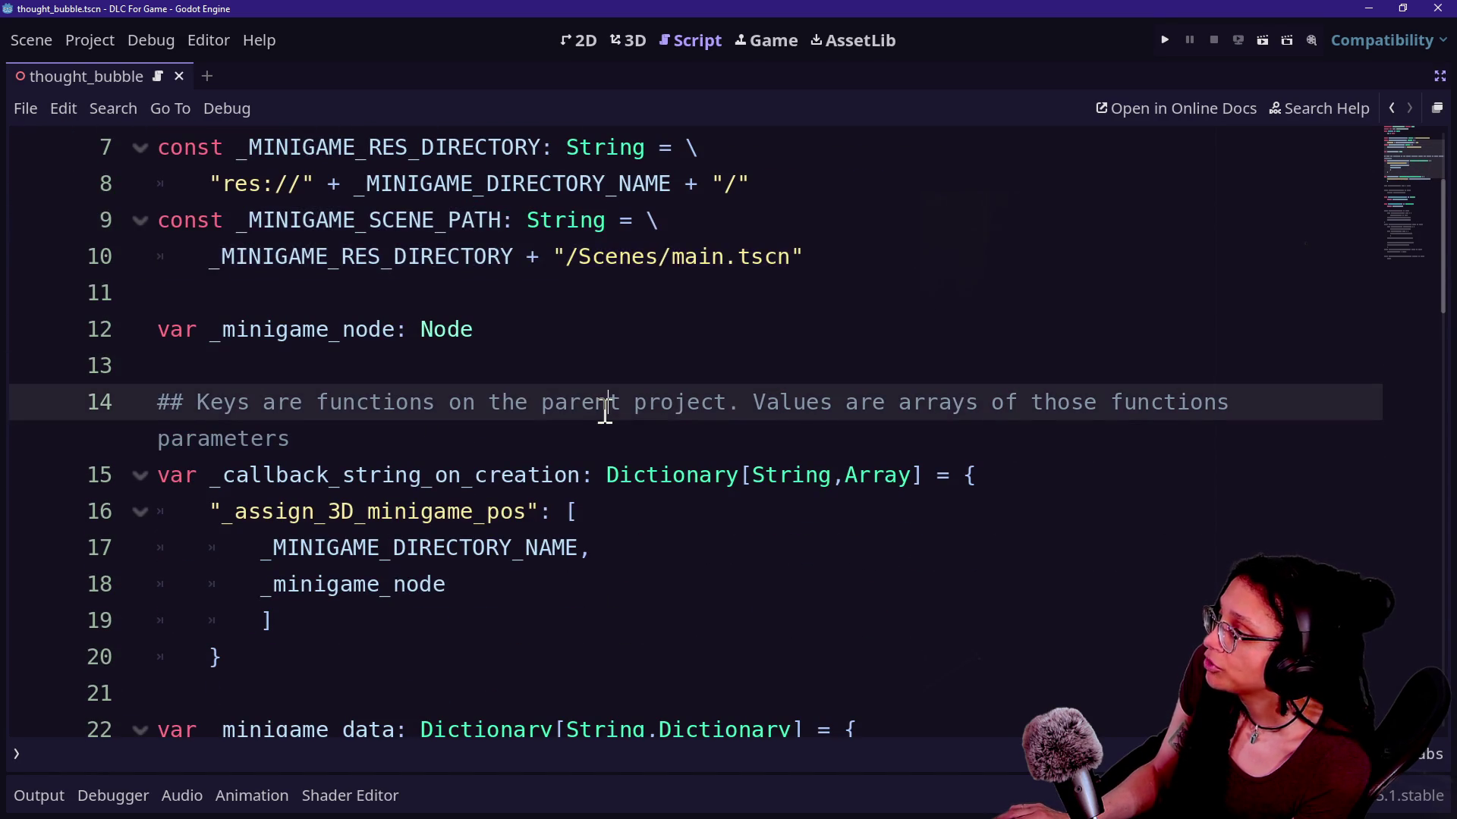
pyautogui.scroll(-6, 605, 409)
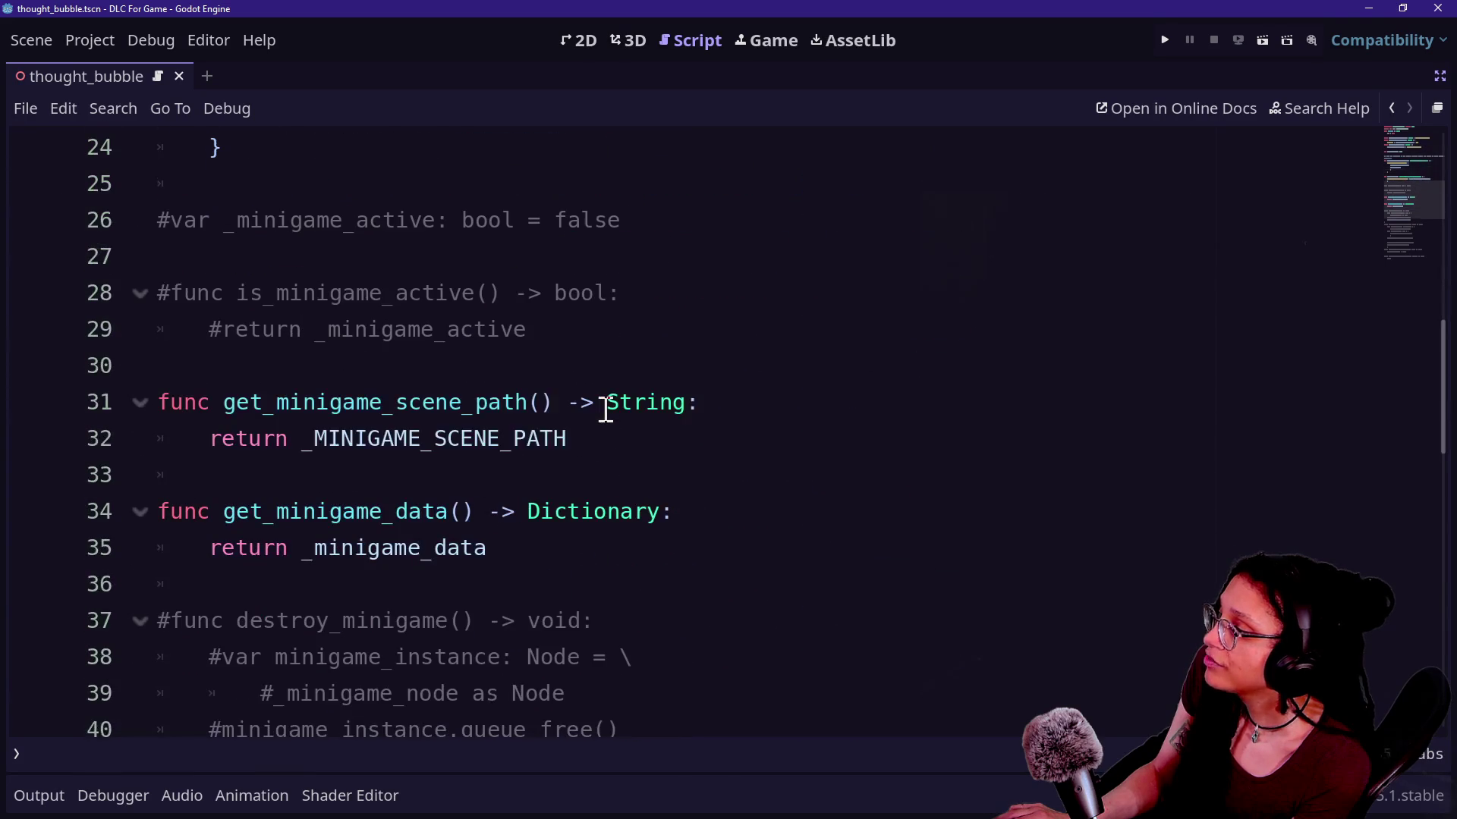
pyautogui.moveTo(210, 402); pyautogui.dragTo(764, 432)
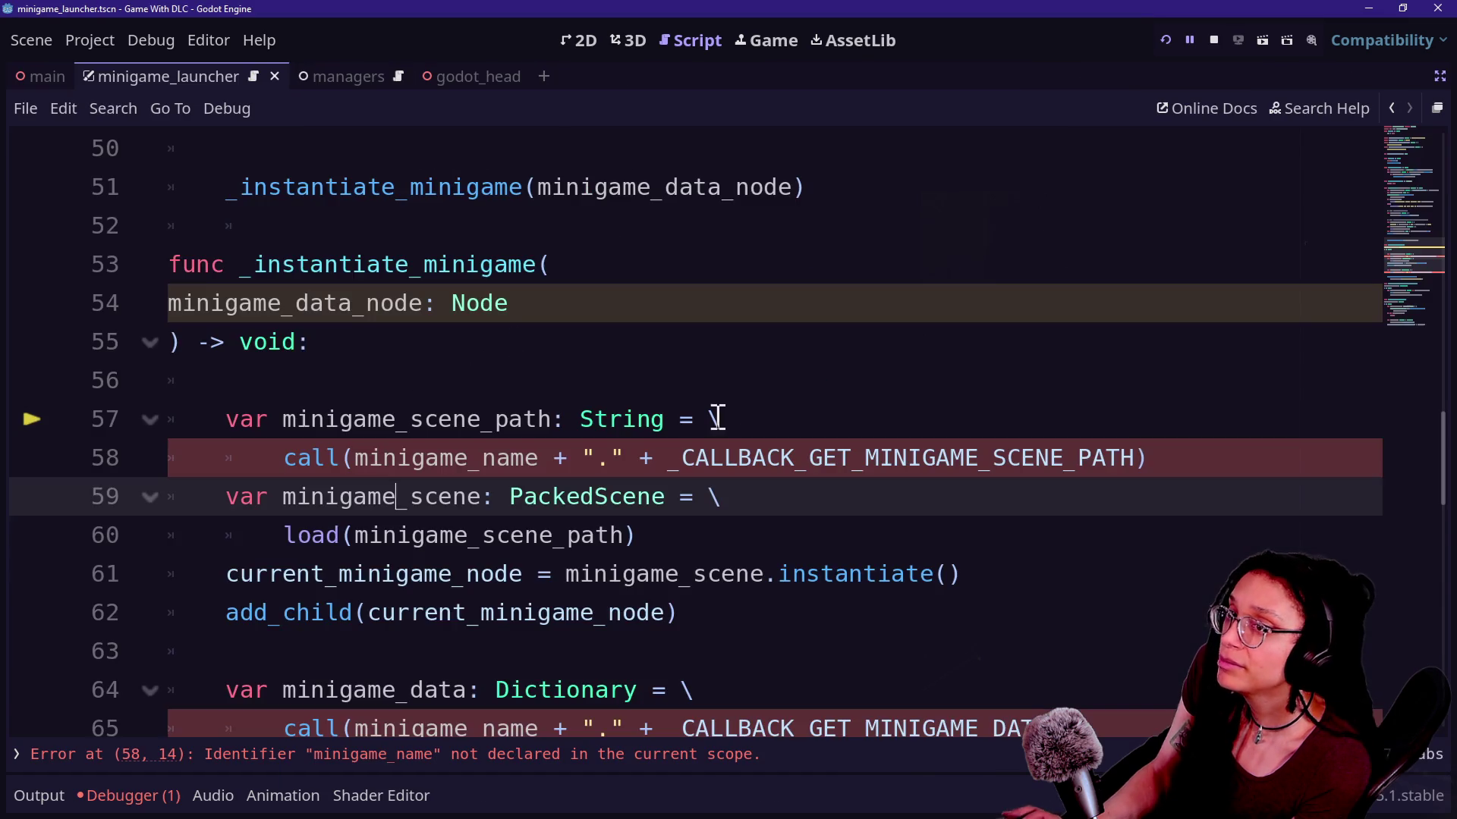
# - Review the callback constants and _instantiate_minigame signature, briefly checking the output log
pyautogui.scroll(15, 520, 335)
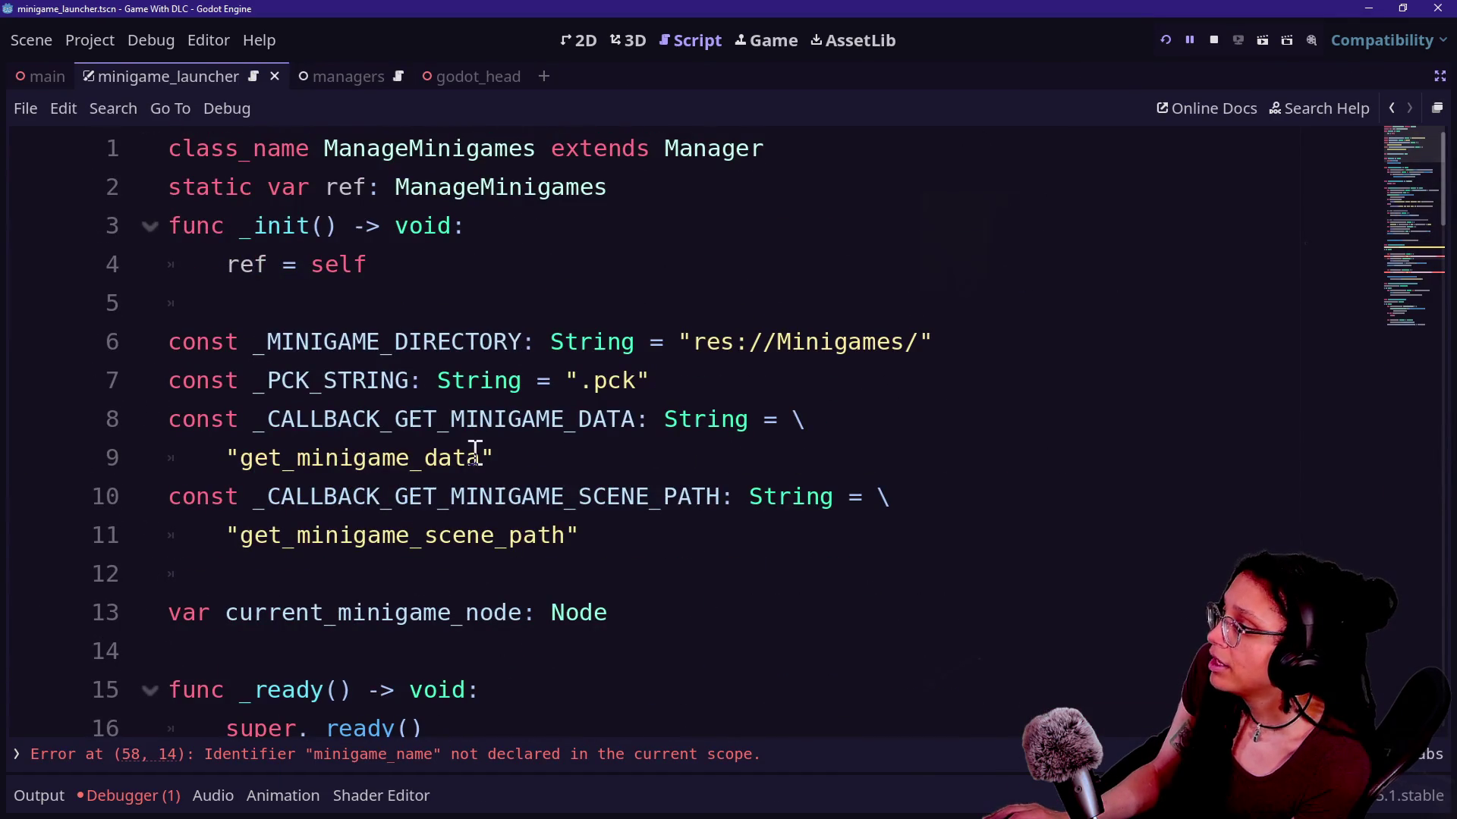
pyautogui.moveTo(254, 497)
pyautogui.mouseDown()
pyautogui.moveTo(673, 498)
pyautogui.moveTo(852, 523)
pyautogui.mouseUp()
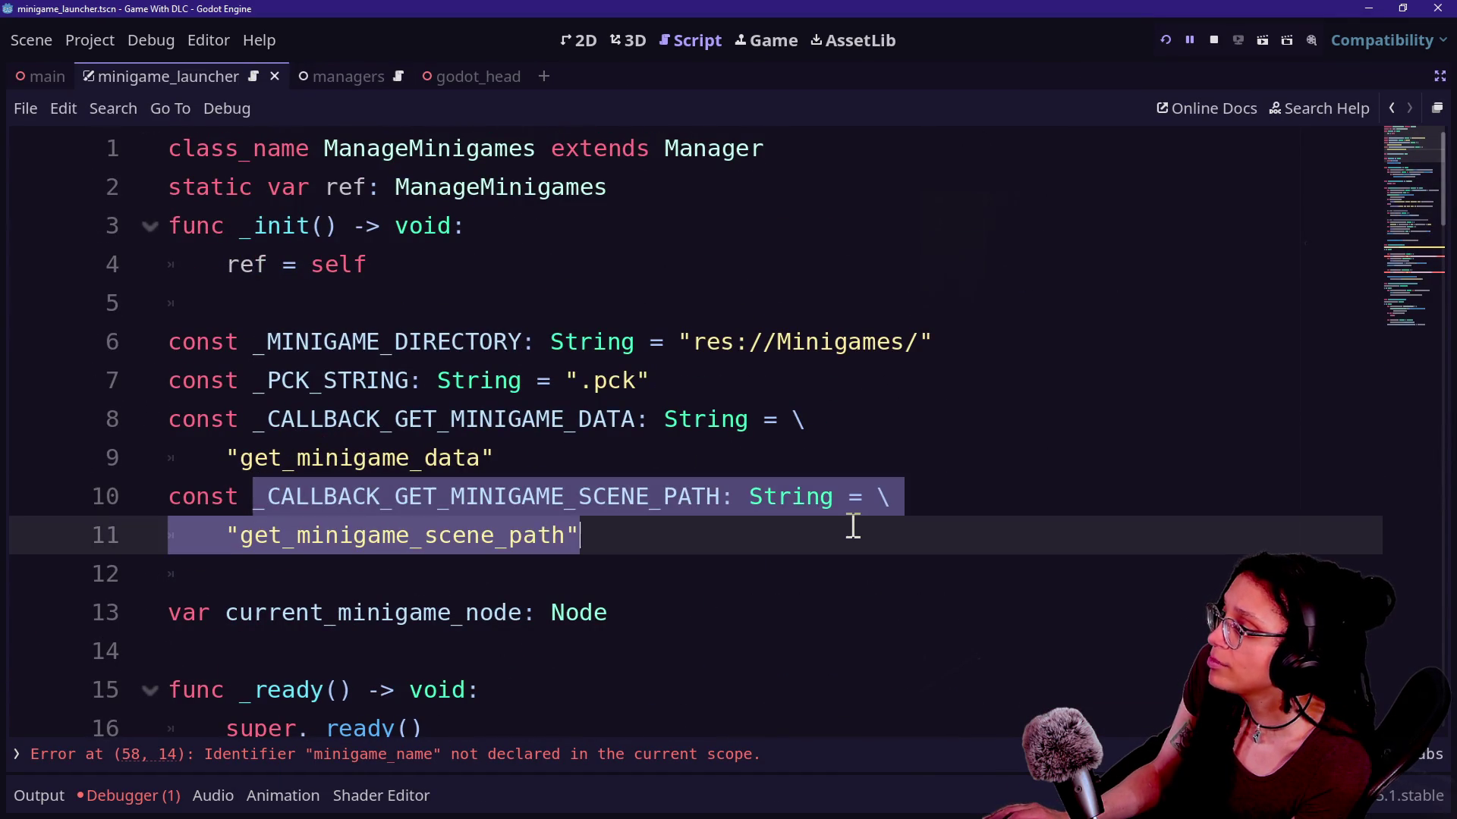
pyautogui.click(852, 523)
pyautogui.scroll(-7, 854, 526)
pyautogui.scroll(-10, 853, 525)
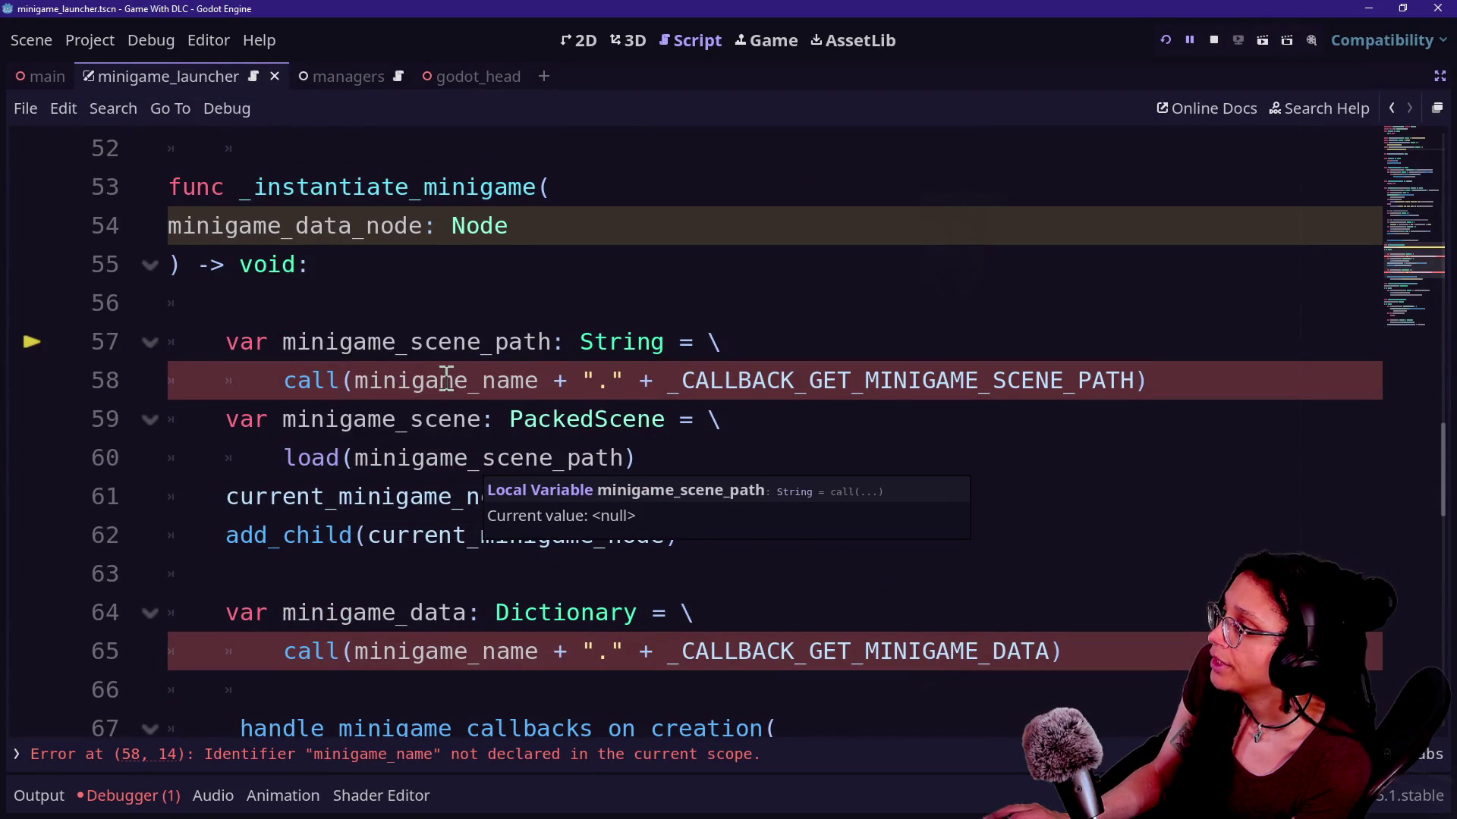
pyautogui.click(425, 266)
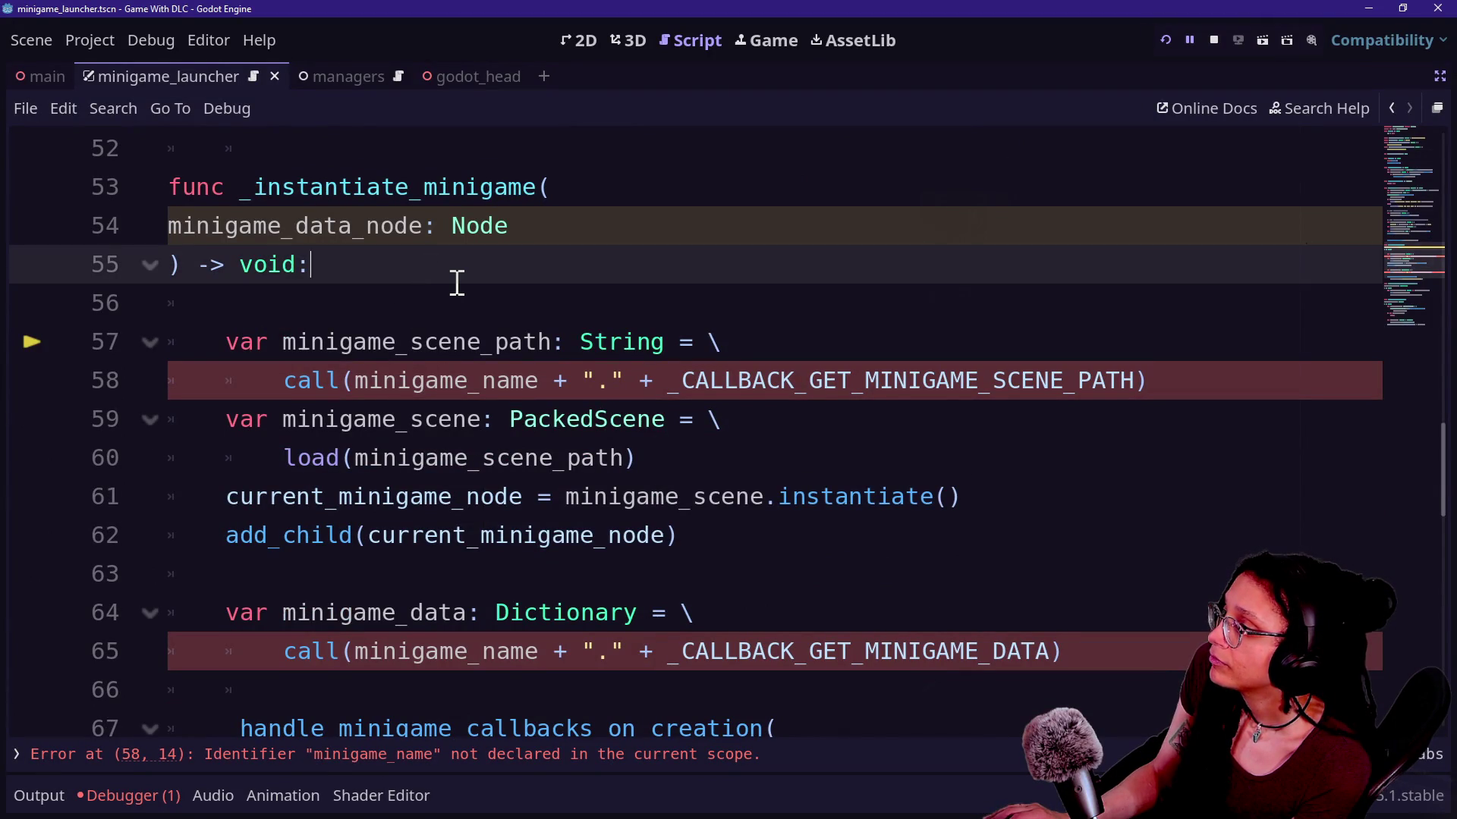
pyautogui.scroll(1, 457, 282)
pyautogui.scroll(2, 604, 300)
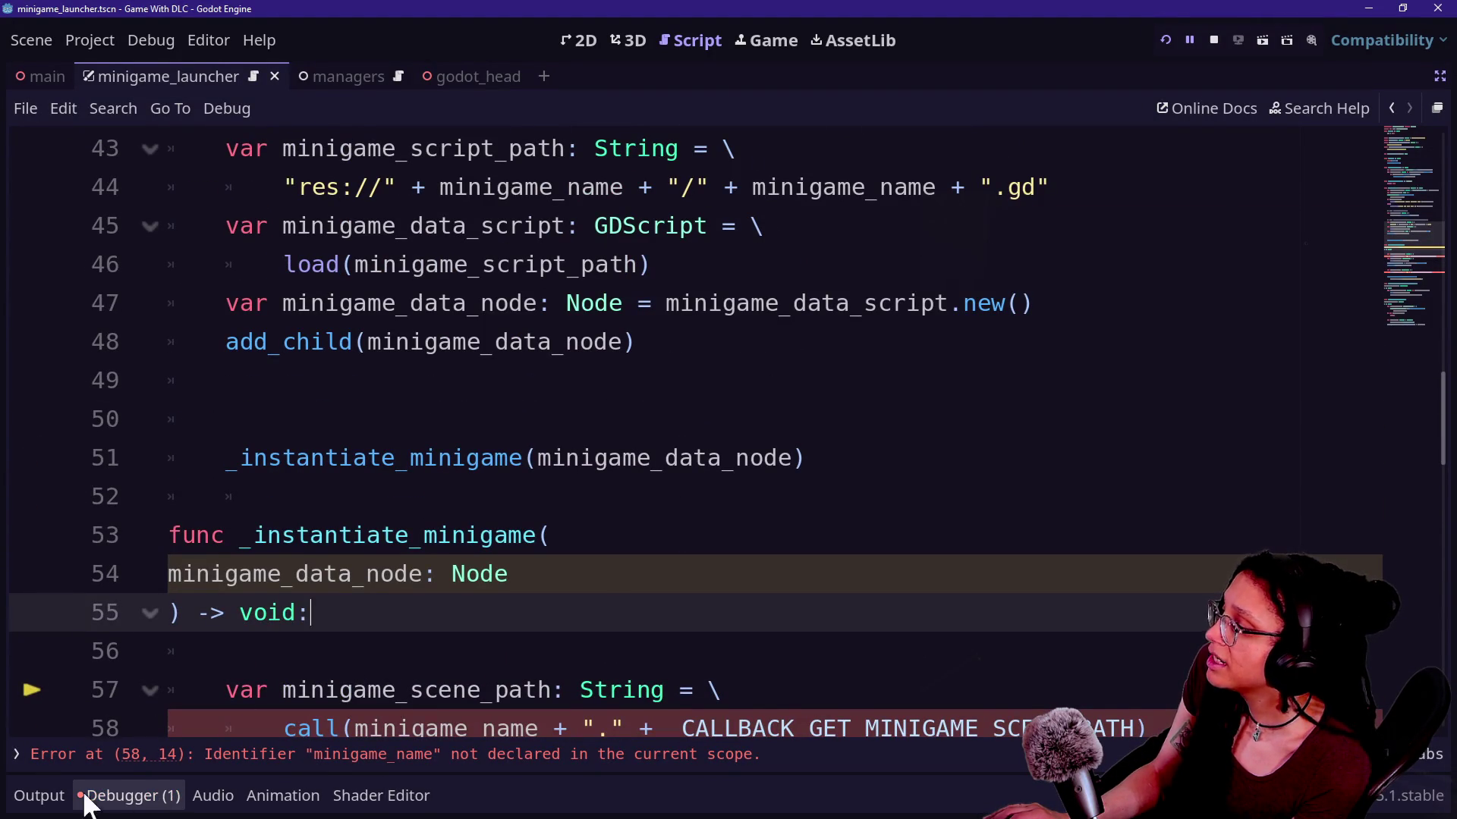
pyautogui.click(61, 797)
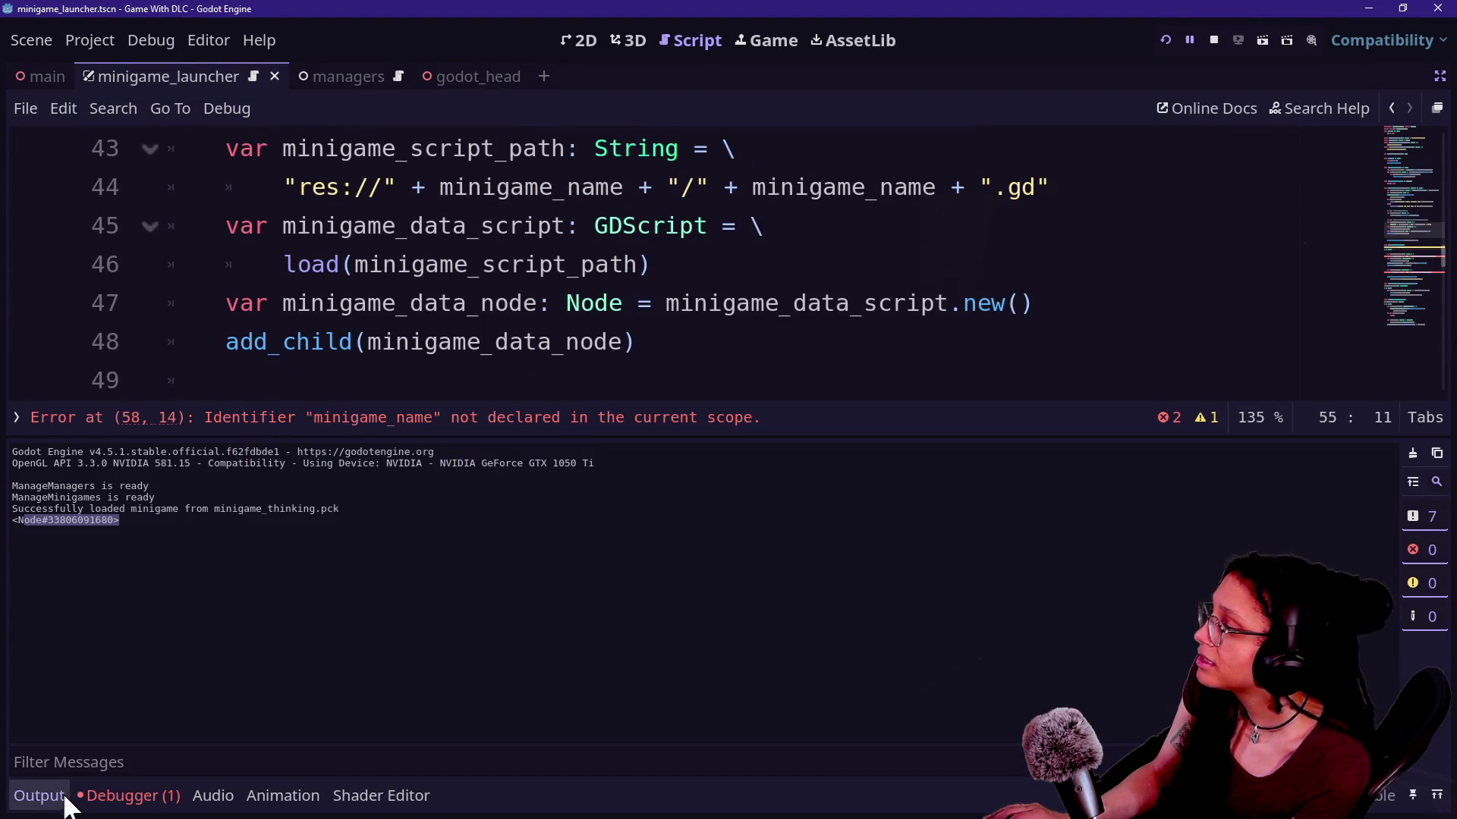
pyautogui.click(150, 539)
pyautogui.click(637, 304)
pyautogui.hotkey('ctrl', 'j')
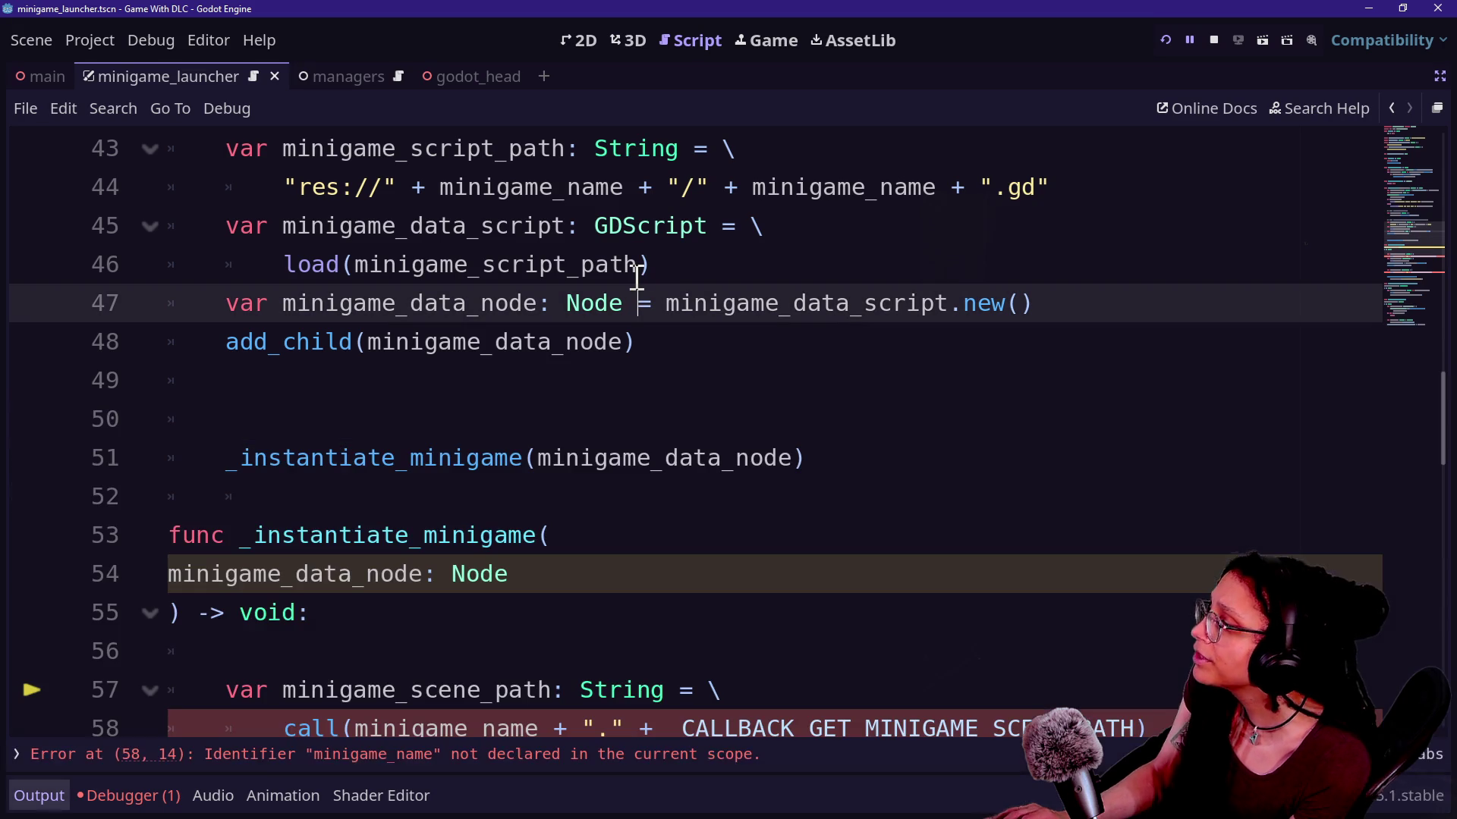
pyautogui.click(634, 397)
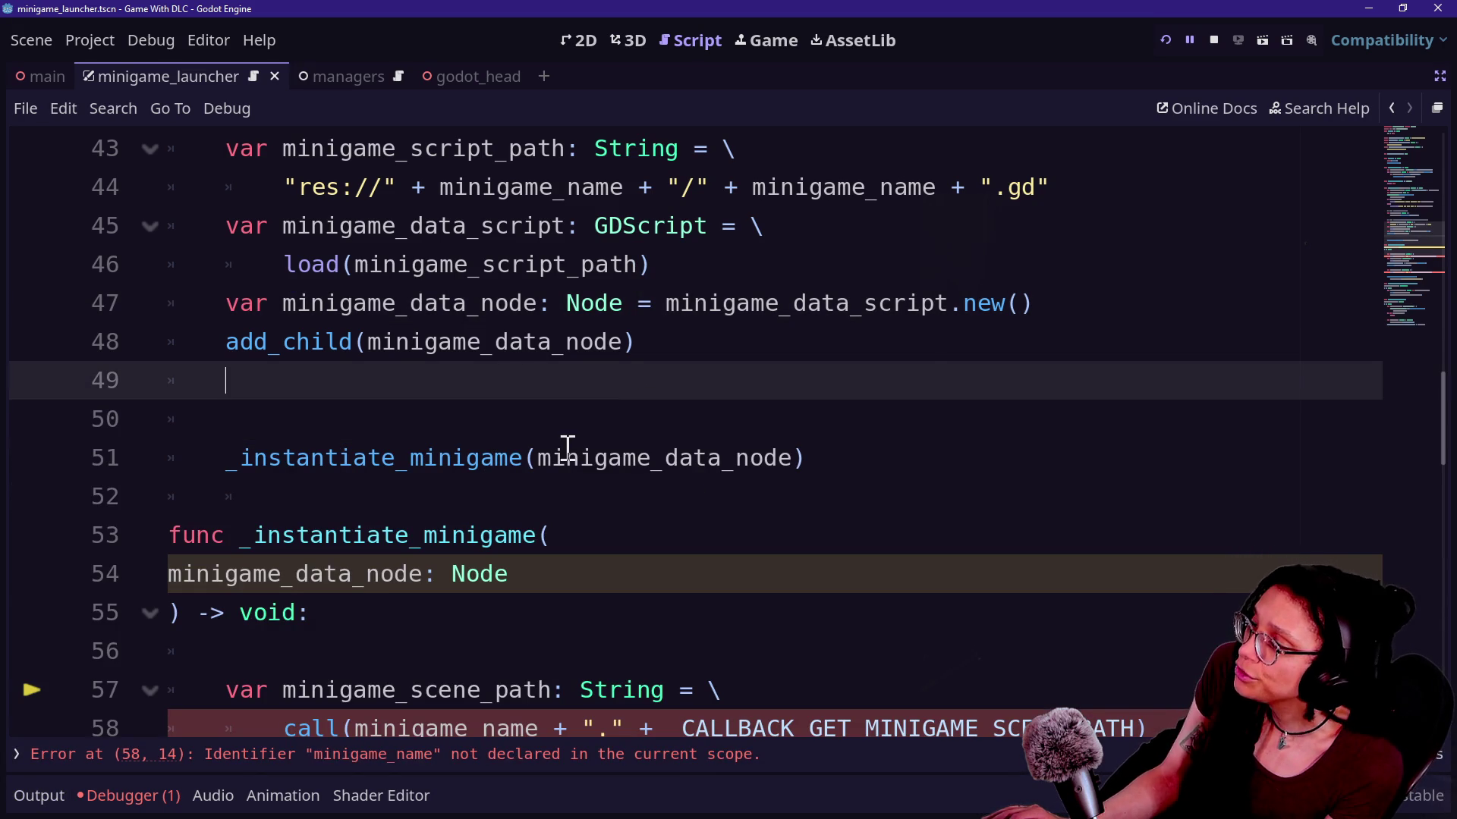
# - Add minigame_name as the call's first argument, with each argument on its own line
pyautogui.click(536, 458)
pyautogui.write('minigame_na')
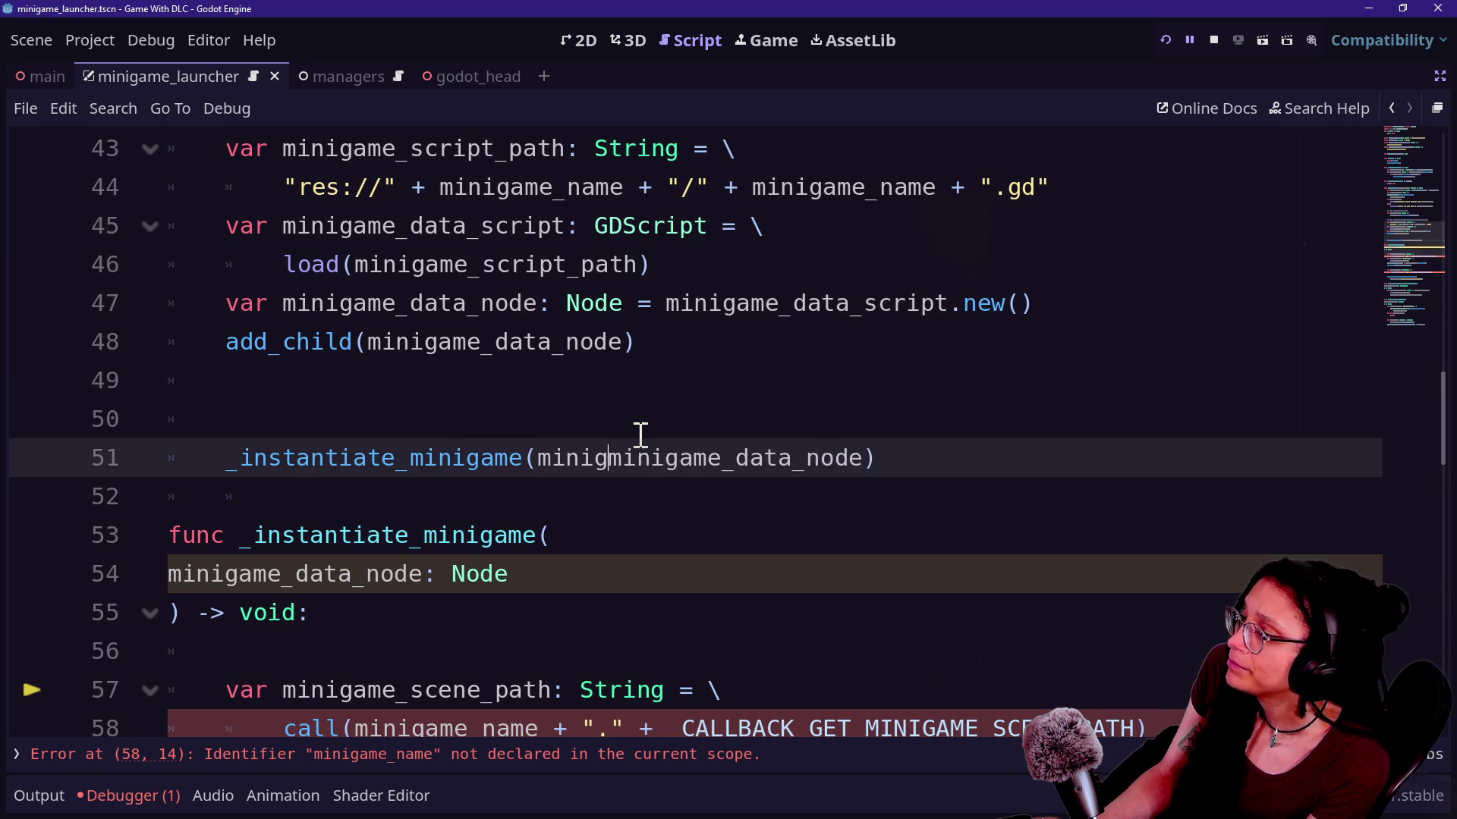
pyautogui.write('me,')
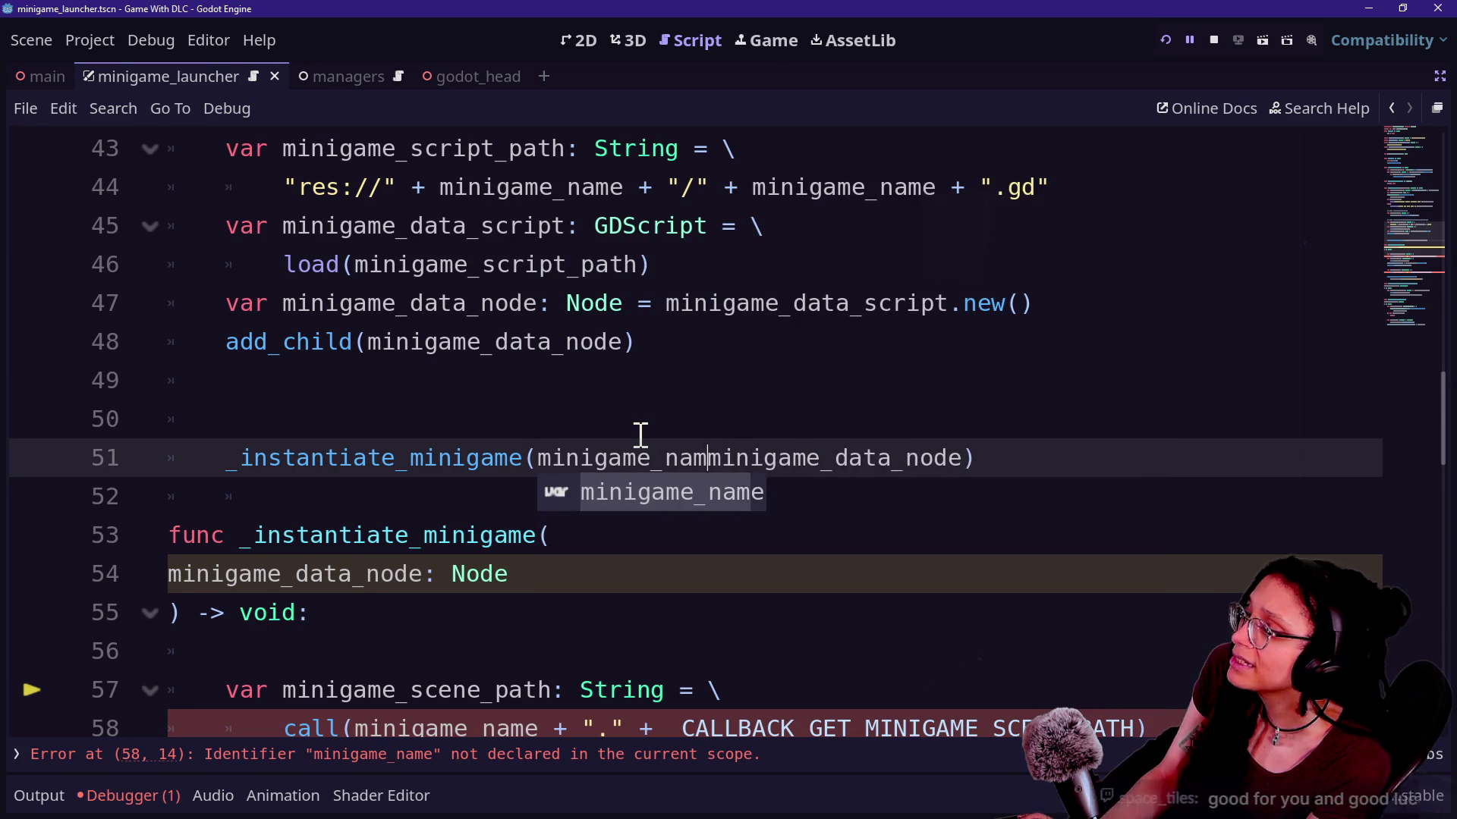
pyautogui.click(535, 458)
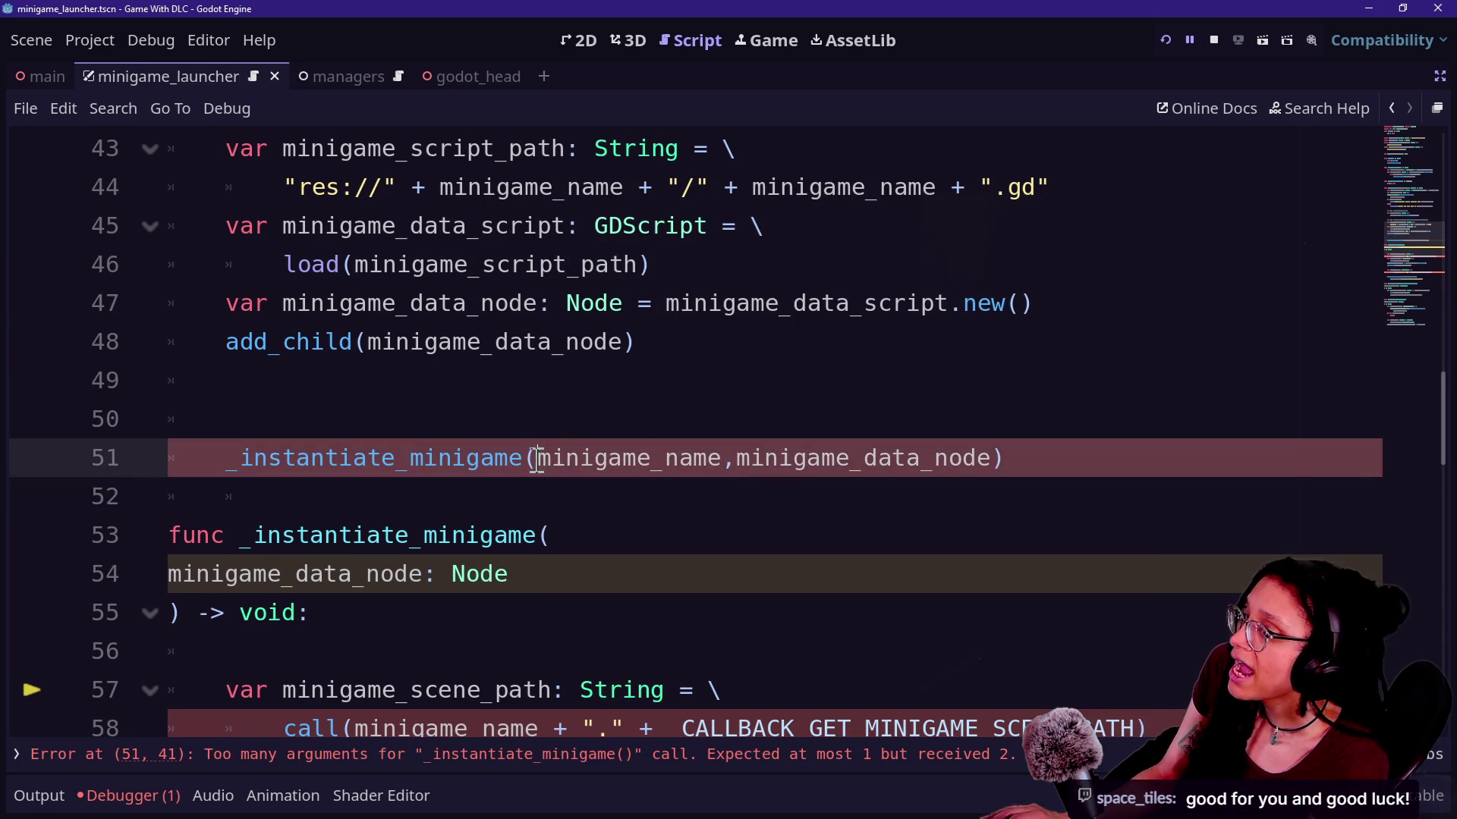
pyautogui.press('Return')
pyautogui.click(570, 403)
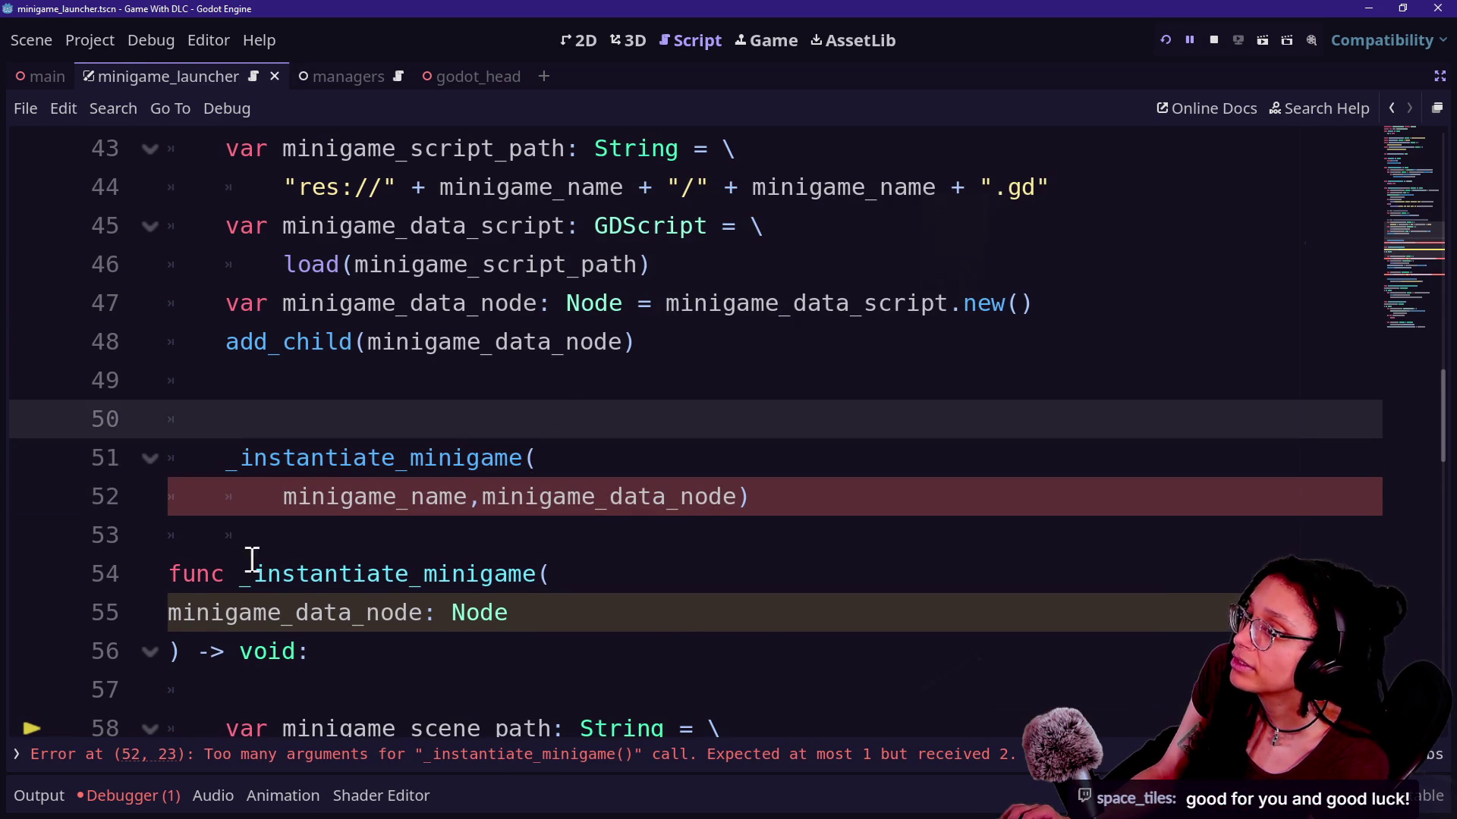
pyautogui.click(467, 498)
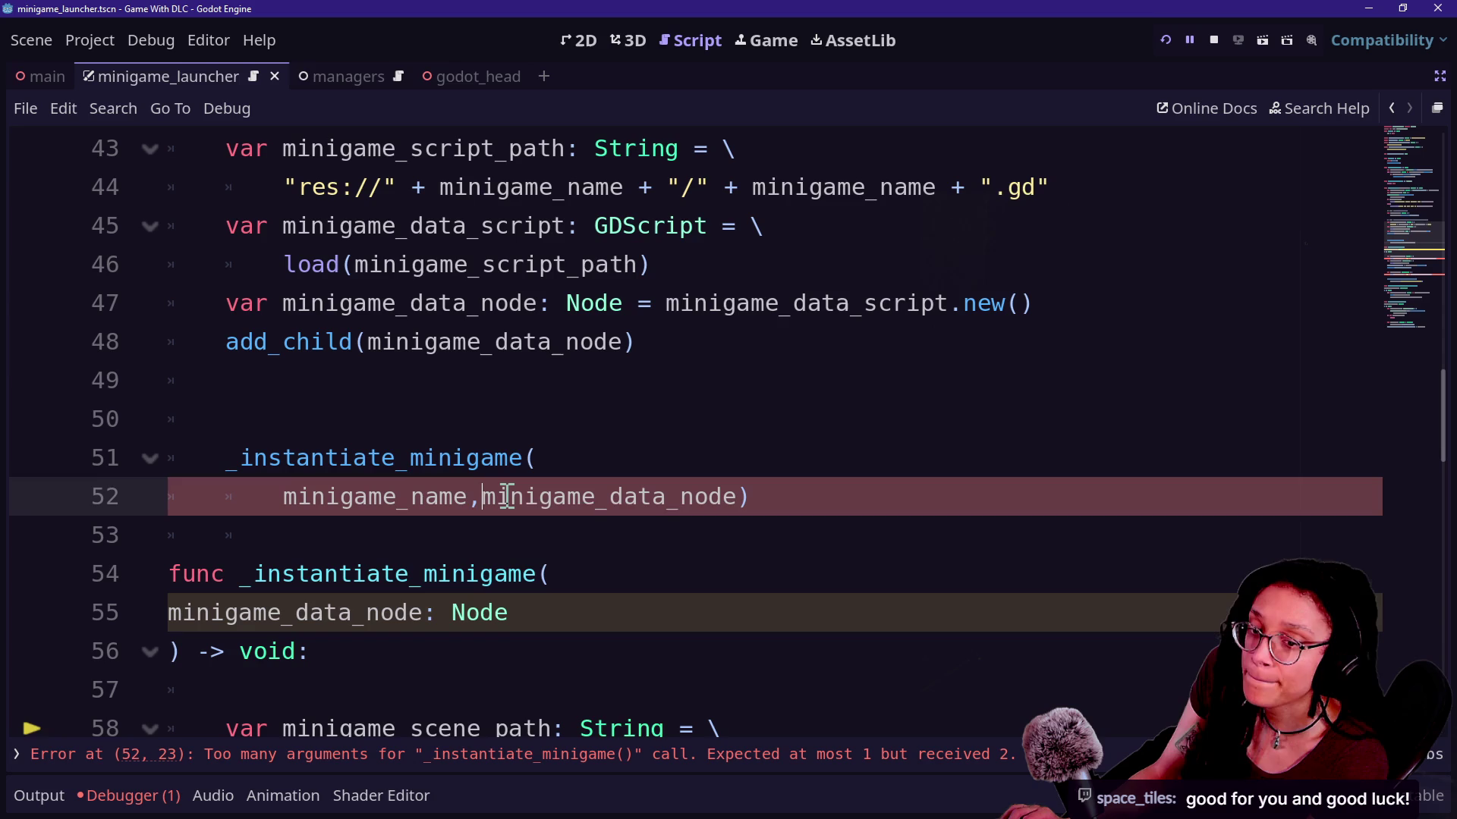
pyautogui.press('Return')
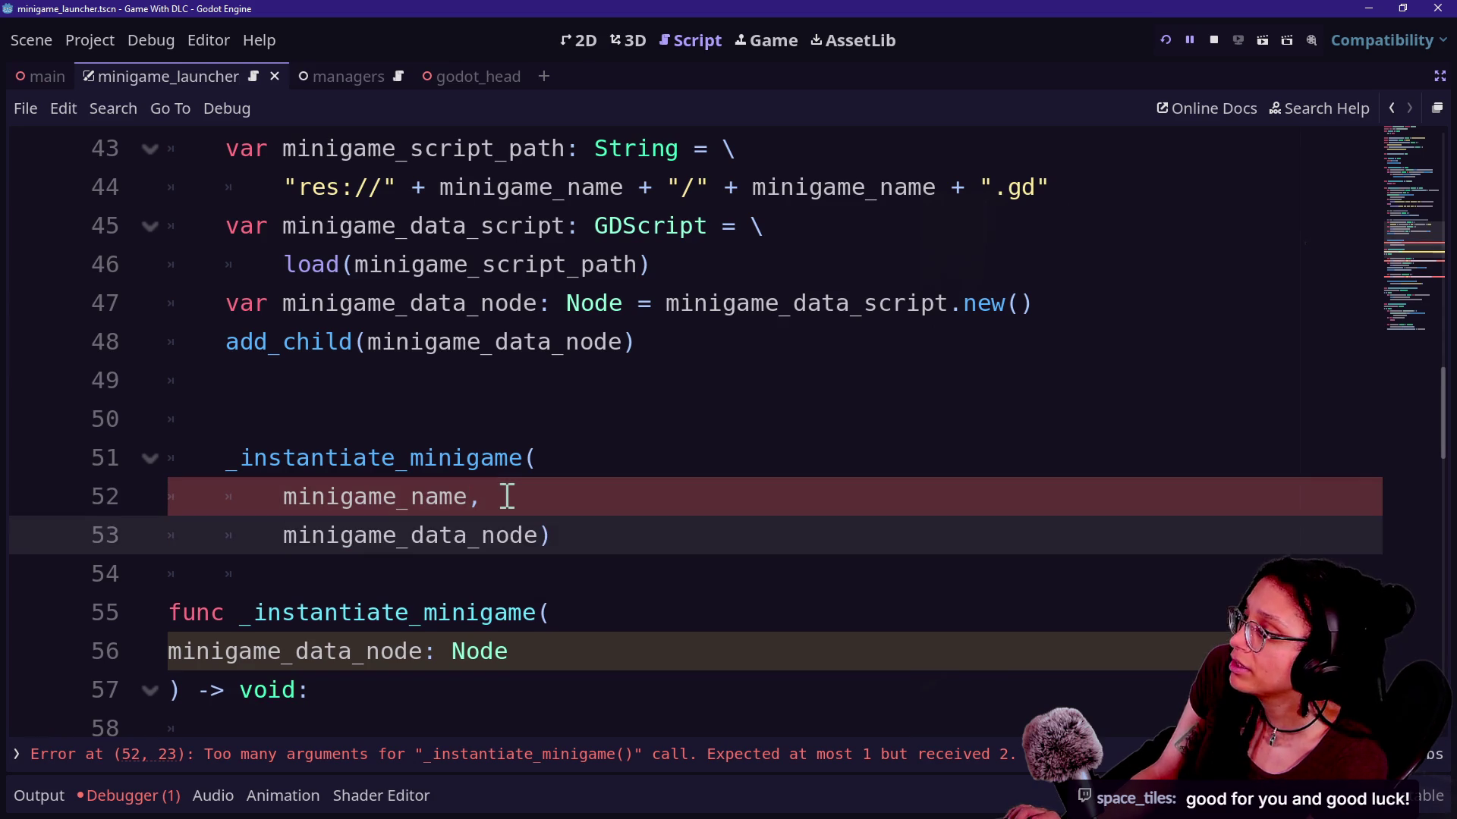
pyautogui.scroll(-1, 523, 585)
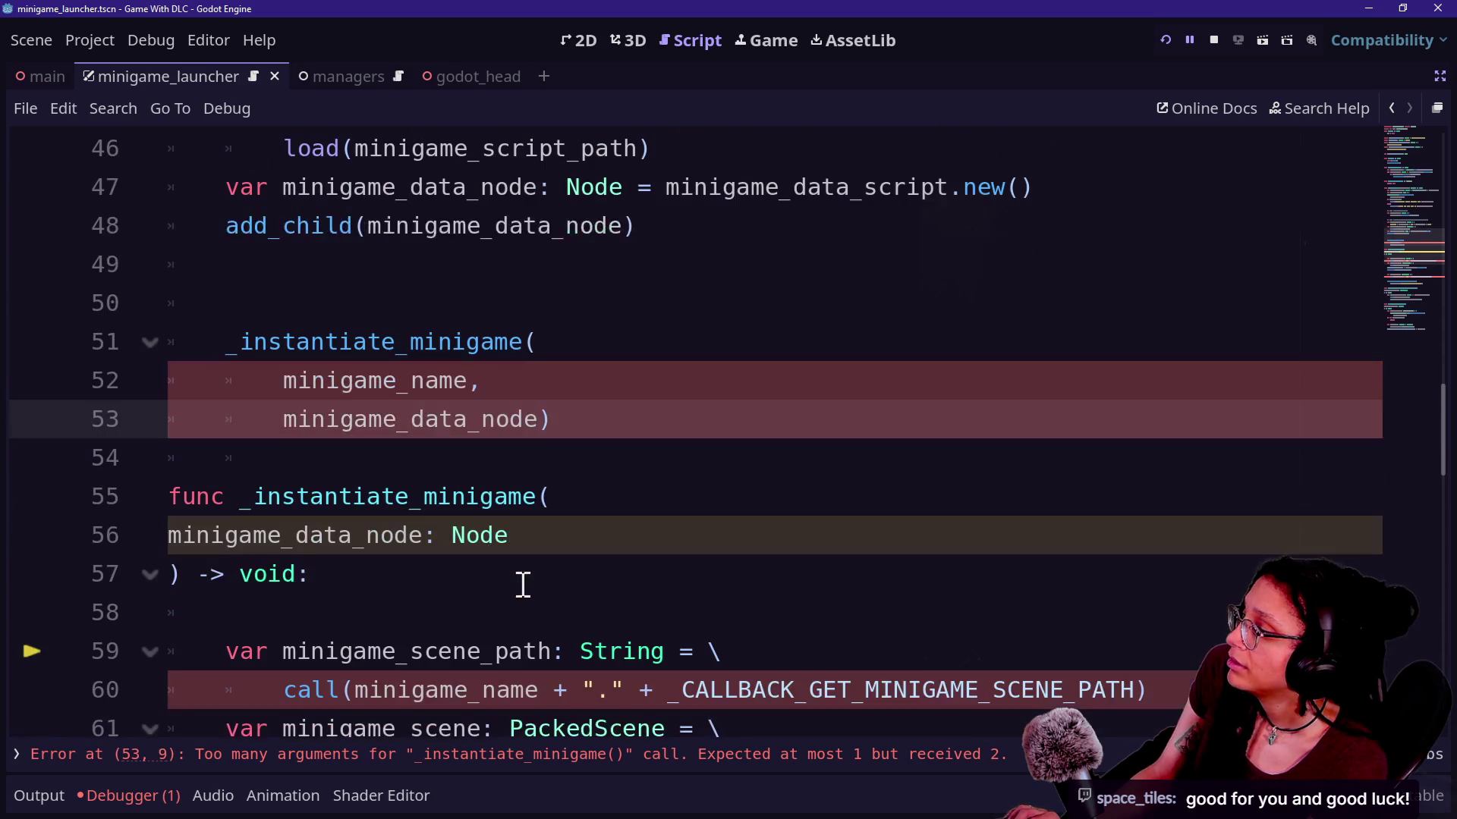
# - Insert a new first parameter line 'minigame_data_node: String,' in the function signature
pyautogui.click(610, 499)
pyautogui.press('Return')
pyautogui.write('inigame_')
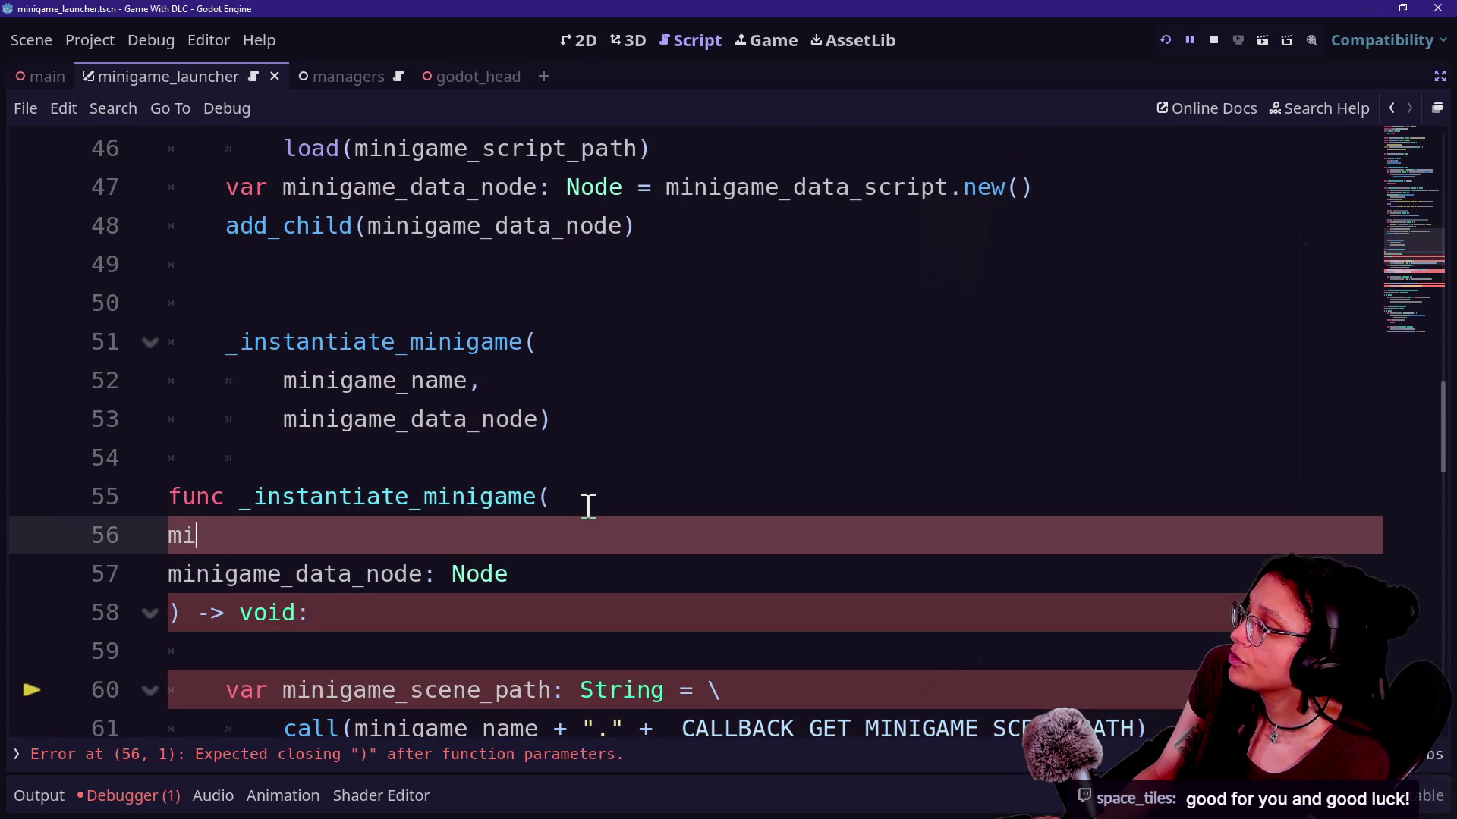
pyautogui.write('data_nod')
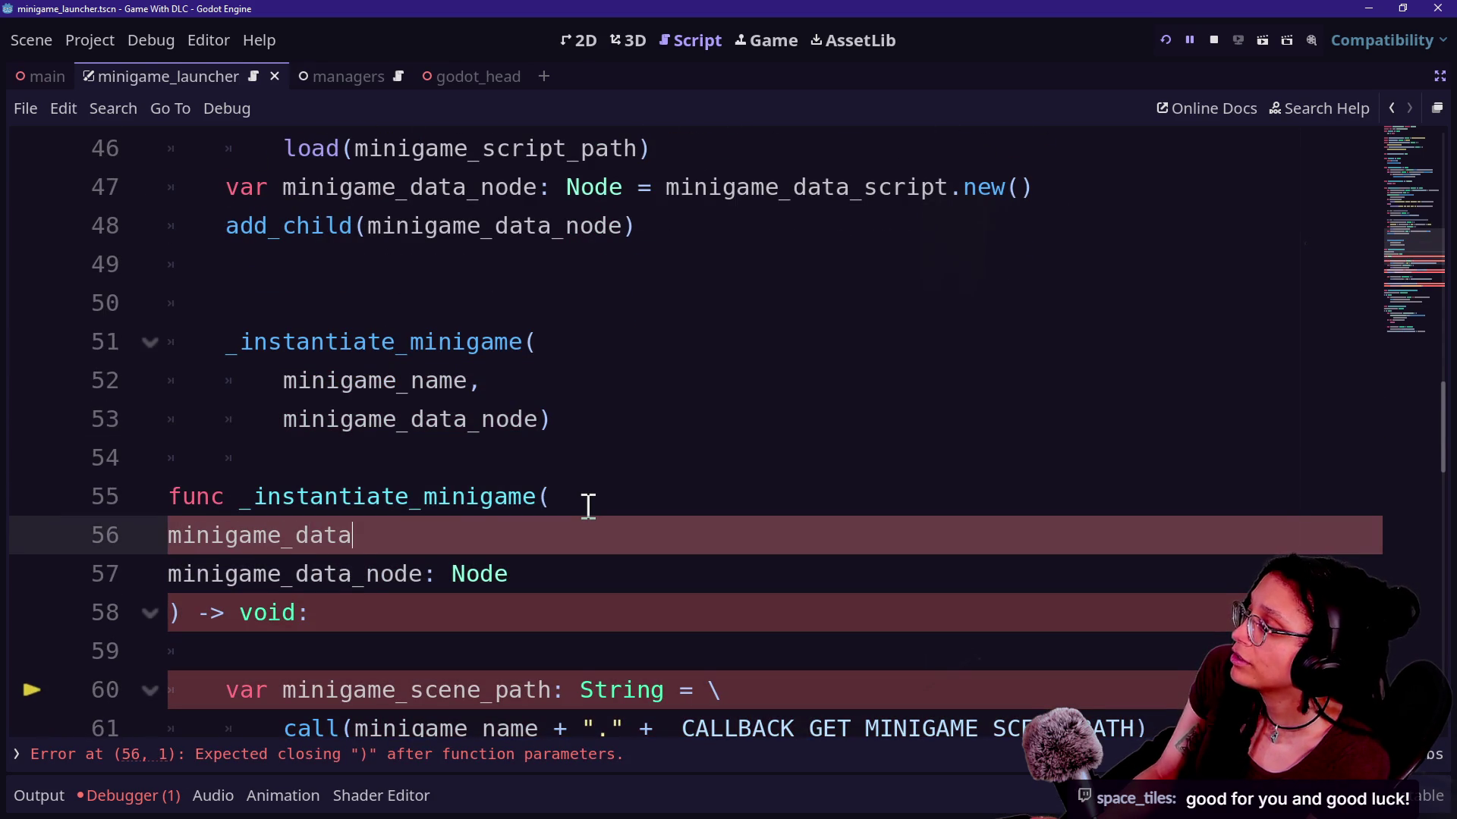
pyautogui.press('BackSpace')
pyautogui.press('BackSpace')
pyautogui.write('e: String,')
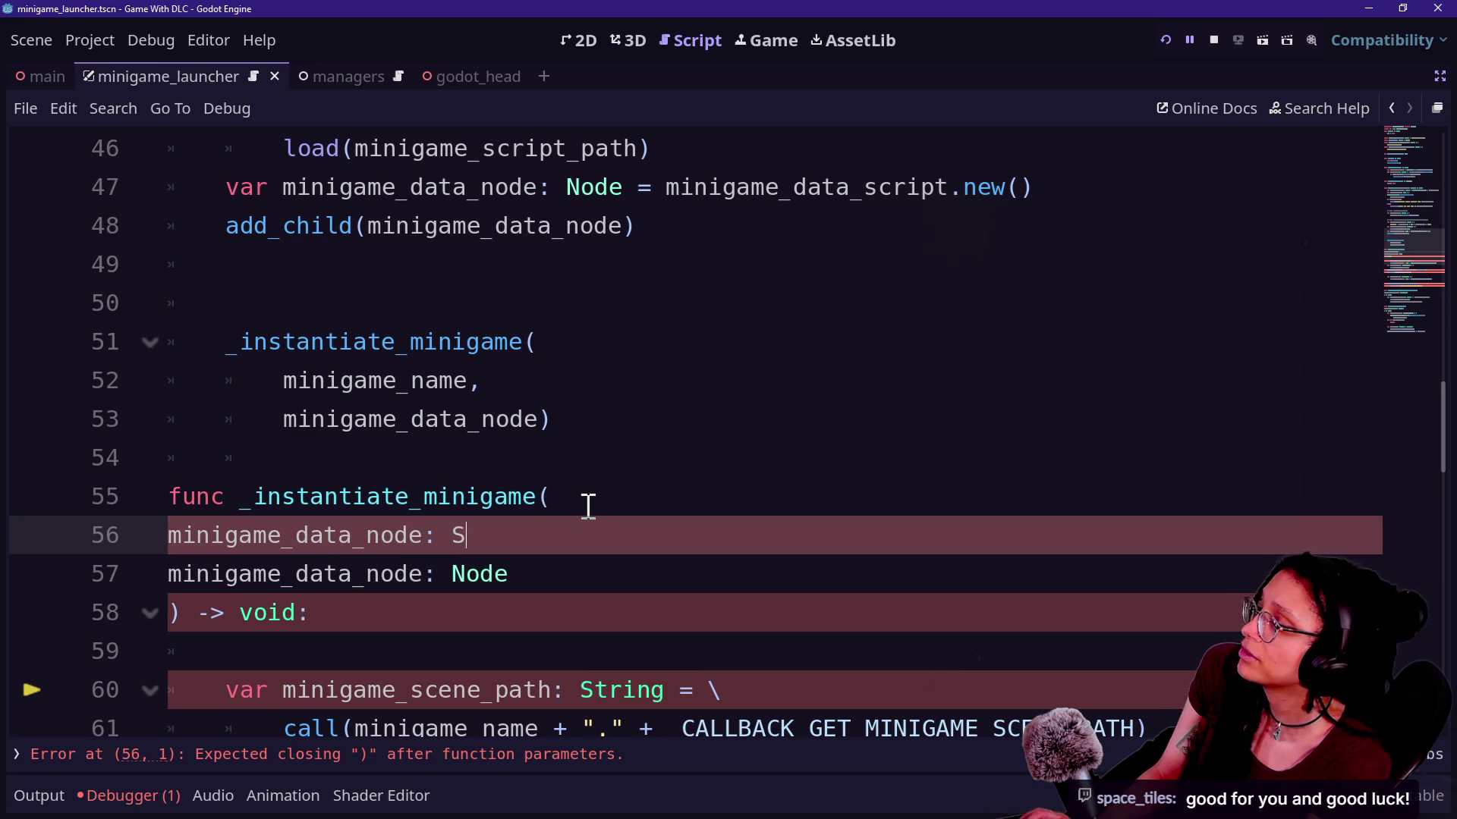
pyautogui.scroll(-2, 595, 497)
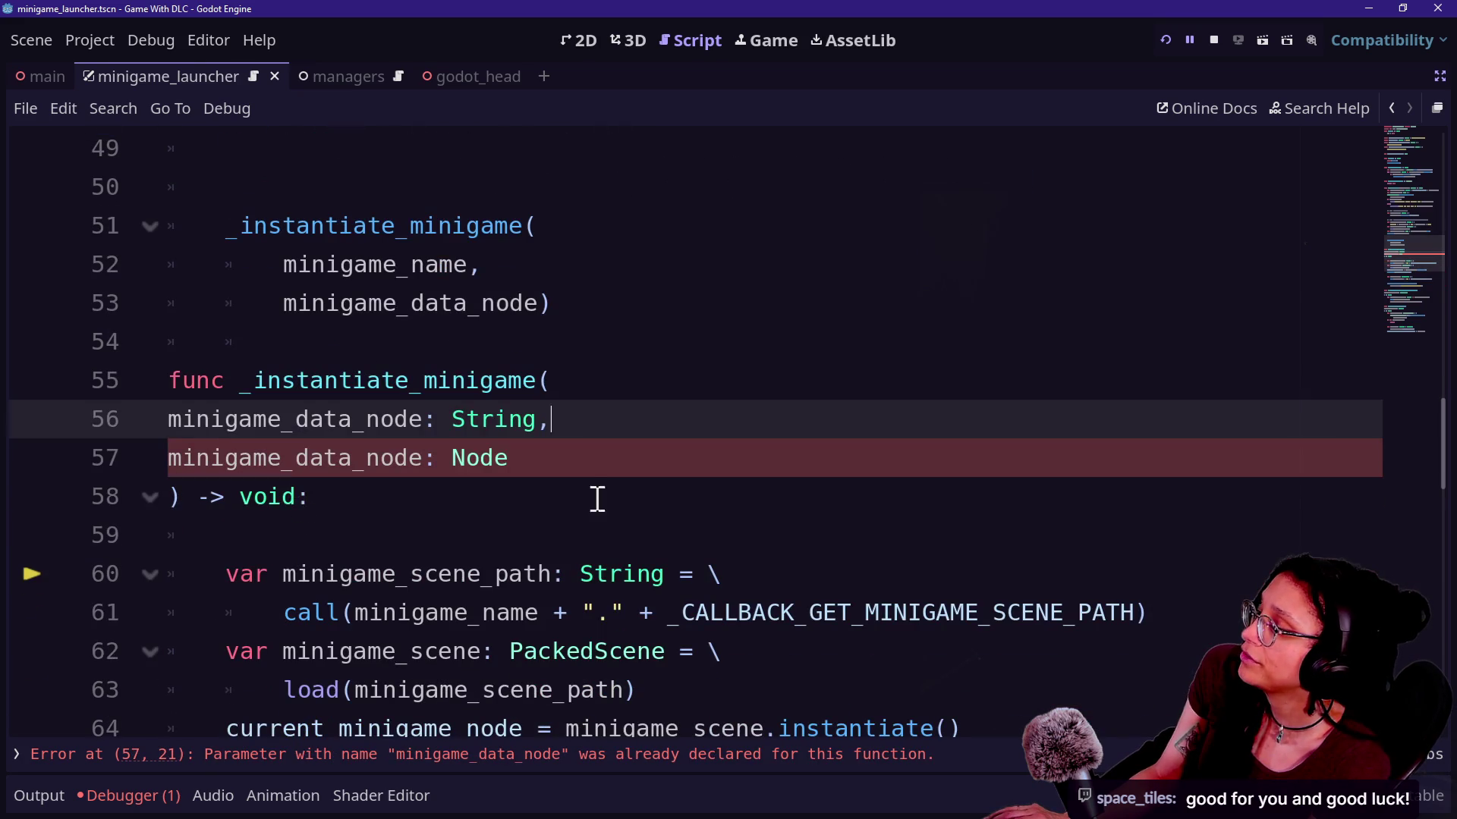
pyautogui.click(601, 483)
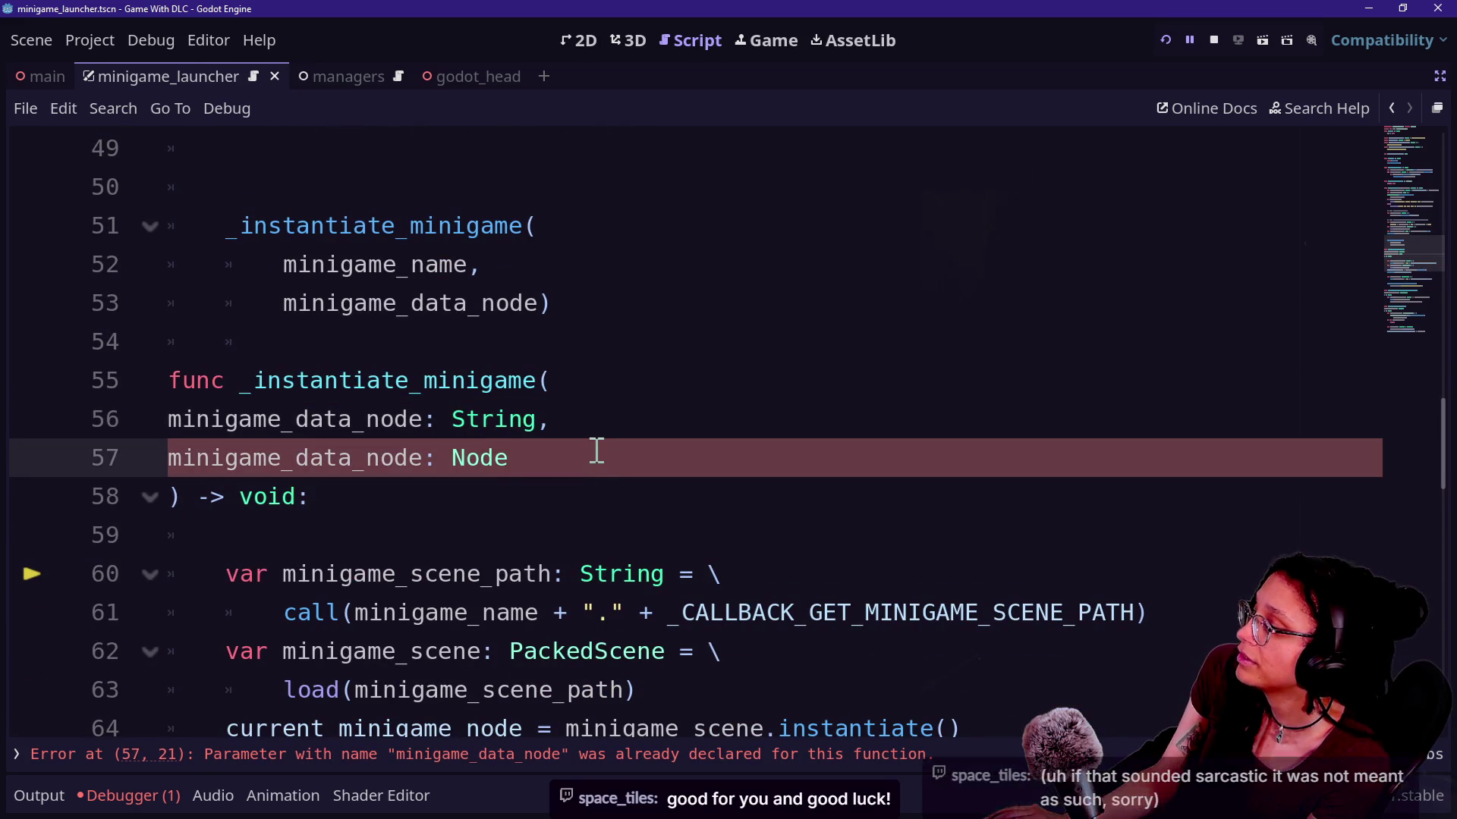
pyautogui.press('Down')
# - Rename that new parameter to minigame_name, giving minigame_name: String, minigame_data_node: Node
pyautogui.click(394, 421)
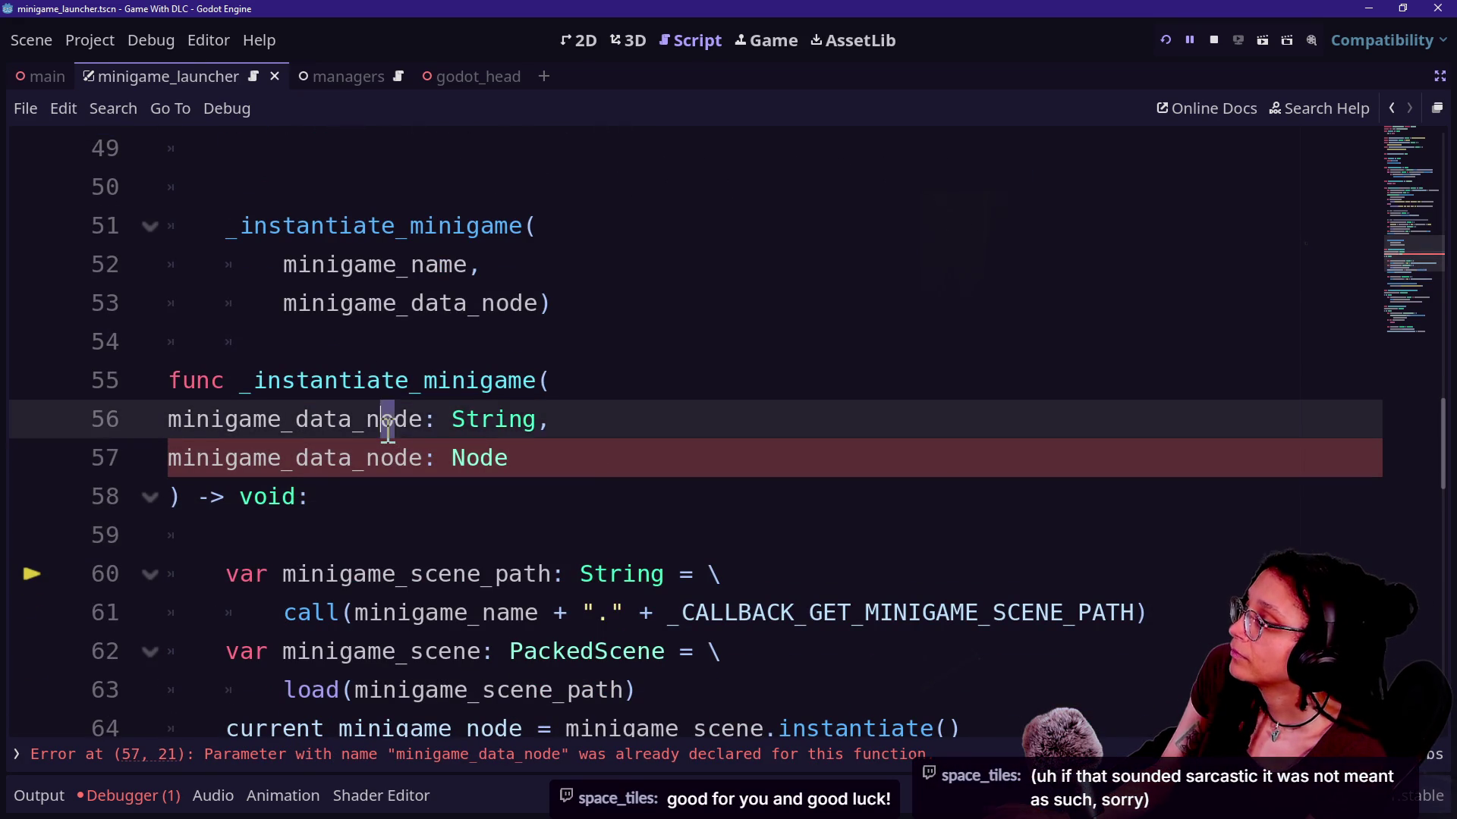
pyautogui.press('BackSpace')
pyautogui.press('BackSpace')
pyautogui.press('BackSpace')
pyautogui.write('name')
pyautogui.press('Delete')
pyautogui.press('Delete')
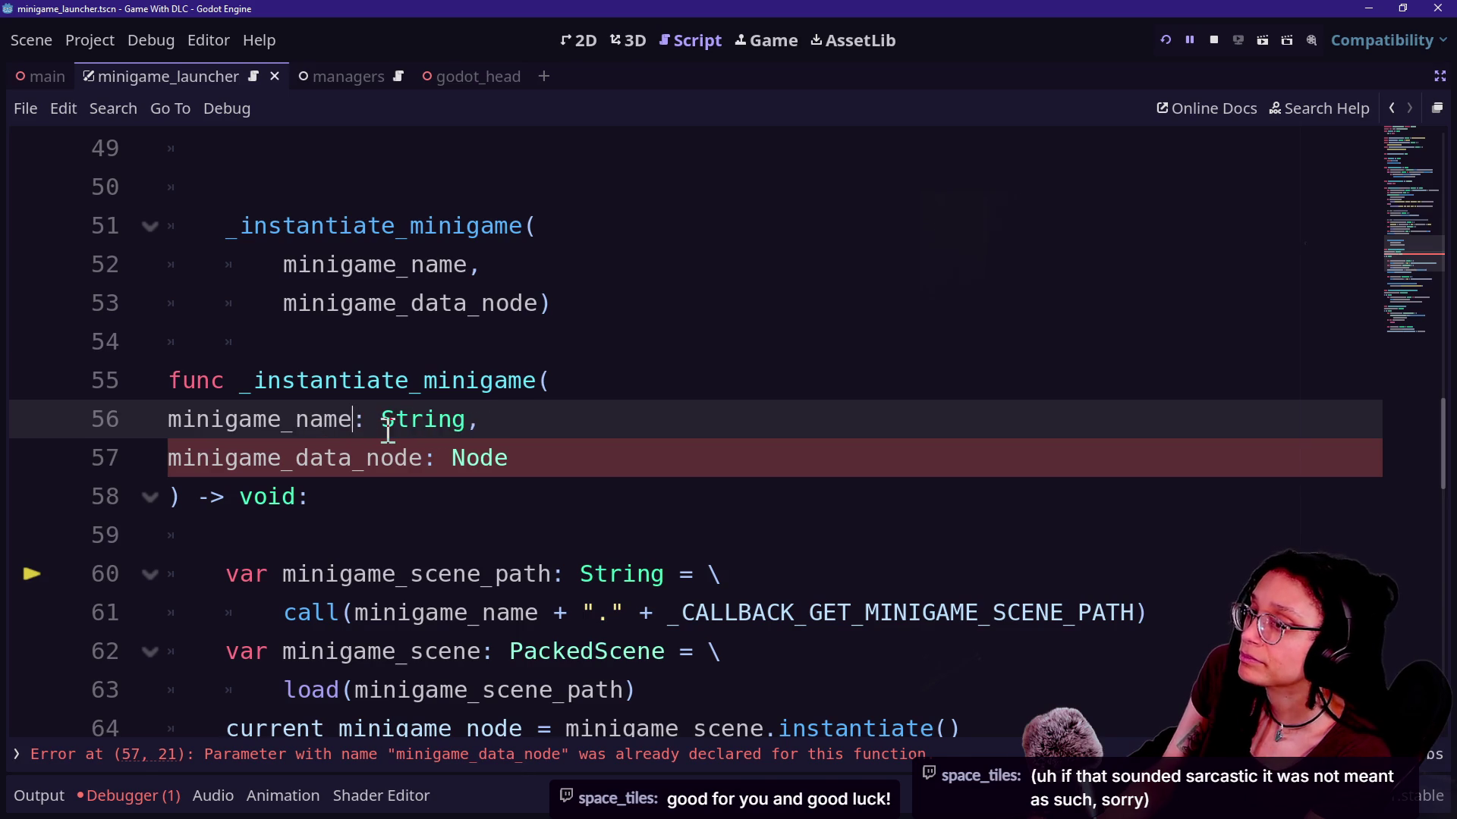
pyautogui.press('Up')
pyautogui.press('Up')
pyautogui.press('Down')
pyautogui.press('Down')
pyautogui.press('Down')
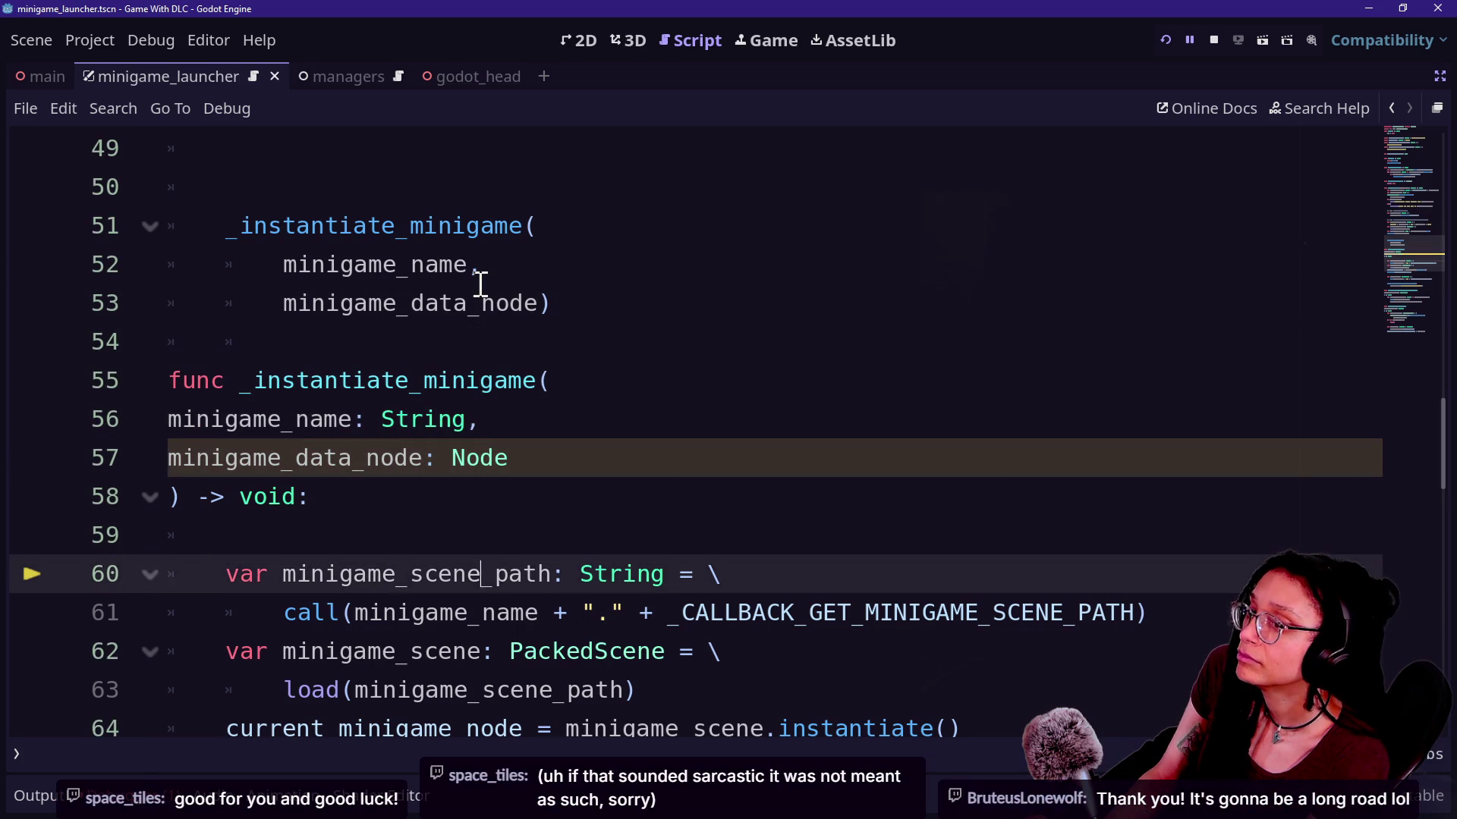
pyautogui.click(513, 524)
pyautogui.press('Down')
pyautogui.press('Down')
pyautogui.press('Down')
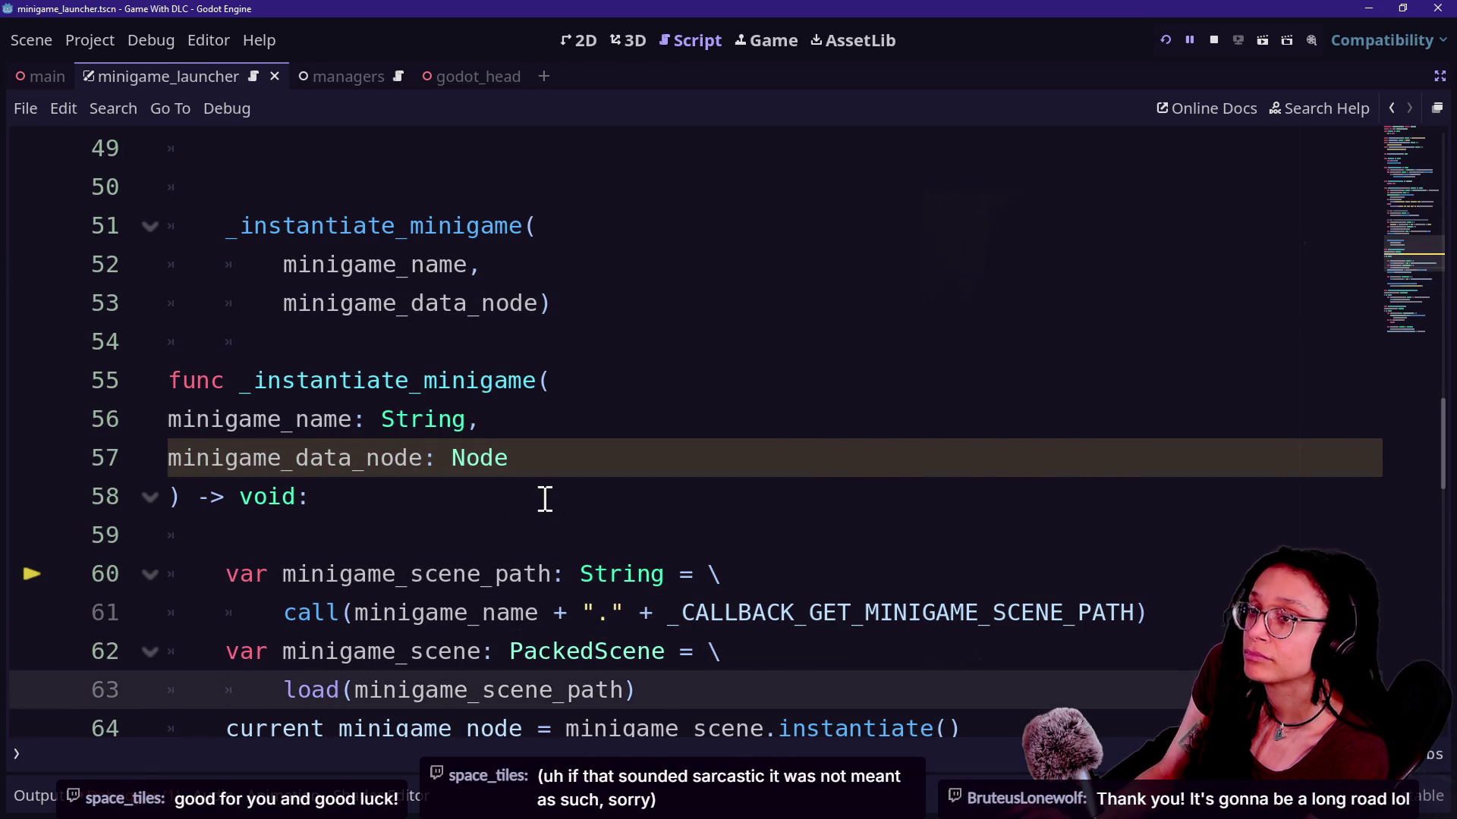
pyautogui.hotkey('alt', 'Tab')
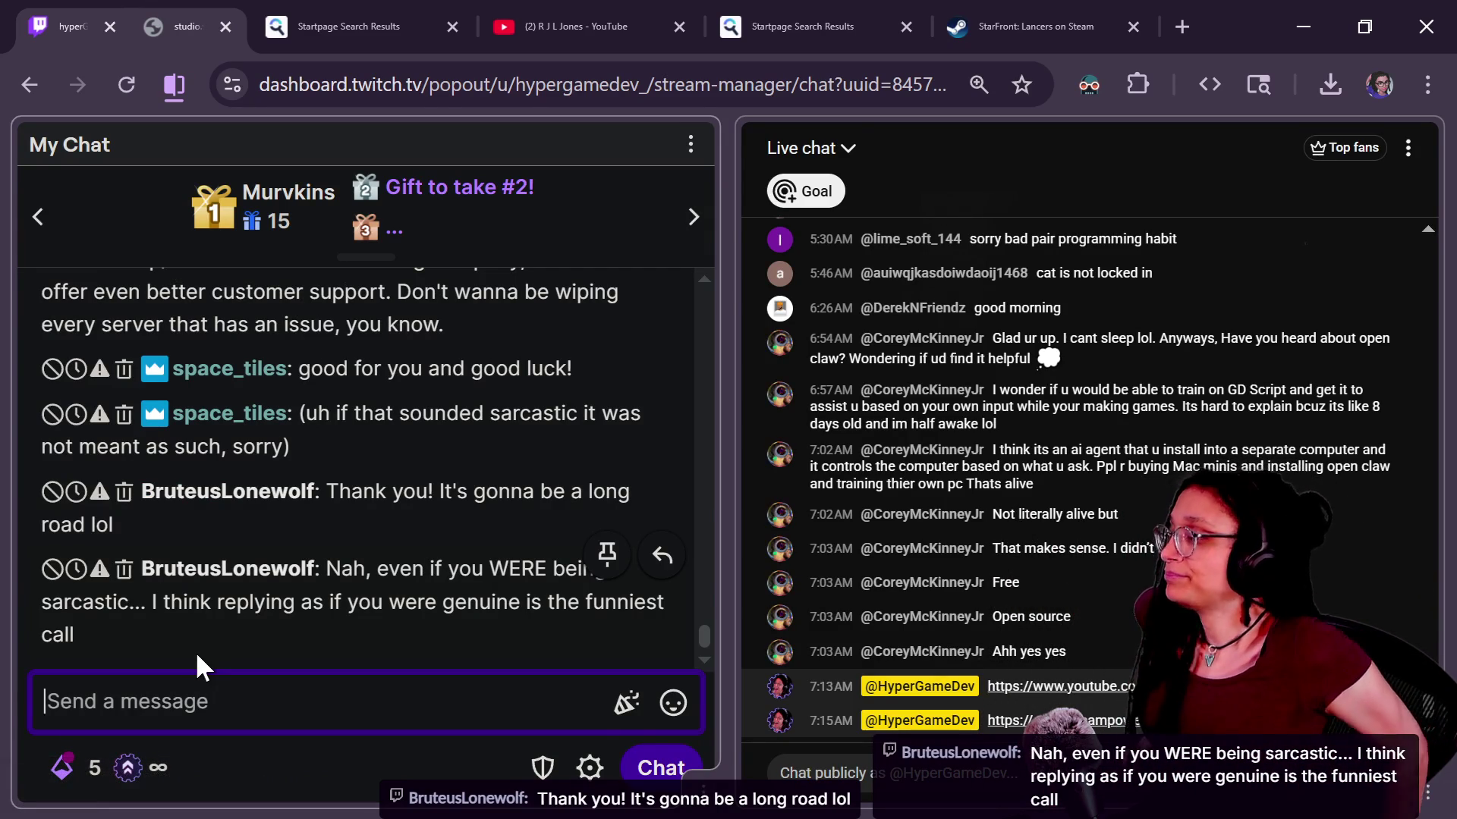
# - Read the Twitch chat messages down to the newest, then minimize the browser
pyautogui.moveTo(195, 654); pyautogui.dragTo(448, 570)
pyautogui.click(649, 329)
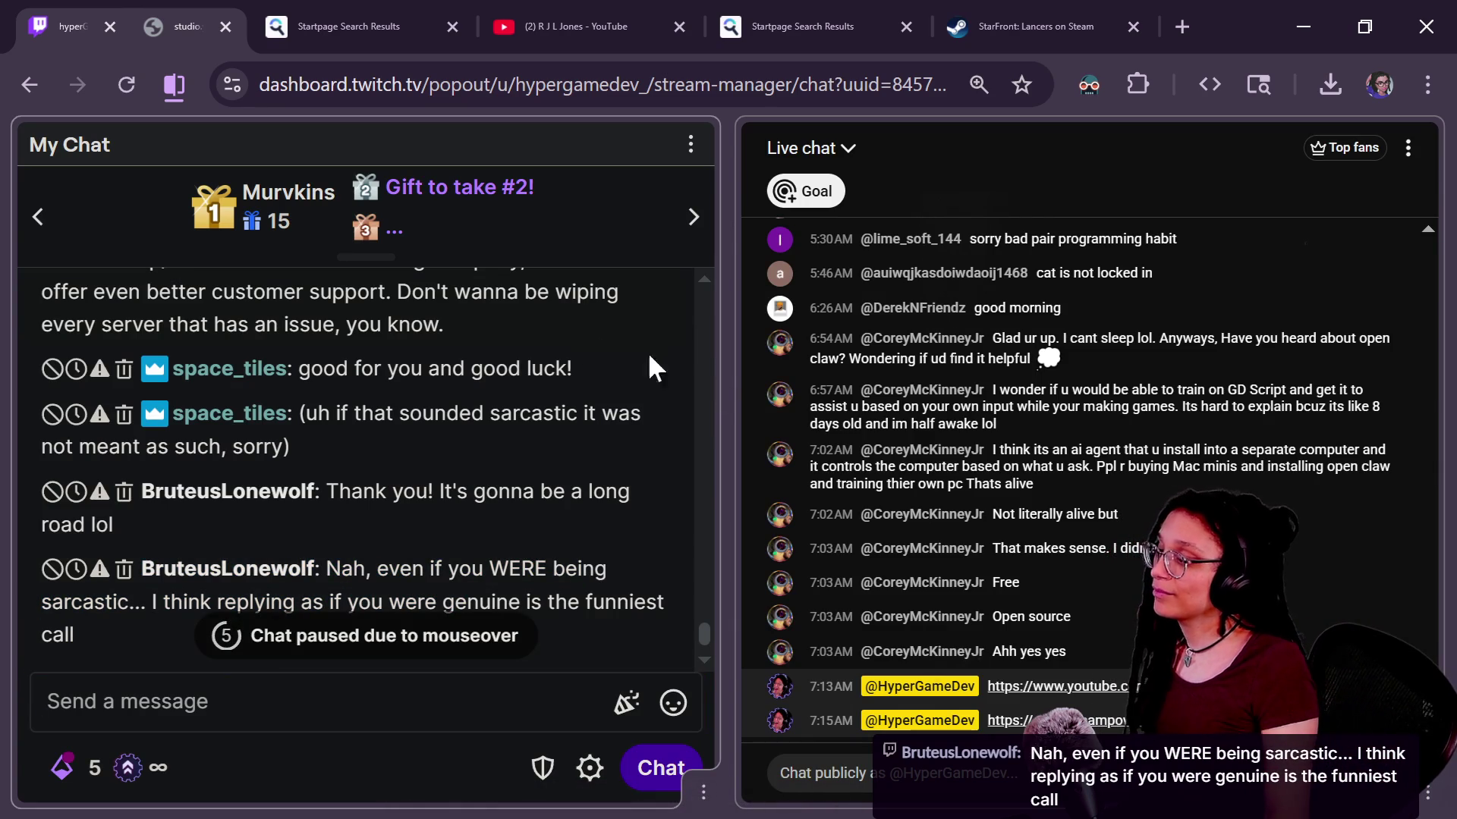
pyautogui.moveTo(713, 636); pyautogui.dragTo(708, 627)
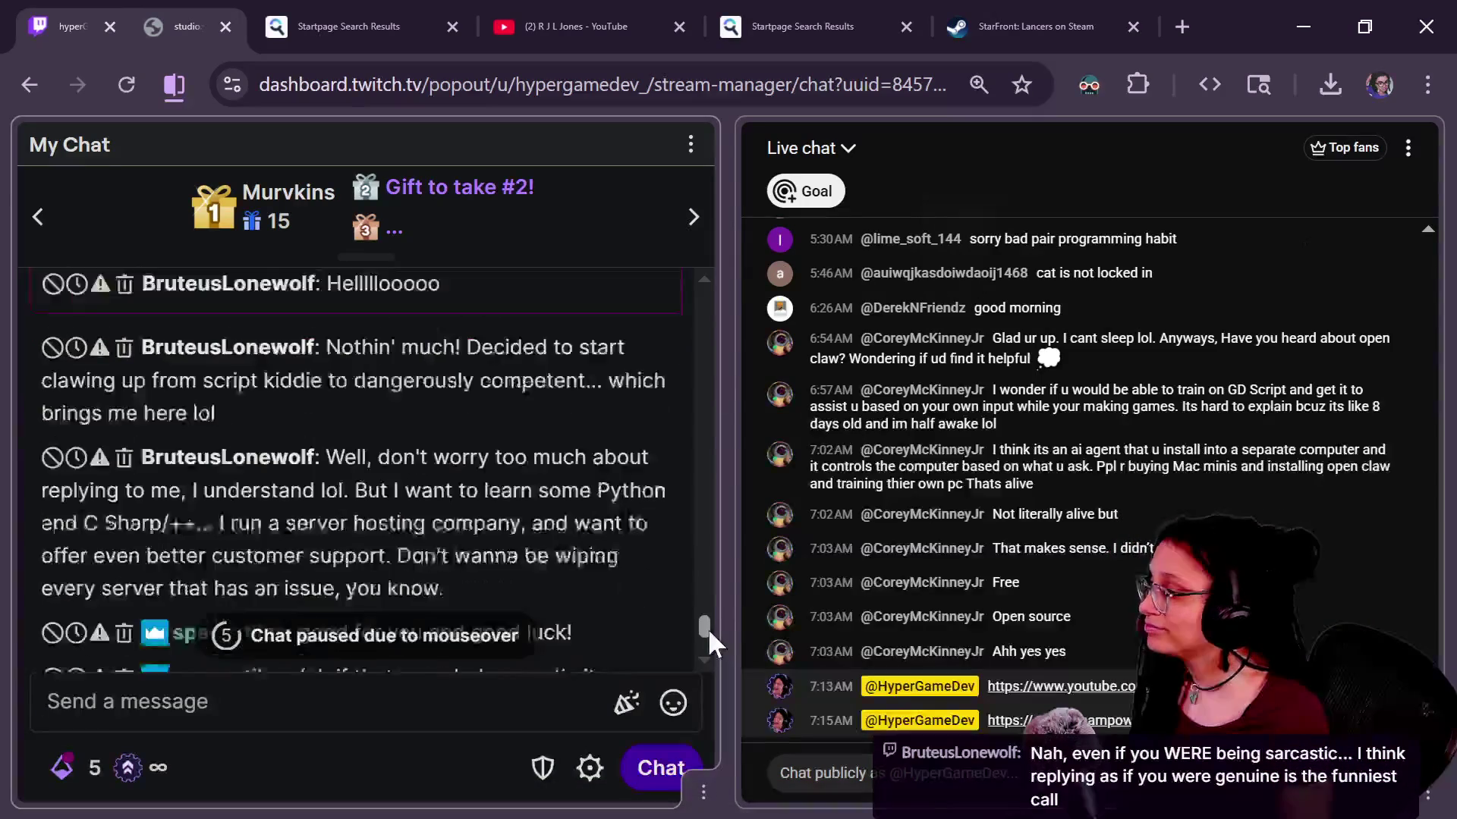
pyautogui.scroll(-1, 708, 628)
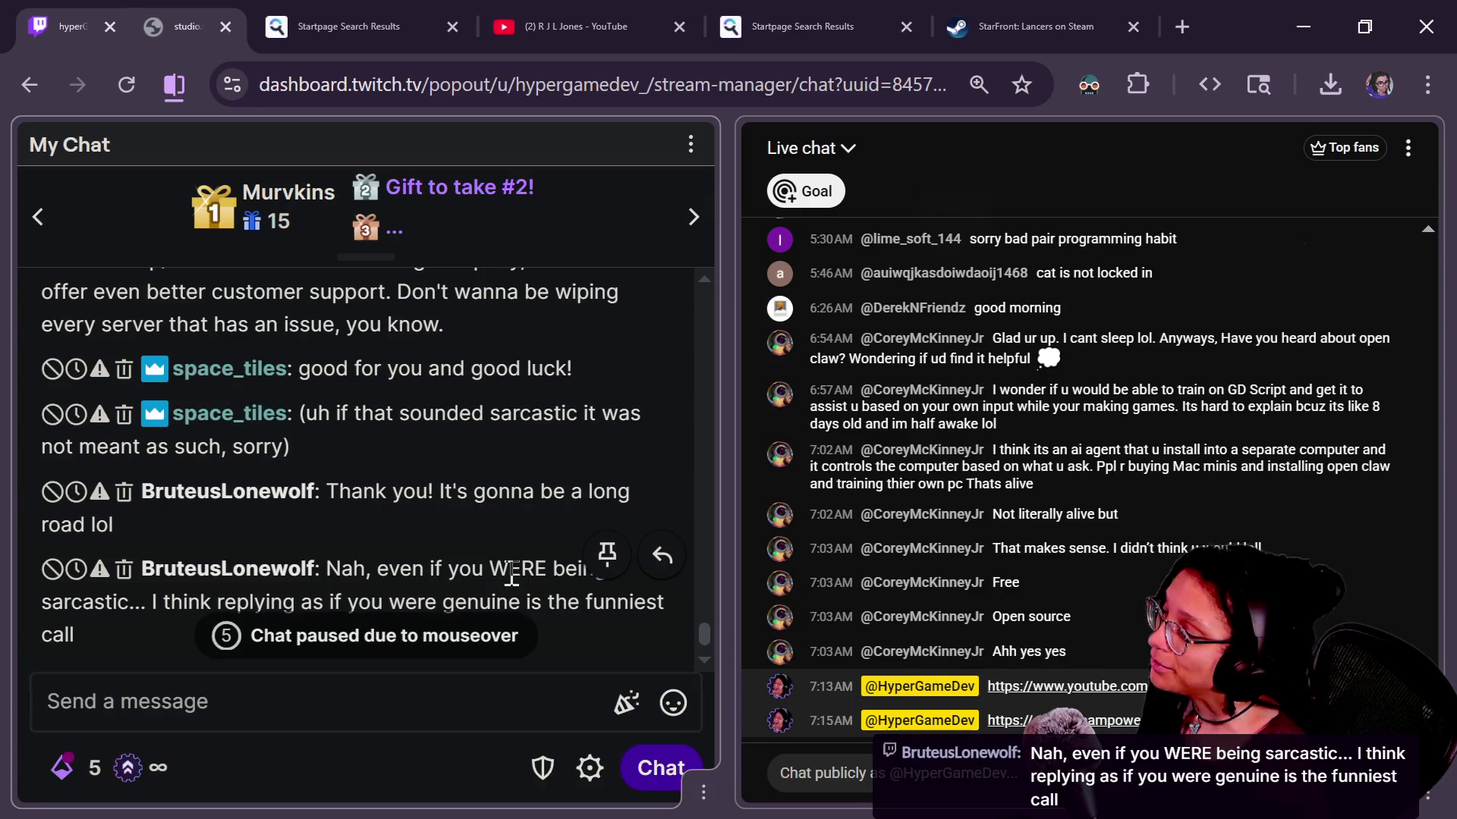
pyautogui.scroll(2, 507, 569)
pyautogui.moveTo(704, 626); pyautogui.dragTo(699, 627)
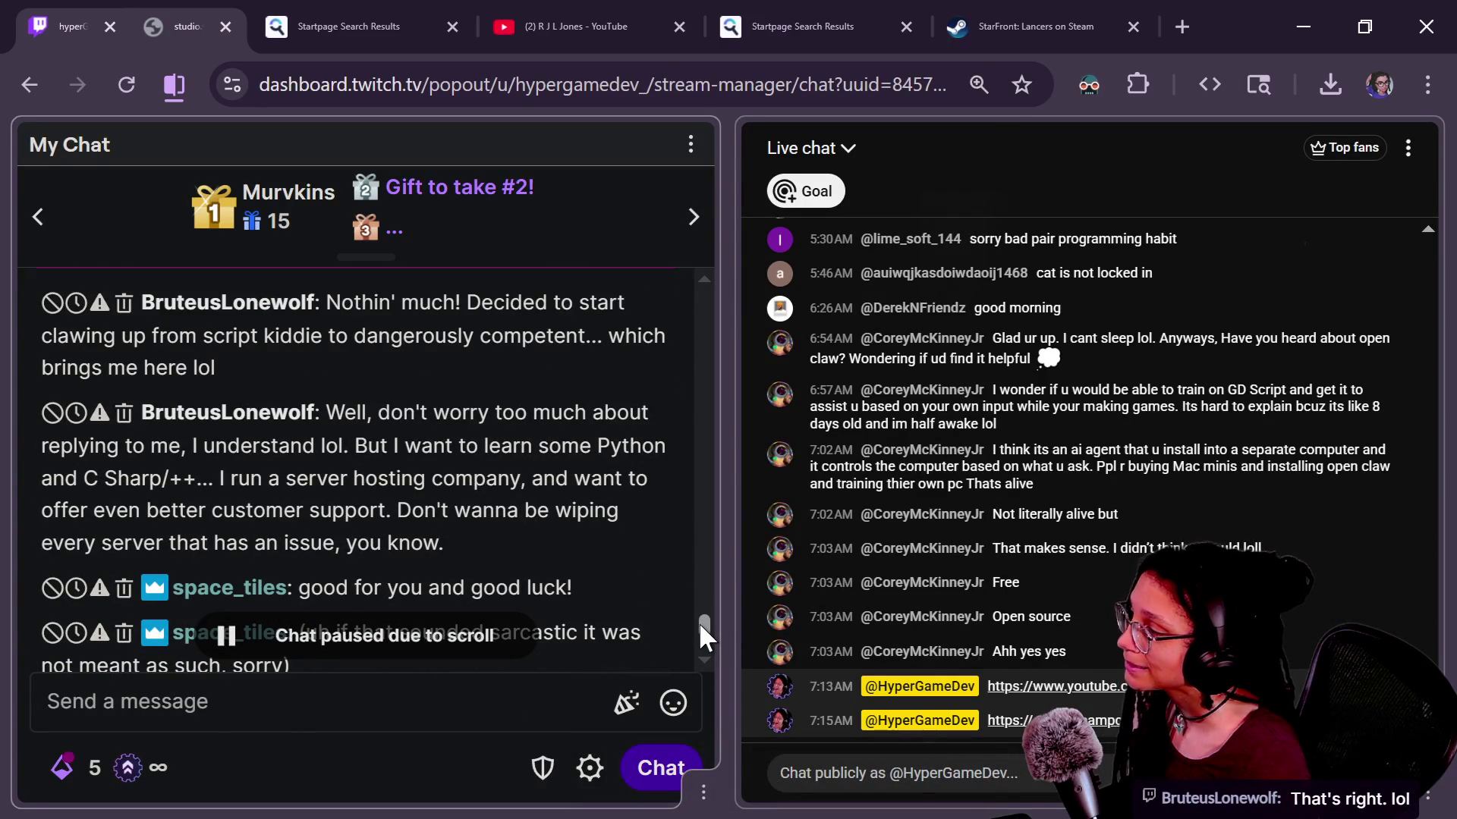
pyautogui.scroll(-1, 700, 626)
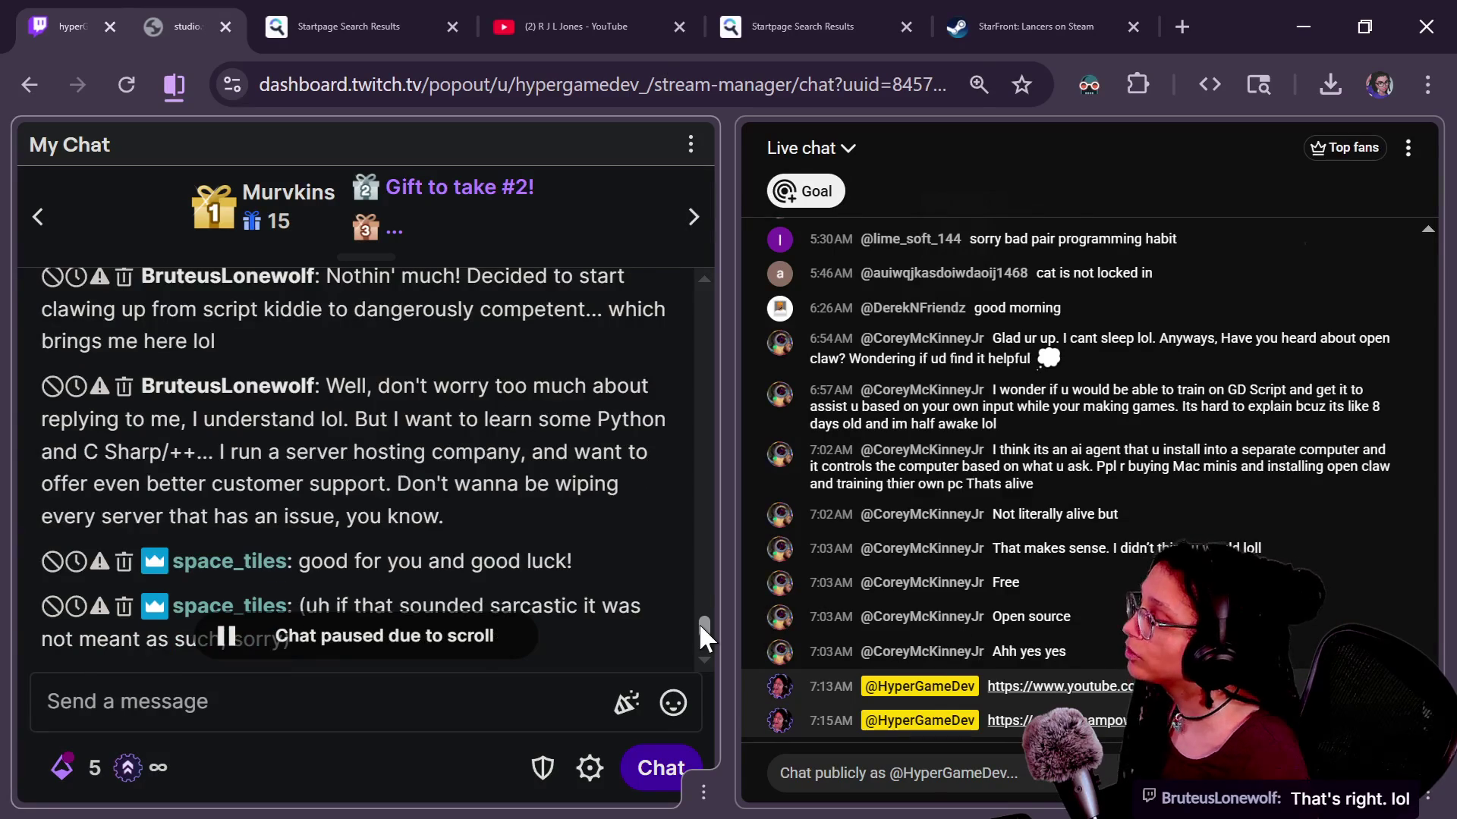
pyautogui.scroll(-1, 700, 626)
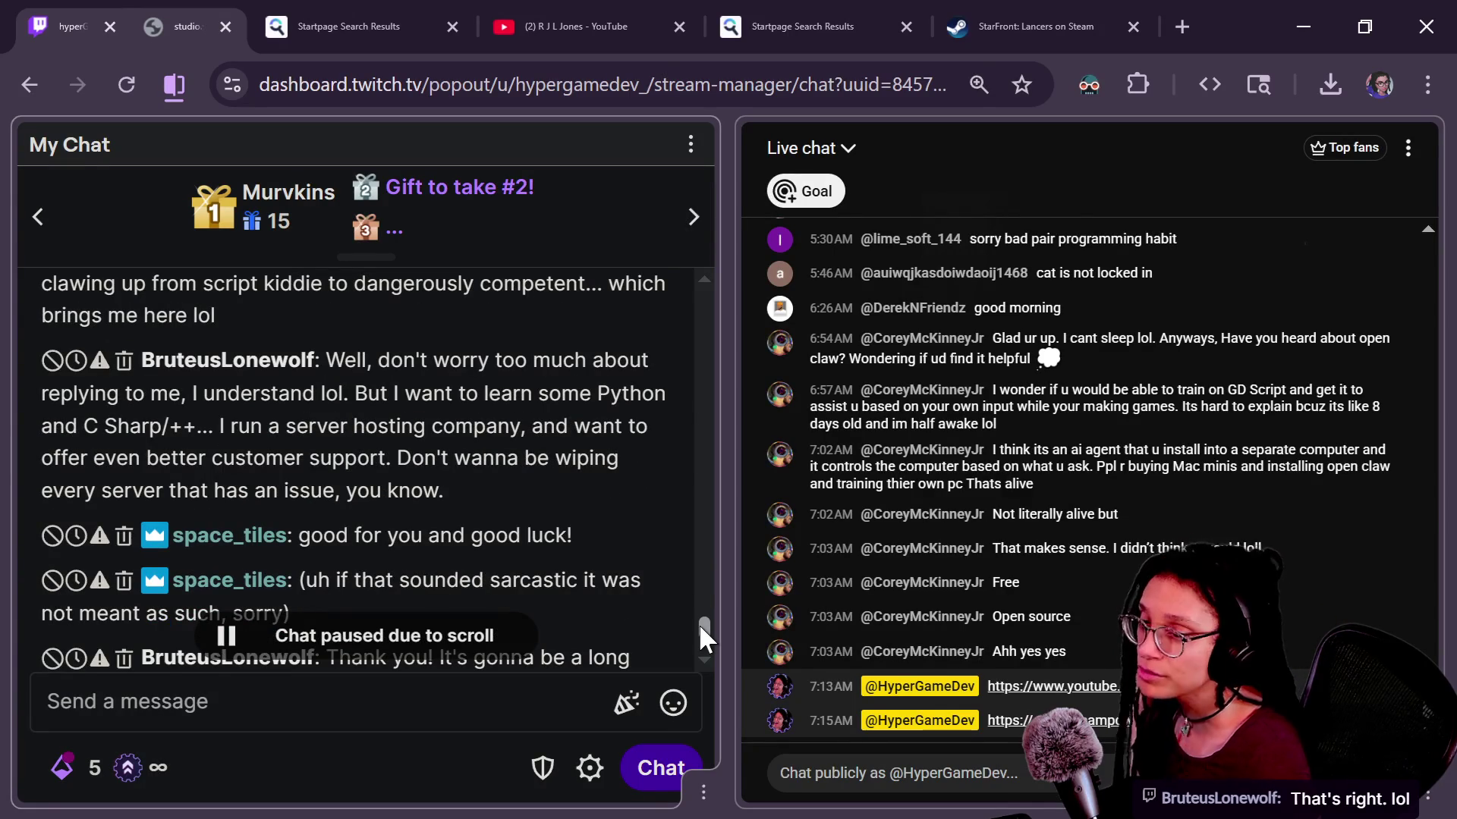
pyautogui.scroll(-1, 700, 626)
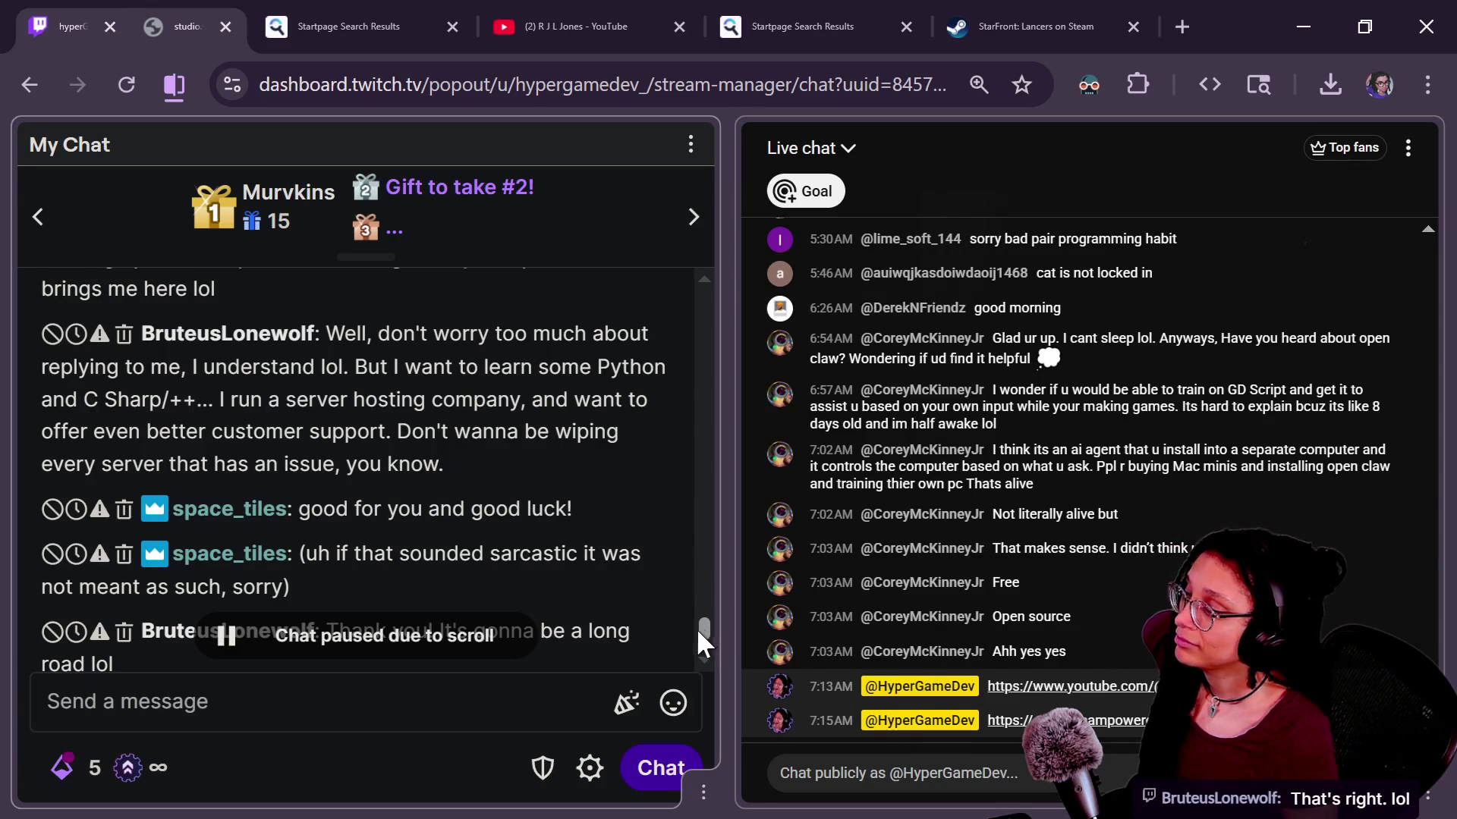
pyautogui.scroll(-3, 700, 631)
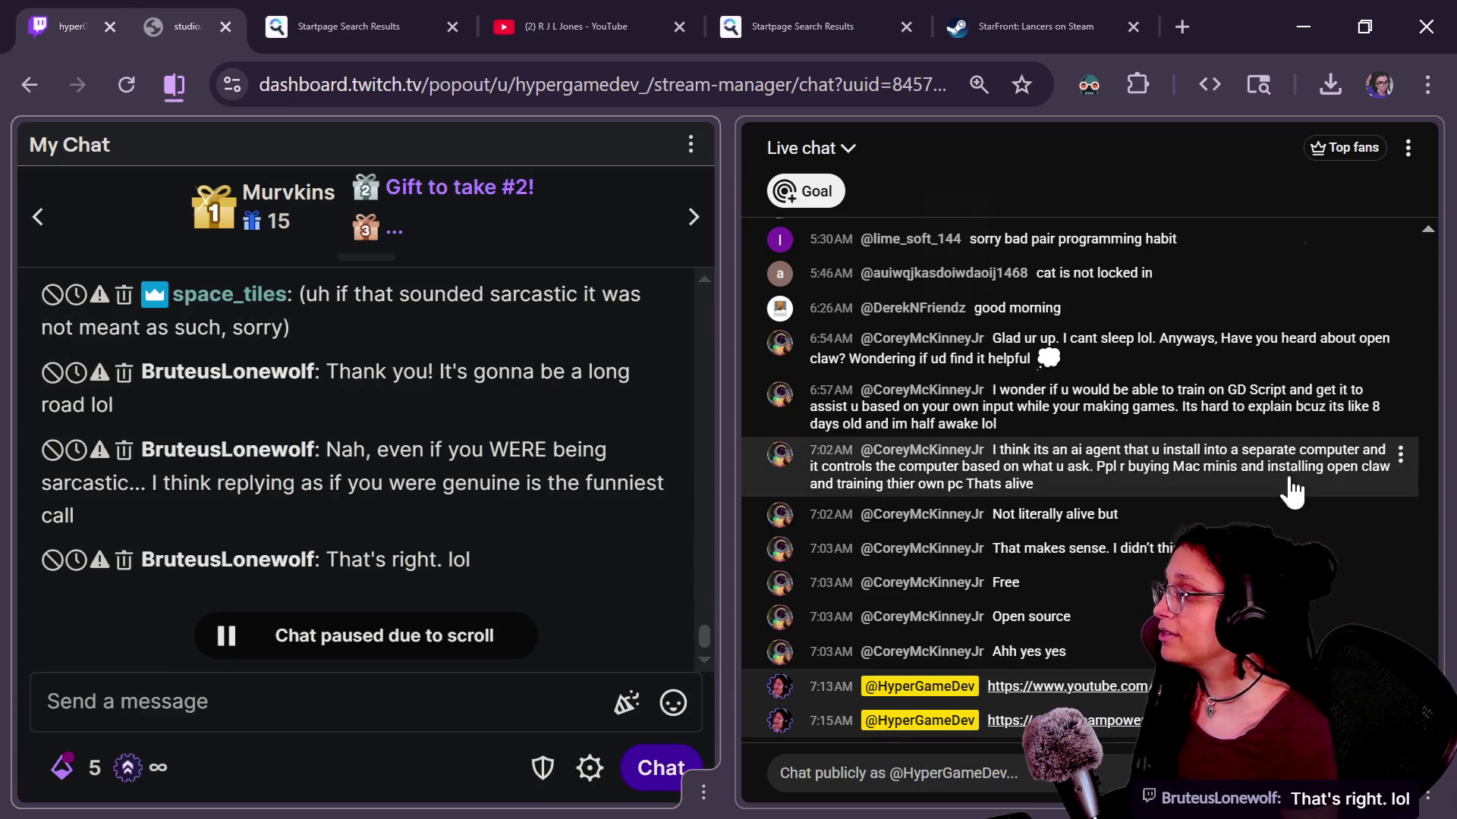
pyautogui.click(1282, 35)
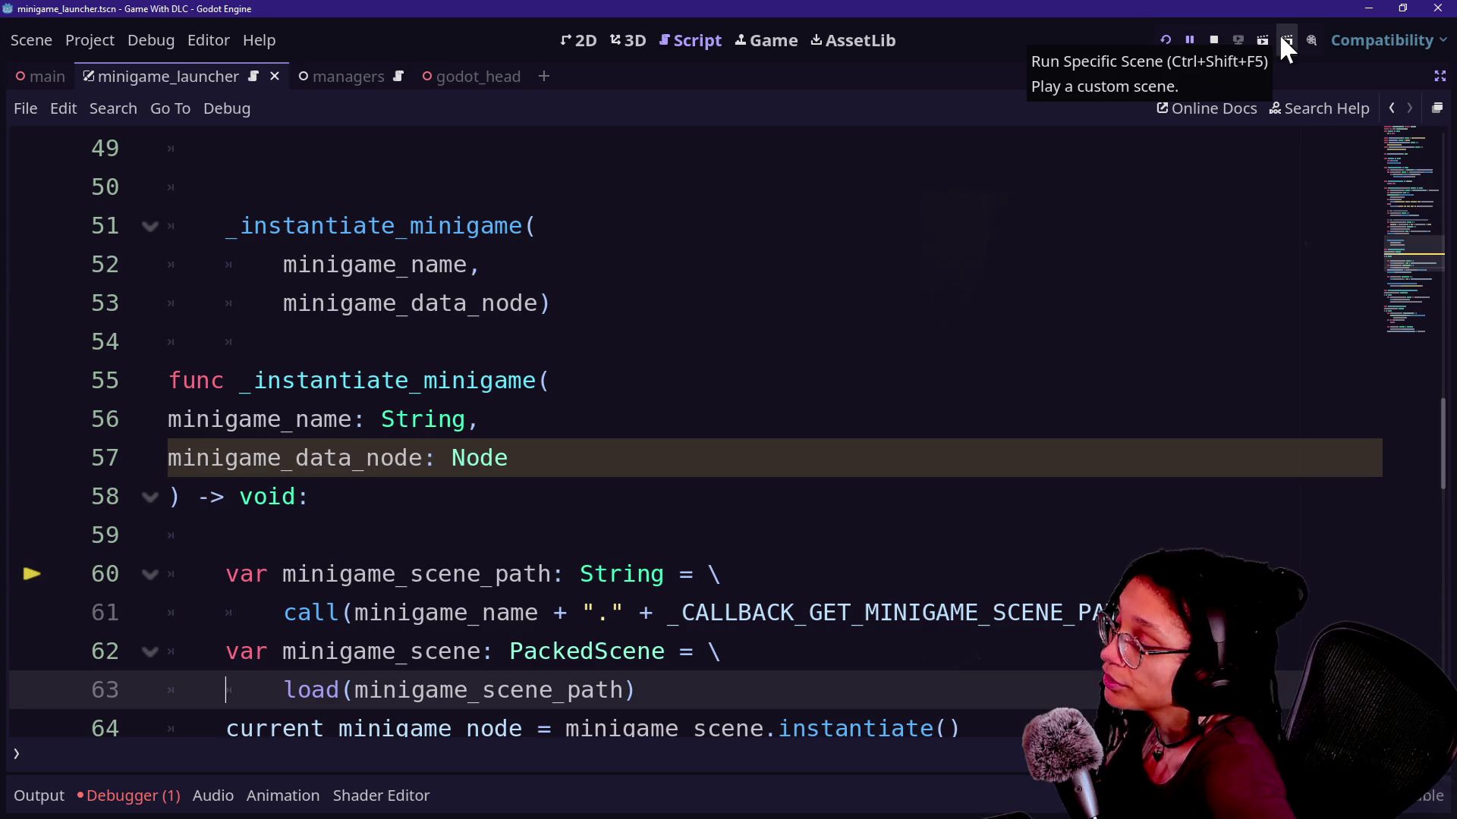
# - Delete the extra blank line 50 above the _instantiate_minigame call
pyautogui.click(1093, 228)
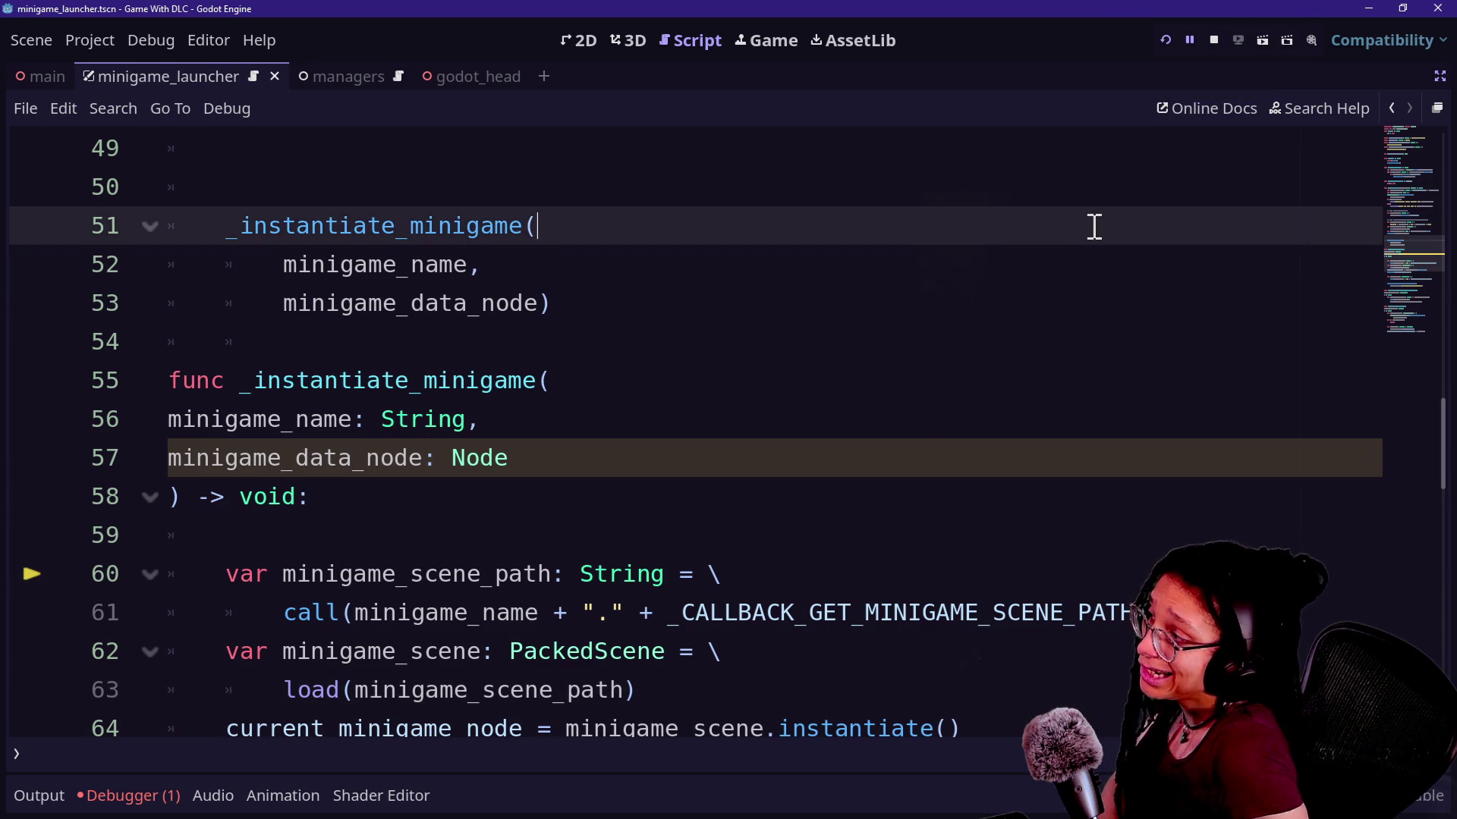
pyautogui.press('Up')
pyautogui.press('Up')
pyautogui.press('Up')
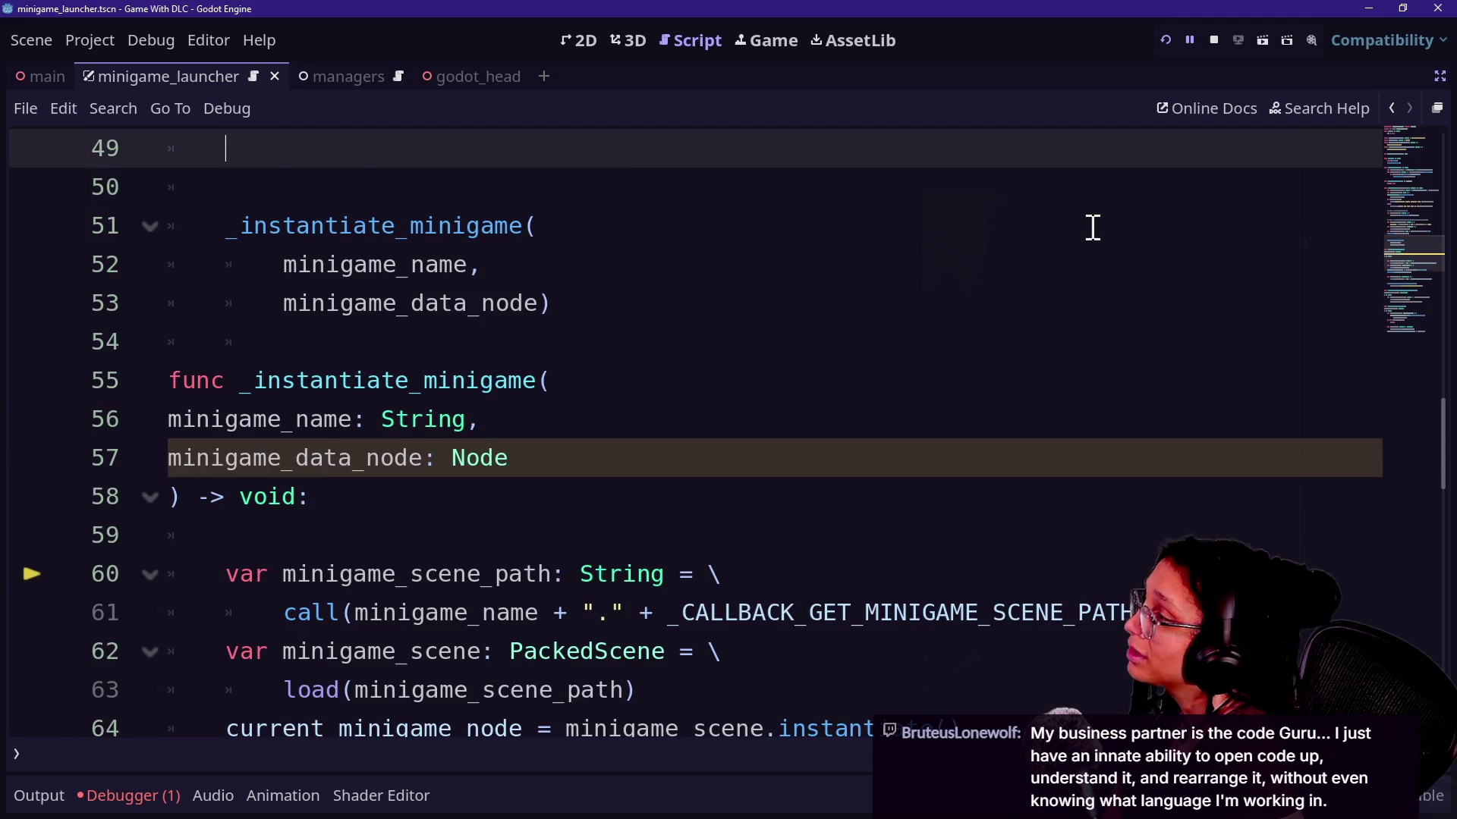
pyautogui.press('Down')
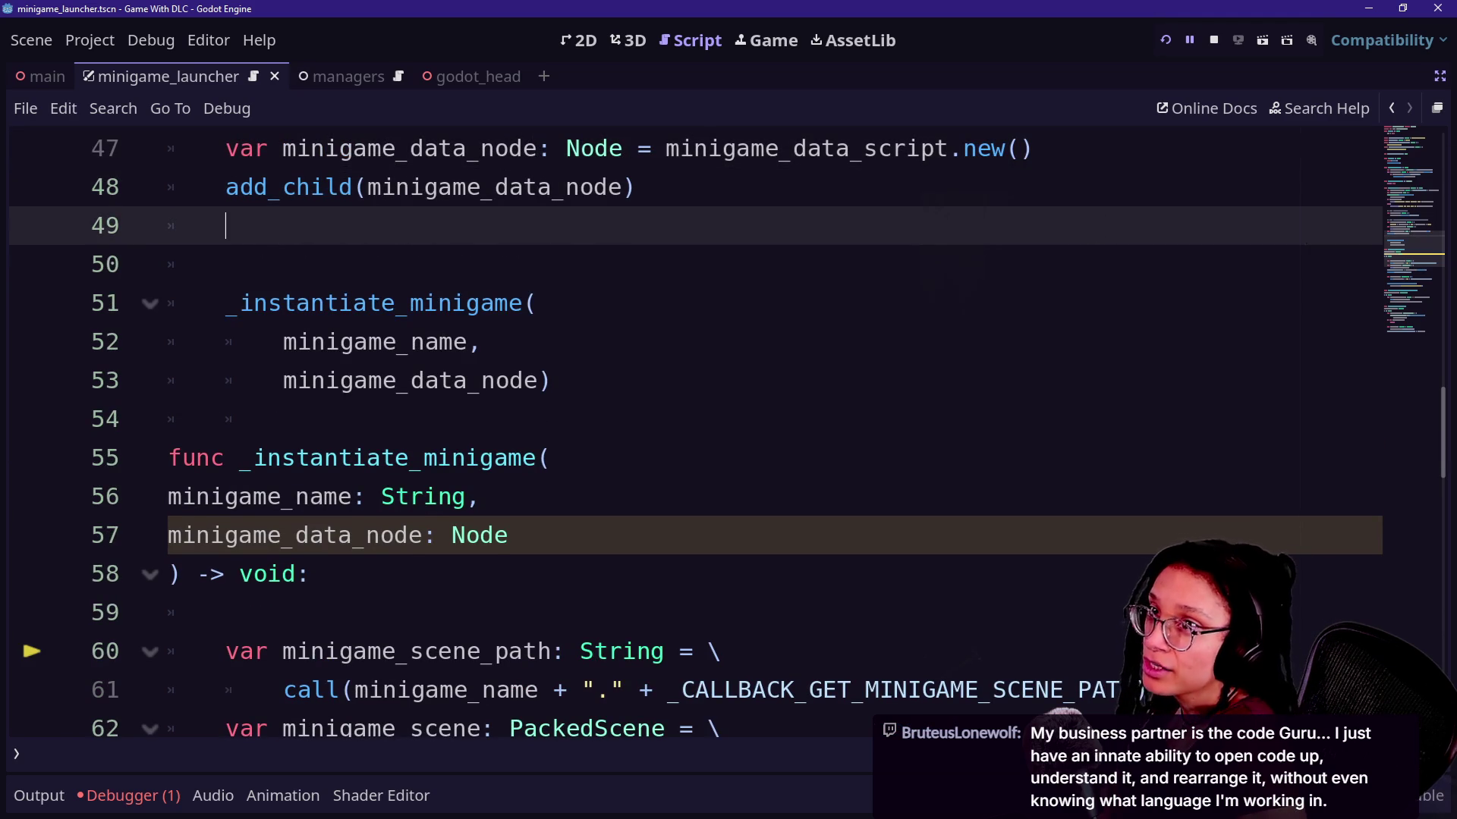
pyautogui.click(1151, 228)
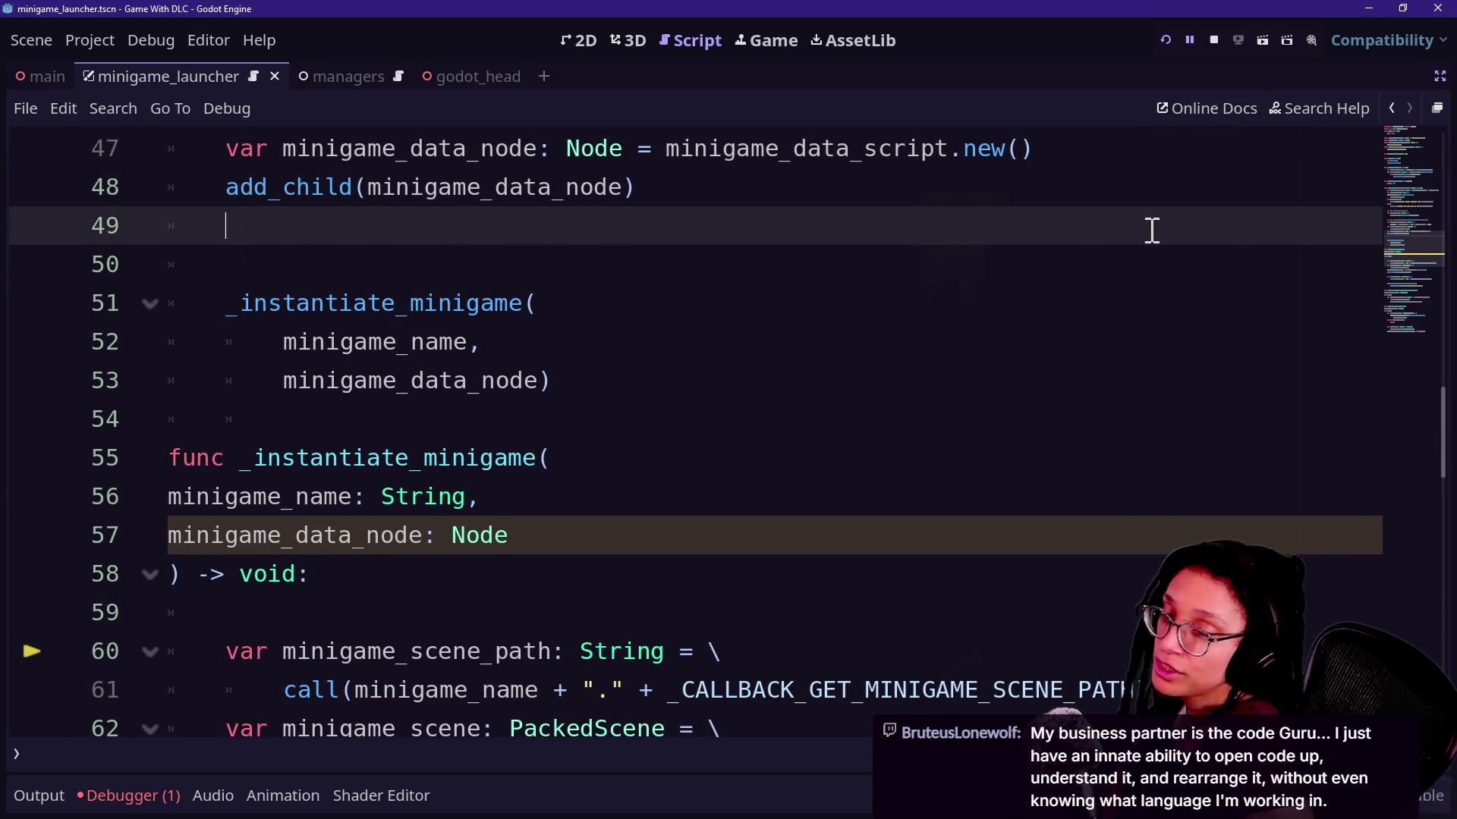
pyautogui.click(1135, 251)
pyautogui.press('BackSpace')
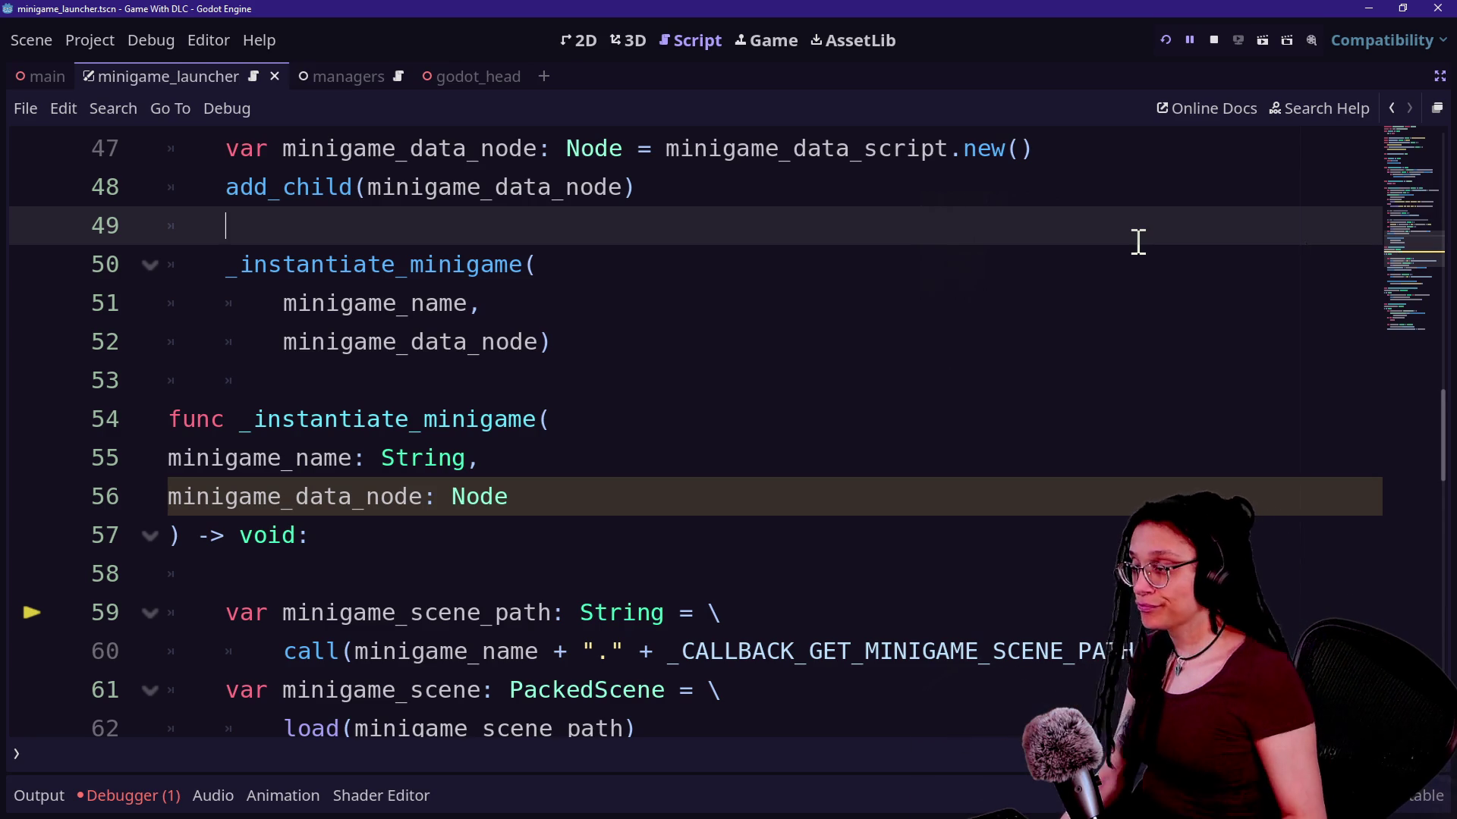
# - Review _load_minigame, then delete blank line 58 after the function signature
pyautogui.moveTo(1138, 241); pyautogui.dragTo(170, 148)
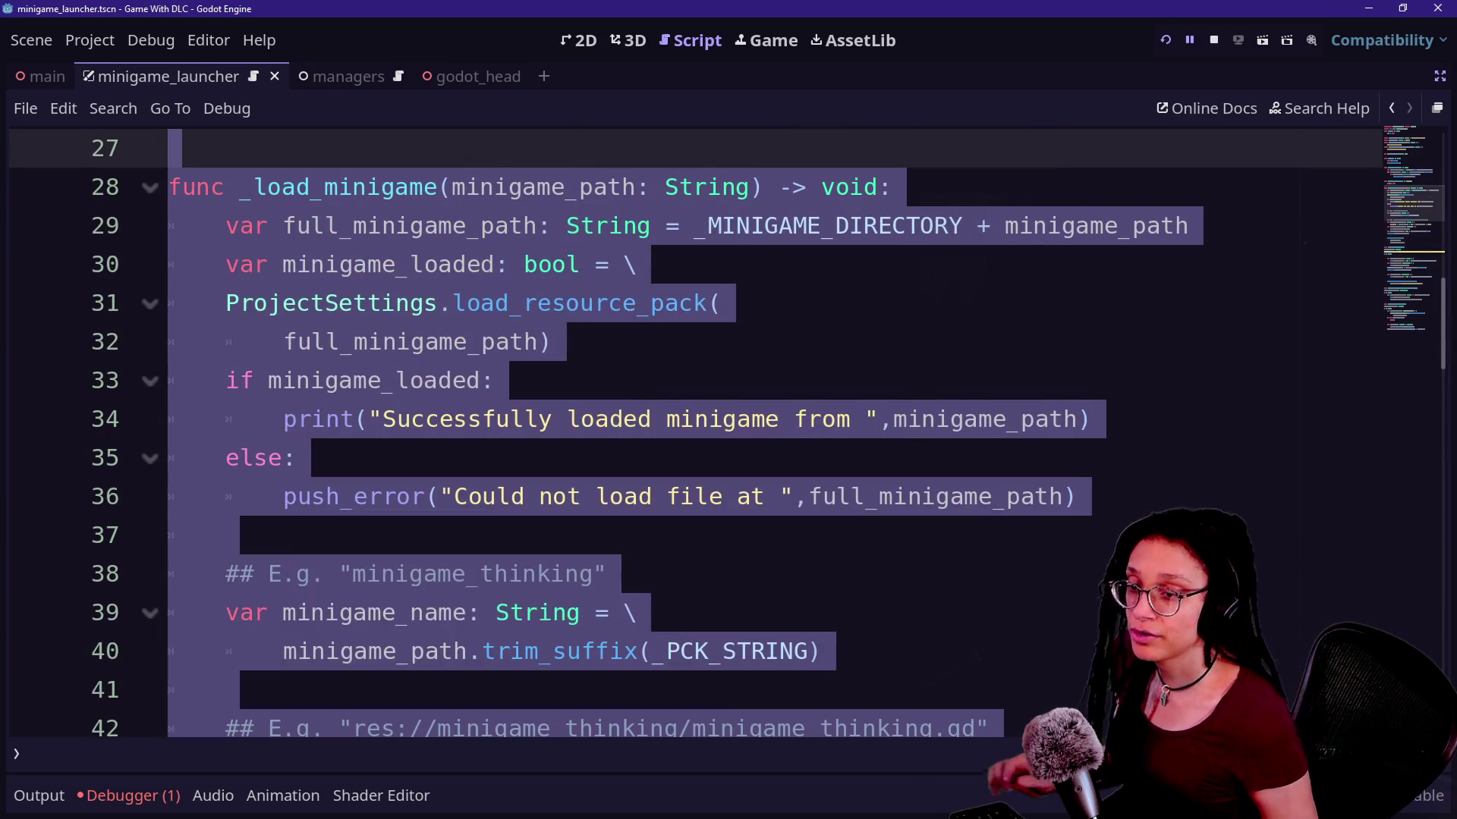
pyautogui.click(766, 476)
pyautogui.press('Down')
pyautogui.press('Down')
pyautogui.press('Down')
pyautogui.press('Down')
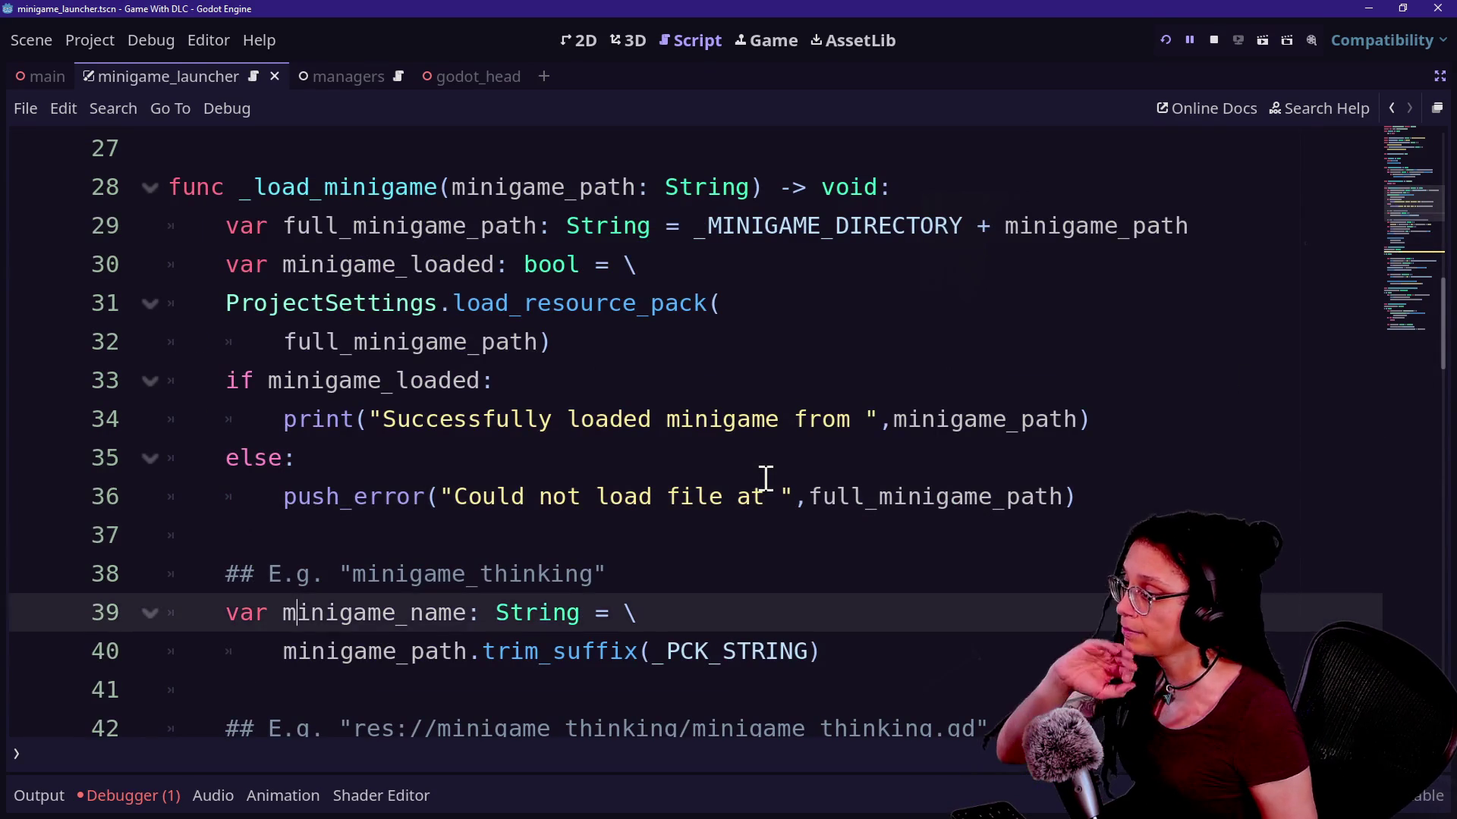
pyautogui.press('Down')
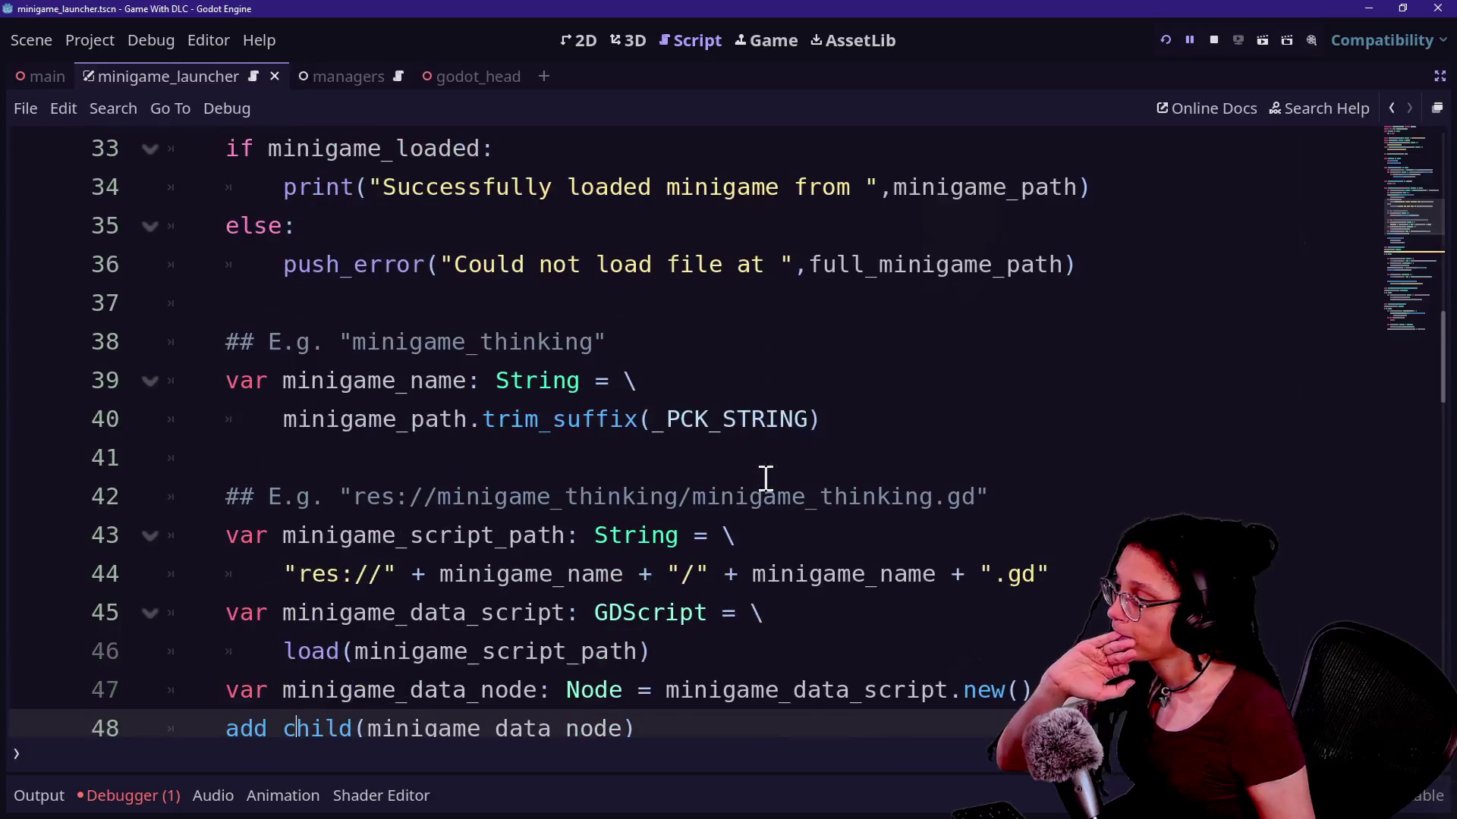
pyautogui.scroll(-5, 563, 486)
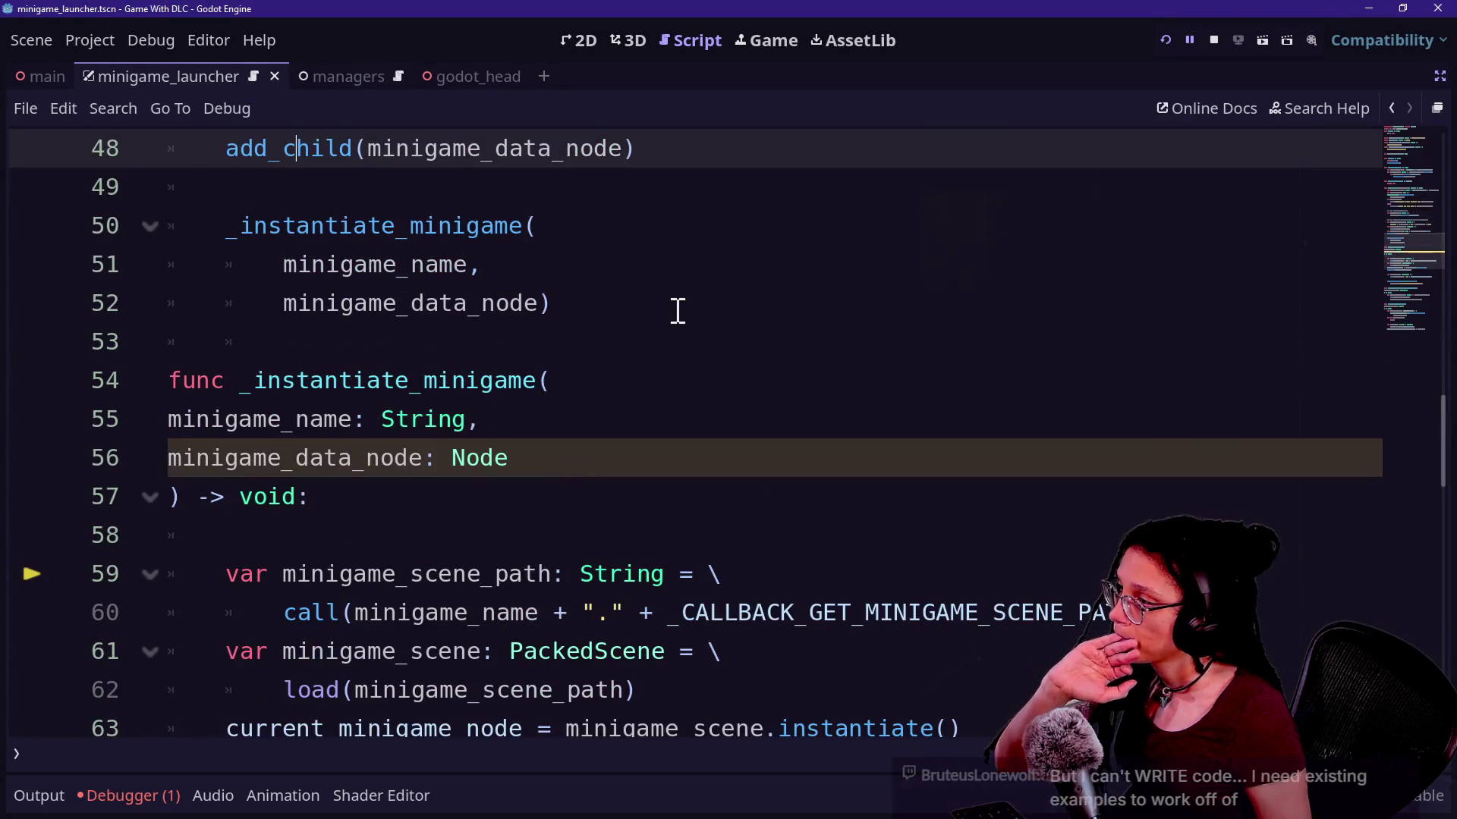
pyautogui.click(686, 403)
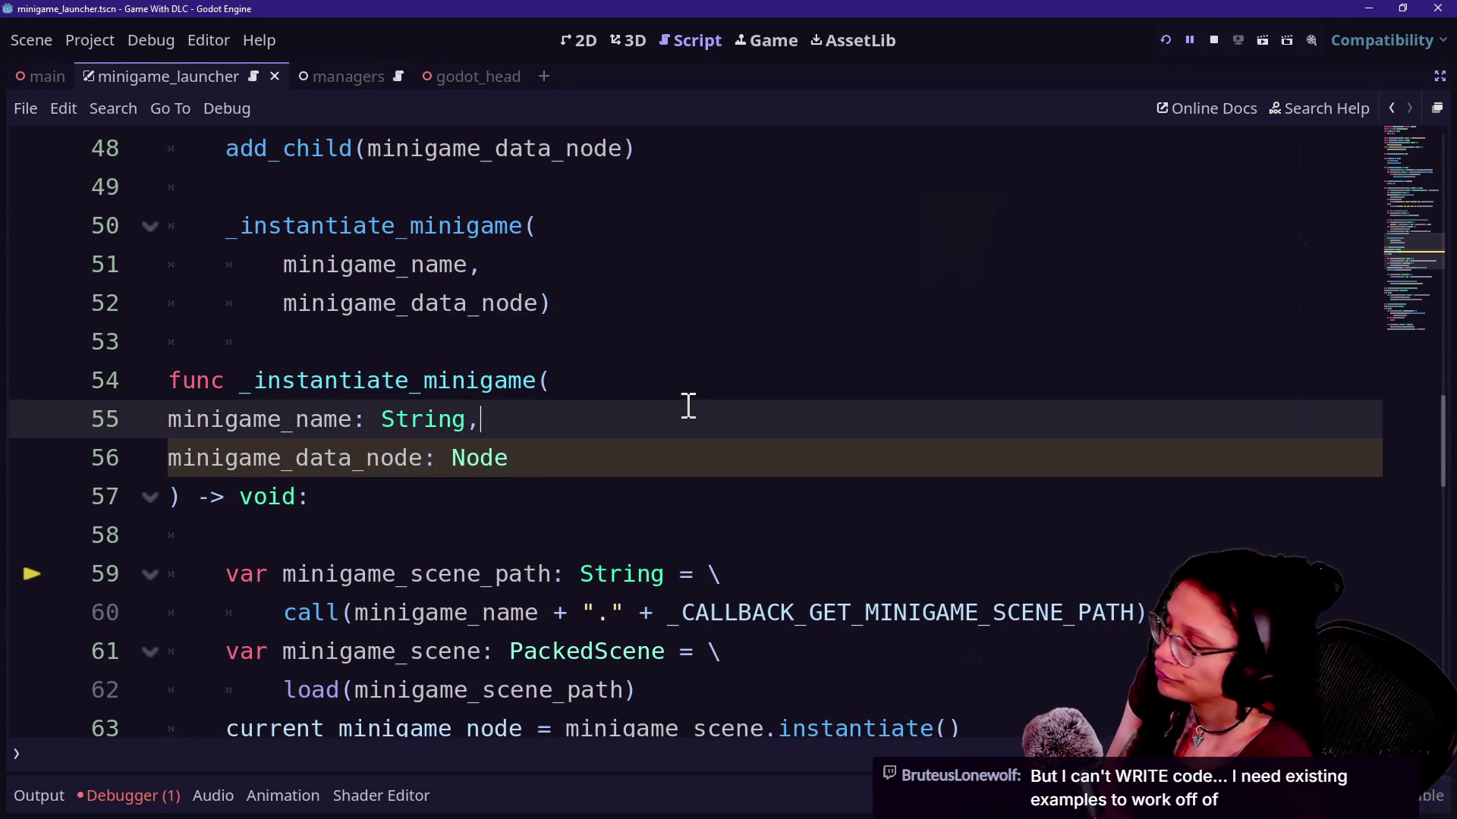
pyautogui.click(620, 264)
pyautogui.press('Down')
pyautogui.press('Down')
pyautogui.press('Down')
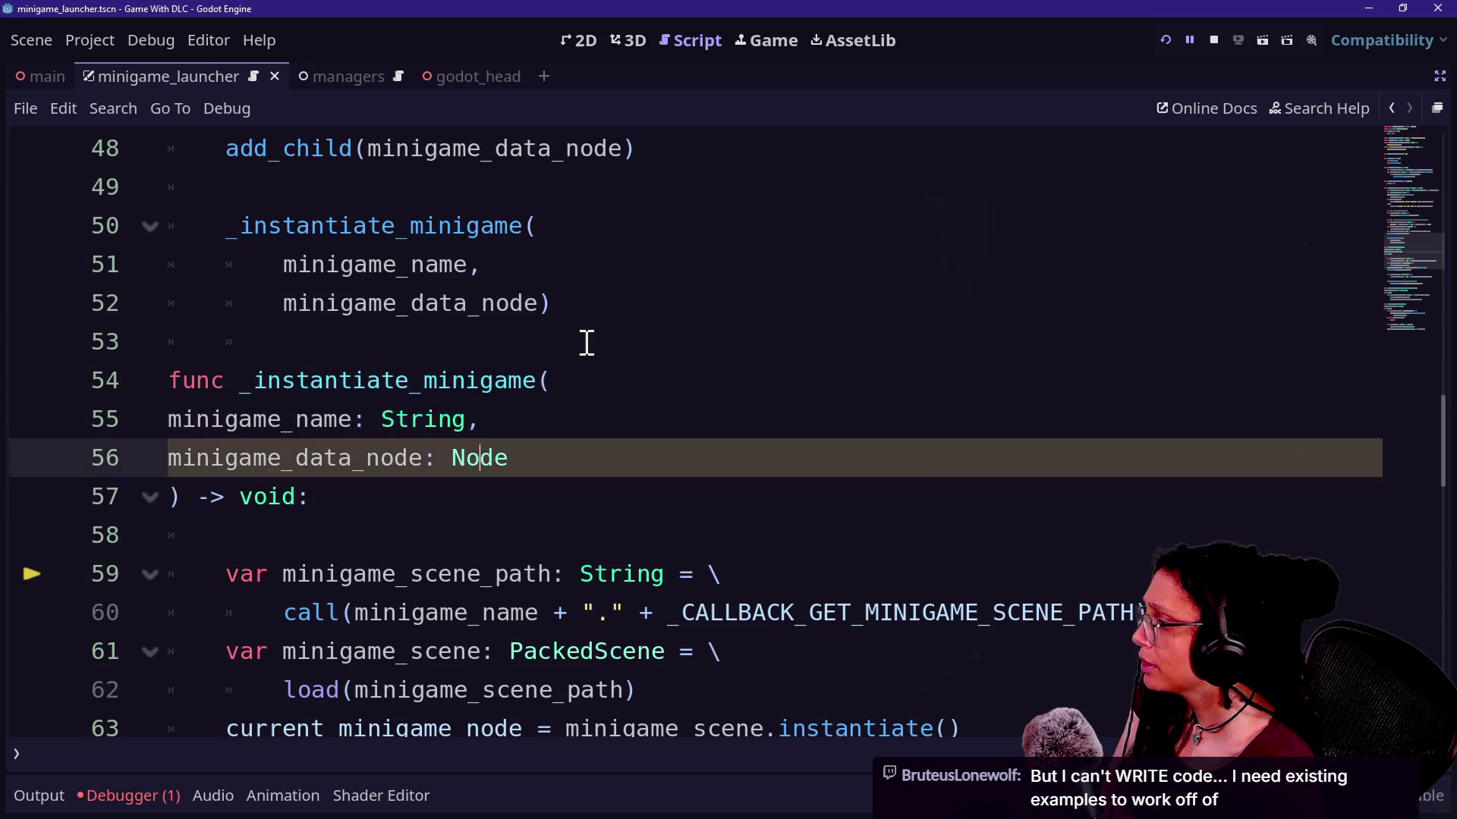
pyautogui.press('Up')
pyautogui.press('BackSpace')
# - Add a new indented line after the 'void:' signature, then undo it
pyautogui.click(403, 522)
pyautogui.press('Down')
pyautogui.press('Down')
pyautogui.press('Down')
pyautogui.press('Down')
pyautogui.press('Down')
pyautogui.press('Down')
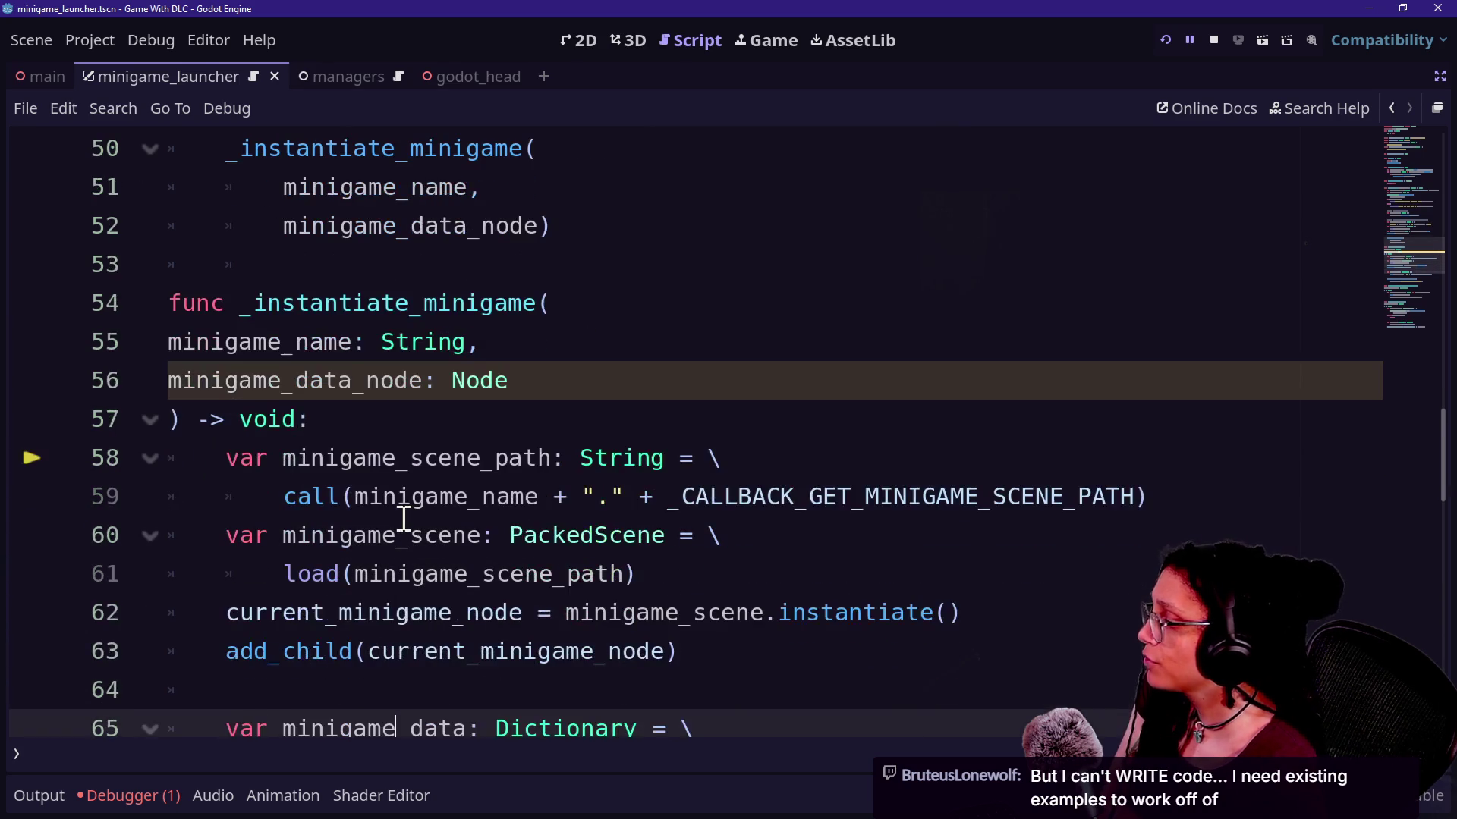
pyautogui.click(439, 448)
pyautogui.click(437, 431)
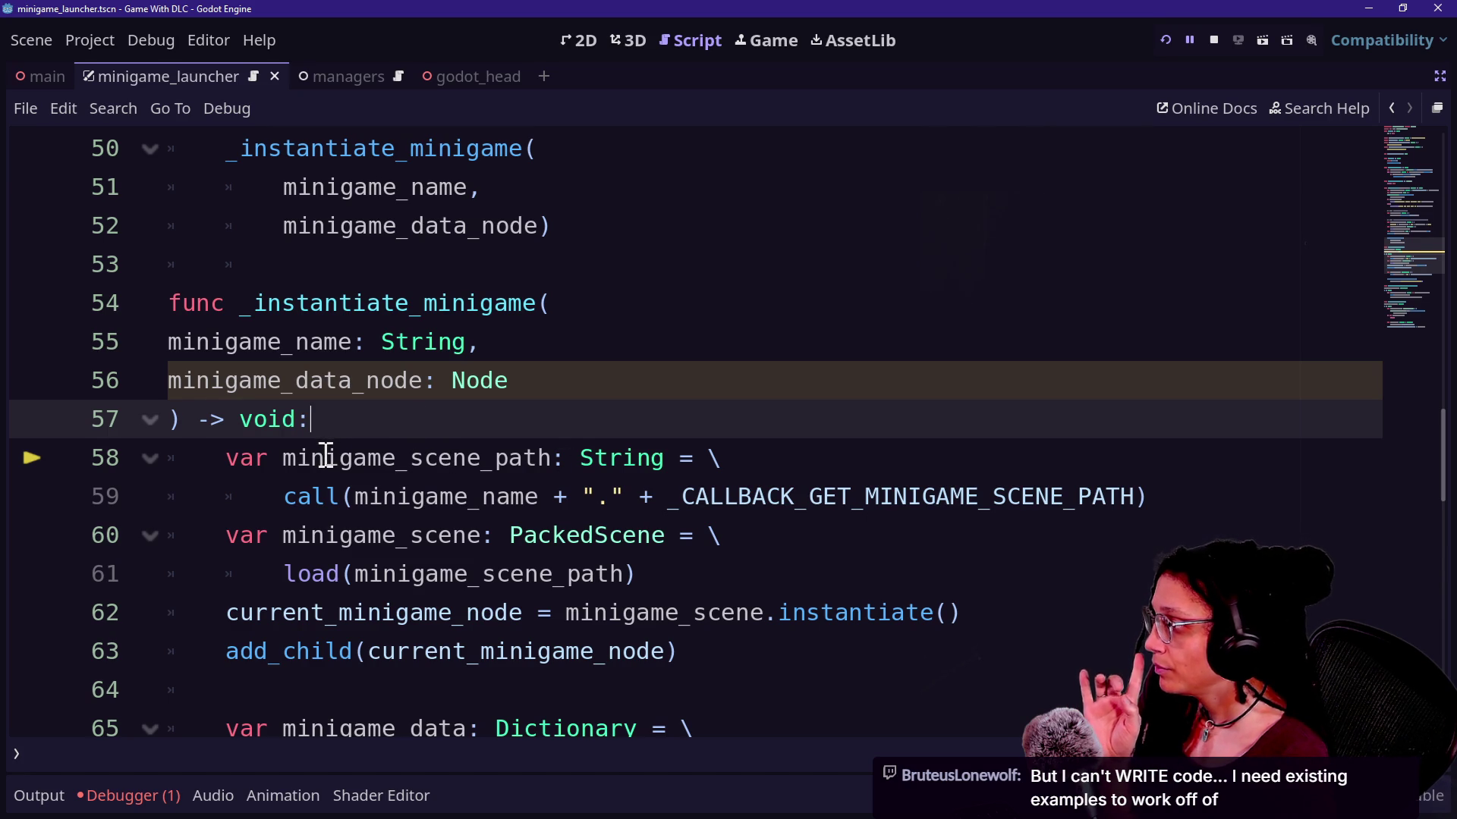
pyautogui.press('Return')
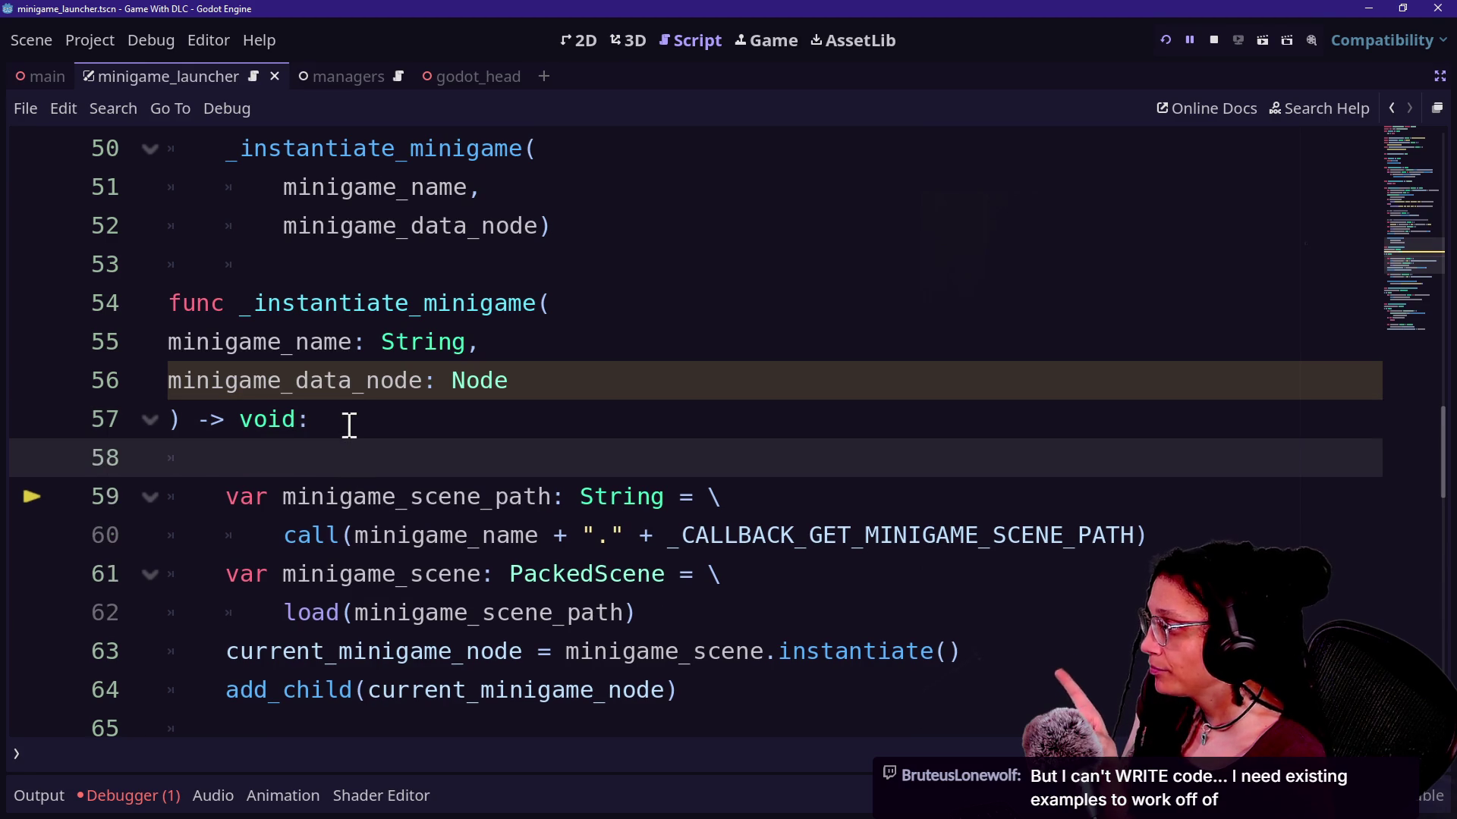
pyautogui.hotkey('ctrl', 'z')
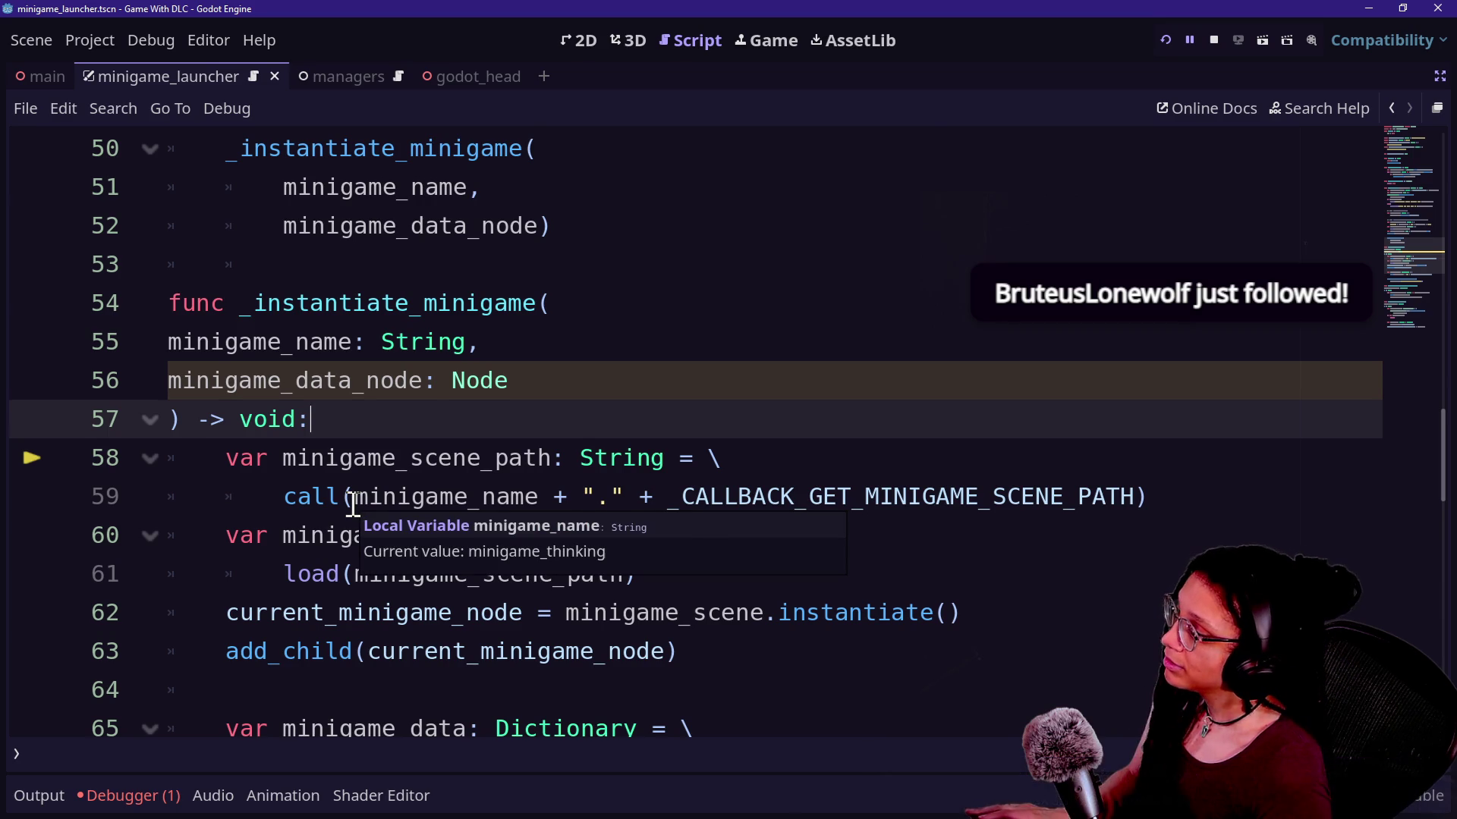
pyautogui.moveTo(354, 500); pyautogui.dragTo(645, 483)
pyautogui.moveTo(737, 496); pyautogui.dragTo(965, 495)
pyautogui.click(965, 497)
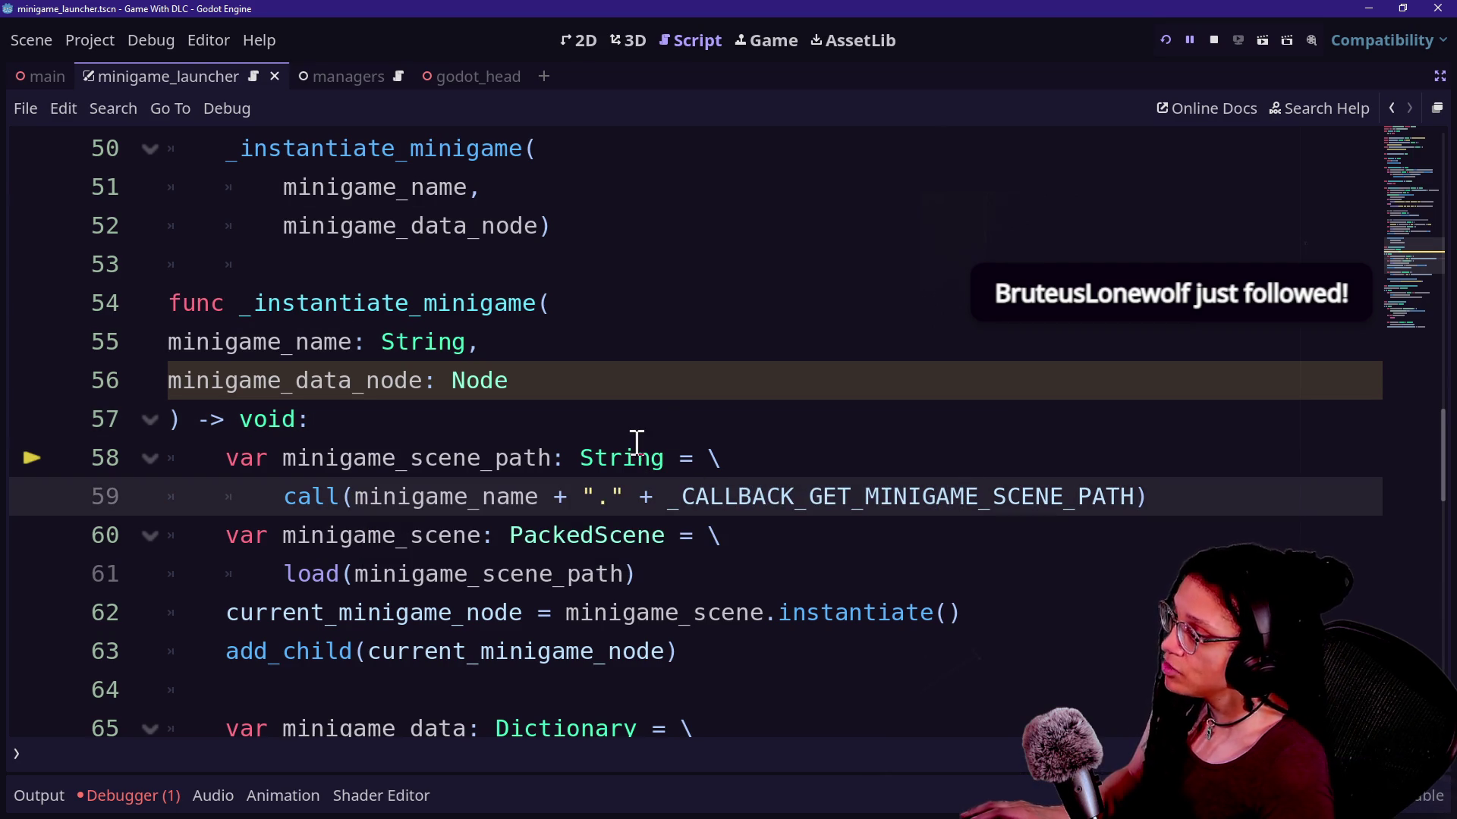
pyautogui.scroll(11, 595, 497)
pyautogui.scroll(-4, 594, 497)
pyautogui.scroll(-7, 595, 497)
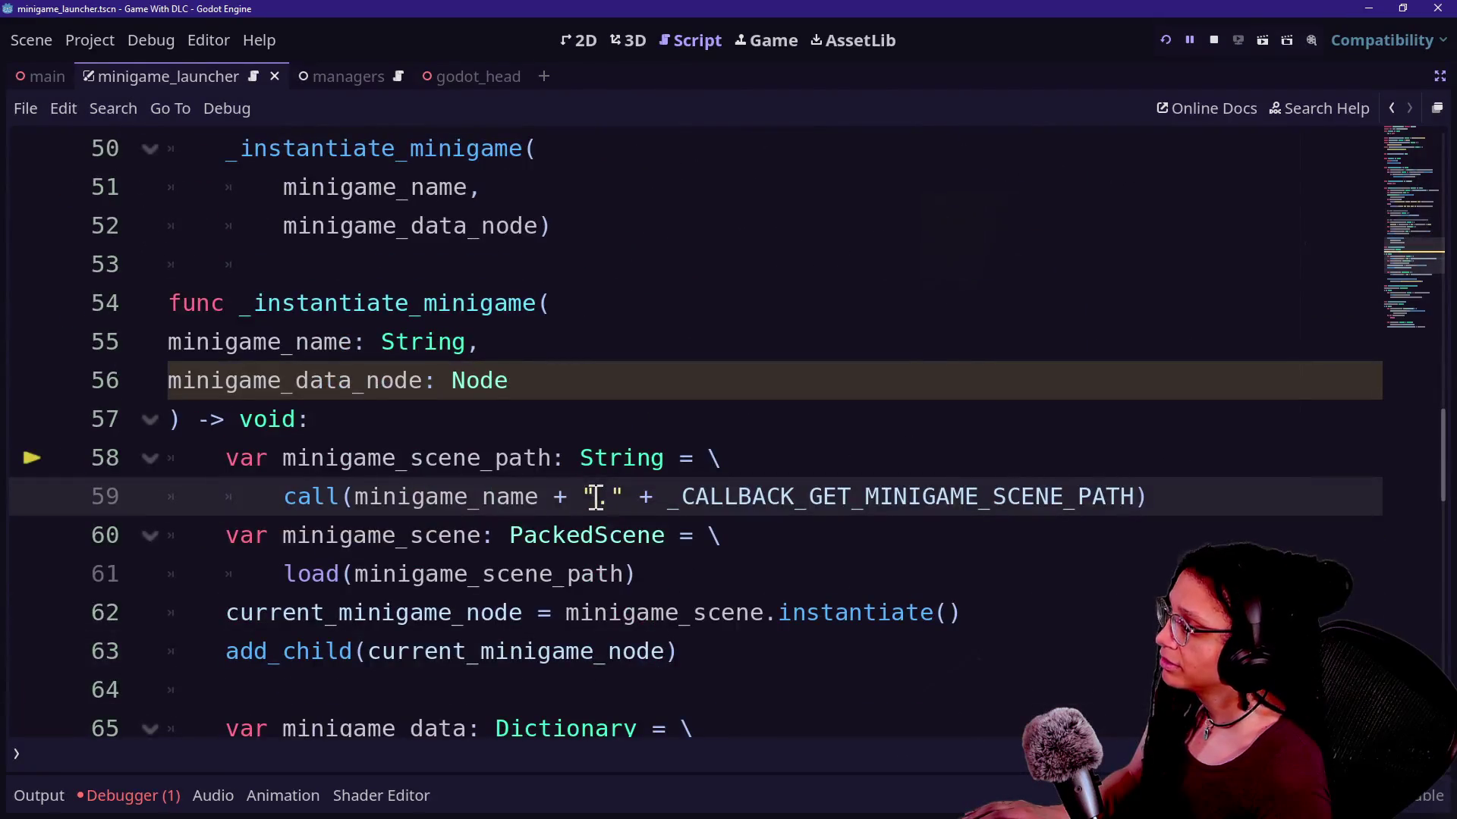
pyautogui.click(612, 497)
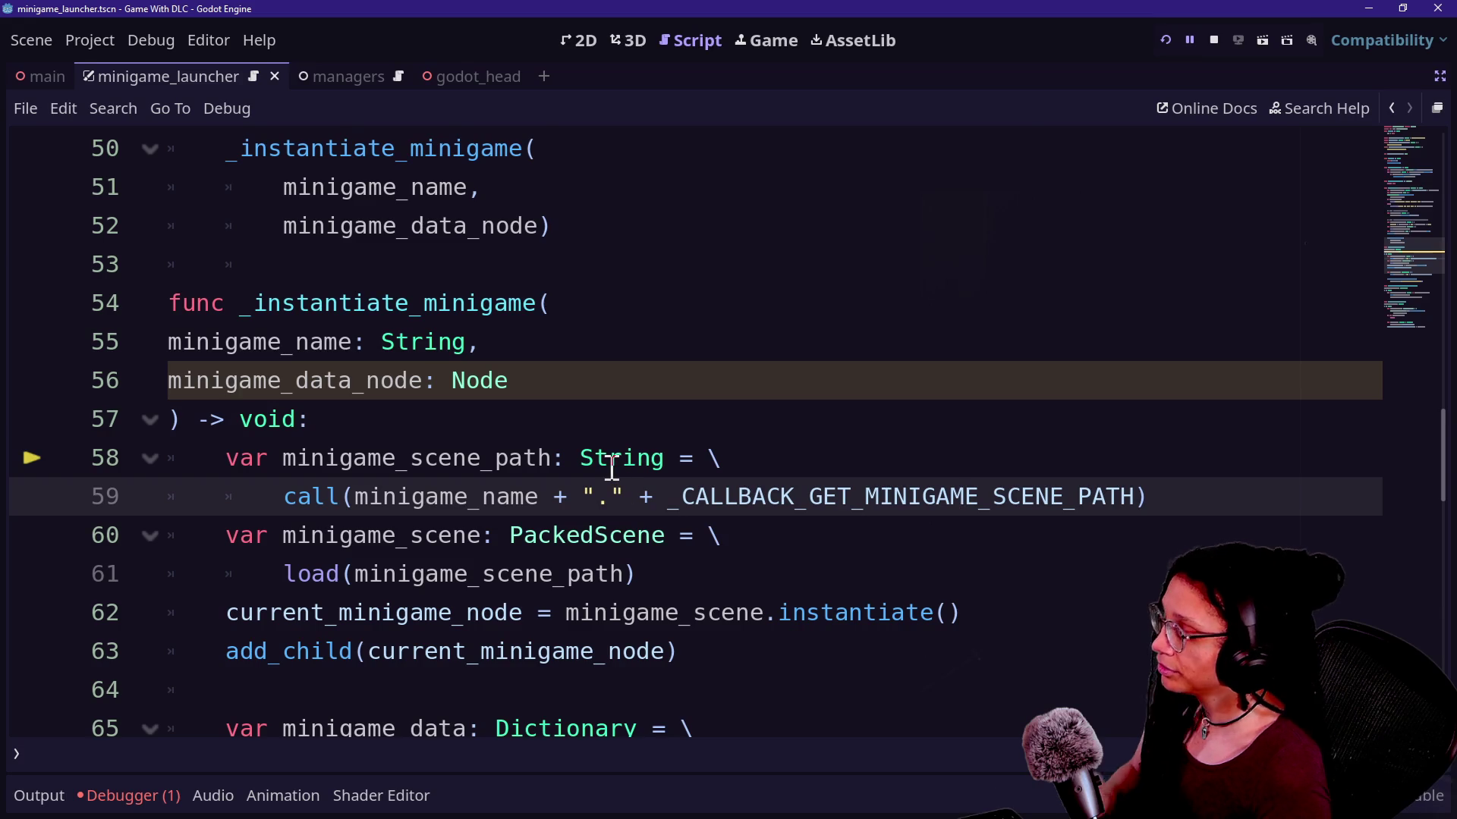
pyautogui.press('Down')
pyautogui.press('Down')
pyautogui.press('Down')
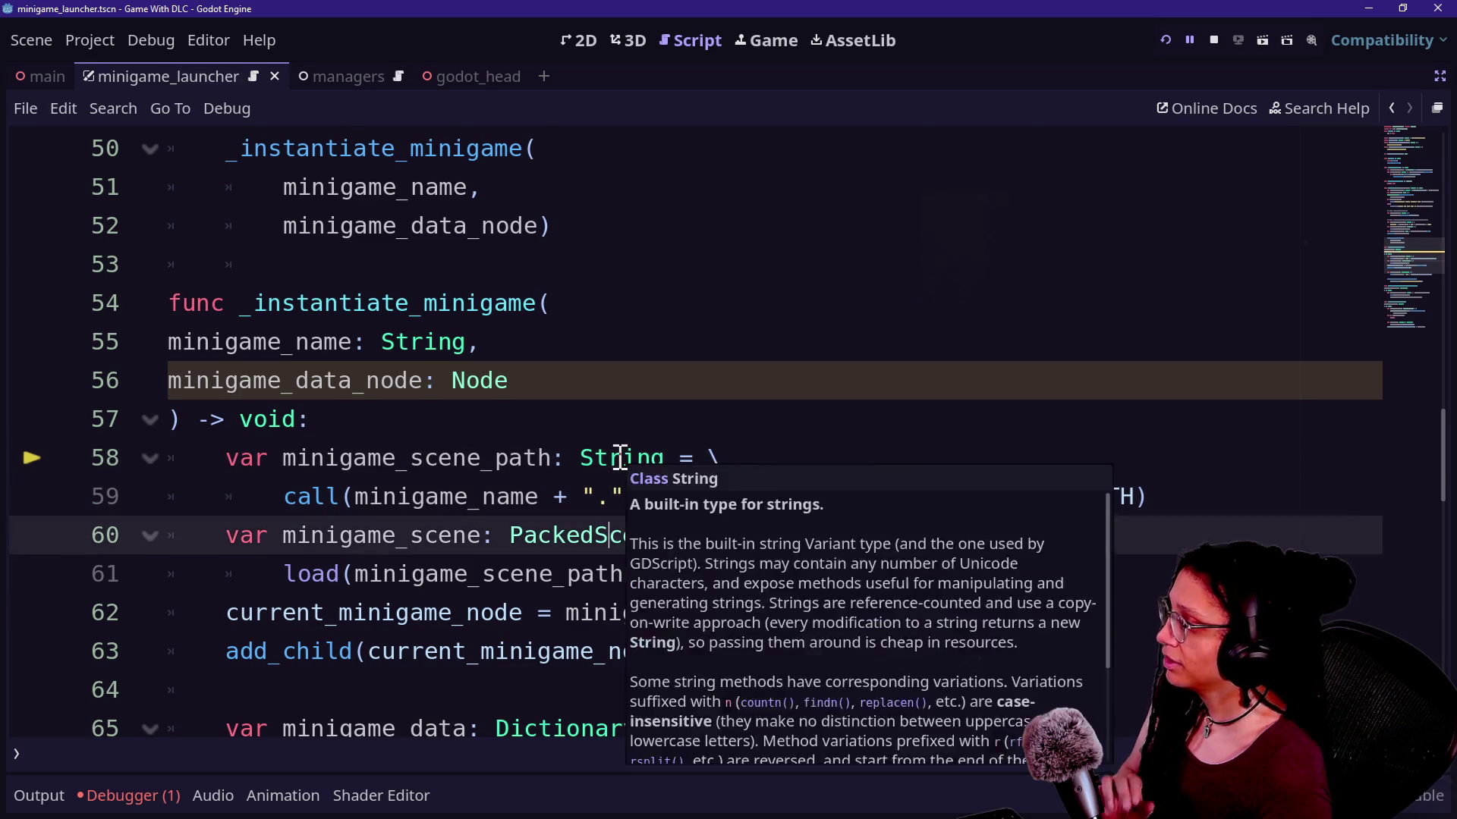
pyautogui.click(372, 497)
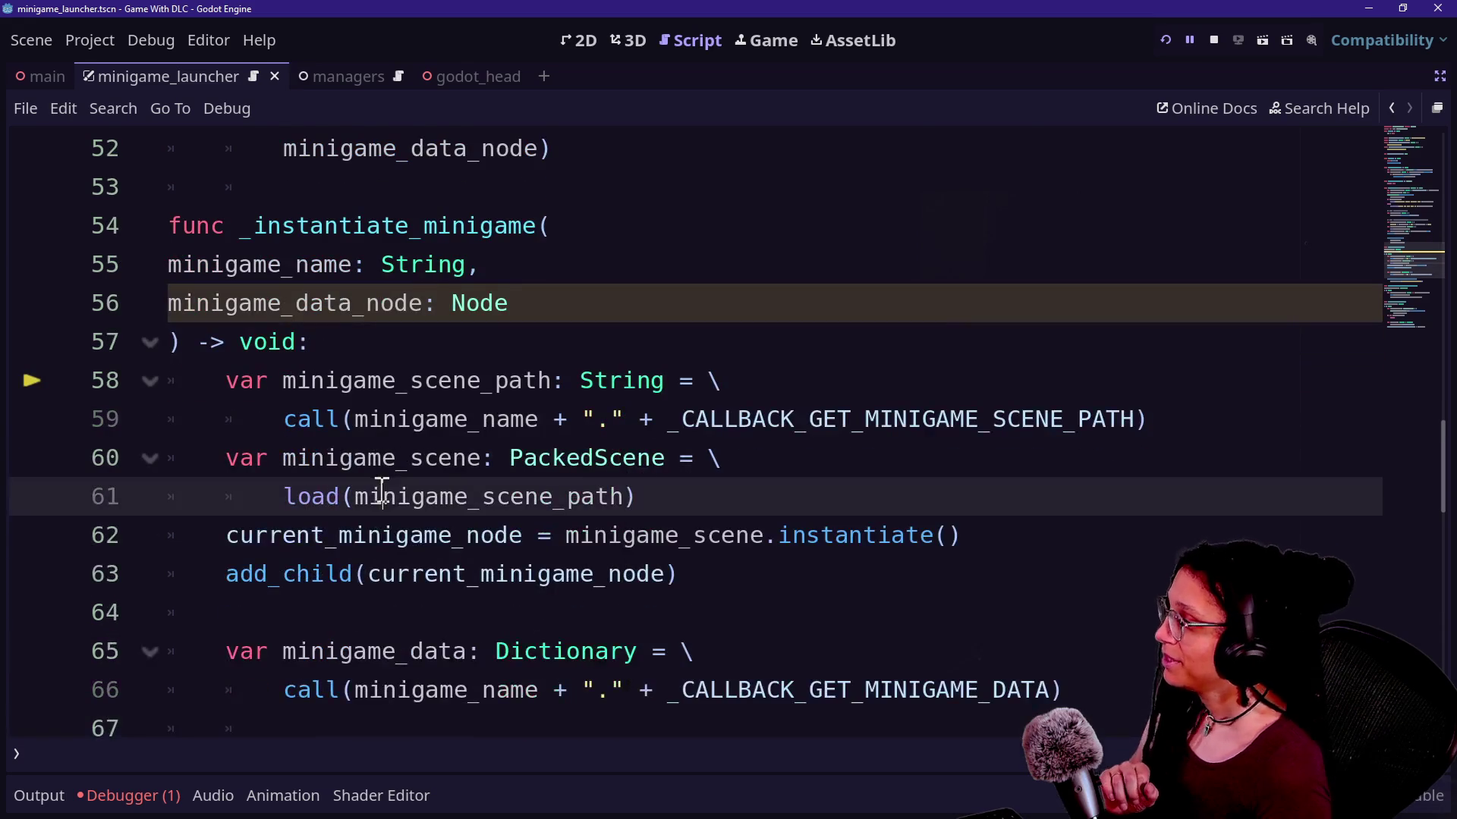
pyautogui.click(561, 535)
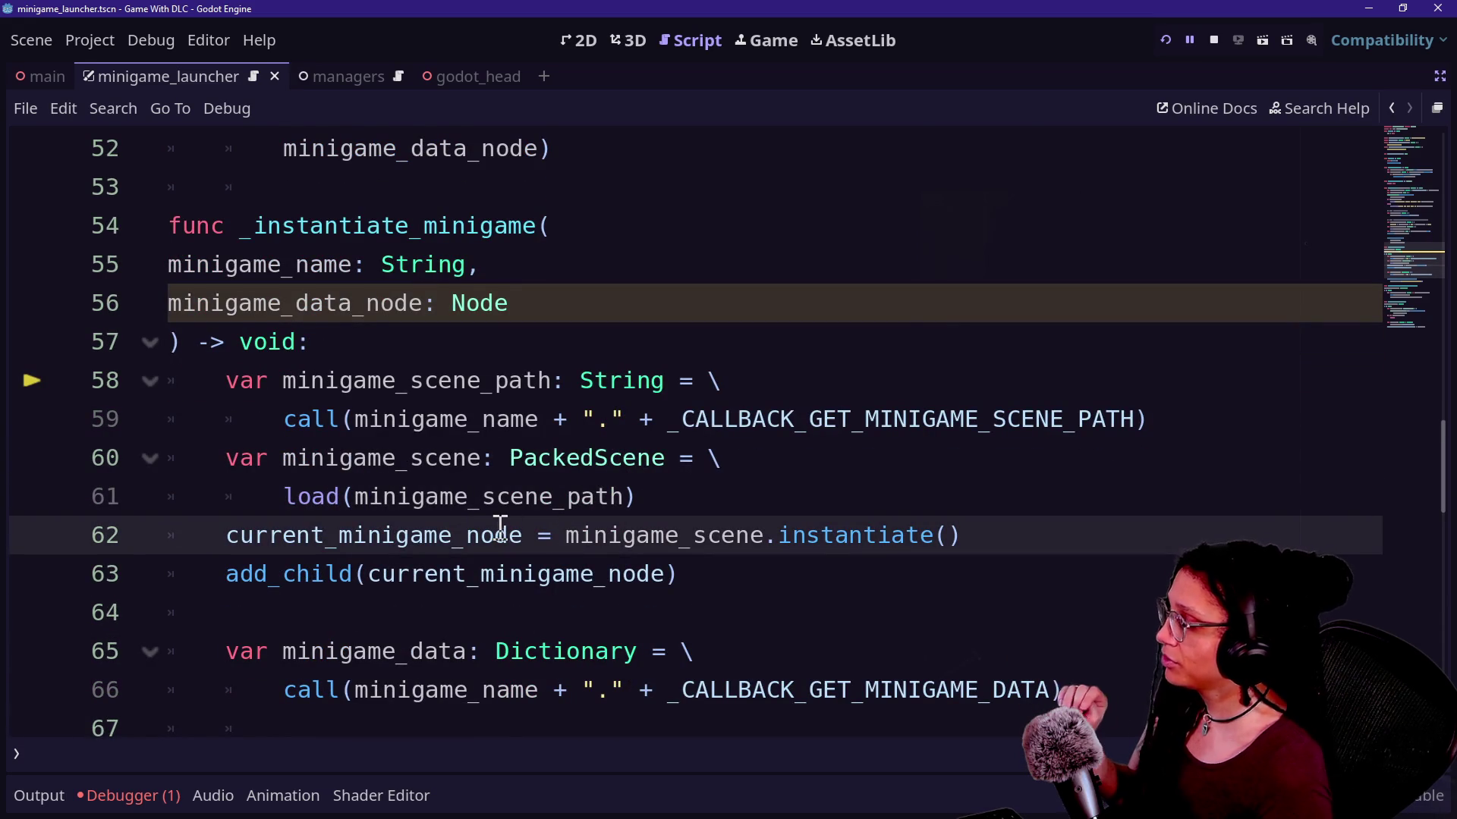
pyautogui.click(553, 569)
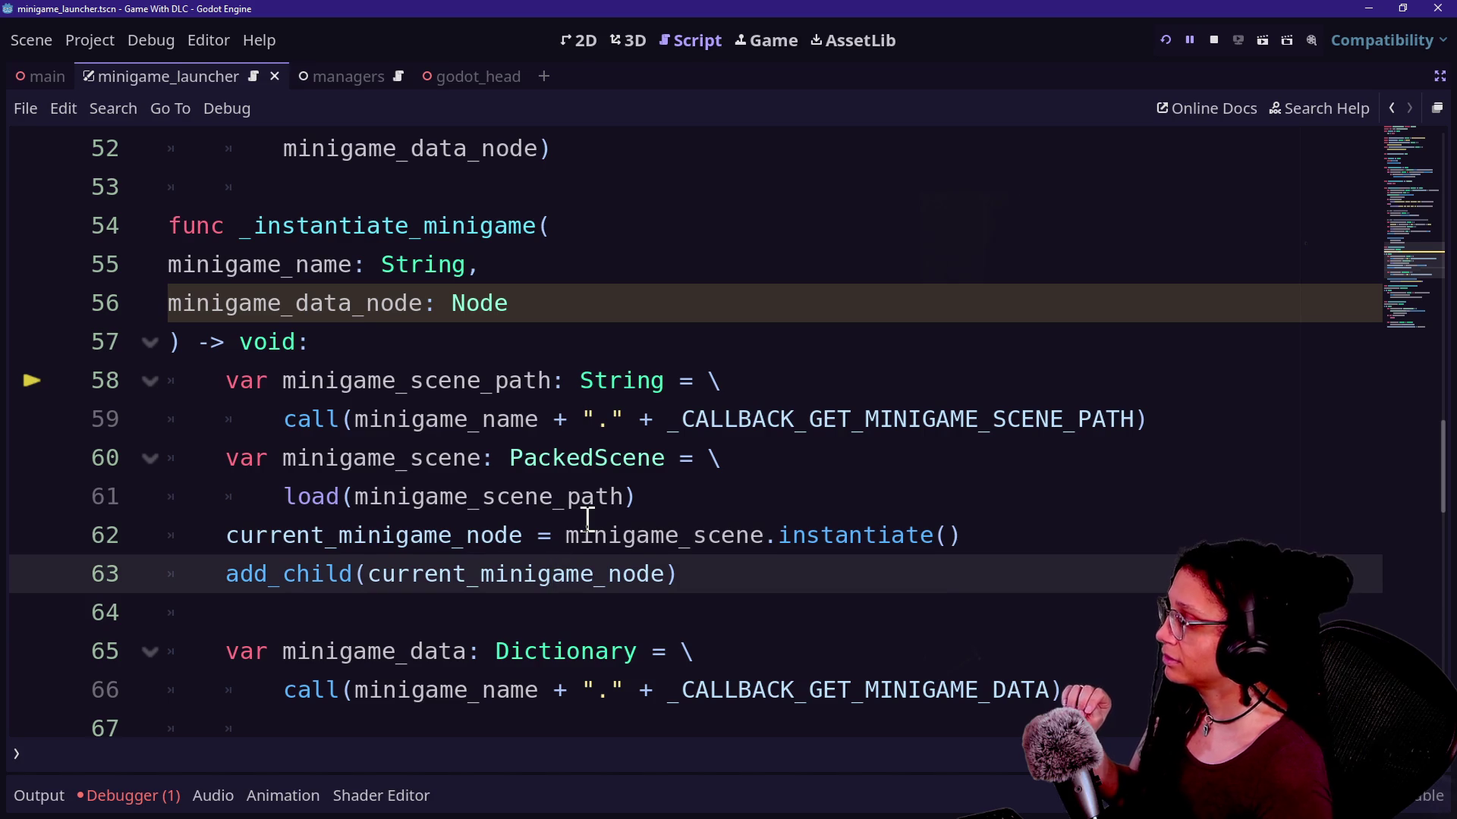
pyautogui.press('Down')
pyautogui.press('Down')
pyautogui.press('Down')
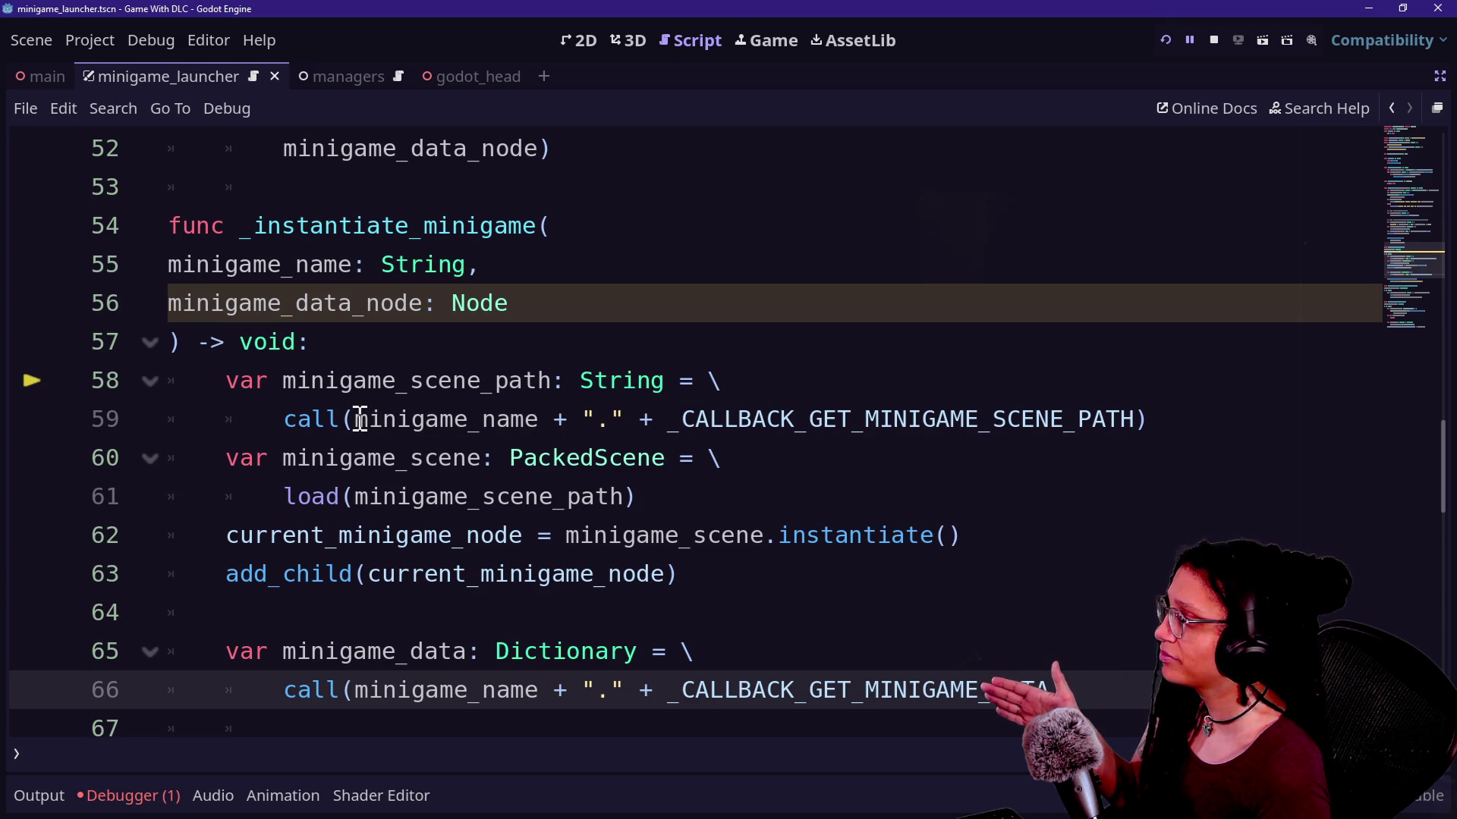
pyautogui.moveTo(357, 419)
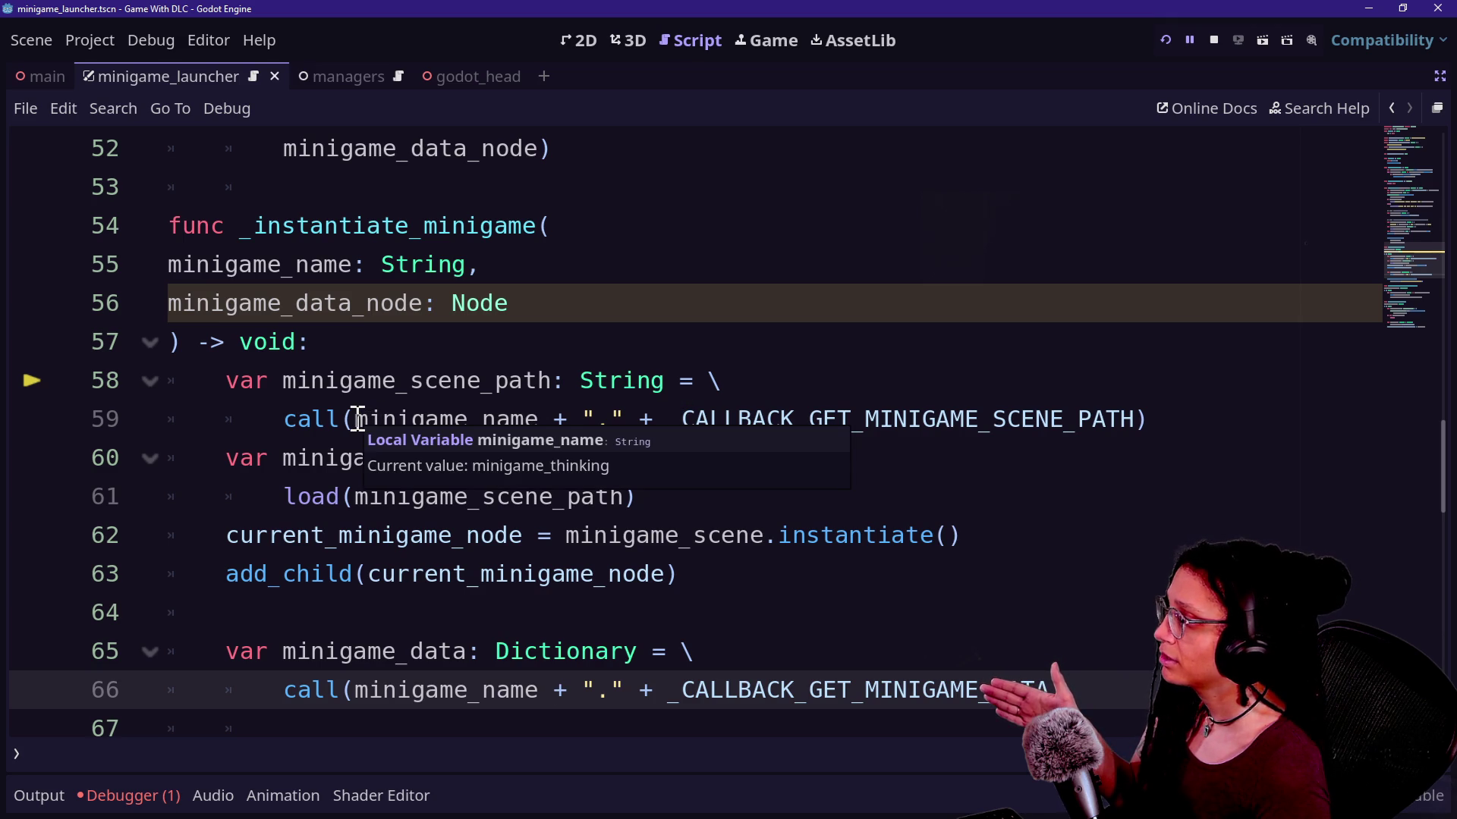
pyautogui.click(361, 459)
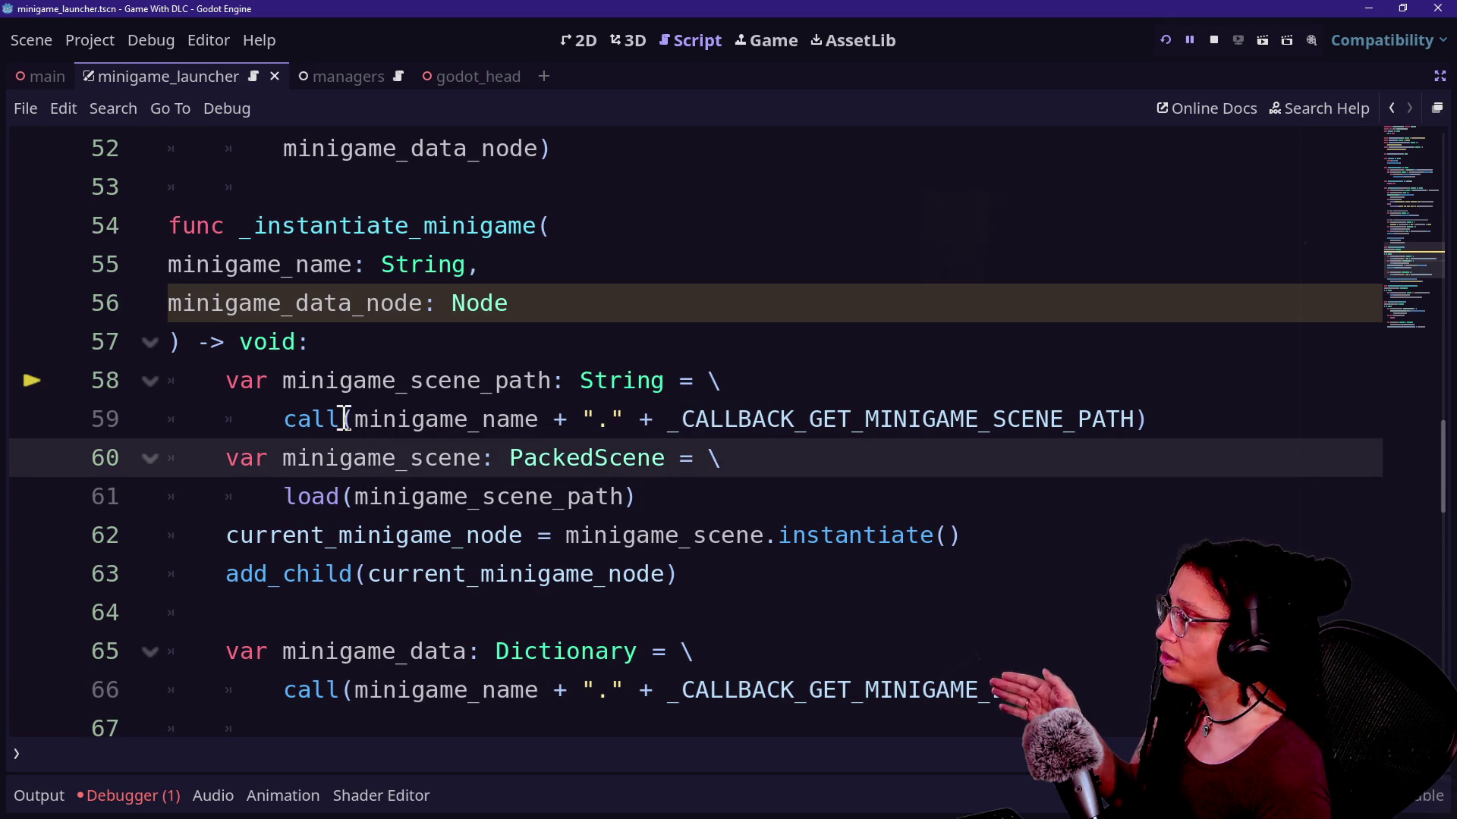
pyautogui.click(277, 422)
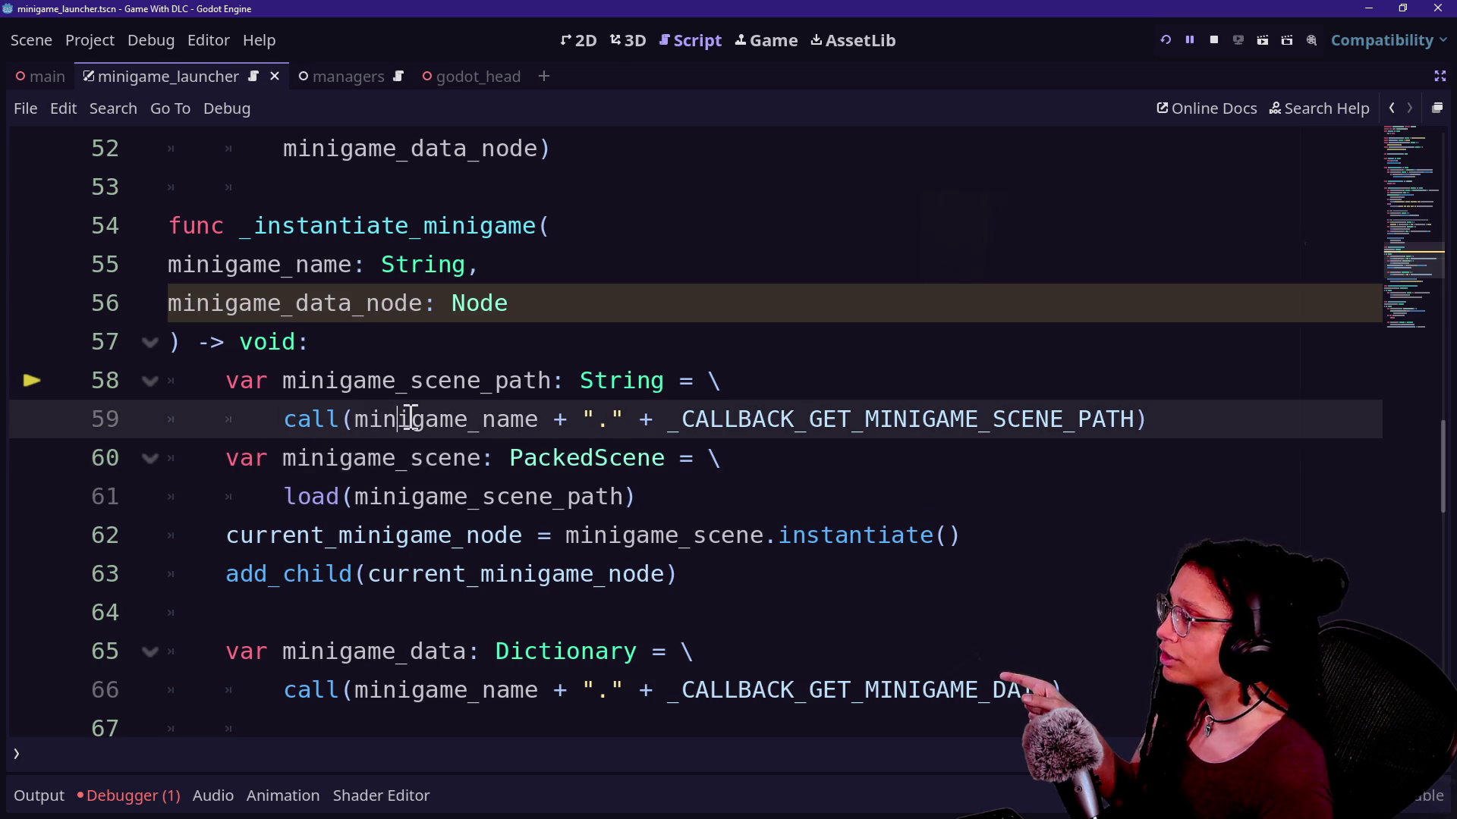
pyautogui.click(281, 431)
pyautogui.click(679, 380)
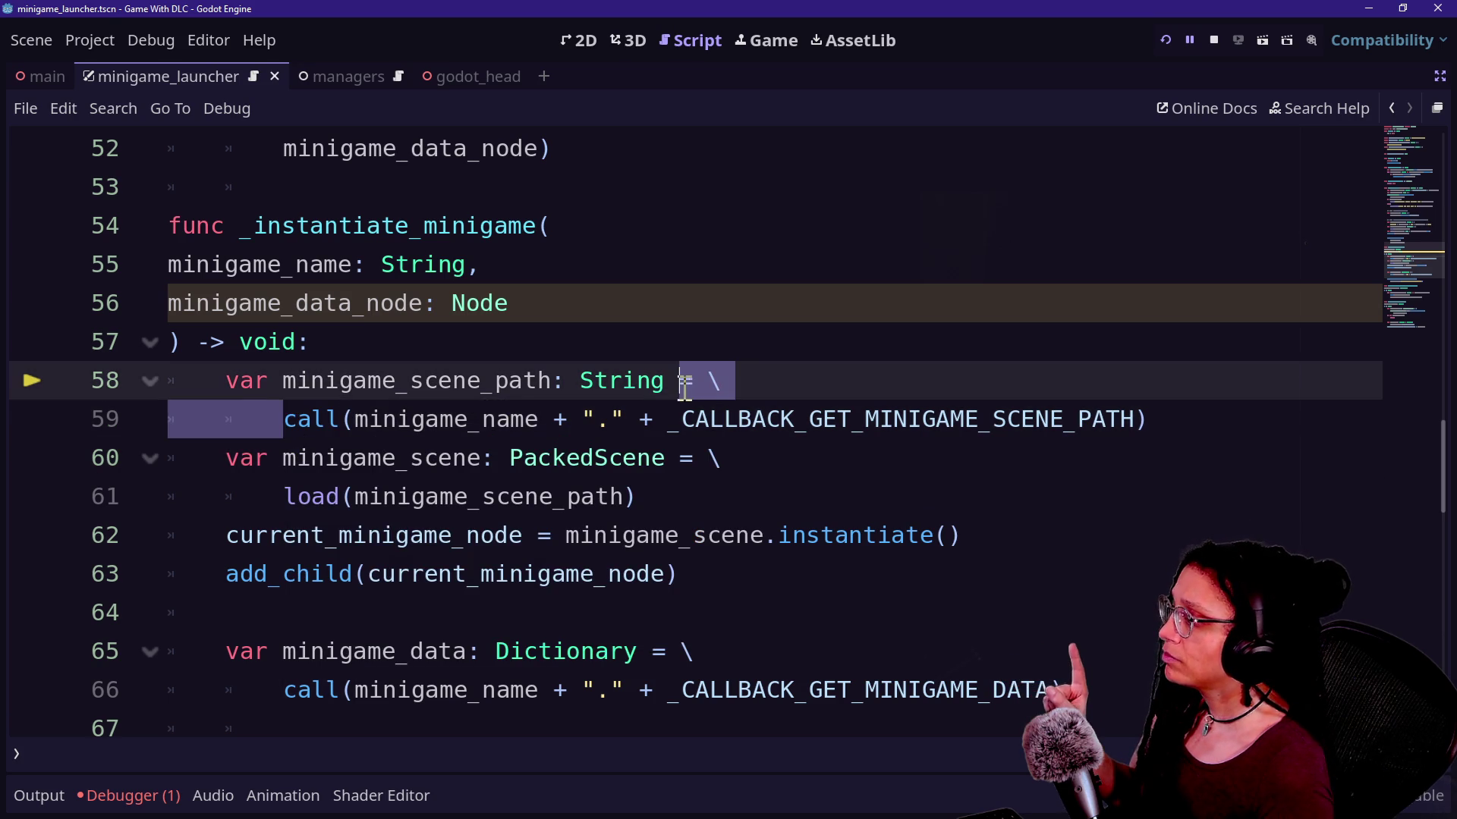
pyautogui.click(297, 429)
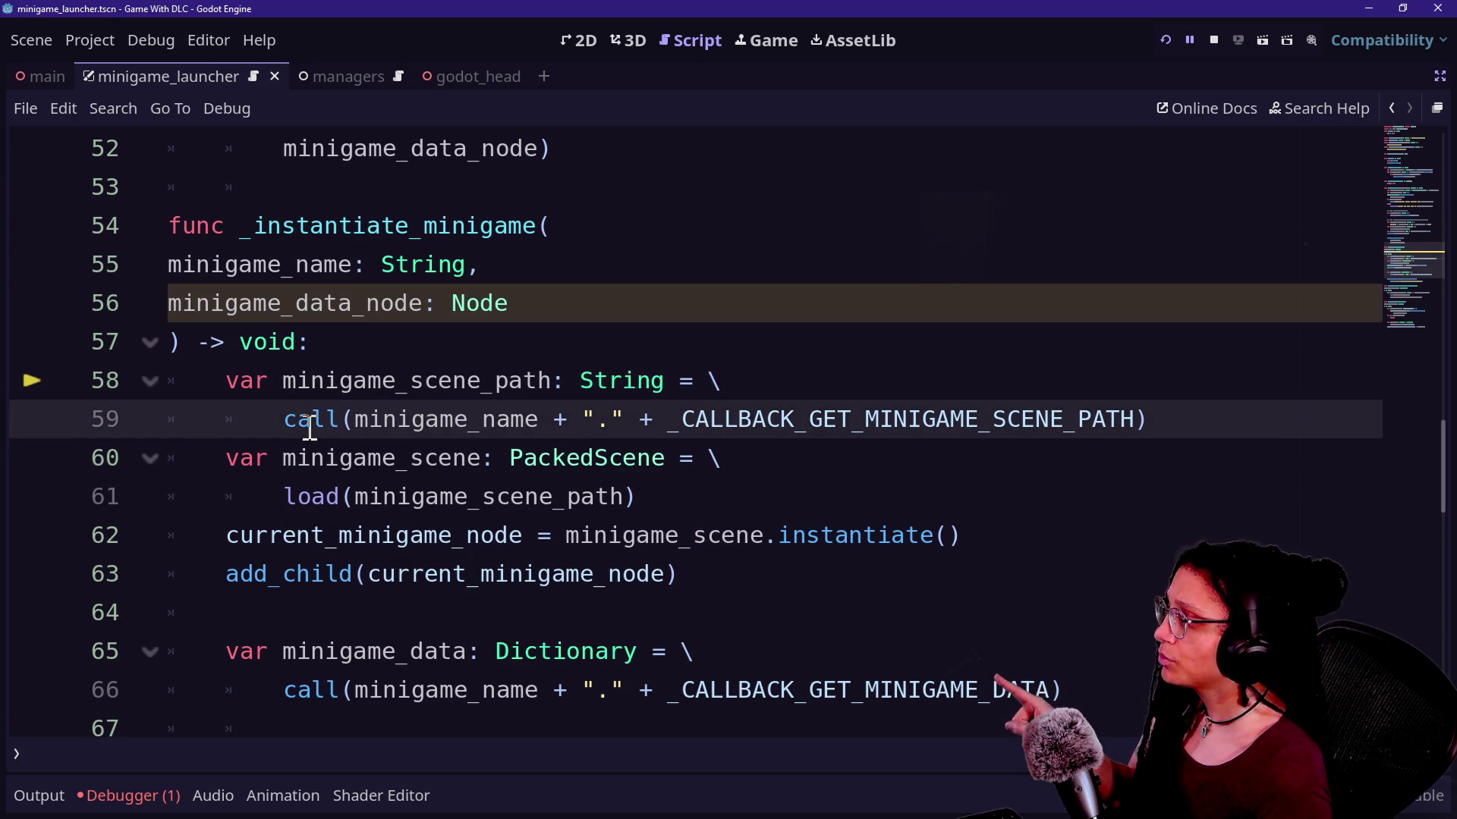
# - Change line 59 to minigame_data_node.call(...) and rerun the game with the edited launcher
pyautogui.moveTo(285, 428); pyautogui.dragTo(529, 436)
pyautogui.doubleClick(533, 434)
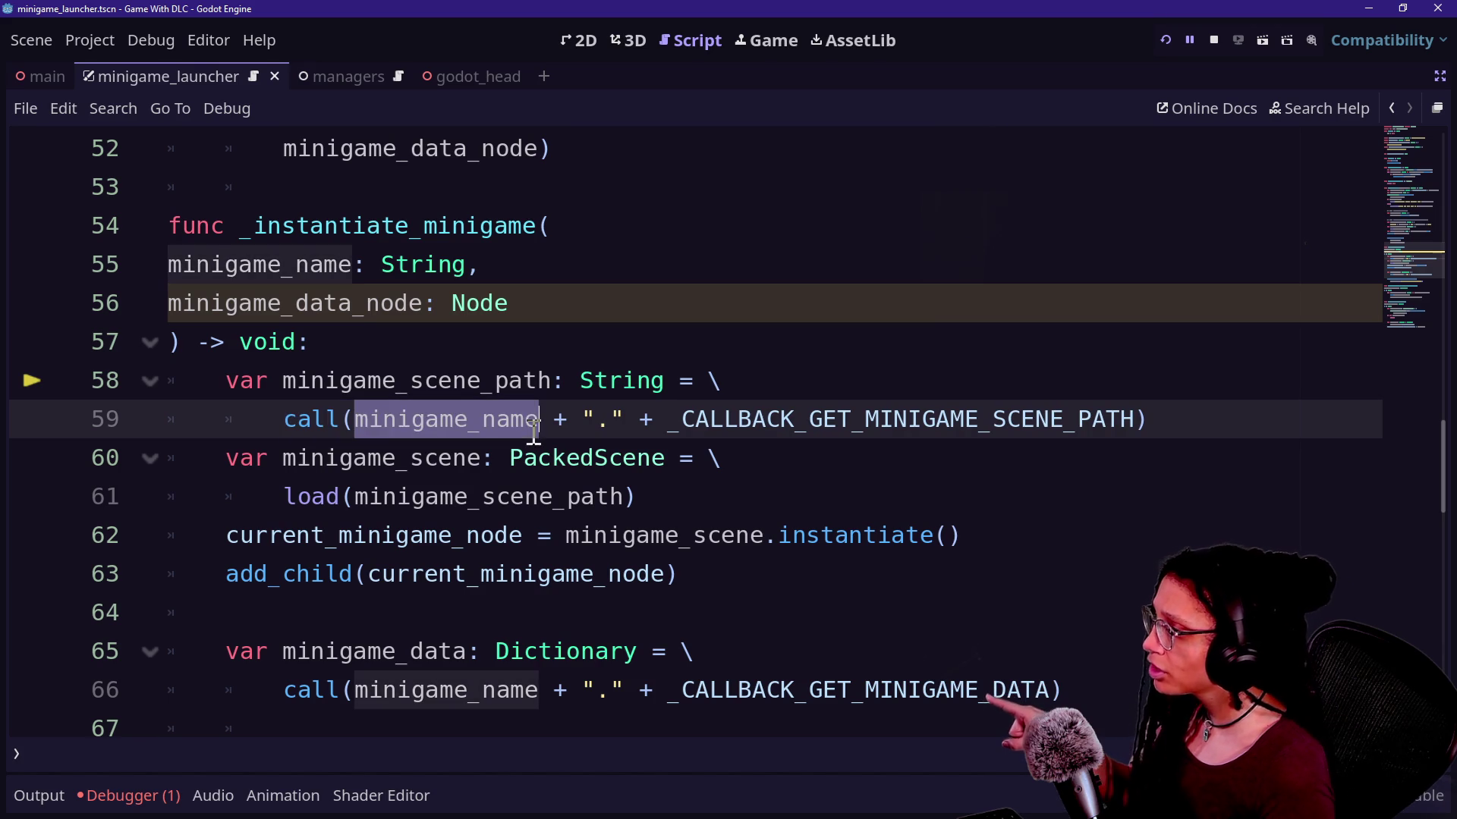
pyautogui.click(280, 427)
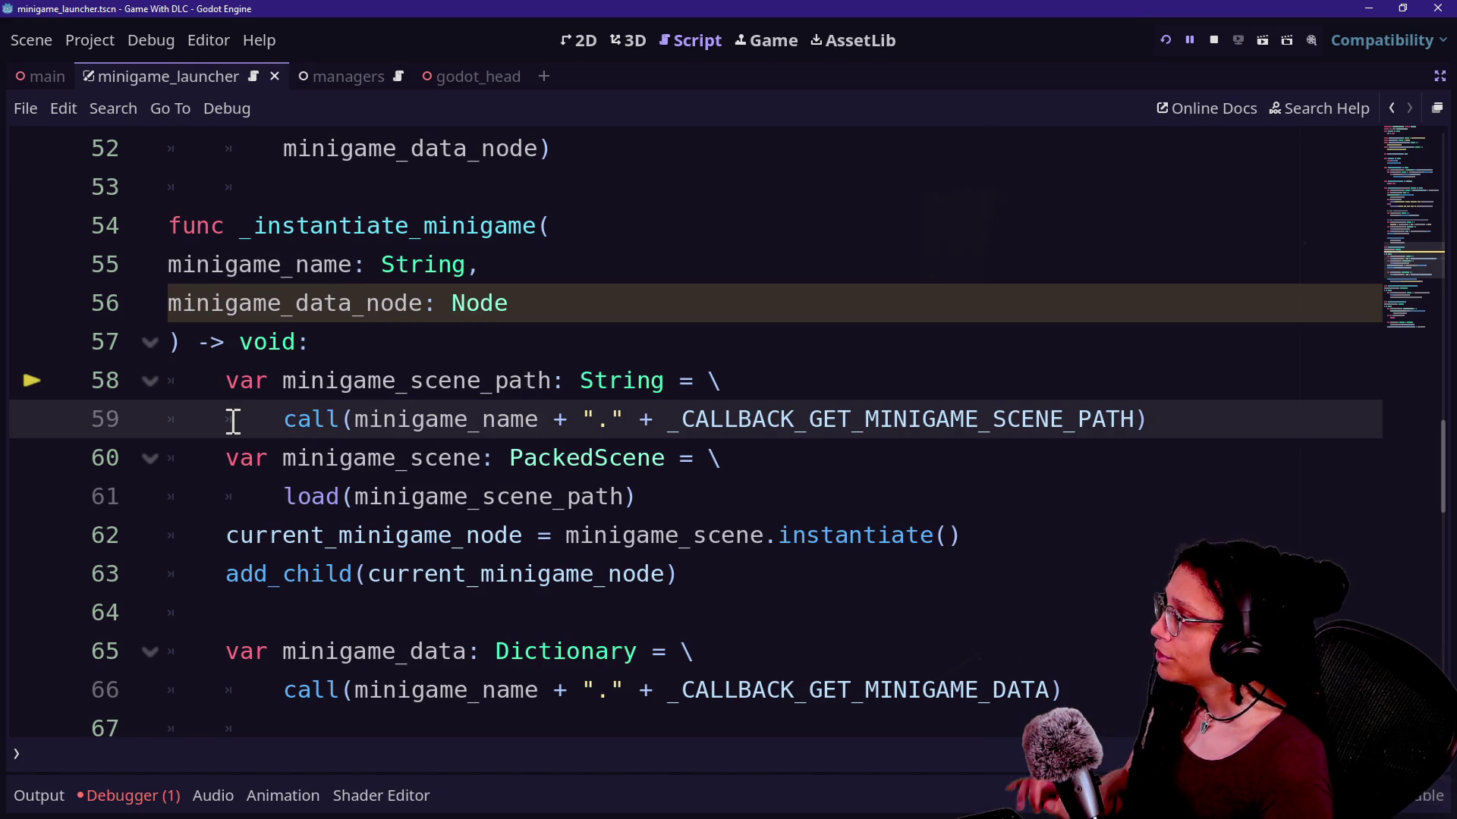
pyautogui.write('mini')
pyautogui.write('game_data_')
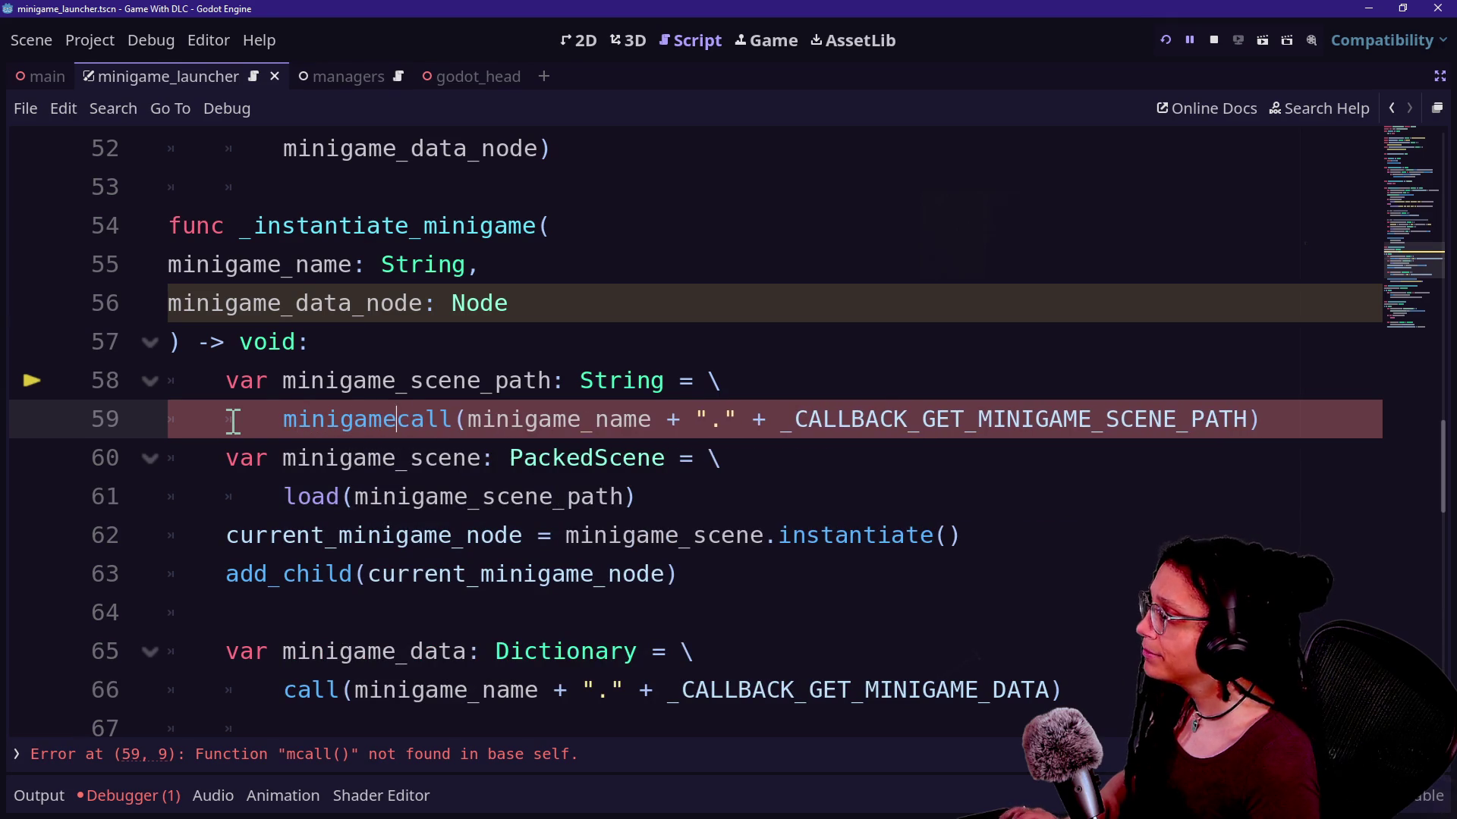
pyautogui.press('Return')
pyautogui.write('.')
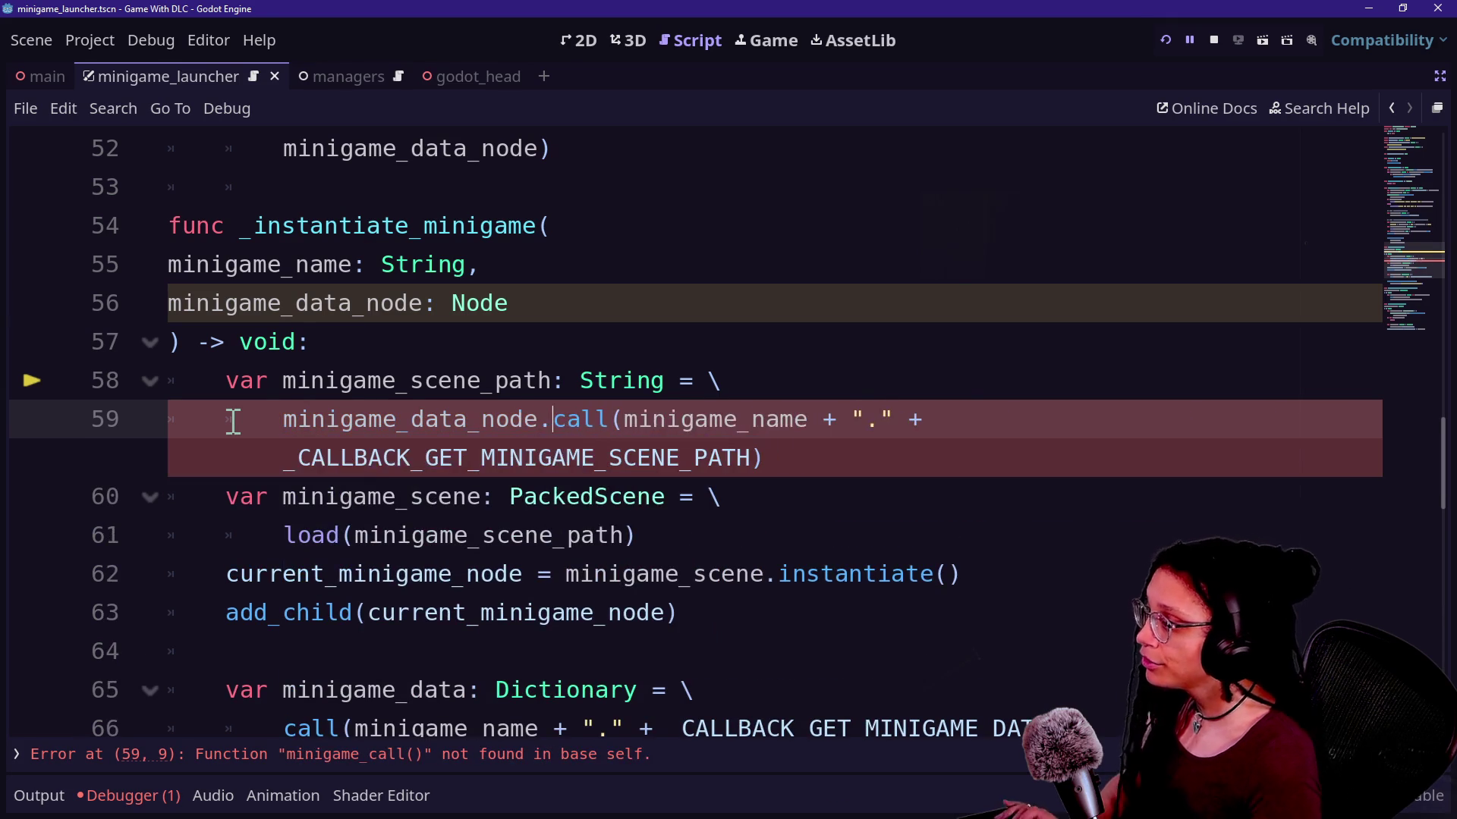
pyautogui.click(437, 356)
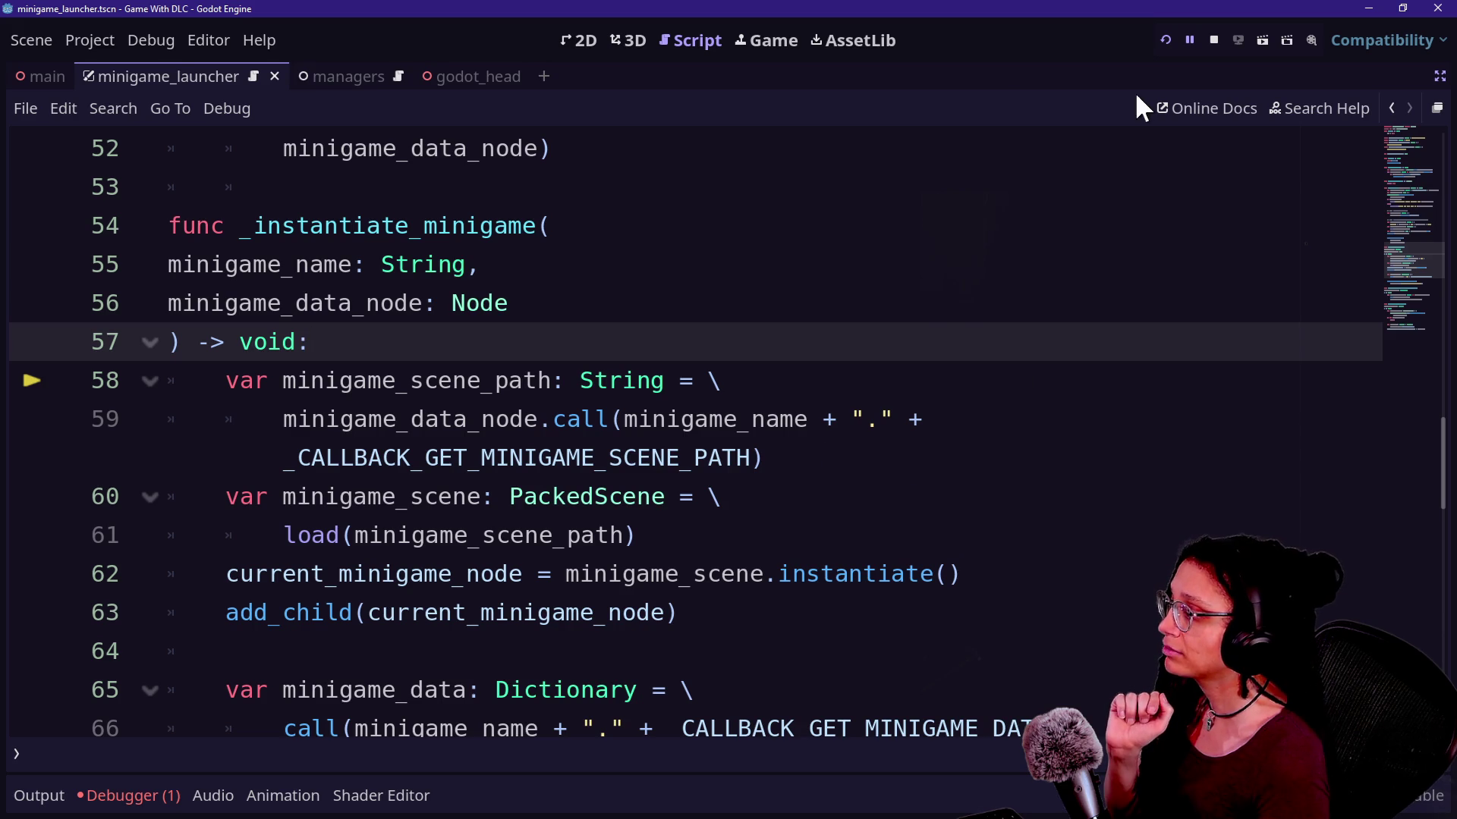
pyautogui.click(1166, 39)
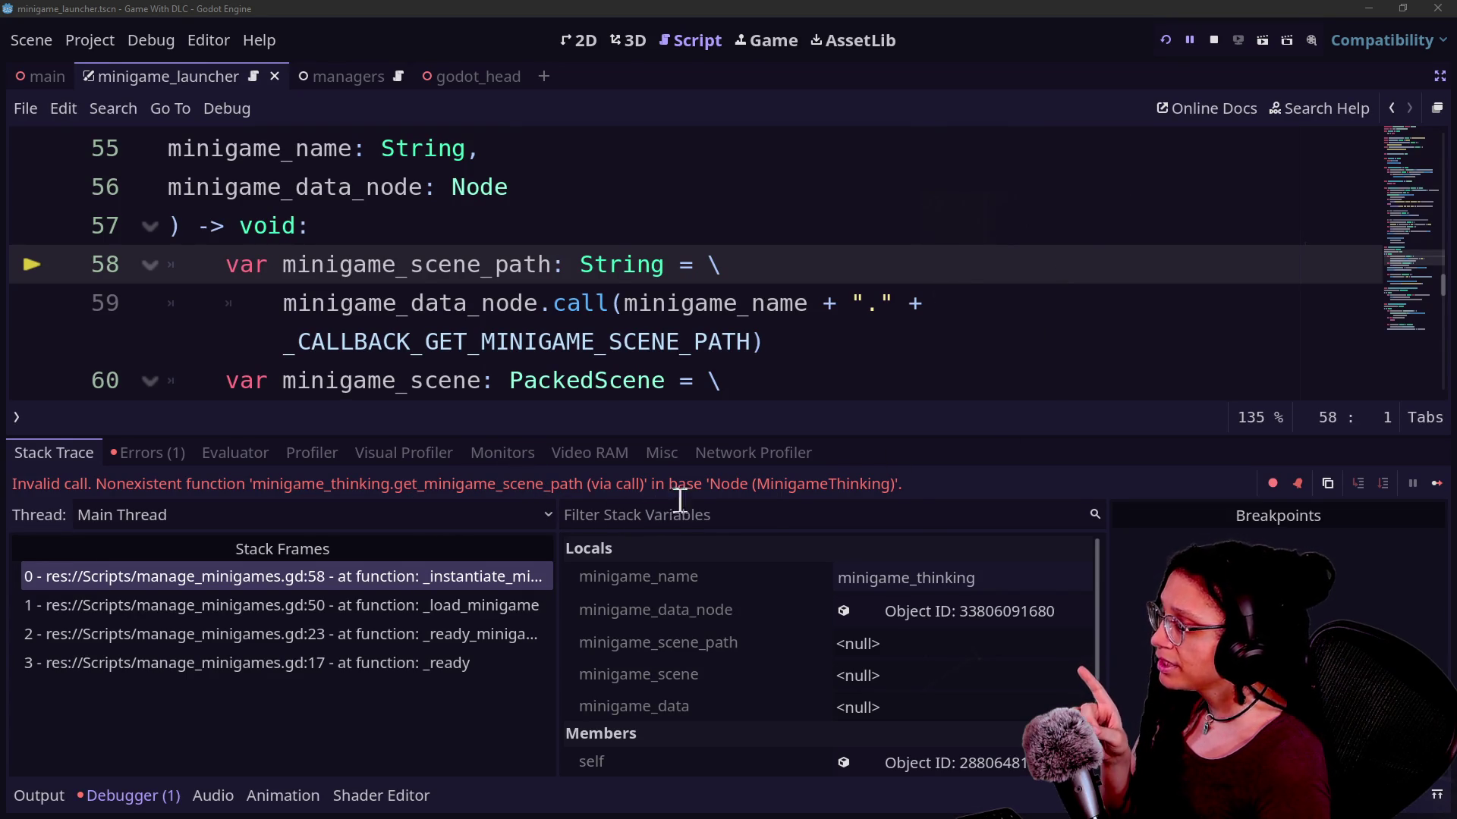
# - Read the nonexistent-function error, selecting the MinigameThinking name in the message
pyautogui.moveTo(768, 484); pyautogui.dragTo(885, 487)
pyautogui.doubleClick(884, 488)
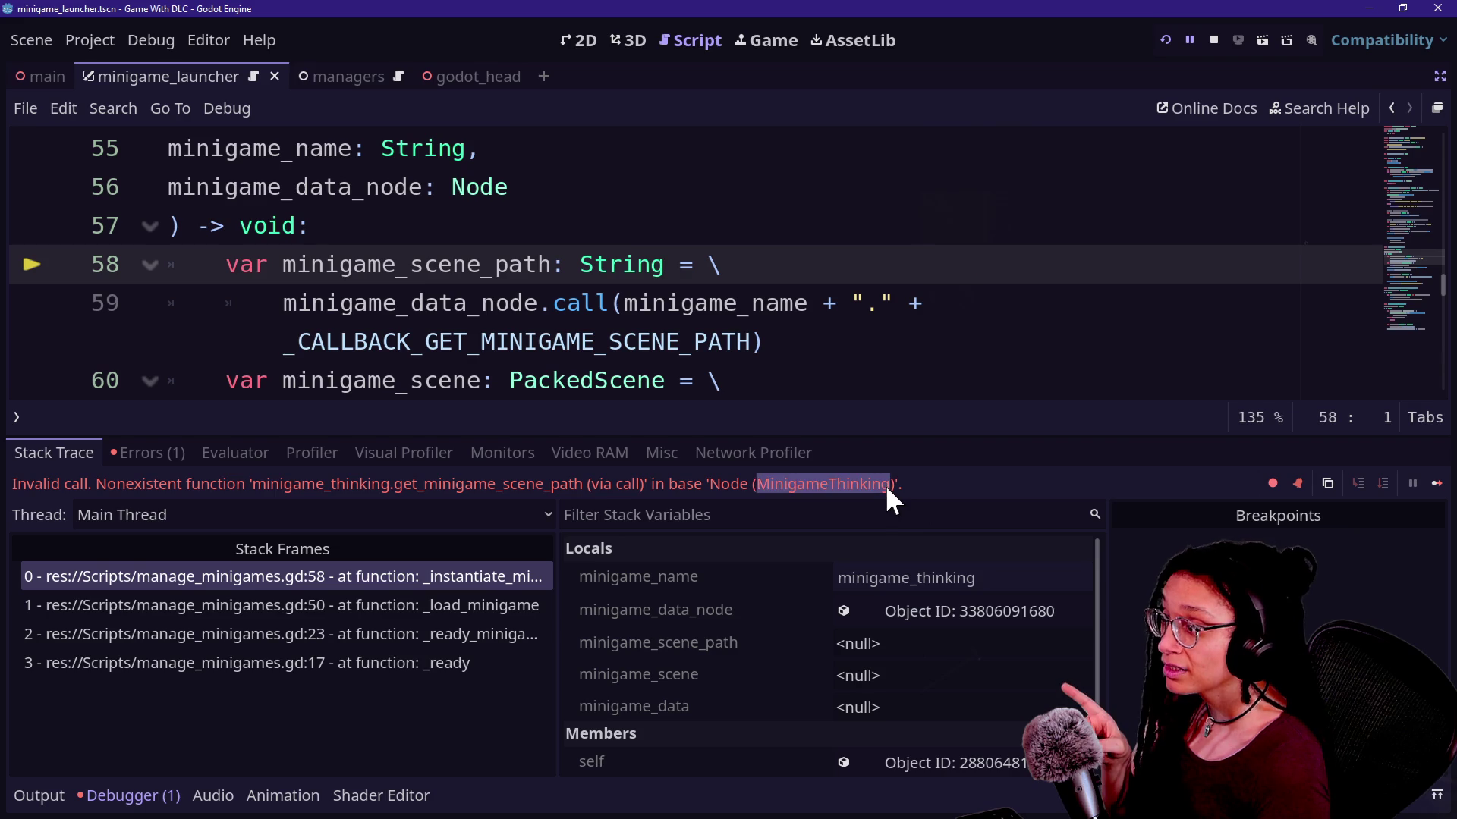
pyautogui.click(891, 487)
pyautogui.scroll(-1, 714, 703)
pyautogui.scroll(1, 714, 703)
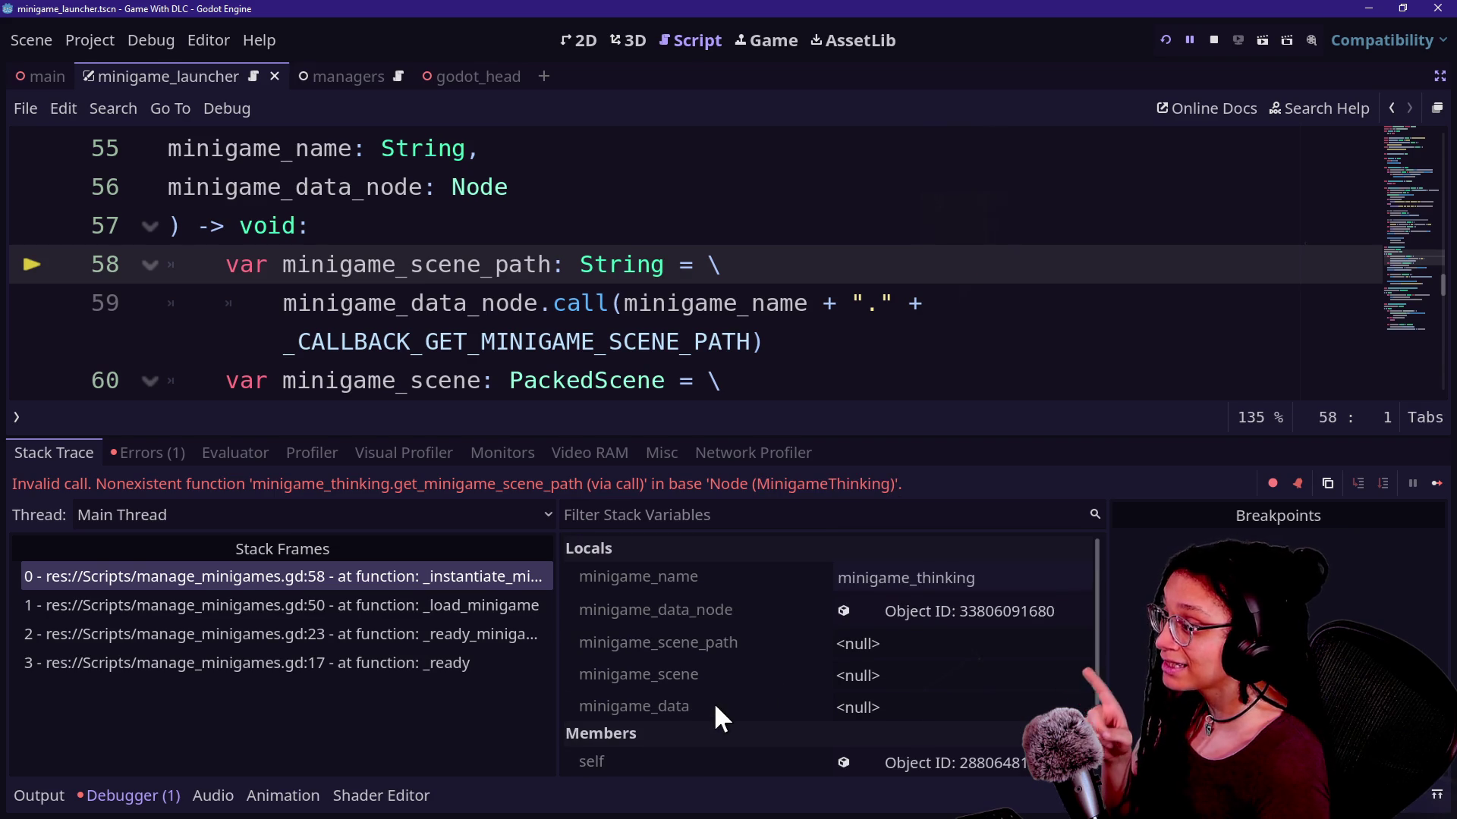
pyautogui.doubleClick(817, 484)
pyautogui.click(816, 484)
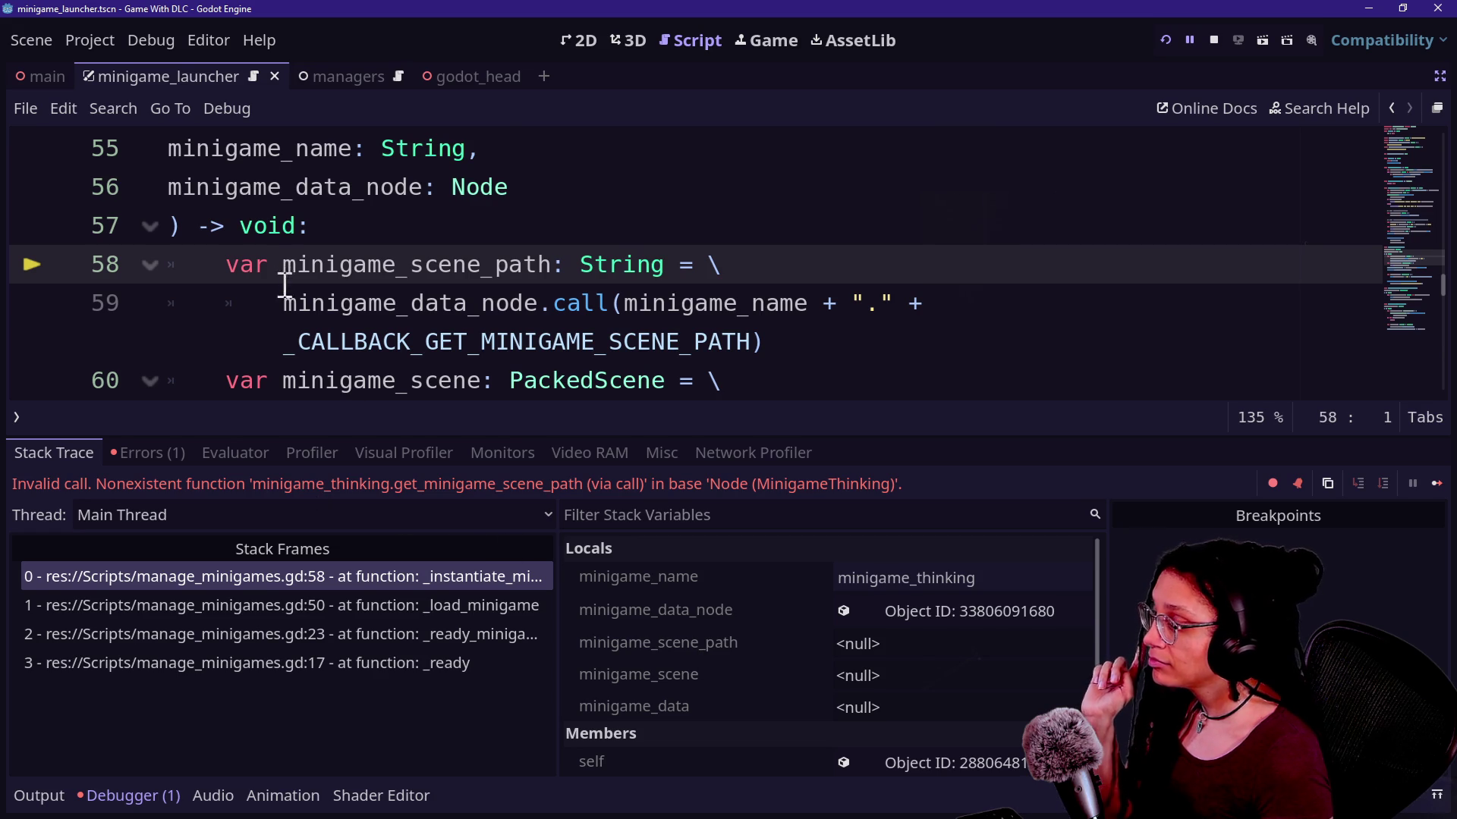
# - Put the caret on minigame_data_node in line 59 and hide the debugger panel with F8
pyautogui.click(349, 303)
pyautogui.moveTo(348, 302)
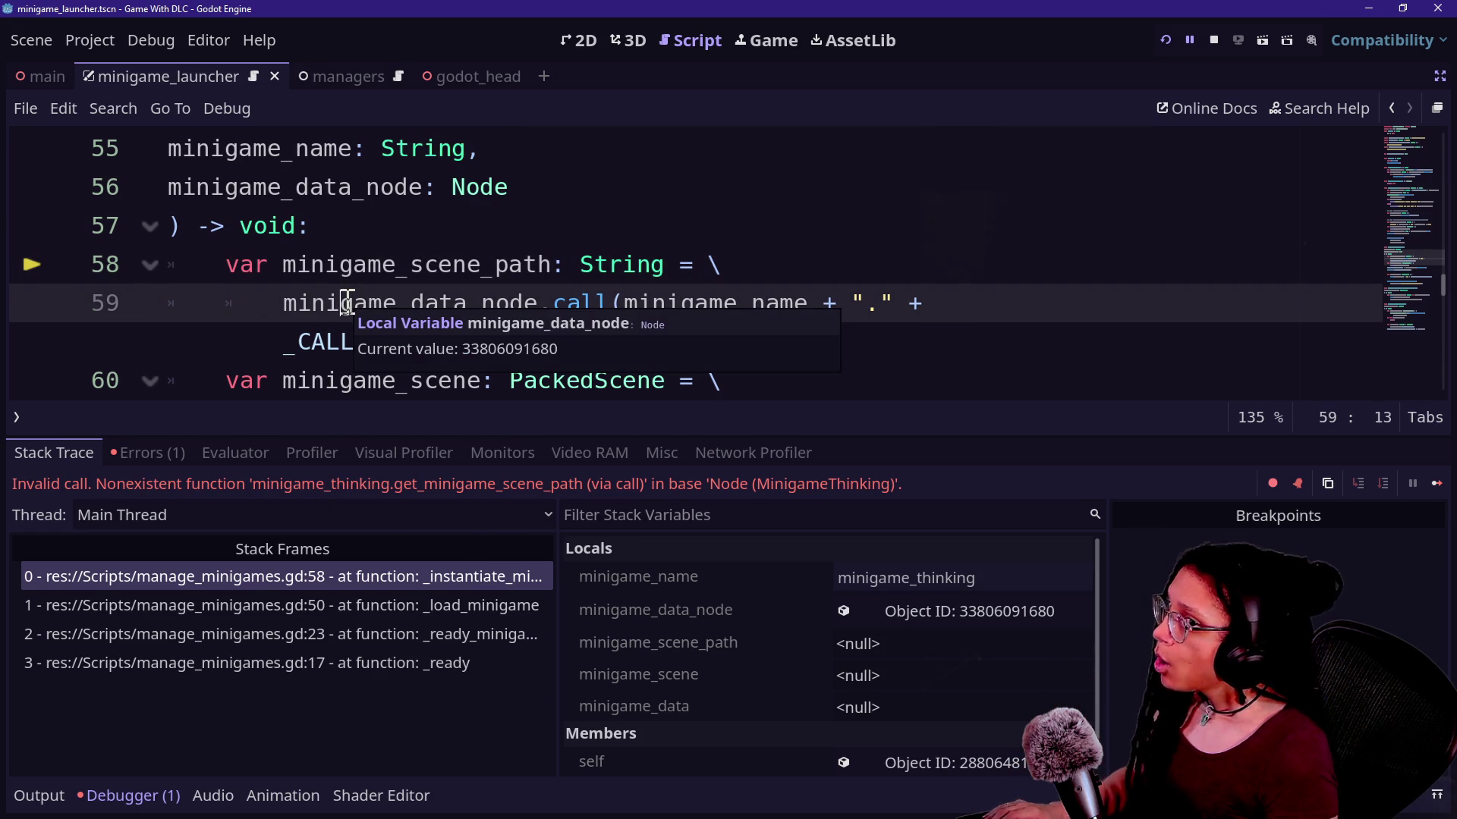
pyautogui.press('F8')
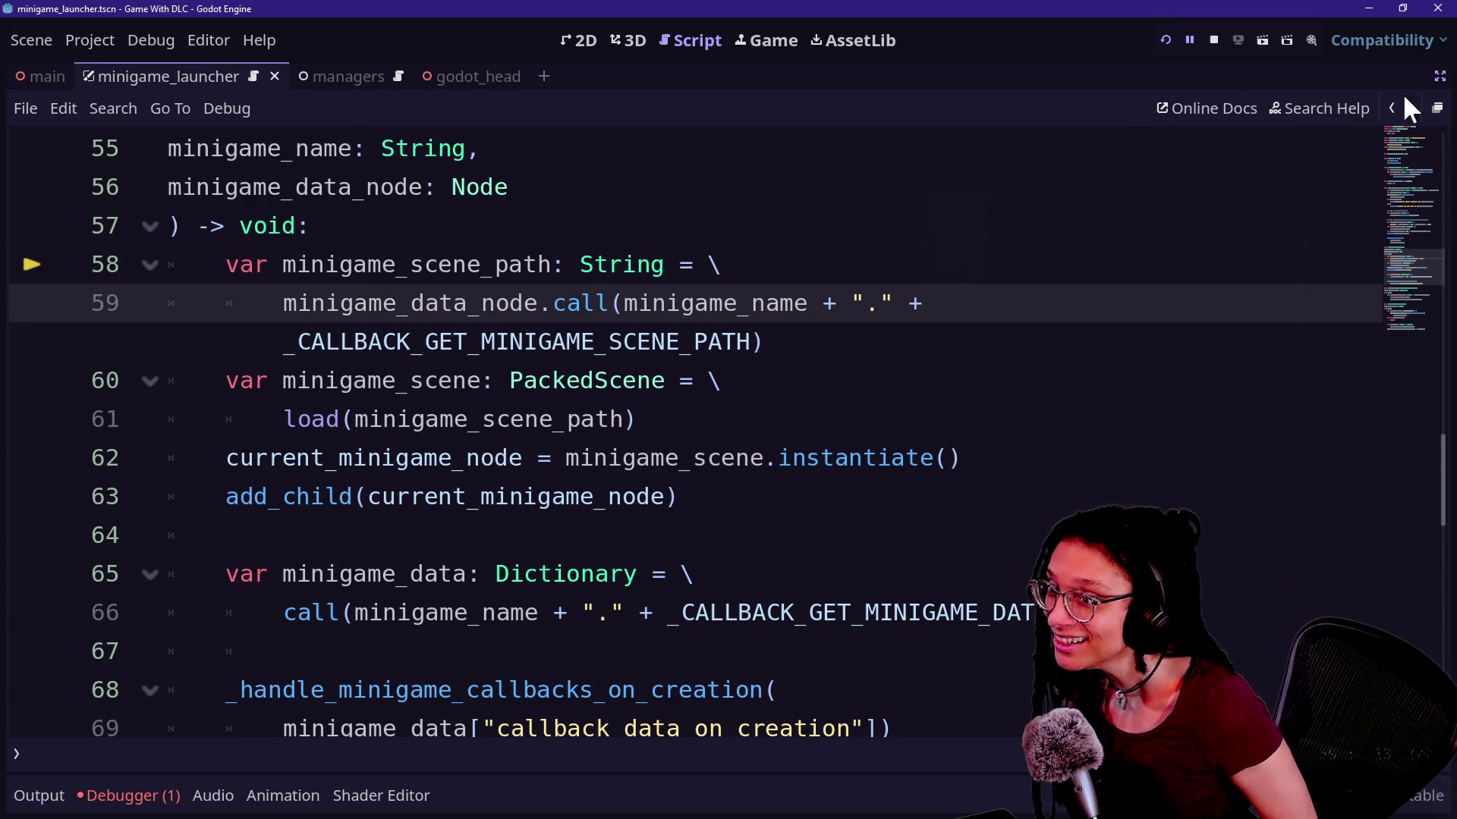
pyautogui.click(1440, 77)
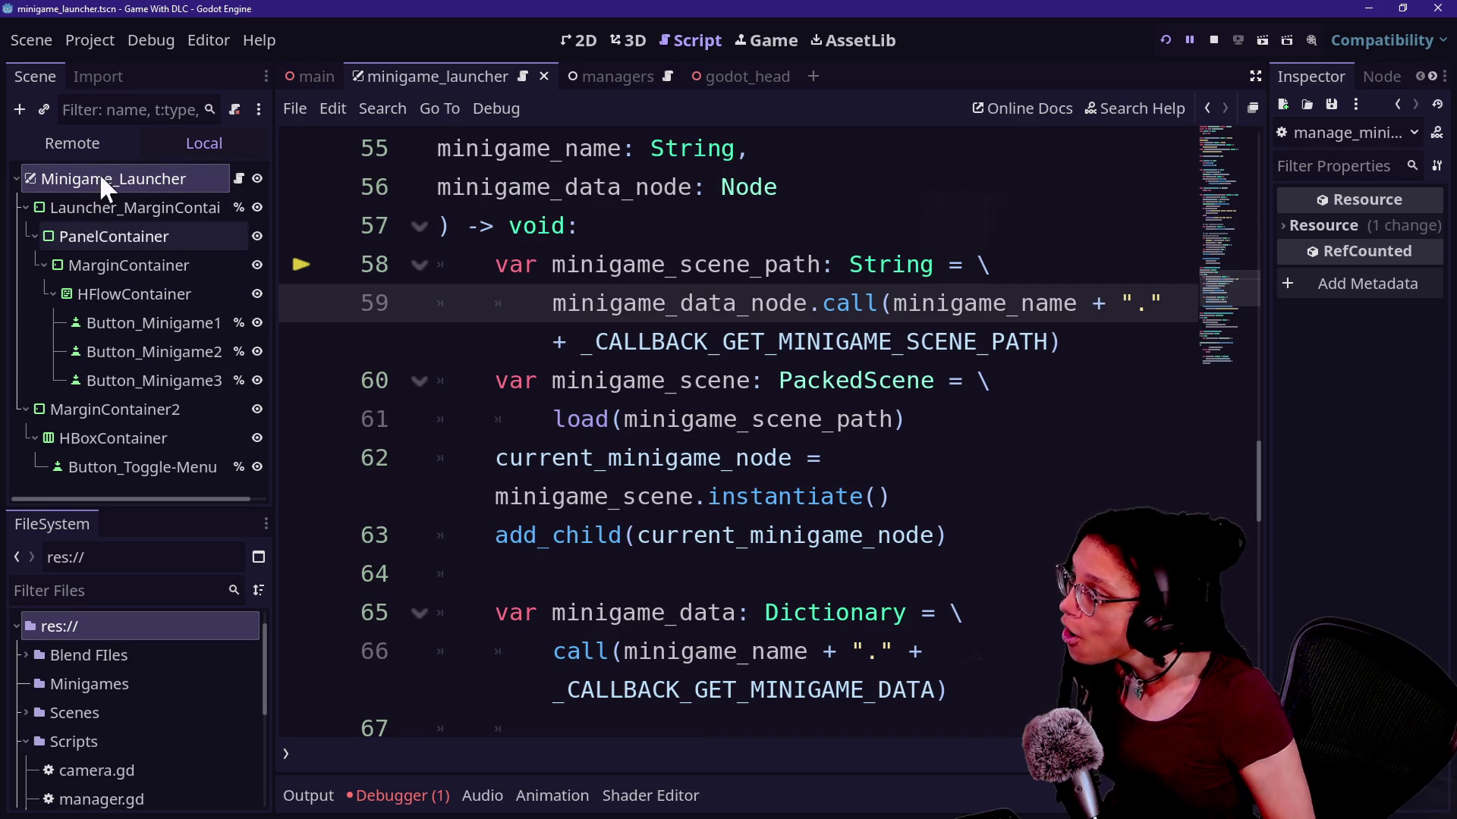
pyautogui.click(76, 144)
pyautogui.click(25, 208)
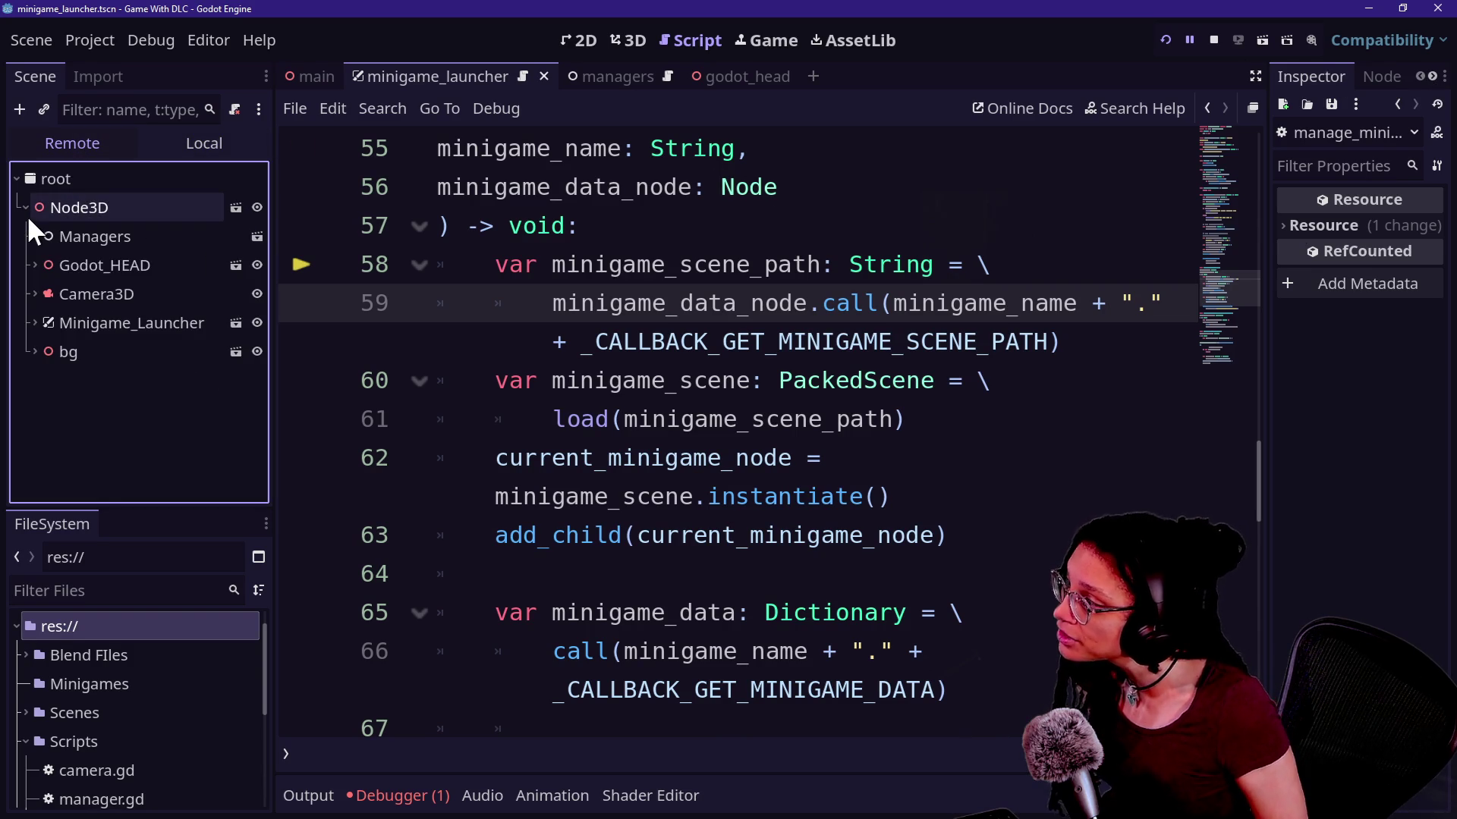
pyautogui.click(35, 237)
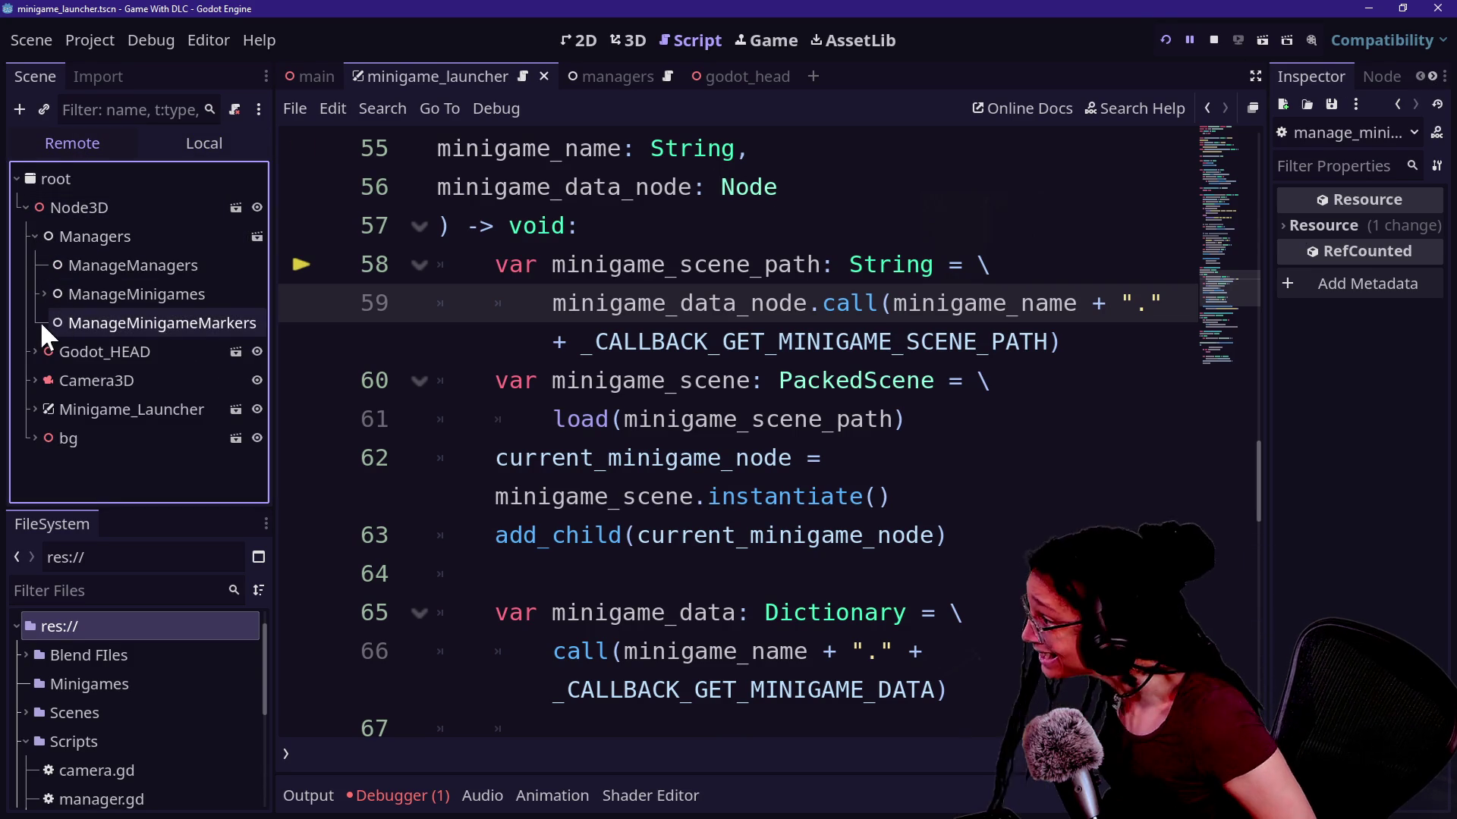
pyautogui.click(43, 295)
pyautogui.click(90, 322)
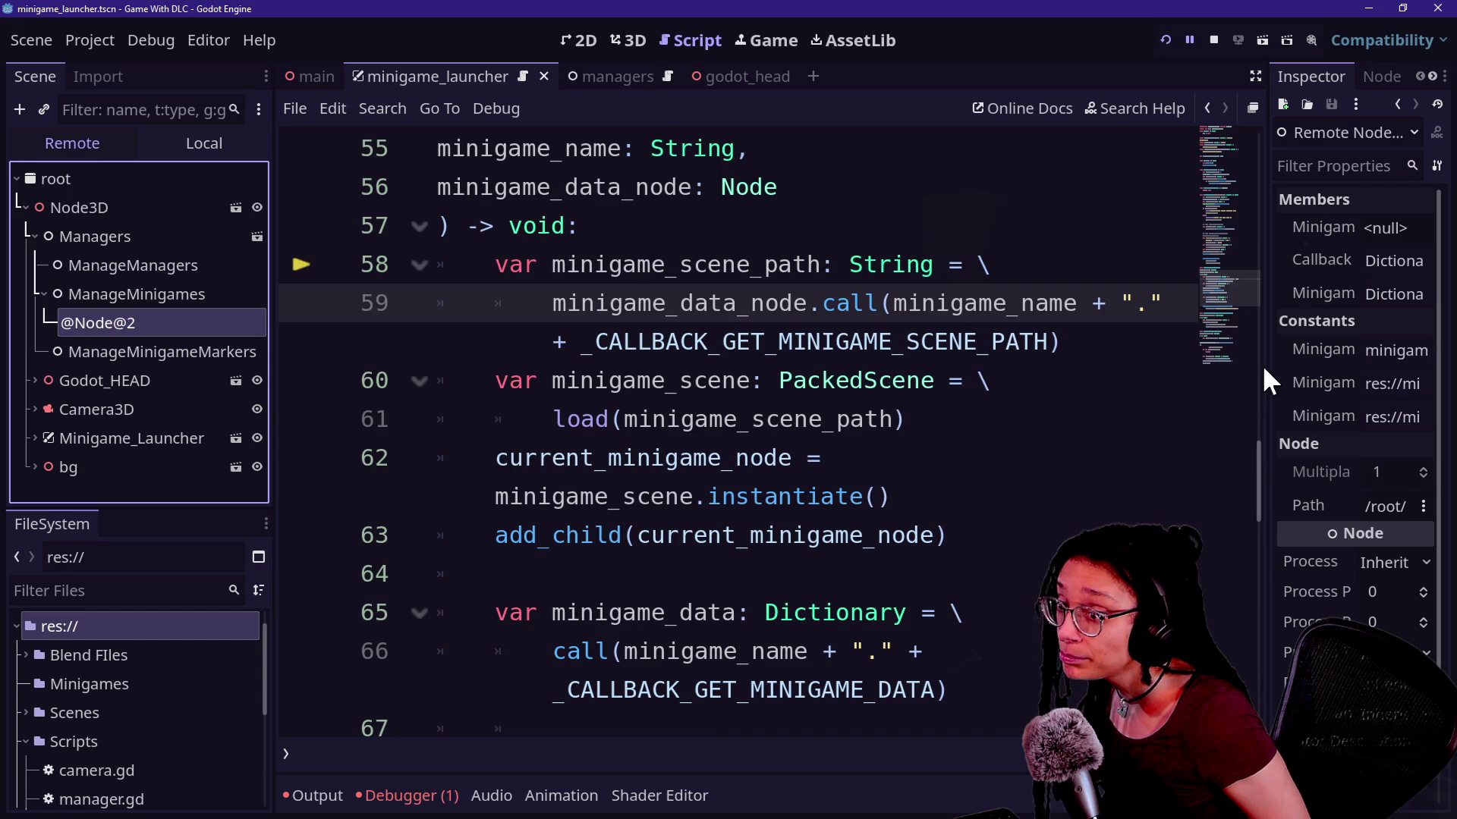
pyautogui.scroll(4, 1214, 364)
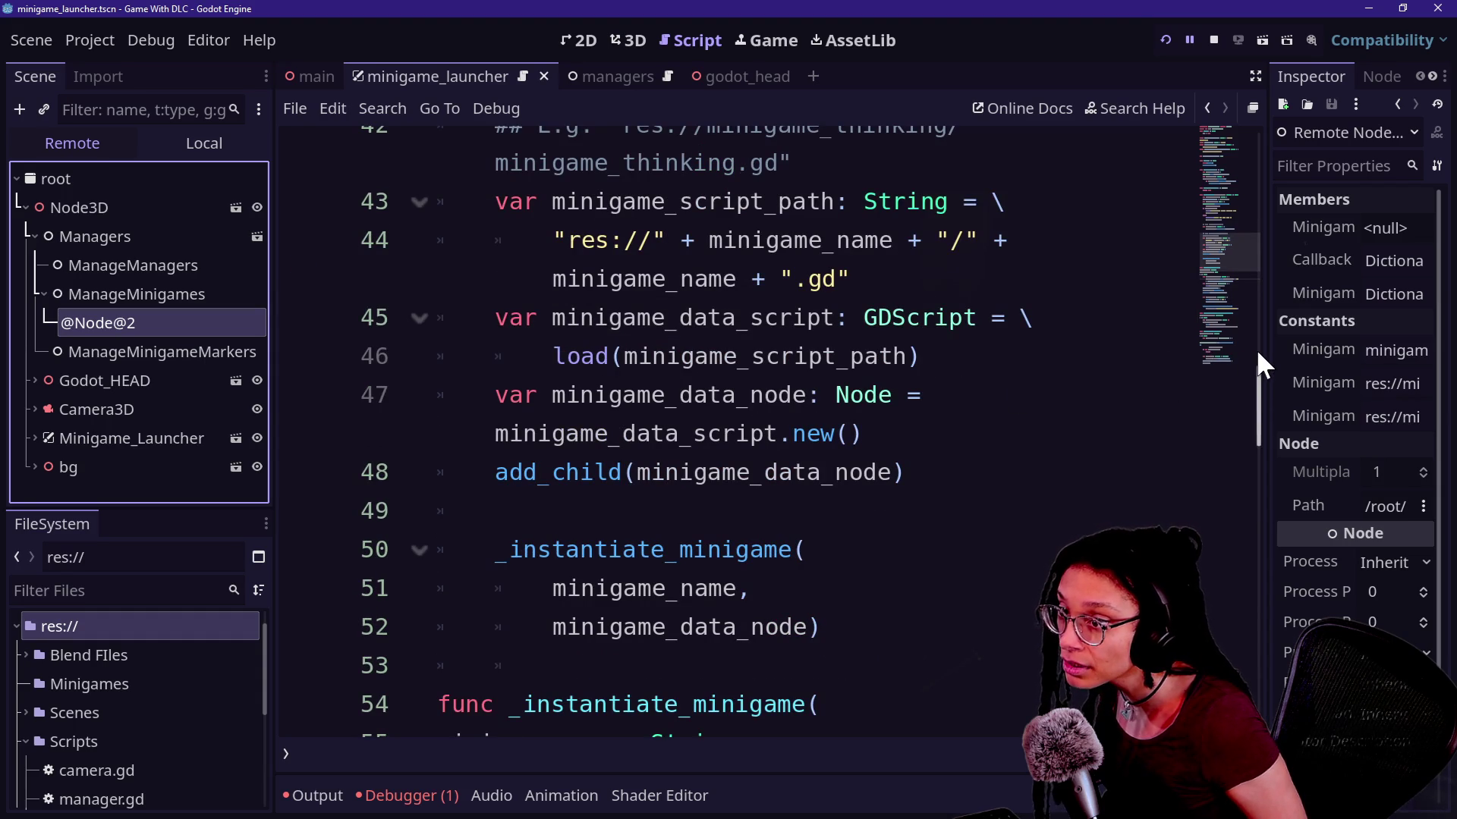
pyautogui.moveTo(1261, 348); pyautogui.dragTo(1013, 378)
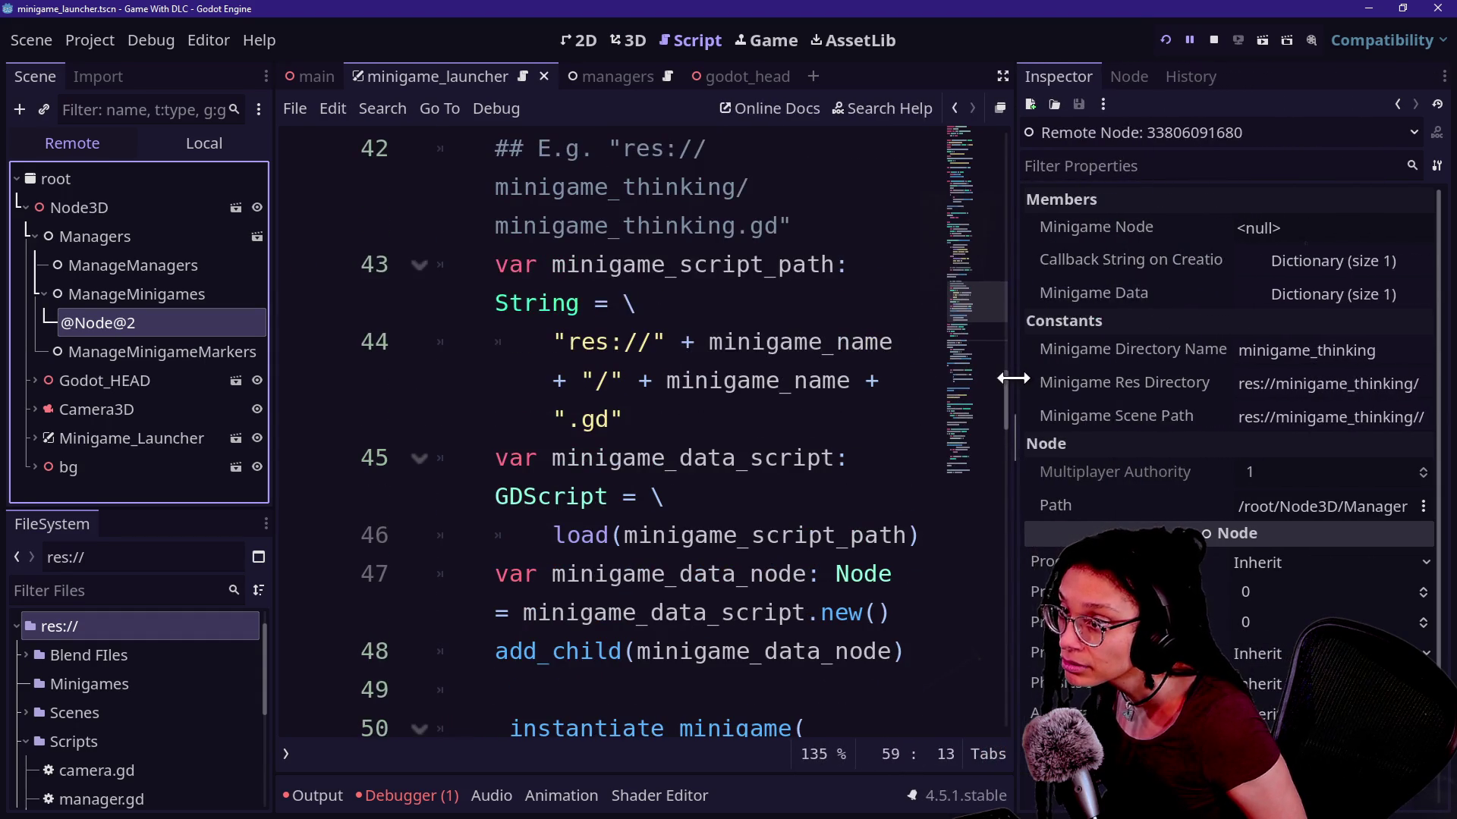
pyautogui.click(1267, 229)
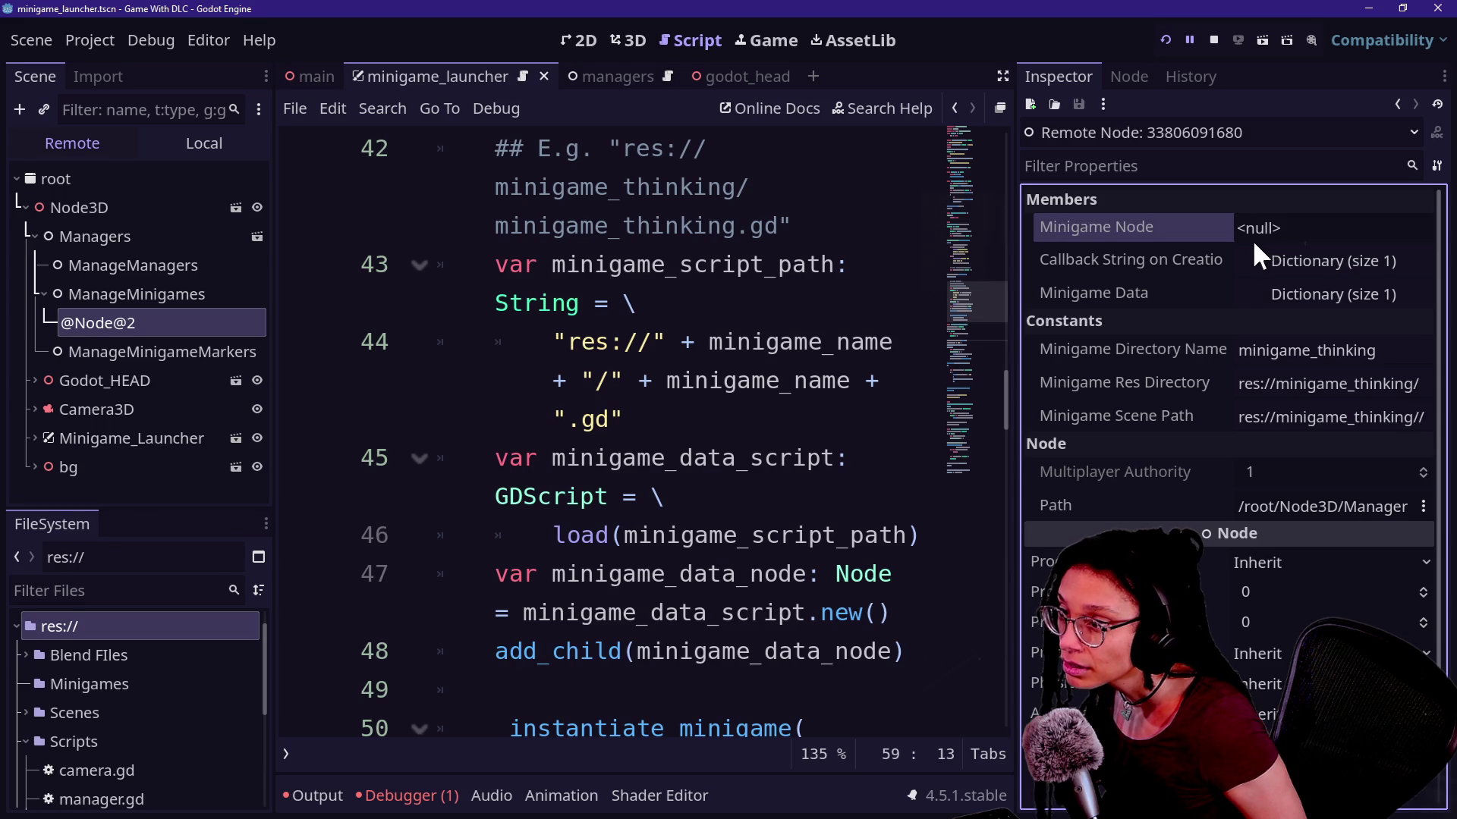
pyautogui.click(161, 294)
pyautogui.click(148, 320)
pyautogui.click(157, 297)
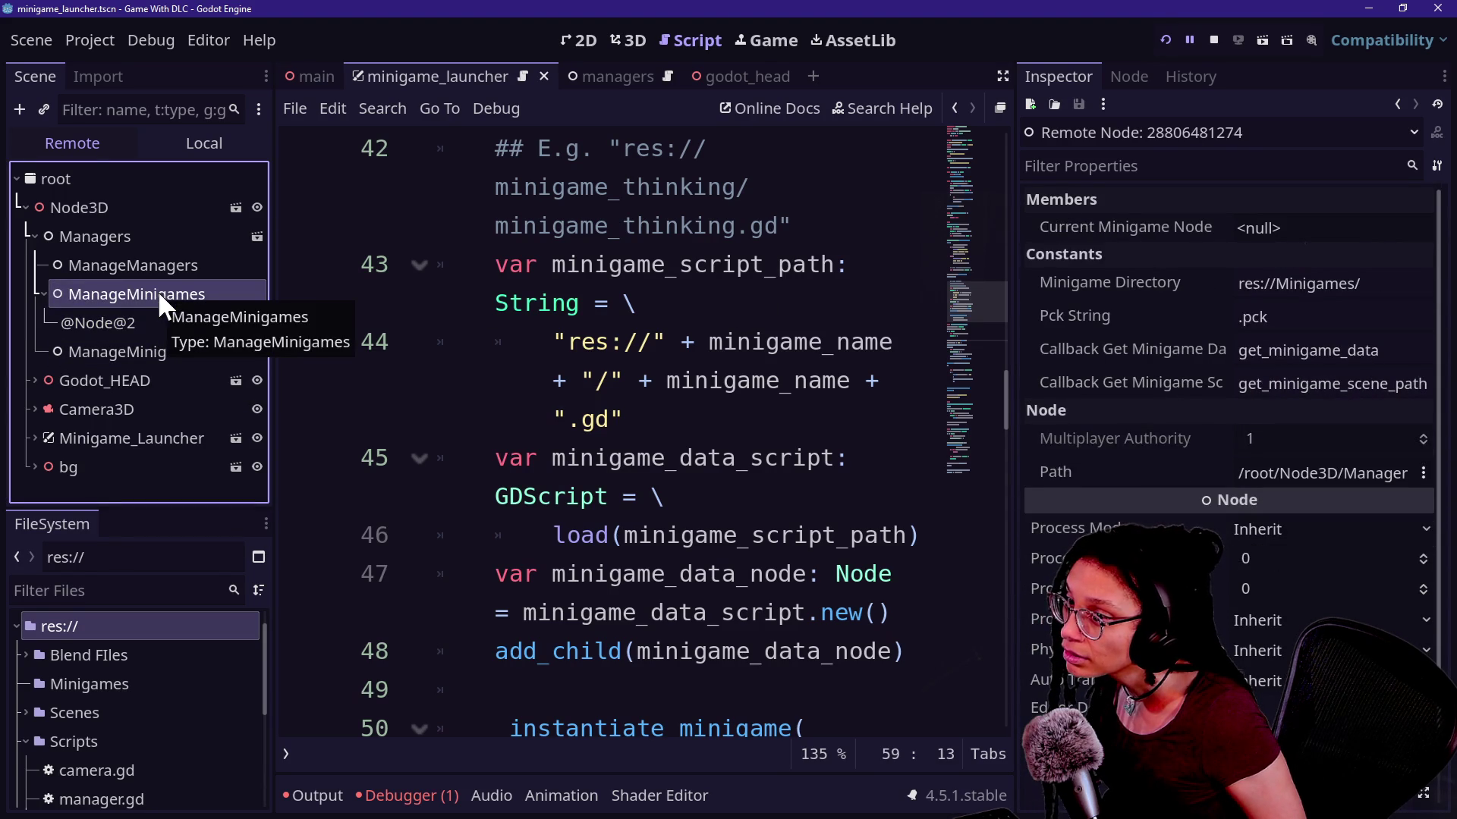
pyautogui.click(155, 311)
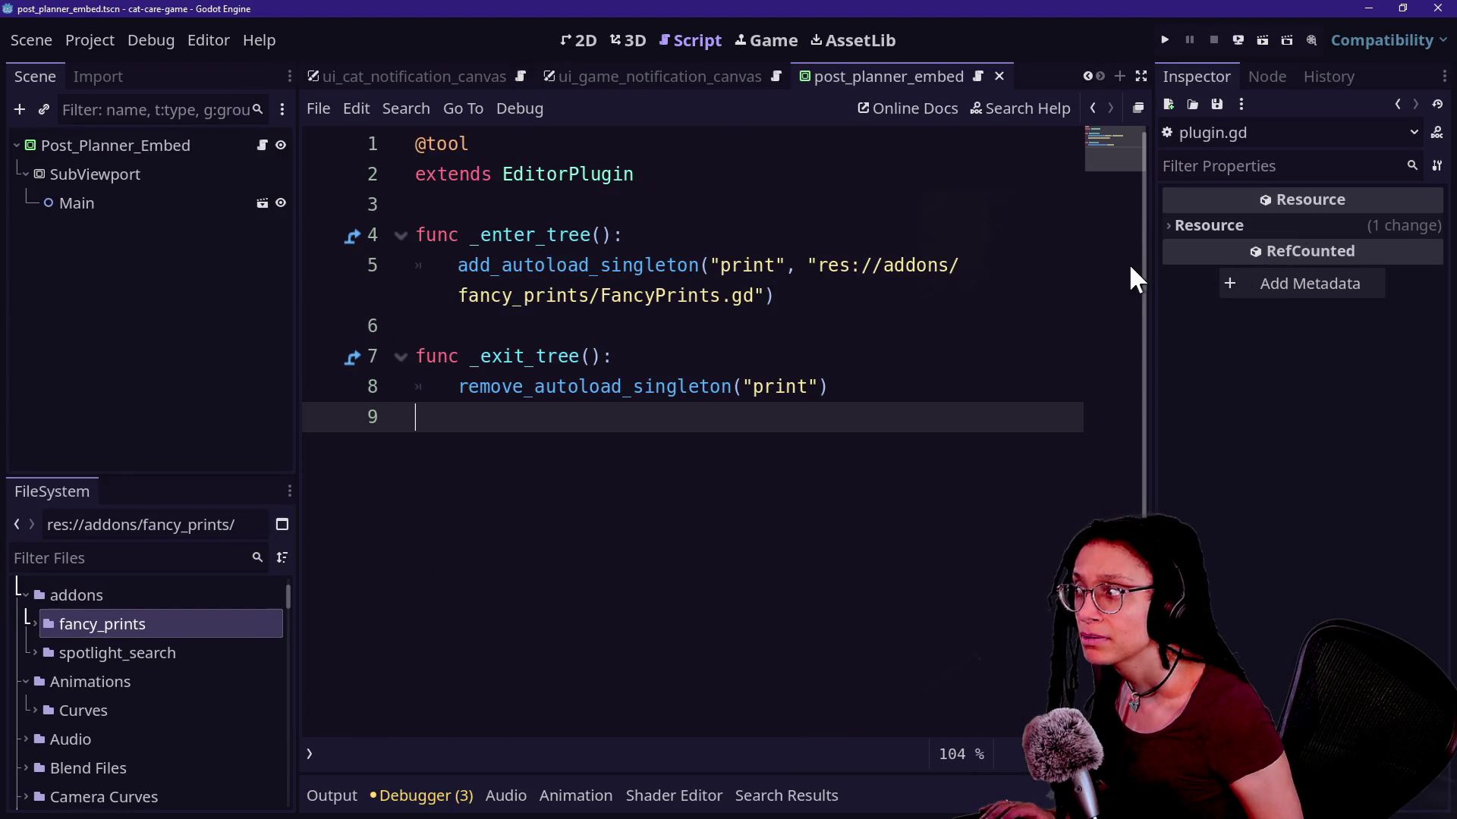
pyautogui.scroll(8, 595, 334)
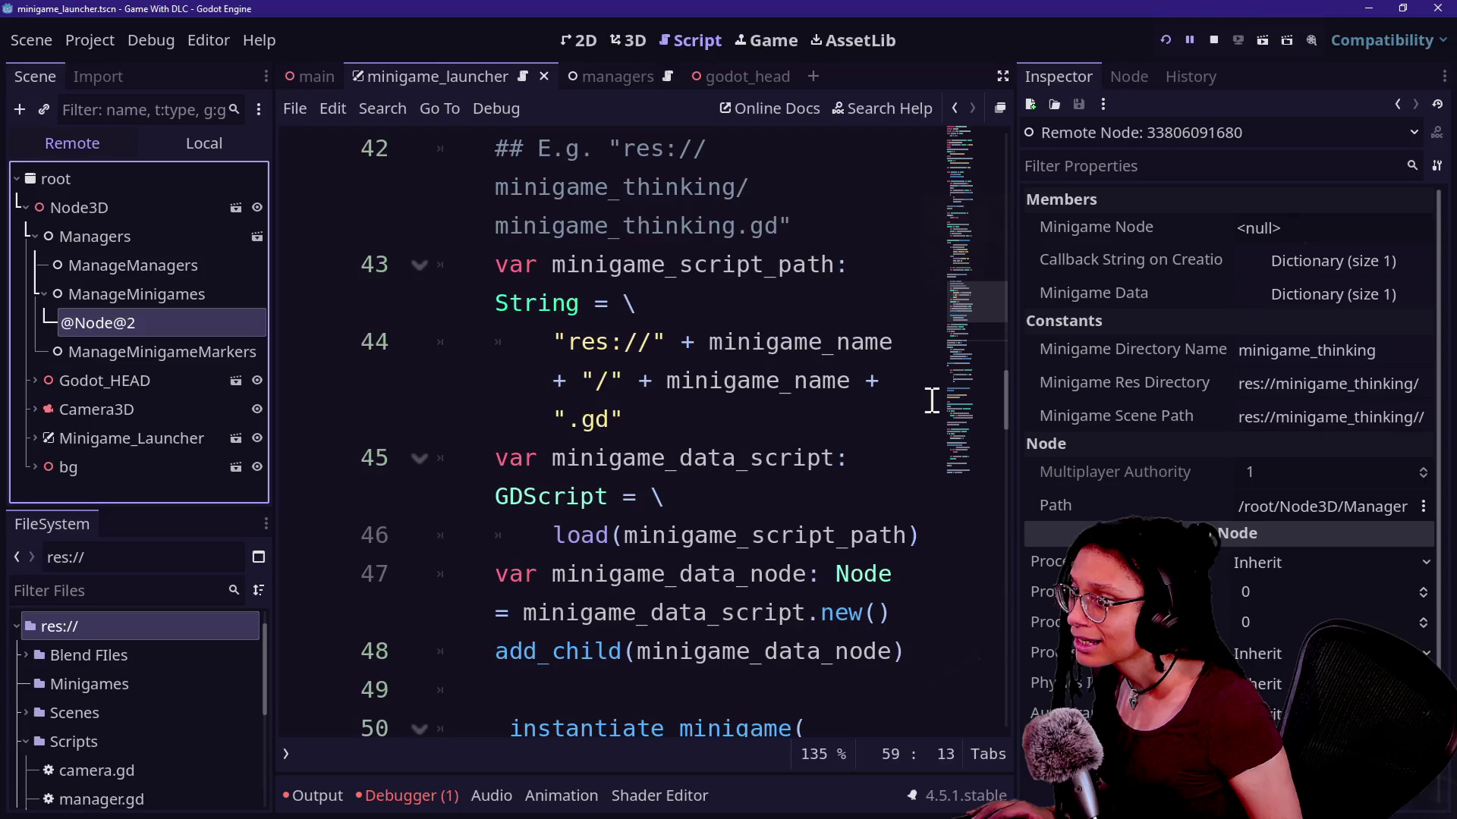
# - Expand the script editor to fill the window with Ctrl+Shift+F11 and scroll through the launcher code
pyautogui.click(845, 388)
pyautogui.hotkey('ctrl', 'shift', 'F11')
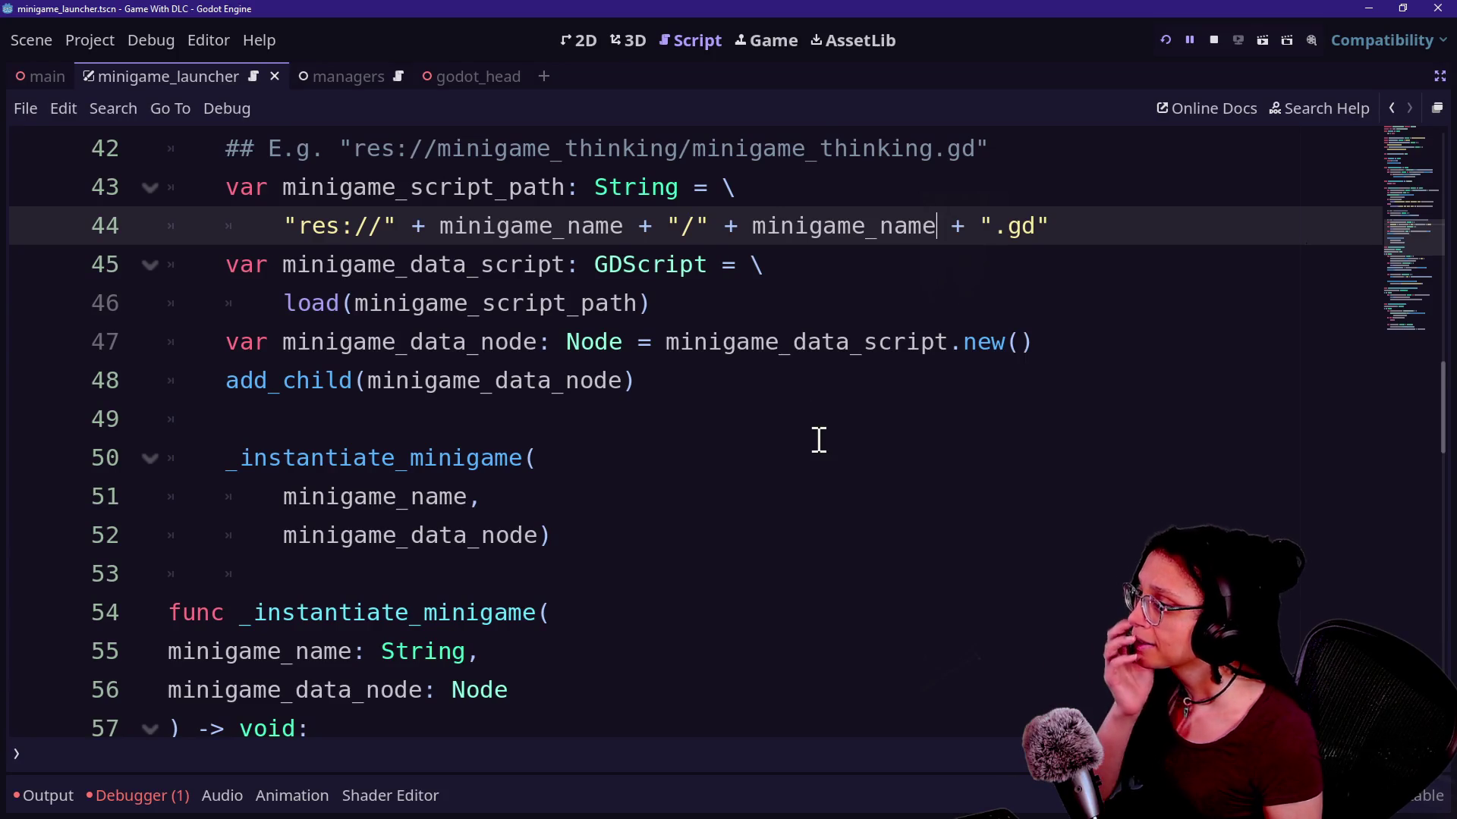
pyautogui.scroll(14, 817, 439)
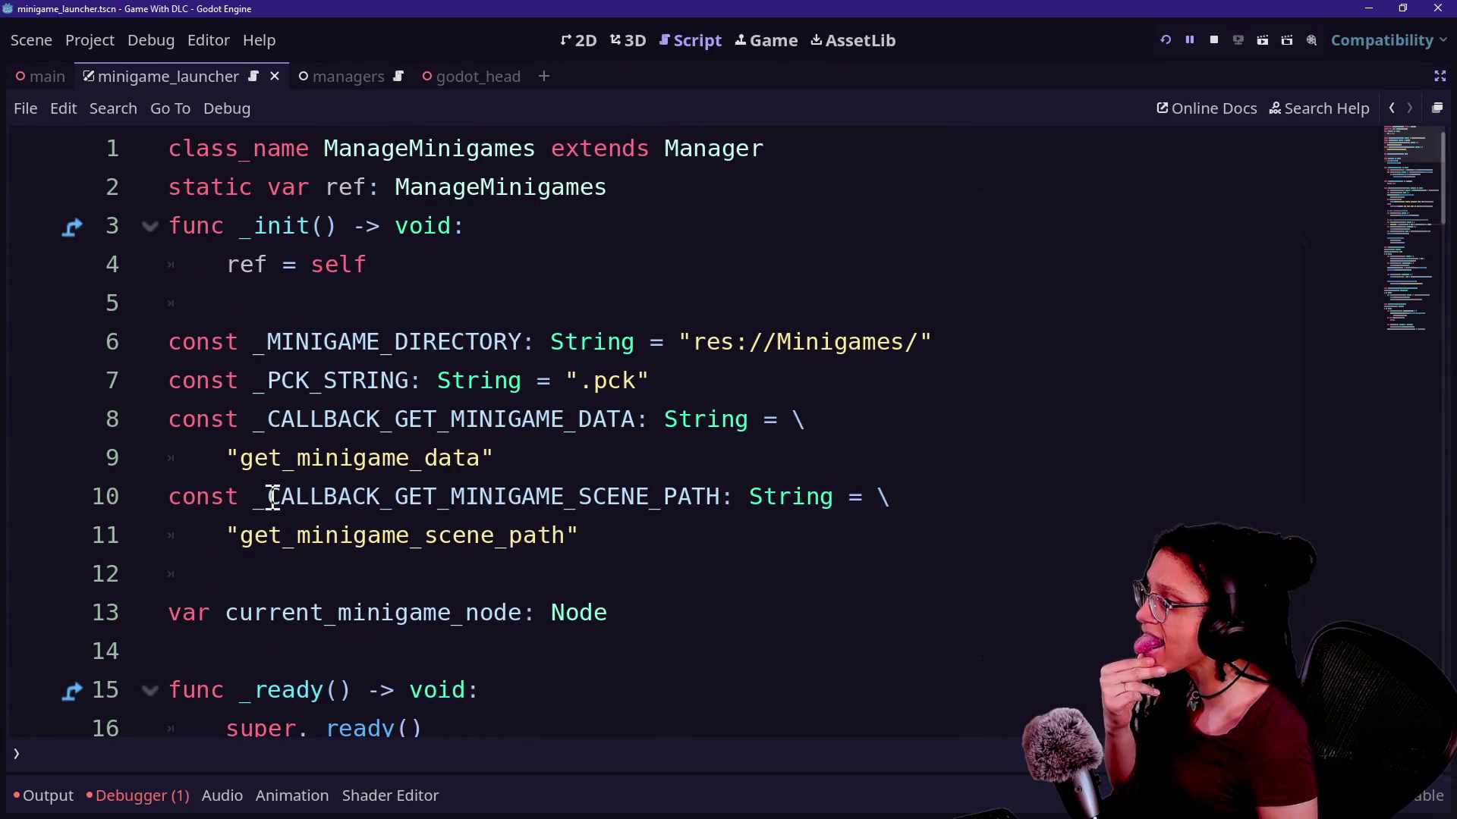
pyautogui.scroll(-14, 535, 557)
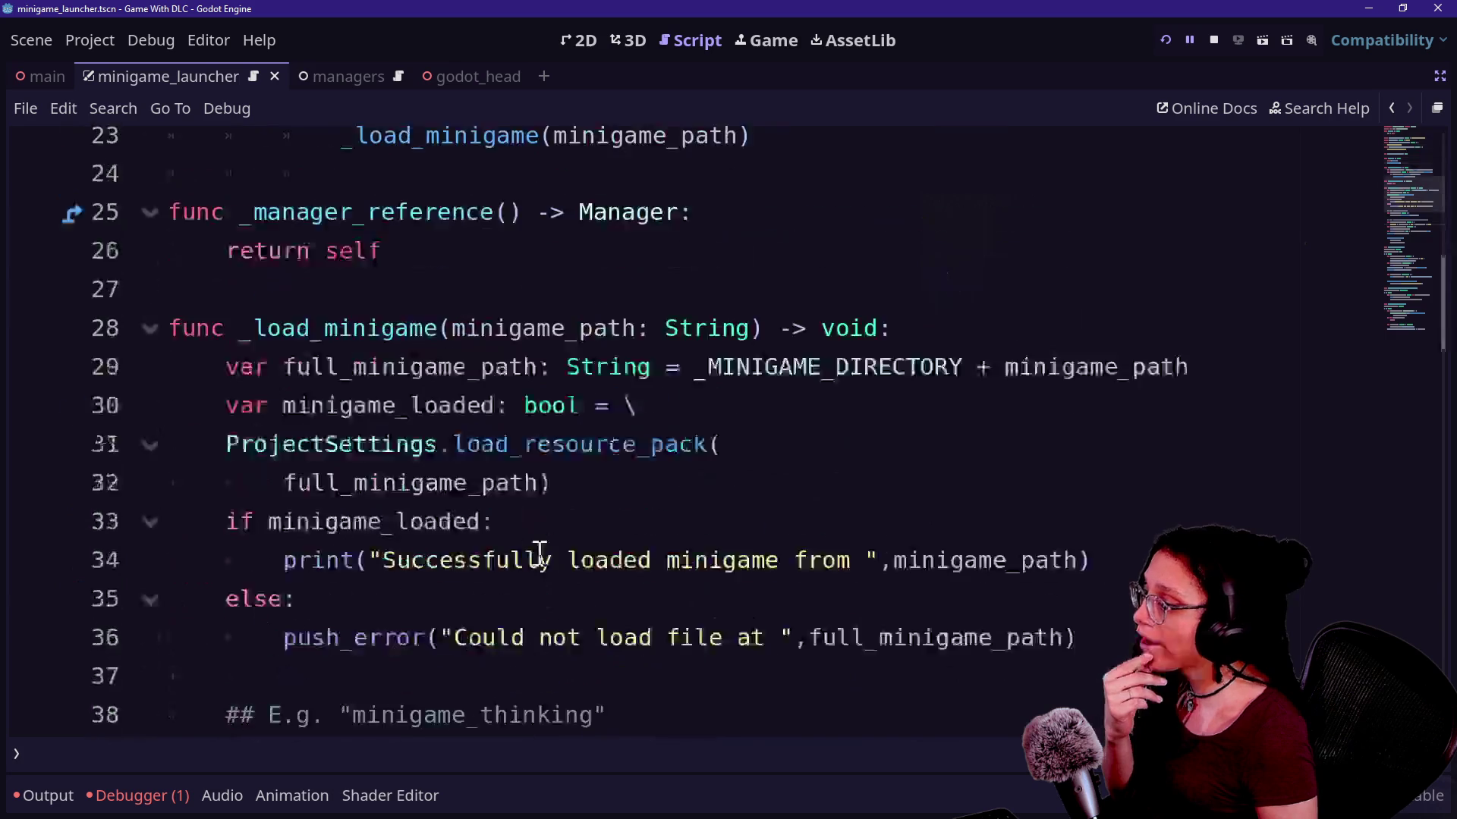
pyautogui.scroll(-7, 539, 554)
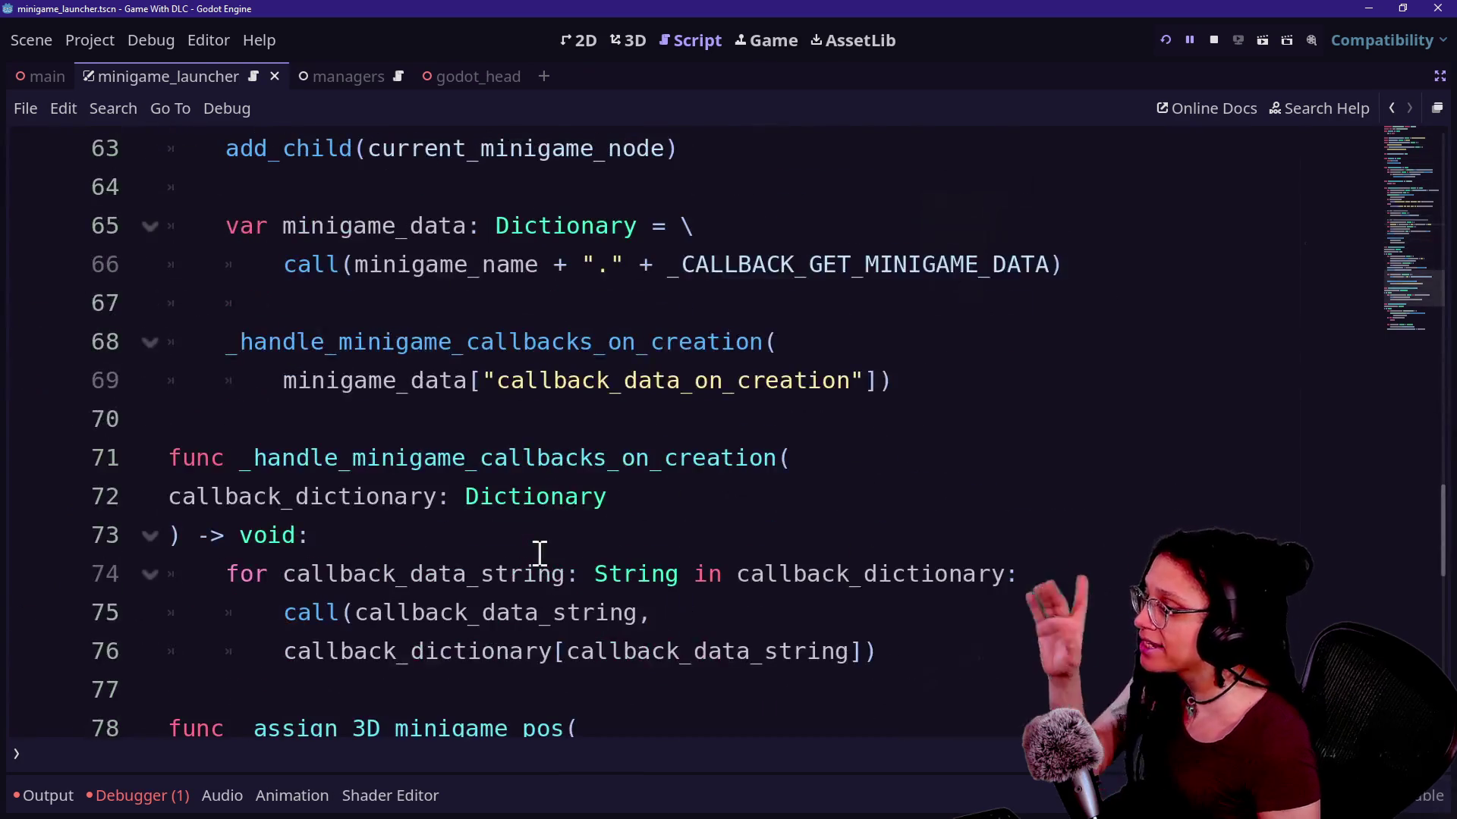
pyautogui.scroll(6, 590, 538)
pyautogui.scroll(-5, 590, 539)
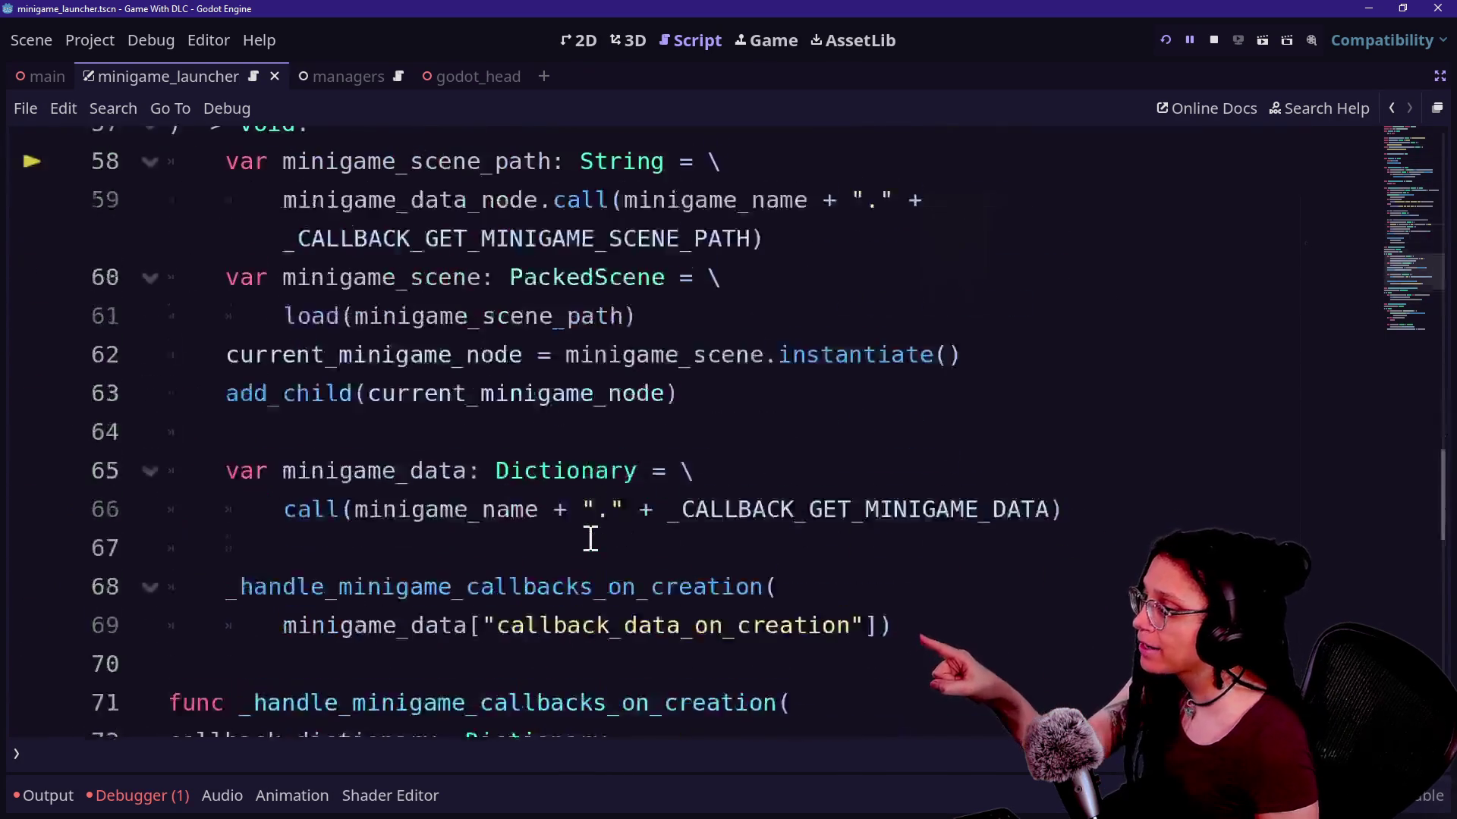
pyautogui.scroll(-2, 803, 521)
pyautogui.scroll(2, 802, 520)
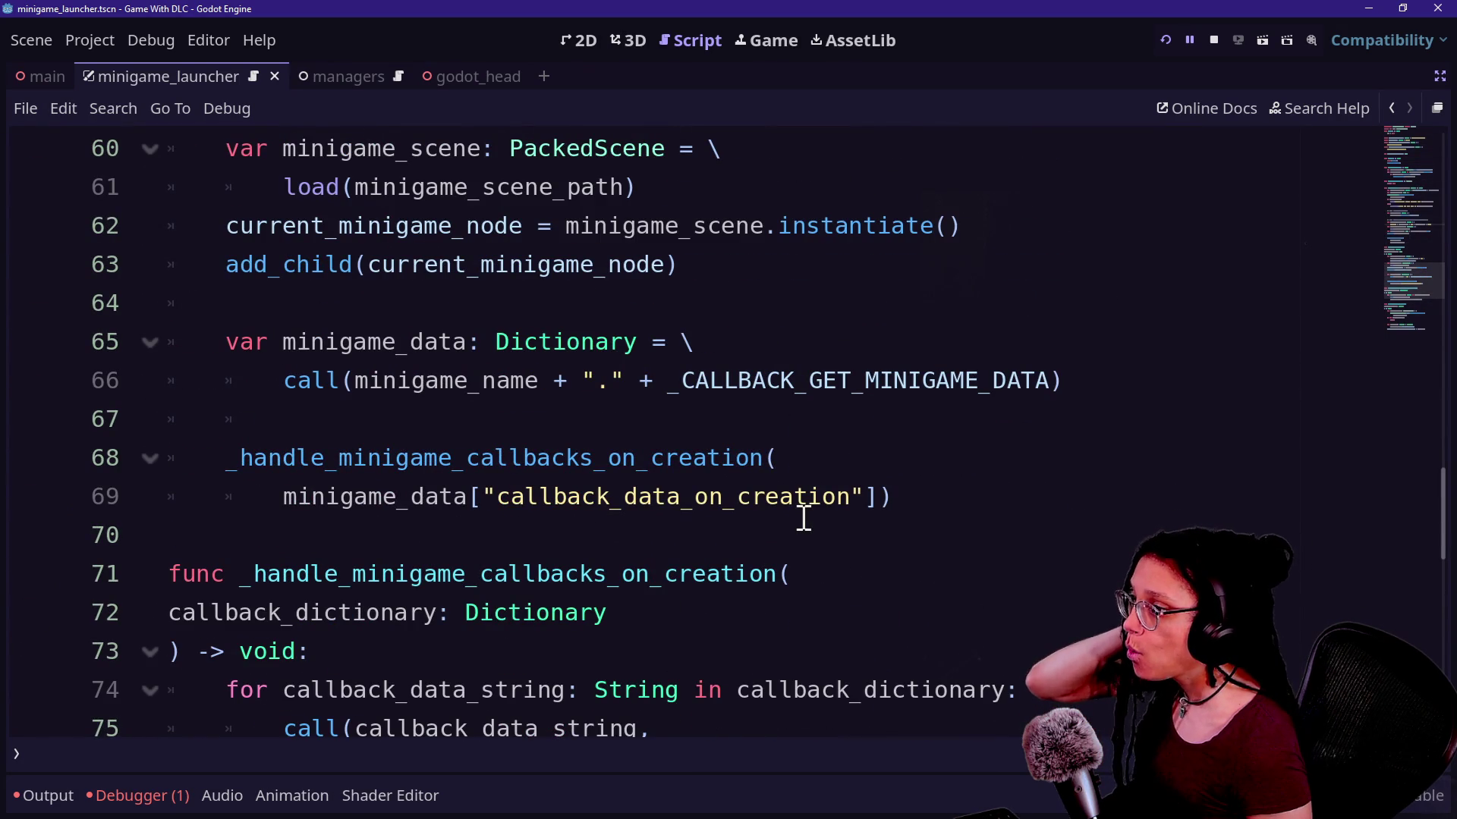
# - Add and then remove a blank line after line 66 while reviewing the surrounding code
pyautogui.click(927, 393)
pyautogui.press('Up')
pyautogui.press('Up')
pyautogui.press('Up')
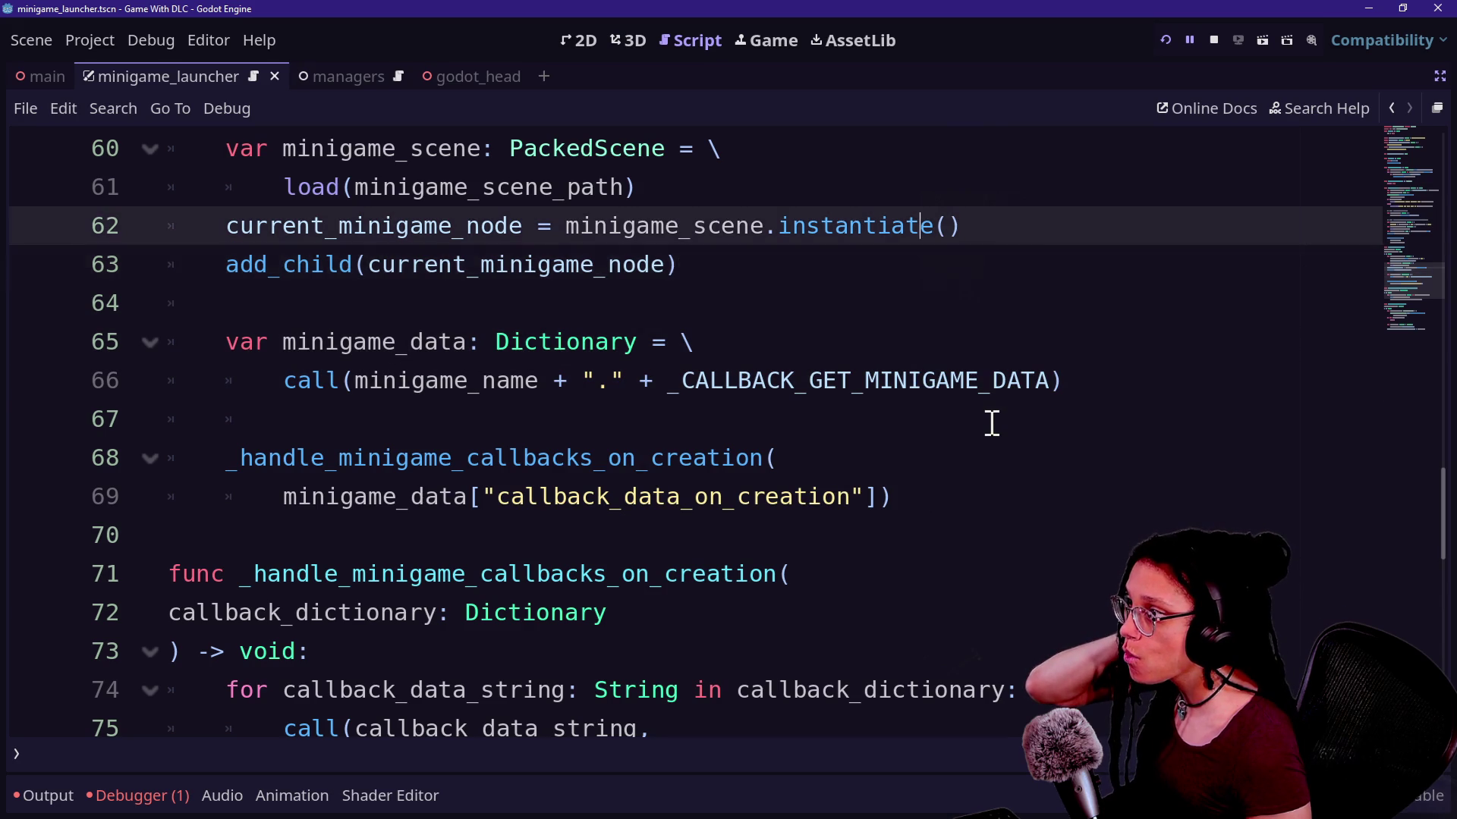
pyautogui.click(1138, 397)
pyautogui.press('Return')
pyautogui.press('Return')
pyautogui.press('BackSpace')
pyautogui.press('BackSpace')
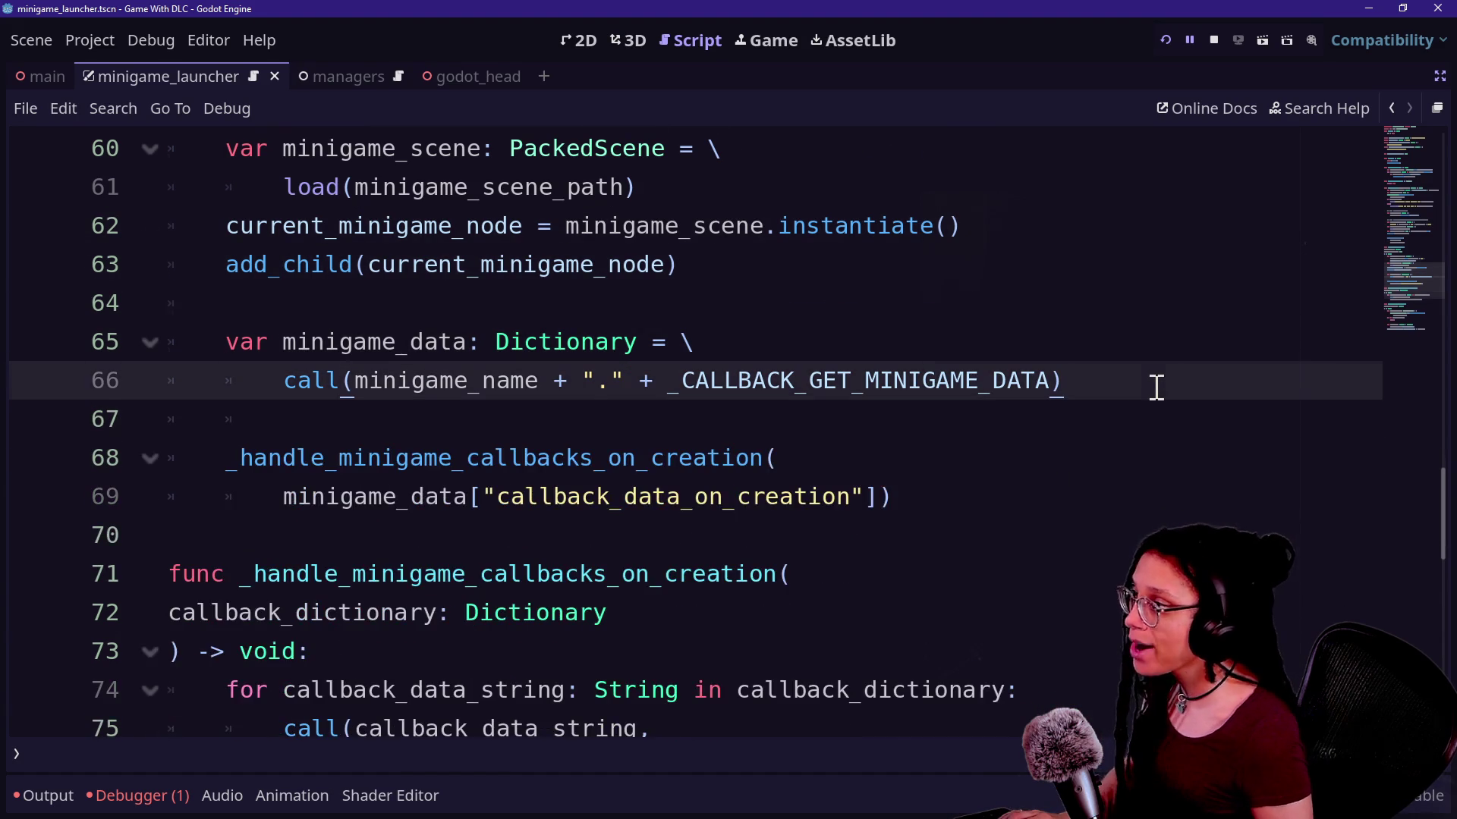
pyautogui.scroll(4, 1157, 387)
pyautogui.scroll(-7, 1157, 387)
pyautogui.scroll(2, 1157, 387)
pyautogui.scroll(-1, 1157, 387)
pyautogui.scroll(-1, 1156, 387)
pyautogui.scroll(5, 1154, 387)
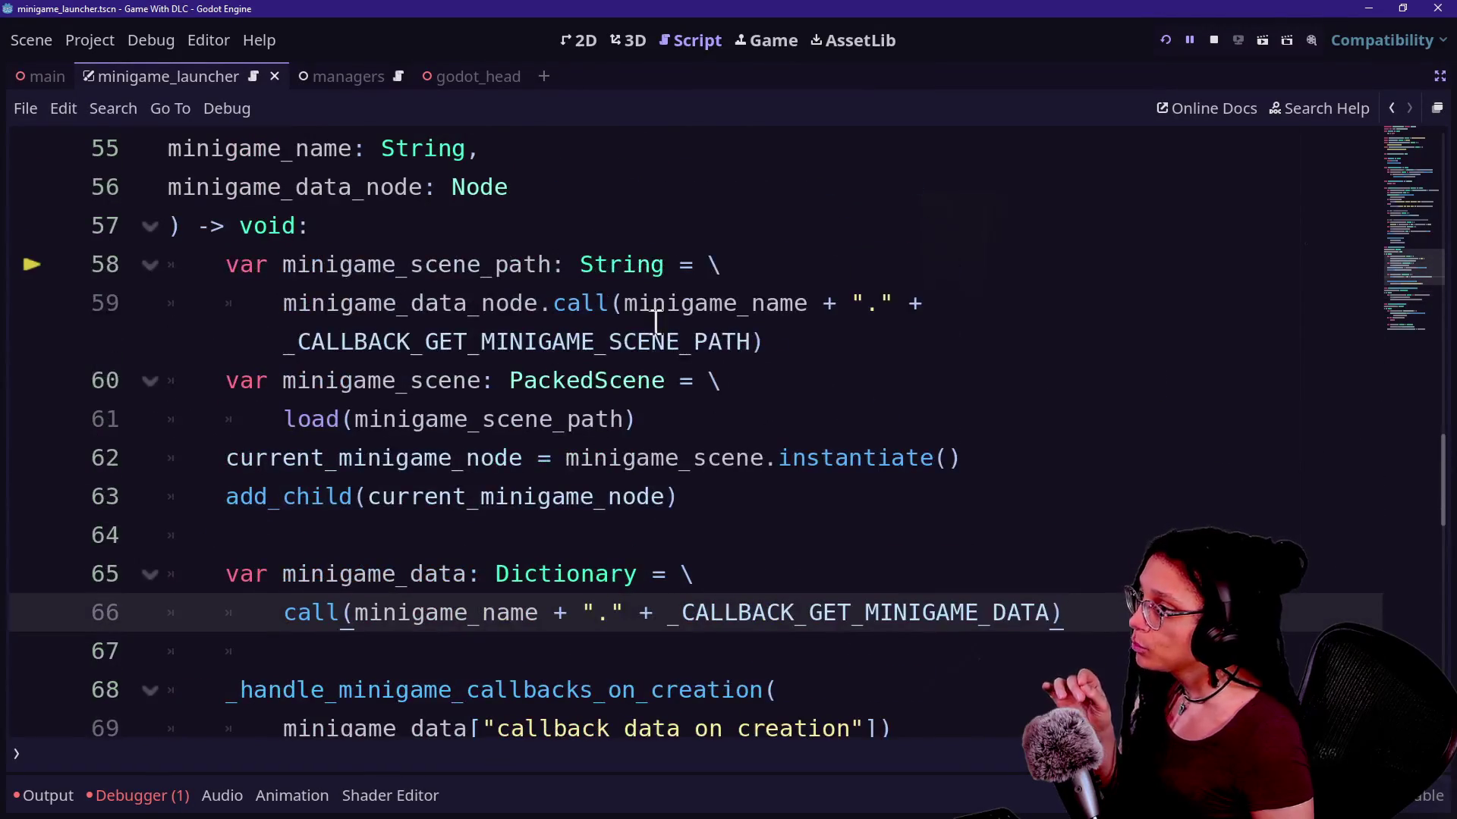
# - Search the script for .new and move the caret to the end of line 45
pyautogui.click(574, 357)
pyautogui.hotkey('ctrl', 'f')
pyautogui.write('.new')
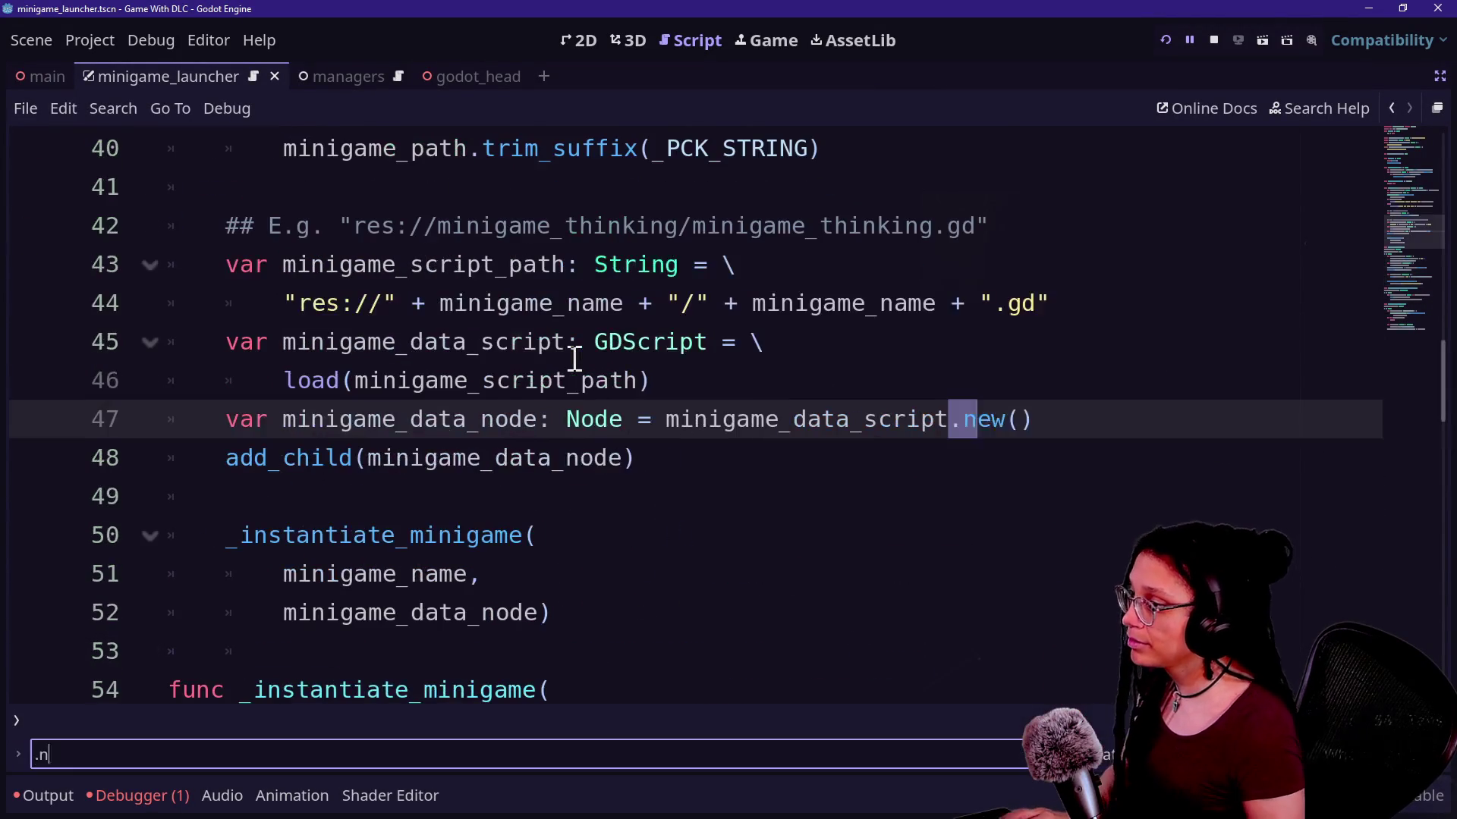
pyautogui.click(651, 391)
pyautogui.click(585, 337)
pyautogui.press('End')
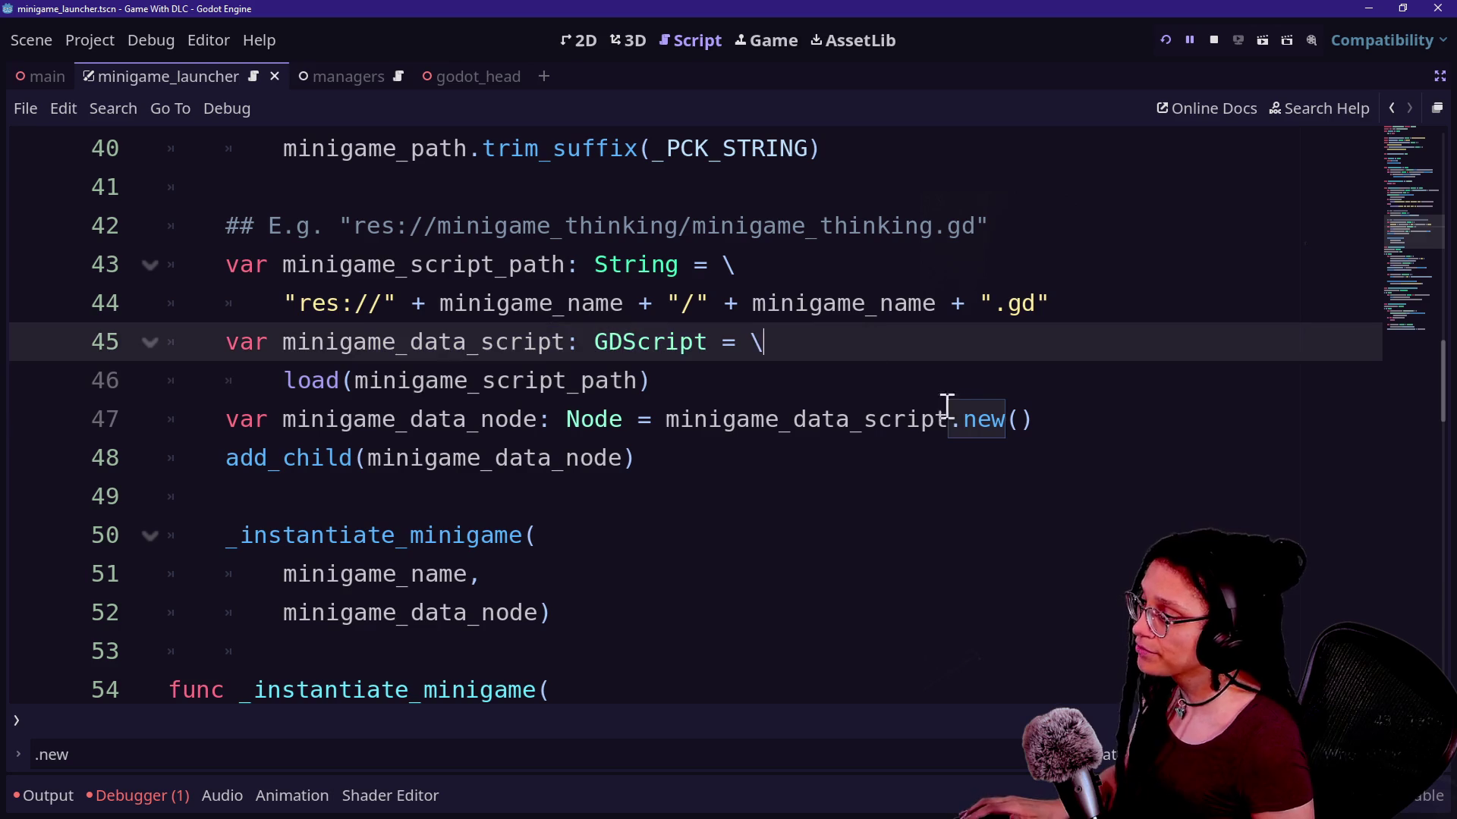
# - Inspect minigame_data_script on line 47, then insert a blank line after add_child(minigame_data_node)
pyautogui.moveTo(453, 420); pyautogui.dragTo(717, 419)
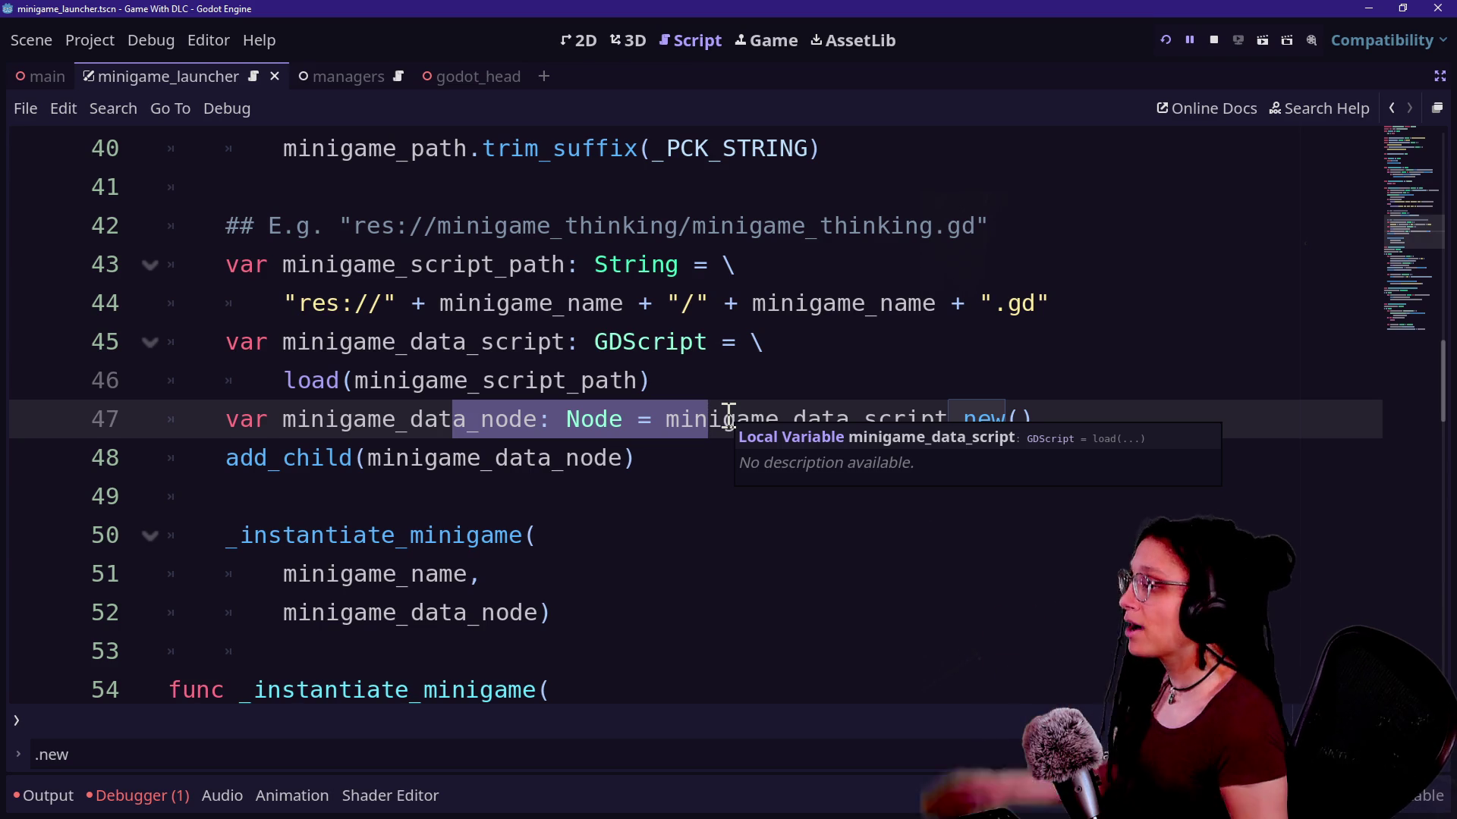
pyautogui.click(593, 459)
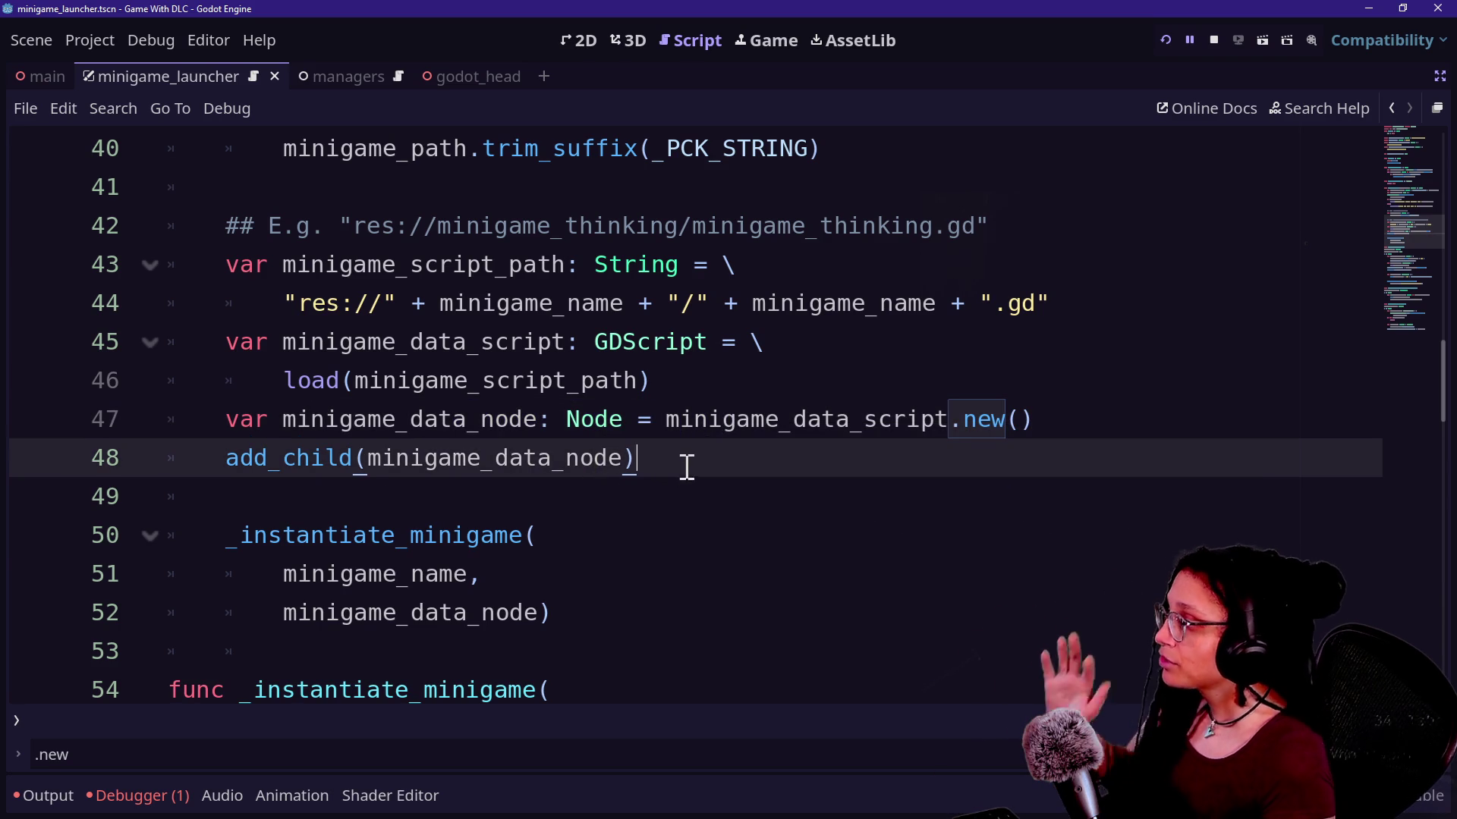
pyautogui.press('Return')
pyautogui.press('Return')
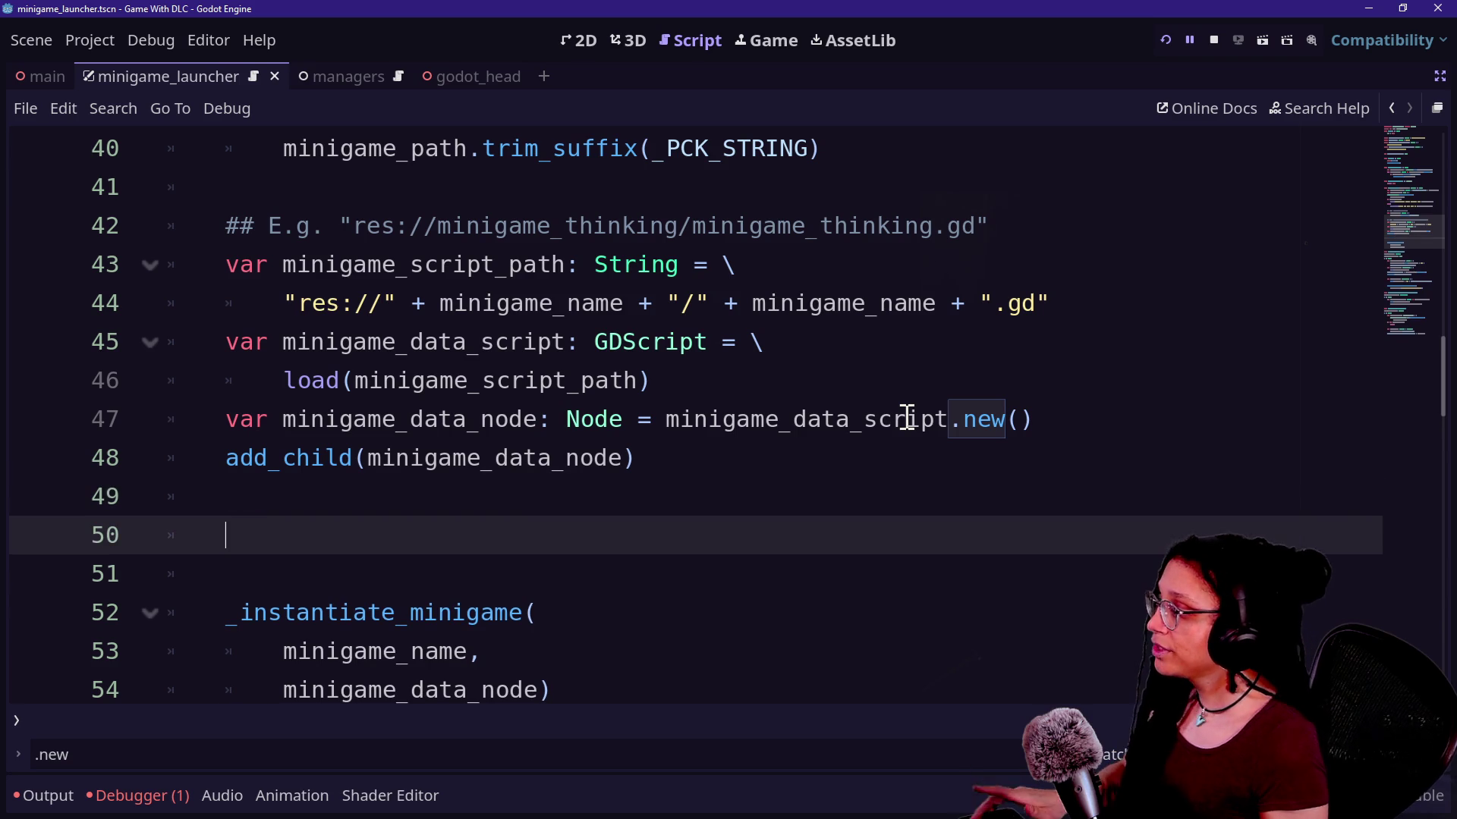
# - Declare var minigame_prefix: String = minigame_name.to_pascal_case() after add_child
pyautogui.write('m')
pyautogui.press('BackSpace')
pyautogui.write('var minigame_prefix:')
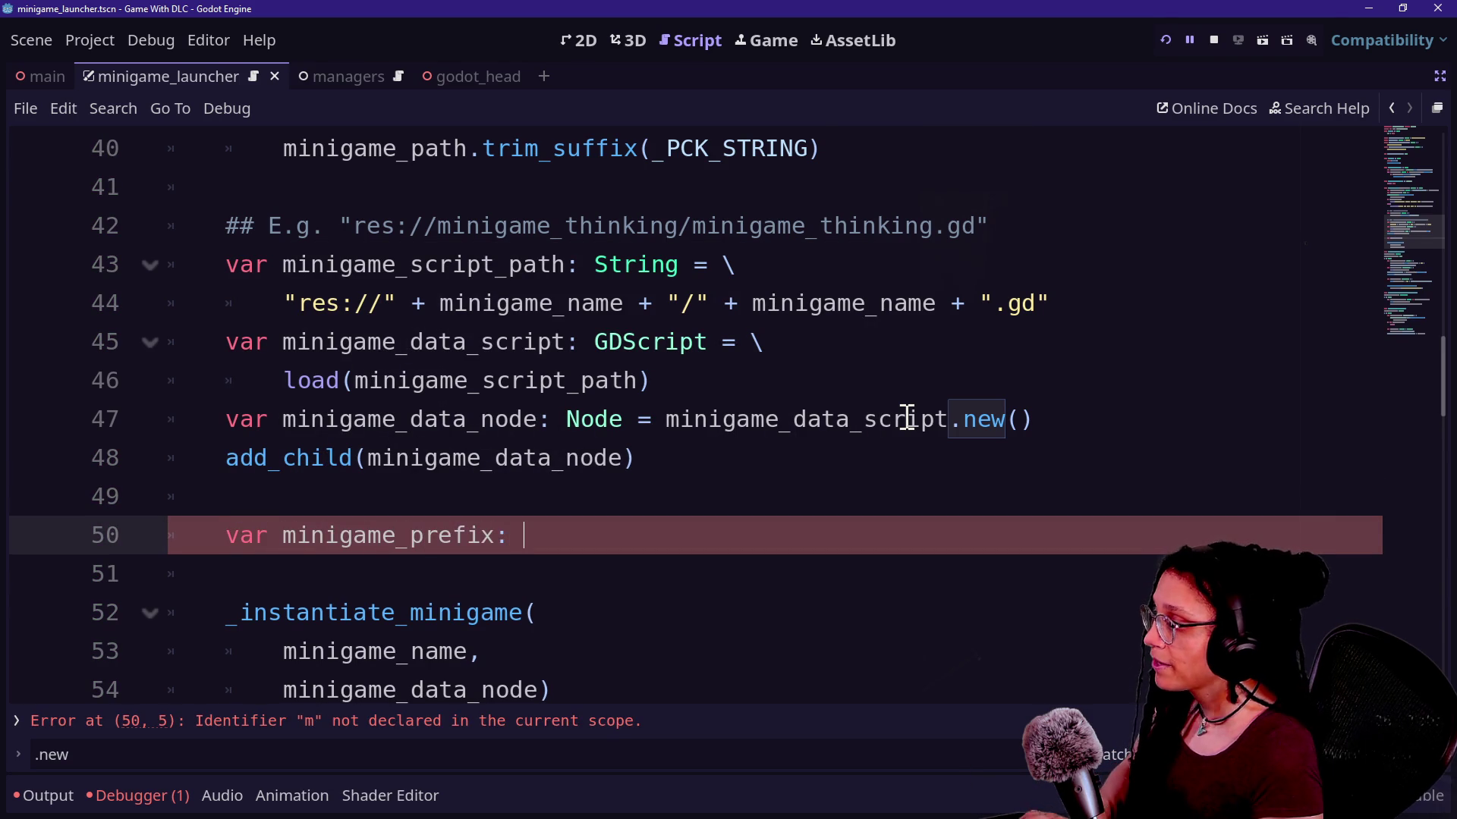
pyautogui.write(' String = ')
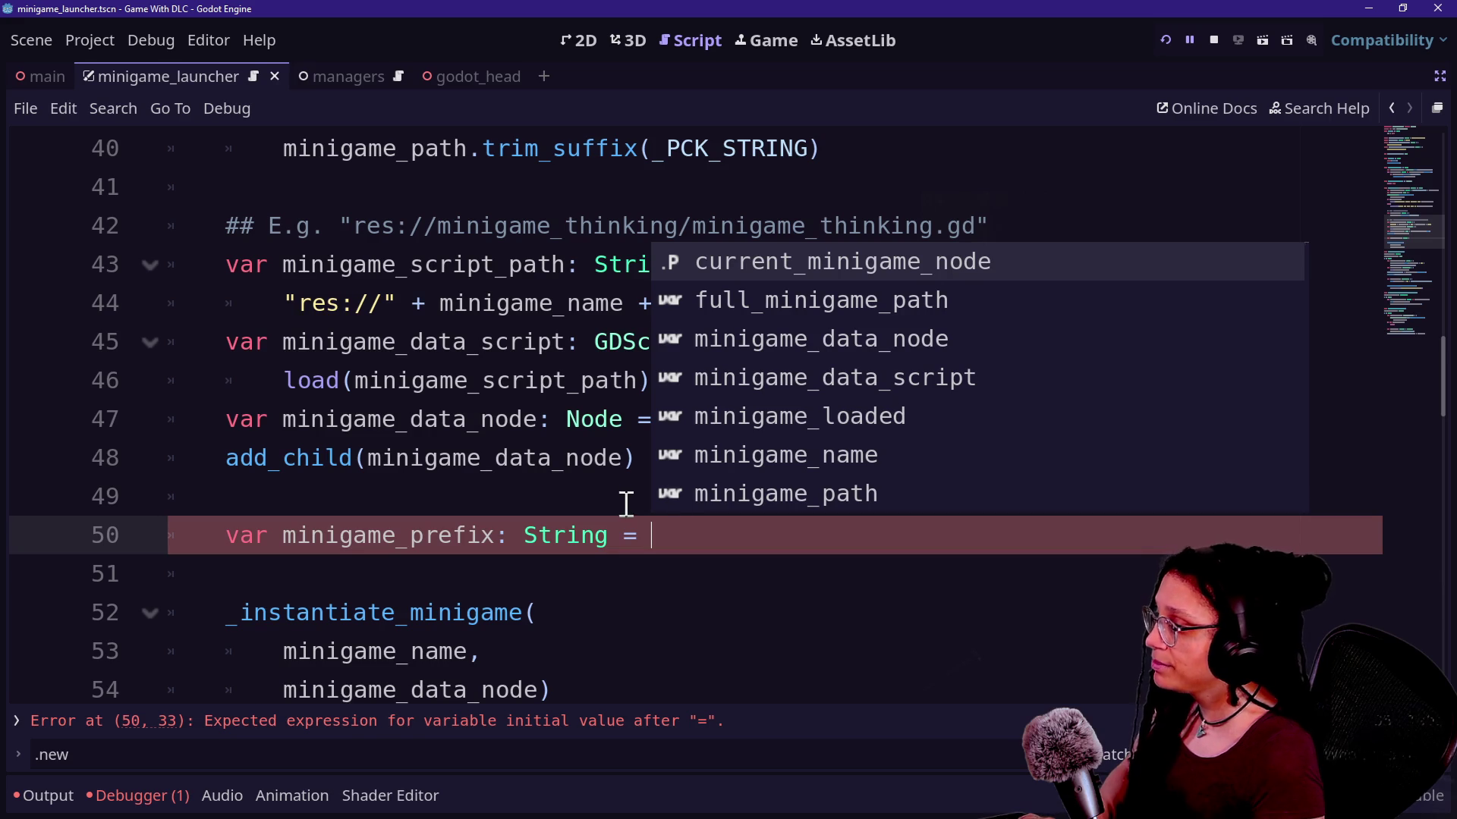
pyautogui.write('minigame')
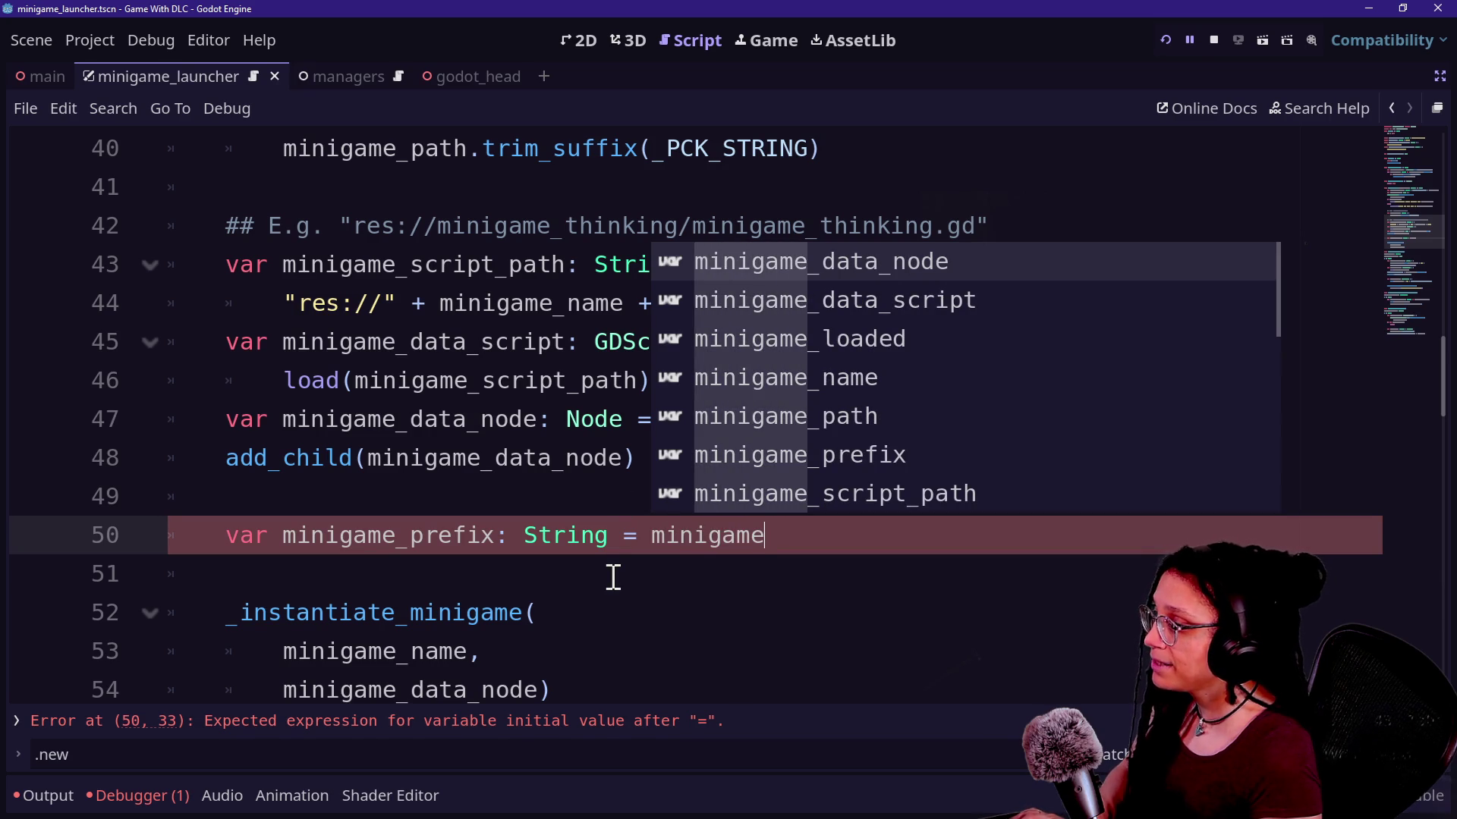
pyautogui.write('_name.to_')
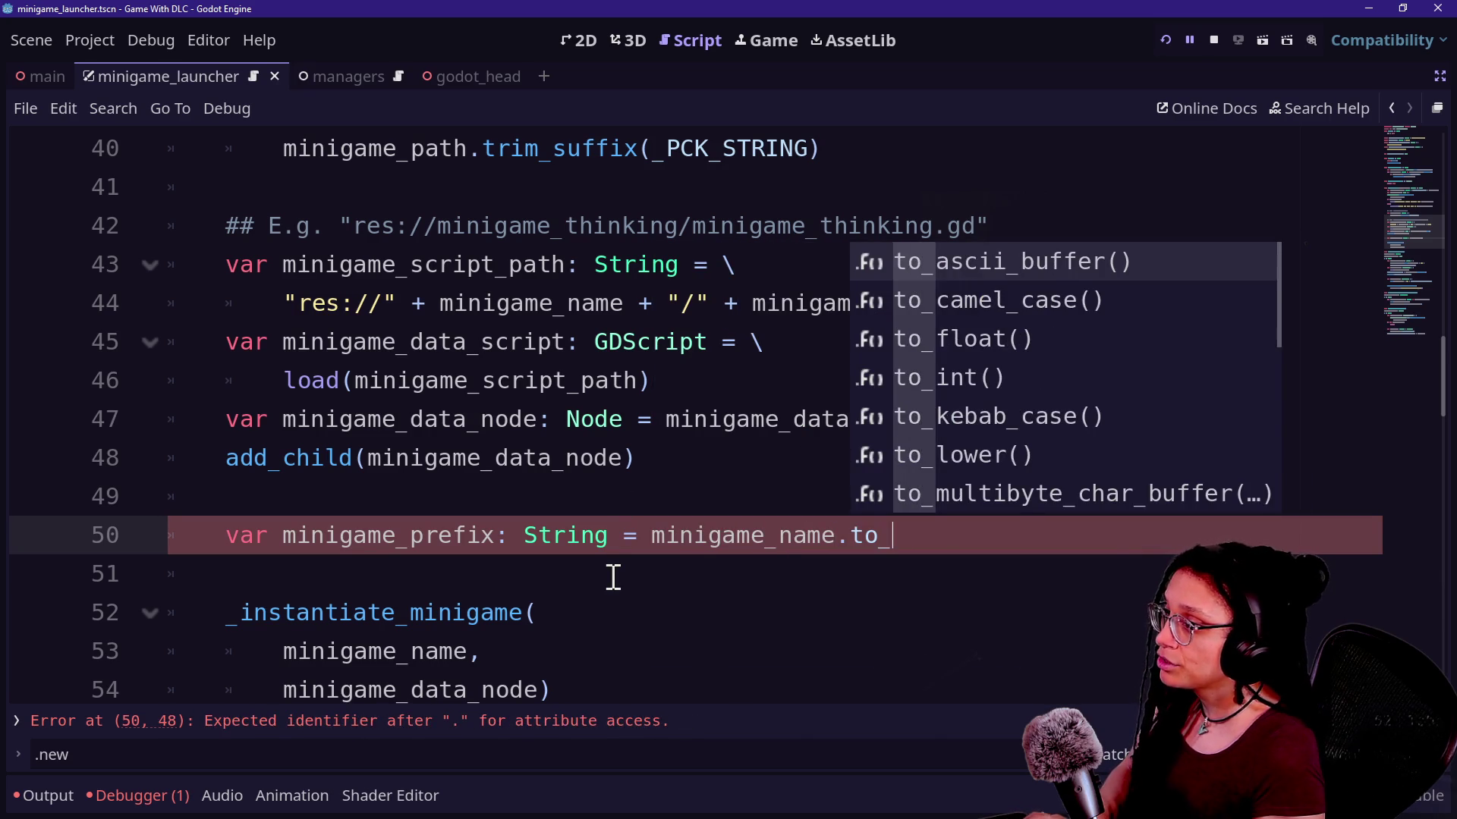
pyautogui.write('pas')
pyautogui.press('Return')
pyautogui.click(403, 565)
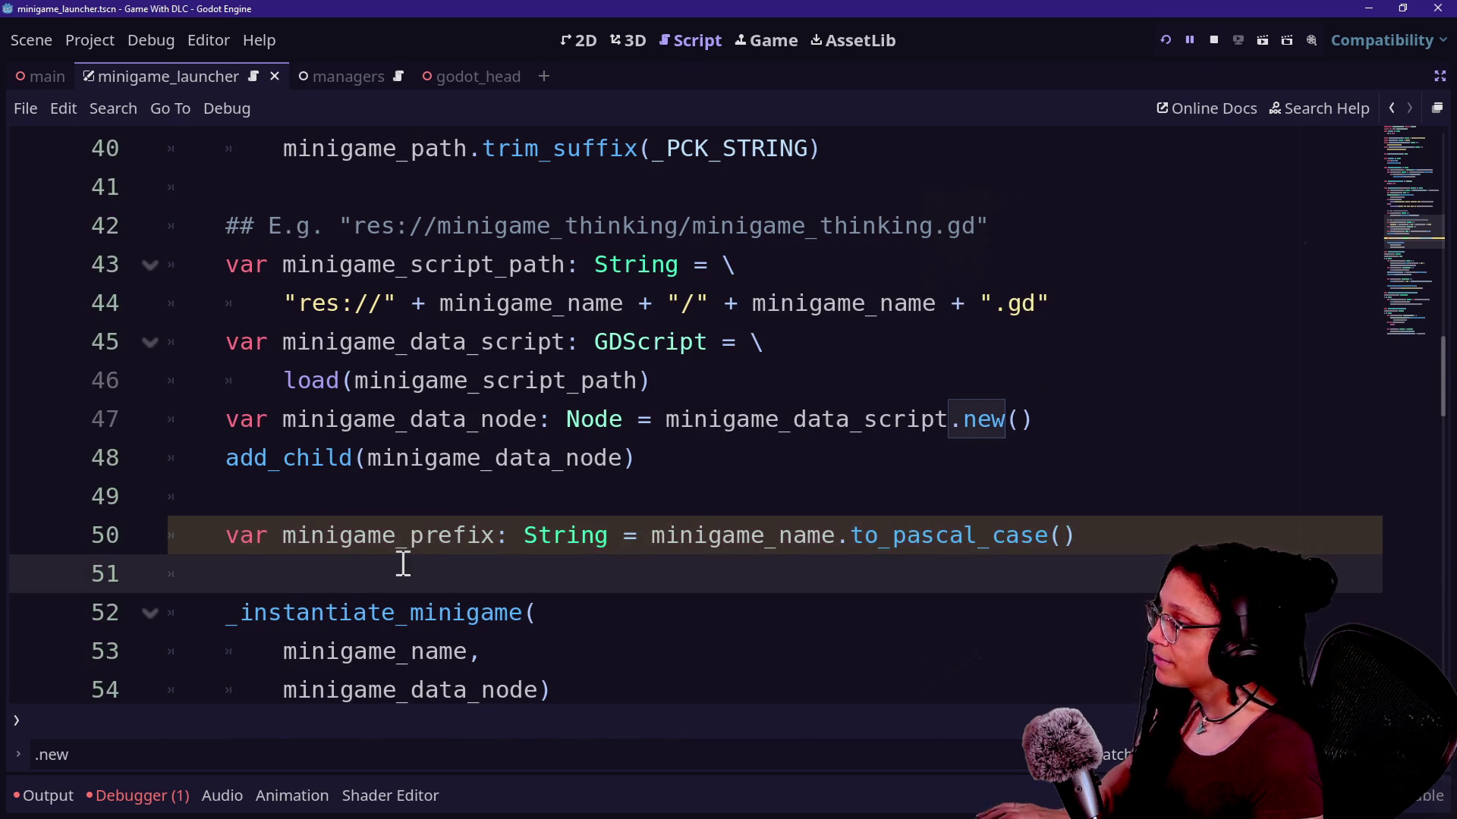
pyautogui.scroll(-1, 404, 565)
pyautogui.click(488, 569)
pyautogui.press('Down')
# - Prefix both callback constant strings on lines 9 and 11 with 'ref.' using two carets
pyautogui.scroll(12, 718, 514)
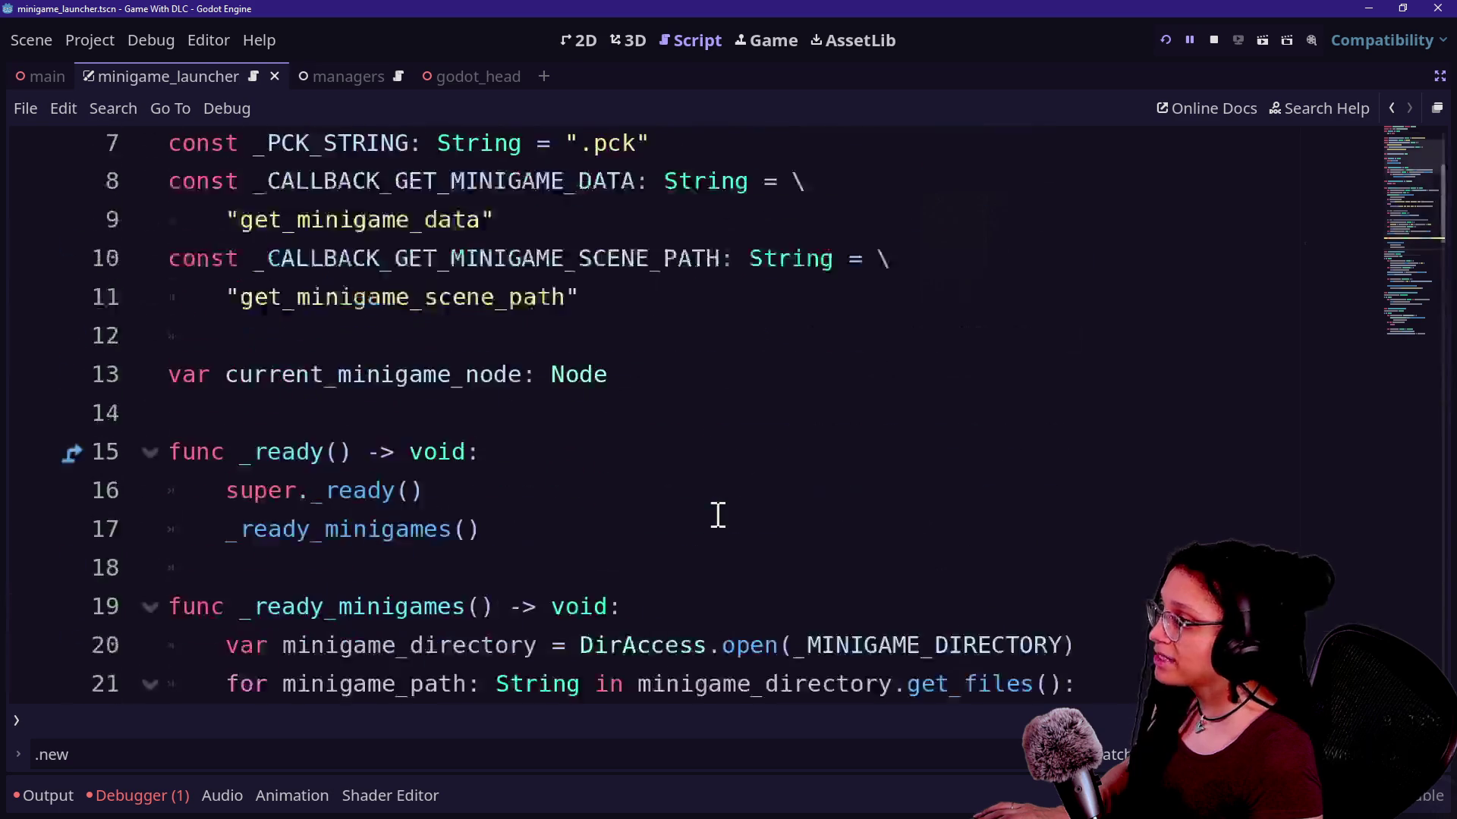
pyautogui.scroll(2, 718, 515)
pyautogui.click(237, 459)
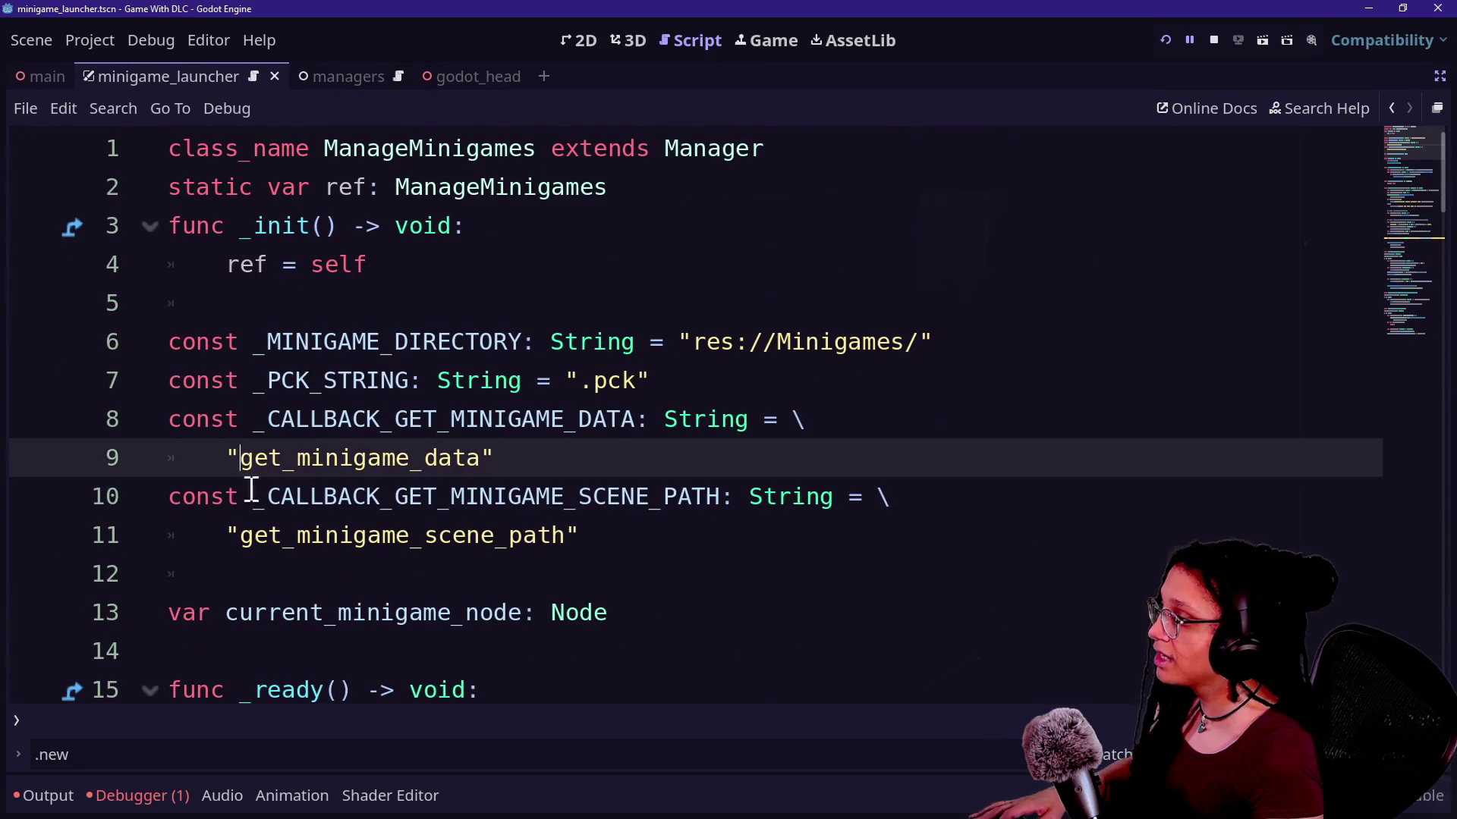
pyautogui.keyDown('alt'); pyautogui.click(239, 536); pyautogui.keyUp('alt')
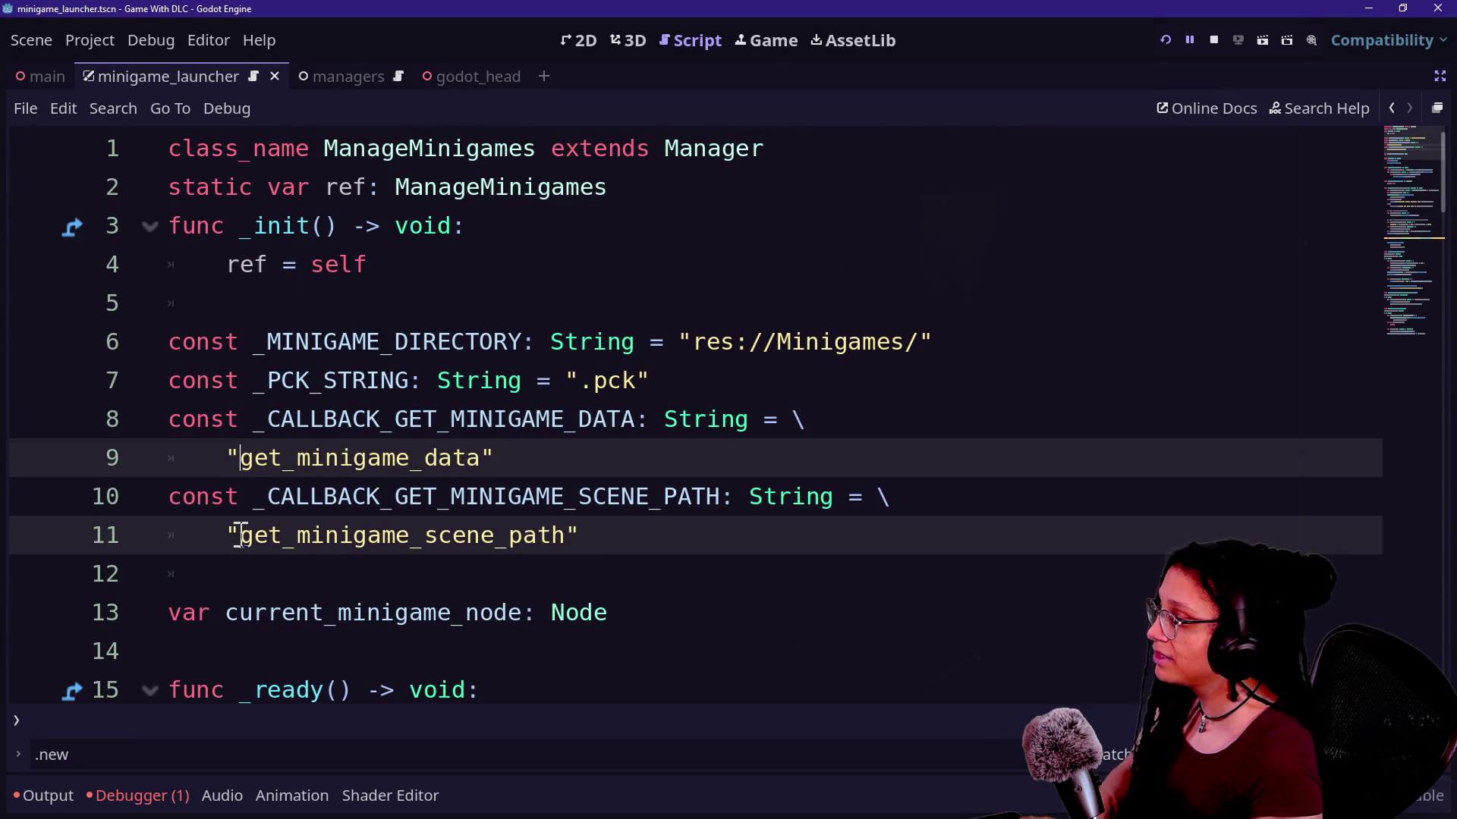
pyautogui.write('ref.')
pyautogui.moveTo(253, 458); pyautogui.dragTo(448, 501)
pyautogui.click(204, 495)
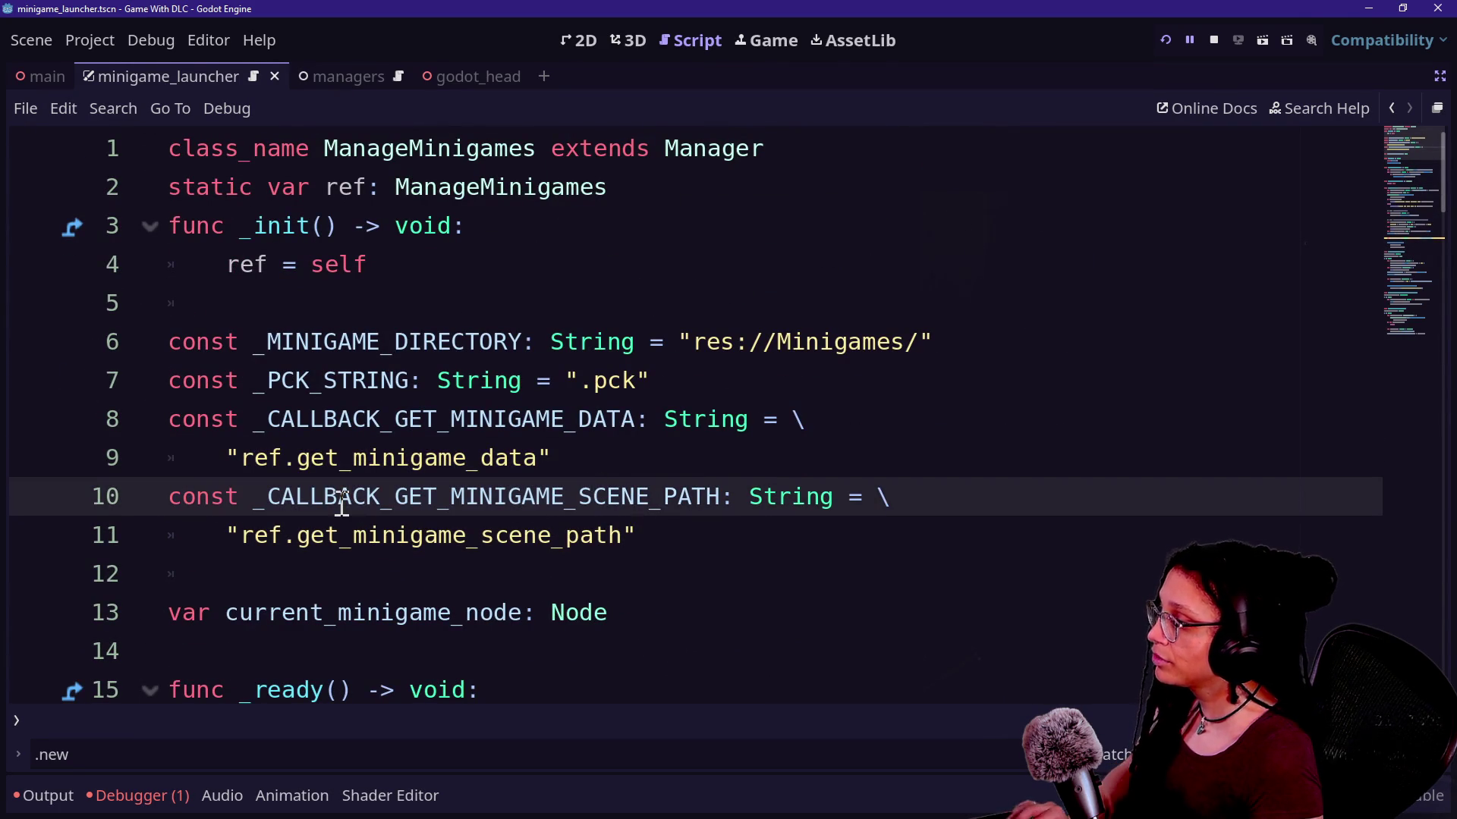
# - Type '.' into both callback strings with a second two-caret edit, giving "ref.get_minigame_data" and "ref.get_minigame_scene_path"
pyautogui.click(311, 536)
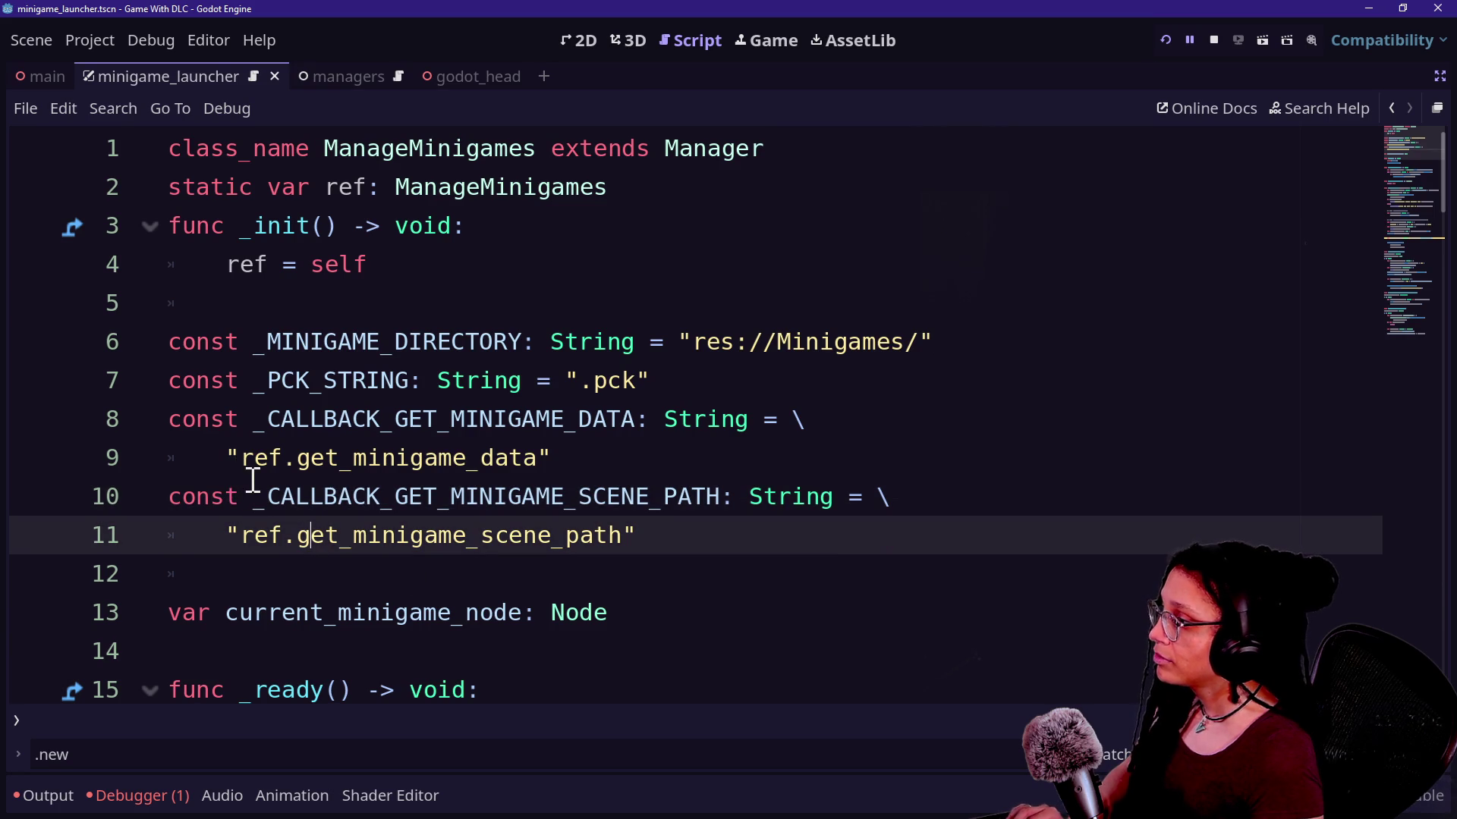
pyautogui.scroll(-20, 235, 482)
pyautogui.scroll(2, 253, 479)
pyautogui.scroll(20, 253, 480)
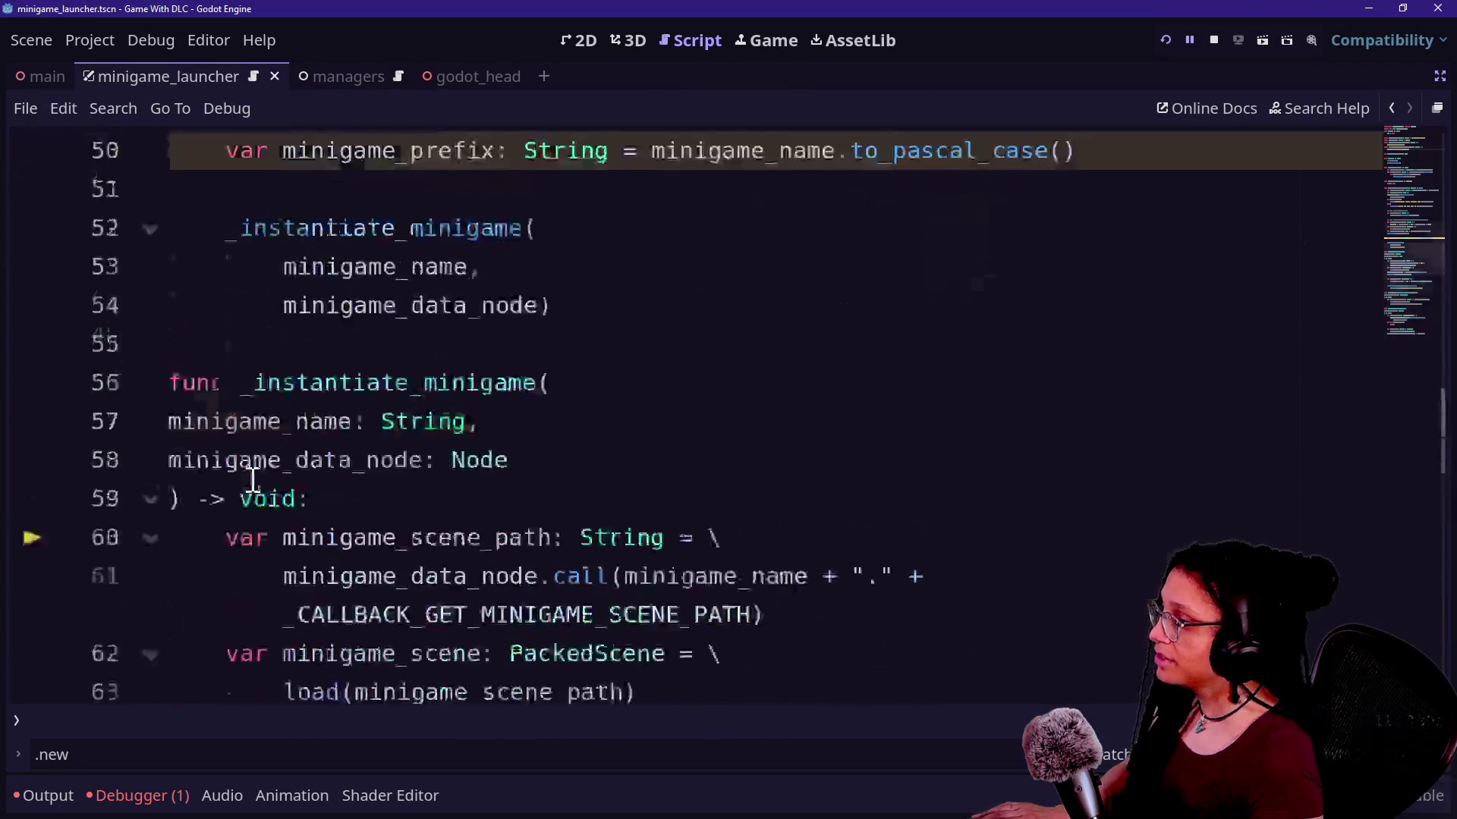
pyautogui.click(243, 459)
pyautogui.keyDown('alt'); pyautogui.click(241, 536); pyautogui.keyUp('alt')
pyautogui.write('.ref.get_minigame_data"')
pyautogui.click(440, 265)
pyautogui.scroll(-20, 440, 265)
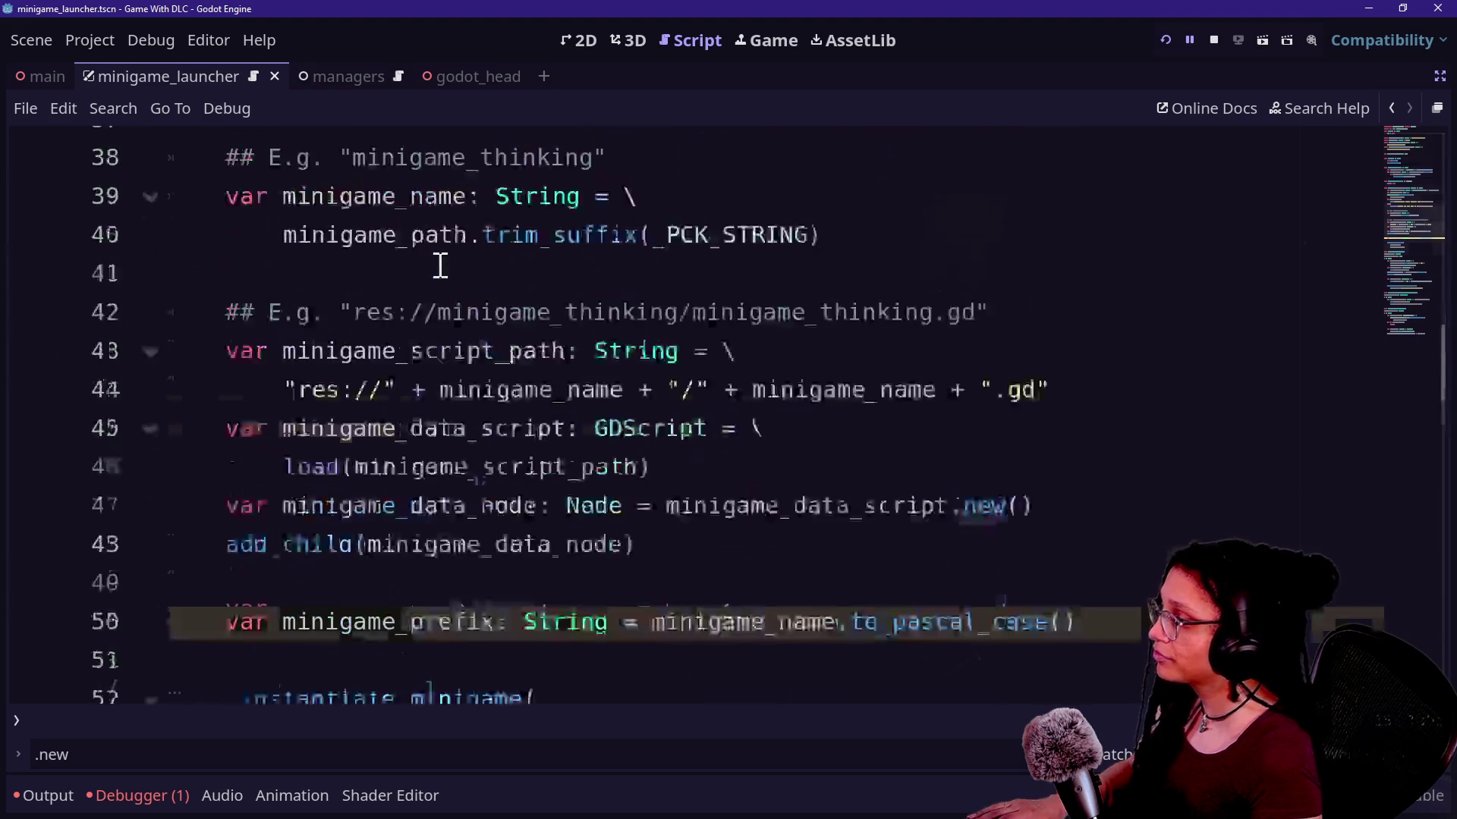